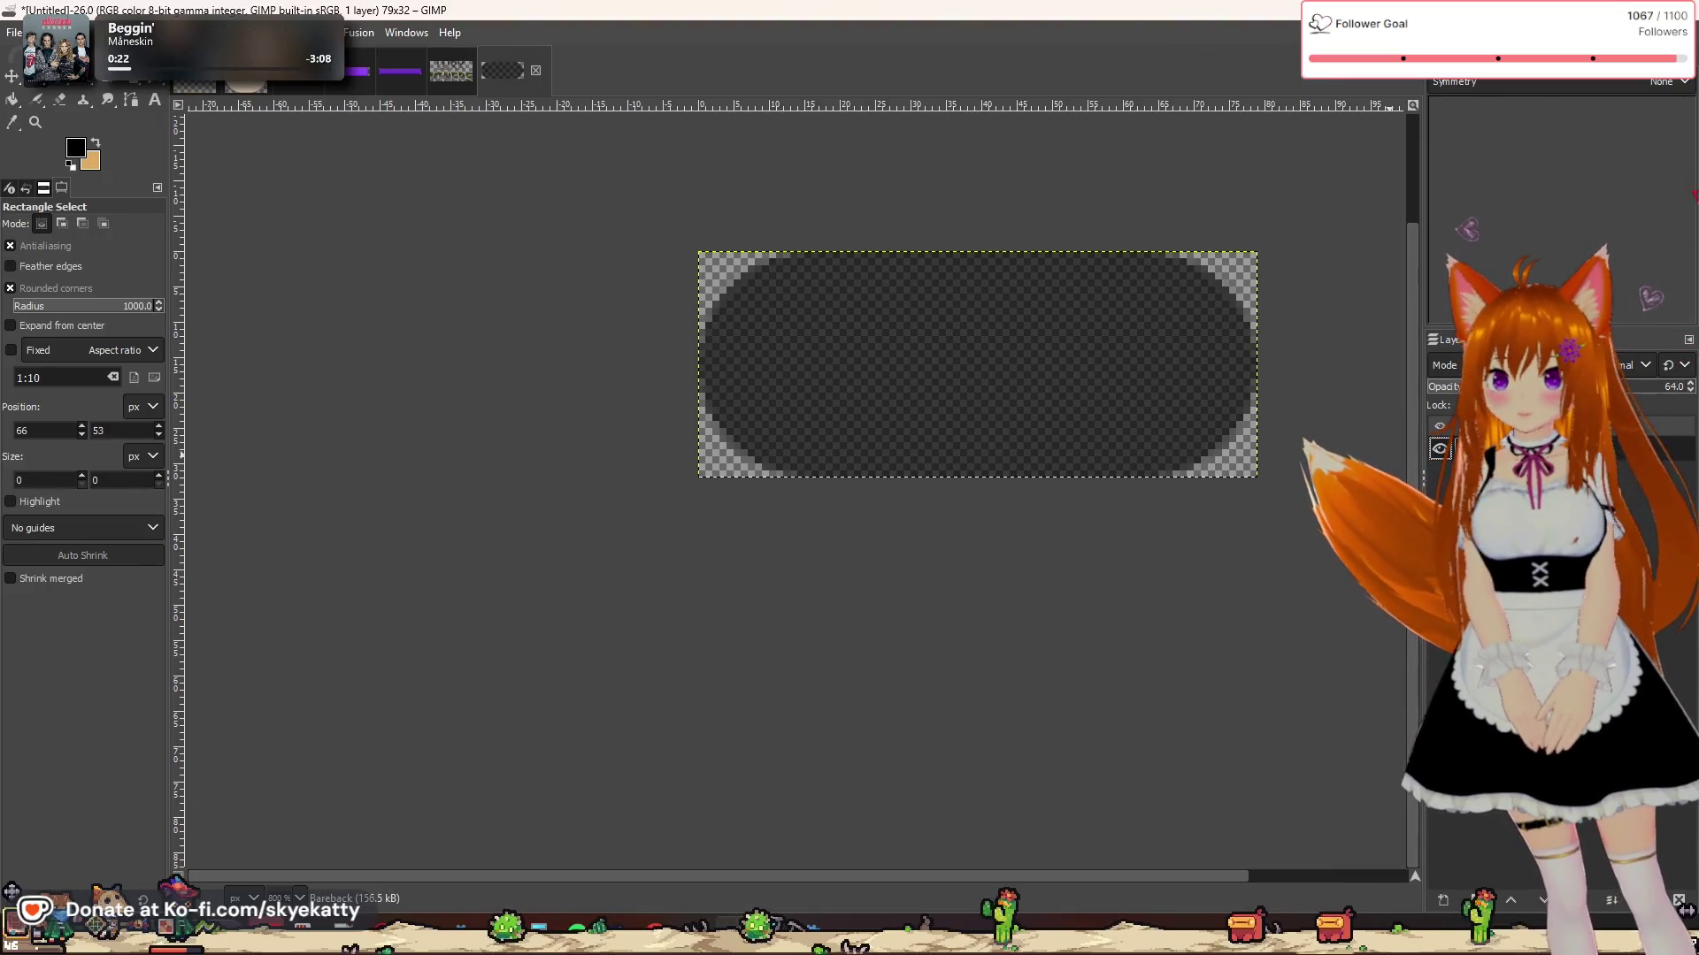
# Step: Eyedrop the SettingBG background's light beige (R 228, G 212, B 190) as the foreground colour, then return to the toggle image
pyautogui.click(97, 142)
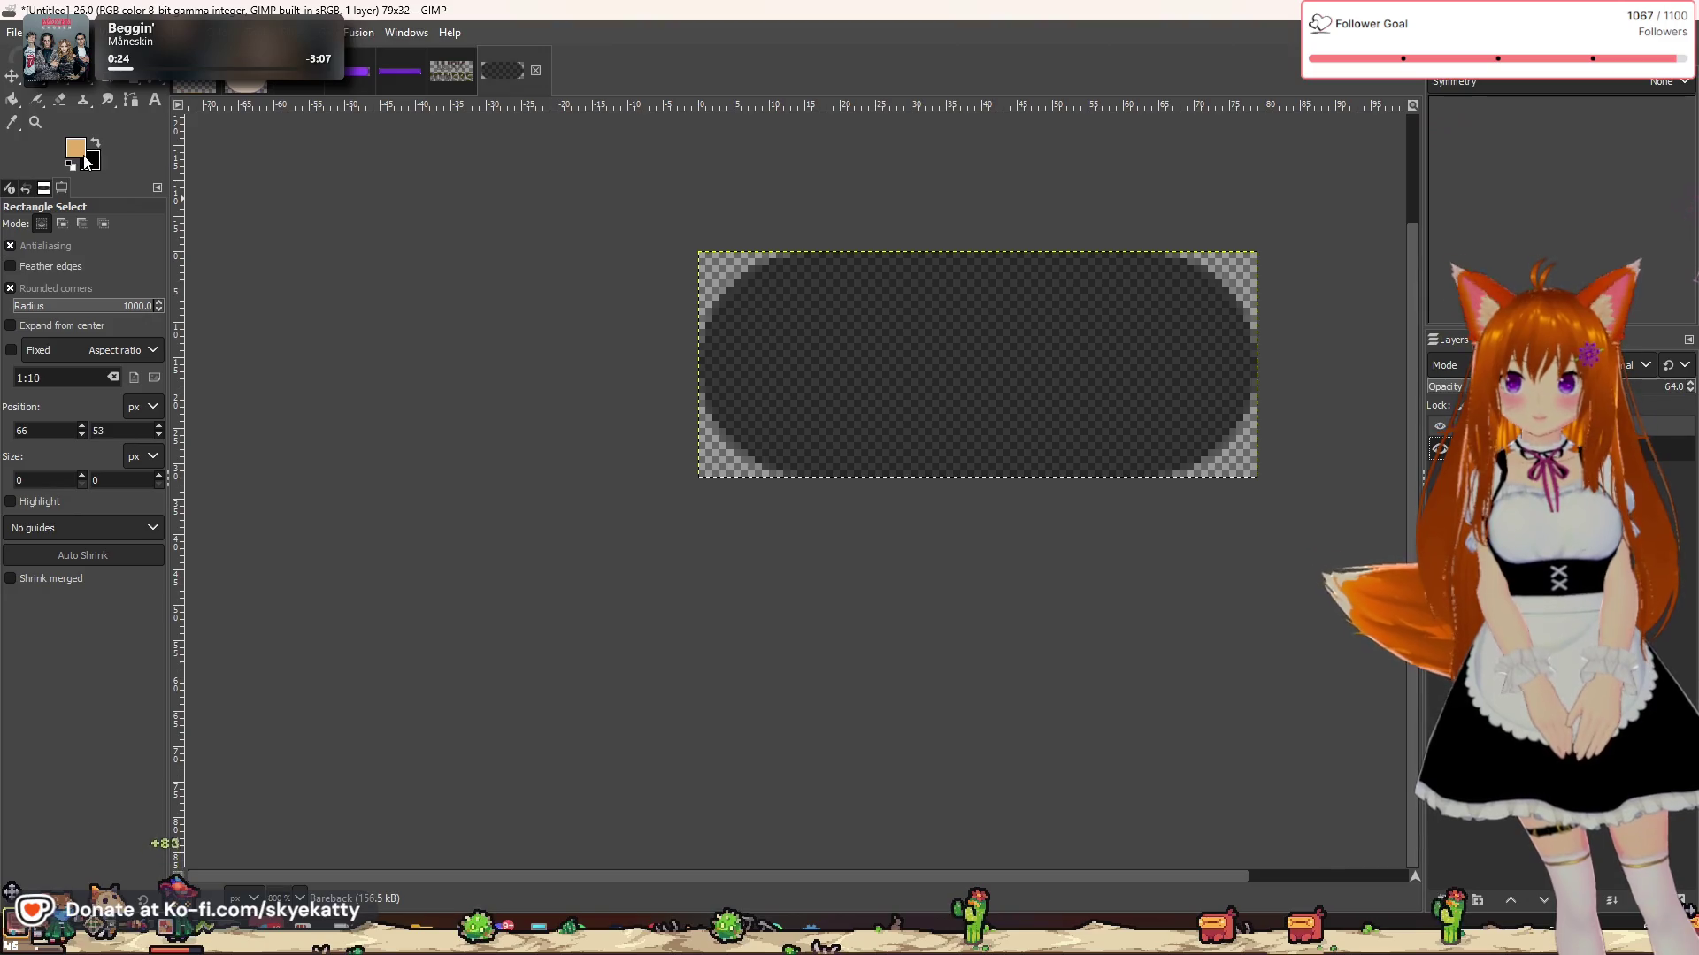
pyautogui.click(75, 147)
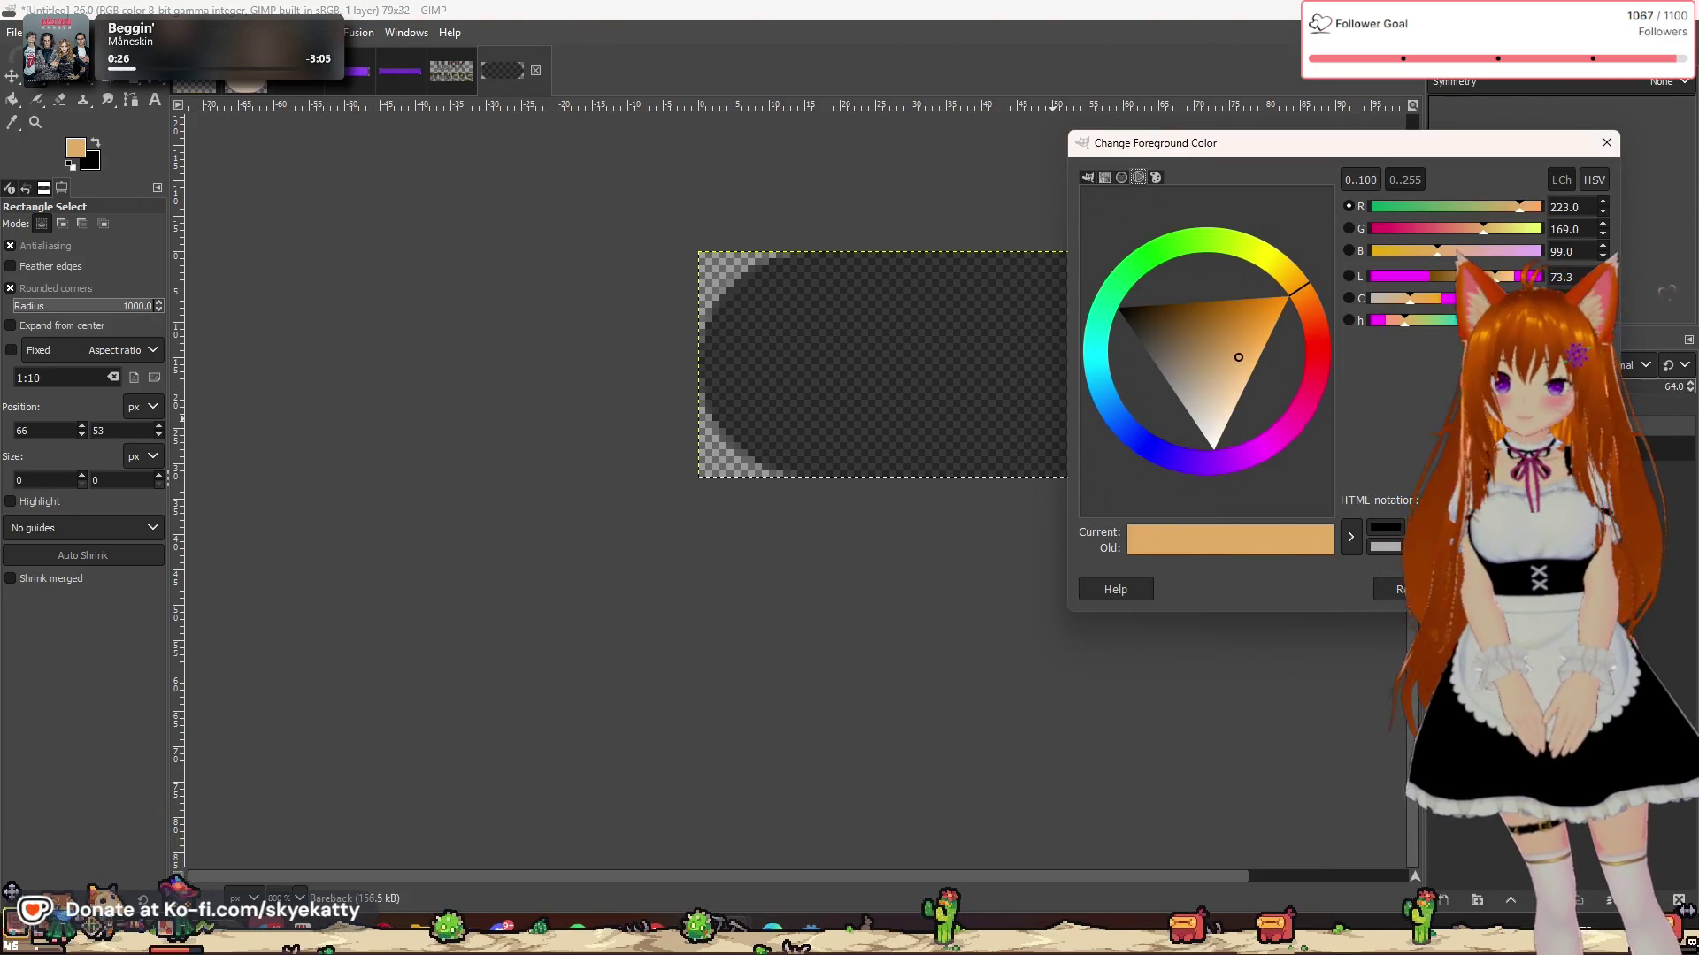
pyautogui.press('Return')
pyautogui.click(245, 71)
pyautogui.click(77, 152)
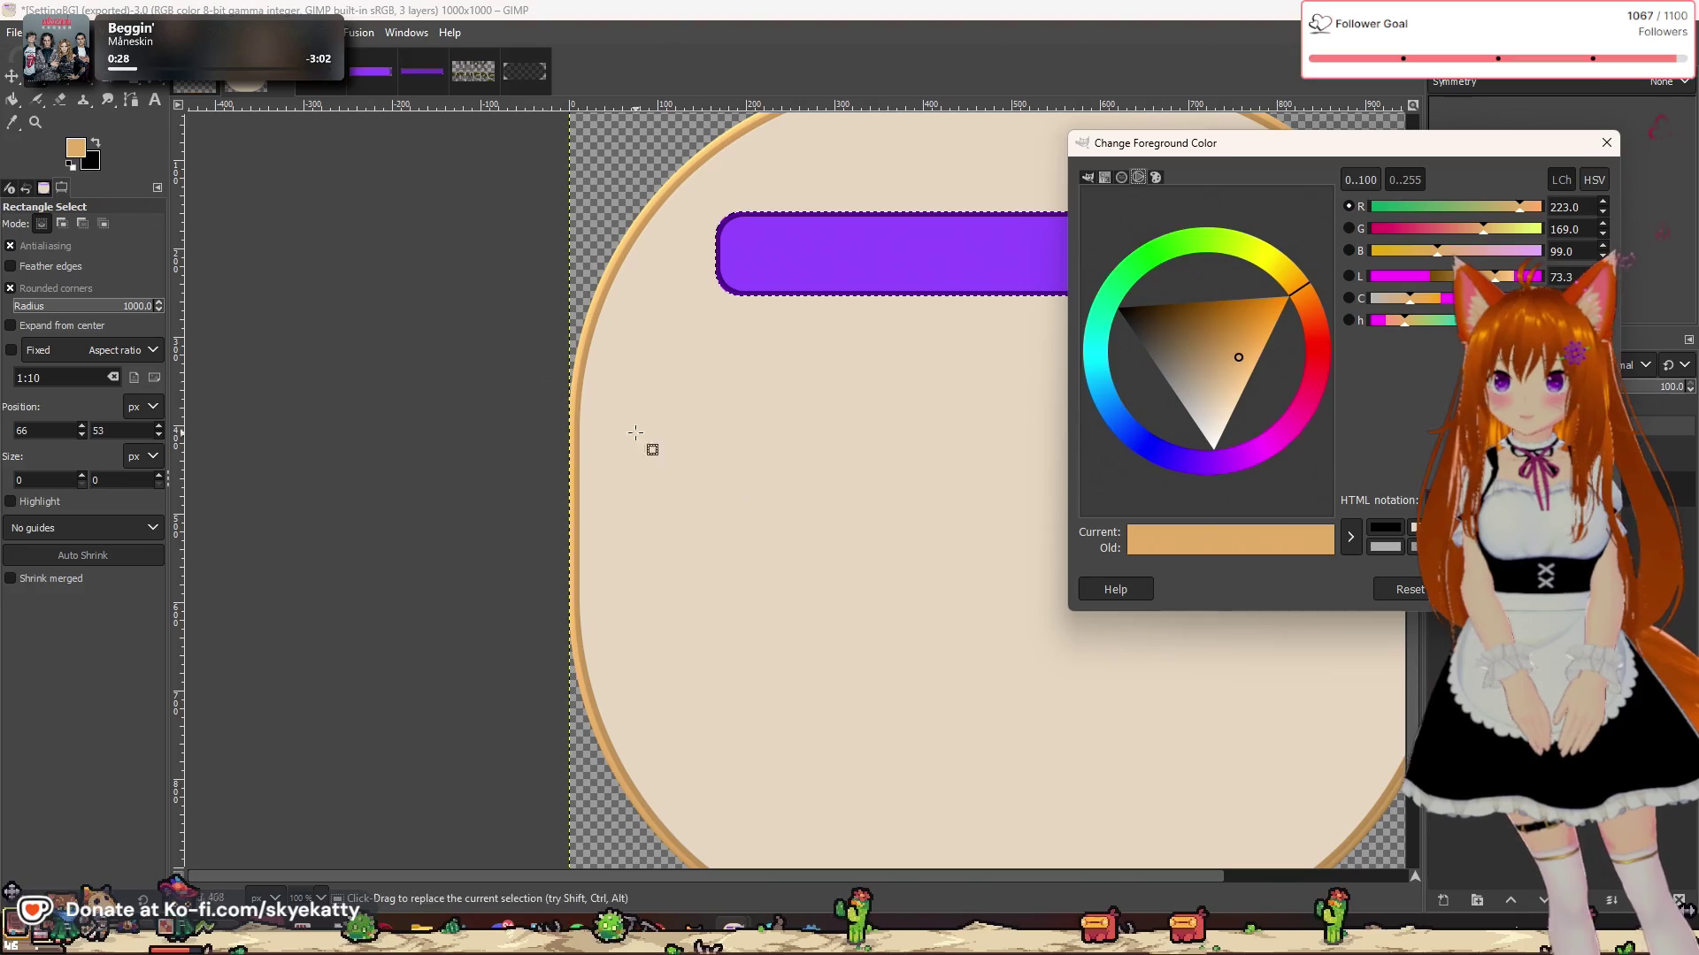
pyautogui.click(910, 557)
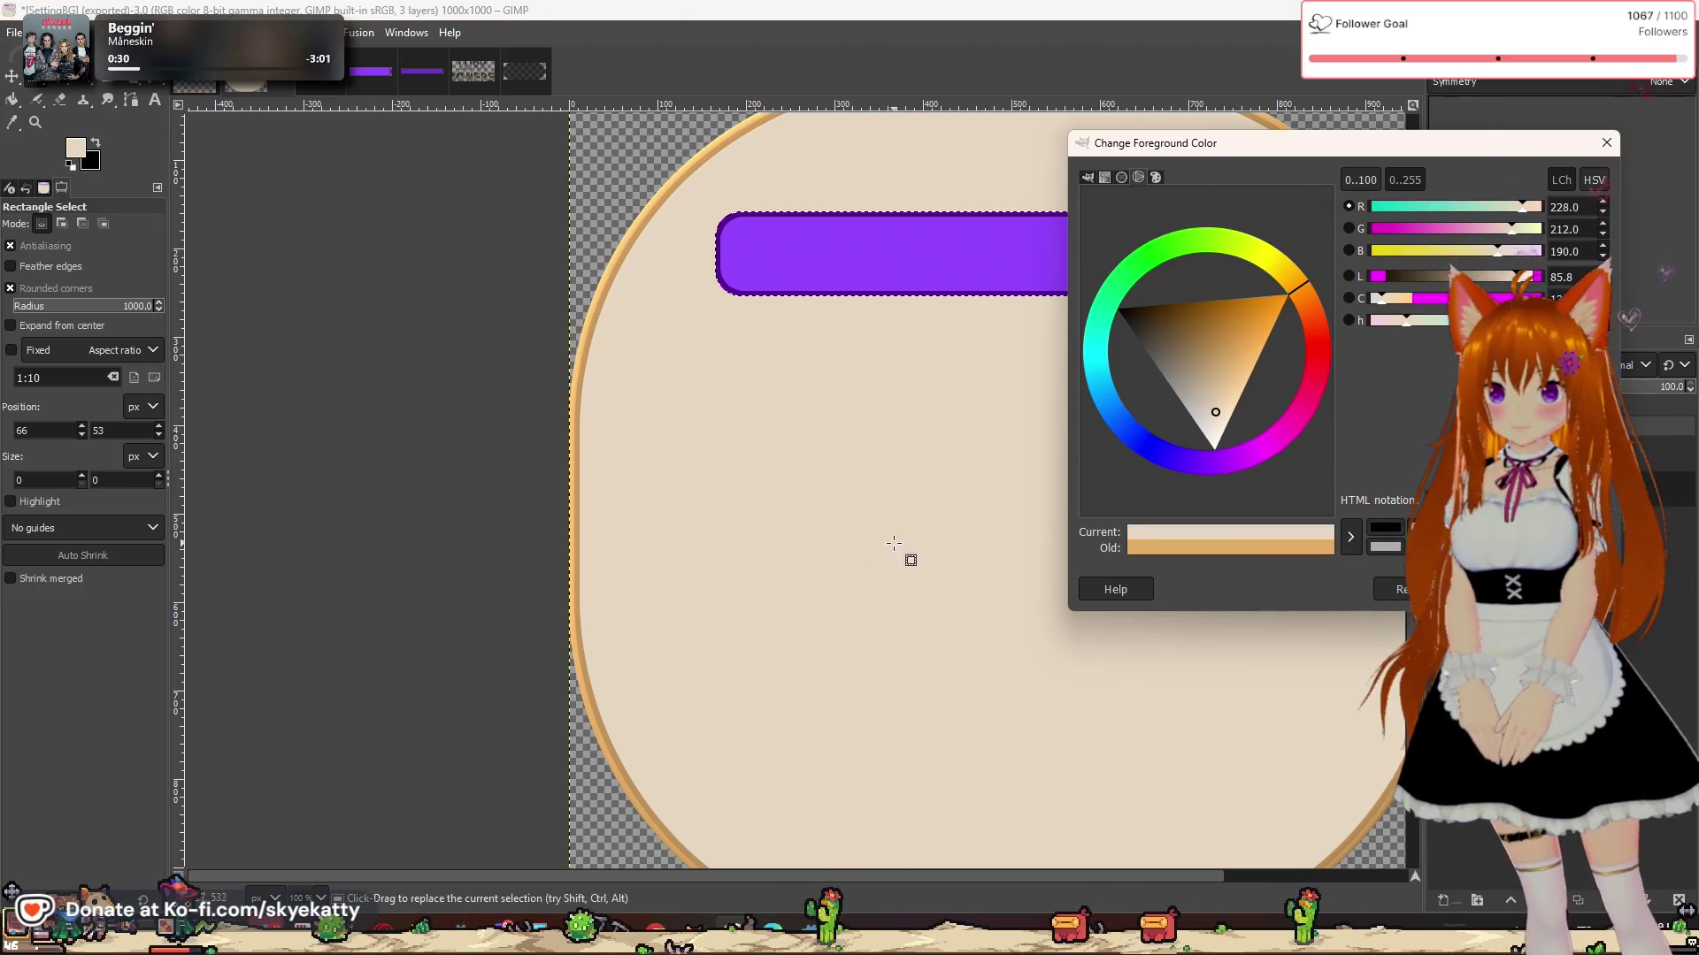
pyautogui.press('Return')
pyautogui.click(474, 71)
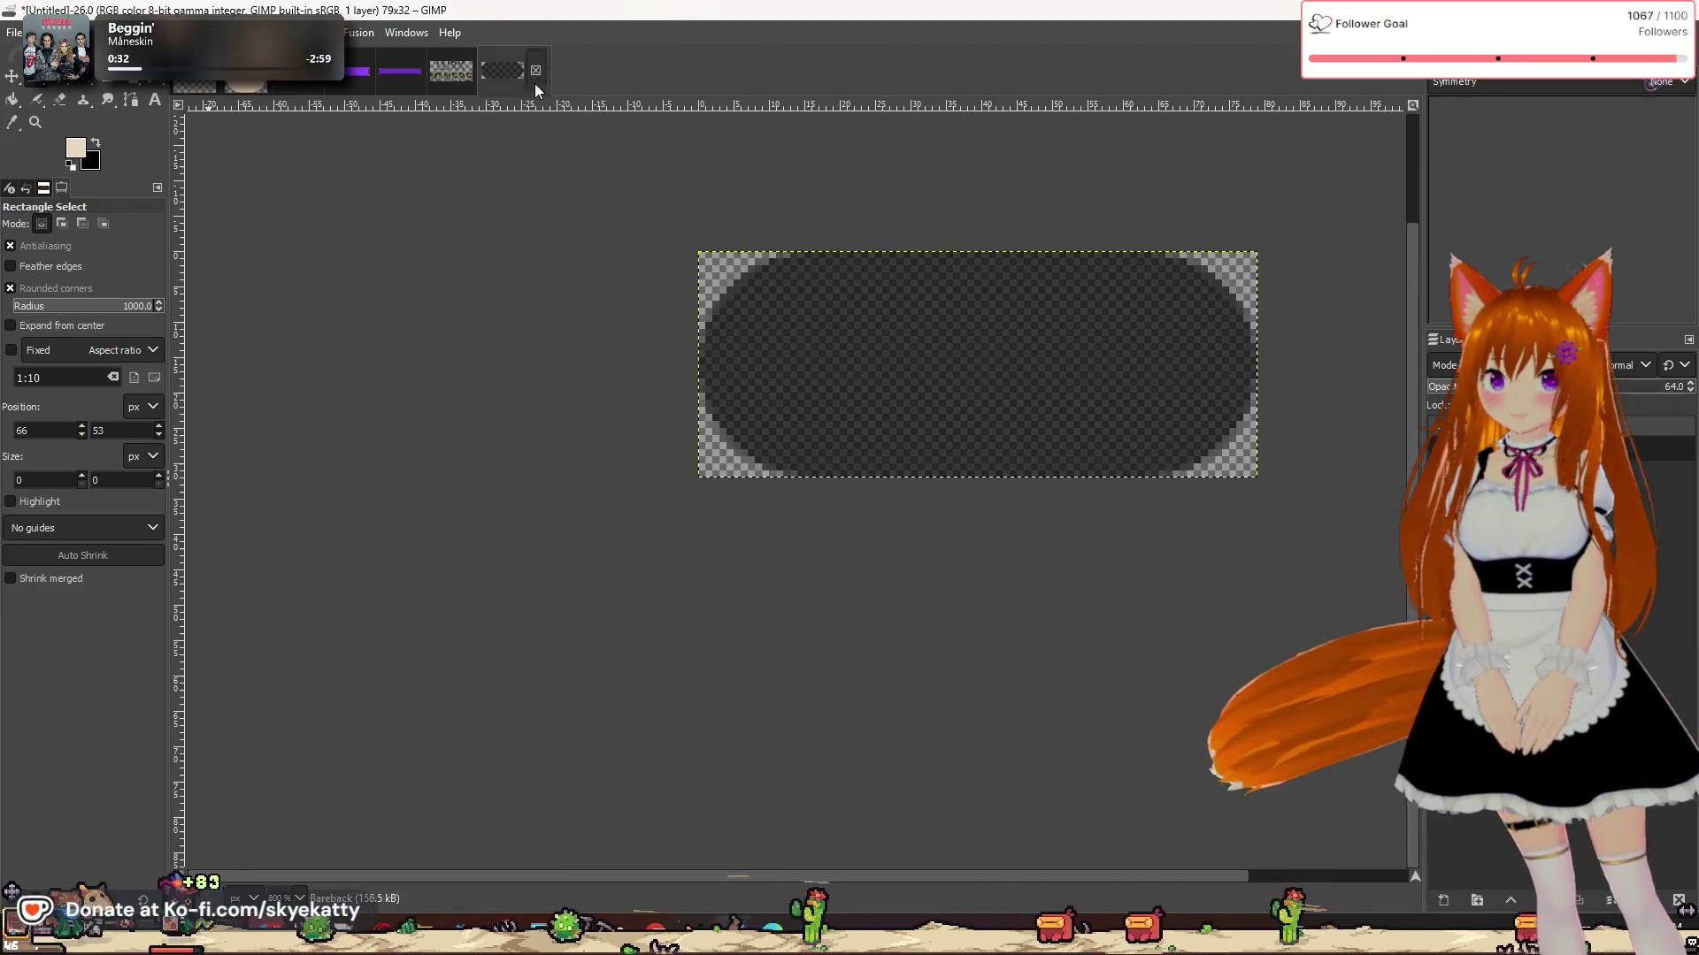
pyautogui.rightClick(1526, 425)
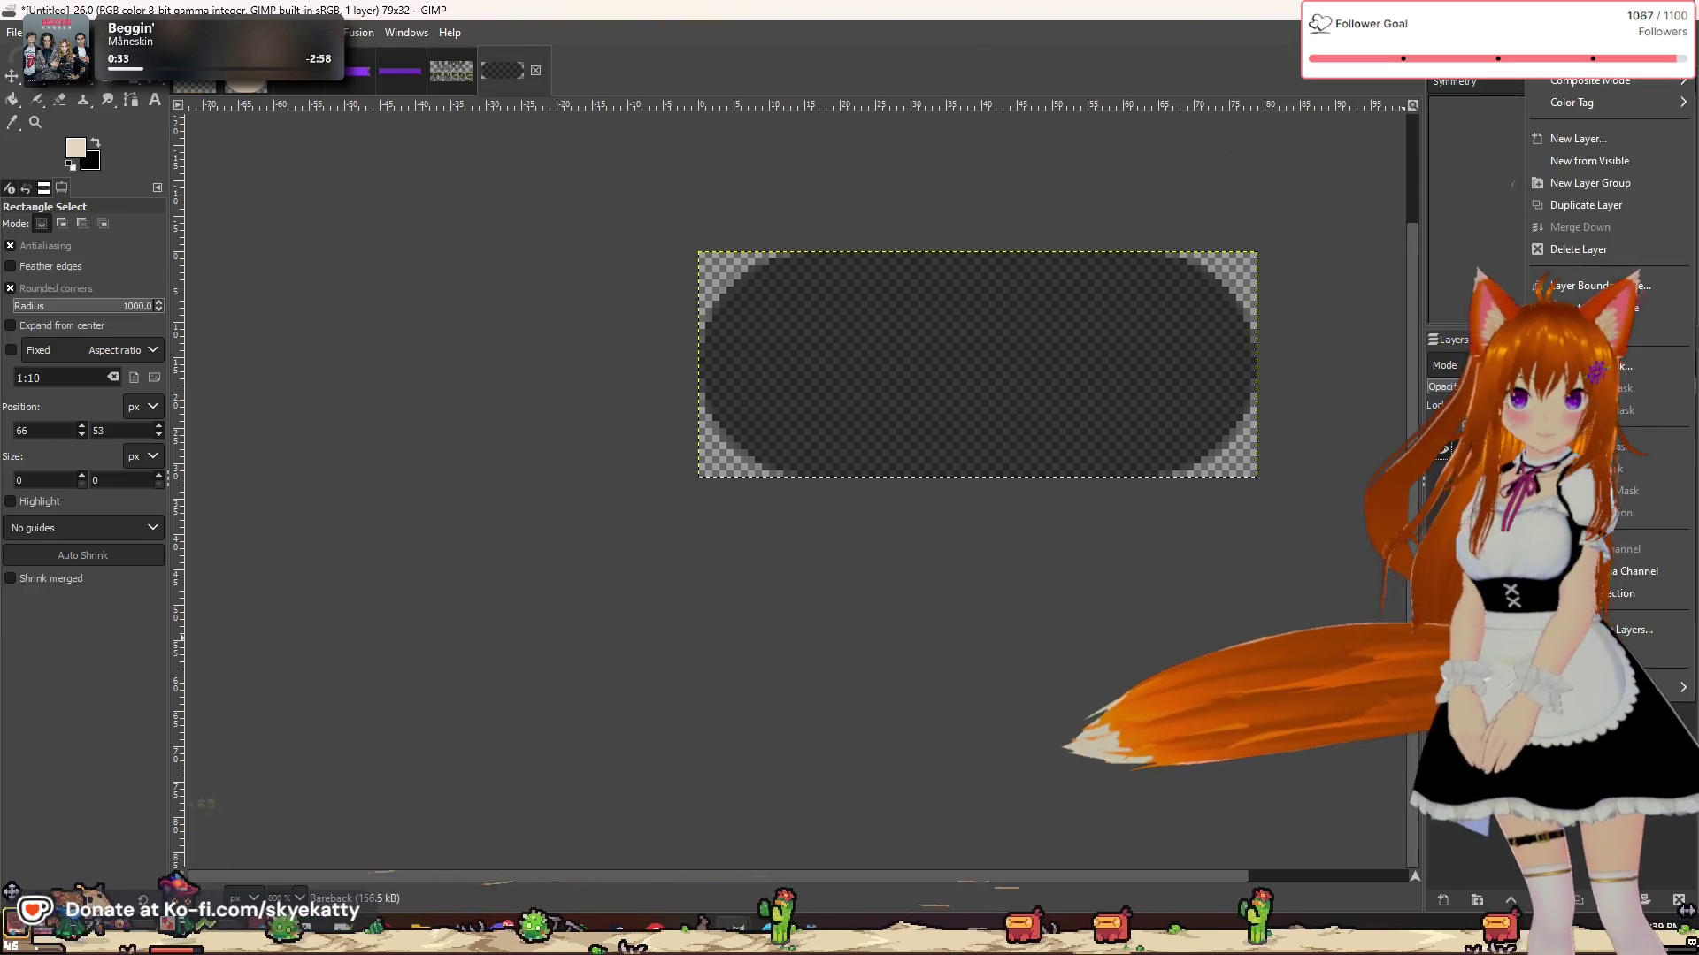
# Step: Add a new layer and bucket-fill the selected pill area with the light beige
pyautogui.click(1582, 140)
pyautogui.press('Return')
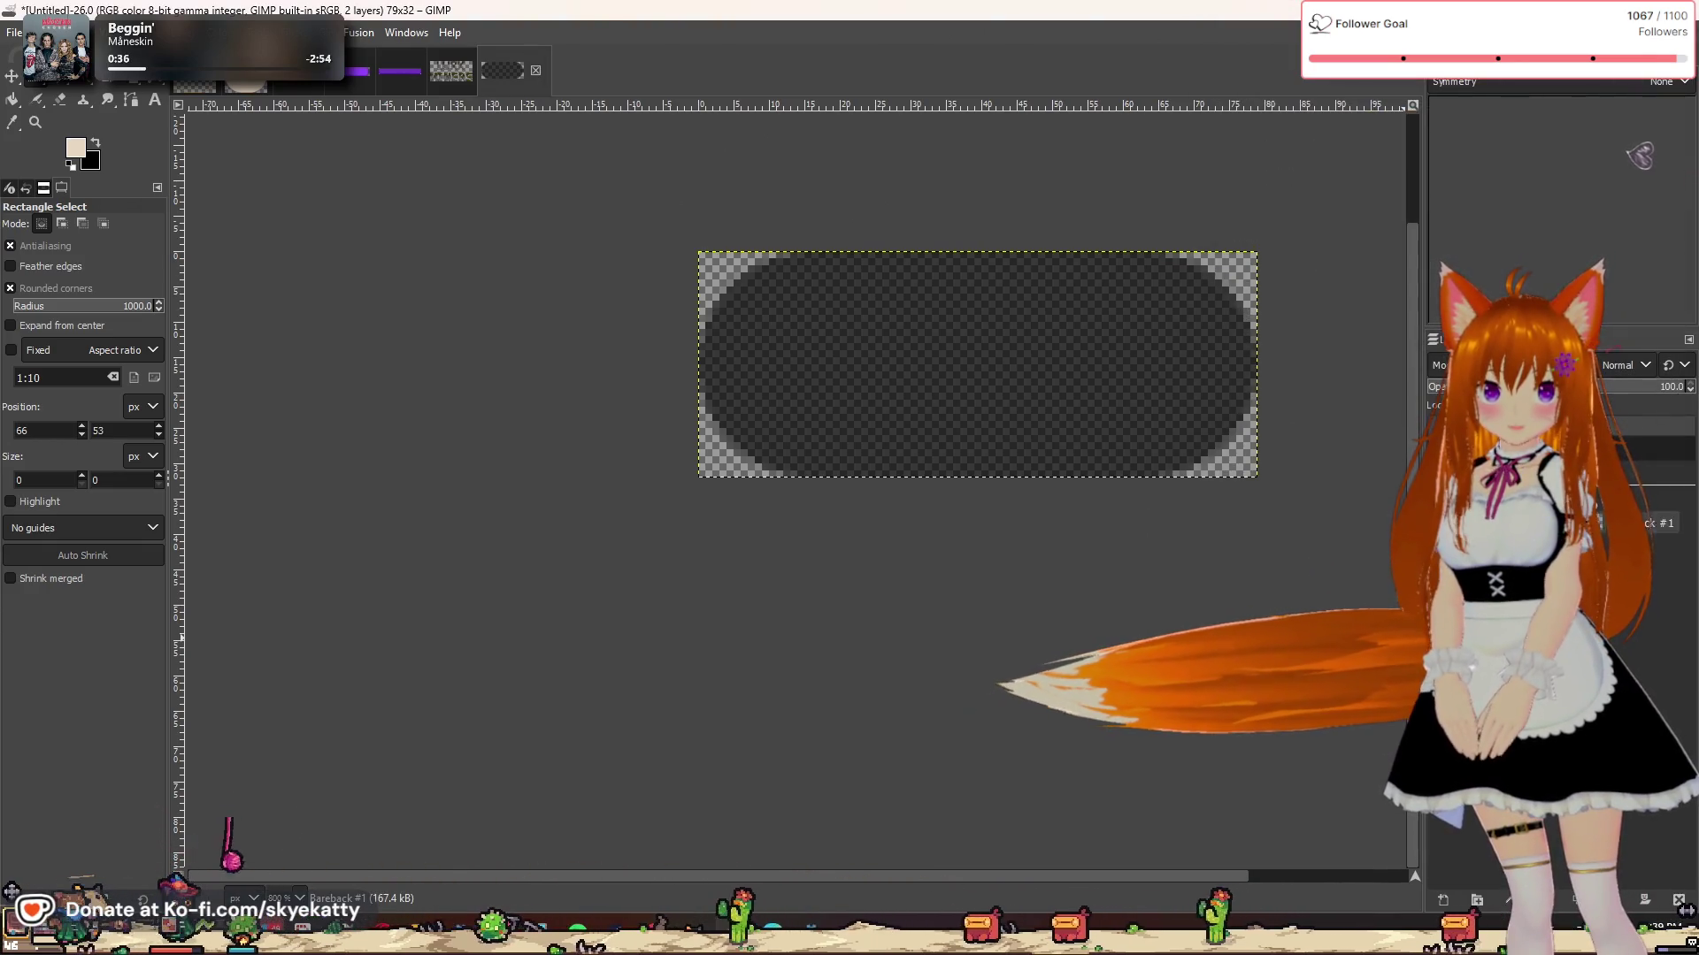
pyautogui.rightClick(1526, 425)
pyautogui.click(287, 427)
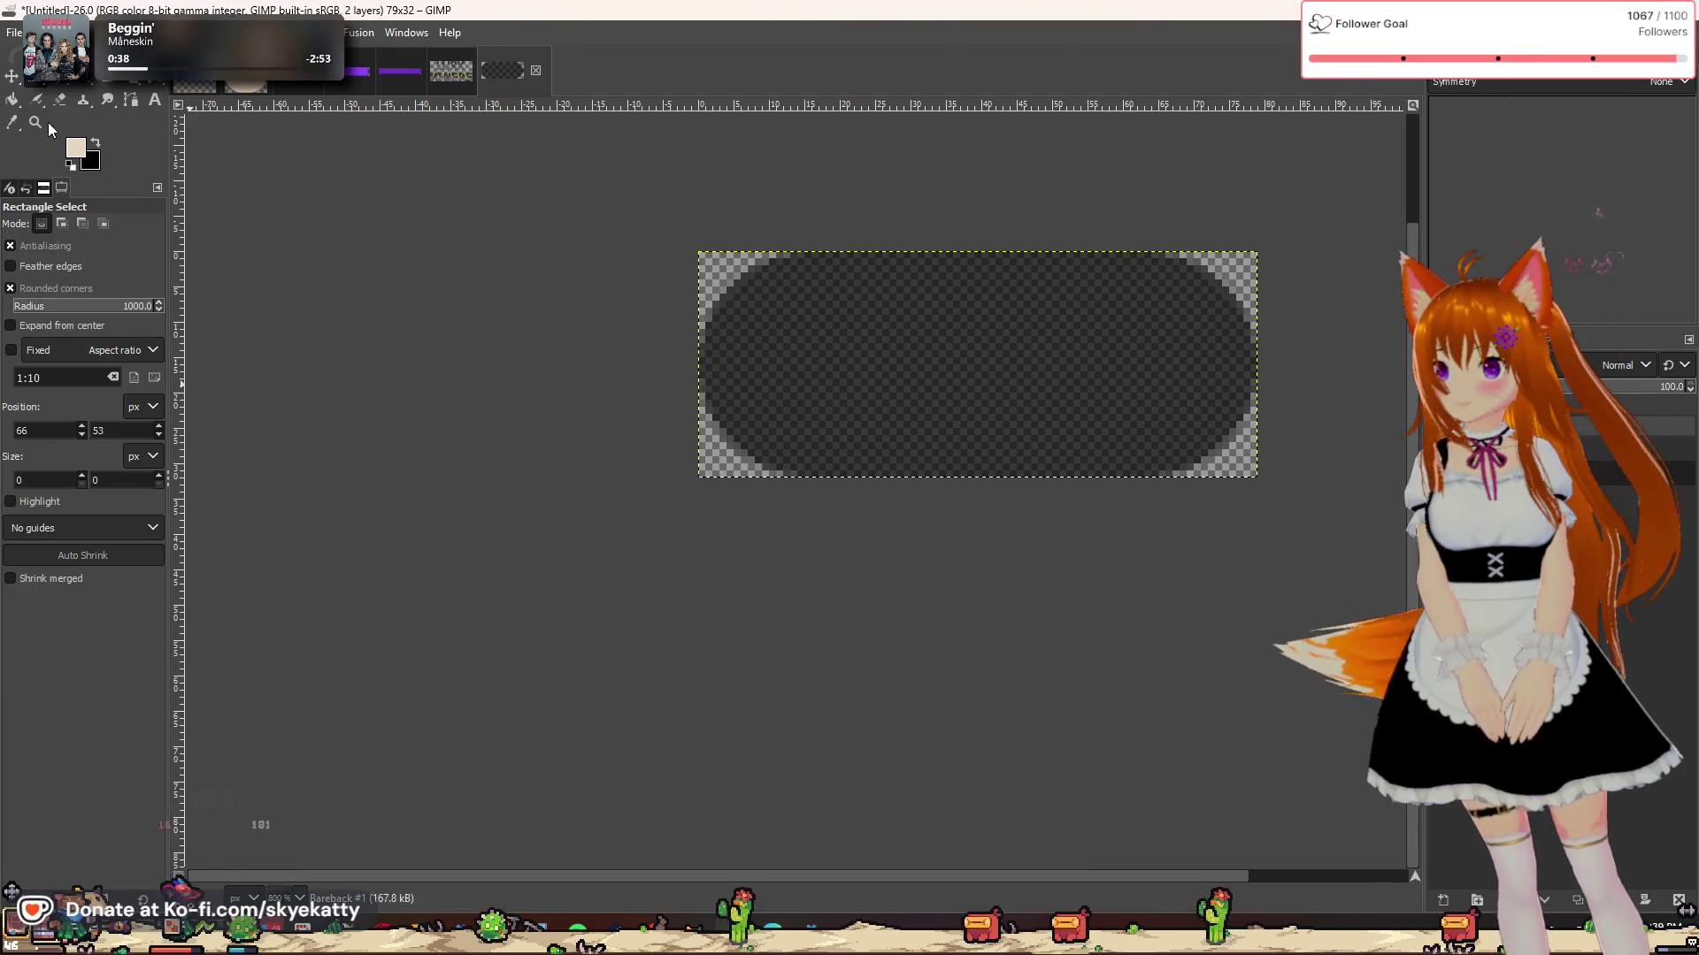
pyautogui.click(13, 99)
pyautogui.click(778, 323)
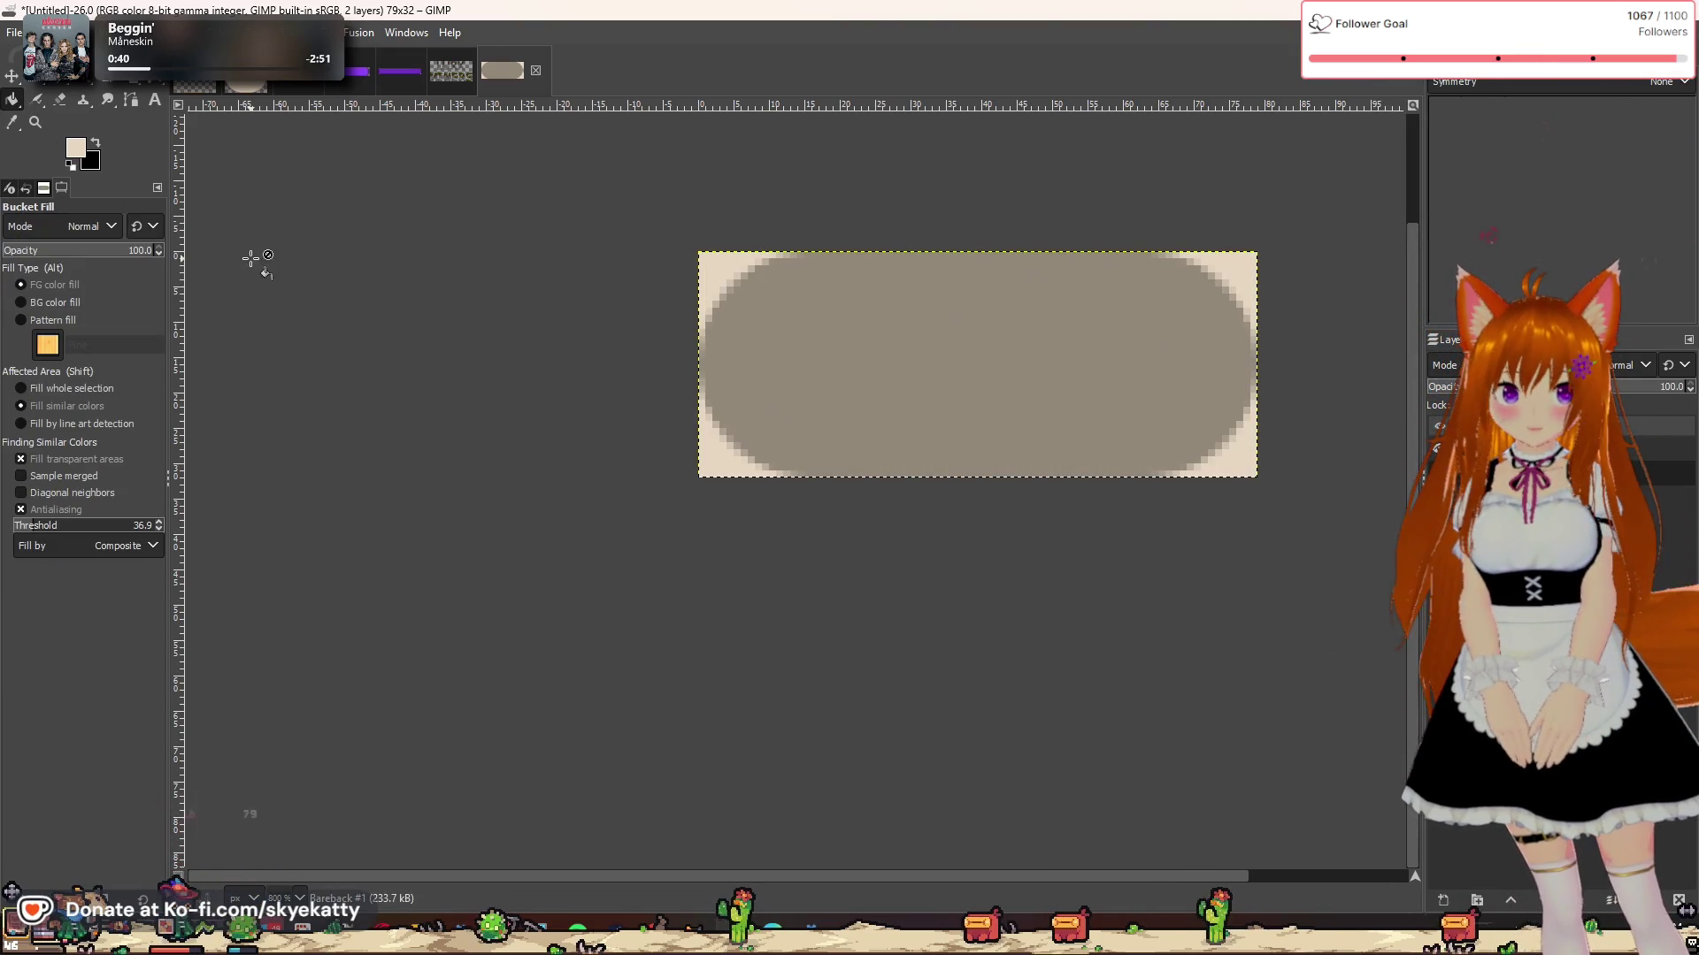
# Step: Set the new layer's opacity to 90
pyautogui.click(1593, 387)
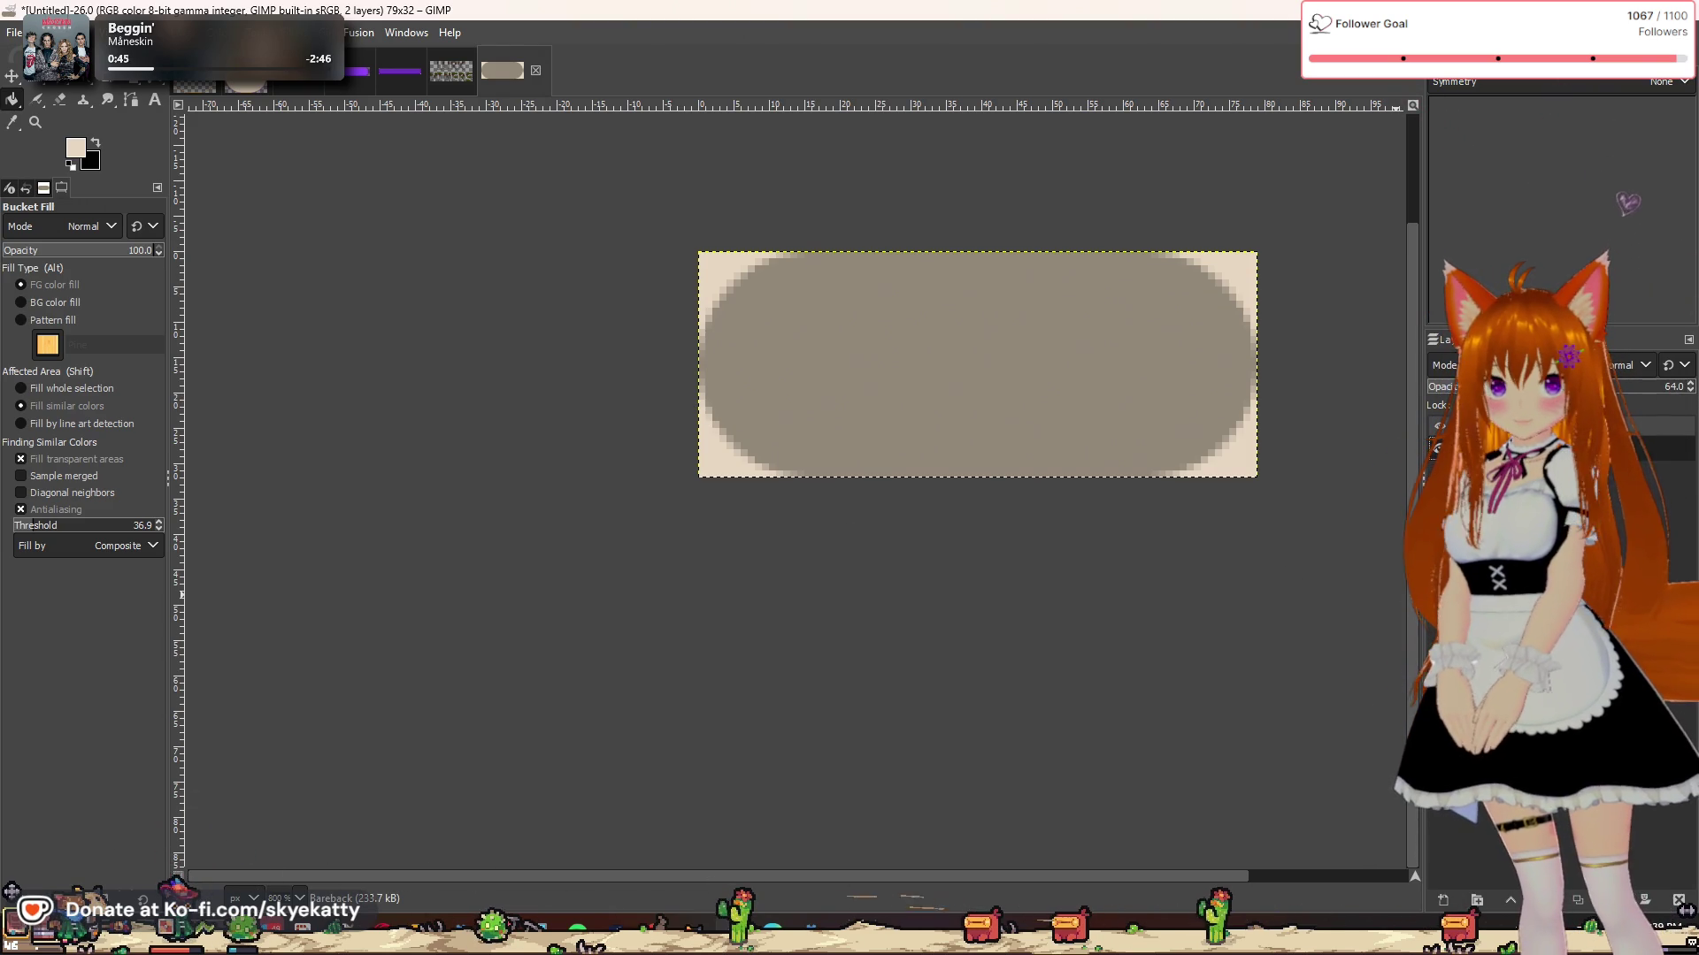
pyautogui.click(1628, 387)
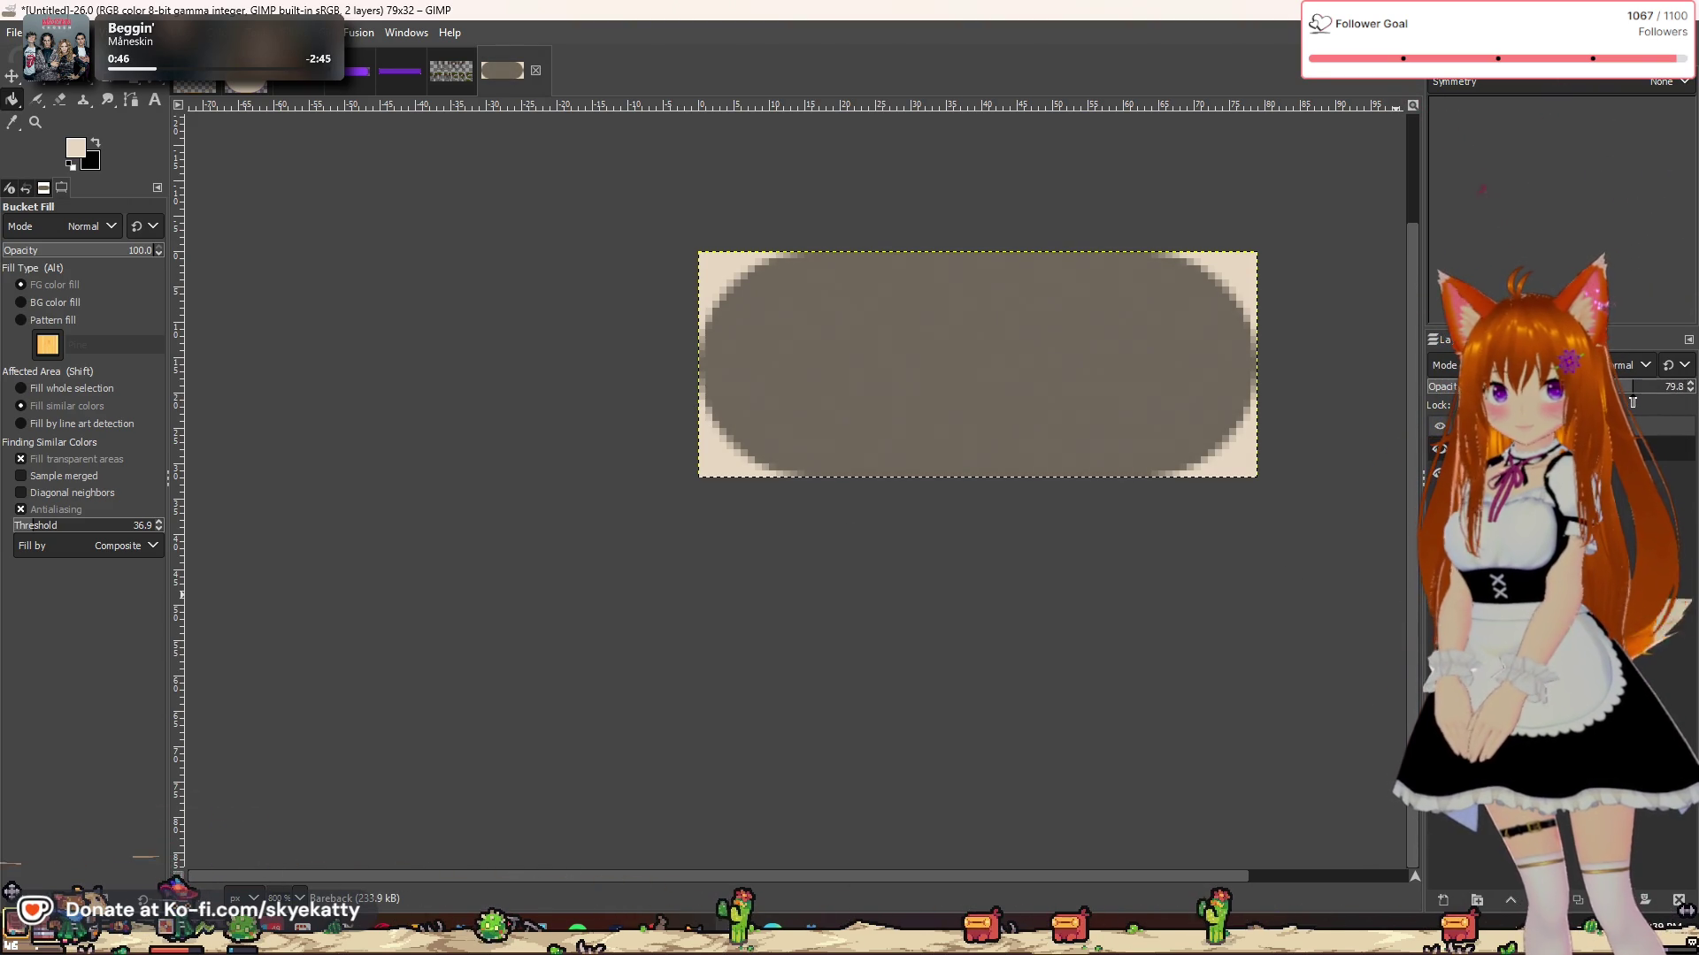
pyautogui.moveTo(1637, 405); pyautogui.dragTo(1660, 409)
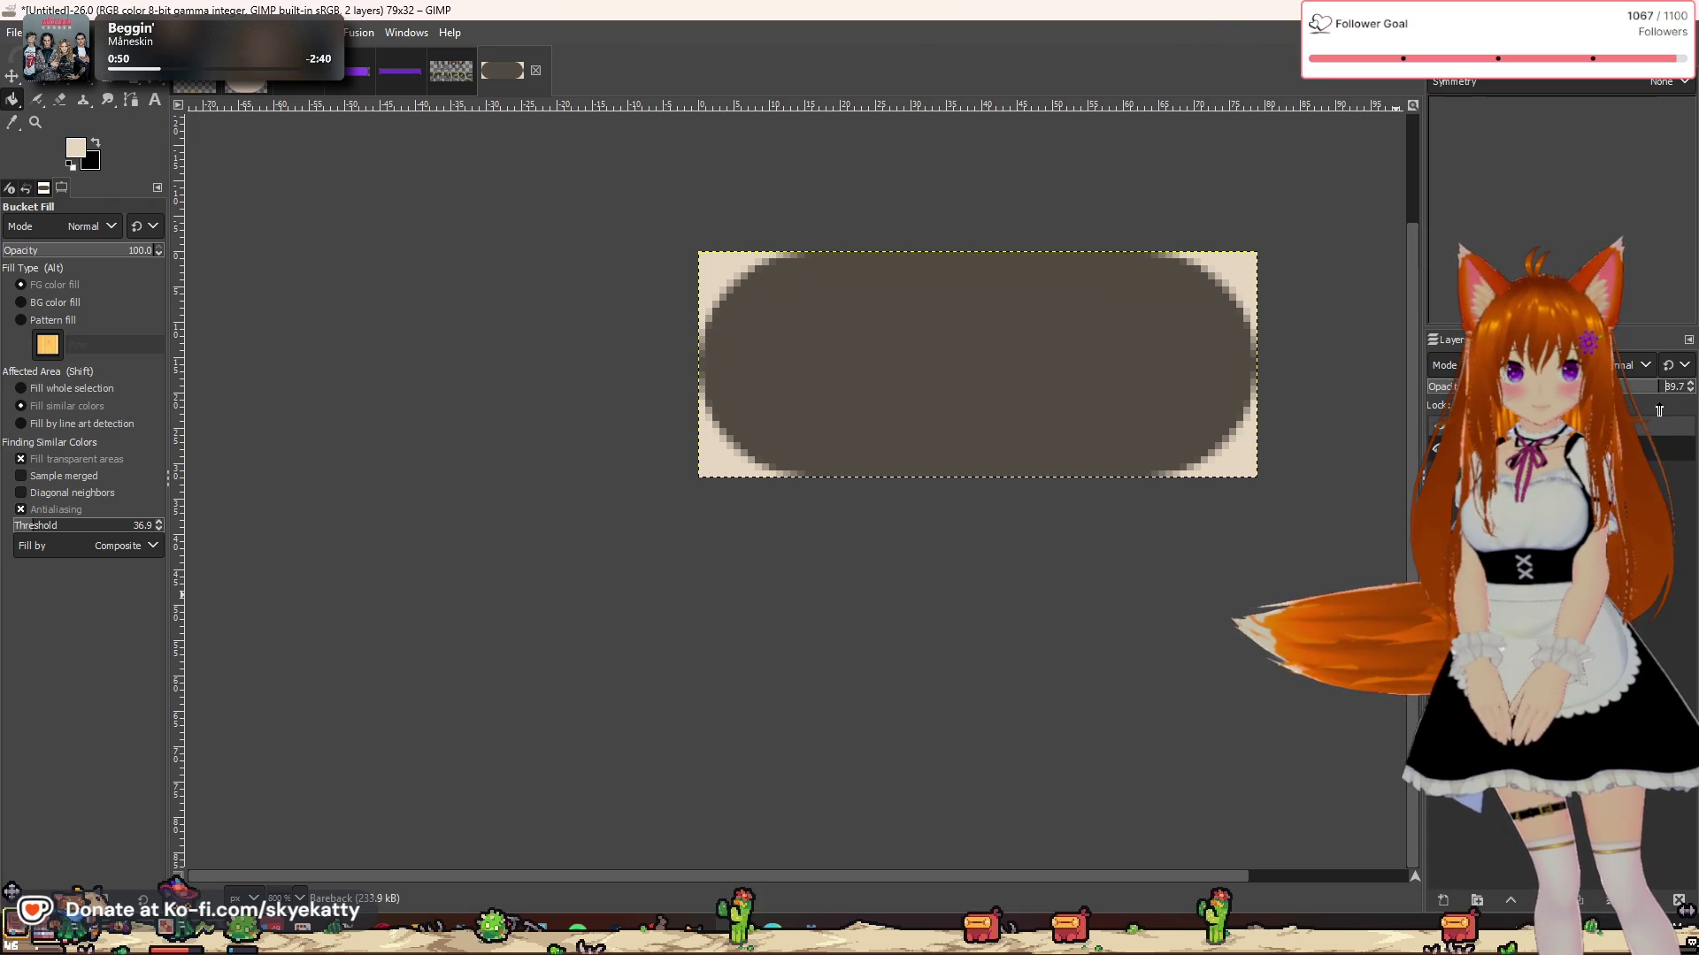
pyautogui.moveTo(1658, 410); pyautogui.dragTo(1672, 395)
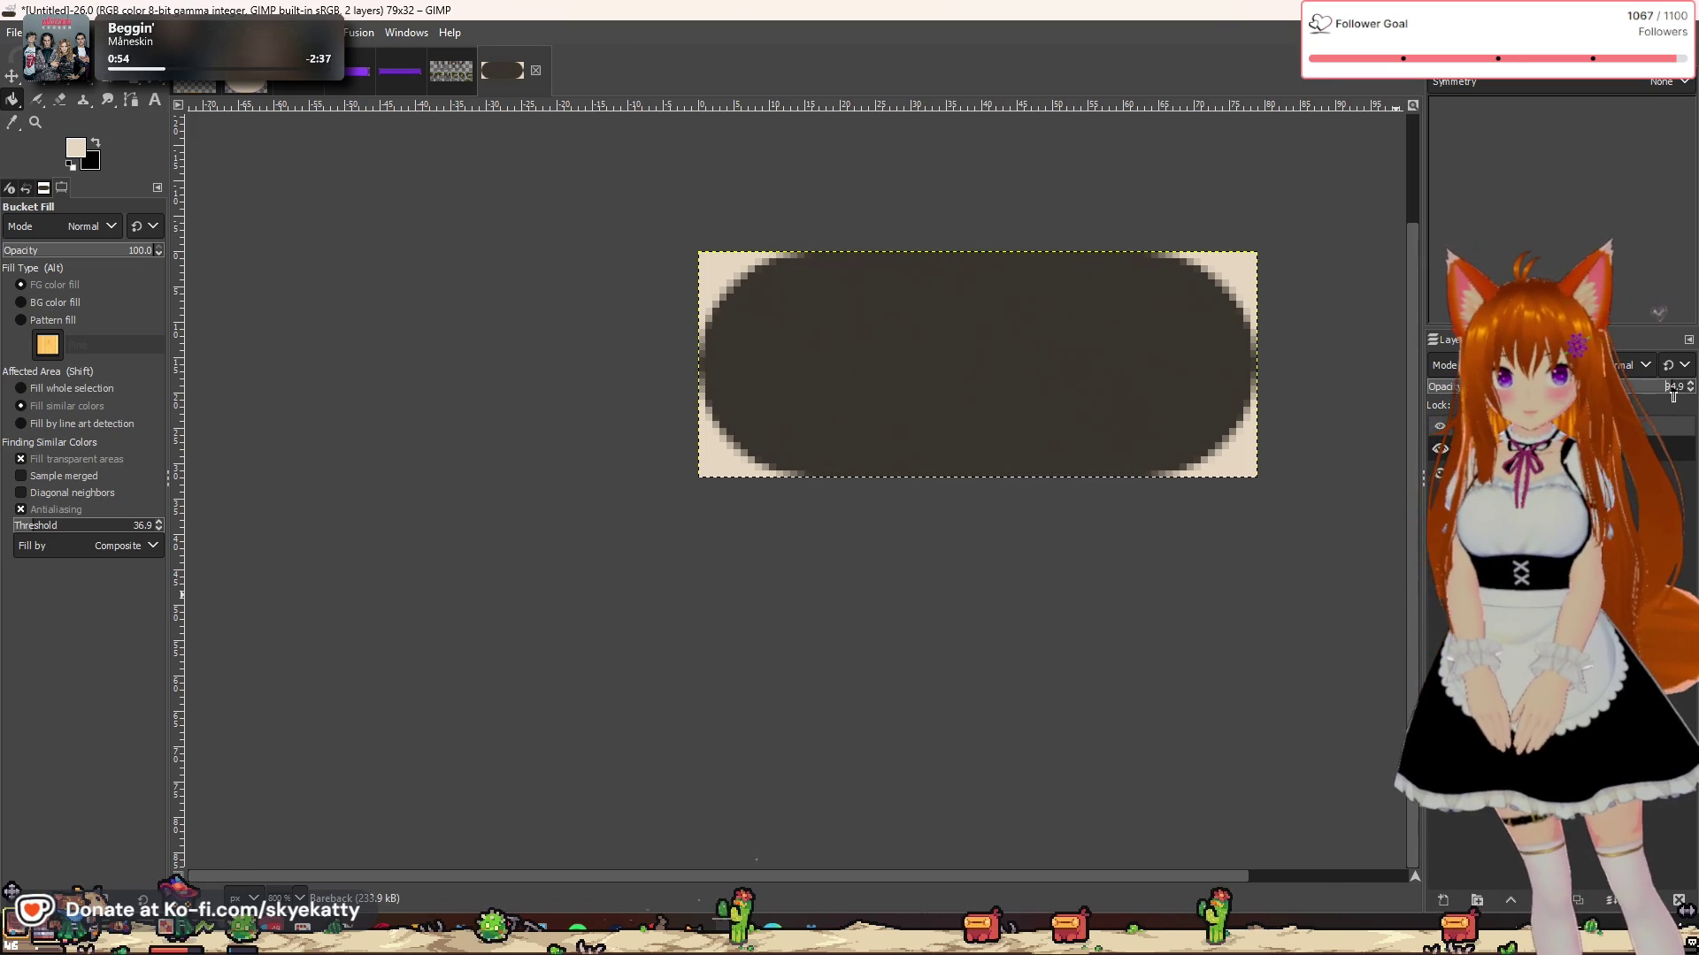
pyautogui.write('90')
pyautogui.press('Delete')
pyautogui.press('Delete')
pyautogui.press('Delete')
pyautogui.press('Return')
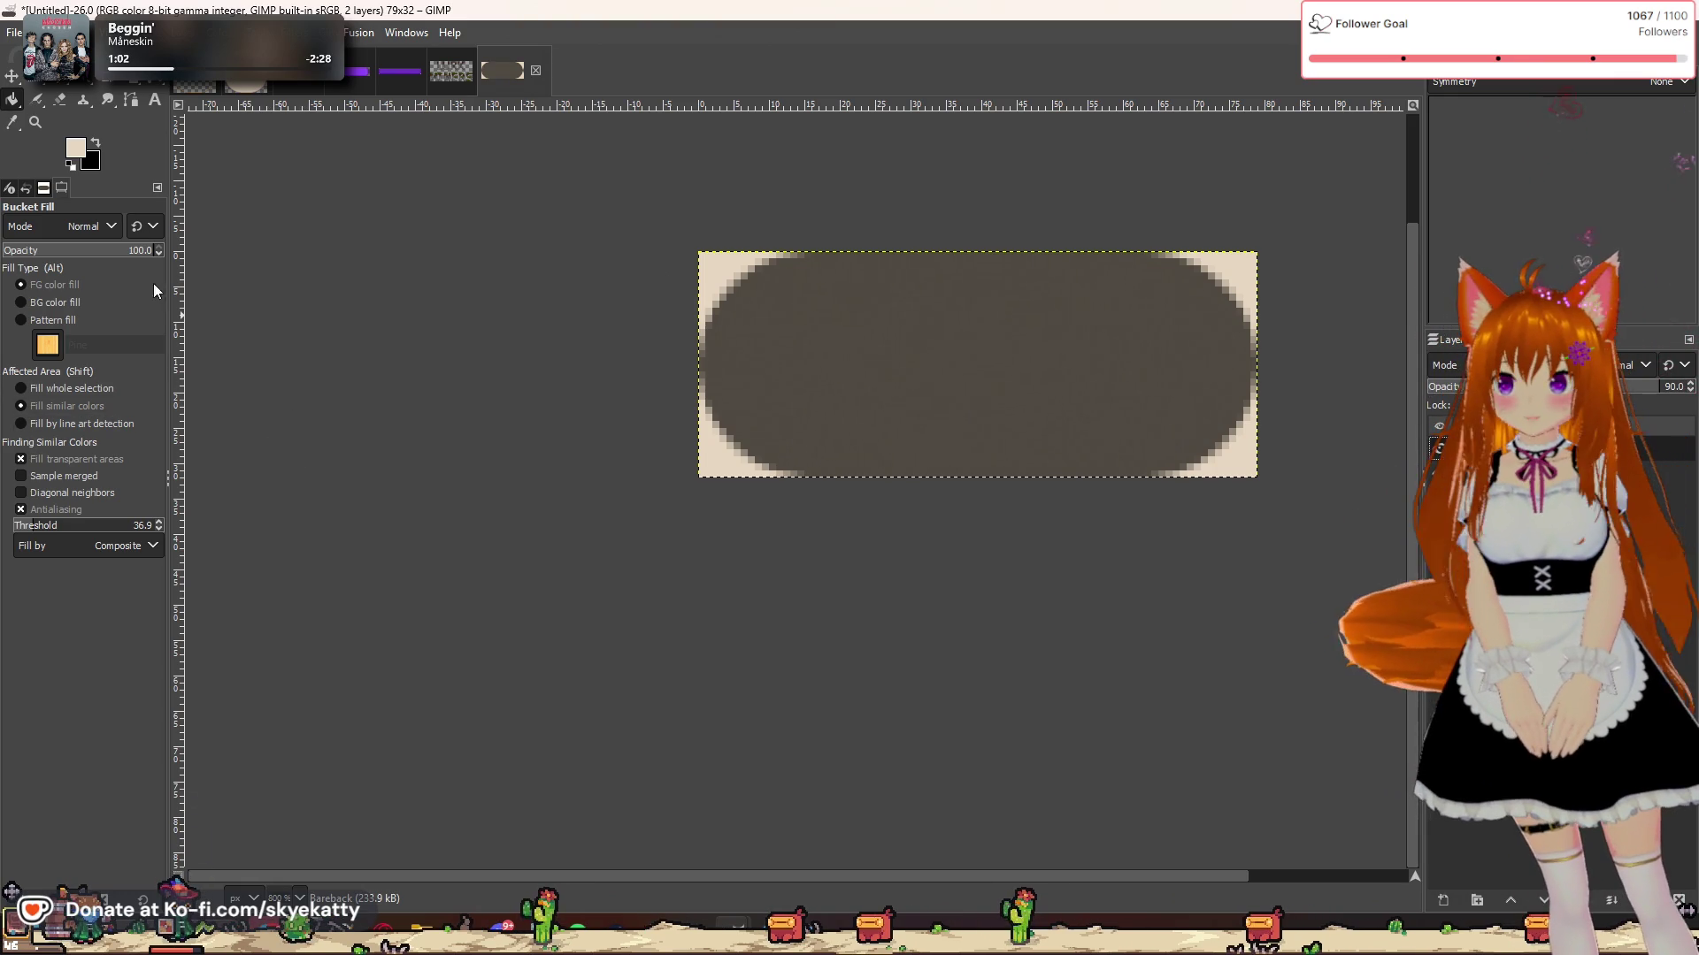
# Step: Draw a 32×32 rounded-corner circle selection at the pill's left end
pyautogui.click(31, 84)
pyautogui.moveTo(698, 253)
pyautogui.mouseDown()
pyautogui.moveTo(819, 427)
pyautogui.moveTo(923, 476)
pyautogui.mouseUp()
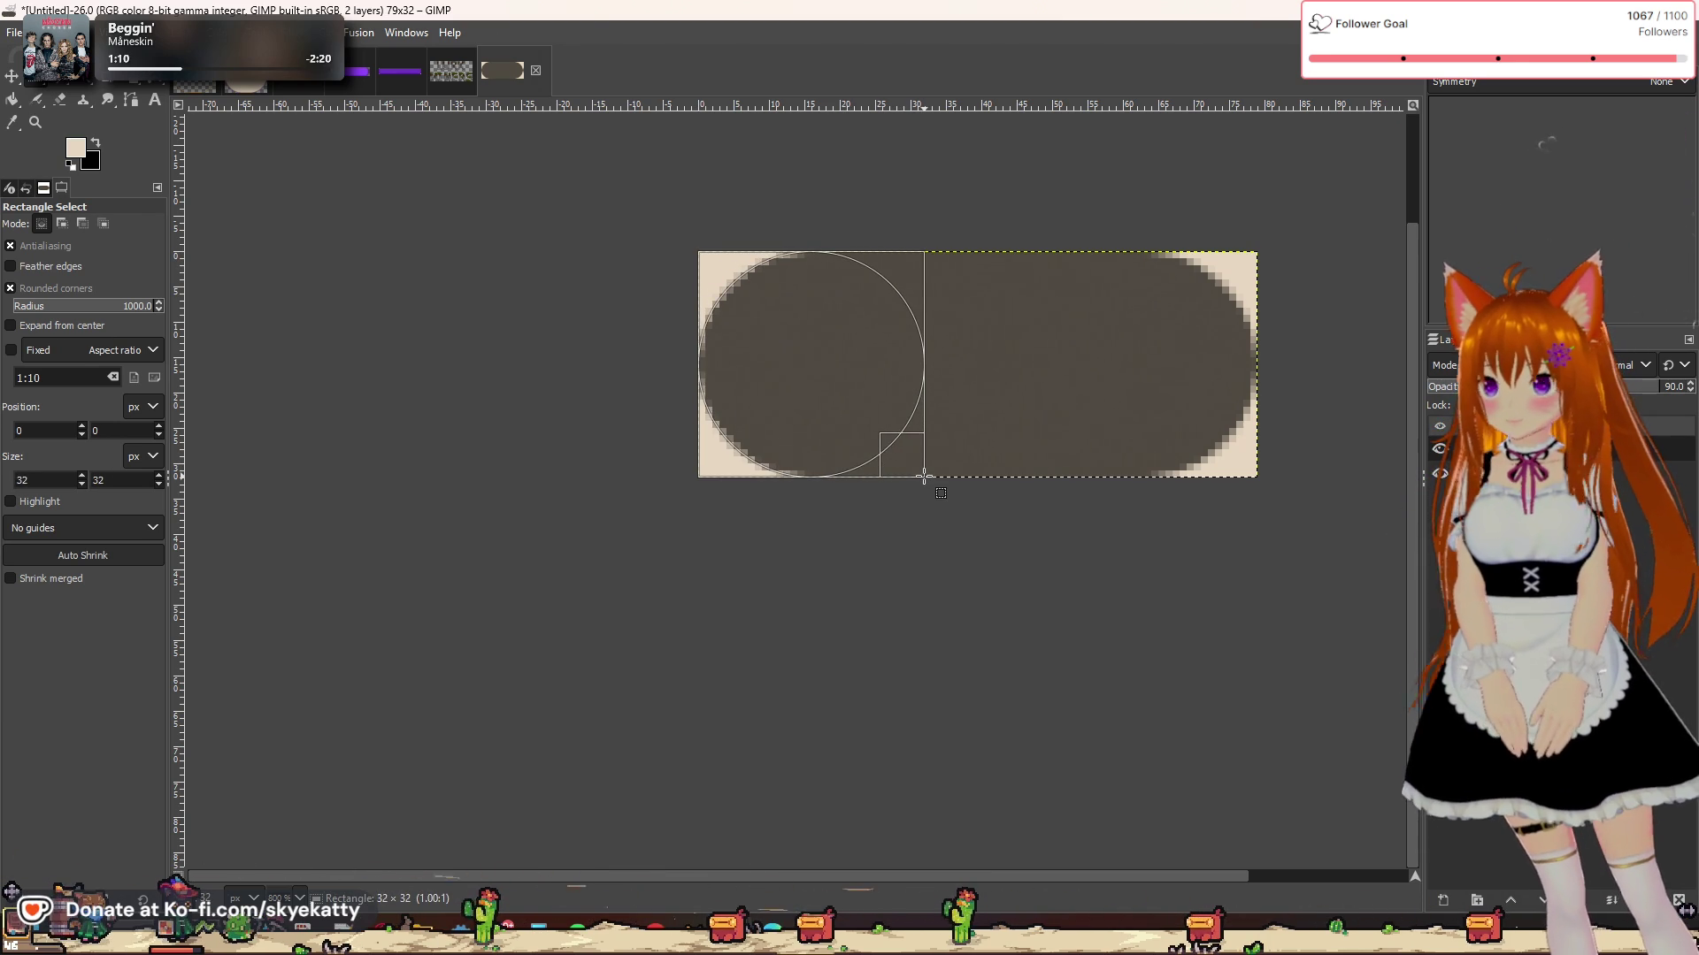
pyautogui.moveTo(926, 475); pyautogui.dragTo(926, 476)
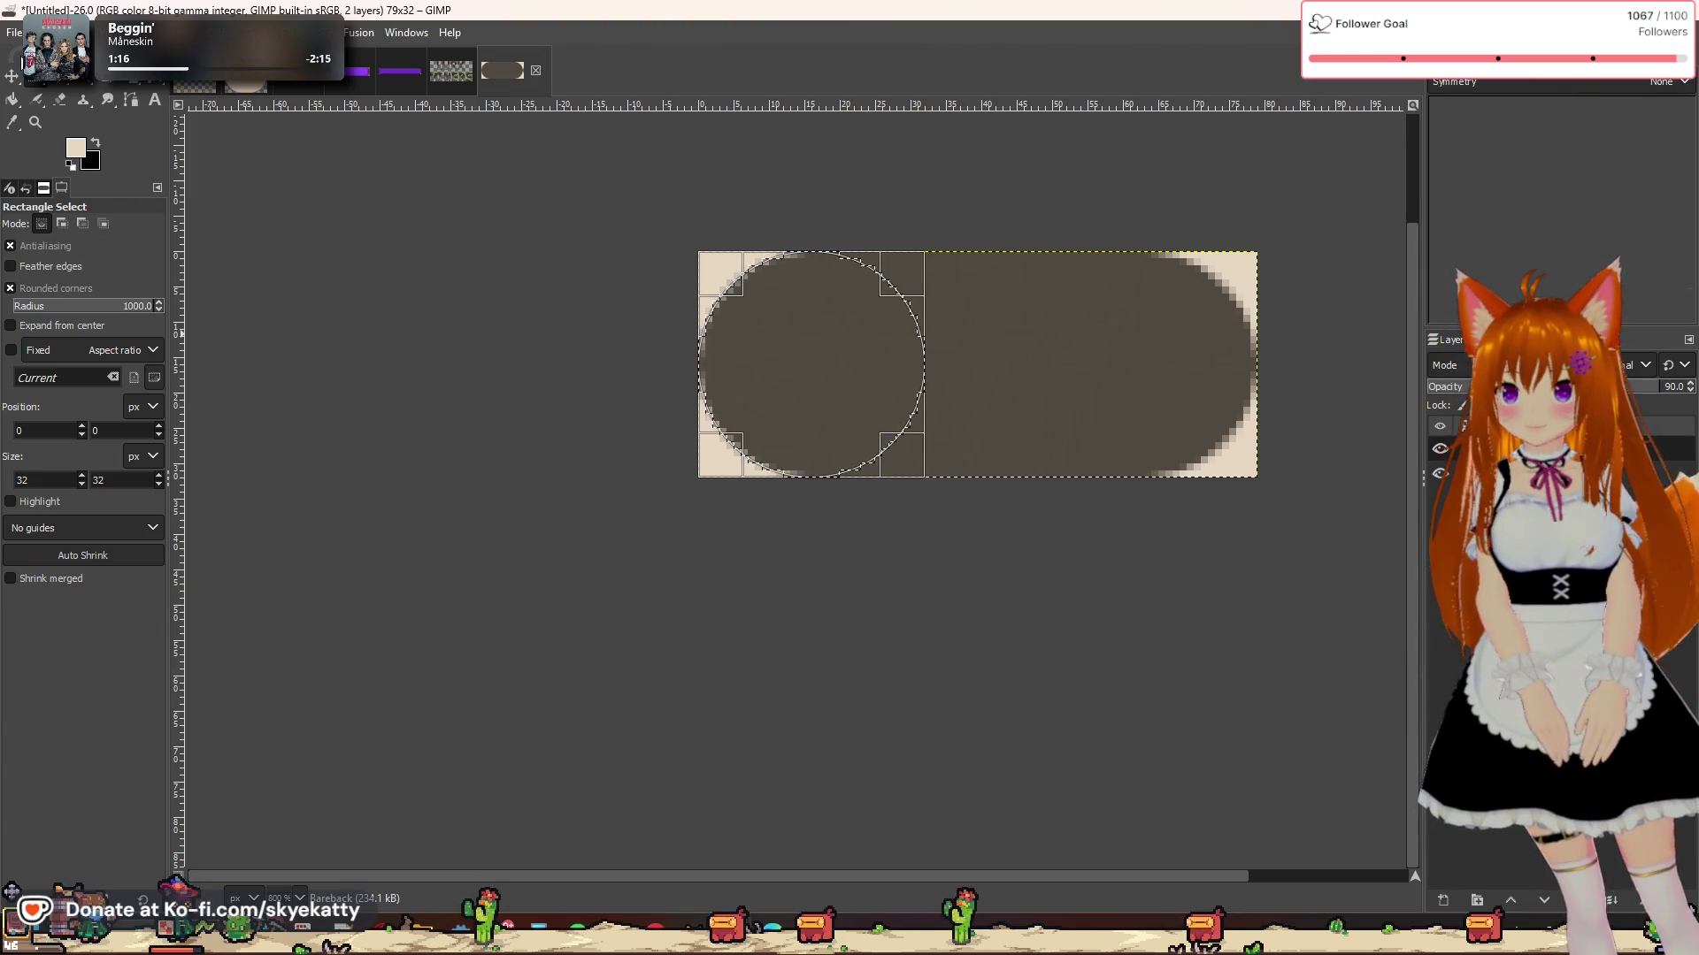
pyautogui.hotkey('alt', 'v')
pyautogui.press('Escape')
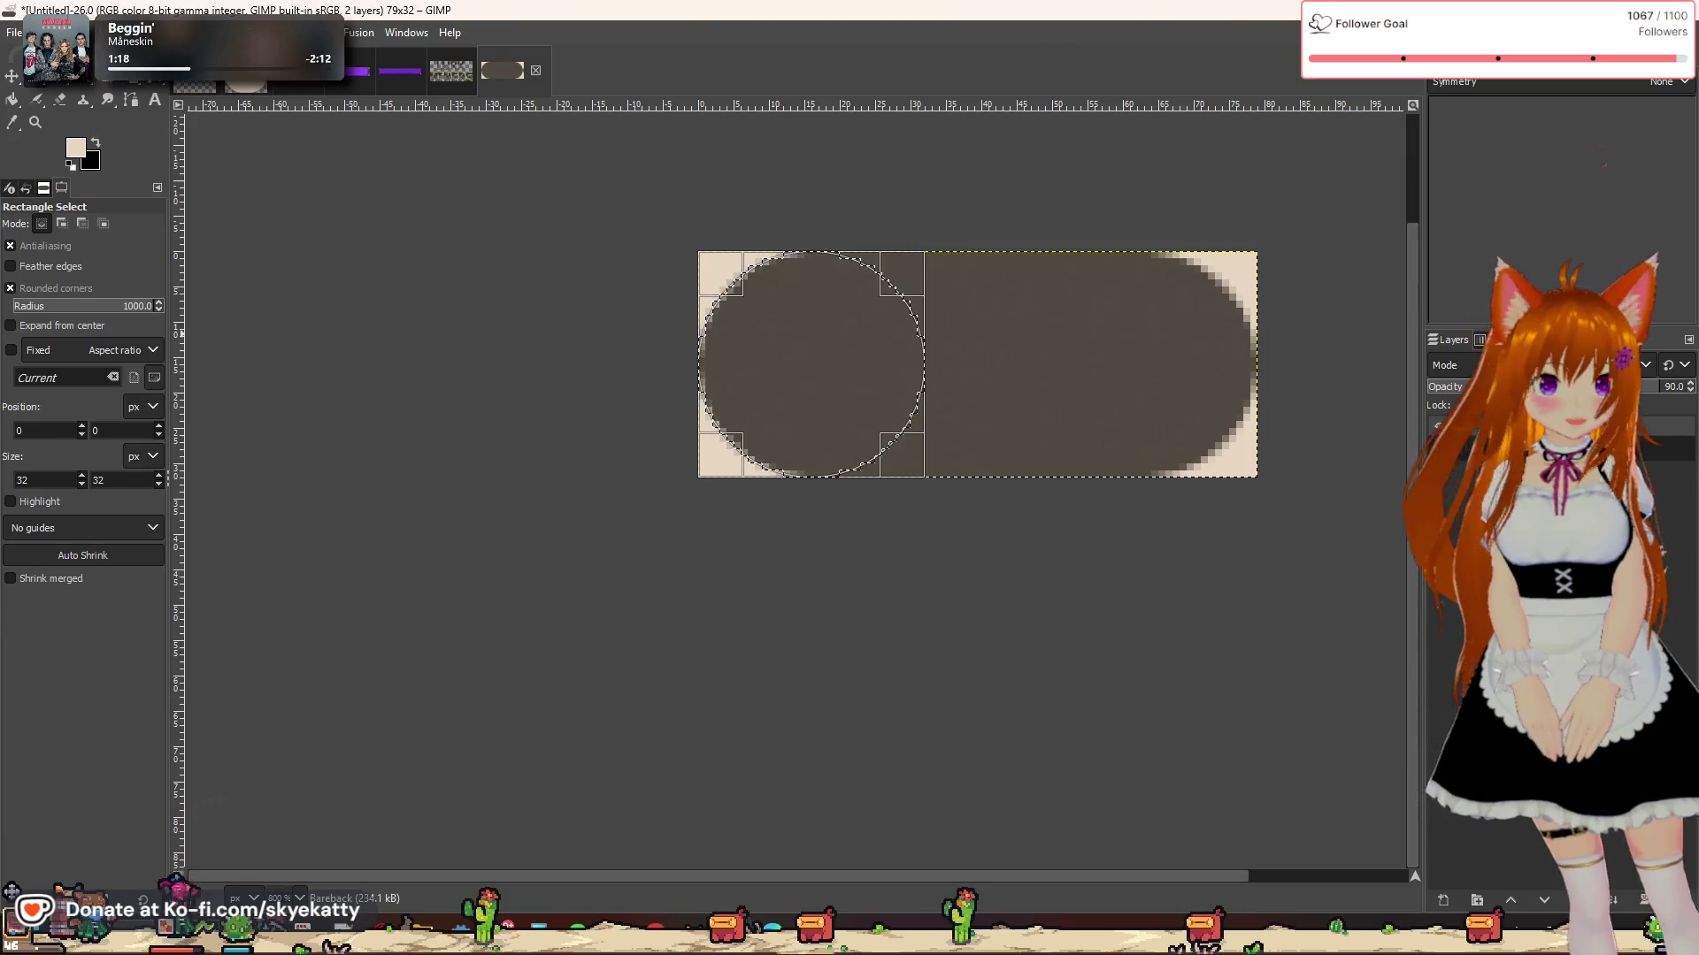
# Step: Add a new transparent layer, 'Baseback #2', to hold the knob
pyautogui.rightClick(1552, 438)
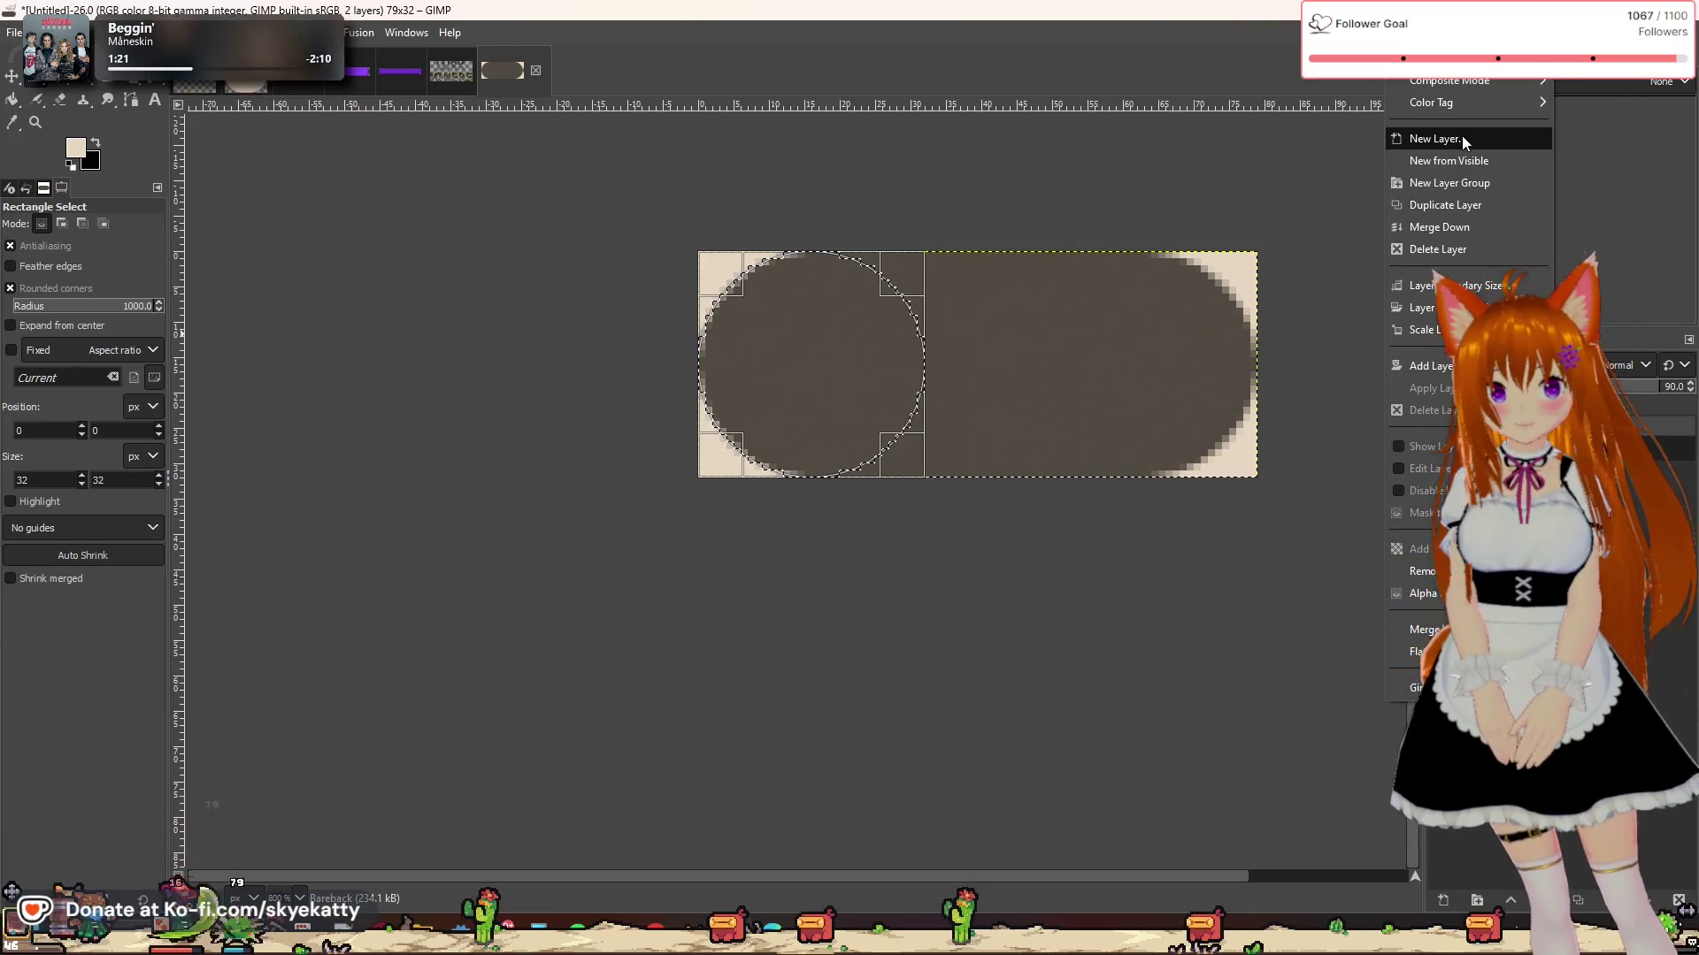
pyautogui.click(1460, 132)
pyautogui.press('Return')
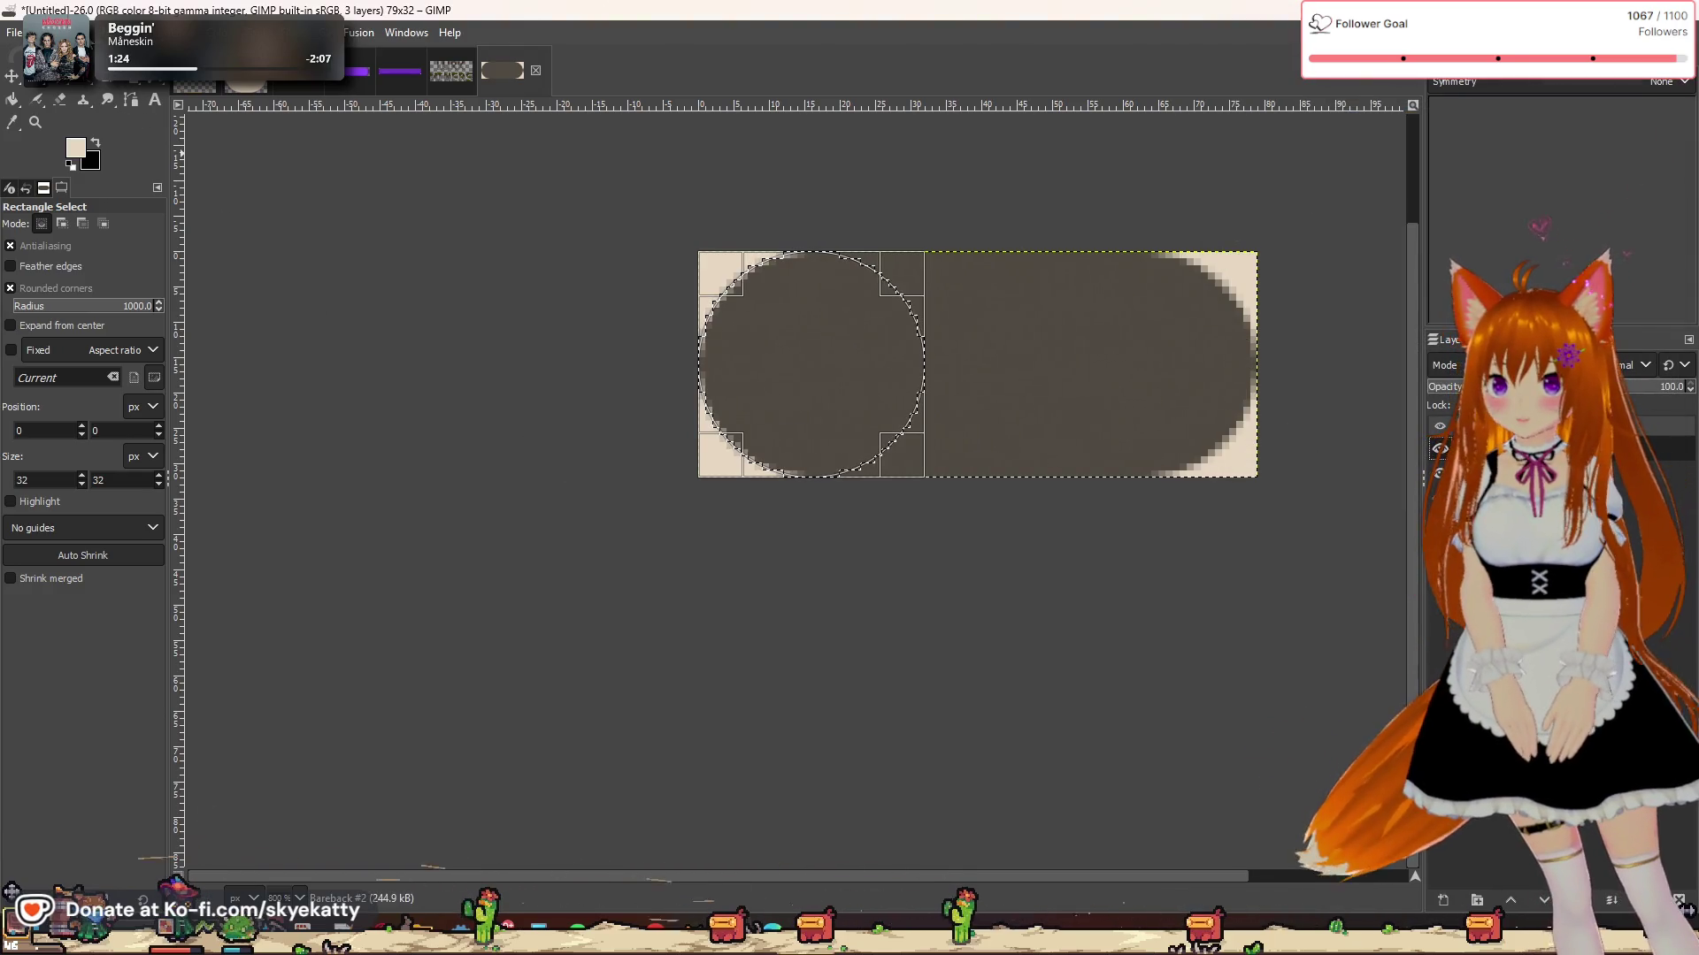
# Step: Shrink the circle selection by 2 px
pyautogui.click(77, 31)
pyautogui.click(126, 269)
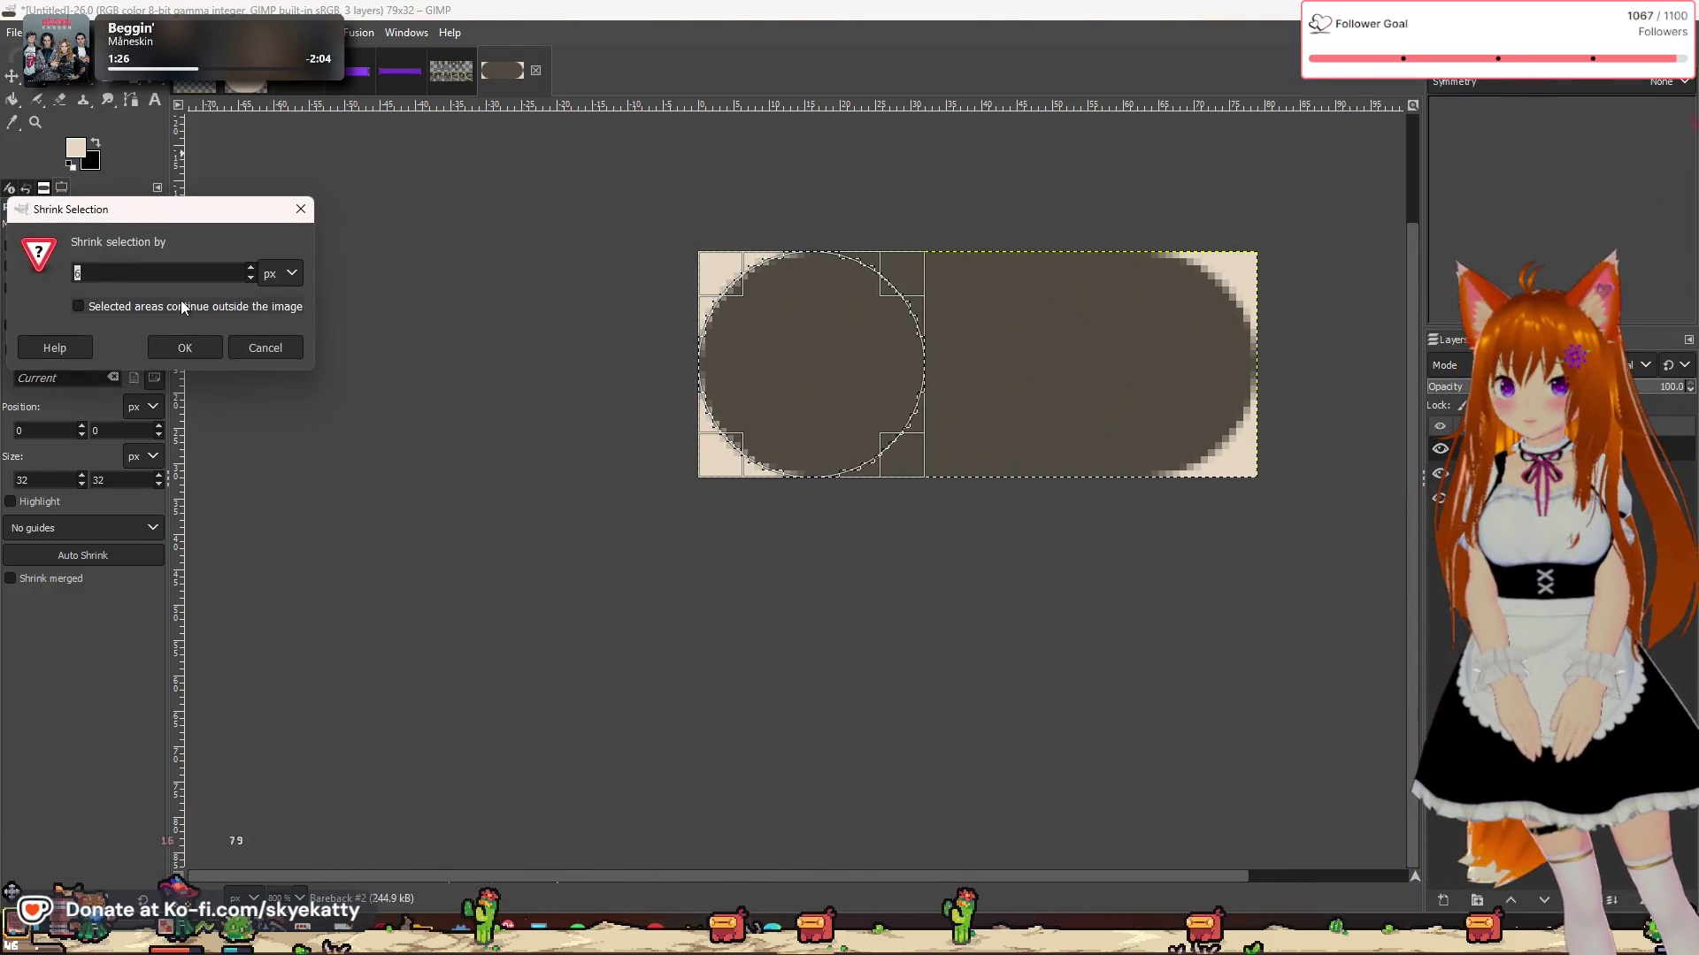
pyautogui.write('2')
pyautogui.press('Return')
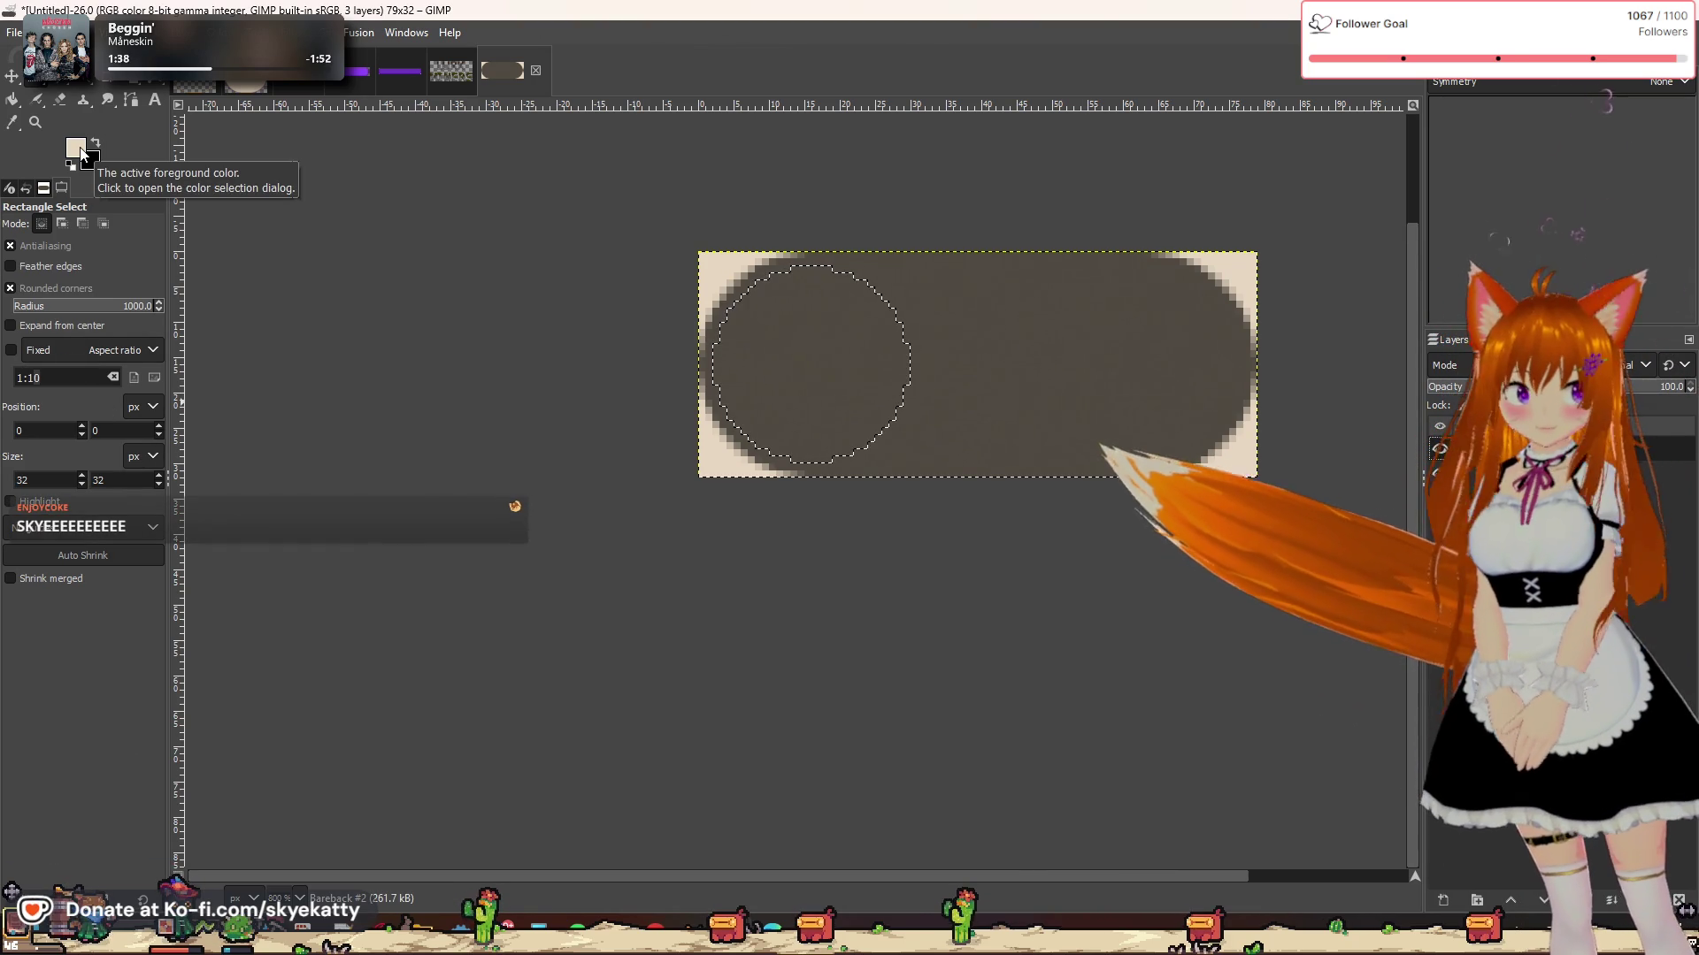
# Step: Set the foreground to white and fill the shrunken circle as the left knob
pyautogui.click(78, 149)
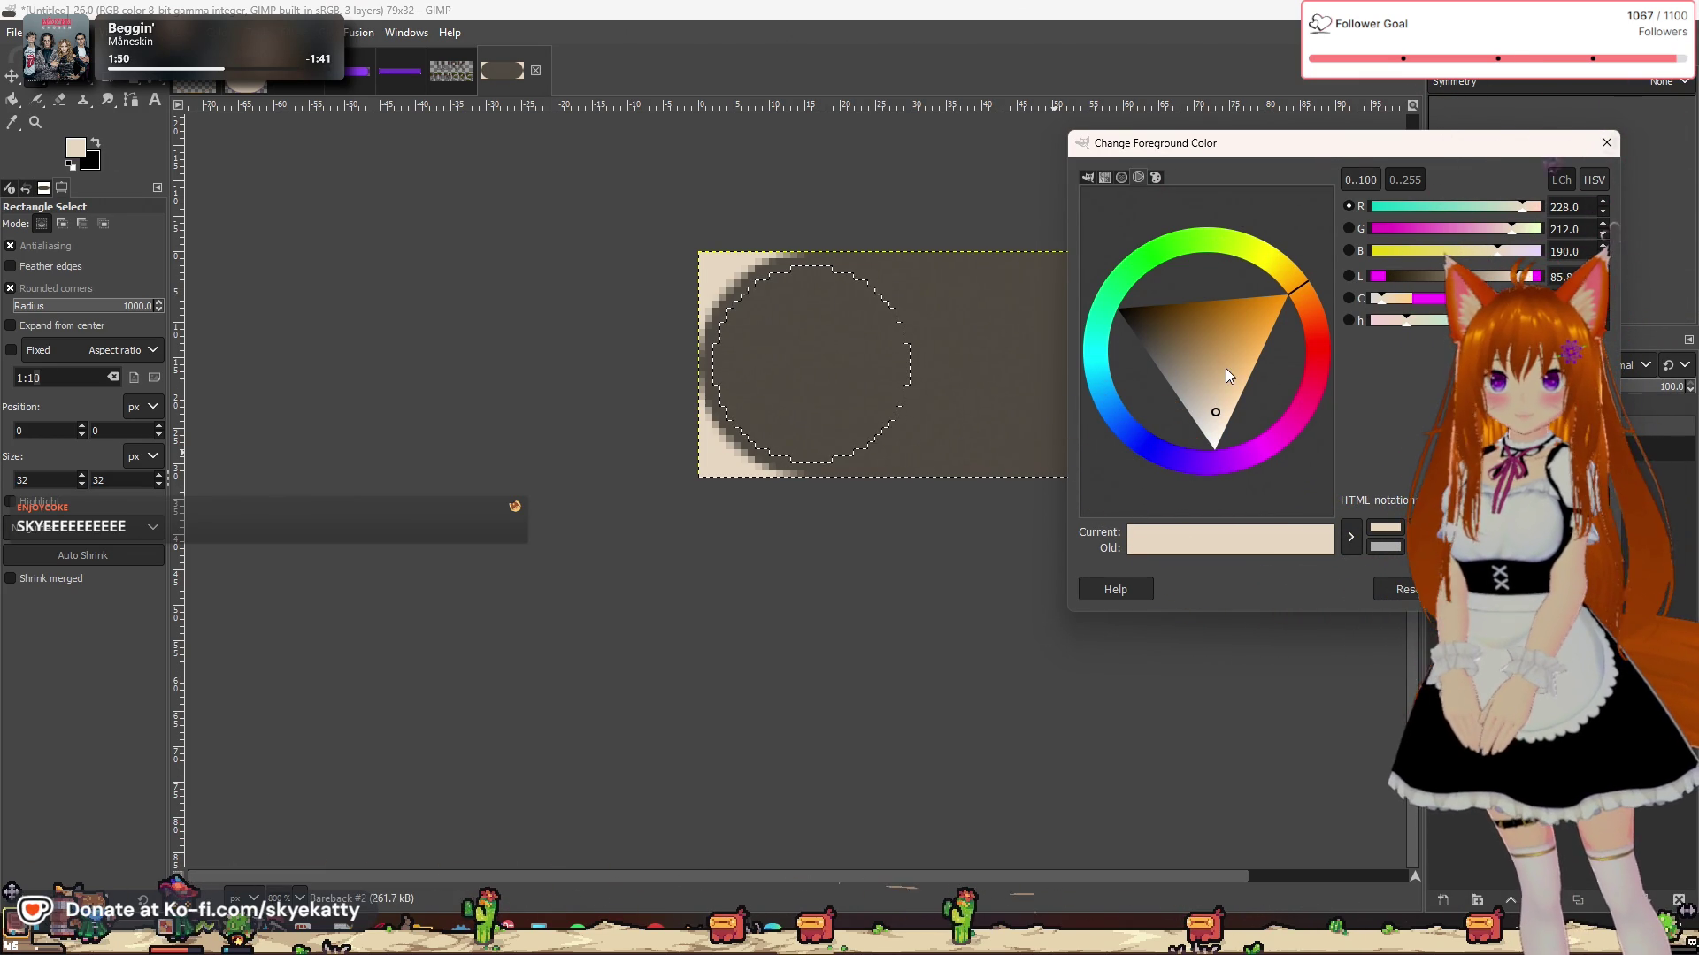
pyautogui.moveTo(1209, 392); pyautogui.dragTo(1214, 449)
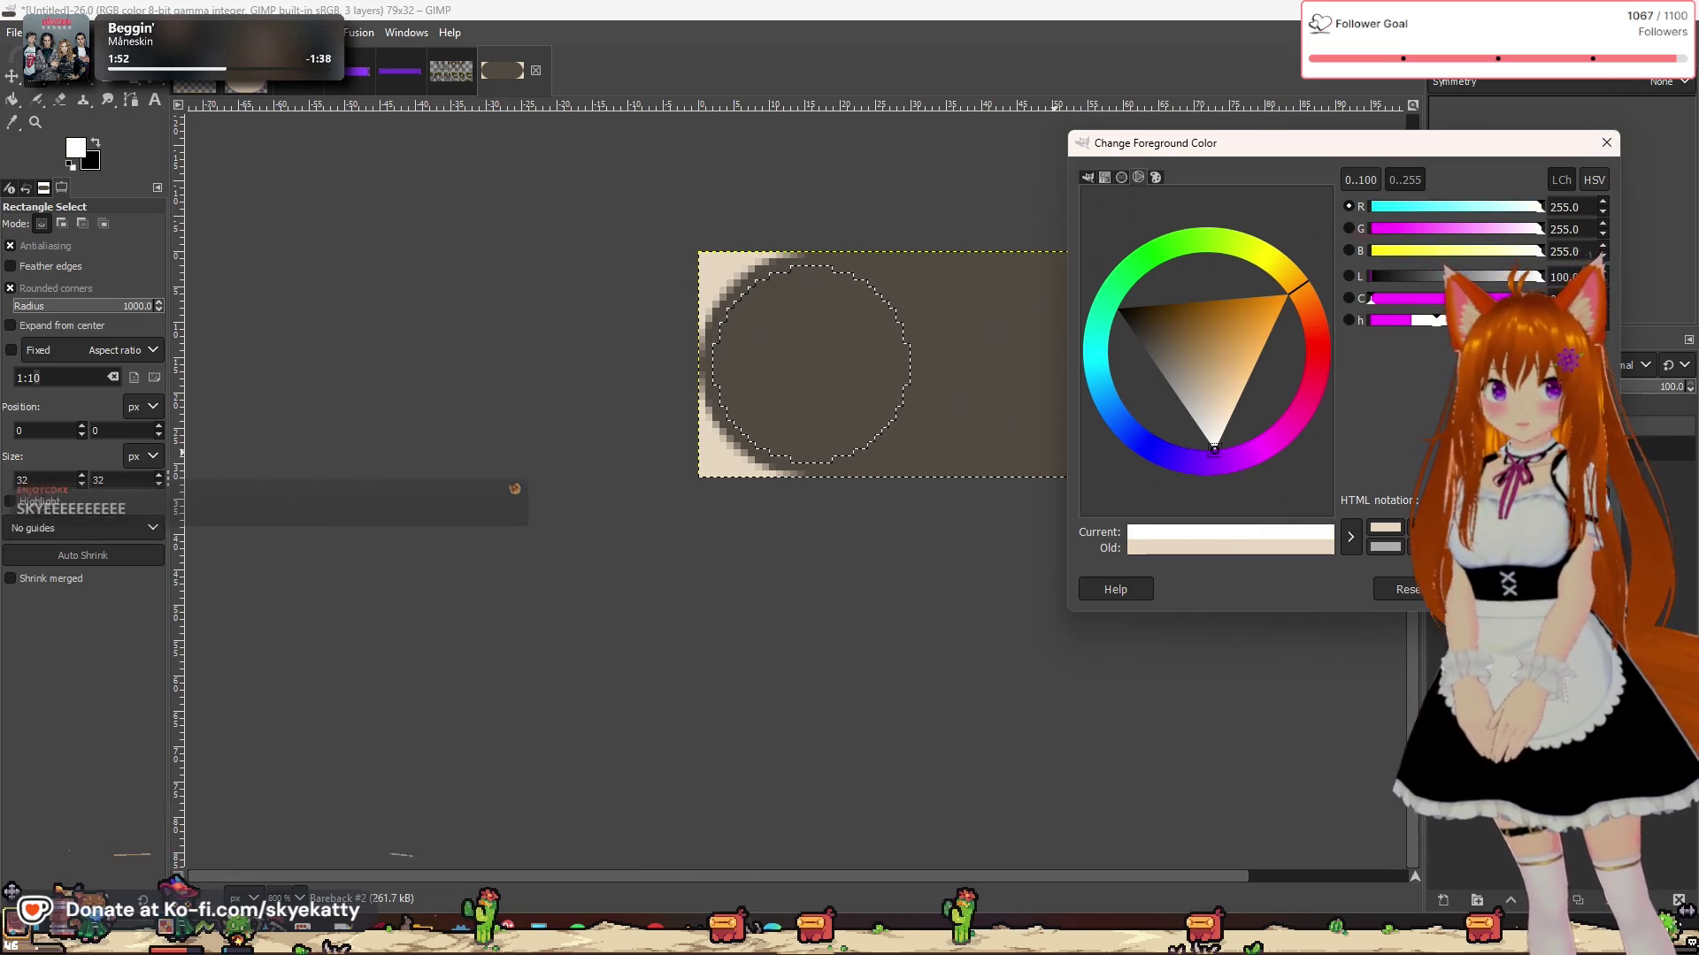
pyautogui.press('Return')
pyautogui.hotkey('shift', 'b')
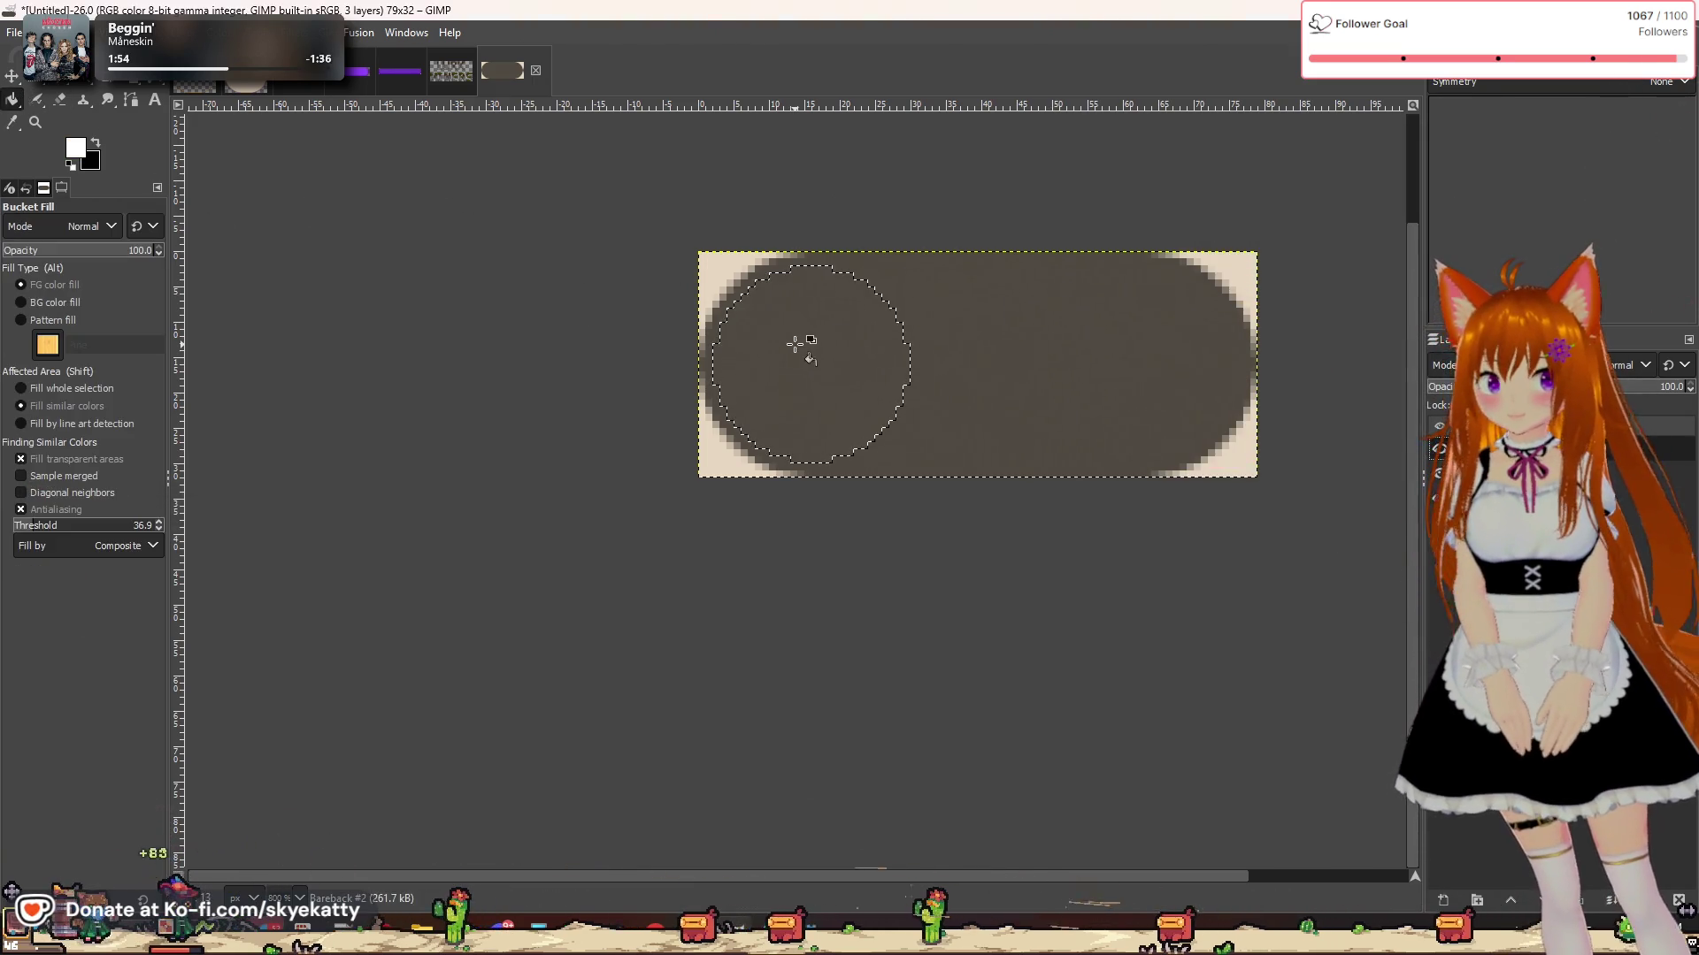
pyautogui.click(795, 344)
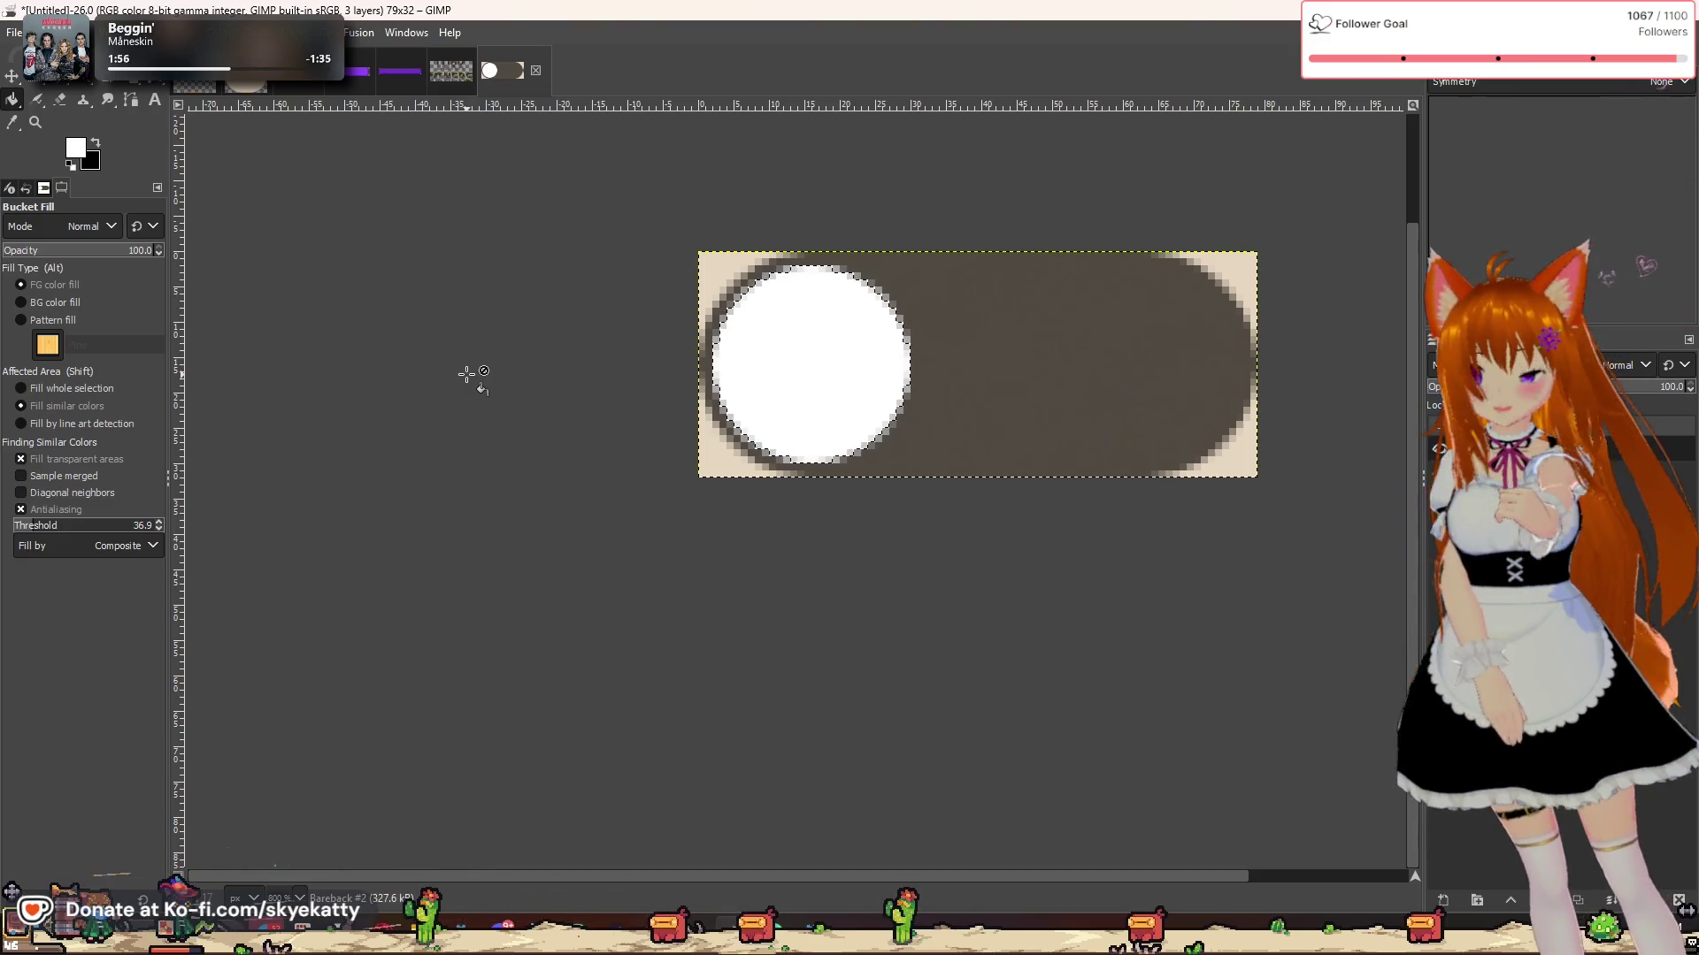
pyautogui.press('r')
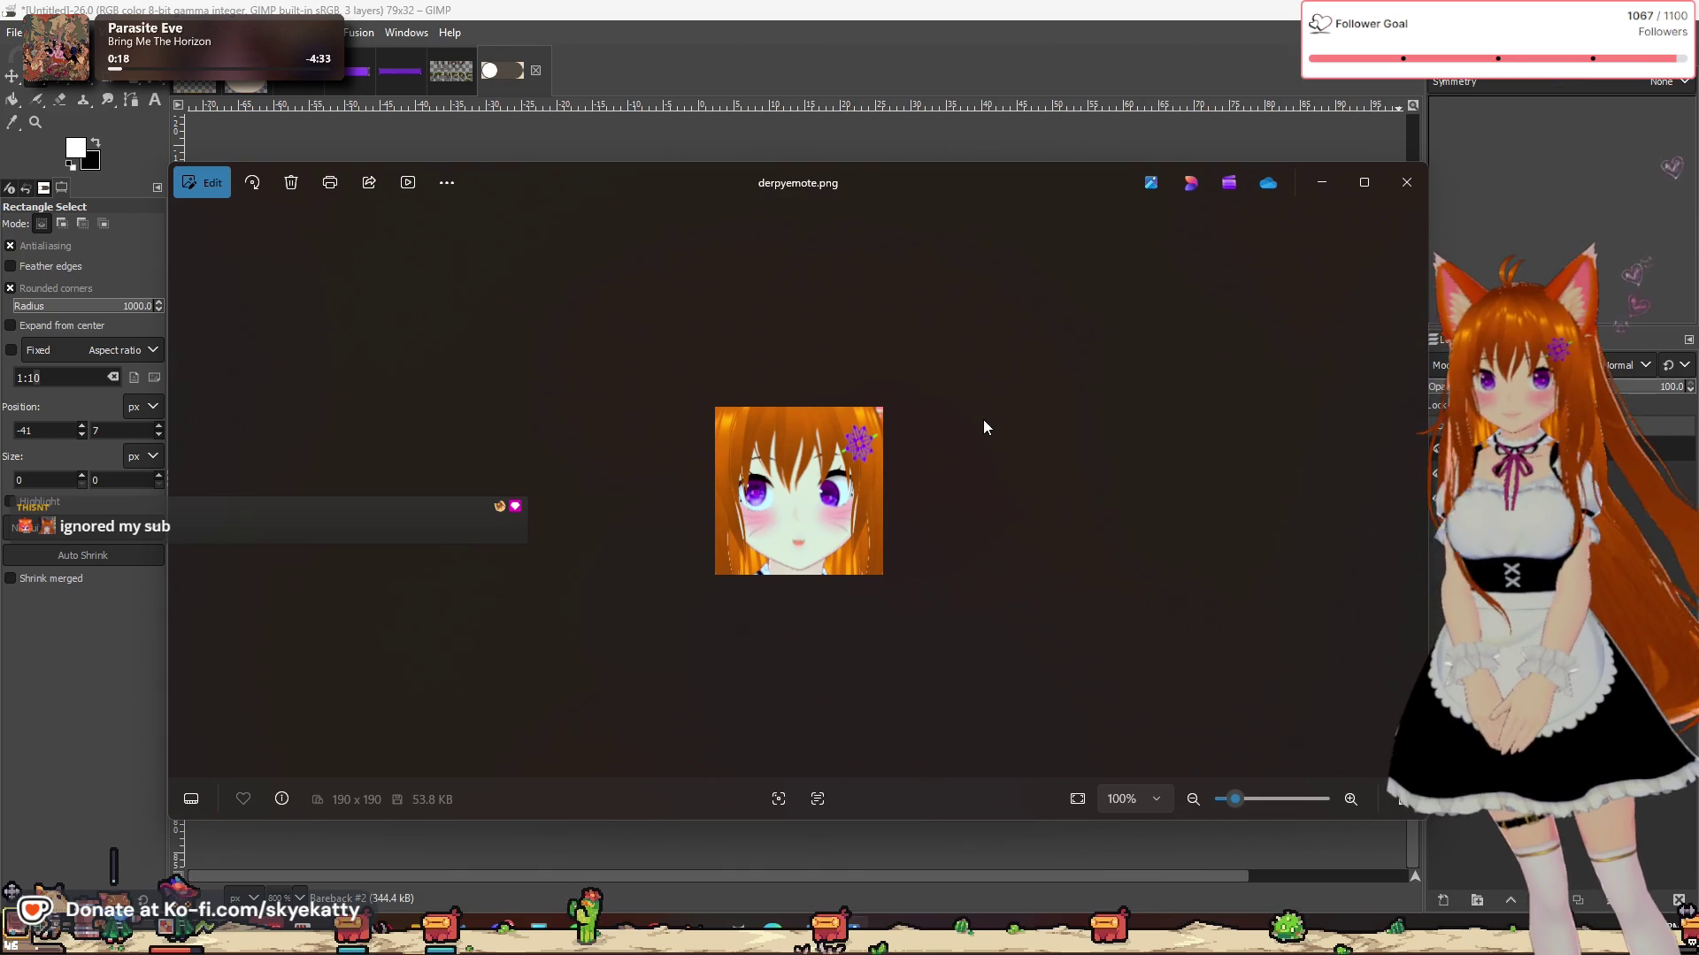
# Step: Close the derpyemote.png and derpy.png viewers, then hide the white knob layer to check it
pyautogui.scroll(3, 779, 517)
pyautogui.scroll(-2, 783, 512)
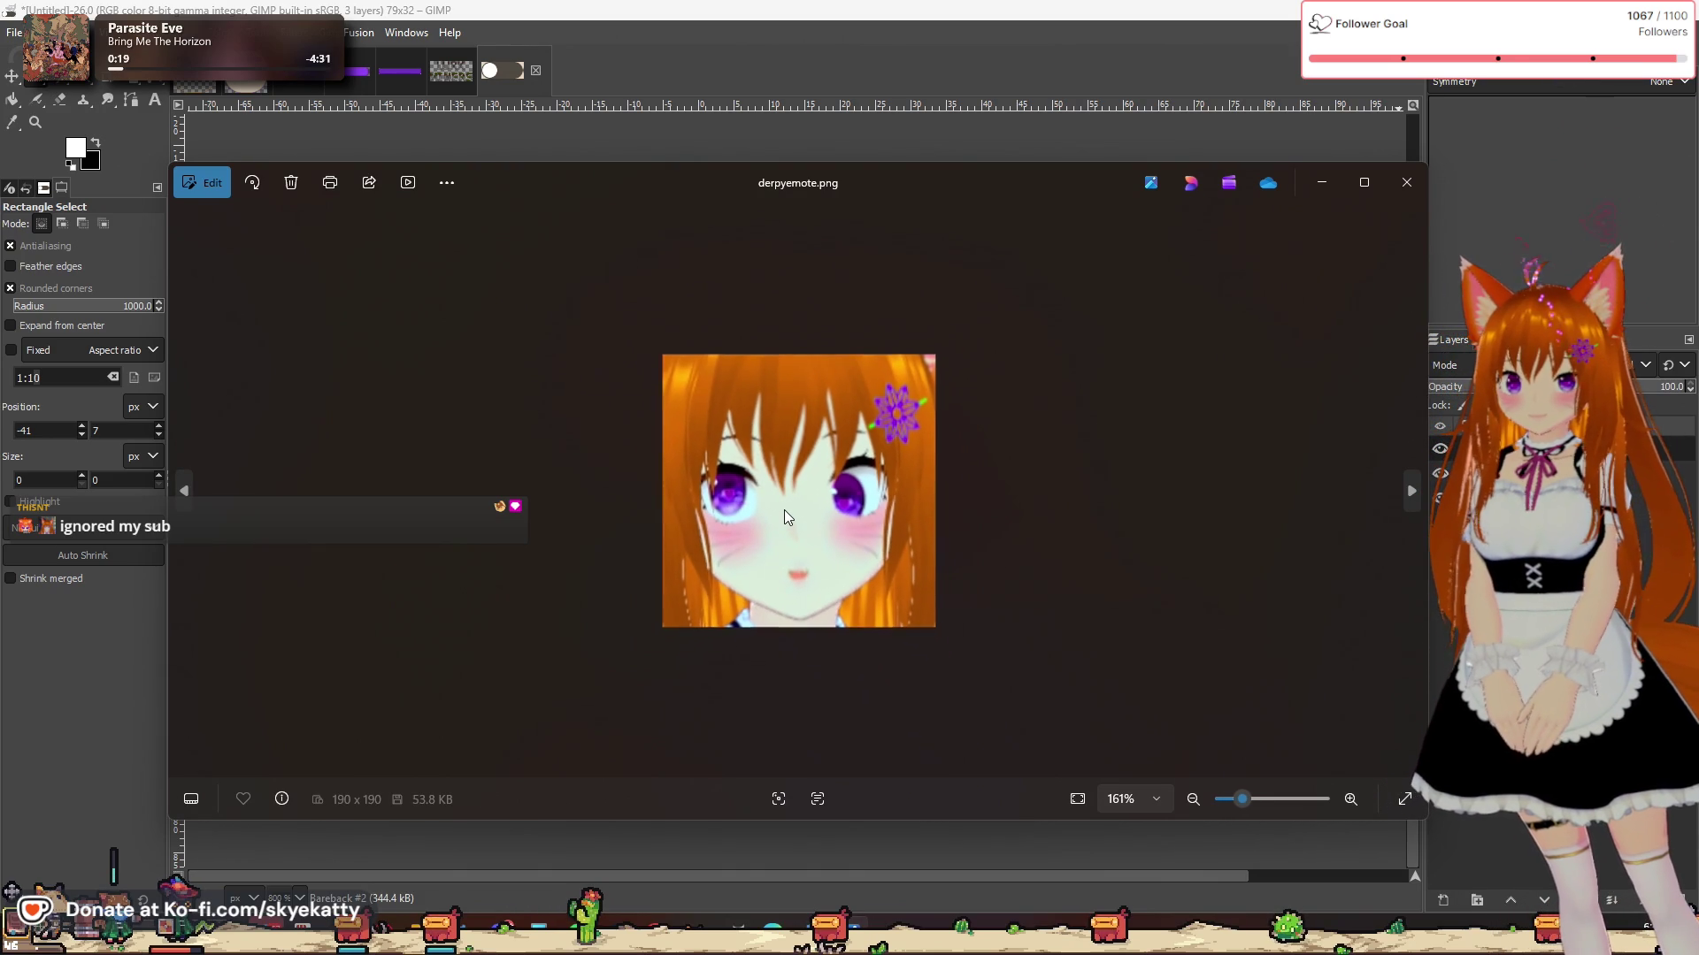
pyautogui.click(1407, 183)
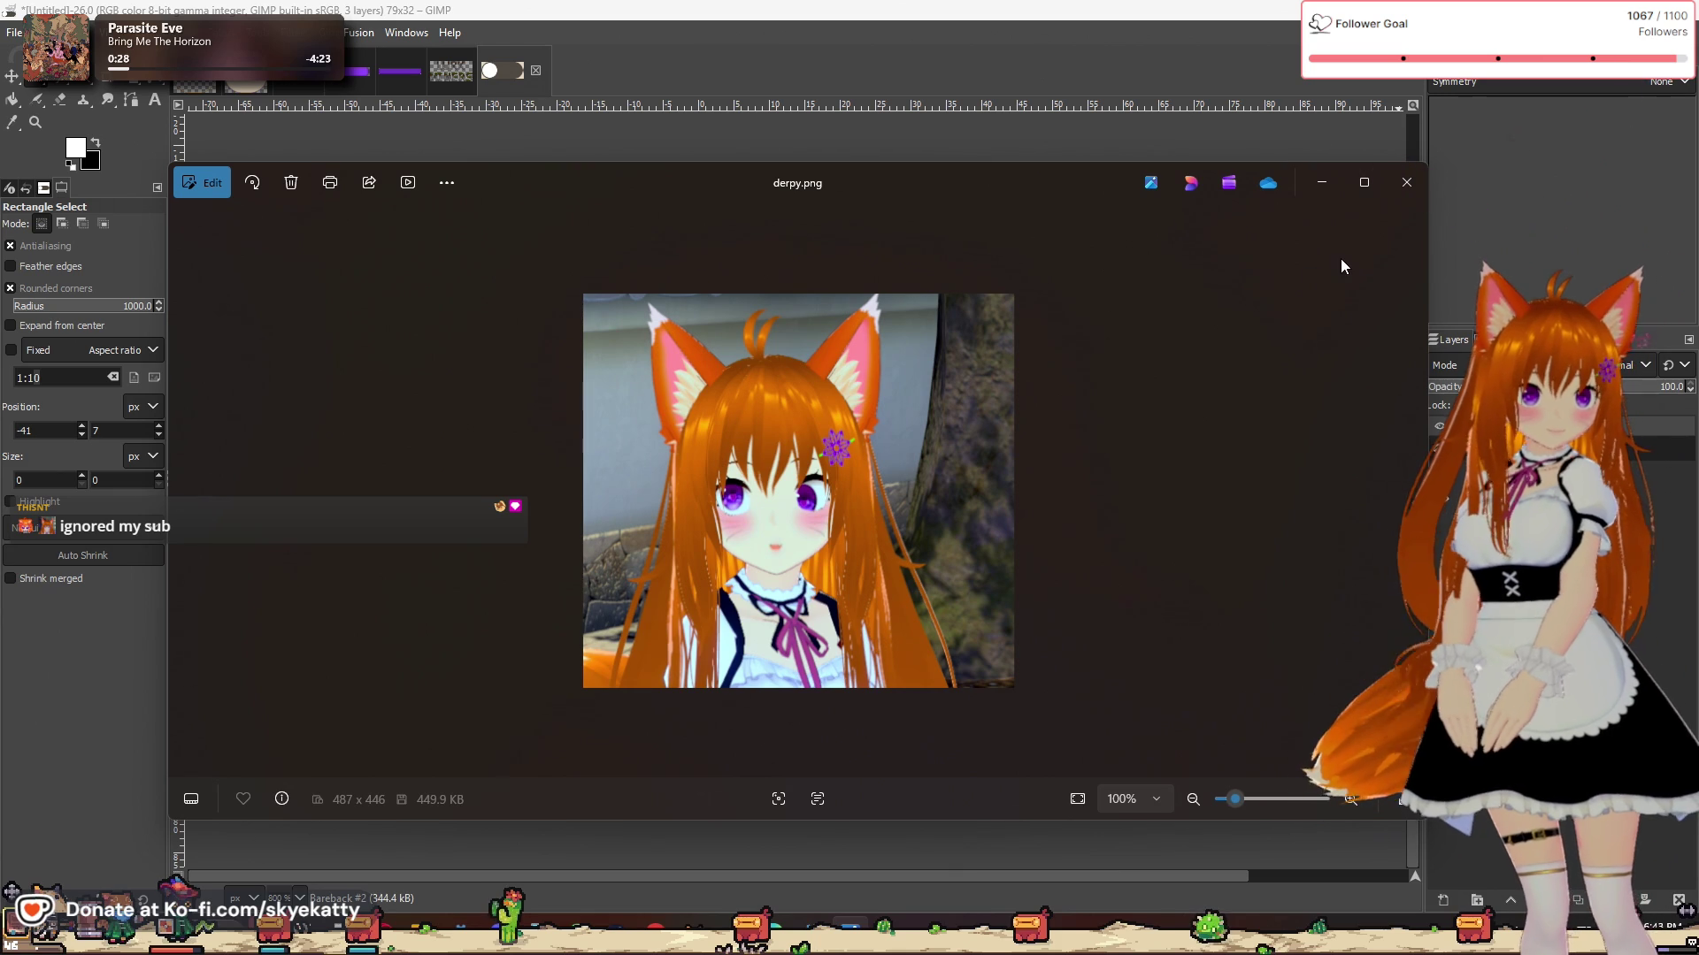
pyautogui.click(1406, 182)
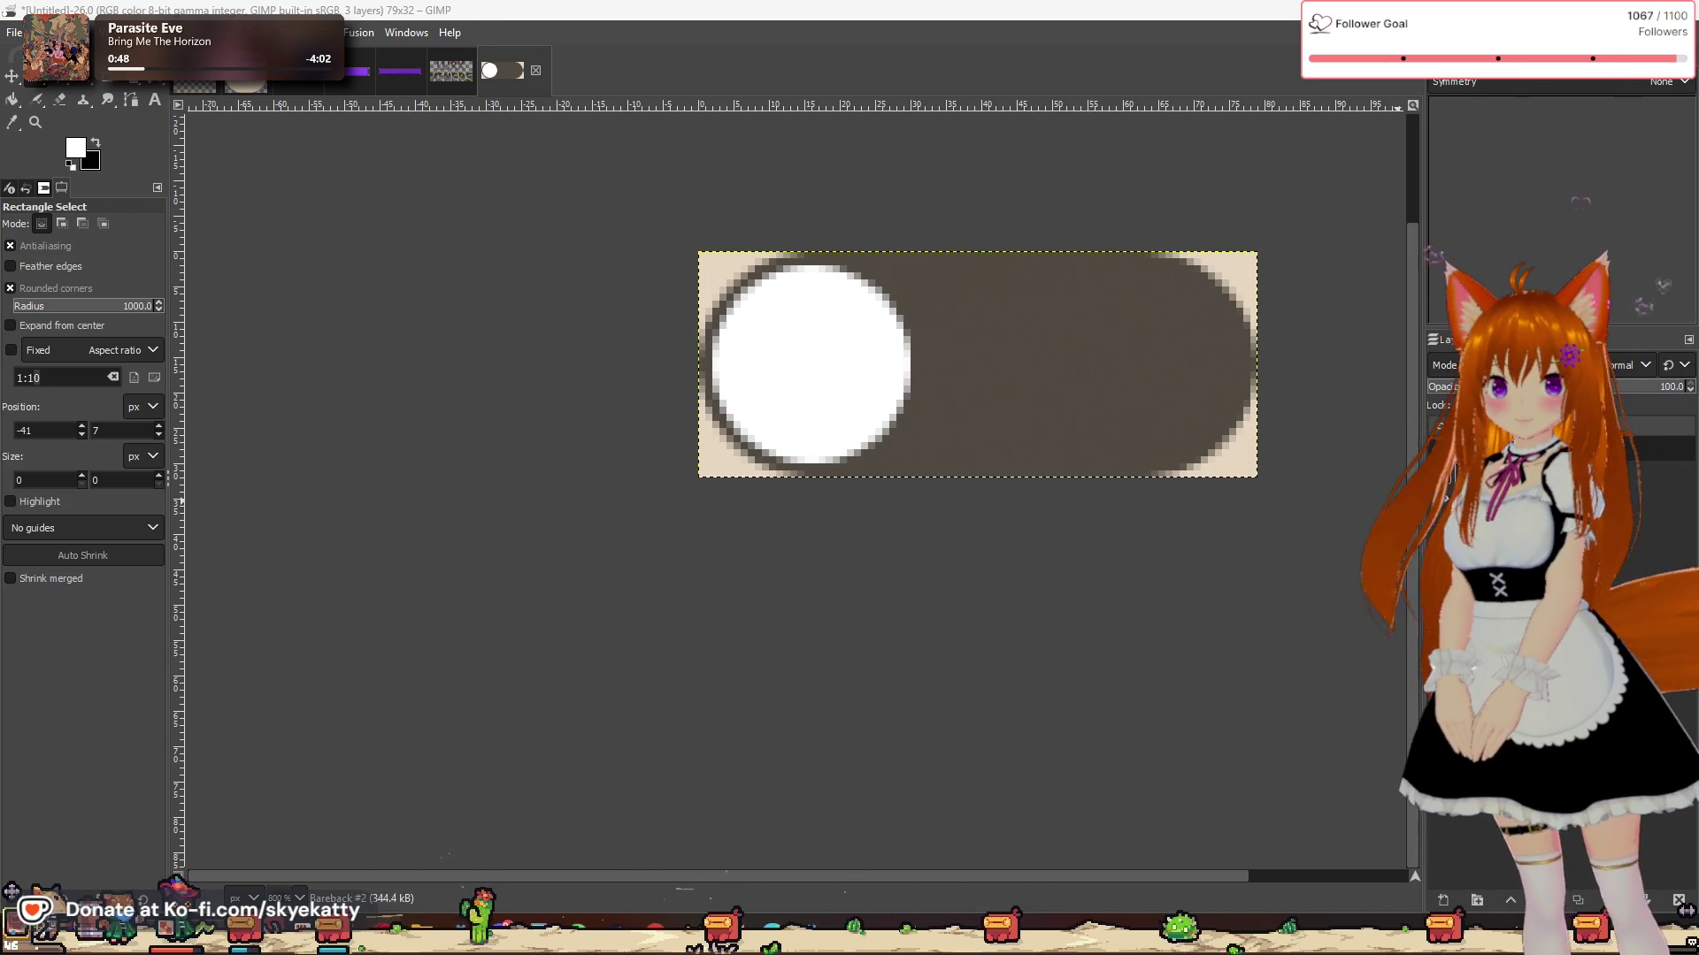
pyautogui.click(1434, 450)
# Step: Show the knob layer again and add a new layer above Rareback #2
pyautogui.click(1433, 450)
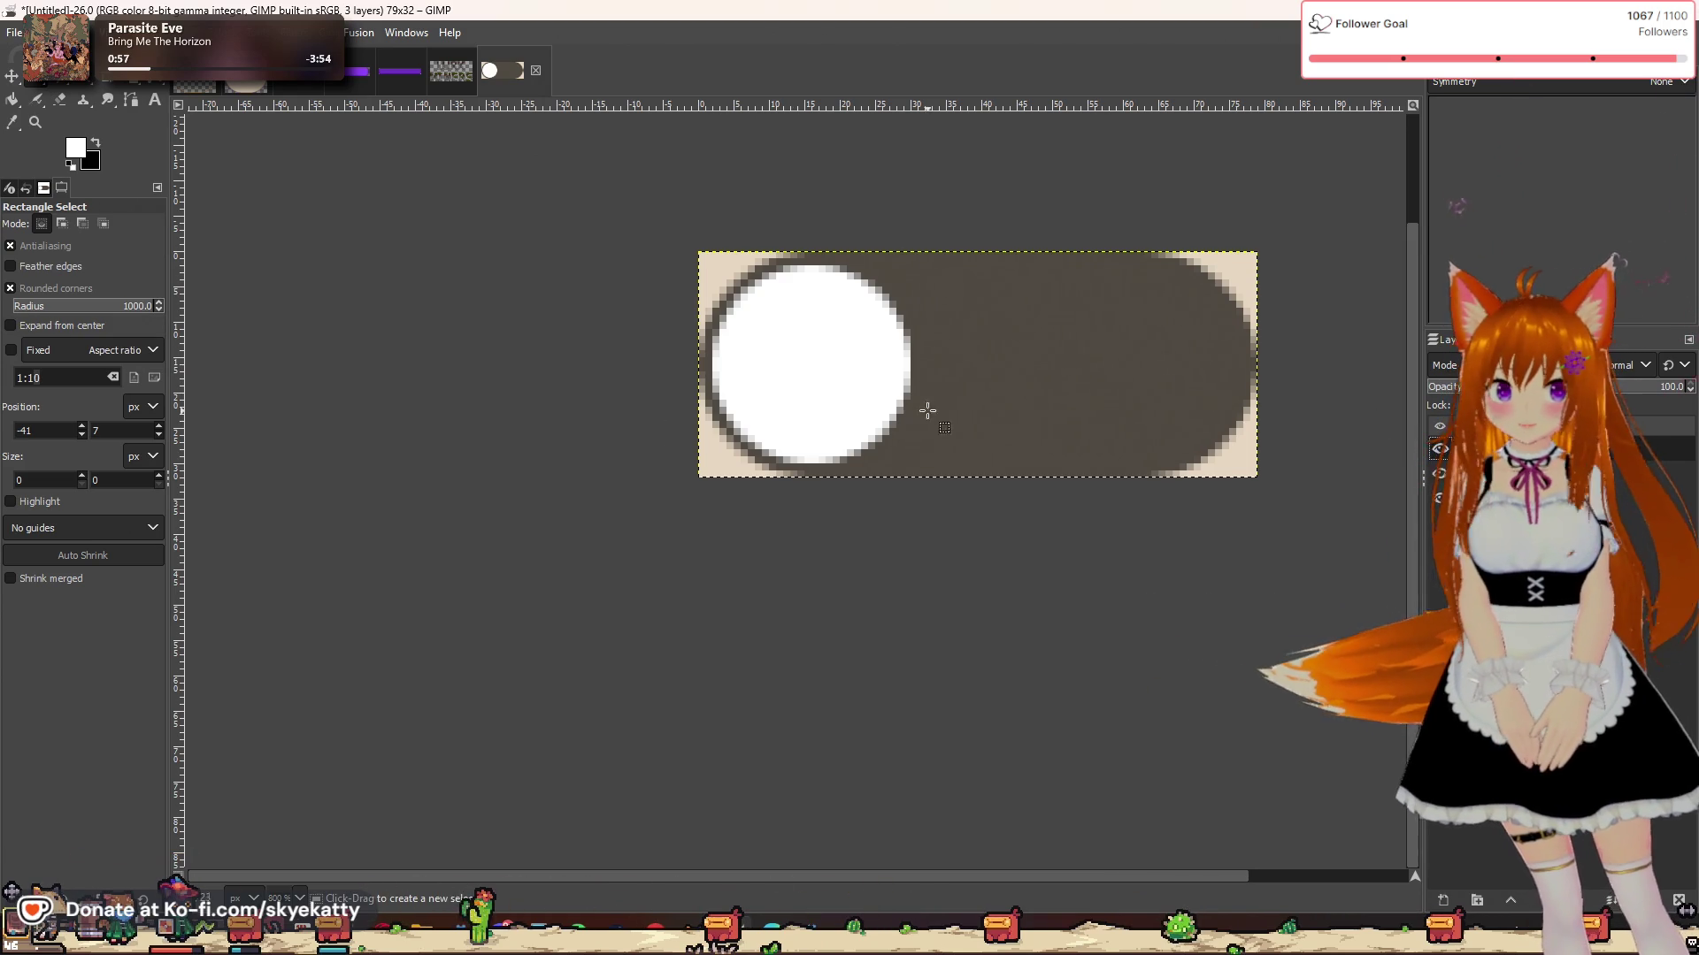
pyautogui.scroll(-10, 1655, 387)
pyautogui.click(1486, 426)
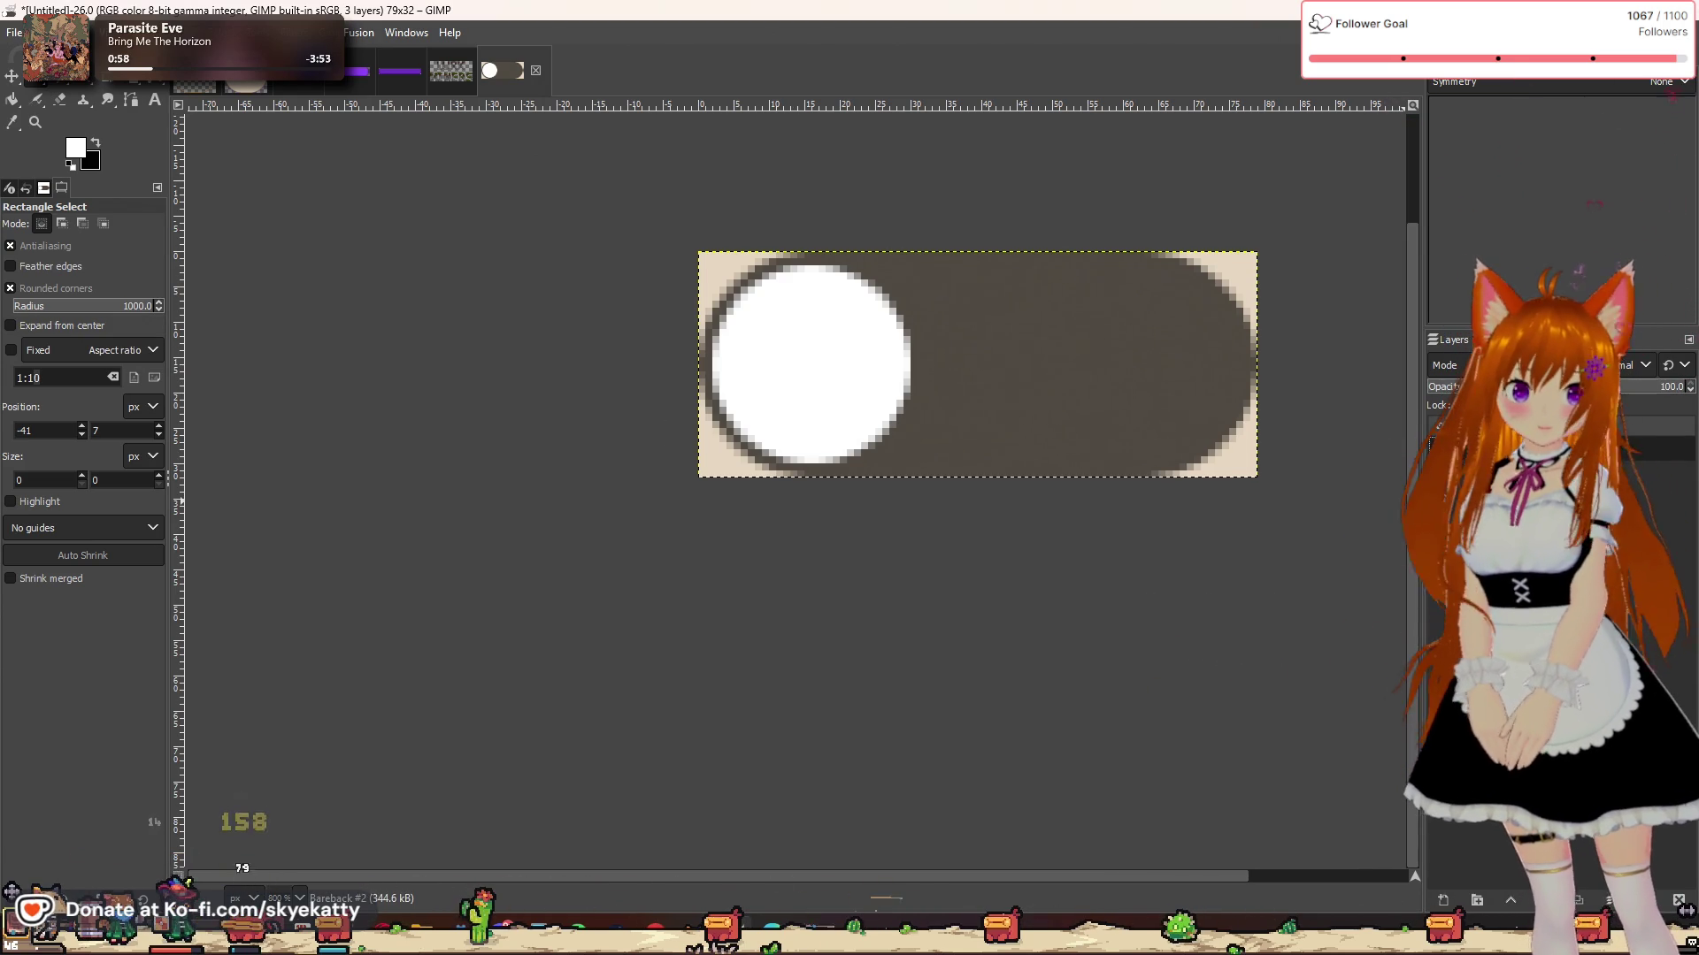
pyautogui.rightClick(1433, 430)
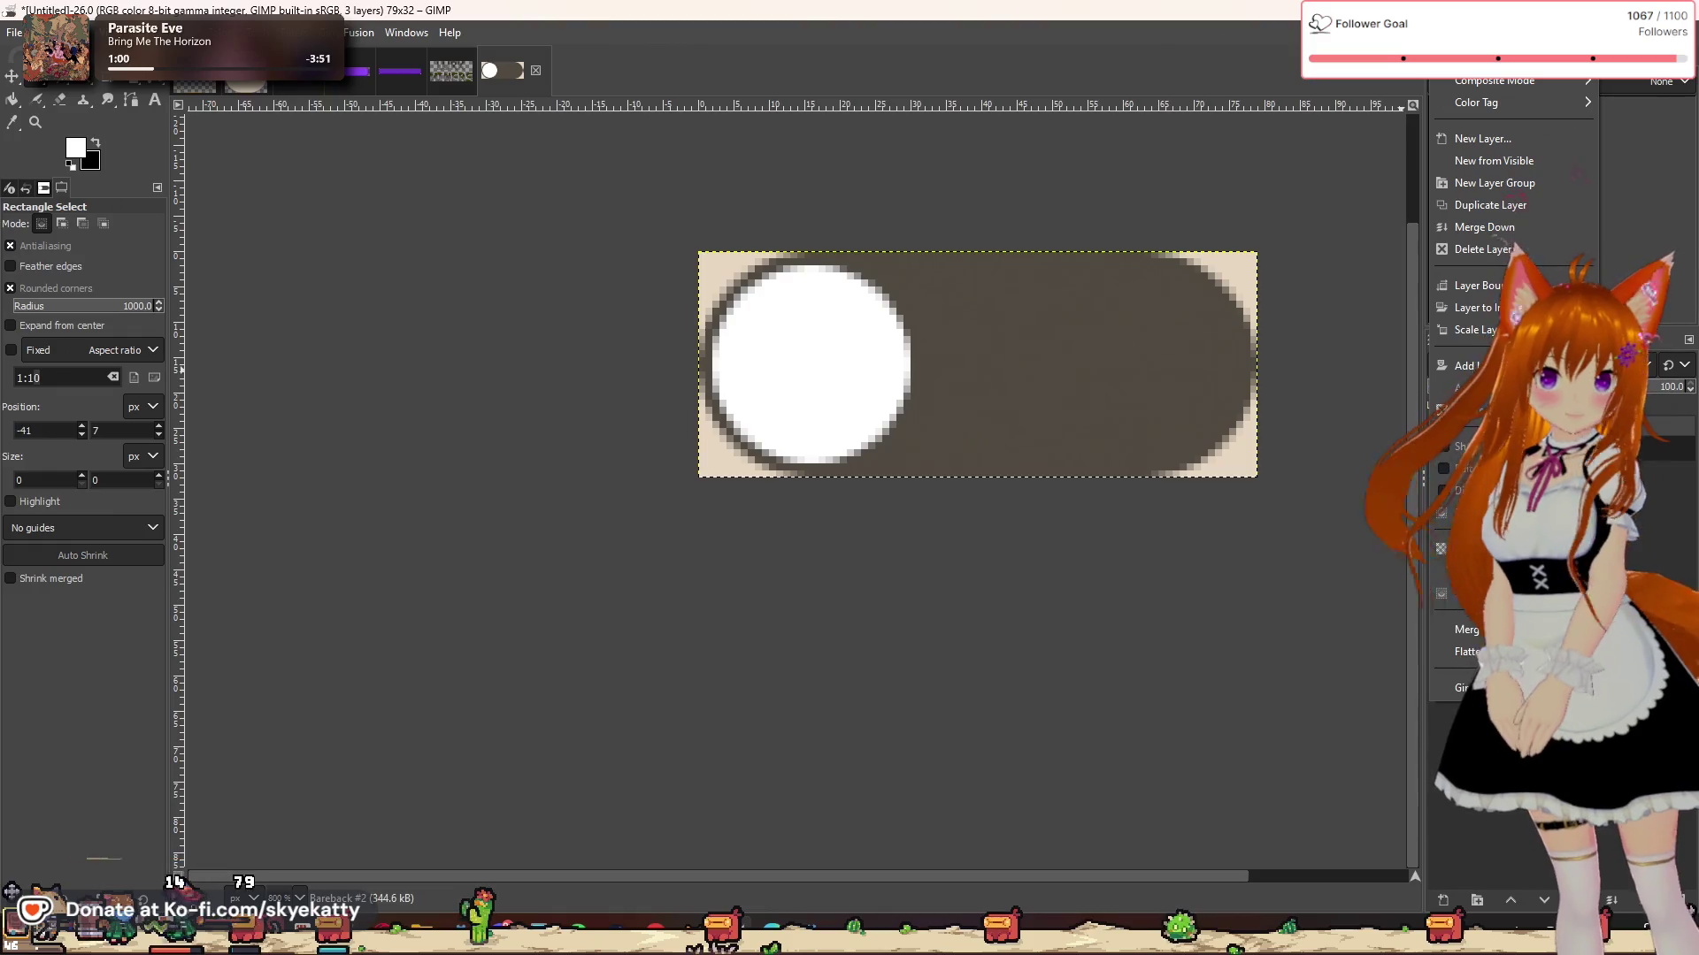
pyautogui.click(1486, 138)
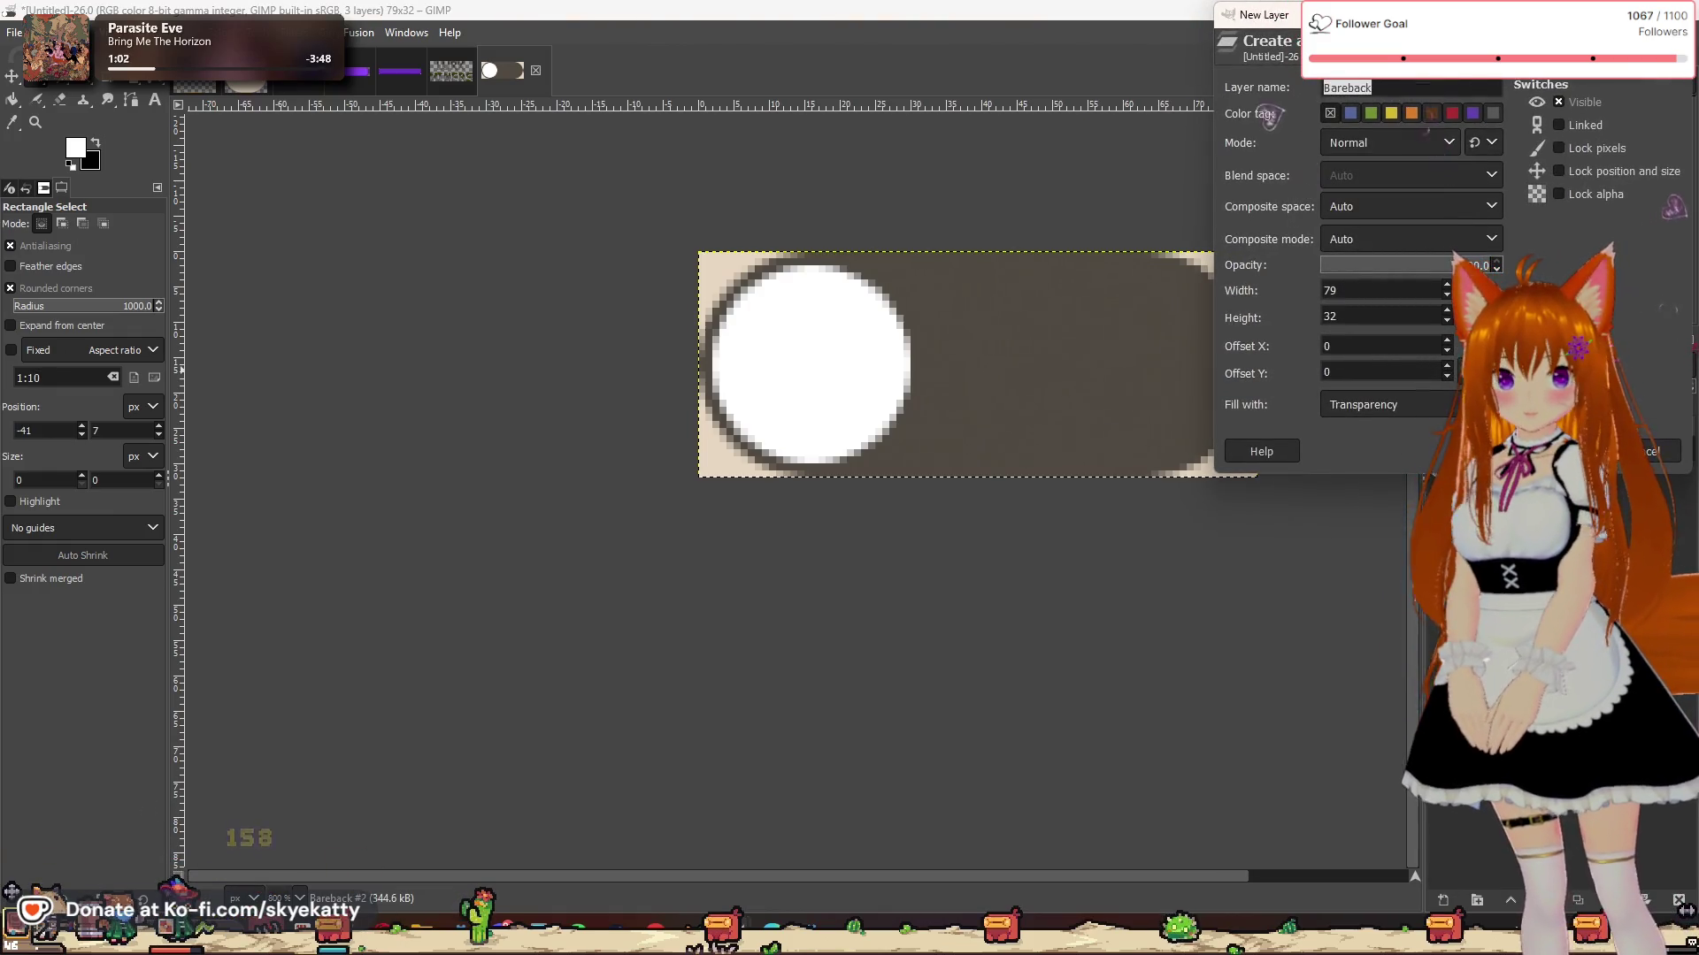
pyautogui.press('Return')
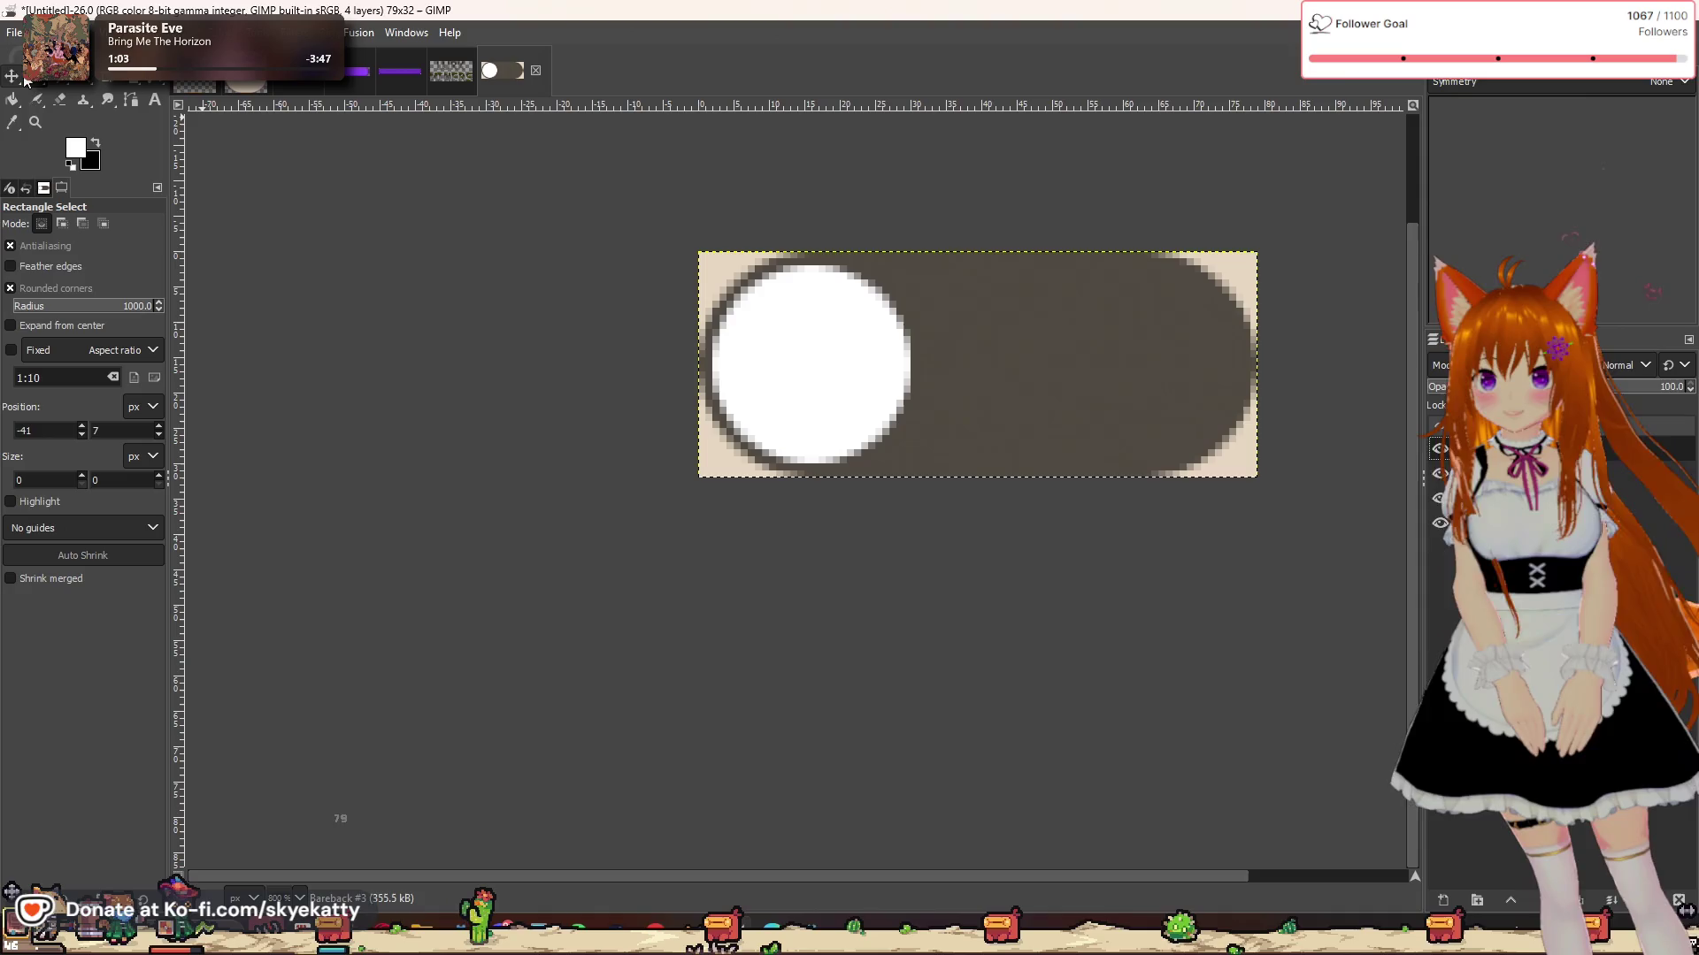
# Step: Select a 32 px circle filling the pill's right end
pyautogui.moveTo(1251, 252); pyautogui.dragTo(1051, 457)
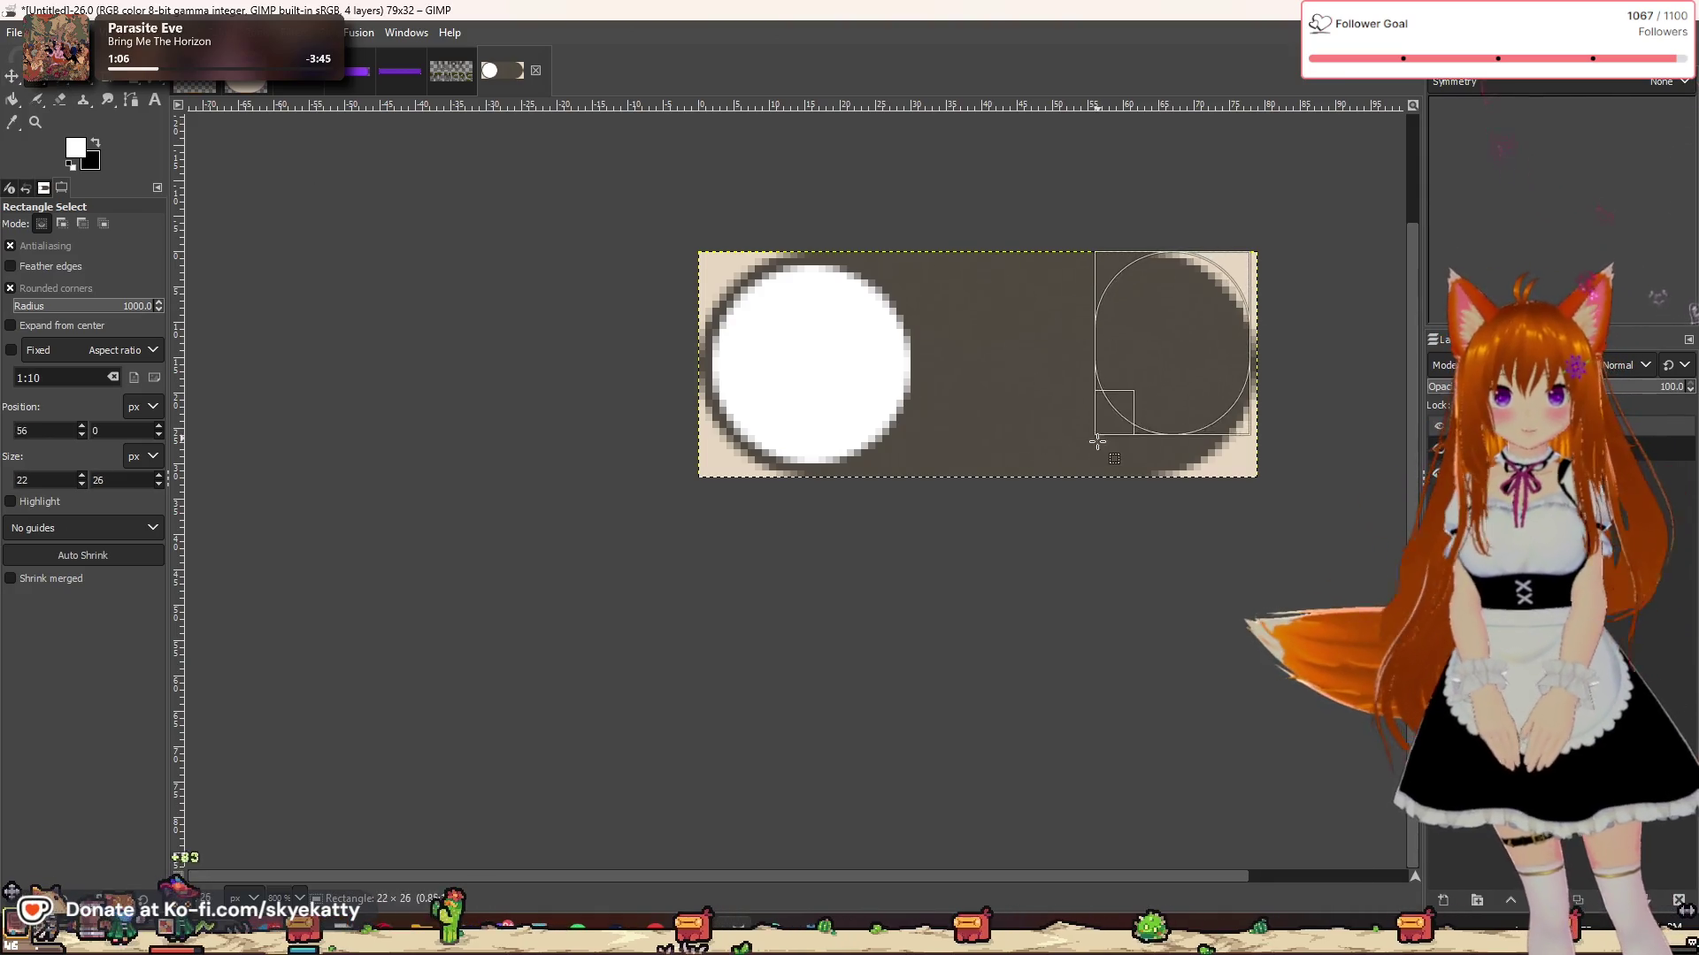
pyautogui.click(1257, 280)
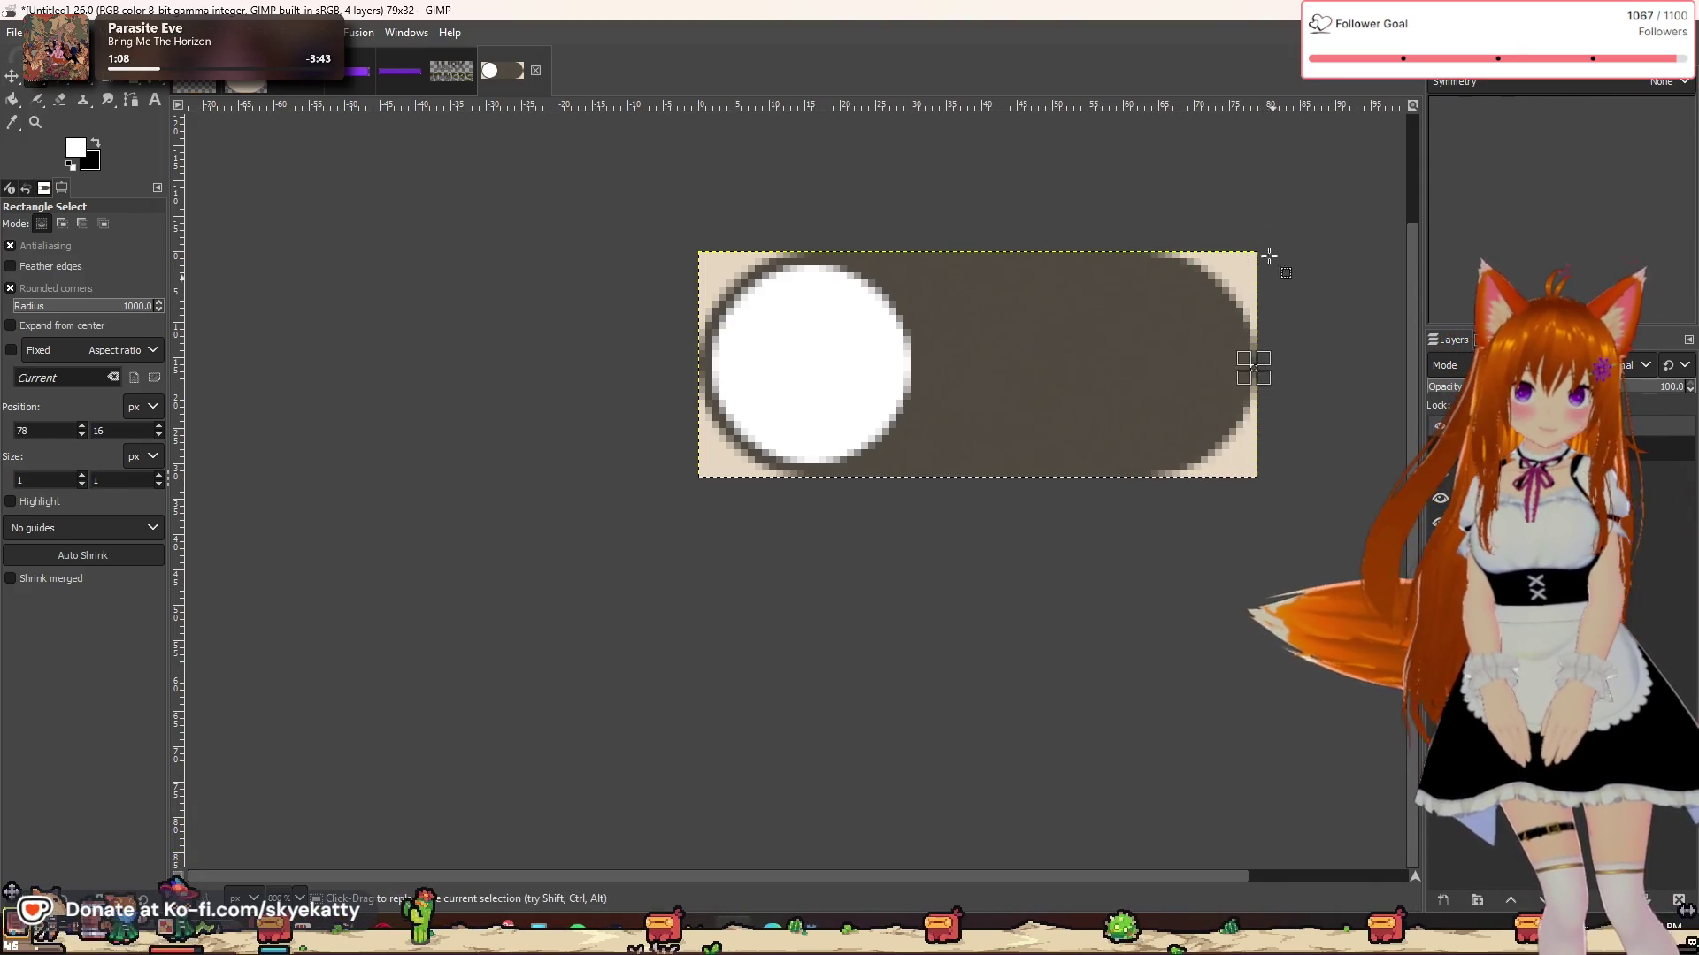
pyautogui.moveTo(1256, 252); pyautogui.dragTo(1058, 471)
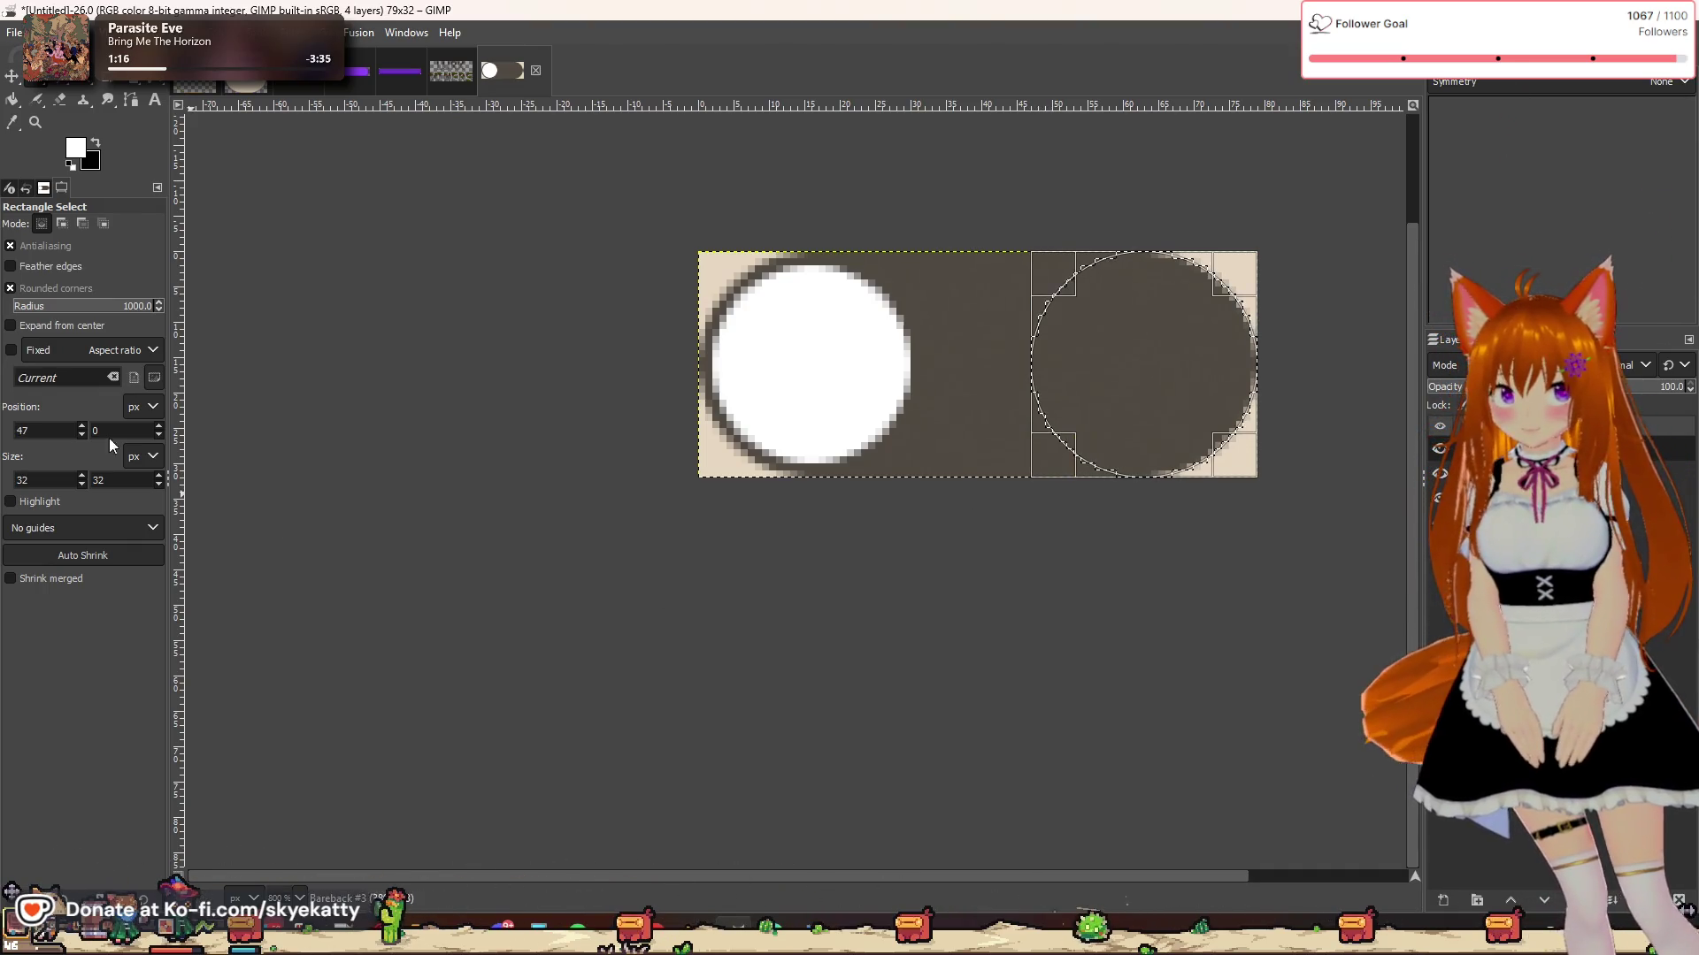
# Step: Shrink the right-end circle selection and fill it white as the on-position knob
pyautogui.click(74, 32)
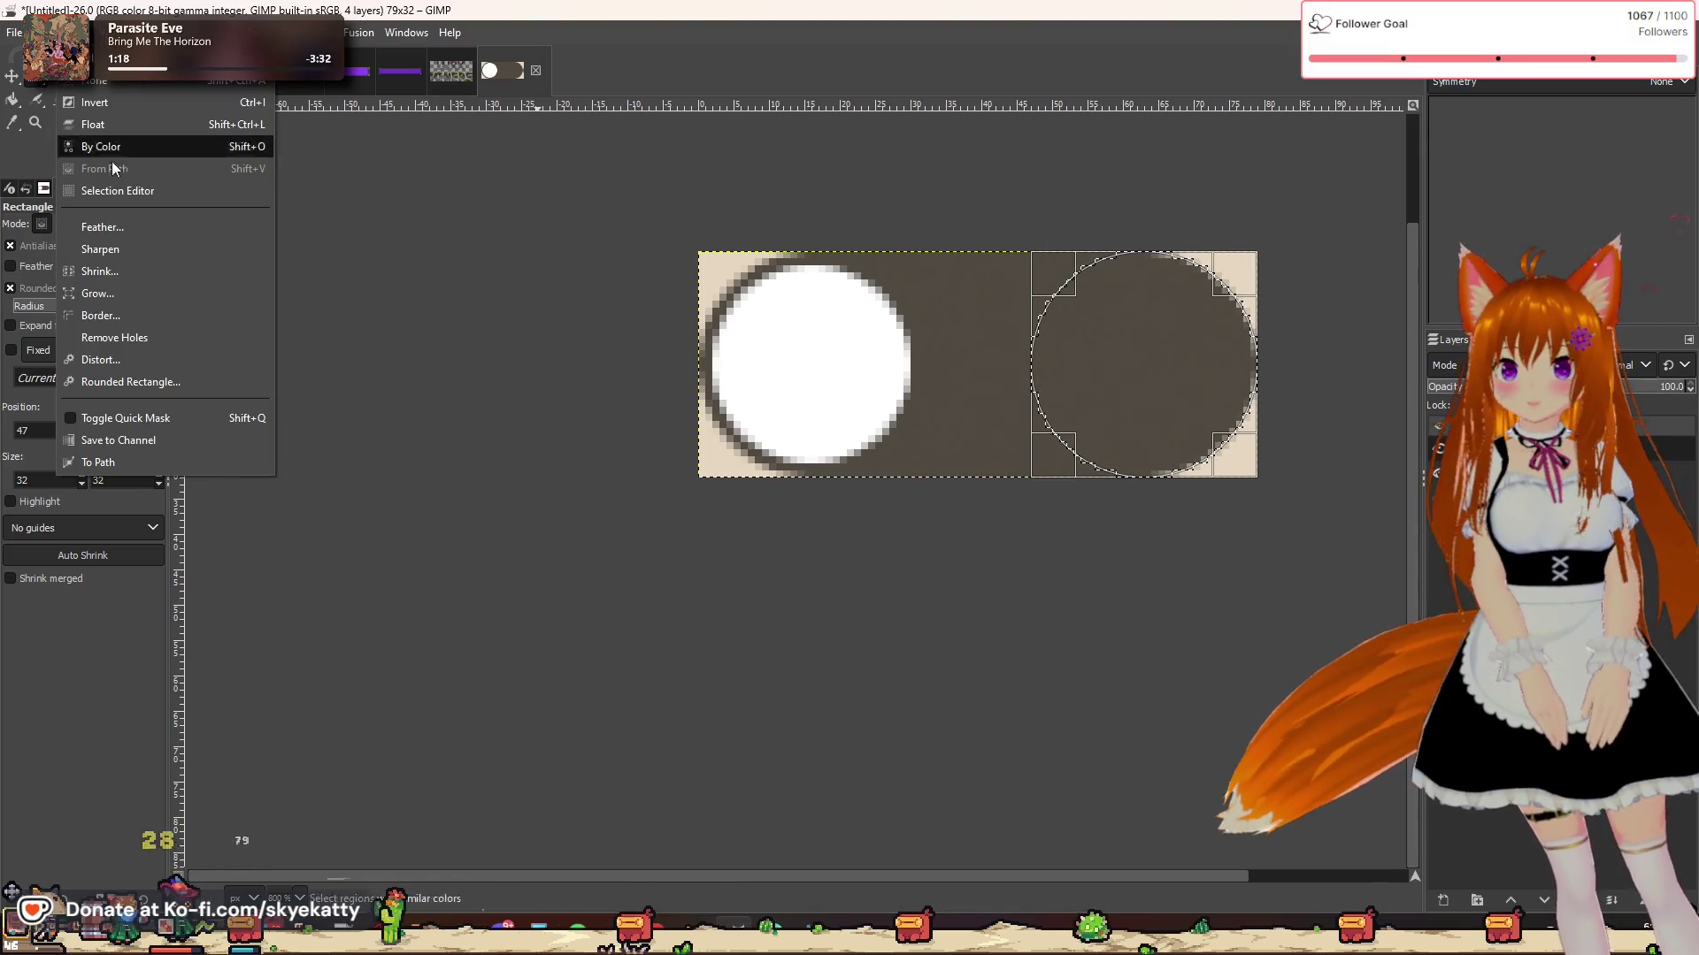
pyautogui.click(127, 271)
pyautogui.click(182, 346)
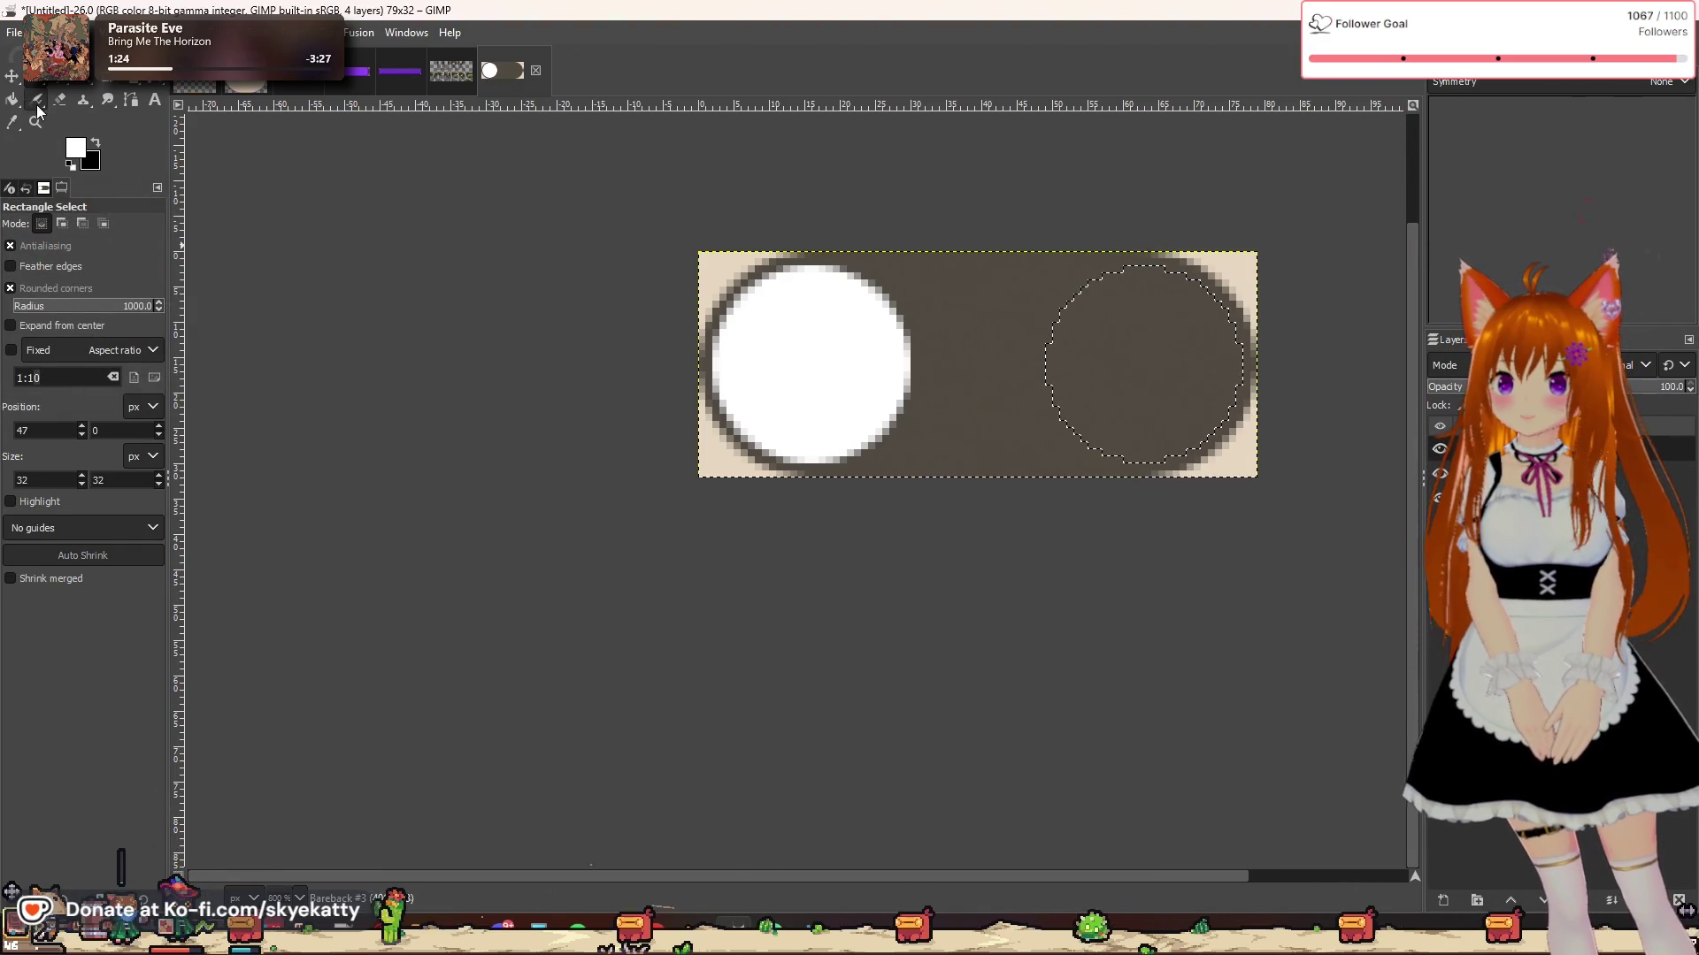
pyautogui.click(21, 99)
pyautogui.click(1100, 310)
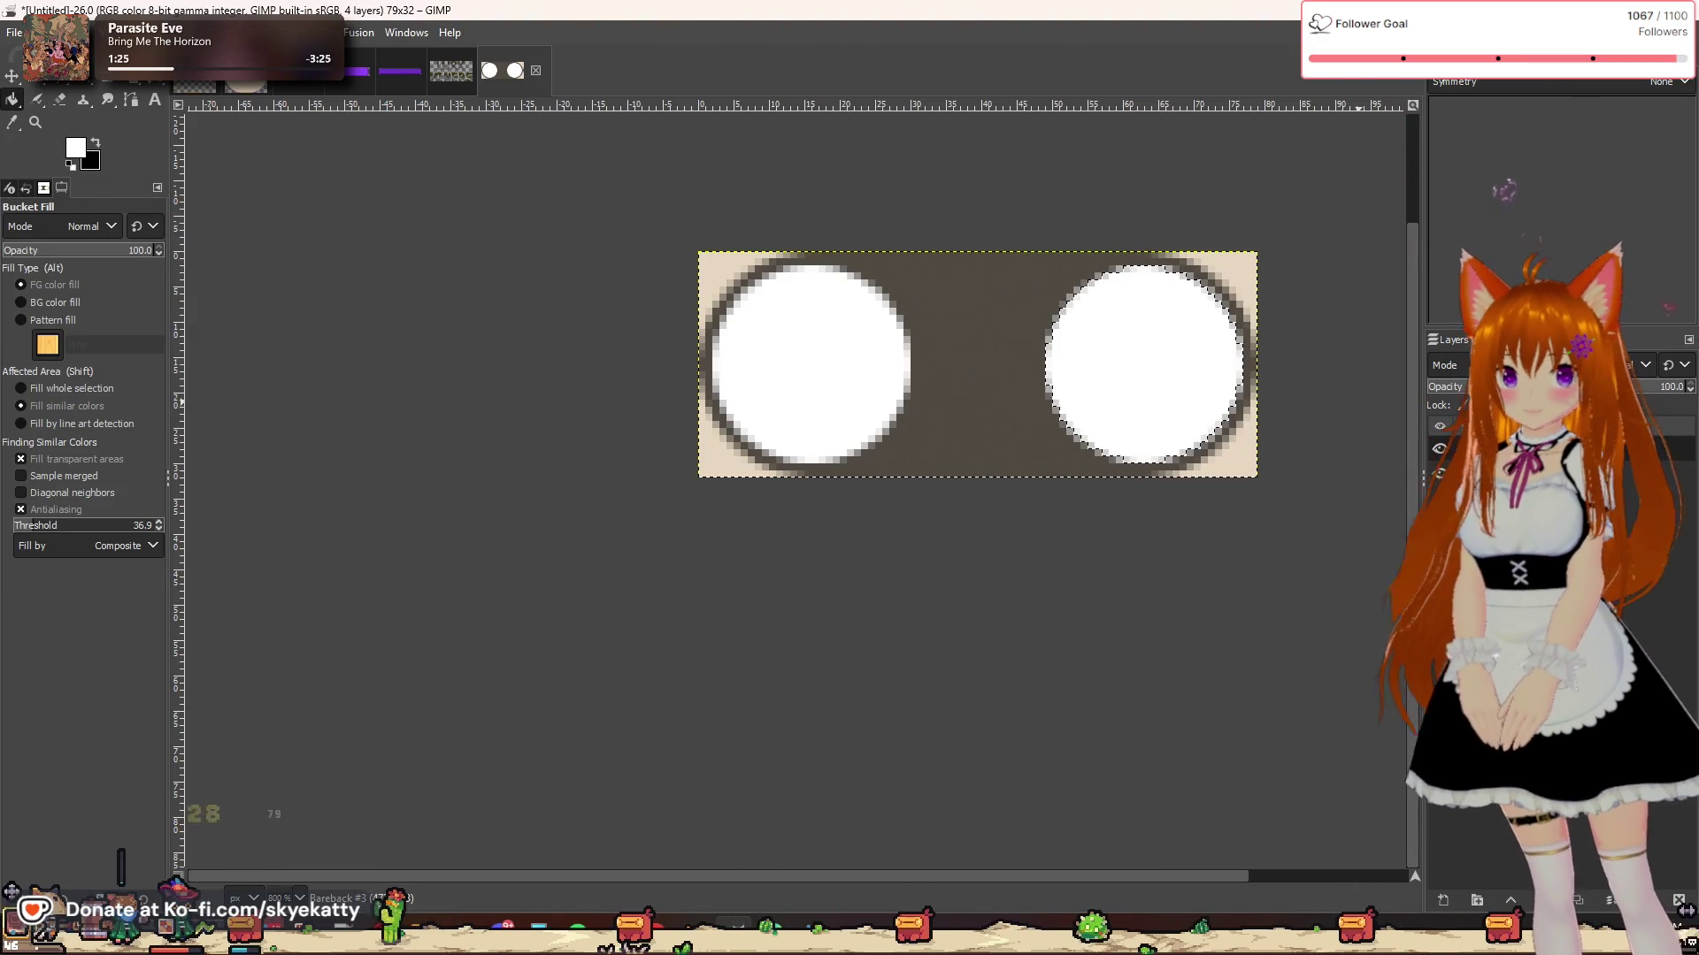
# Step: Hide the left-knob layer, add another new layer, and make the pill selection editable
pyautogui.click(1440, 449)
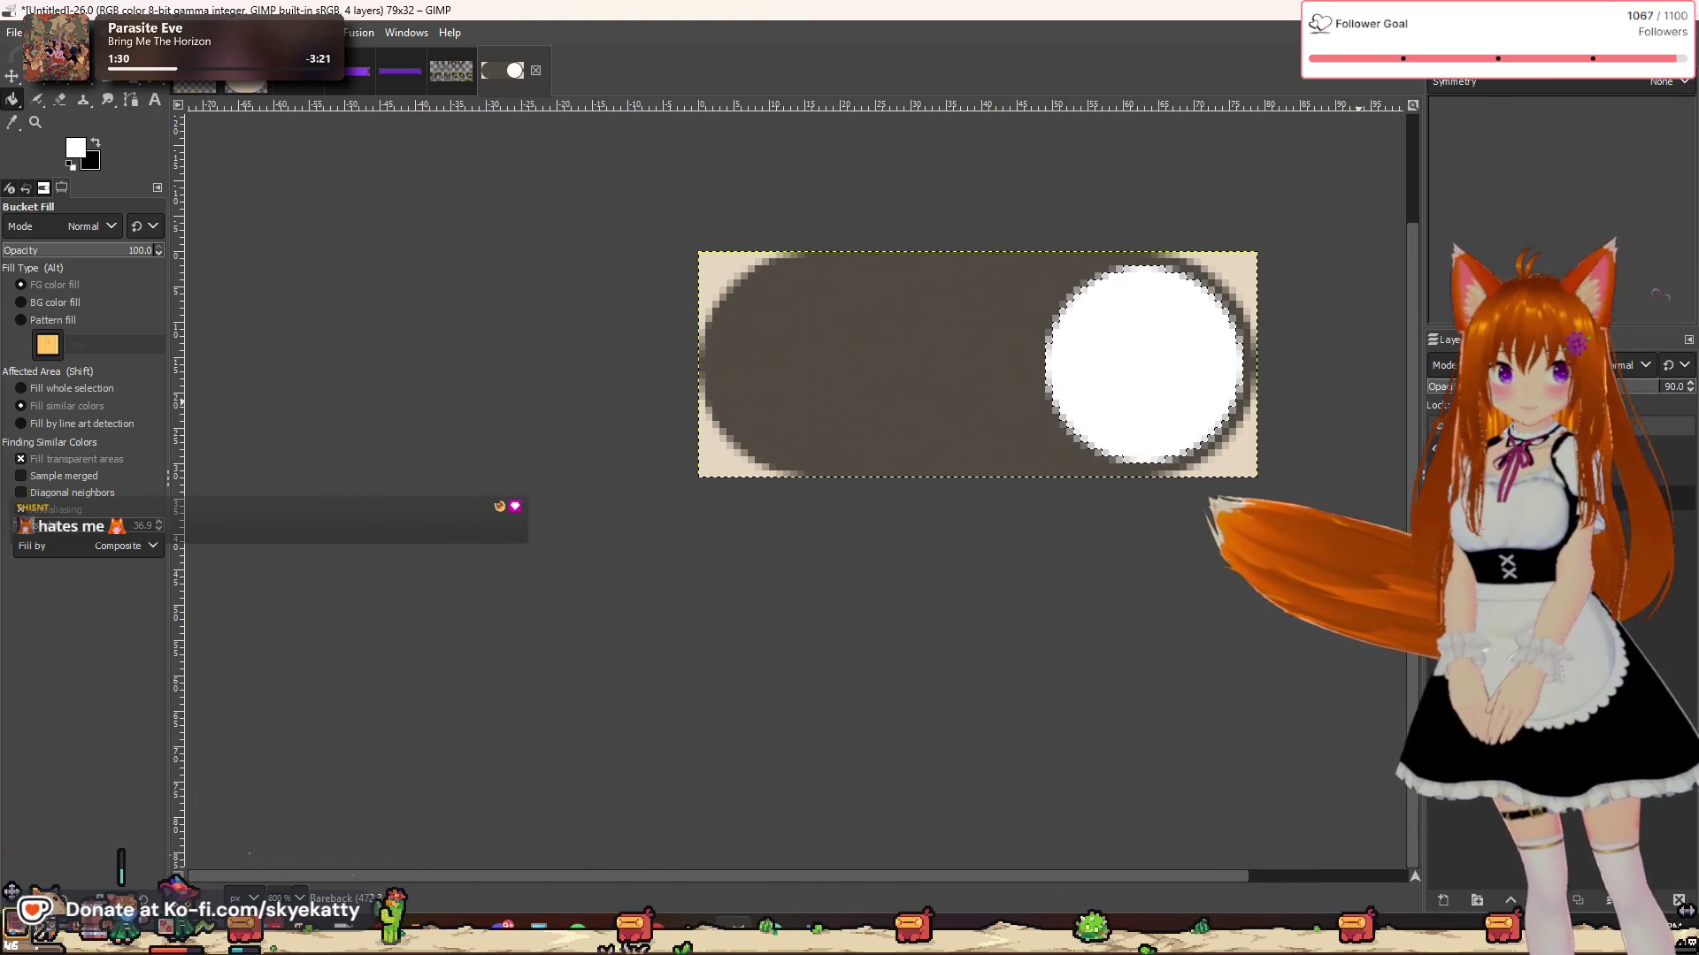
pyautogui.rightClick(1535, 448)
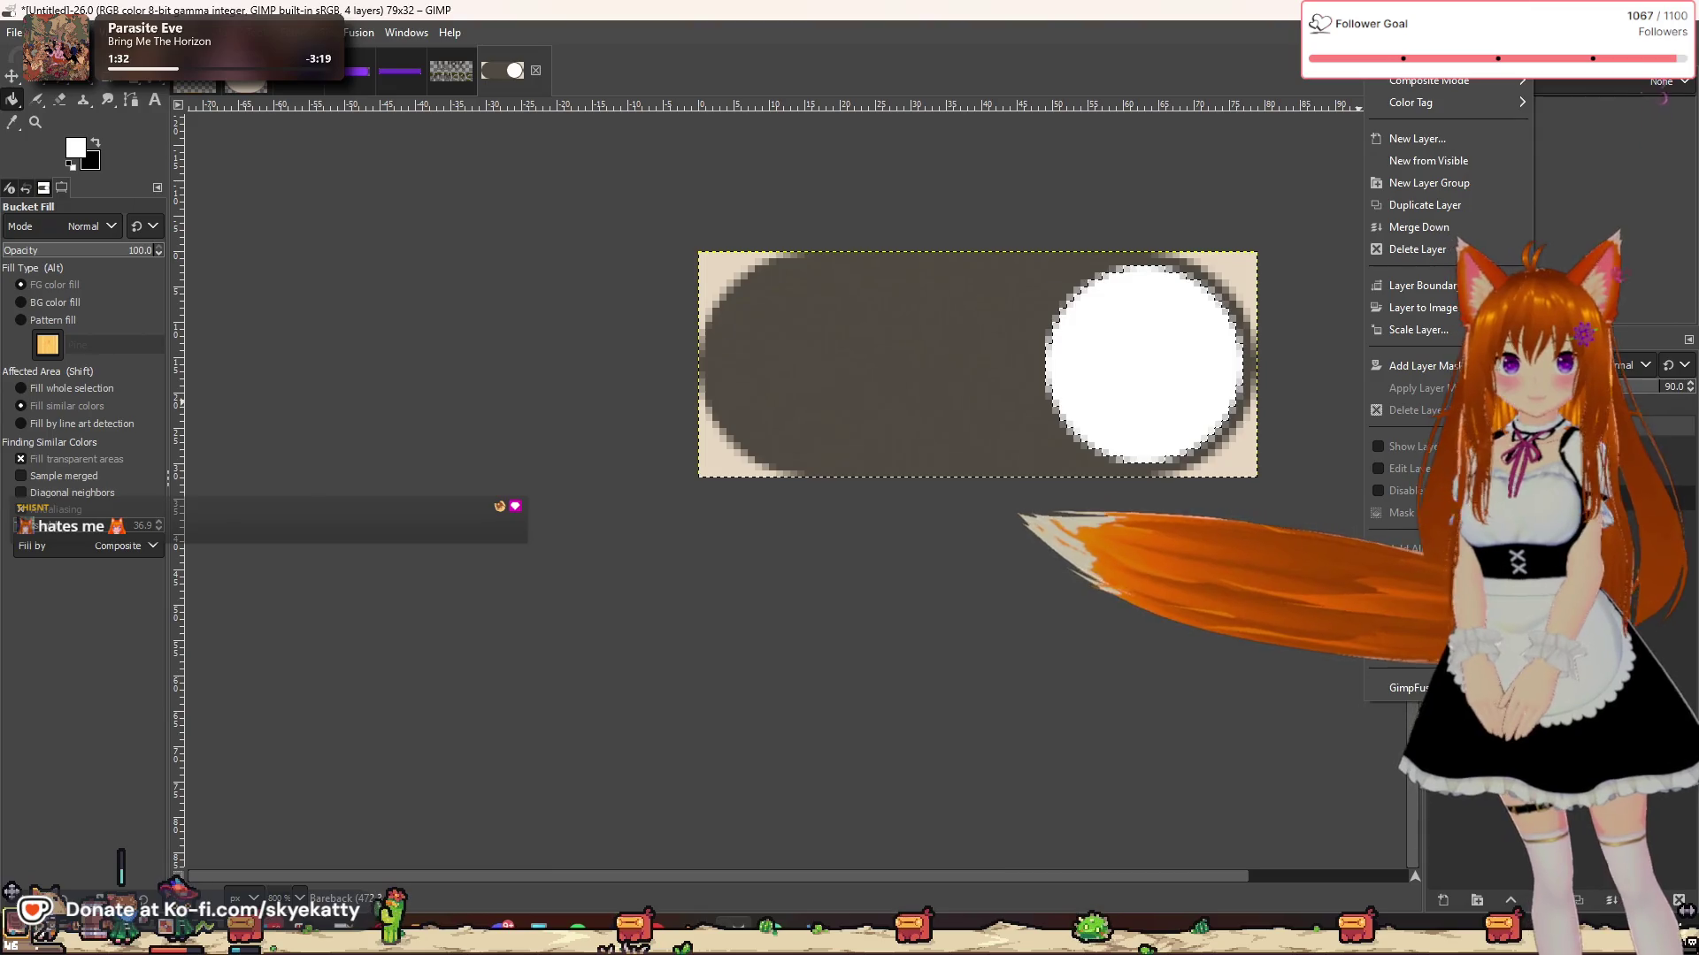
pyautogui.click(1439, 134)
pyautogui.press('Return')
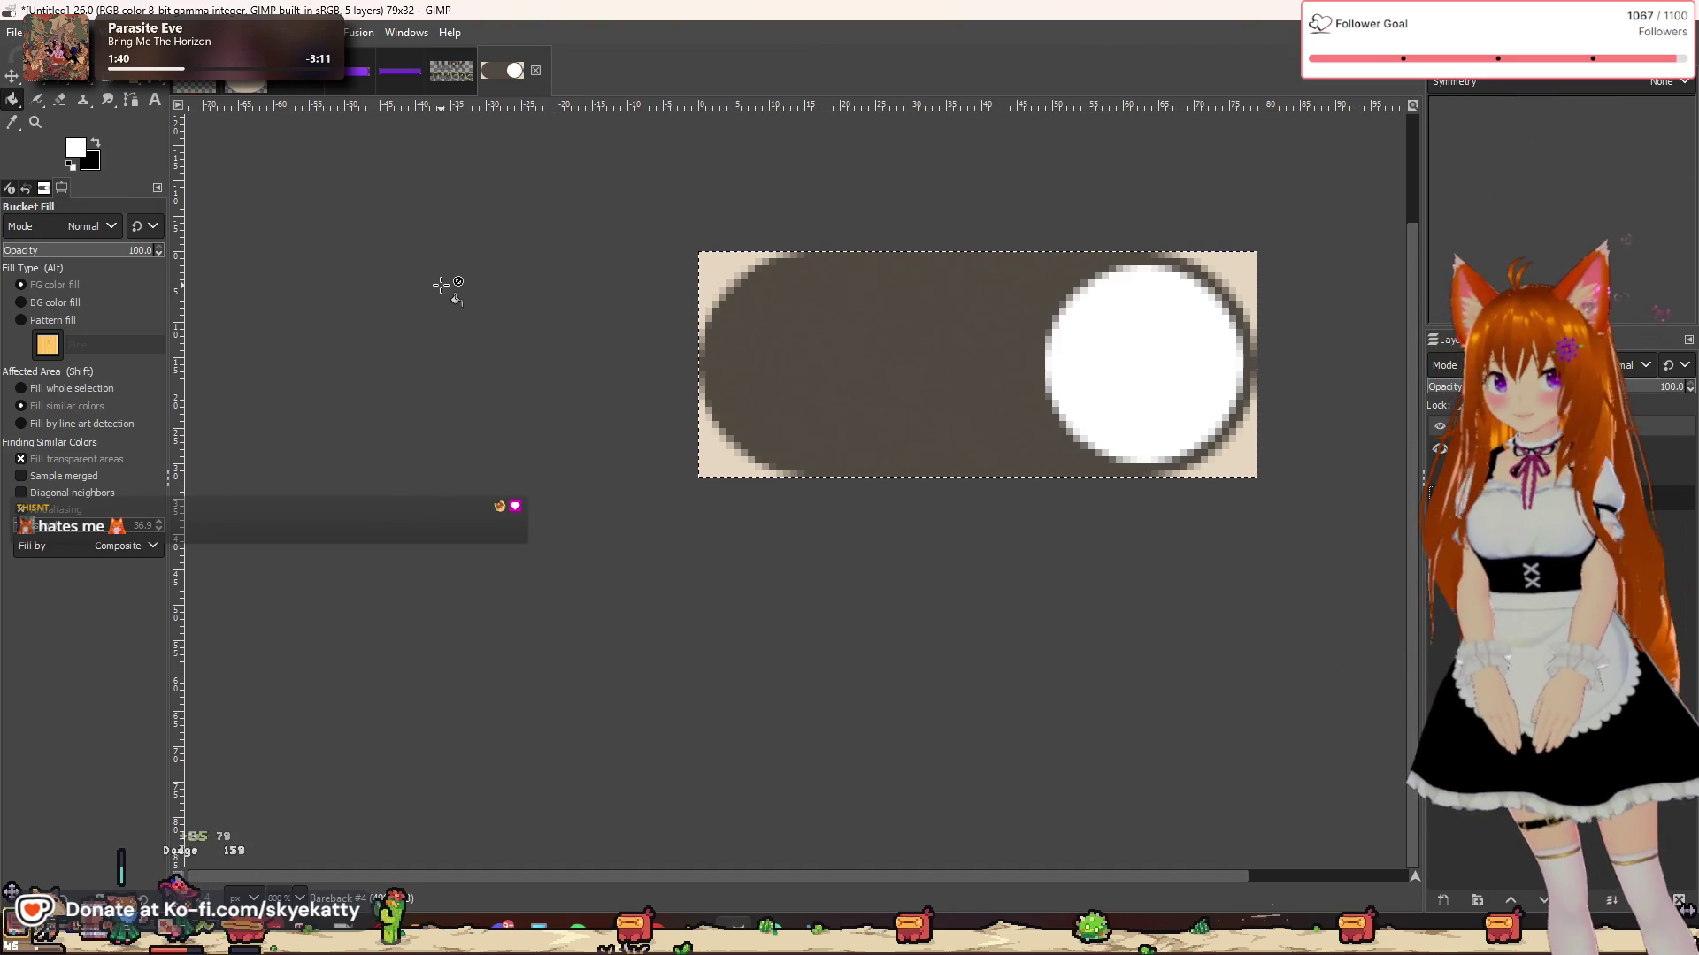
pyautogui.press('r')
pyautogui.click(920, 458)
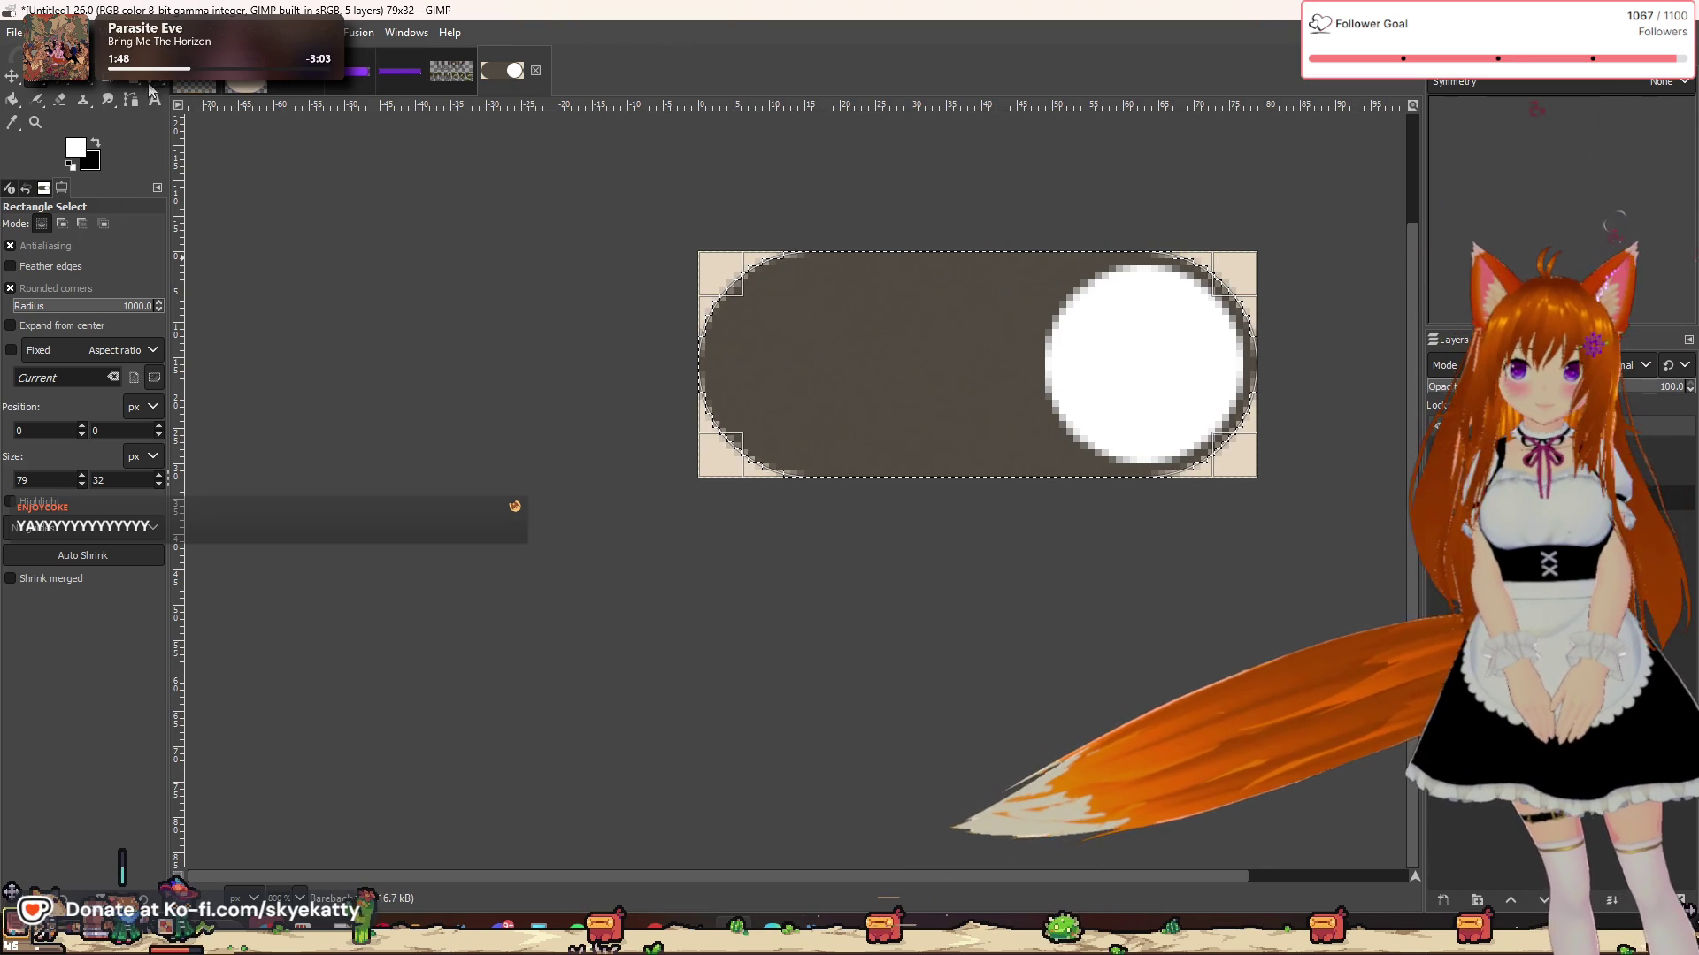
# Step: Shrink the pill-shaped selection by 2 px
pyautogui.click(73, 32)
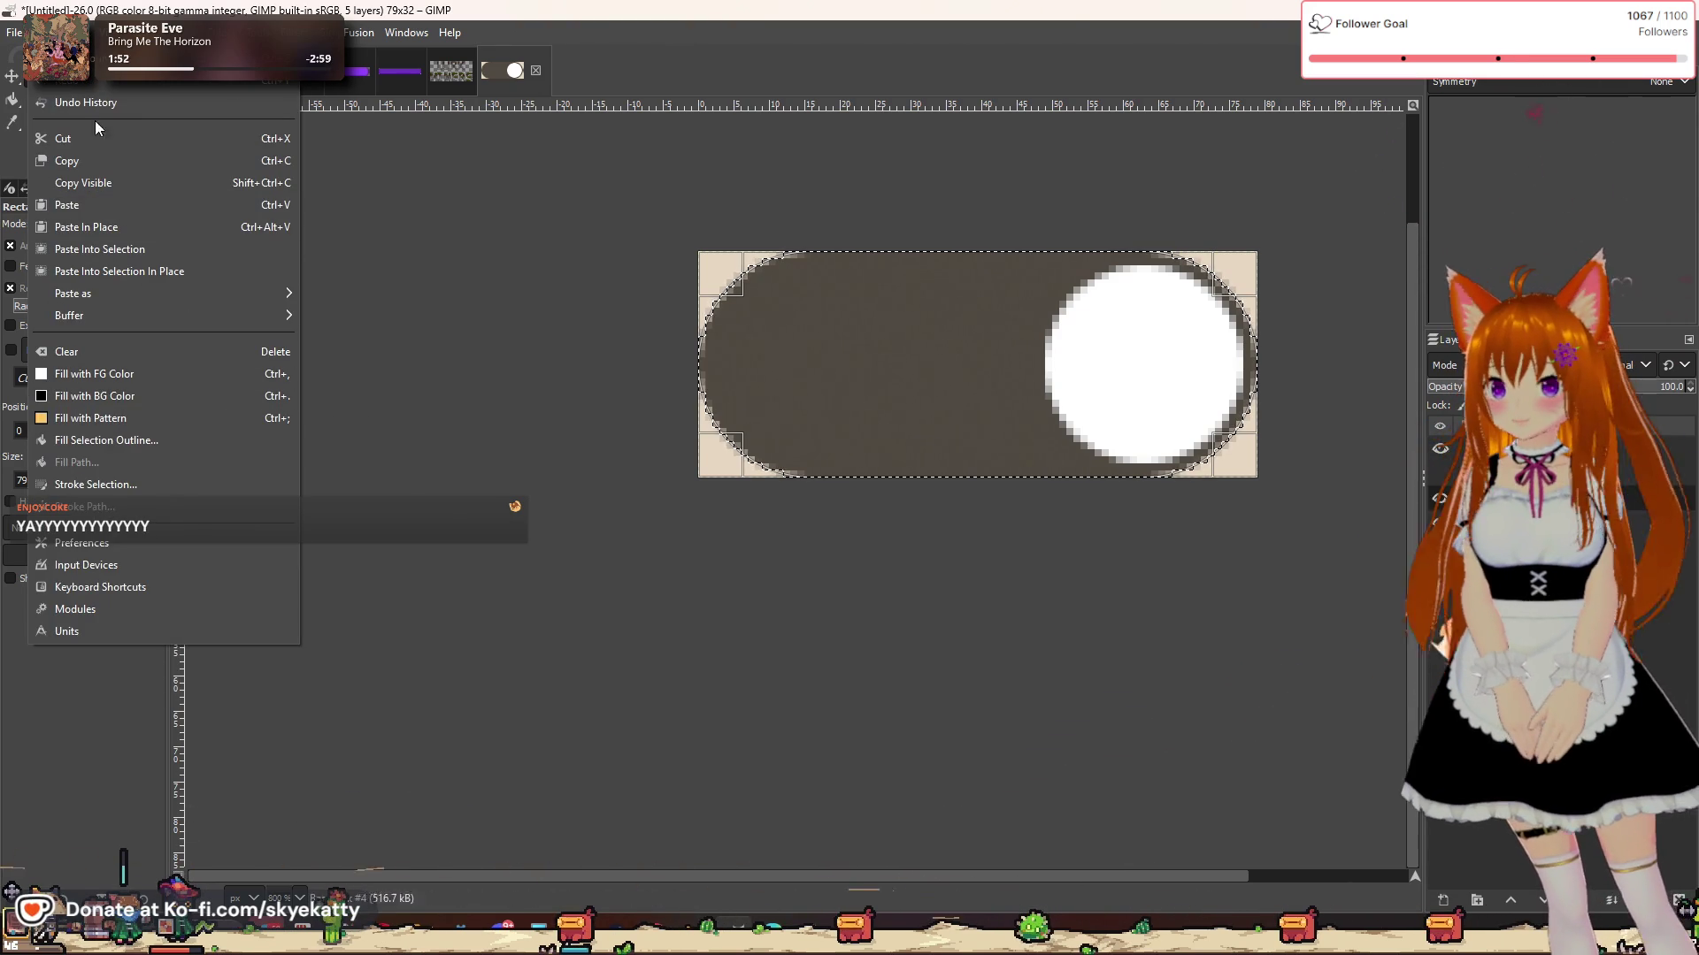
pyautogui.click(104, 86)
pyautogui.hotkey('alt', 's')
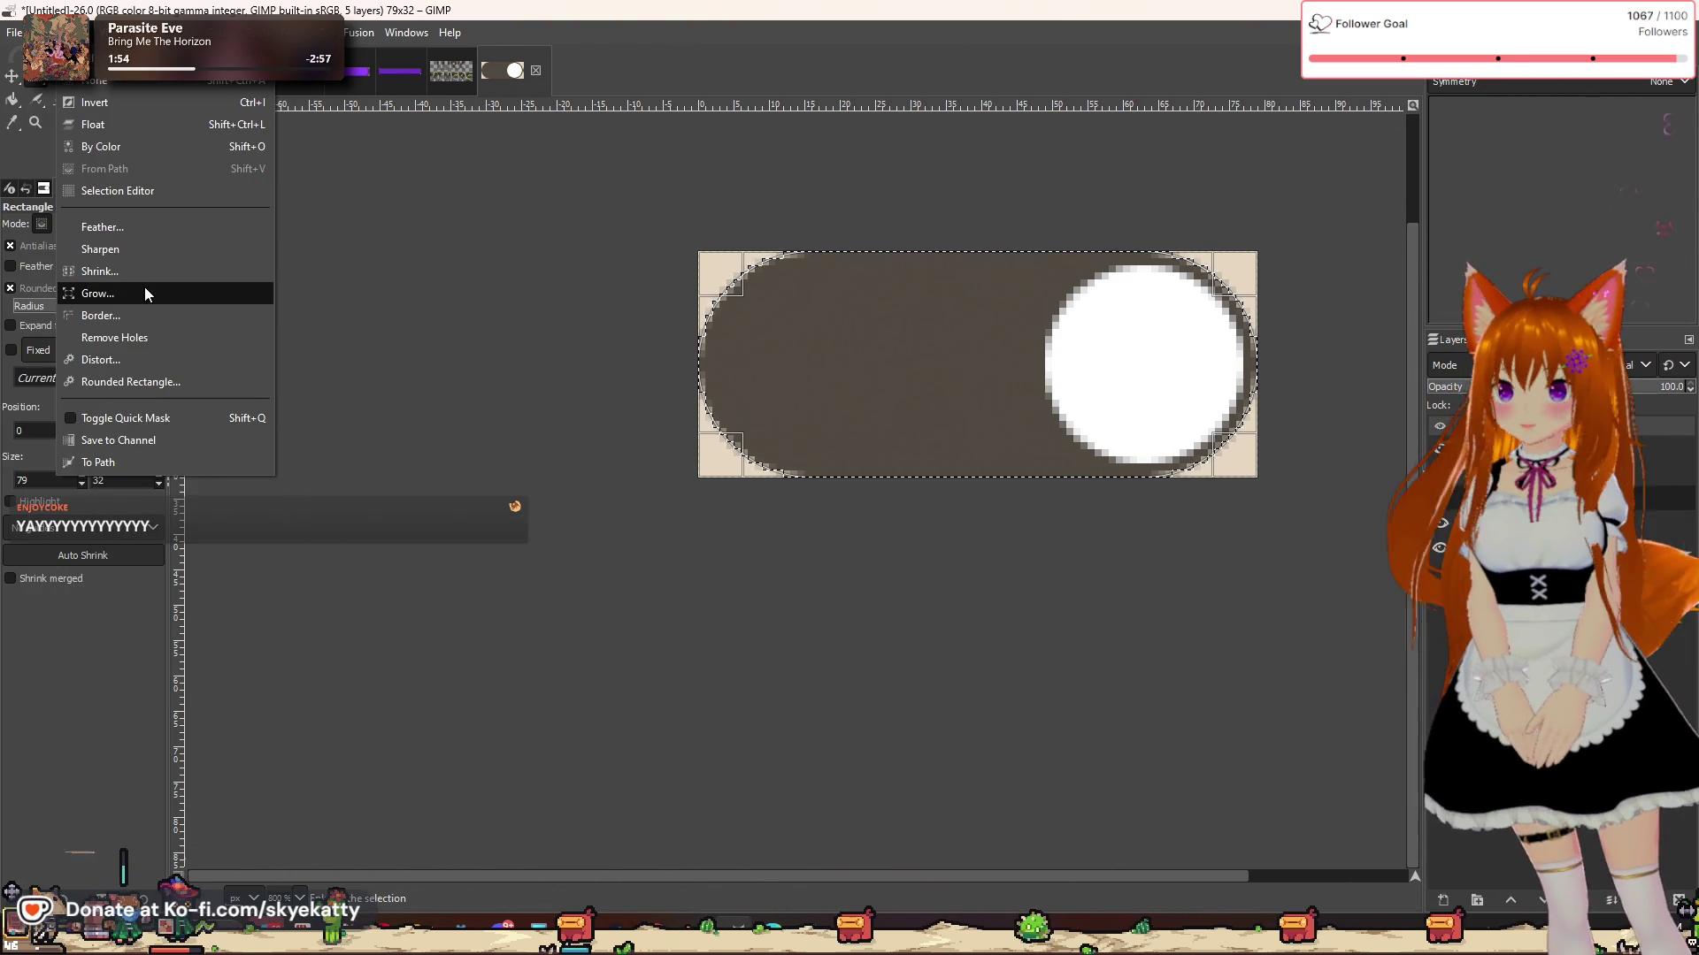
pyautogui.click(138, 271)
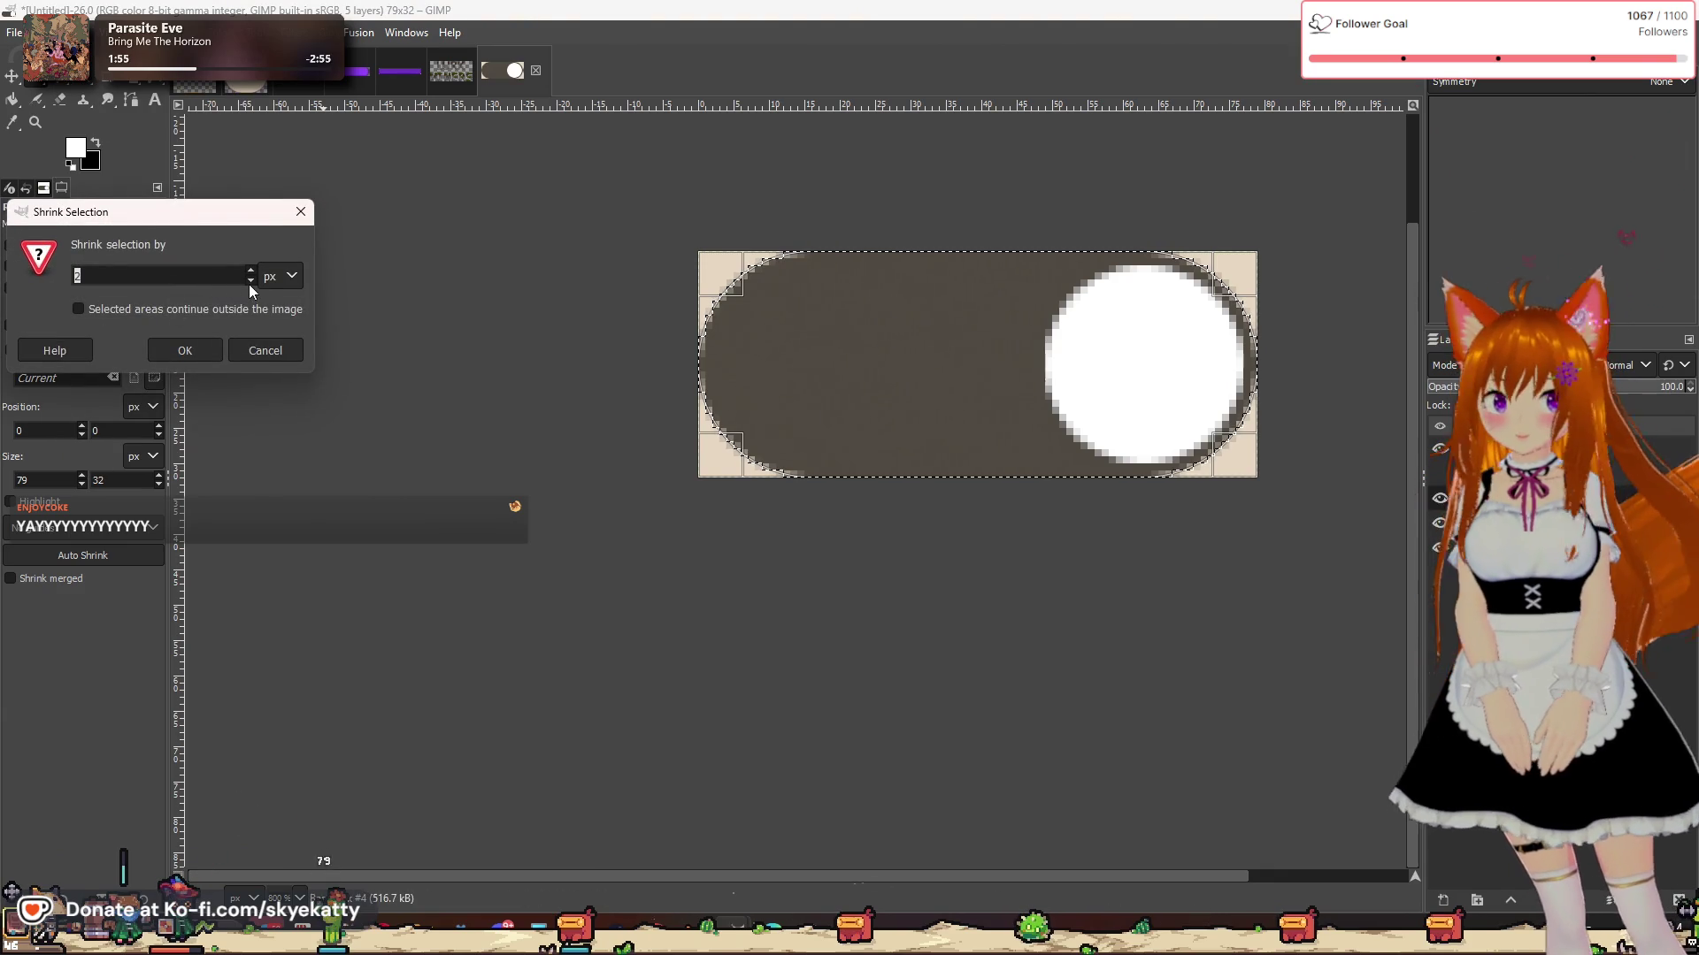
pyautogui.click(186, 352)
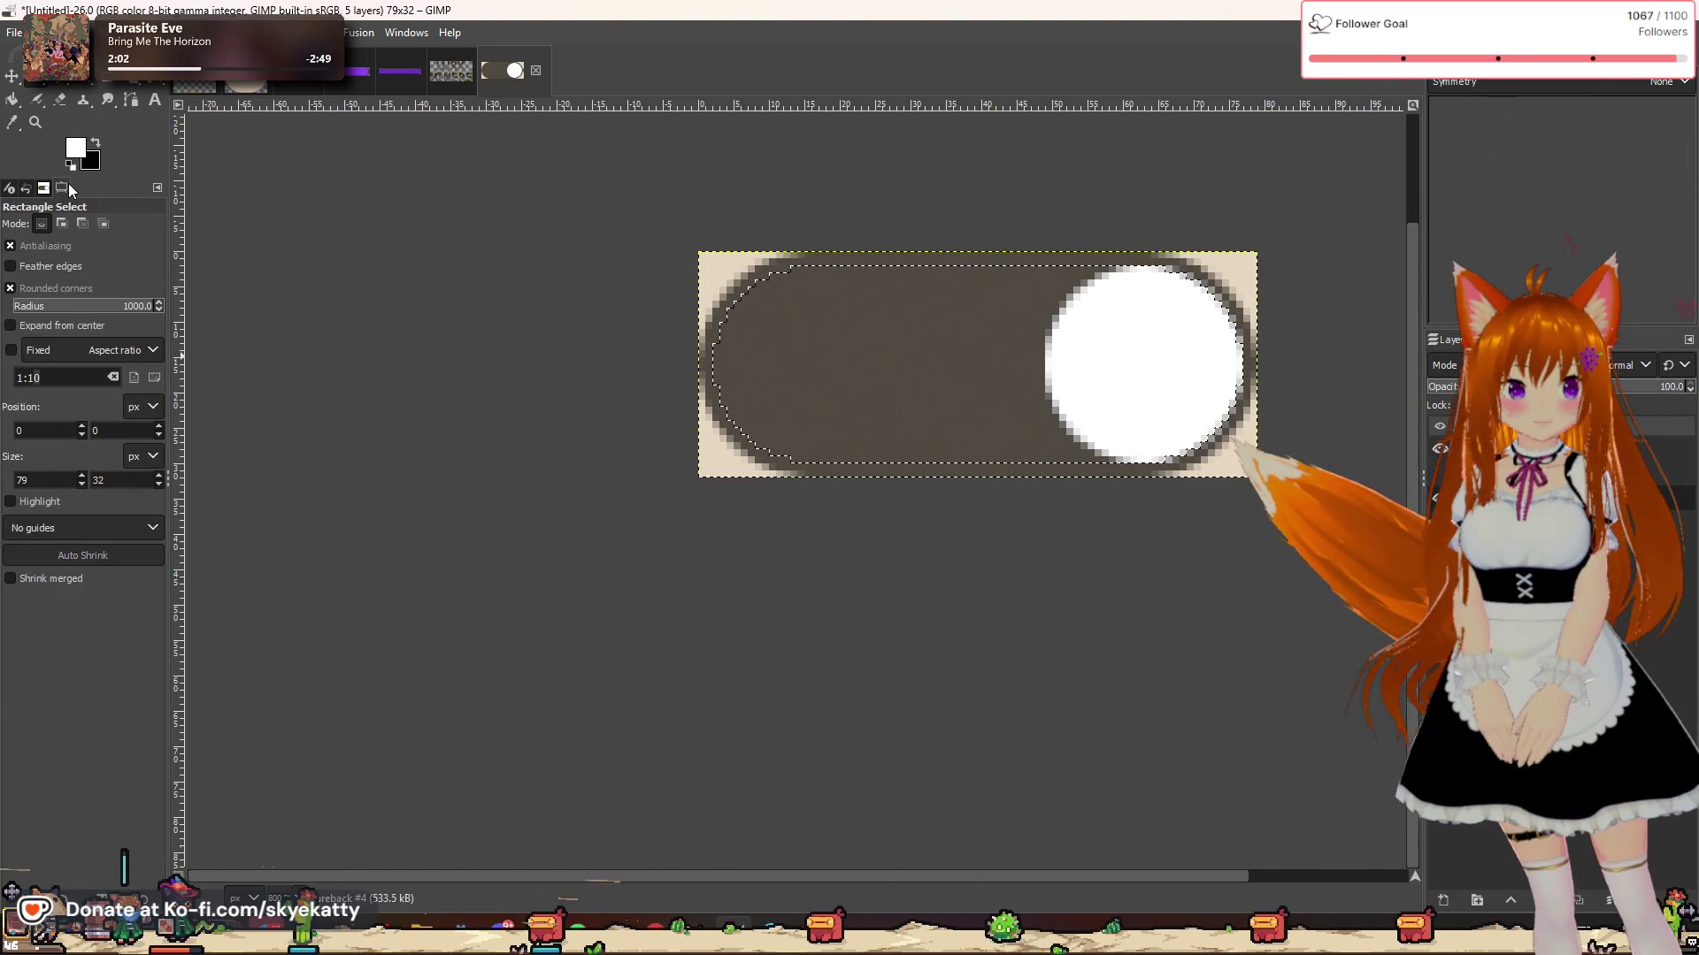
# Step: Fill the inset pill with bright green (R 0, G 255)
pyautogui.click(75, 147)
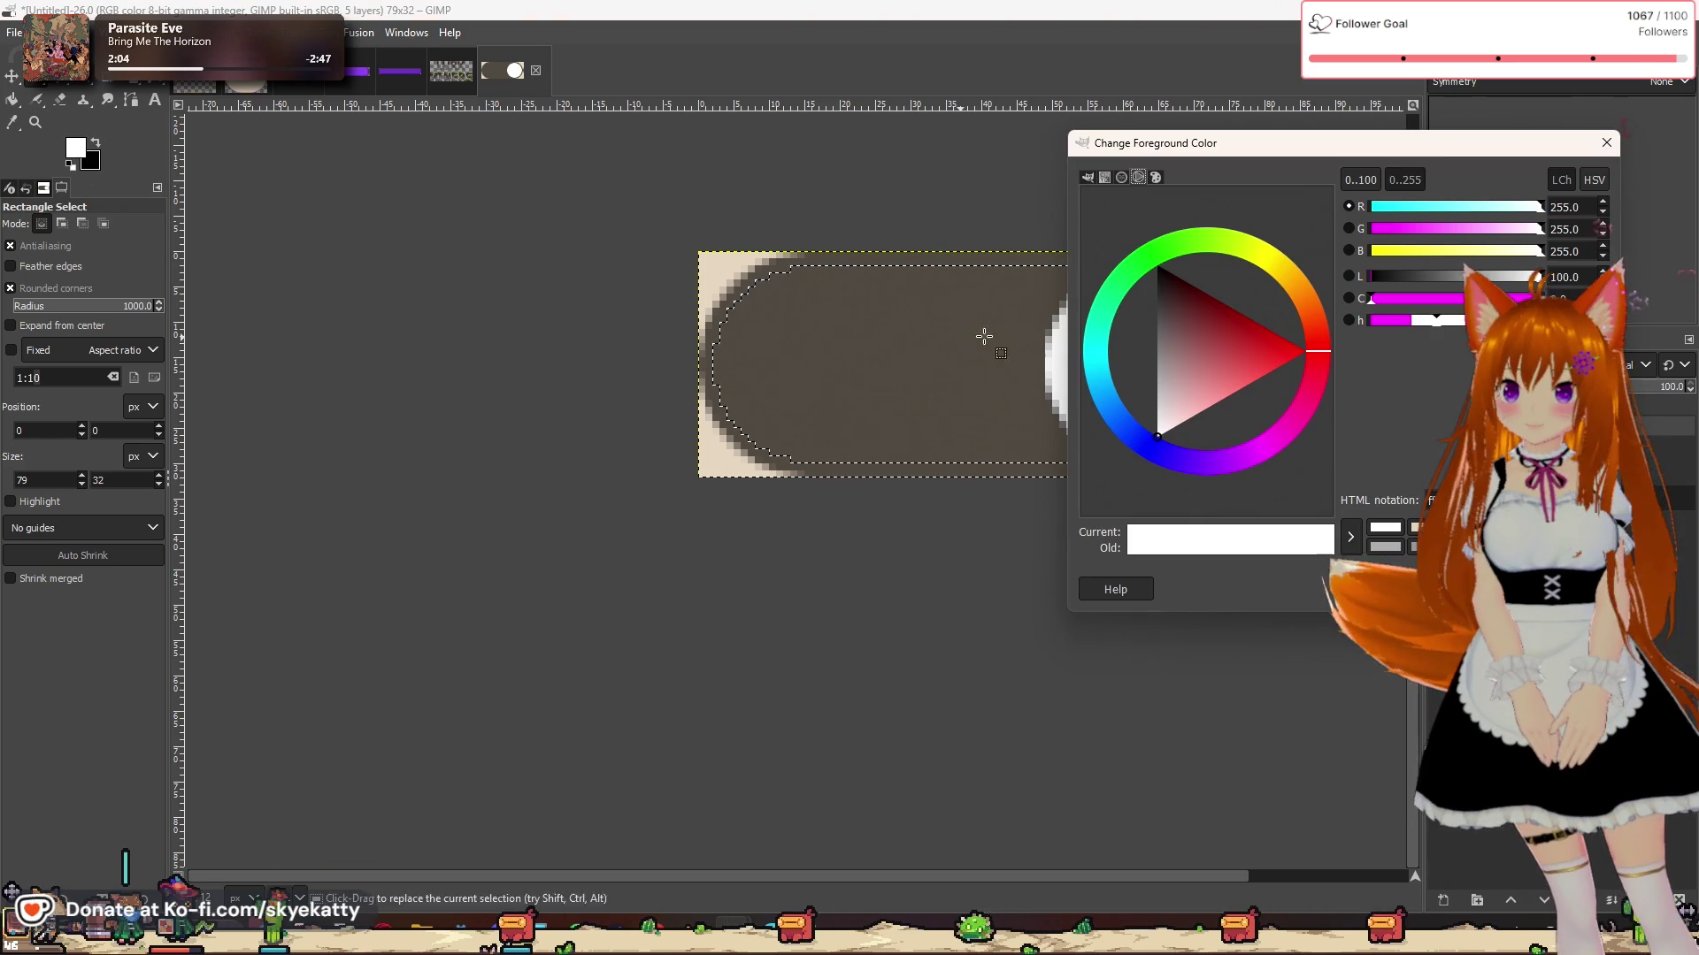
pyautogui.click(1159, 250)
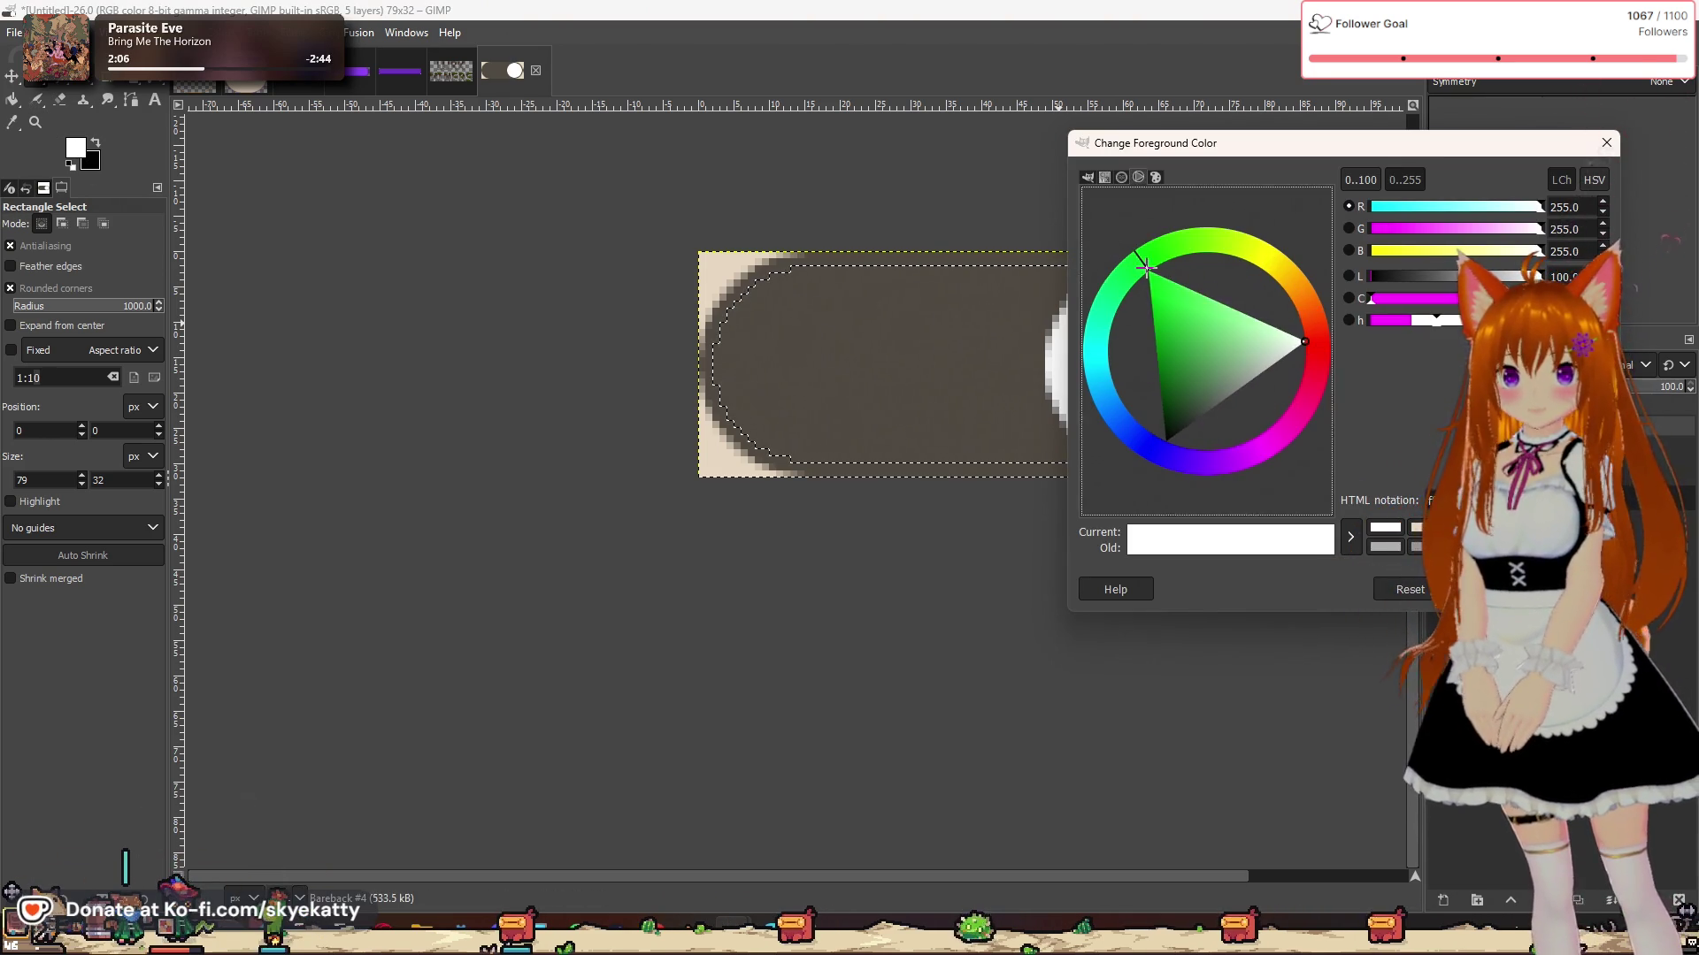
pyautogui.click(1144, 272)
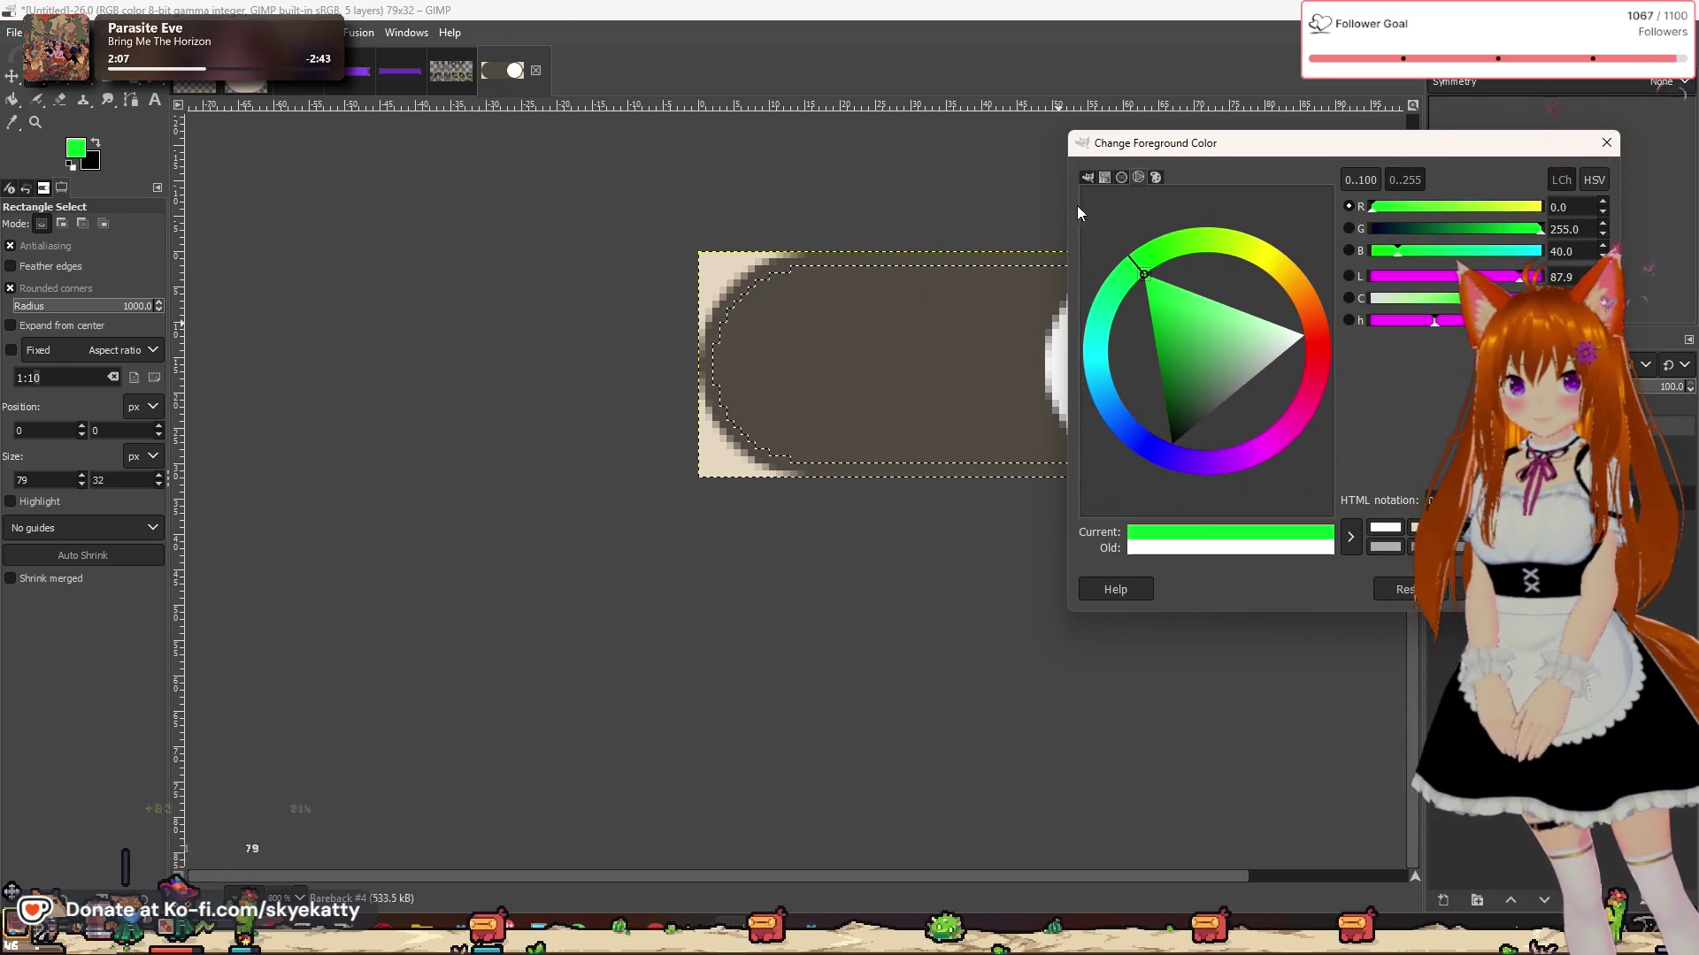
pyautogui.moveTo(1130, 268); pyautogui.dragTo(1144, 261)
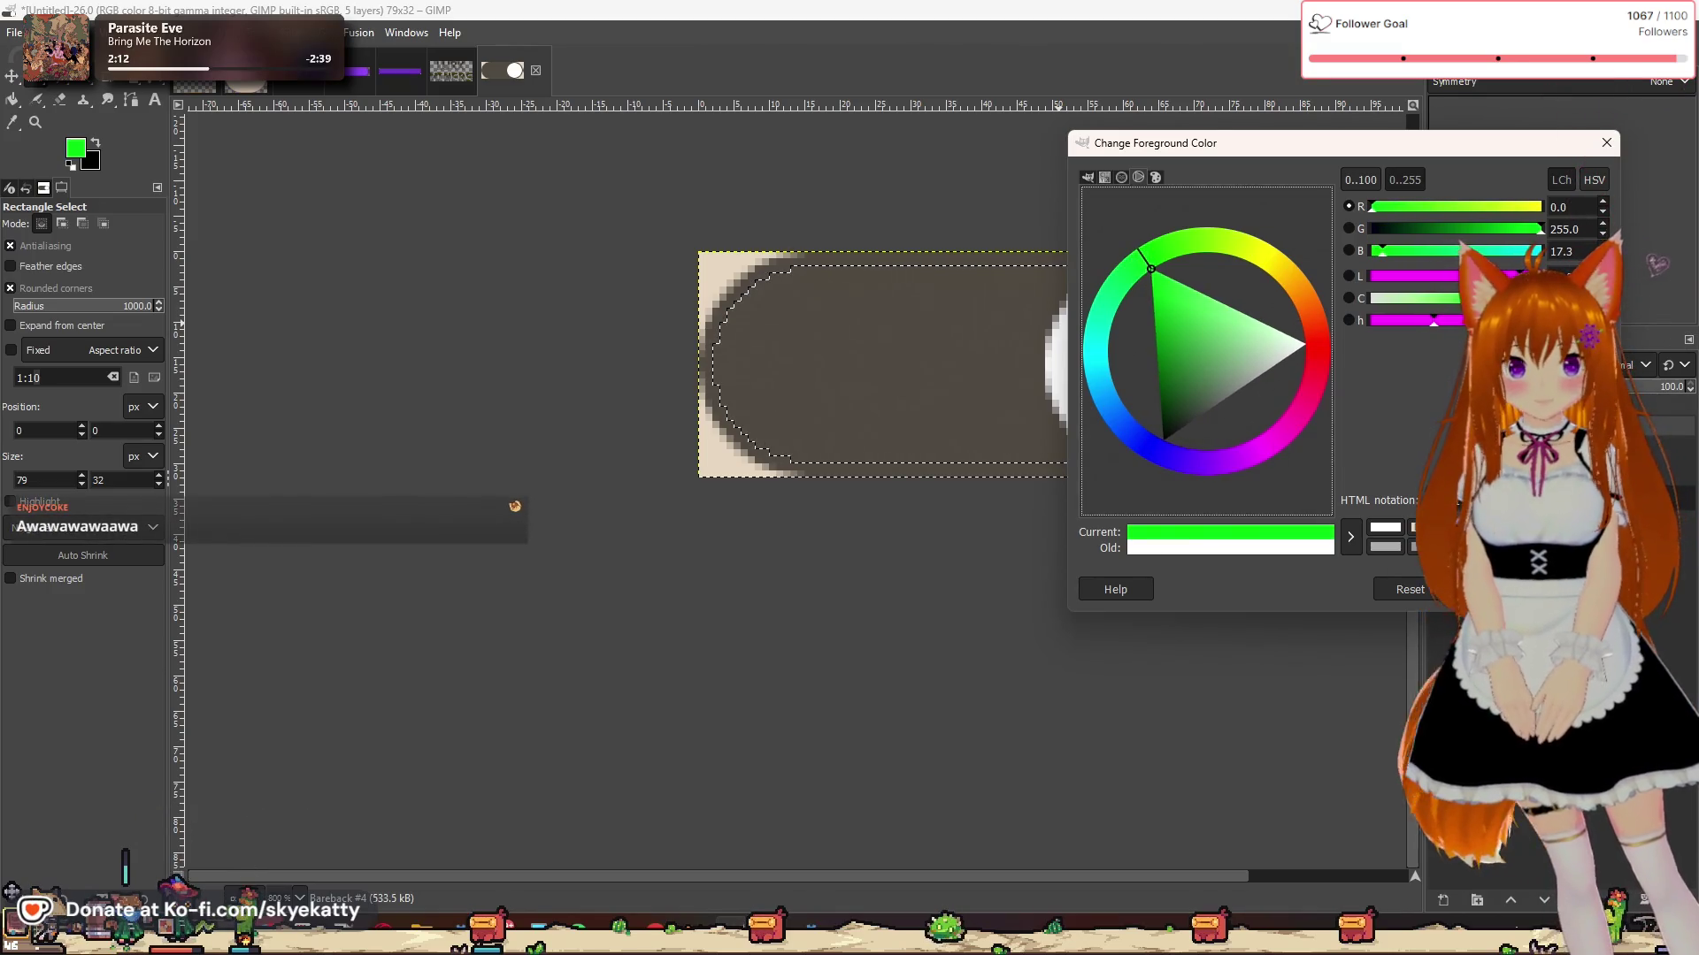
pyautogui.click(1570, 589)
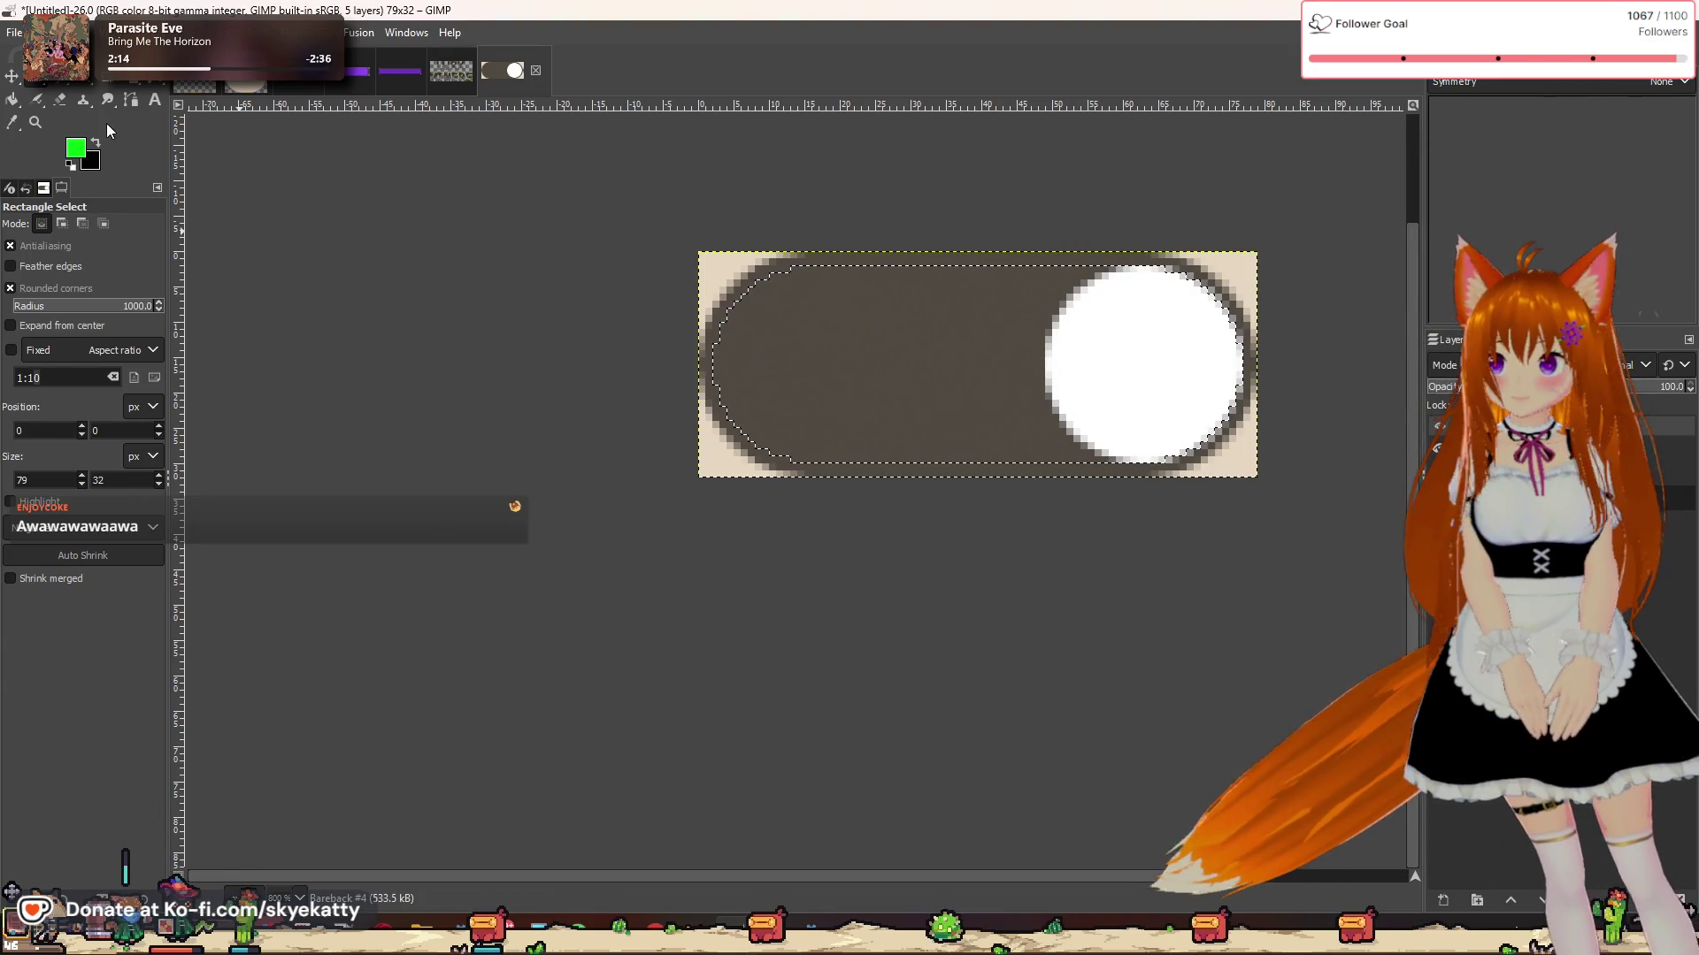
pyautogui.click(13, 99)
pyautogui.click(980, 404)
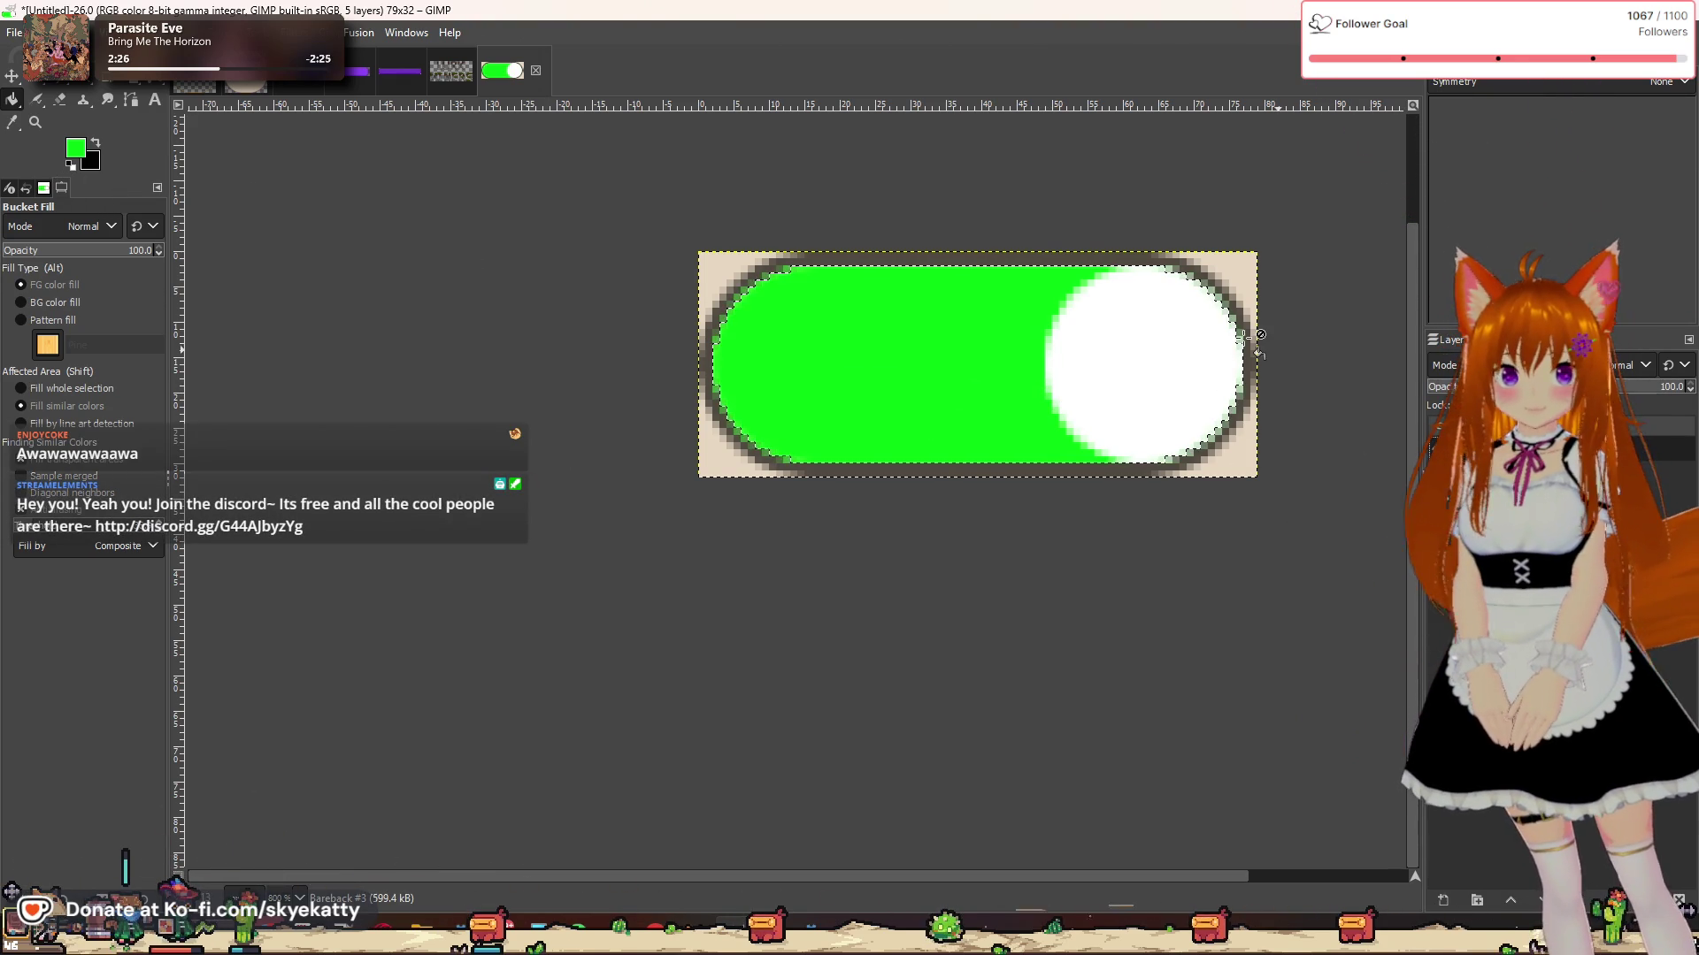
# Step: Open the Colors menu for the green toggle image
pyautogui.click(226, 32)
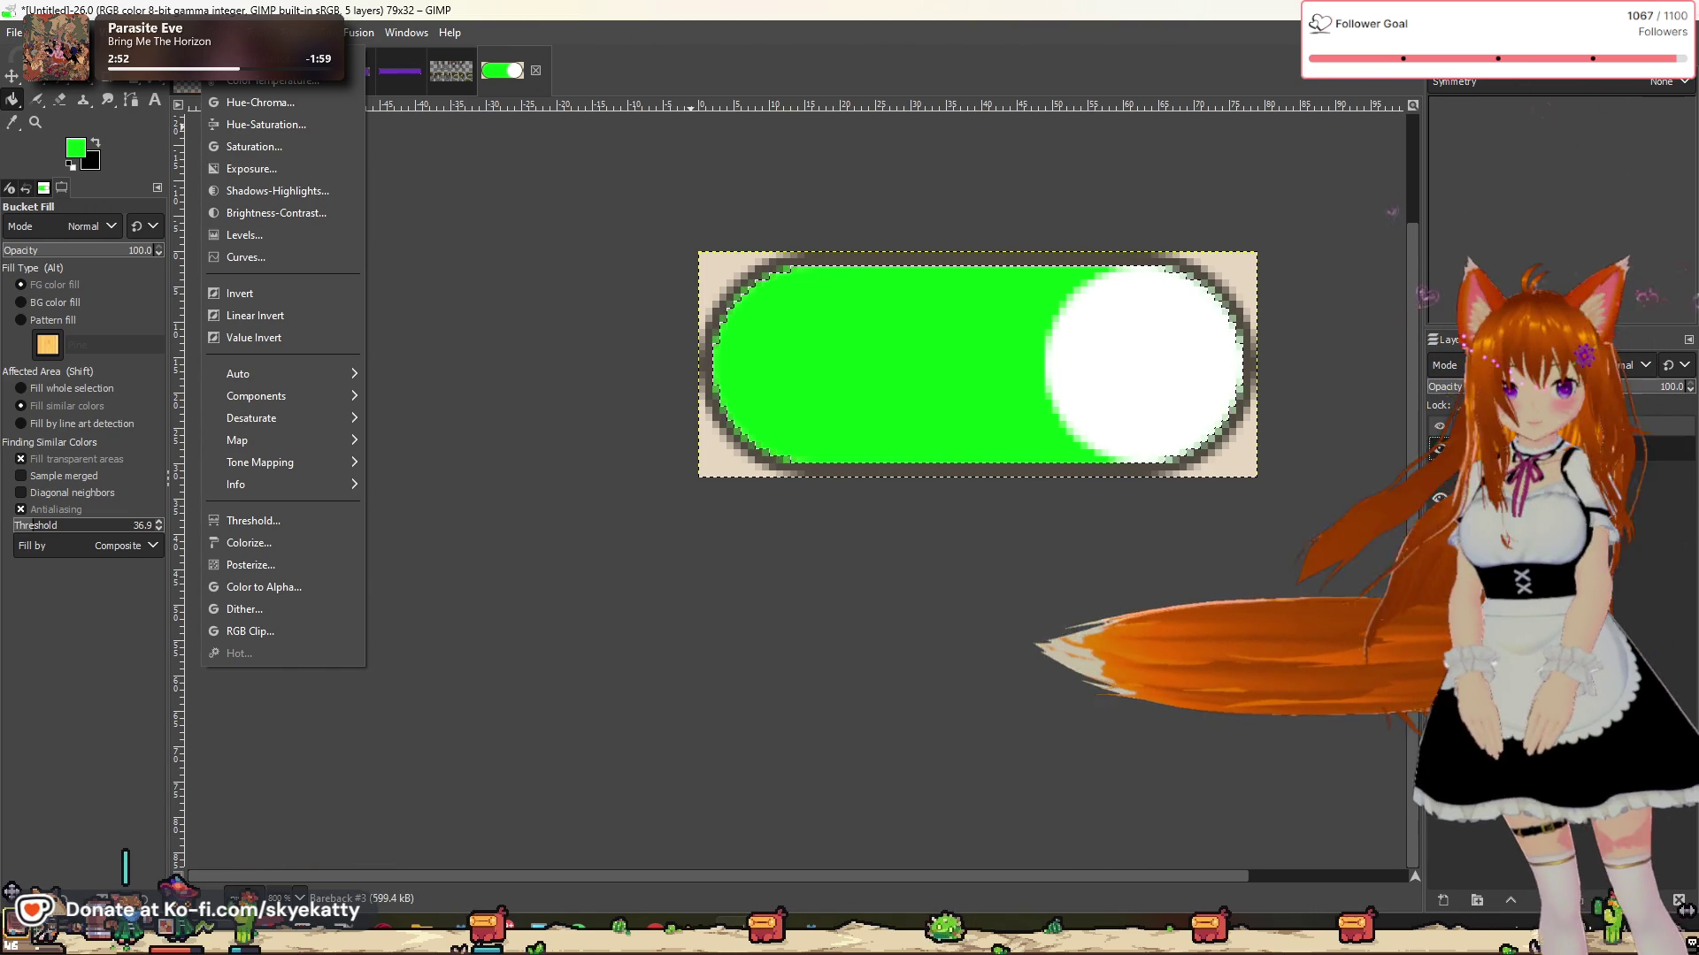
# Step: Switch to Godot and run the scene with F6
pyautogui.hotkey('alt', 'Tab')
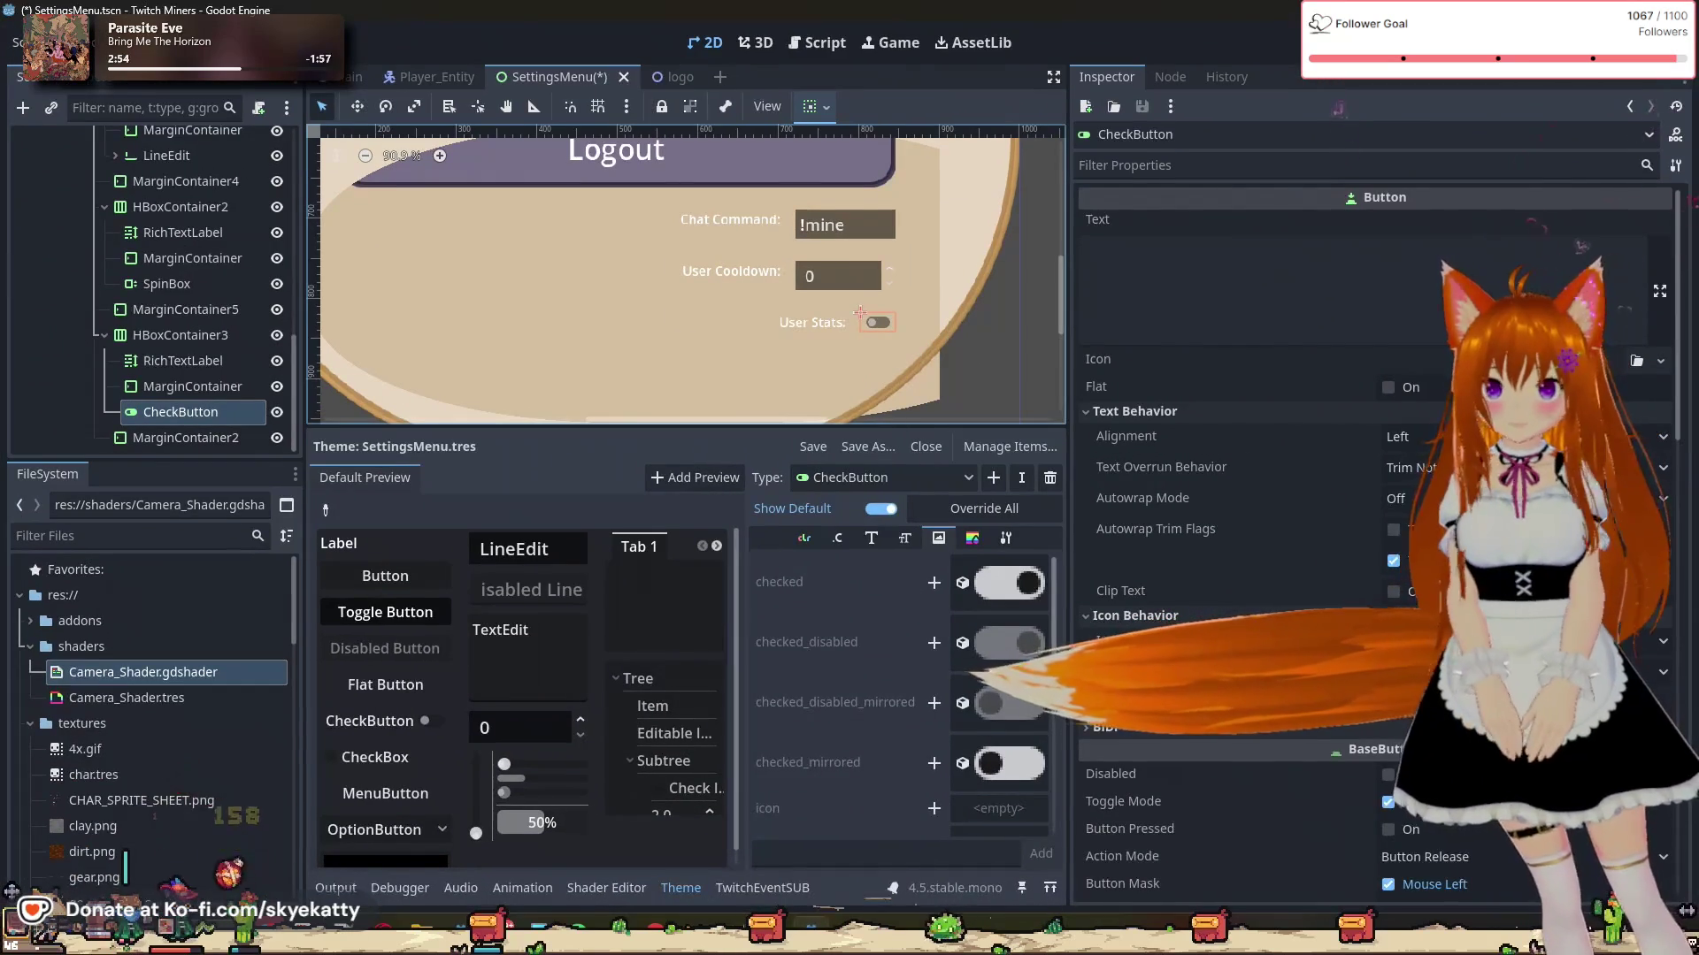
pyautogui.scroll(-4, 895, 625)
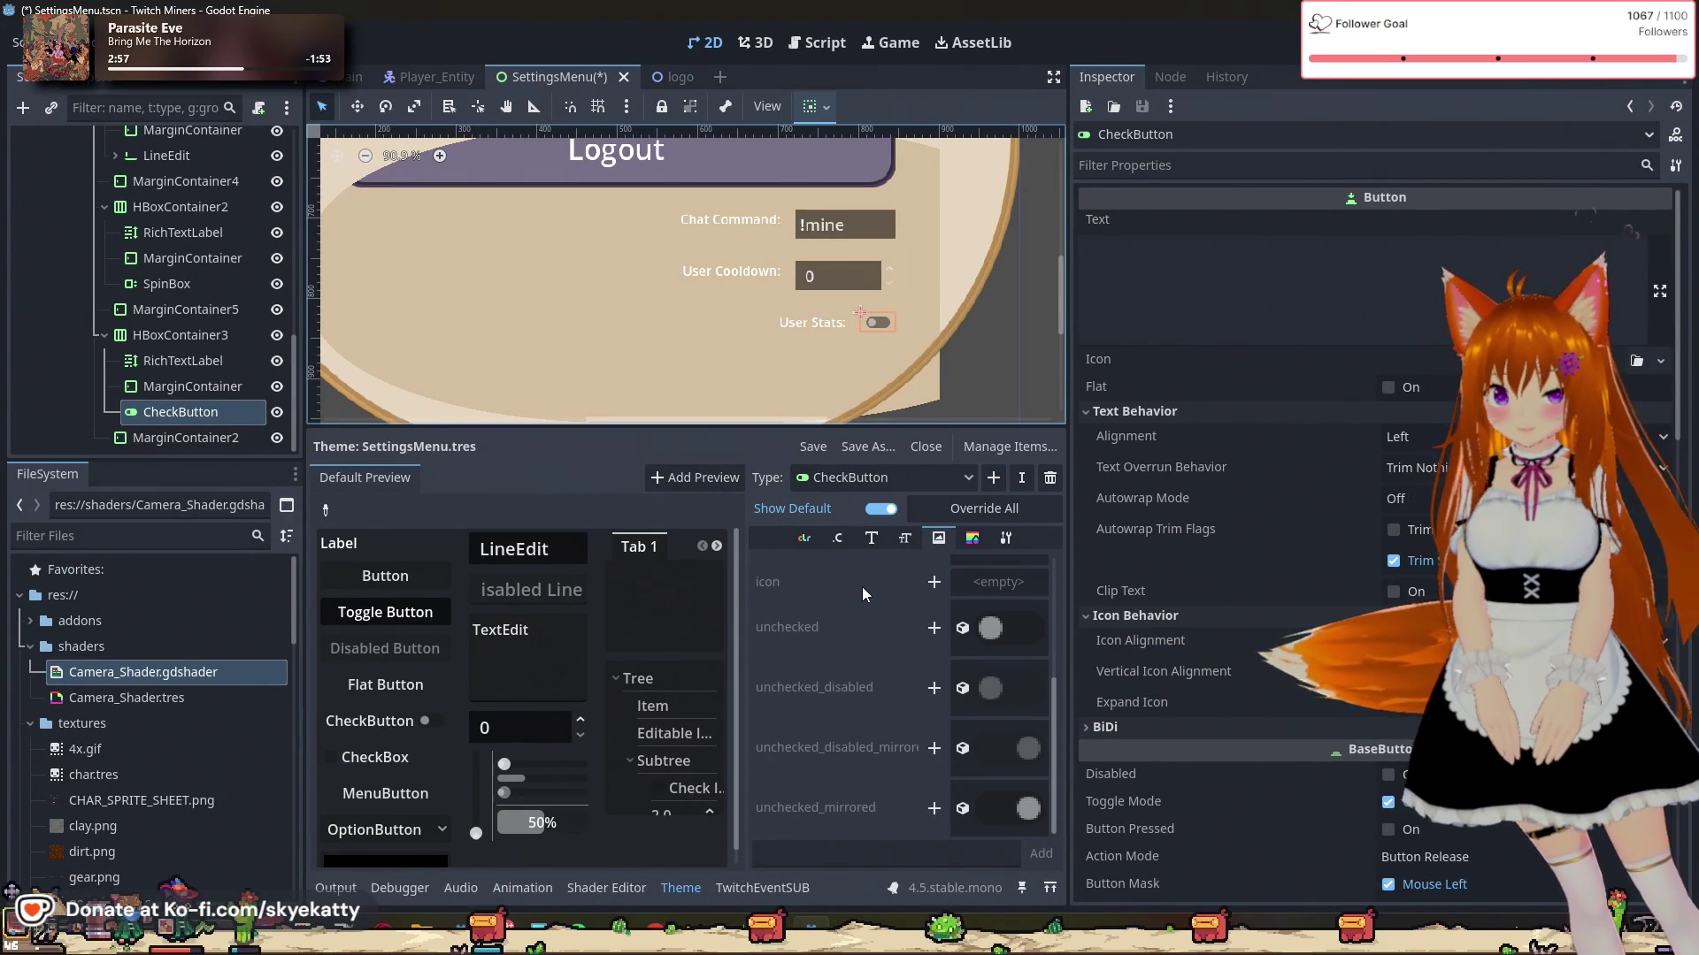
pyautogui.scroll(-1, 836, 656)
pyautogui.scroll(3, 850, 651)
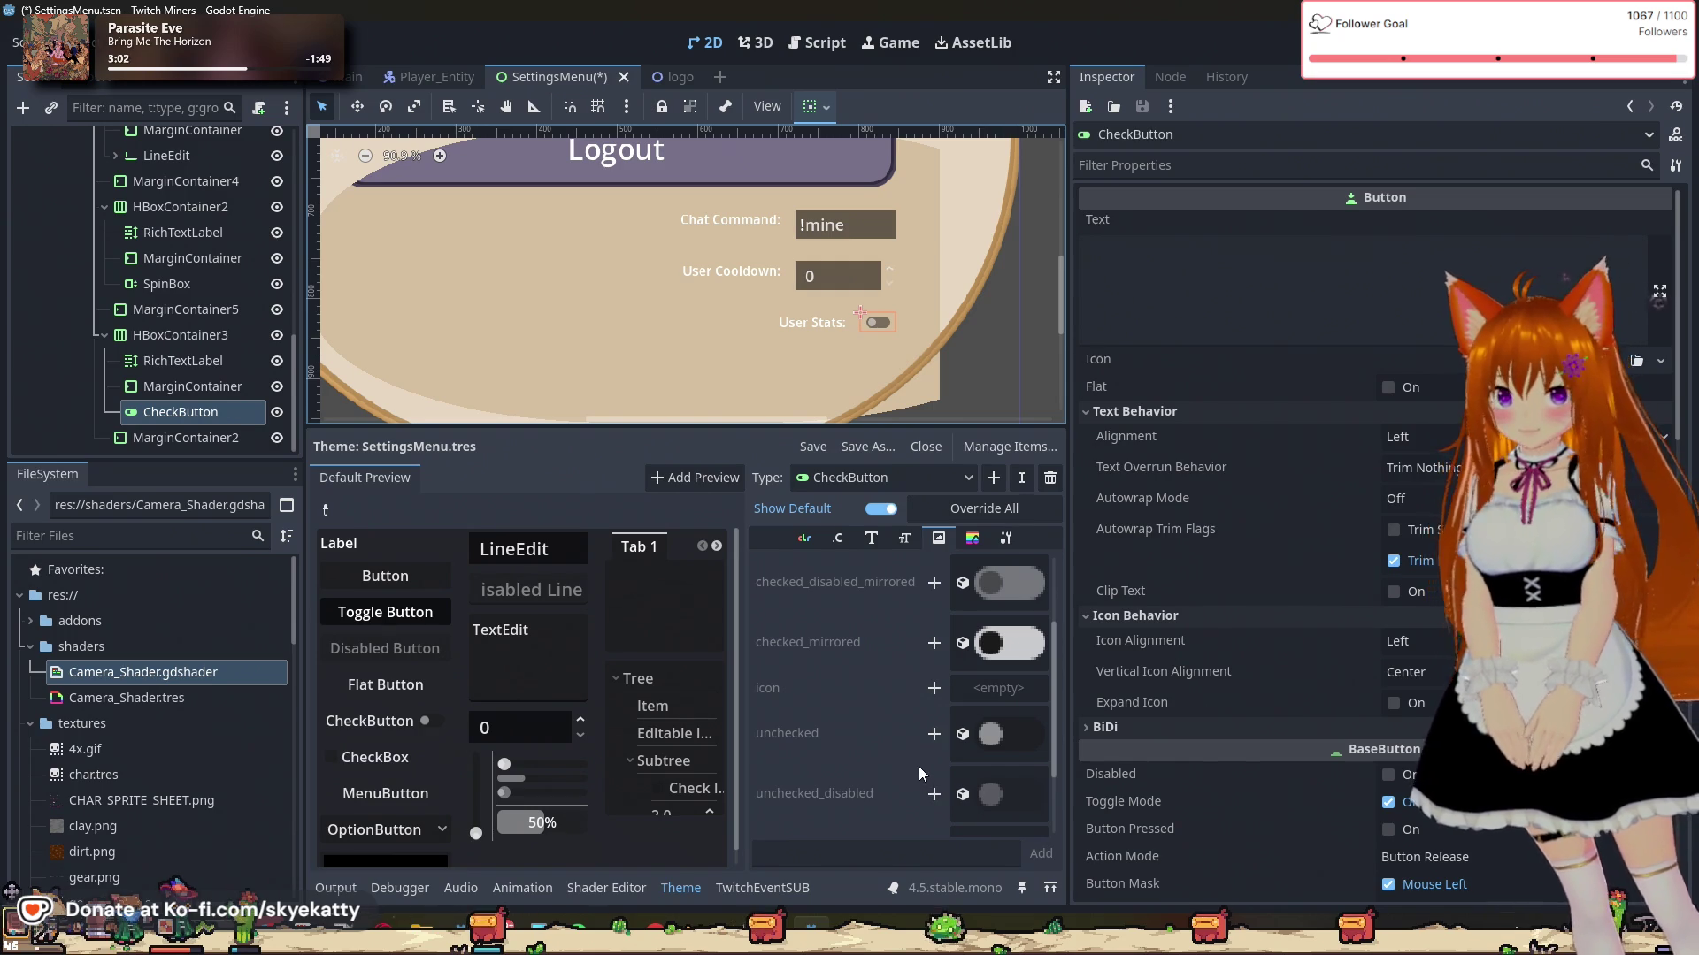
pyautogui.scroll(2, 901, 729)
pyautogui.scroll(1, 900, 729)
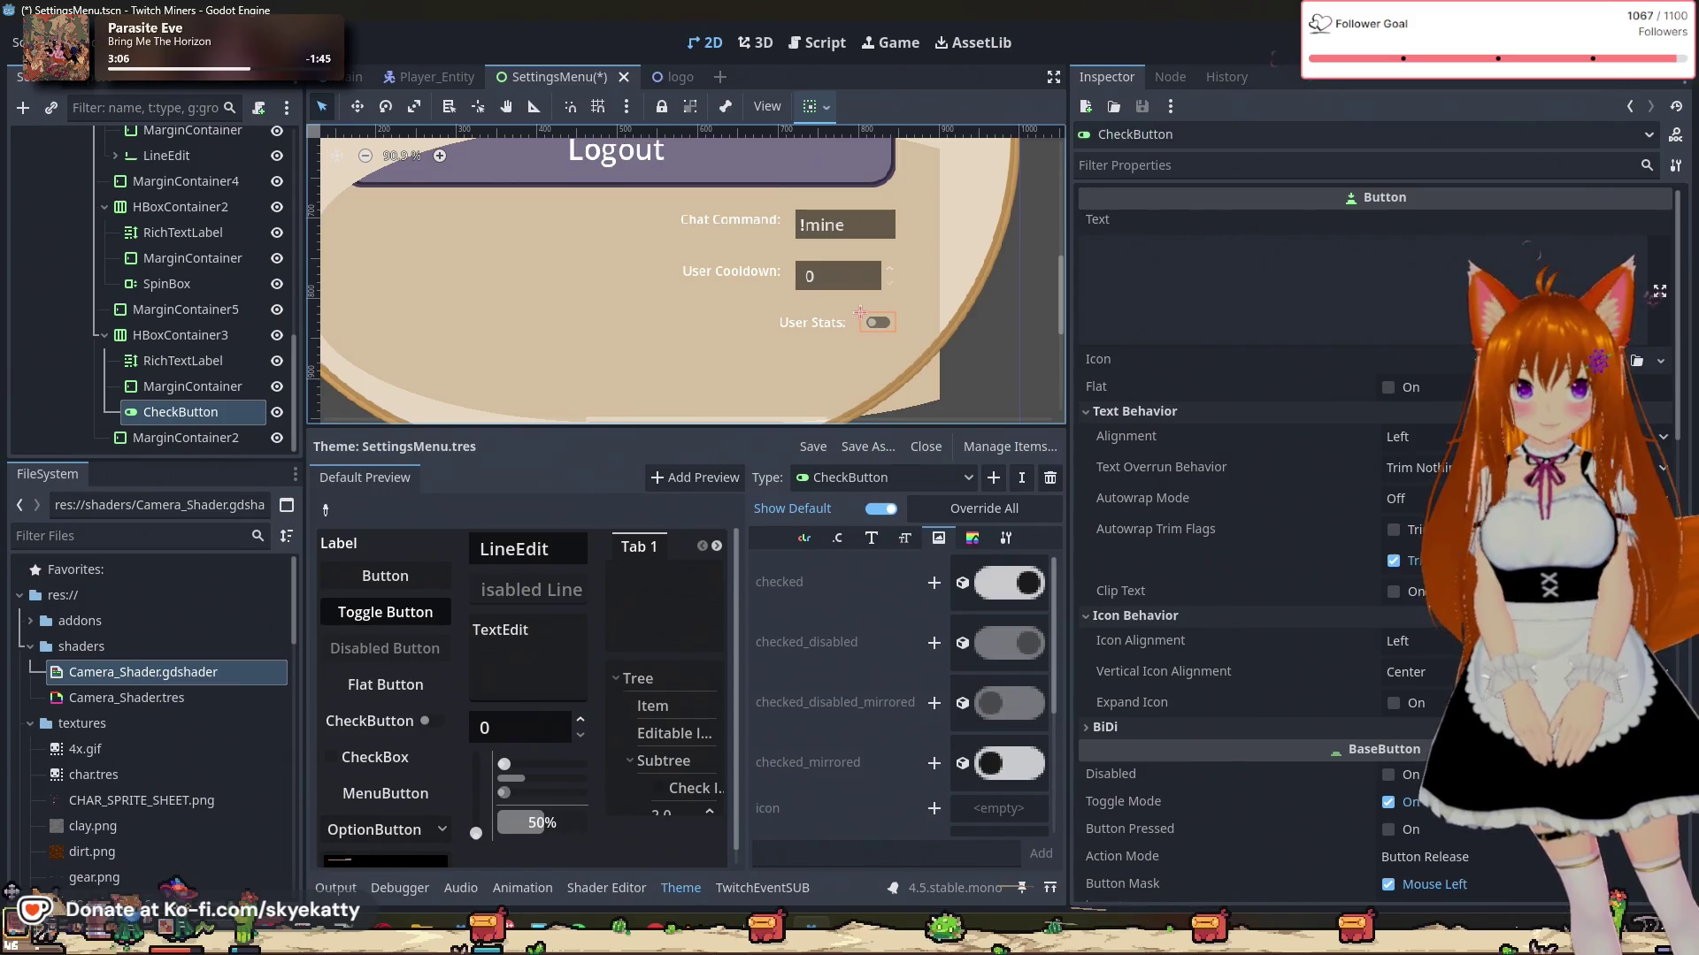
pyautogui.press('F6')
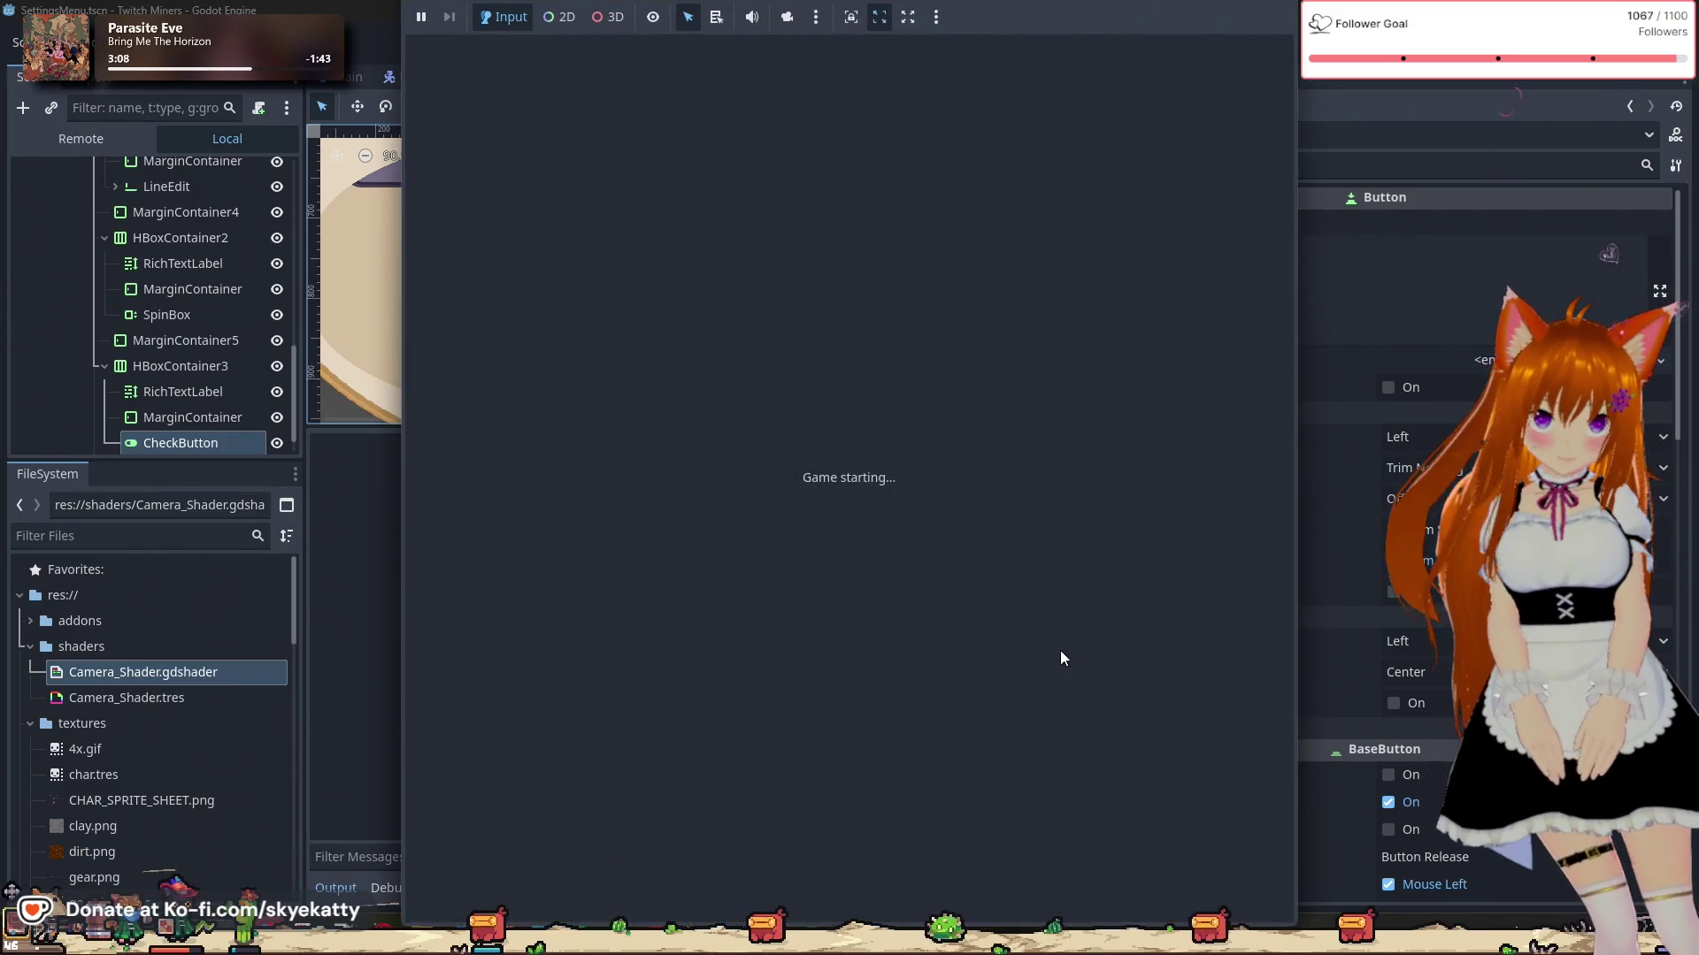
# Step: Flip the User Stats toggle twice, stop the game with F8, and return to GIMP
pyautogui.scroll(-5, 1085, 837)
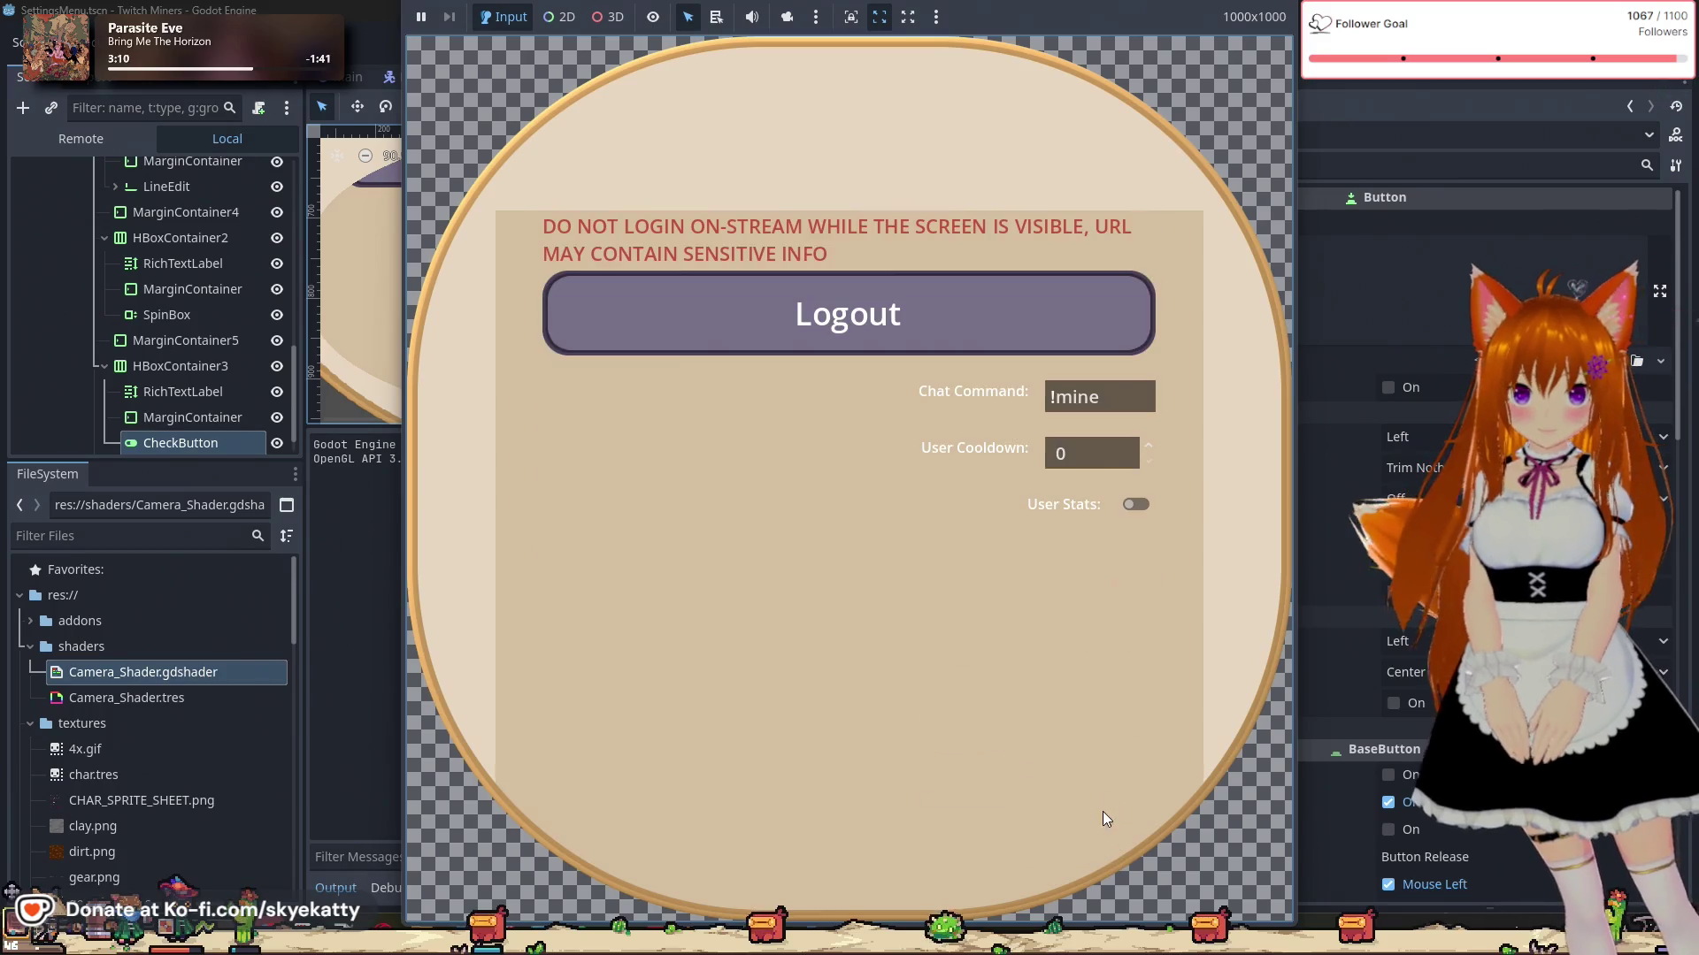
pyautogui.click(1136, 505)
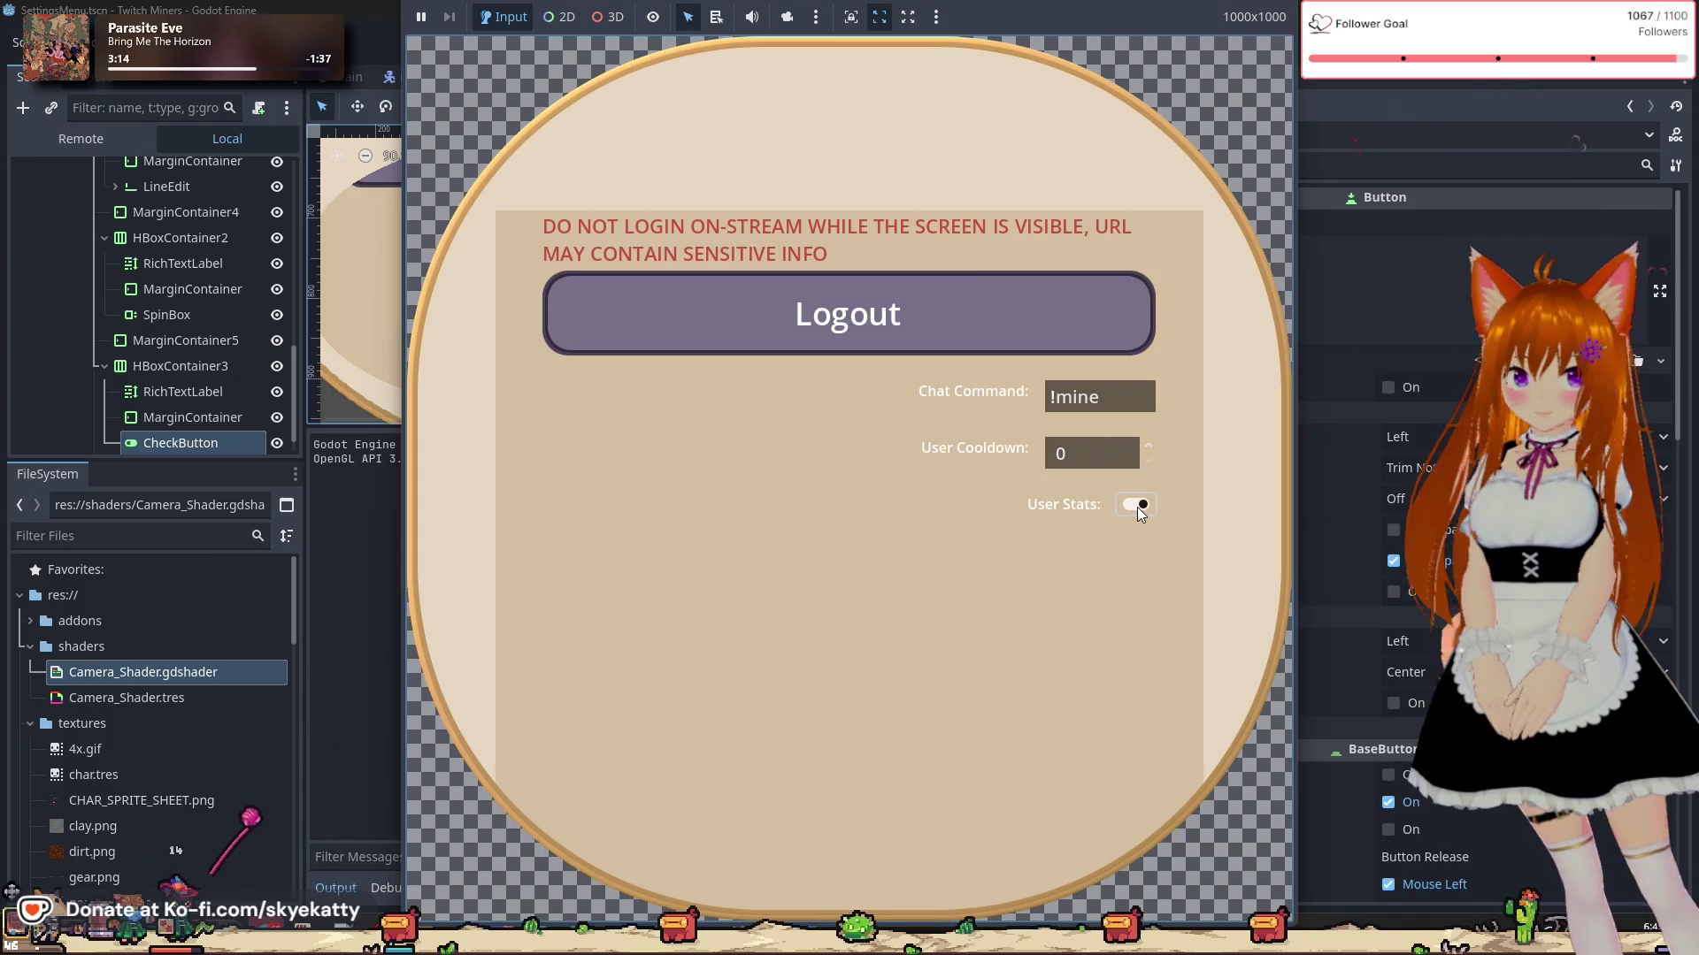
pyautogui.click(1137, 507)
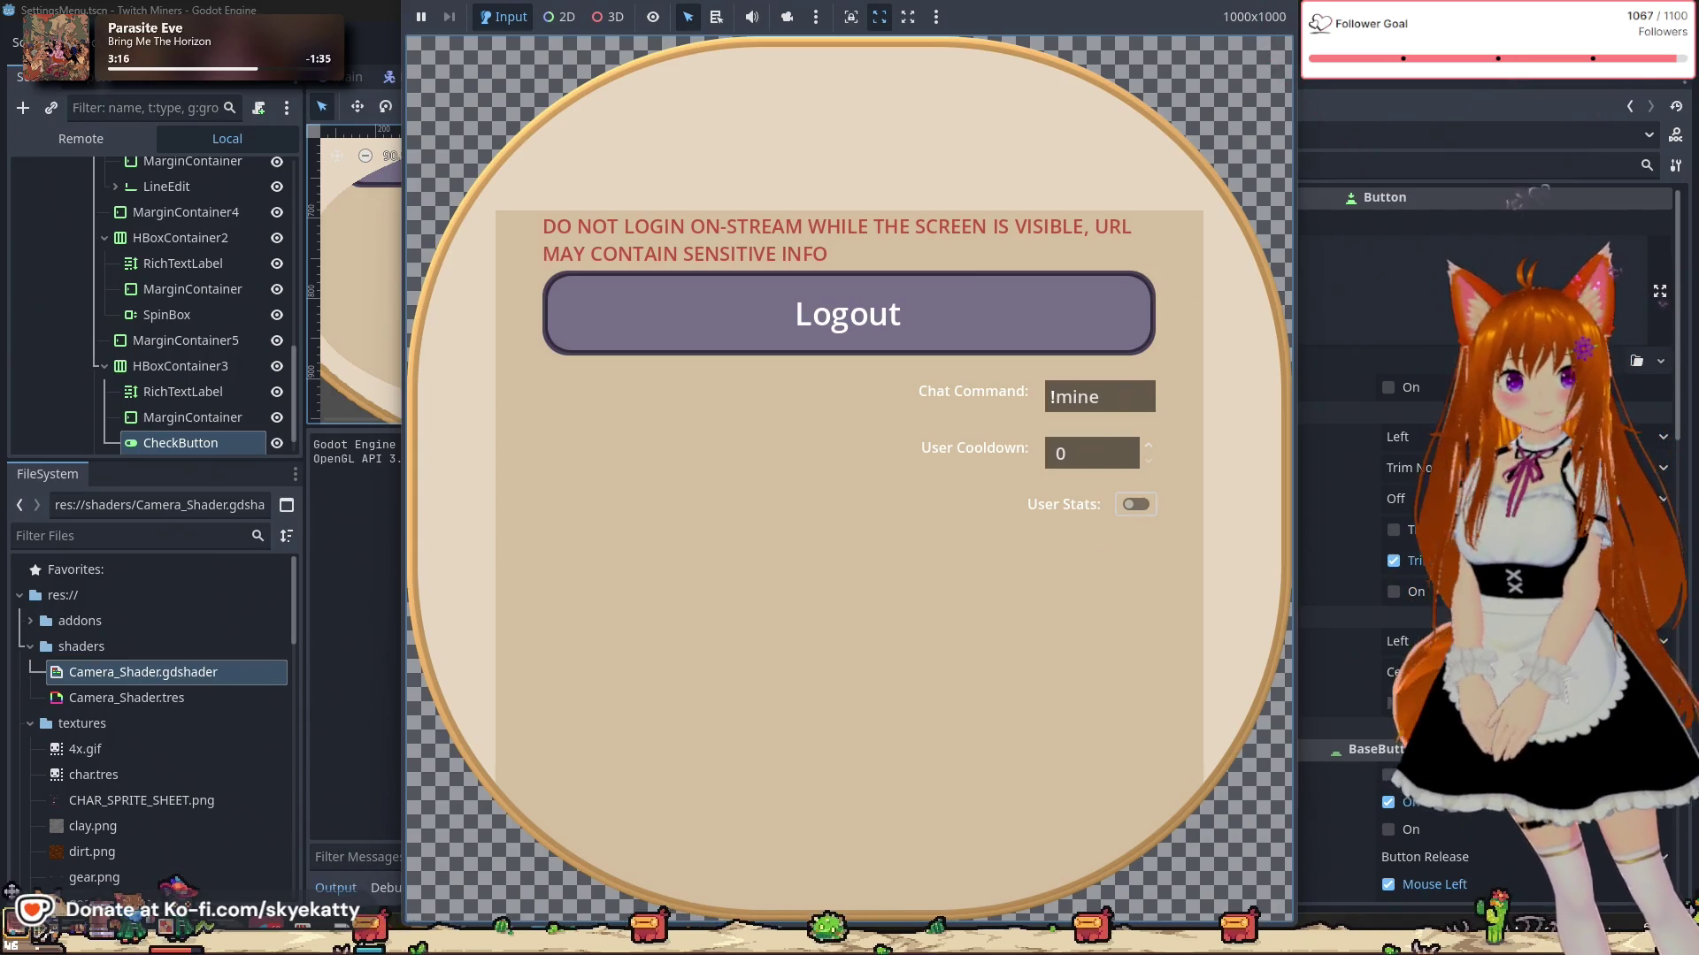
pyautogui.press('F8')
pyautogui.scroll(-2, 867, 296)
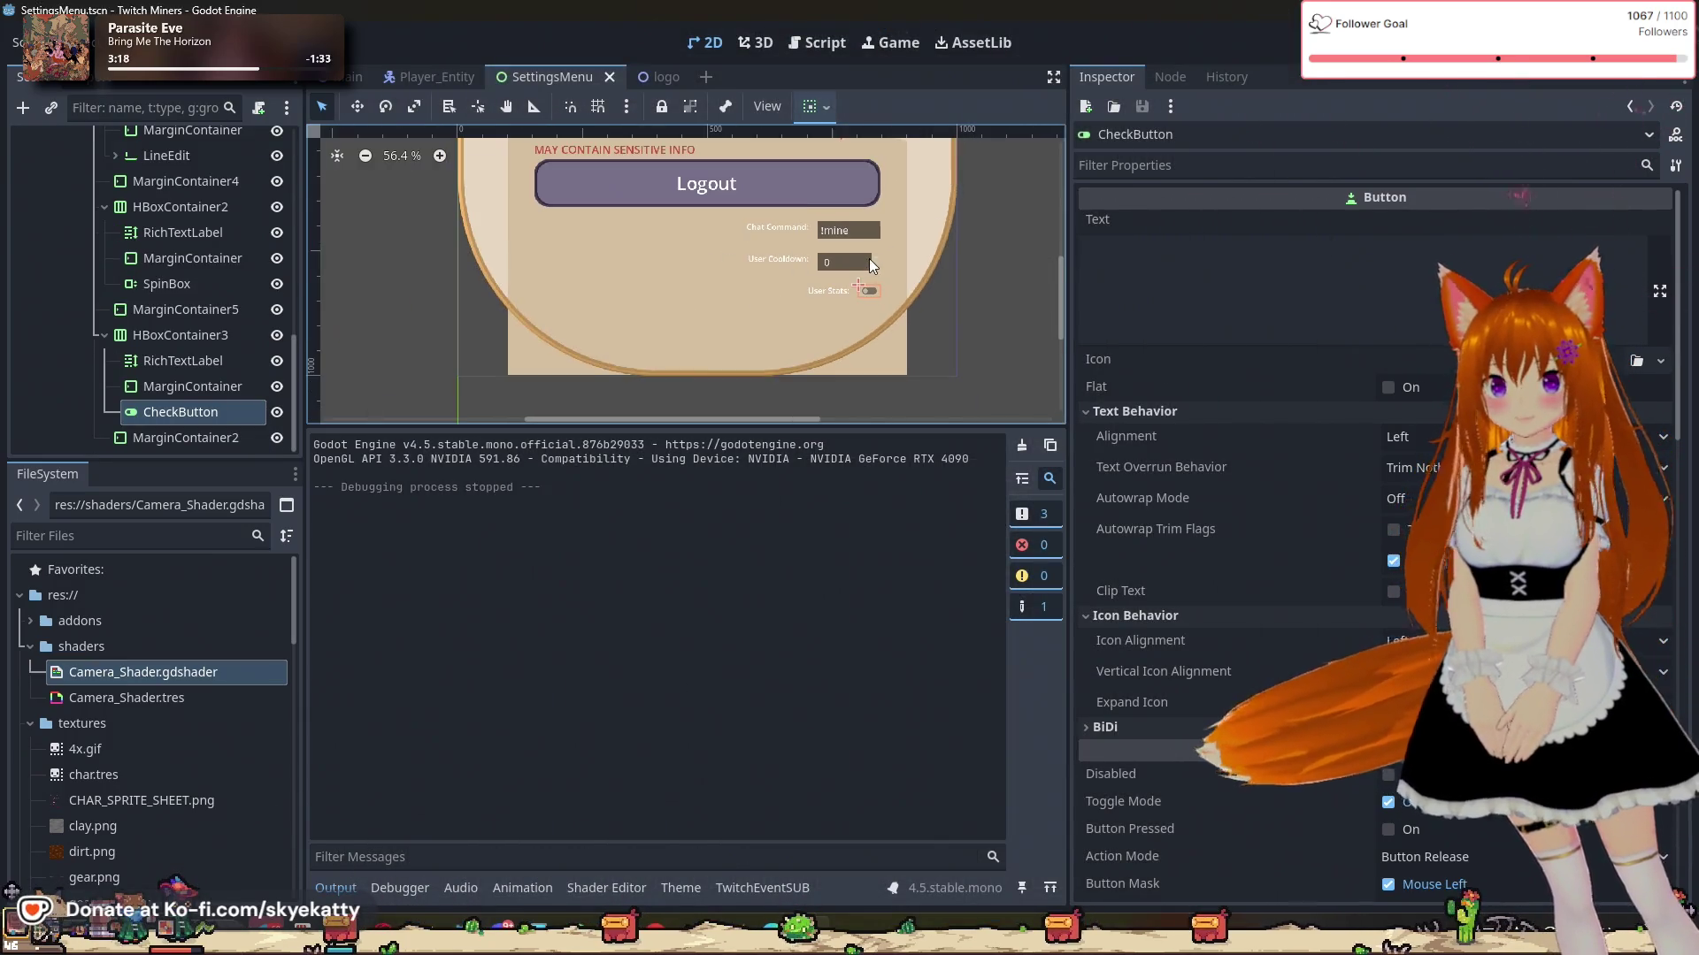
pyautogui.scroll(1, 869, 258)
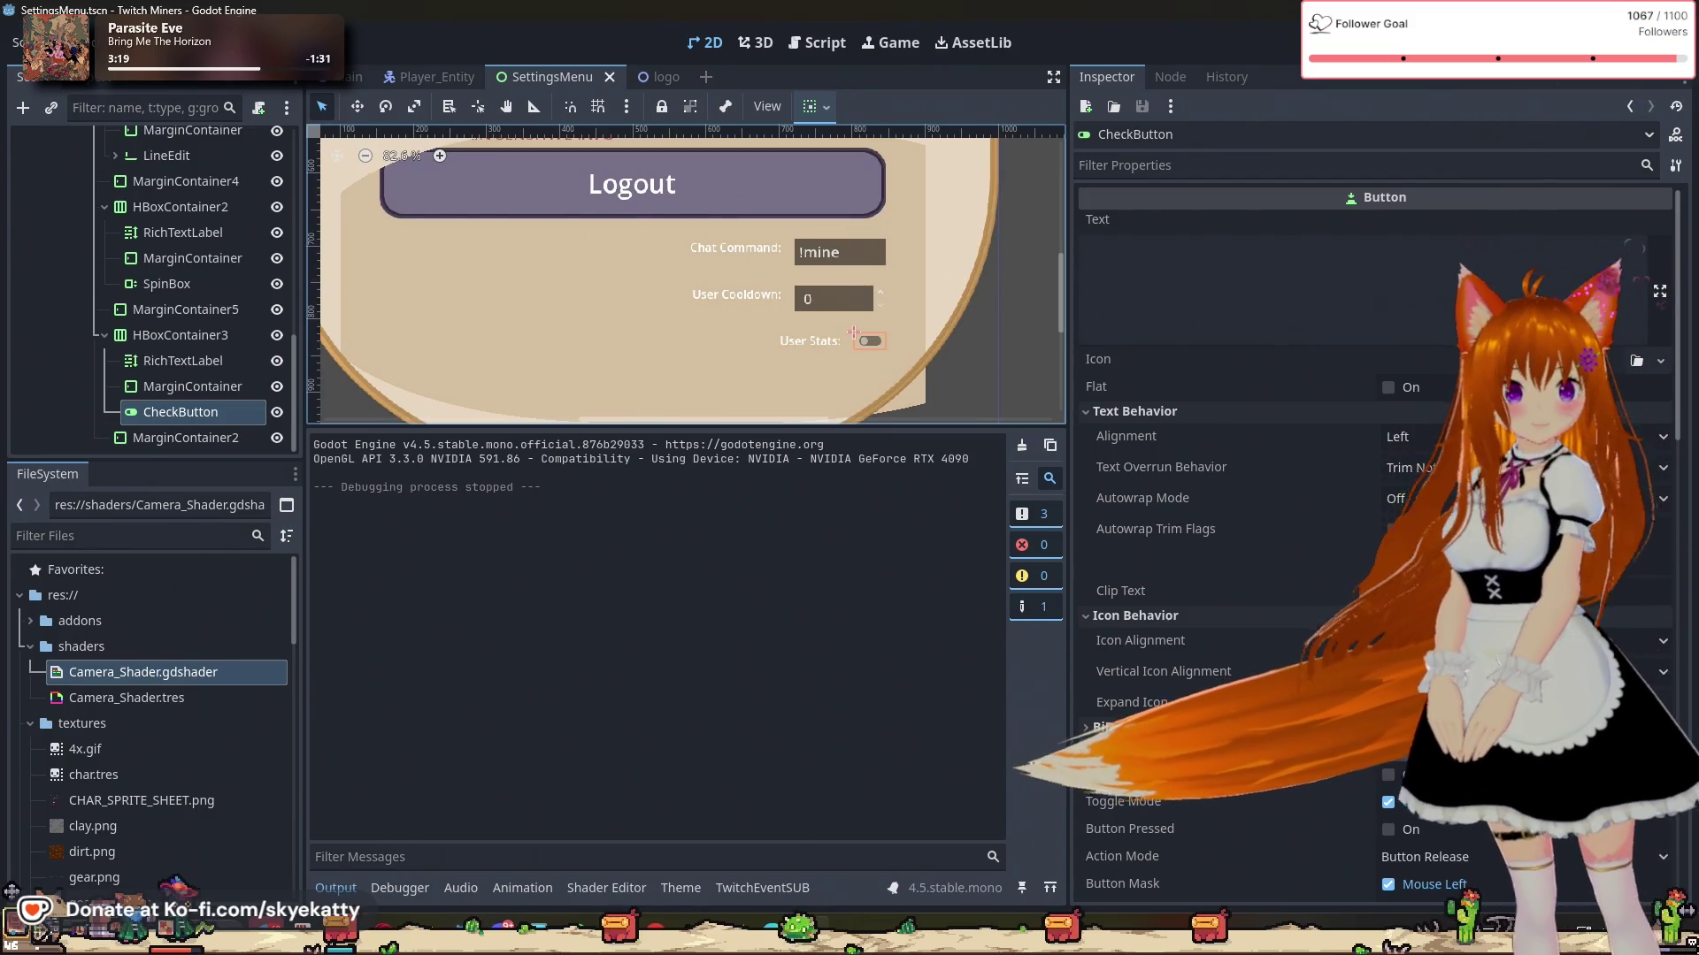
pyautogui.hotkey('alt', 'Tab')
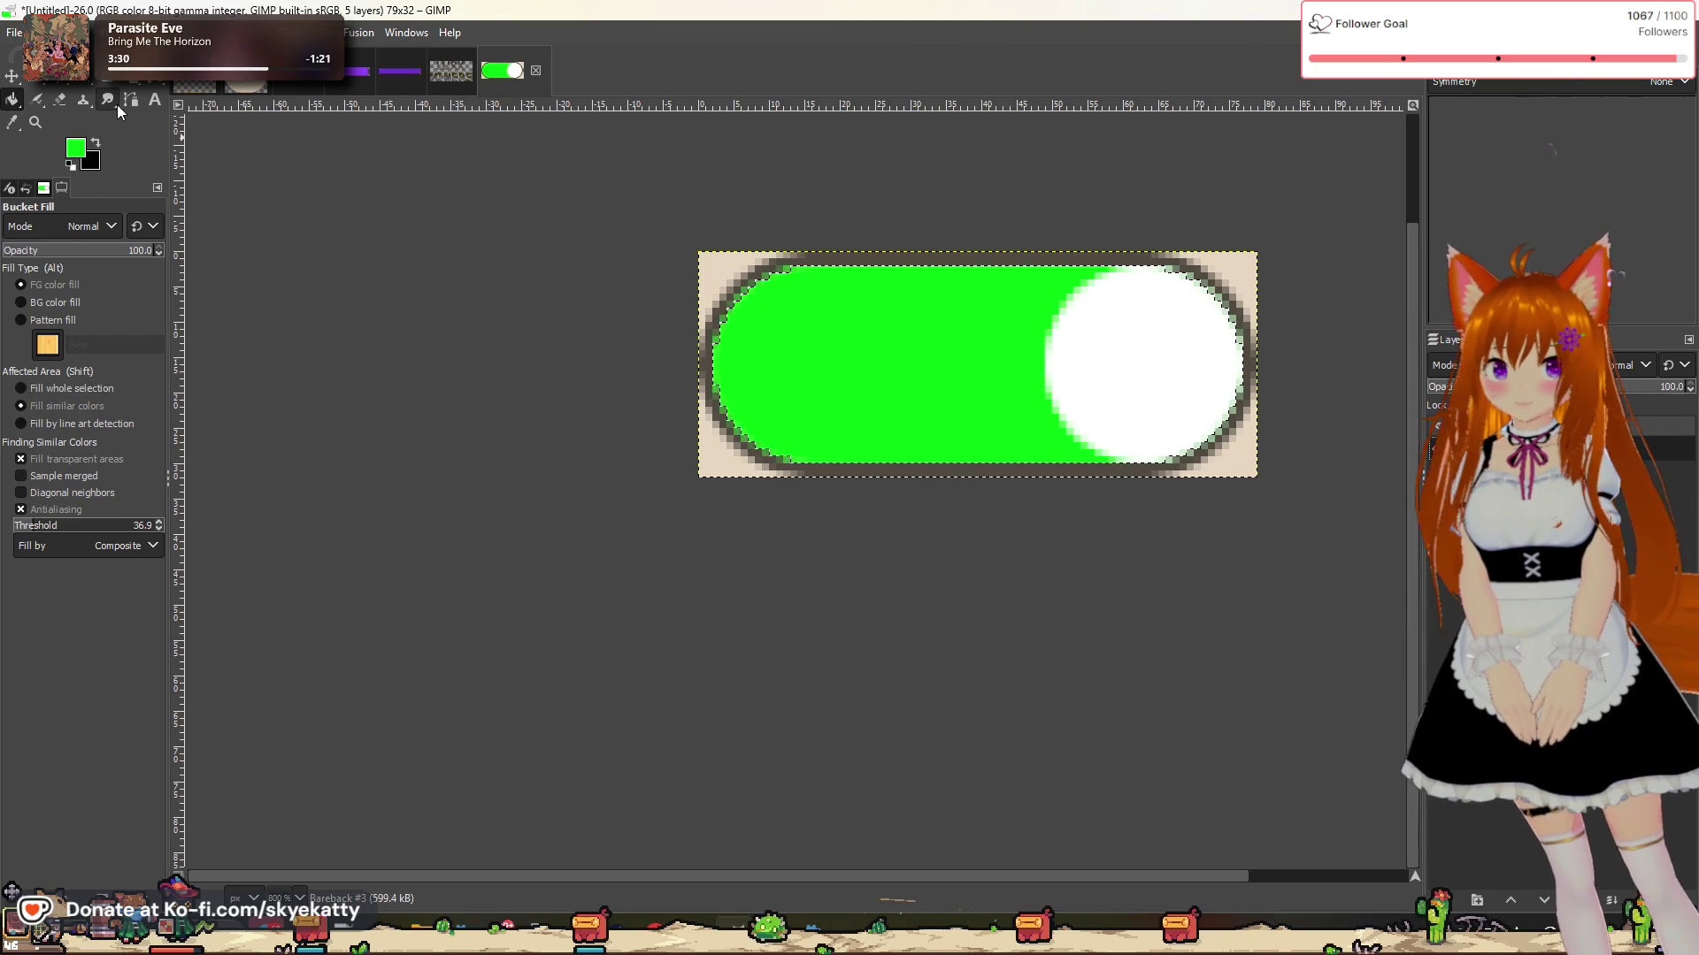
# Step: Make Bareback #4 the active layer and shrink the pill selection inward
pyautogui.click(1504, 496)
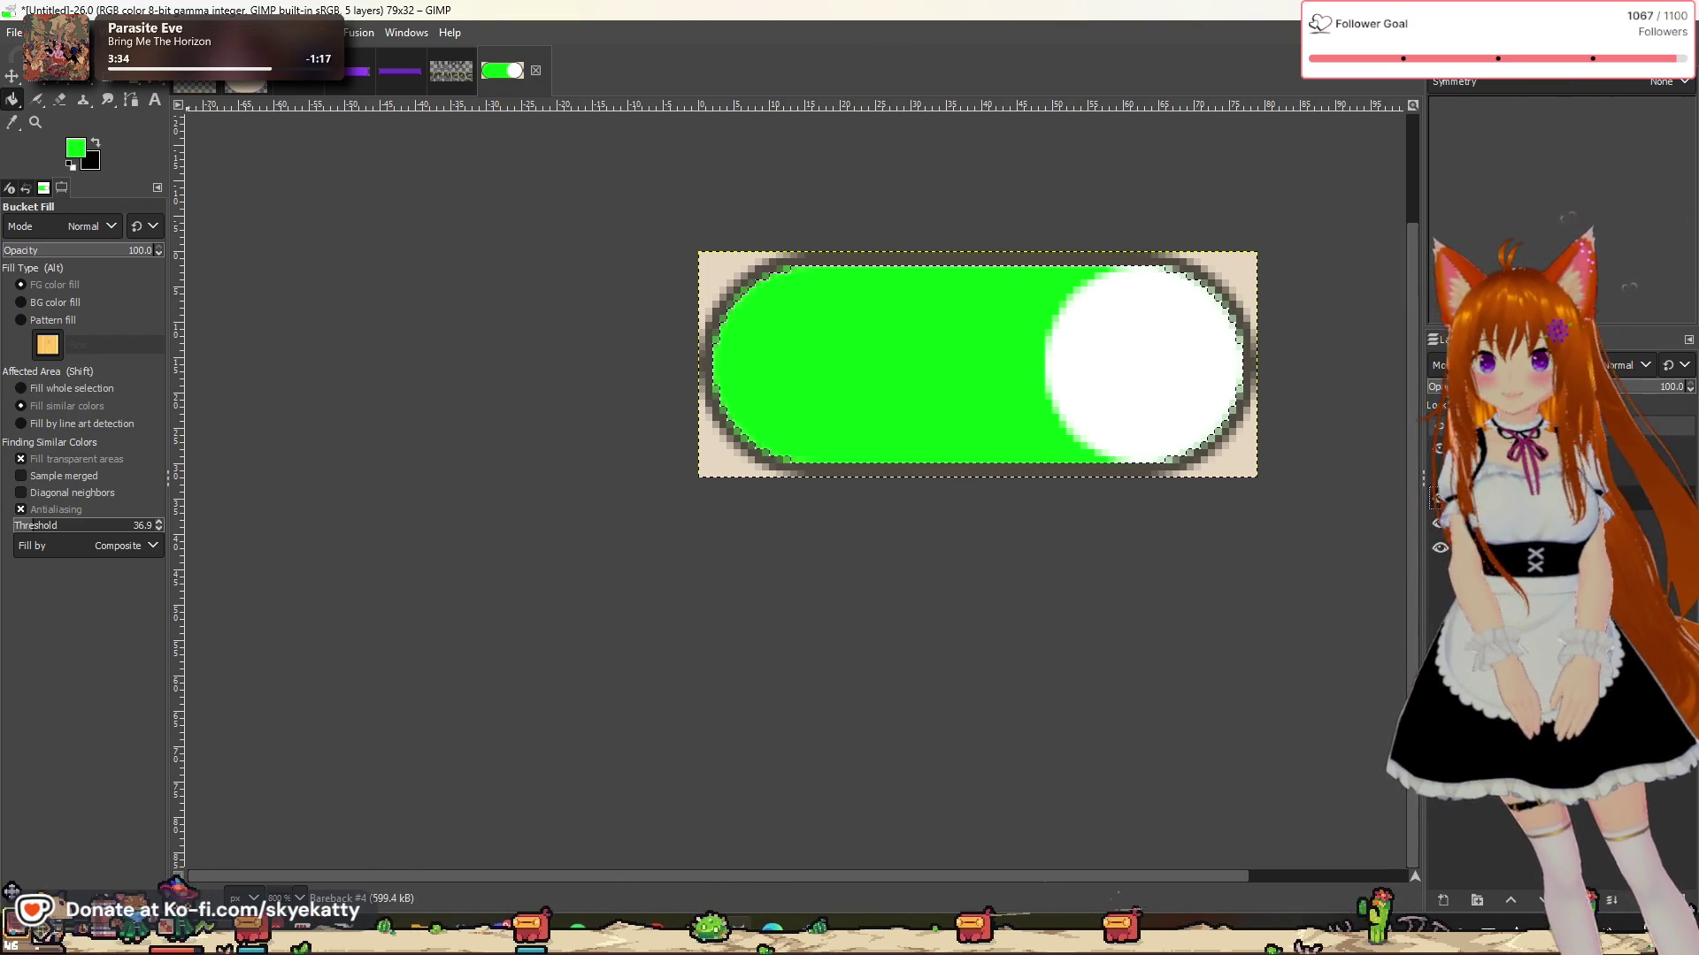
pyautogui.click(71, 32)
pyautogui.click(106, 271)
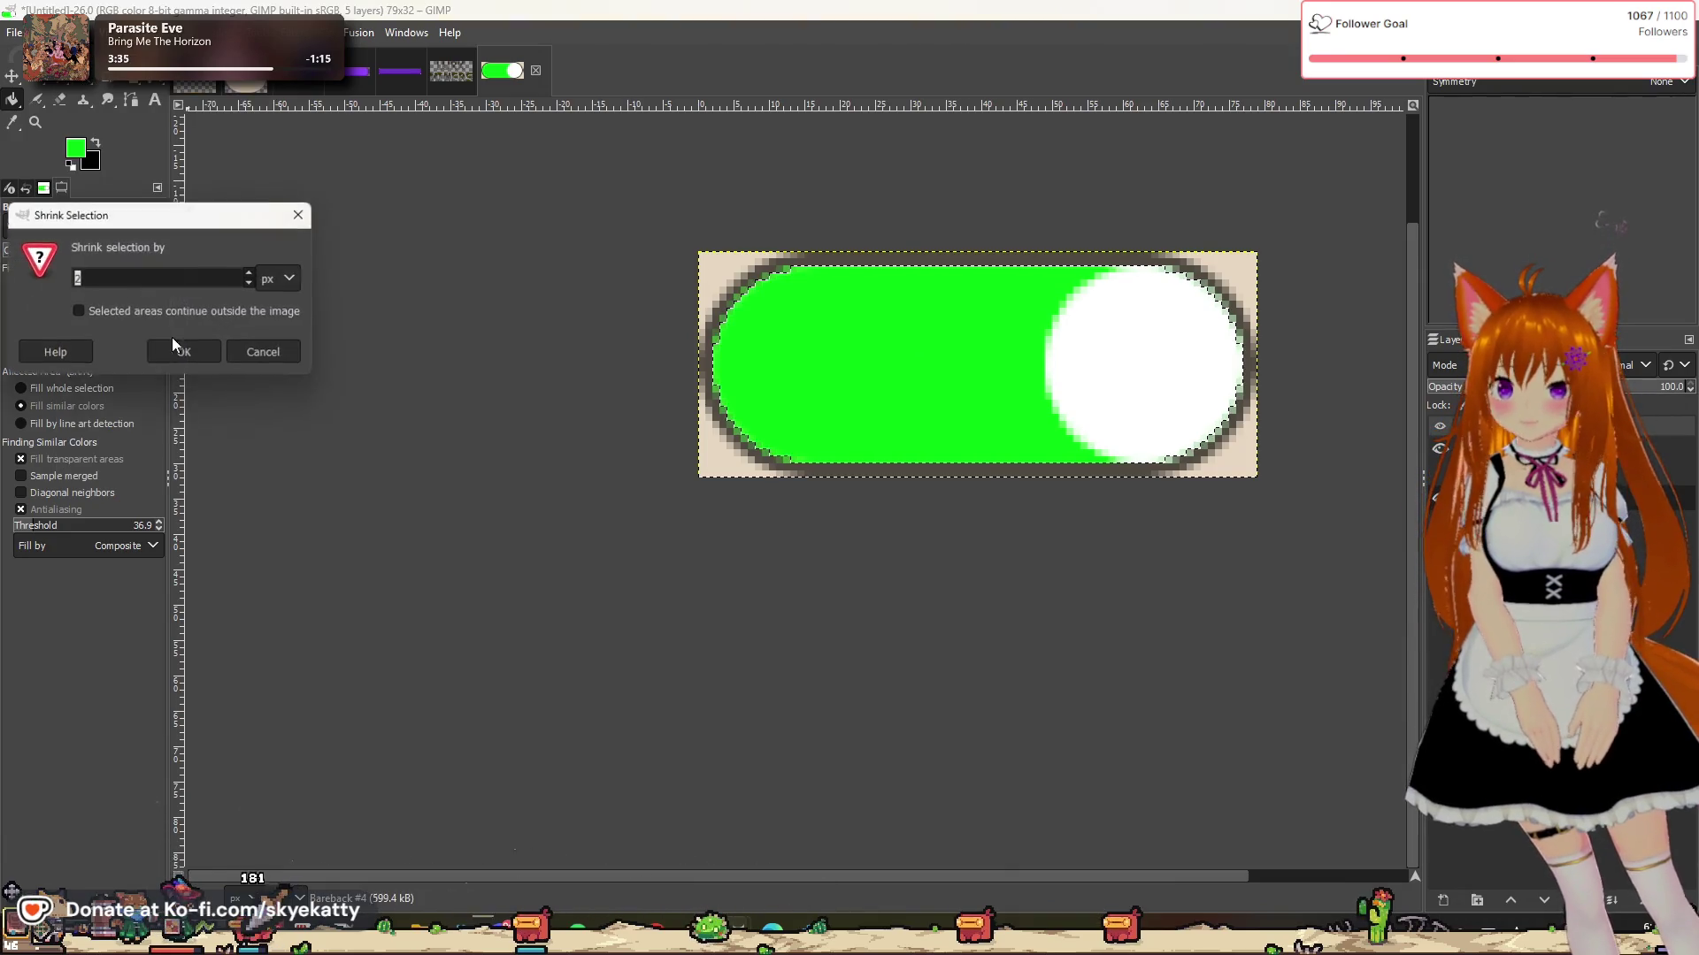
pyautogui.click(179, 358)
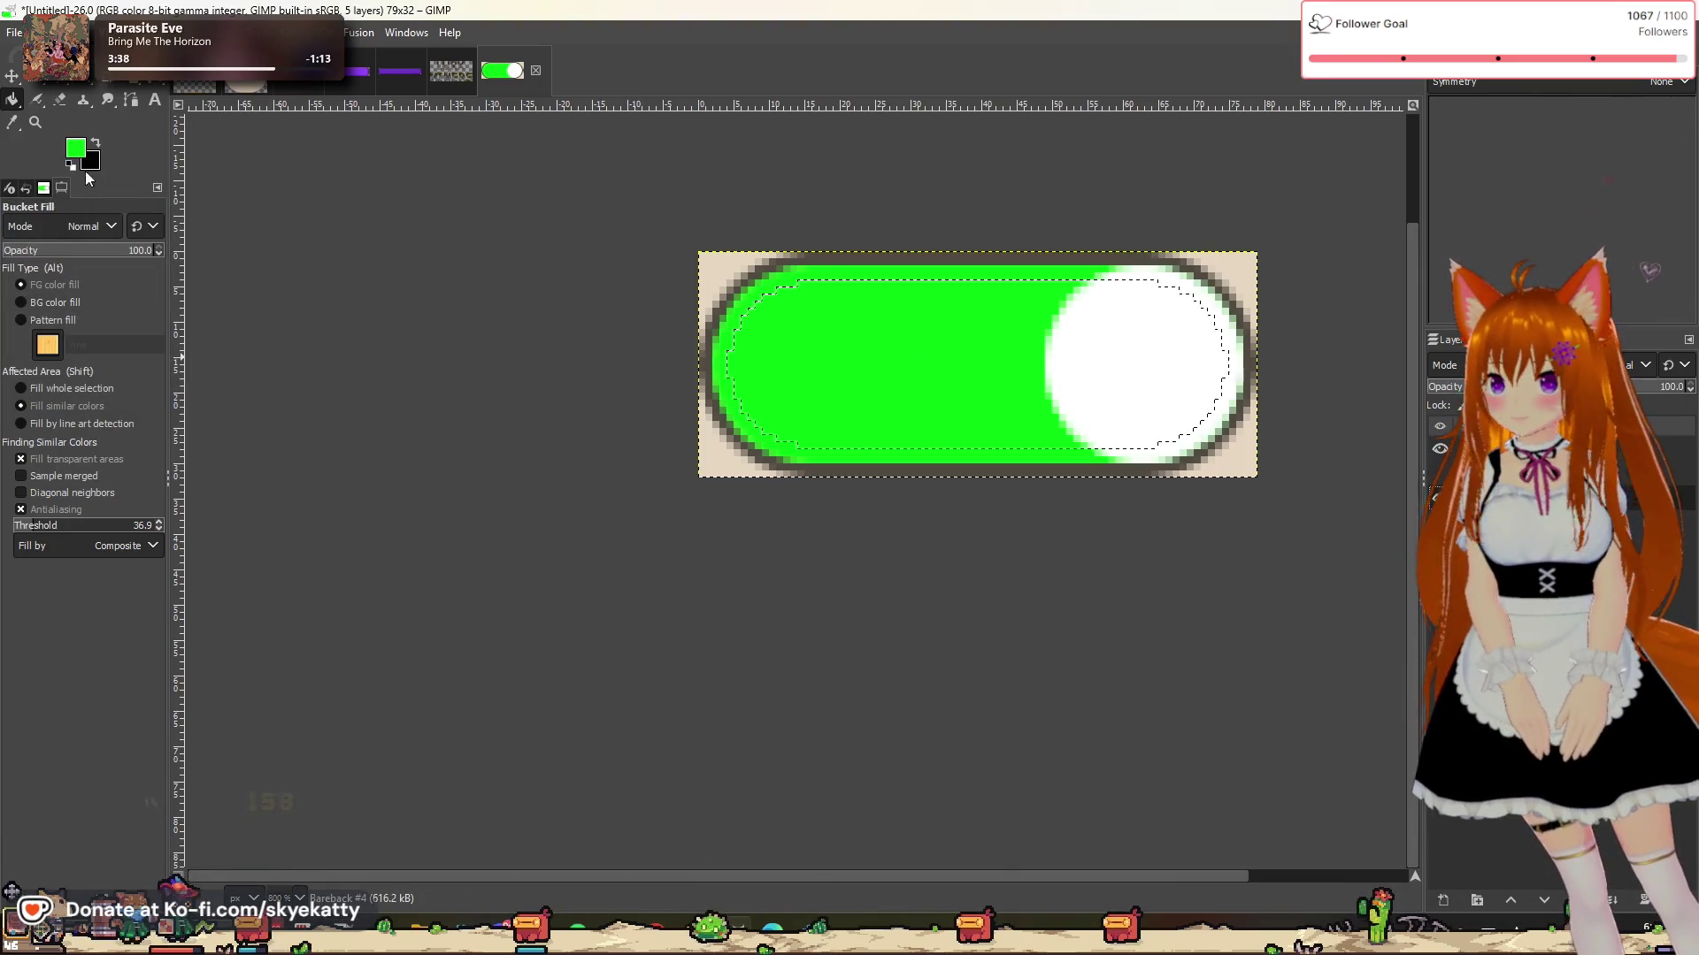
# Step: Fill the inner pill with a darker green, then clear the selection
pyautogui.click(78, 149)
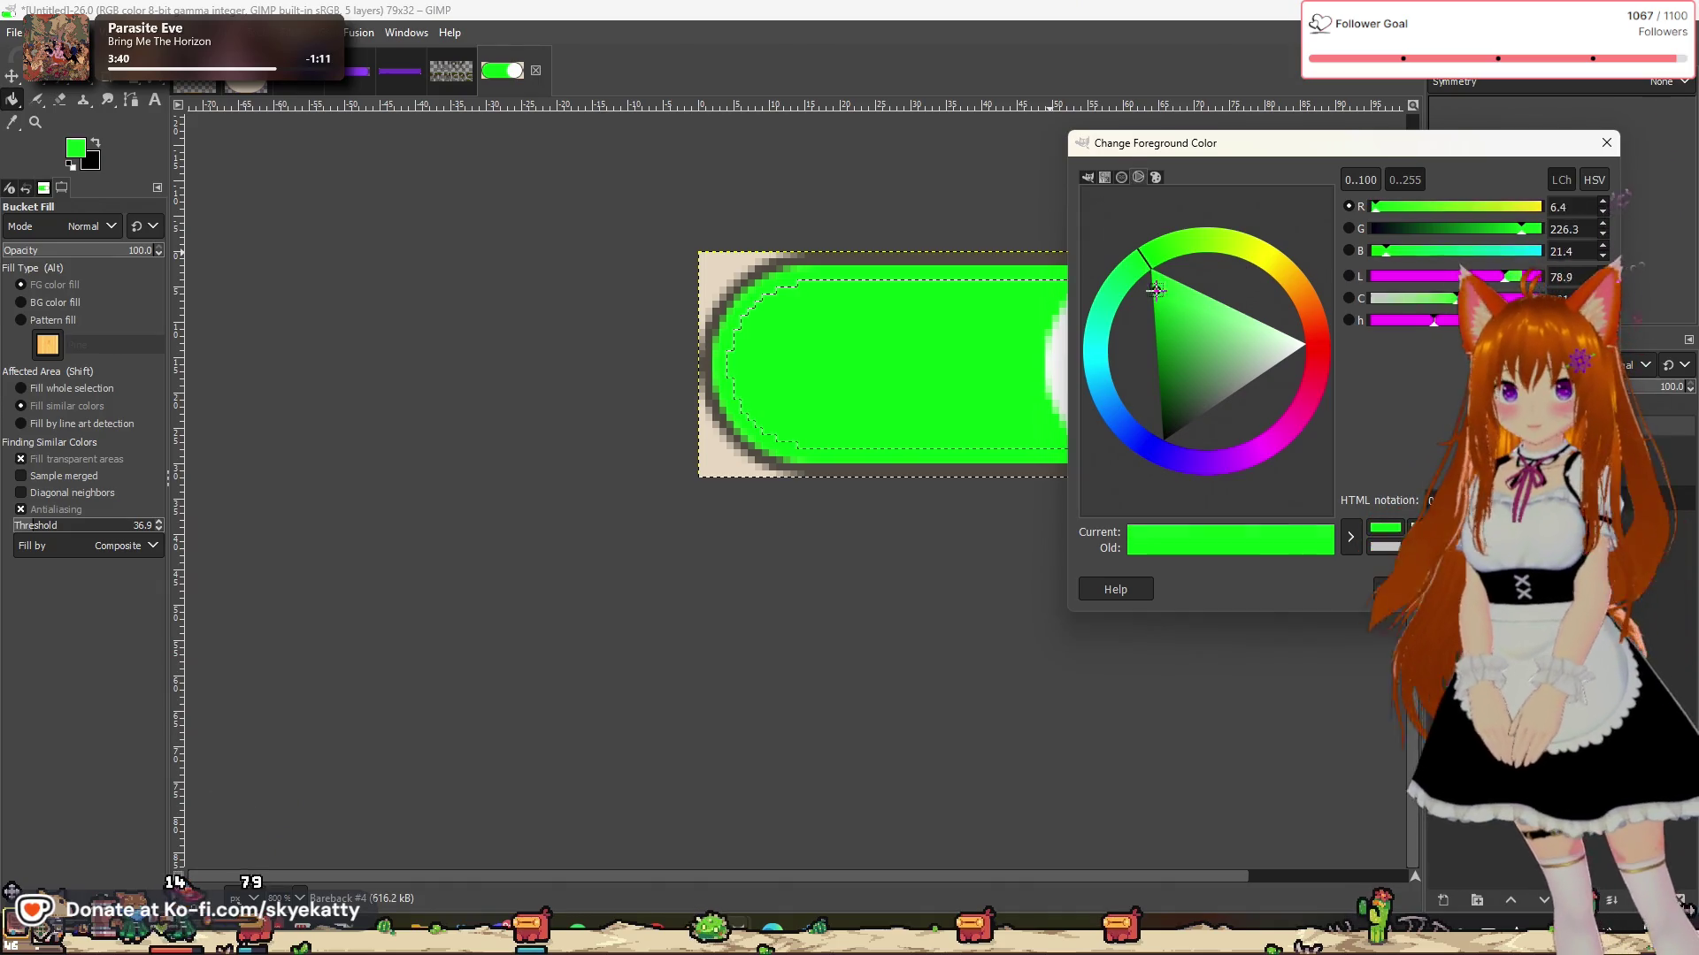
pyautogui.click(1137, 323)
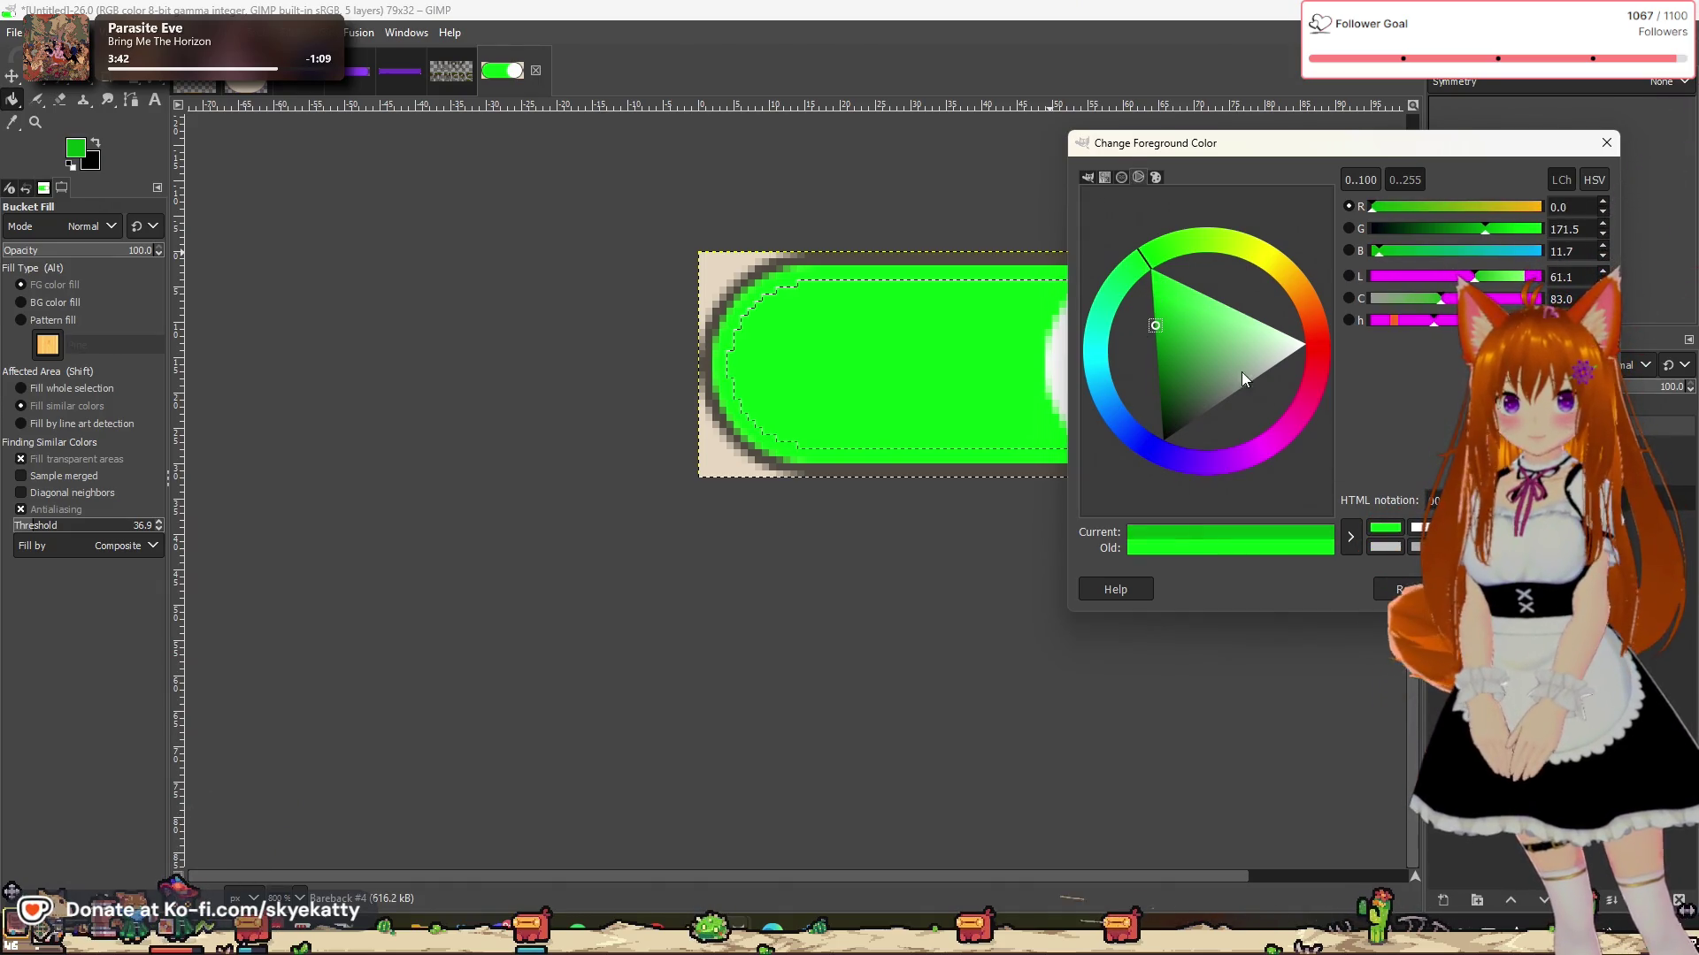
pyautogui.press('Return')
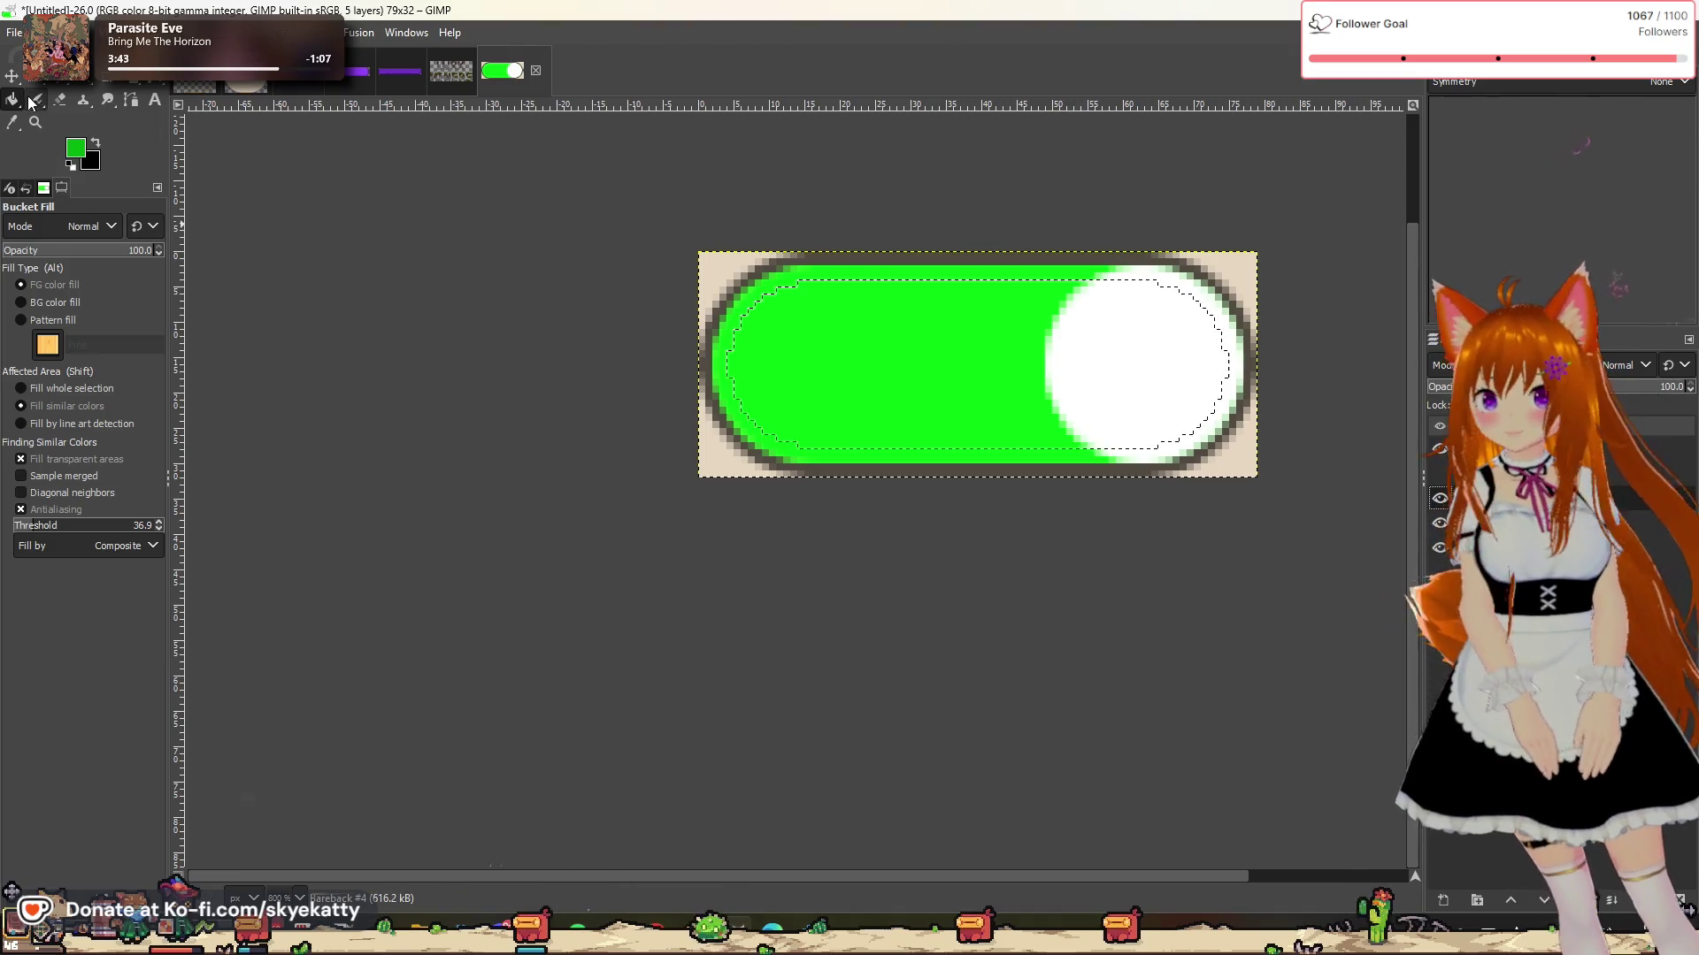
pyautogui.click(794, 350)
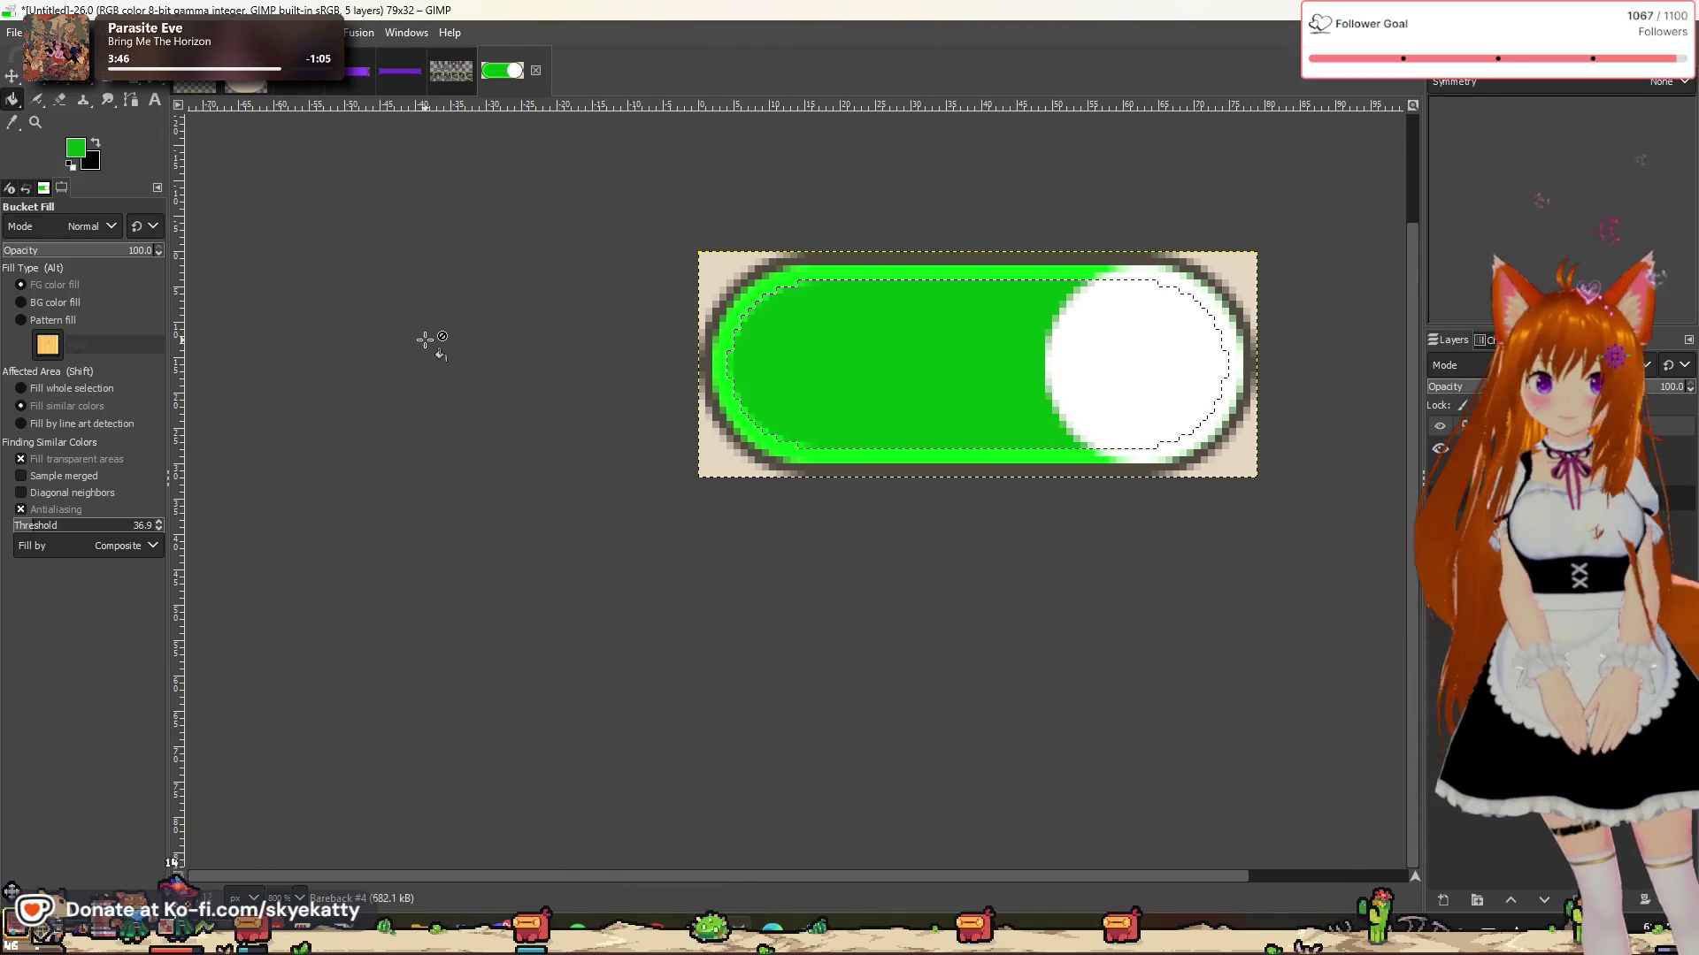
pyautogui.press('r')
pyautogui.hotkey('ctrl', 'shift', 'a')
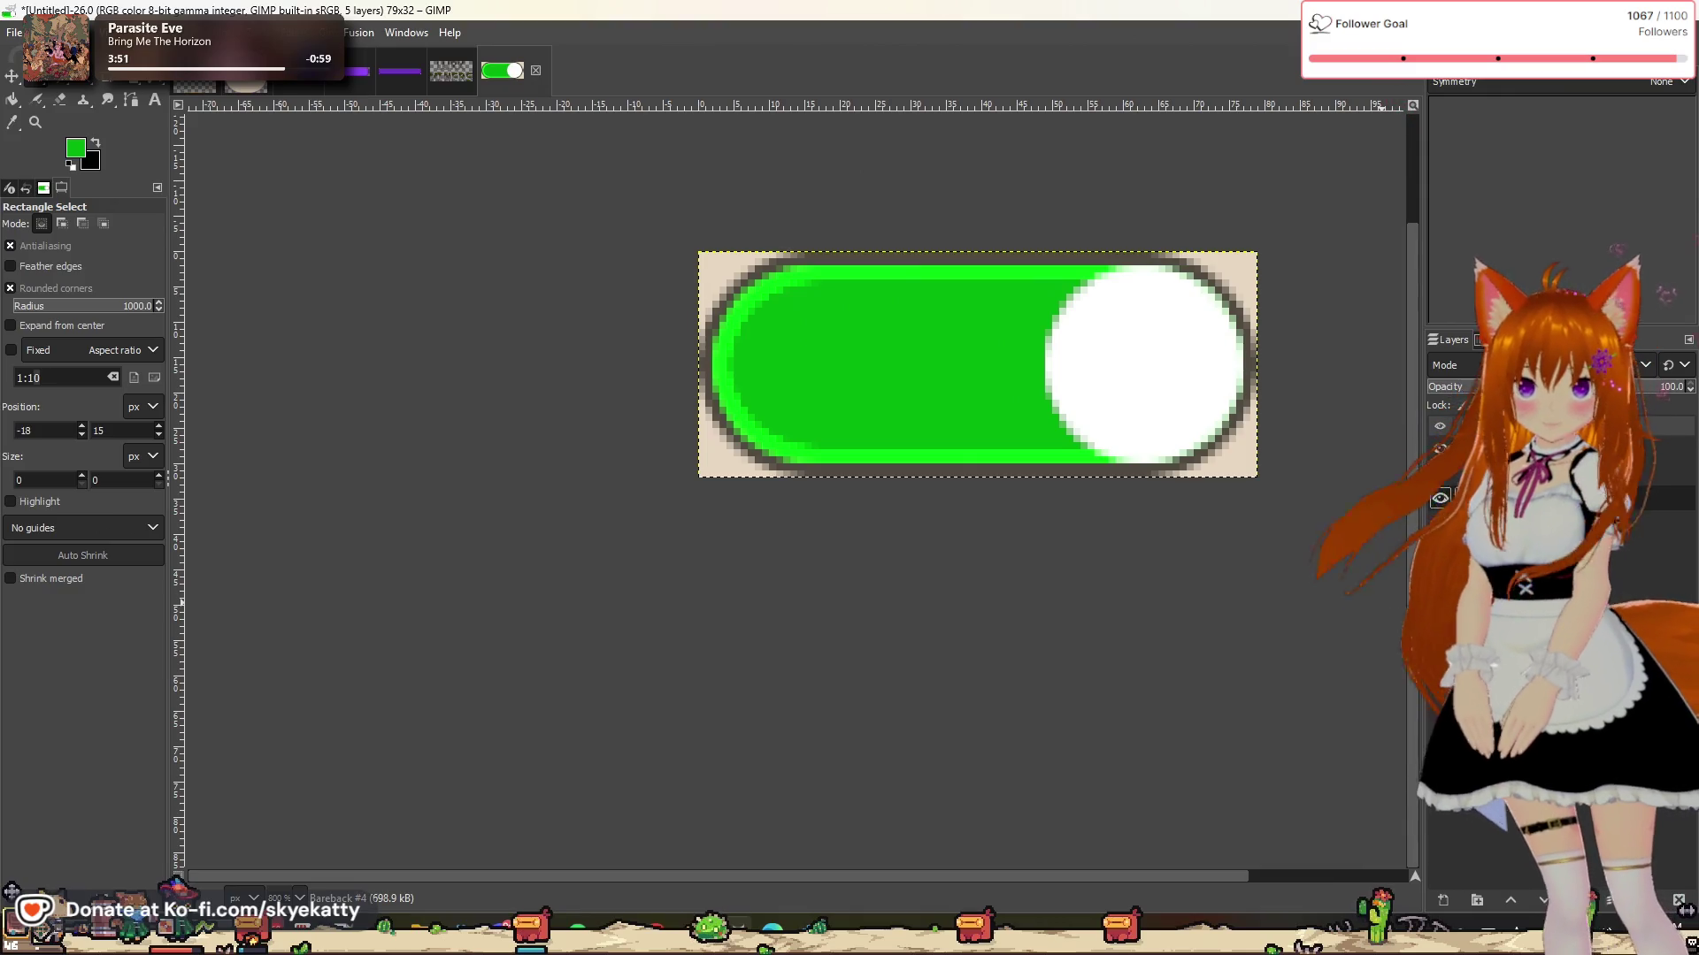
pyautogui.click(223, 32)
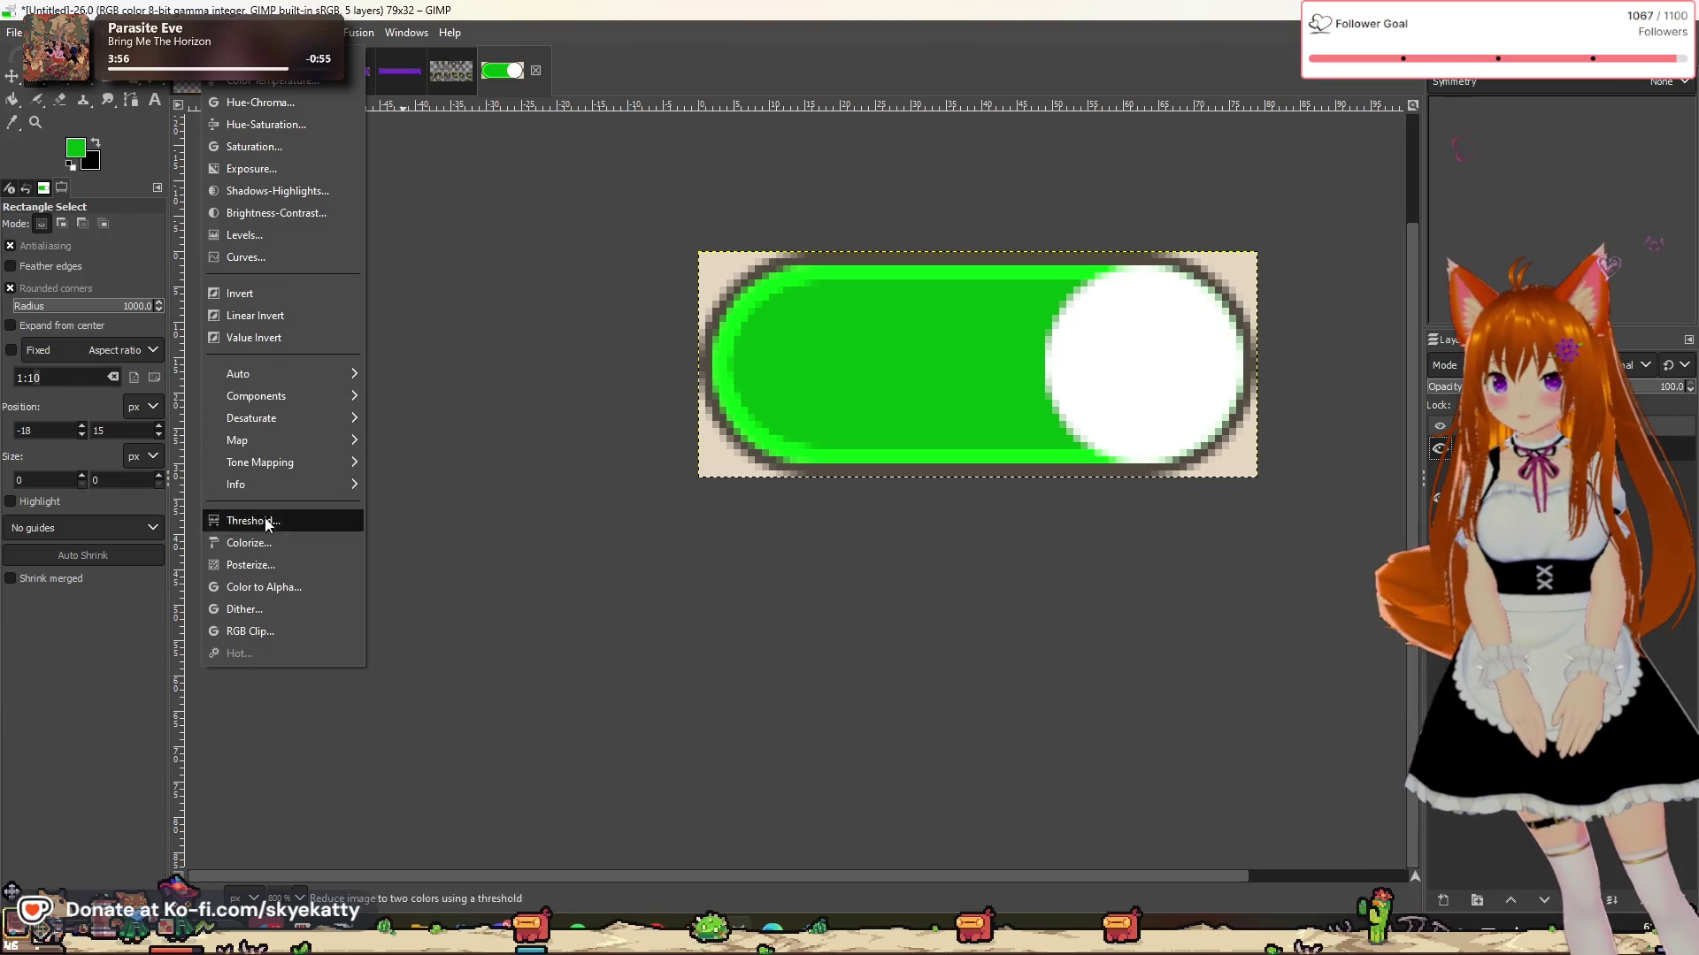
# Step: Open Colorize on the knob and try teal, blue and grey tint colours
pyautogui.click(249, 542)
pyautogui.moveTo(1140, 144); pyautogui.dragTo(395, 179)
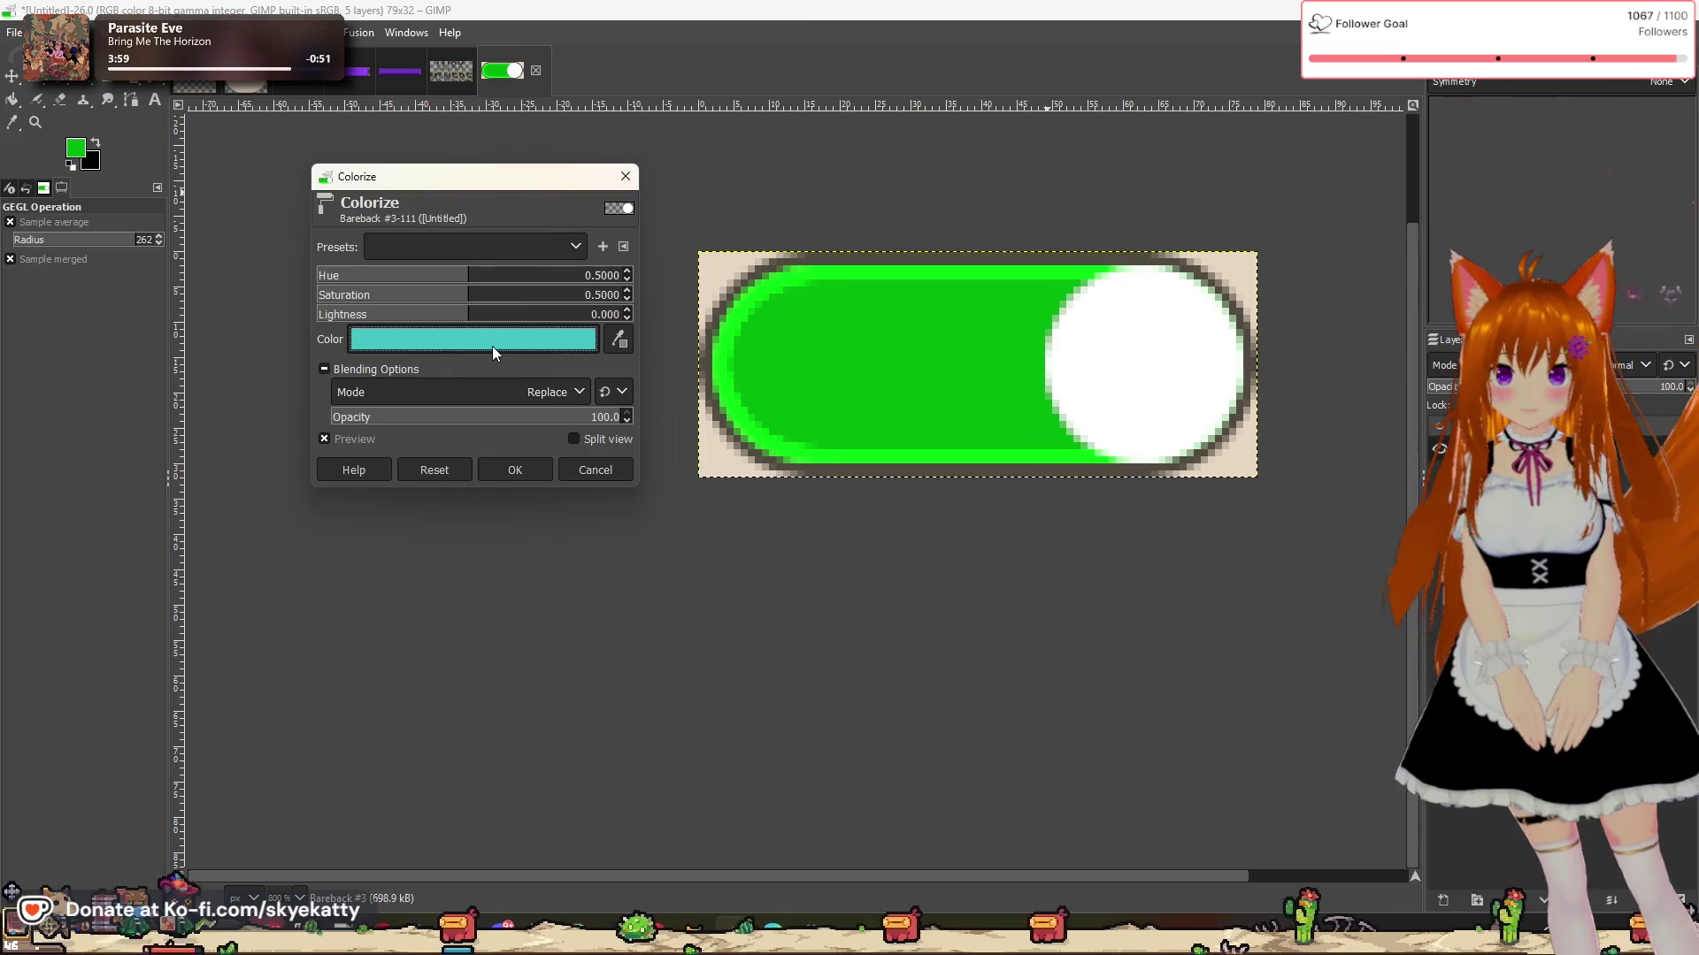
pyautogui.click(491, 344)
pyautogui.moveTo(458, 329)
pyautogui.mouseDown()
pyautogui.moveTo(526, 395)
pyautogui.moveTo(547, 343)
pyautogui.moveTo(483, 378)
pyautogui.moveTo(492, 465)
pyautogui.moveTo(486, 378)
pyautogui.mouseUp()
pyautogui.moveTo(416, 301); pyautogui.dragTo(527, 401)
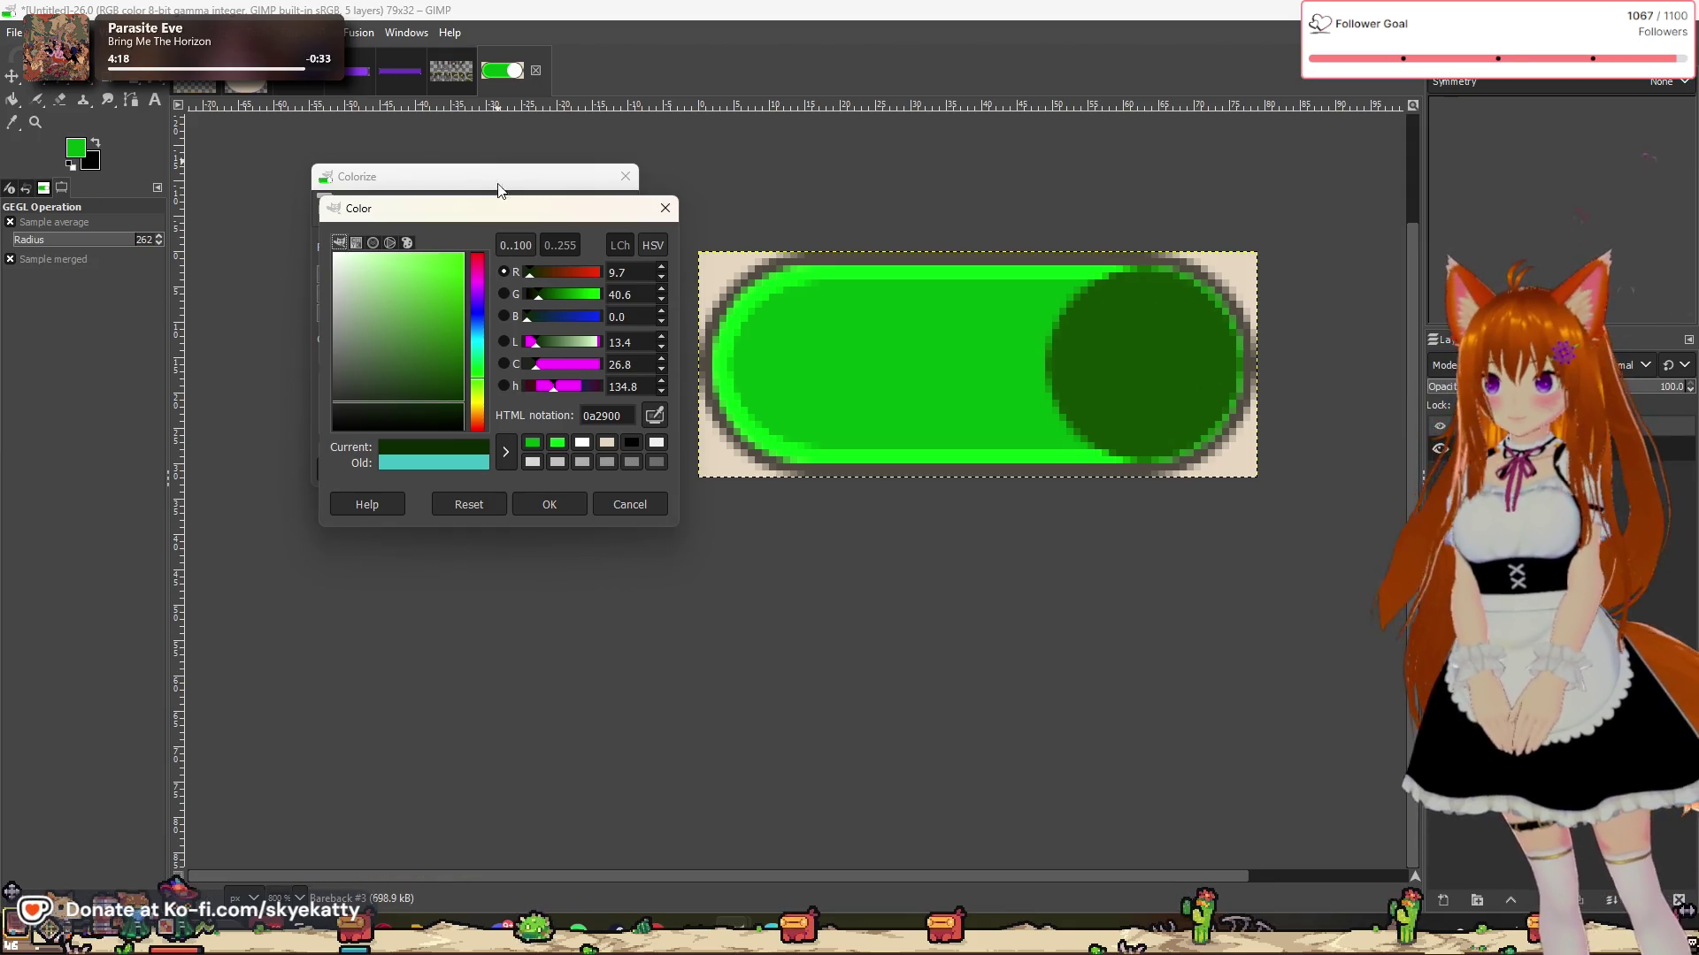
pyautogui.moveTo(488, 211)
pyautogui.mouseDown()
pyautogui.moveTo(378, 184)
pyautogui.moveTo(481, 330)
pyautogui.moveTo(395, 322)
pyautogui.moveTo(412, 307)
pyautogui.mouseUp()
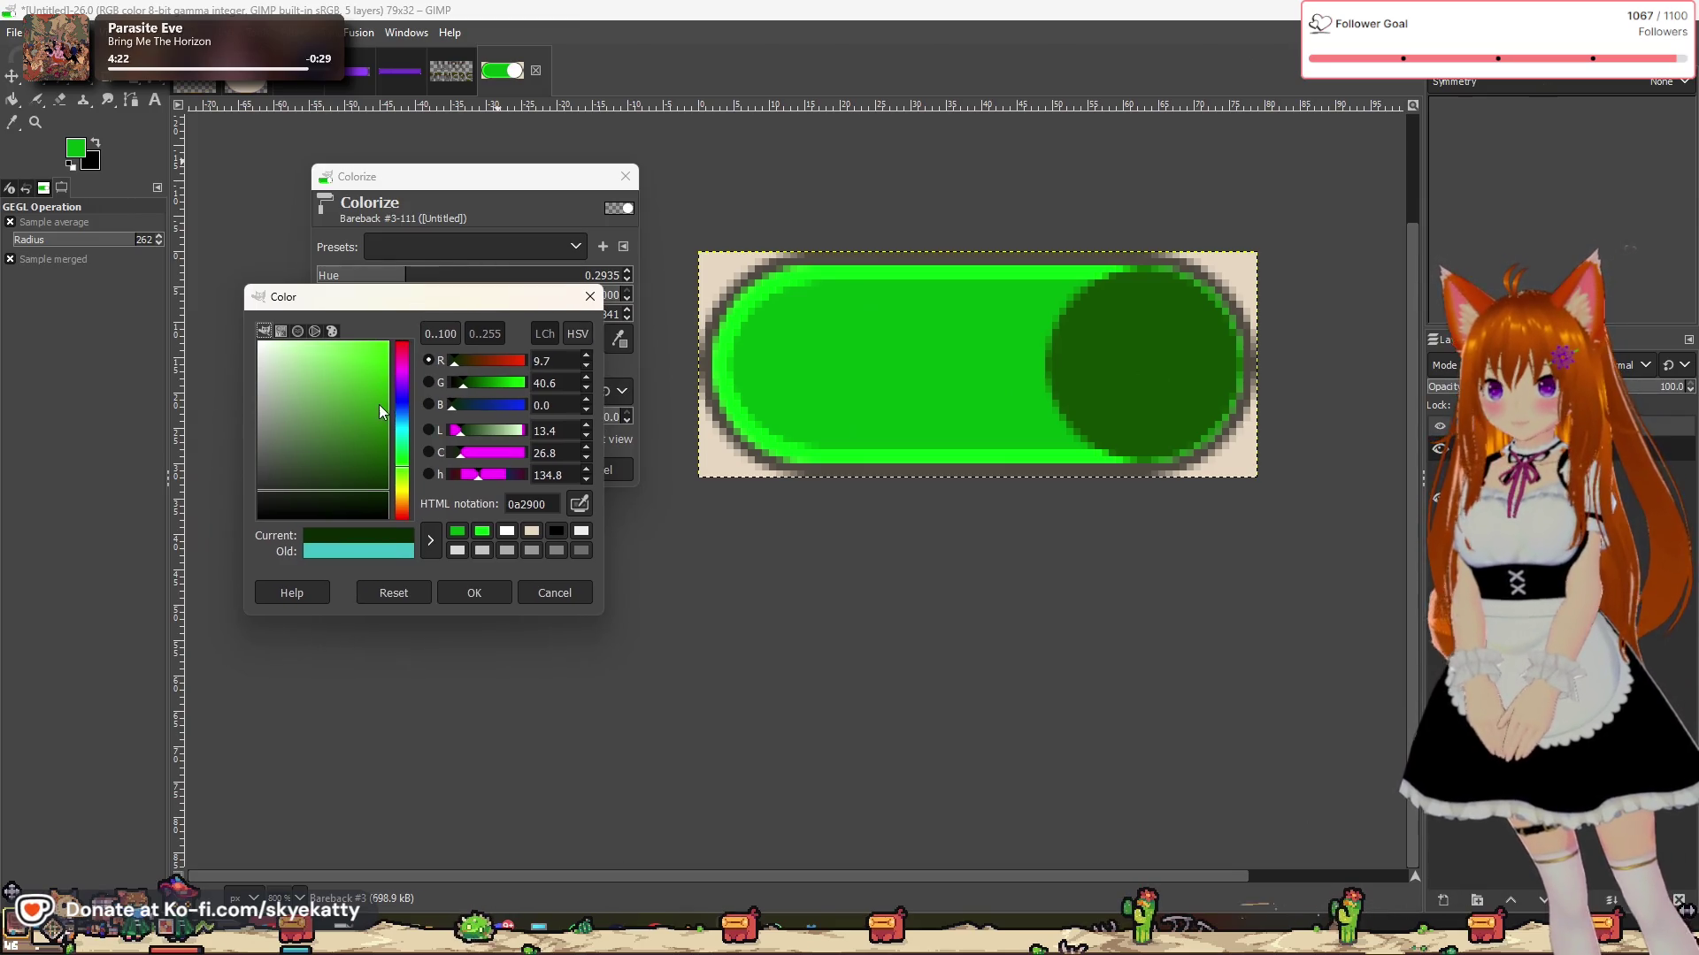
pyautogui.click(405, 418)
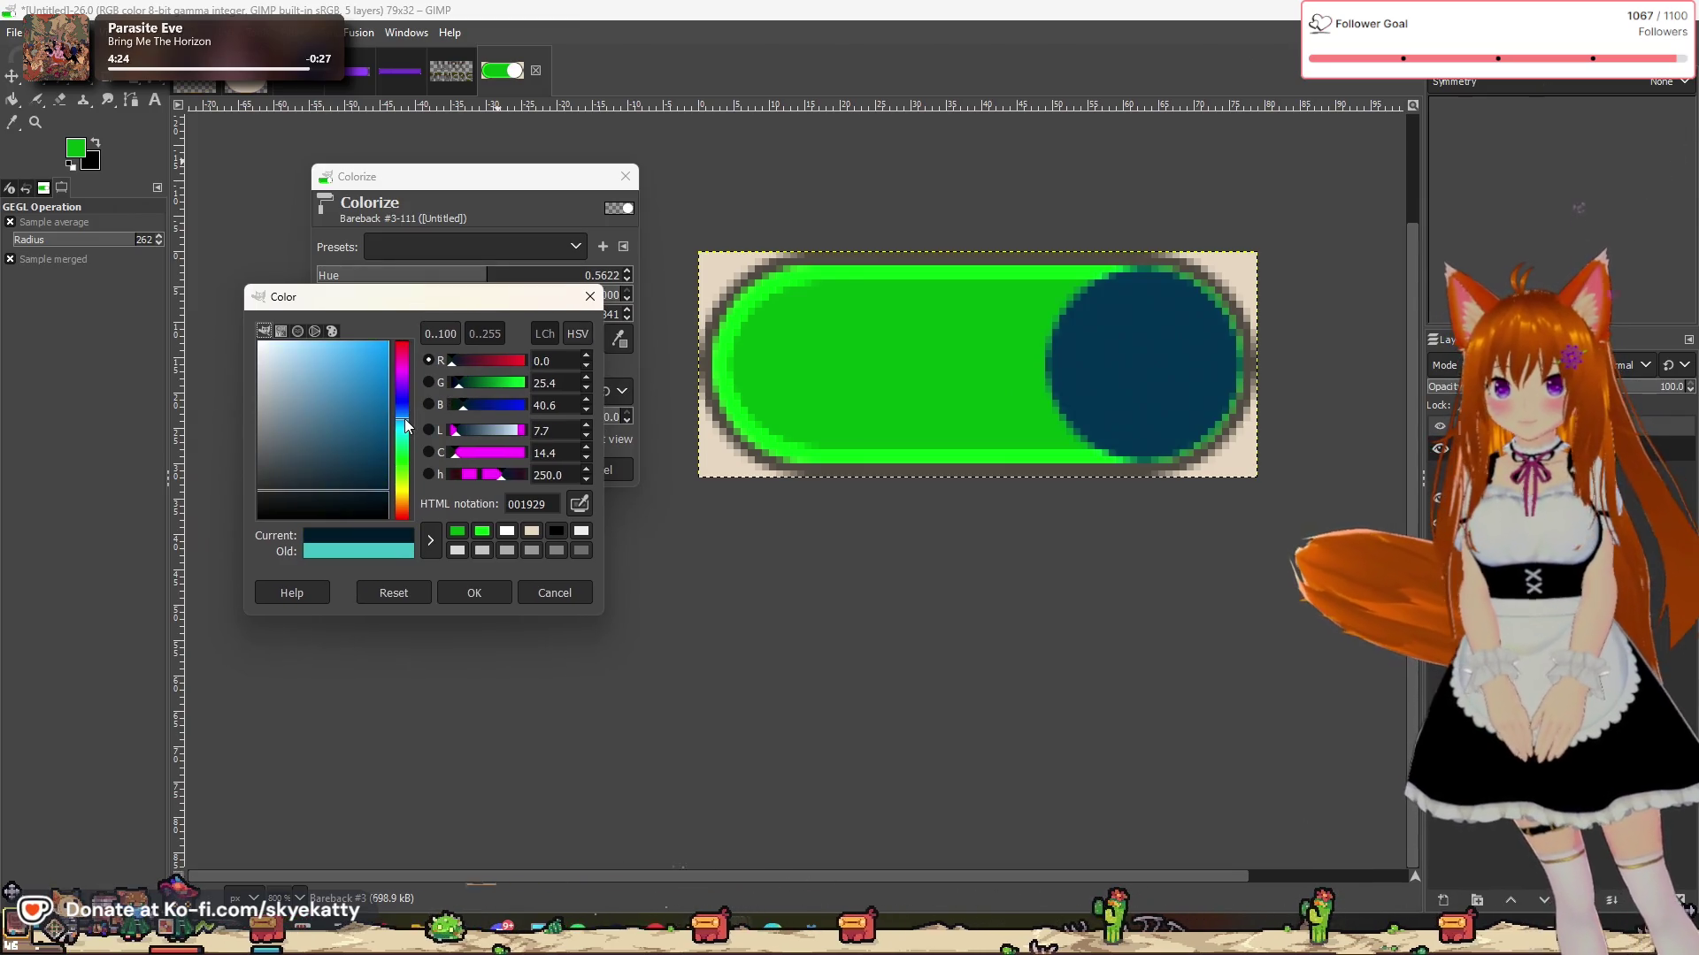
pyautogui.moveTo(368, 453)
pyautogui.mouseDown()
pyautogui.moveTo(502, 416)
pyautogui.moveTo(410, 494)
pyautogui.moveTo(420, 506)
pyautogui.moveTo(298, 484)
pyautogui.moveTo(304, 470)
pyautogui.moveTo(248, 453)
pyautogui.moveTo(384, 422)
pyautogui.moveTo(161, 490)
pyautogui.moveTo(147, 571)
pyautogui.moveTo(273, 506)
pyautogui.moveTo(253, 522)
pyautogui.mouseUp()
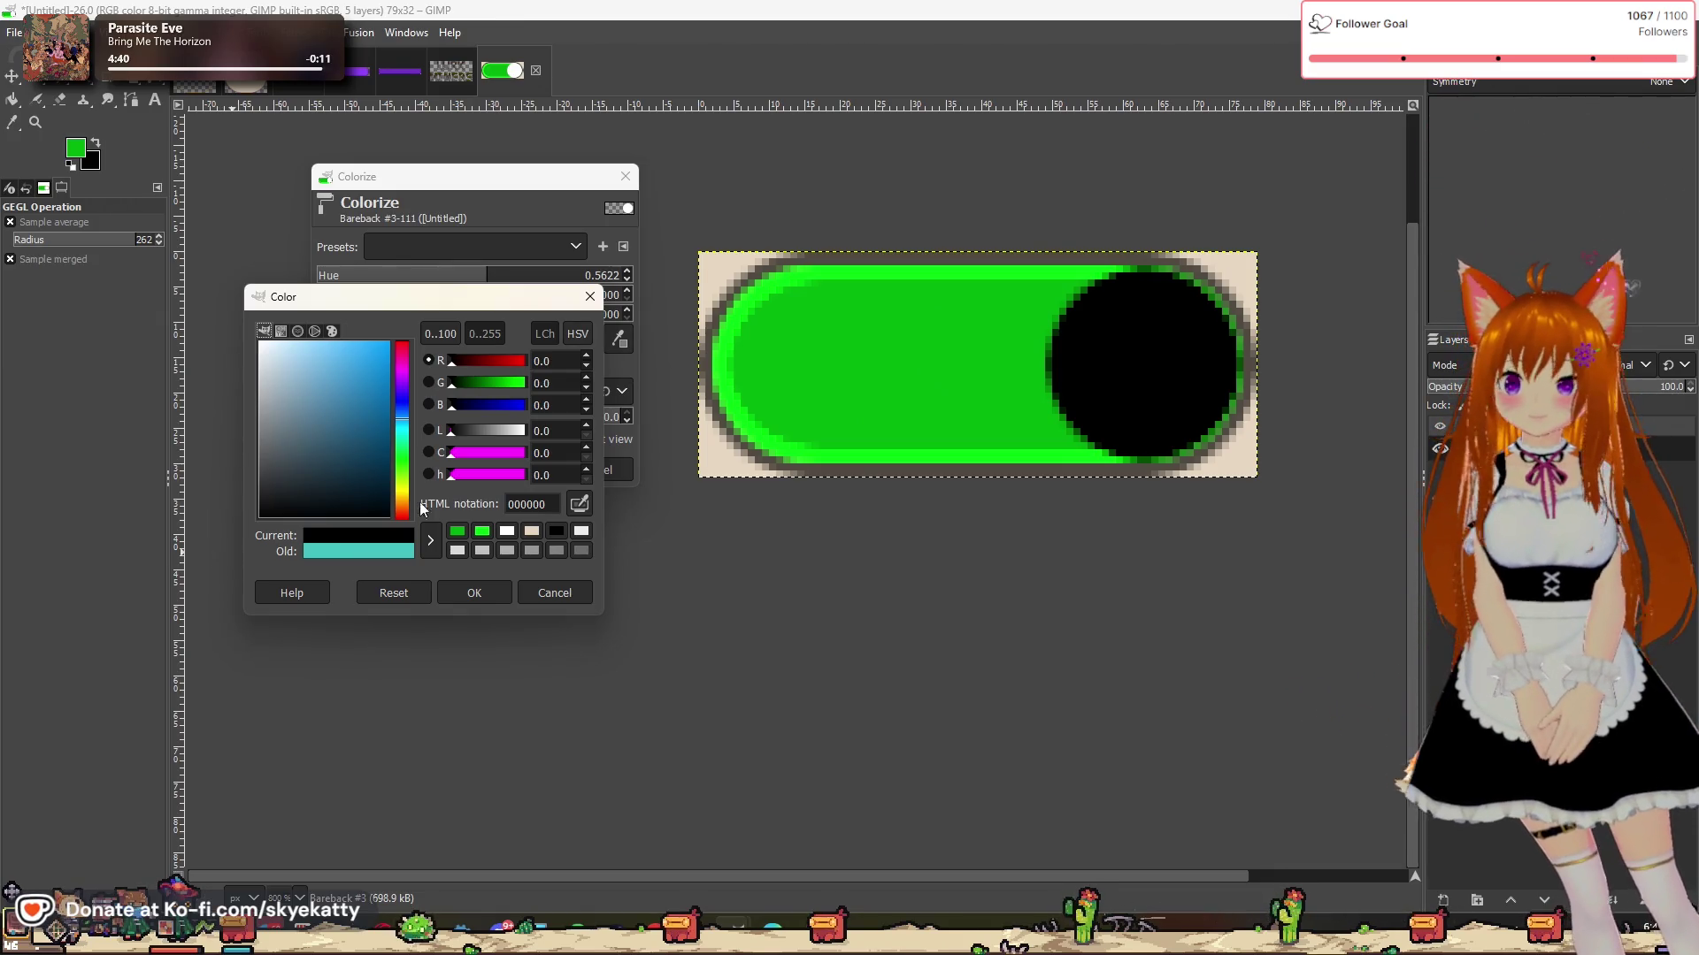
pyautogui.moveTo(289, 487); pyautogui.dragTo(230, 506)
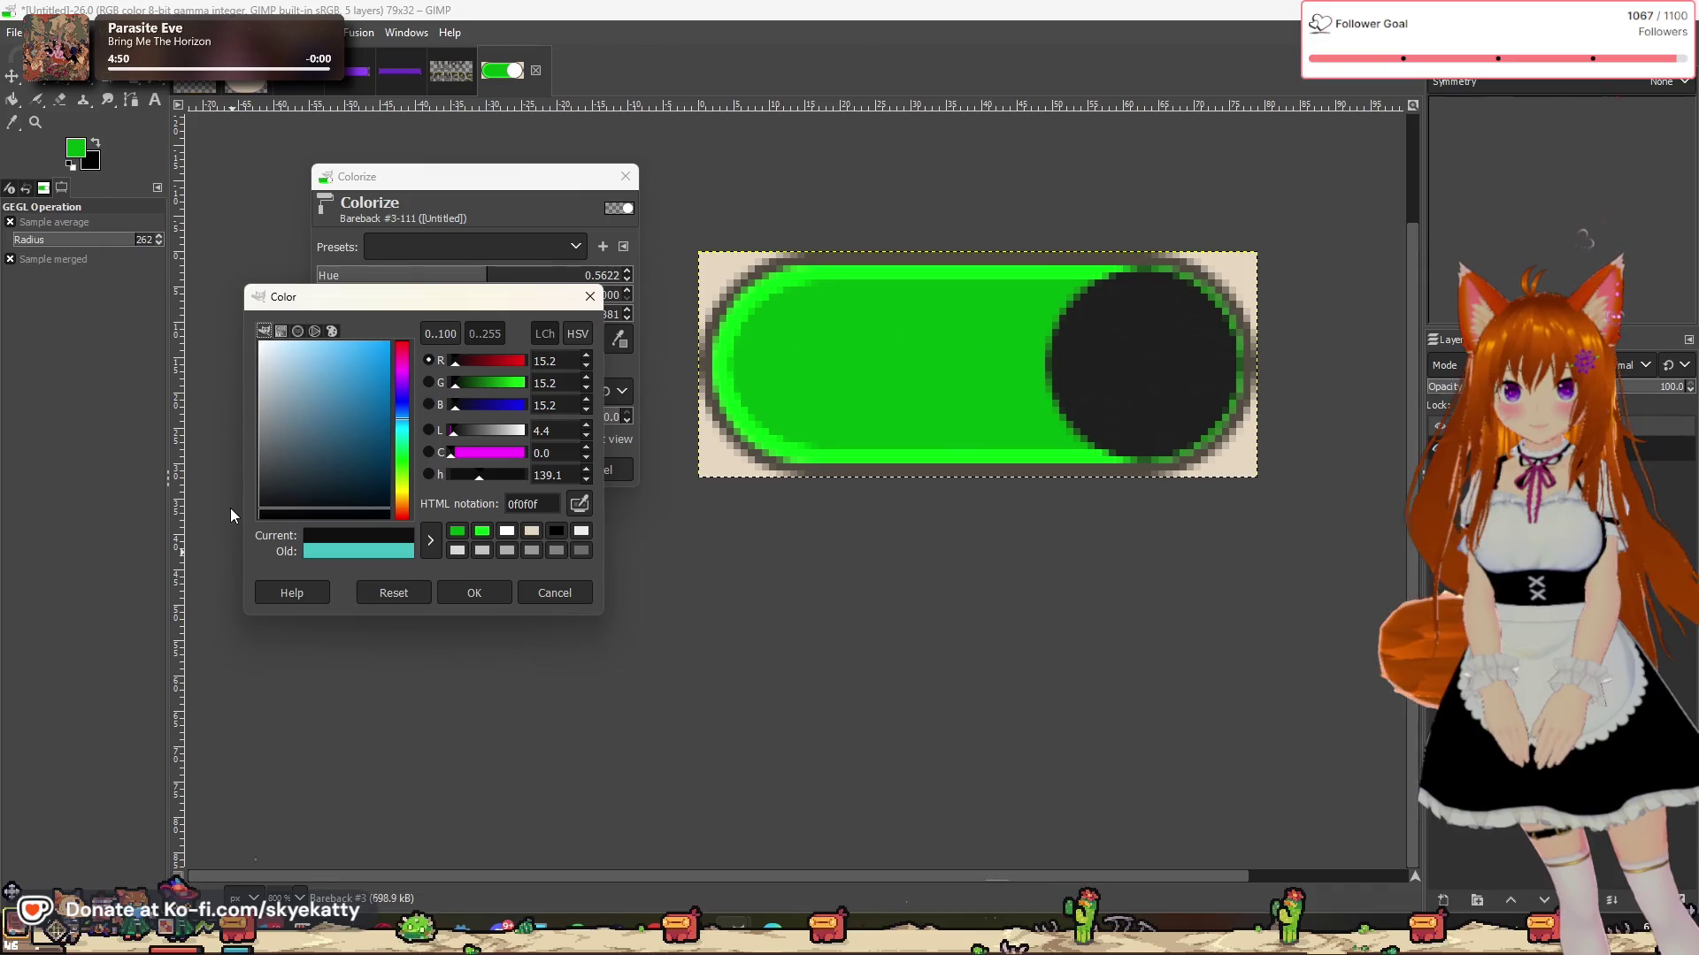
pyautogui.moveTo(230, 506)
pyautogui.mouseDown()
pyautogui.moveTo(359, 346)
pyautogui.moveTo(389, 393)
pyautogui.moveTo(354, 511)
pyautogui.moveTo(328, 518)
pyautogui.moveTo(316, 402)
pyautogui.moveTo(333, 338)
pyautogui.moveTo(401, 313)
pyautogui.moveTo(447, 554)
pyautogui.moveTo(152, 549)
pyautogui.moveTo(292, 466)
pyautogui.moveTo(140, 588)
pyautogui.moveTo(281, 536)
pyautogui.mouseUp()
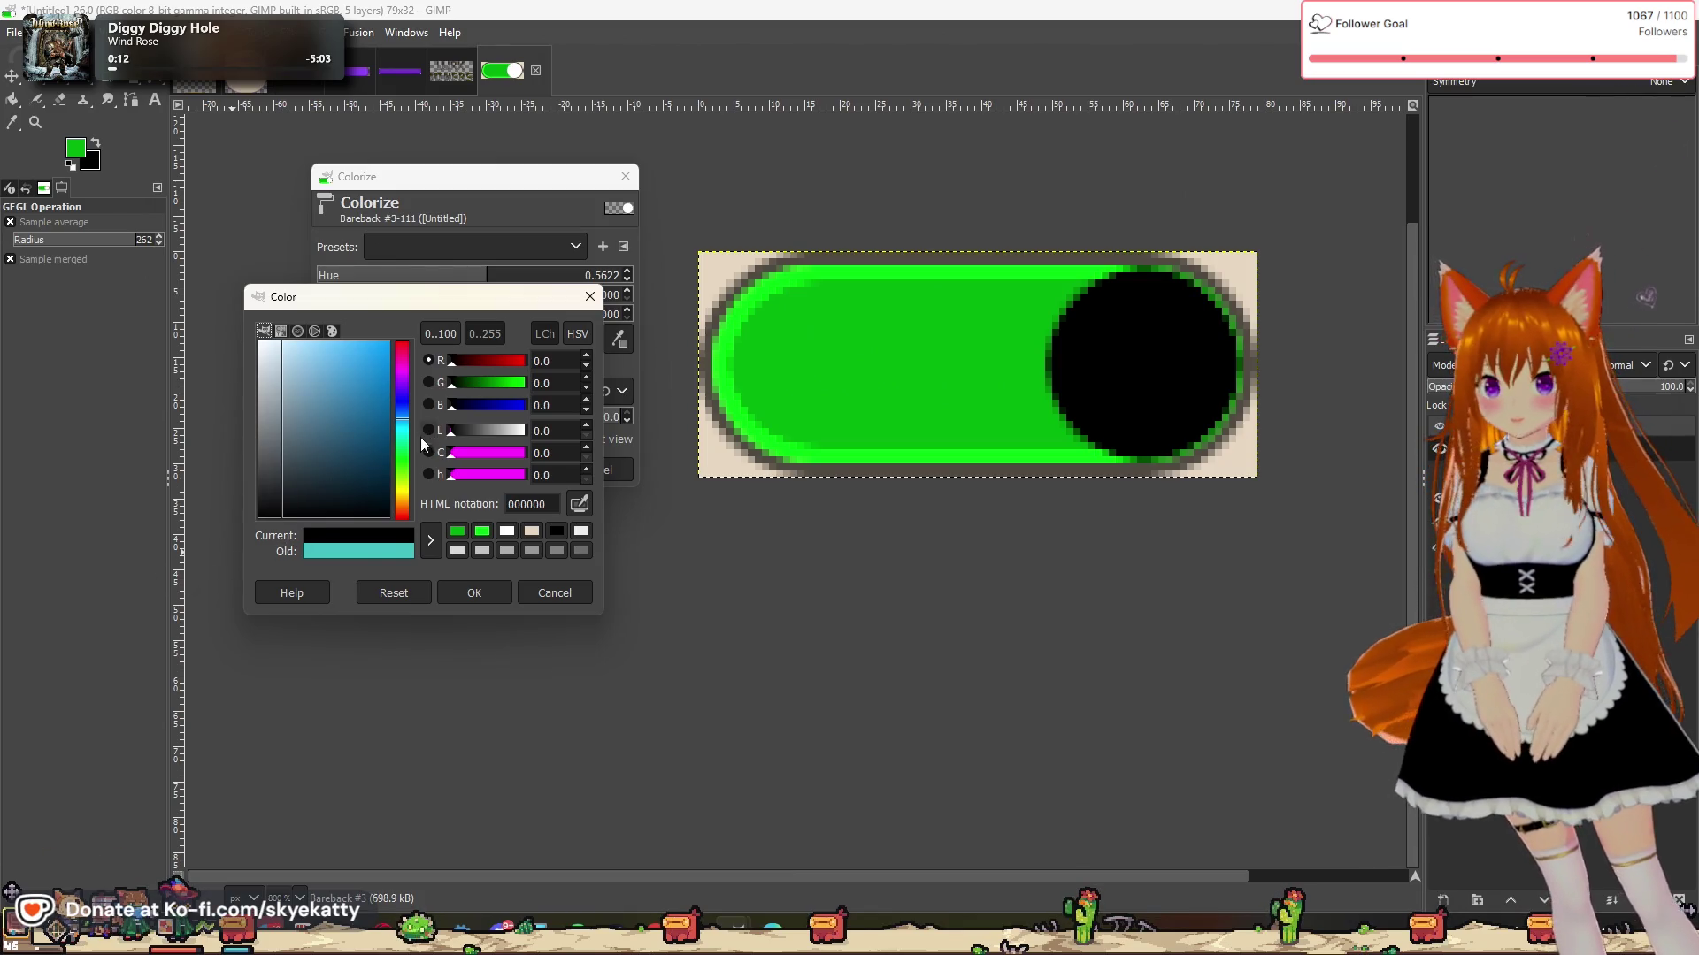
# Step: After trying green, olive and purple tints, colorize the knob very dark green 002000
pyautogui.click(399, 457)
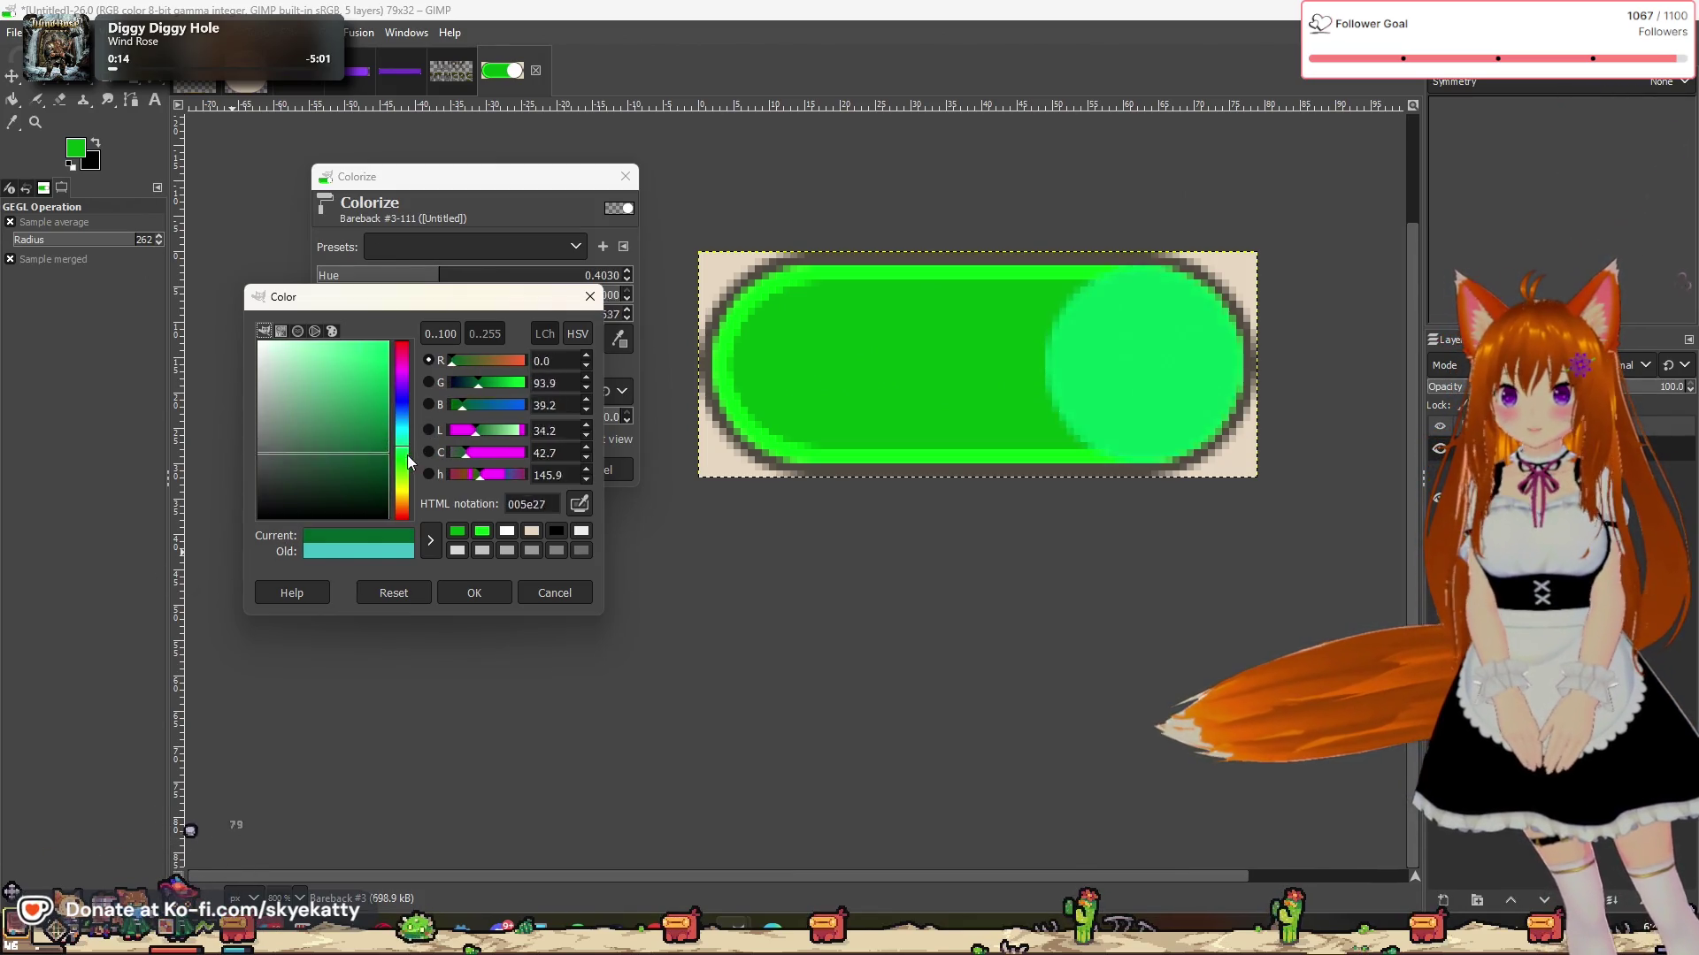
pyautogui.moveTo(375, 441)
pyautogui.mouseDown()
pyautogui.moveTo(419, 452)
pyautogui.moveTo(402, 292)
pyautogui.moveTo(215, 381)
pyautogui.moveTo(296, 542)
pyautogui.mouseUp()
pyautogui.moveTo(380, 354); pyautogui.dragTo(350, 505)
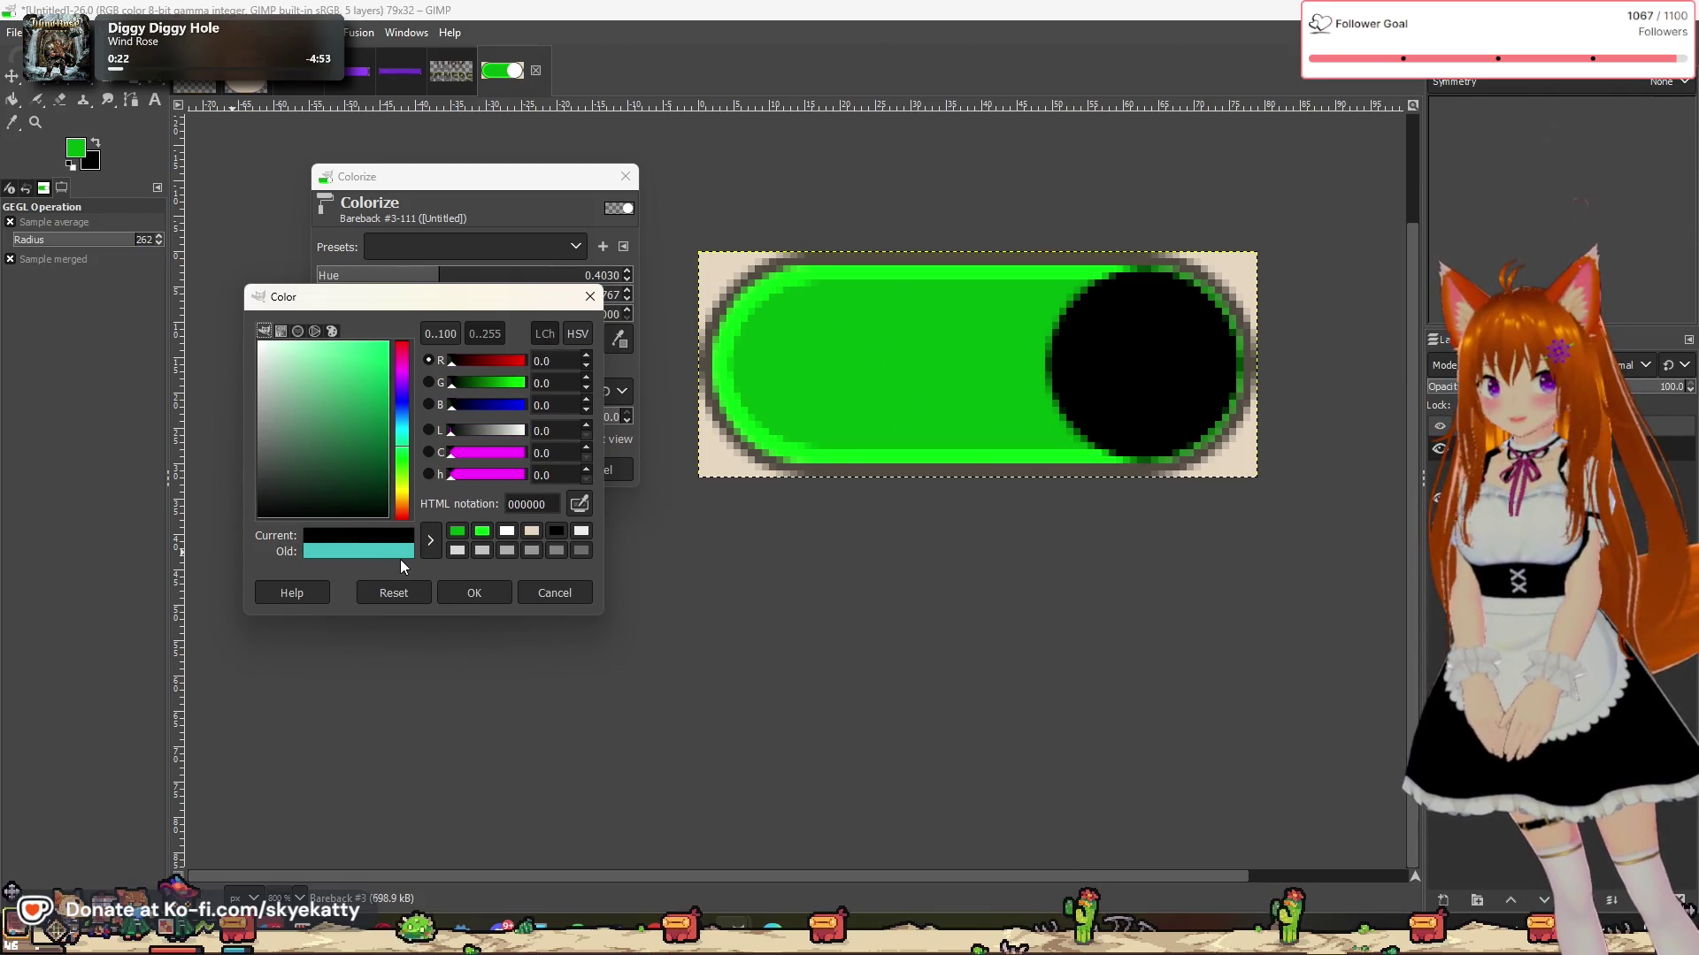
pyautogui.moveTo(351, 508)
pyautogui.mouseDown()
pyautogui.moveTo(355, 437)
pyautogui.moveTo(315, 348)
pyautogui.mouseUp()
pyautogui.moveTo(265, 424)
pyautogui.mouseDown()
pyautogui.moveTo(475, 497)
pyautogui.moveTo(504, 535)
pyautogui.mouseUp()
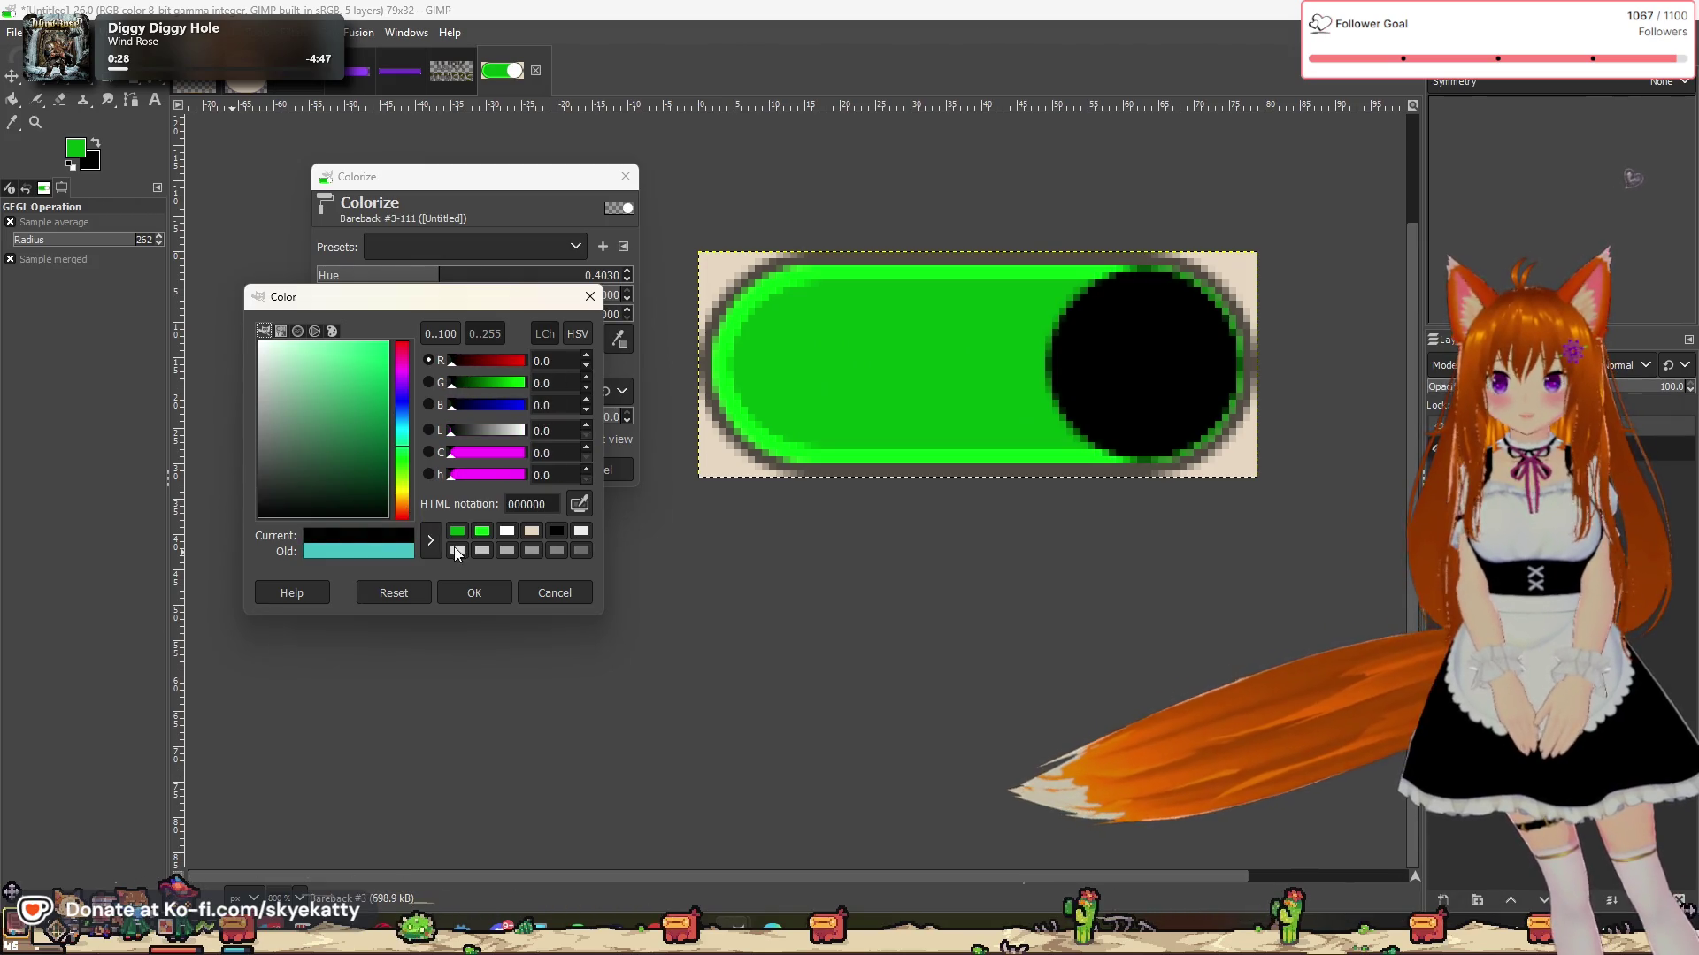
pyautogui.click(404, 472)
pyautogui.click(386, 440)
pyautogui.moveTo(386, 445)
pyautogui.mouseDown()
pyautogui.moveTo(342, 418)
pyautogui.moveTo(403, 379)
pyautogui.moveTo(389, 342)
pyautogui.mouseUp()
pyautogui.click(364, 343)
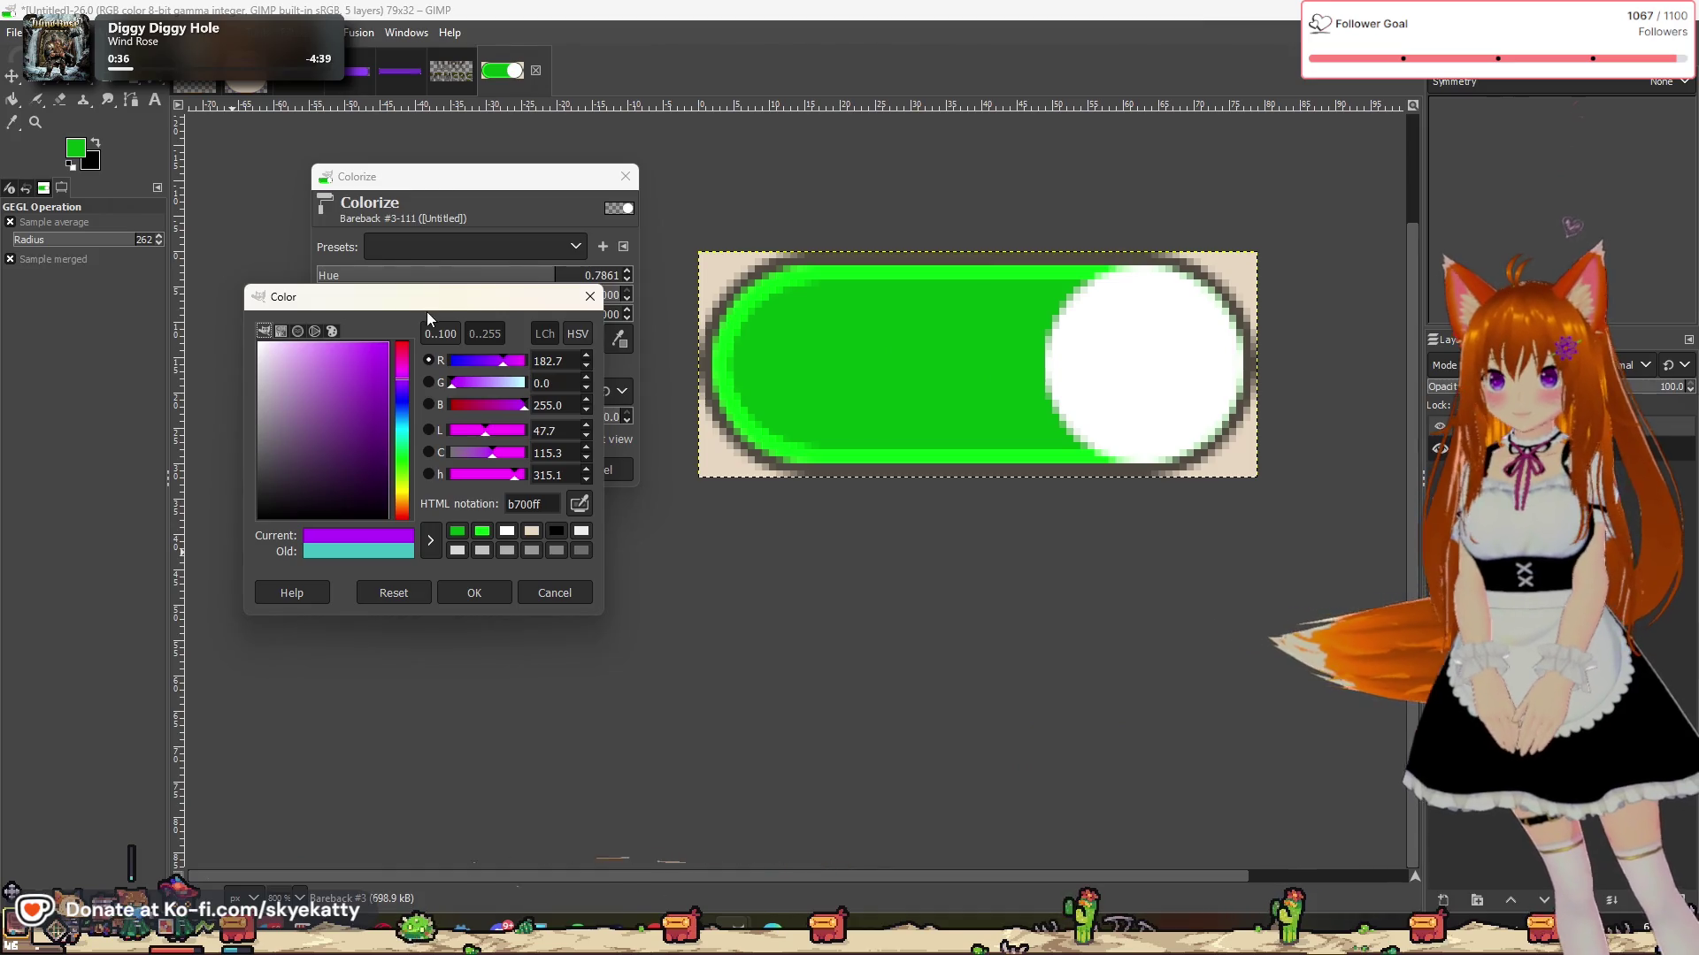
pyautogui.moveTo(377, 348)
pyautogui.mouseDown()
pyautogui.moveTo(380, 386)
pyautogui.moveTo(407, 338)
pyautogui.mouseUp()
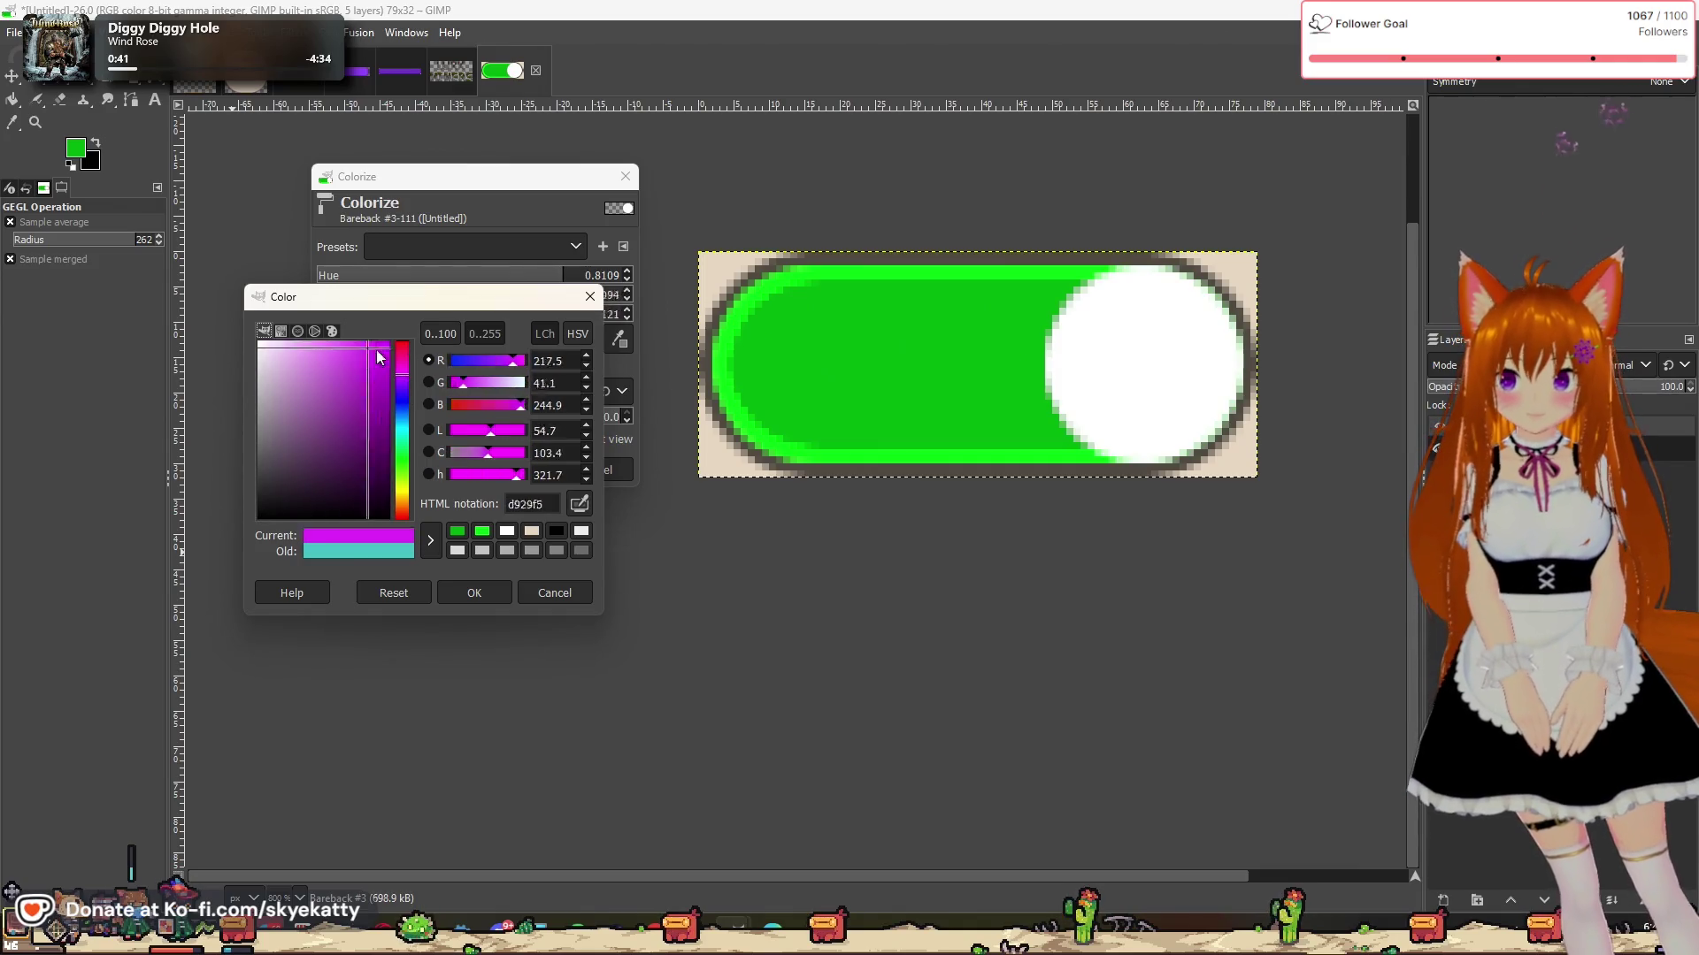
pyautogui.moveTo(379, 356)
pyautogui.mouseDown()
pyautogui.moveTo(426, 333)
pyautogui.moveTo(451, 441)
pyautogui.moveTo(715, 475)
pyautogui.moveTo(439, 491)
pyautogui.moveTo(485, 511)
pyautogui.moveTo(445, 492)
pyautogui.moveTo(389, 550)
pyautogui.moveTo(470, 594)
pyautogui.moveTo(476, 561)
pyautogui.moveTo(433, 592)
pyautogui.moveTo(442, 714)
pyautogui.moveTo(439, 649)
pyautogui.moveTo(453, 691)
pyautogui.moveTo(475, 683)
pyautogui.mouseUp()
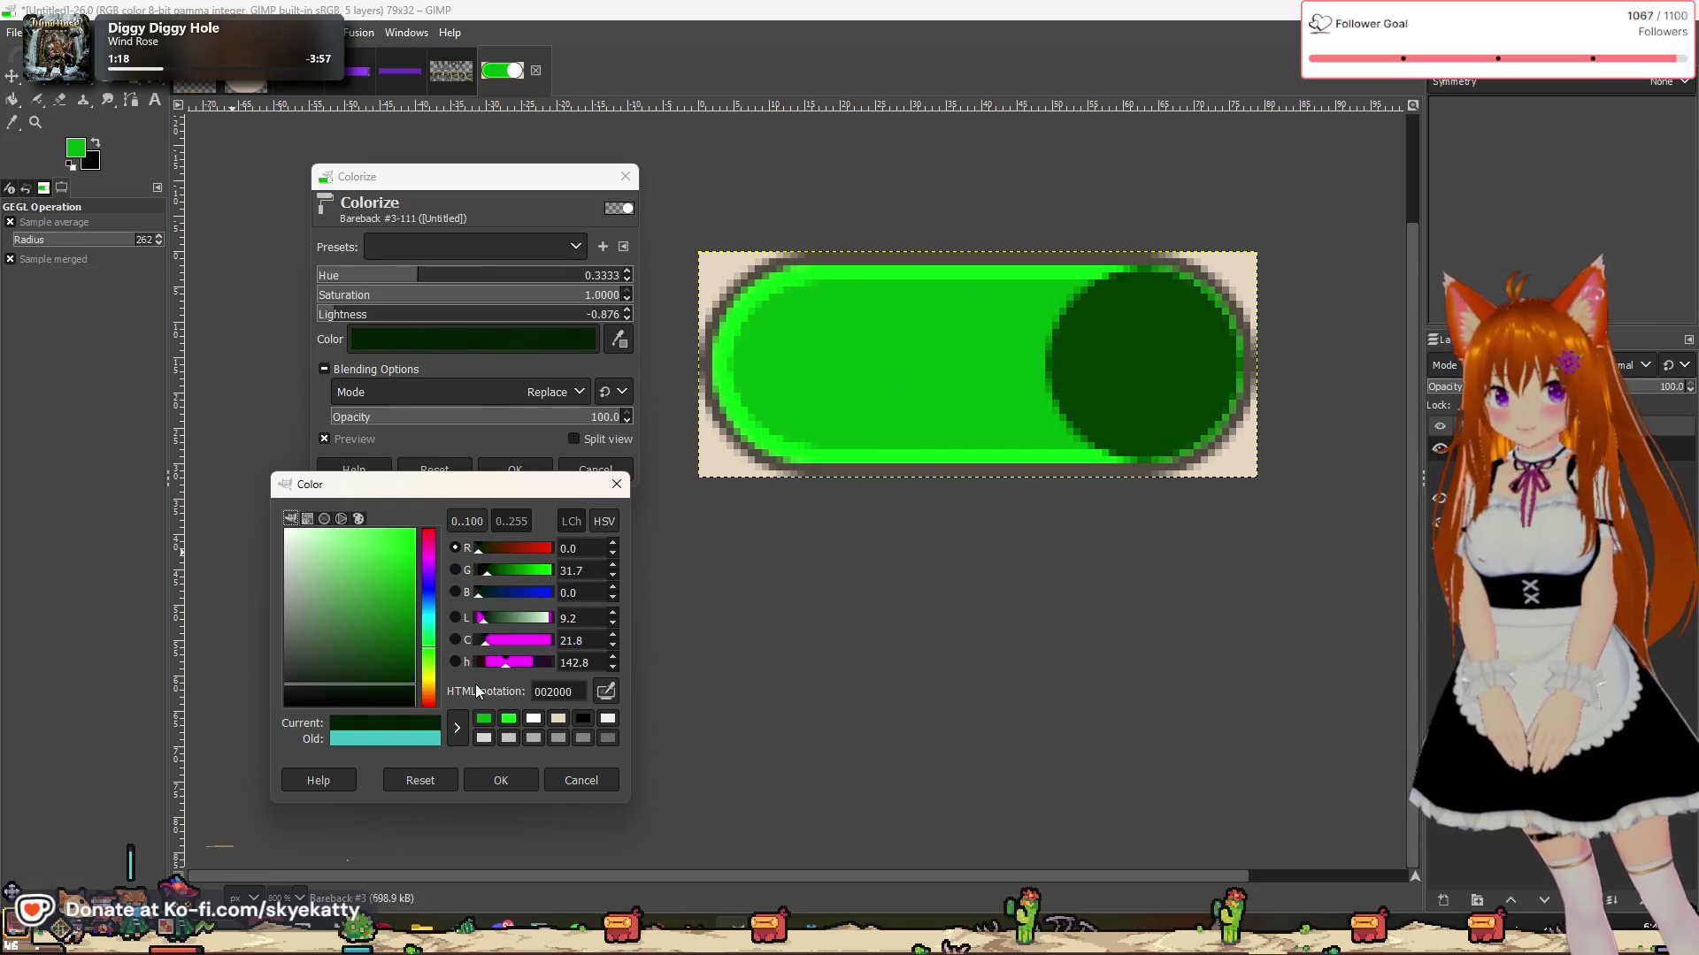
pyautogui.click(501, 778)
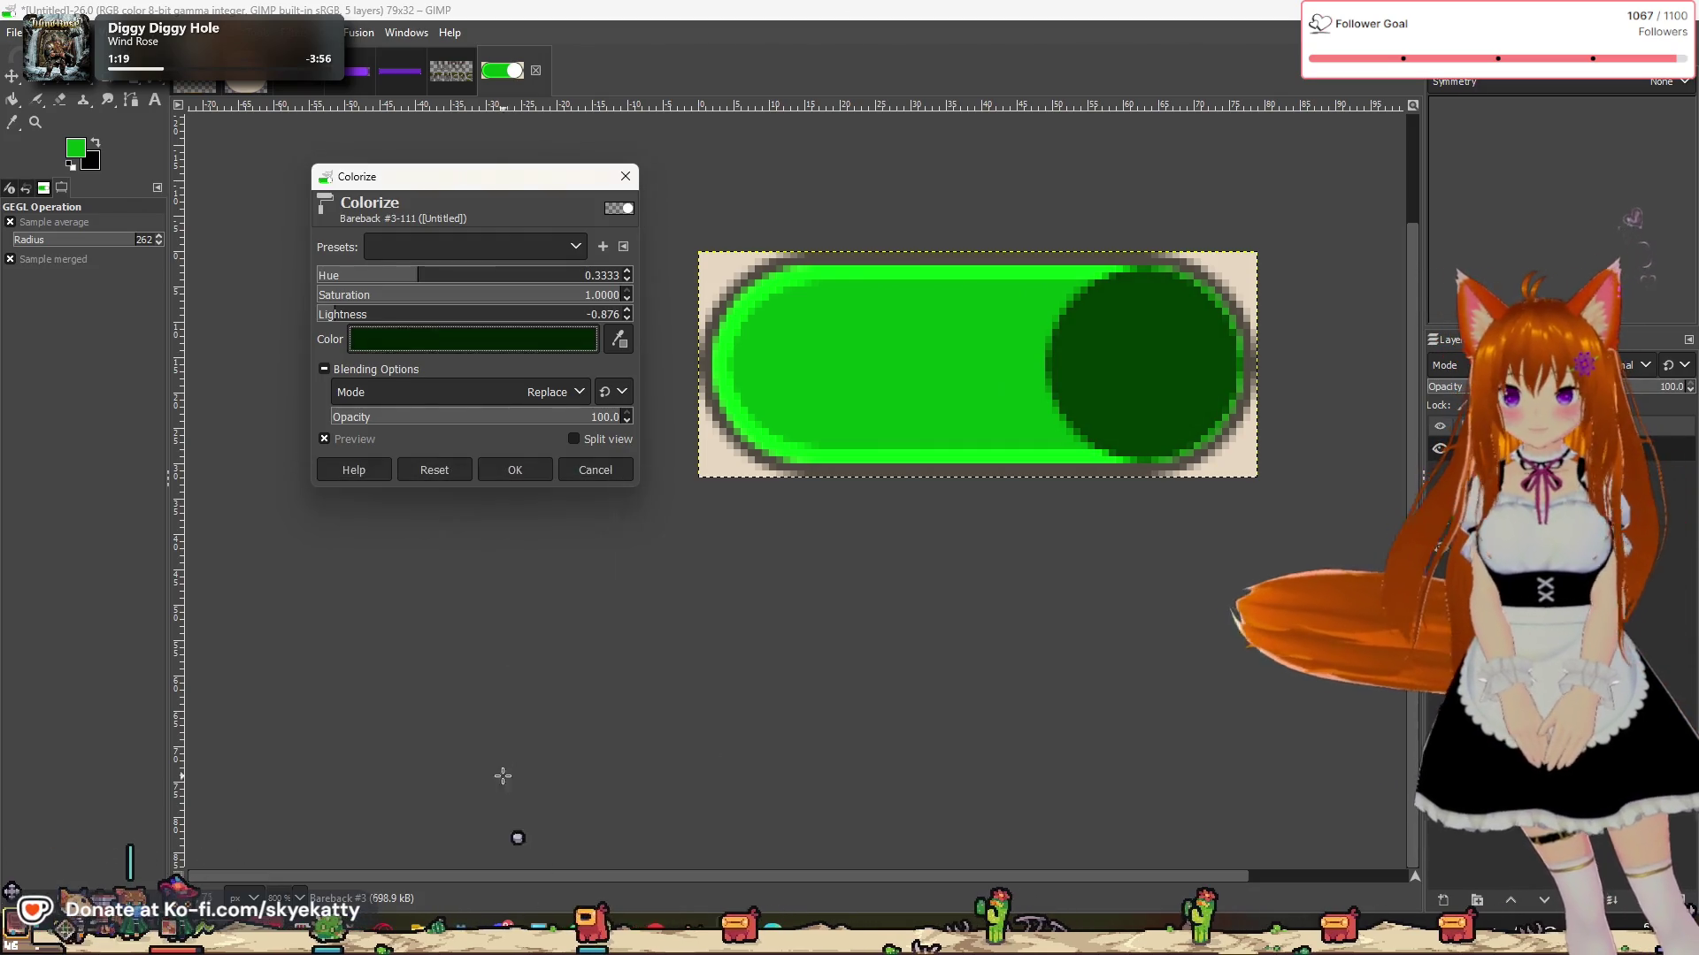
pyautogui.click(518, 469)
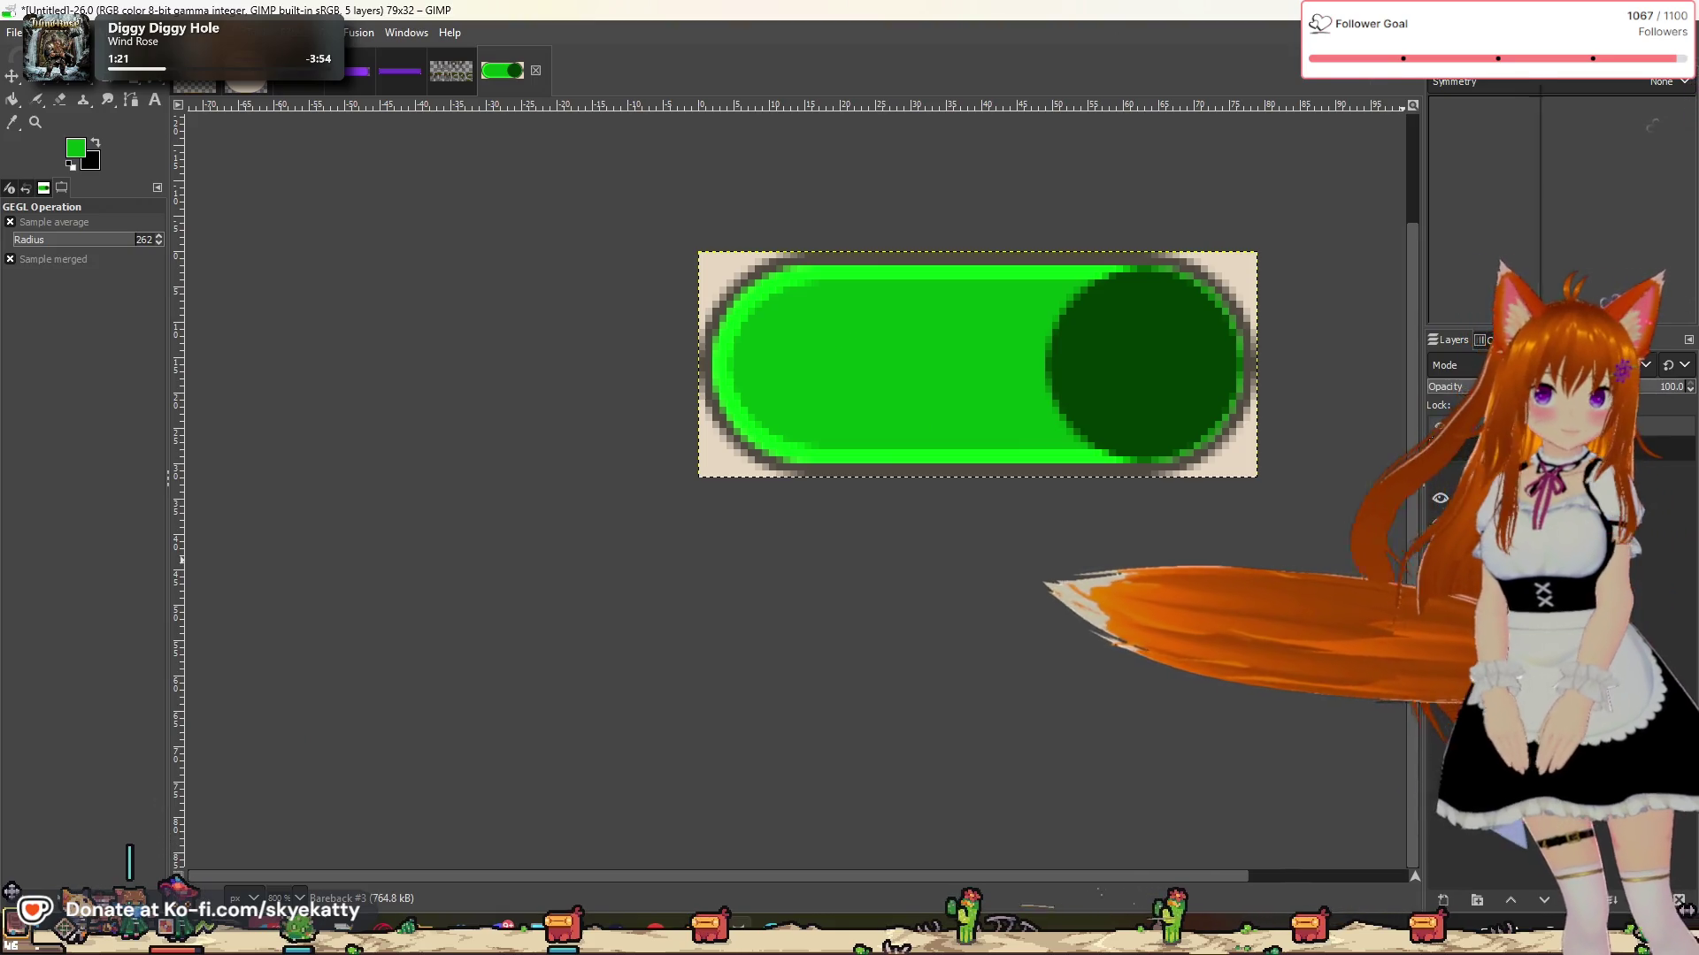
# Step: Turn the knob layer's alpha into a selection and shrink it inward
pyautogui.rightClick(1538, 448)
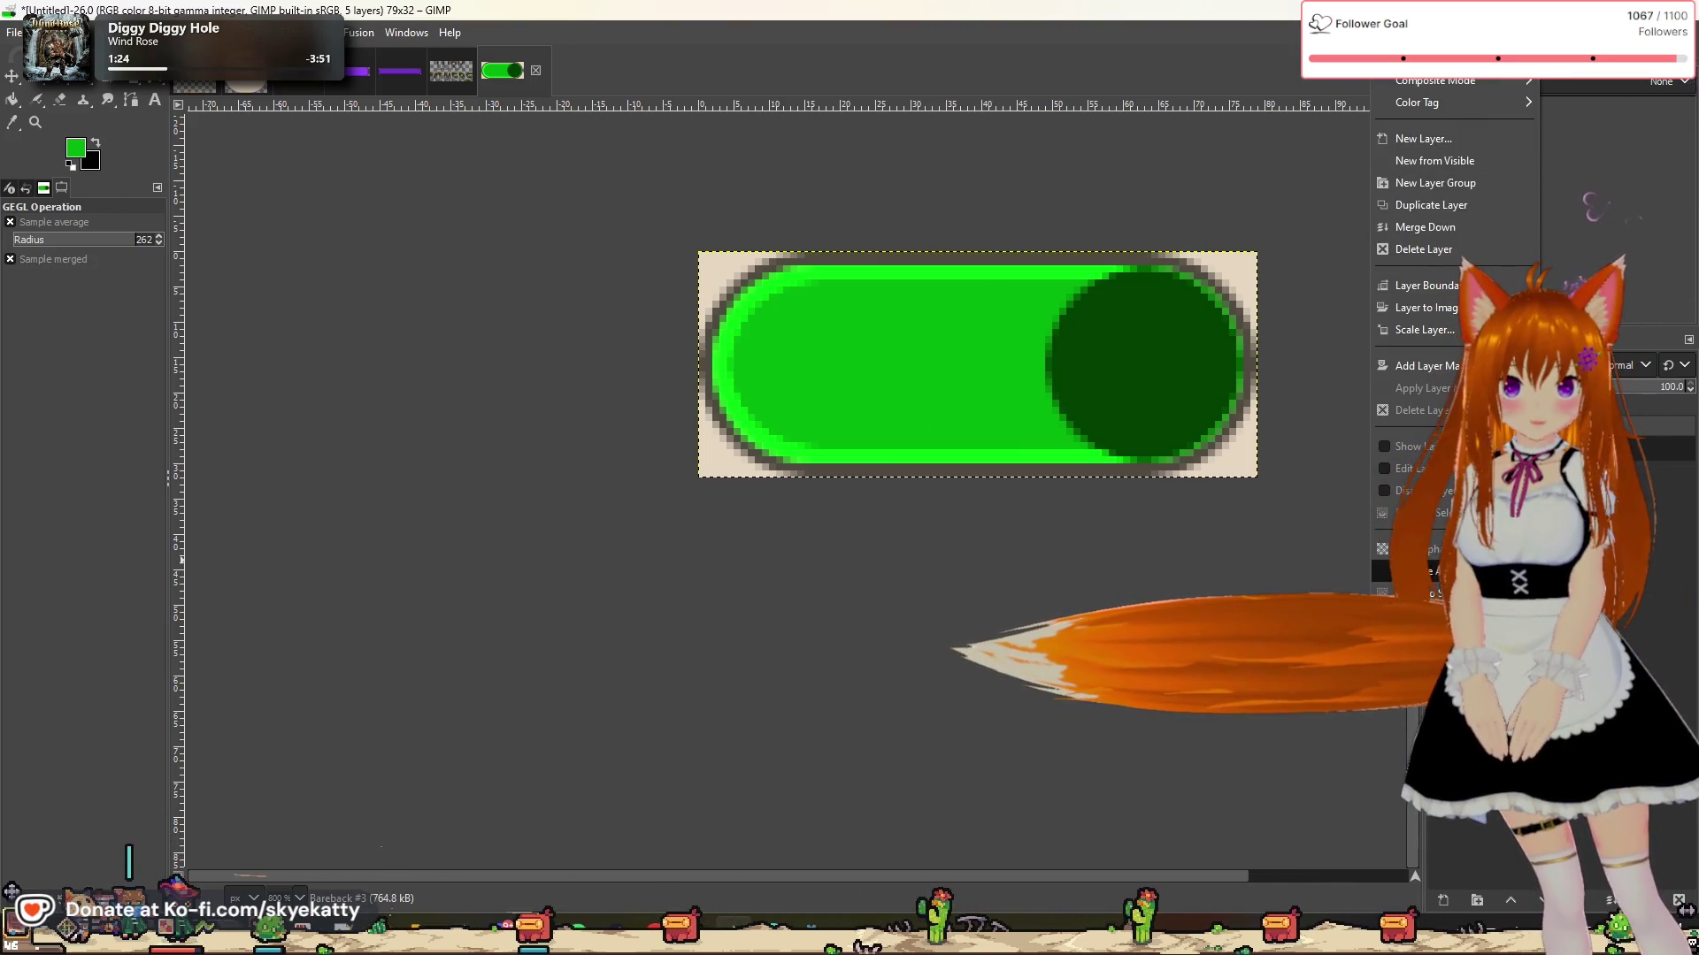
pyautogui.click(1415, 593)
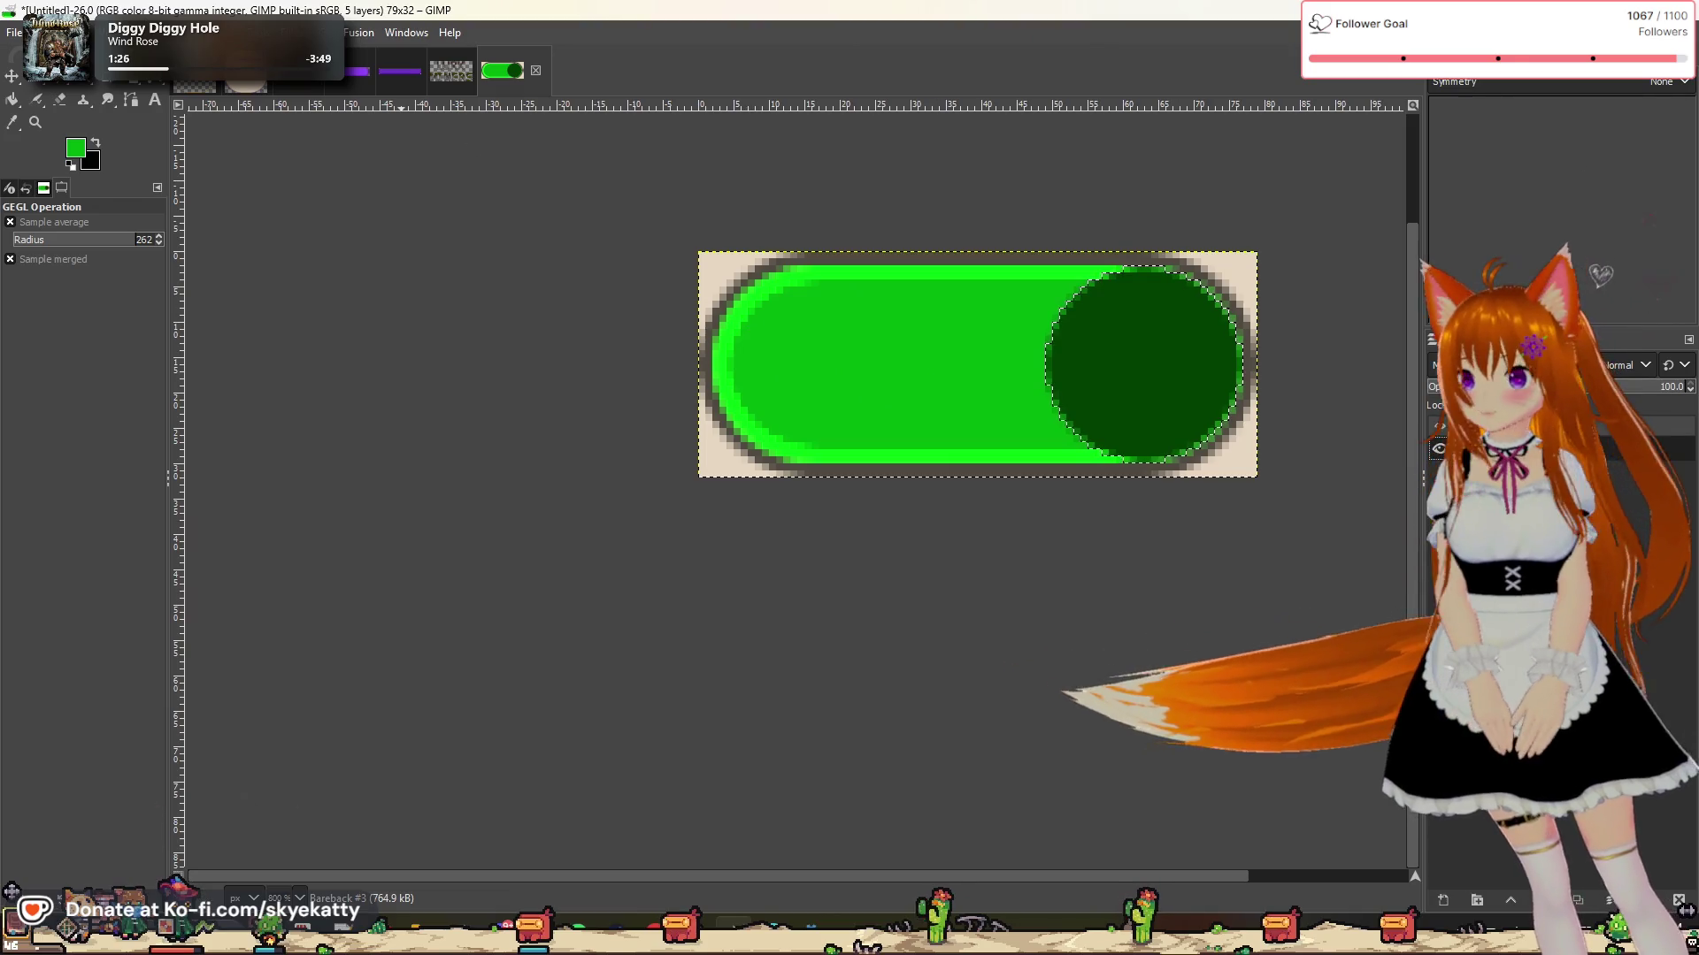
pyautogui.click(85, 31)
pyautogui.click(99, 271)
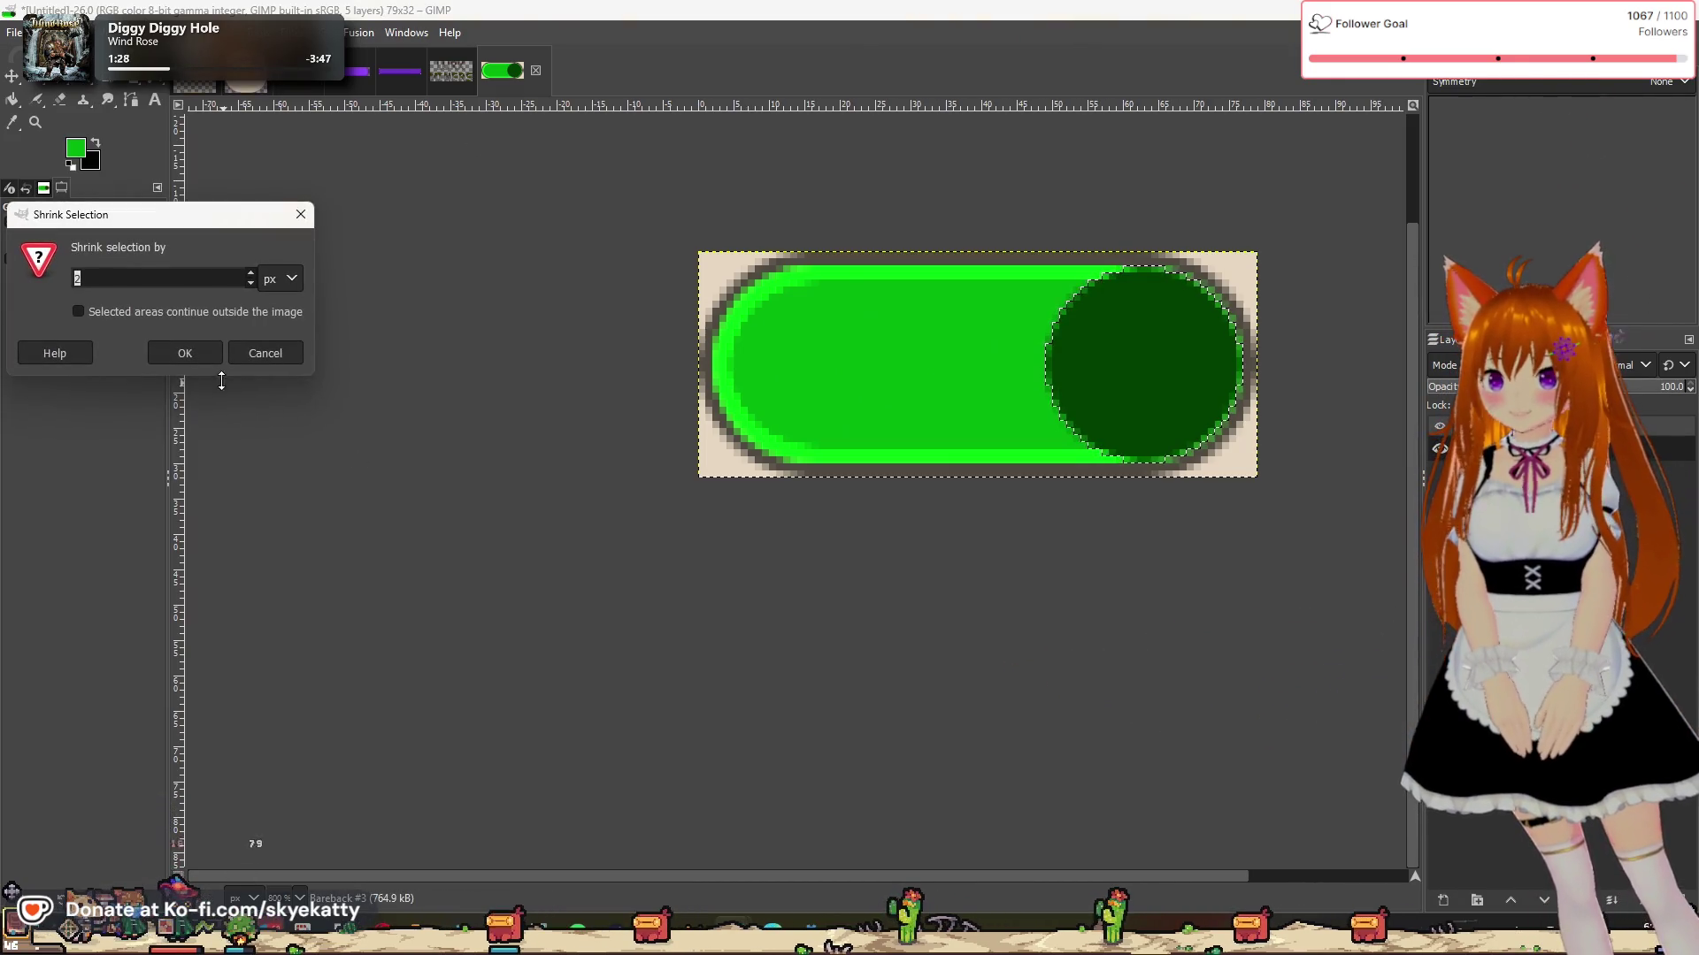
pyautogui.click(189, 358)
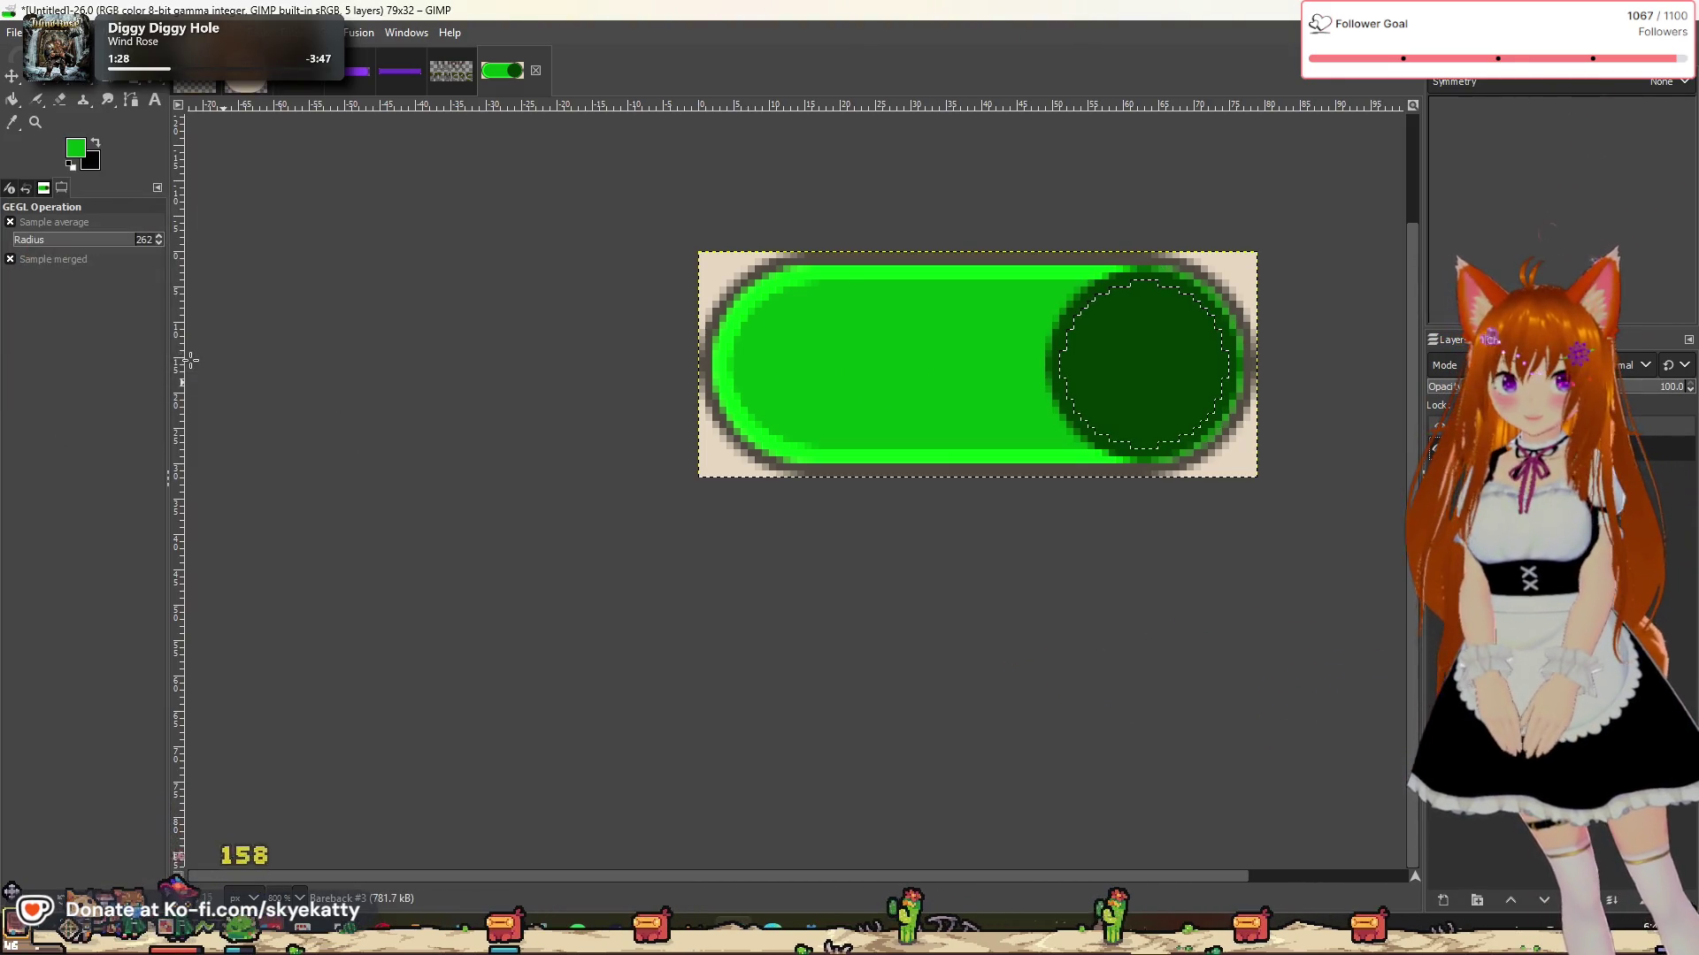
# Step: Set a lighter green 006e00 as foreground and bucket-fill the shrunken knob selection
pyautogui.click(75, 148)
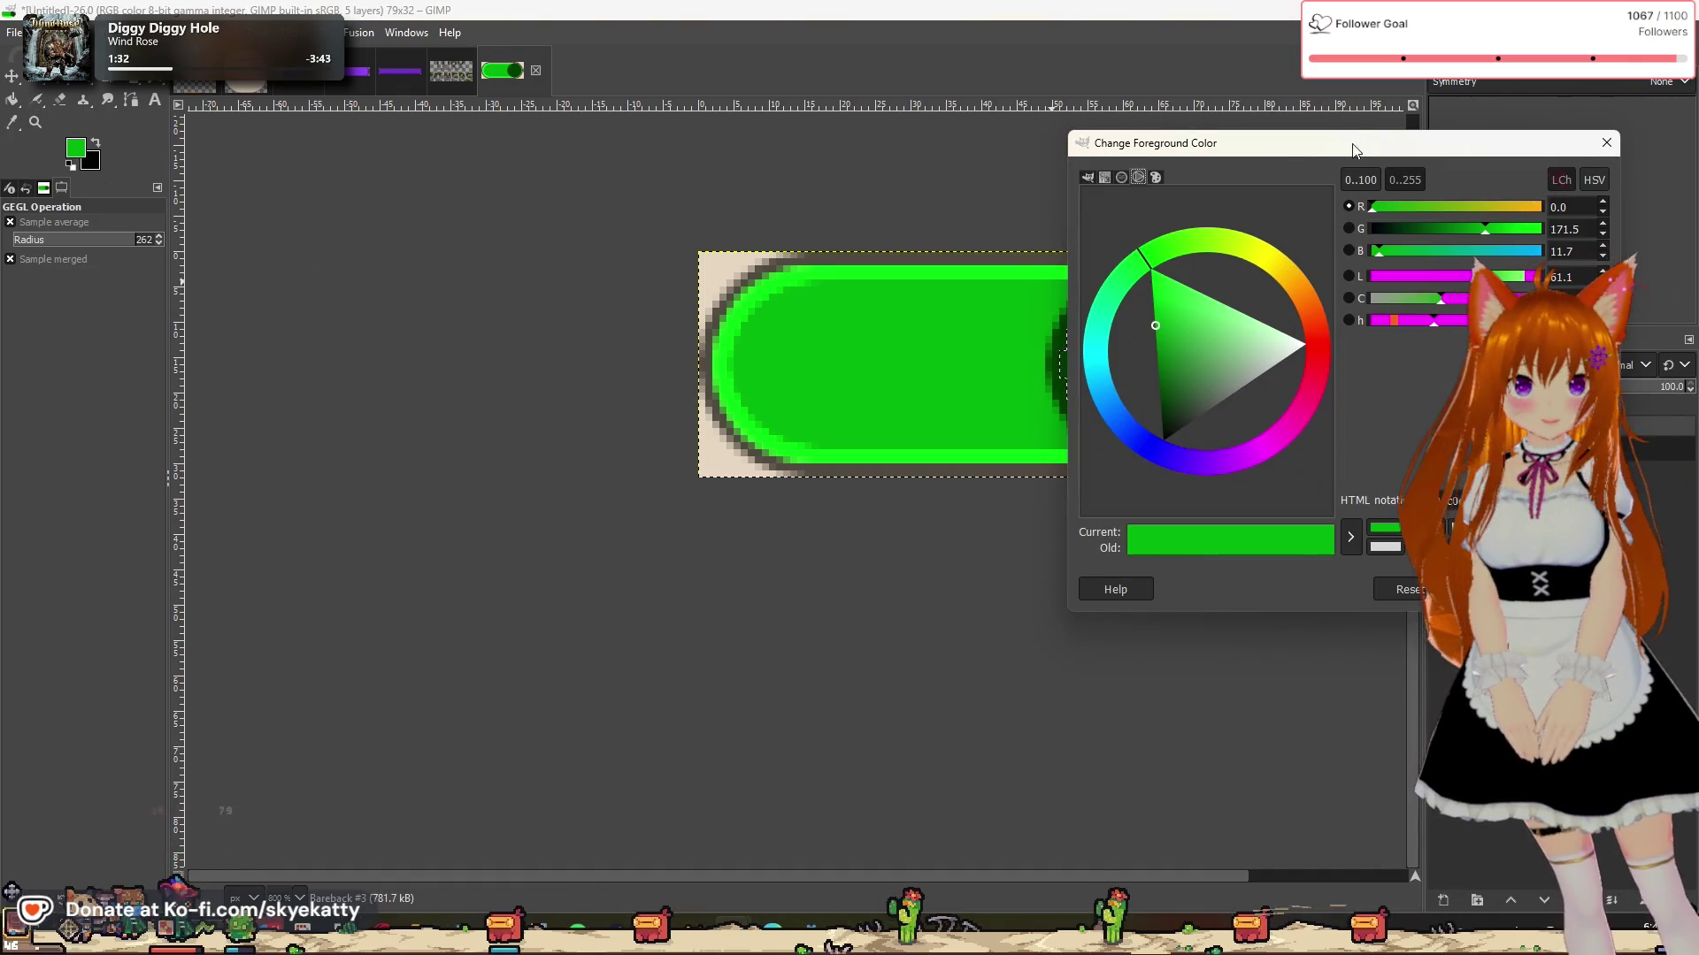
pyautogui.moveTo(1352, 150); pyautogui.dragTo(465, 196)
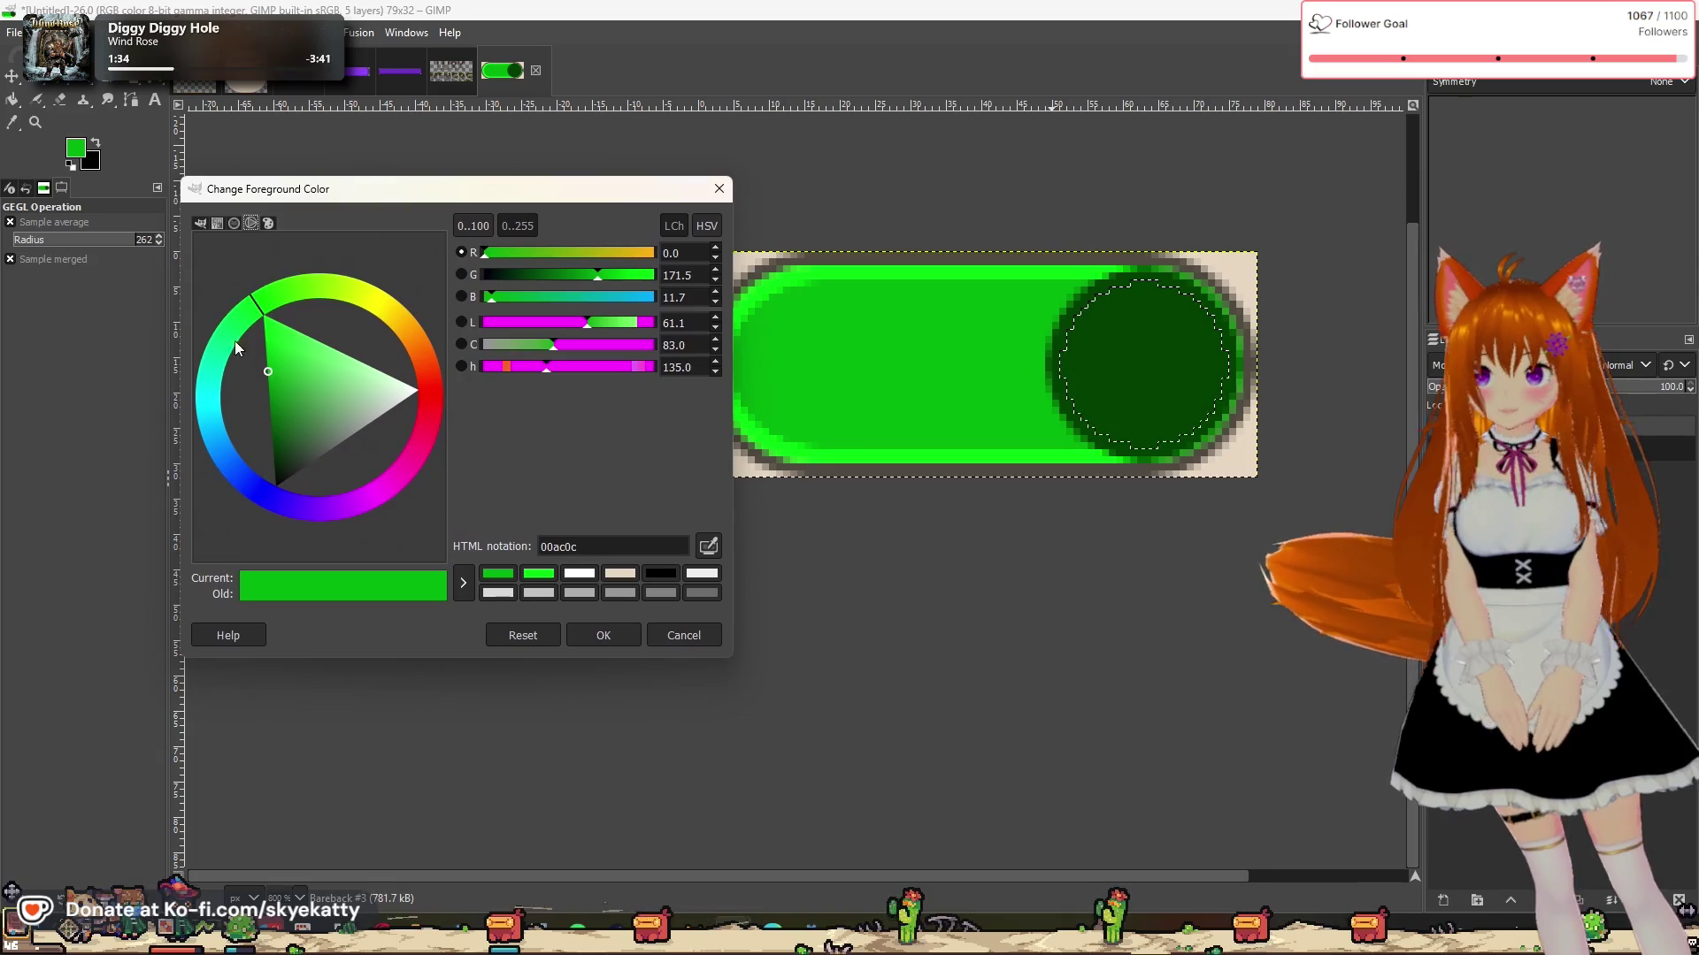
pyautogui.click(707, 546)
pyautogui.click(1099, 371)
pyautogui.moveTo(278, 432); pyautogui.dragTo(254, 407)
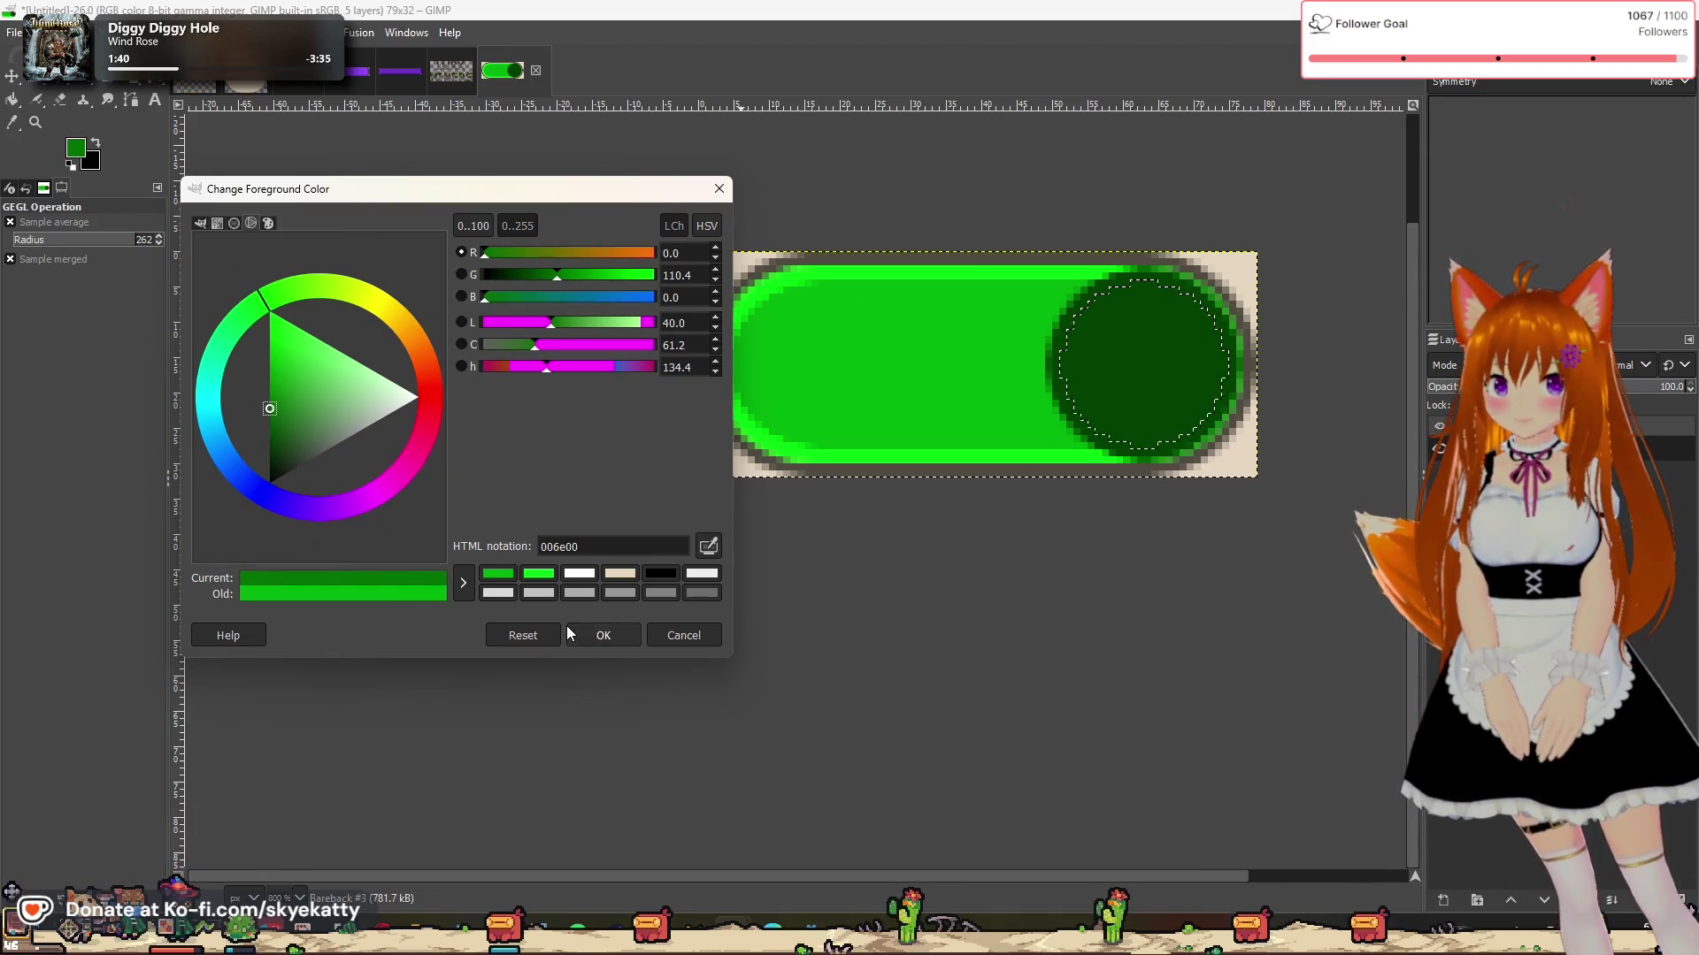
pyautogui.click(571, 633)
pyautogui.click(12, 99)
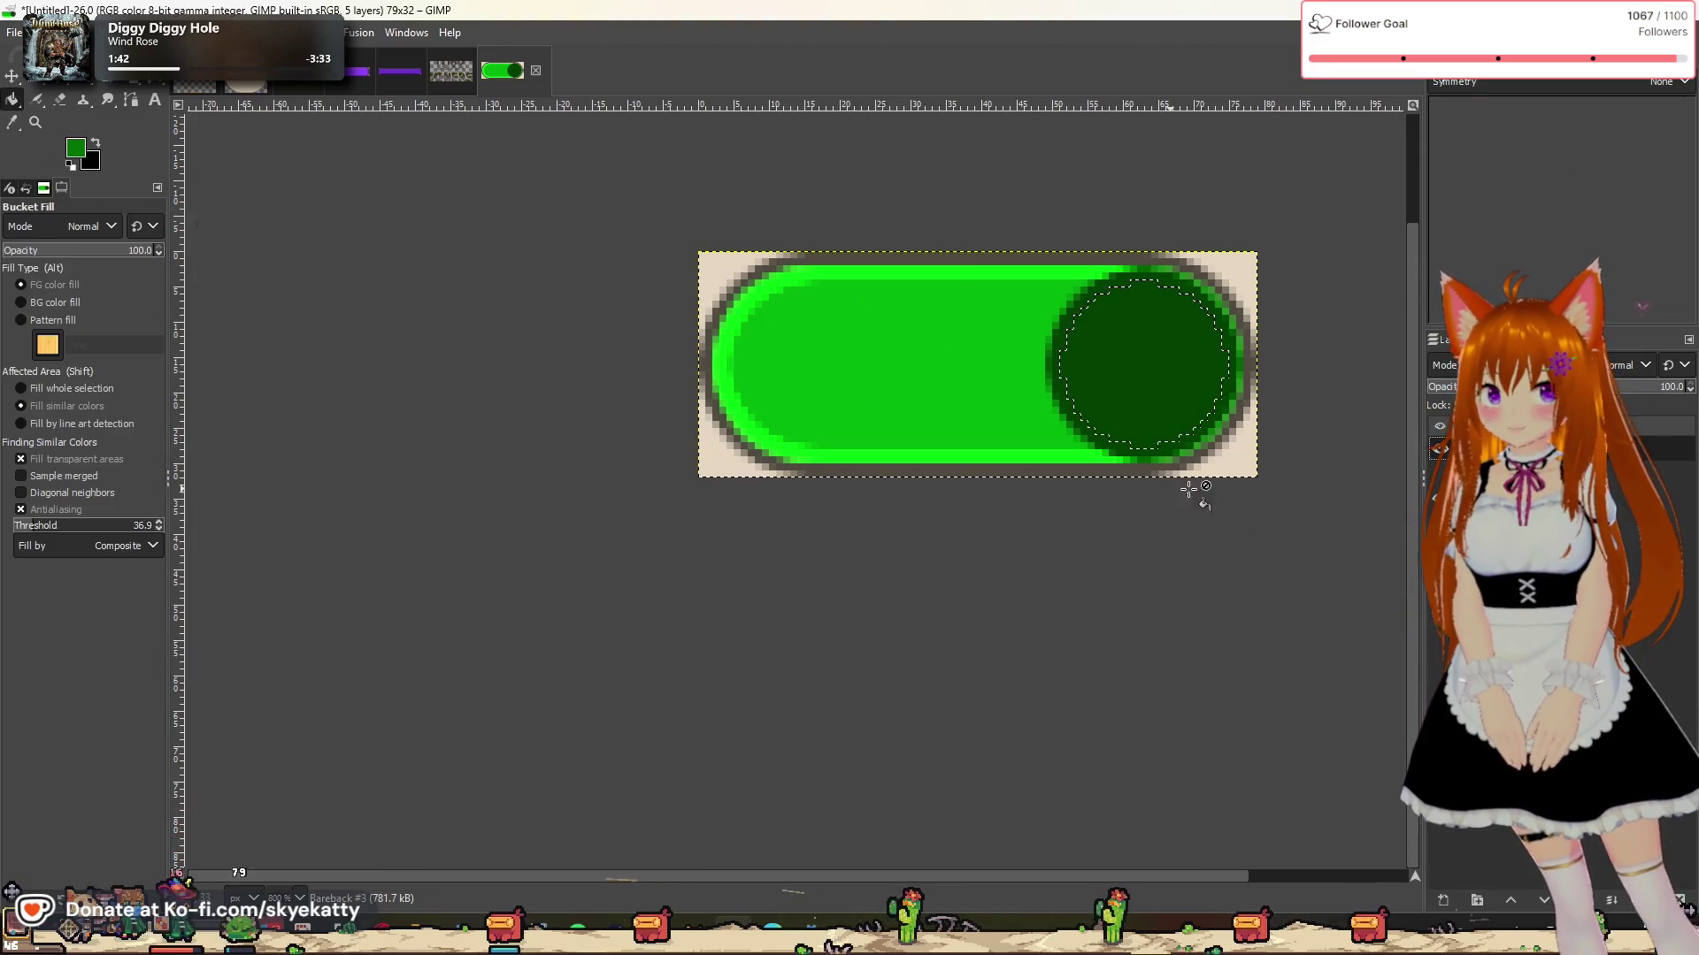
pyautogui.click(1112, 376)
# Step: Deselect the knob, zoom in and out to inspect the green switch, then activate Pareback #2
pyautogui.press('r')
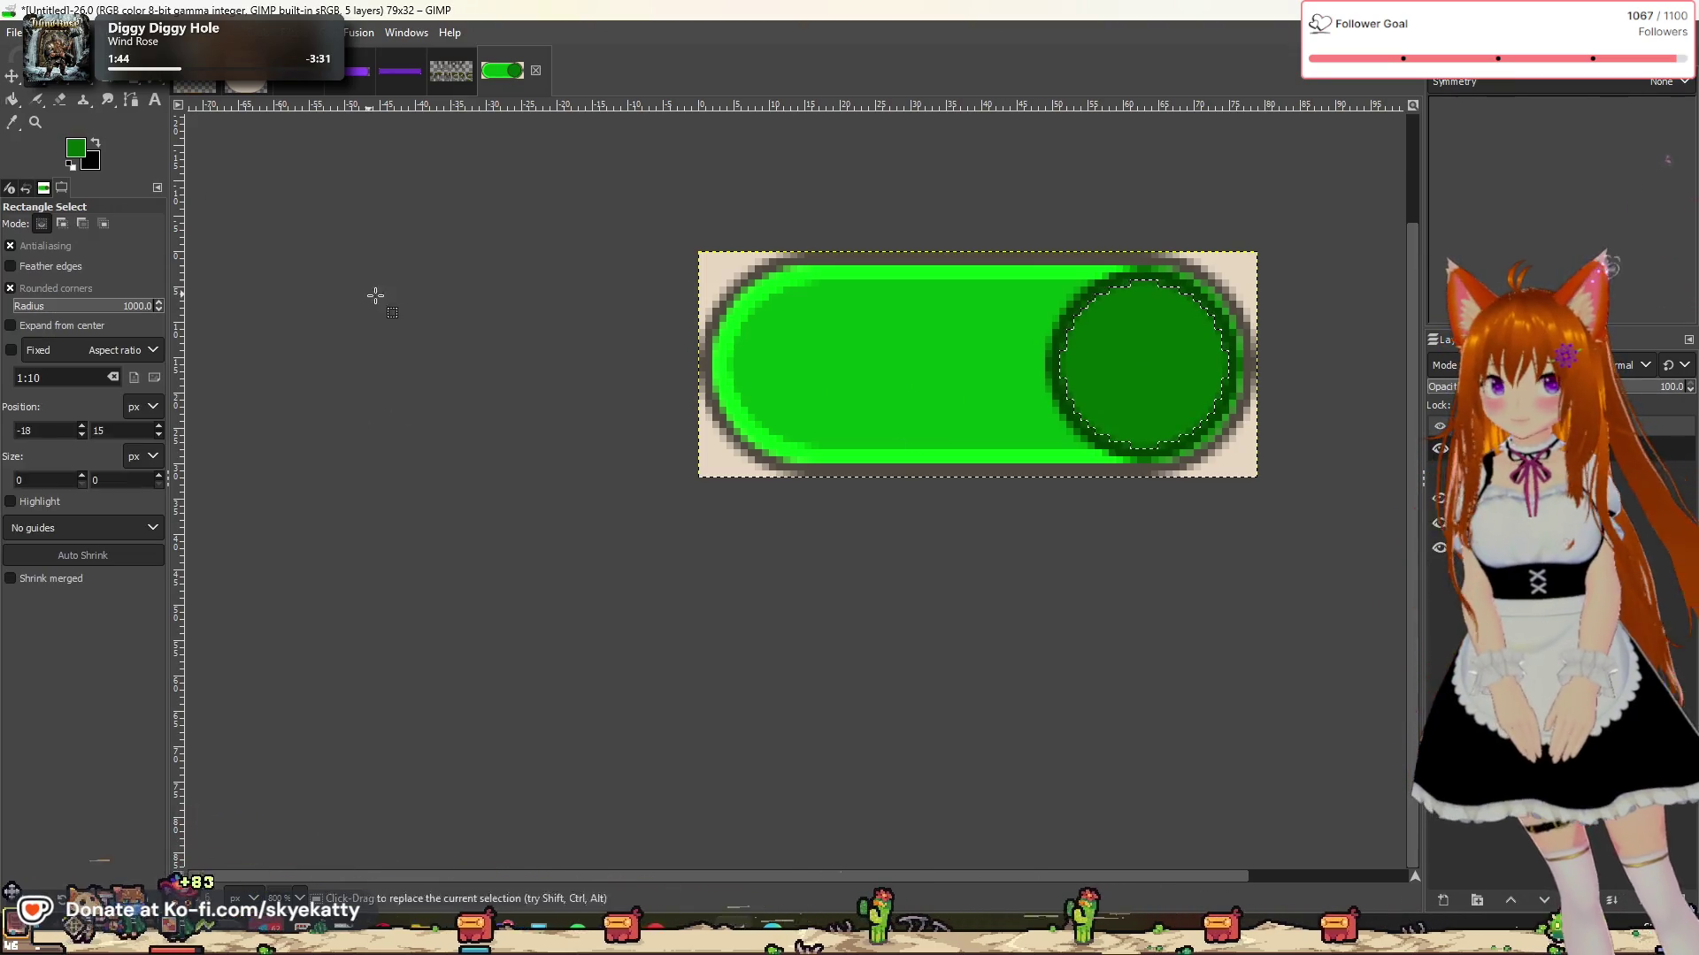
pyautogui.click(372, 292)
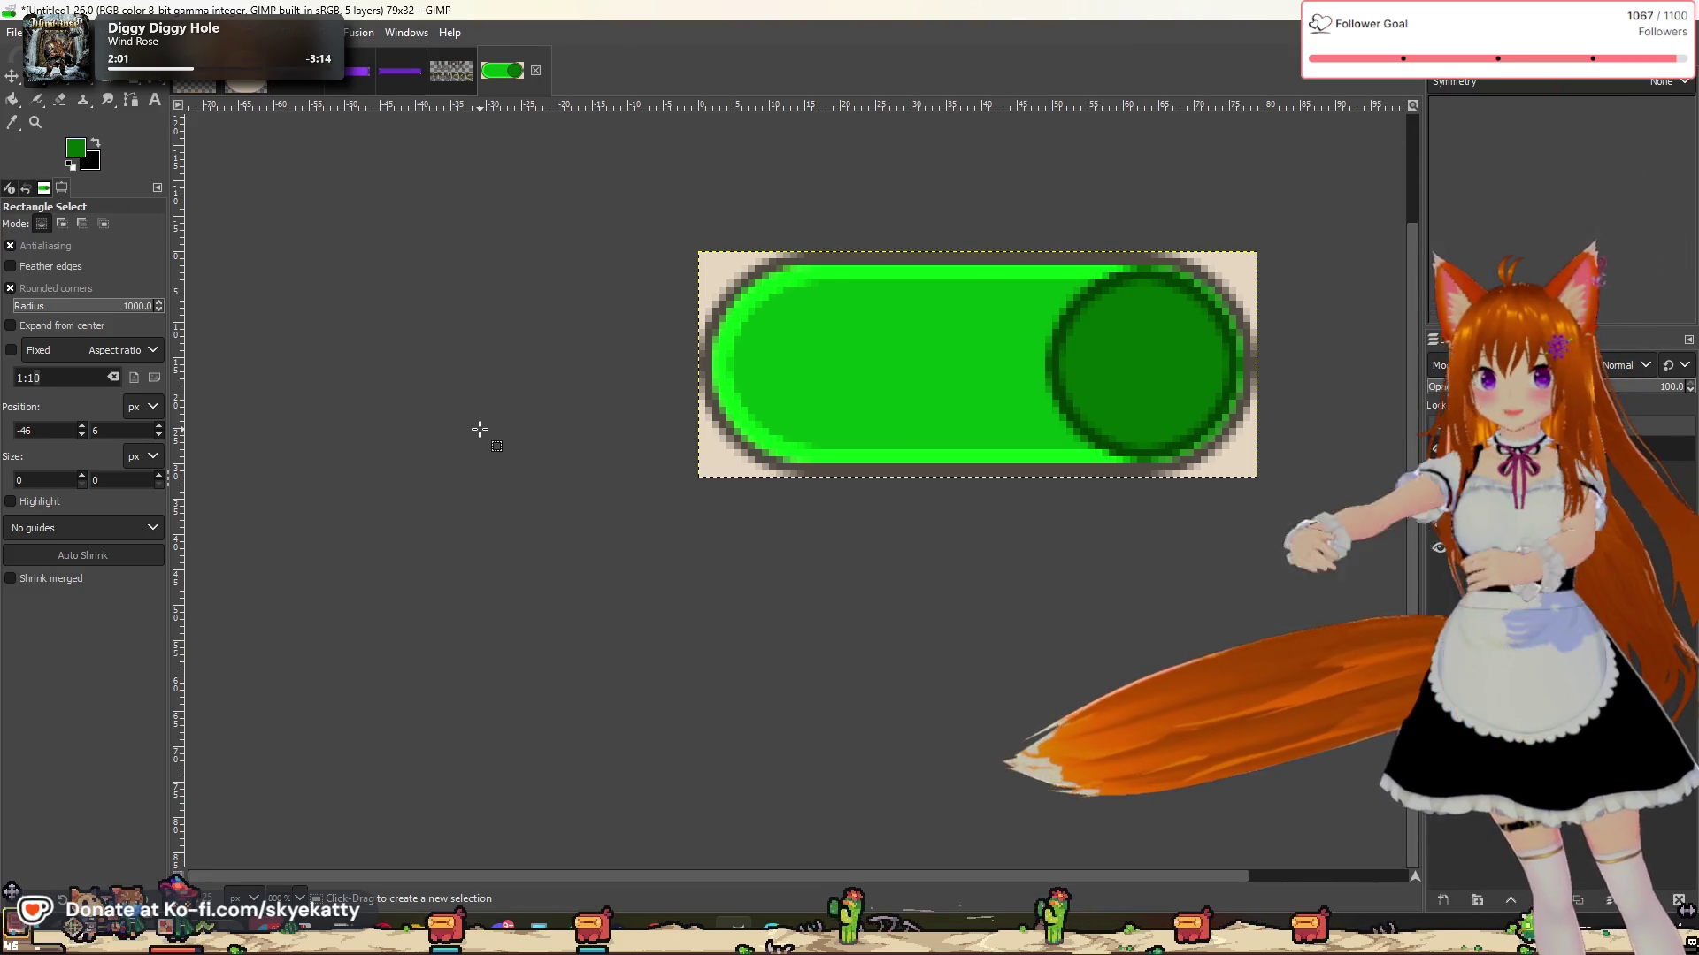
pyautogui.press('ctrl')
pyautogui.scroll(-5, 504, 425)
pyautogui.scroll(-3, 518, 455)
pyautogui.scroll(3, 509, 473)
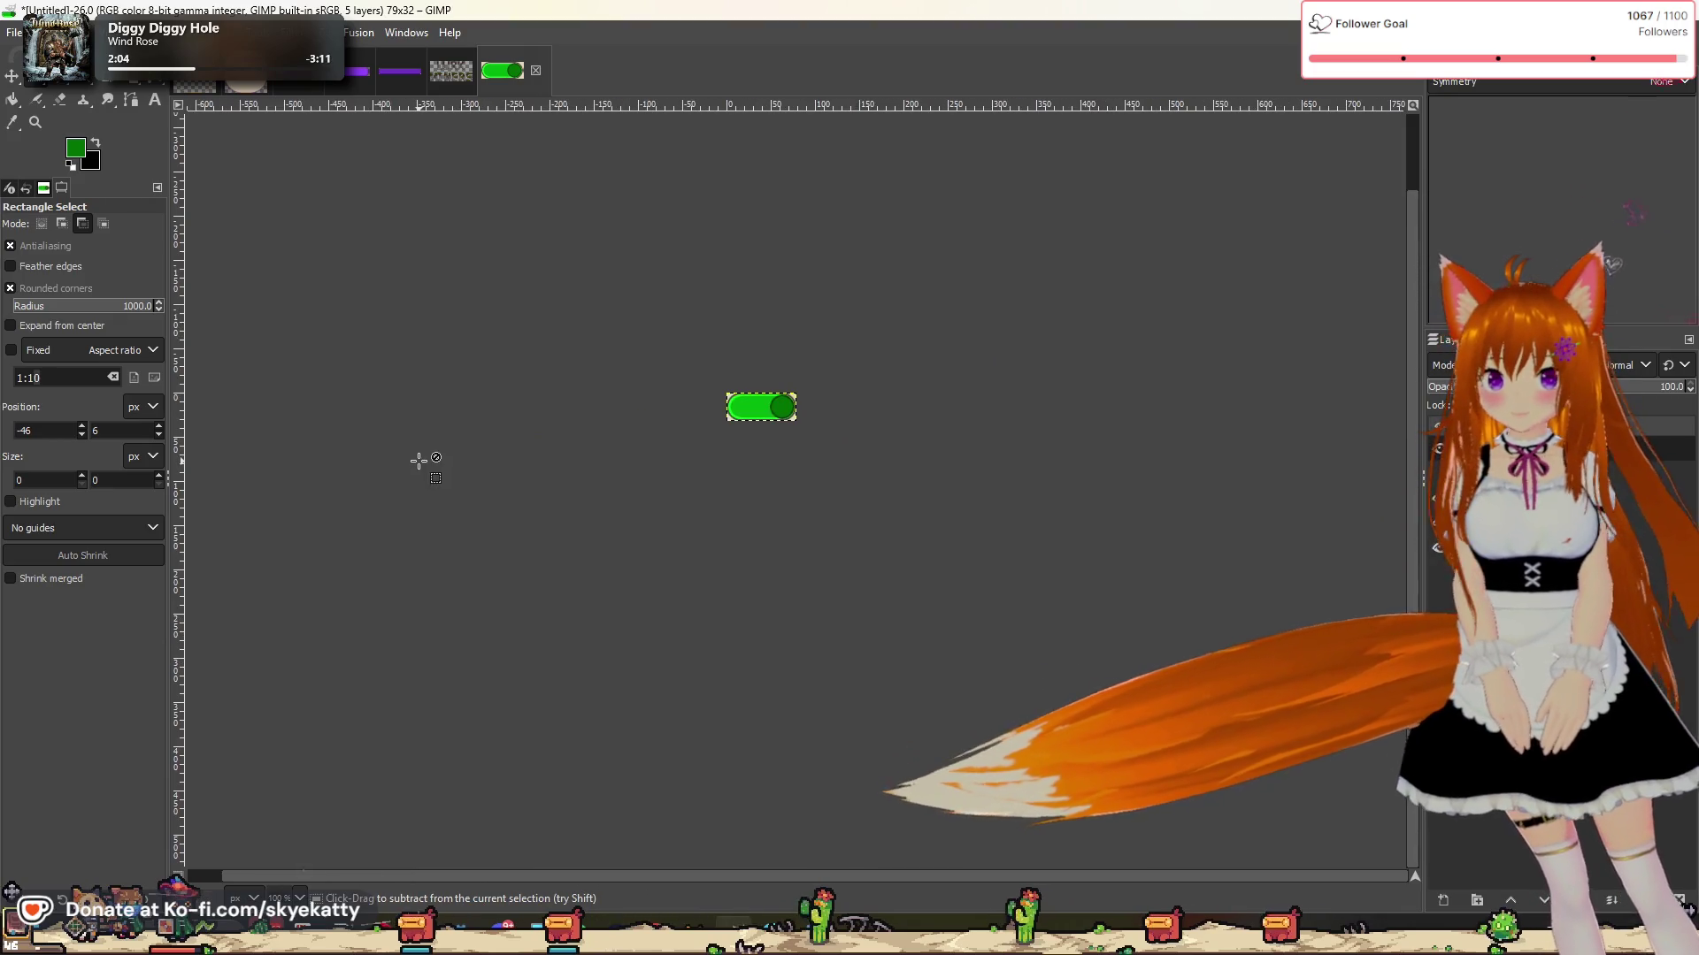
pyautogui.scroll(1, 645, 443)
pyautogui.scroll(3, 973, 337)
pyautogui.scroll(3, 1191, 247)
pyautogui.scroll(-3, 1191, 248)
pyautogui.scroll(-3, 1274, 216)
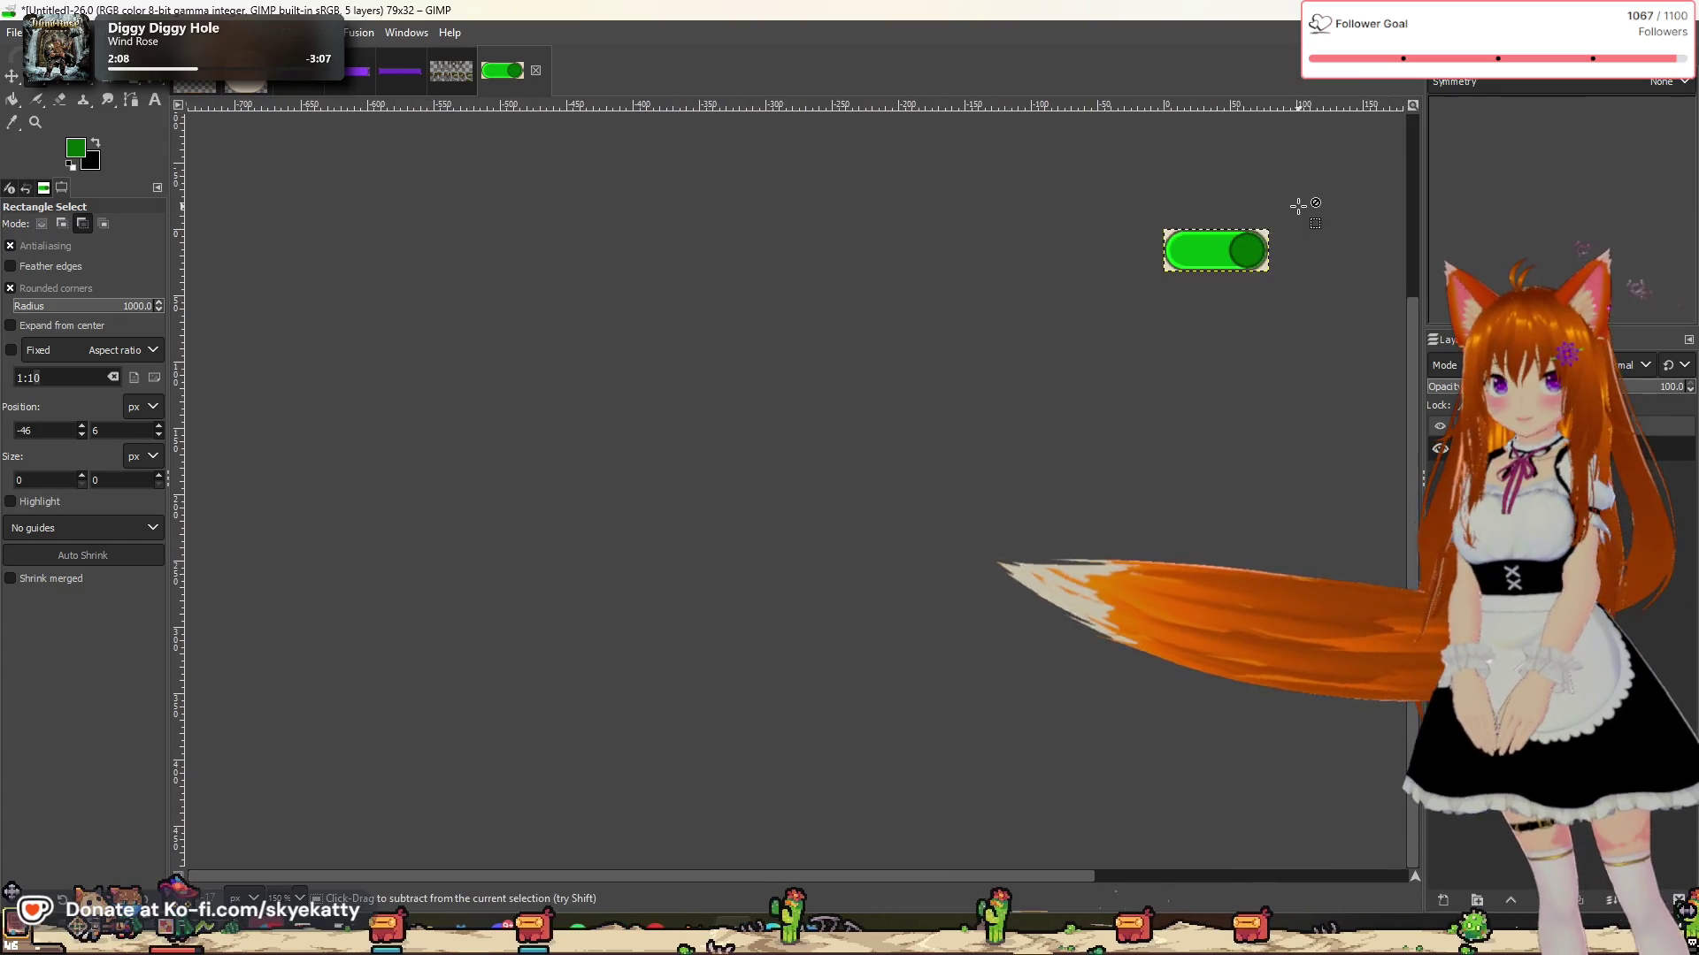
pyautogui.scroll(3, 990, 243)
pyautogui.scroll(-1, 989, 242)
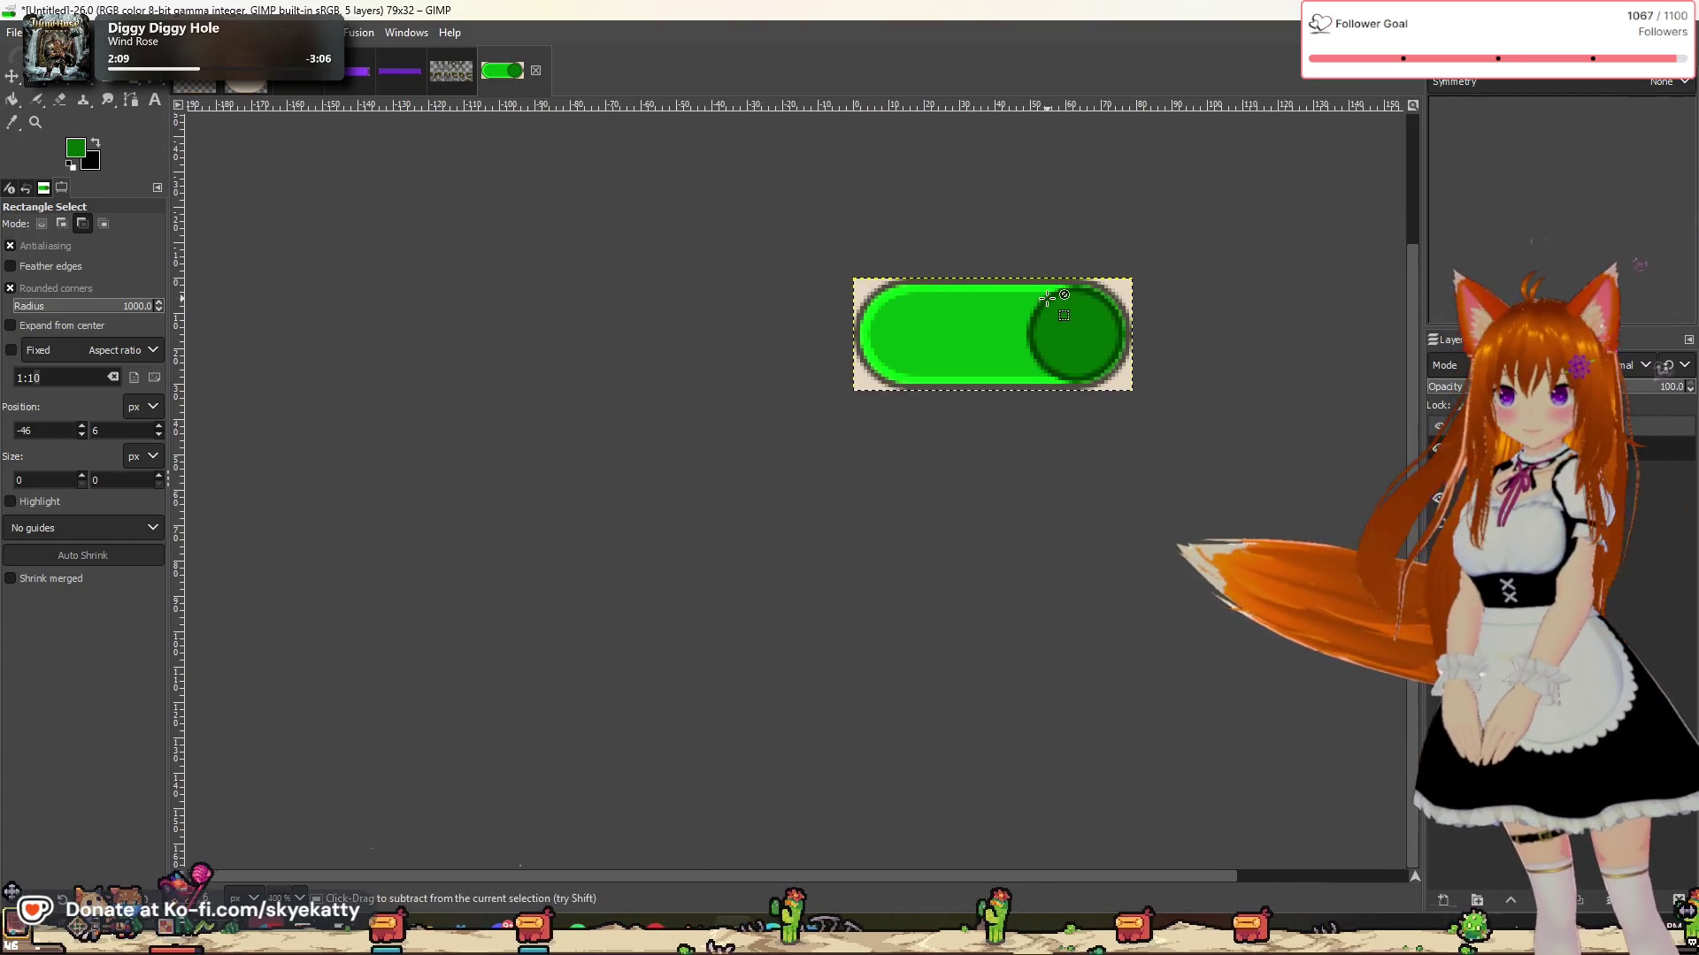
pyautogui.scroll(-3, 1044, 266)
pyautogui.scroll(-1, 1066, 283)
pyautogui.scroll(4, 1061, 286)
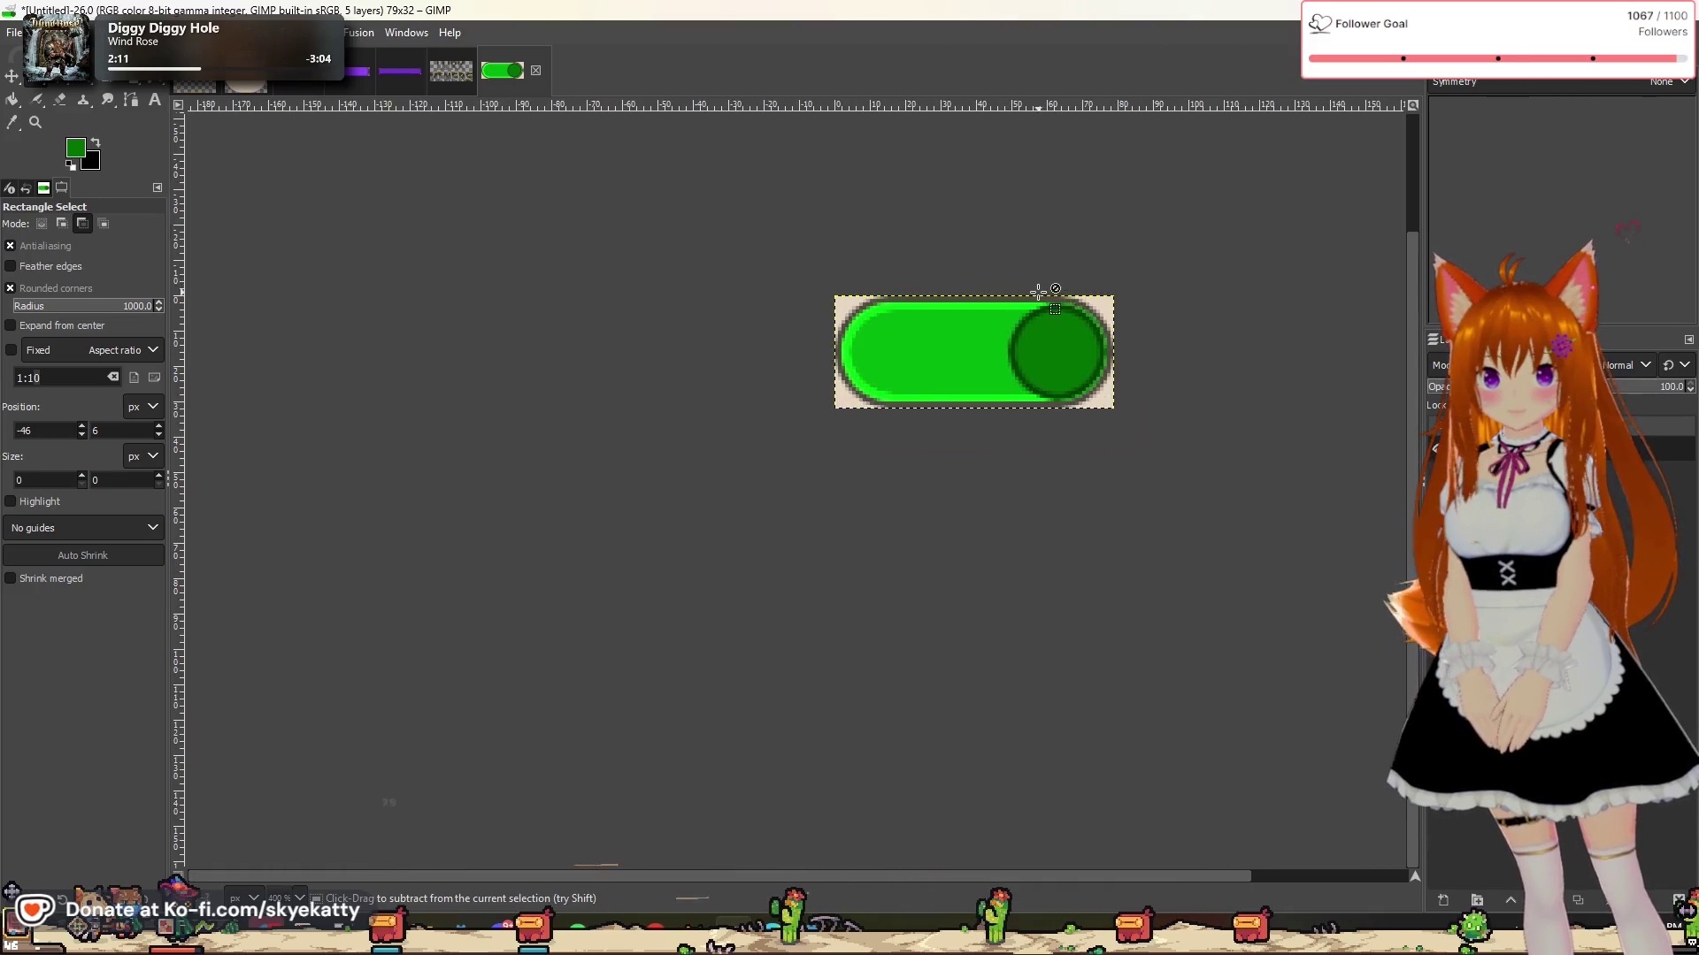
pyautogui.scroll(1, 1061, 286)
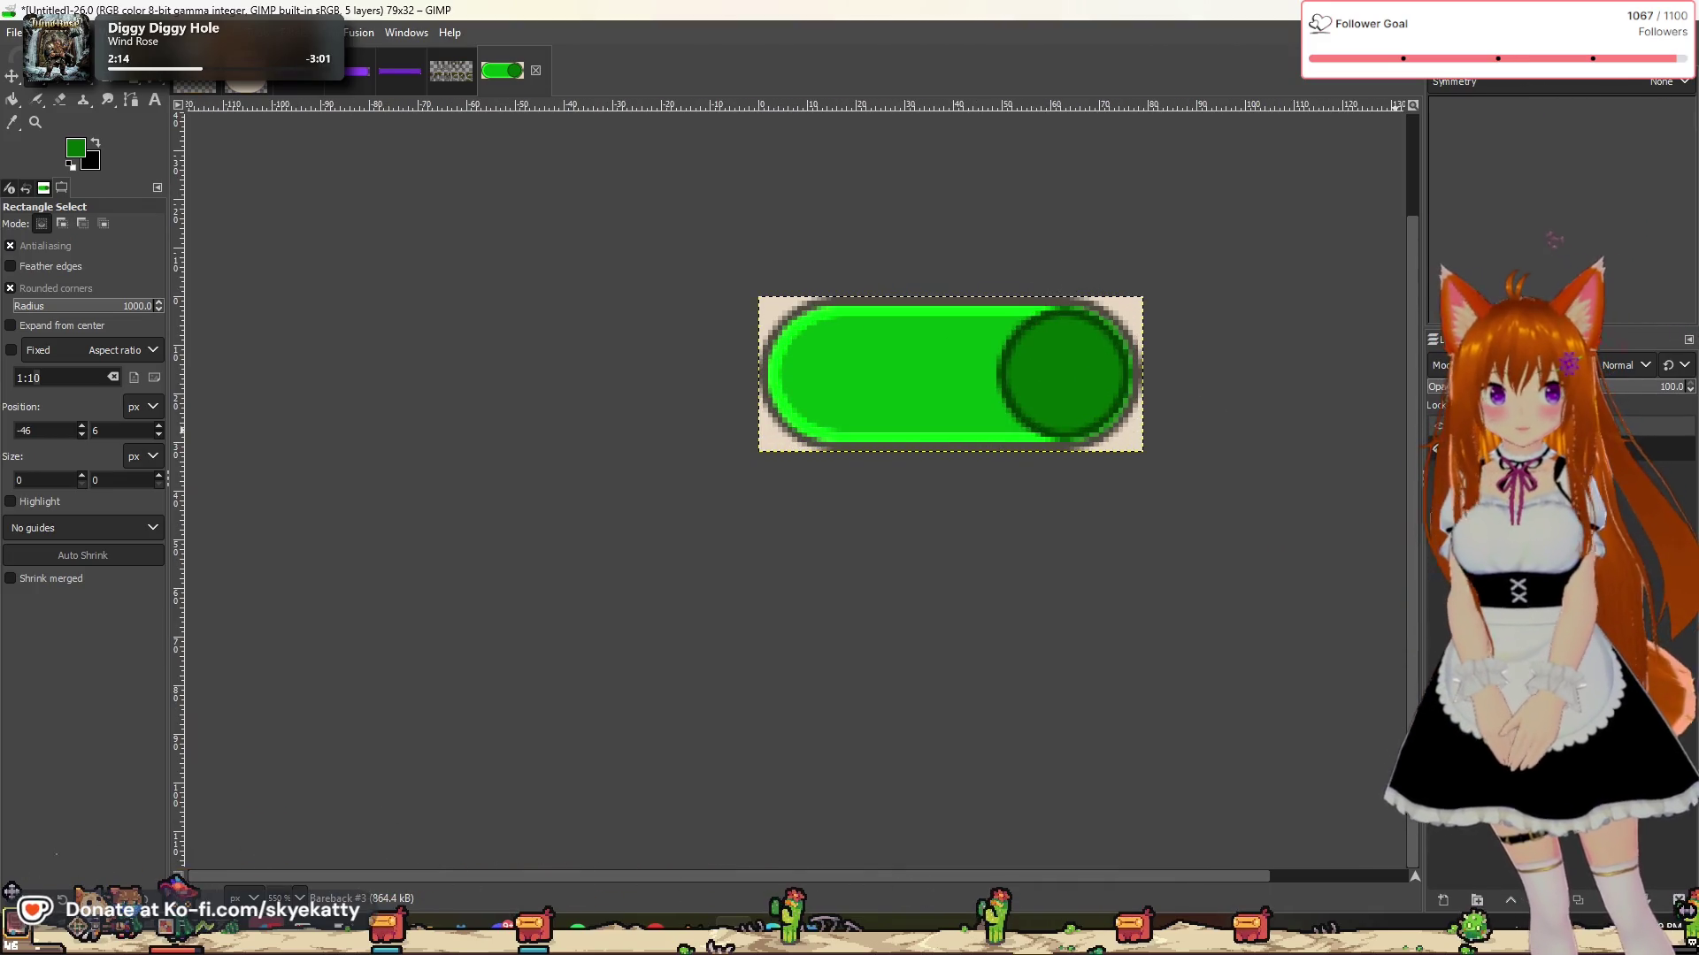
pyautogui.click(1617, 522)
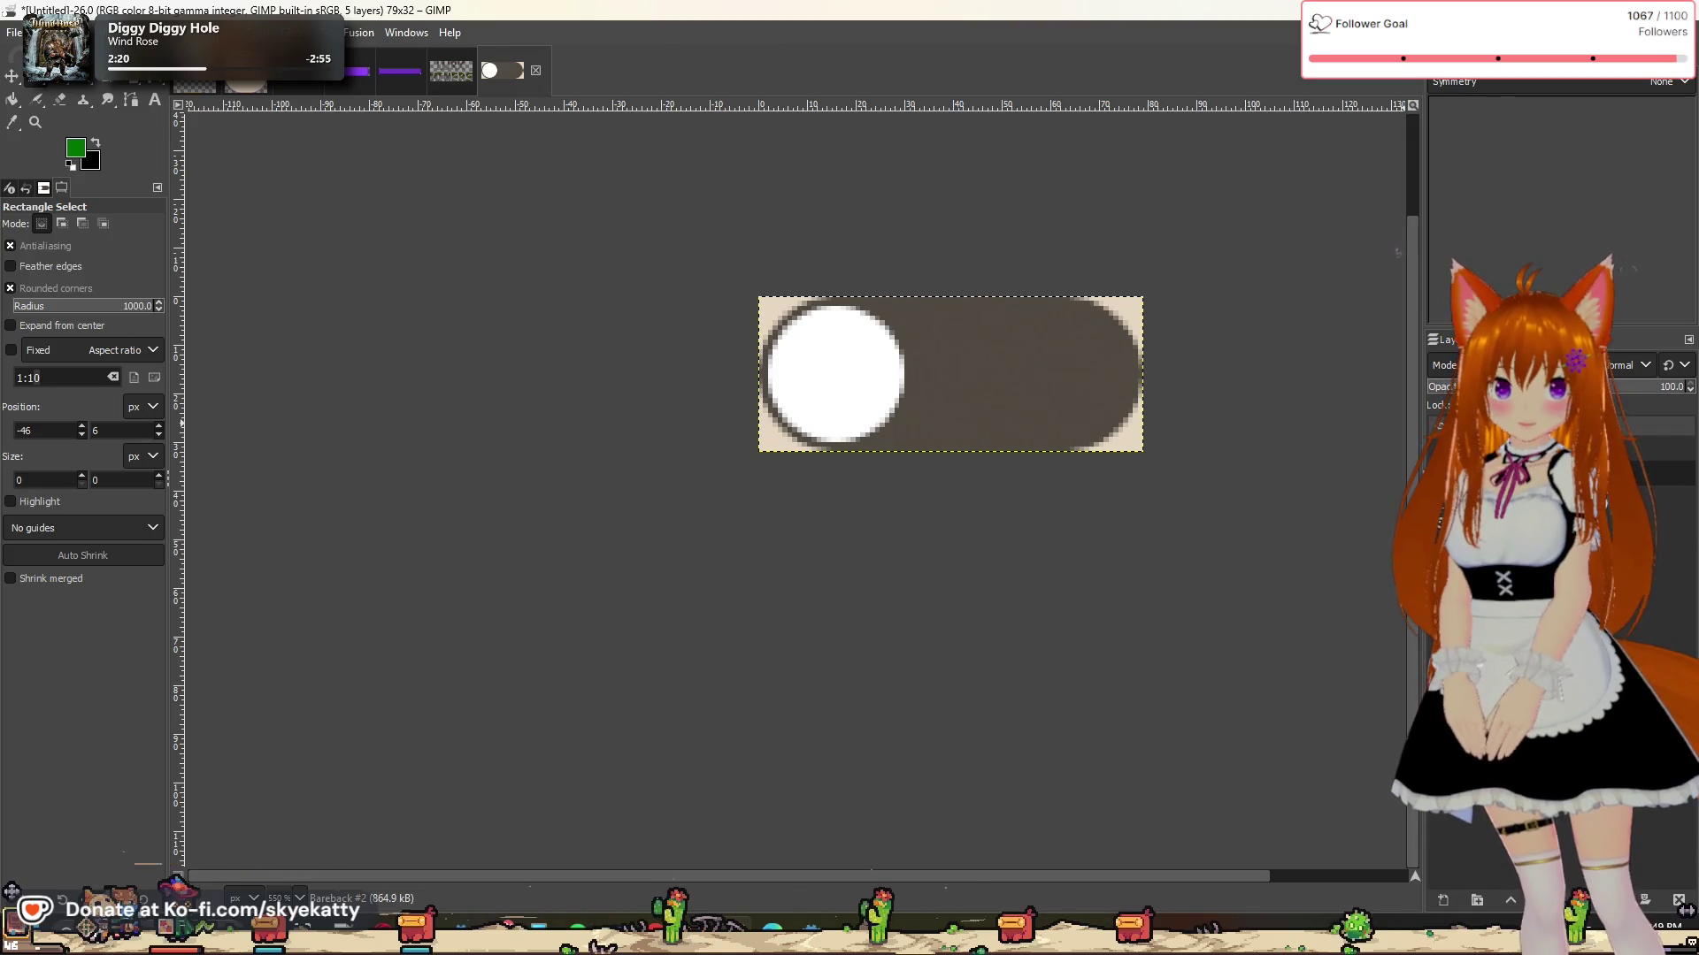
# Step: Show the green track layer Pareback #4 and keep the dark green knob layer hidden
pyautogui.click(1440, 425)
pyautogui.click(1440, 426)
pyautogui.click(1439, 425)
pyautogui.click(1440, 451)
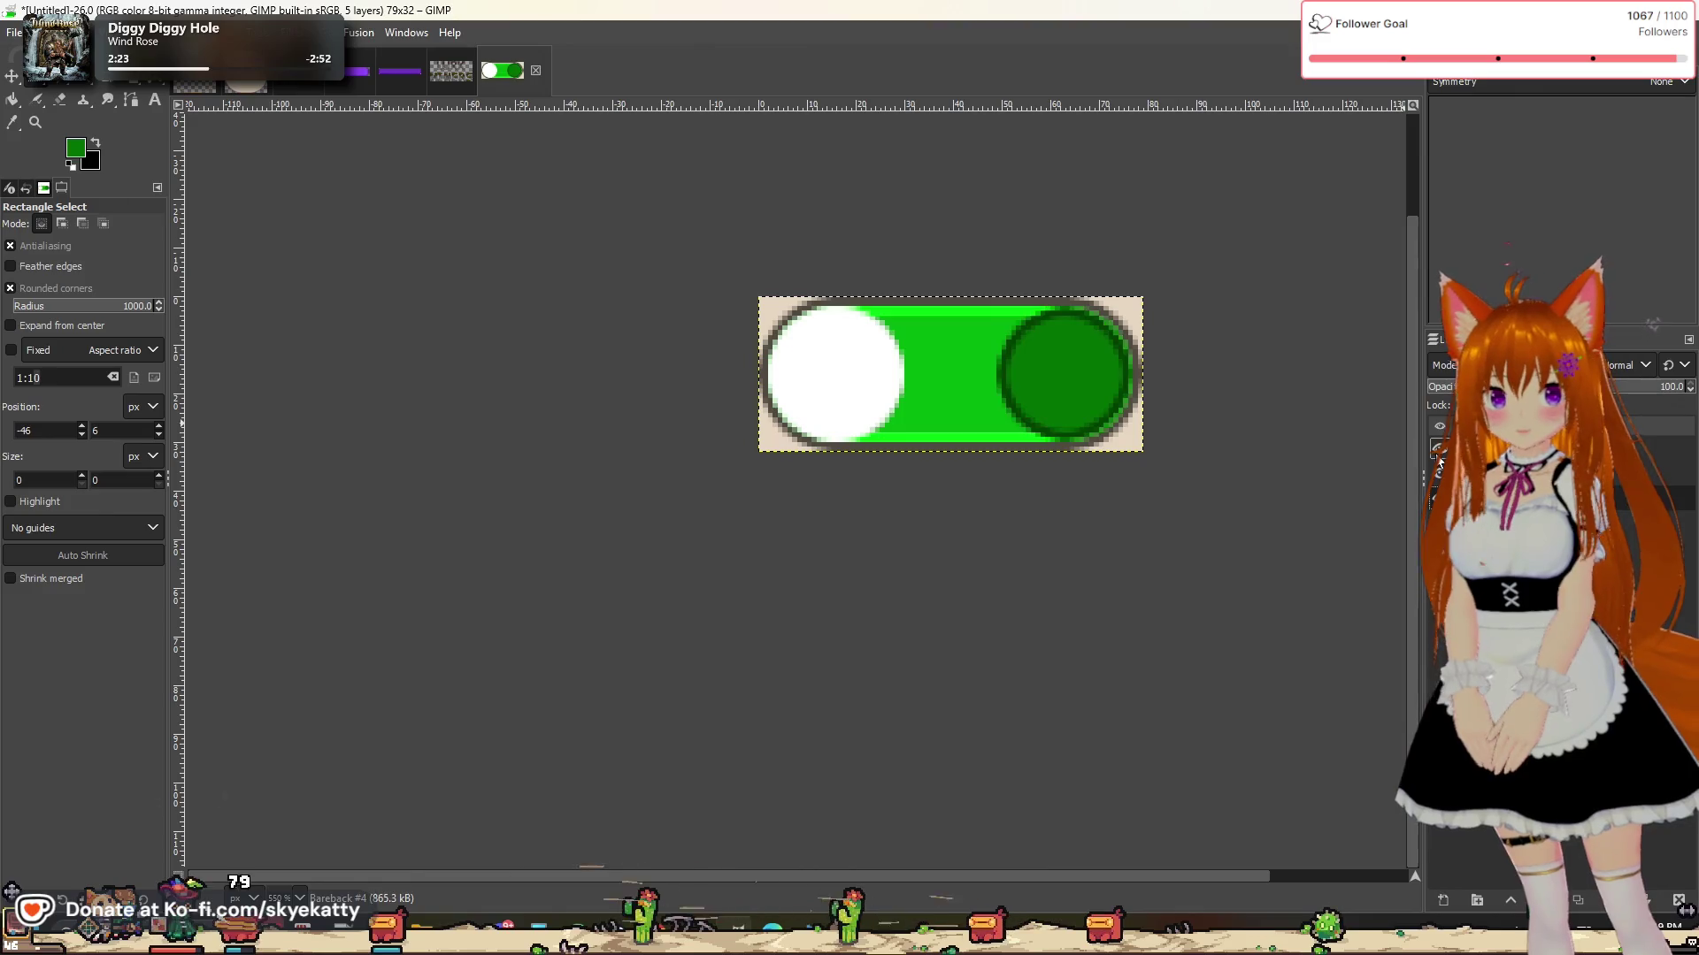
pyautogui.click(1439, 450)
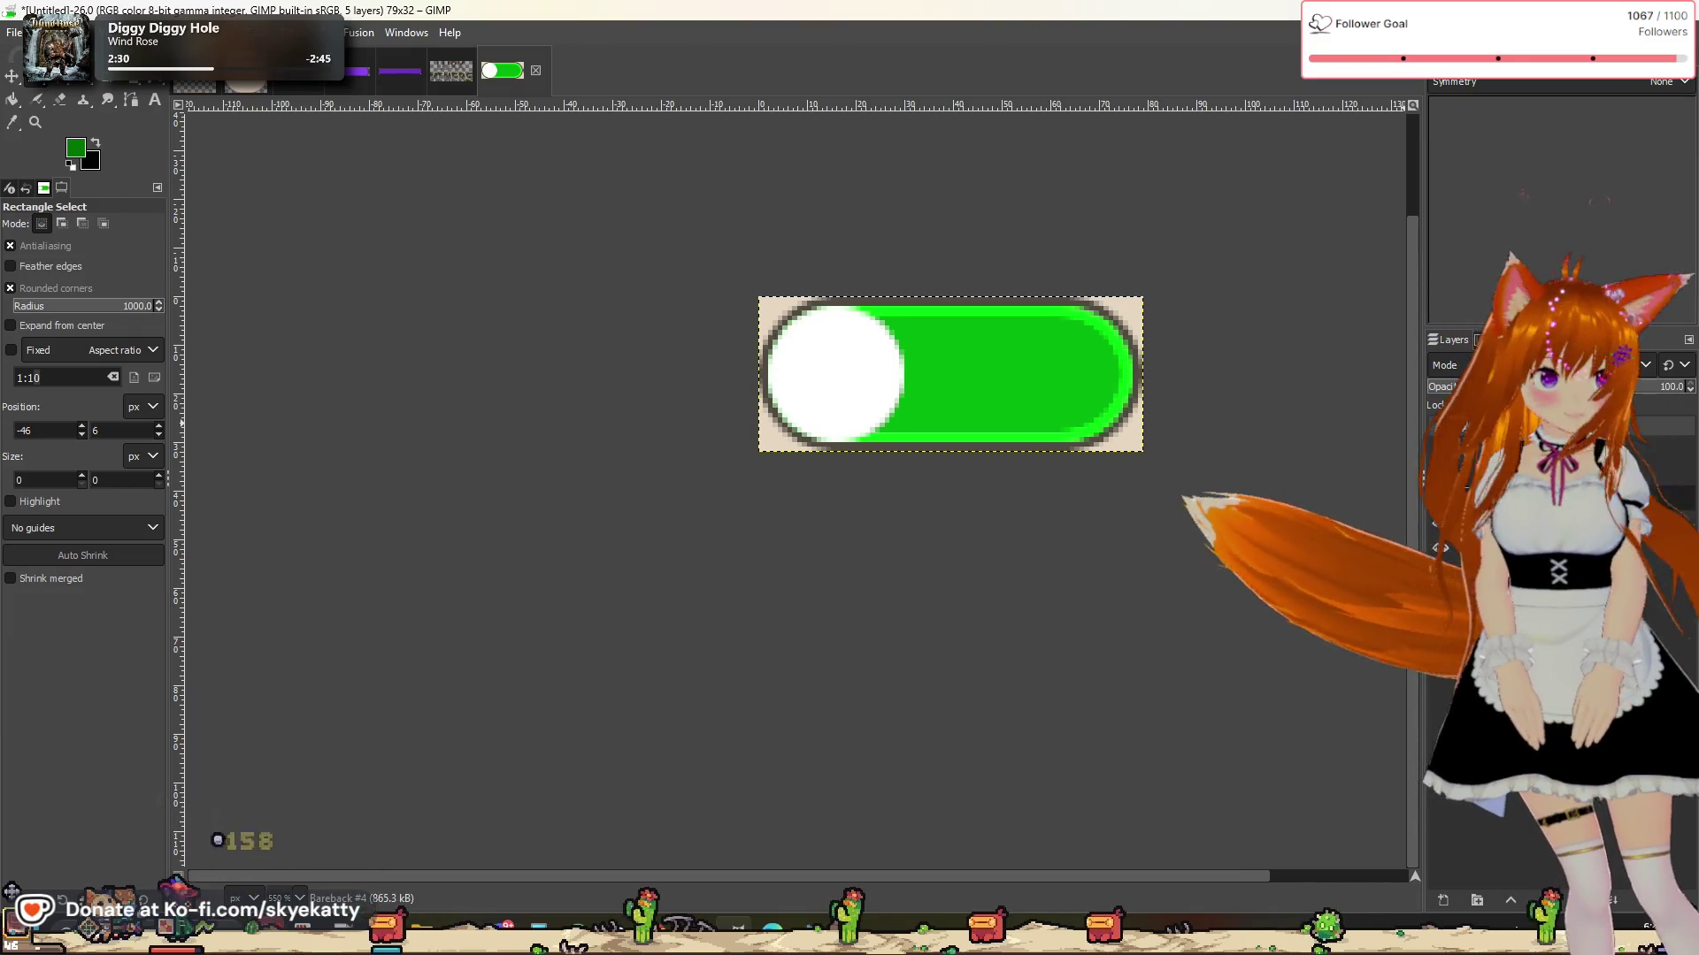
# Step: Duplicate the image with Ctrl+D, then close the copy without saving
pyautogui.hotkey('ctrl', 'd')
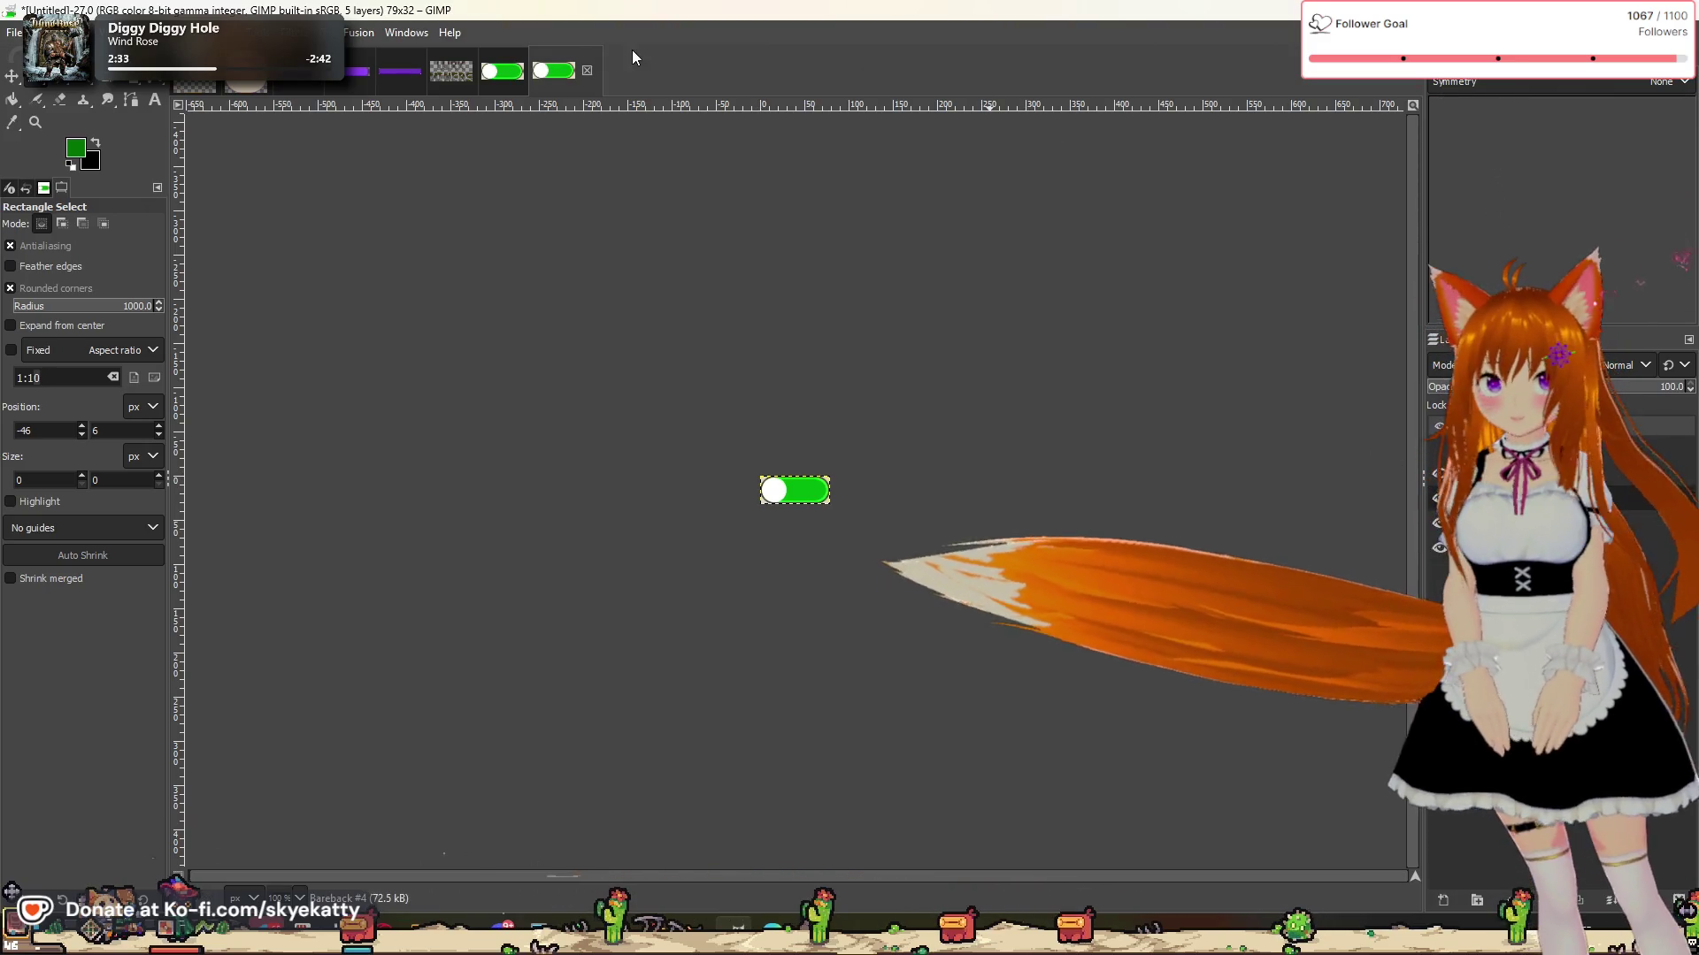
pyautogui.click(587, 70)
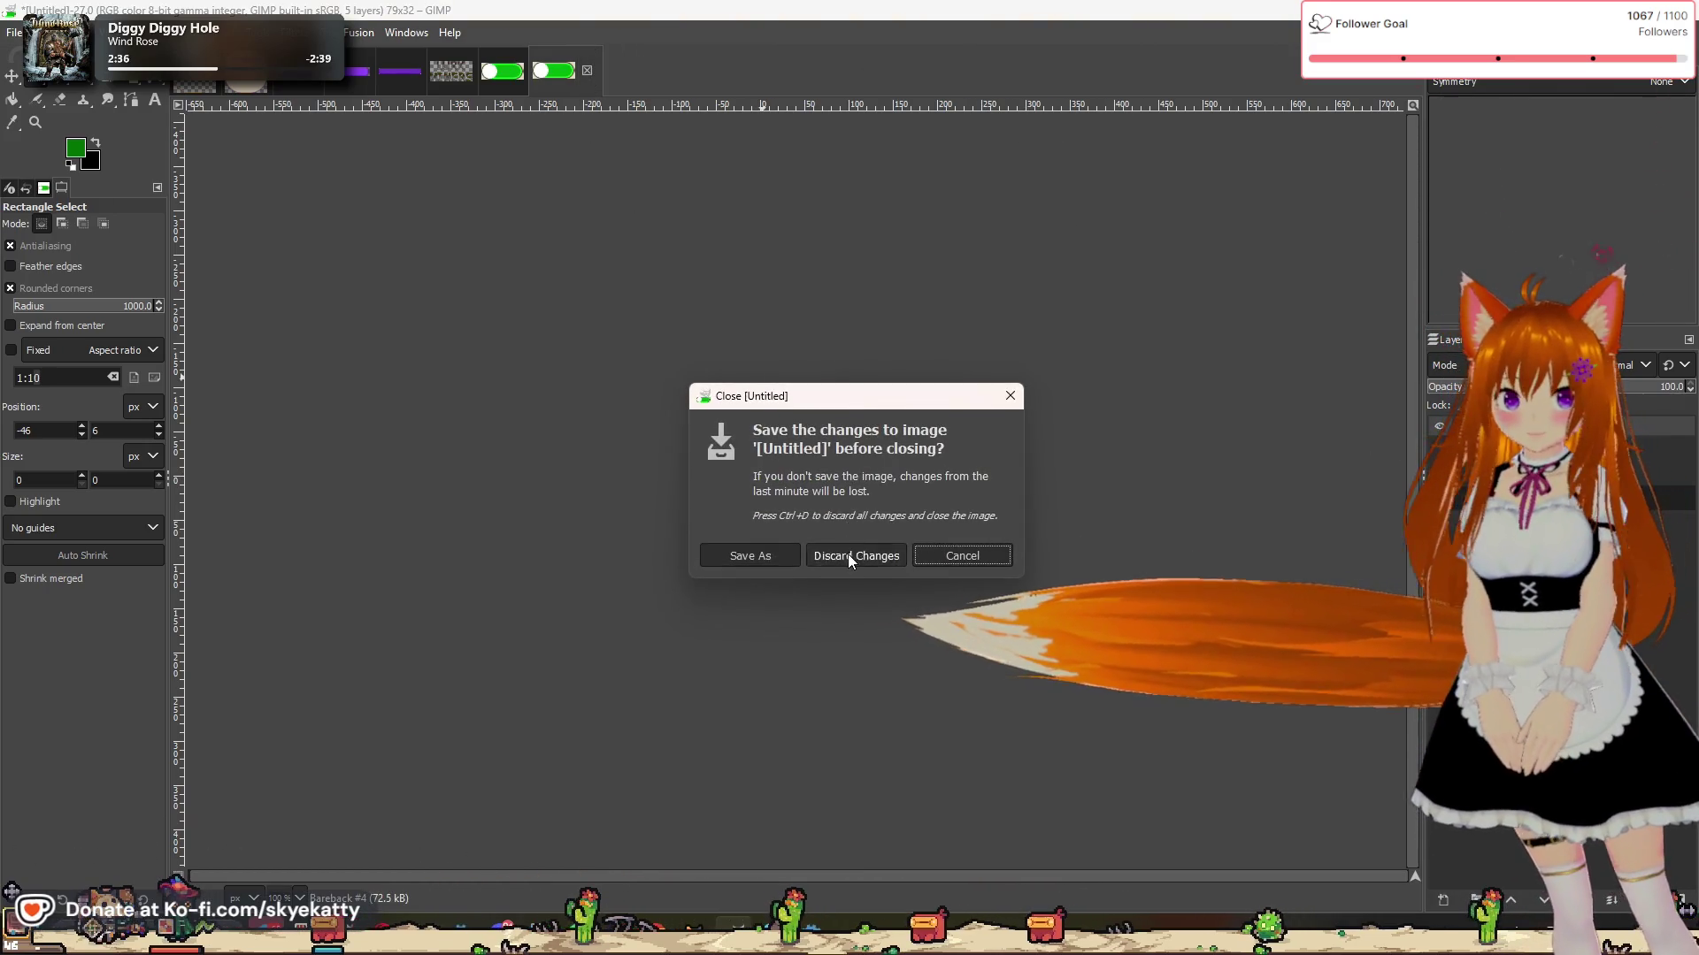
pyautogui.click(844, 554)
pyautogui.scroll(3, 1010, 512)
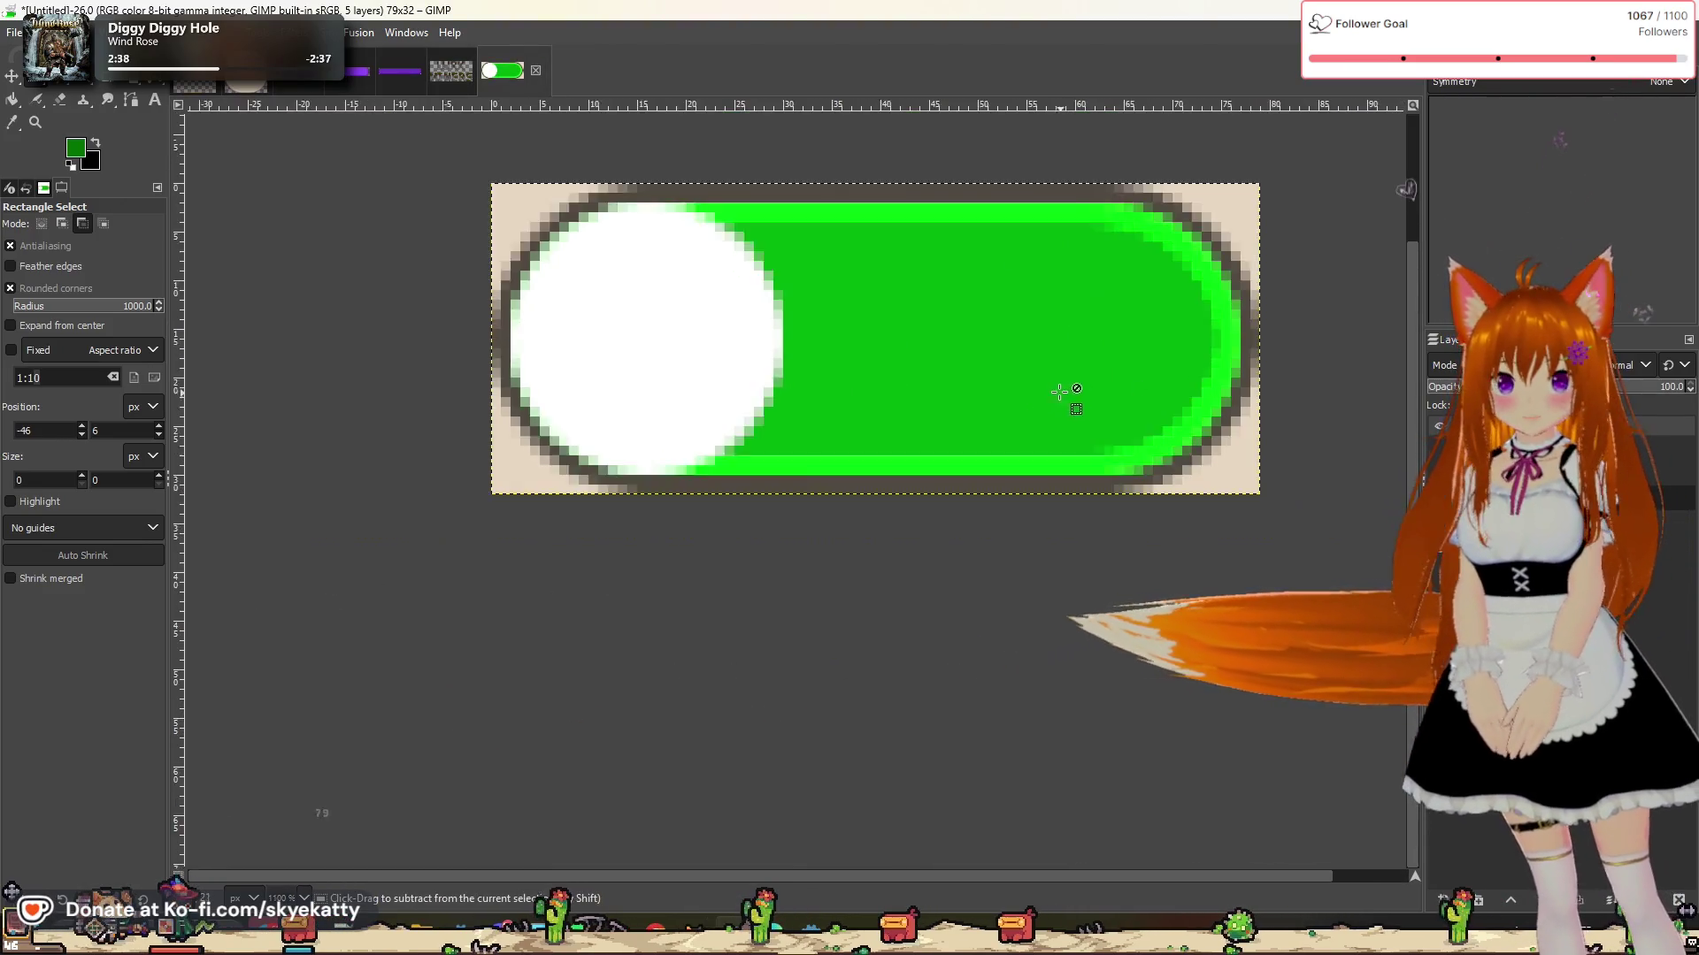
# Step: Duplicate the current layer and compare the image with and without the green fill
pyautogui.scroll(-1, 1069, 394)
pyautogui.rightClick(1368, 110)
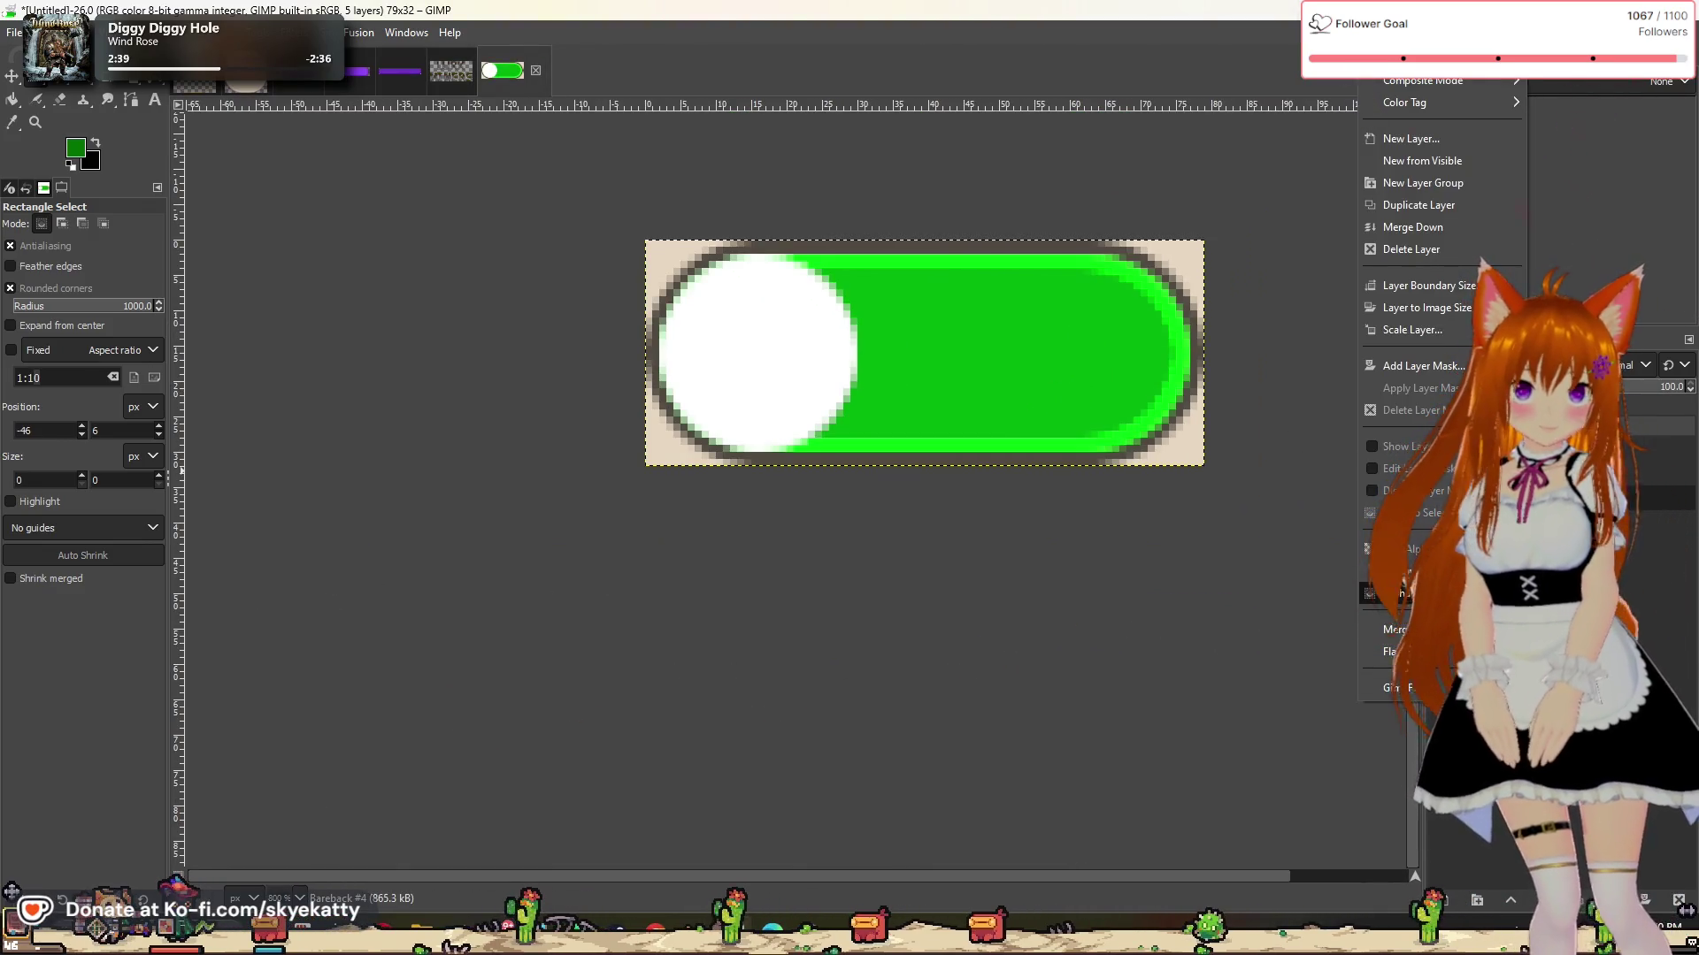
pyautogui.click(1435, 205)
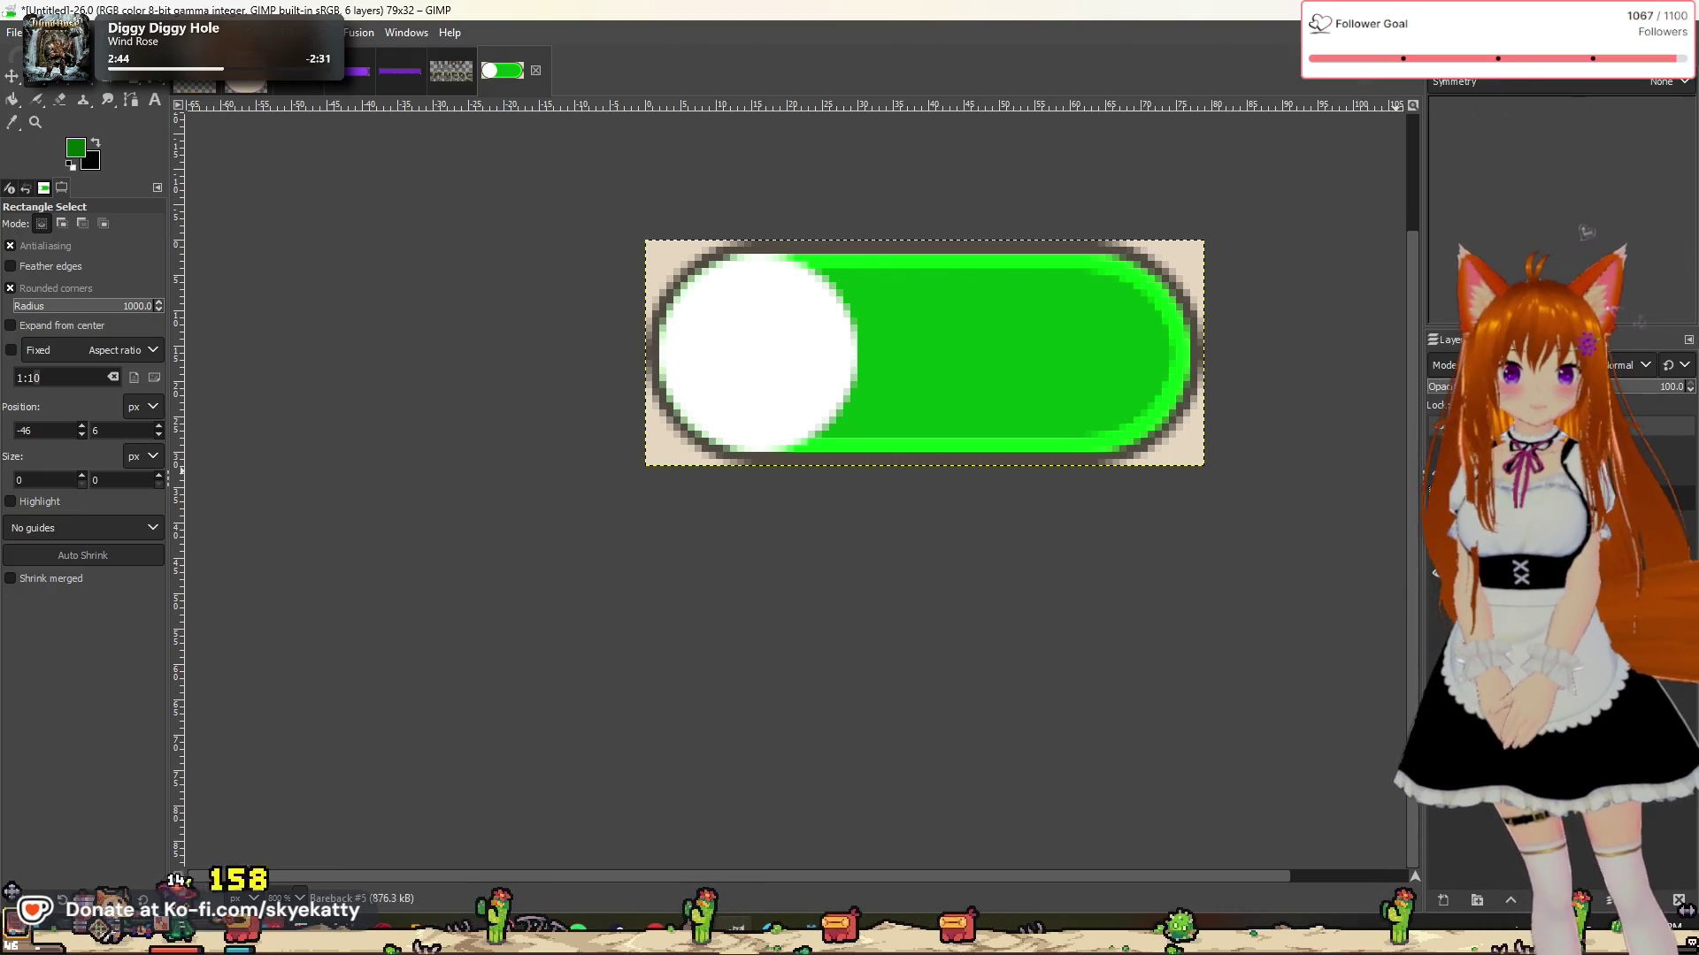
pyautogui.click(1440, 520)
pyautogui.click(1440, 520)
pyautogui.click(1439, 520)
pyautogui.click(1440, 520)
# Step: Colorize the pill body layer pure red ff0000
pyautogui.click(256, 33)
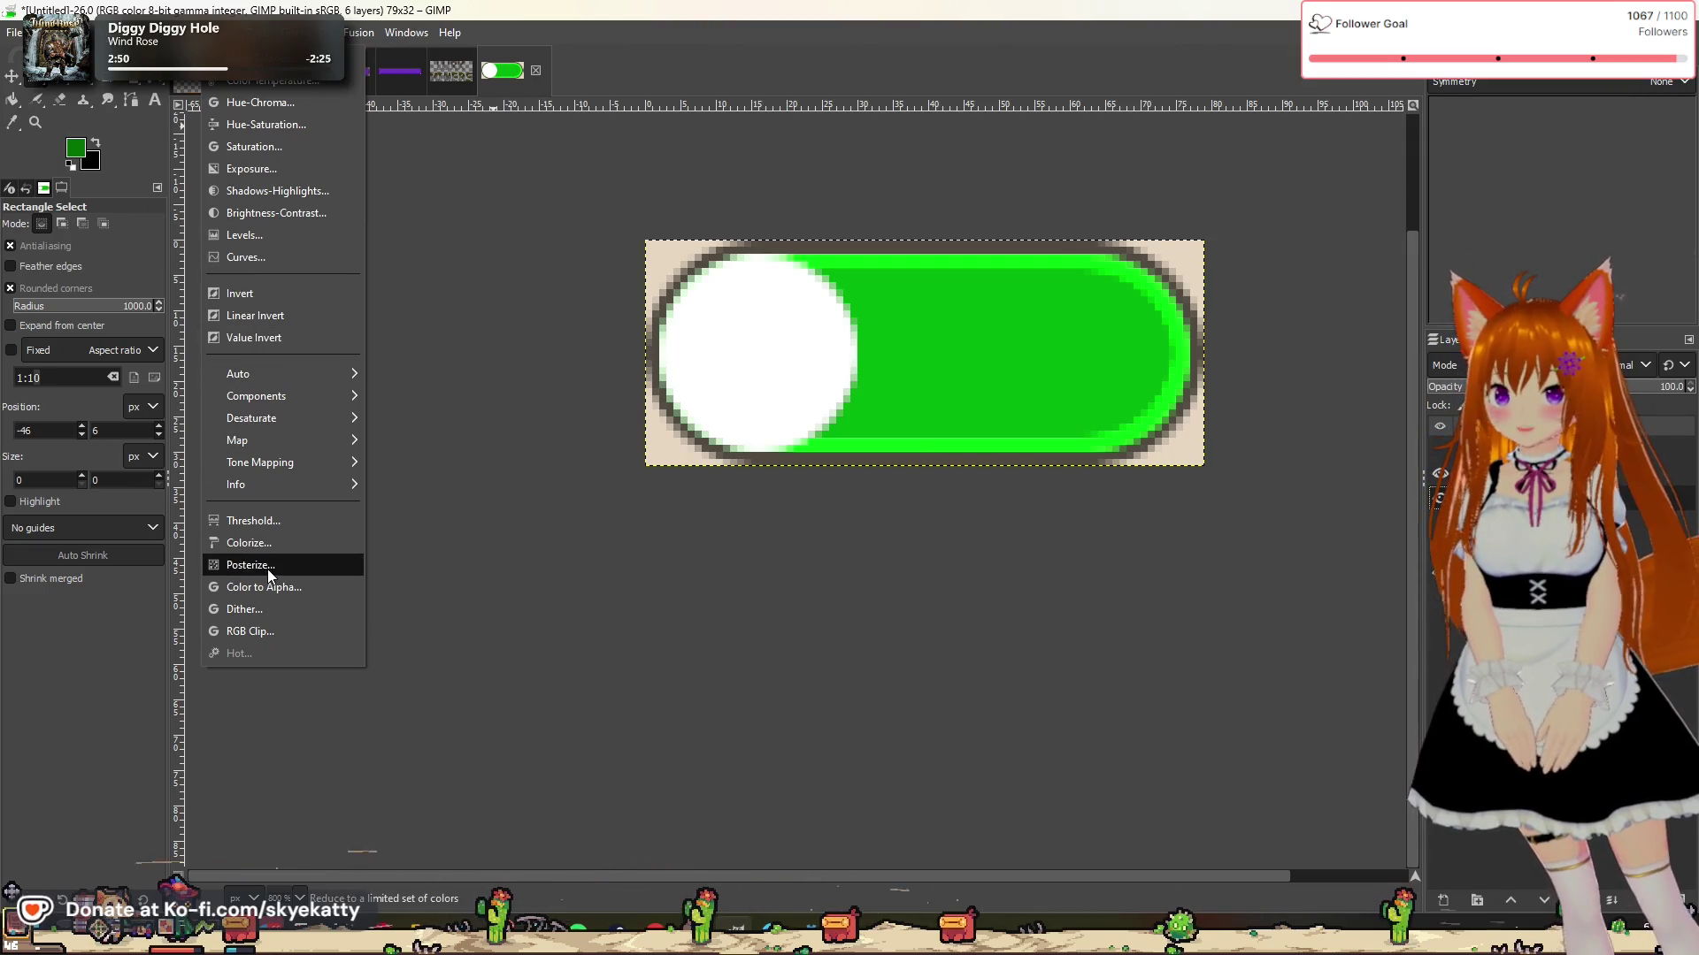
pyautogui.click(252, 543)
pyautogui.click(514, 343)
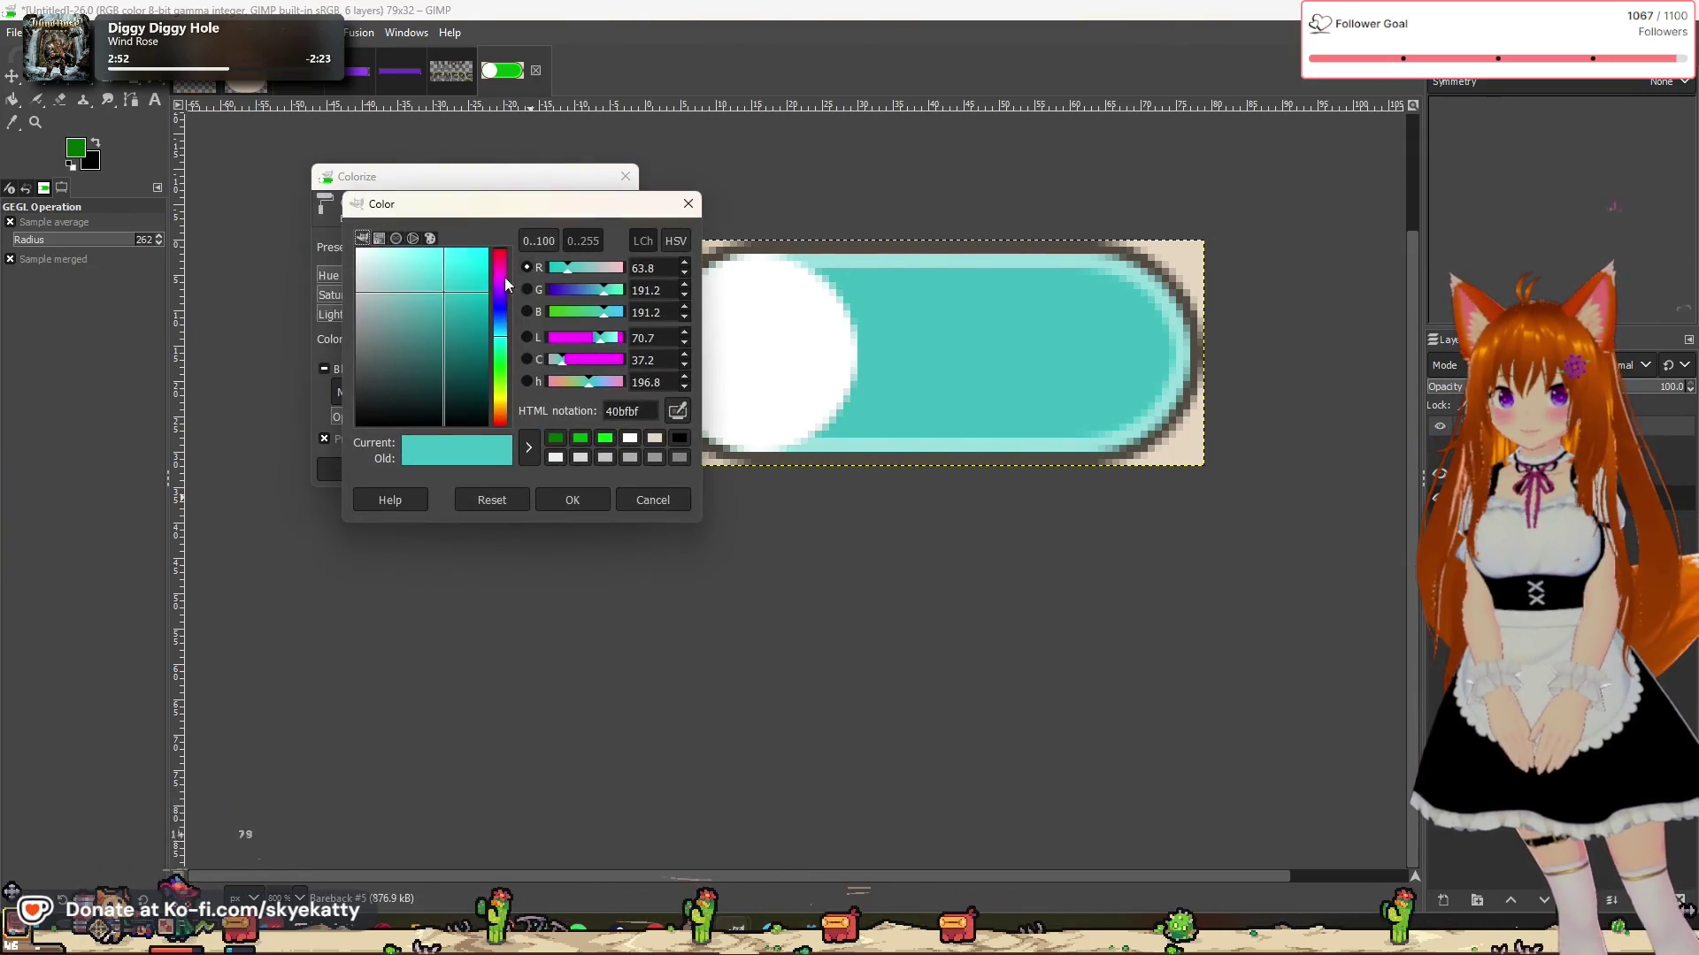
pyautogui.click(501, 278)
pyautogui.moveTo(525, 192); pyautogui.dragTo(448, 203)
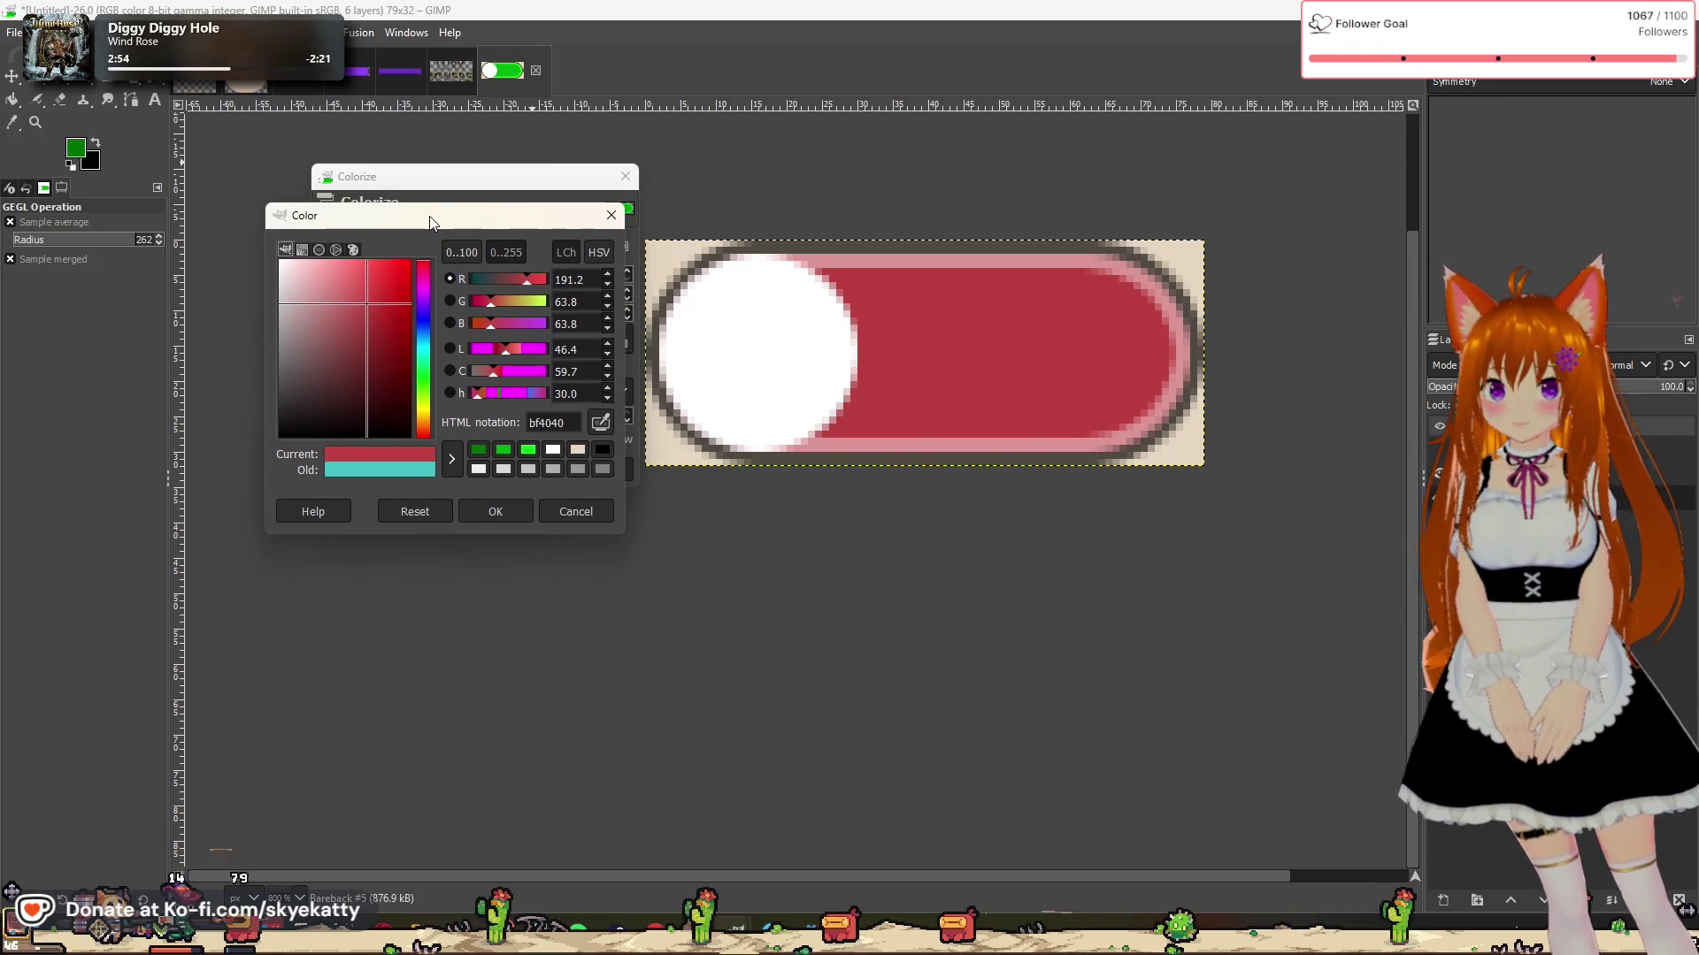
pyautogui.write('ff0000')
pyautogui.press('Return')
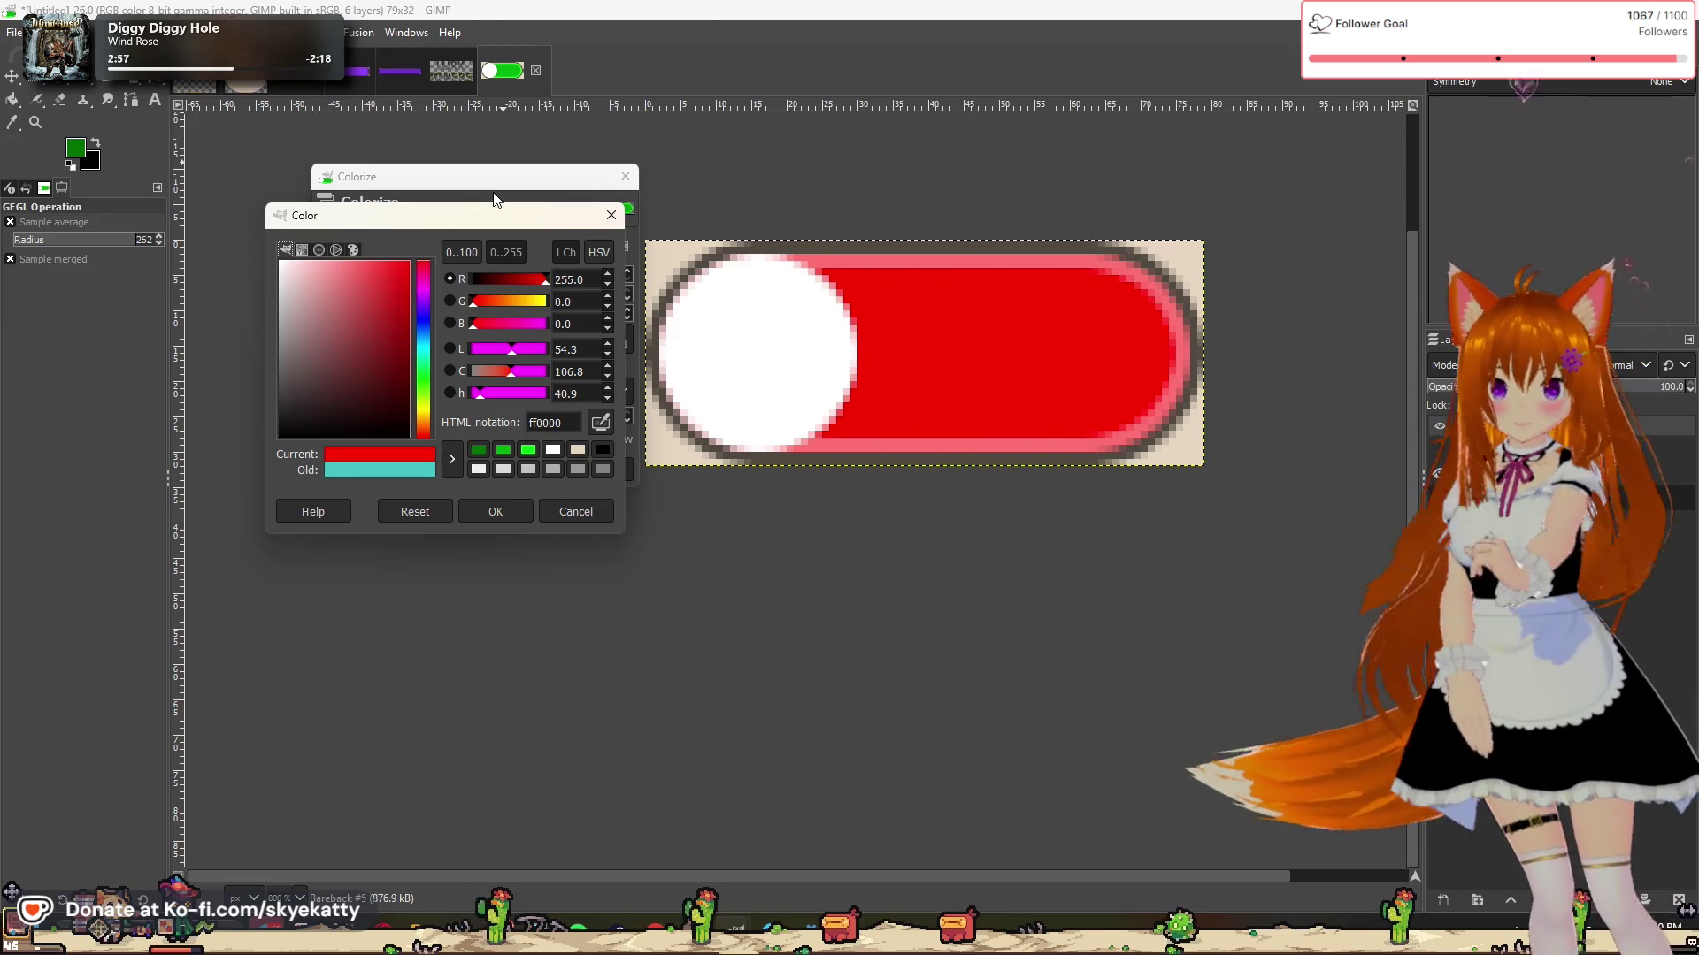
pyautogui.click(505, 516)
pyautogui.click(522, 478)
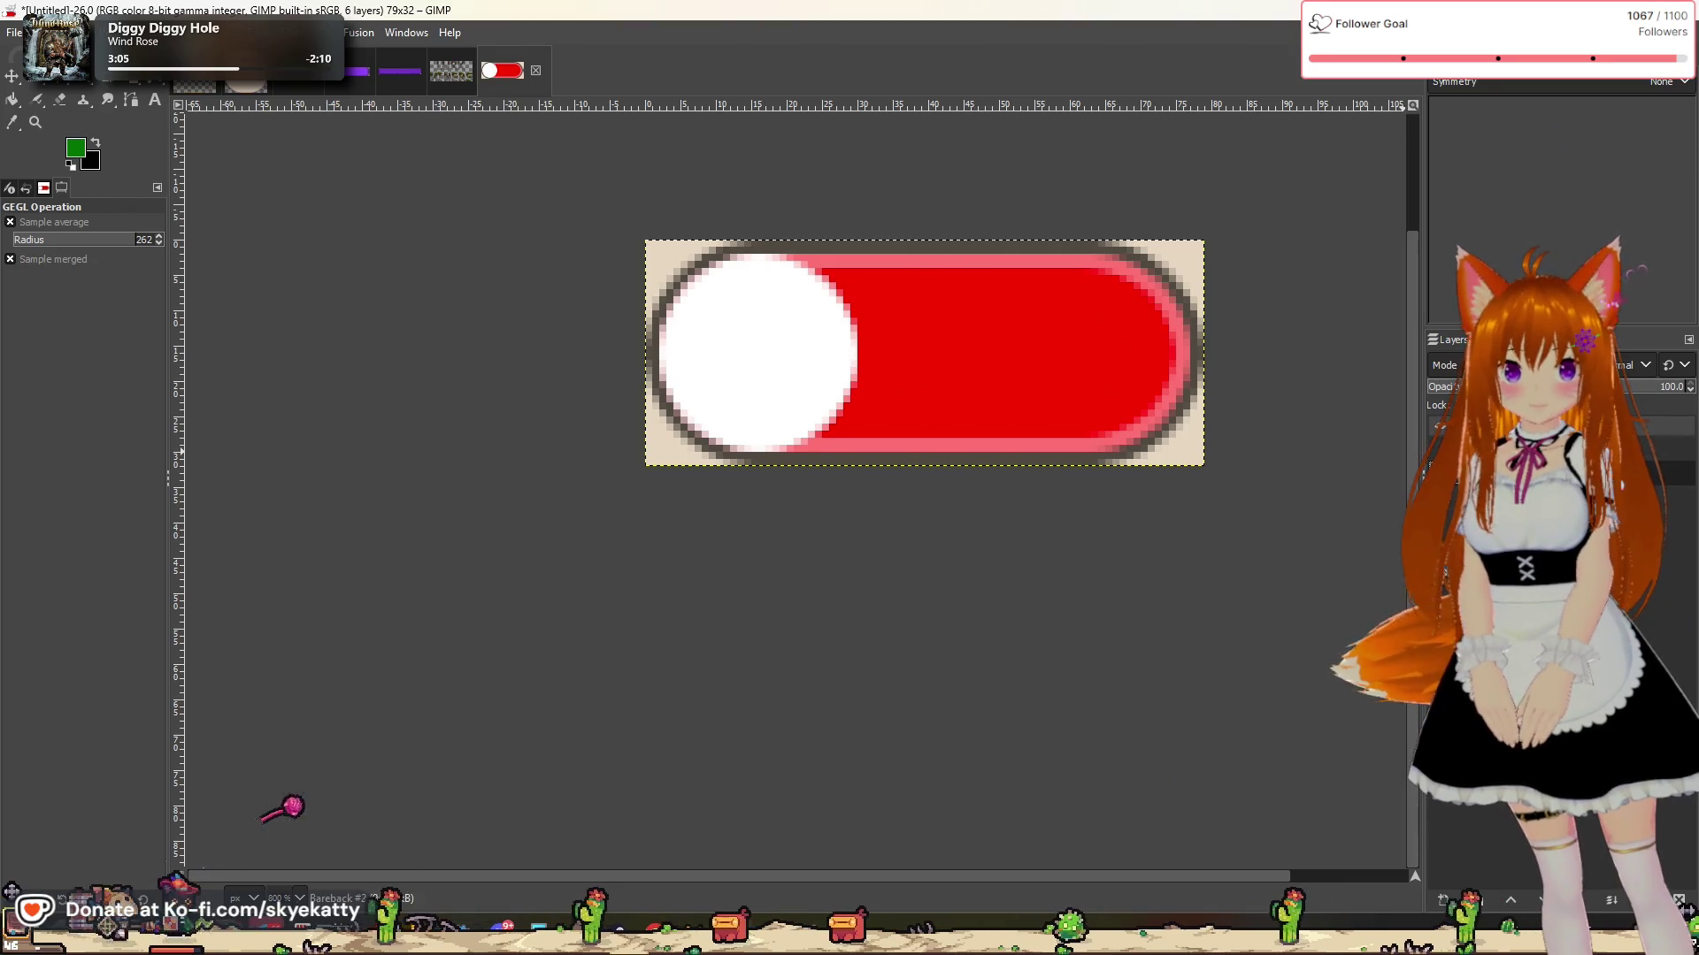
pyautogui.rightClick(1547, 473)
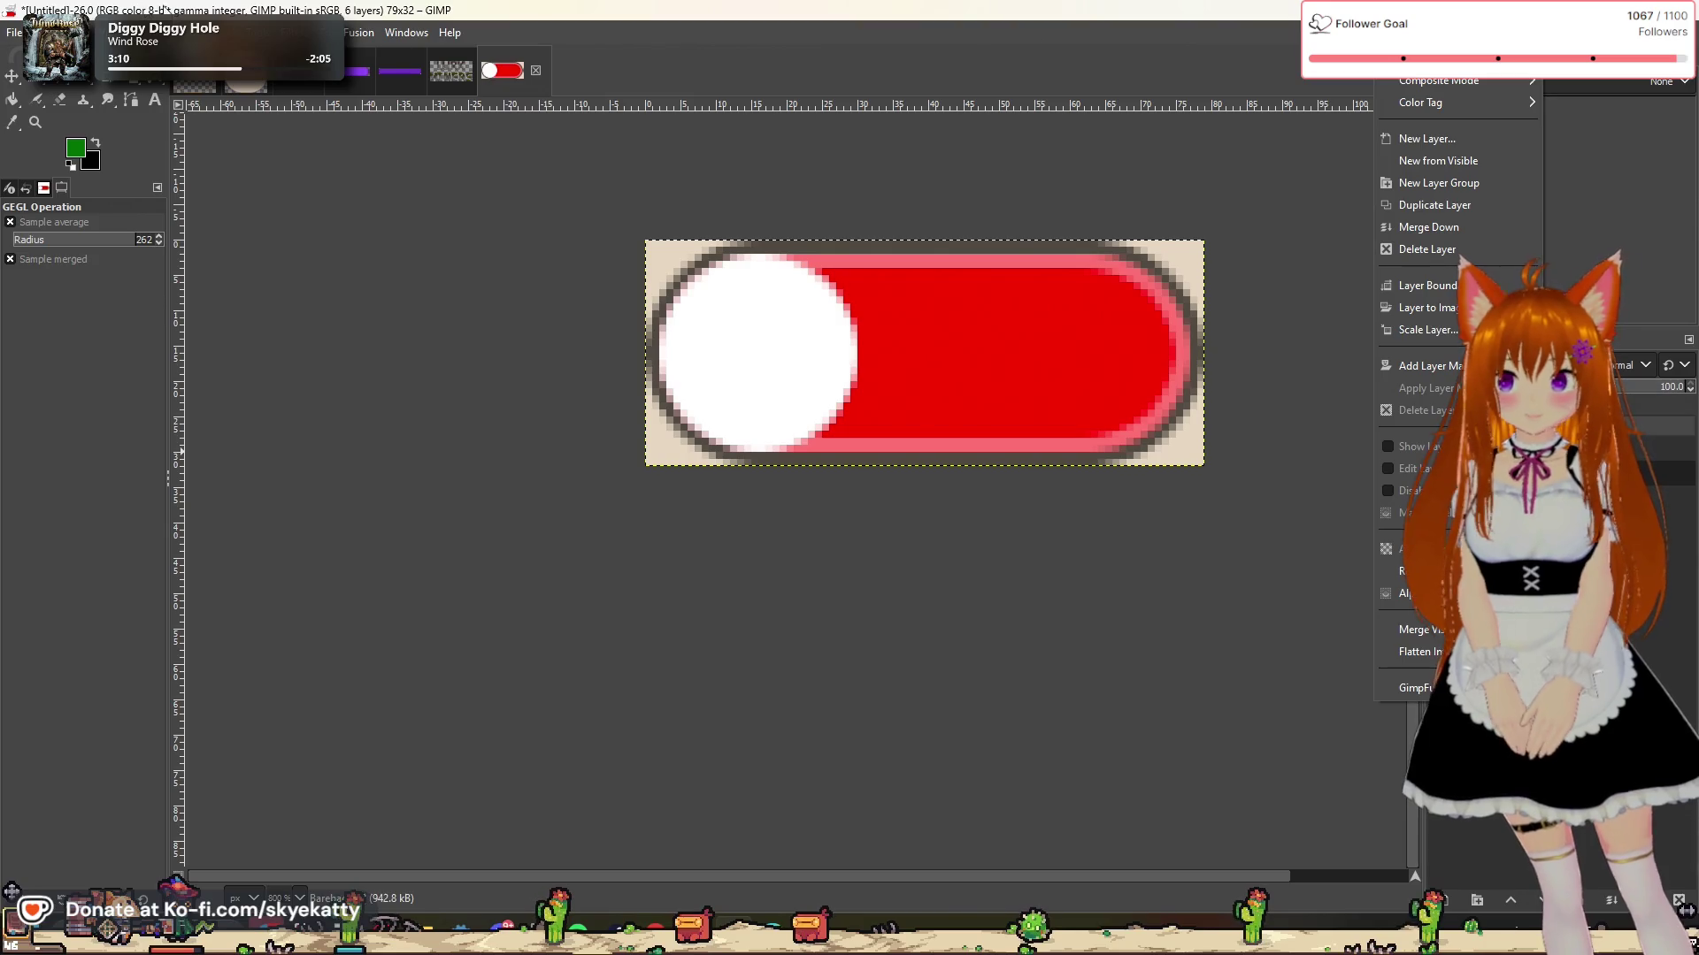
pyautogui.click(199, 32)
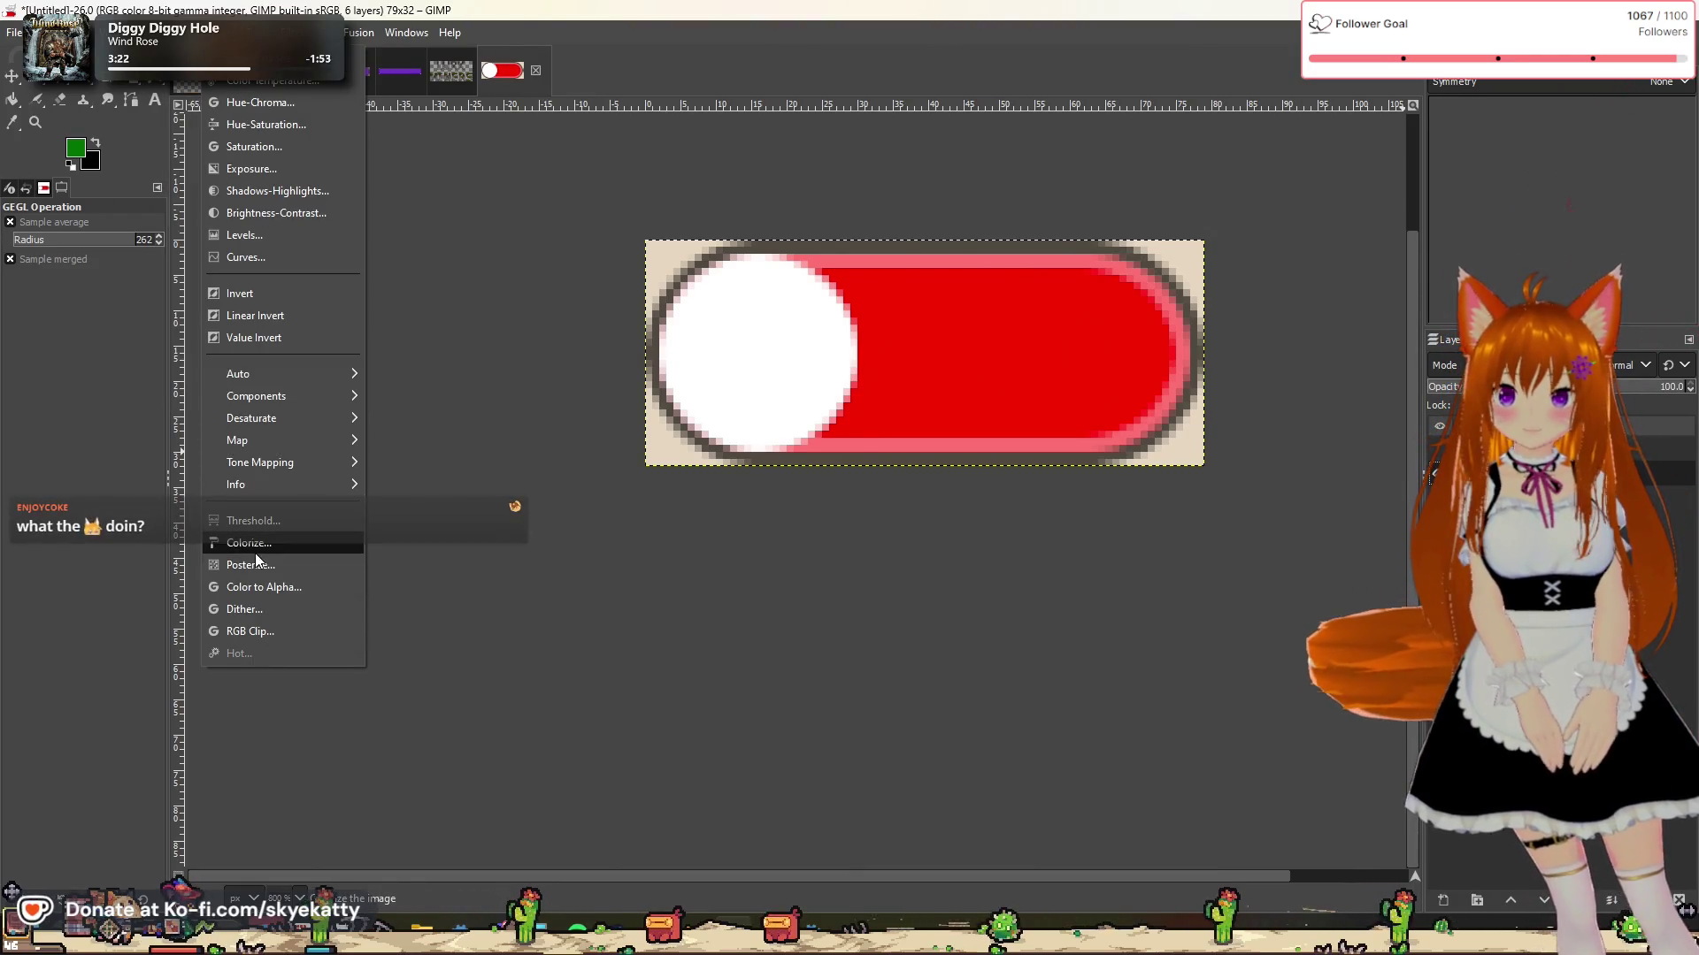
# Step: Colorize the white knob layer very dark red 300000
pyautogui.click(250, 543)
pyautogui.moveTo(530, 177); pyautogui.dragTo(434, 172)
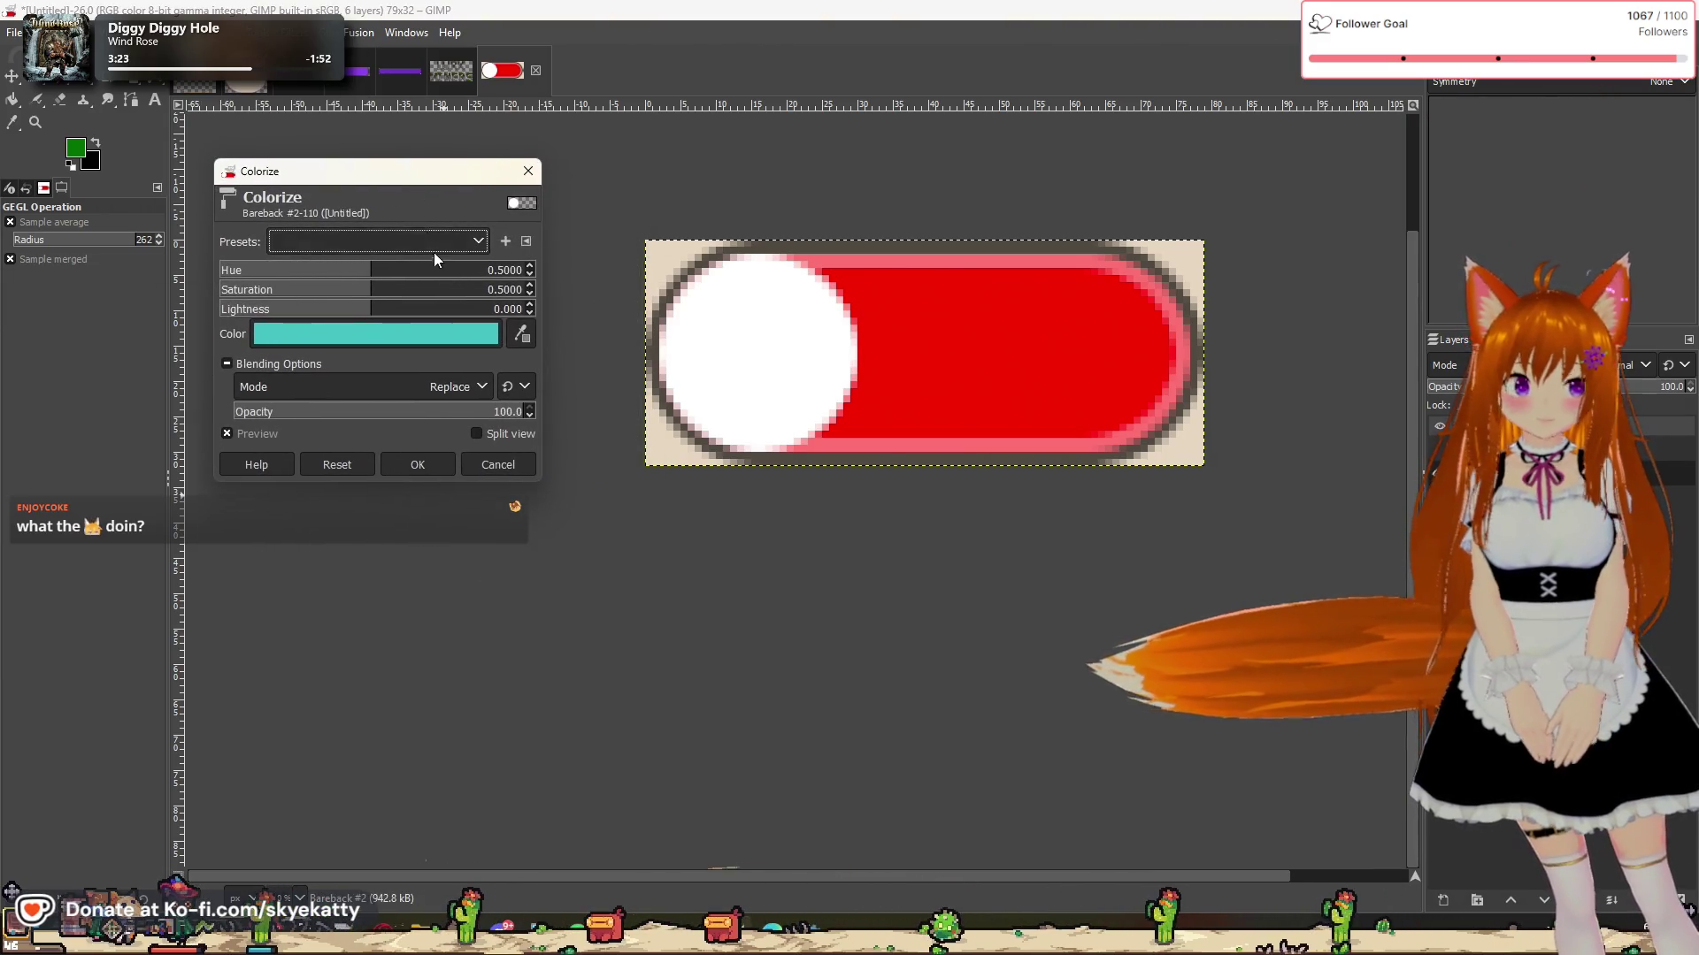
pyautogui.click(412, 336)
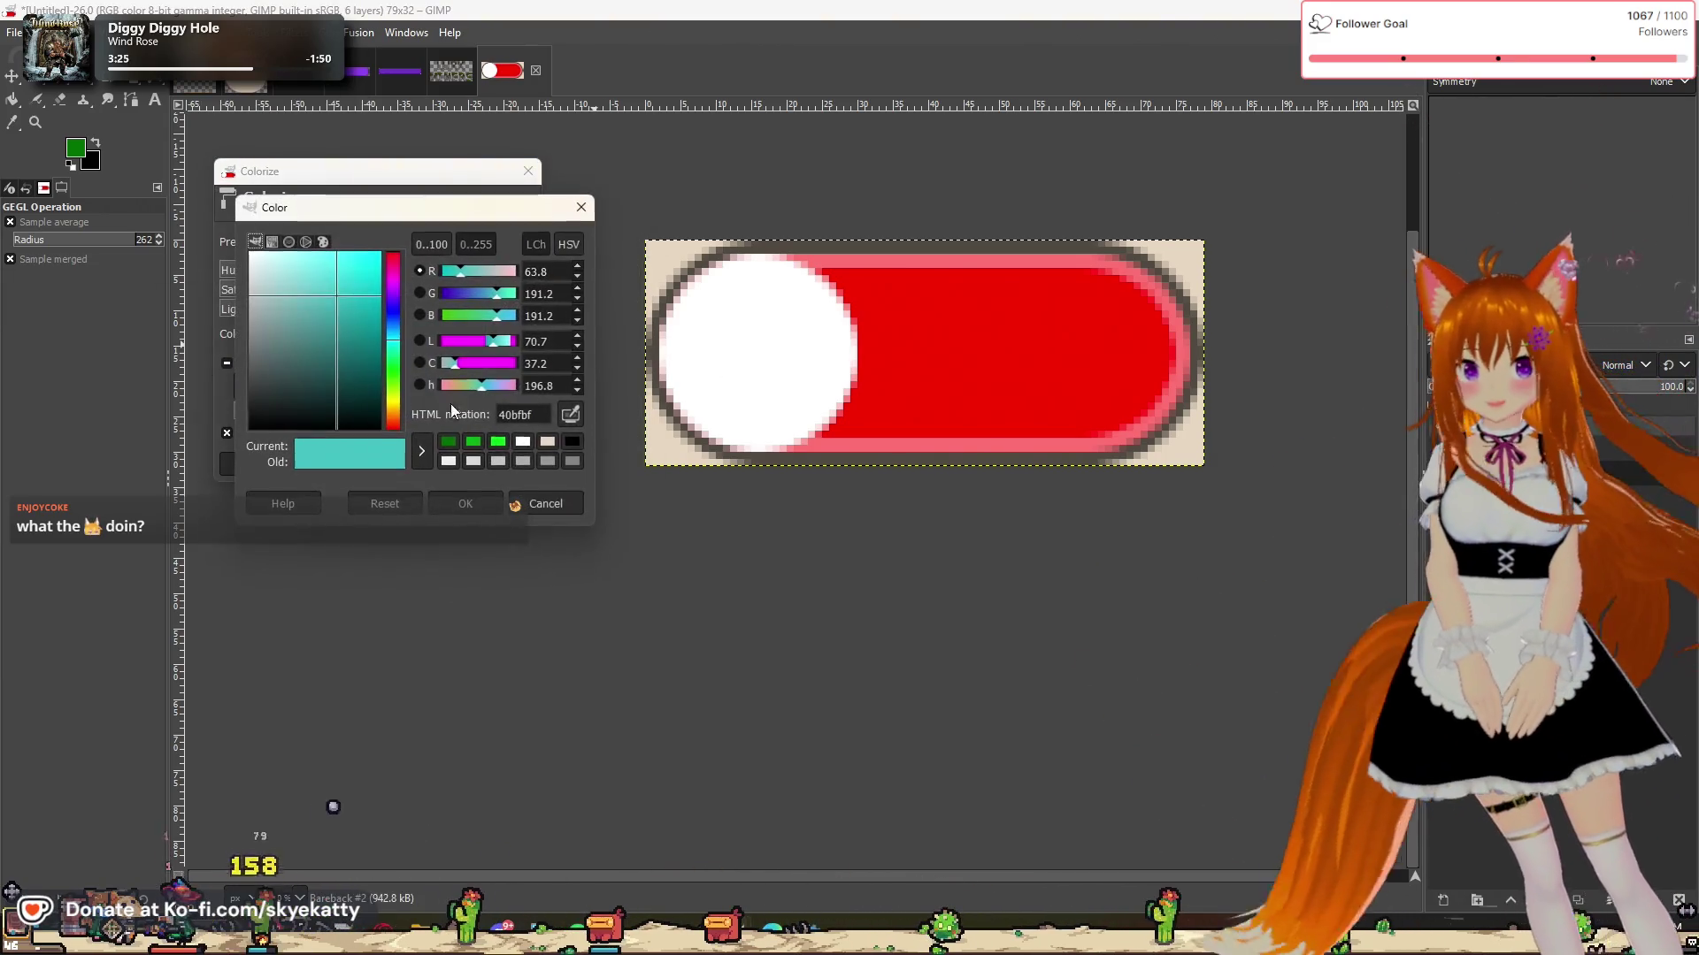
pyautogui.click(393, 284)
pyautogui.moveTo(393, 284)
pyautogui.mouseDown()
pyautogui.moveTo(394, 255)
pyautogui.moveTo(380, 387)
pyautogui.mouseUp()
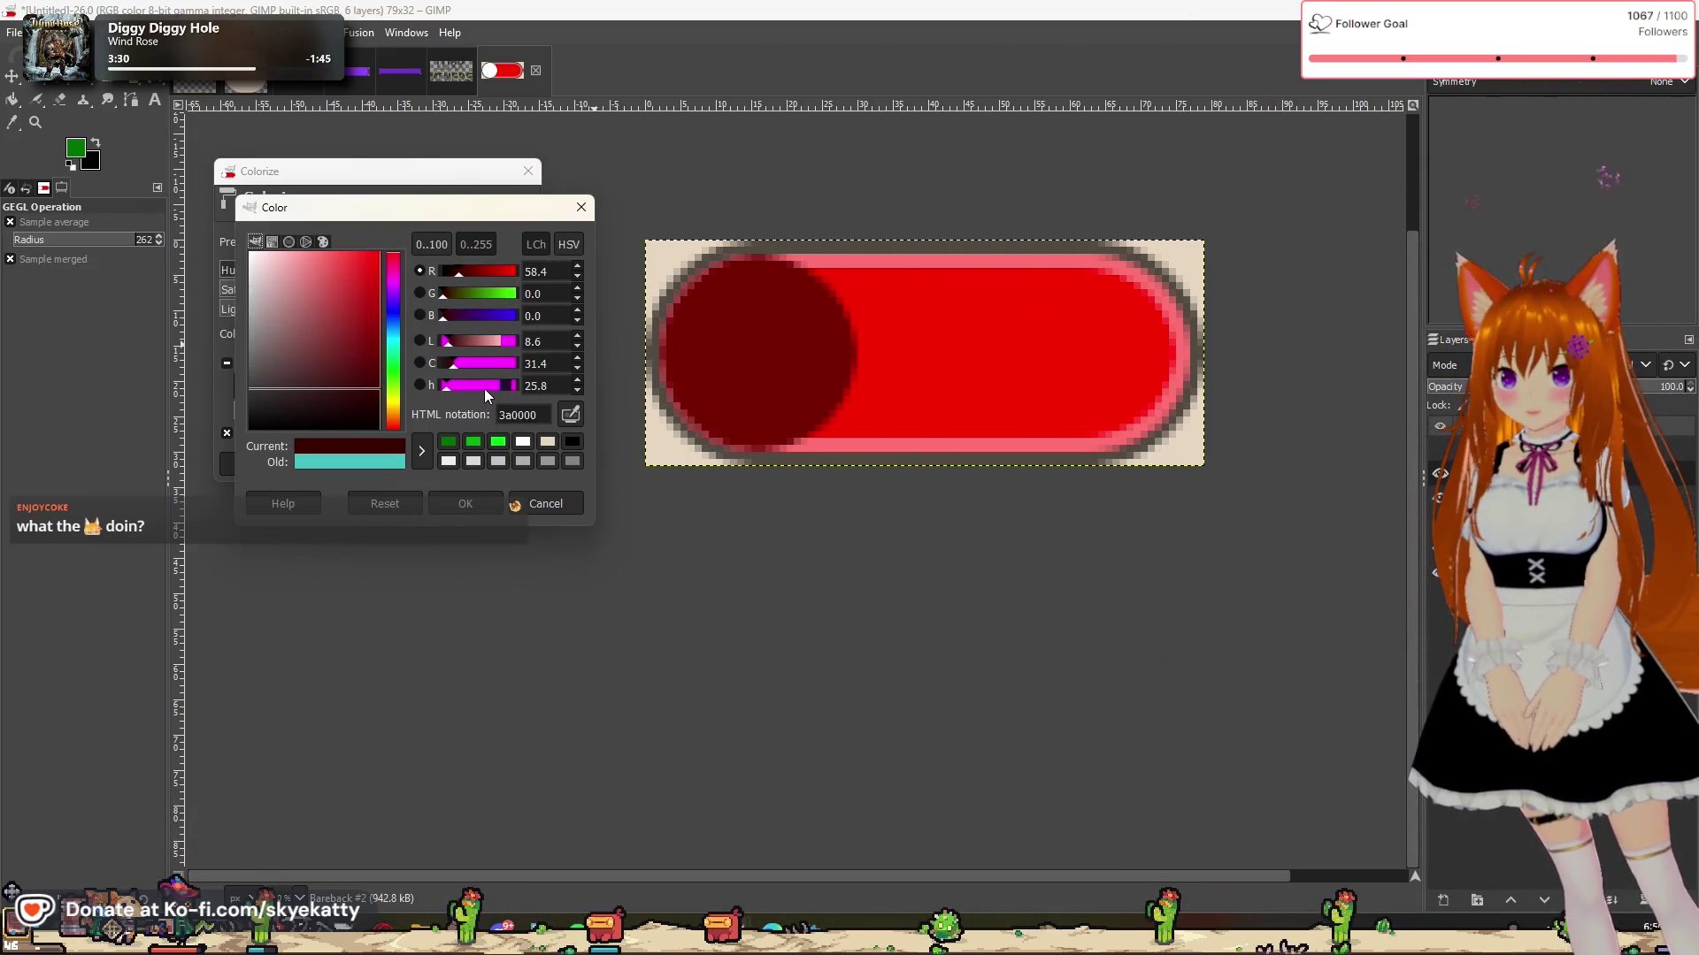
pyautogui.moveTo(476, 386); pyautogui.dragTo(485, 395)
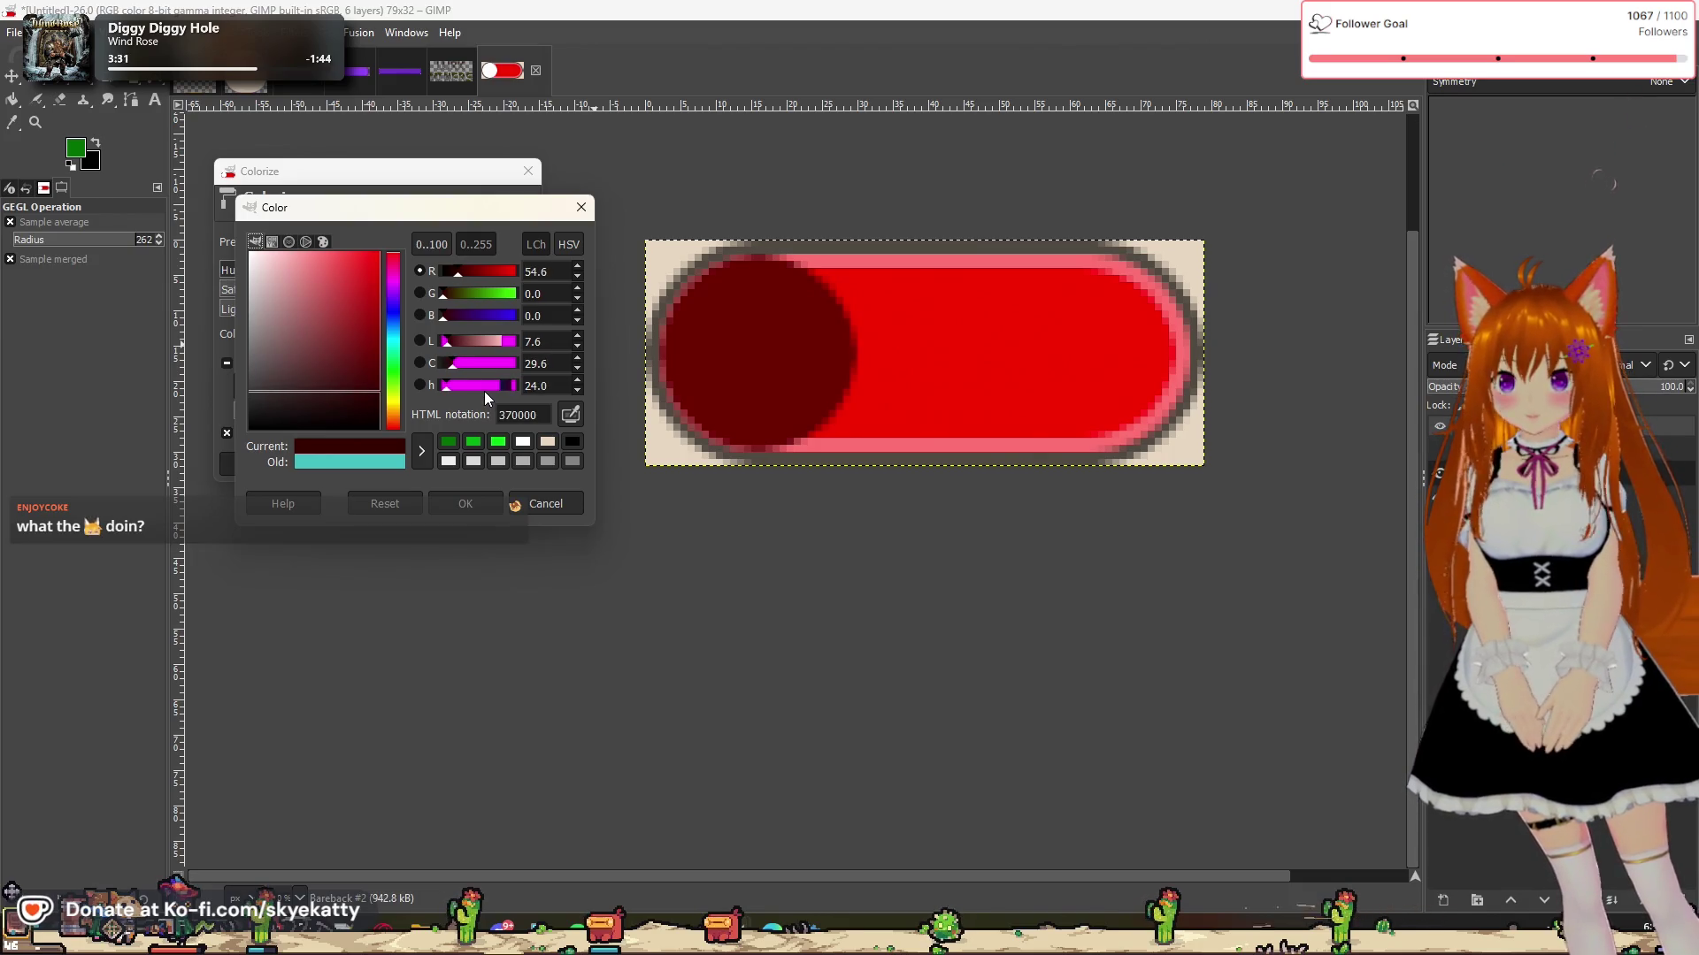
pyautogui.click(464, 503)
pyautogui.click(425, 475)
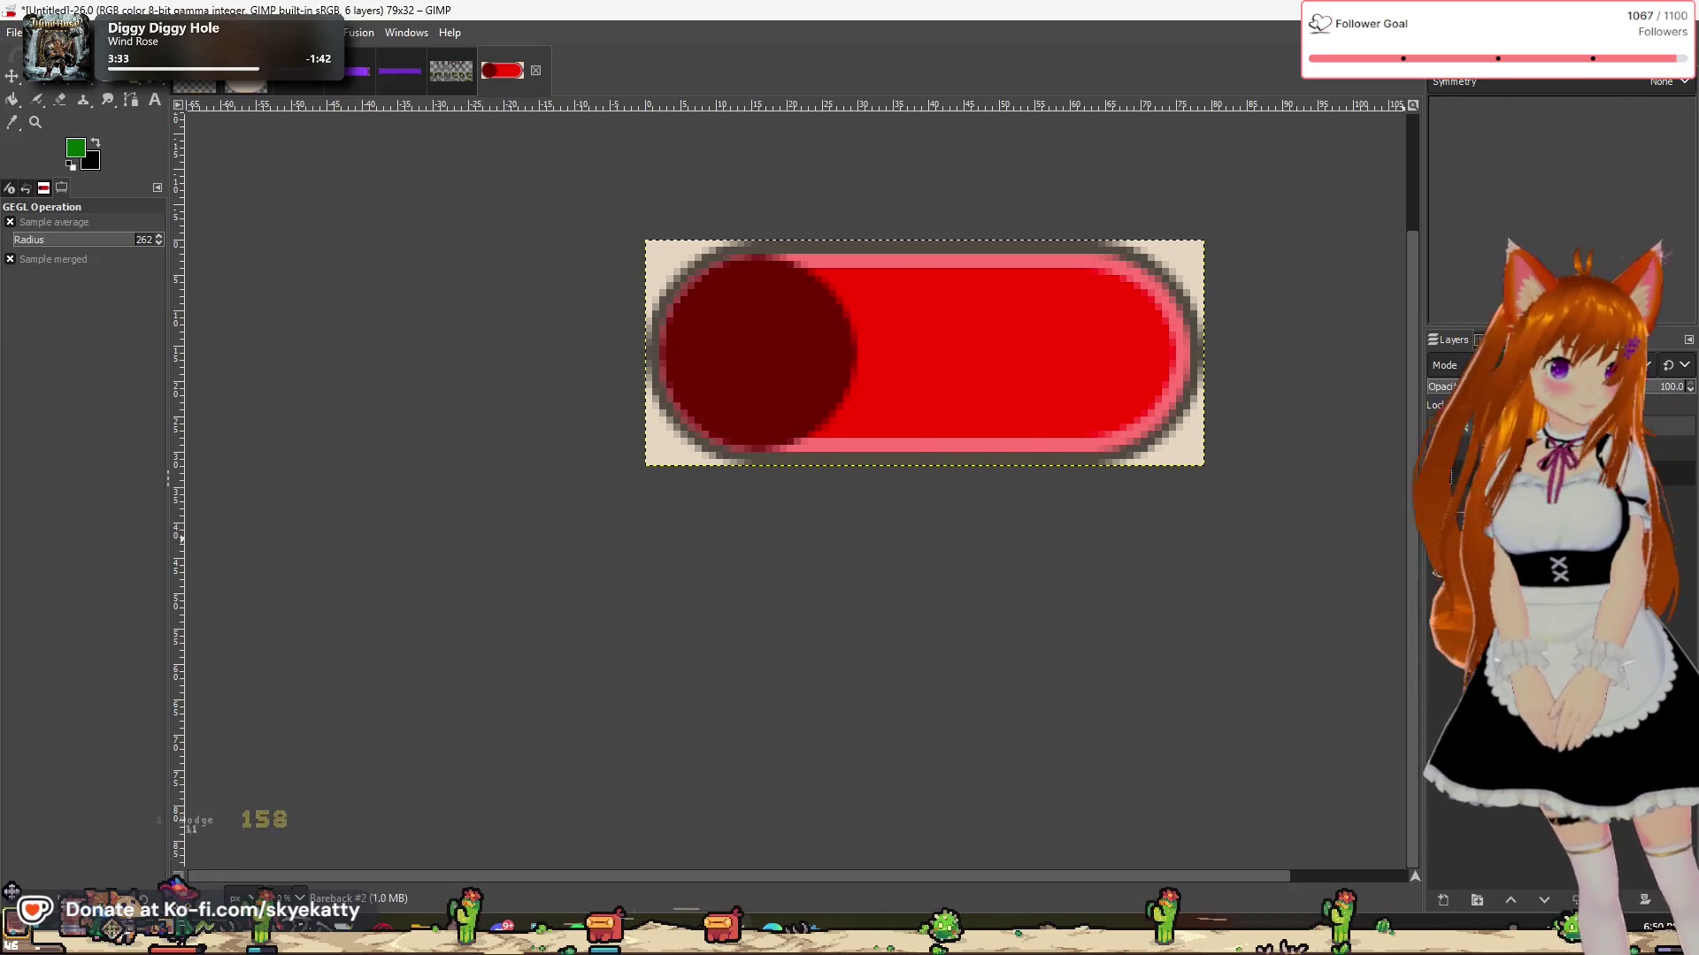
# Step: Shrink the knob's selection inward to leave room for a rim
pyautogui.rightClick(1504, 473)
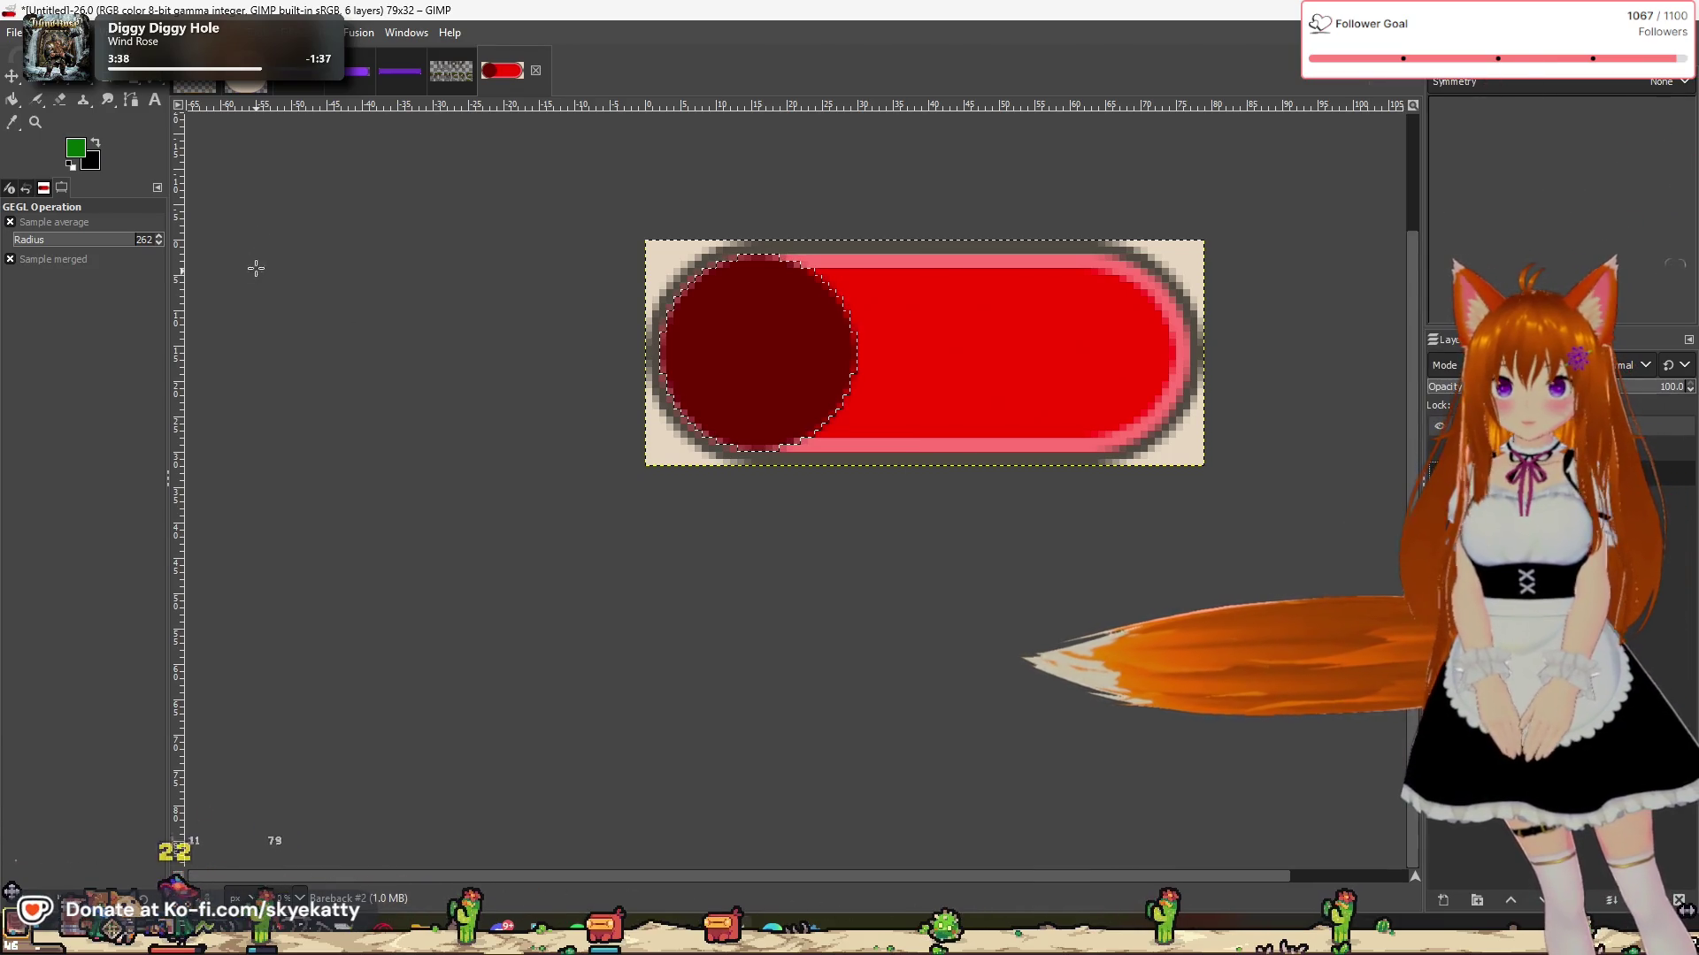
pyautogui.click(86, 32)
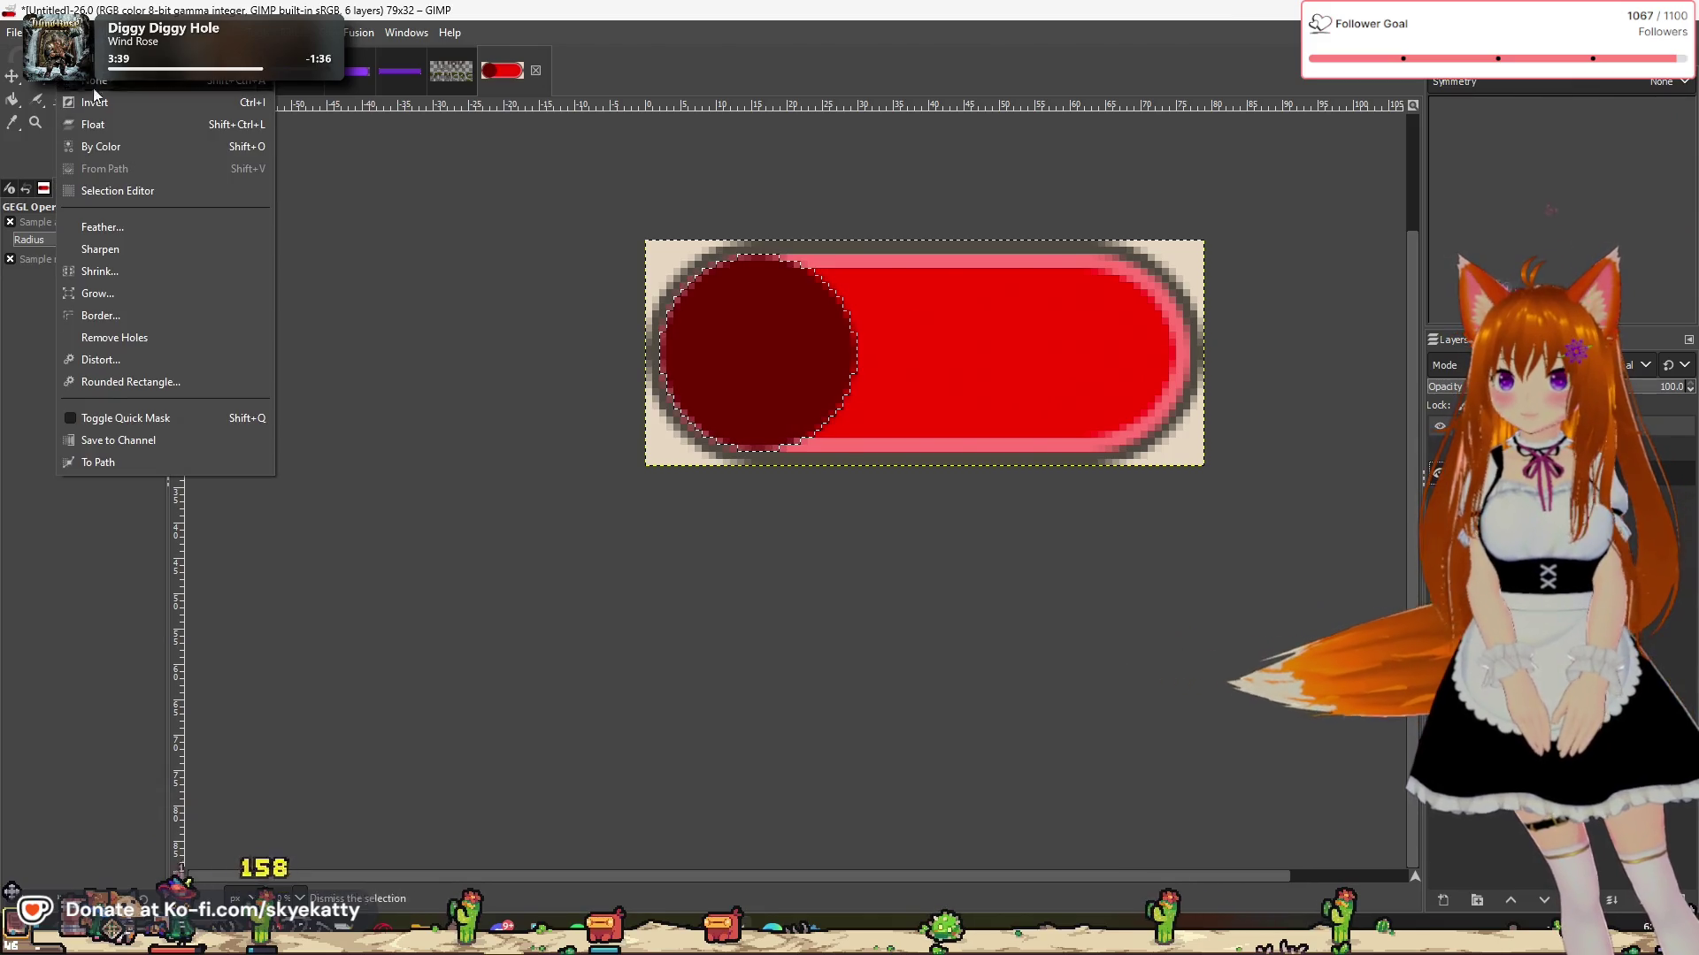
pyautogui.click(131, 271)
pyautogui.click(200, 347)
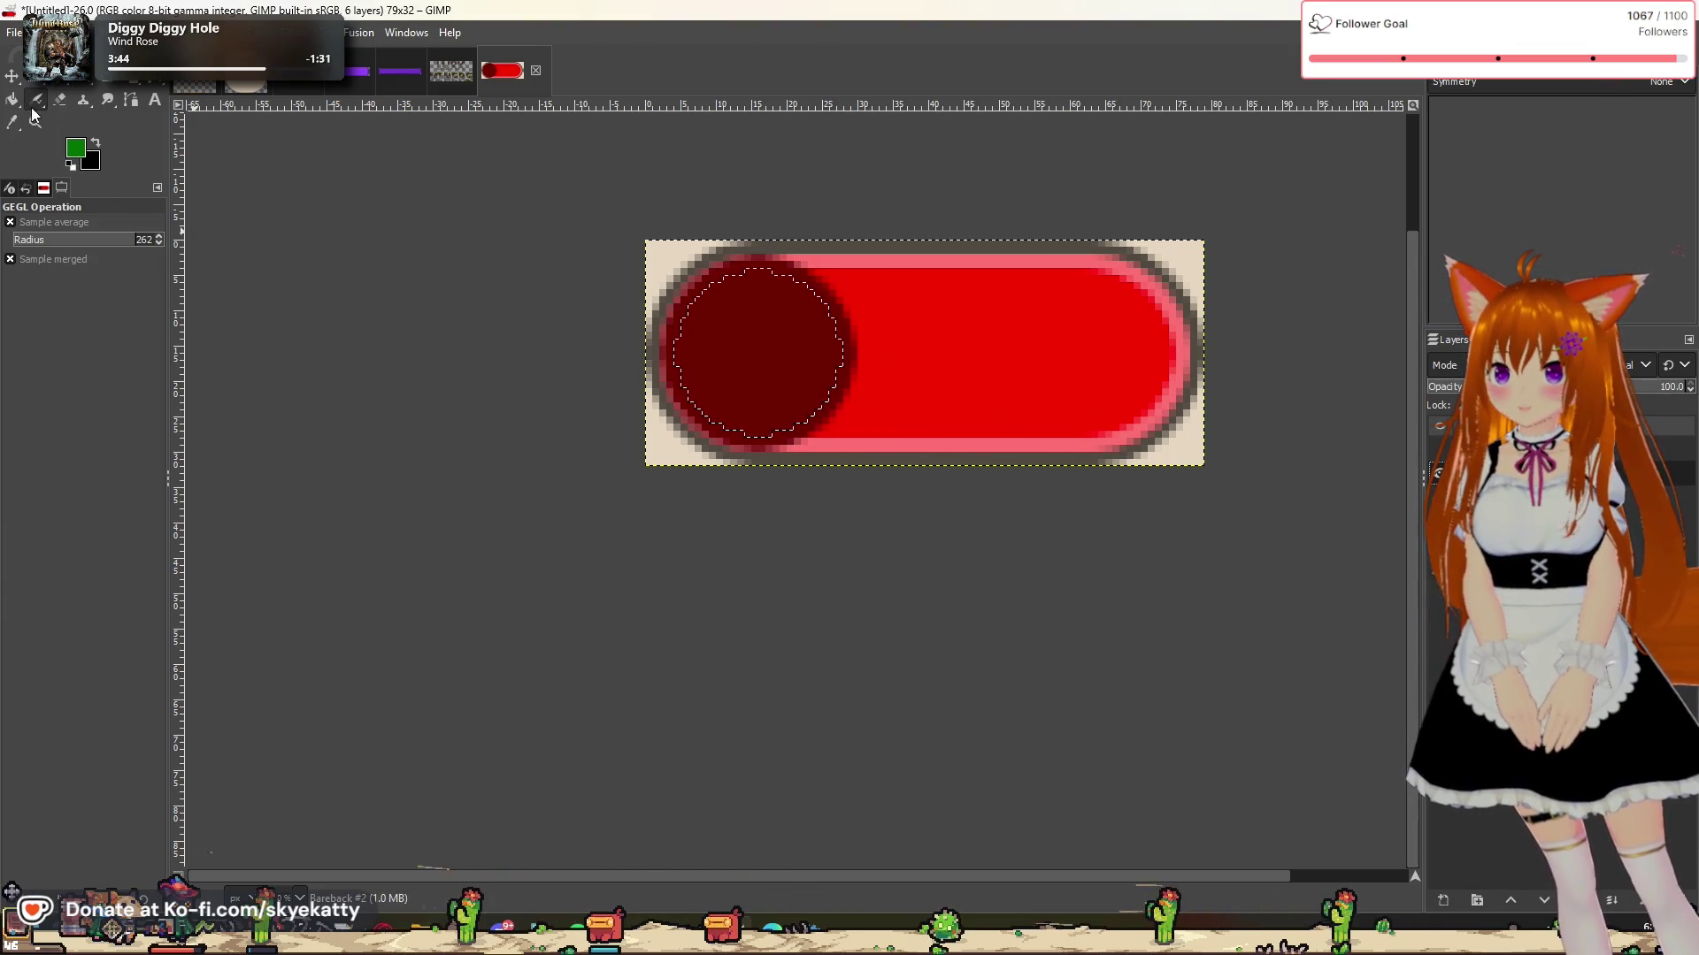
# Step: Sample the knob's red as foreground, fill the inner area, then undo that fill
pyautogui.click(74, 150)
pyautogui.click(707, 550)
pyautogui.click(787, 349)
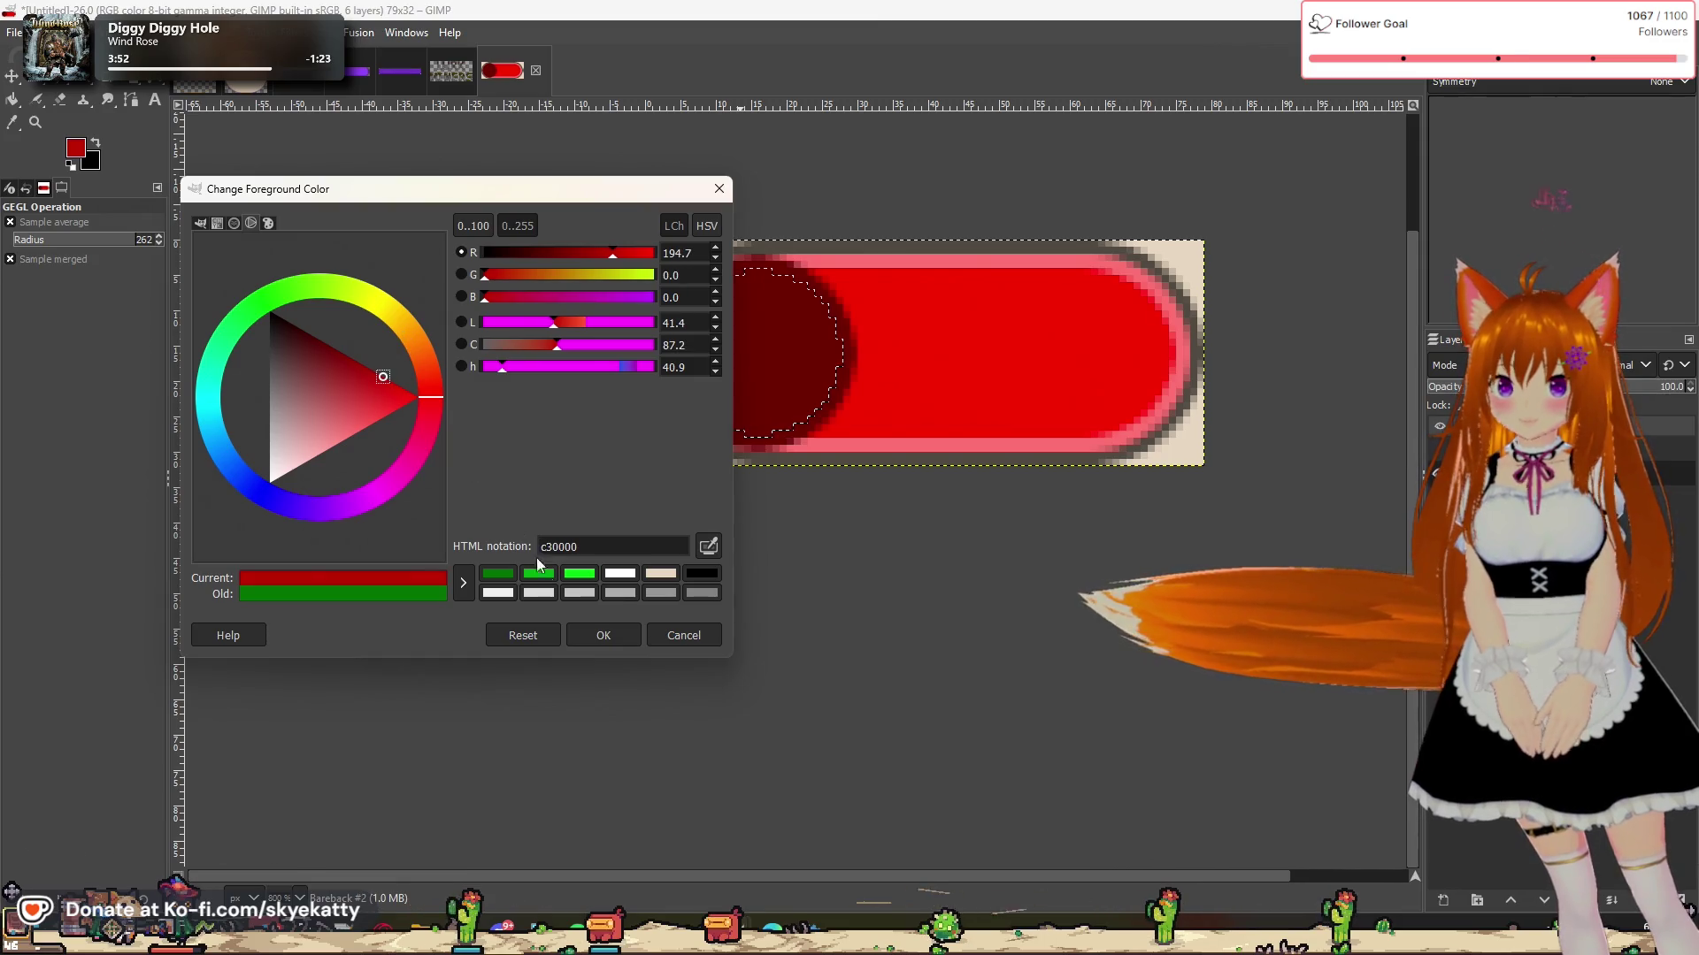
pyautogui.click(602, 633)
pyautogui.hotkey('shift', 'b')
pyautogui.hotkey('ctrl', ',')
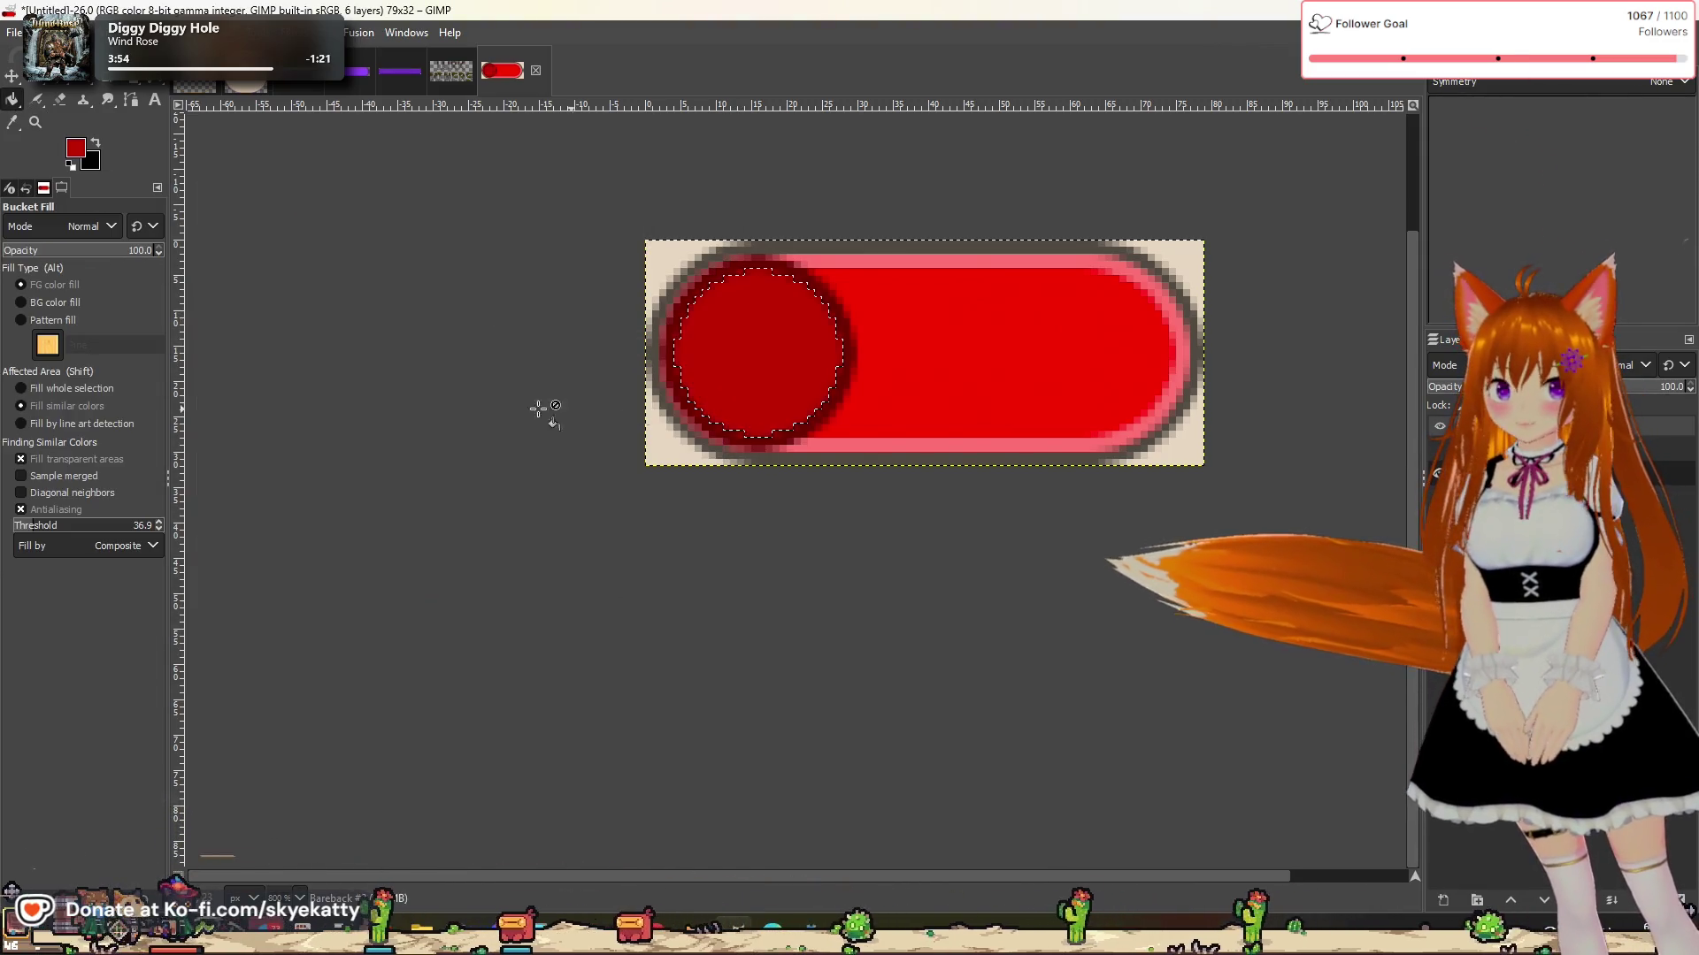
pyautogui.press('r')
pyautogui.hotkey('ctrl', 'shift', 'a')
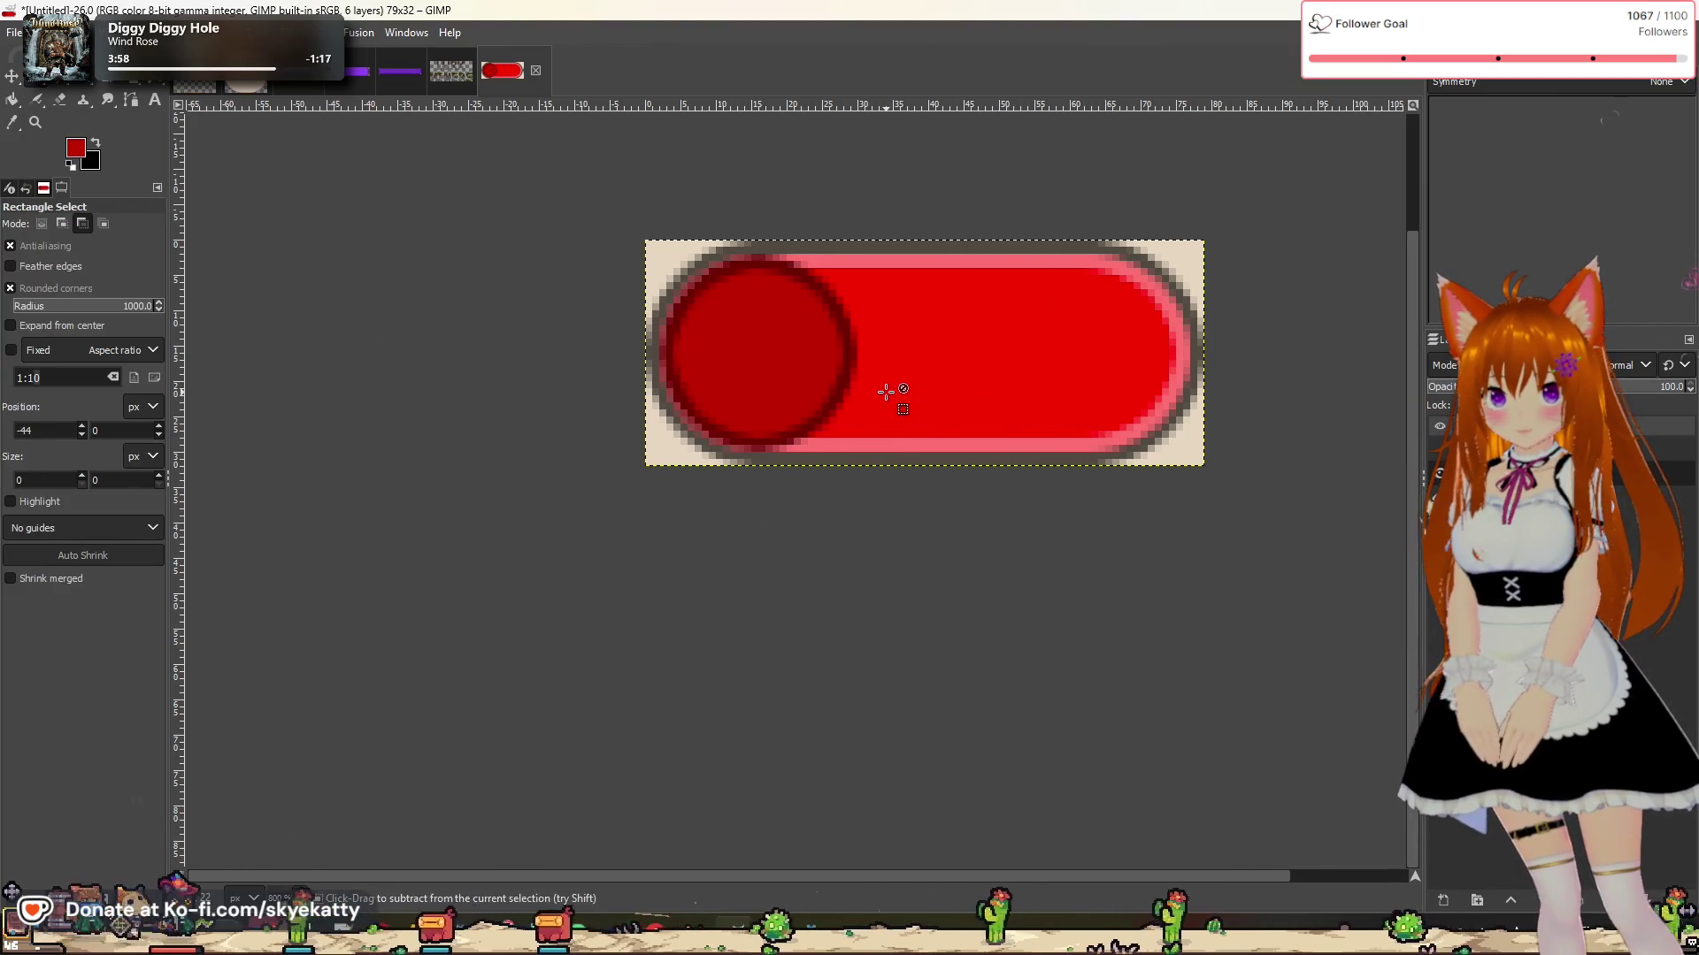
pyautogui.hotkey('ctrl', 't')
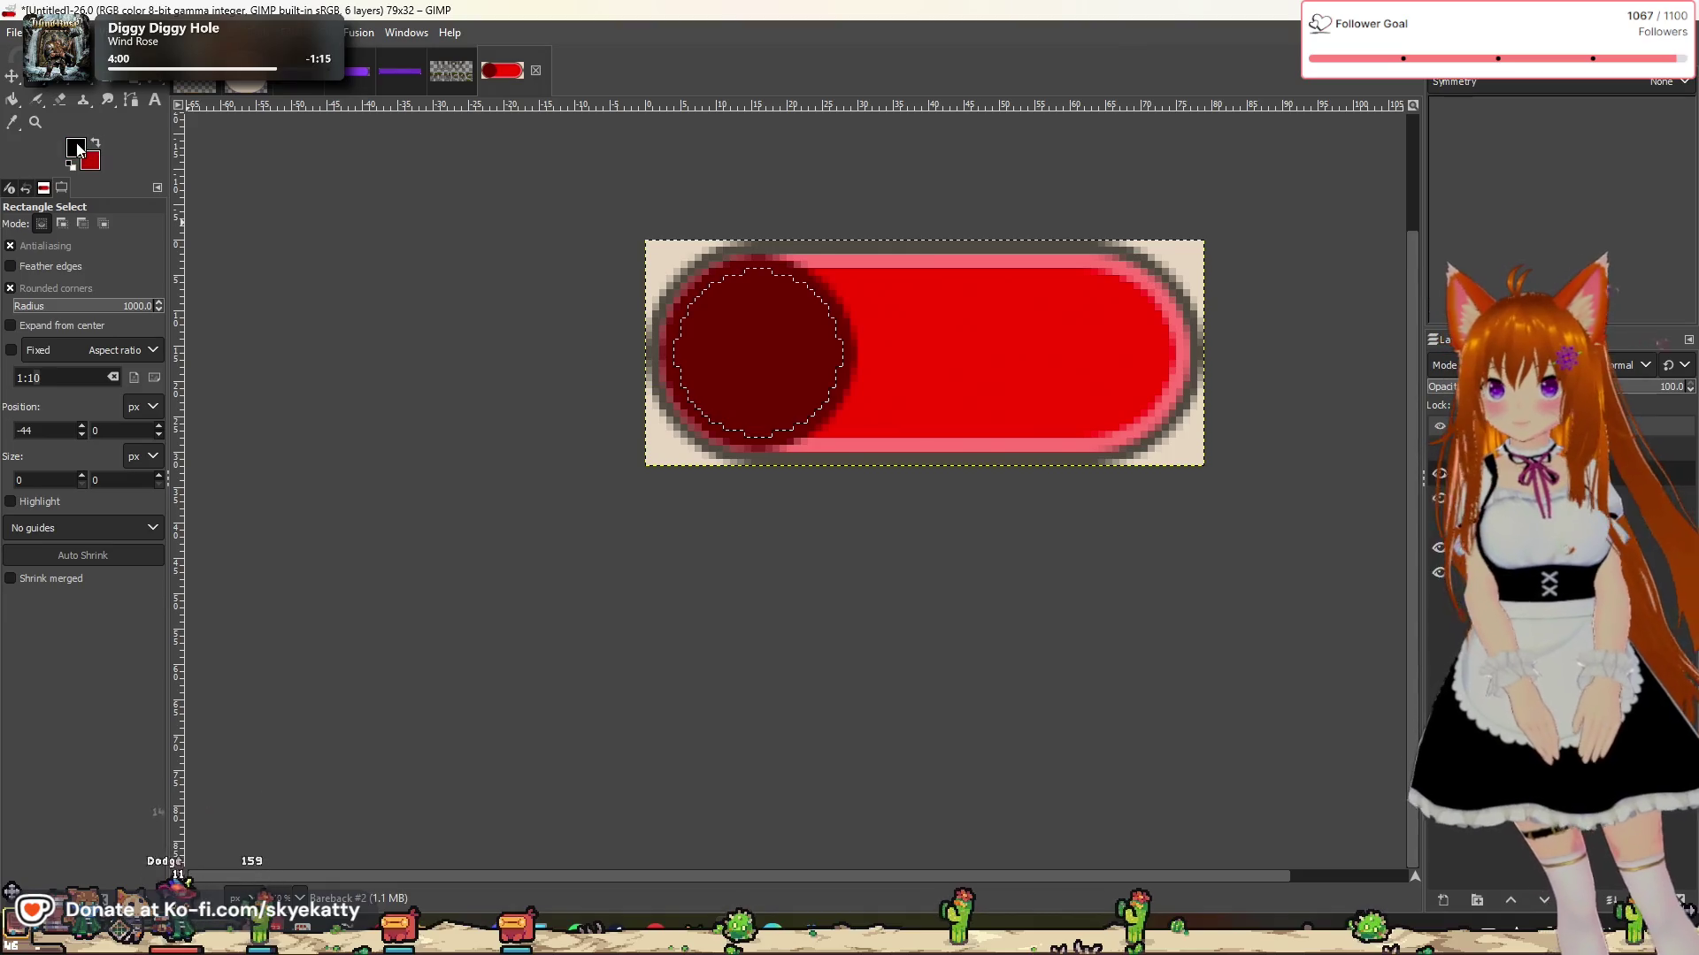
# Step: Fill the inner knob with red b00000 and clear the selection
pyautogui.click(95, 149)
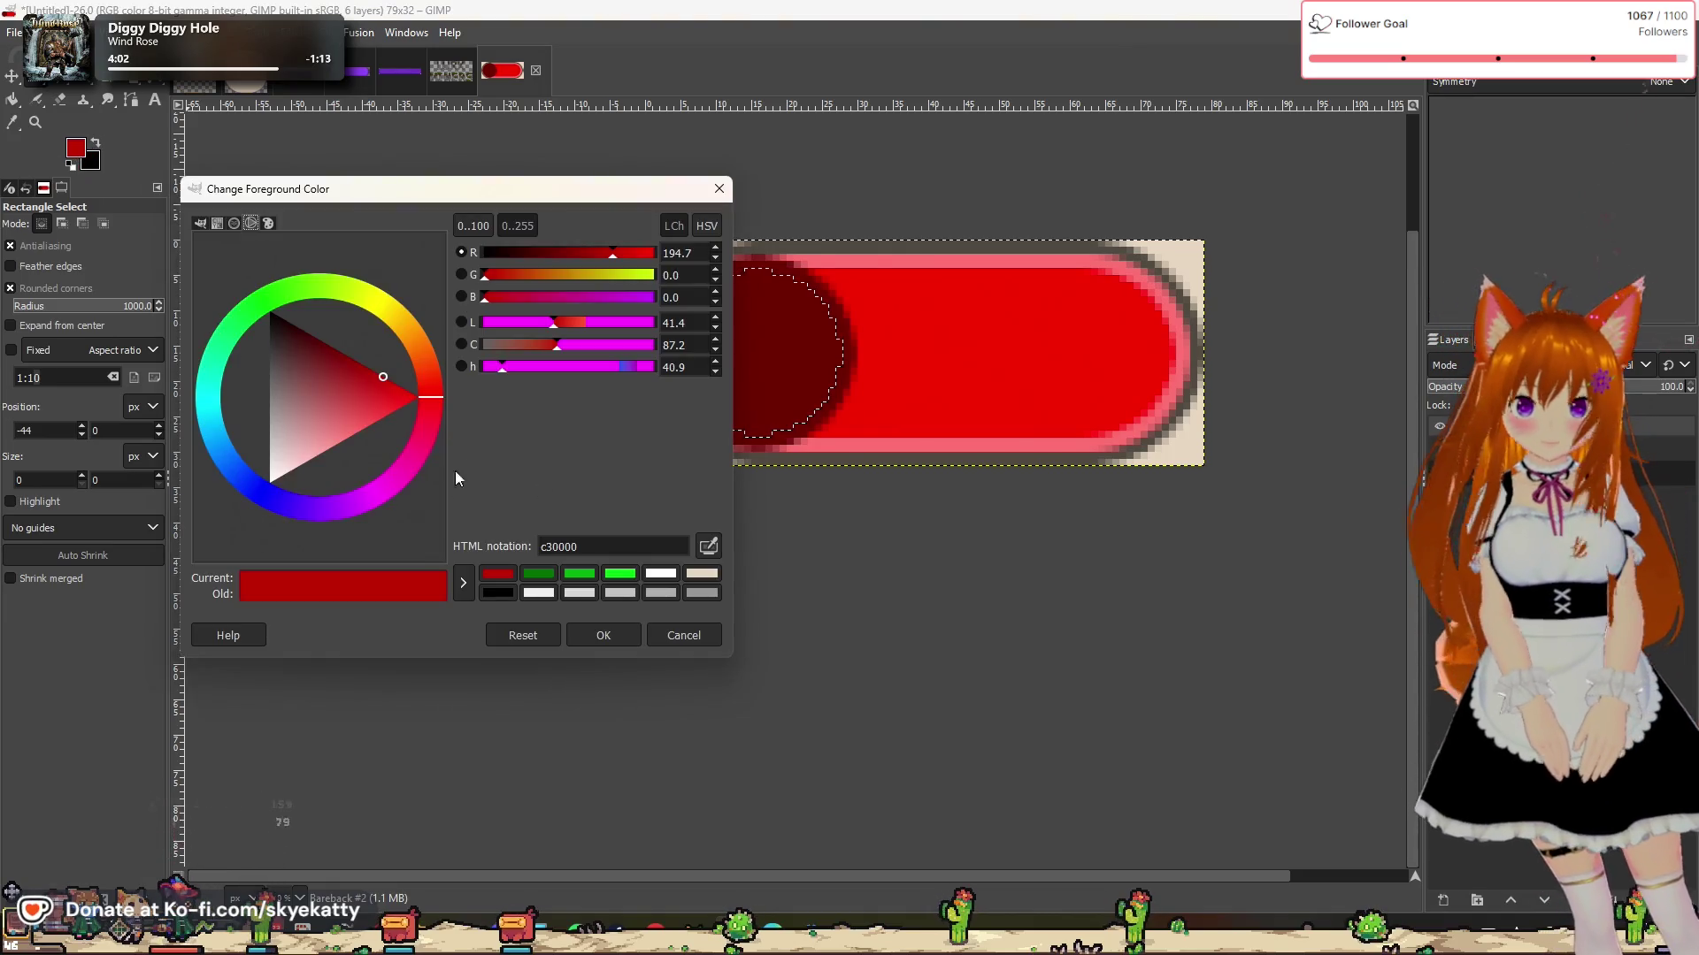
pyautogui.click(373, 370)
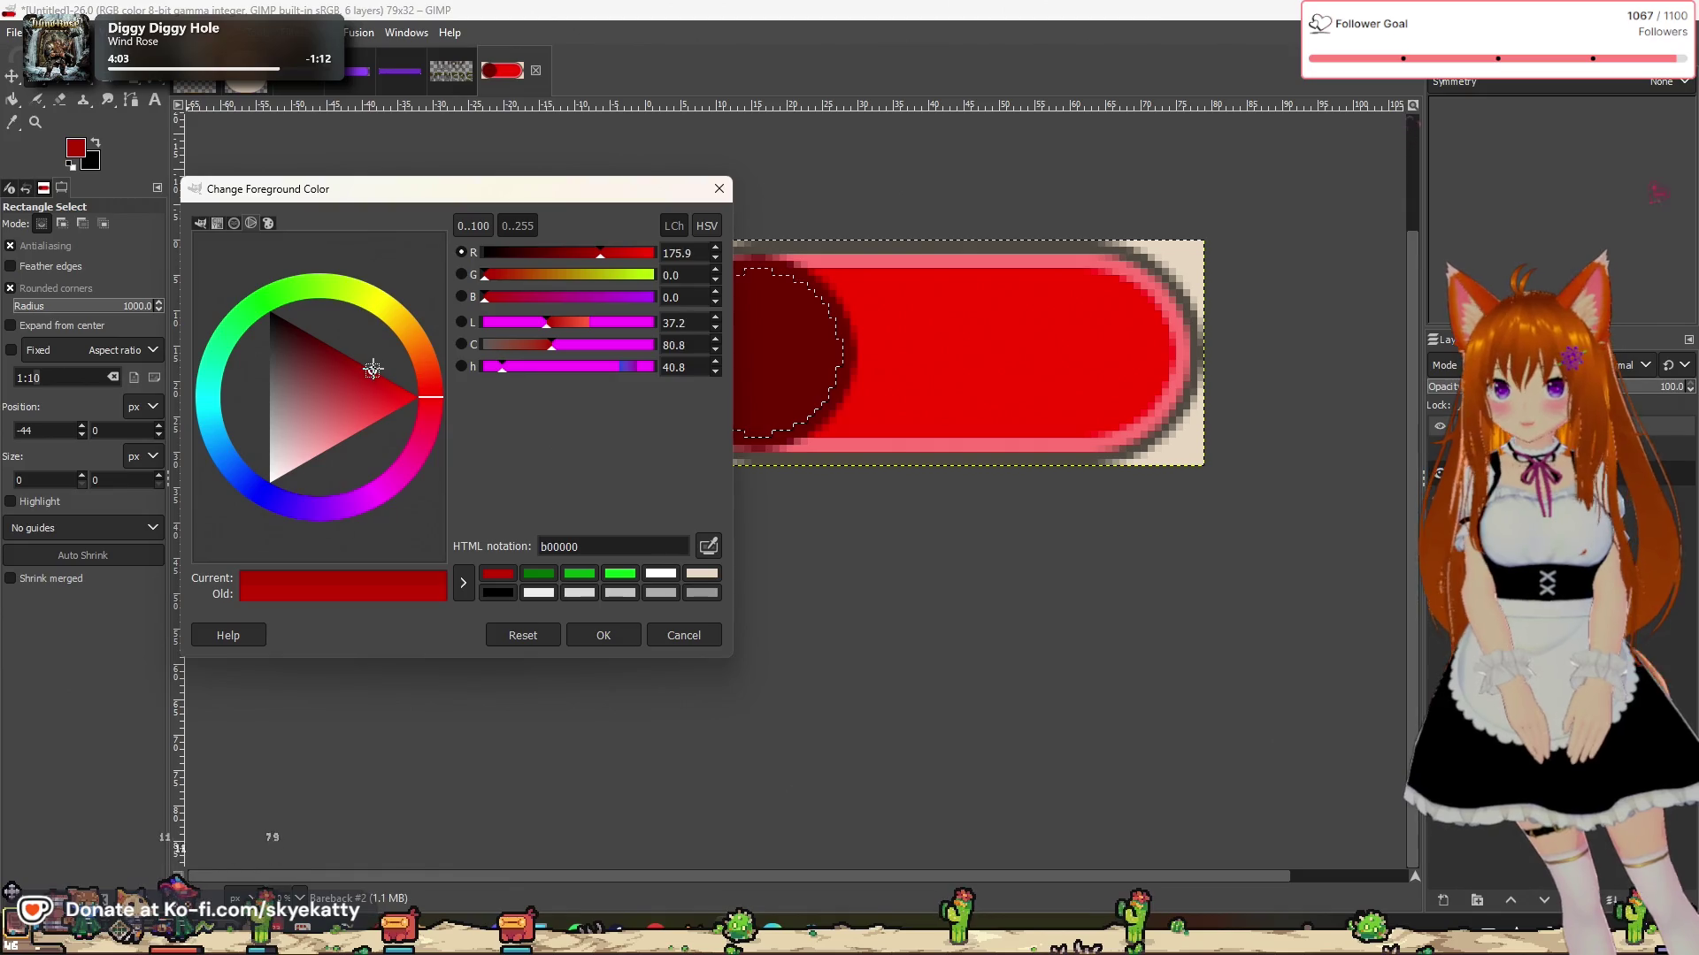
pyautogui.click(610, 650)
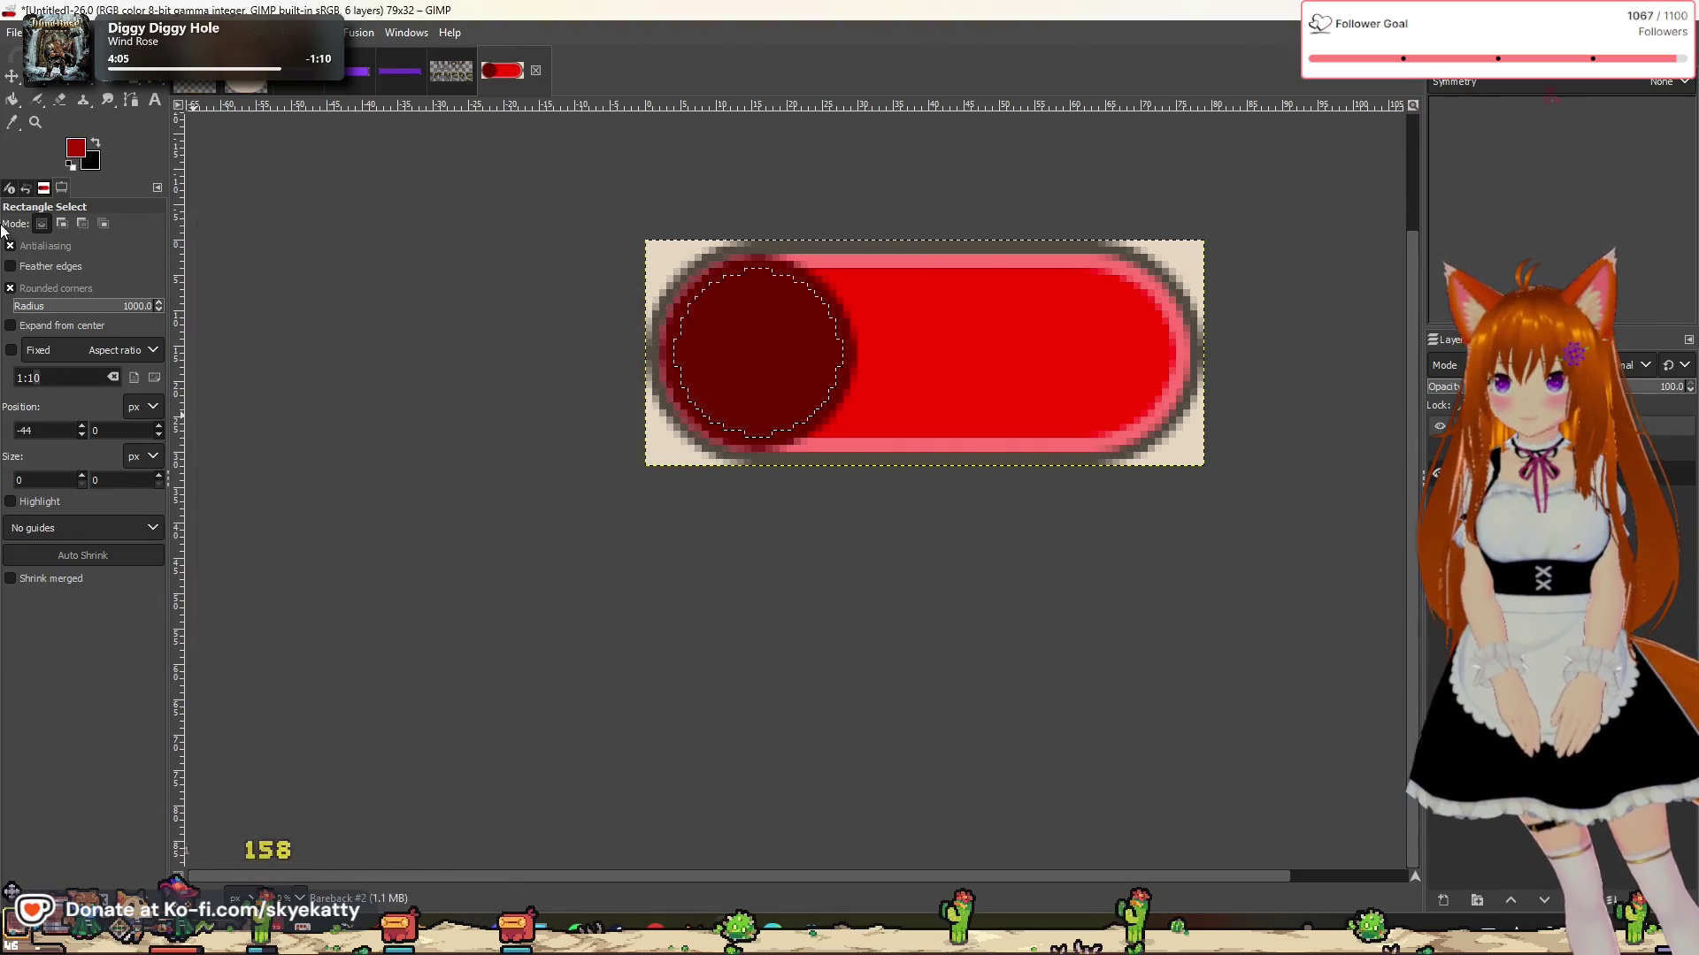
pyautogui.click(14, 99)
pyautogui.click(747, 390)
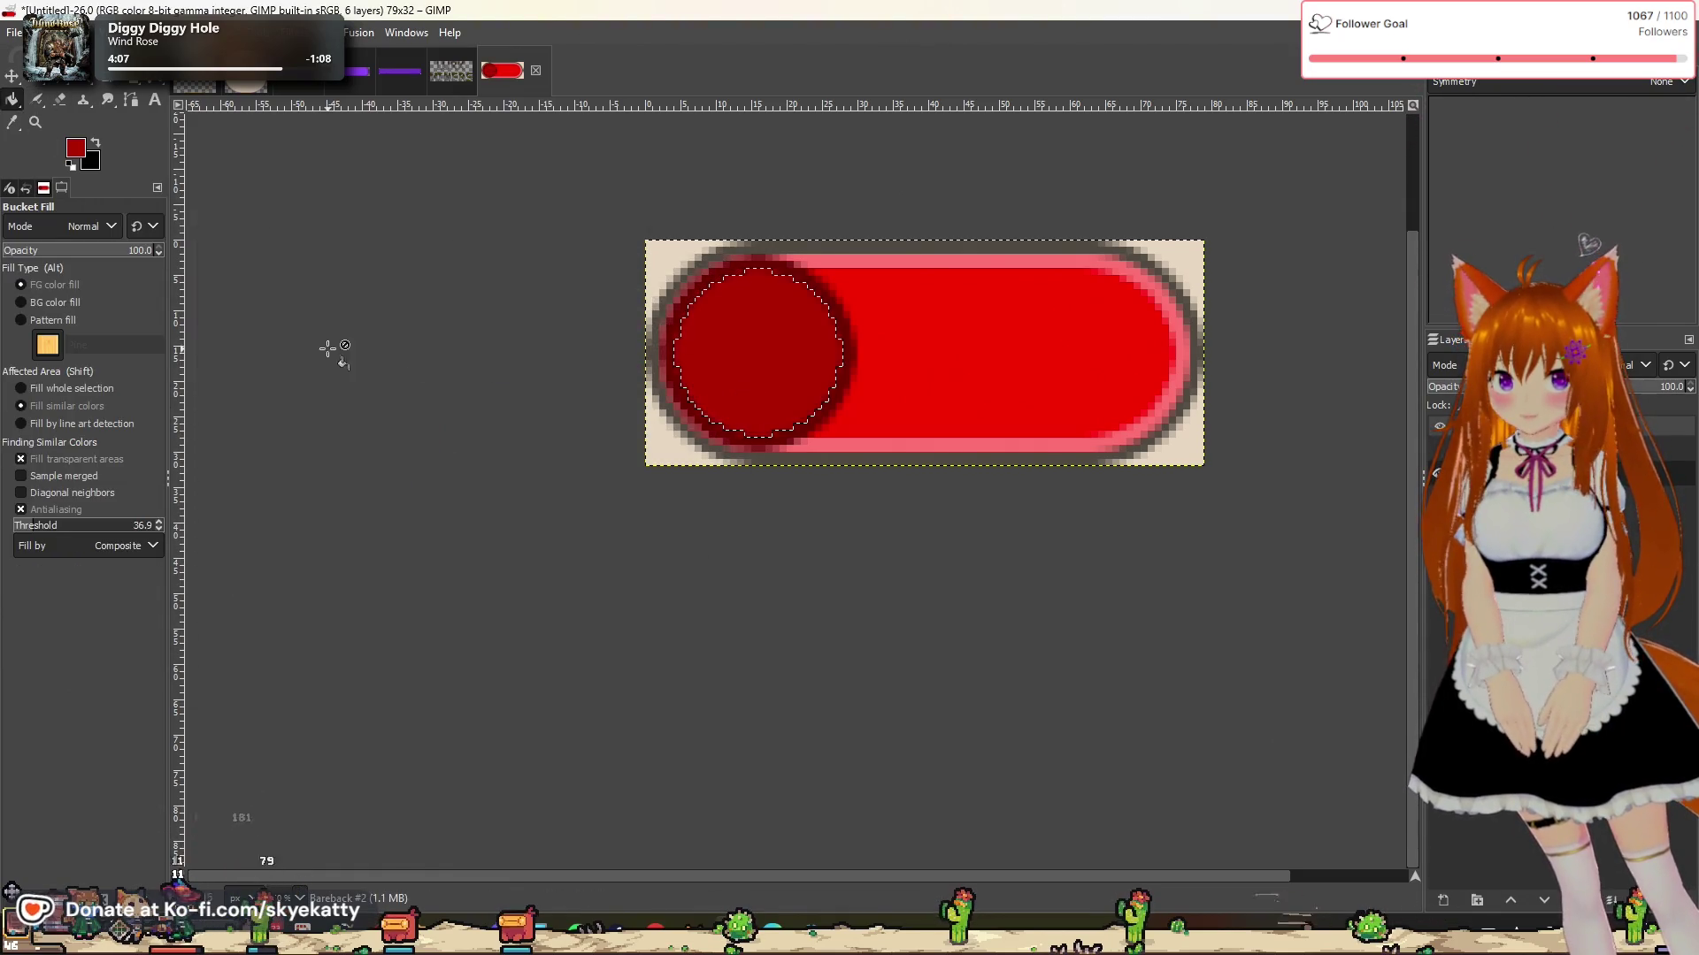
pyautogui.click(31, 80)
pyautogui.click(402, 339)
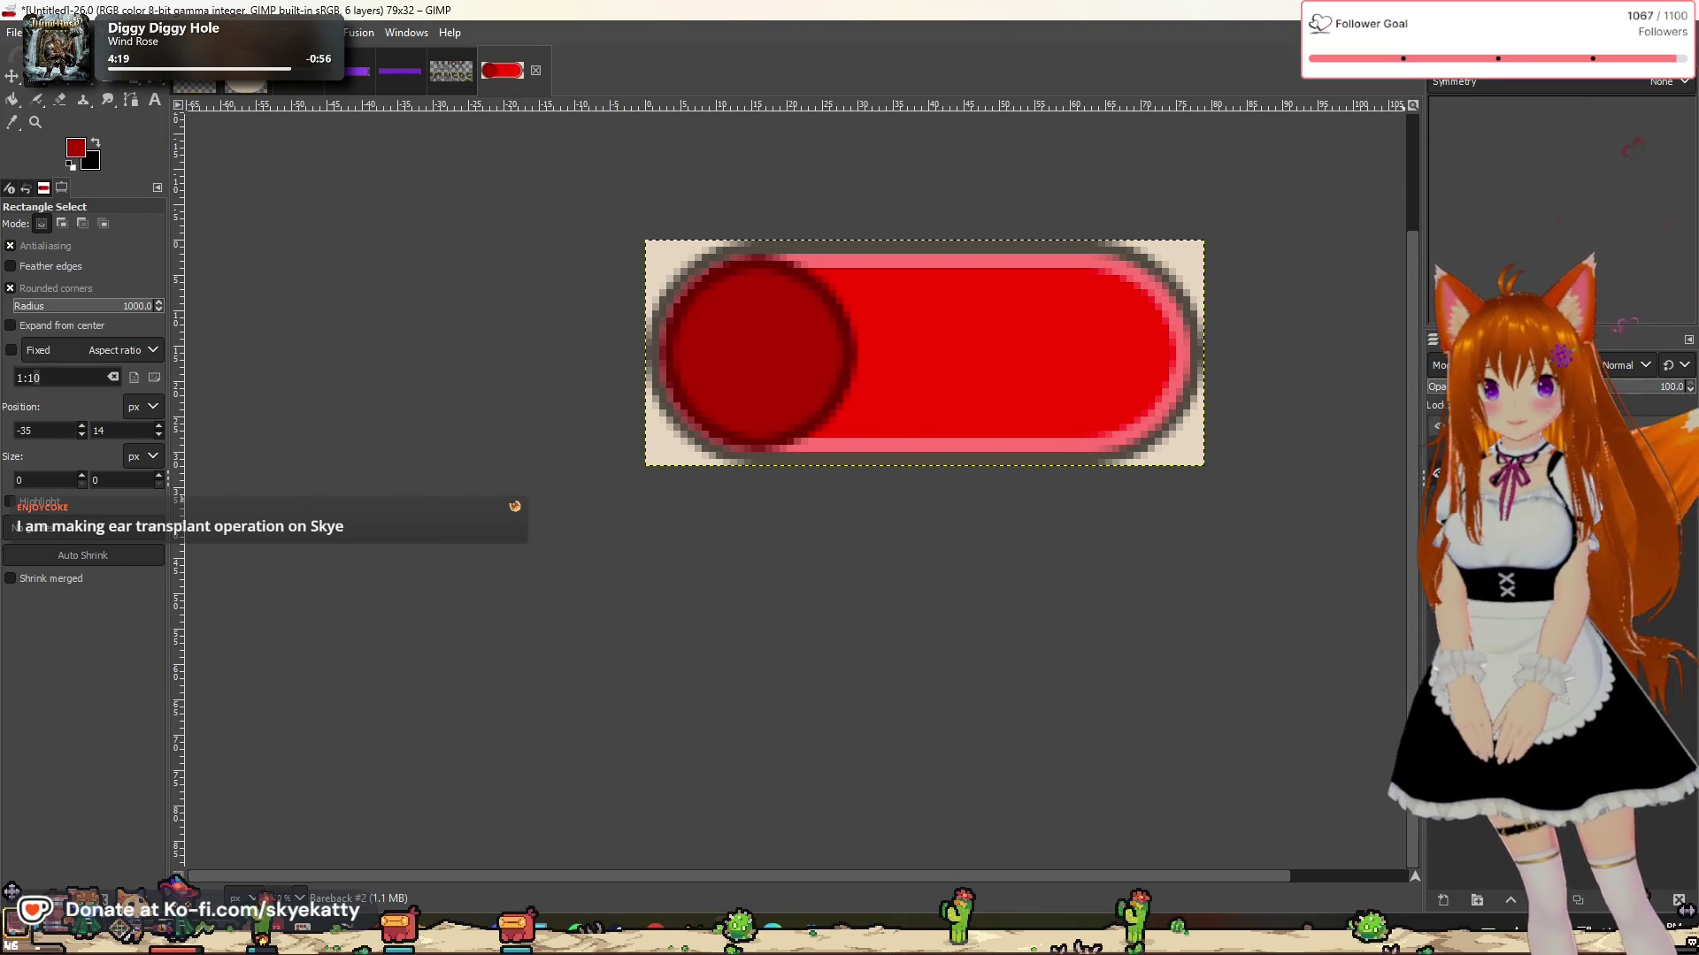
# Step: Lower the layer's opacity to 85
pyautogui.click(1645, 389)
pyautogui.moveTo(1645, 396); pyautogui.dragTo(1651, 401)
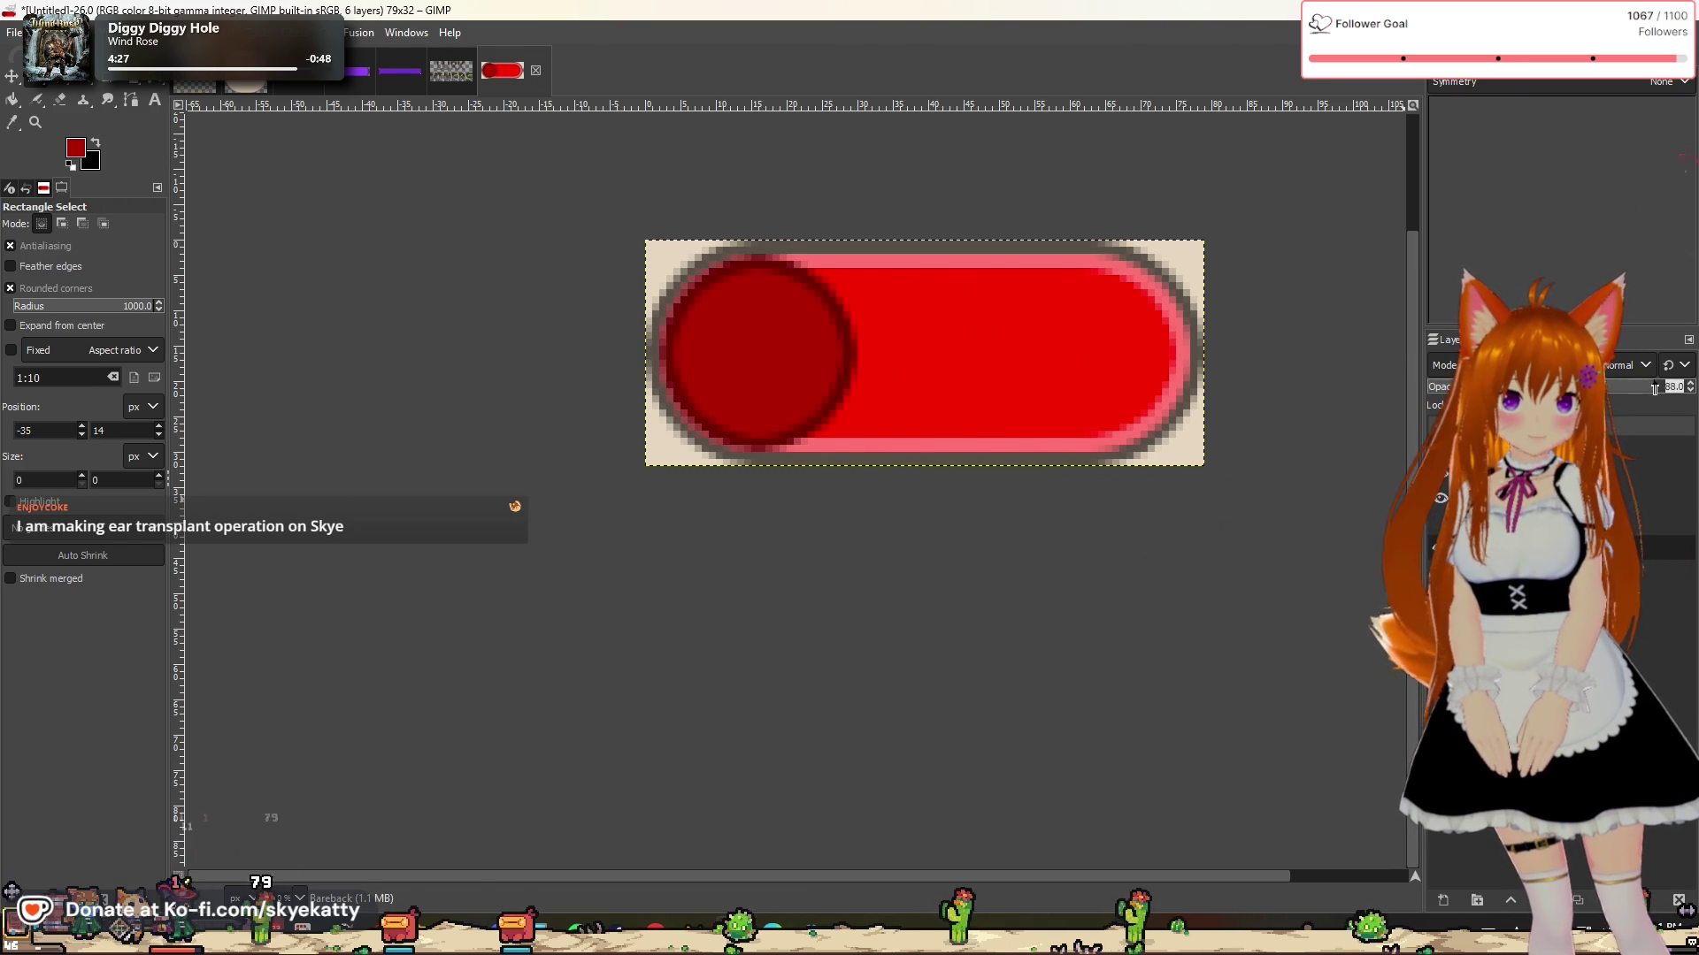
pyautogui.scroll(-3, 1654, 390)
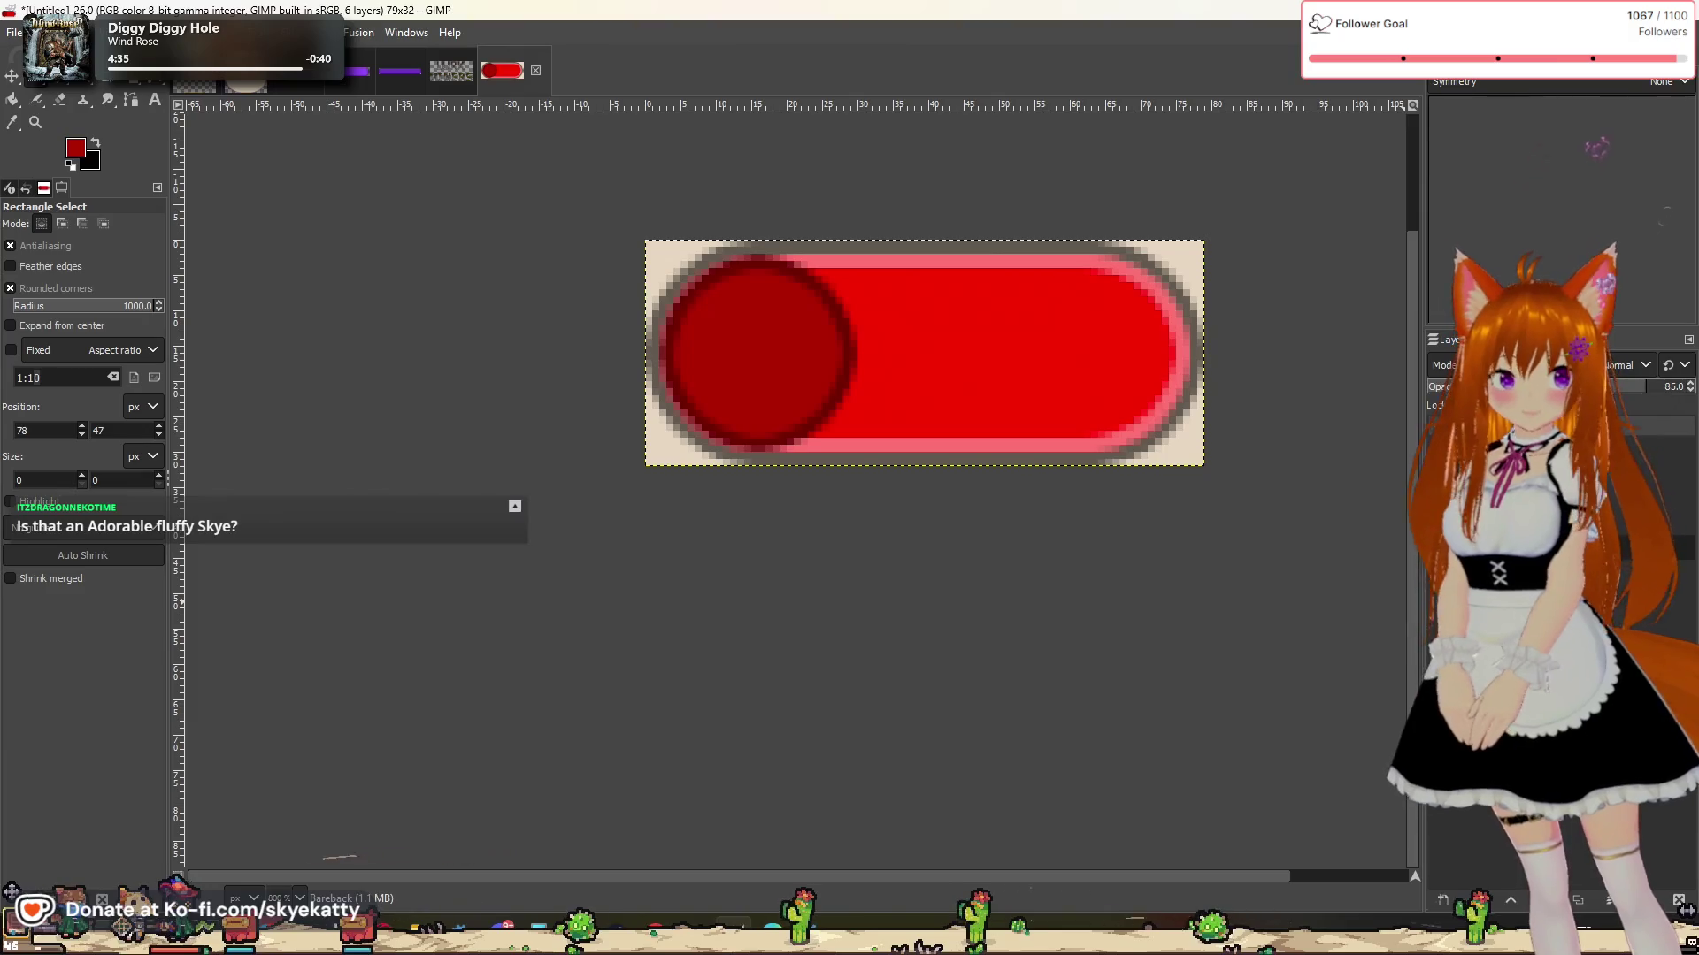
# Step: Preview the toggle without the beige background and dark outline, then restore both
pyautogui.press('Delete')
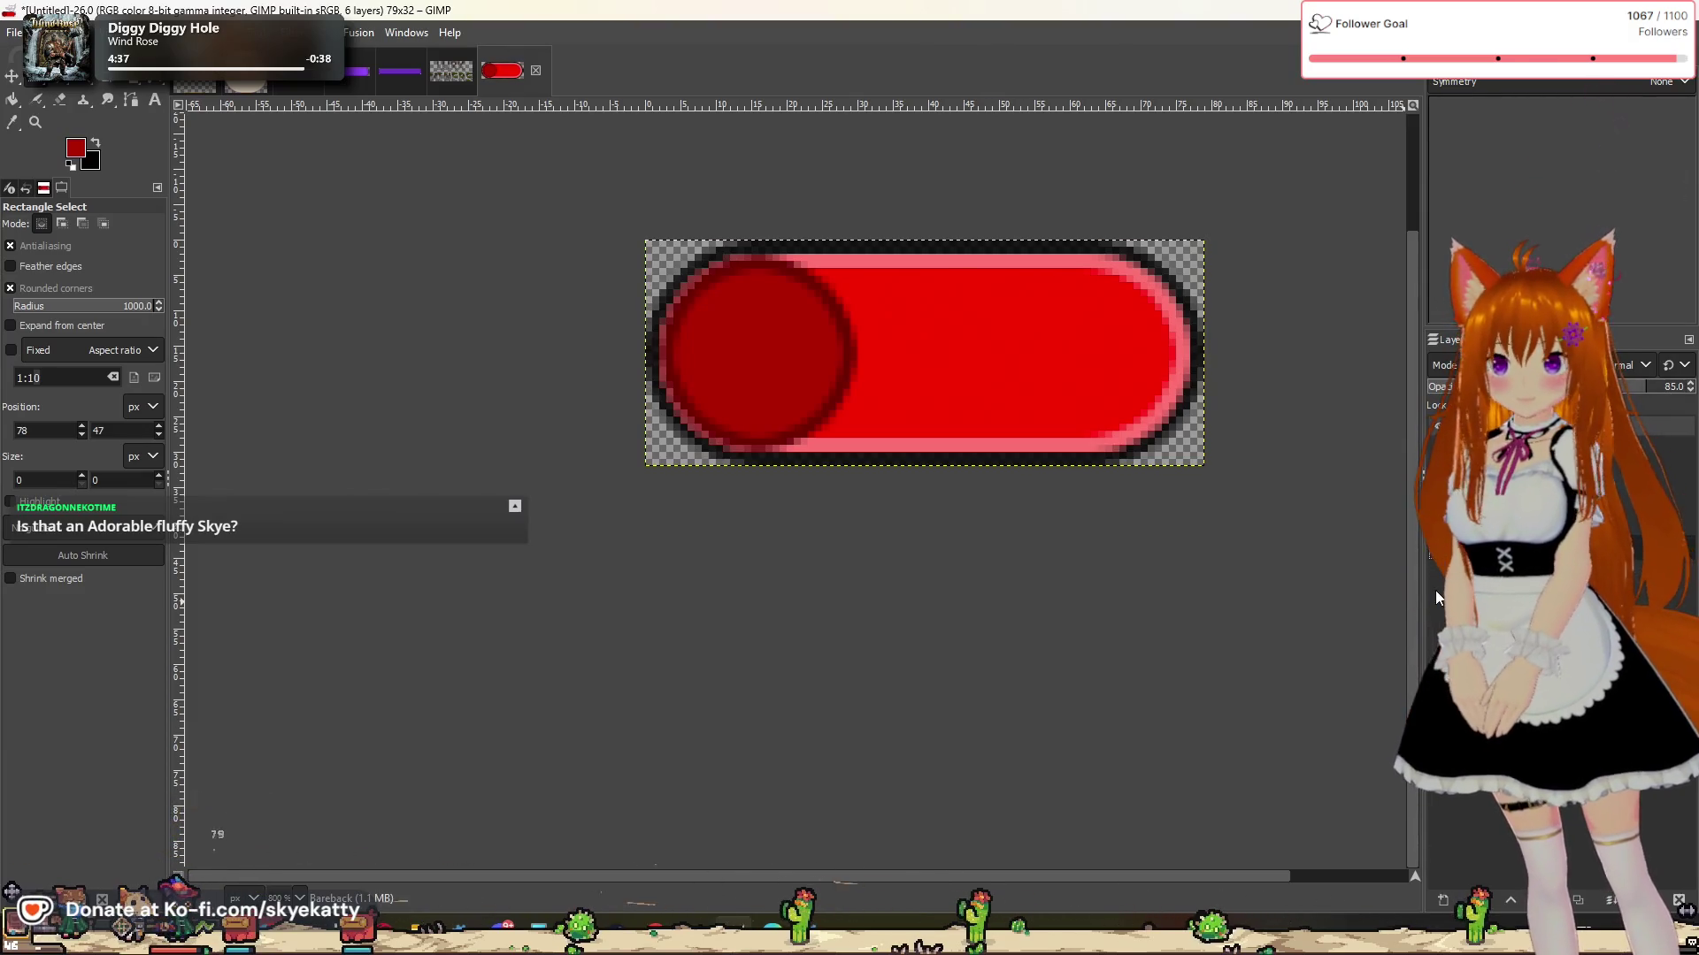
pyautogui.hotkey('ctrl', 'z')
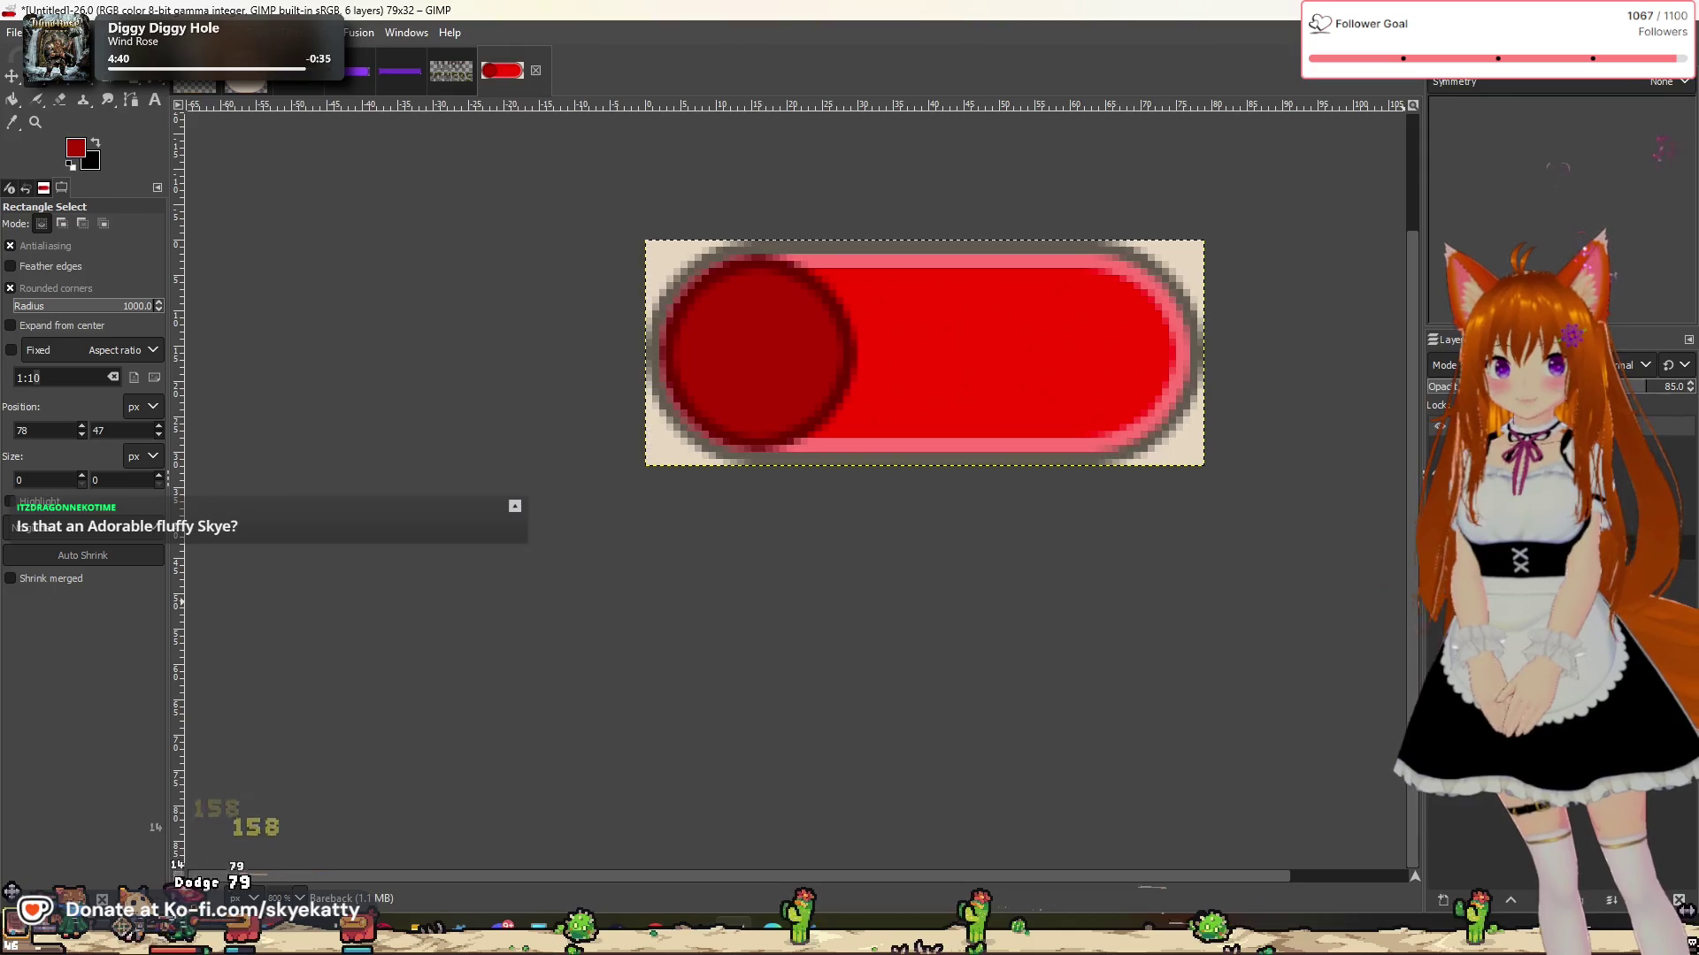
pyautogui.hotkey('ctrl', 'y')
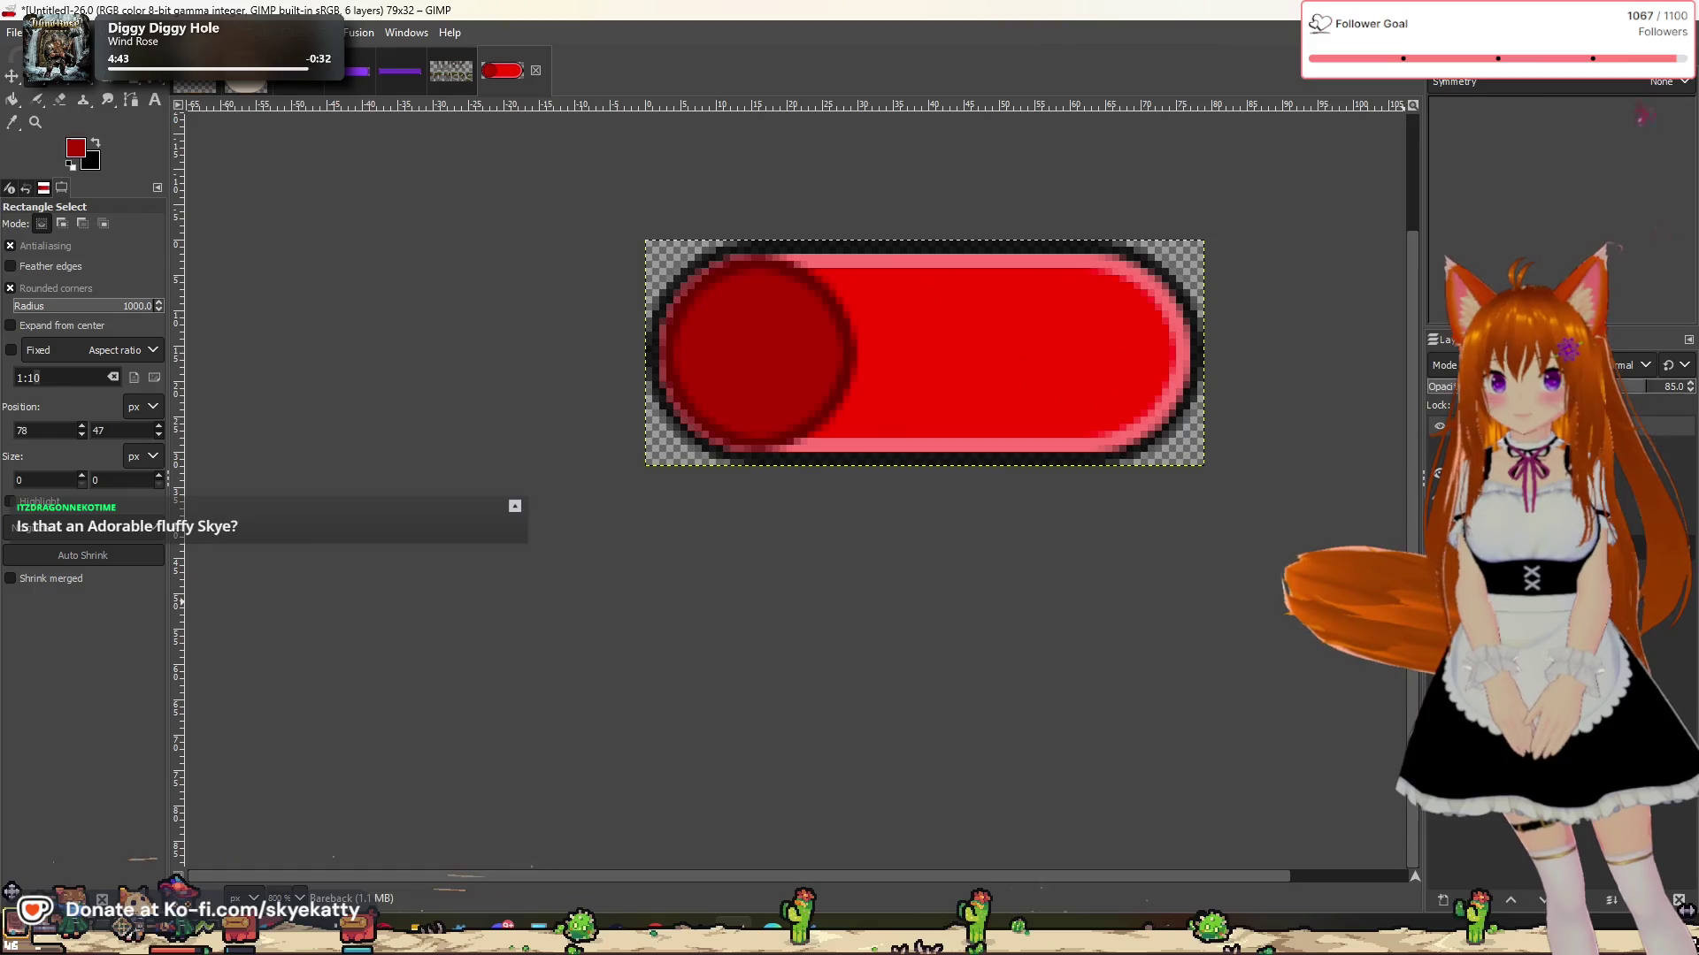
pyautogui.hotkey('ctrl', 'z')
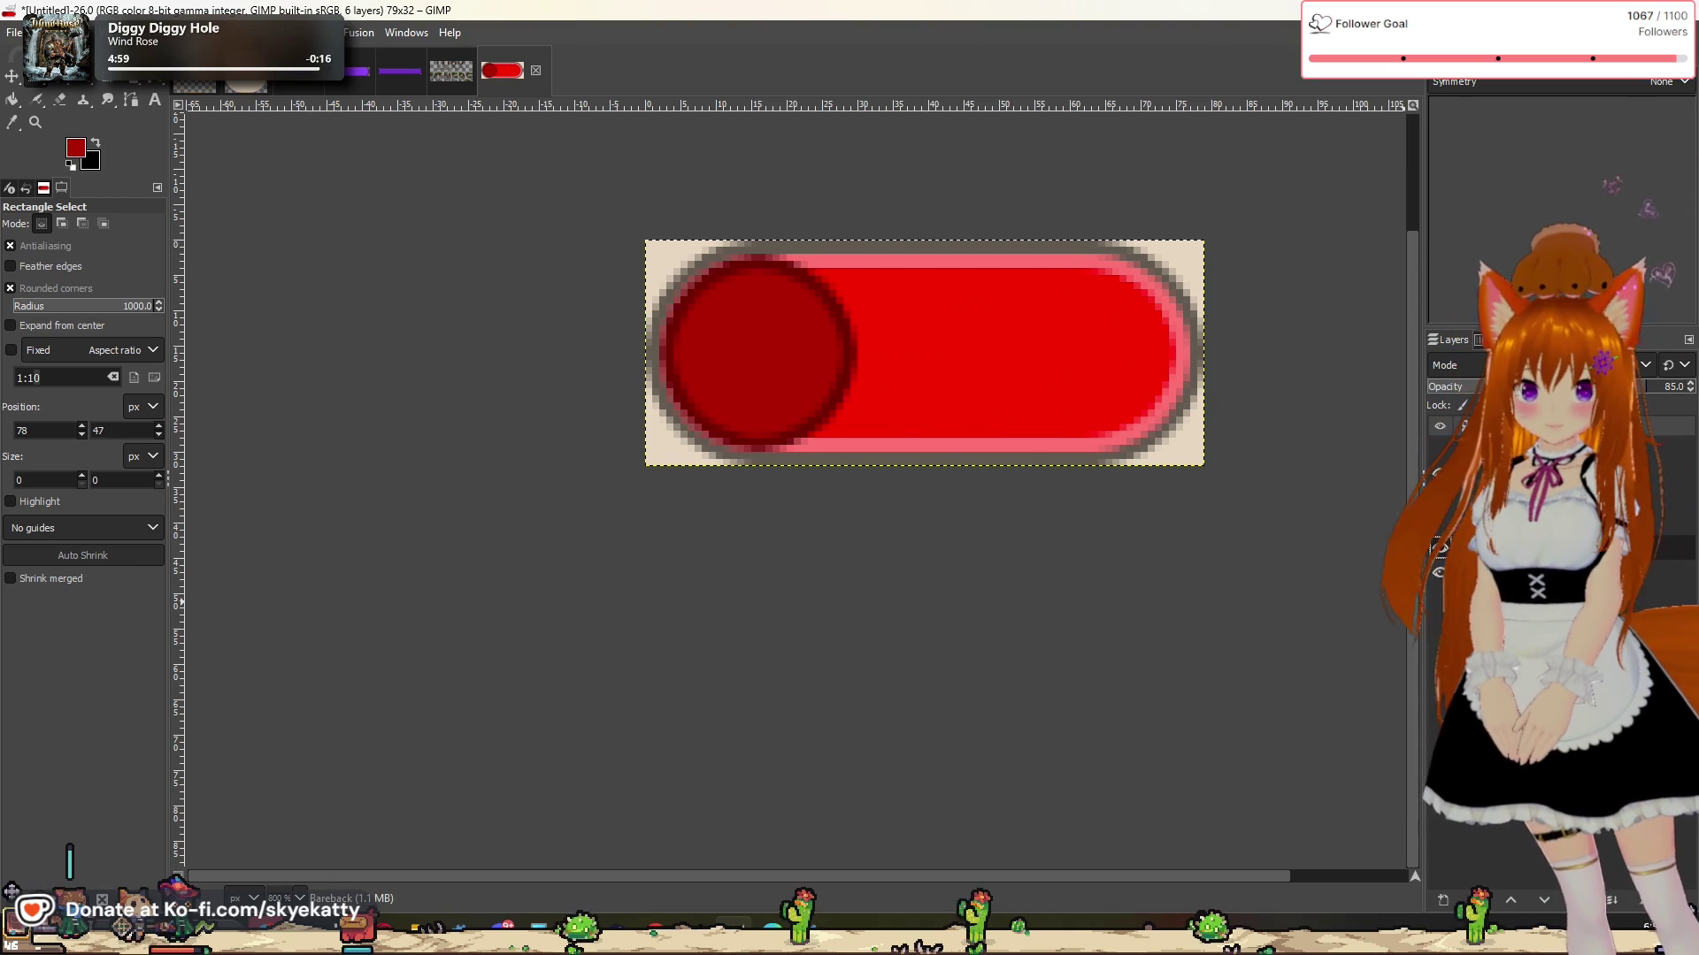
pyautogui.hotkey('ctrl', 'z')
pyautogui.hotkey('ctrl', 'y')
pyautogui.hotkey('ctrl', 'z')
pyautogui.hotkey('ctrl', 'y')
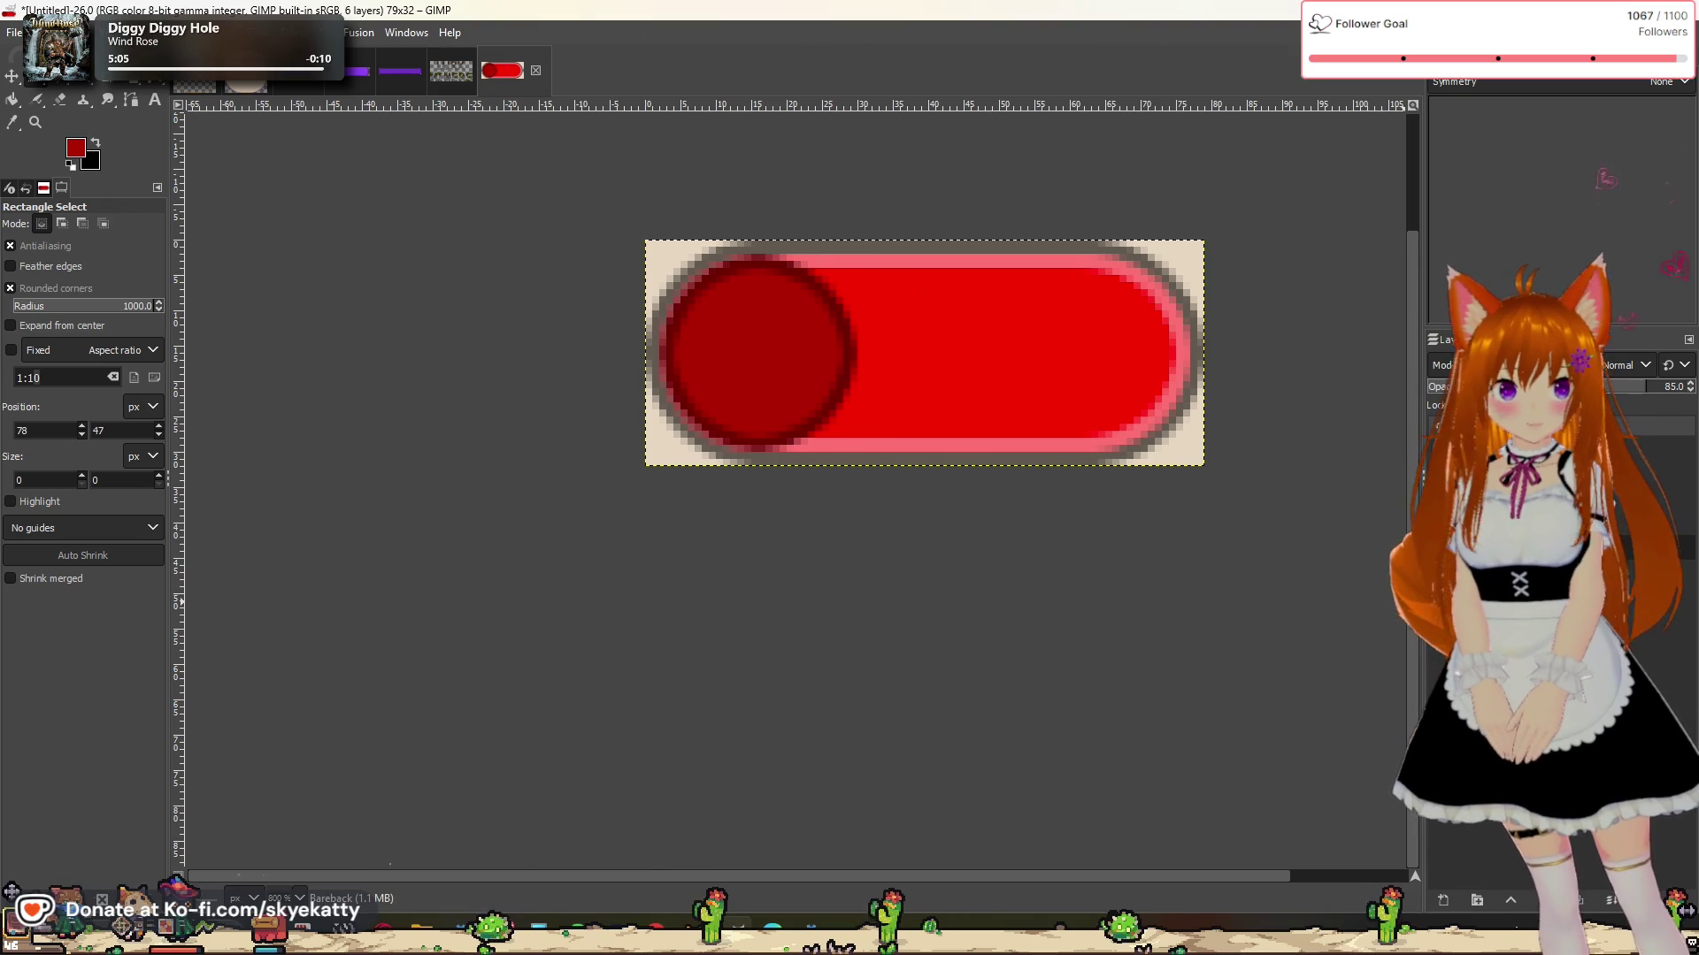
pyautogui.rightClick(1535, 434)
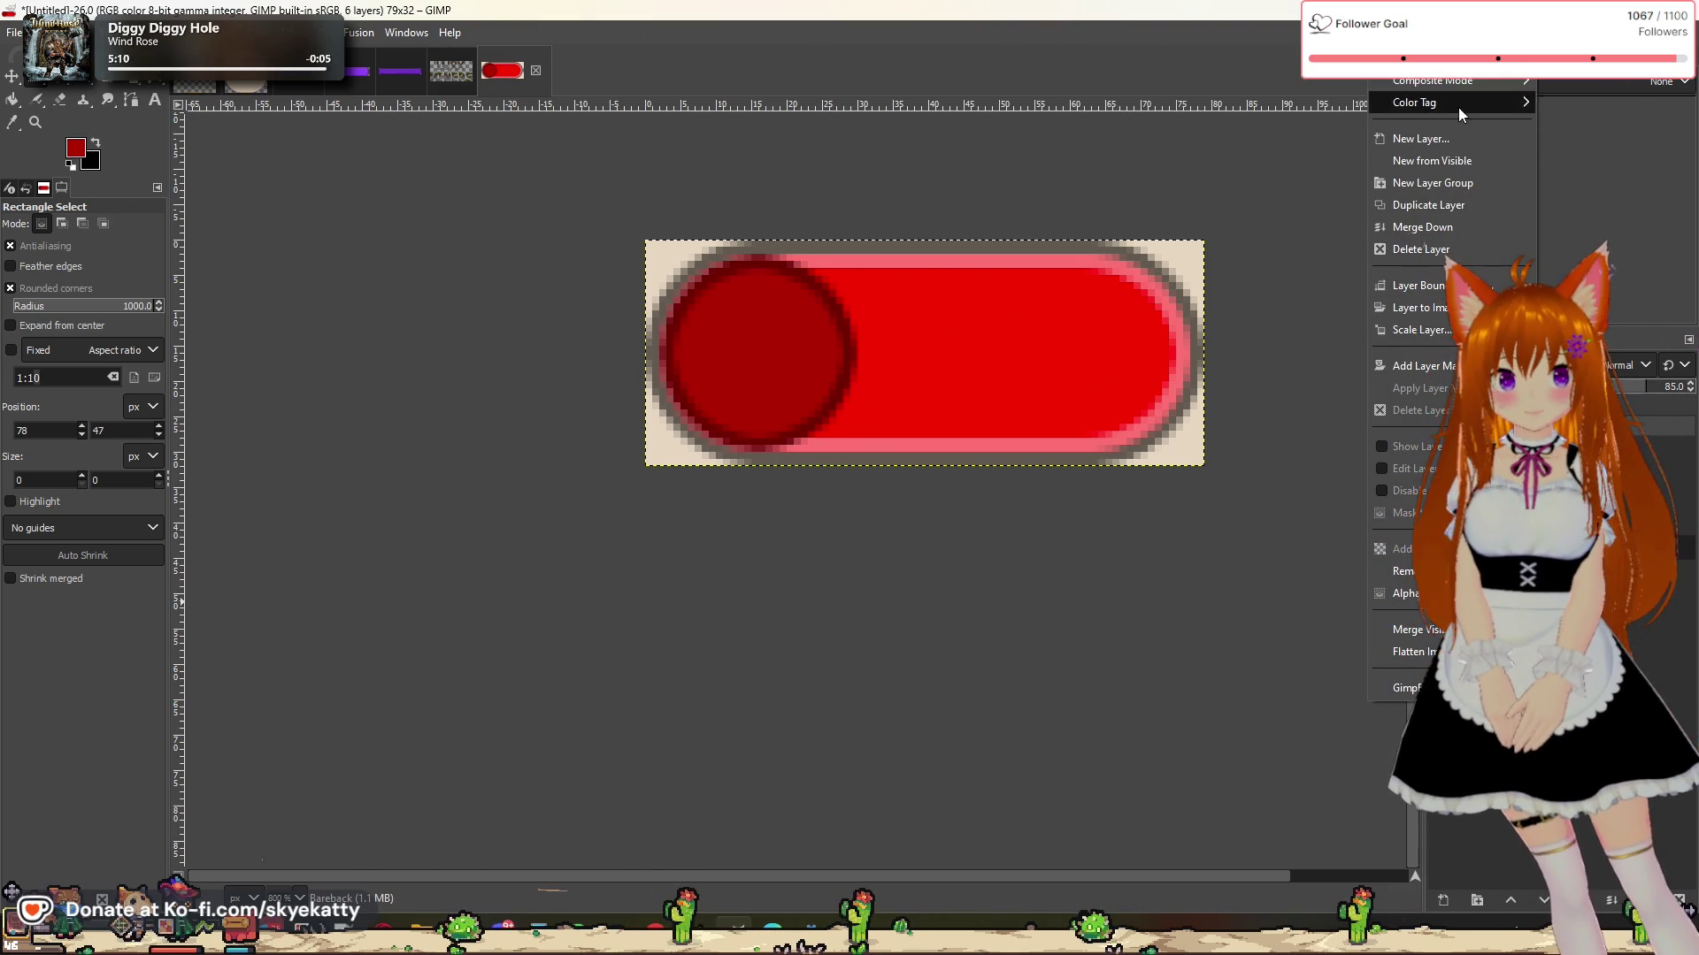
# Step: Duplicate the red toggle layer and set the copy's opacity to 52.7
pyautogui.click(1453, 205)
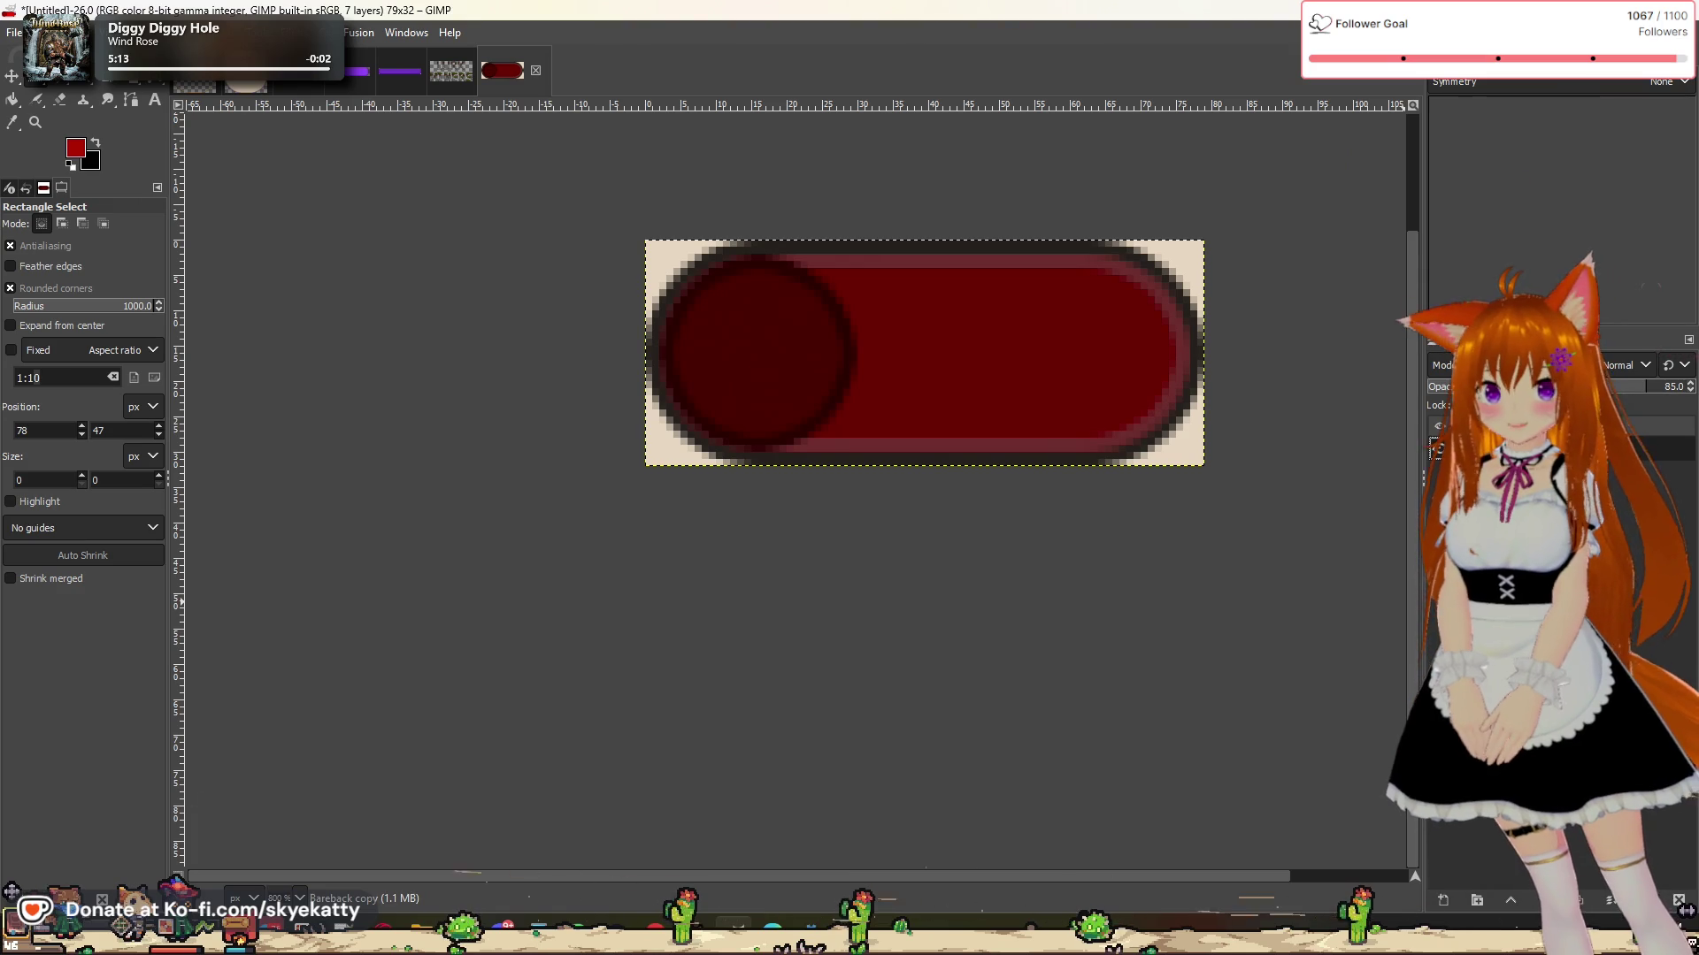
pyautogui.moveTo(1611, 386); pyautogui.dragTo(1620, 399)
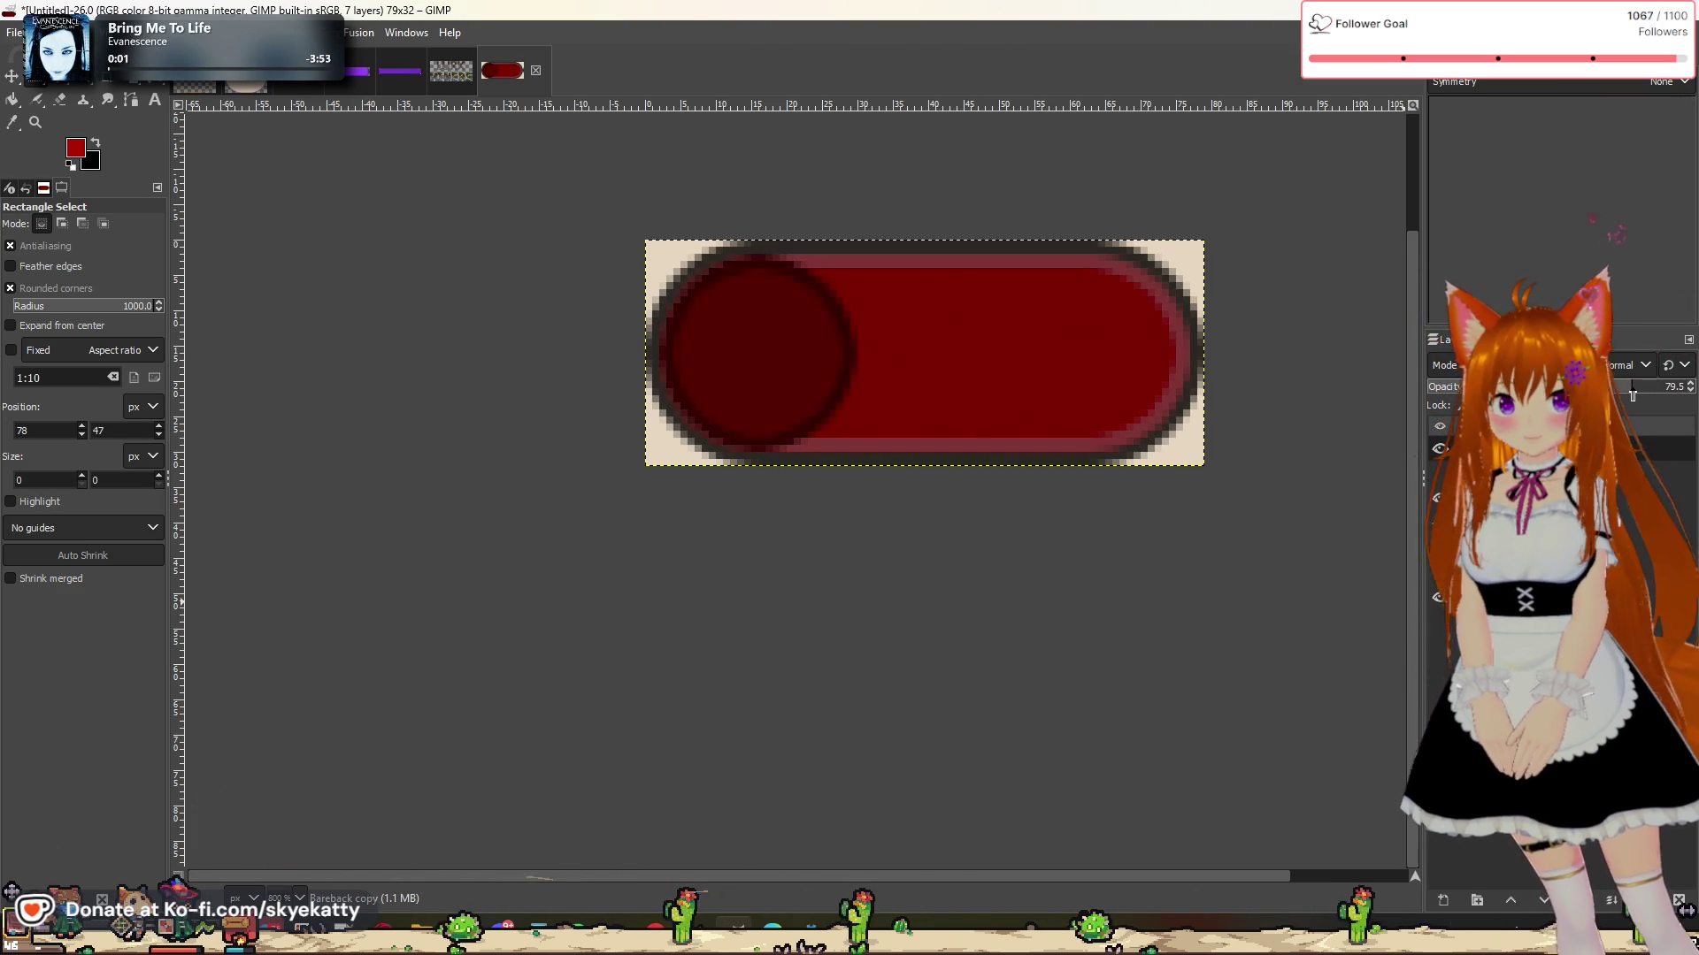
pyautogui.moveTo(1620, 399); pyautogui.dragTo(1572, 399)
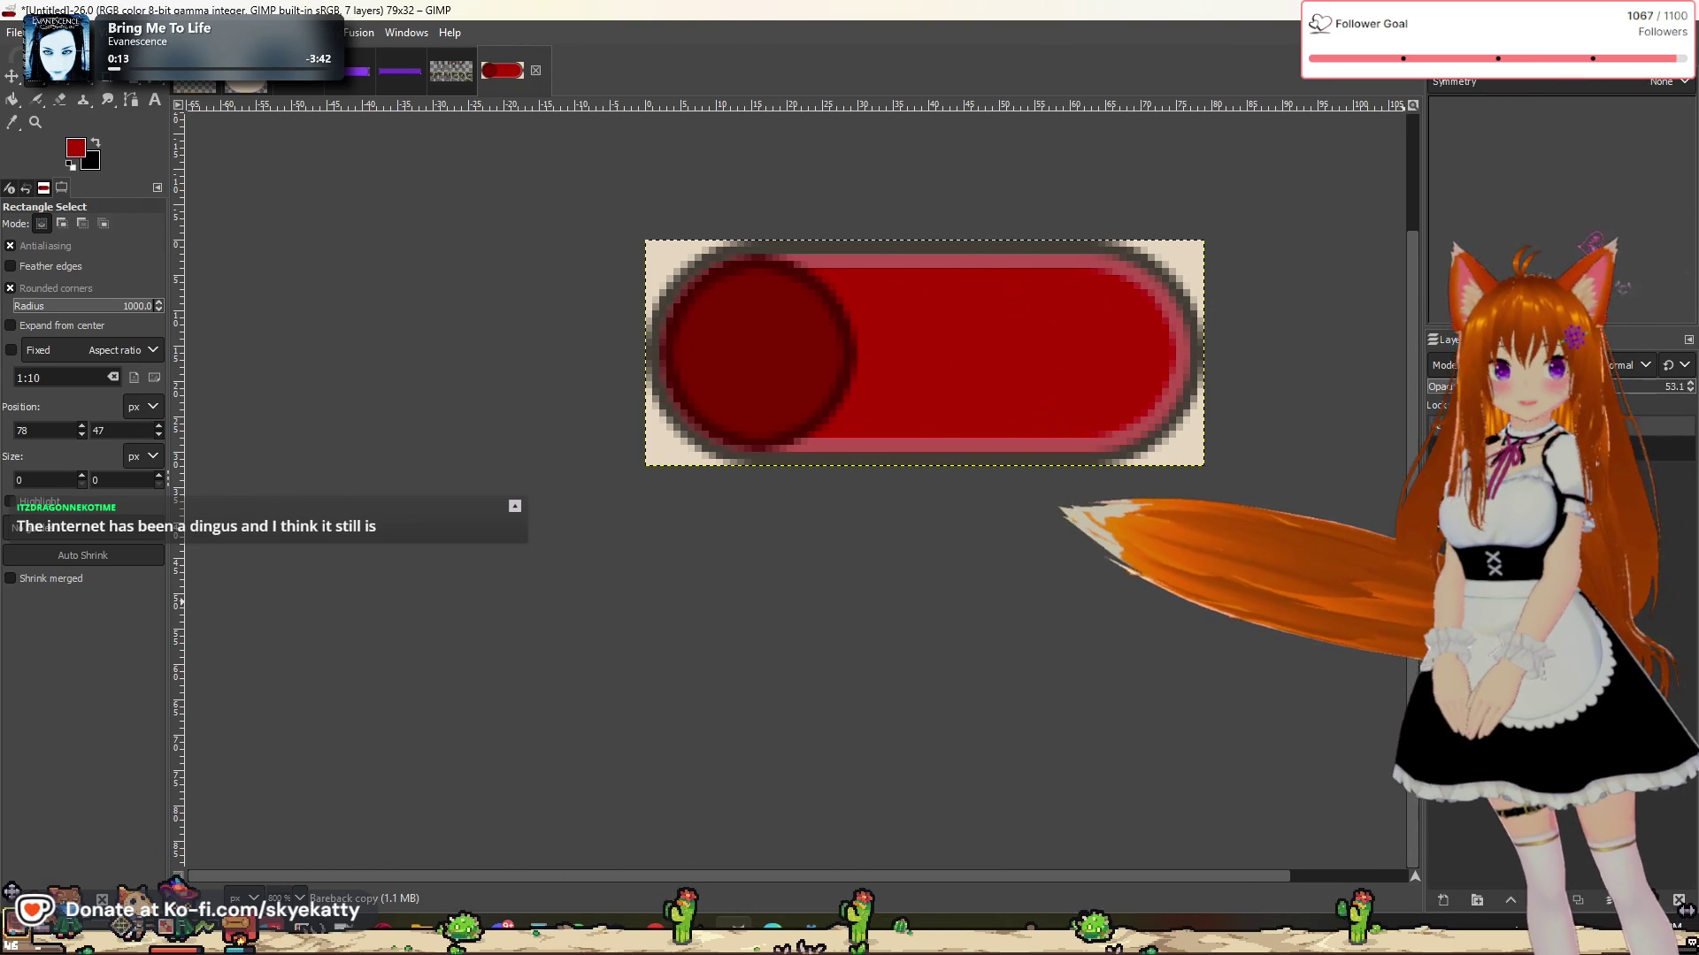
pyautogui.moveTo(1674, 387); pyautogui.dragTo(1670, 387)
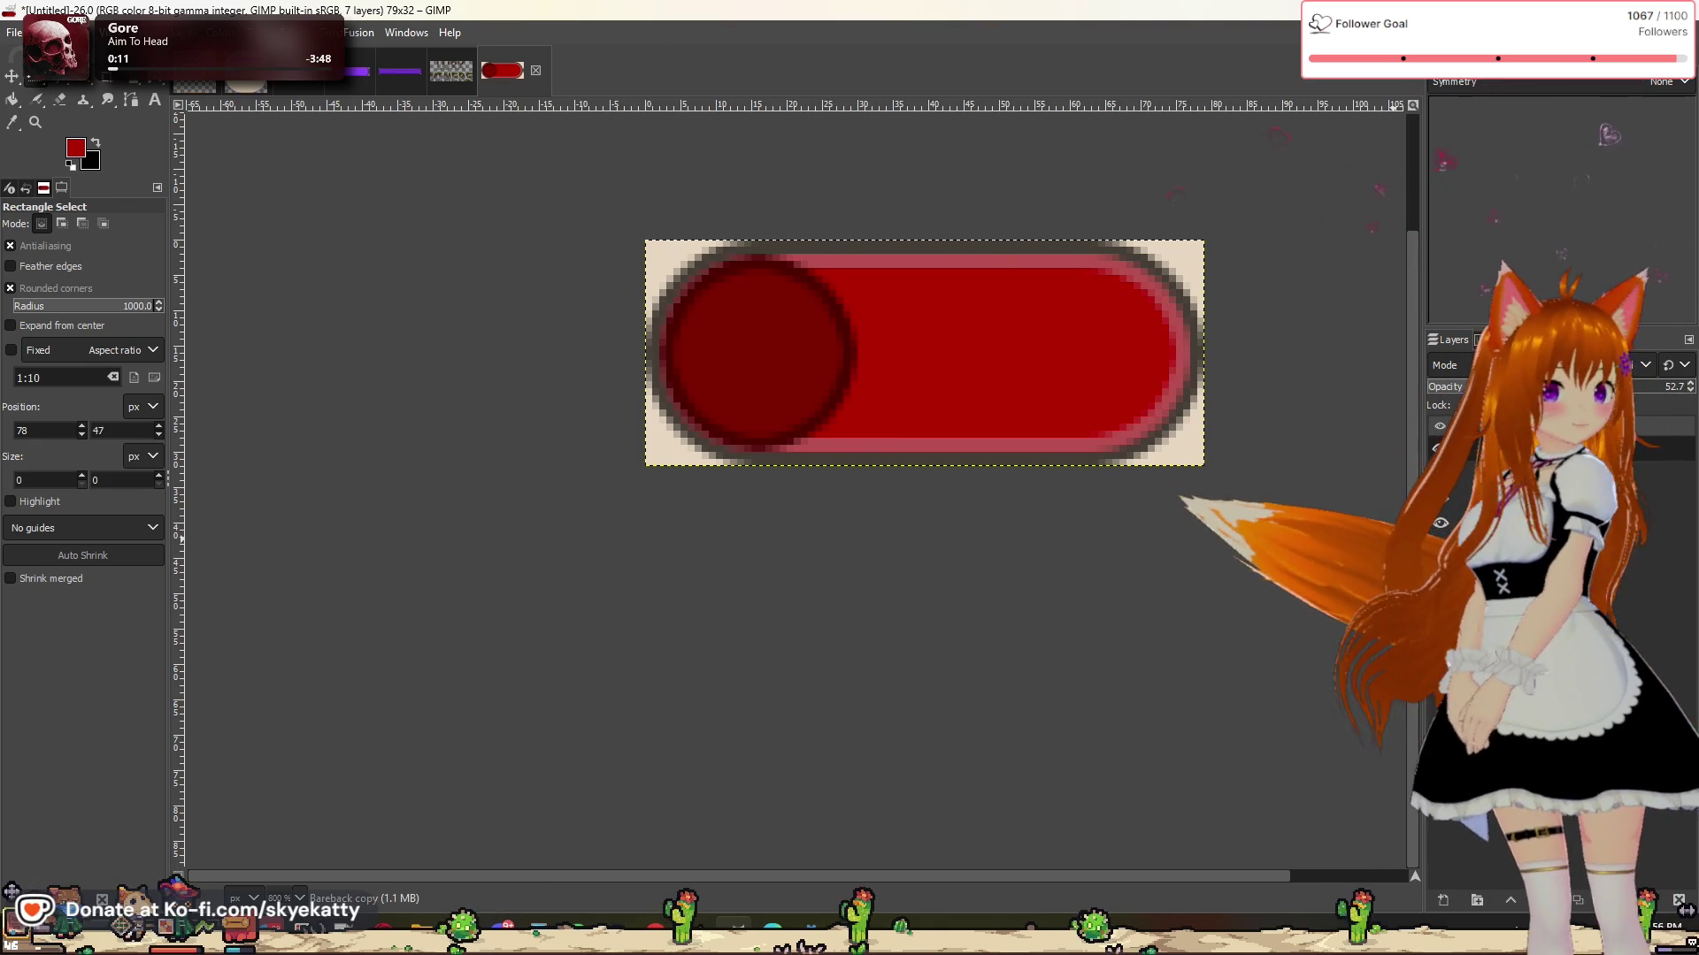
pyautogui.press('super+d')
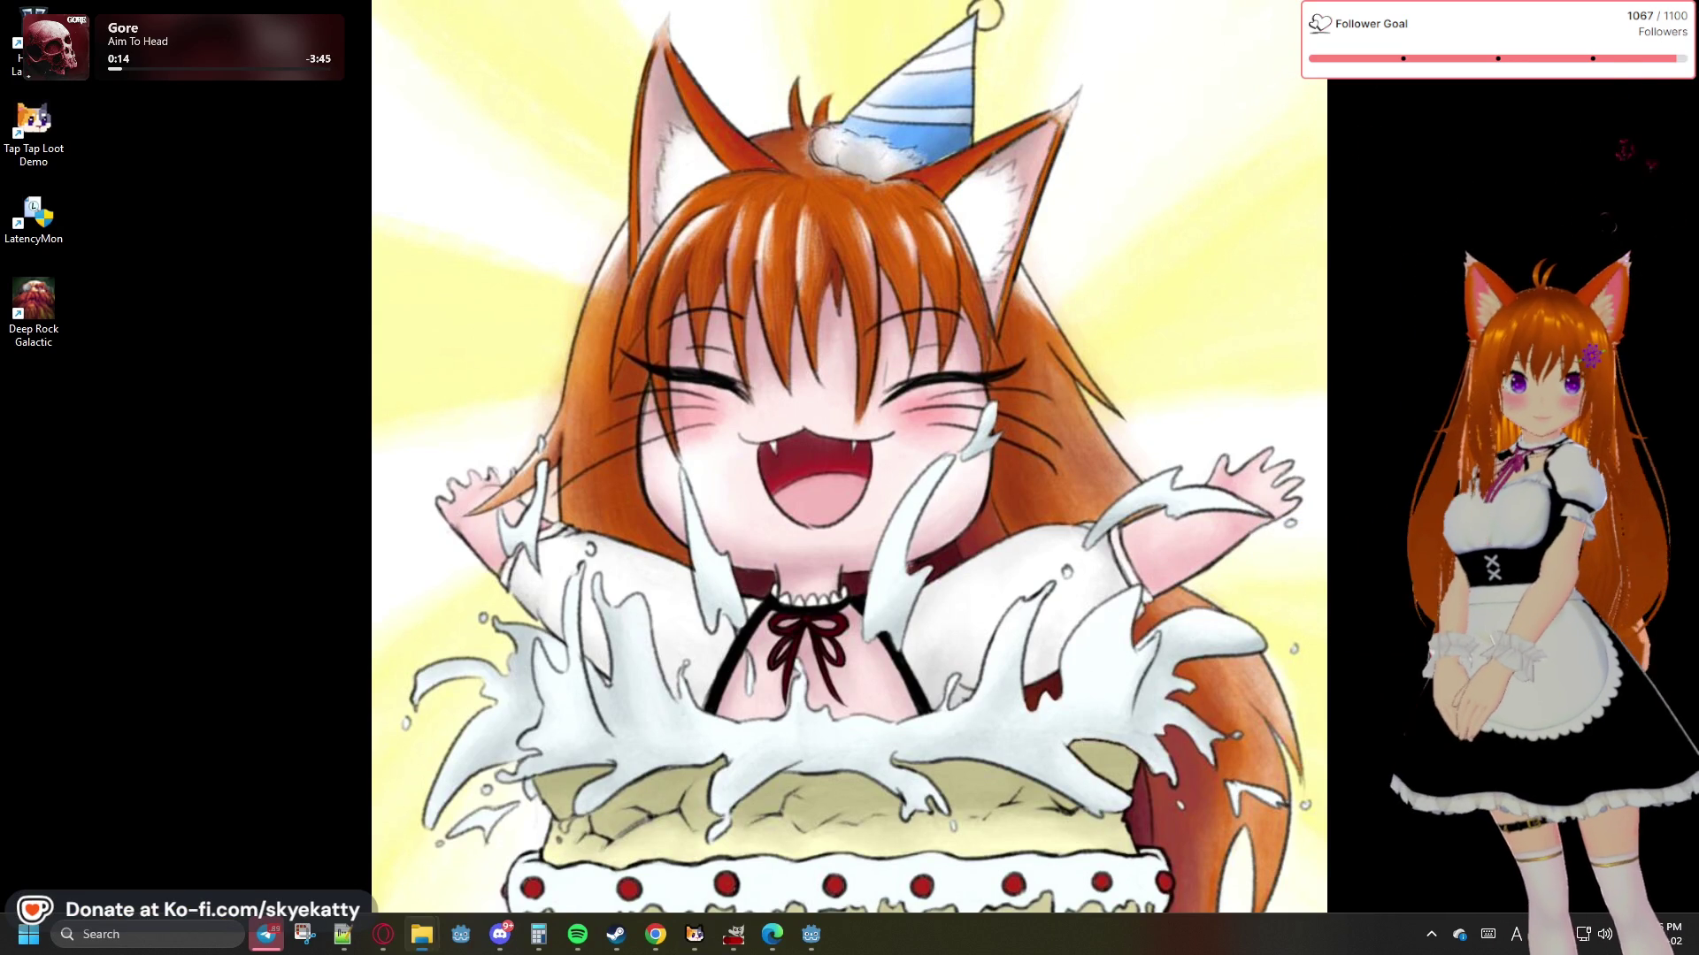
# Step: Press Super+D to try returning from the desktop to the GIMP window
pyautogui.press('super+d')
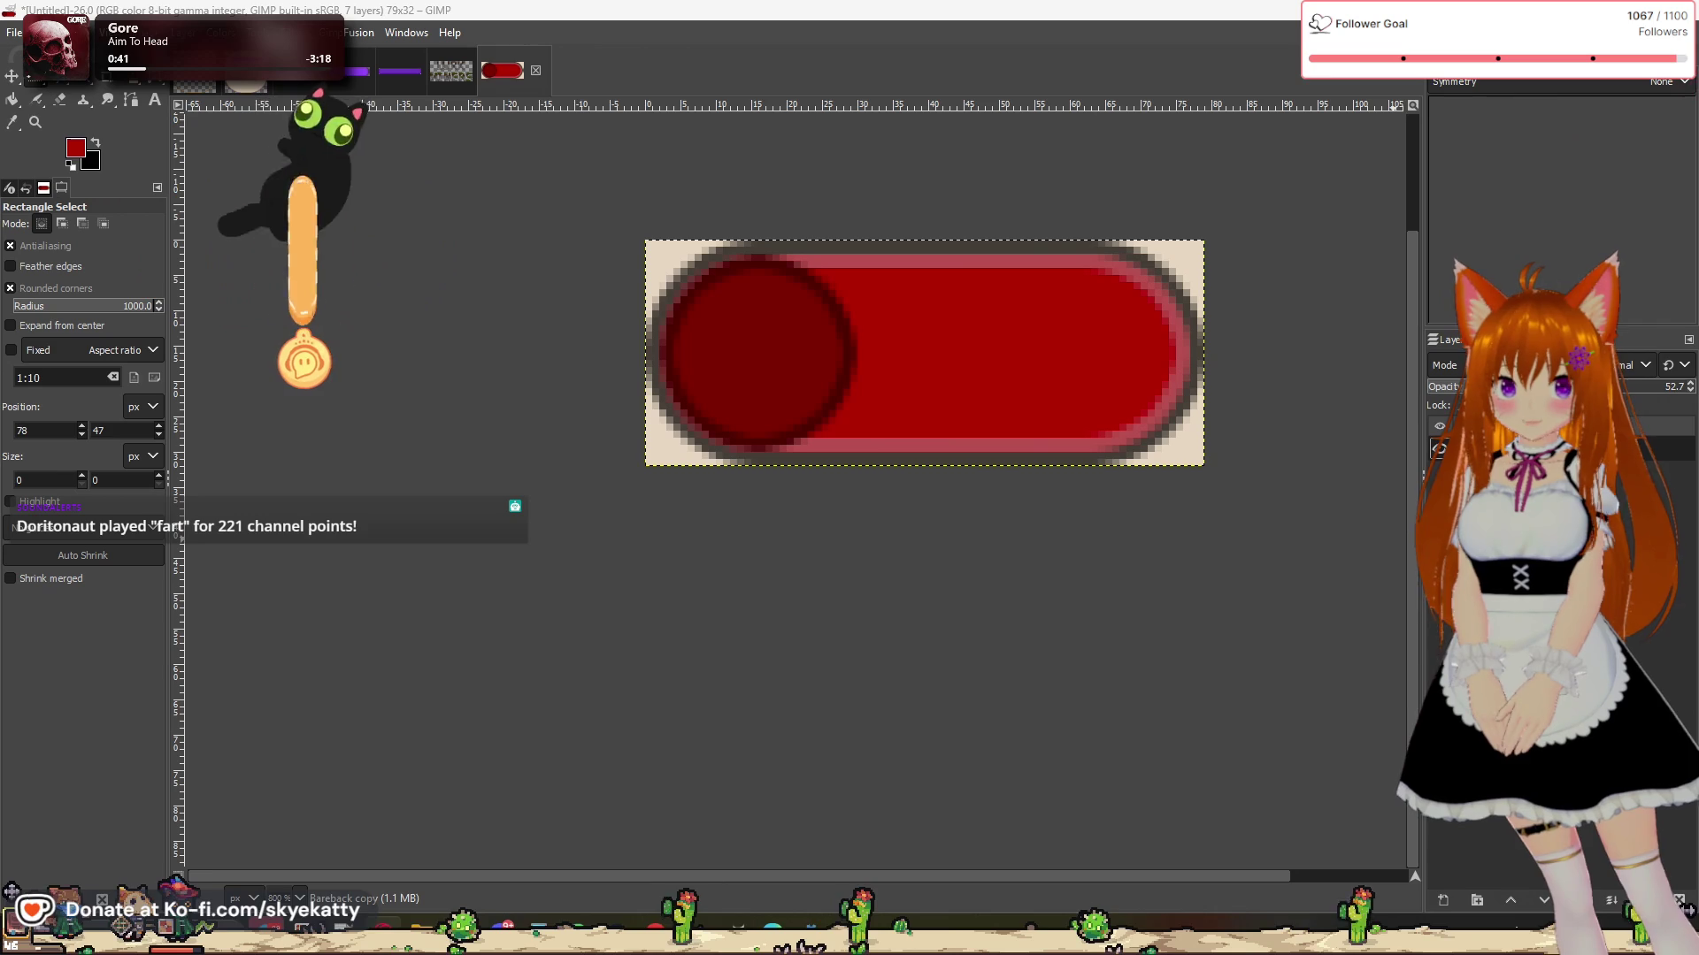
pyautogui.rightClick(1451, 448)
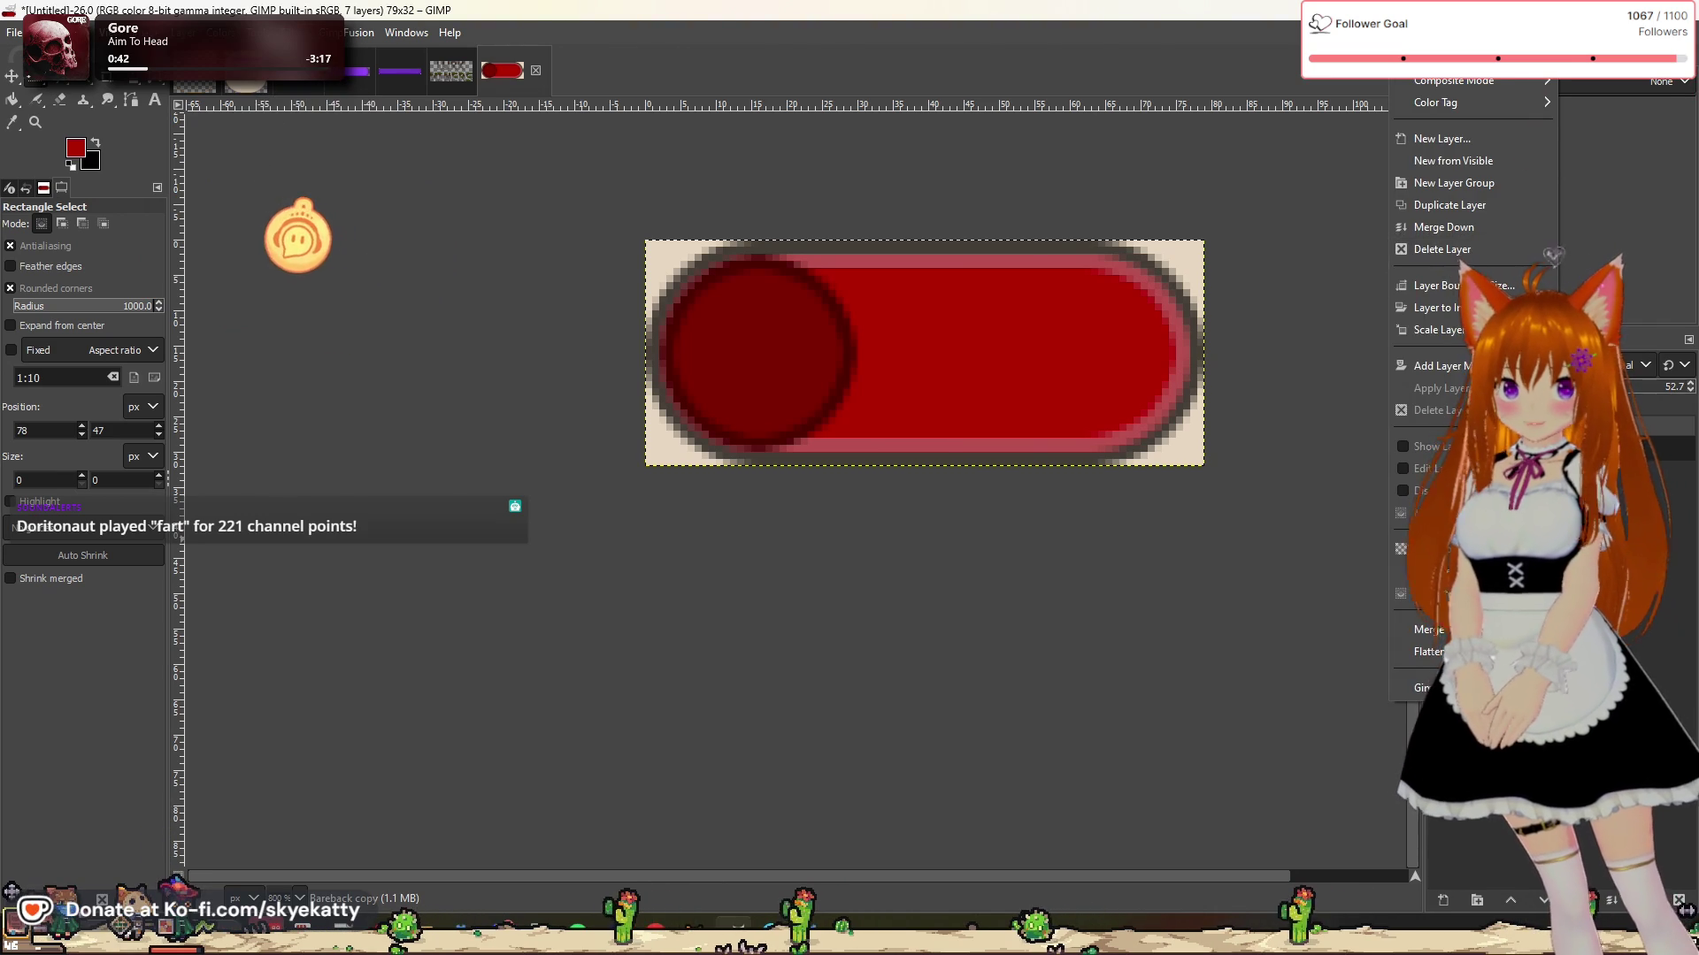
# Step: Change the Bareback copy layer's blend mode from Normal to Lighten only for a brighter red pill
pyautogui.click(1451, 14)
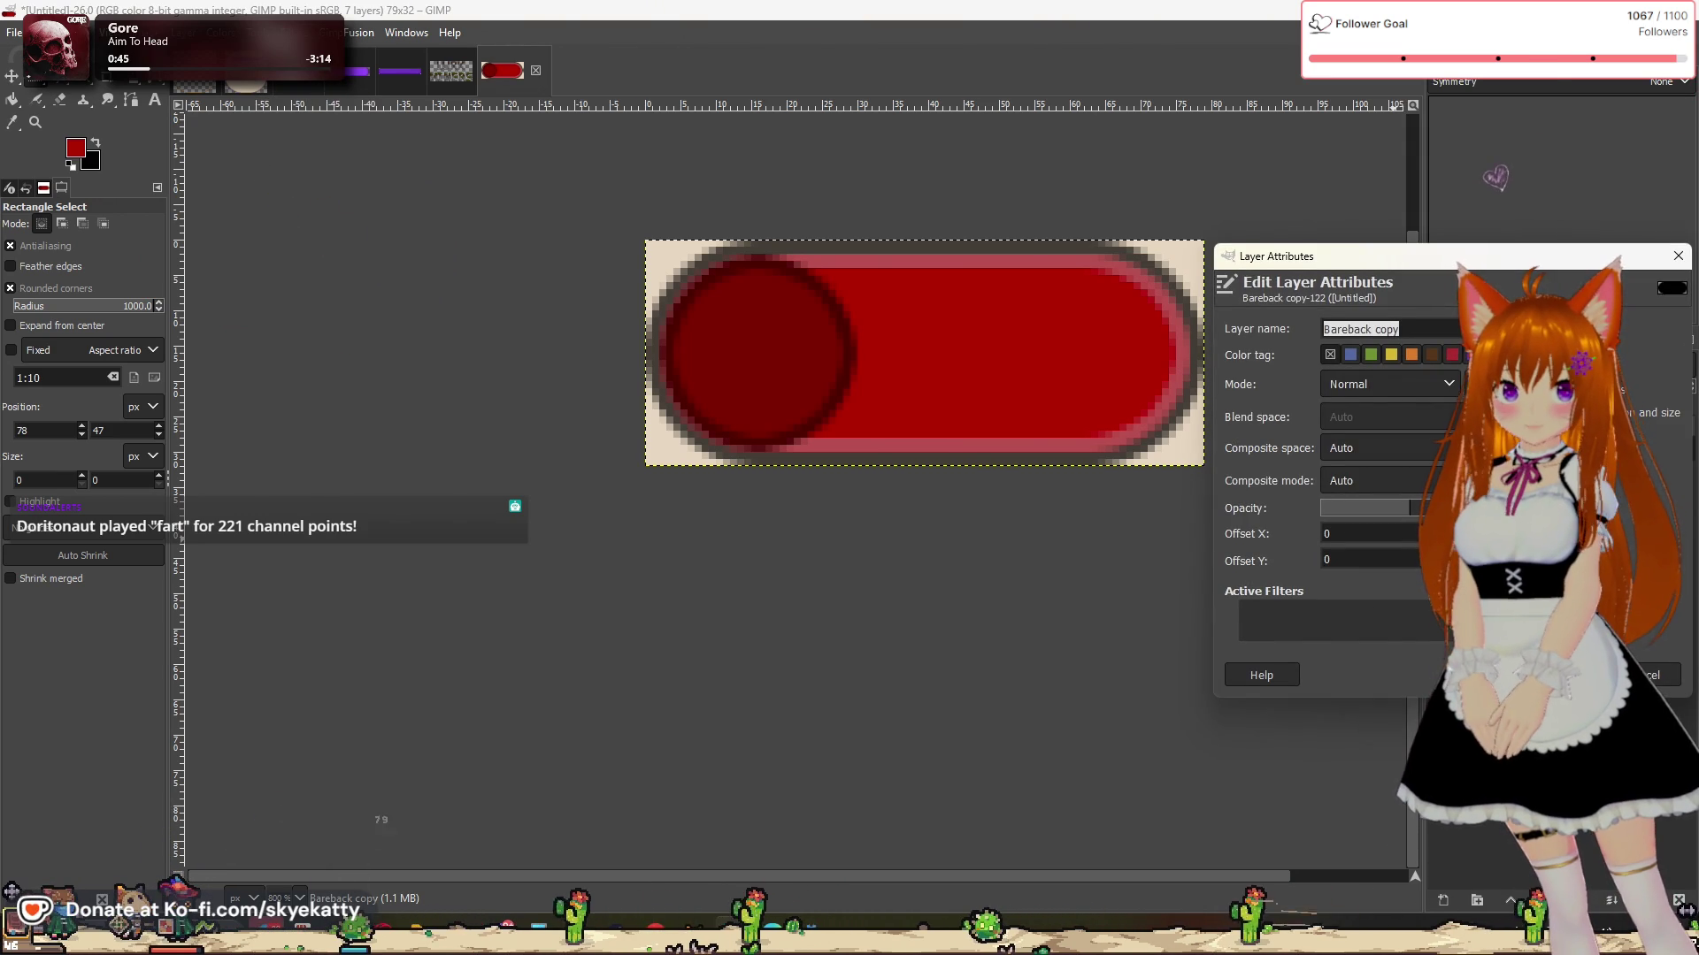
pyautogui.moveTo(1309, 256); pyautogui.dragTo(347, 177)
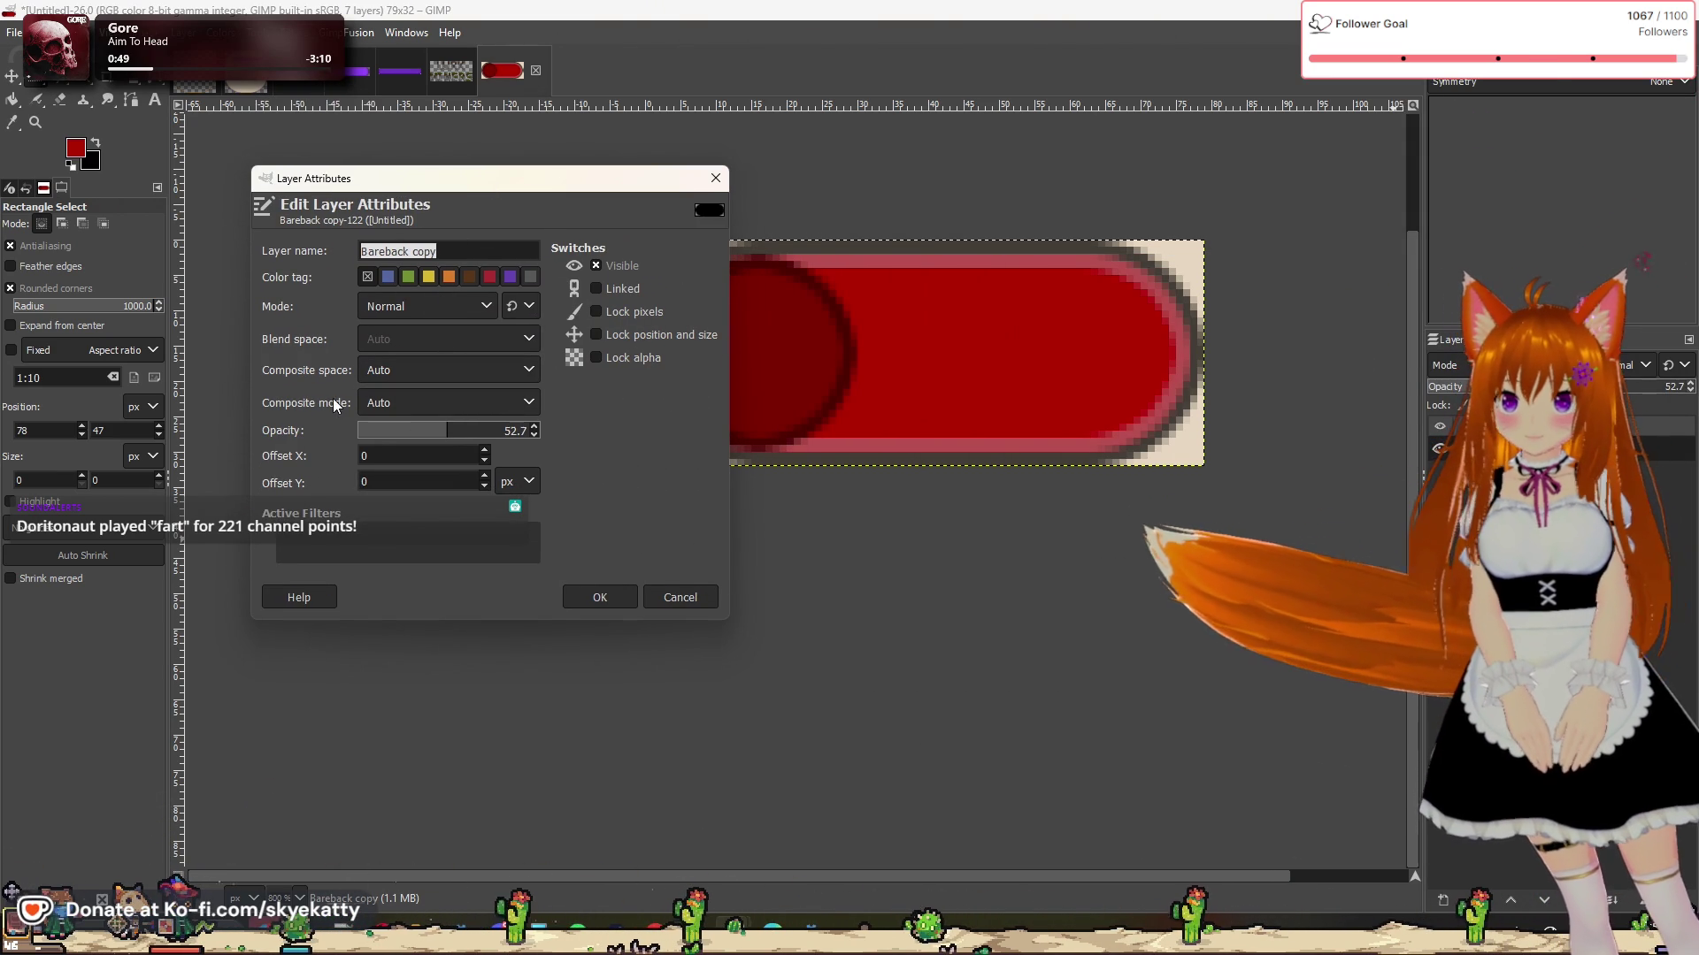
pyautogui.click(443, 407)
pyautogui.click(443, 409)
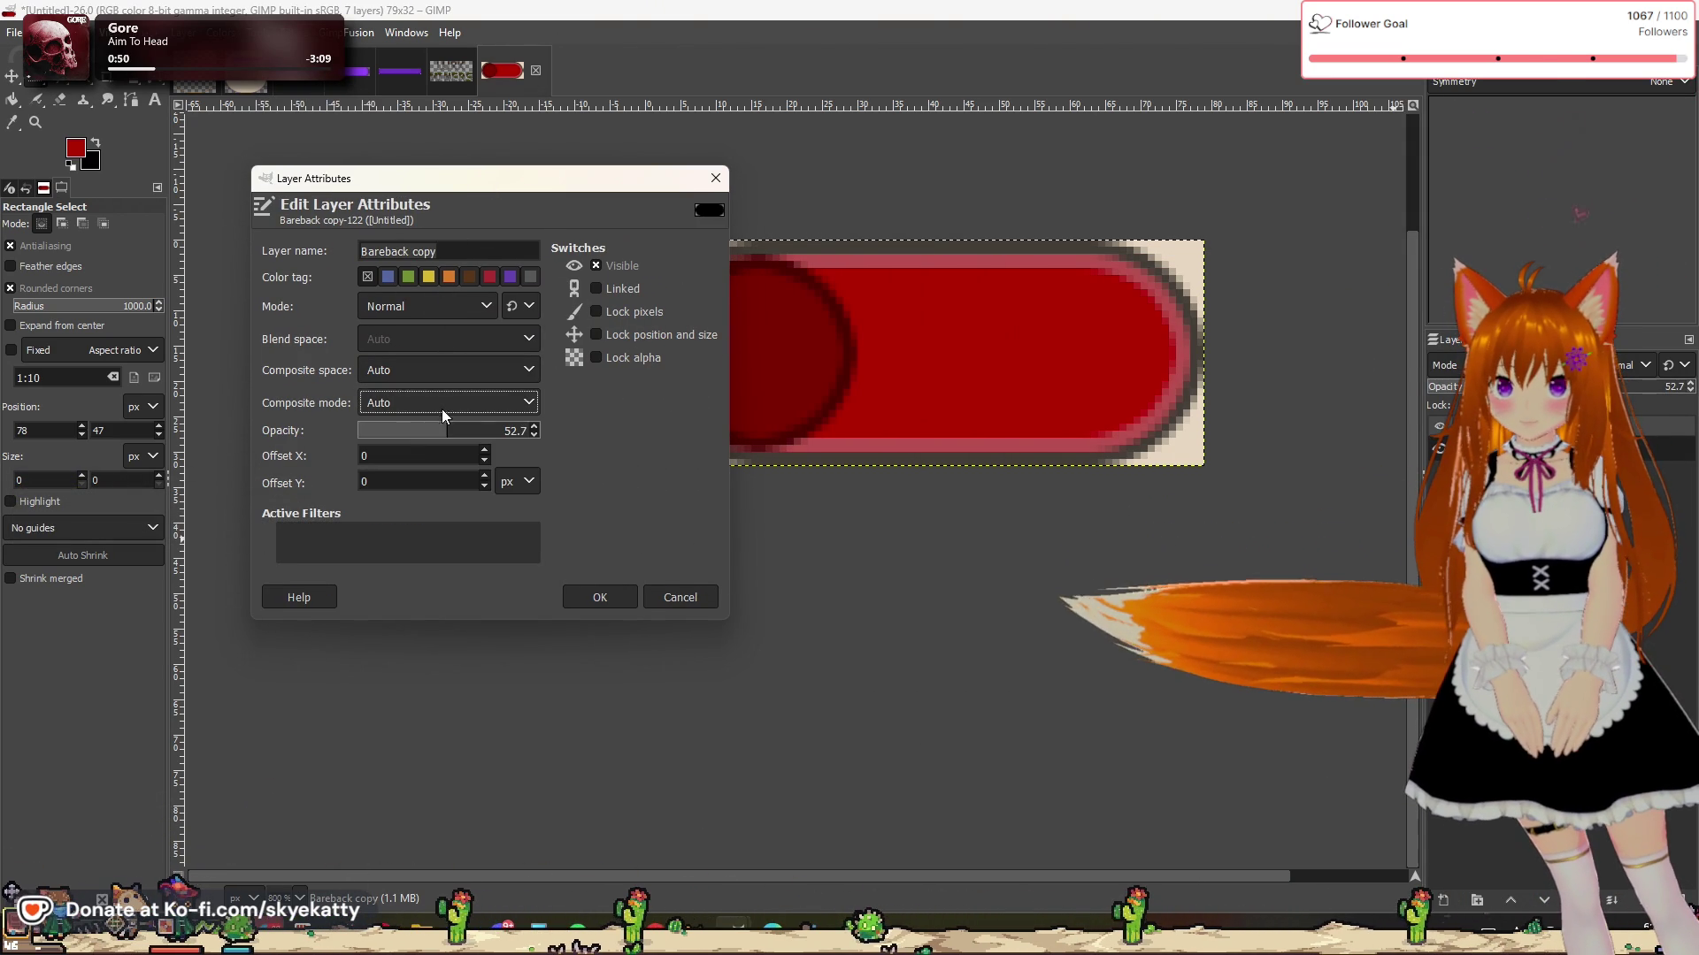
pyautogui.click(428, 306)
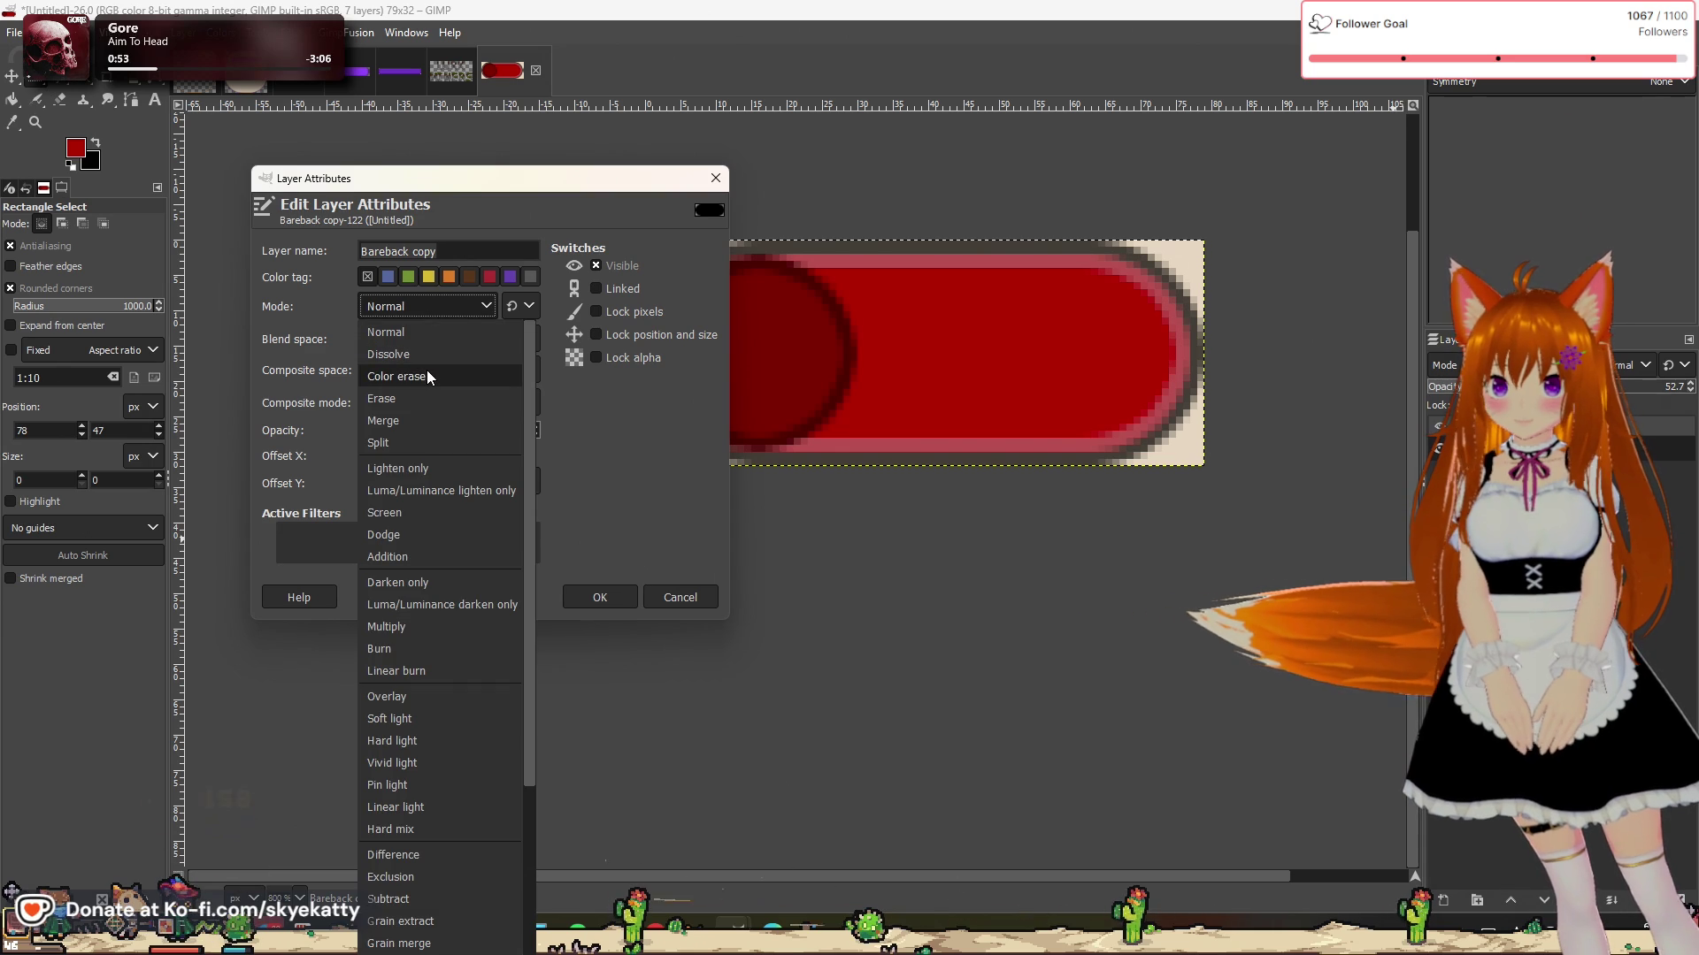
pyautogui.click(433, 469)
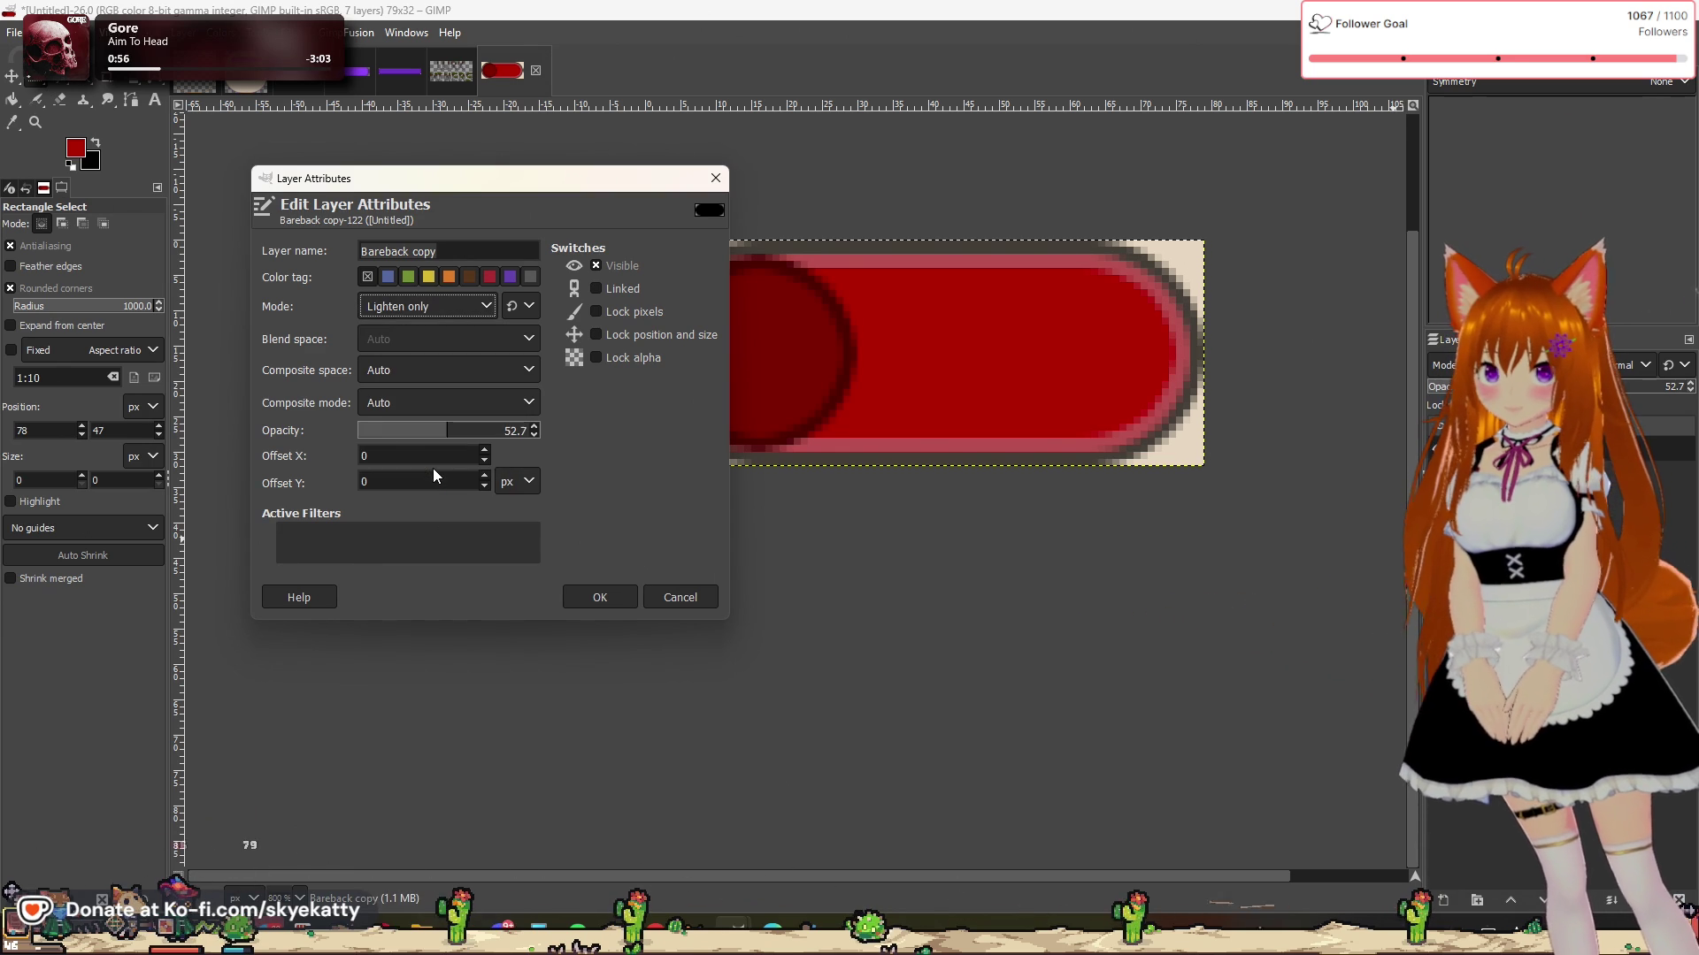
pyautogui.click(461, 310)
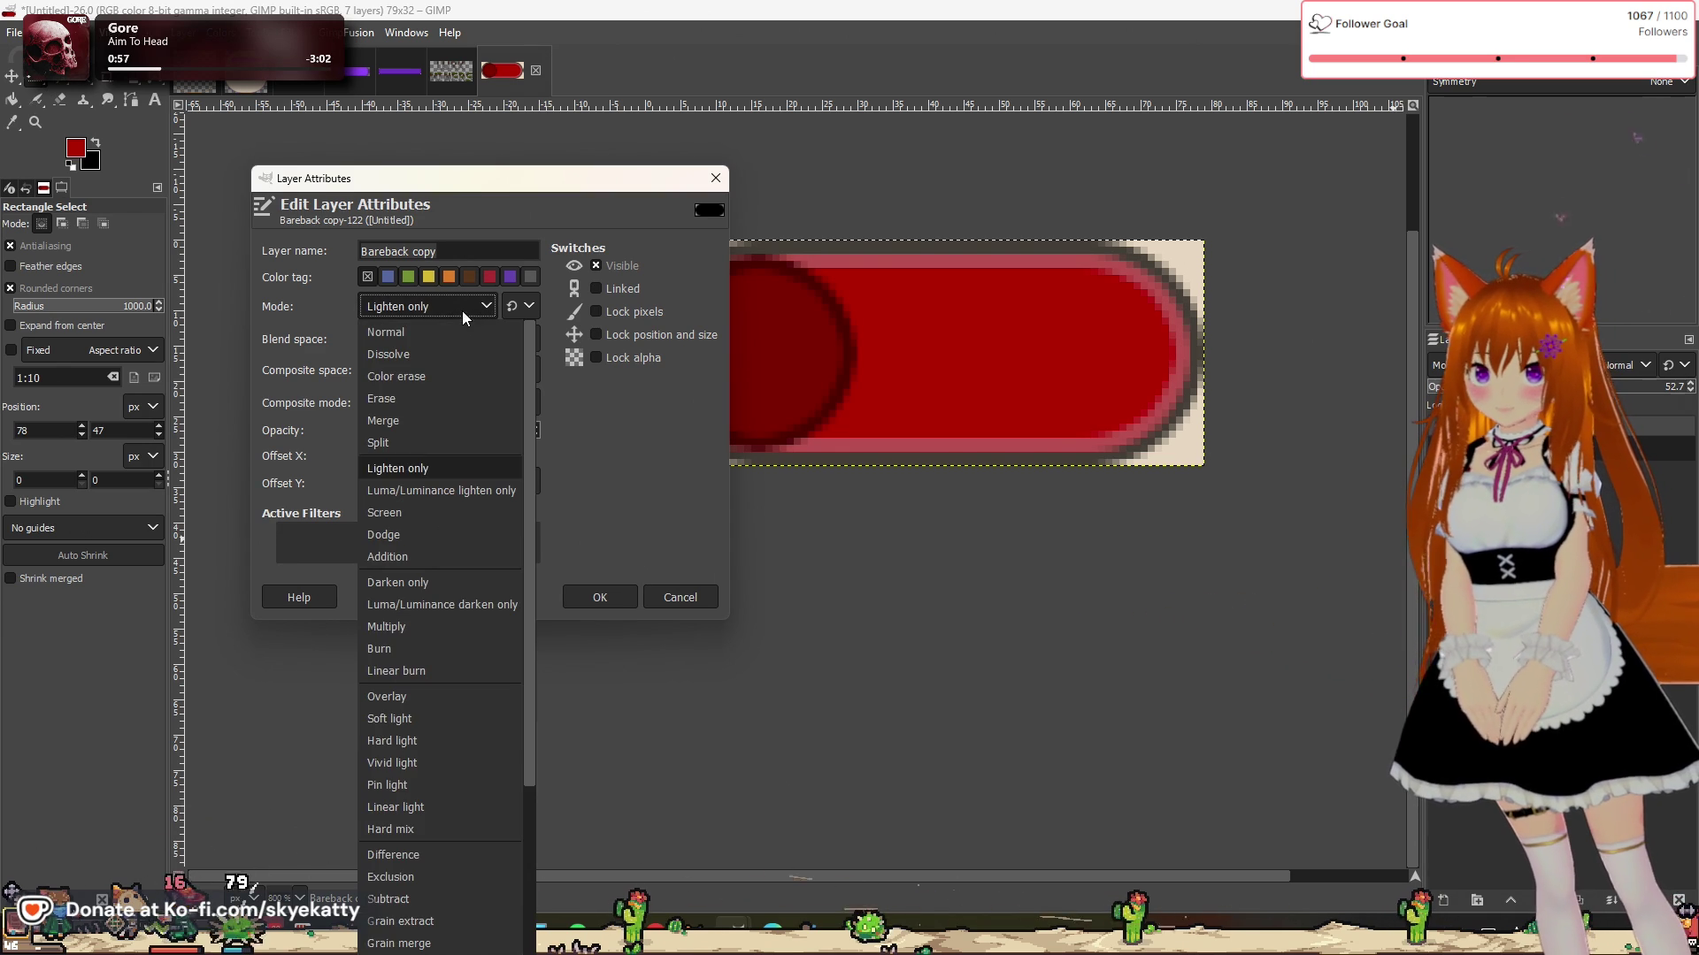
pyautogui.click(443, 605)
pyautogui.click(599, 597)
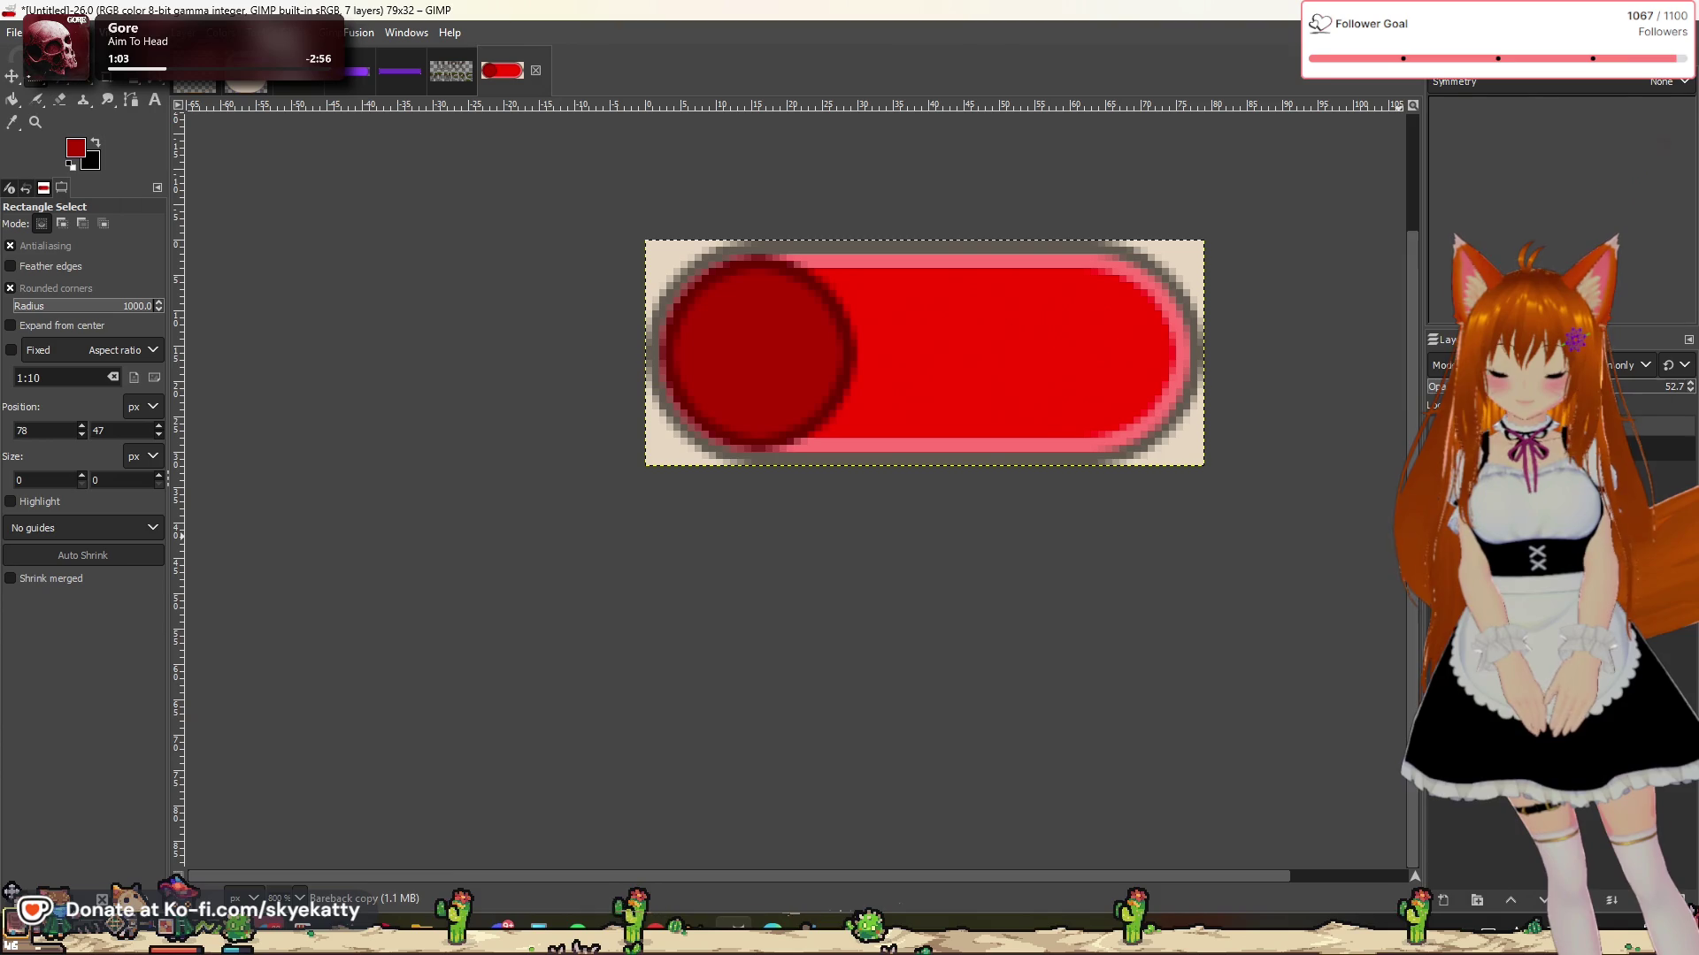
pyautogui.rightClick(1504, 446)
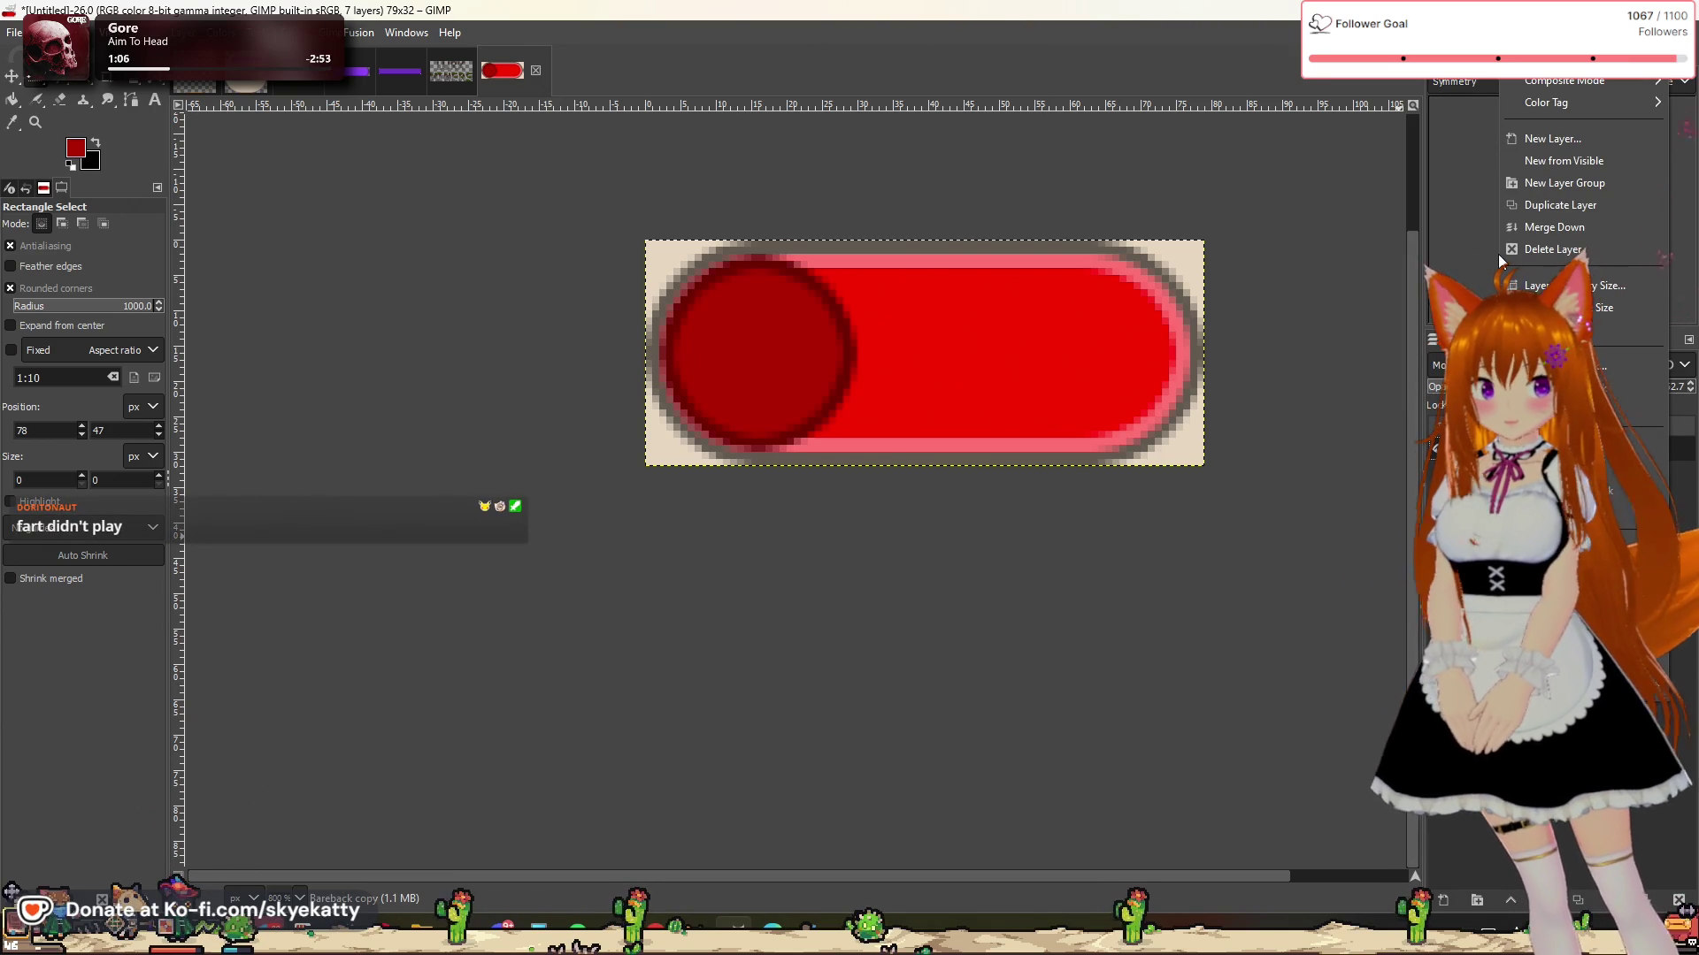
pyautogui.click(1437, 663)
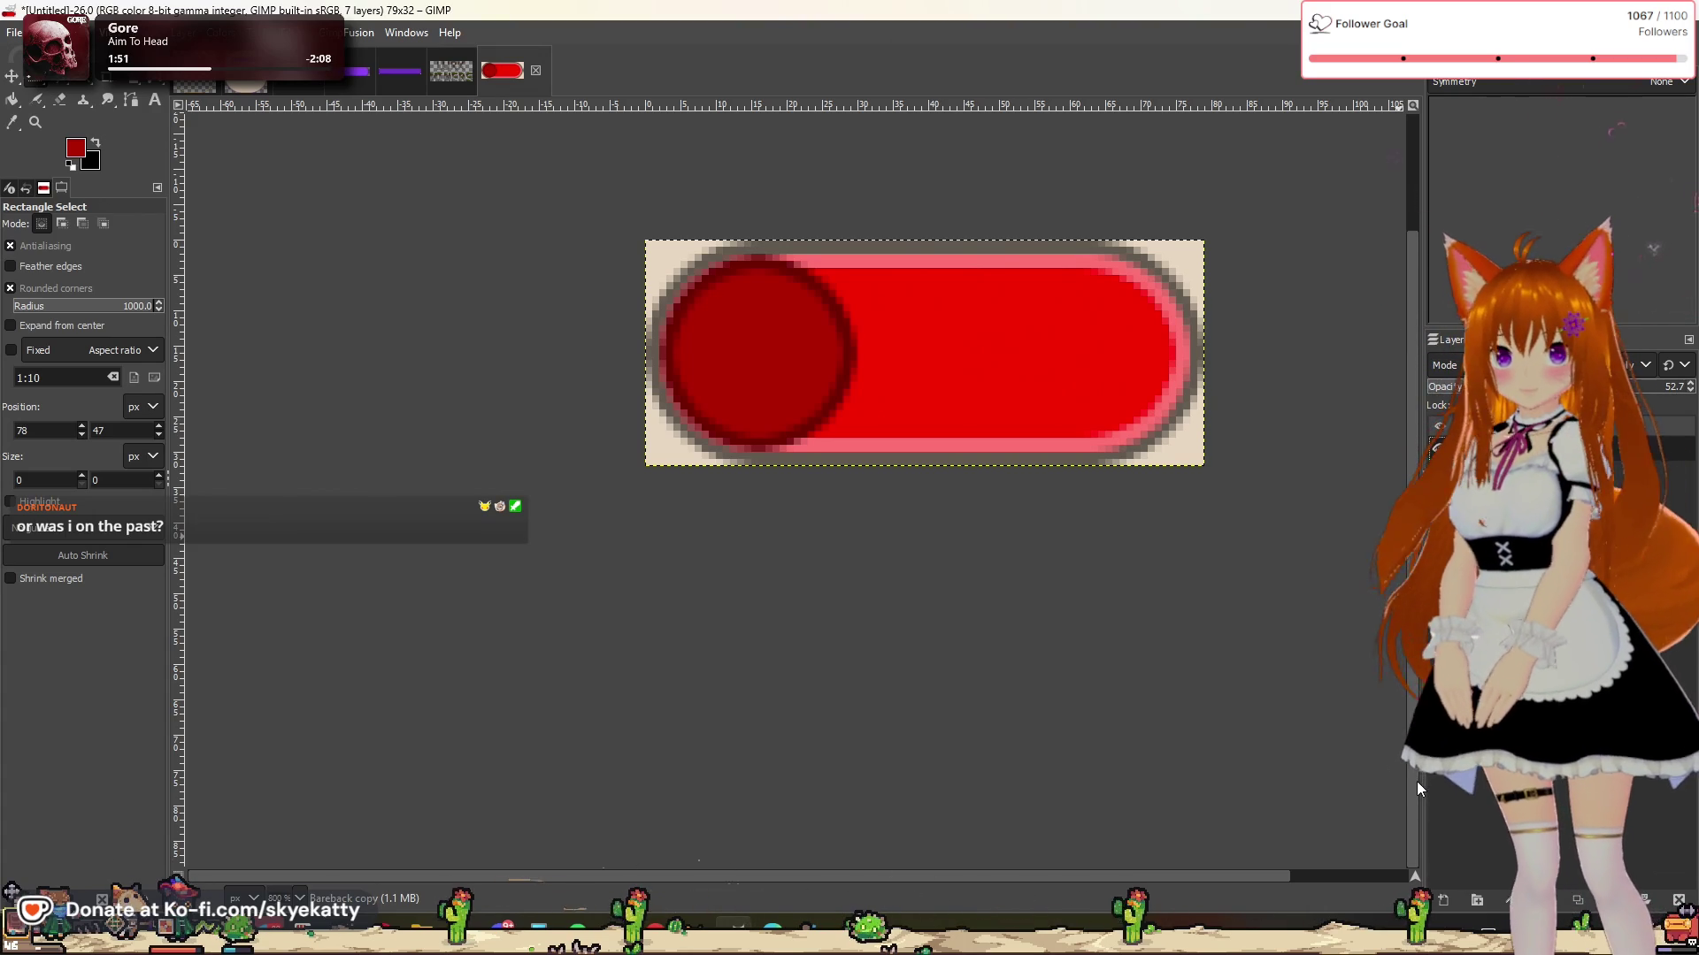
pyautogui.rightClick(1658, 455)
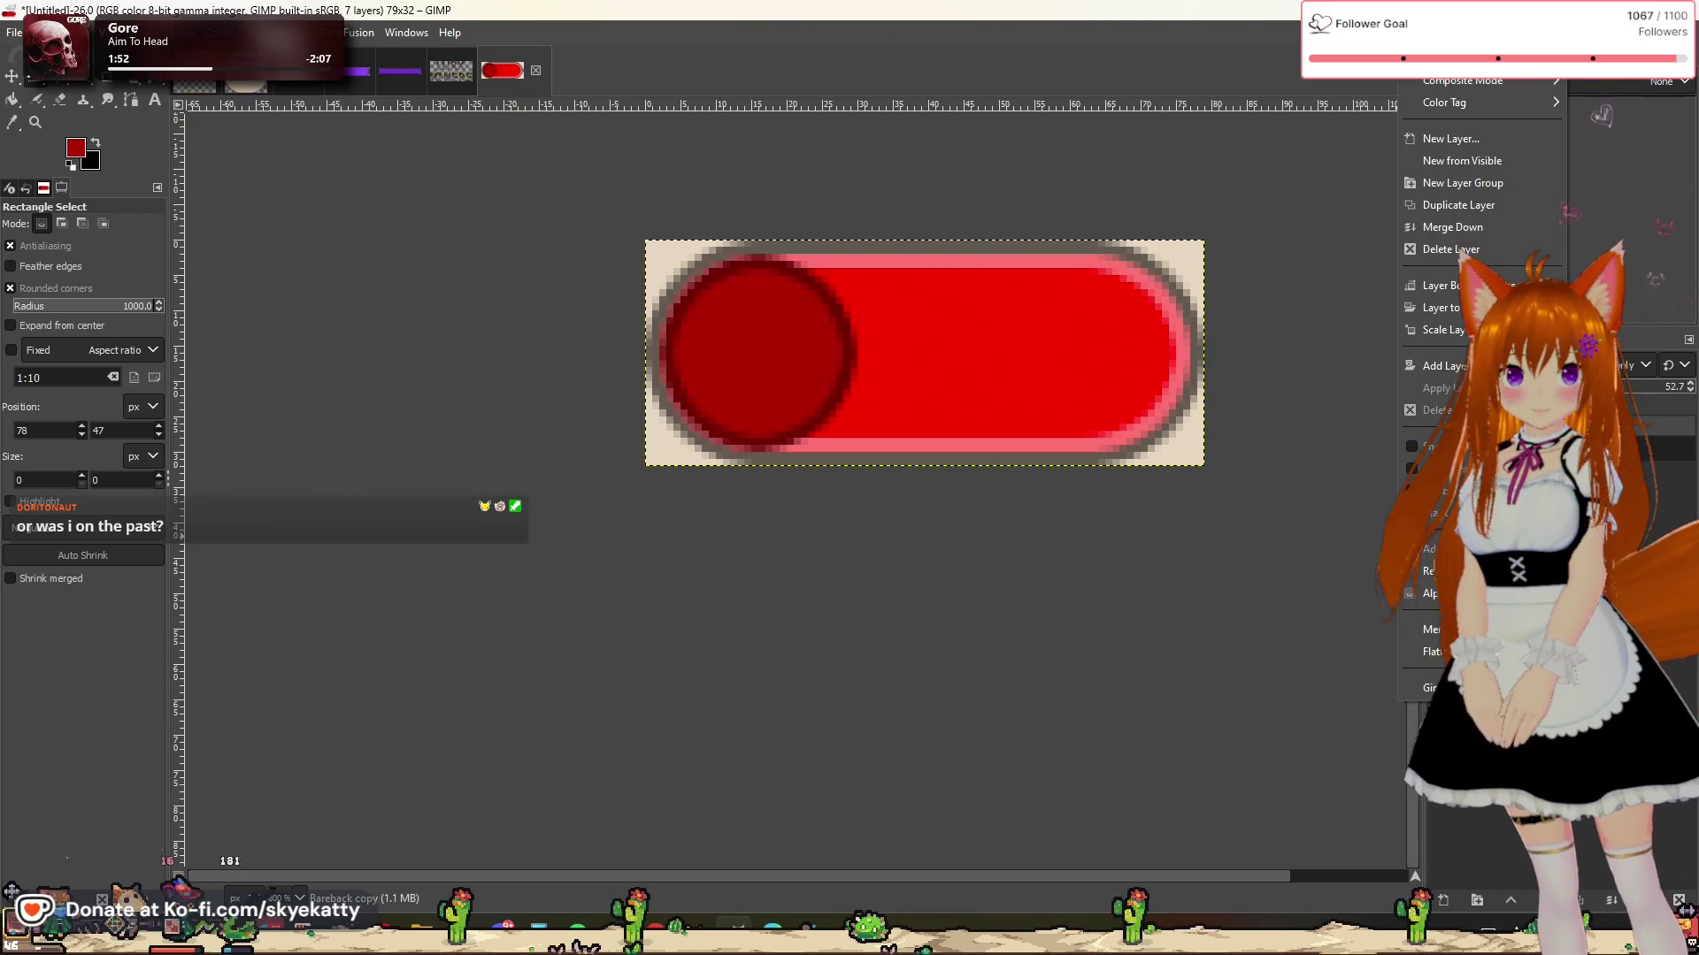
# Step: Try Dodge and then Burn as the copy layer's blend mode
pyautogui.click(1628, 363)
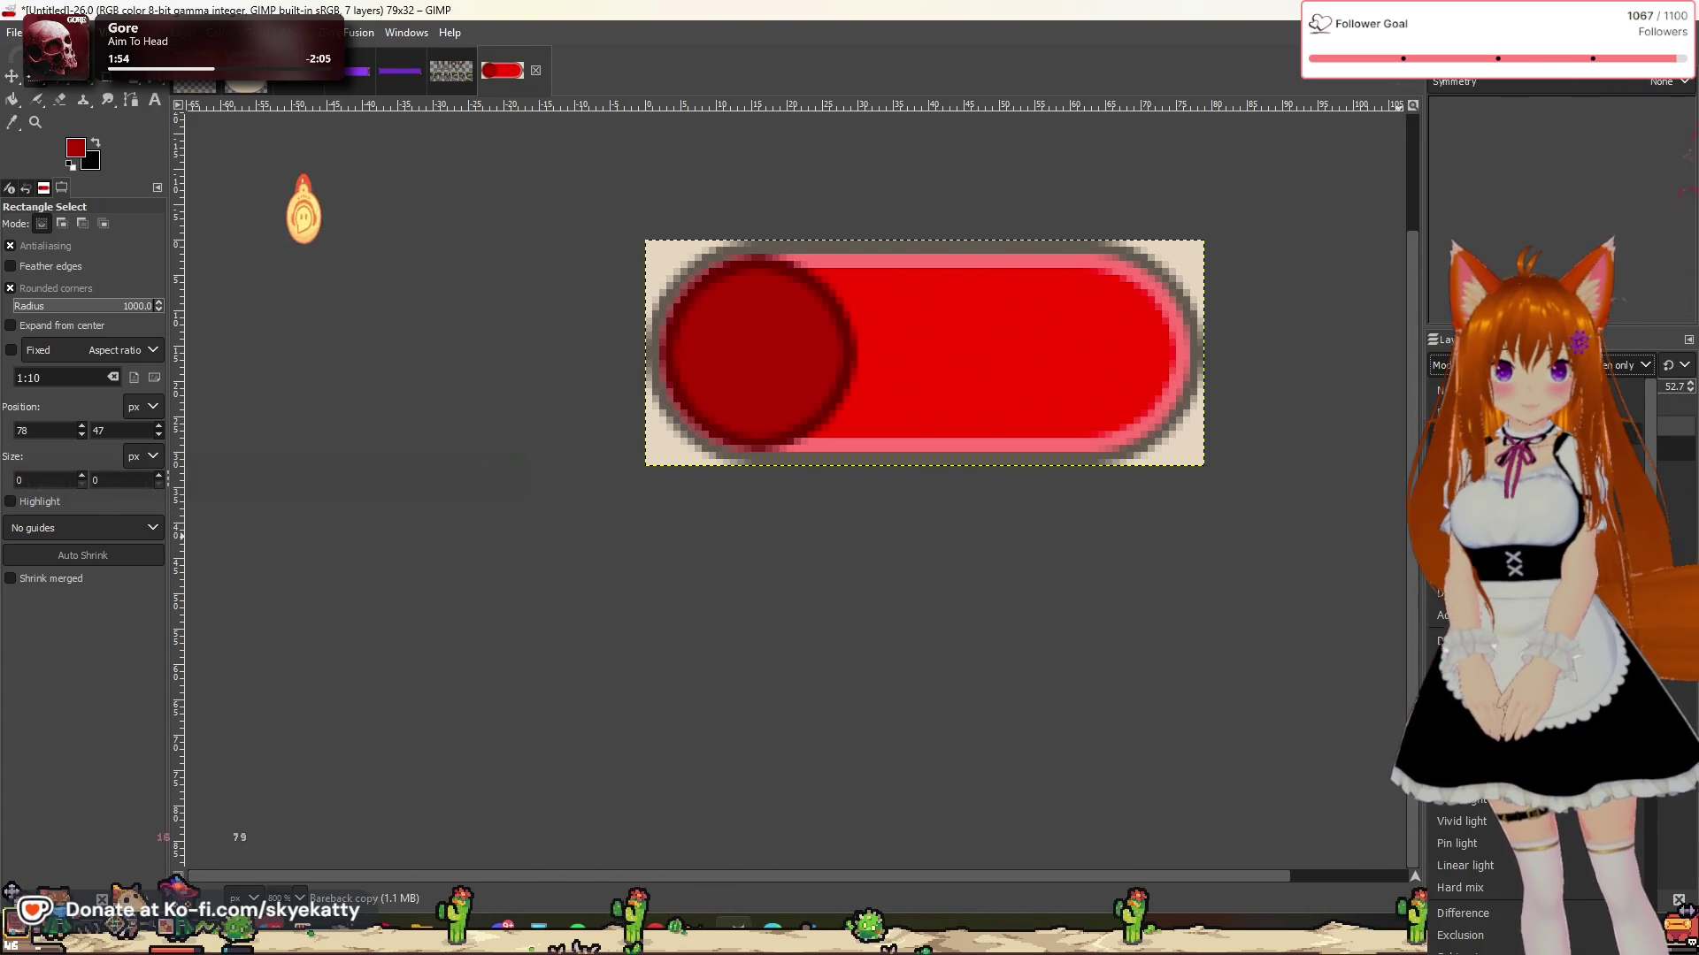
pyautogui.scroll(2, 1628, 365)
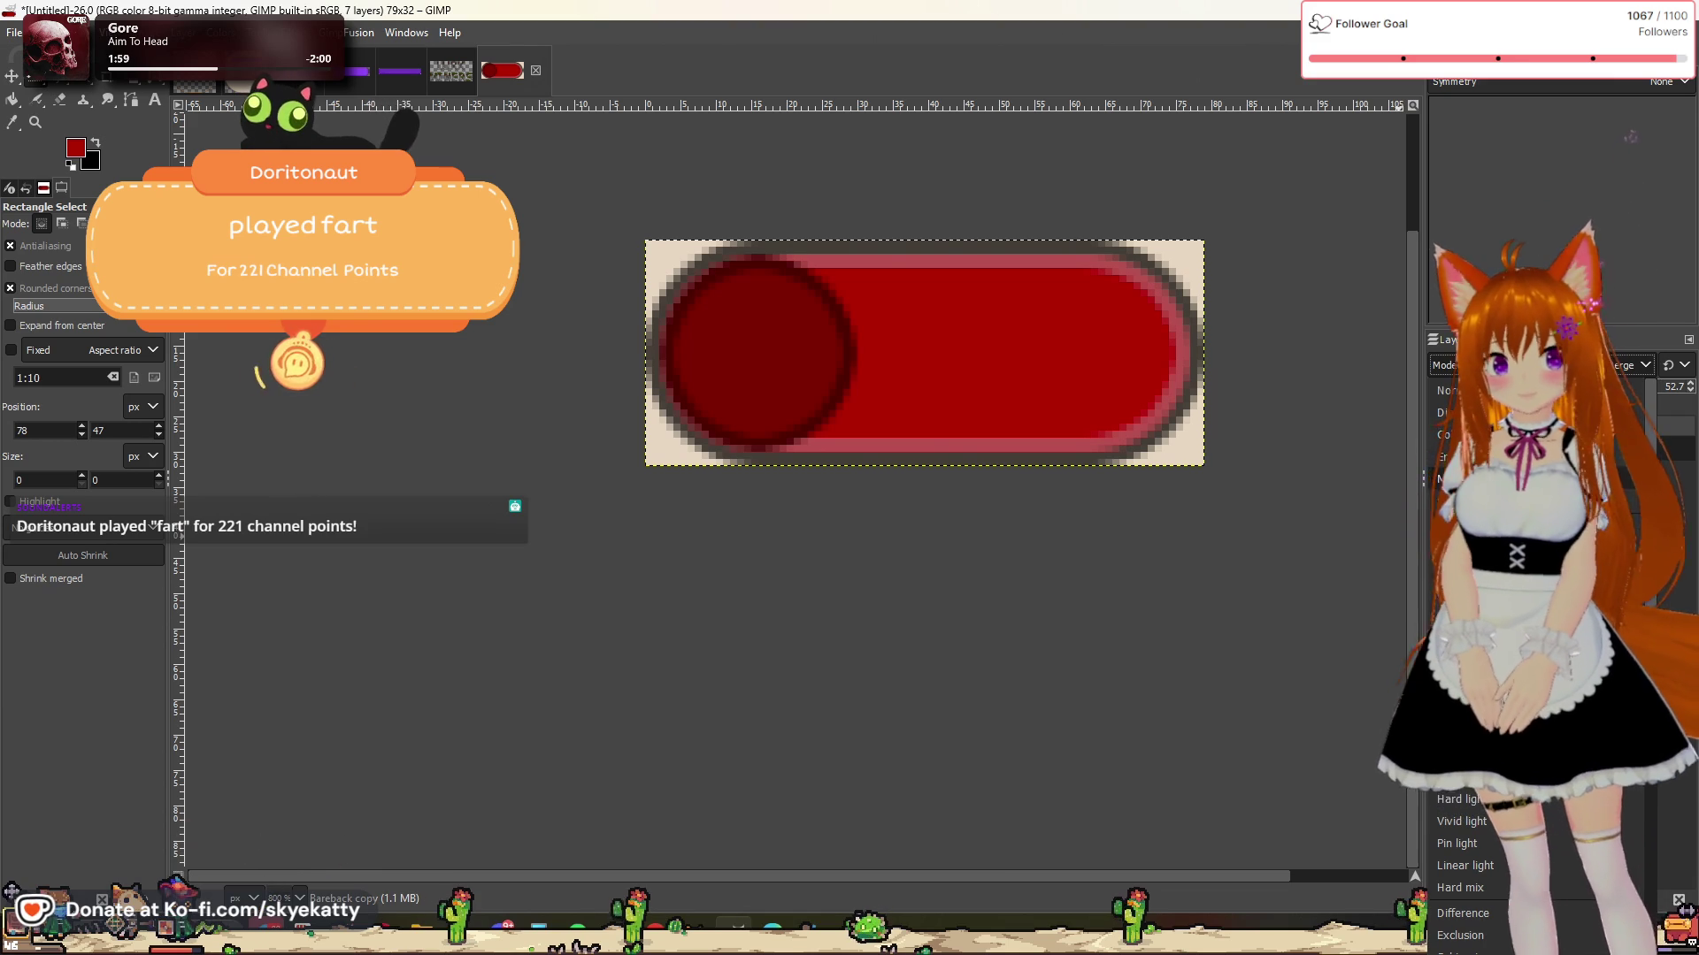
pyautogui.press('Return')
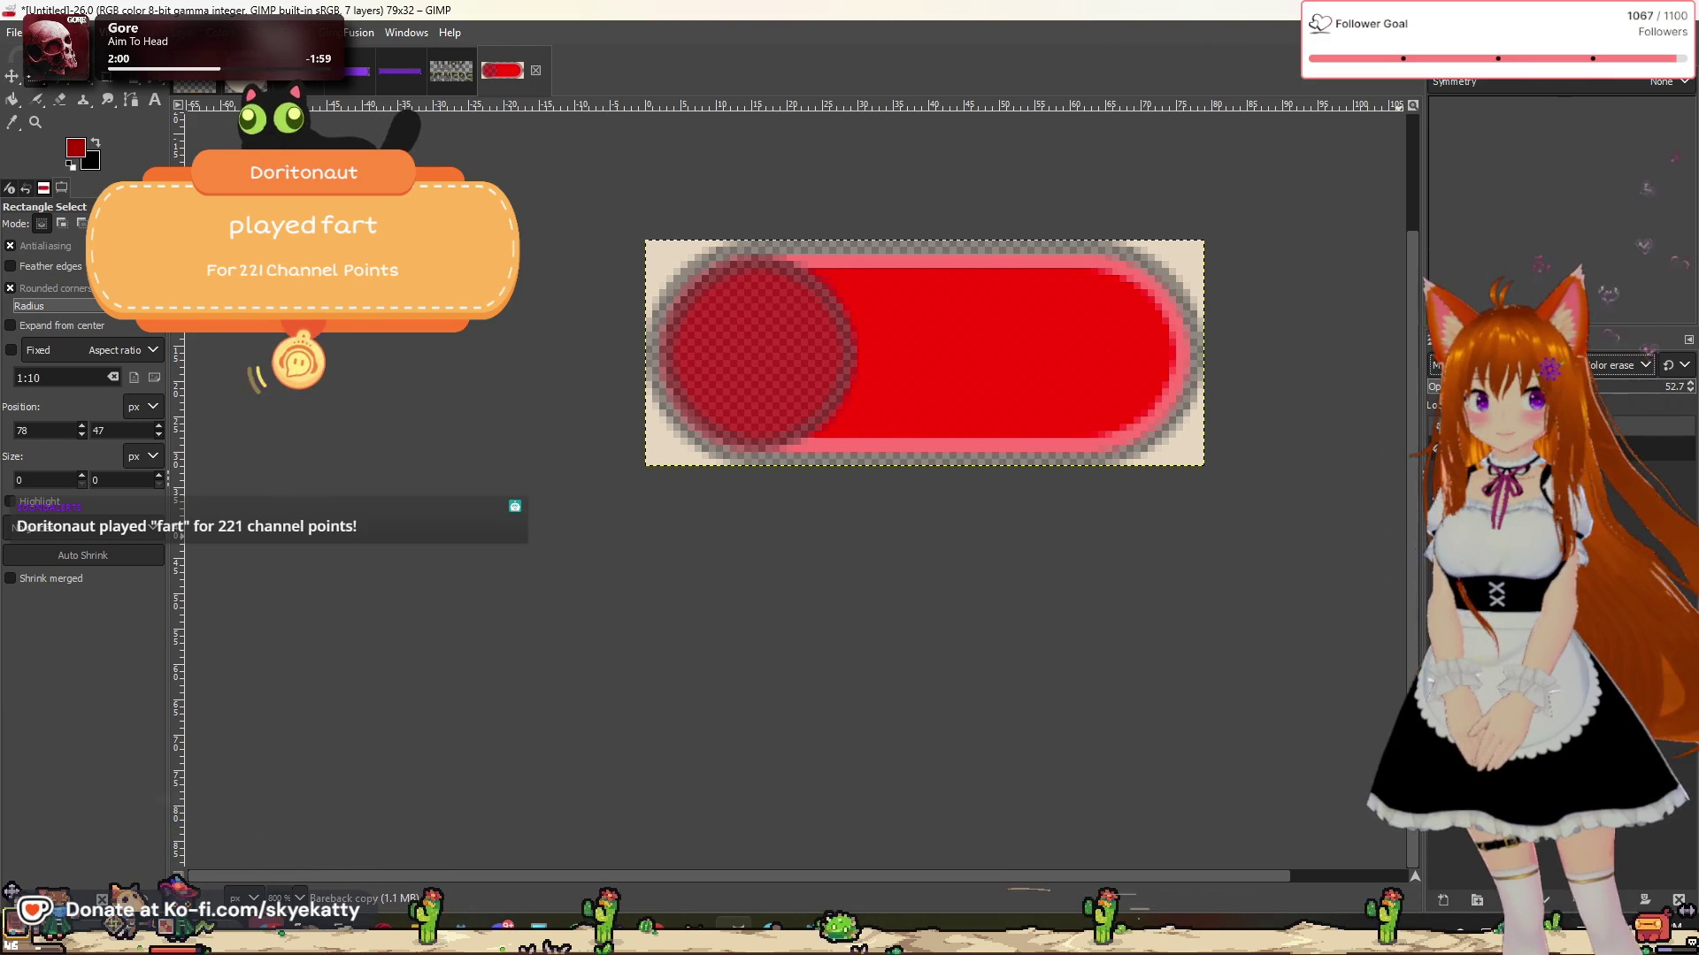
pyautogui.click(1628, 365)
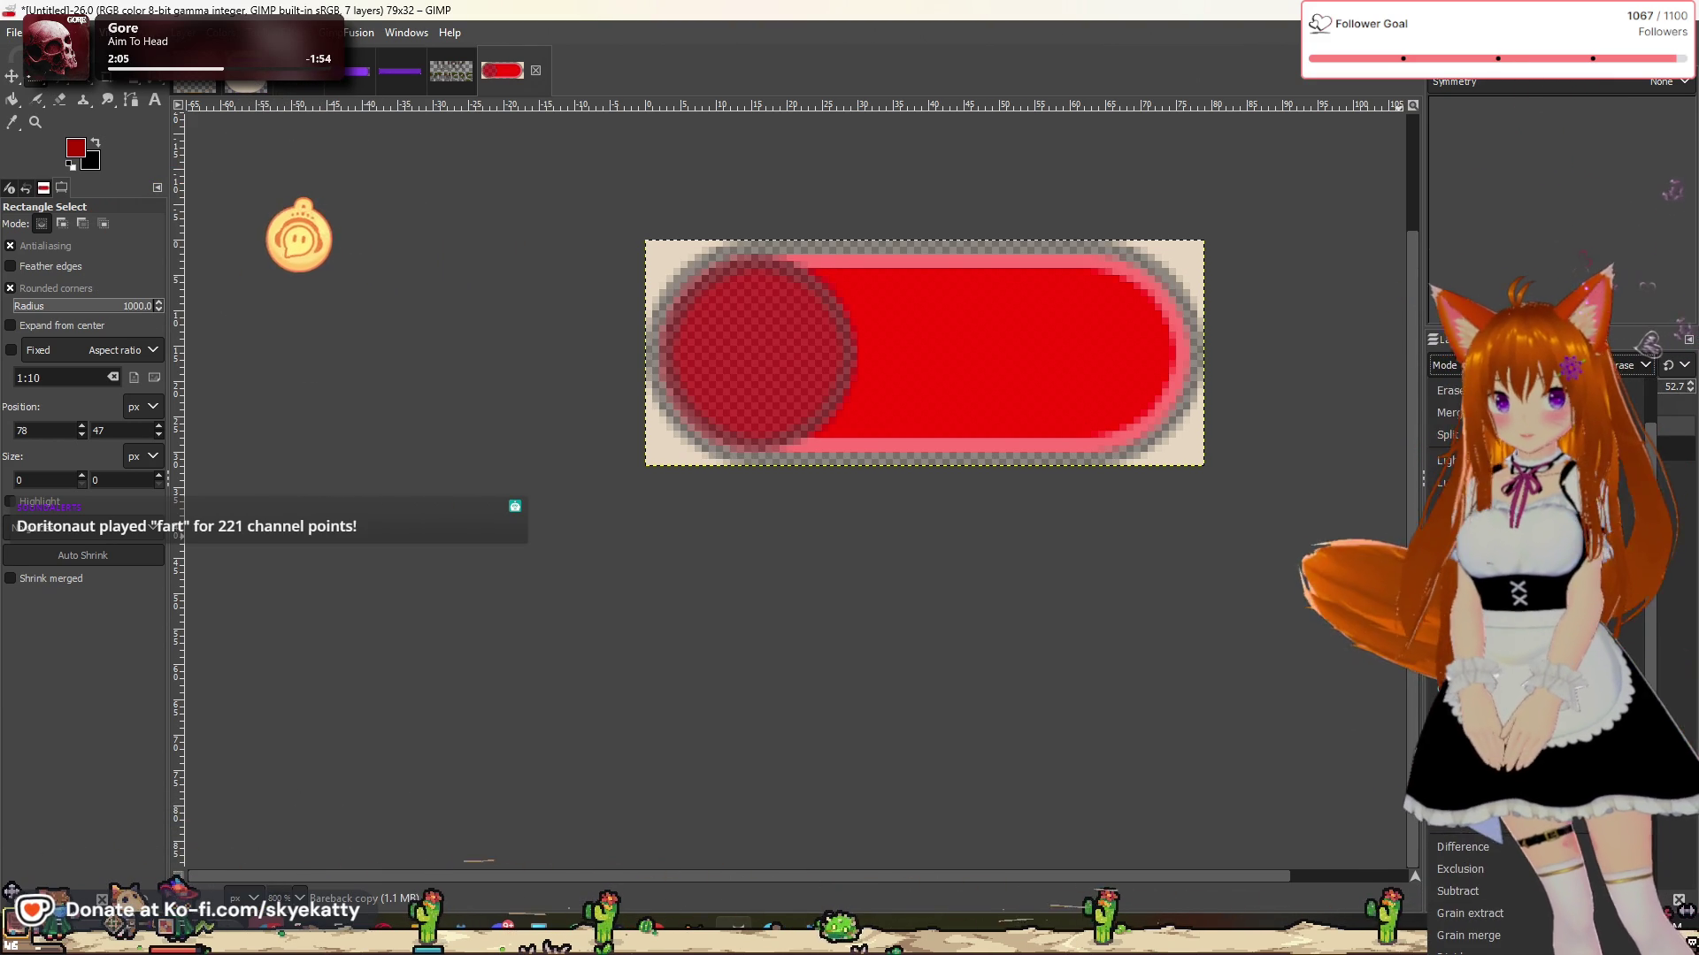
pyautogui.press('Return')
pyautogui.click(1628, 365)
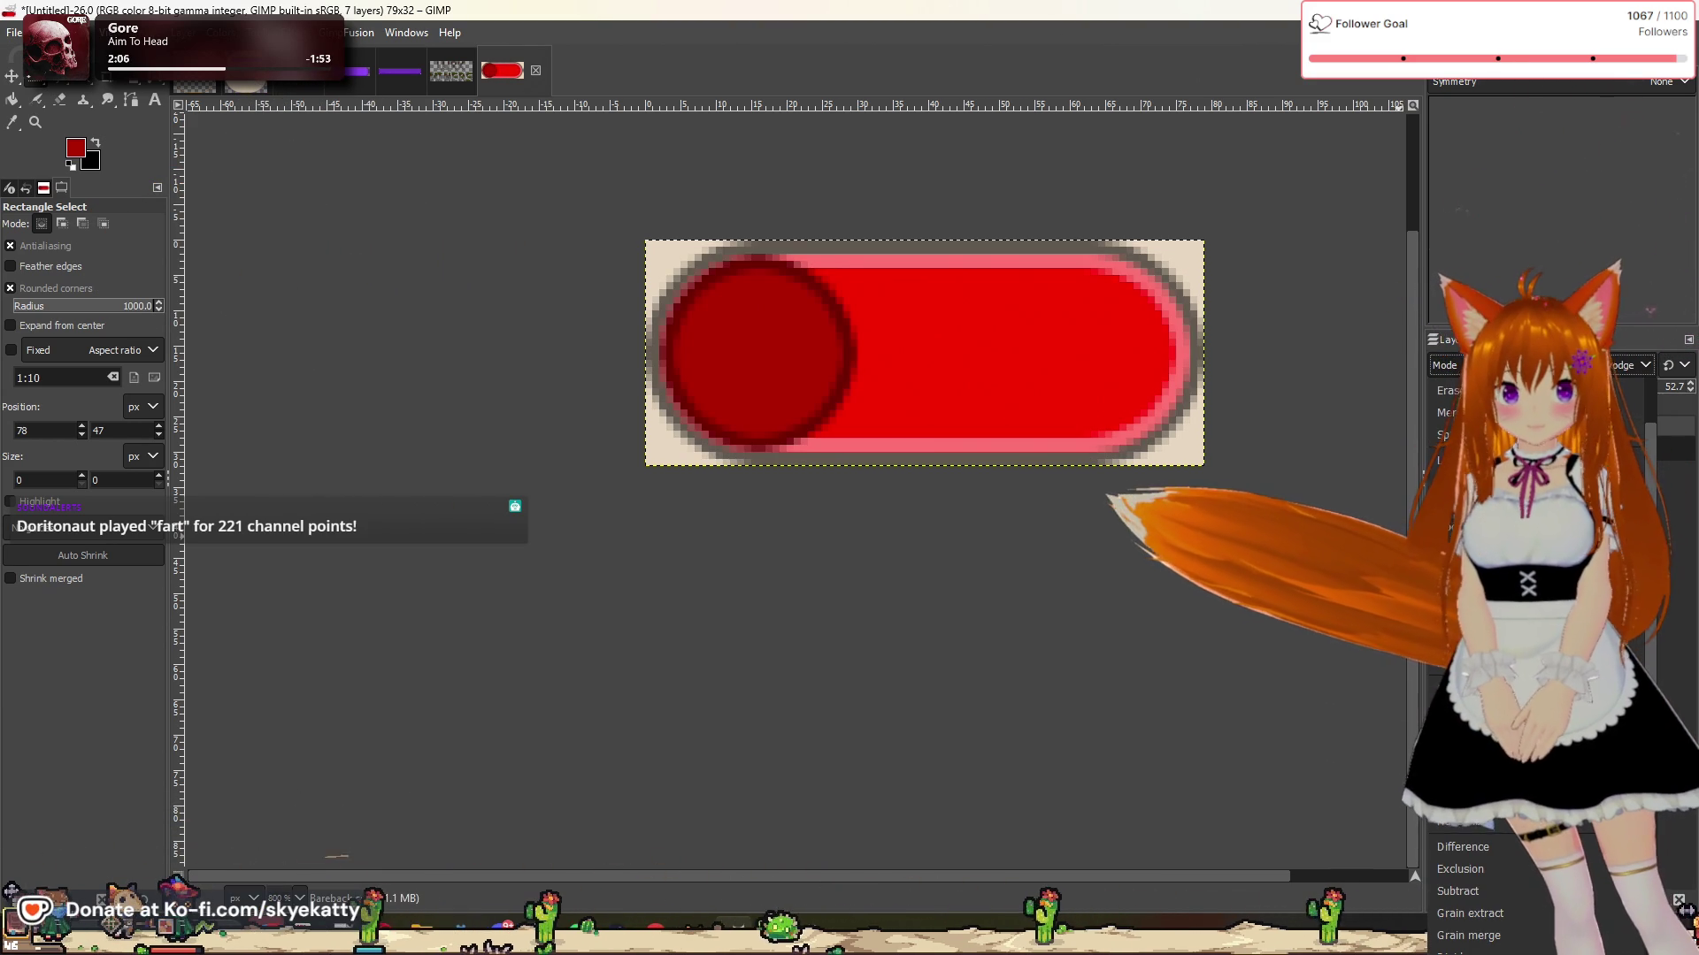
pyautogui.click(1592, 478)
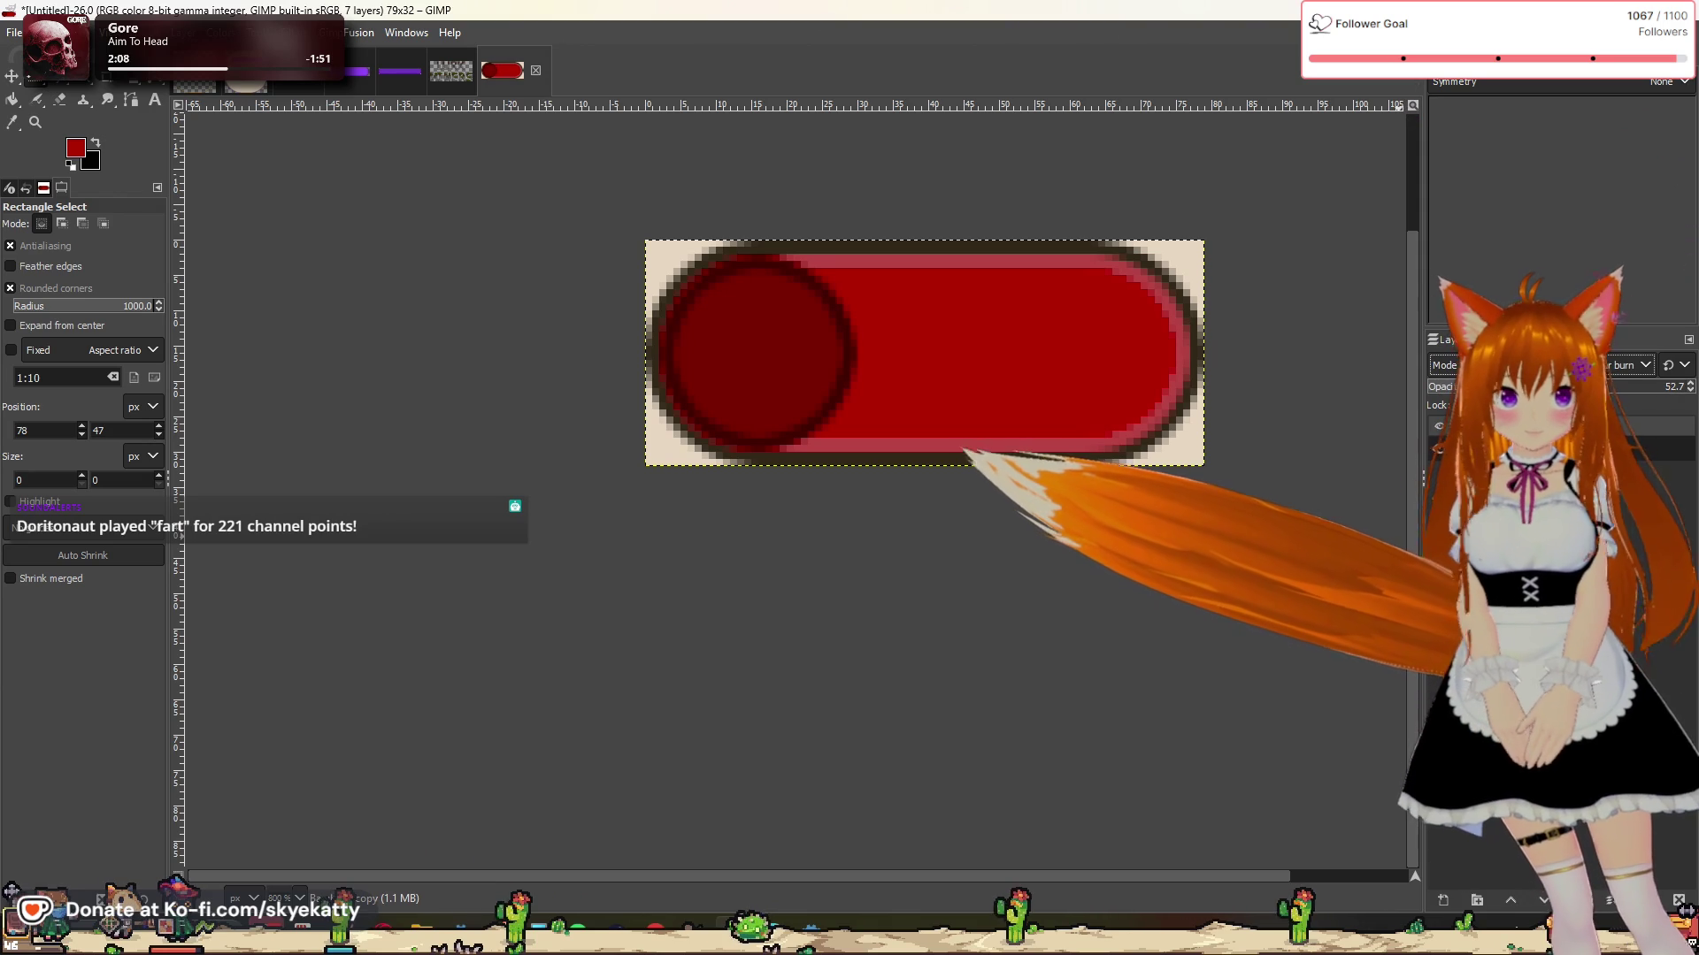
# Step: Test Overlay and Subtract, then settle on a blend mode that turns the toggle pale pink
pyautogui.click(1632, 364)
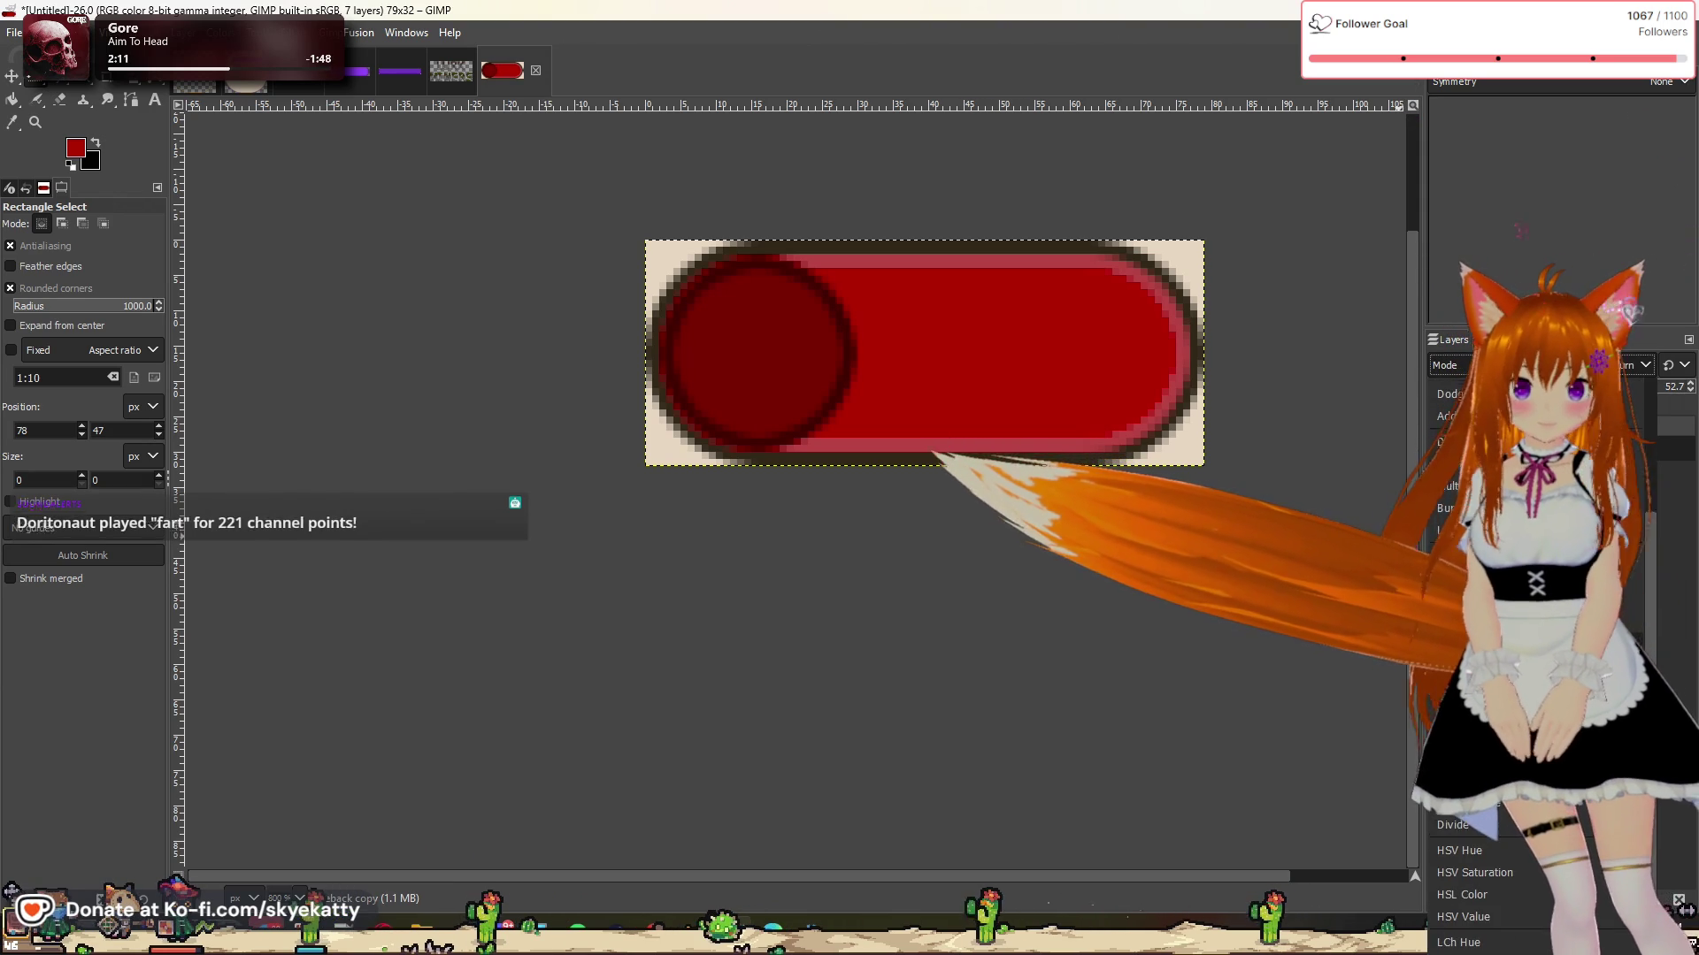
pyautogui.click(1504, 540)
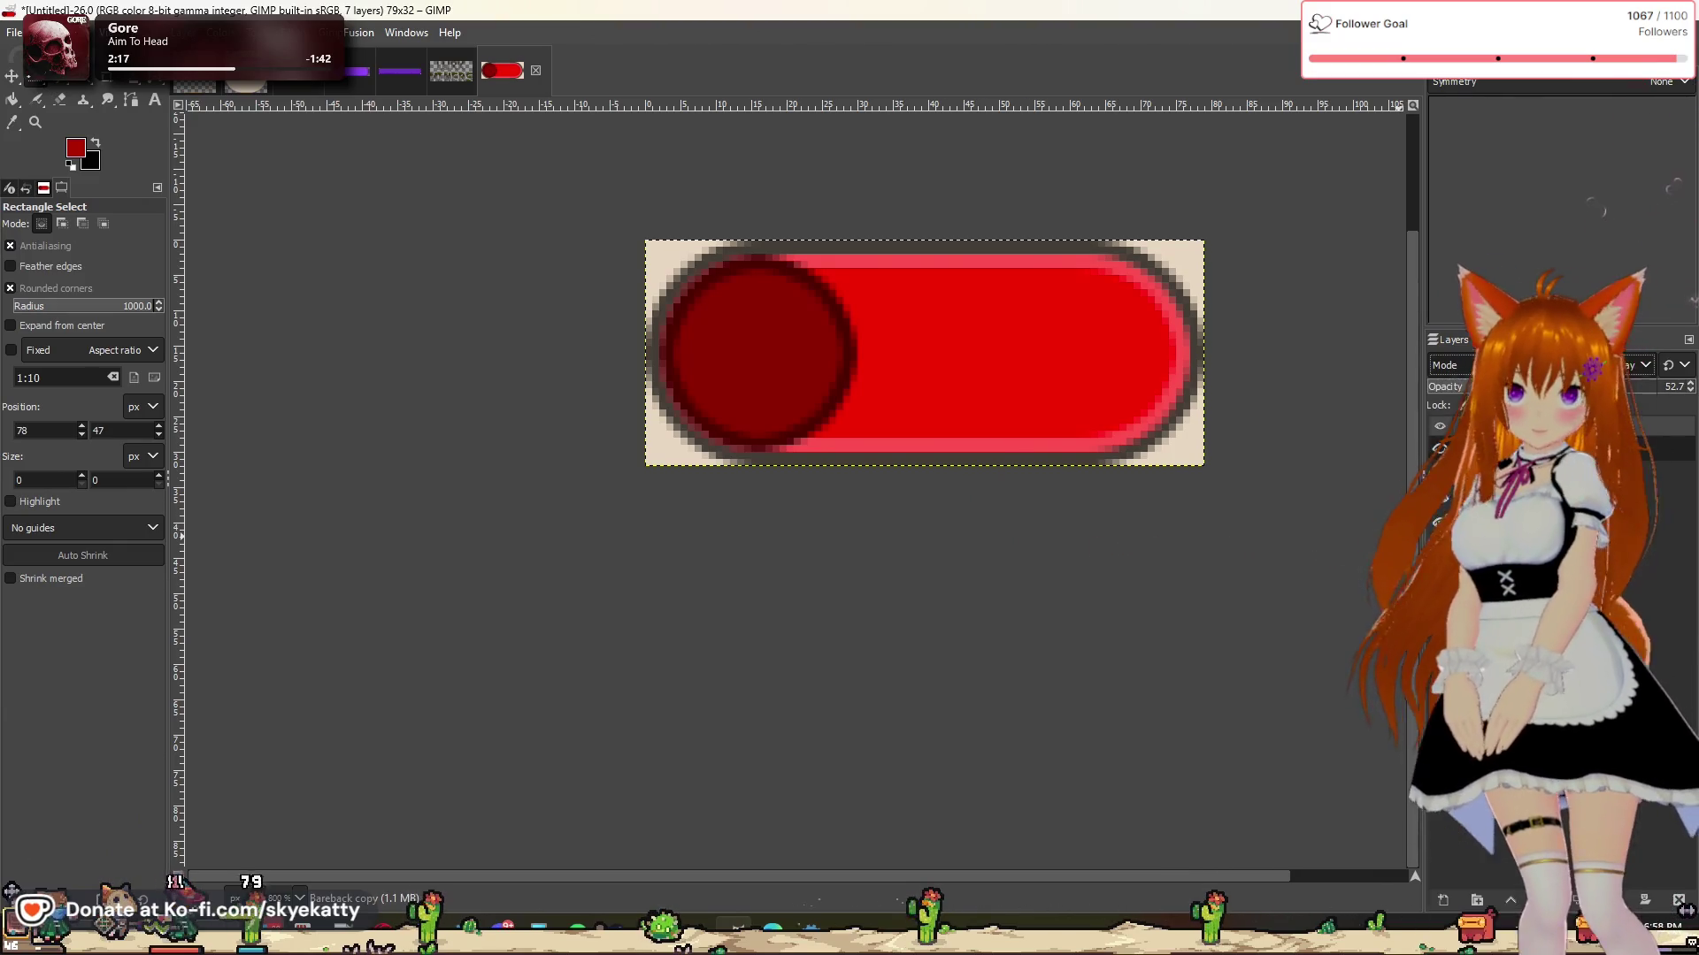
pyautogui.click(1469, 759)
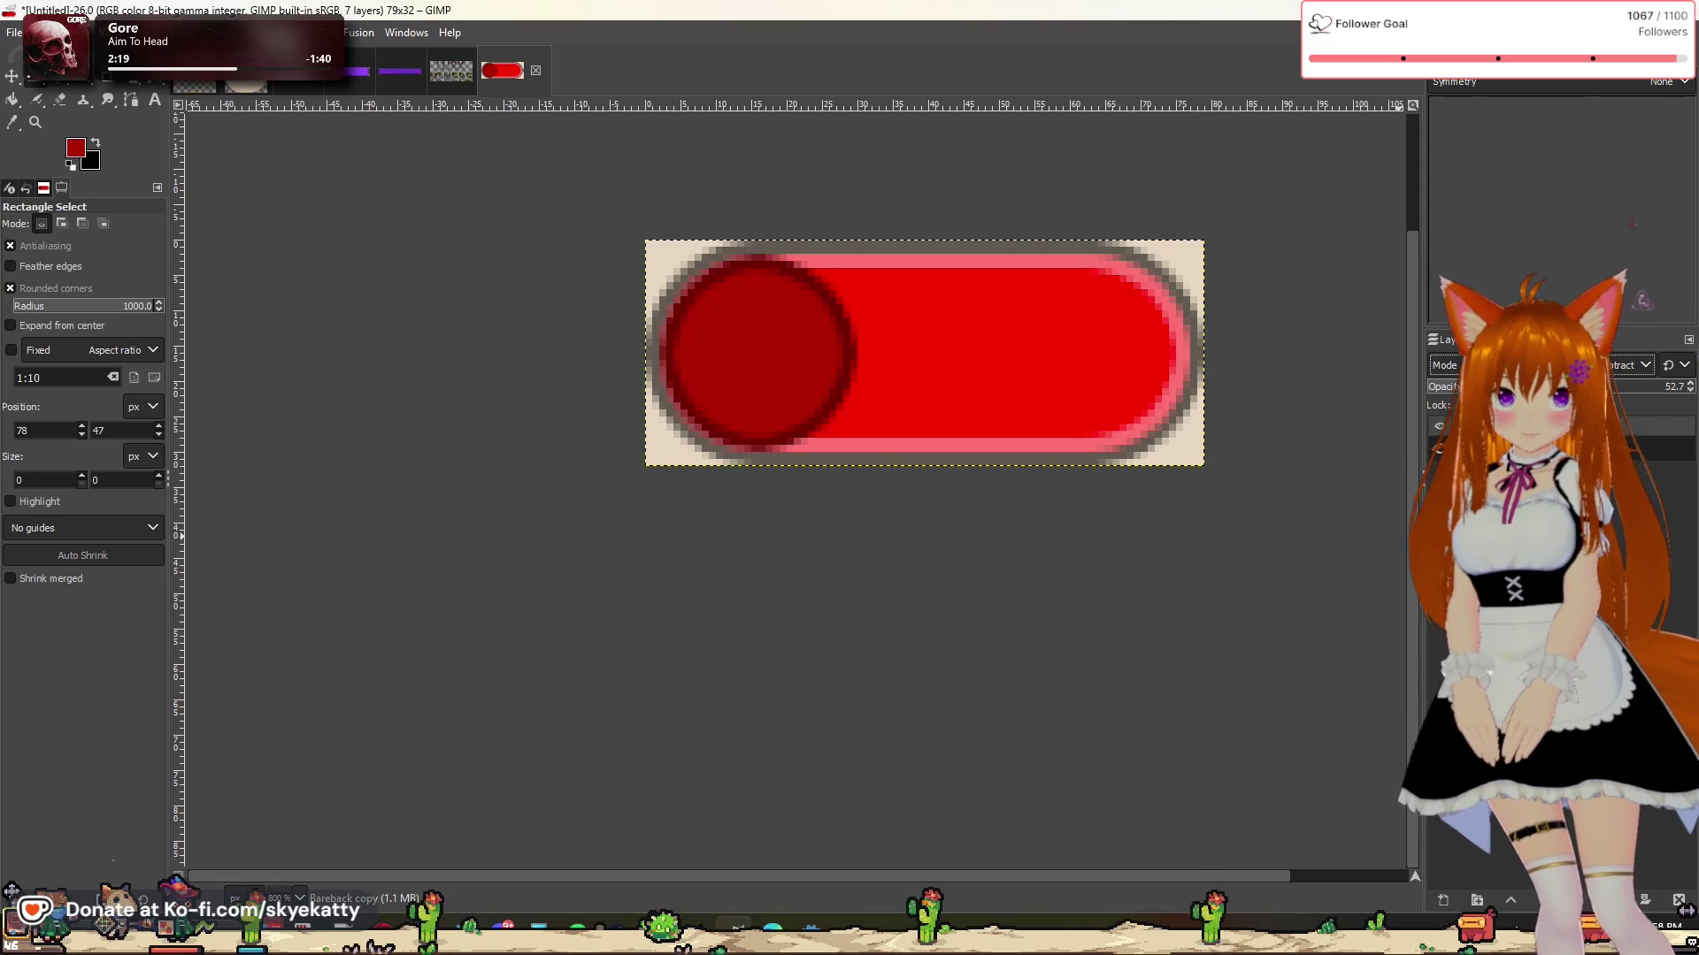
pyautogui.click(1628, 365)
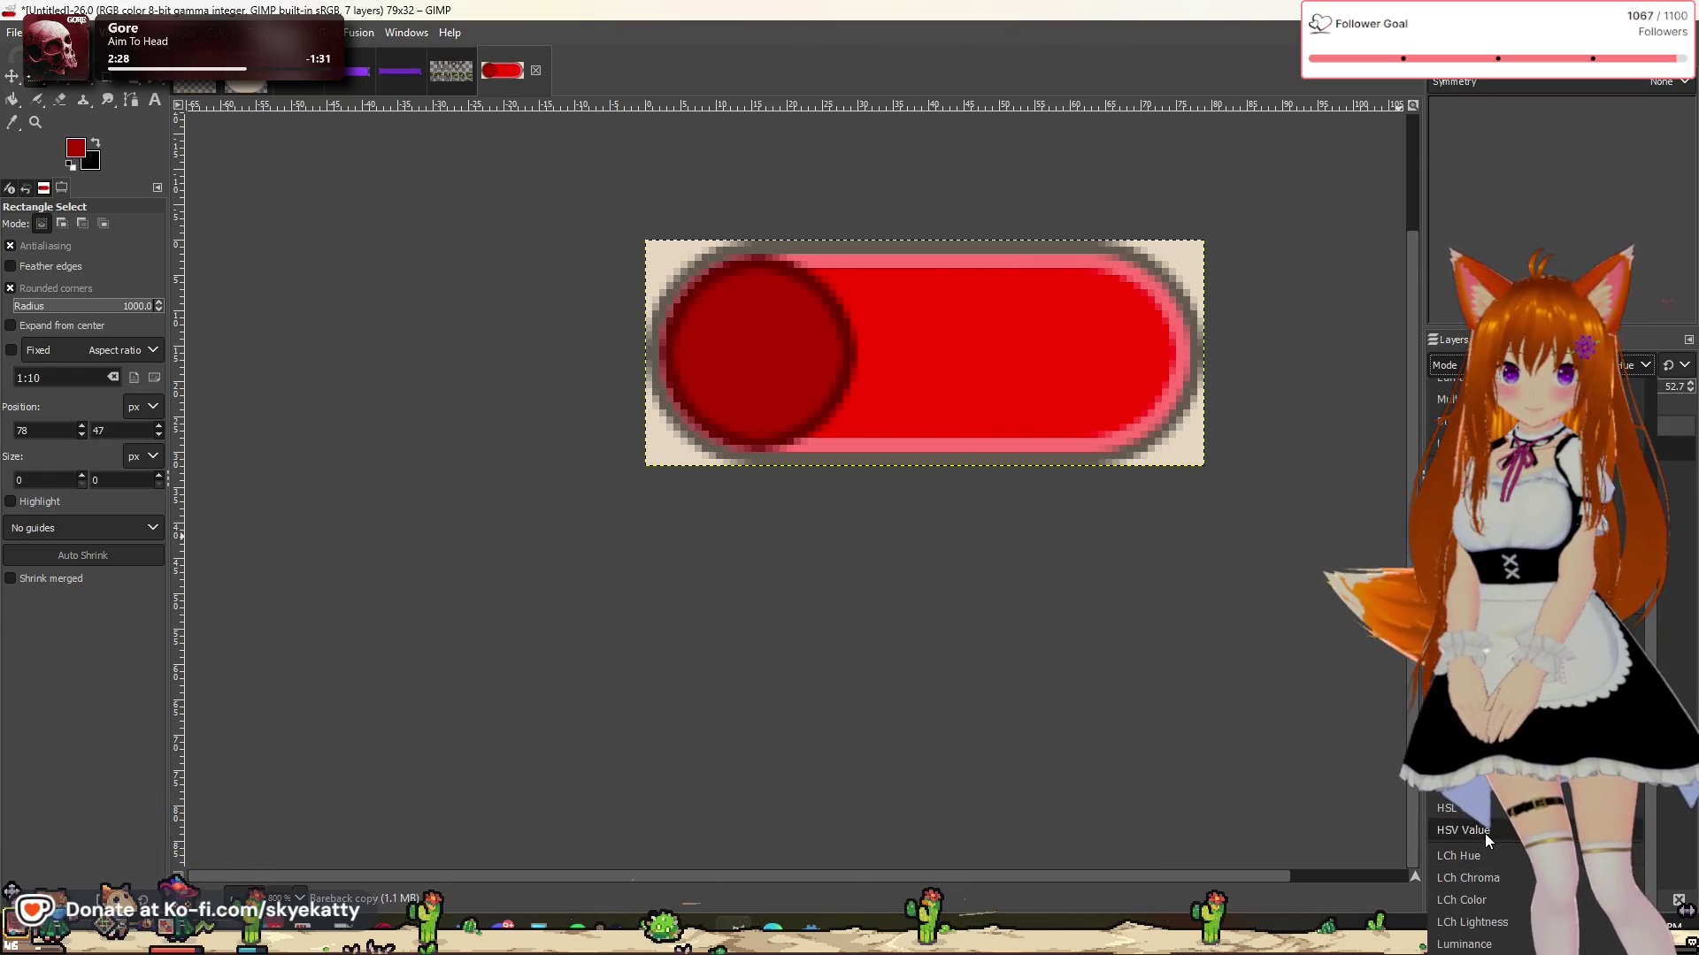
pyautogui.click(1490, 814)
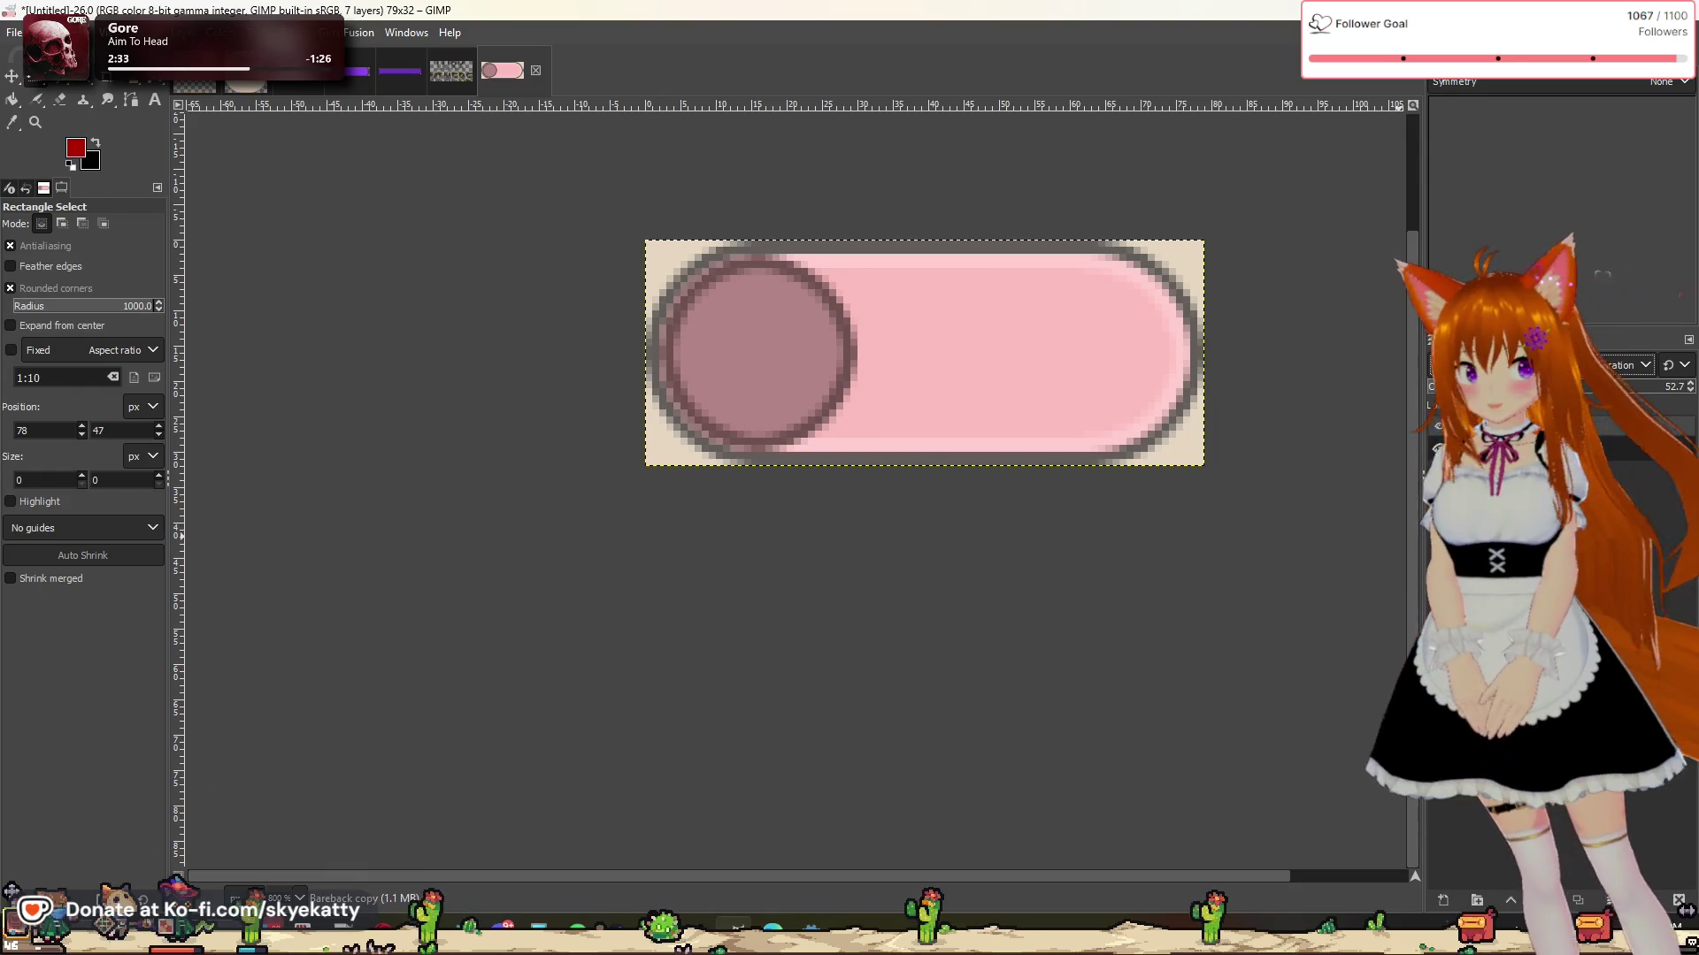
# Step: Set the pink overlay layer's opacity to 33
pyautogui.moveTo(1645, 394)
pyautogui.mouseDown()
pyautogui.moveTo(1685, 394)
pyautogui.moveTo(1347, 419)
pyautogui.moveTo(1499, 398)
pyautogui.mouseUp()
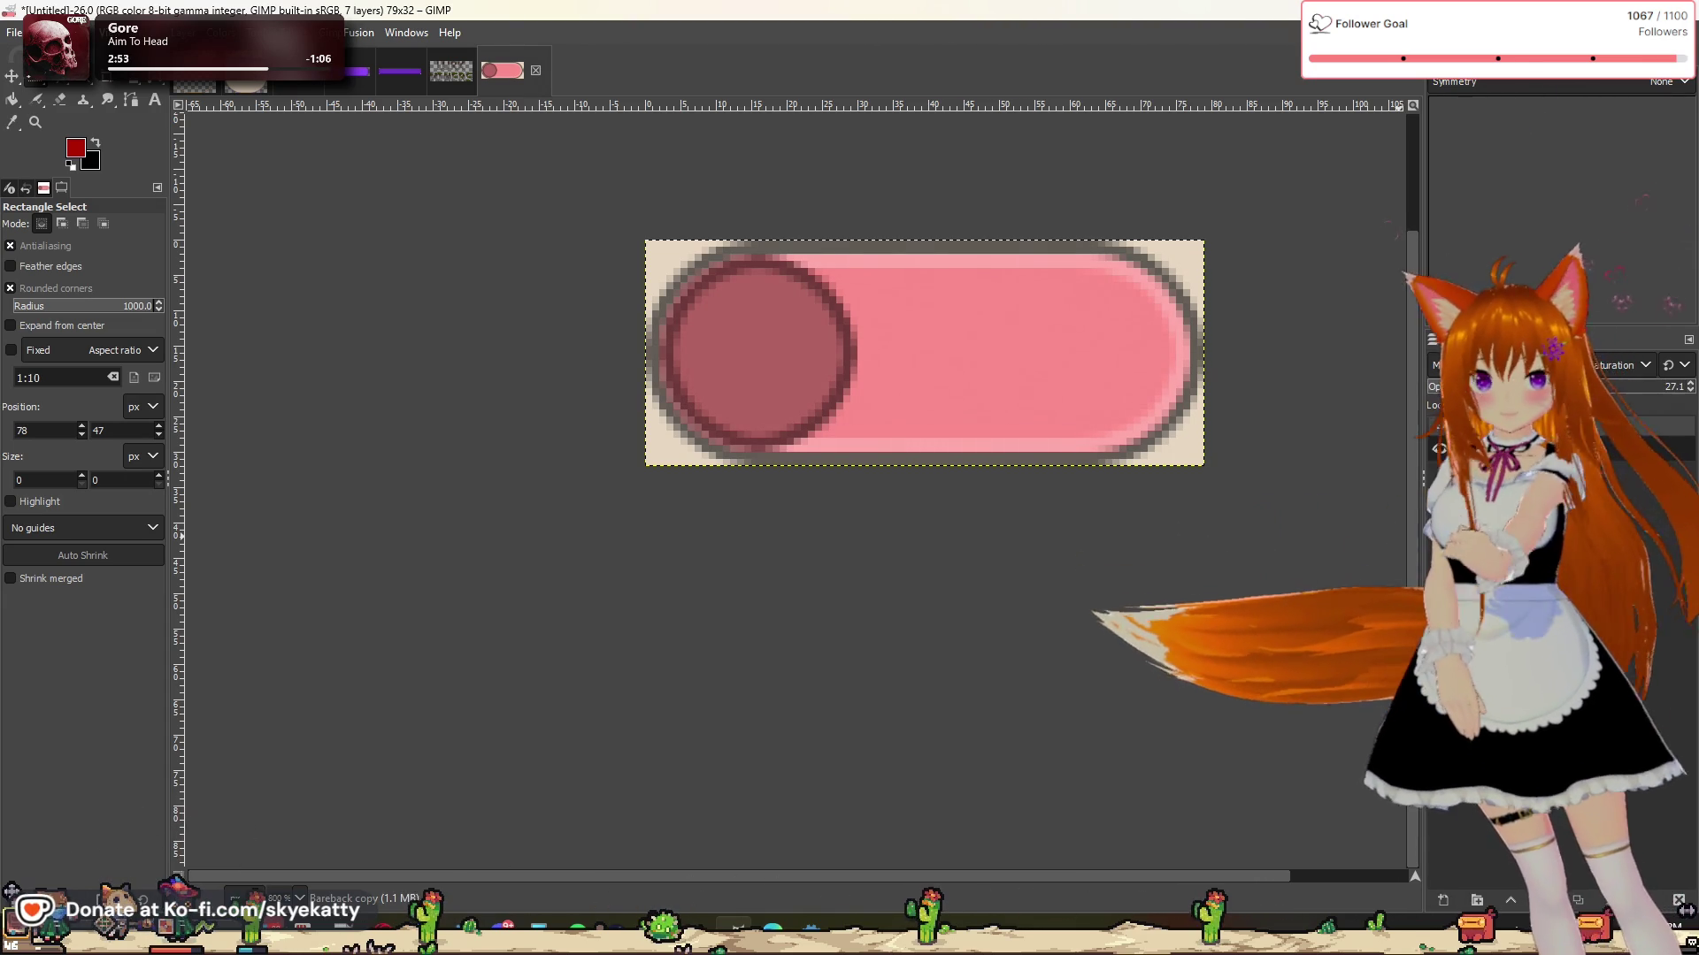
pyautogui.moveTo(1498, 387)
pyautogui.mouseDown()
pyautogui.moveTo(1664, 386)
pyautogui.moveTo(1297, 386)
pyautogui.mouseUp()
pyautogui.moveTo(1440, 386); pyautogui.dragTo(1526, 387)
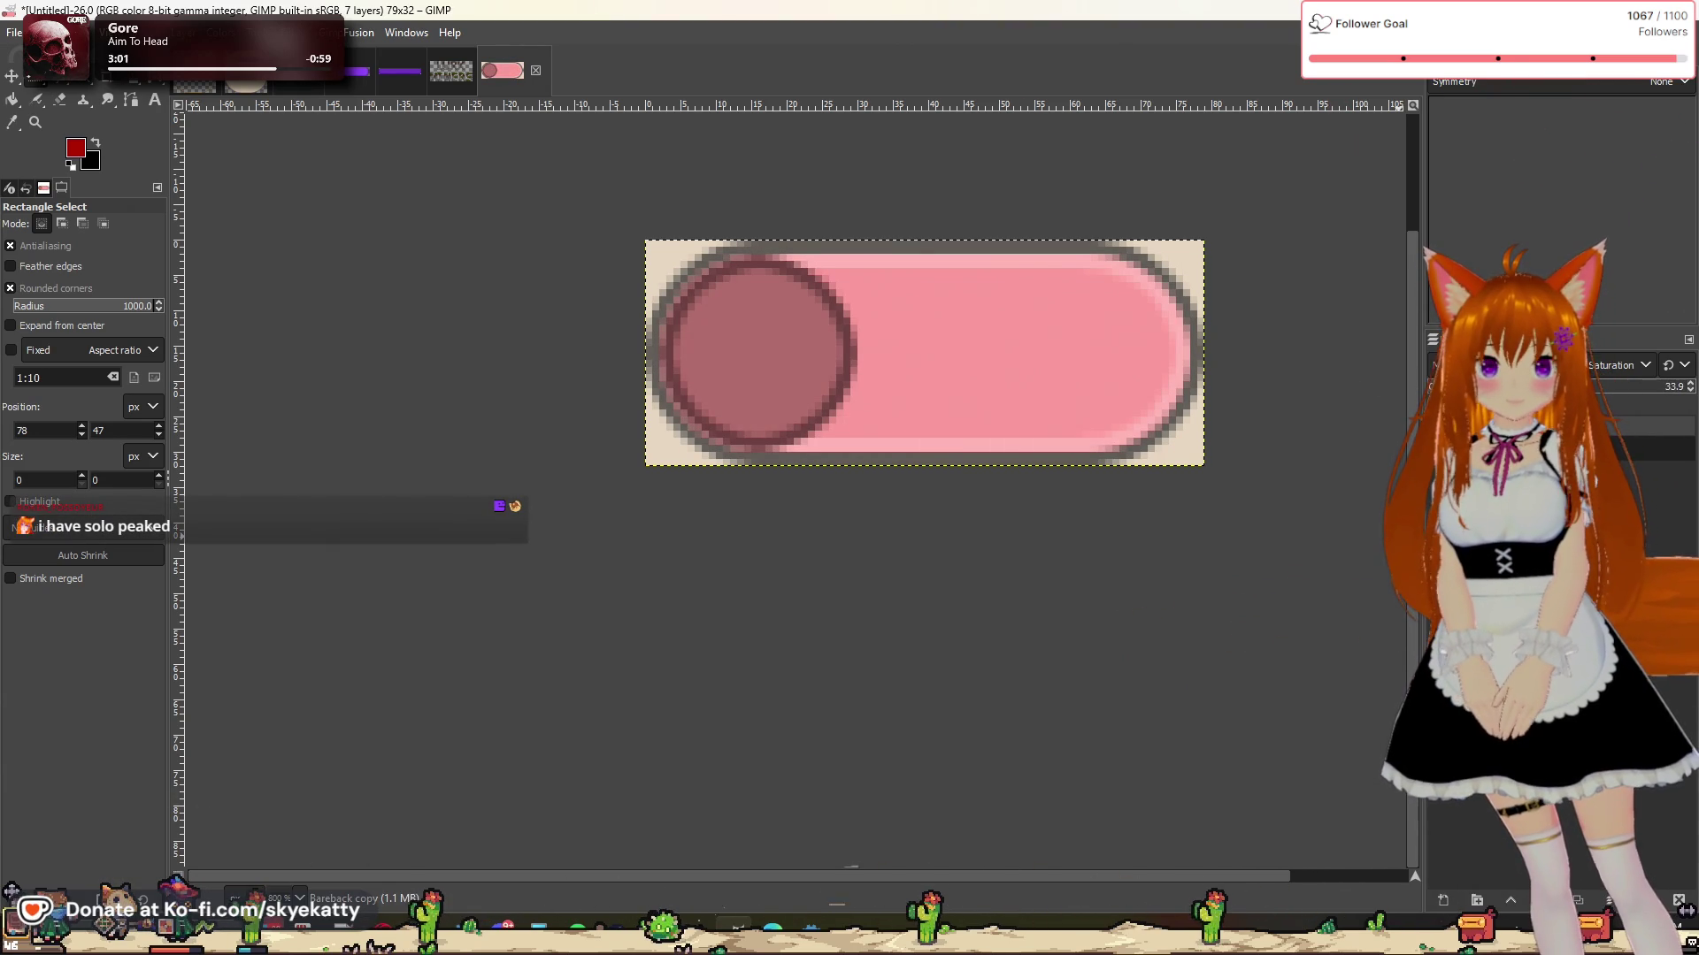
pyautogui.moveTo(1508, 386); pyautogui.dragTo(1643, 387)
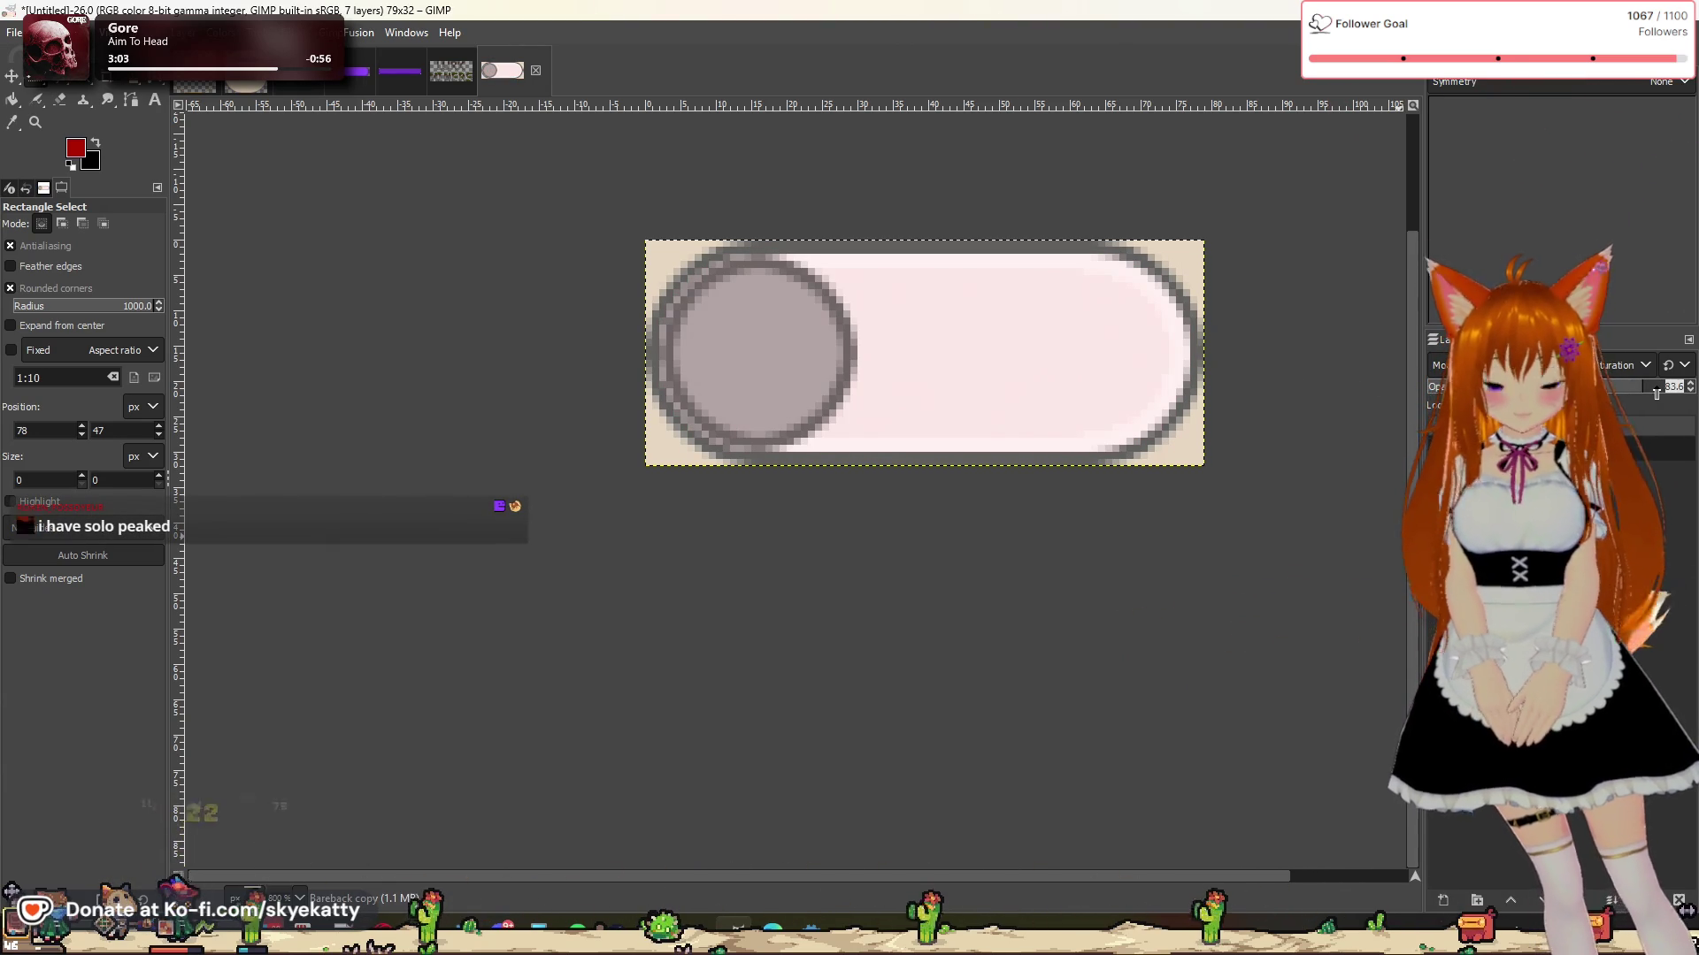
pyautogui.write('23')
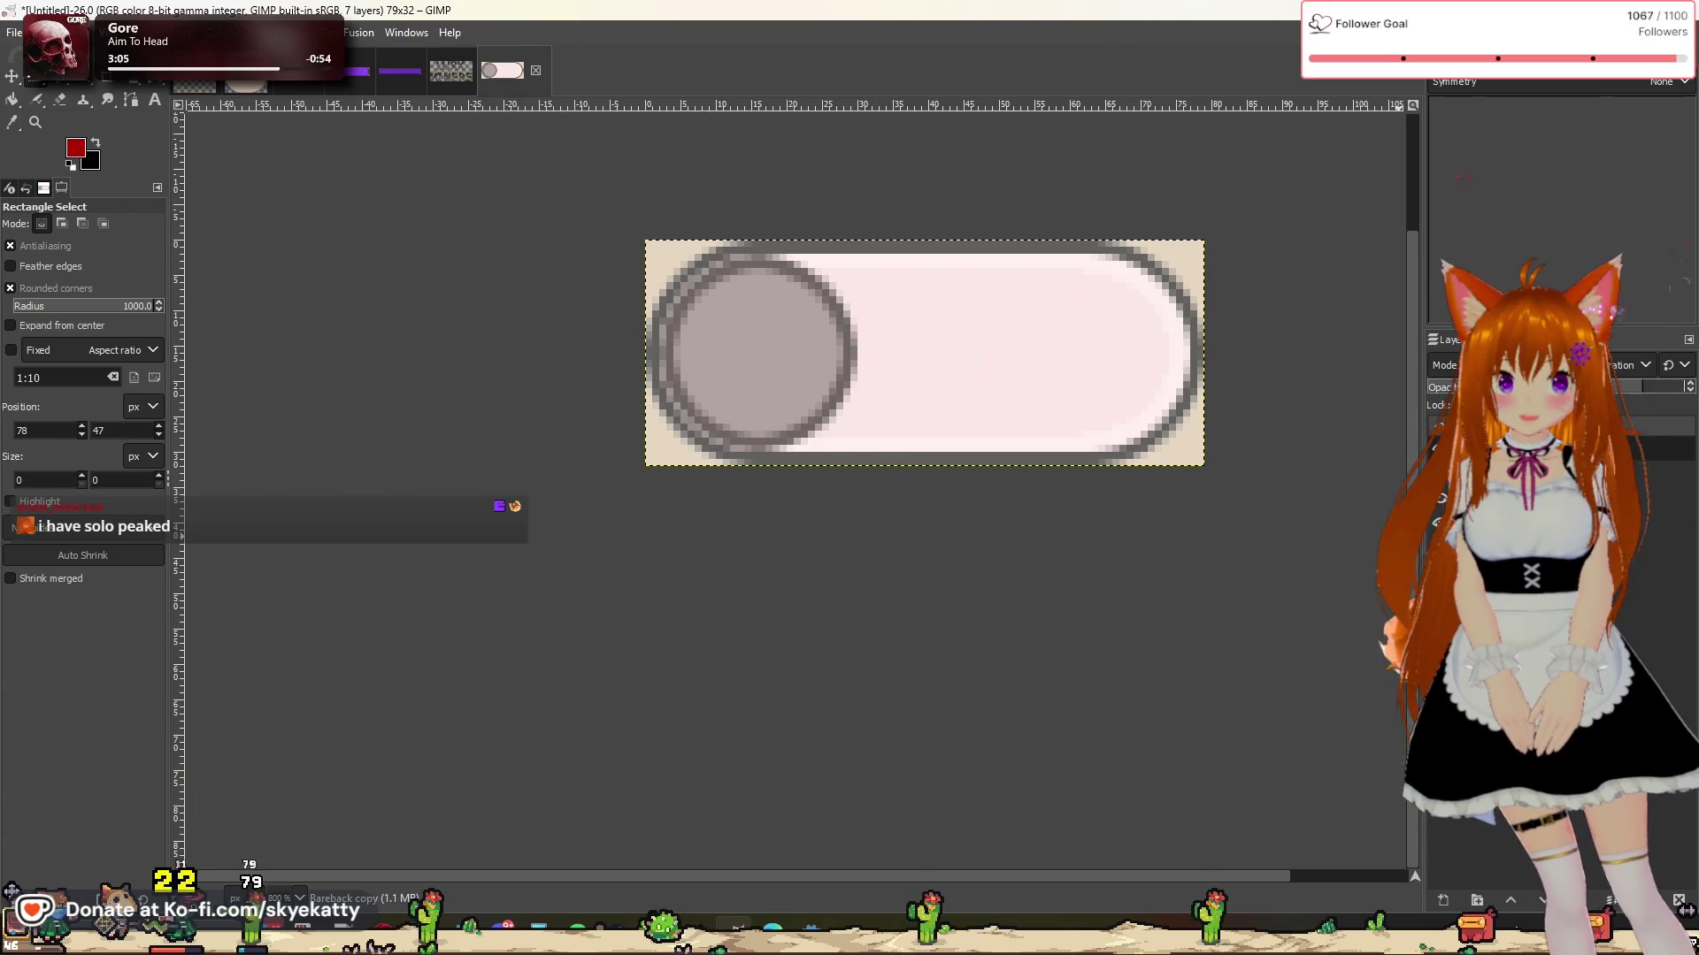
pyautogui.press('Return')
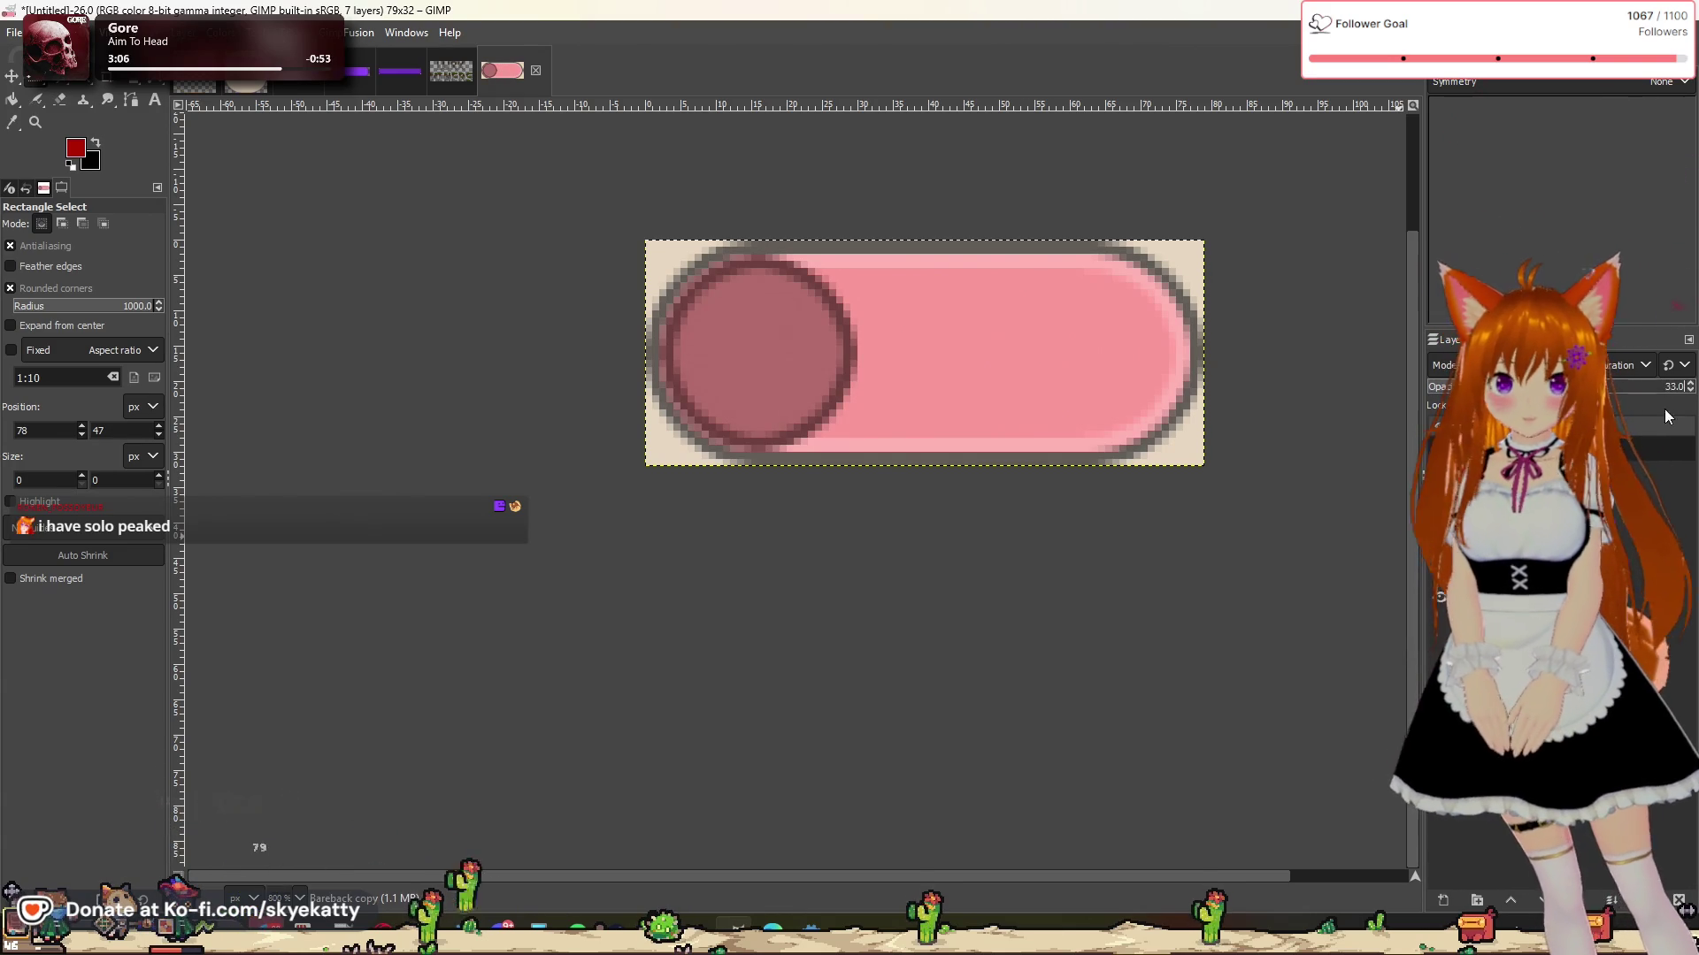
# Step: Bring up the context menu for the toggle layer in the Layers dock
pyautogui.rightClick(1570, 469)
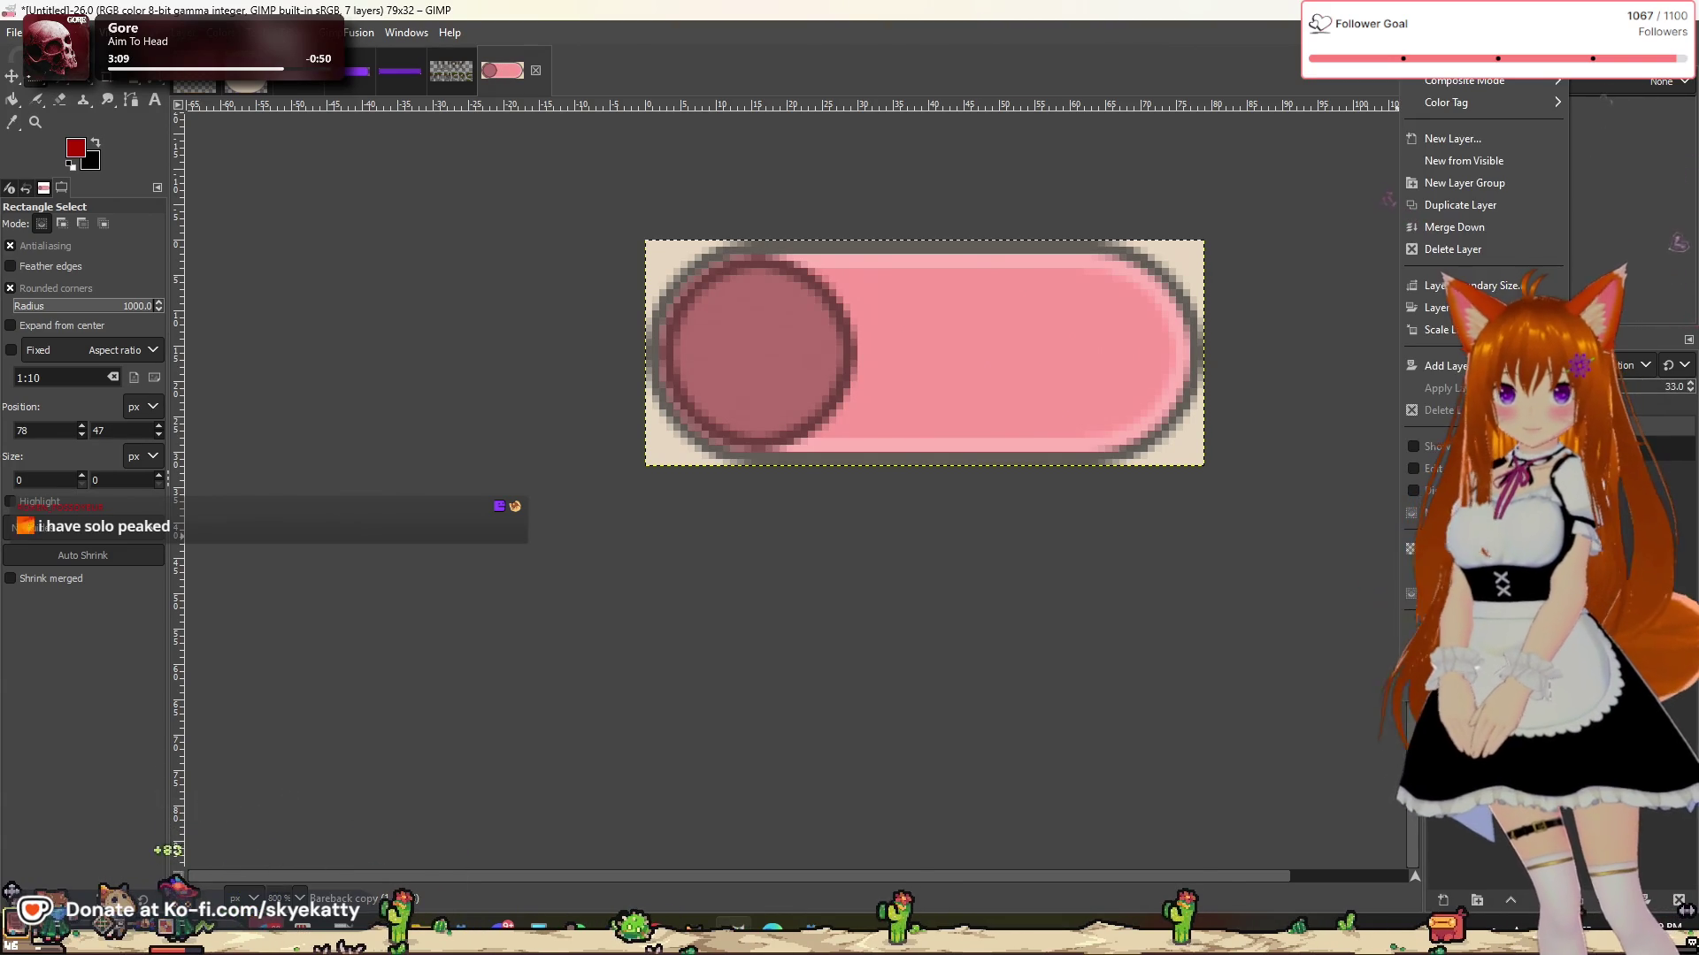
pyautogui.press('Escape')
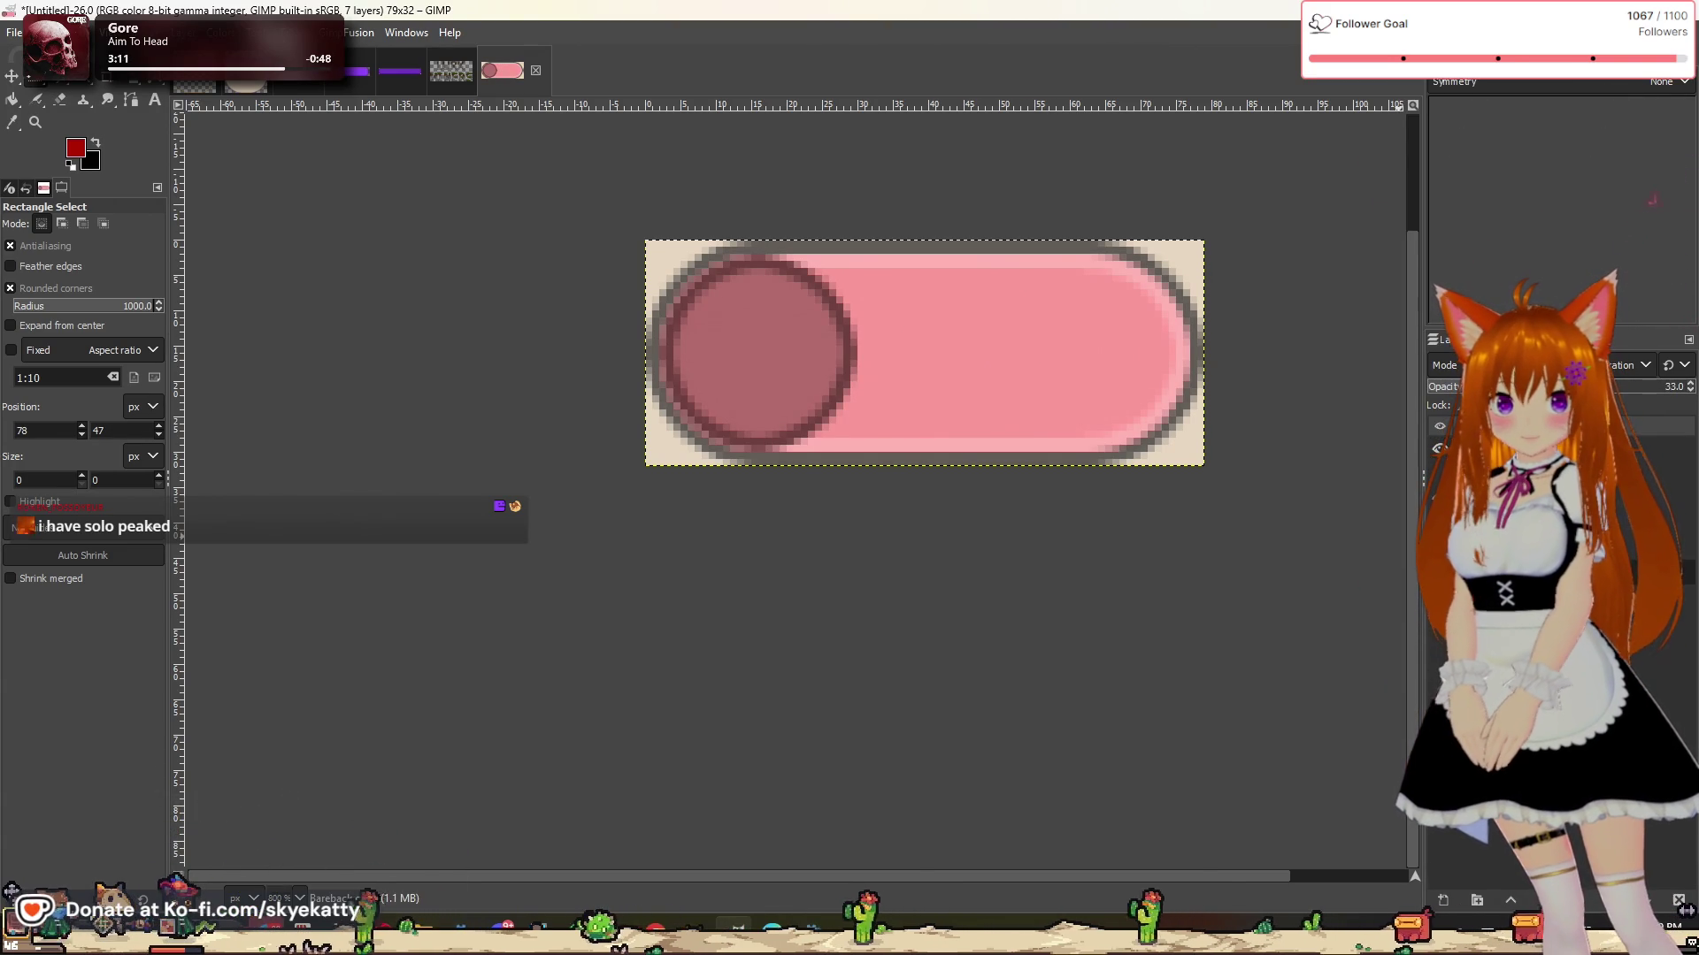
pyautogui.rightClick(1542, 442)
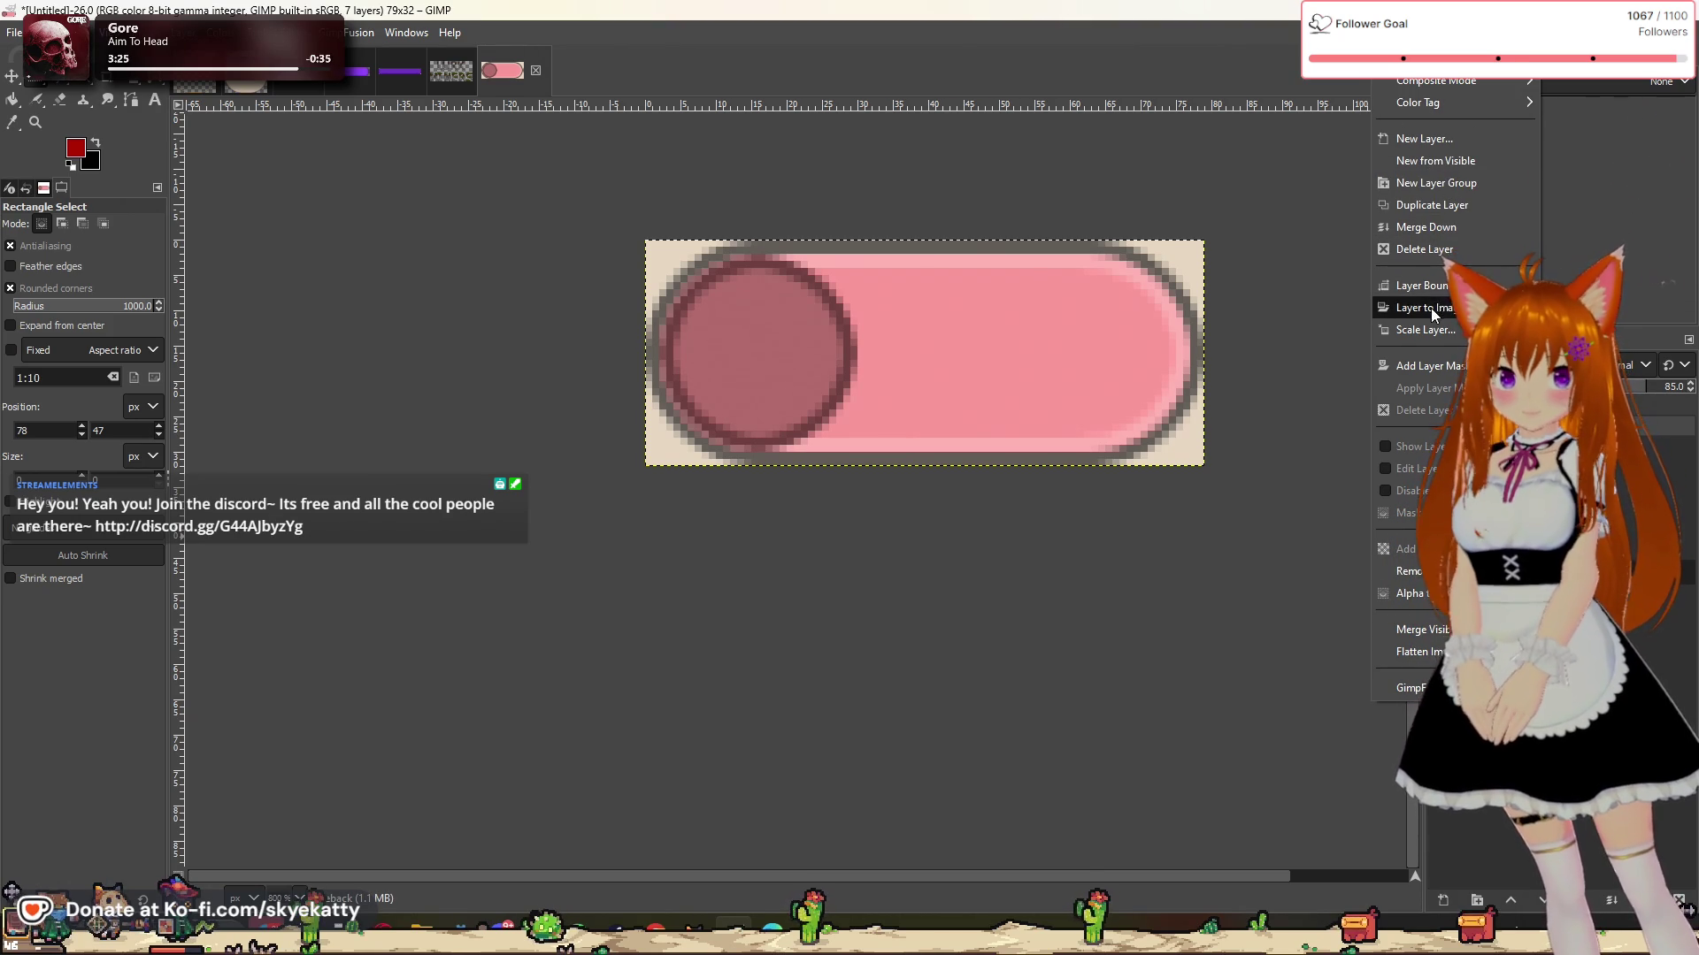
# Step: Duplicate the toggle layer and set the copy's opacity to 69, making the pill vivid red
pyautogui.click(1437, 205)
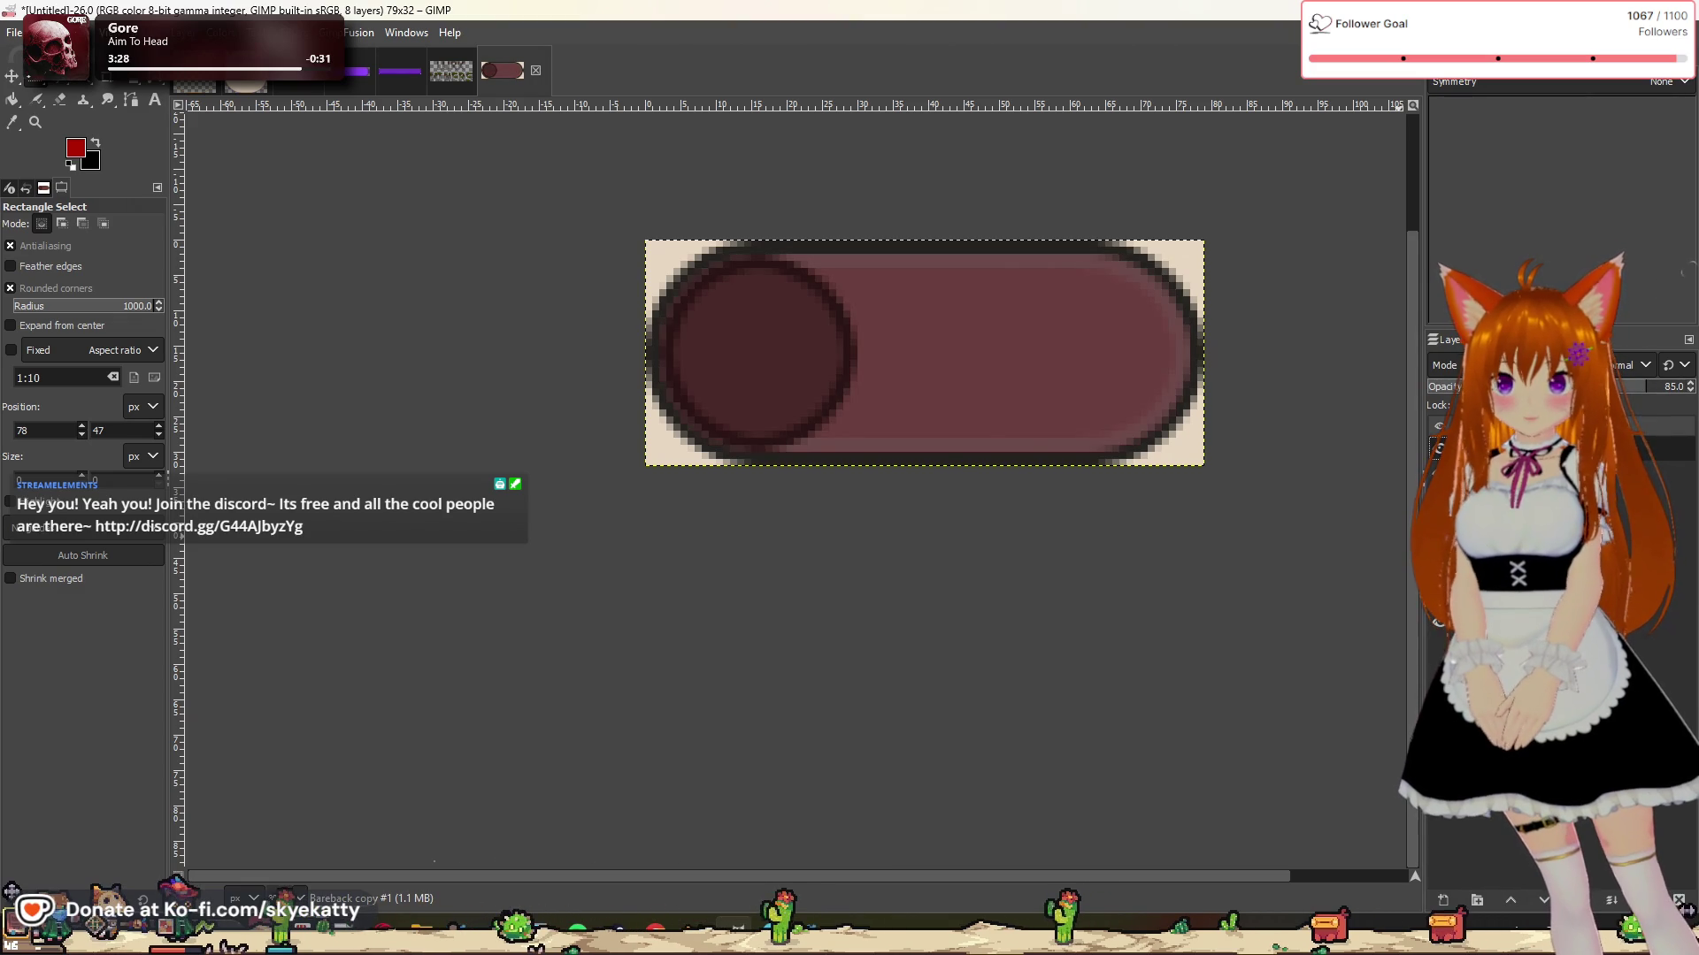
pyautogui.moveTo(1647, 387); pyautogui.dragTo(1581, 387)
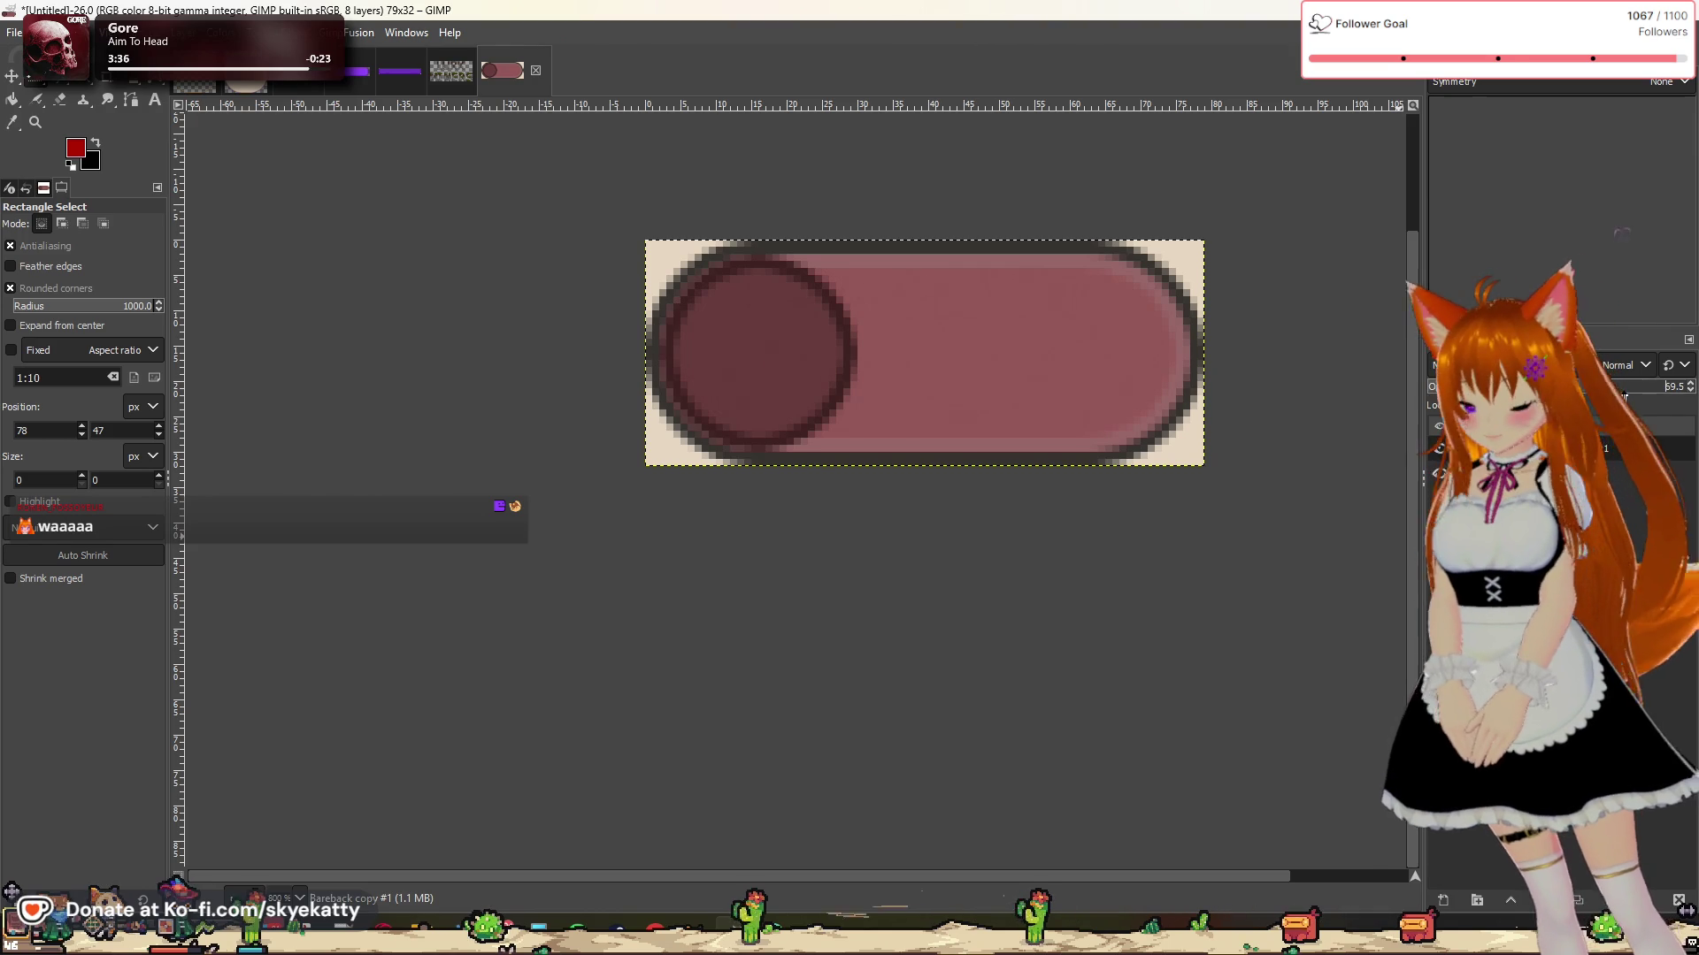
pyautogui.moveTo(1624, 393); pyautogui.dragTo(1632, 387)
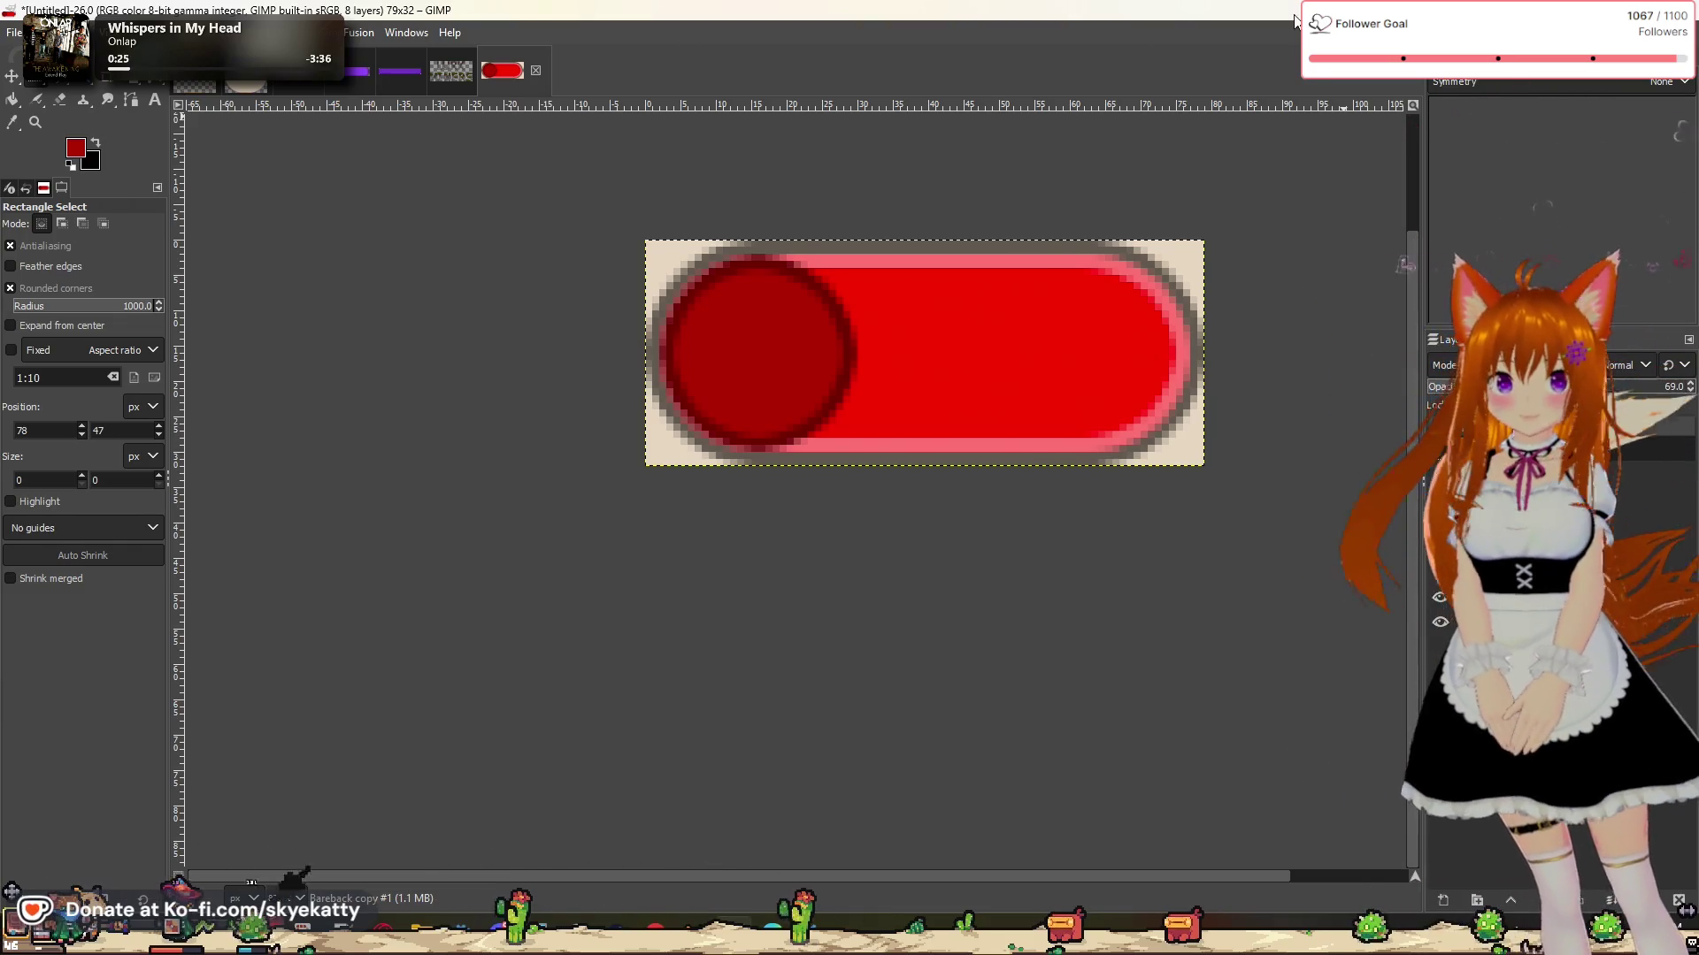
# Step: In Godot, open the SettingsMenu.tres theme and scroll through the CheckButton checked and unchecked icon entries
pyautogui.moveTo(1294, 12); pyautogui.dragTo(1698, 17)
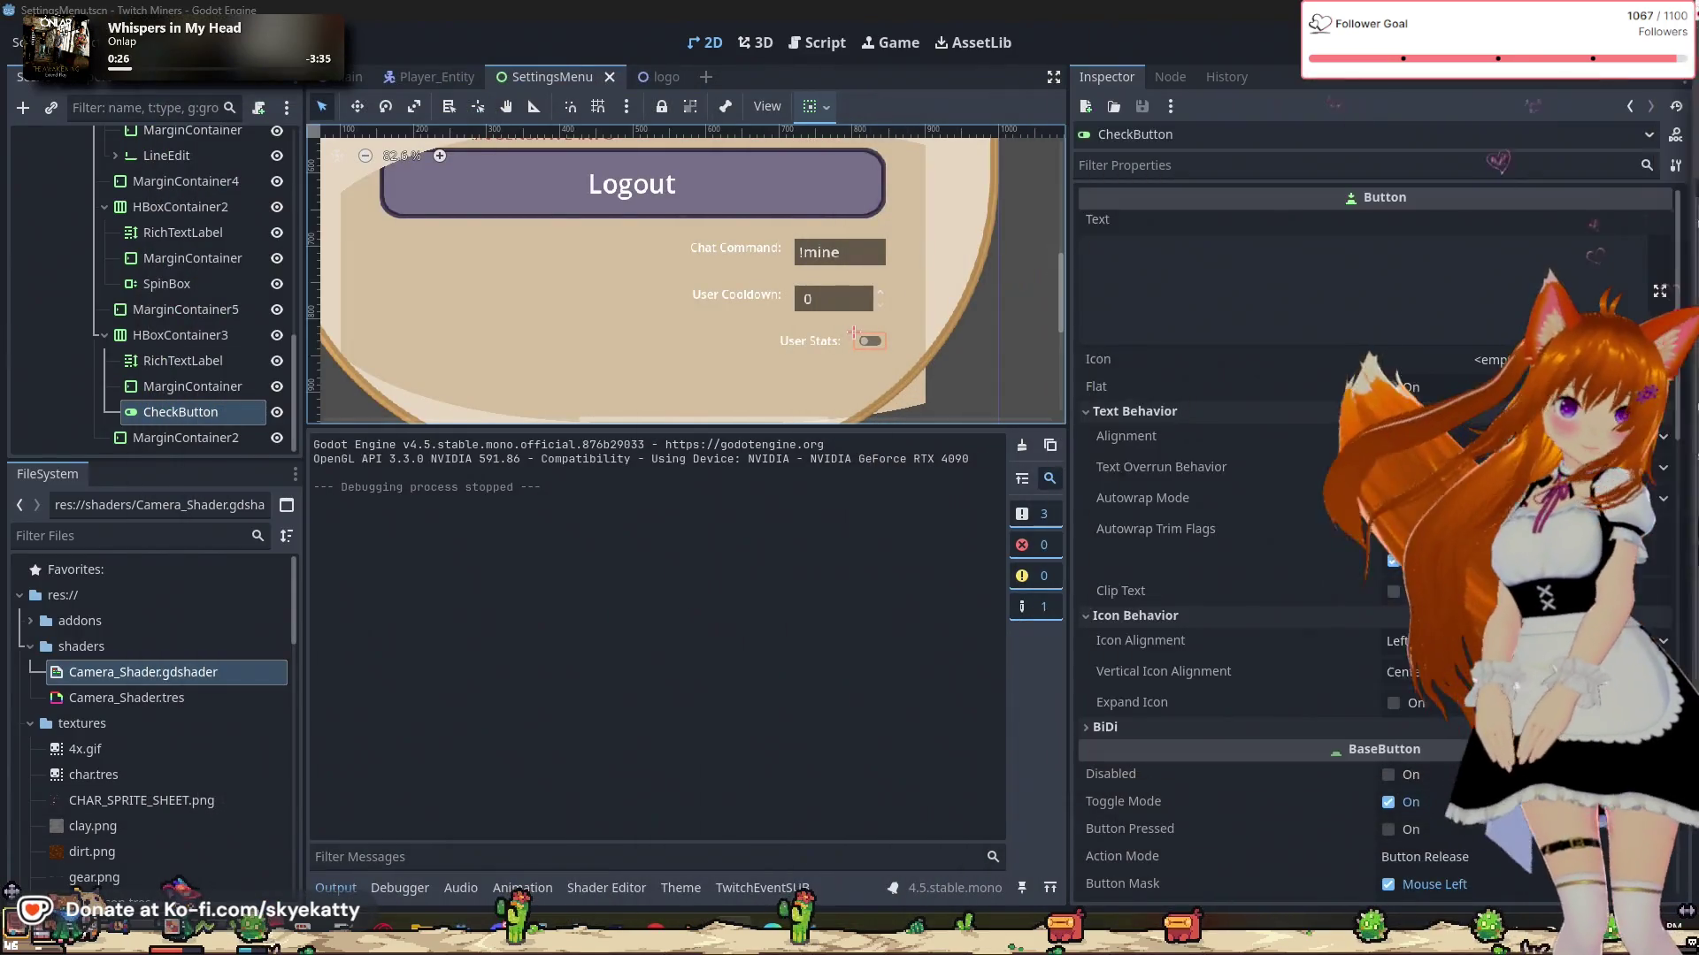
pyautogui.click(699, 888)
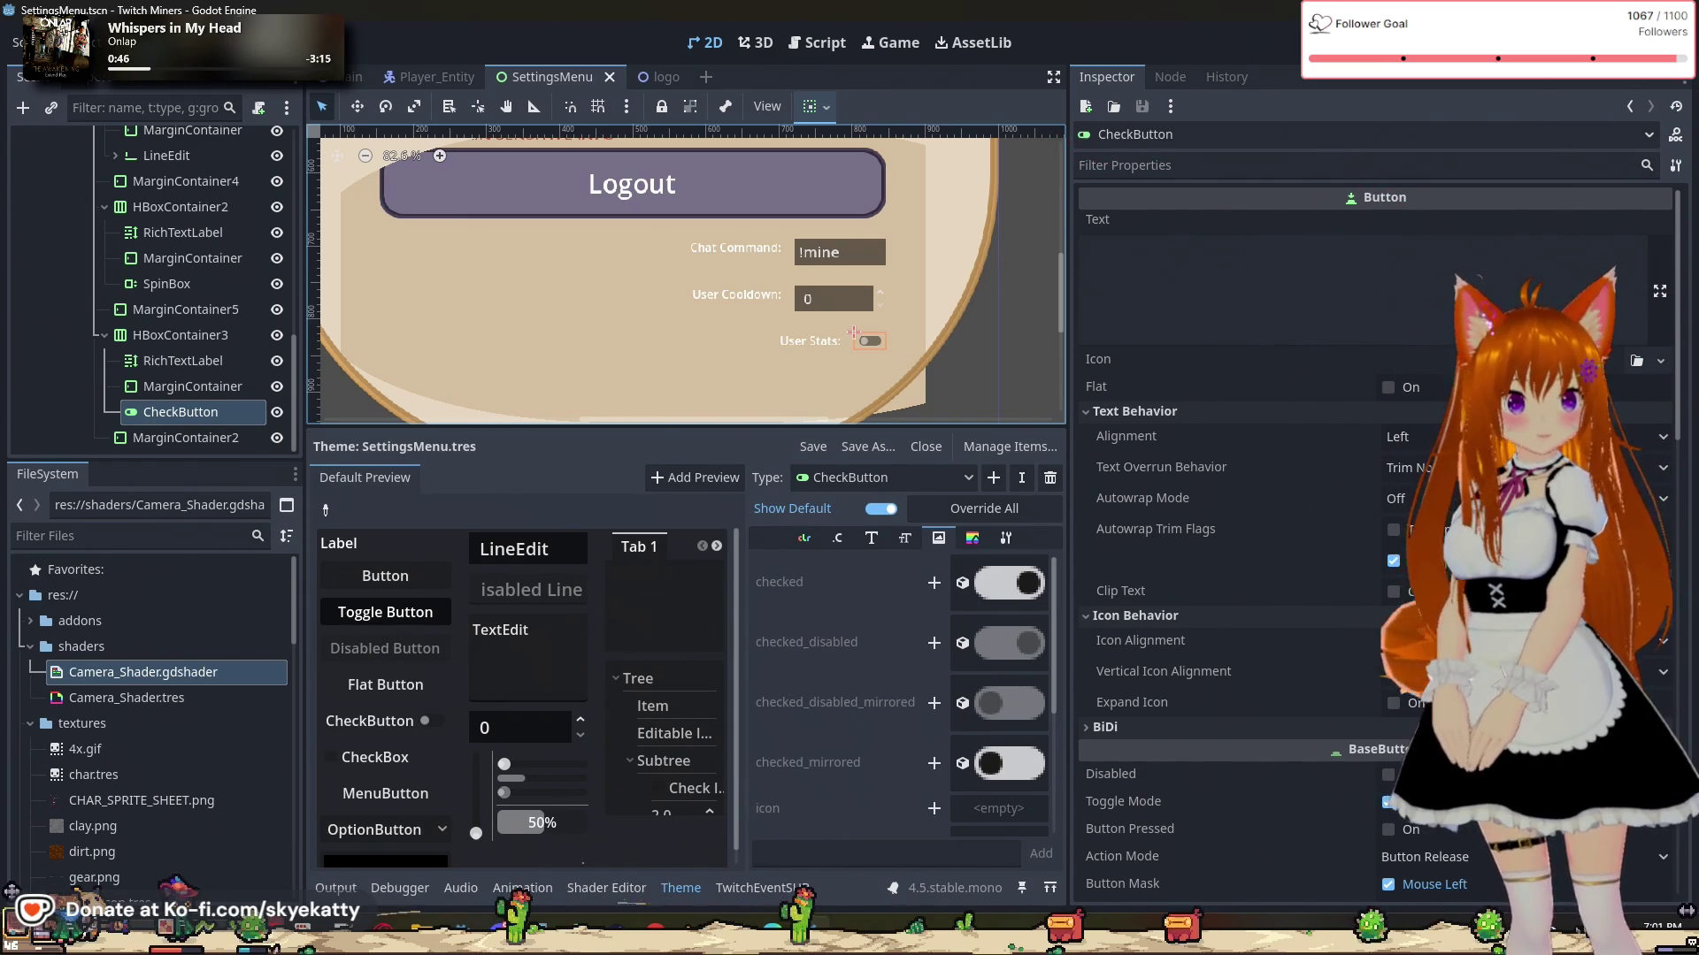
pyautogui.scroll(-5, 973, 726)
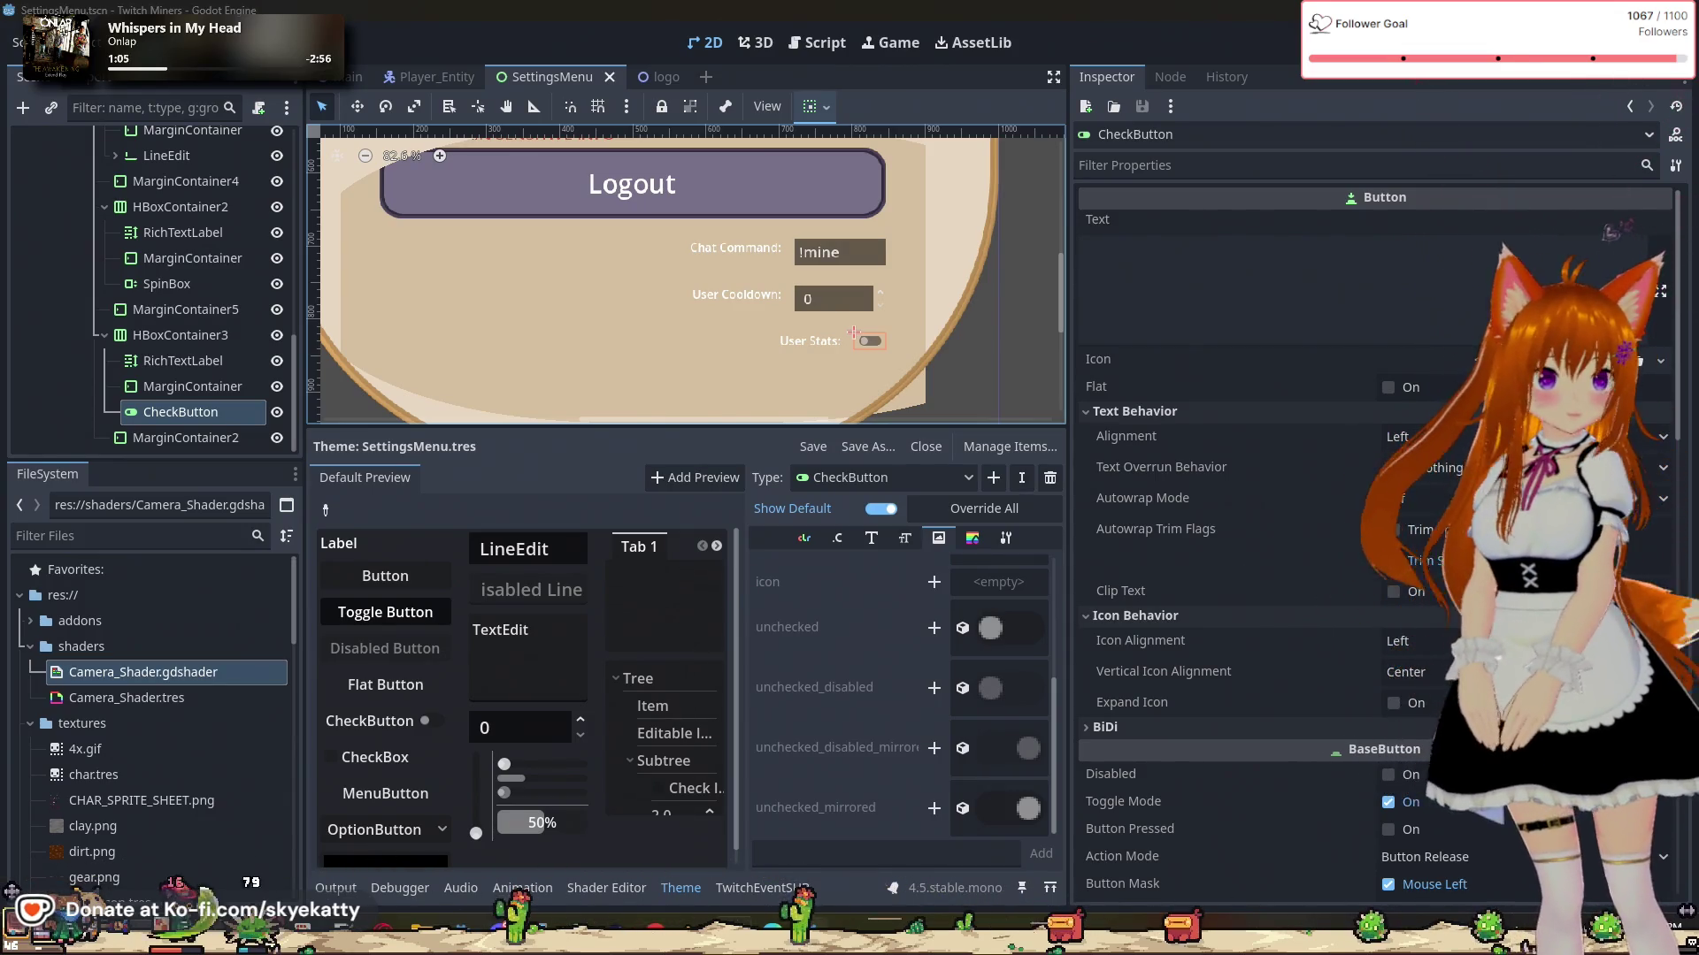
pyautogui.hotkey('alt', 'Tab')
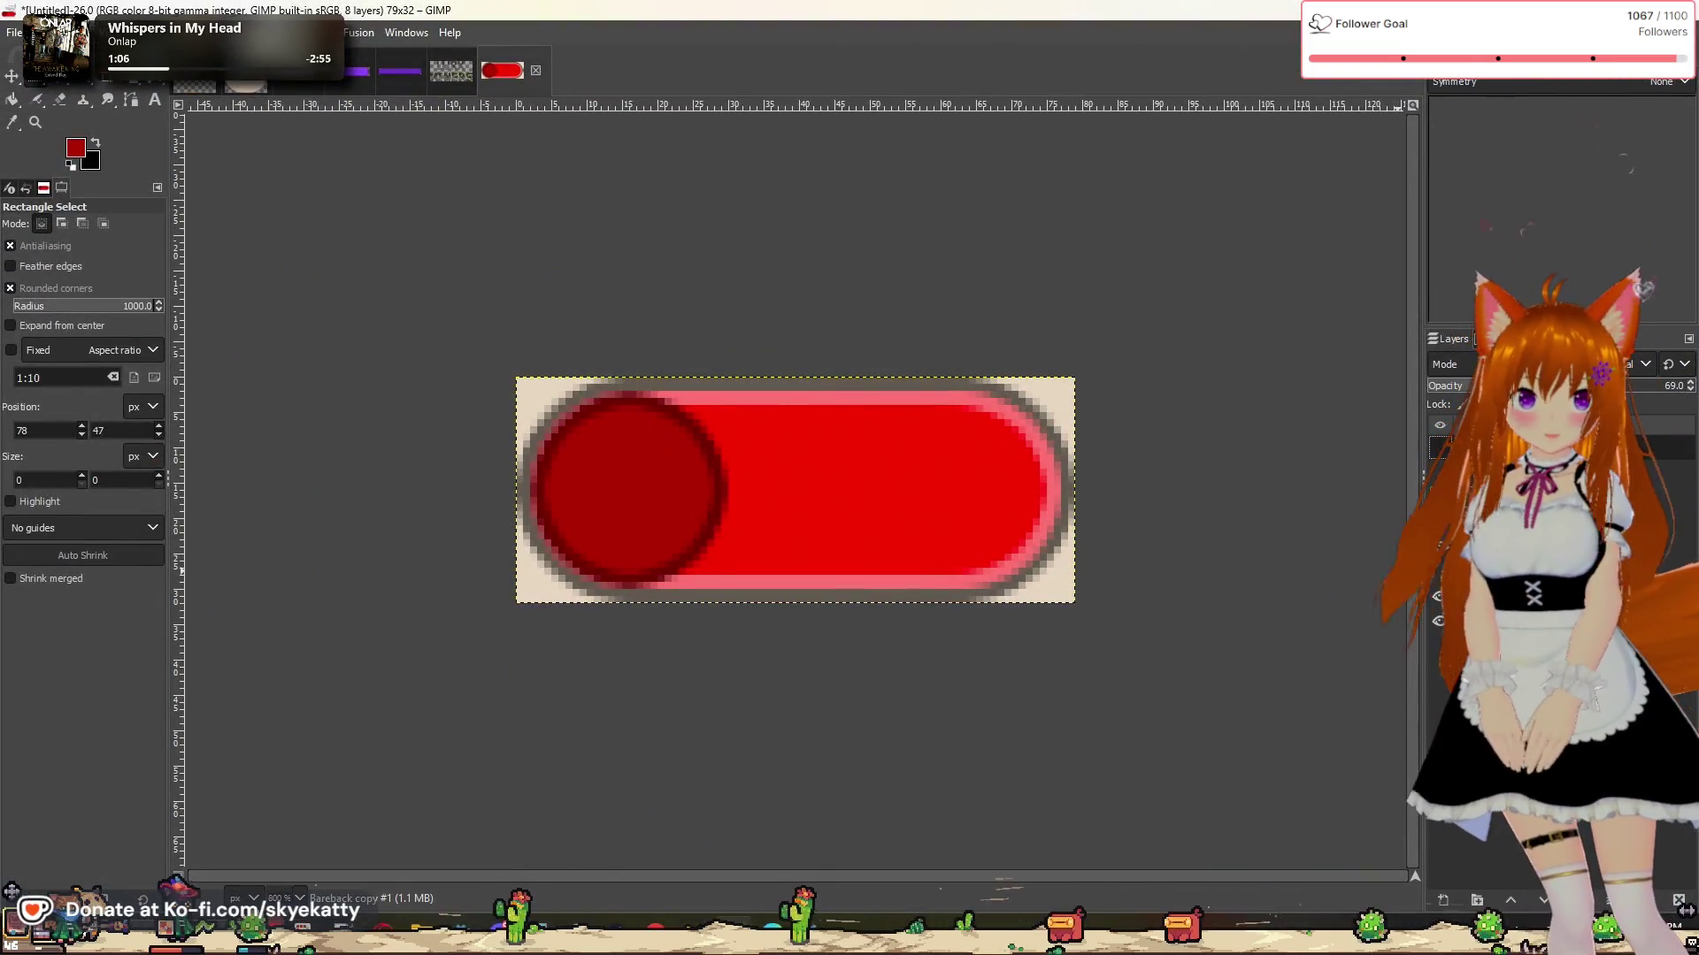
# Step: Duplicate the current layer, test a horizontal flip with the Flip tool, and undo it
pyautogui.rightClick(1402, 699)
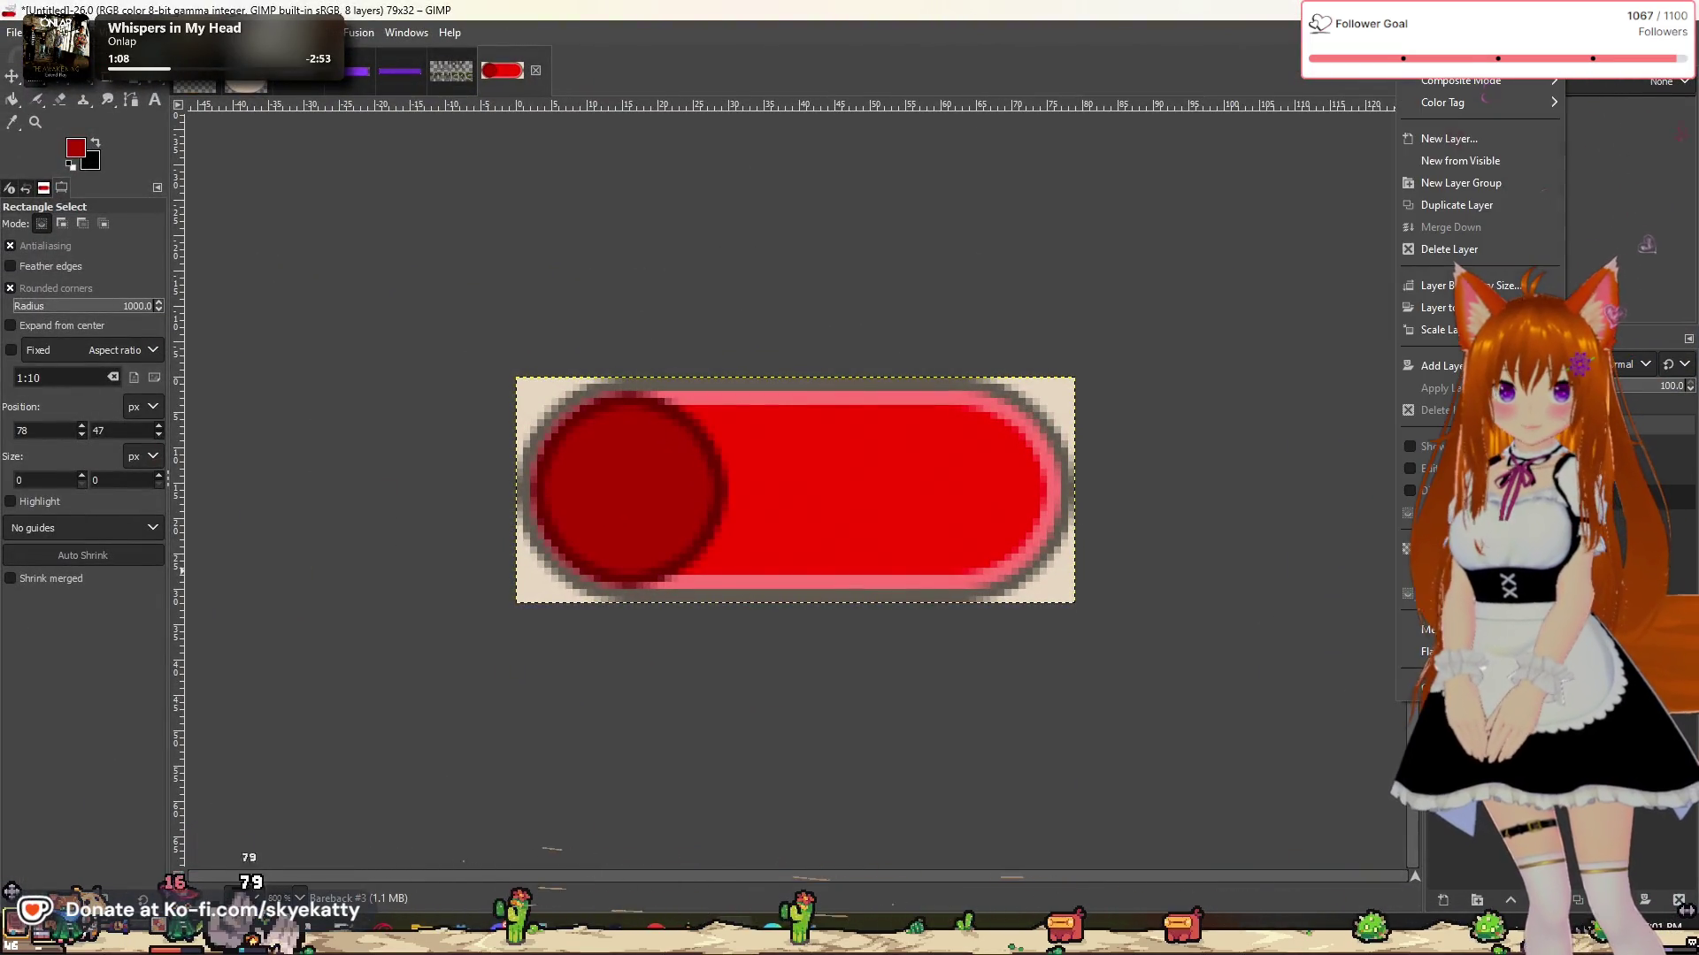
pyautogui.click(1460, 209)
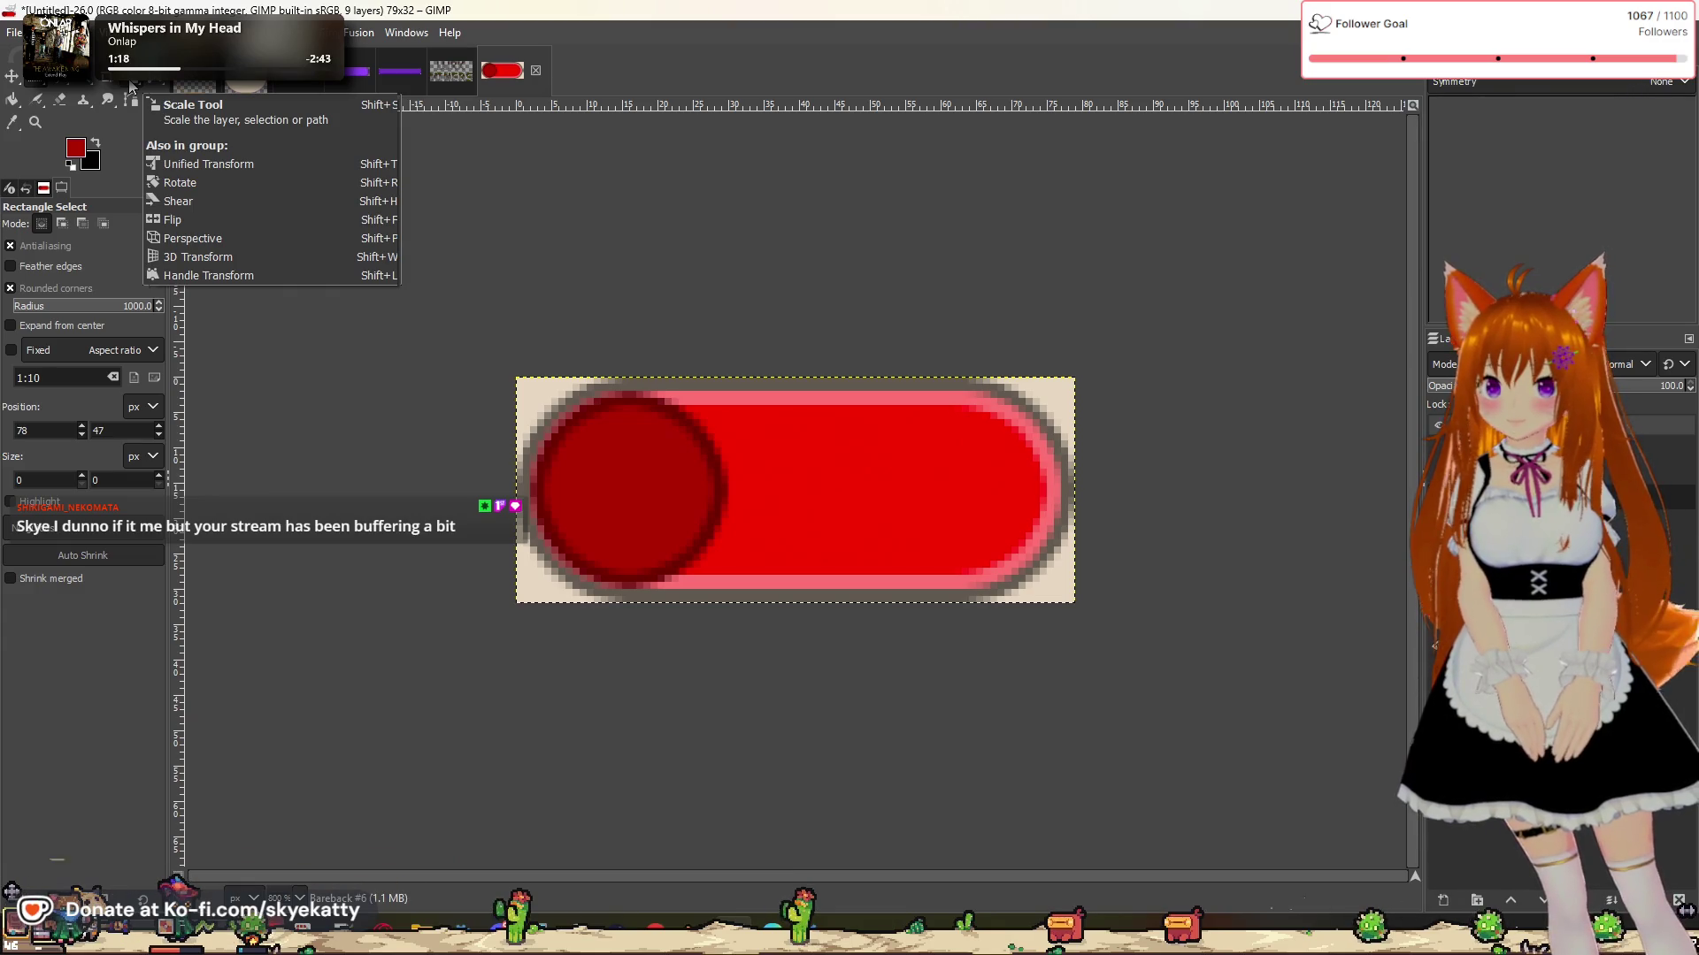
pyautogui.hotkey('shift', 'f')
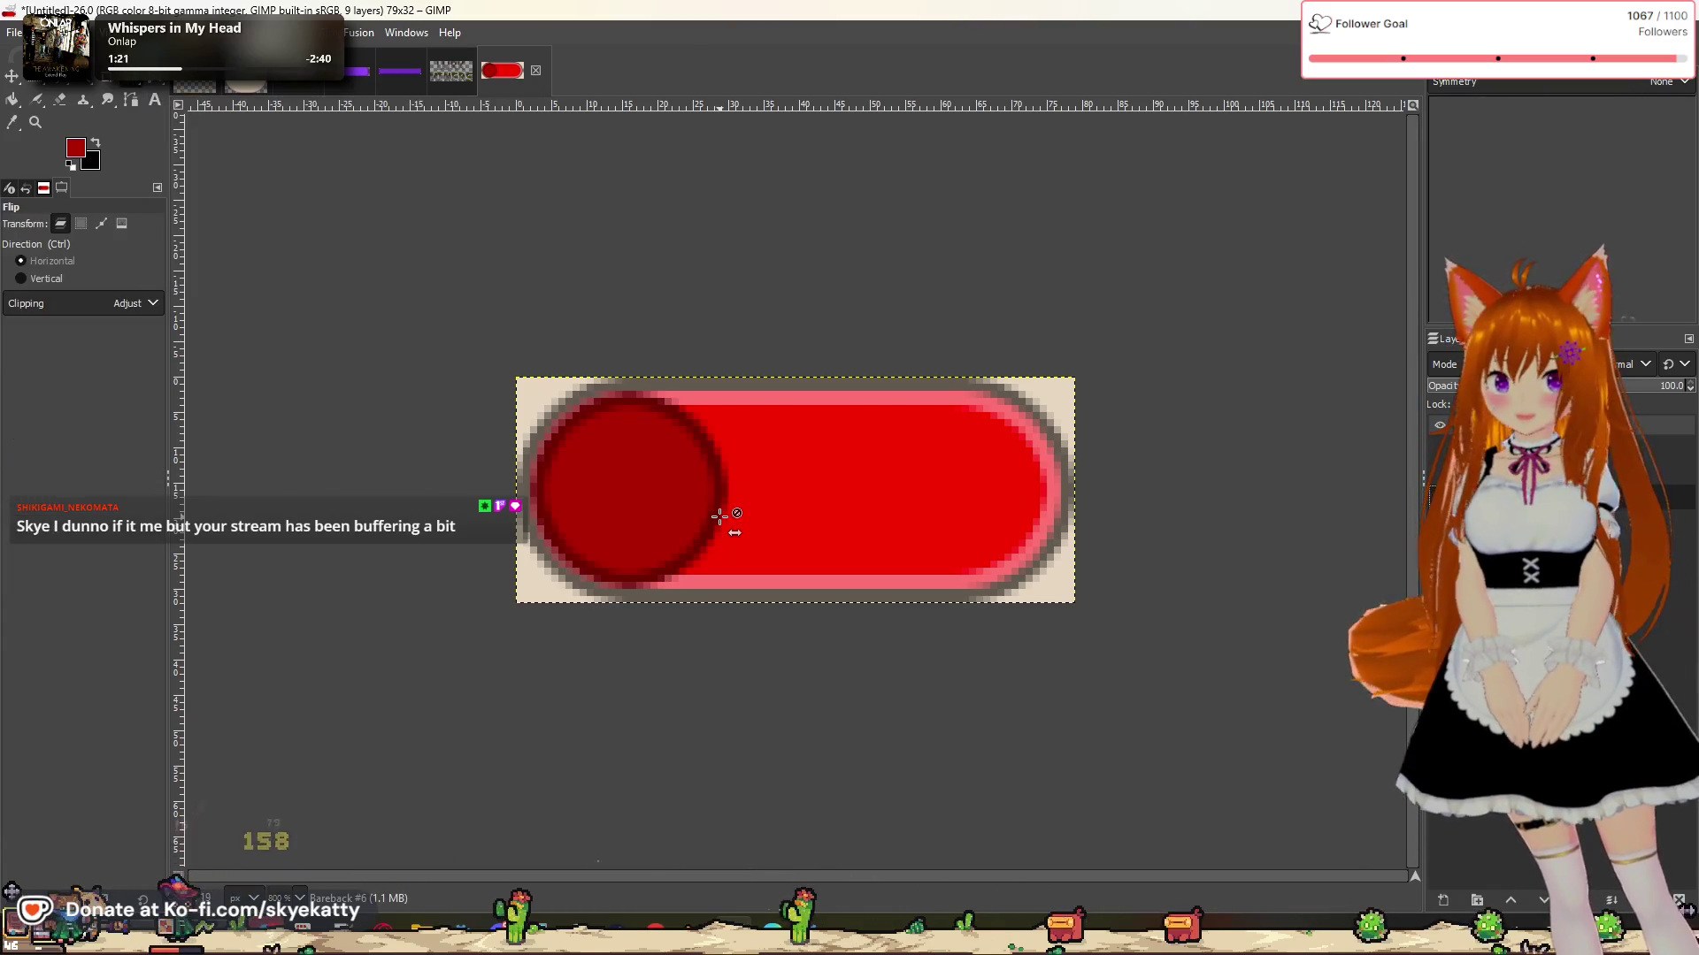
pyautogui.click(1150, 531)
pyautogui.click(959, 504)
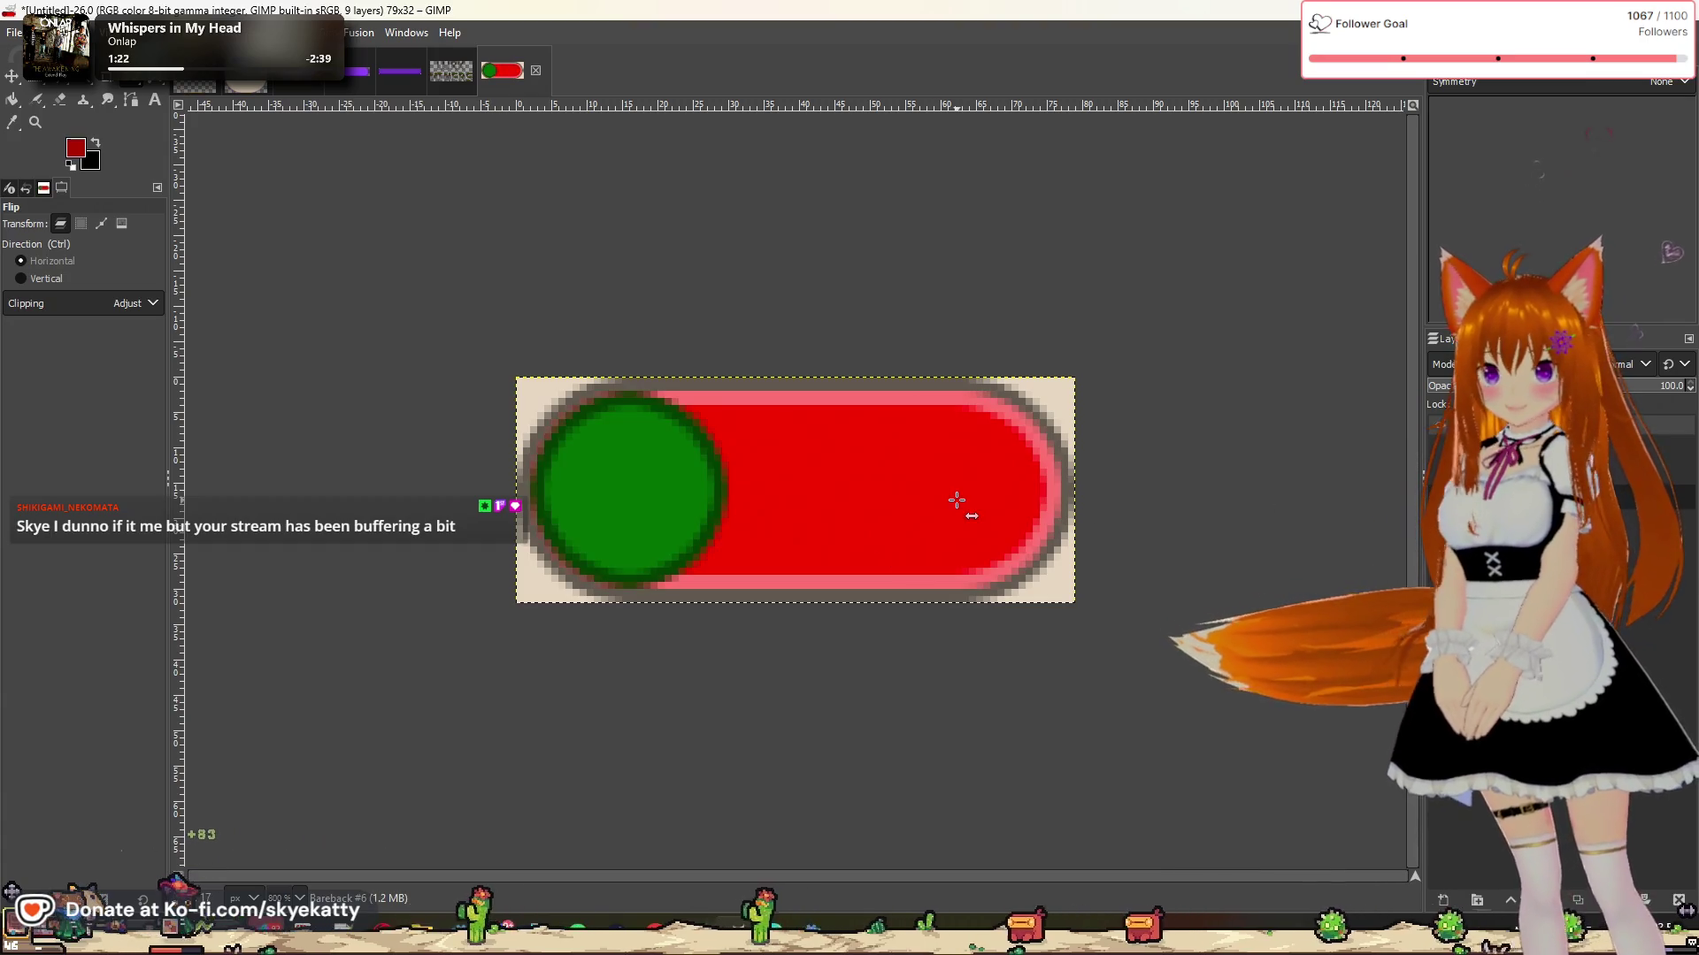
pyautogui.hotkey('ctrl', 'z')
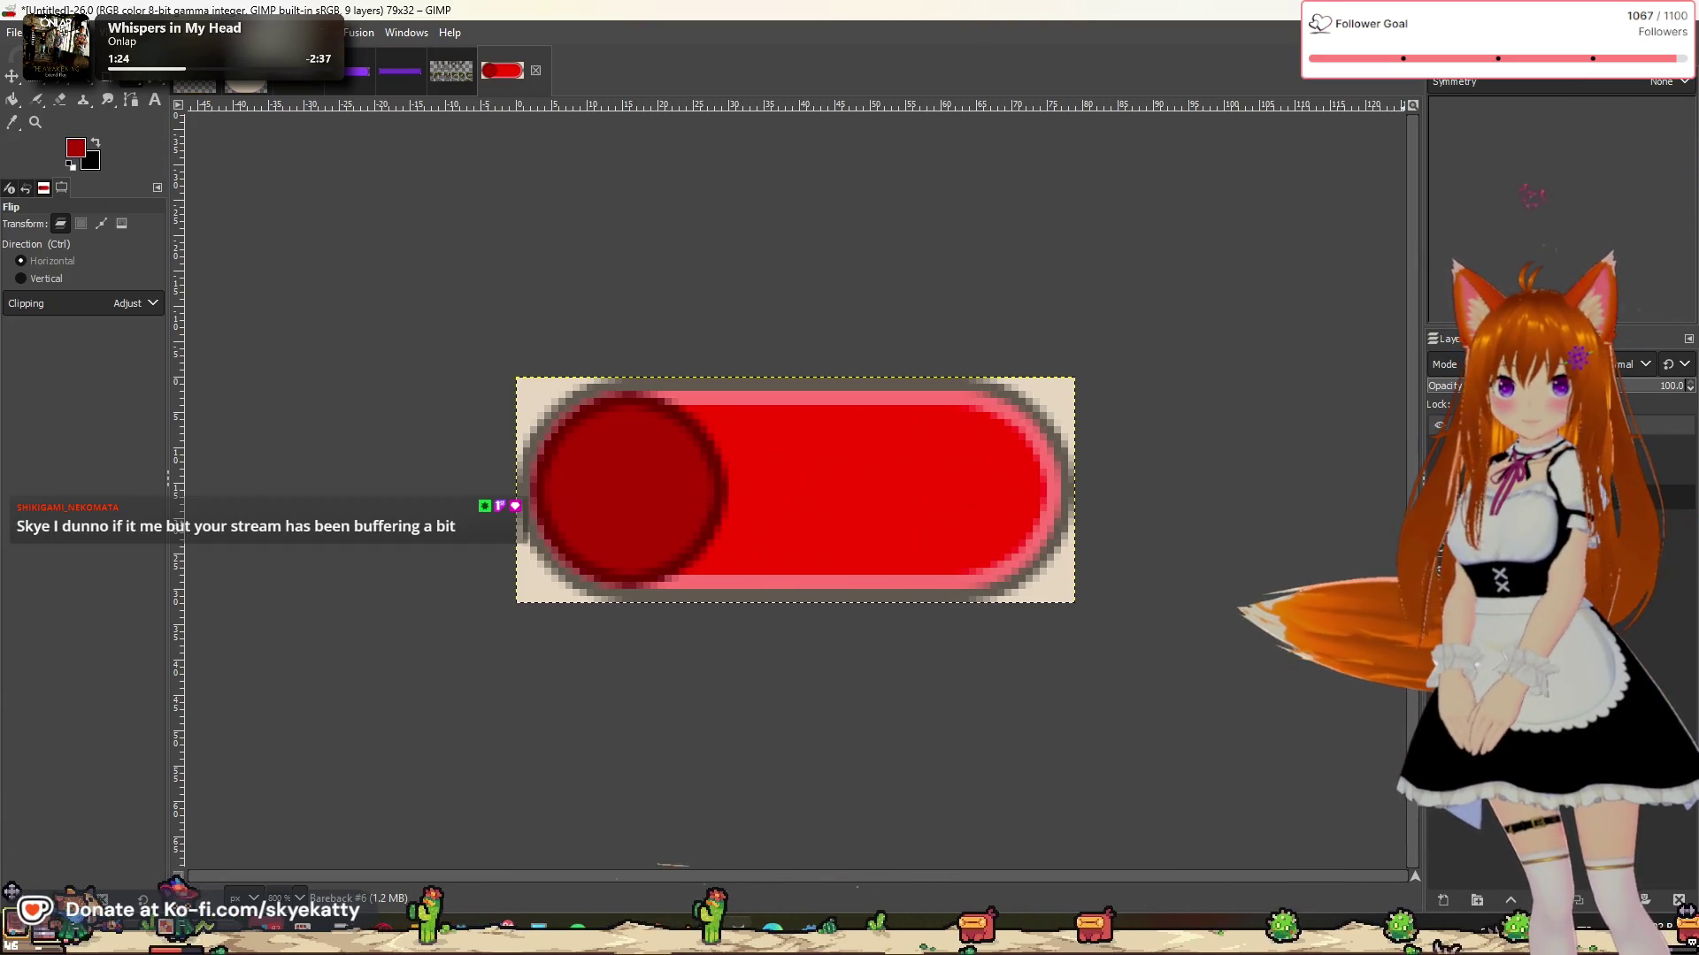
# Step: Make another copy of the knob layer, flip it, then undo that flip
pyautogui.rightClick(1548, 495)
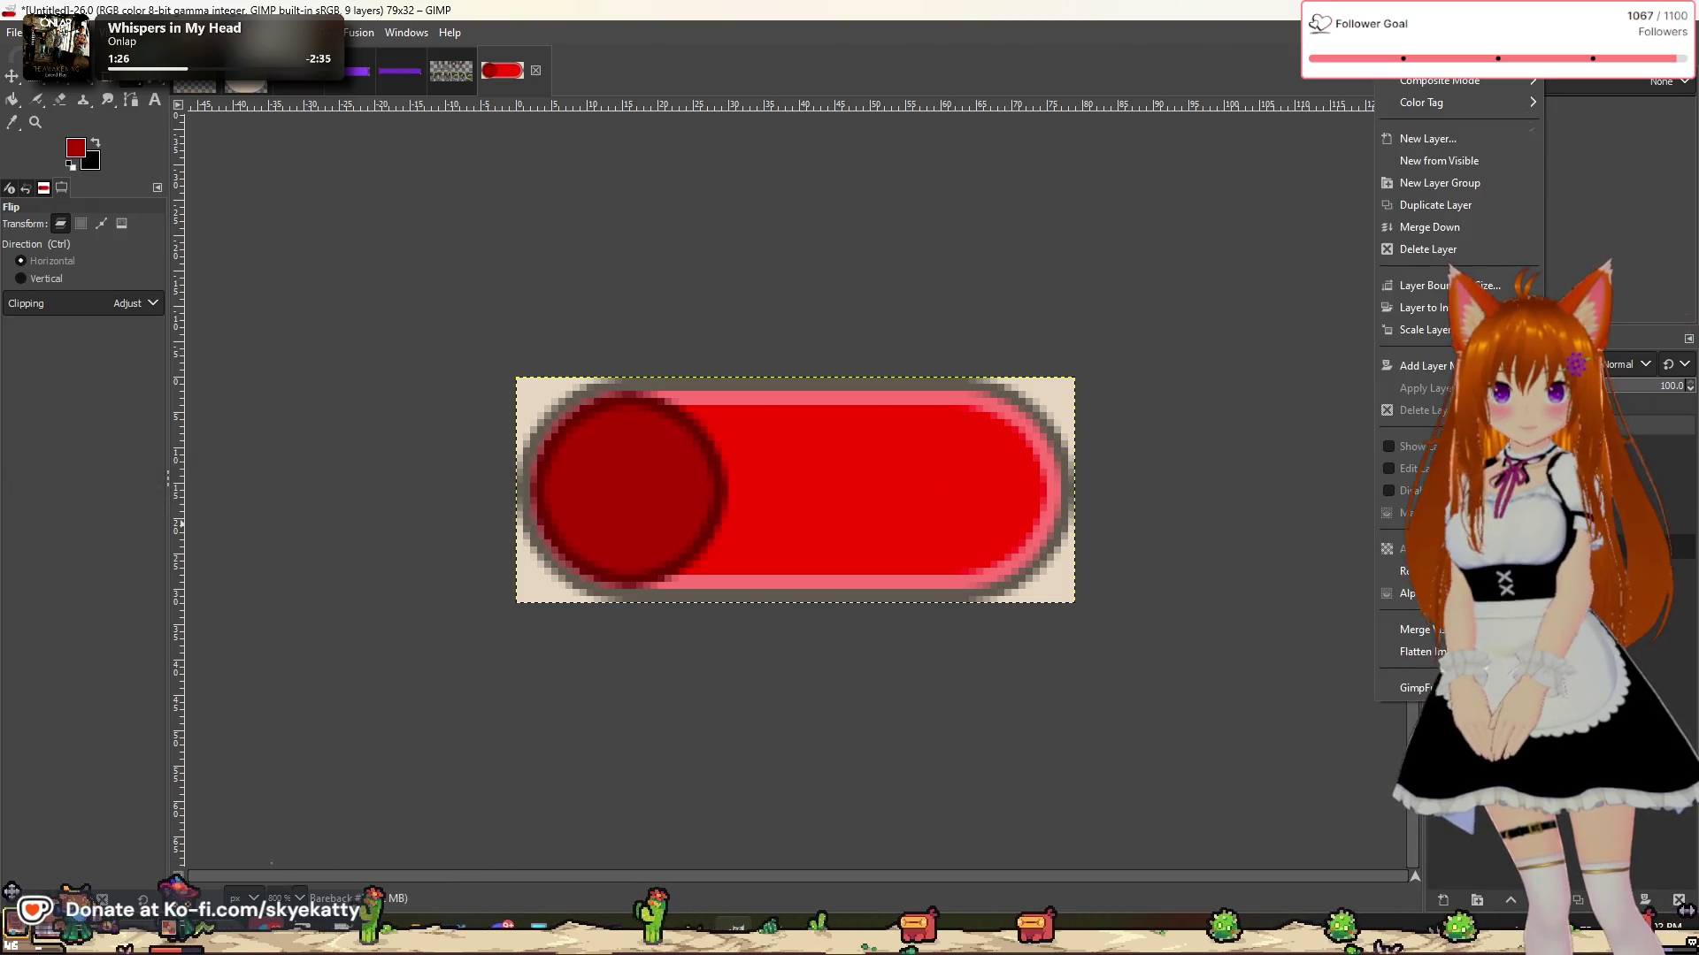
pyautogui.click(1479, 210)
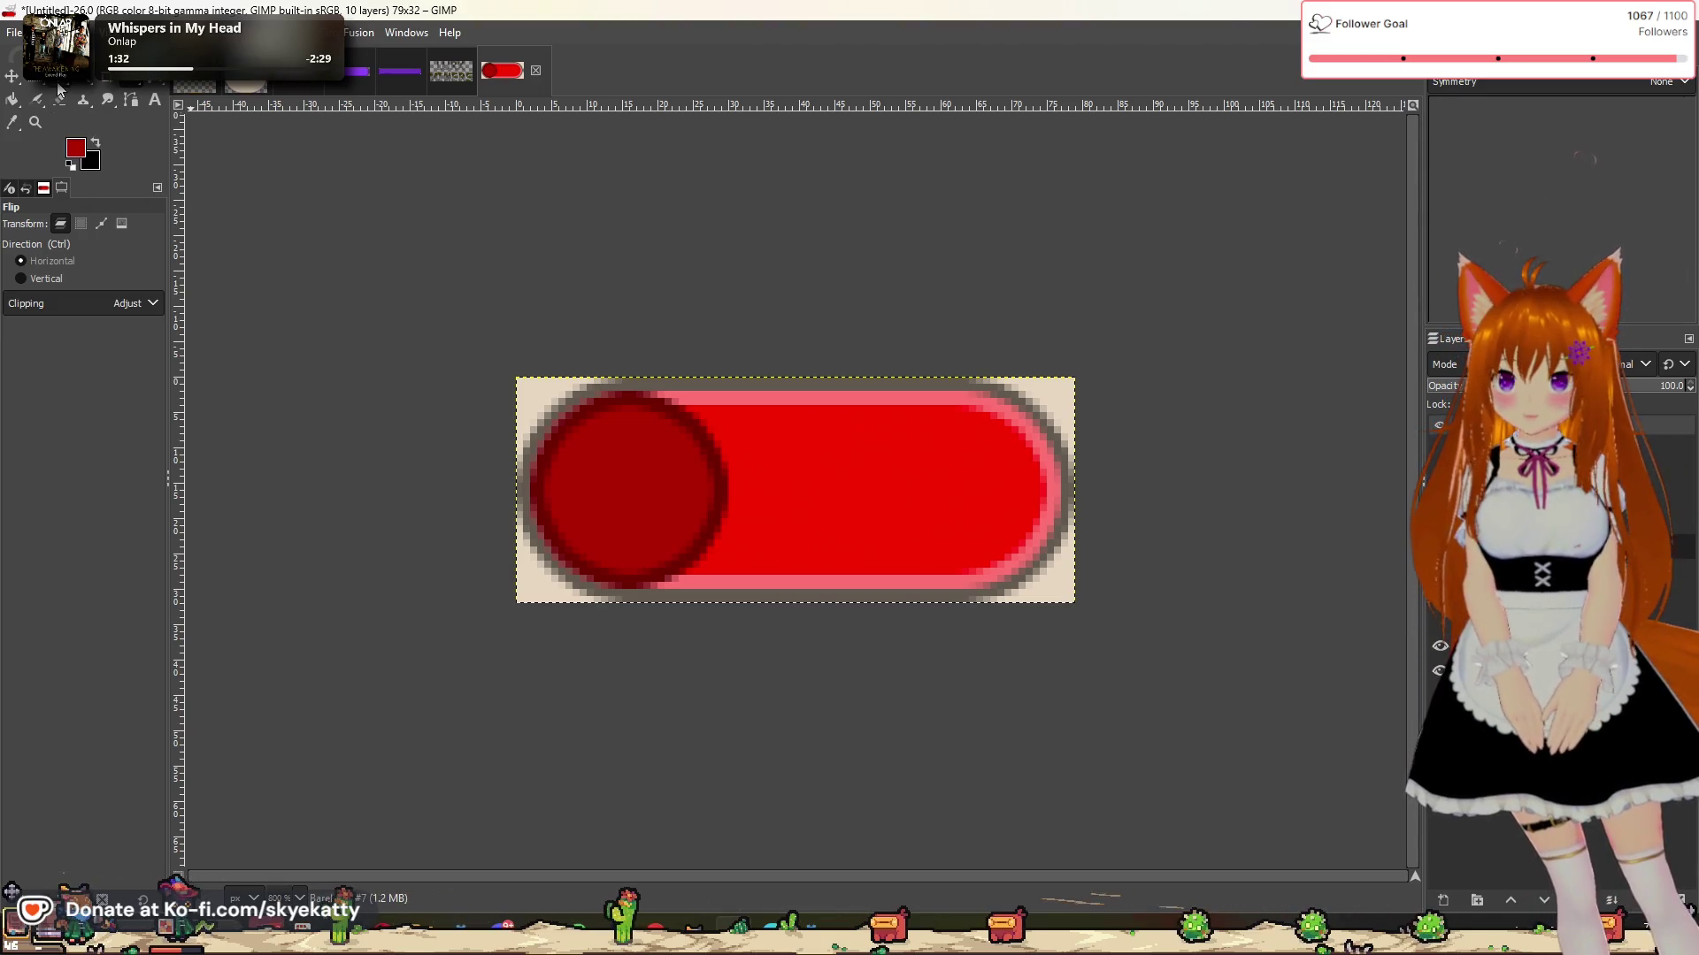
pyautogui.click(606, 470)
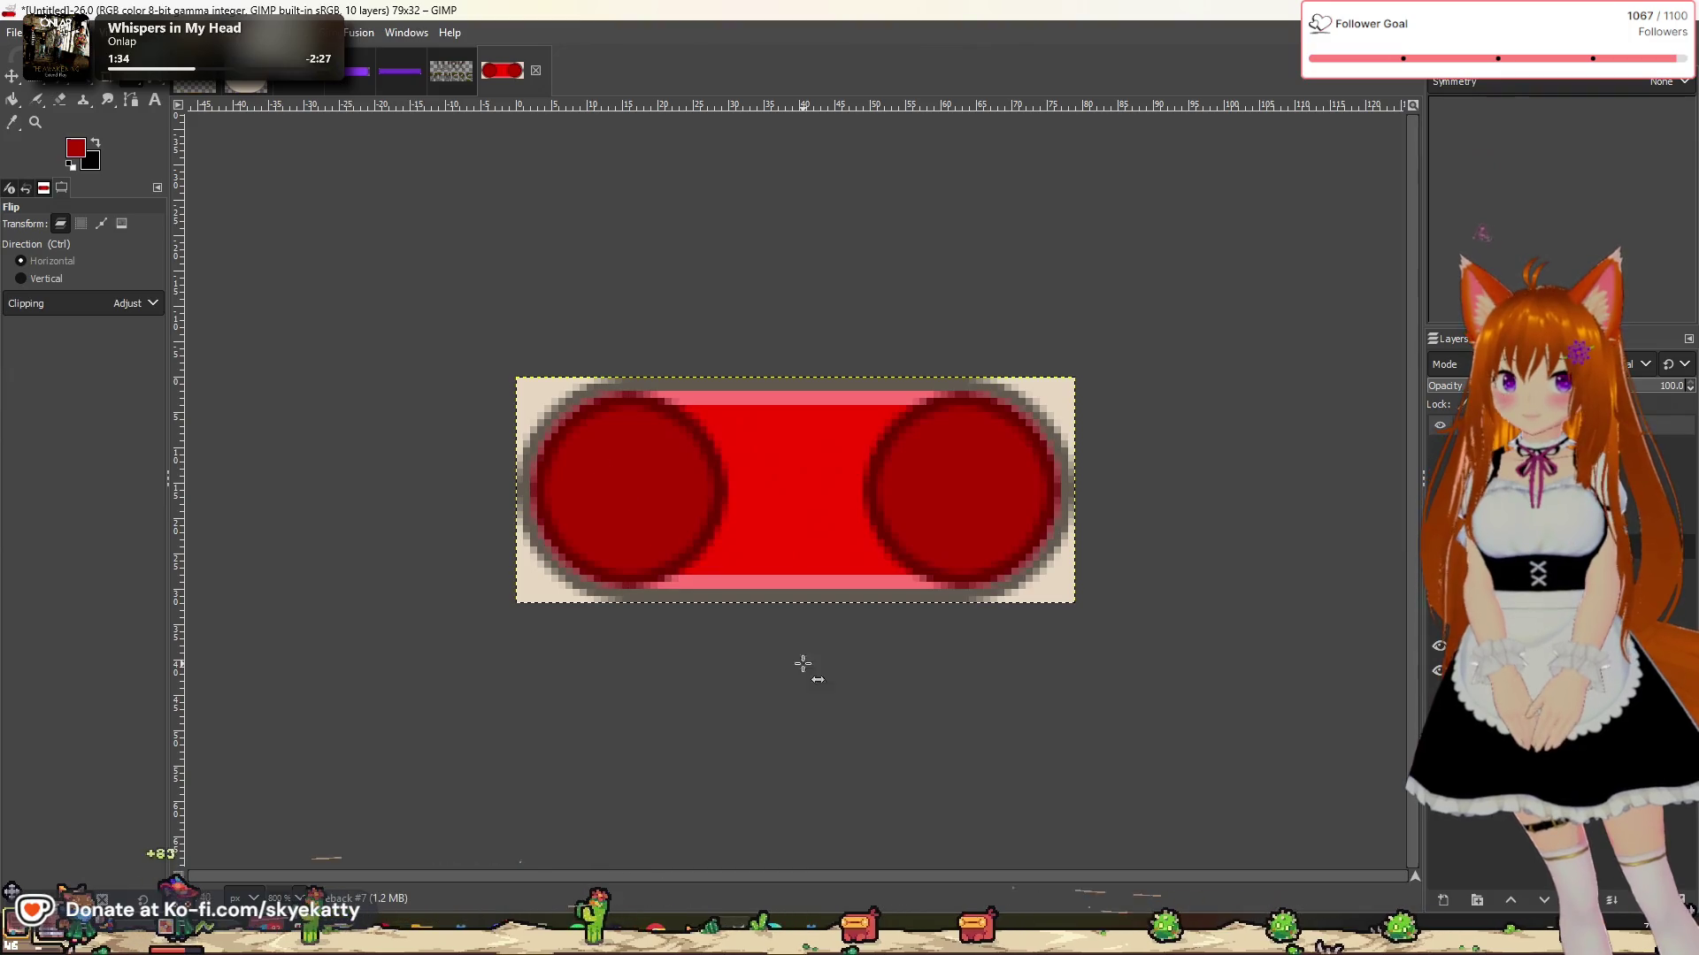
pyautogui.hotkey('ctrl', 'z')
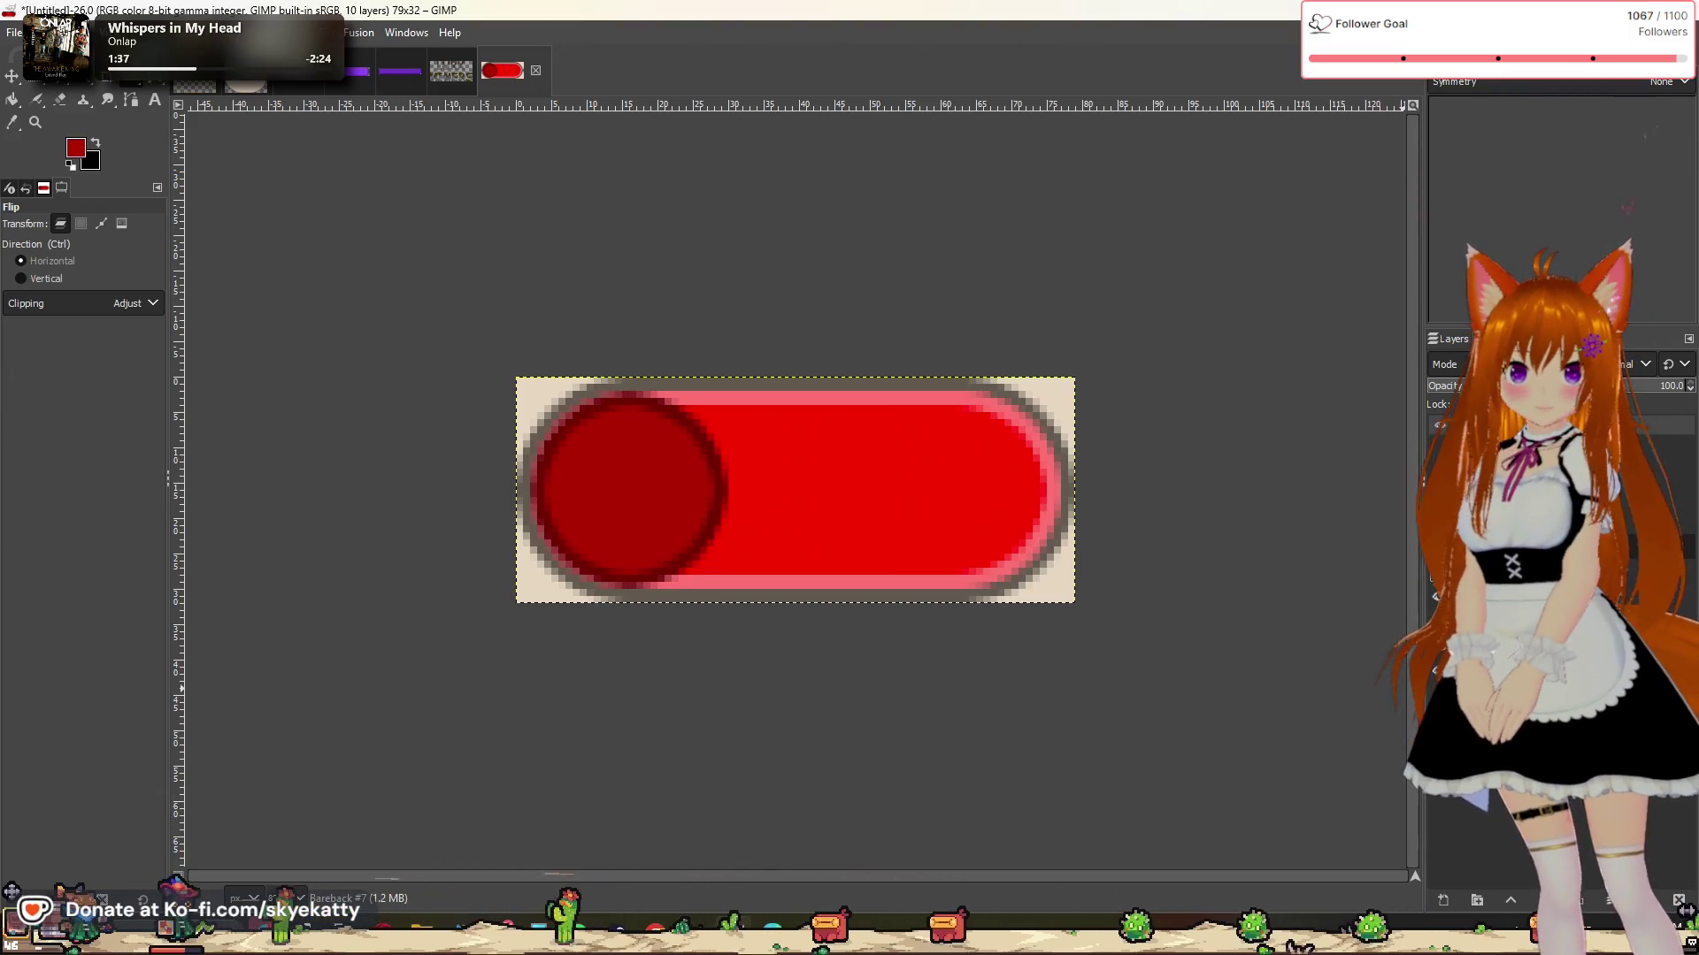
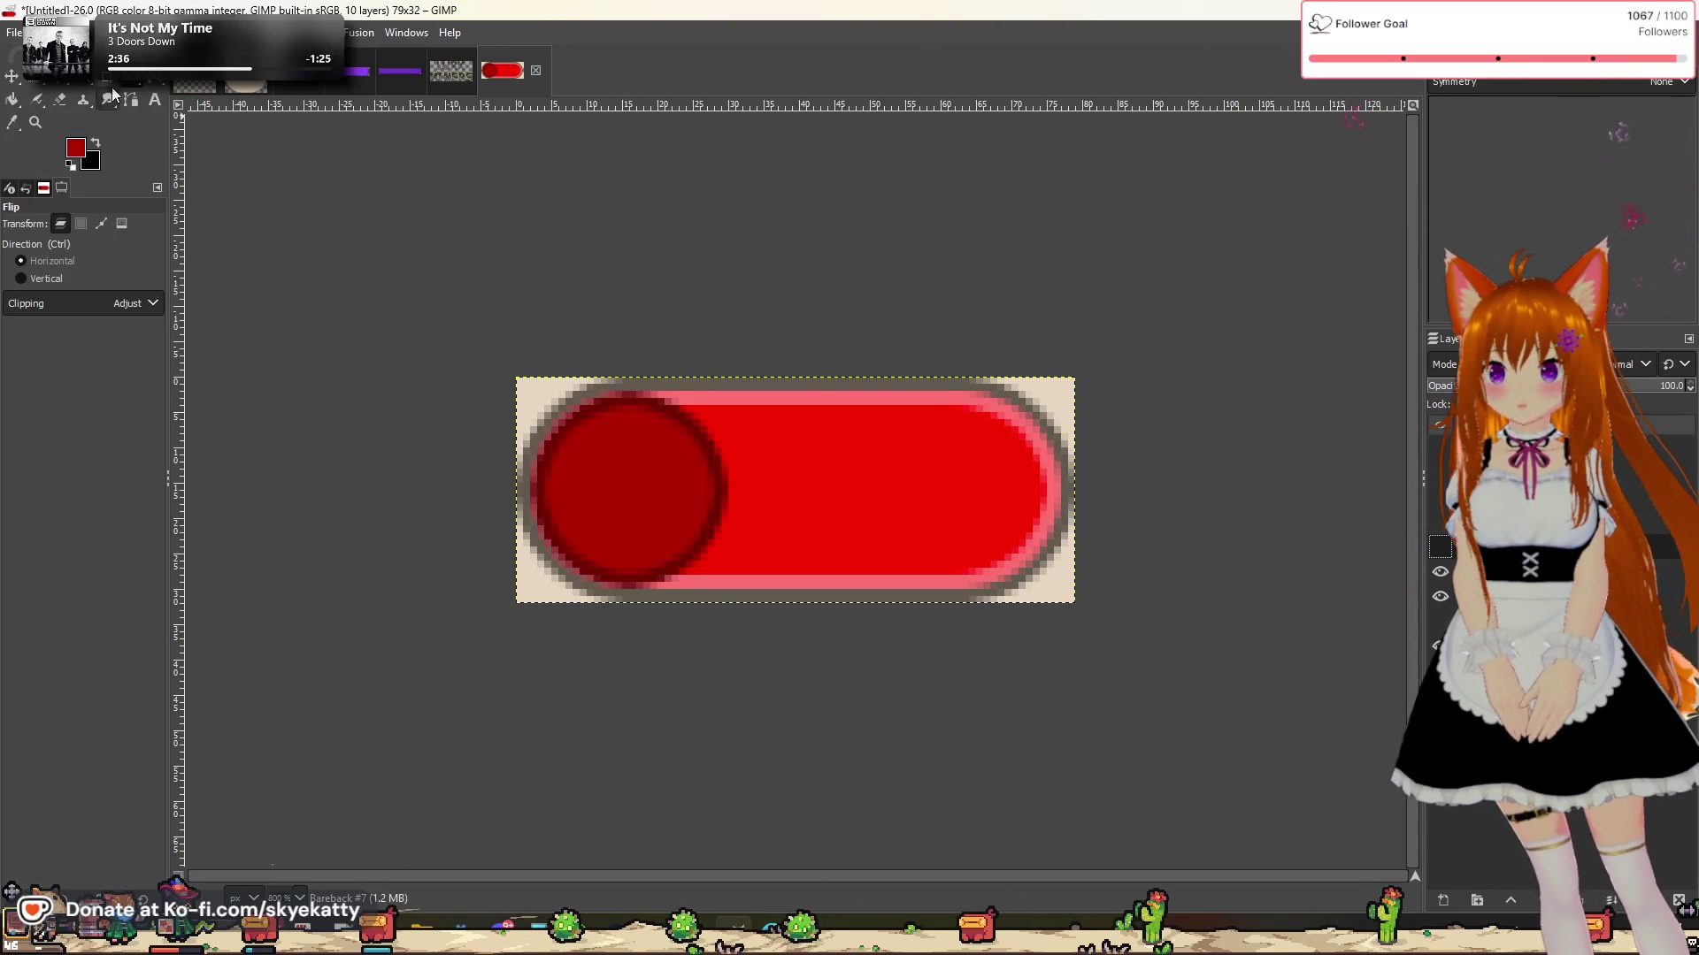
# Step: Start Export As and browse the textures folder, selecting clay.png
pyautogui.click(14, 33)
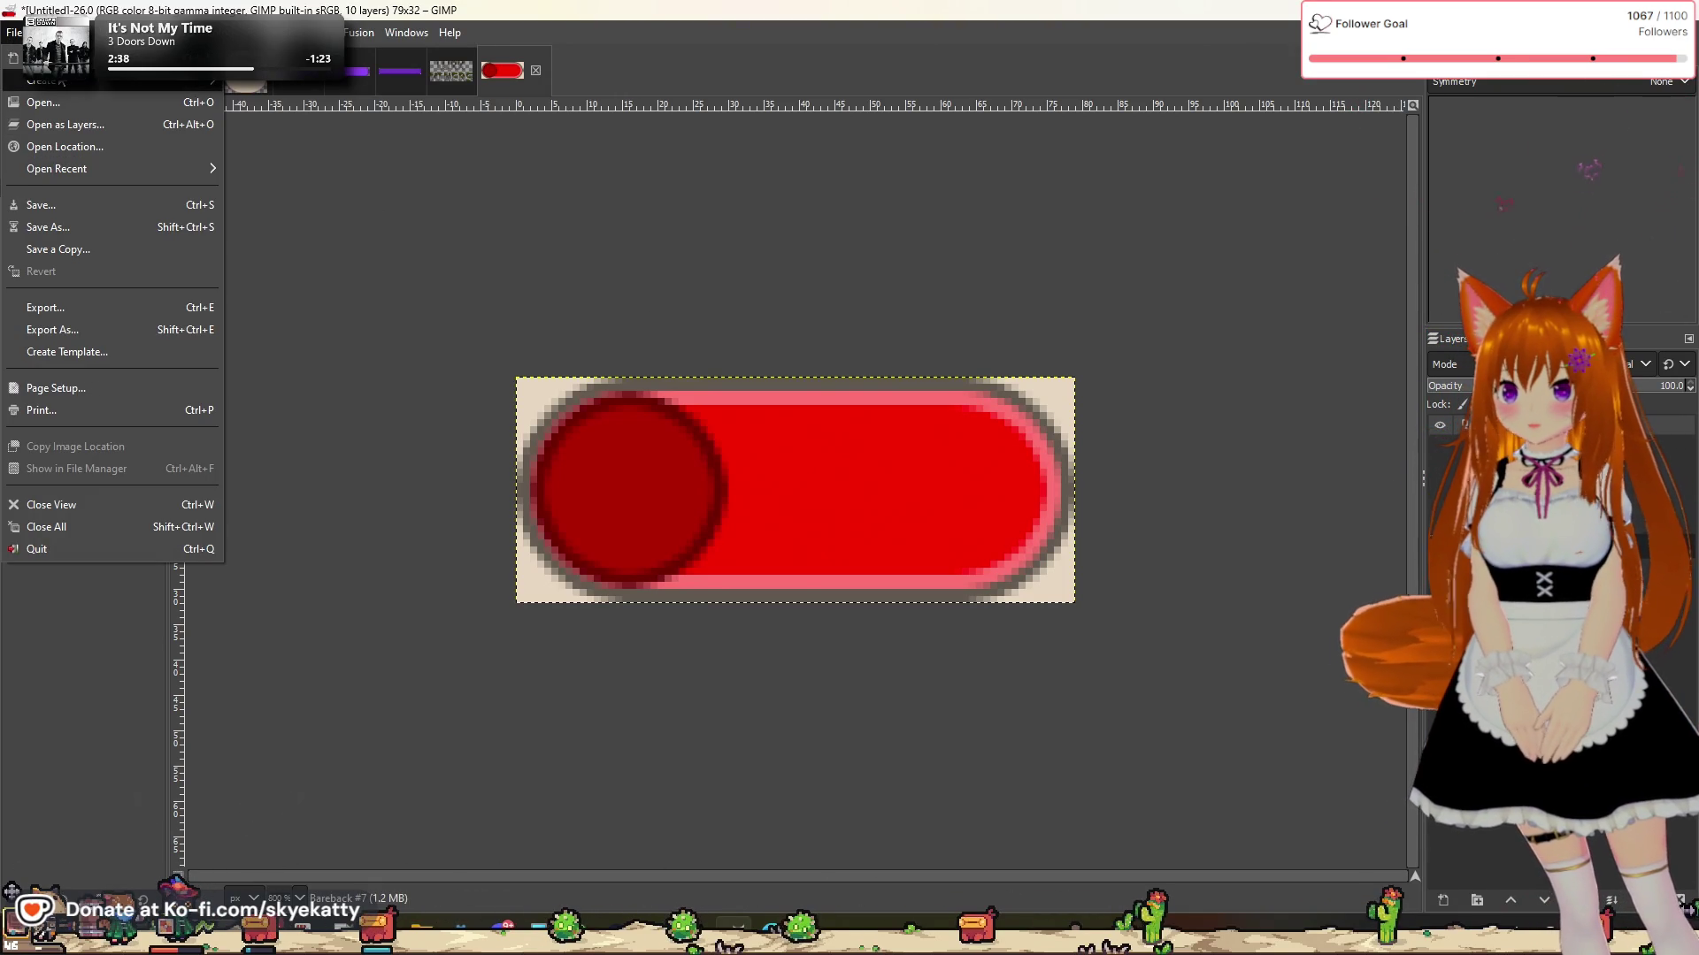
pyautogui.click(101, 334)
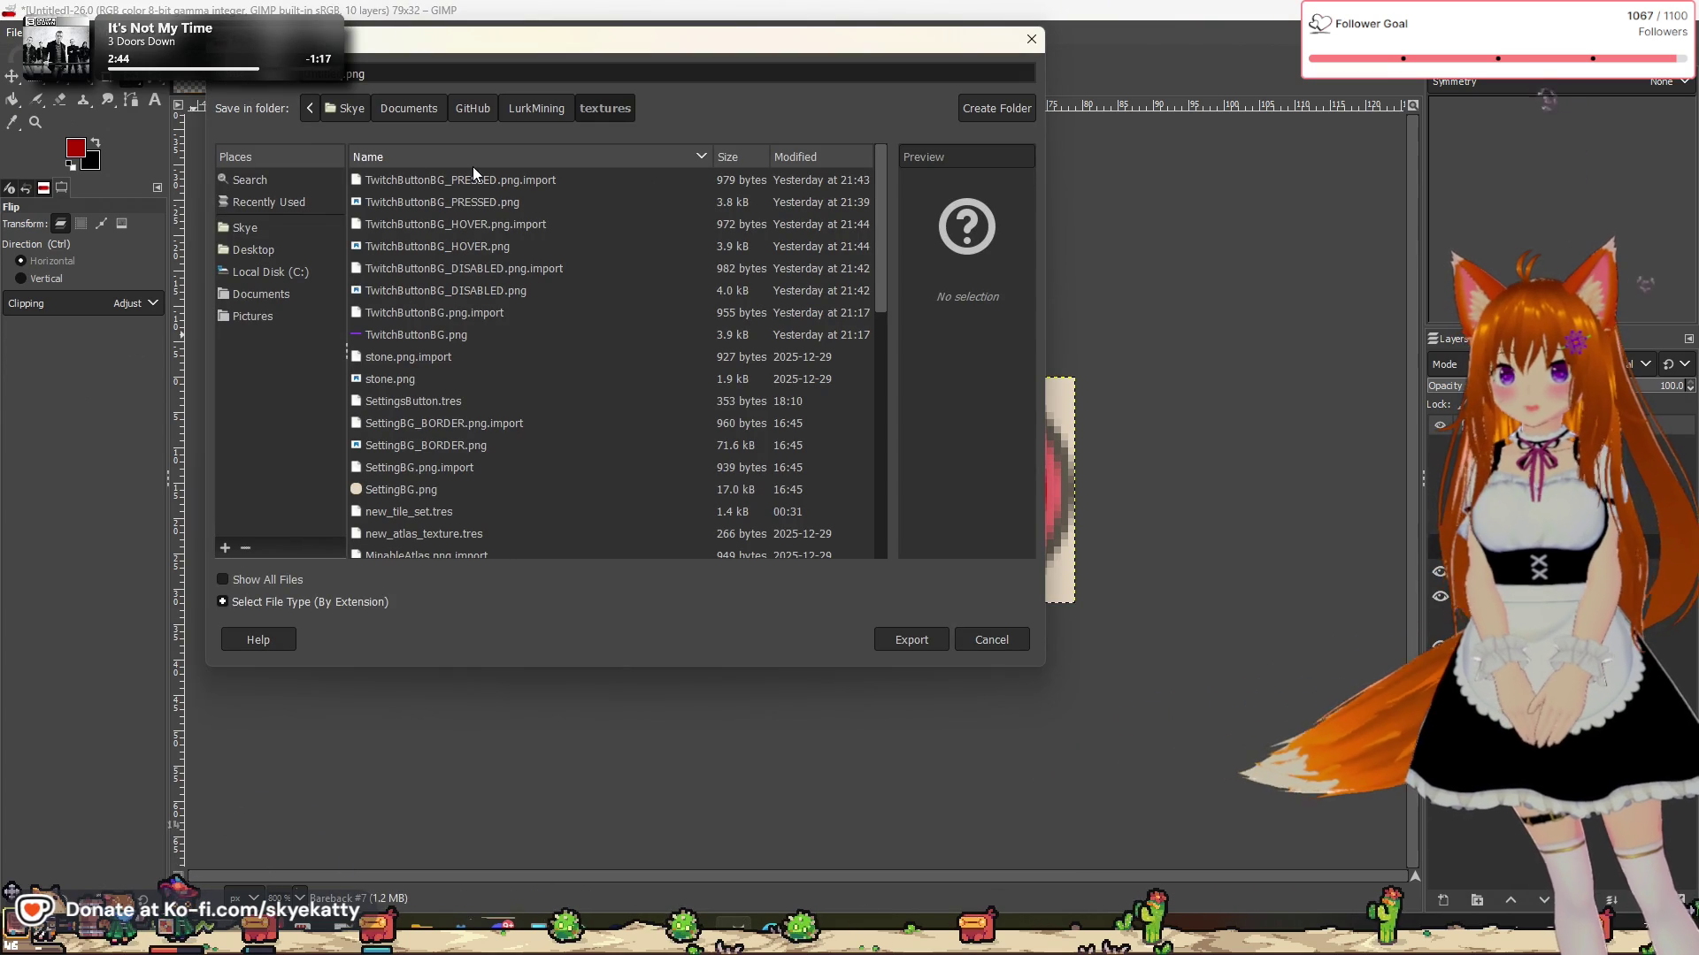
pyautogui.scroll(-5, 682, 197)
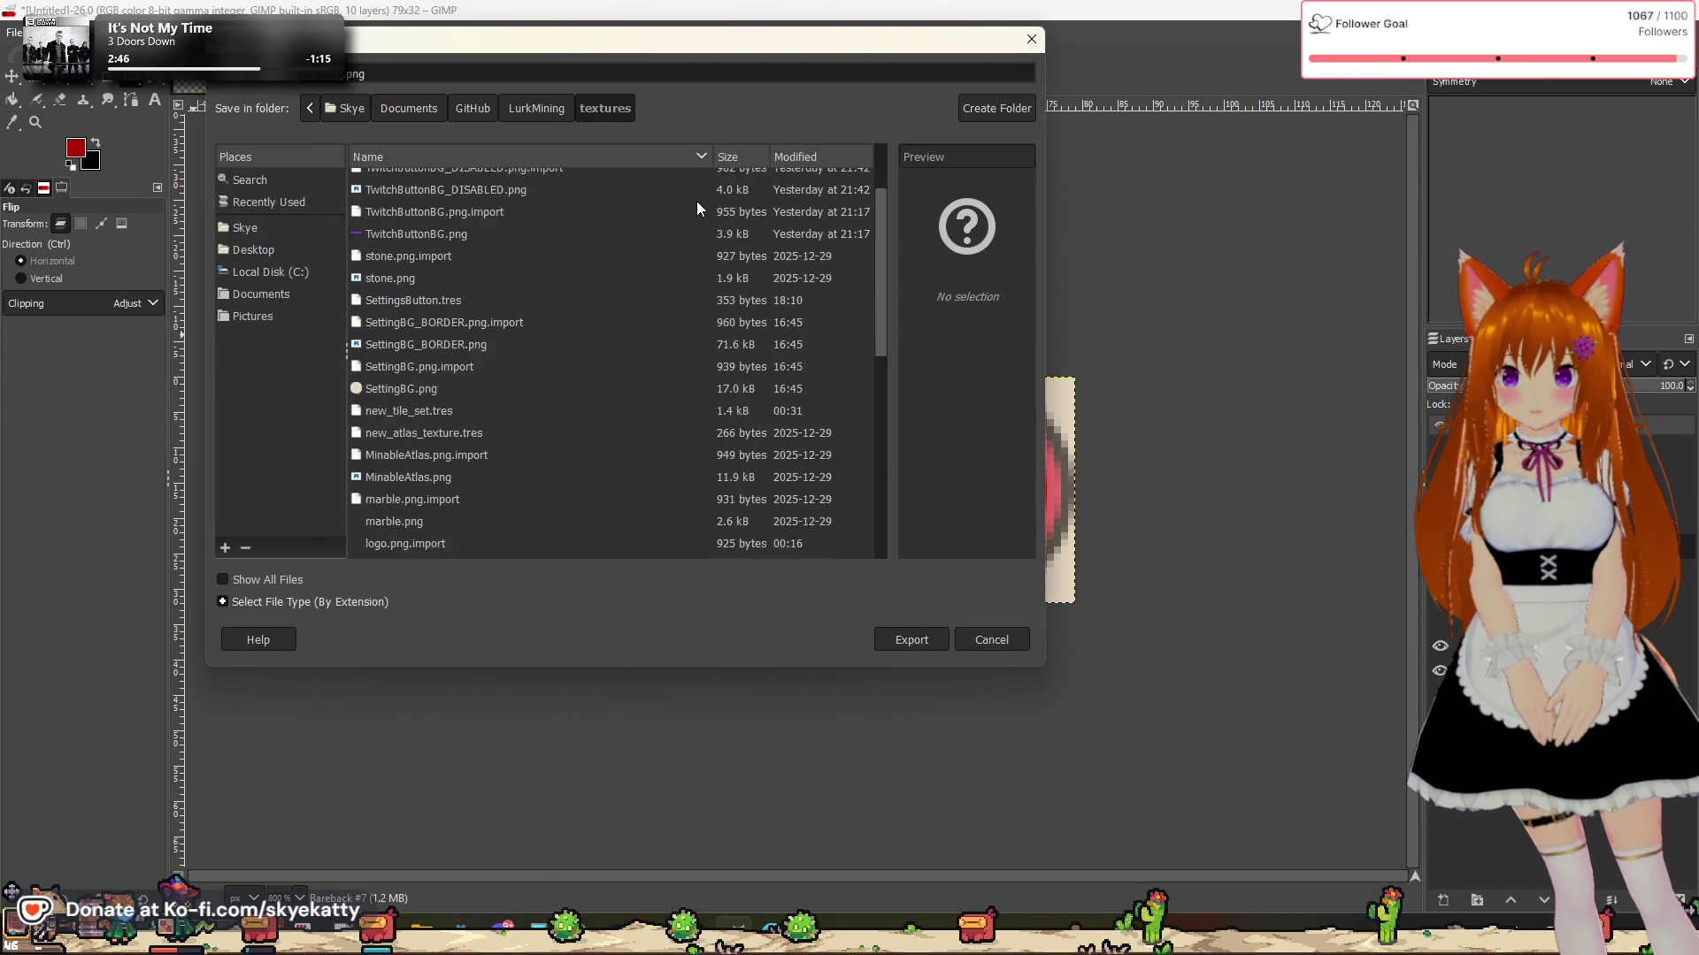
pyautogui.scroll(-5, 698, 212)
pyautogui.scroll(-5, 706, 234)
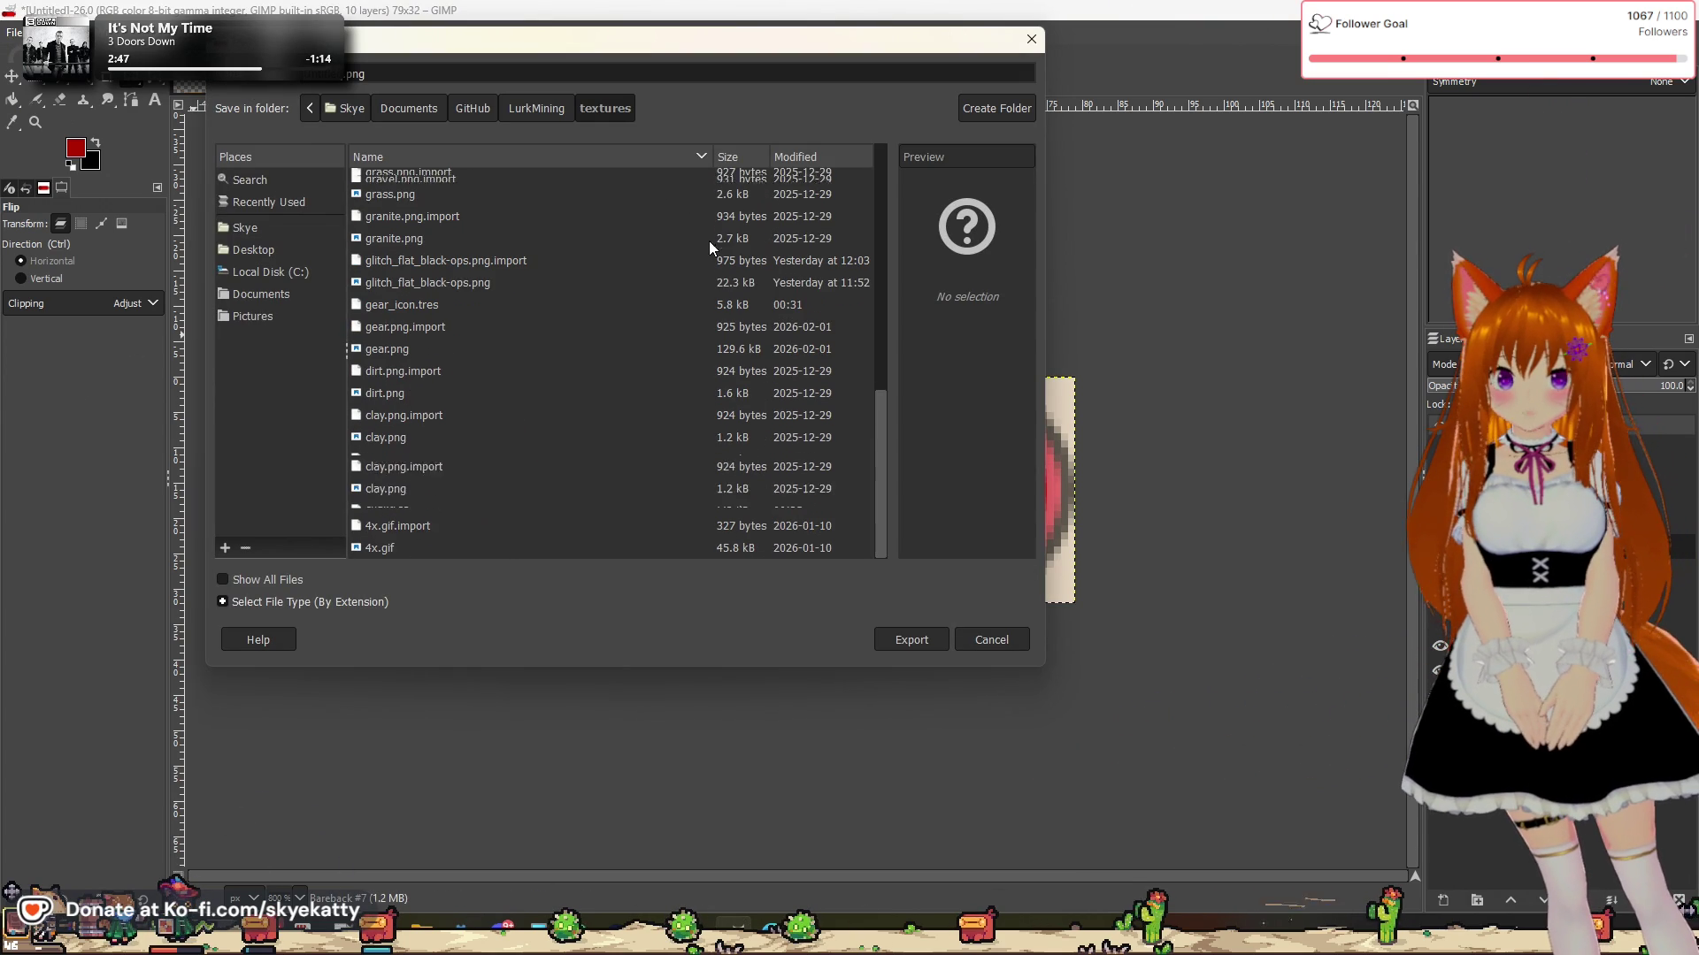
pyautogui.rightClick(854, 445)
pyautogui.press('Escape')
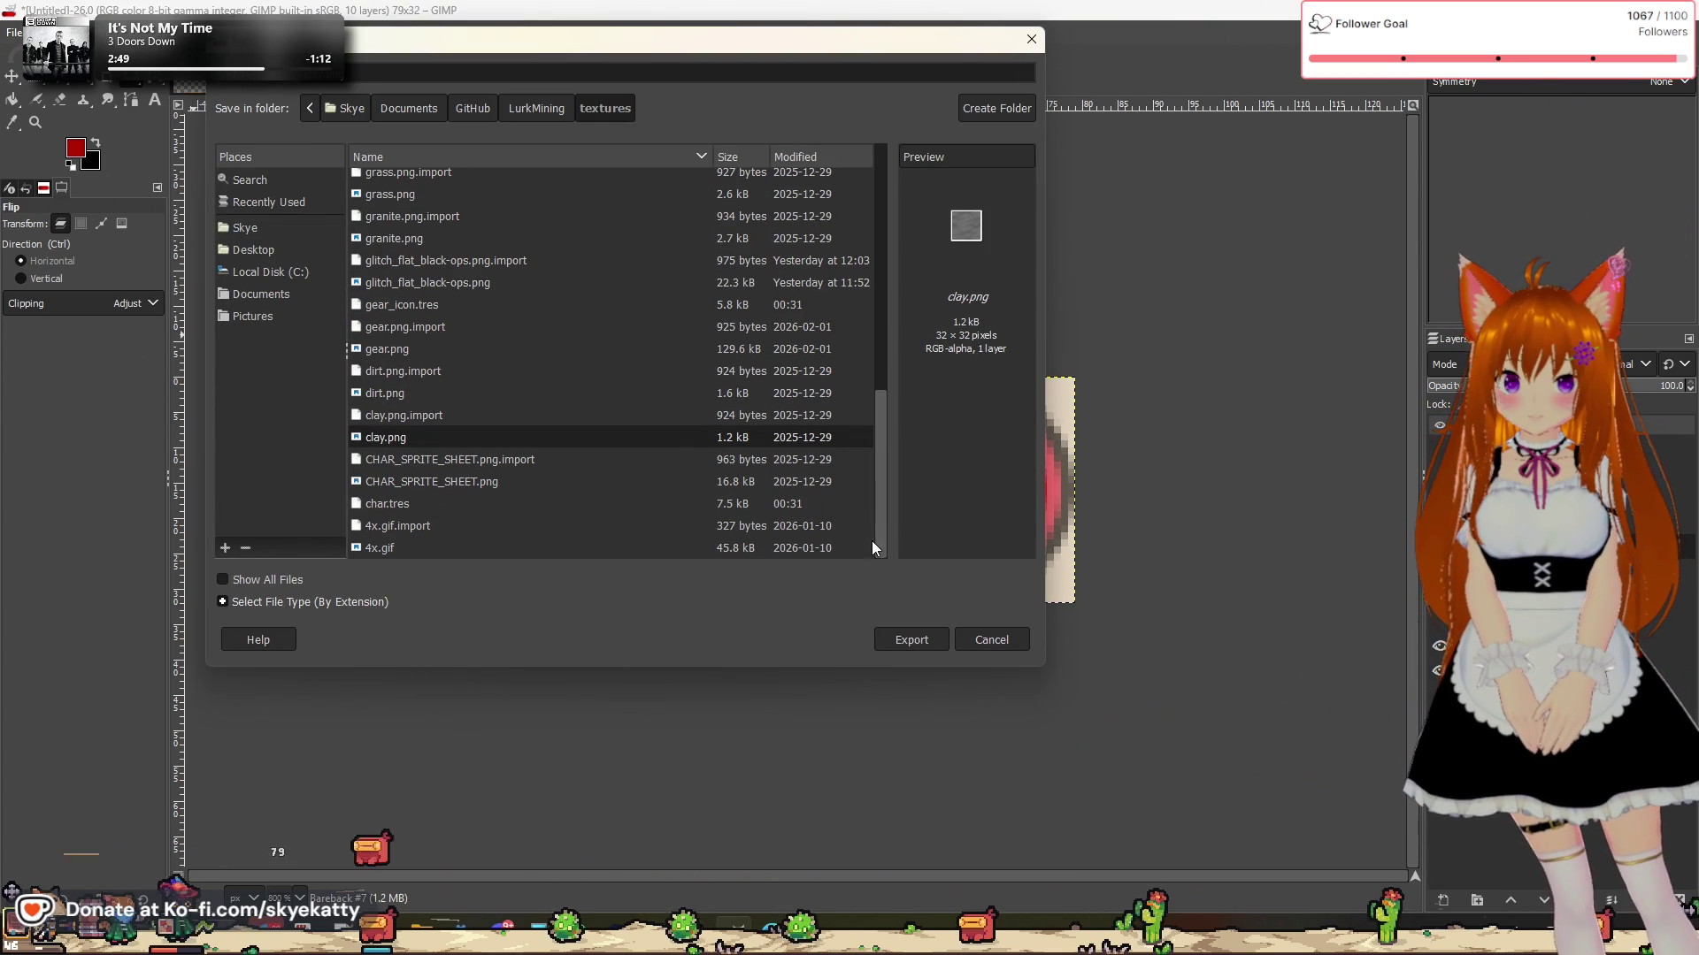
pyautogui.rightClick(872, 546)
pyautogui.press('Escape')
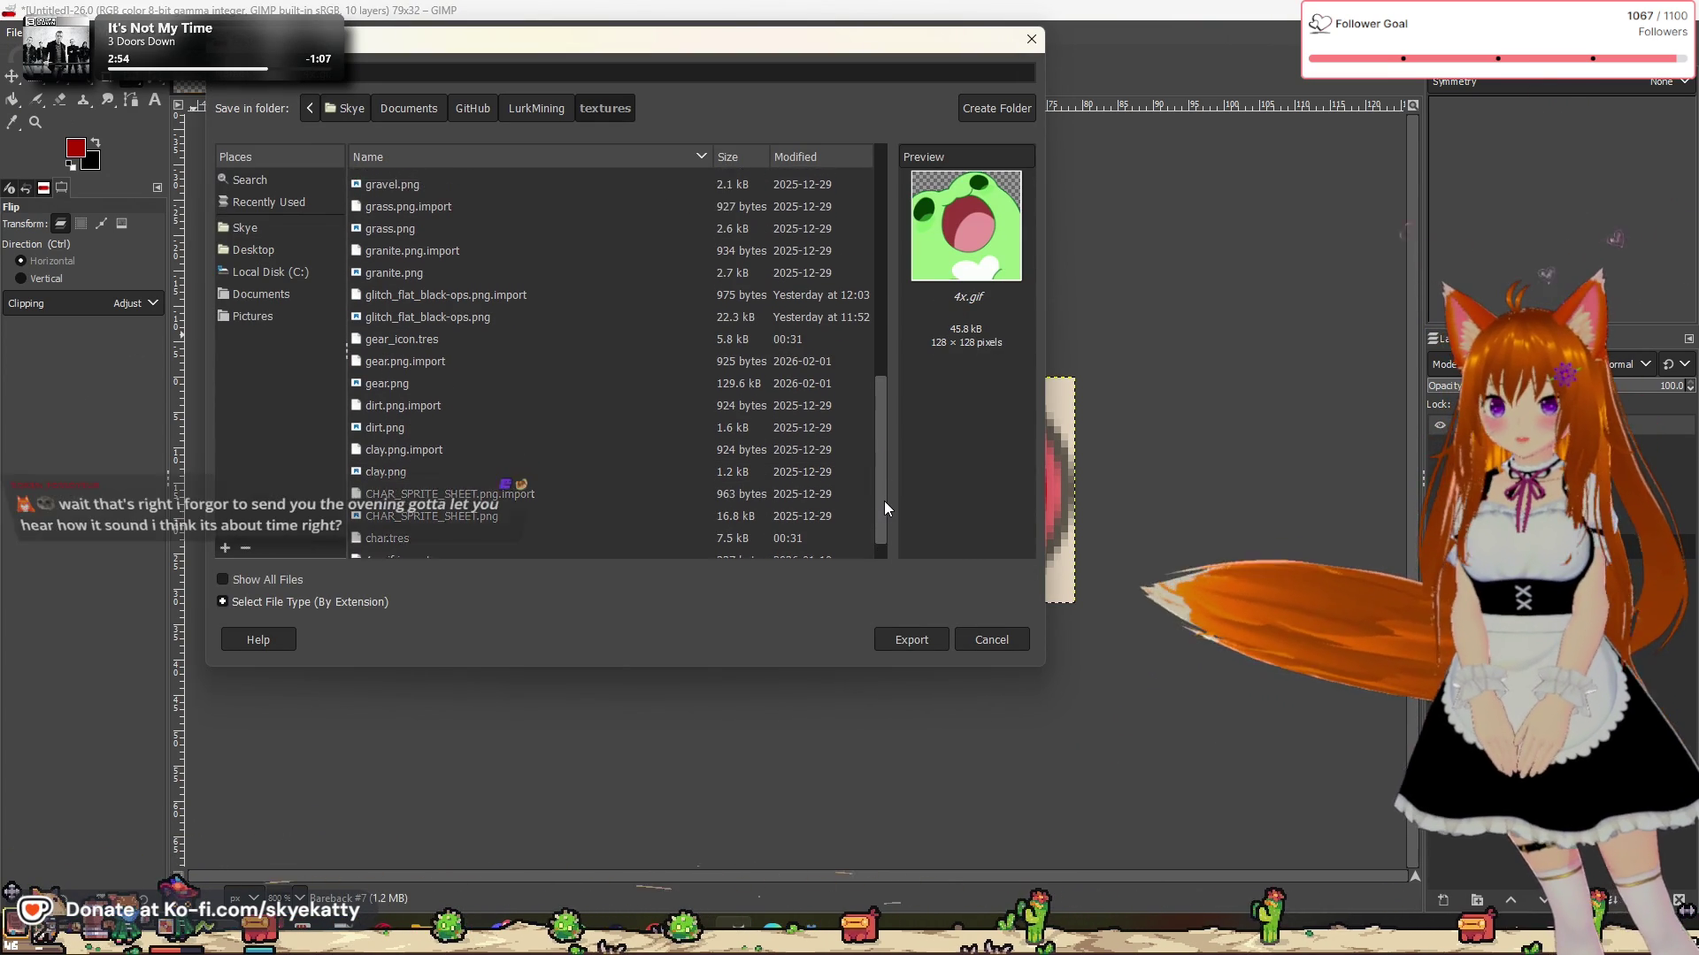
pyautogui.scroll(1, 893, 506)
pyautogui.scroll(2, 887, 465)
pyautogui.click(873, 480)
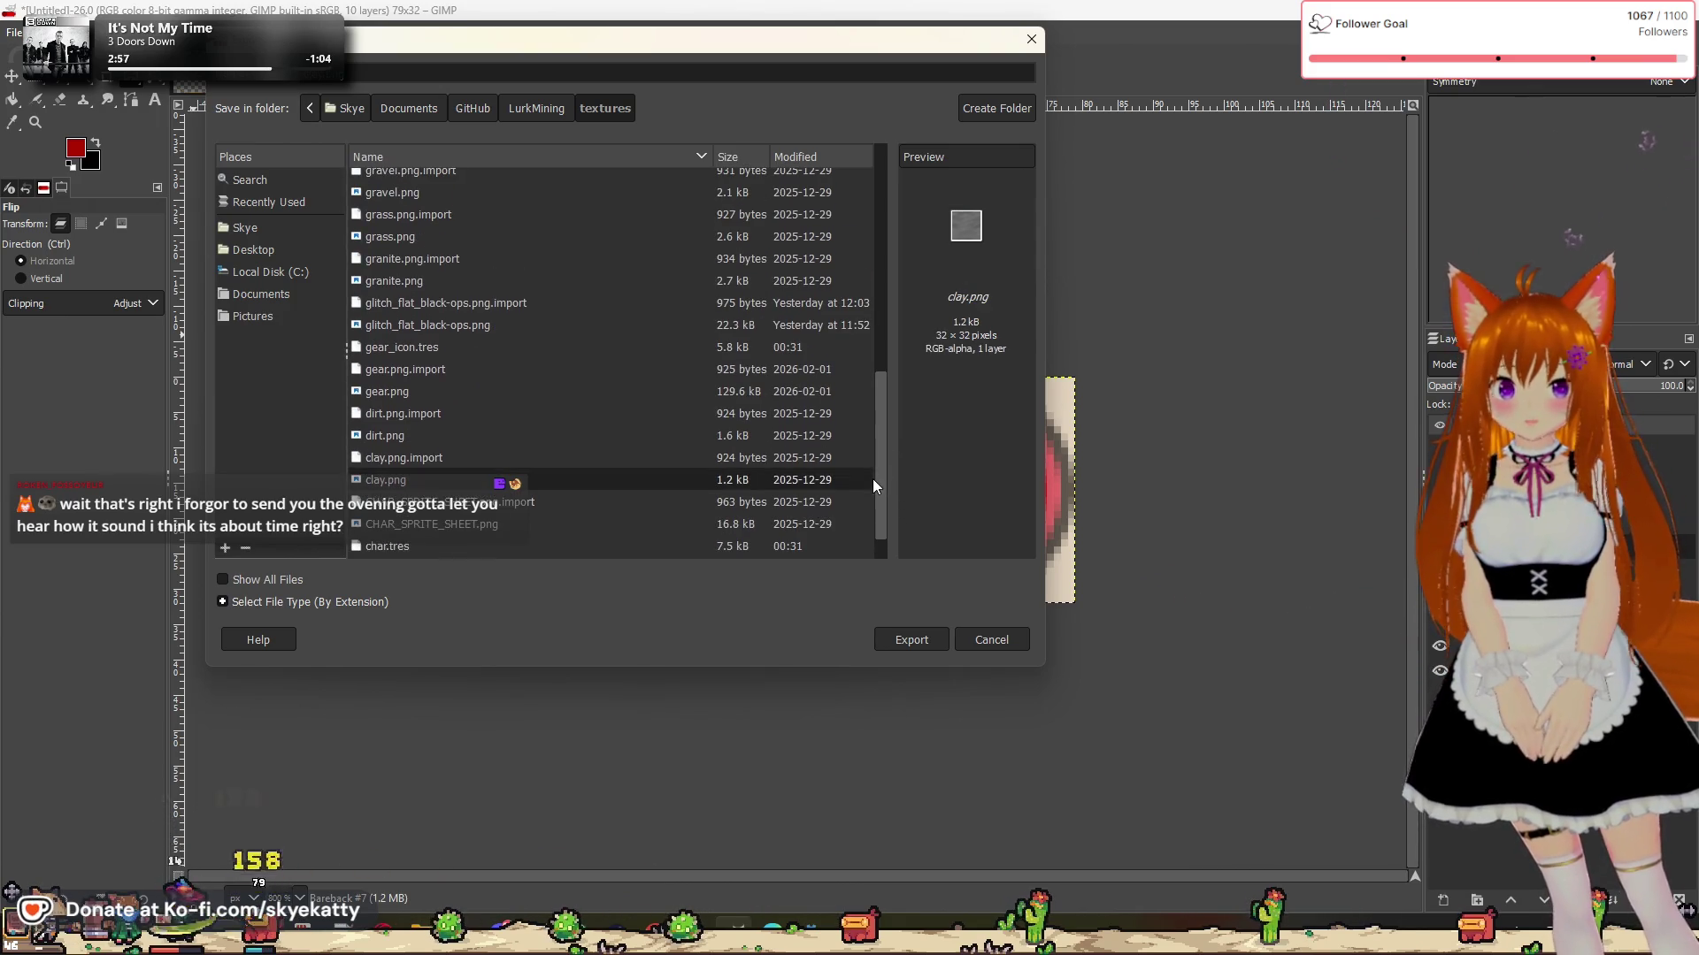
pyautogui.moveTo(878, 429); pyautogui.dragTo(869, 188)
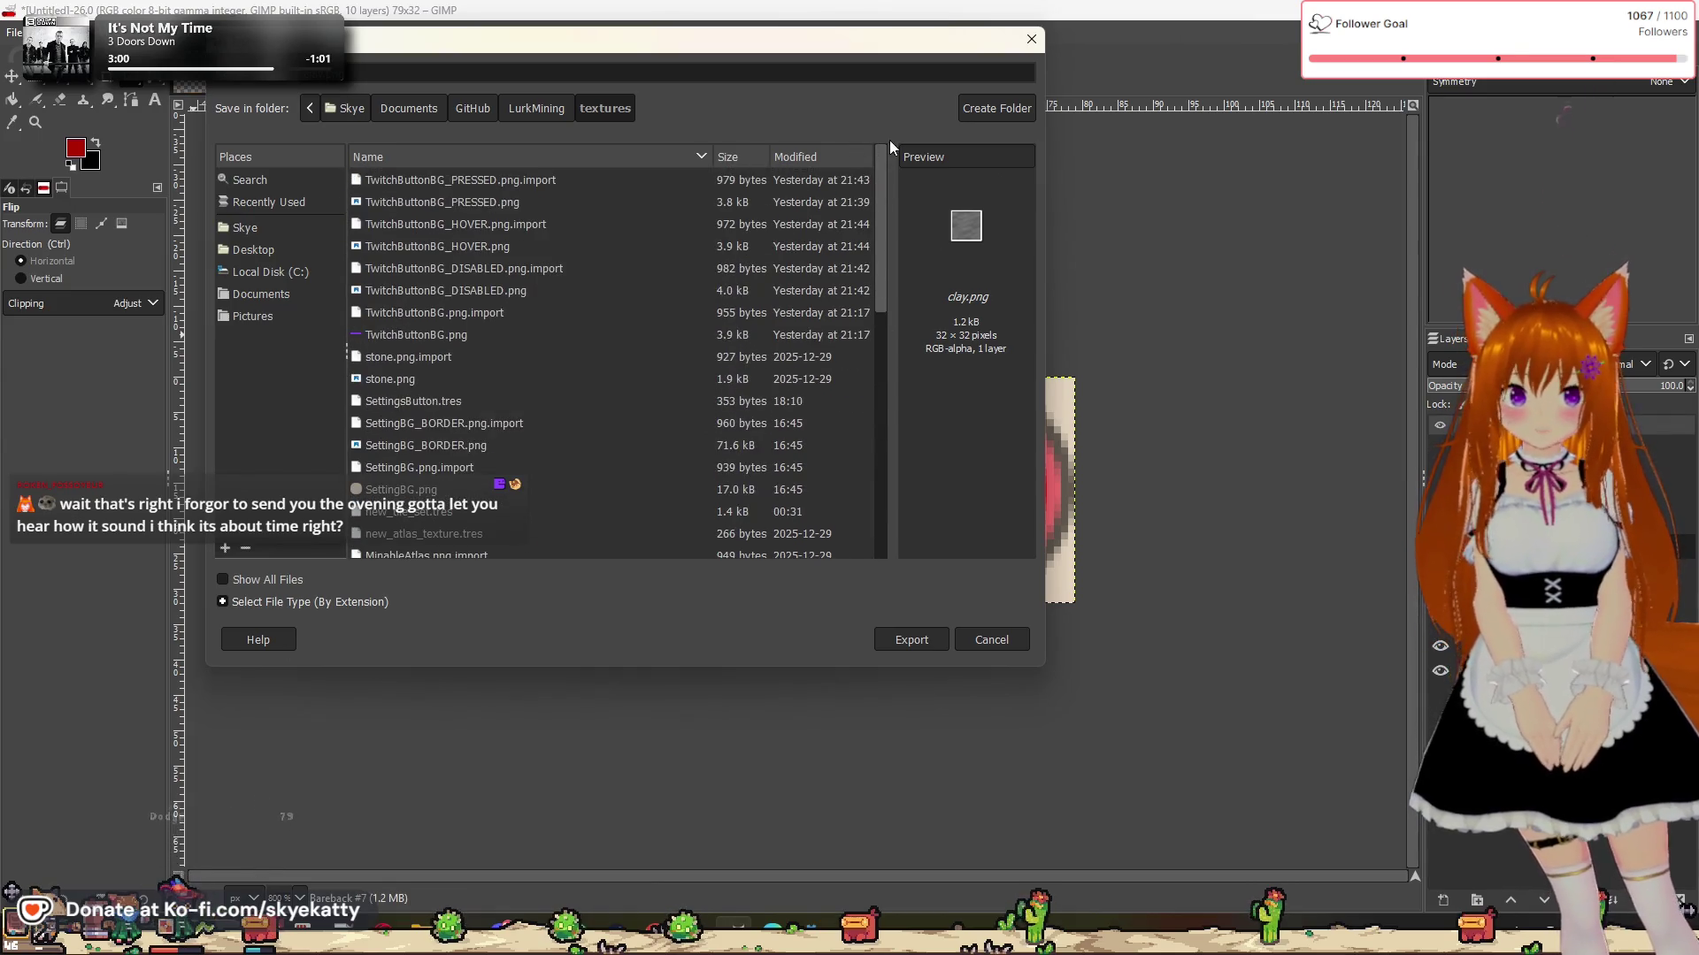
# Step: Create a new folder named CheckButton inside textures
pyautogui.click(994, 111)
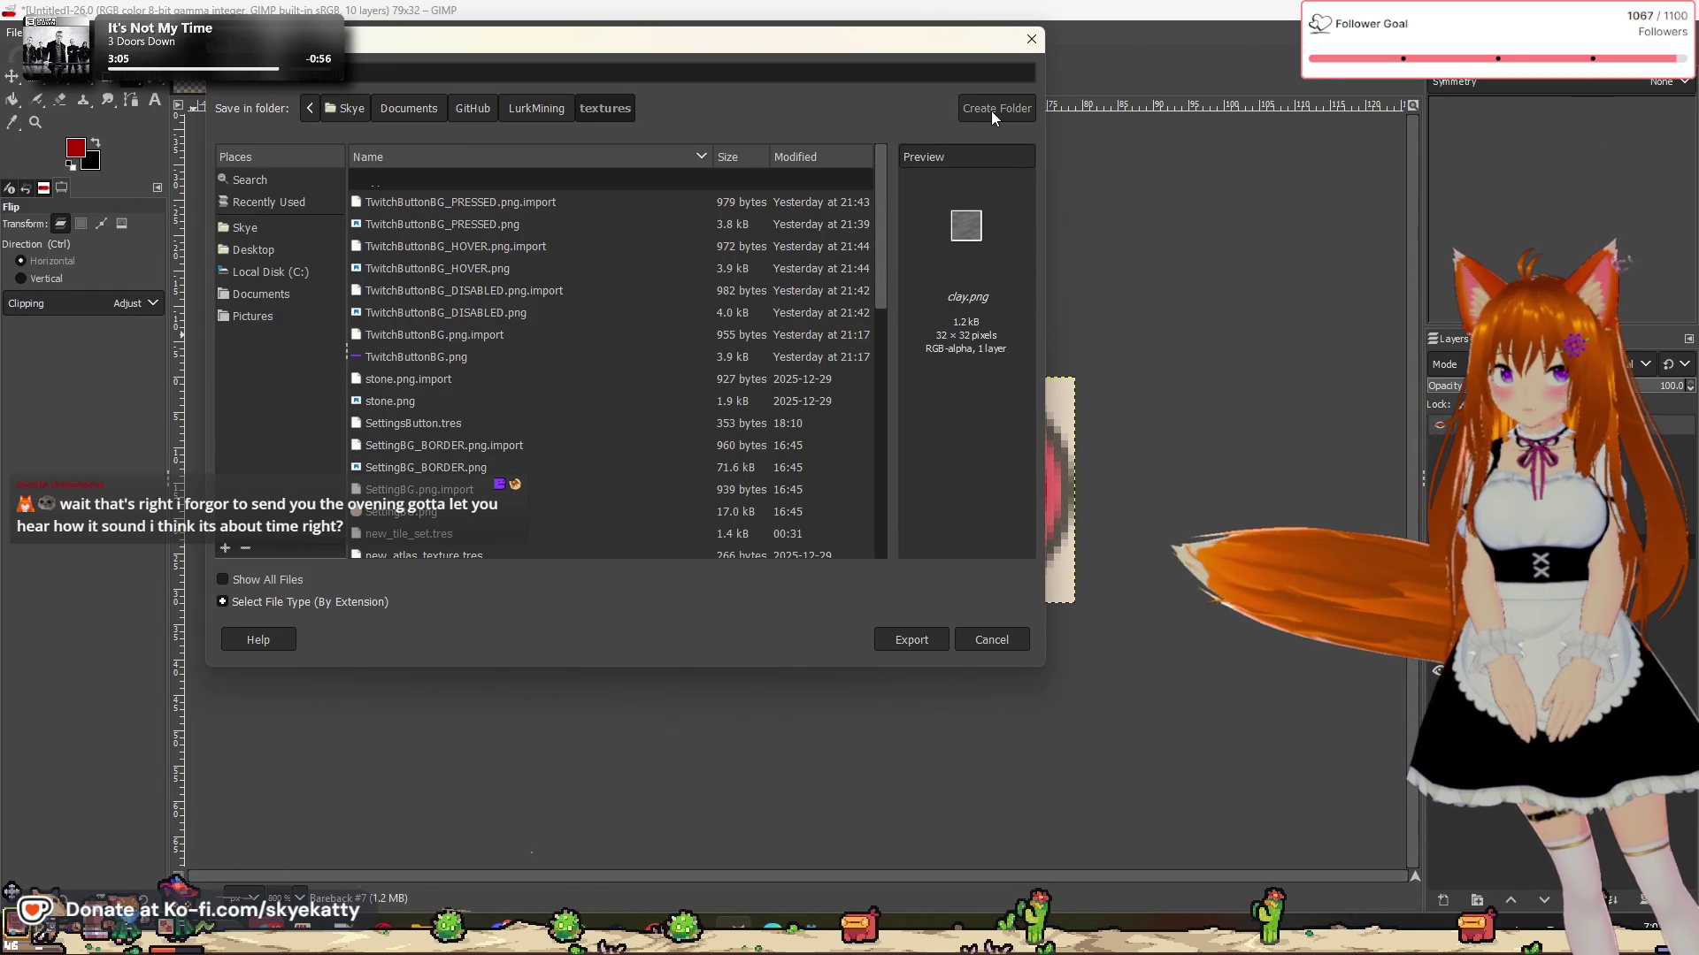
pyautogui.write('Butto')
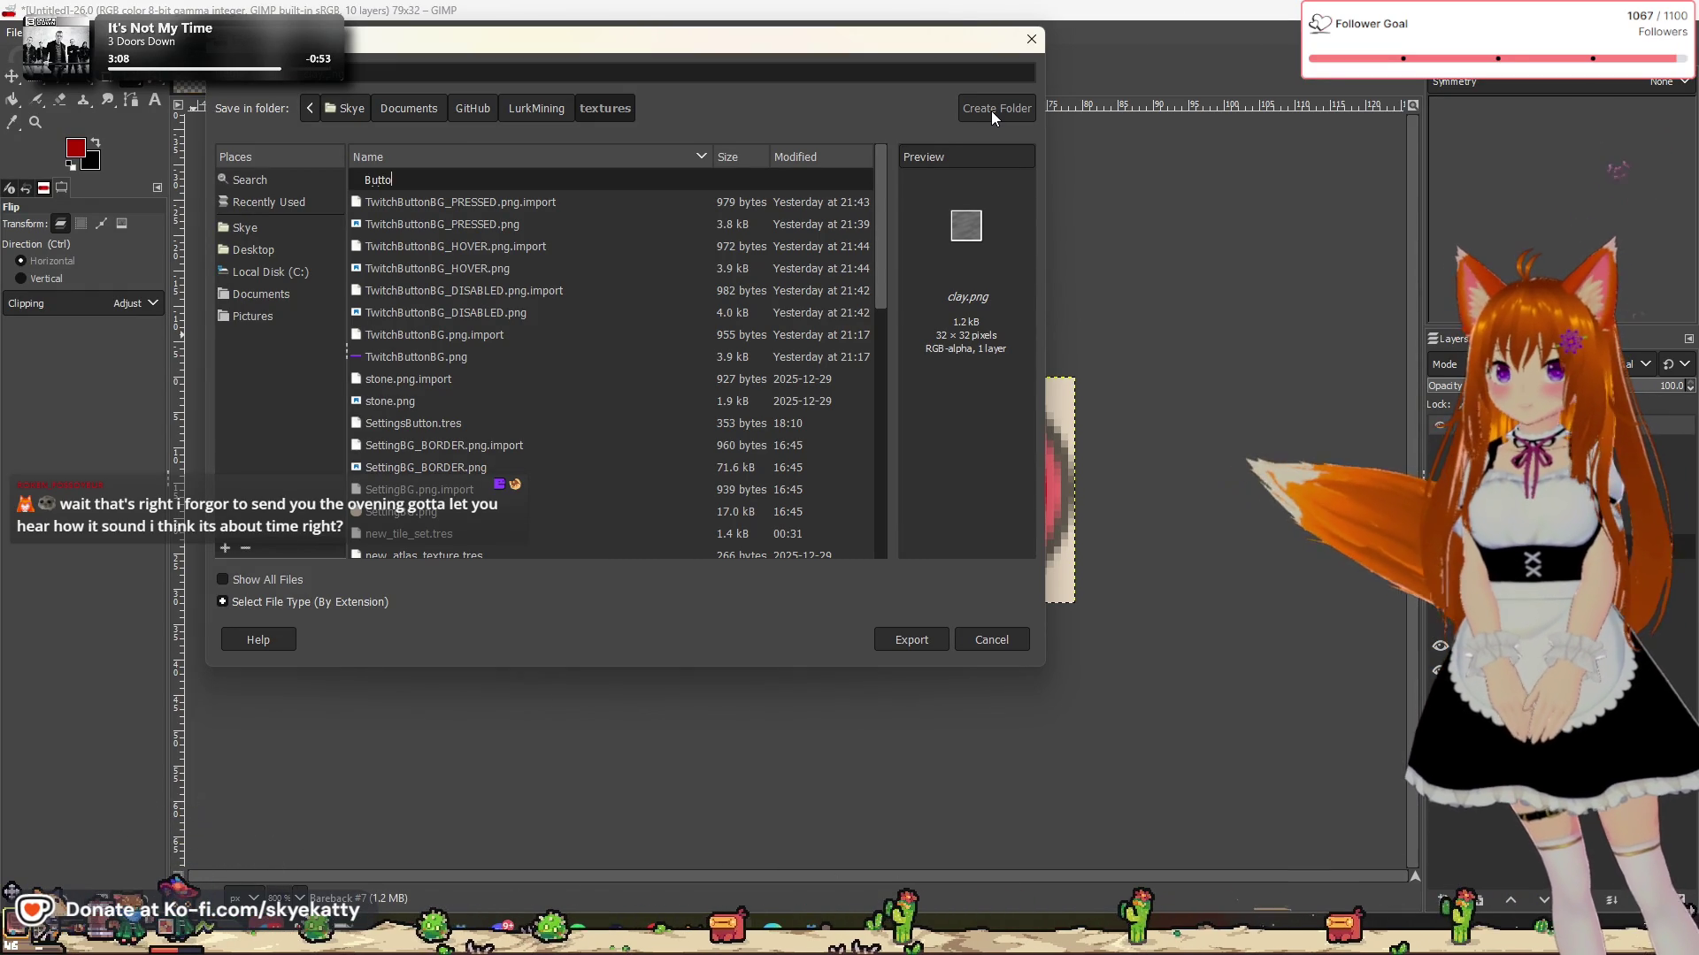
pyautogui.press('BackSpace')
pyautogui.press('BackSpace')
pyautogui.press('BackSpace')
pyautogui.write('Check')
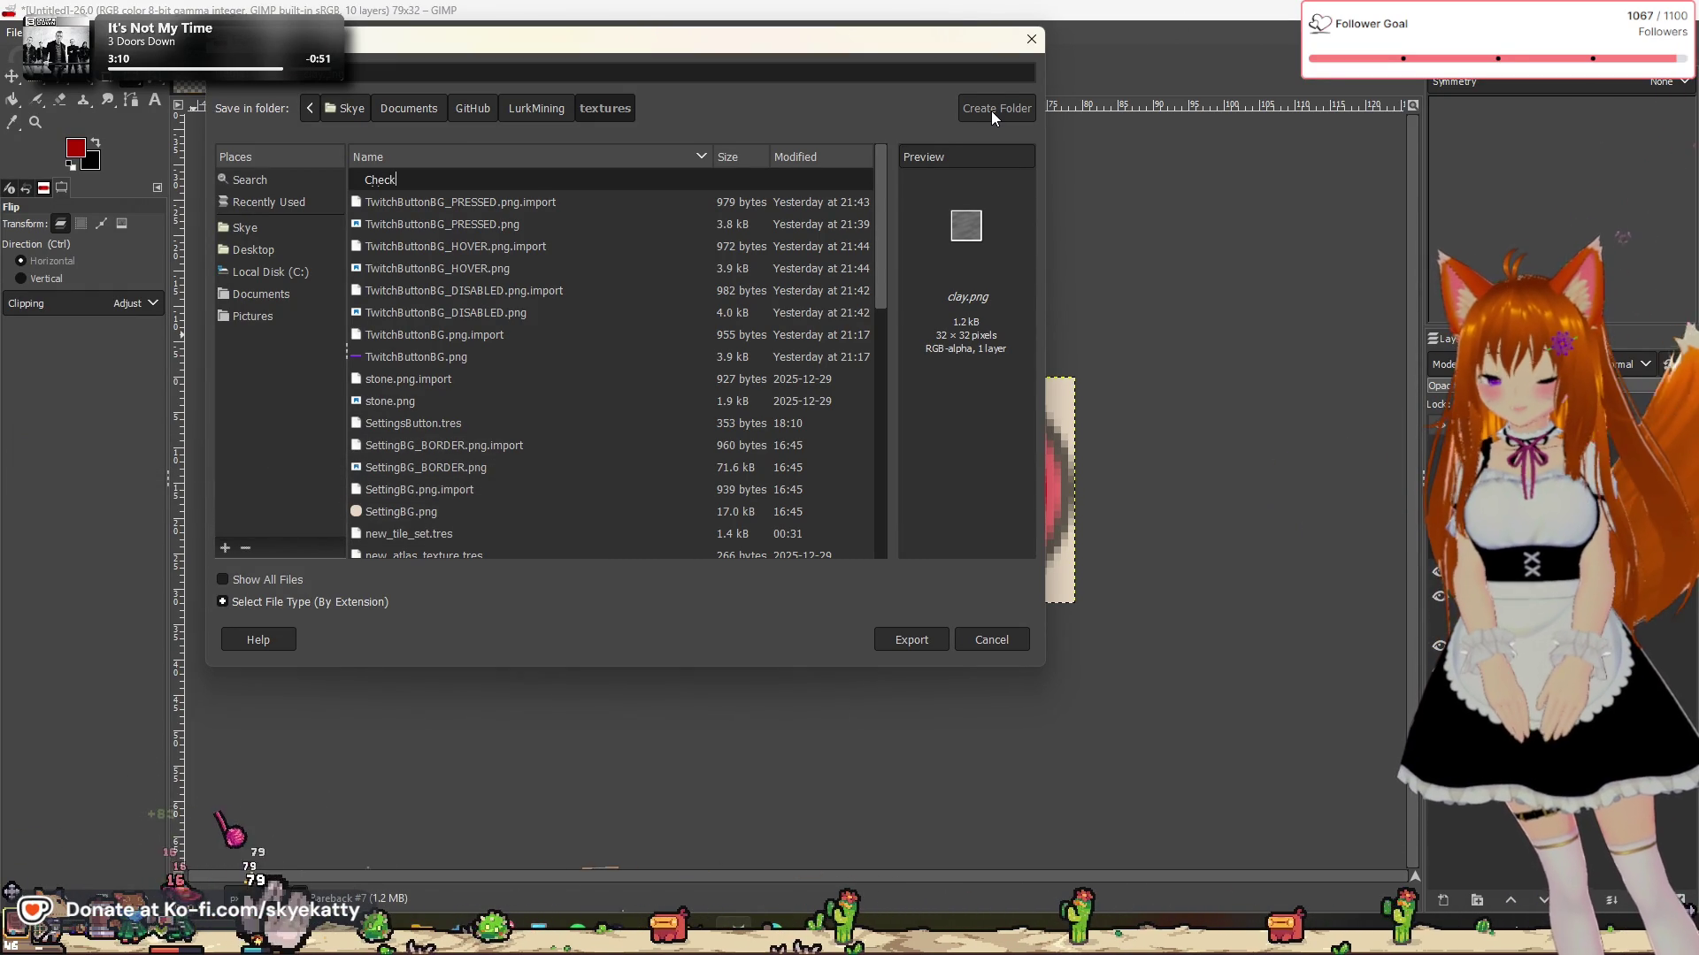
pyautogui.write('Button')
pyautogui.press('Return')
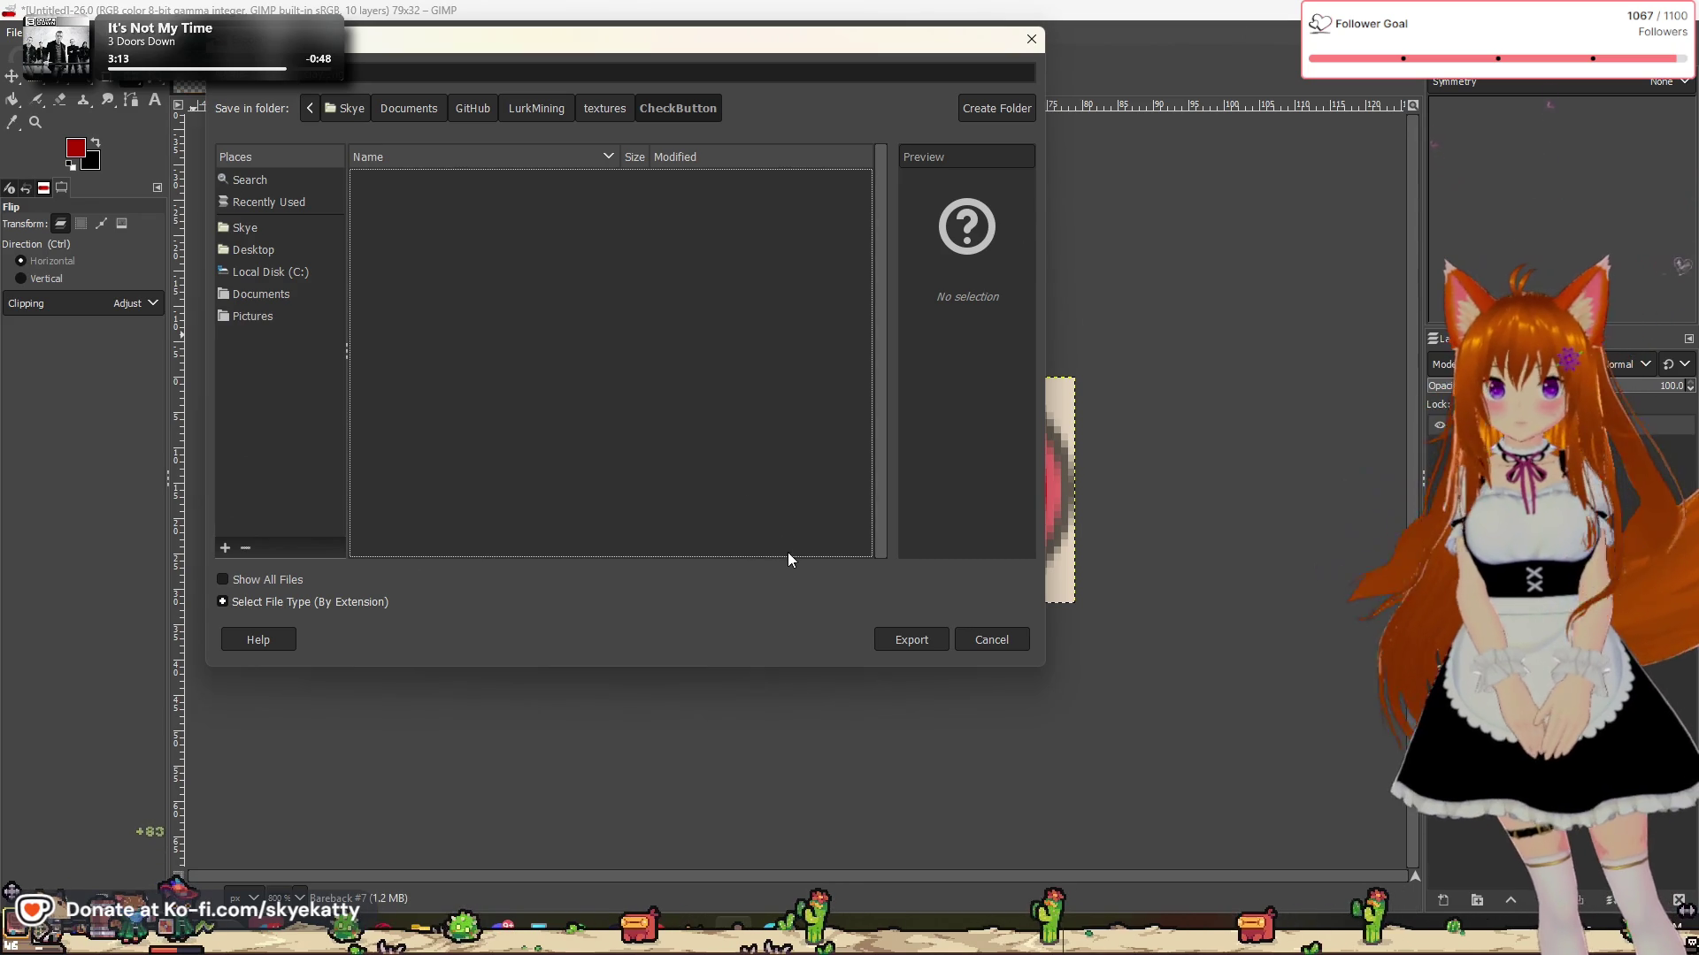
# Step: Rename the export from clay to Unchecked and export it as PNG into CheckButton
pyautogui.moveTo(473, 47)
pyautogui.mouseDown()
pyautogui.moveTo(982, 565)
pyautogui.moveTo(1099, 154)
pyautogui.mouseUp()
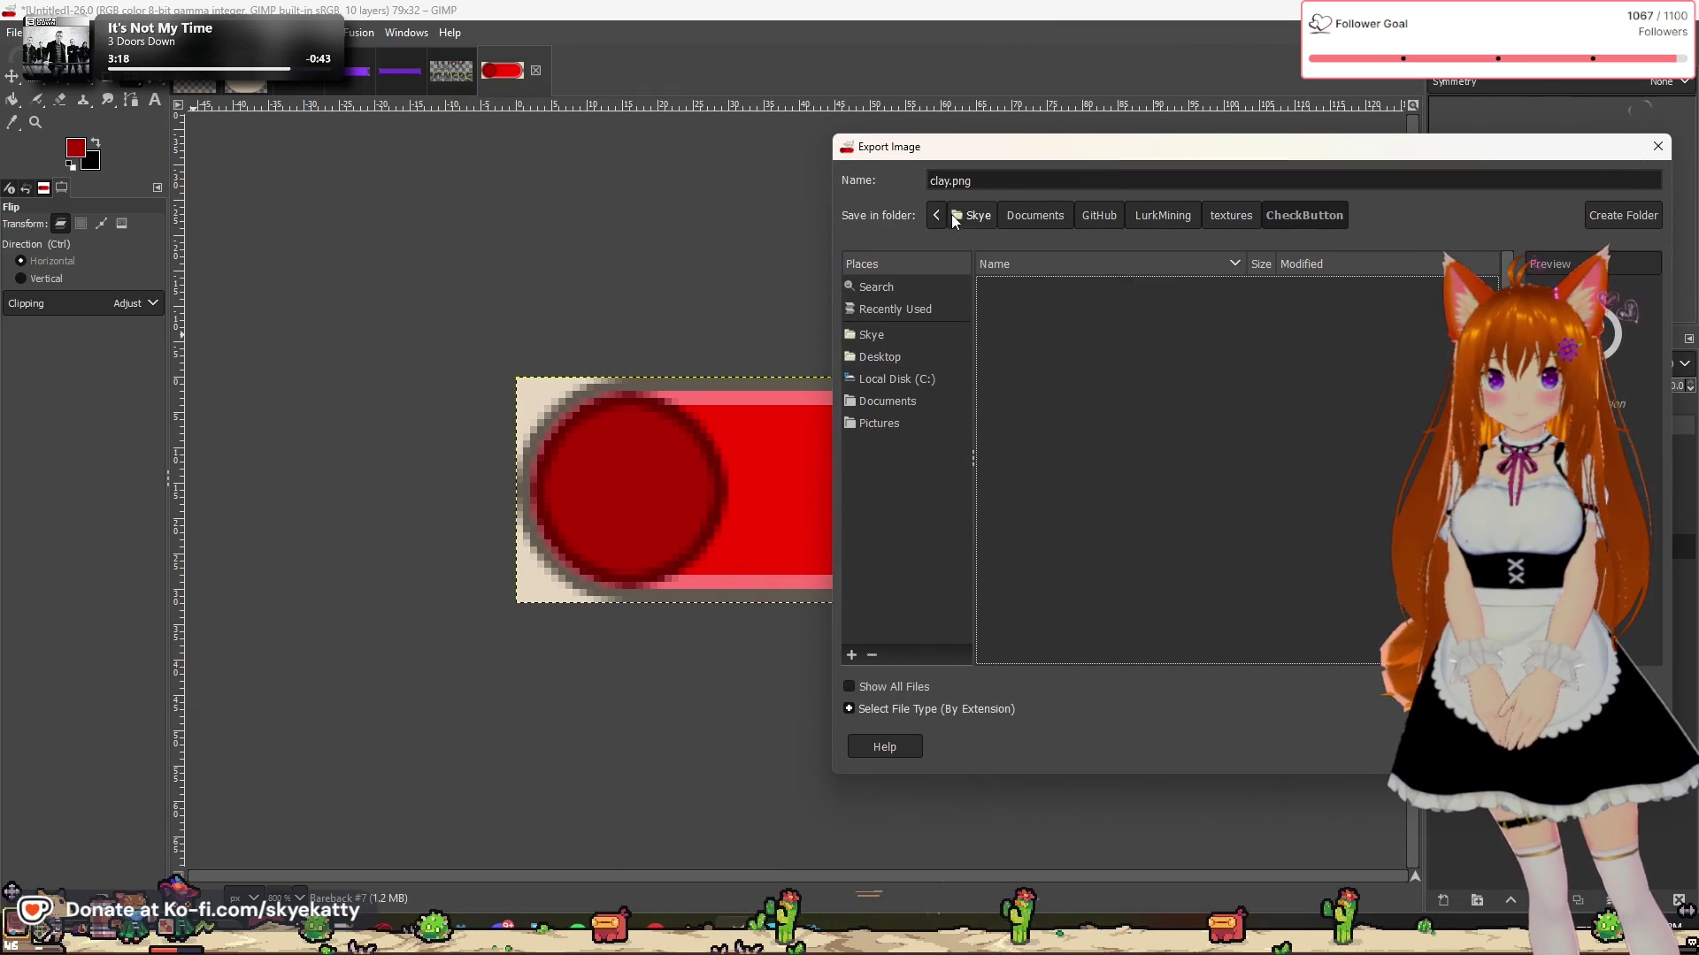
pyautogui.doubleClick(940, 181)
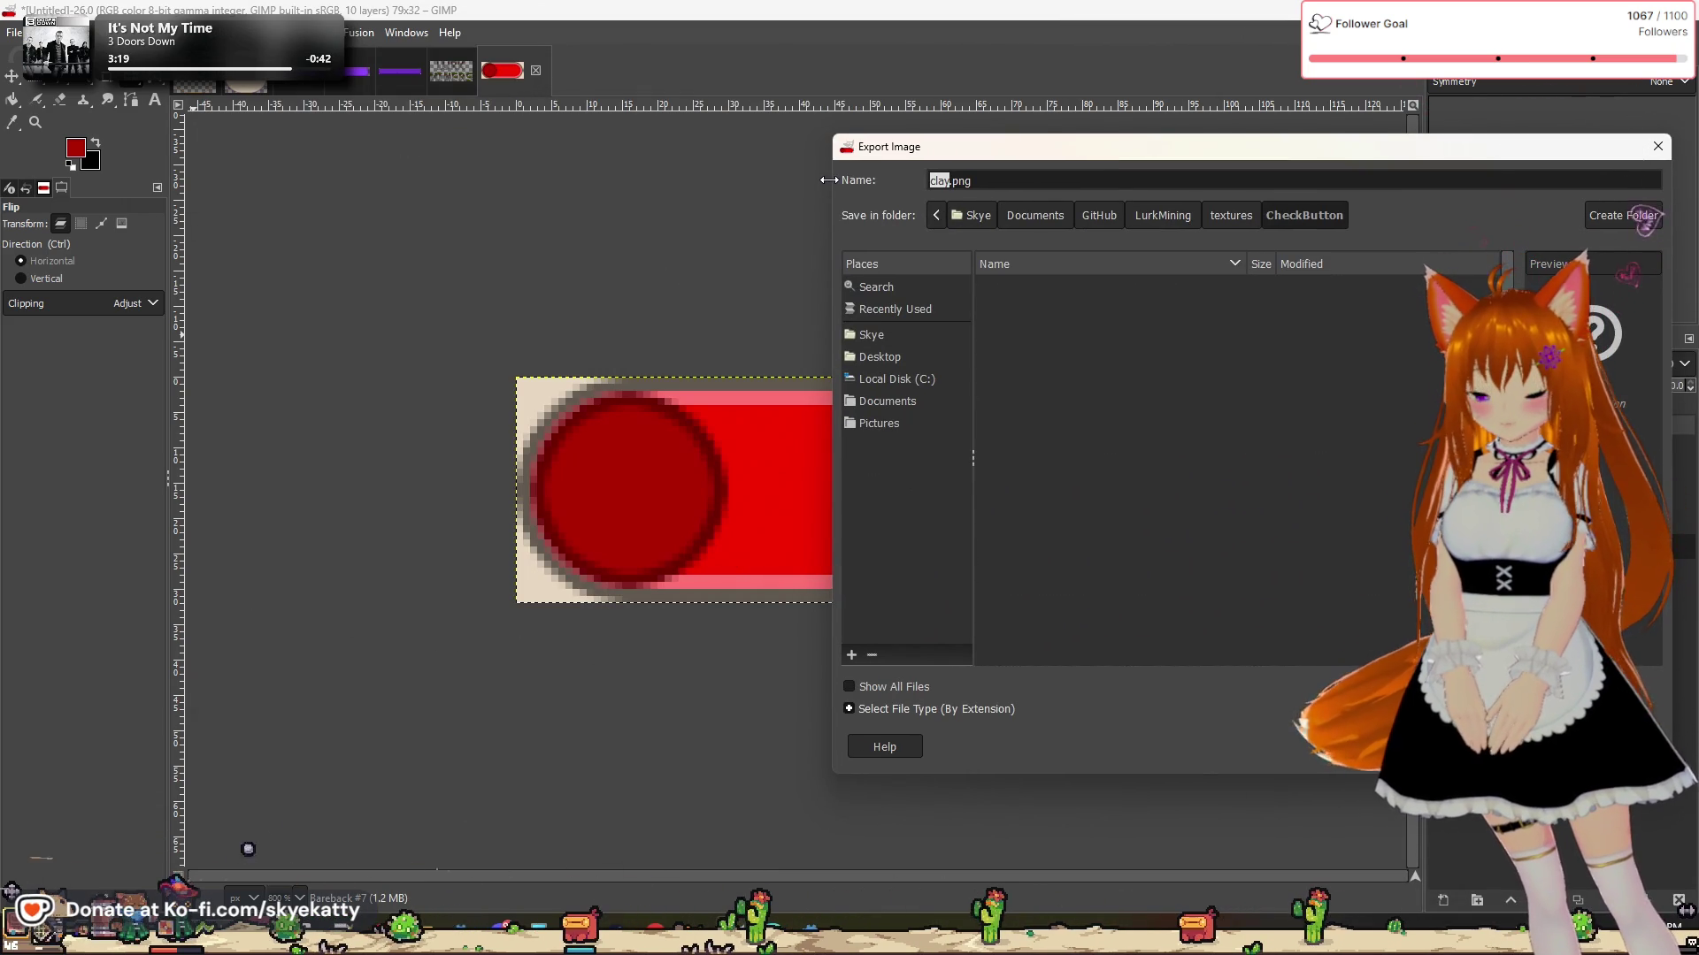
pyautogui.write('Unchecked')
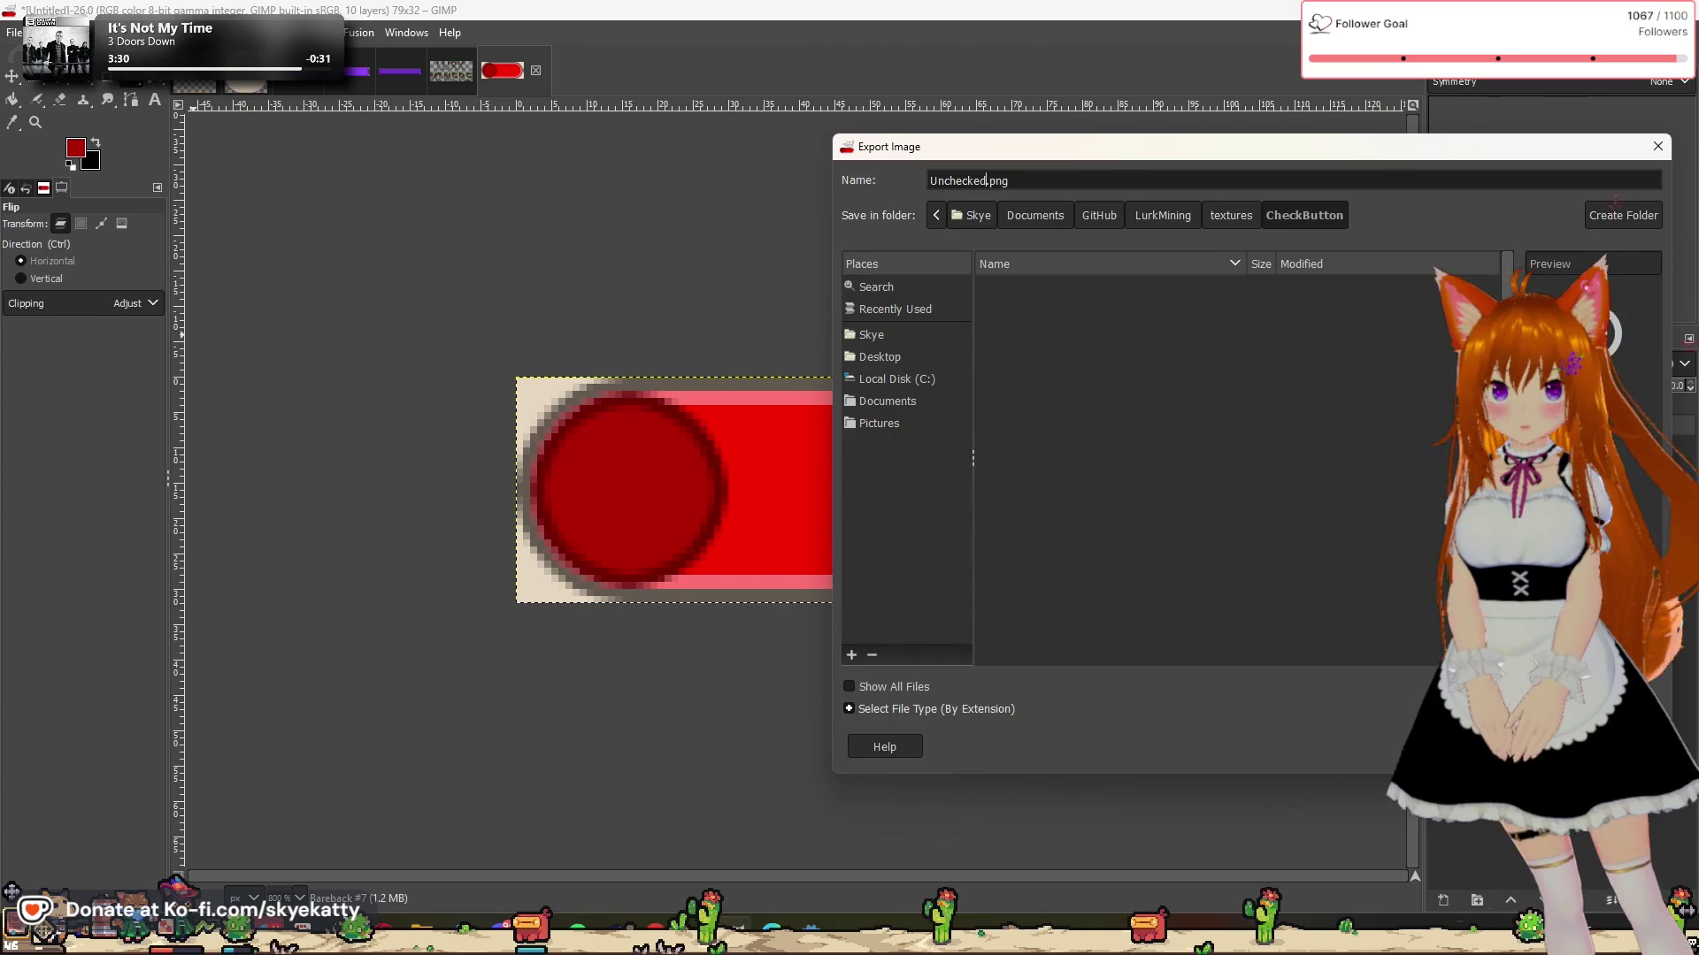
pyautogui.press('Return')
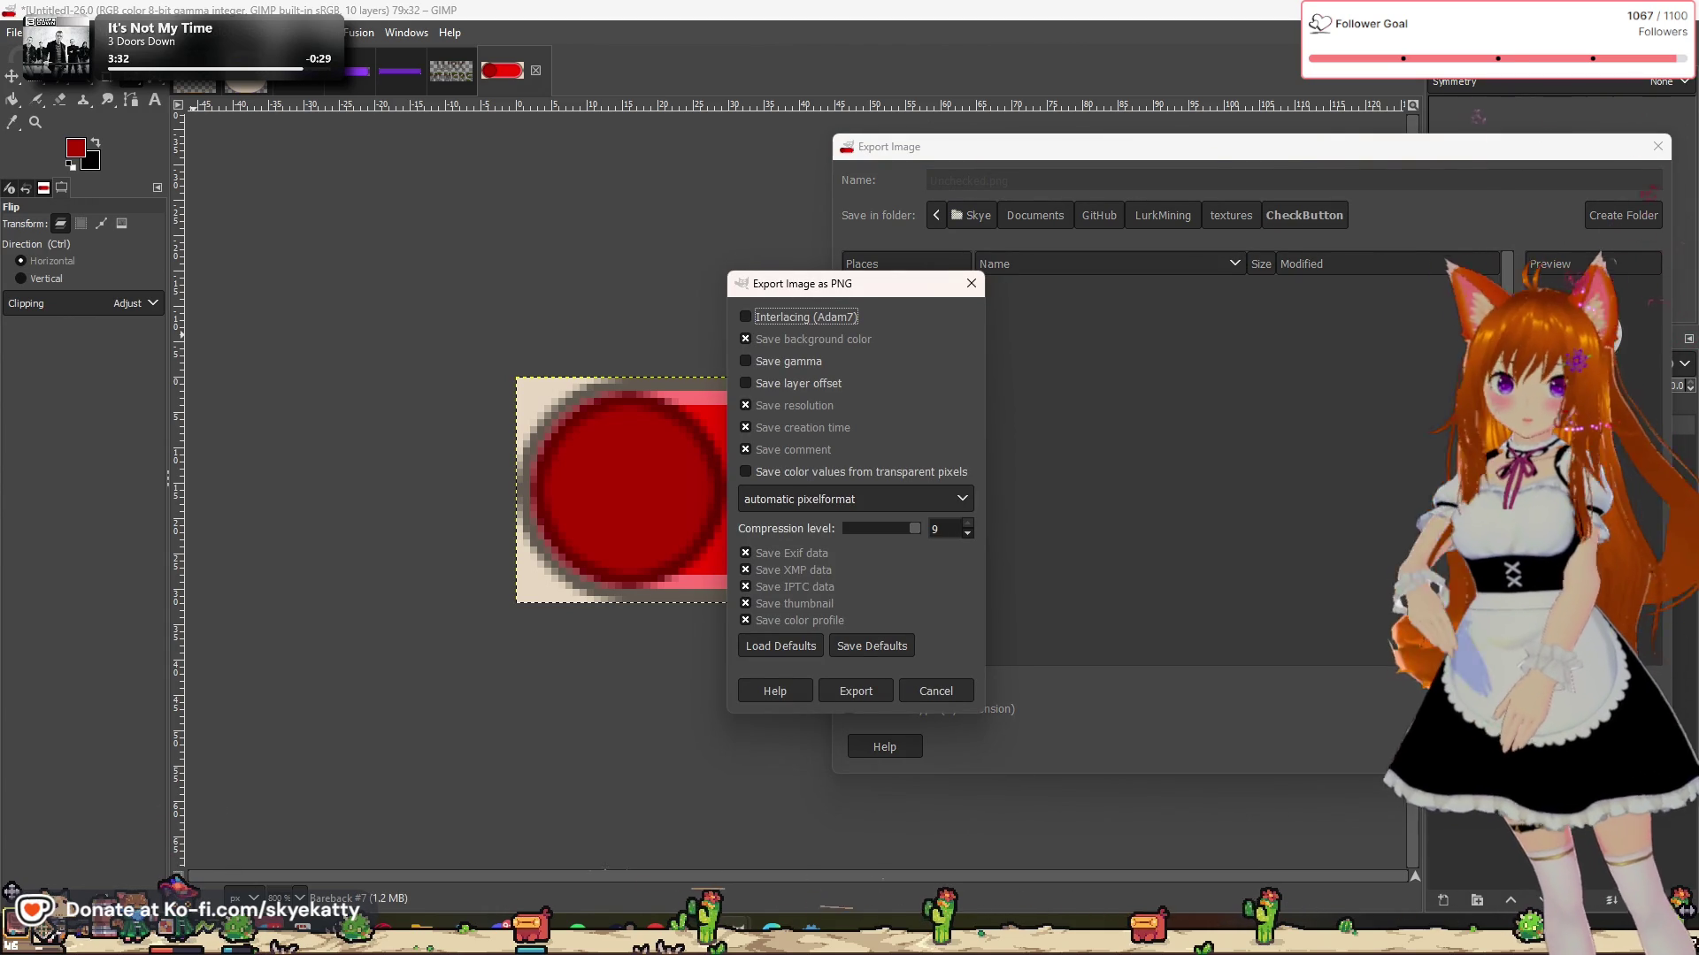
pyautogui.click(867, 691)
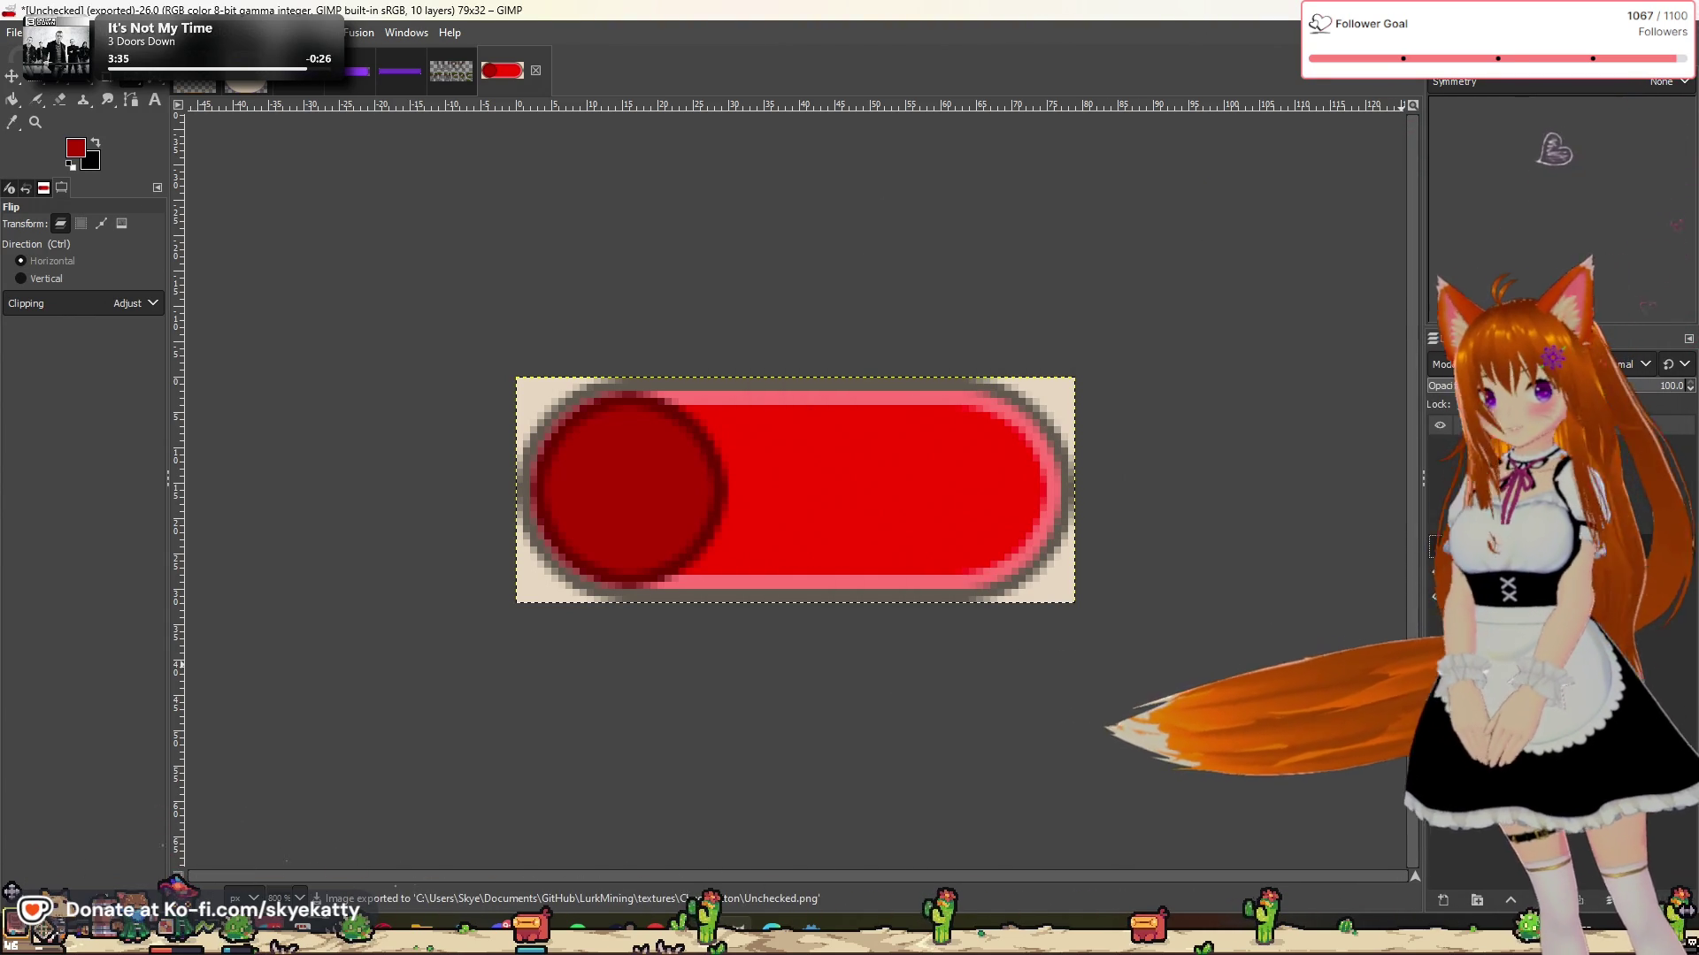
# Step: Flip the toggle horizontally so the knob sits on the right
pyautogui.hotkey('ctrl', 'z')
pyautogui.hotkey('ctrl', 'y')
pyautogui.hotkey('ctrl', 'z')
pyautogui.hotkey('ctrl', 'z')
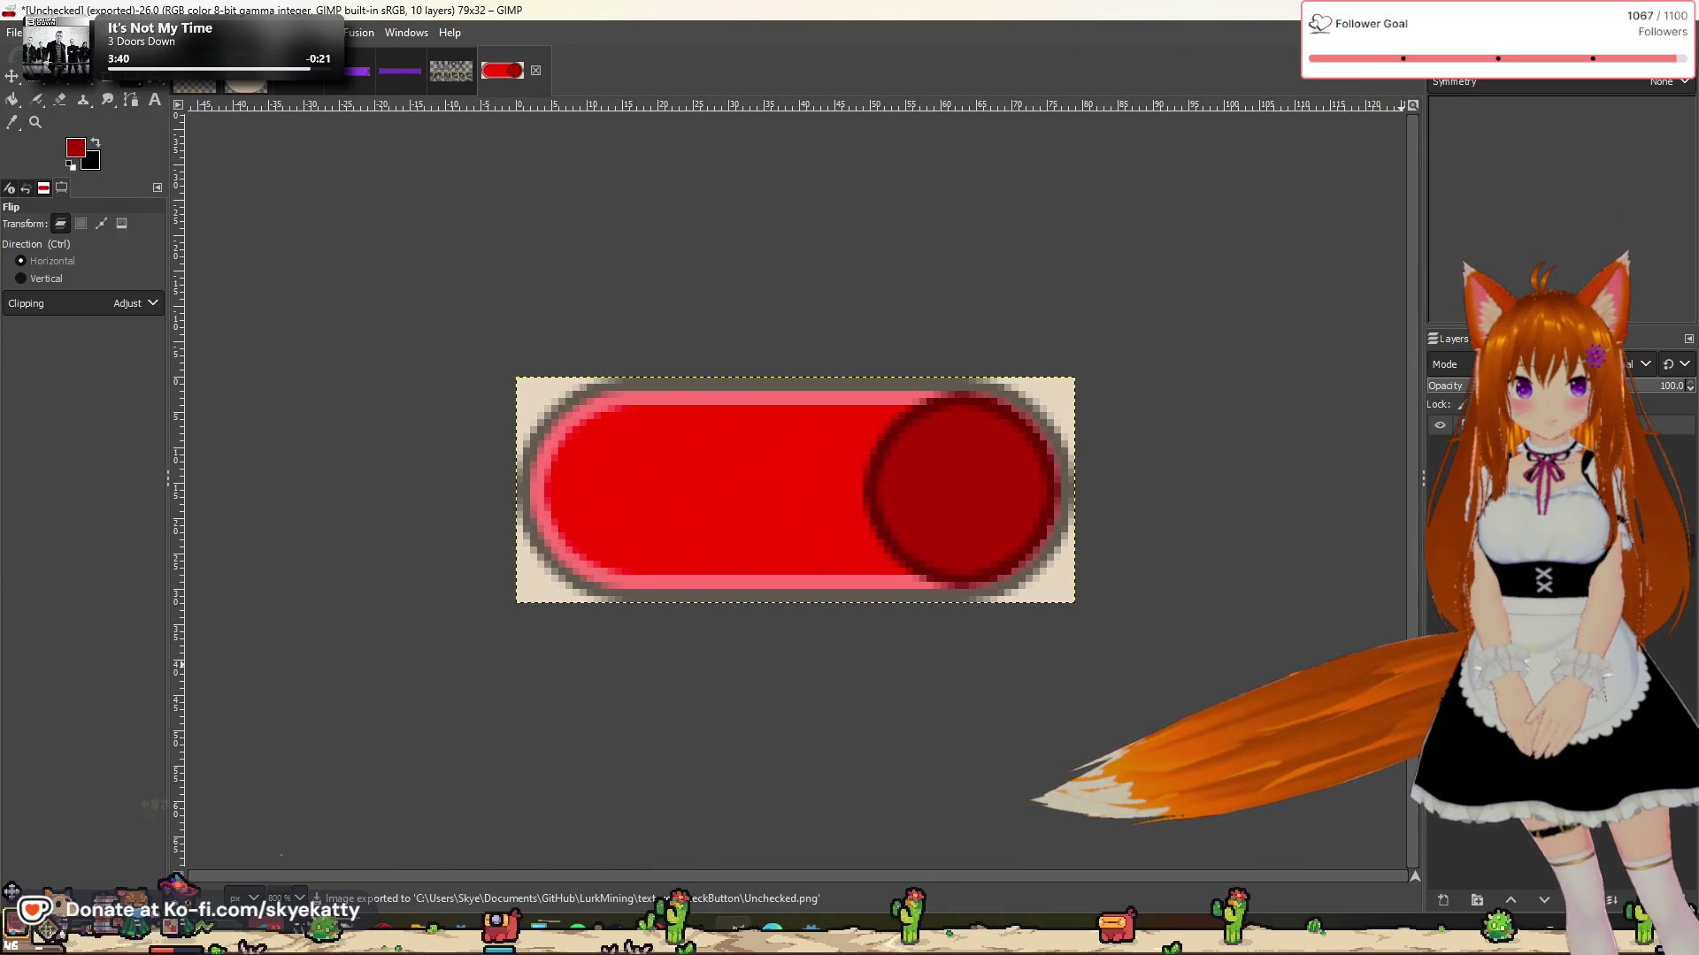
# Step: Export it as Unchecked_Mirrored.png, then switch the knob layer back to the left
pyautogui.click(13, 32)
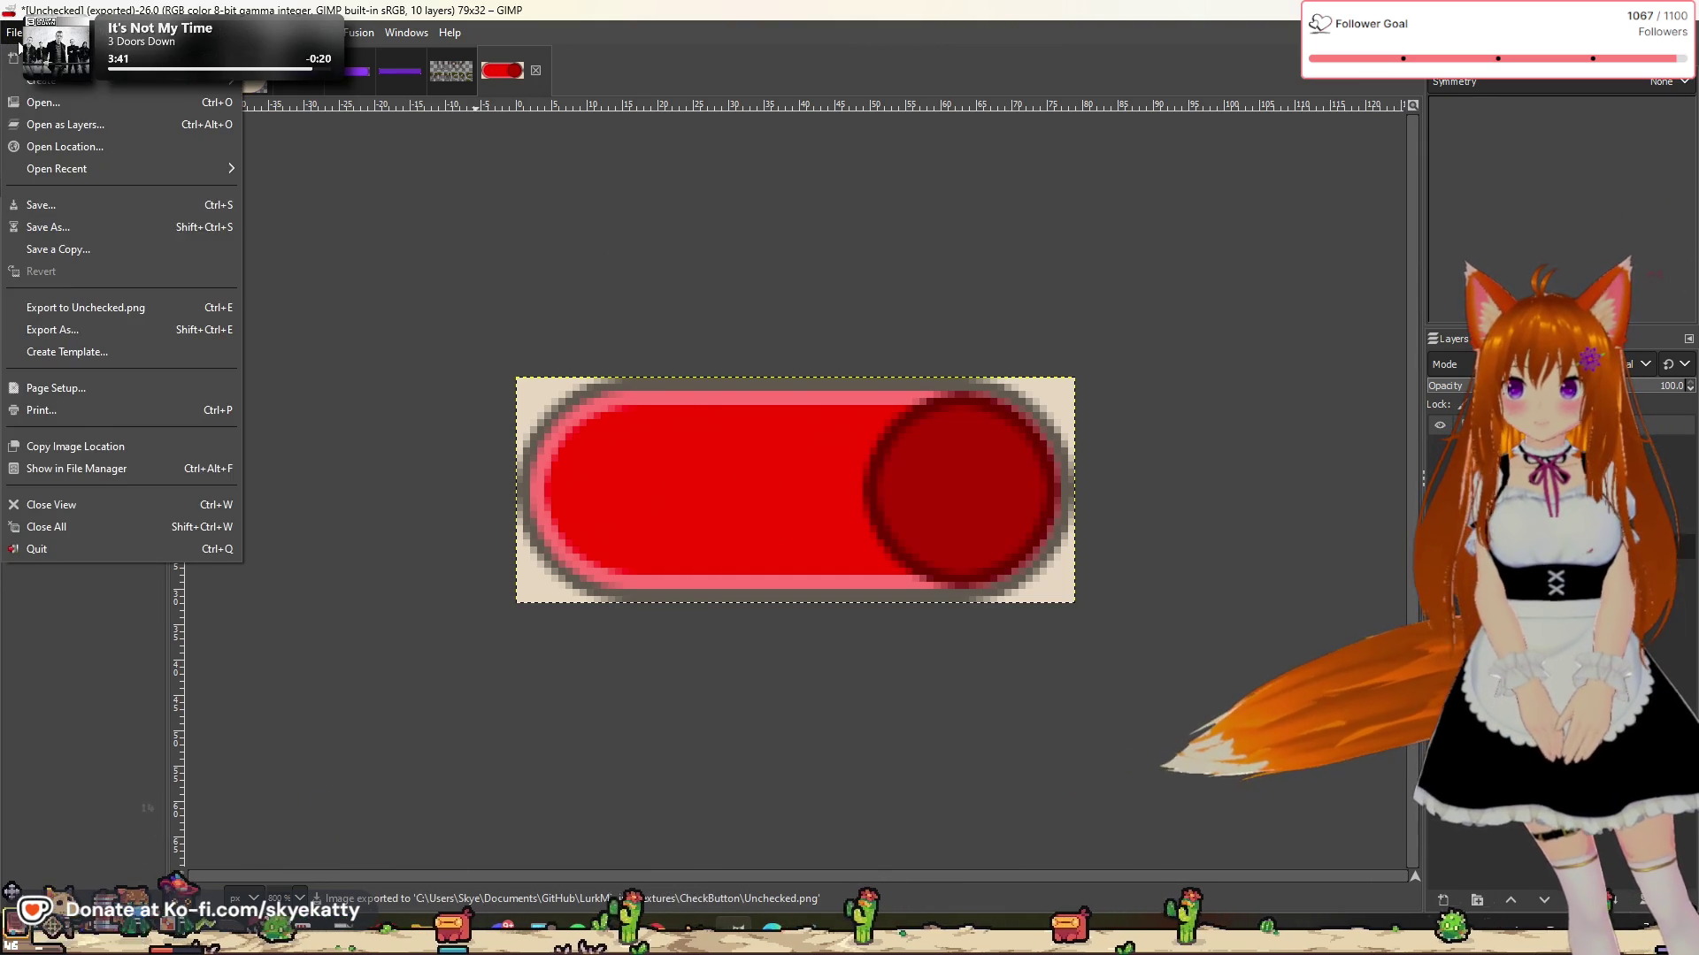
pyautogui.click(72, 331)
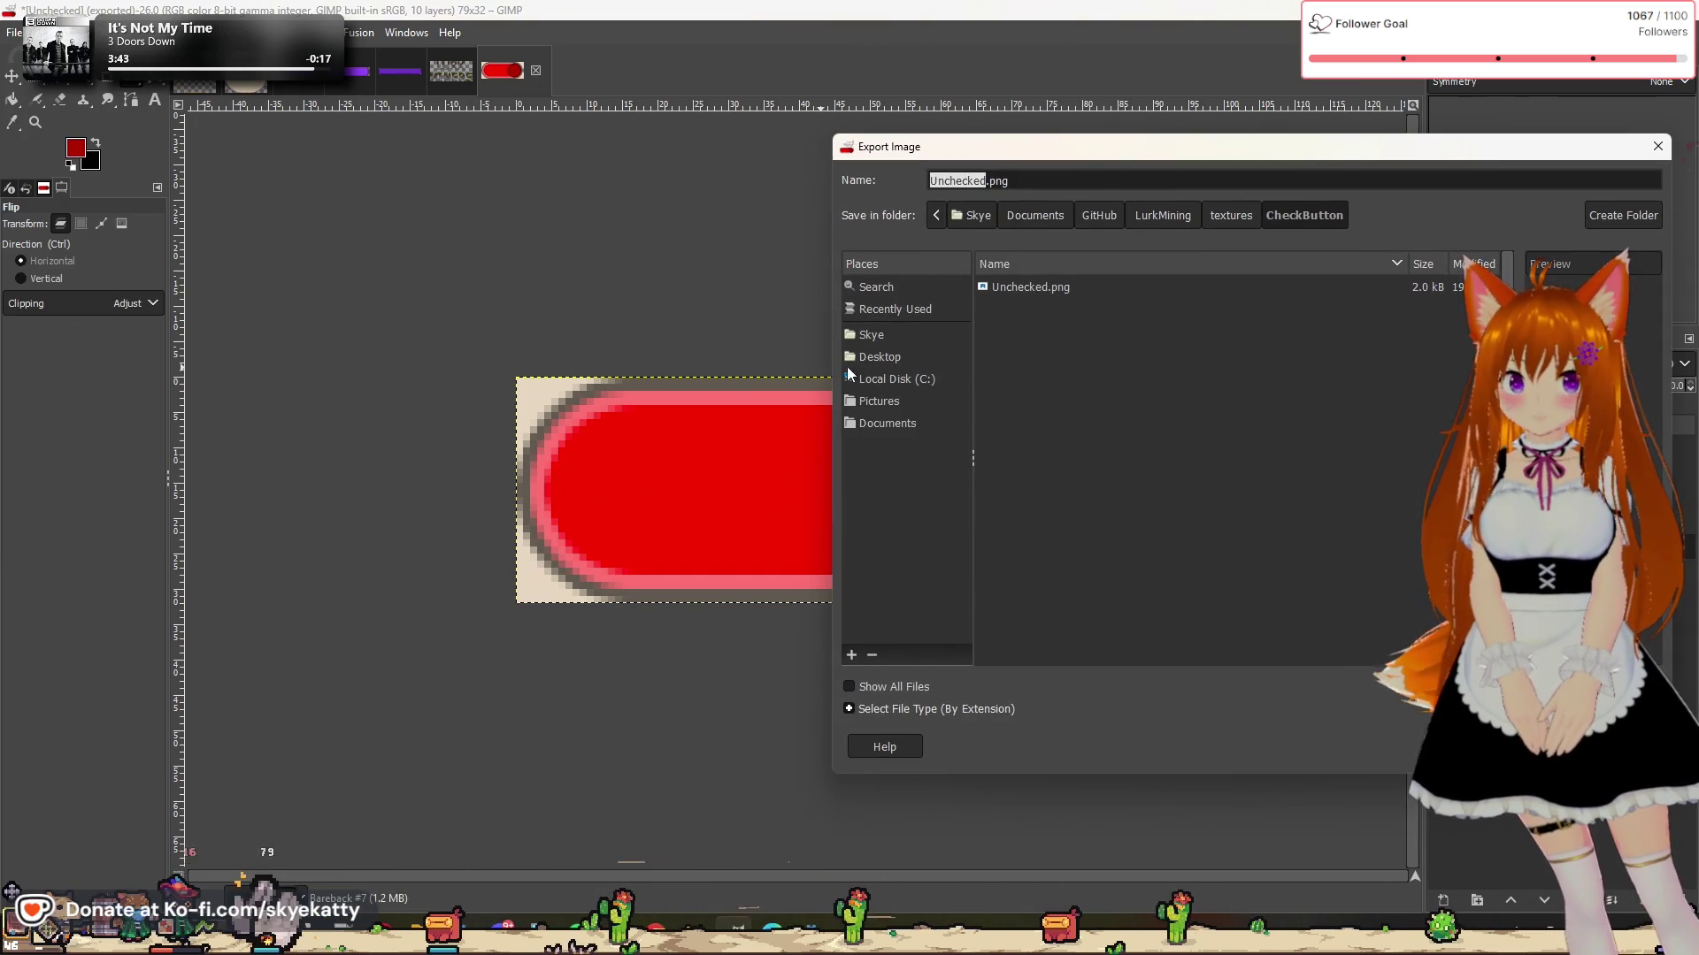
pyautogui.press('Right')
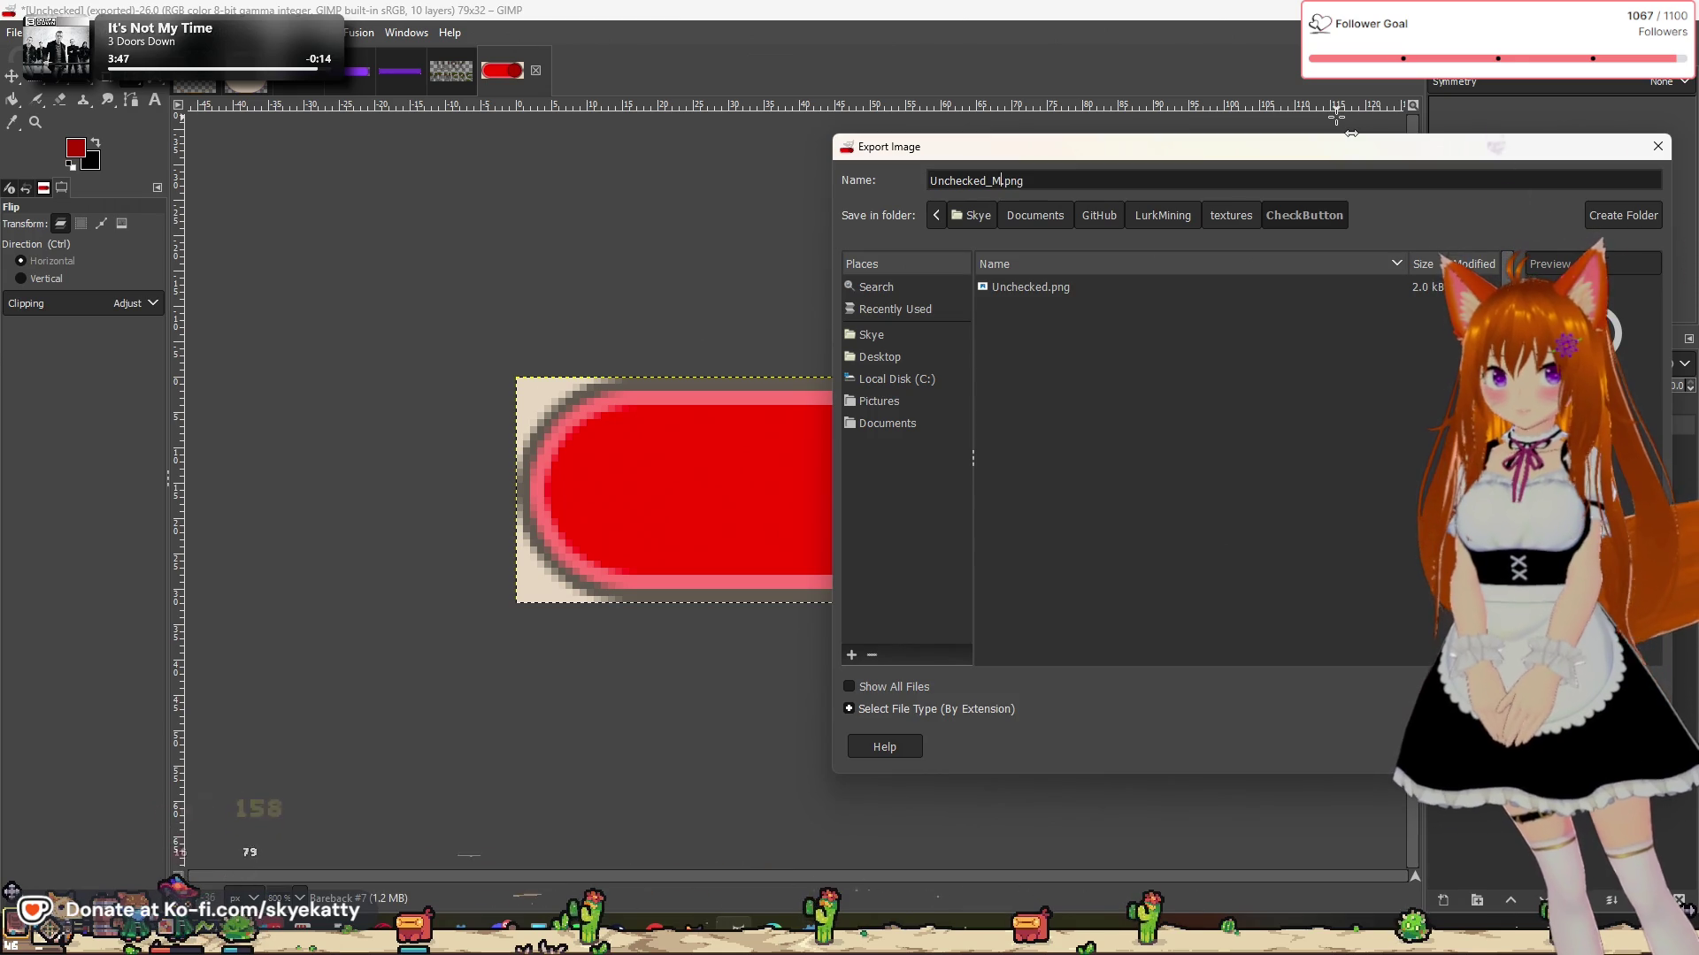
pyautogui.write('irrored')
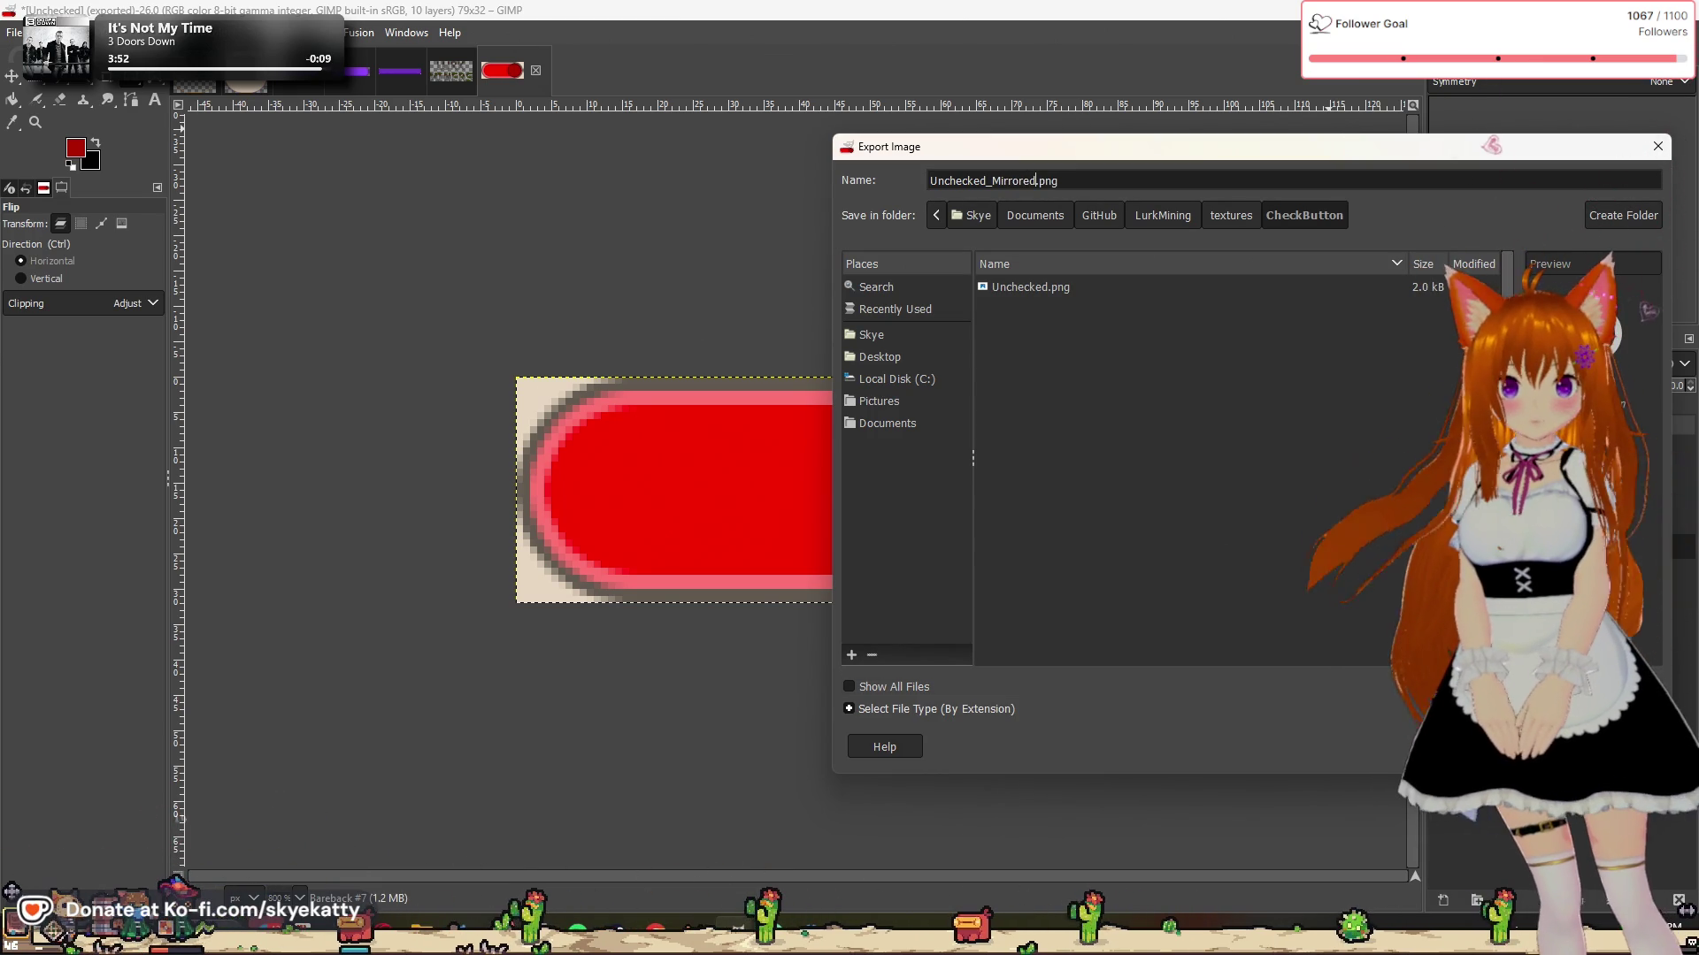
pyautogui.press('Return')
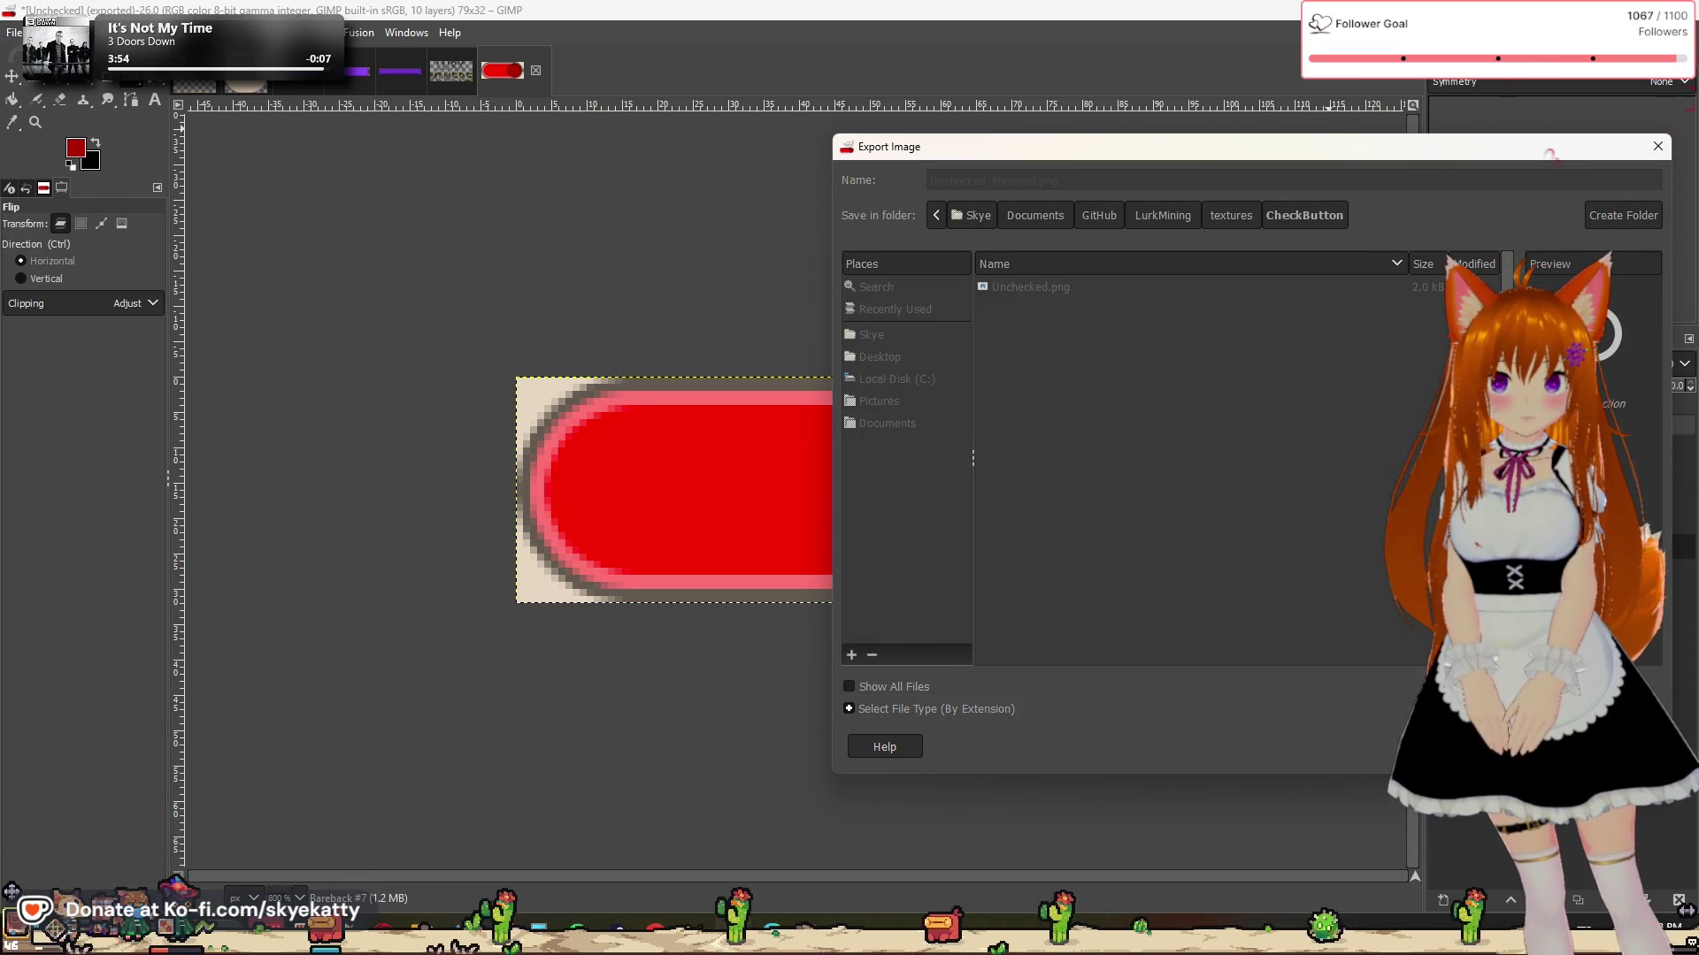
pyautogui.click(875, 683)
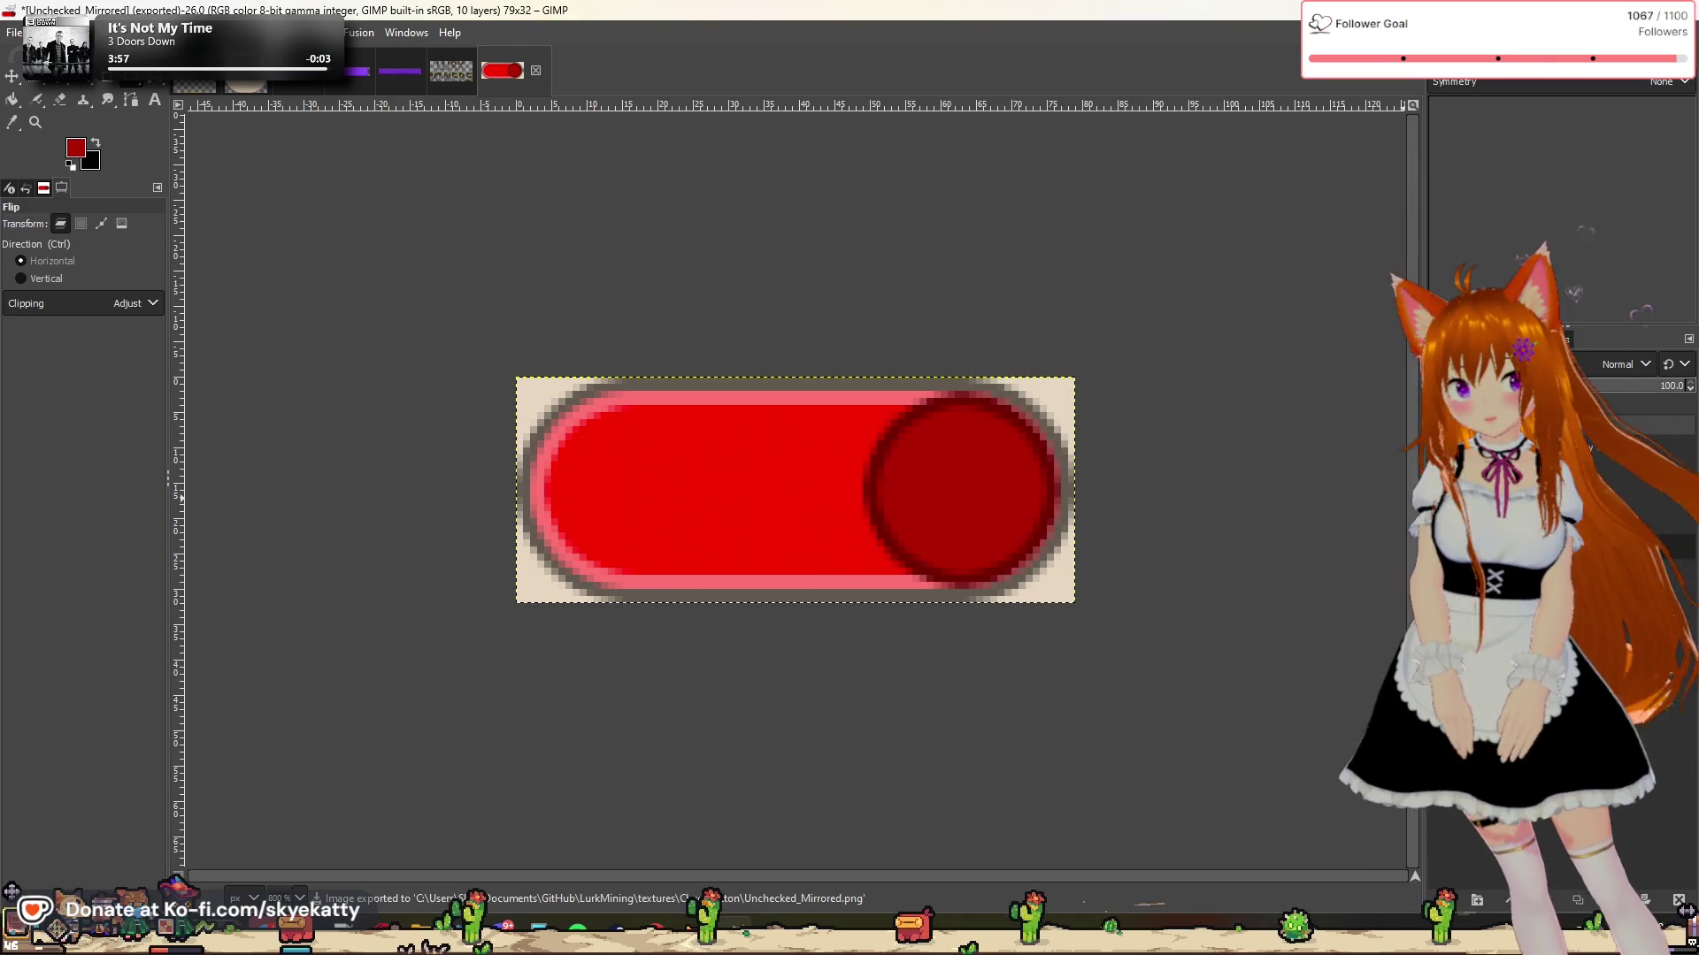
pyautogui.click(1438, 460)
pyautogui.click(1437, 477)
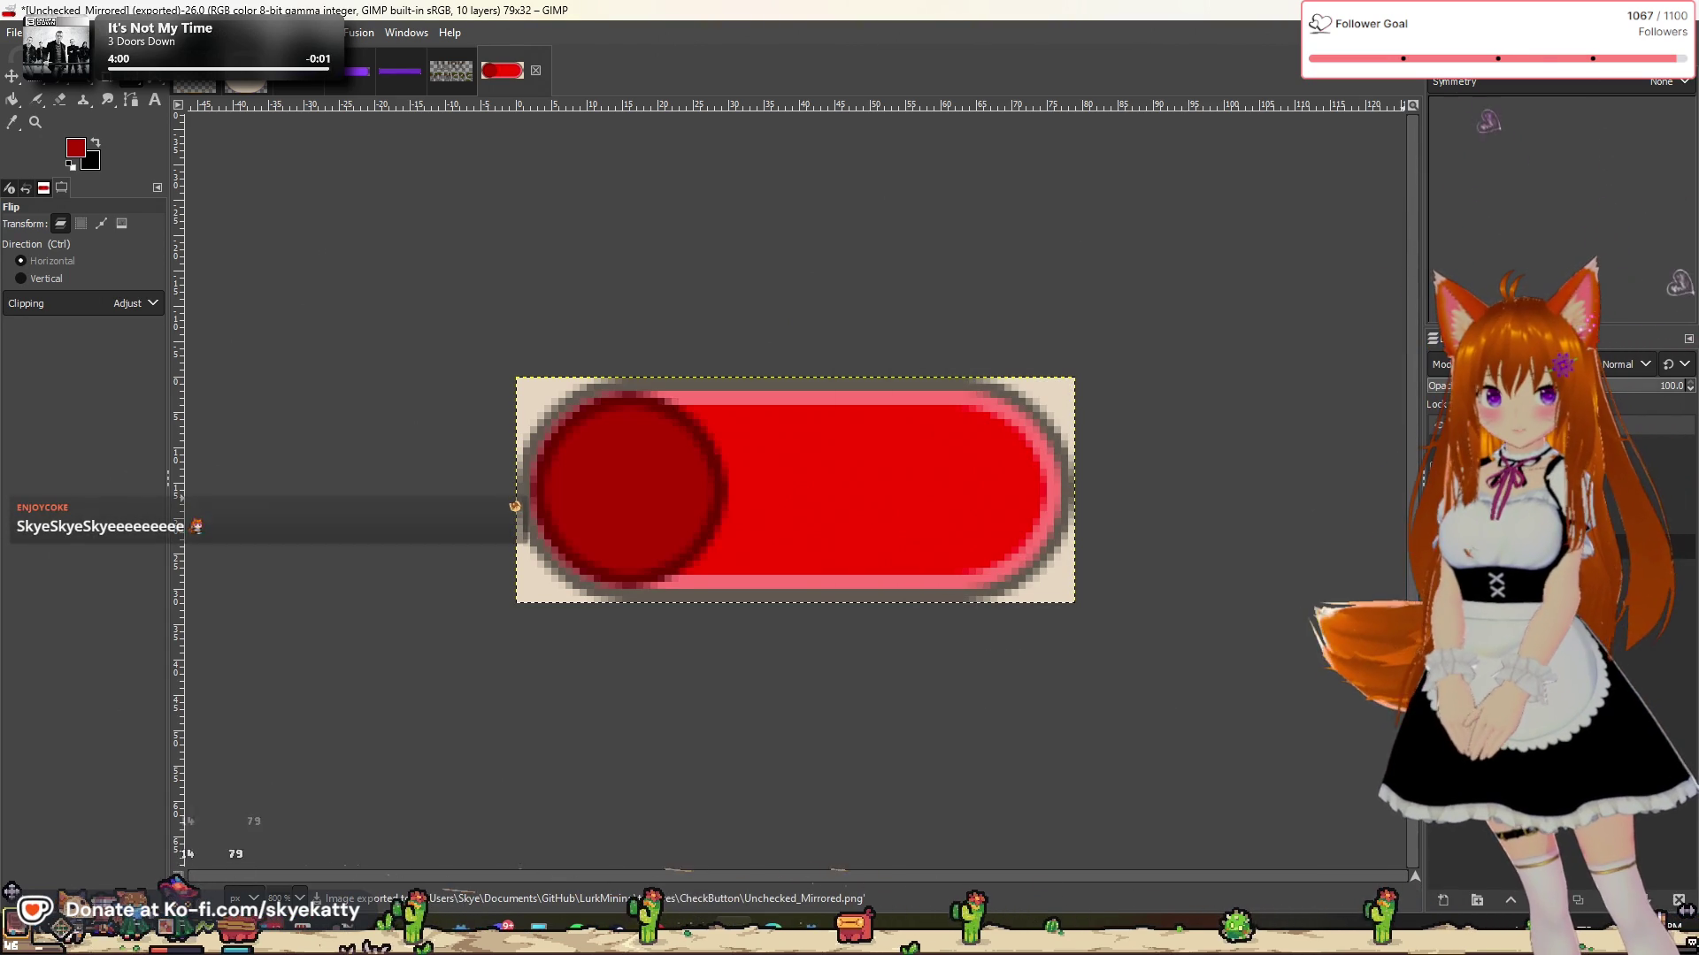
# Step: Switch to the muted pink toggle, export it as Unchecked_Disabled.png, then flip it horizontally
pyautogui.click(1438, 495)
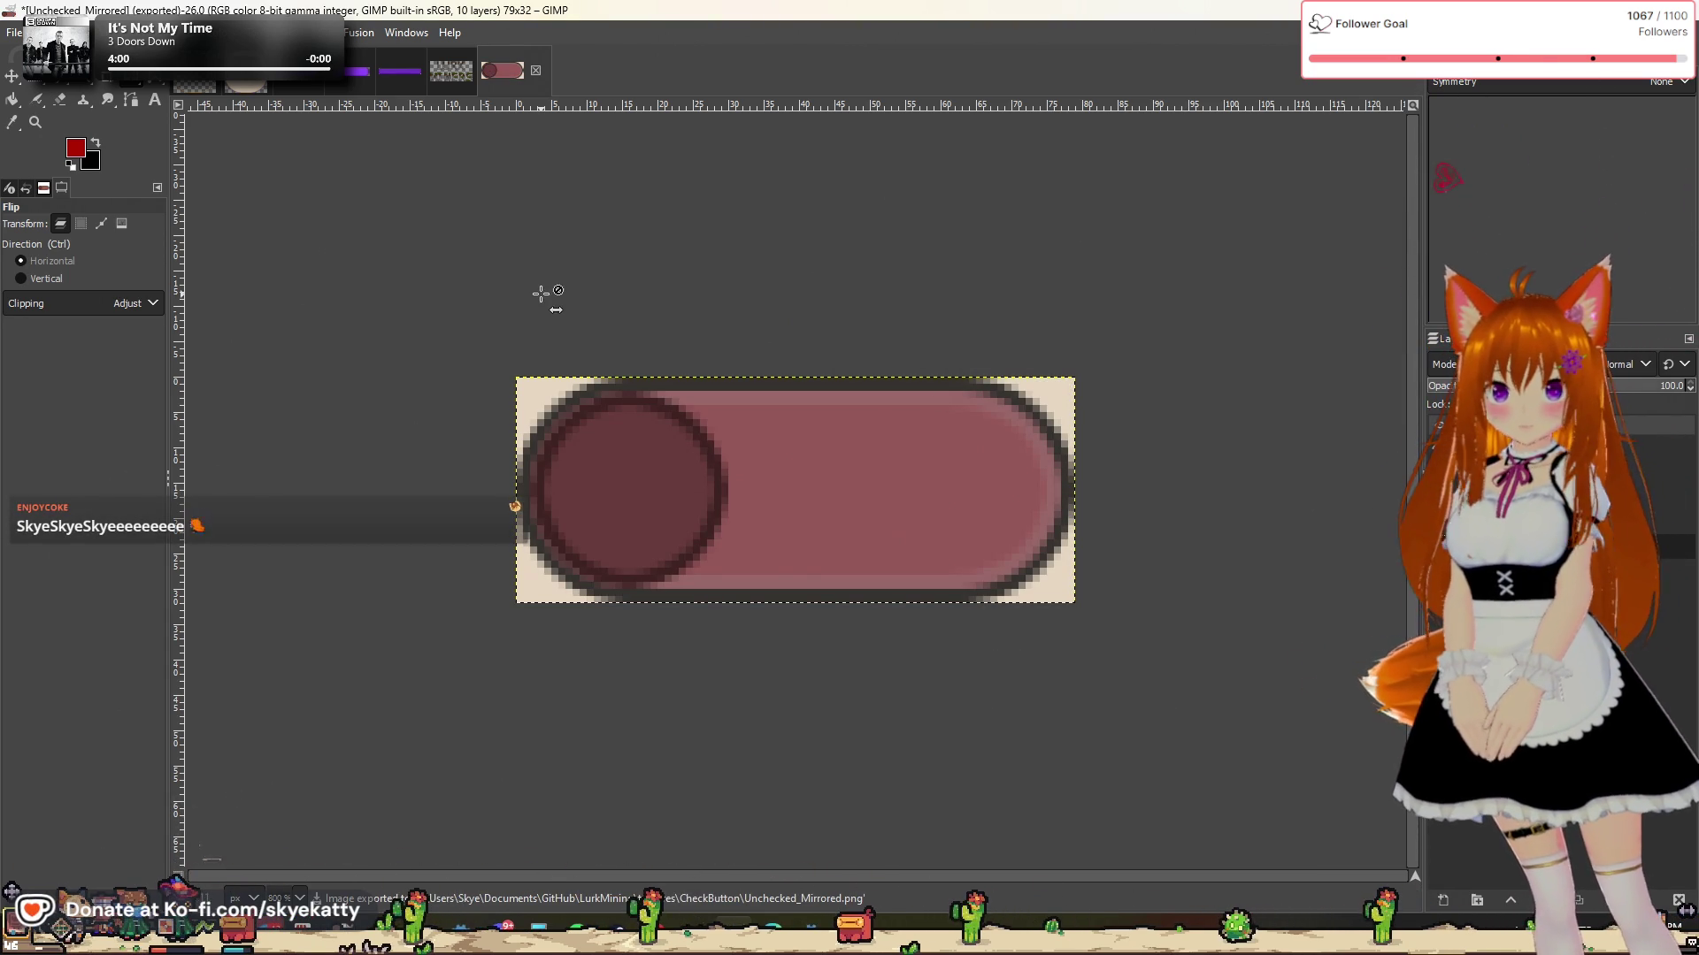
pyautogui.click(14, 32)
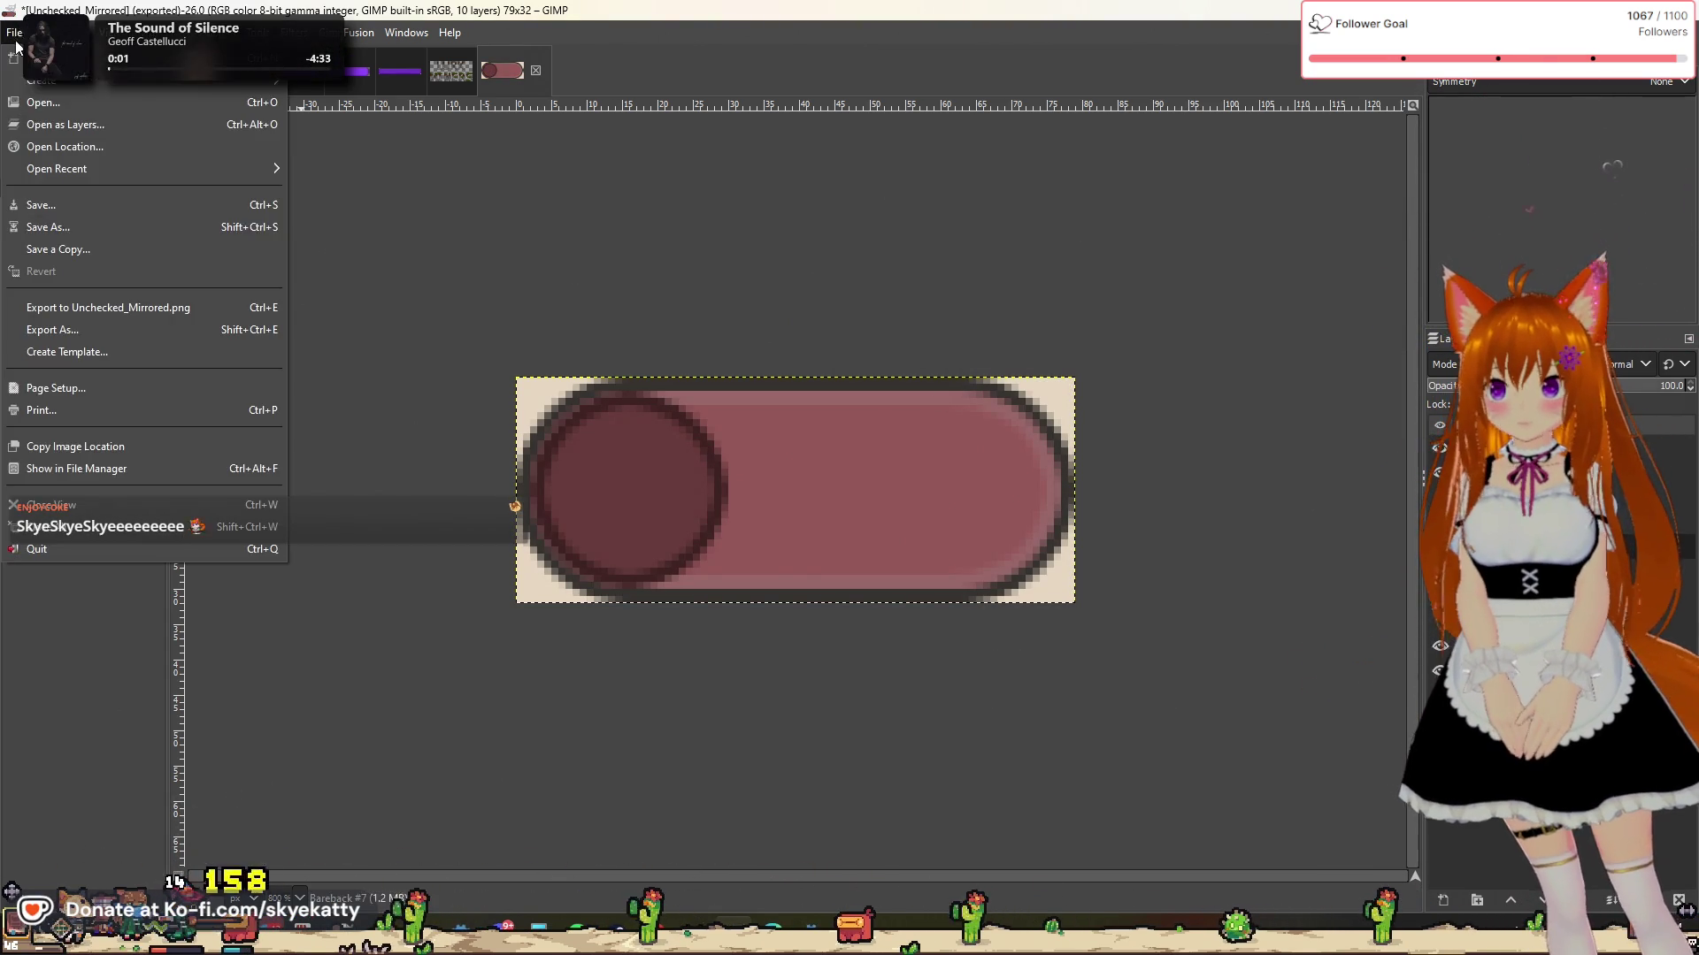
pyautogui.click(72, 331)
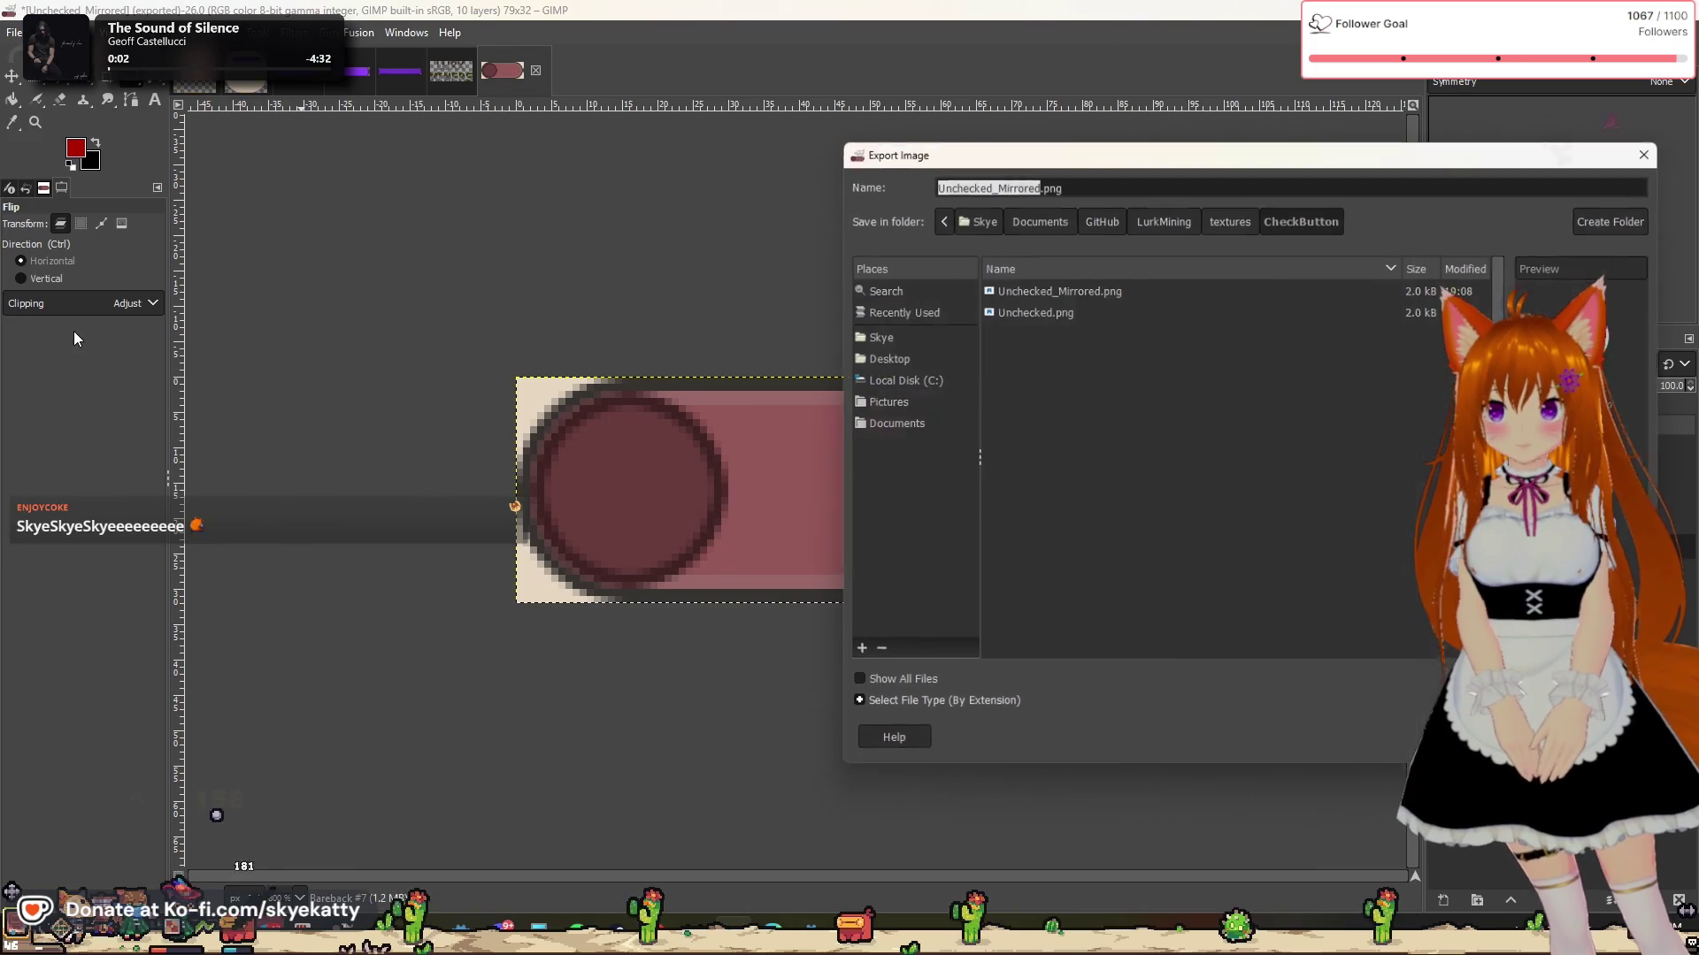
pyautogui.click(1026, 181)
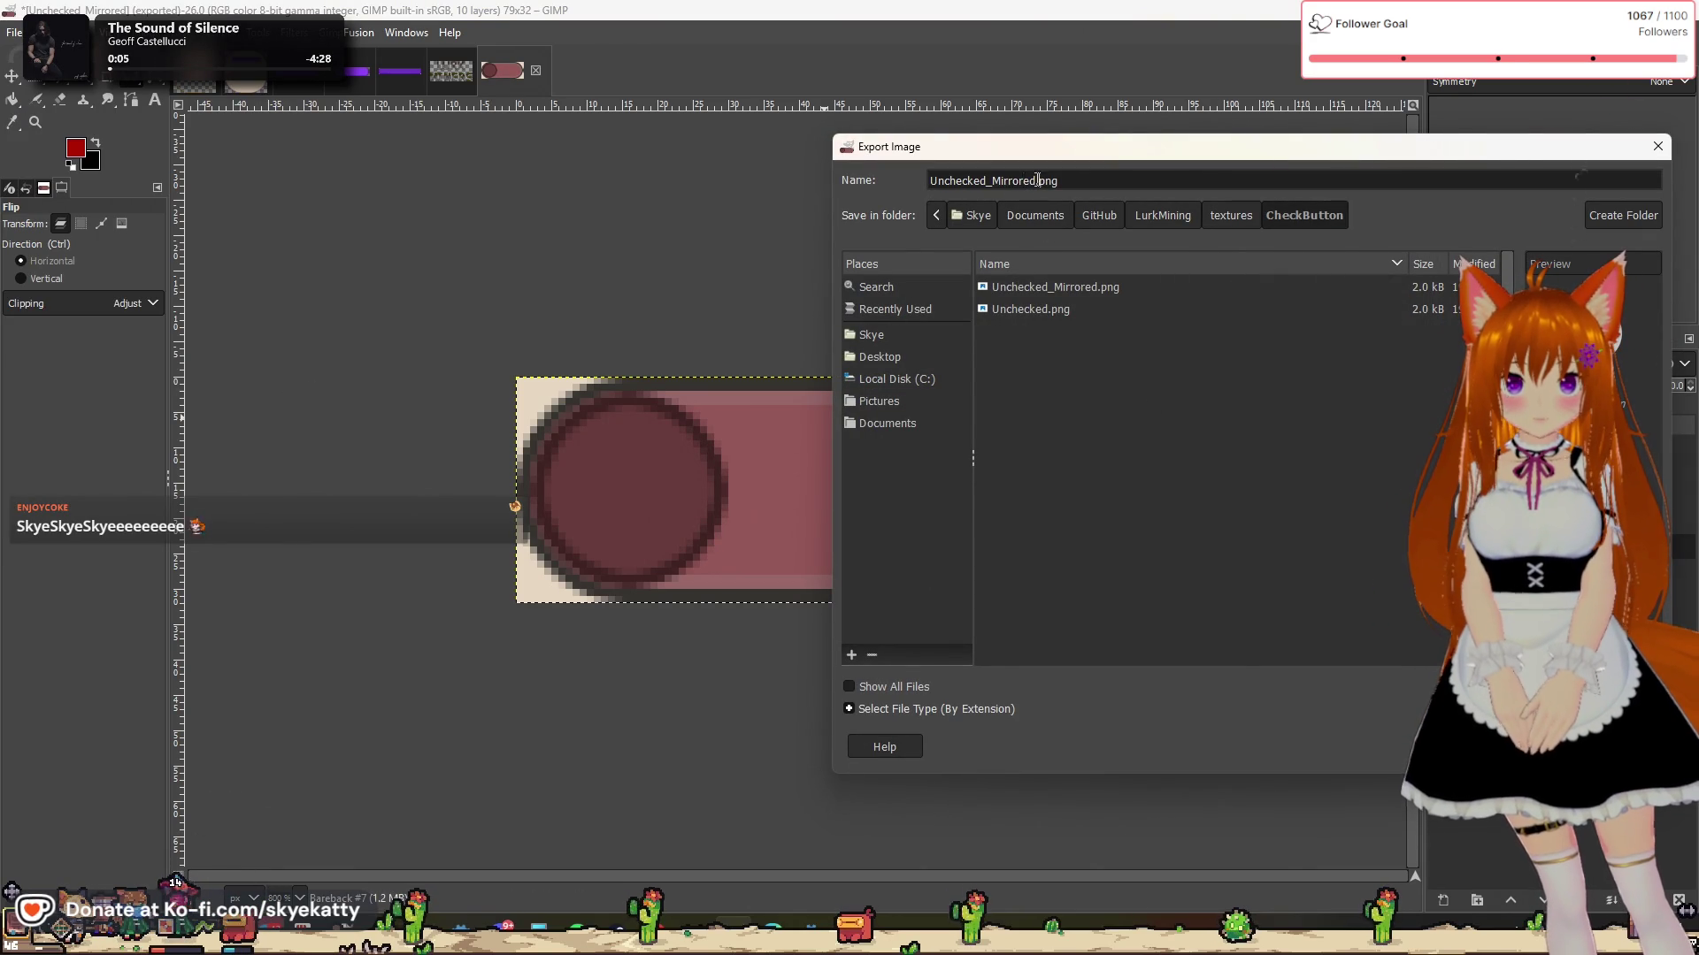
pyautogui.press('Right')
pyautogui.press('BackSpace')
pyautogui.press('BackSpace')
pyautogui.press('BackSpace')
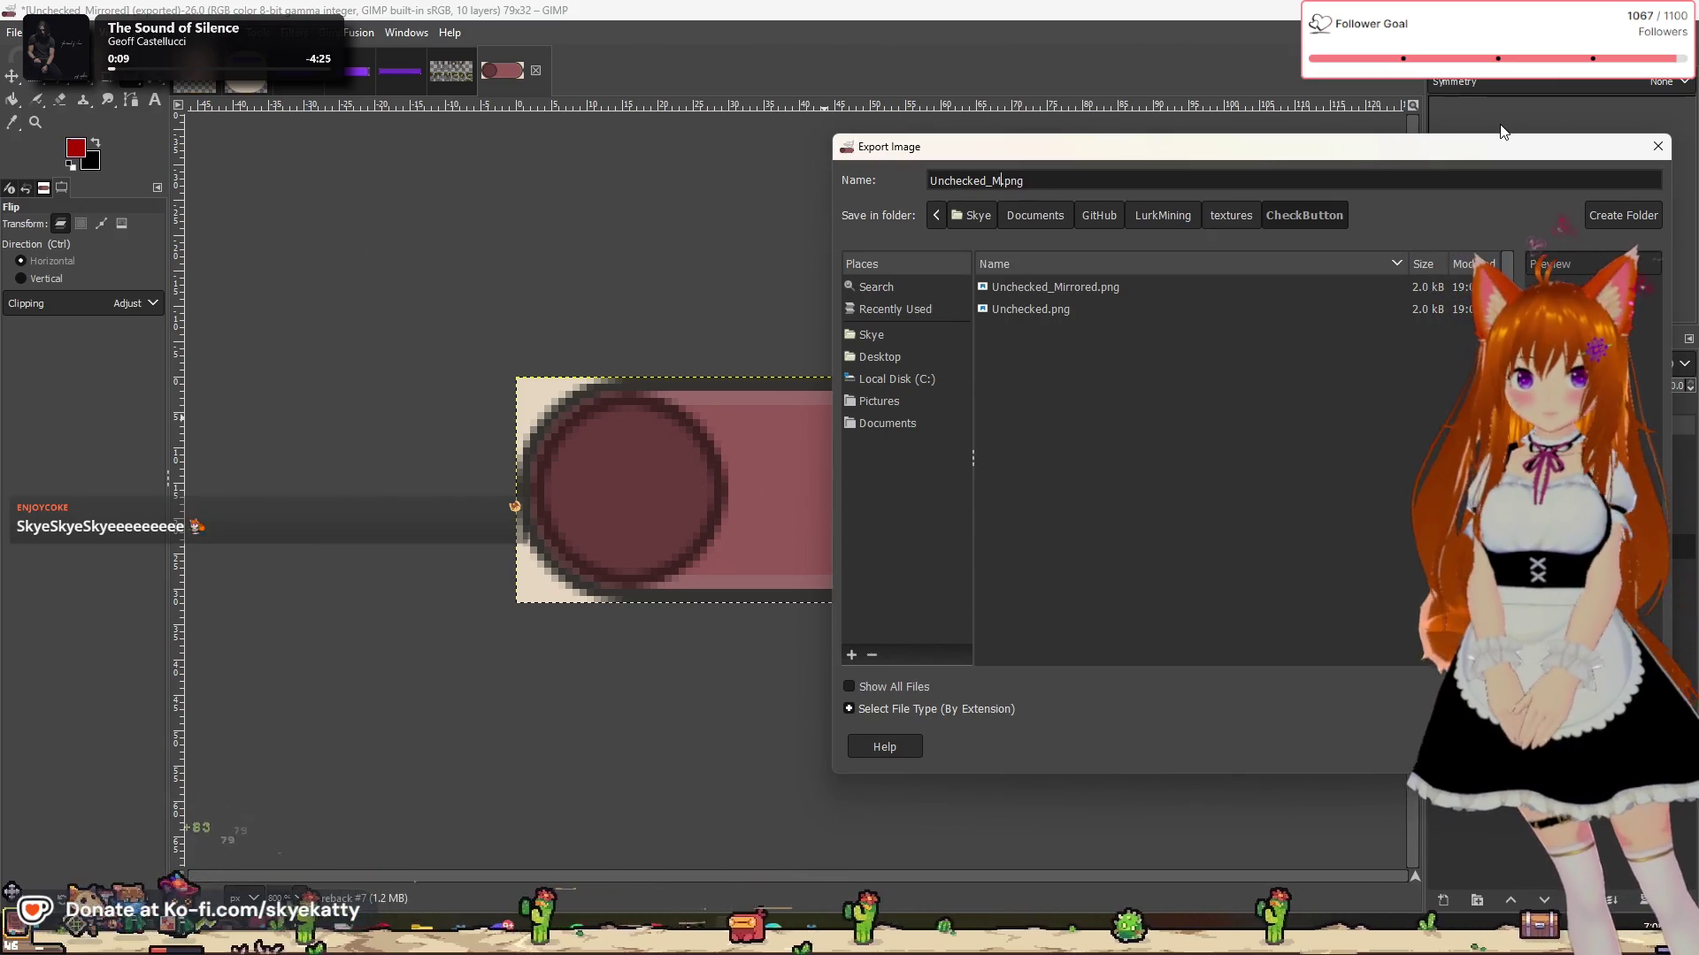
pyautogui.press('BackSpace')
pyautogui.press('BackSpace')
pyautogui.press('BackSpace')
pyautogui.write('Disabled')
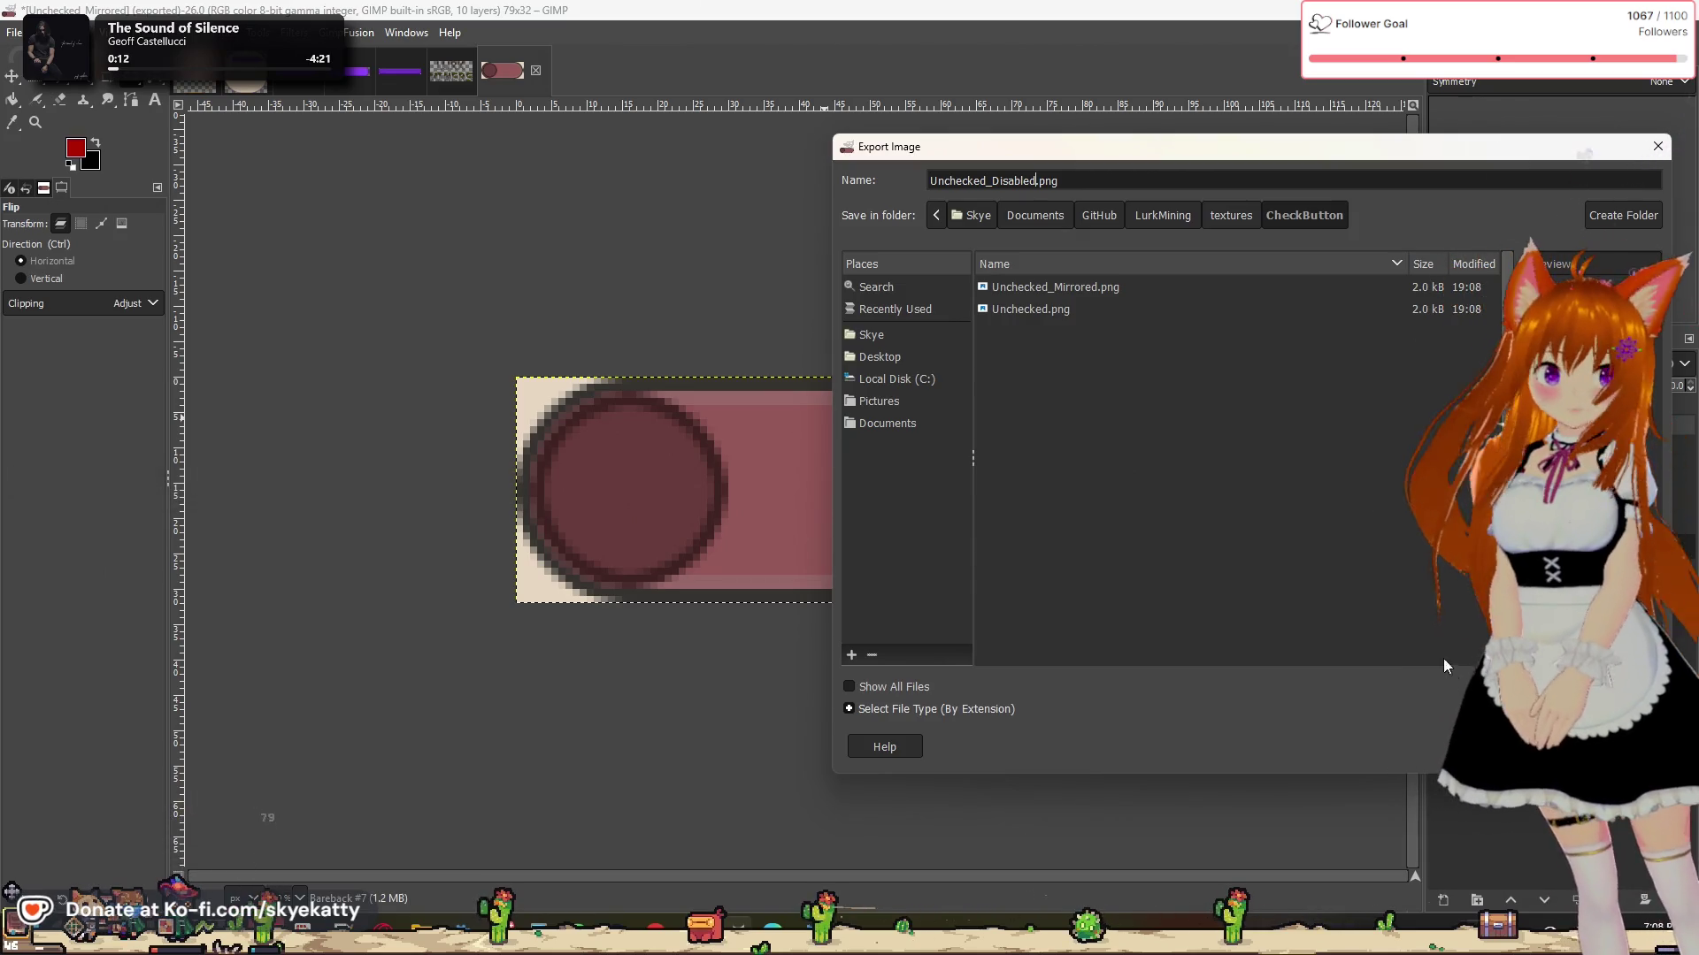
pyautogui.click(1561, 746)
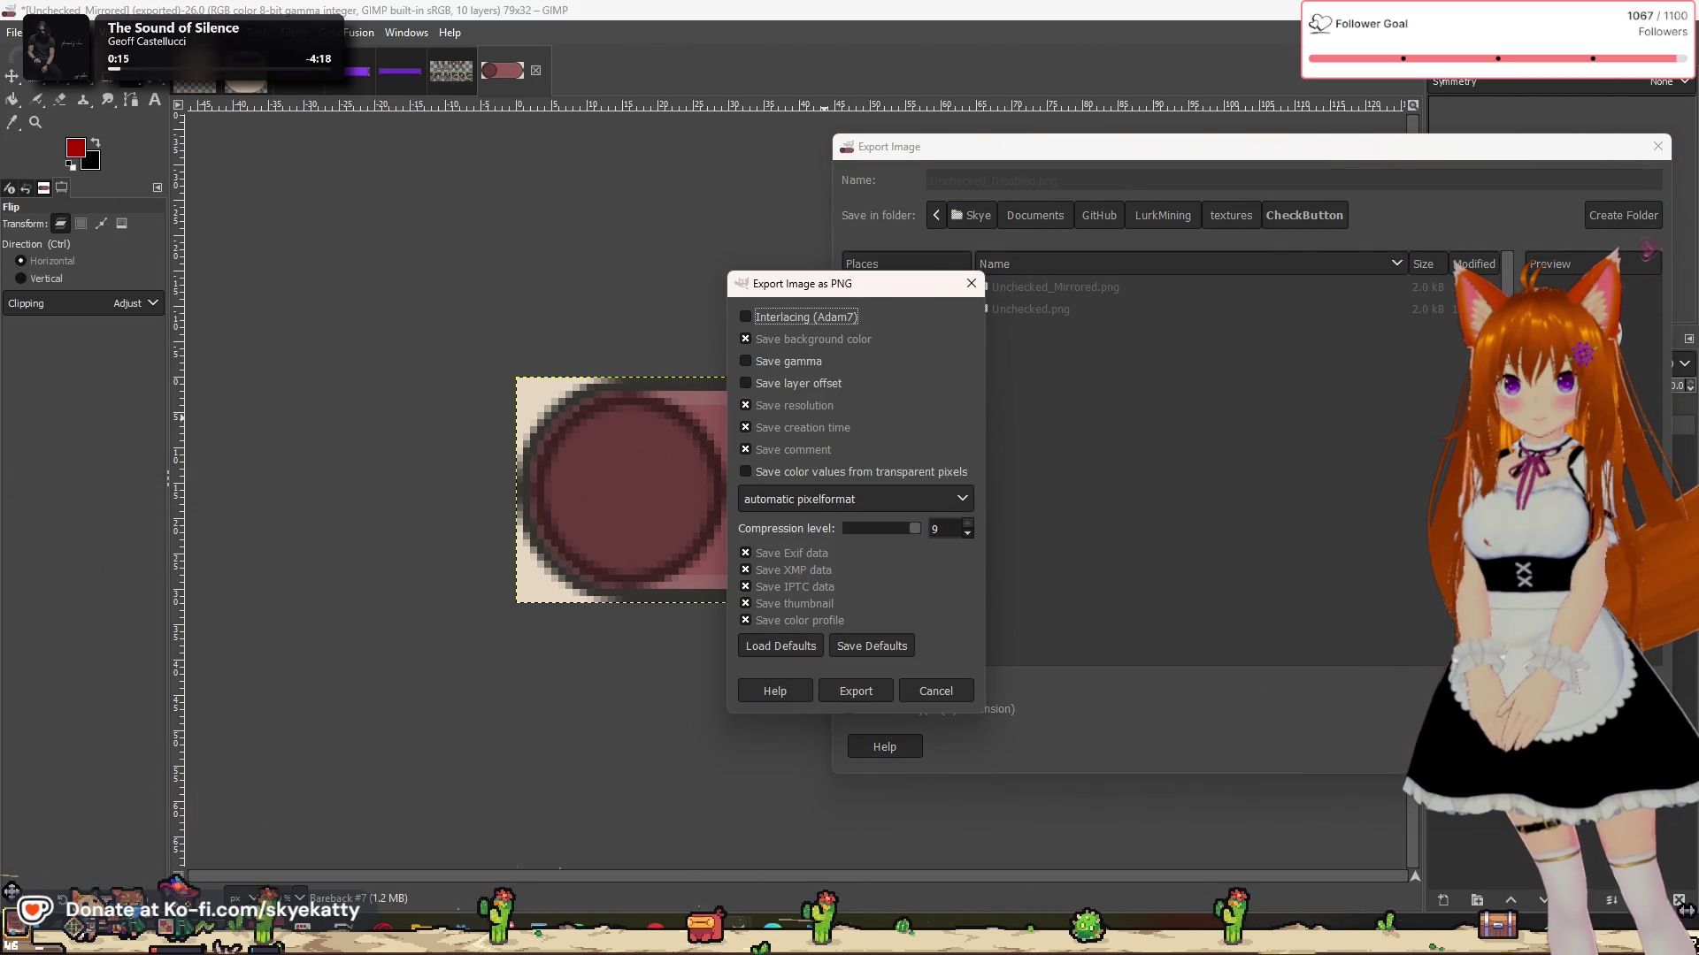
pyautogui.click(866, 699)
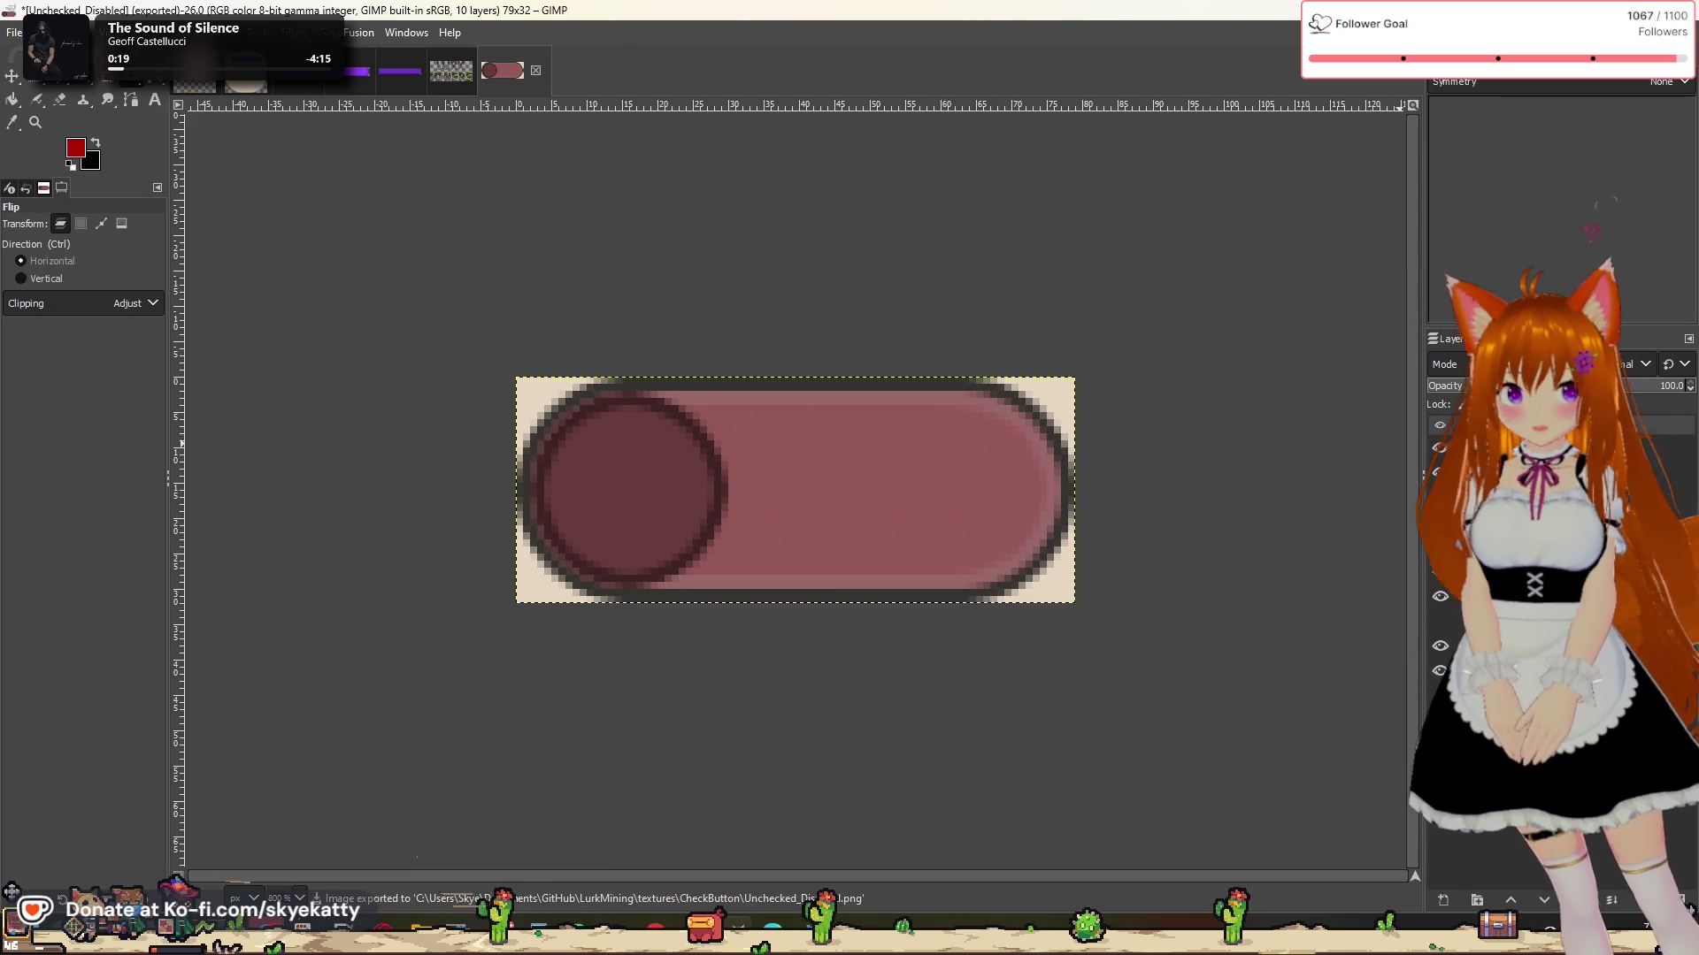
pyautogui.click(921, 455)
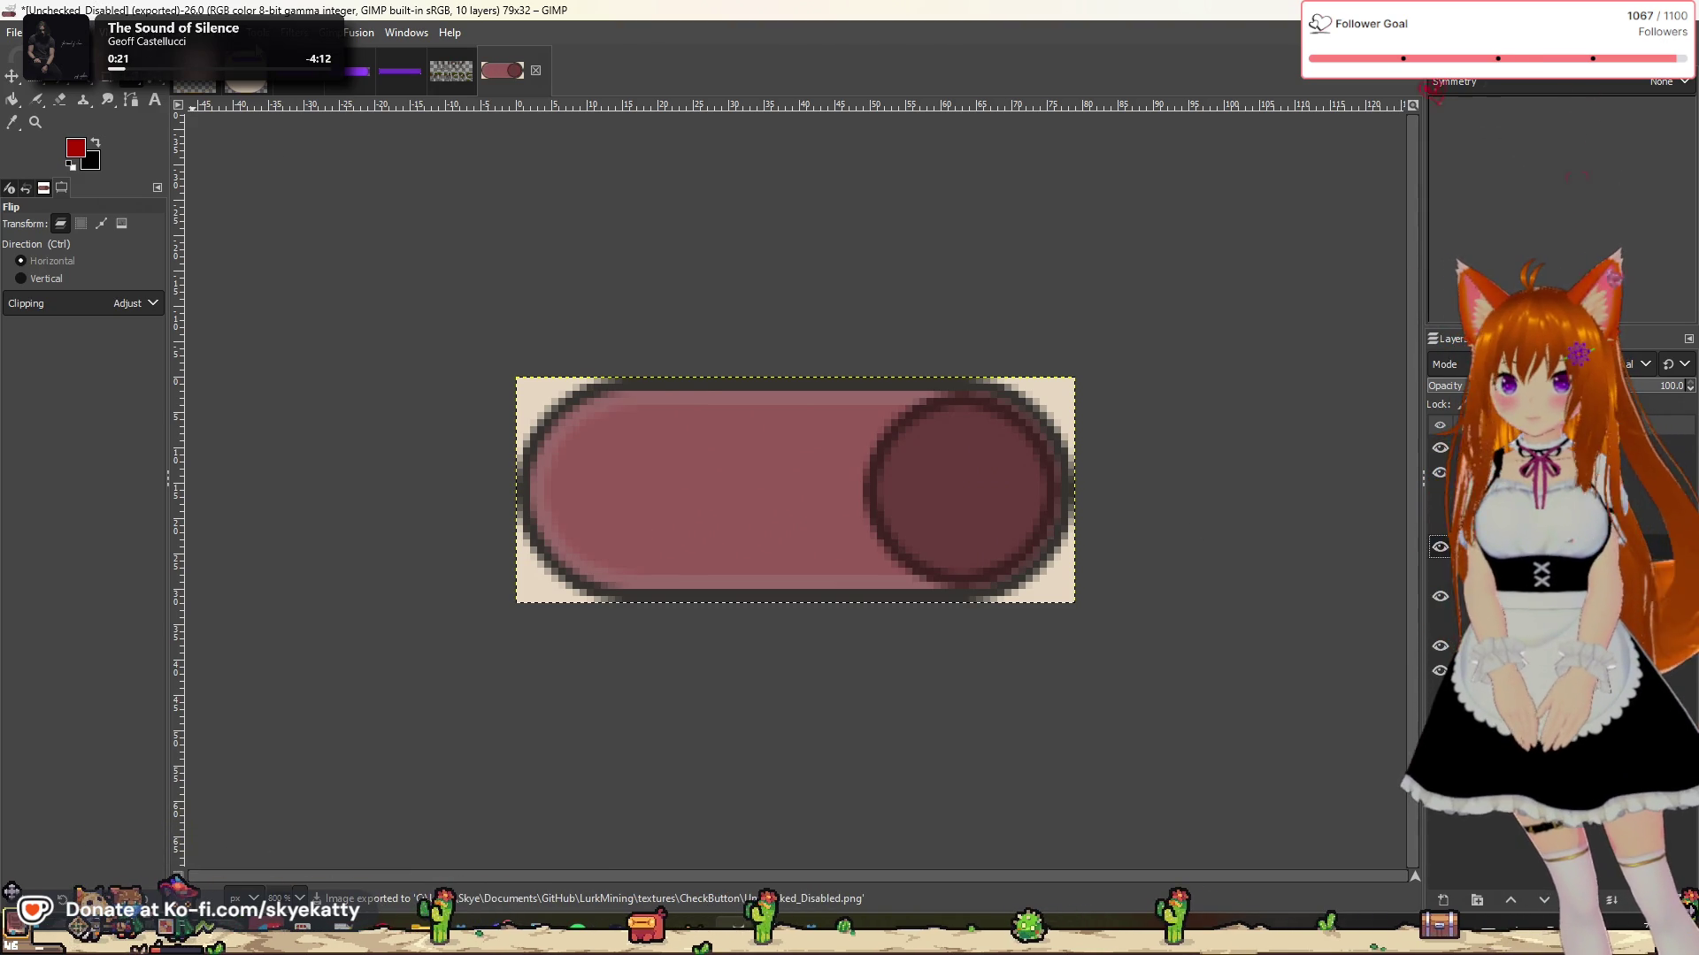
# Step: Export the mirrored pink toggle as Unchecked_Disabled_Mirrored.png, then undo back to a blank pill
pyautogui.click(14, 32)
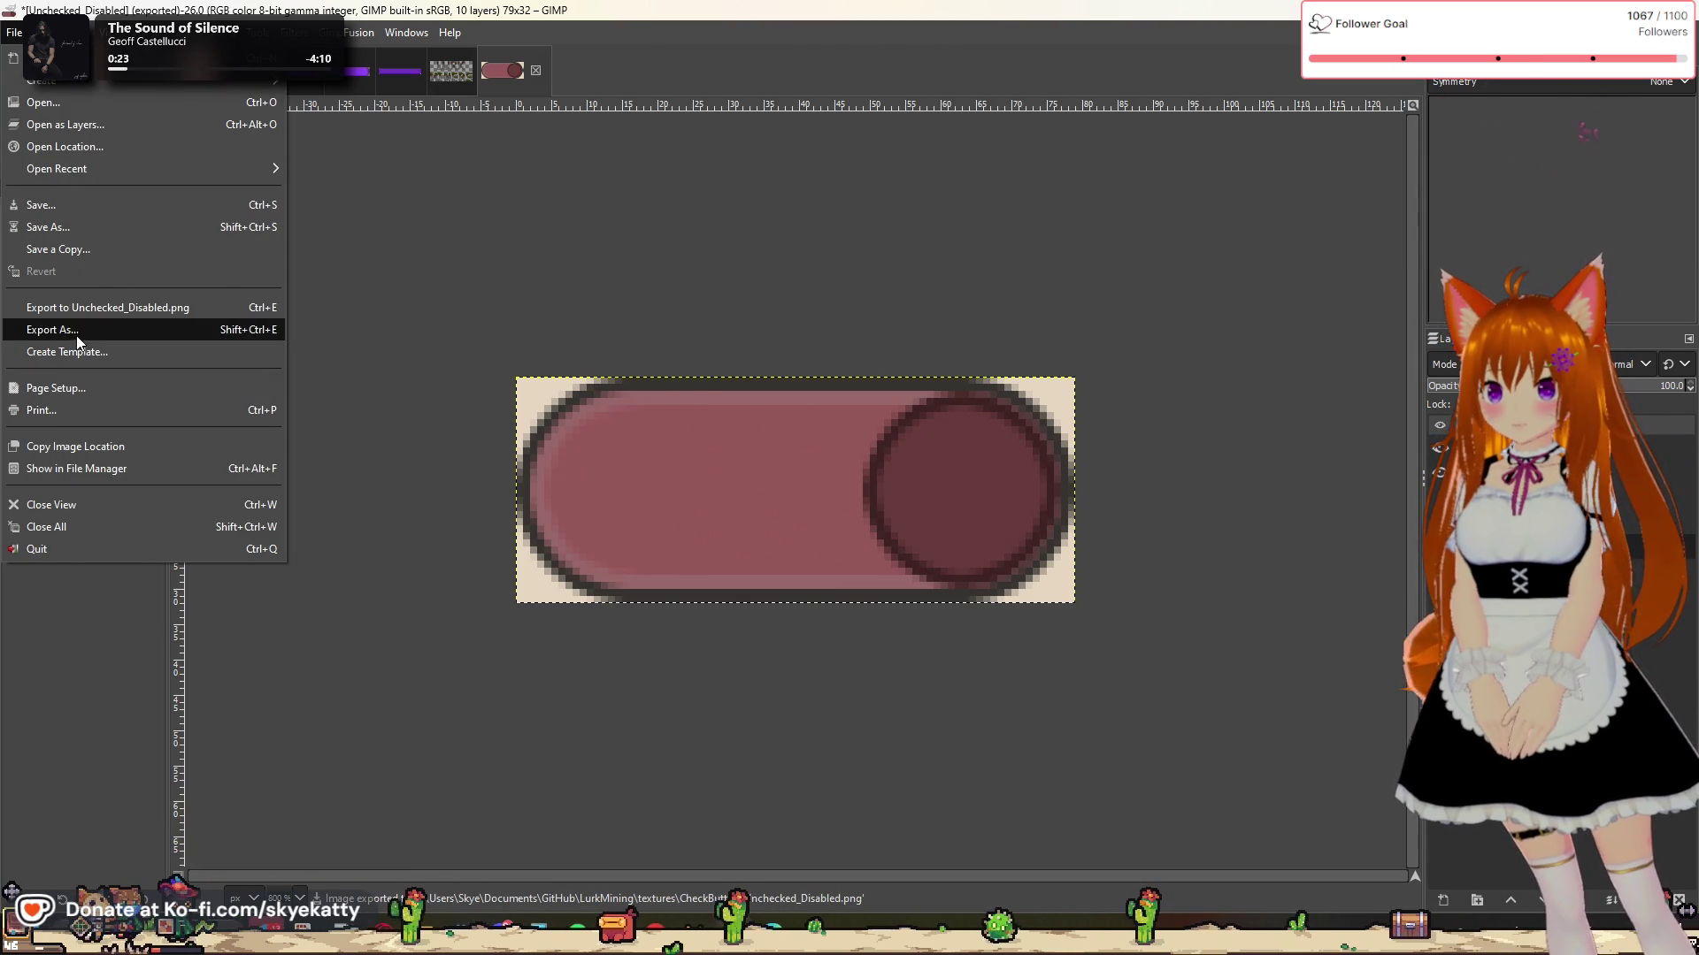
pyautogui.click(77, 330)
pyautogui.click(1027, 180)
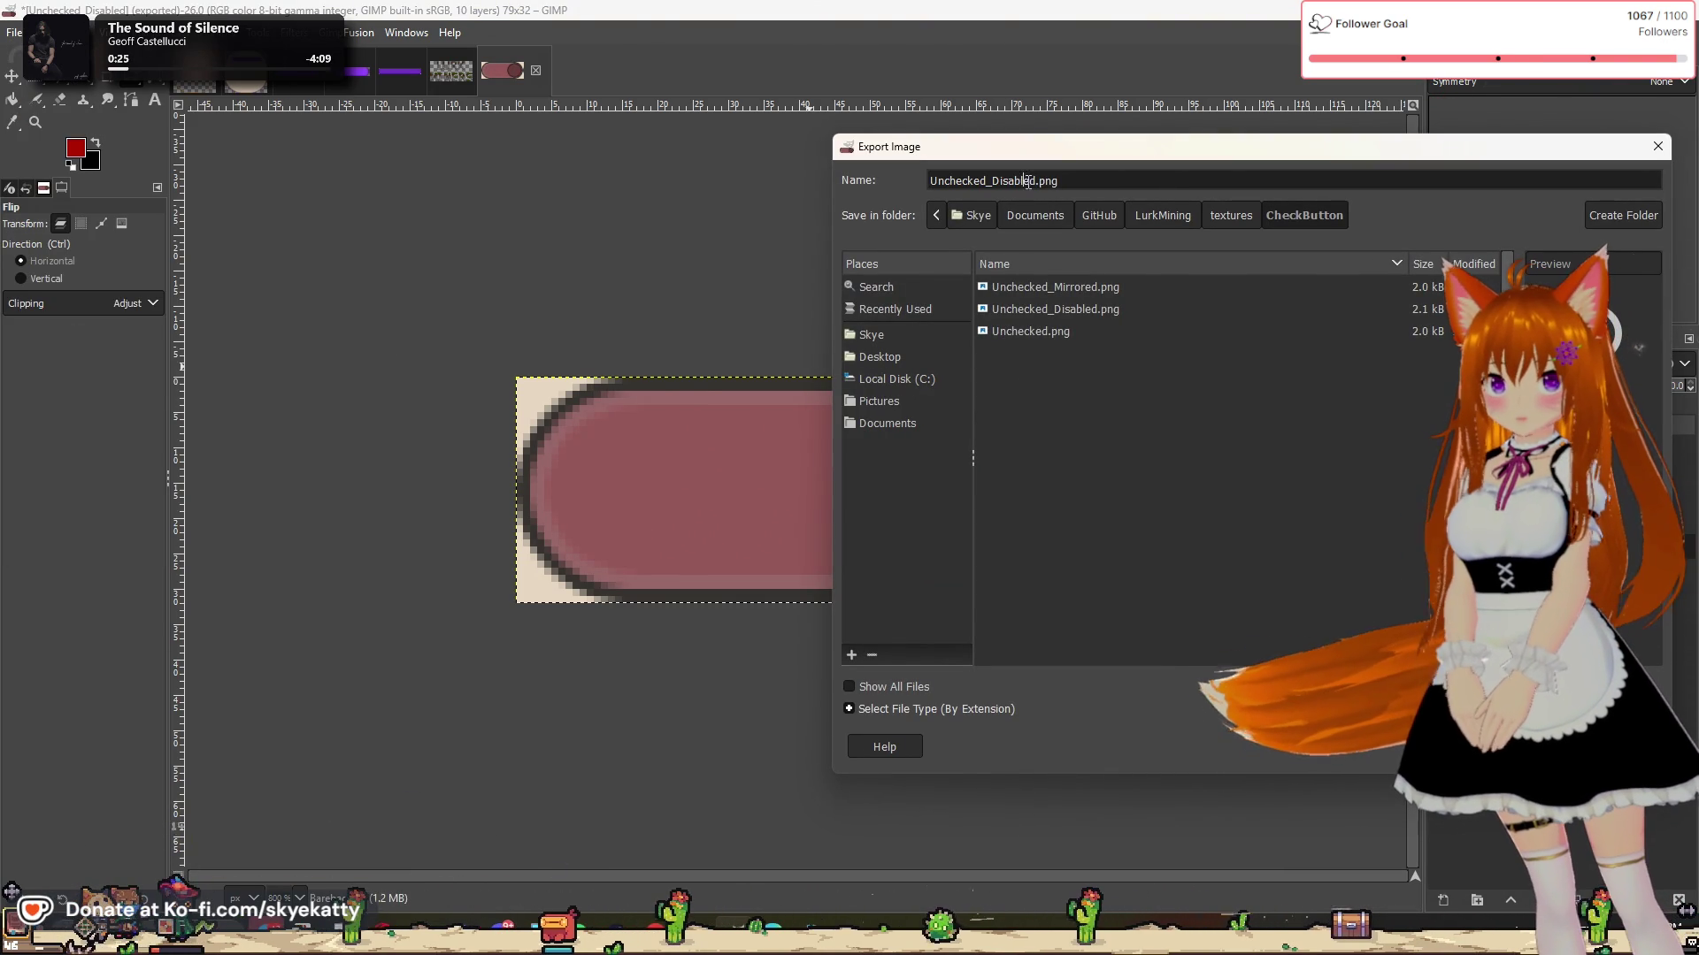
pyautogui.write('_M')
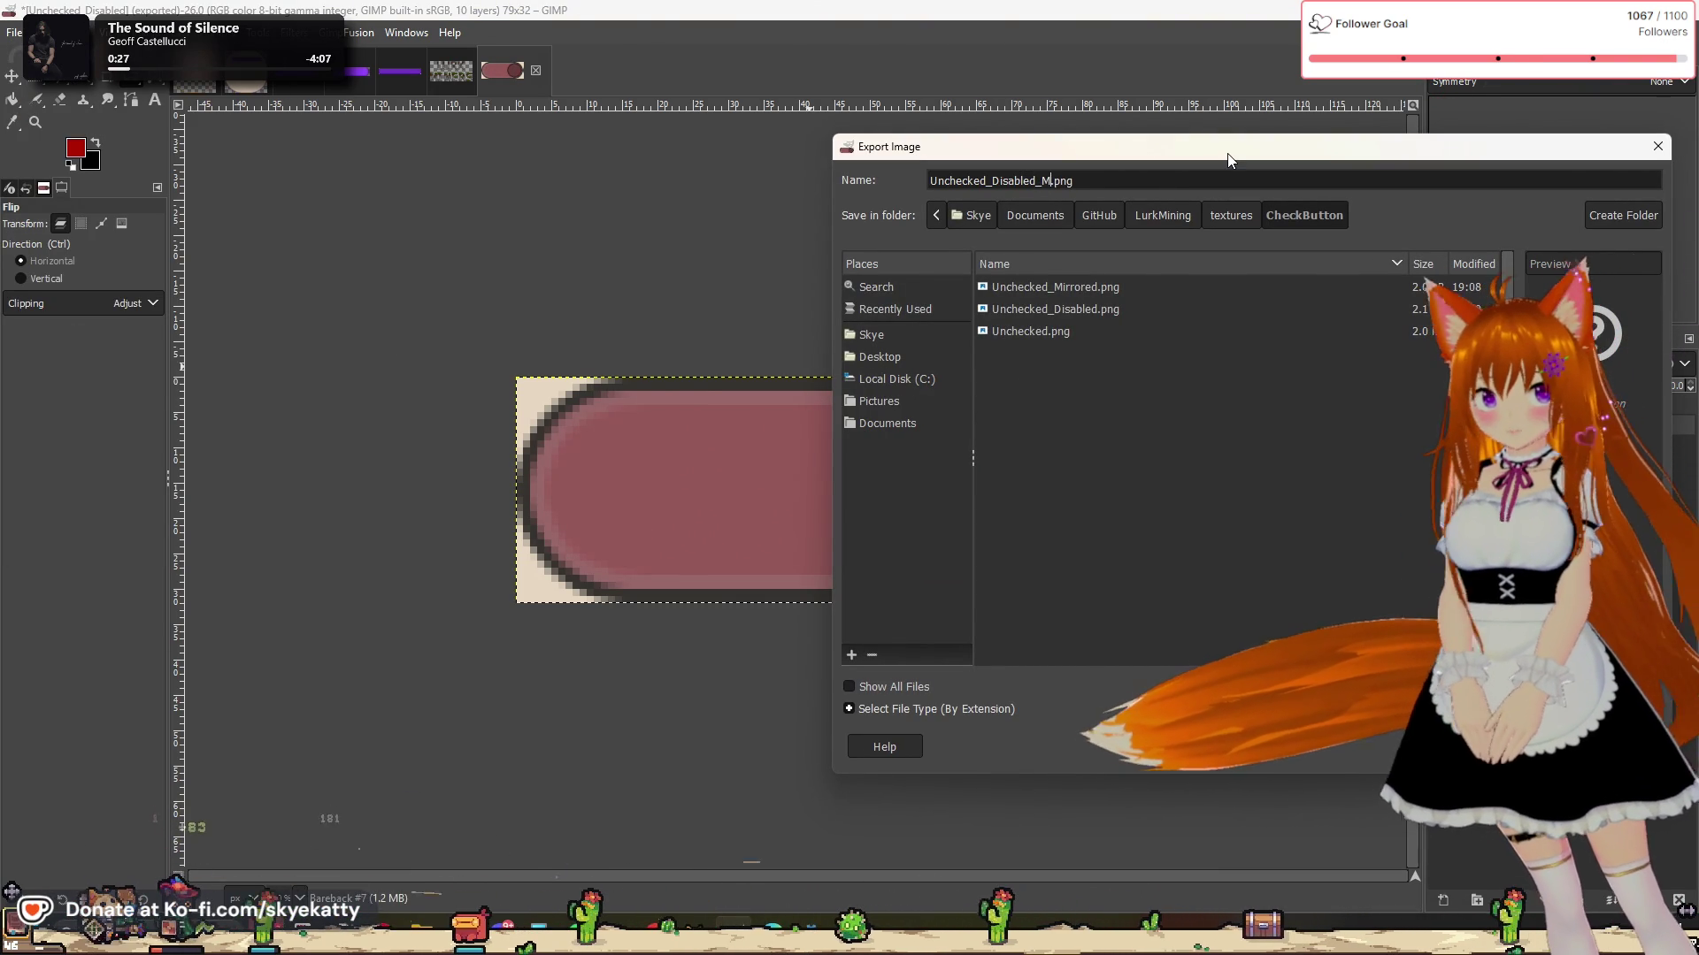
pyautogui.write('irrored')
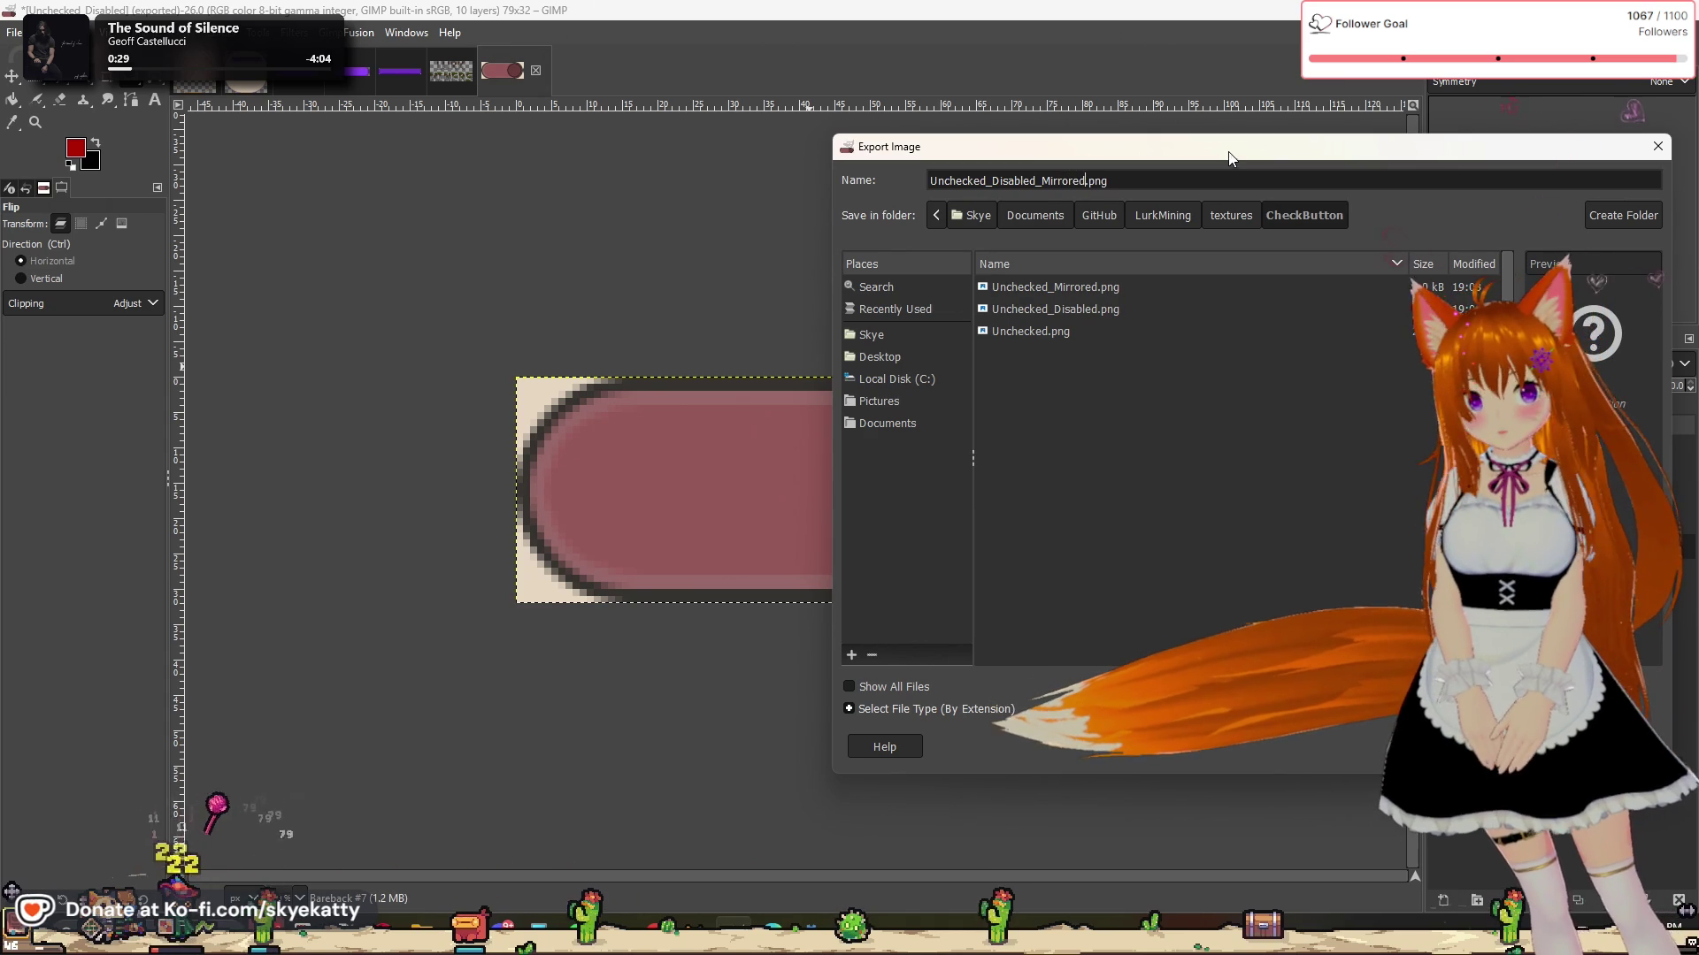
pyautogui.press('Return')
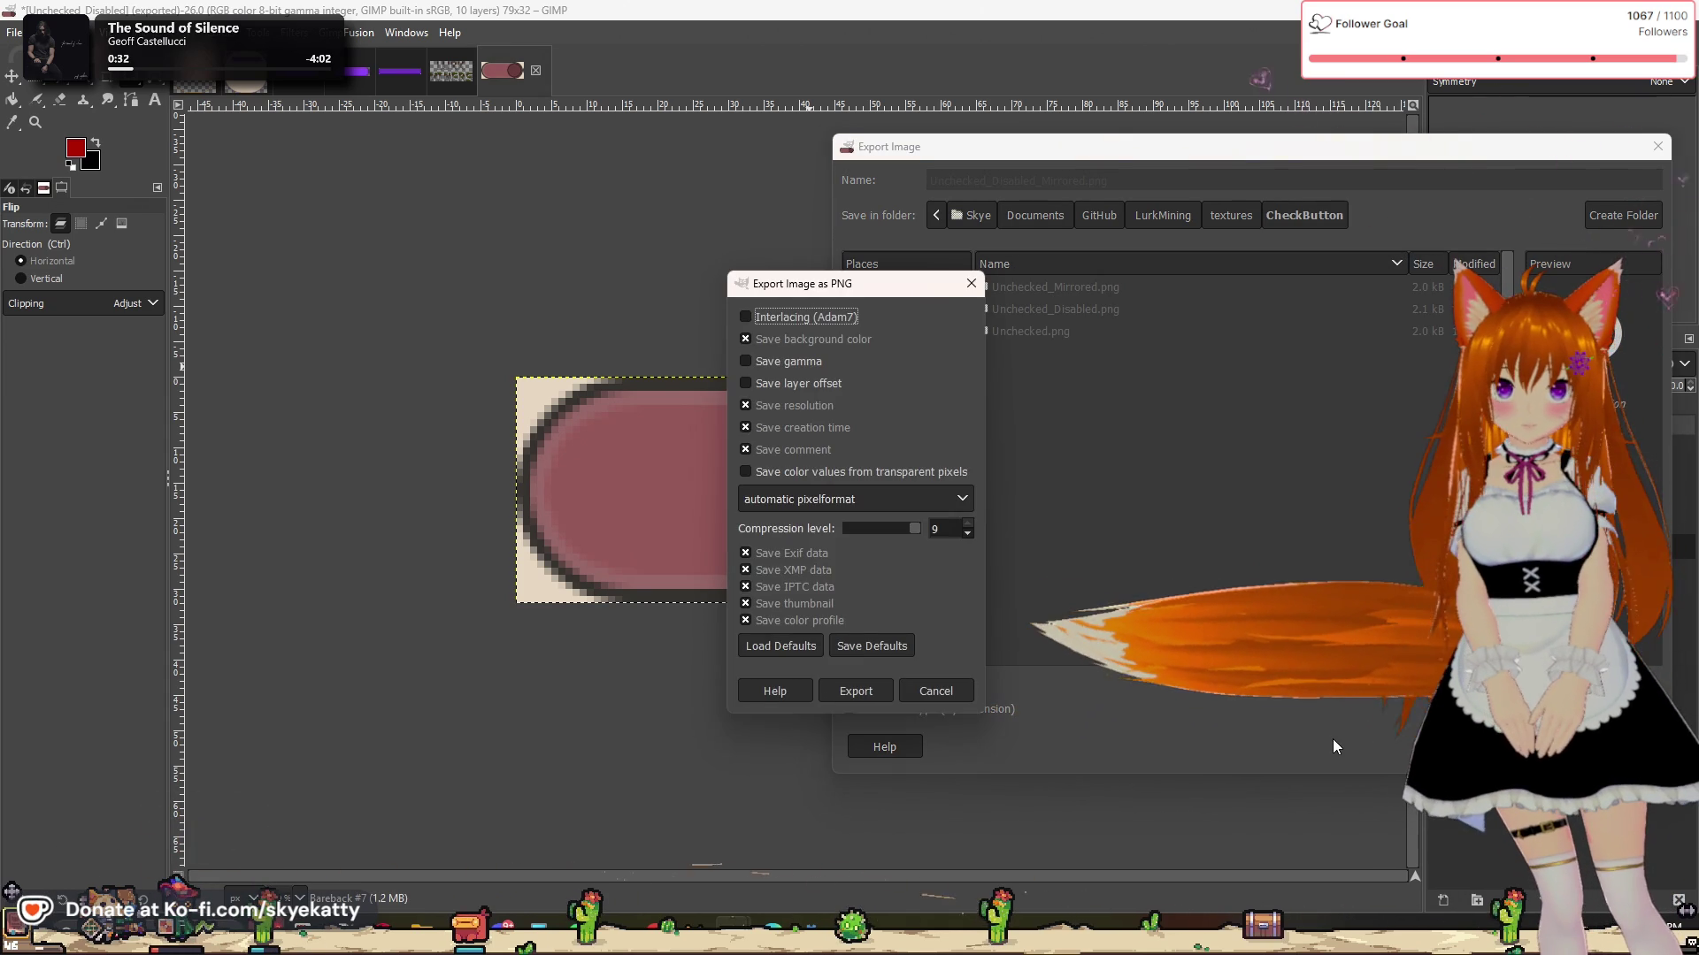
pyautogui.click(827, 690)
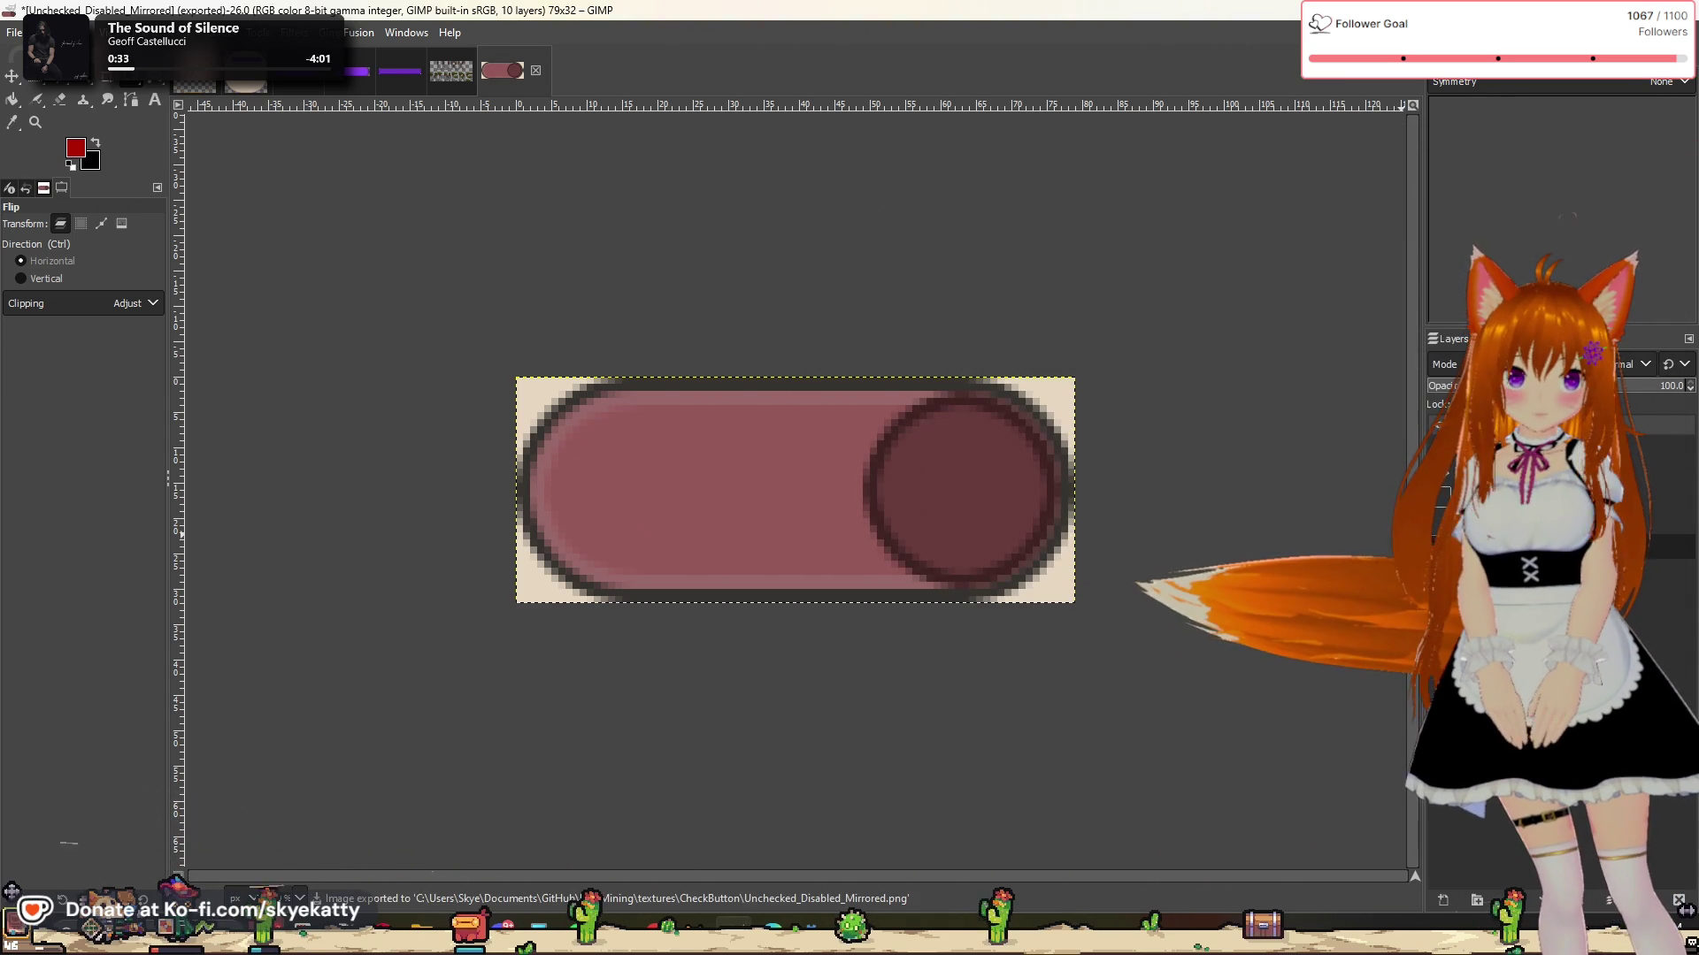
pyautogui.hotkey('ctrl', 'z')
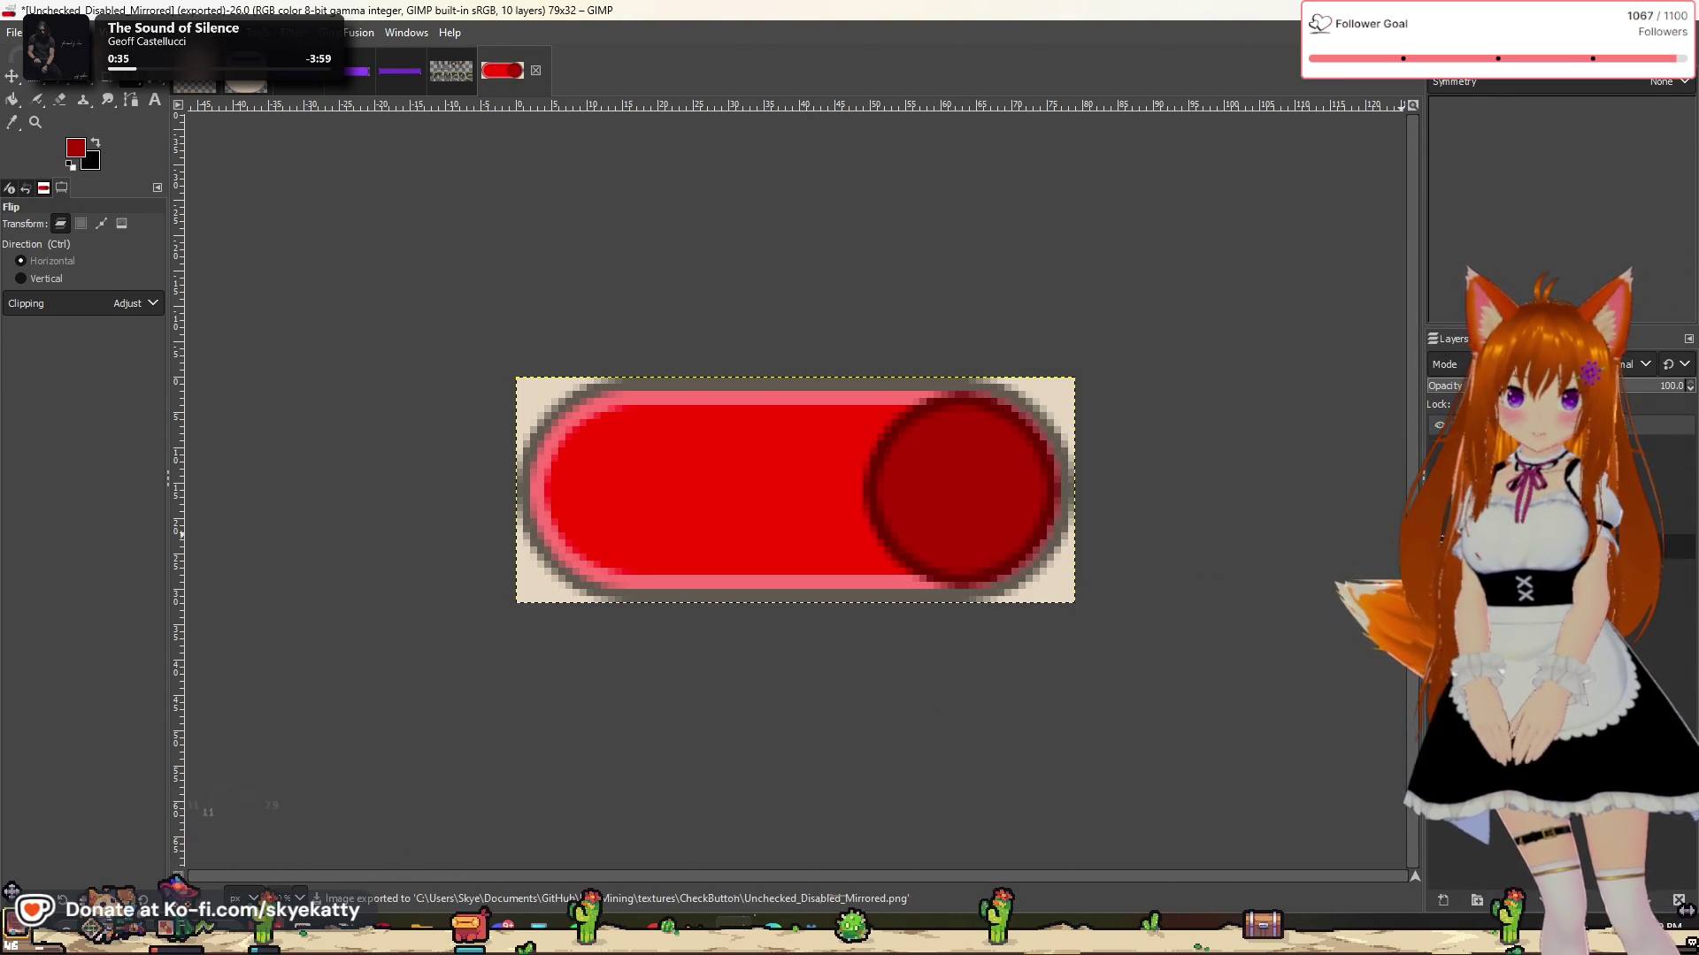
pyautogui.hotkey('ctrl', 'z')
pyautogui.hotkey('ctrl', 'z')
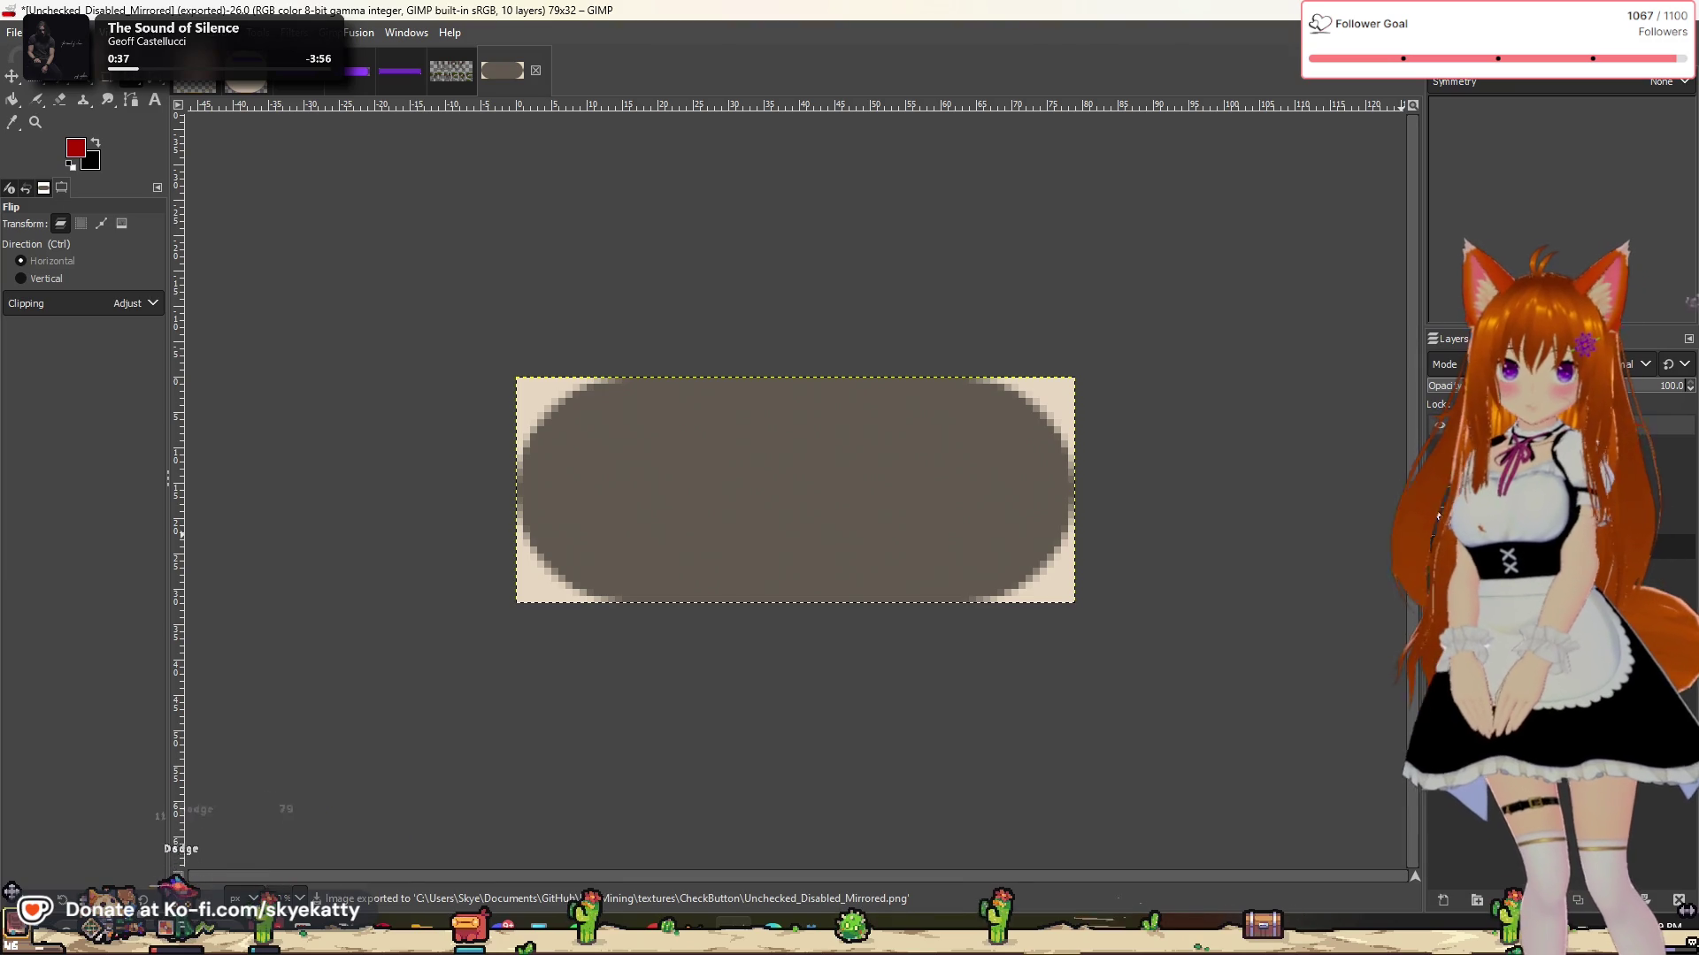
# Step: Show the green knob and bright green track fill, with the knob at the right end
pyautogui.click(1438, 515)
pyautogui.click(1437, 622)
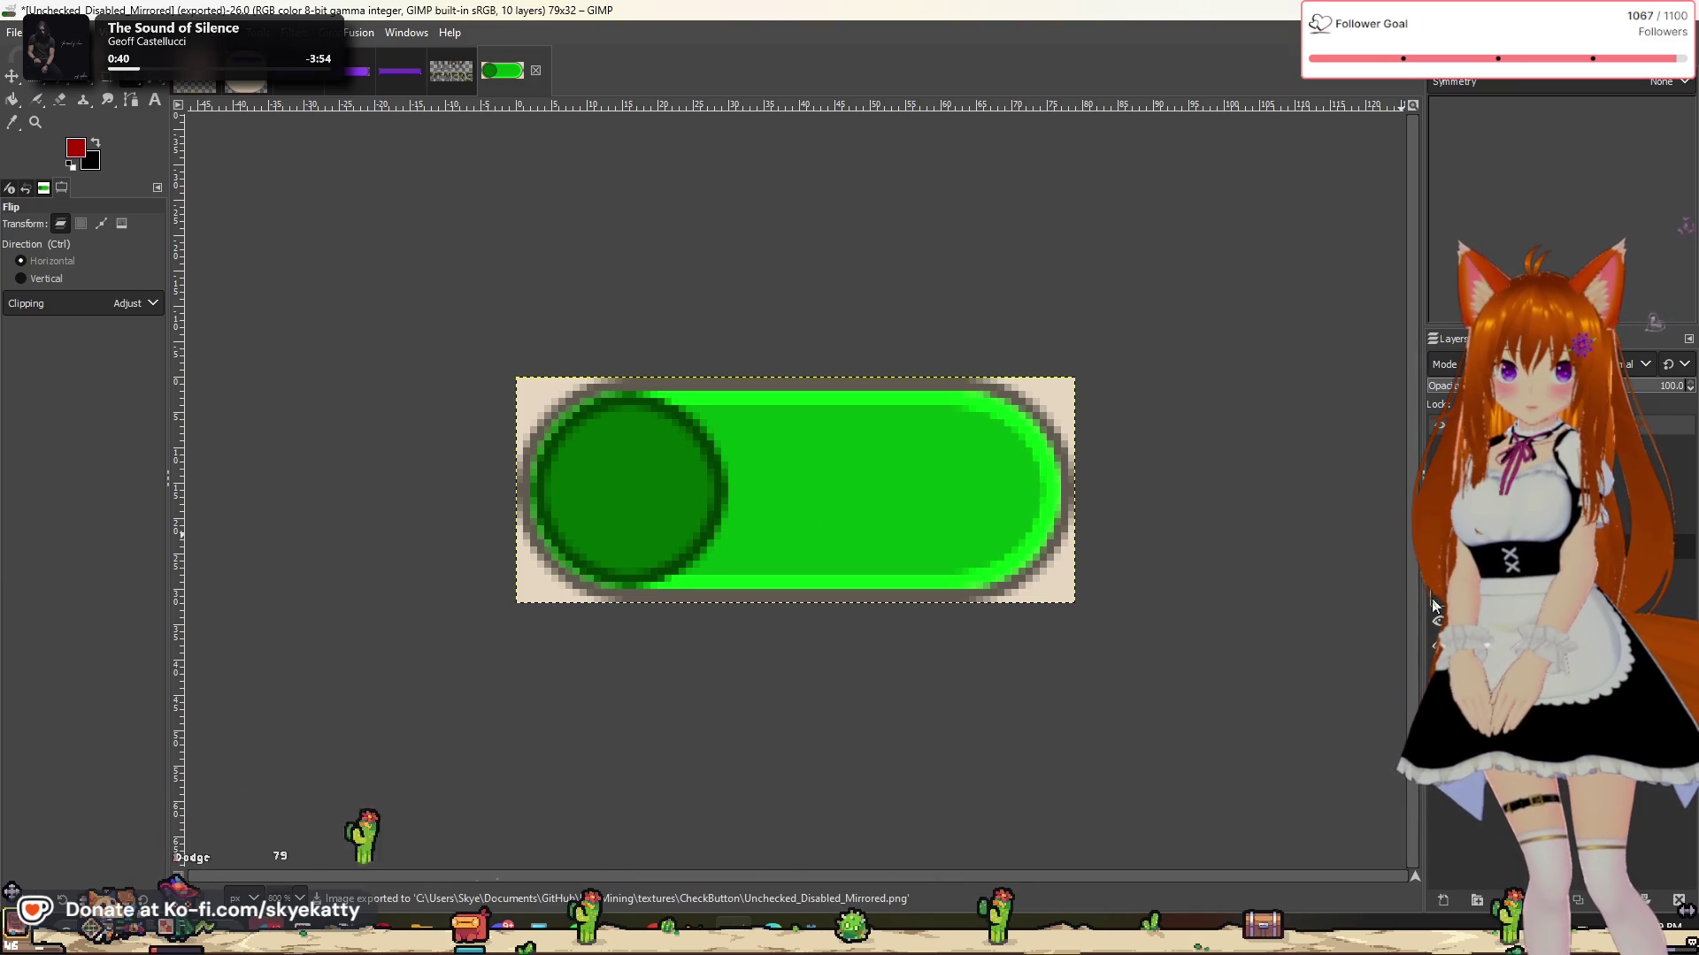
pyautogui.click(1438, 516)
pyautogui.click(1437, 541)
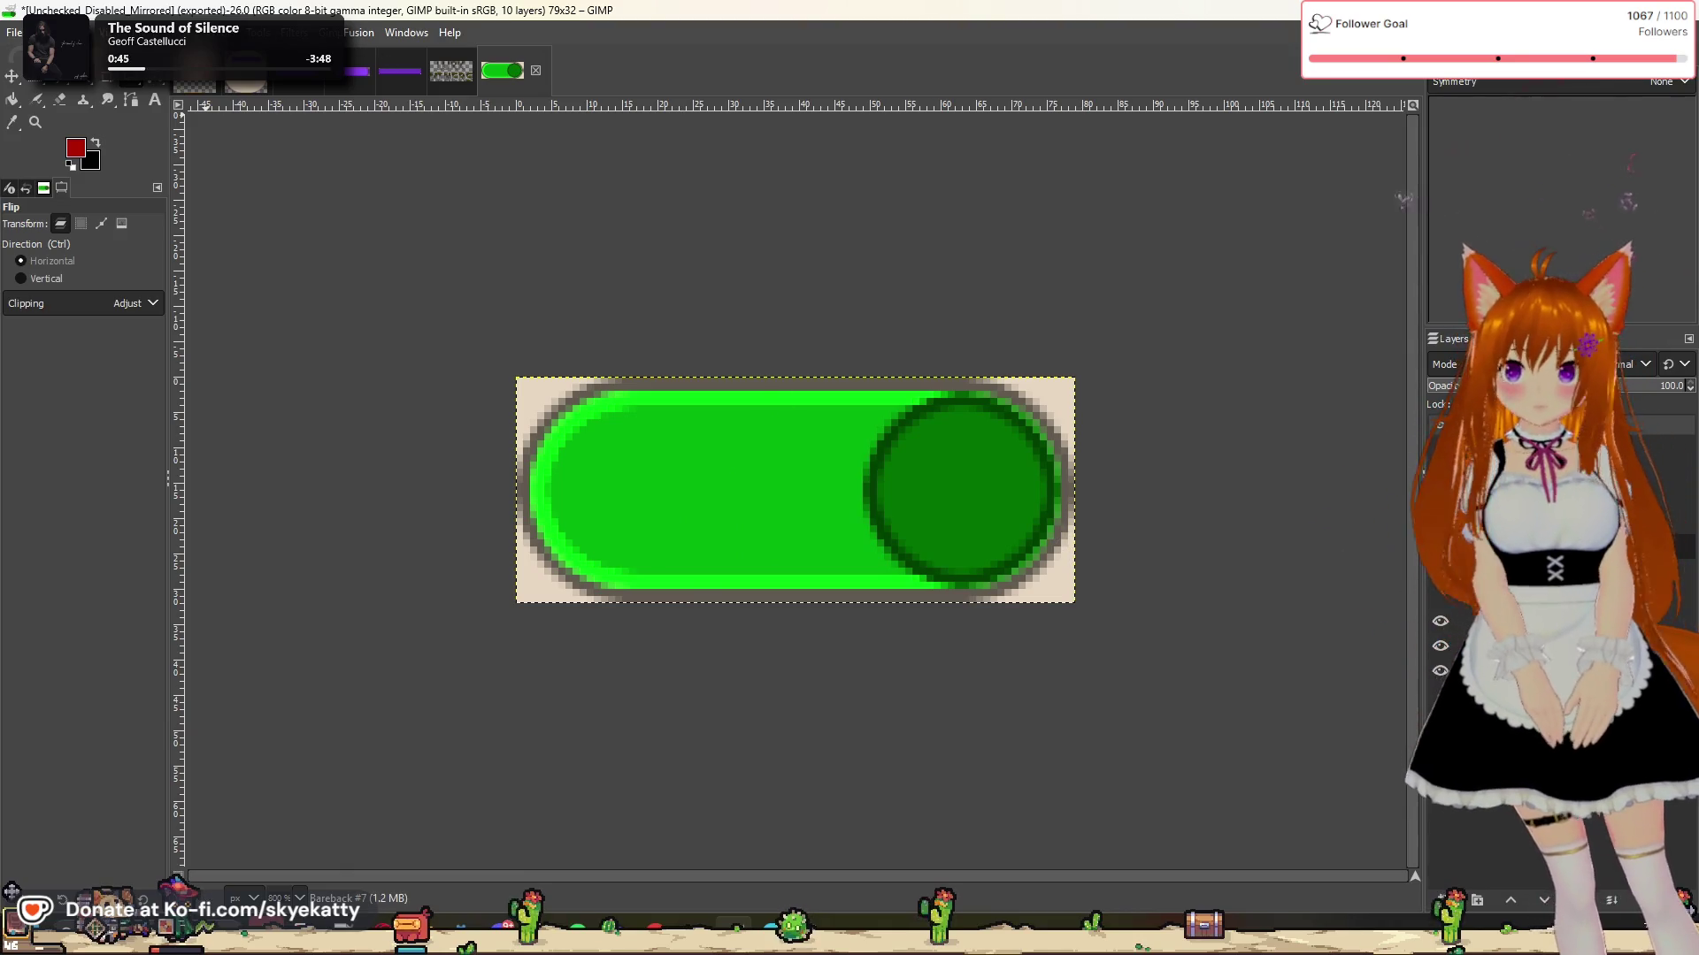
# Step: Export the green toggle as Checked.png into the CheckButton folder
pyautogui.click(17, 35)
pyautogui.click(79, 332)
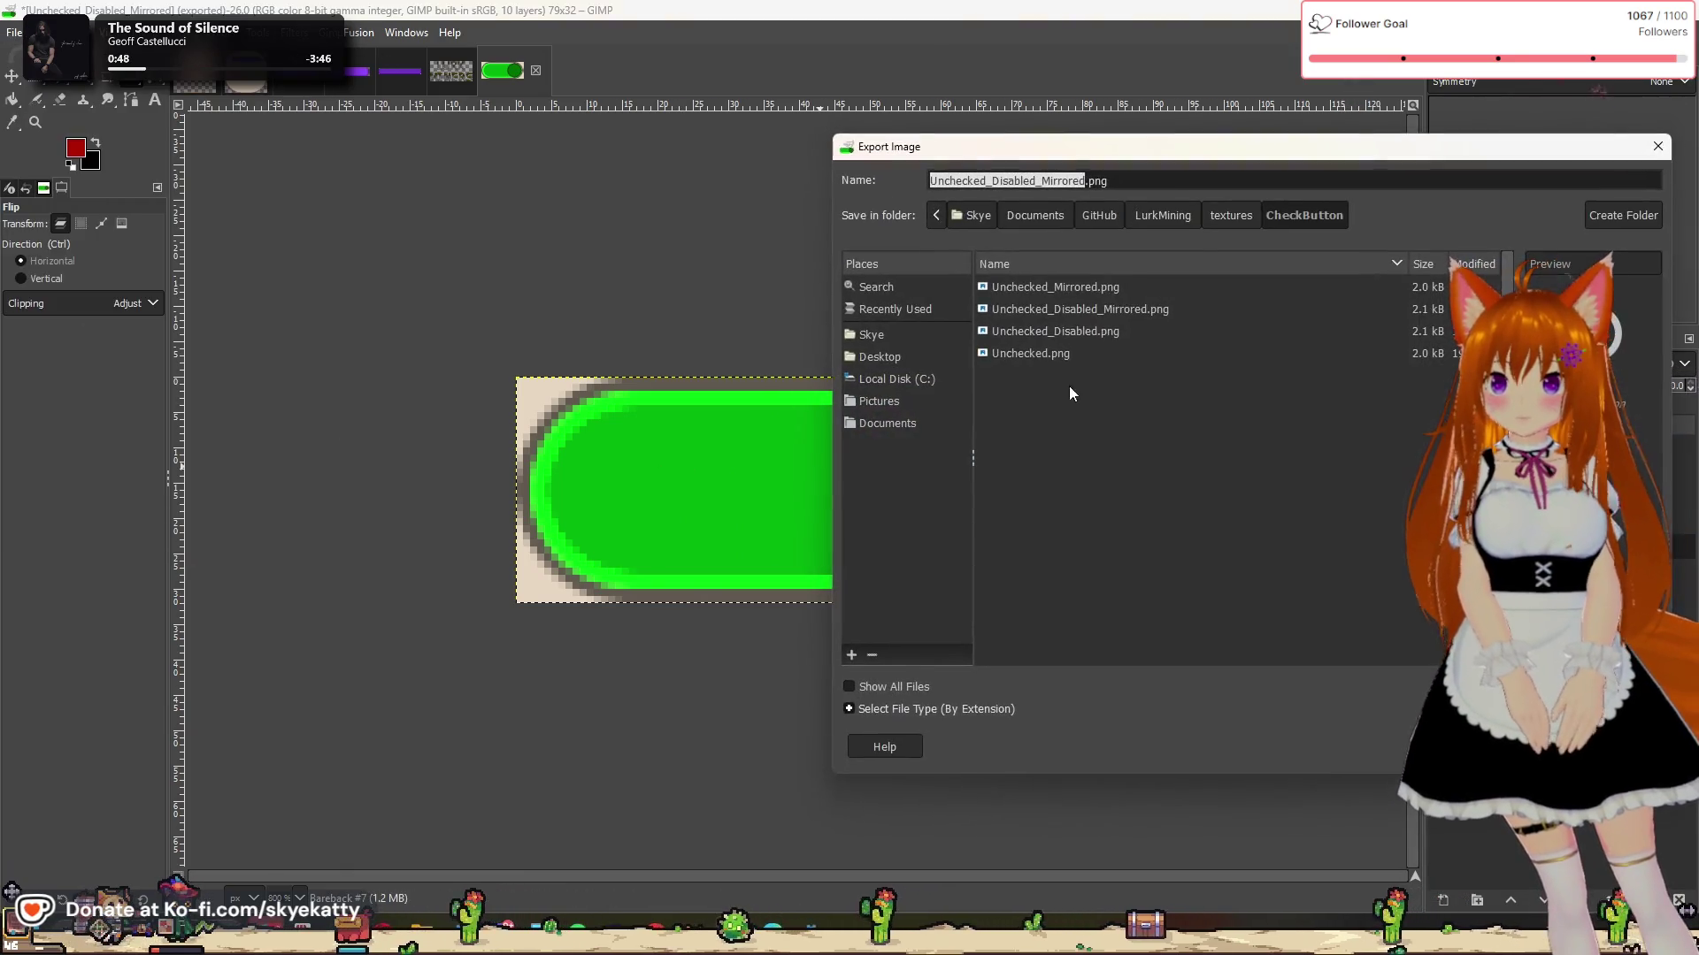
pyautogui.click(953, 180)
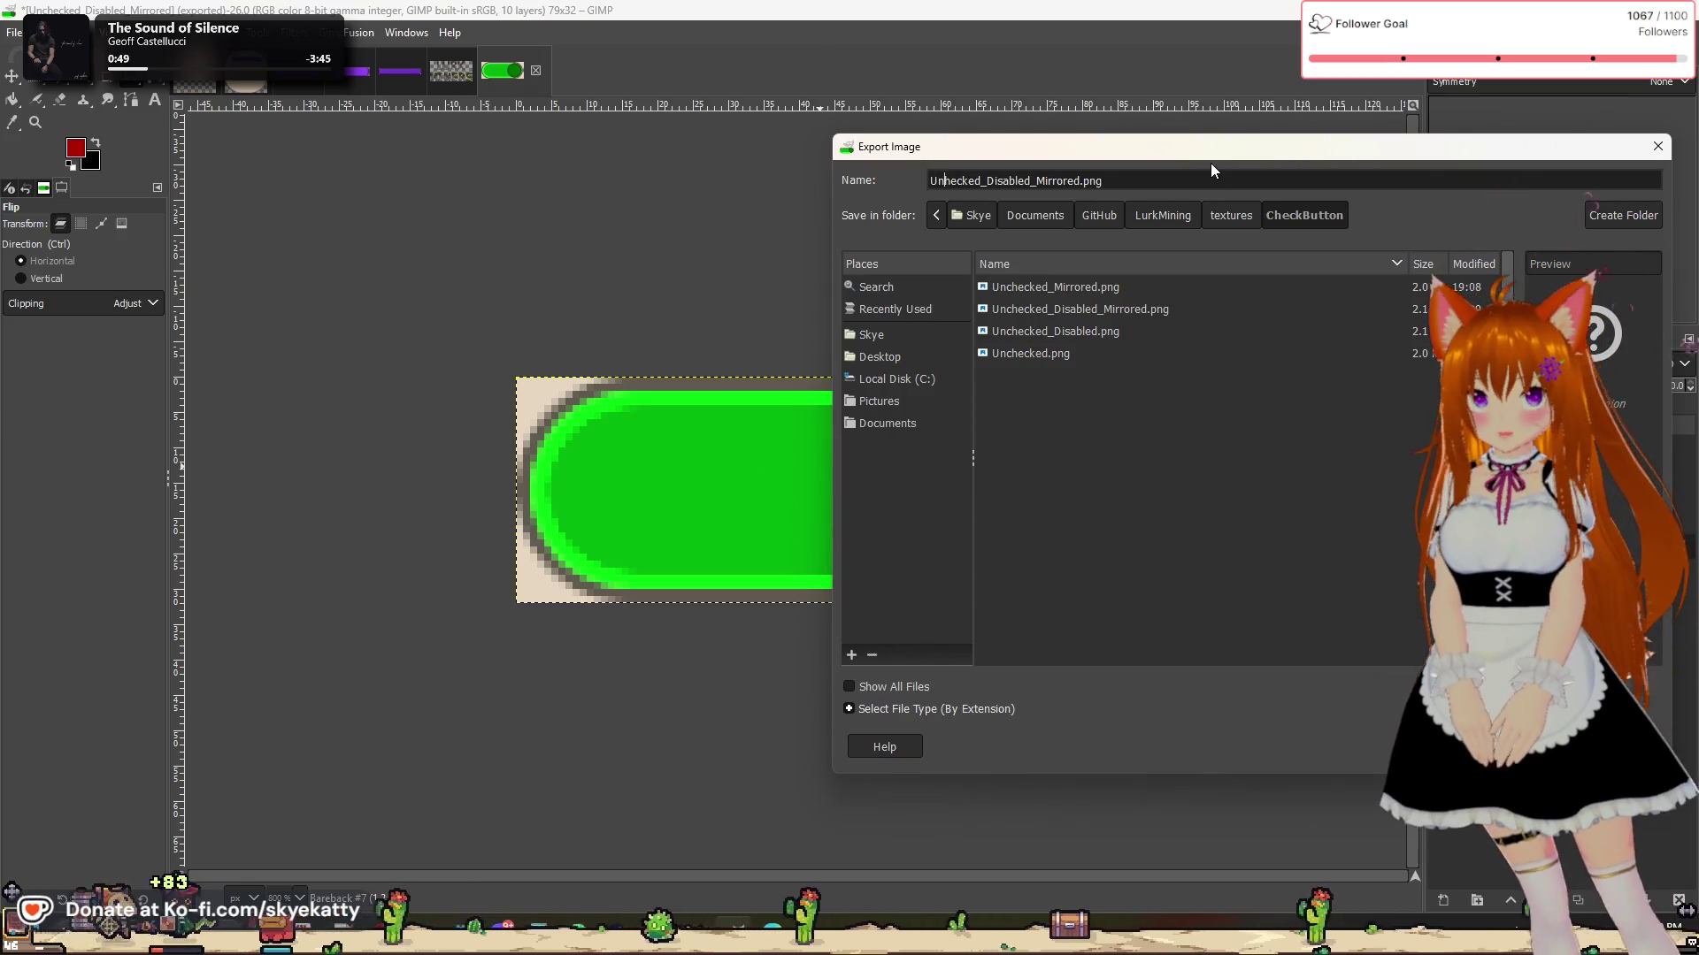
pyautogui.press('BackSpace')
pyautogui.press('BackSpace')
pyautogui.press('Delete')
pyautogui.write('C')
pyautogui.press('Right')
pyautogui.press('Right')
pyautogui.press('Right')
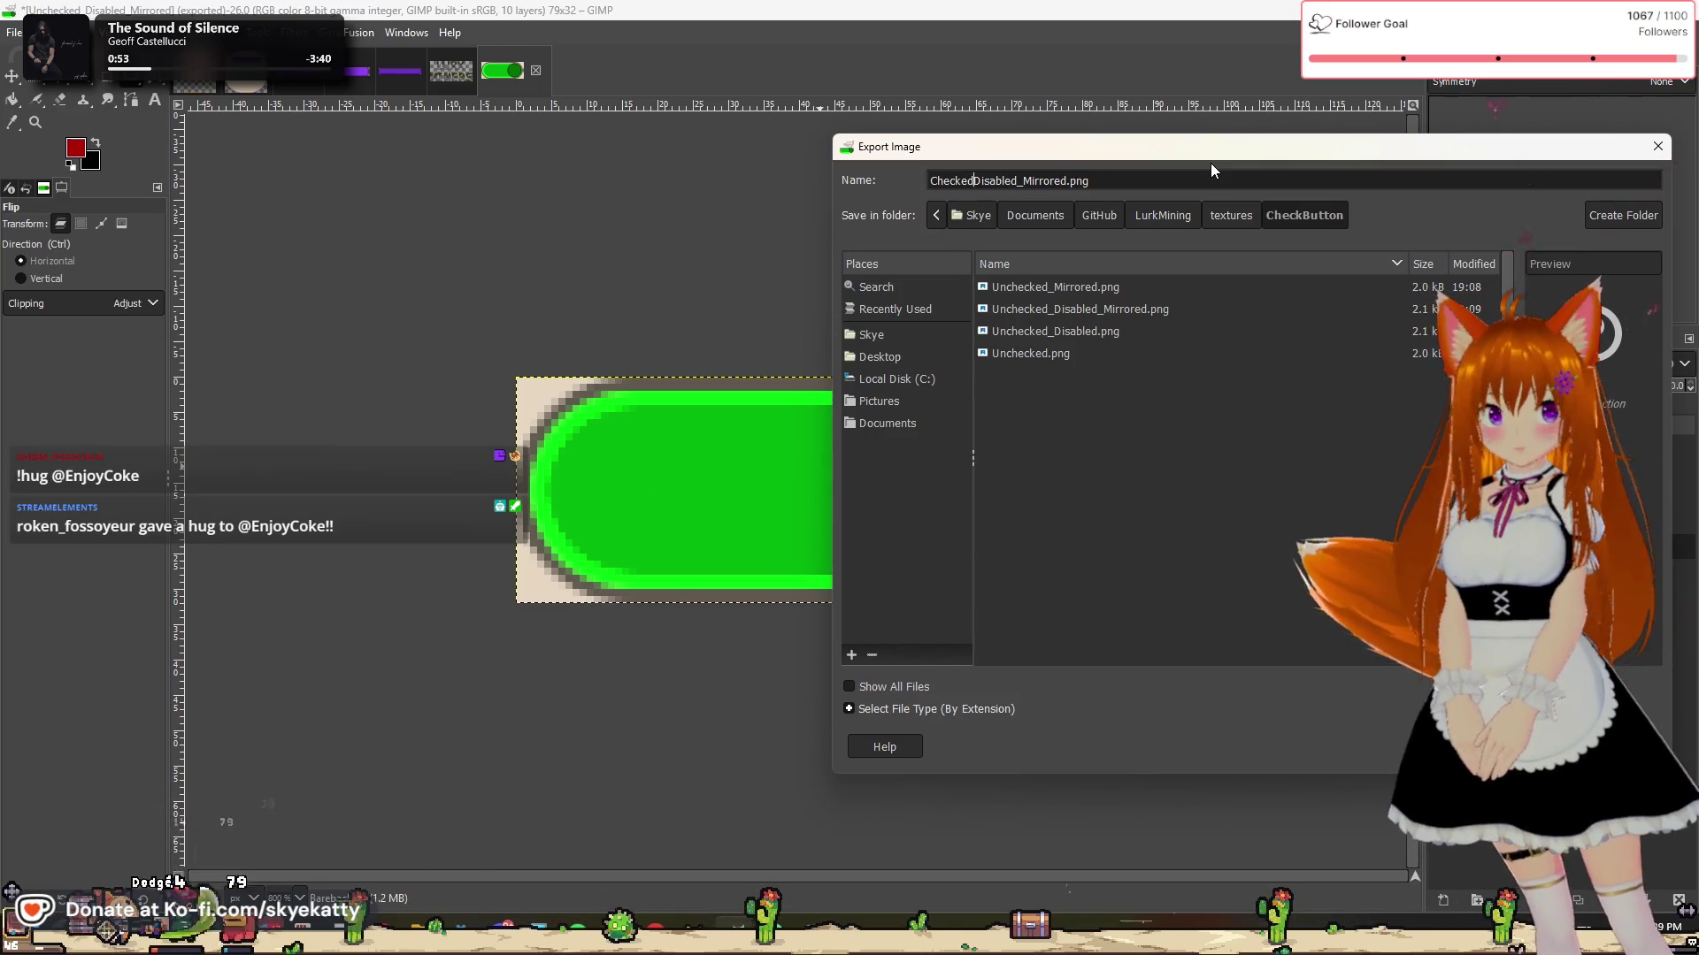
pyautogui.press('Delete')
pyautogui.press('Delete')
pyautogui.press('Delete')
pyautogui.press('Delete')
pyautogui.press('Delete')
pyautogui.press('Delete')
pyautogui.press('Delete')
pyautogui.press('Delete')
pyautogui.press('Delete')
pyautogui.press('Delete')
pyautogui.press('Delete')
pyautogui.press('Delete')
pyautogui.press('Delete')
pyautogui.press('Delete')
pyautogui.press('Delete')
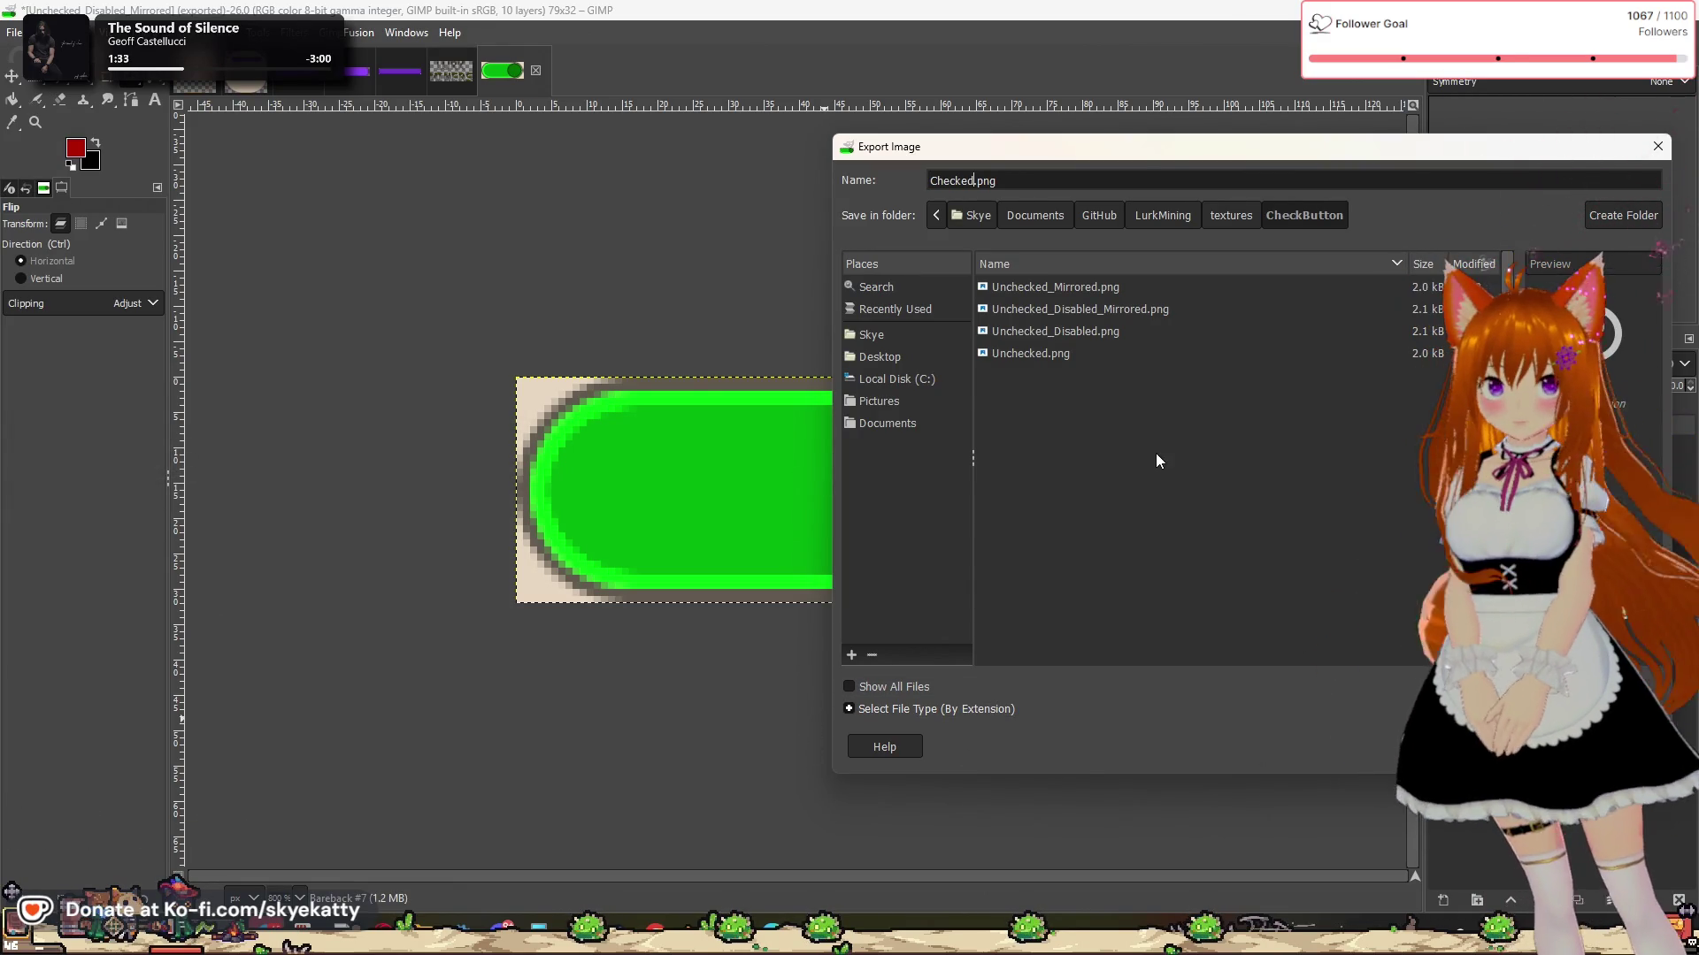
pyautogui.click(1544, 747)
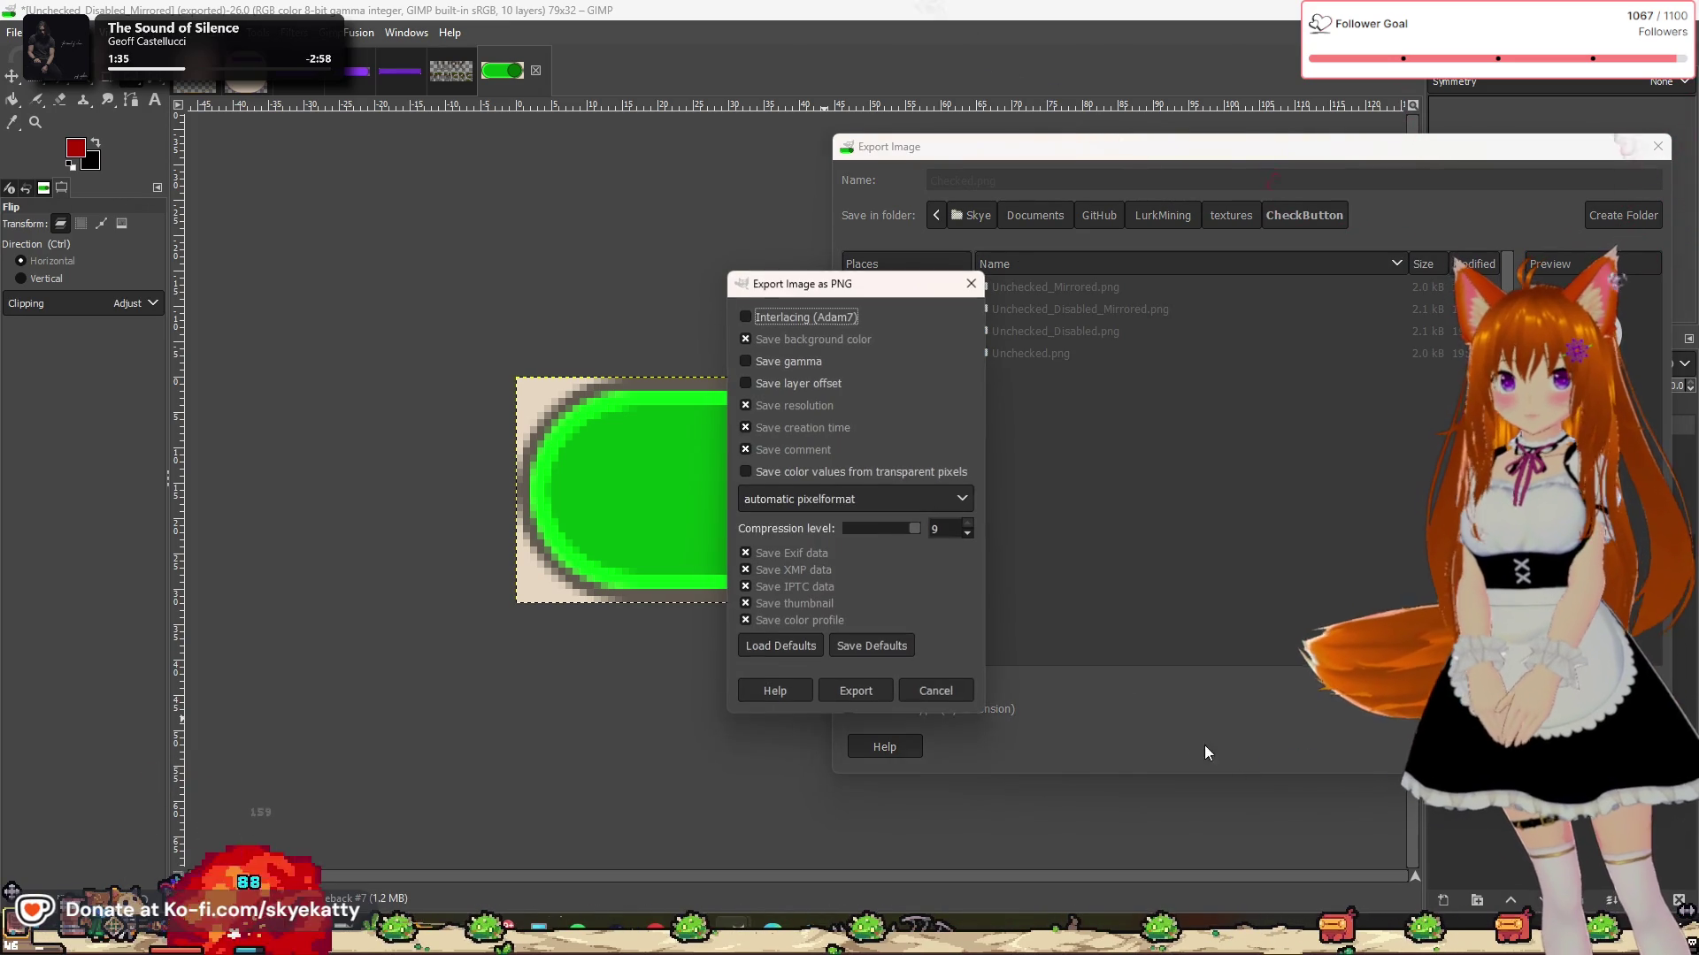
pyautogui.click(856, 690)
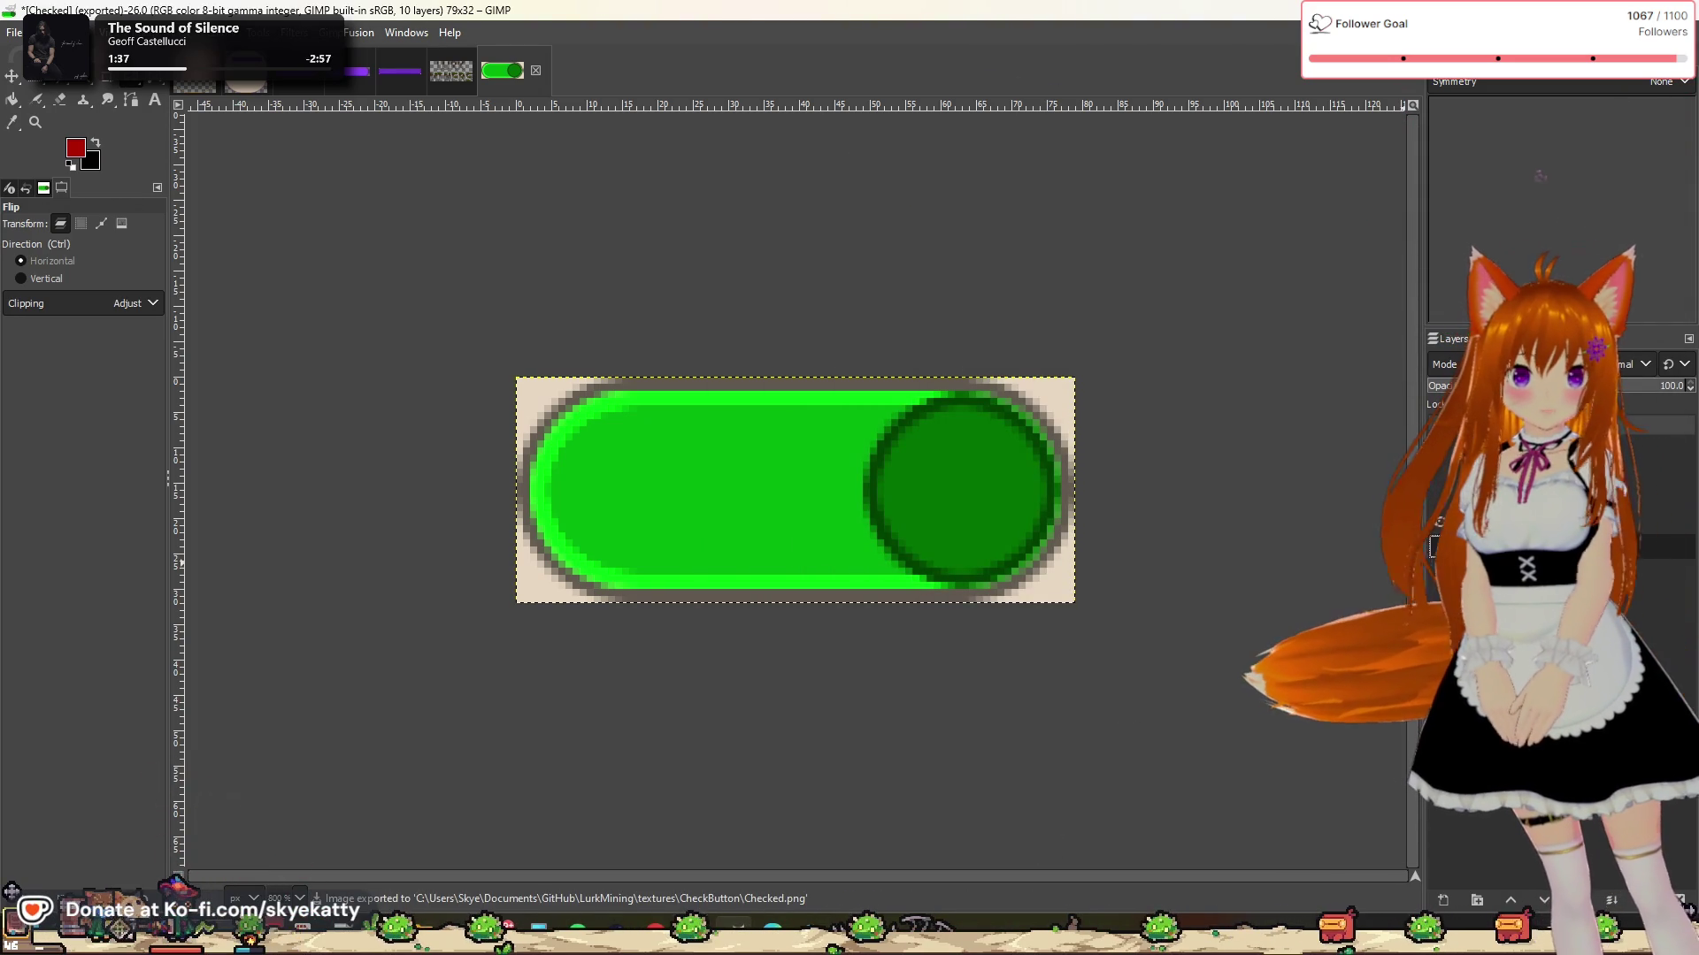
# Step: Move the knob to the left side and export the toggle as Checked_Mirrored.png
pyautogui.click(1437, 522)
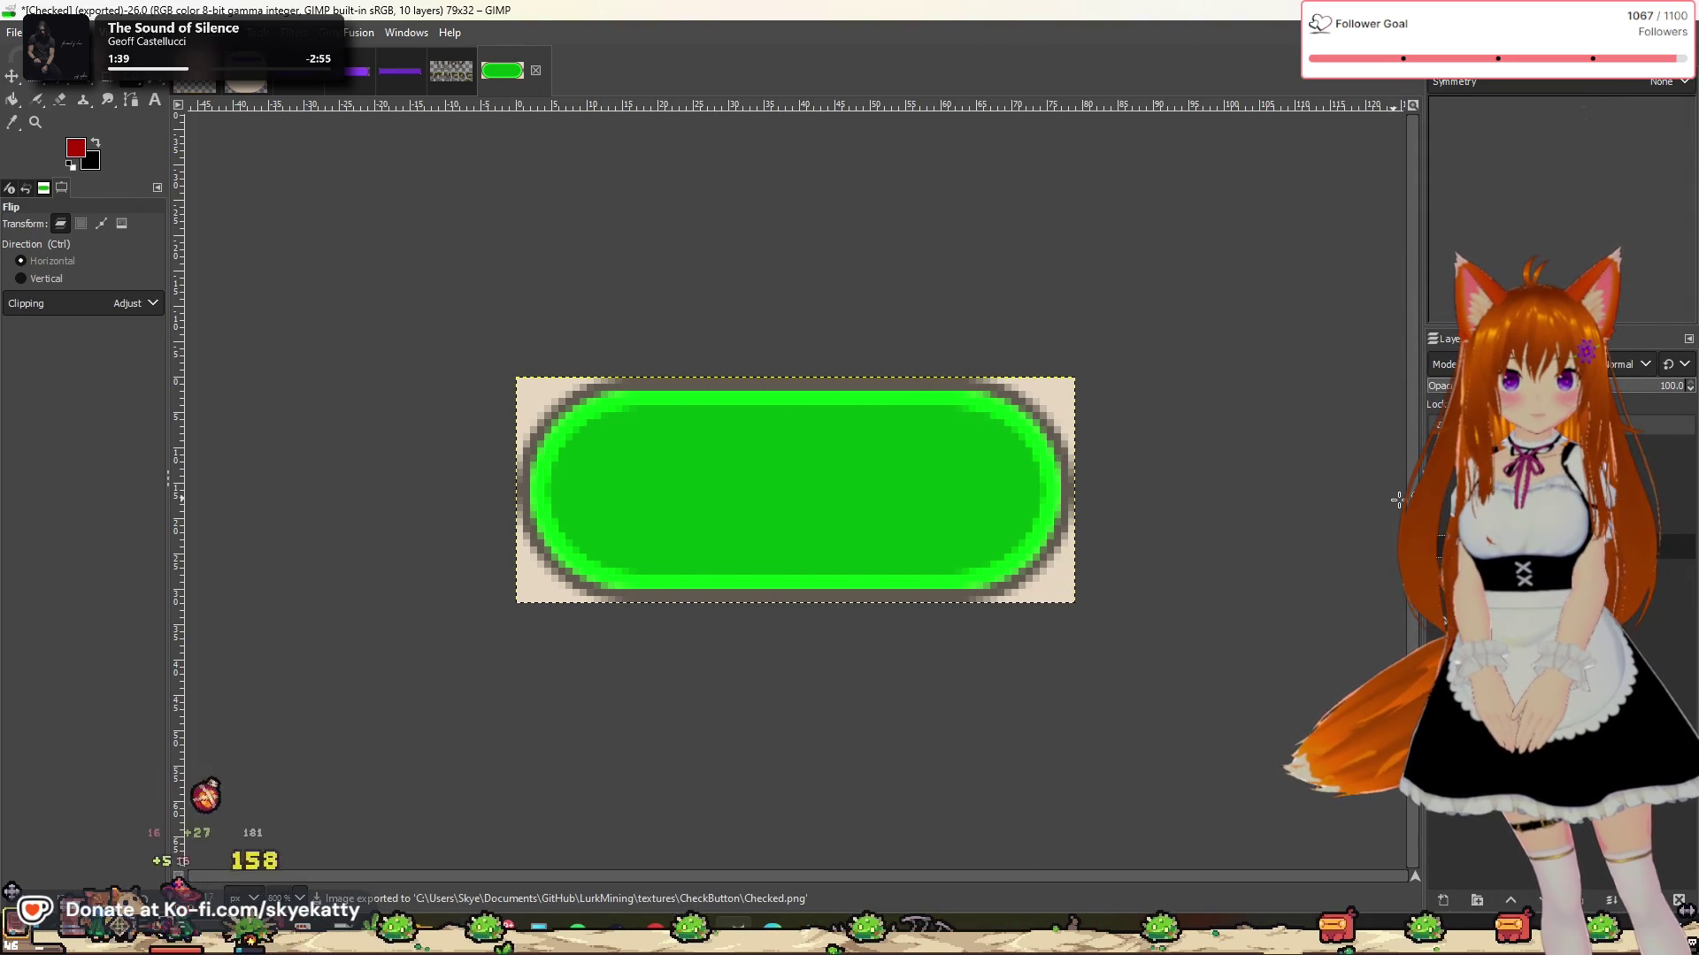
pyautogui.click(1442, 497)
pyautogui.click(14, 32)
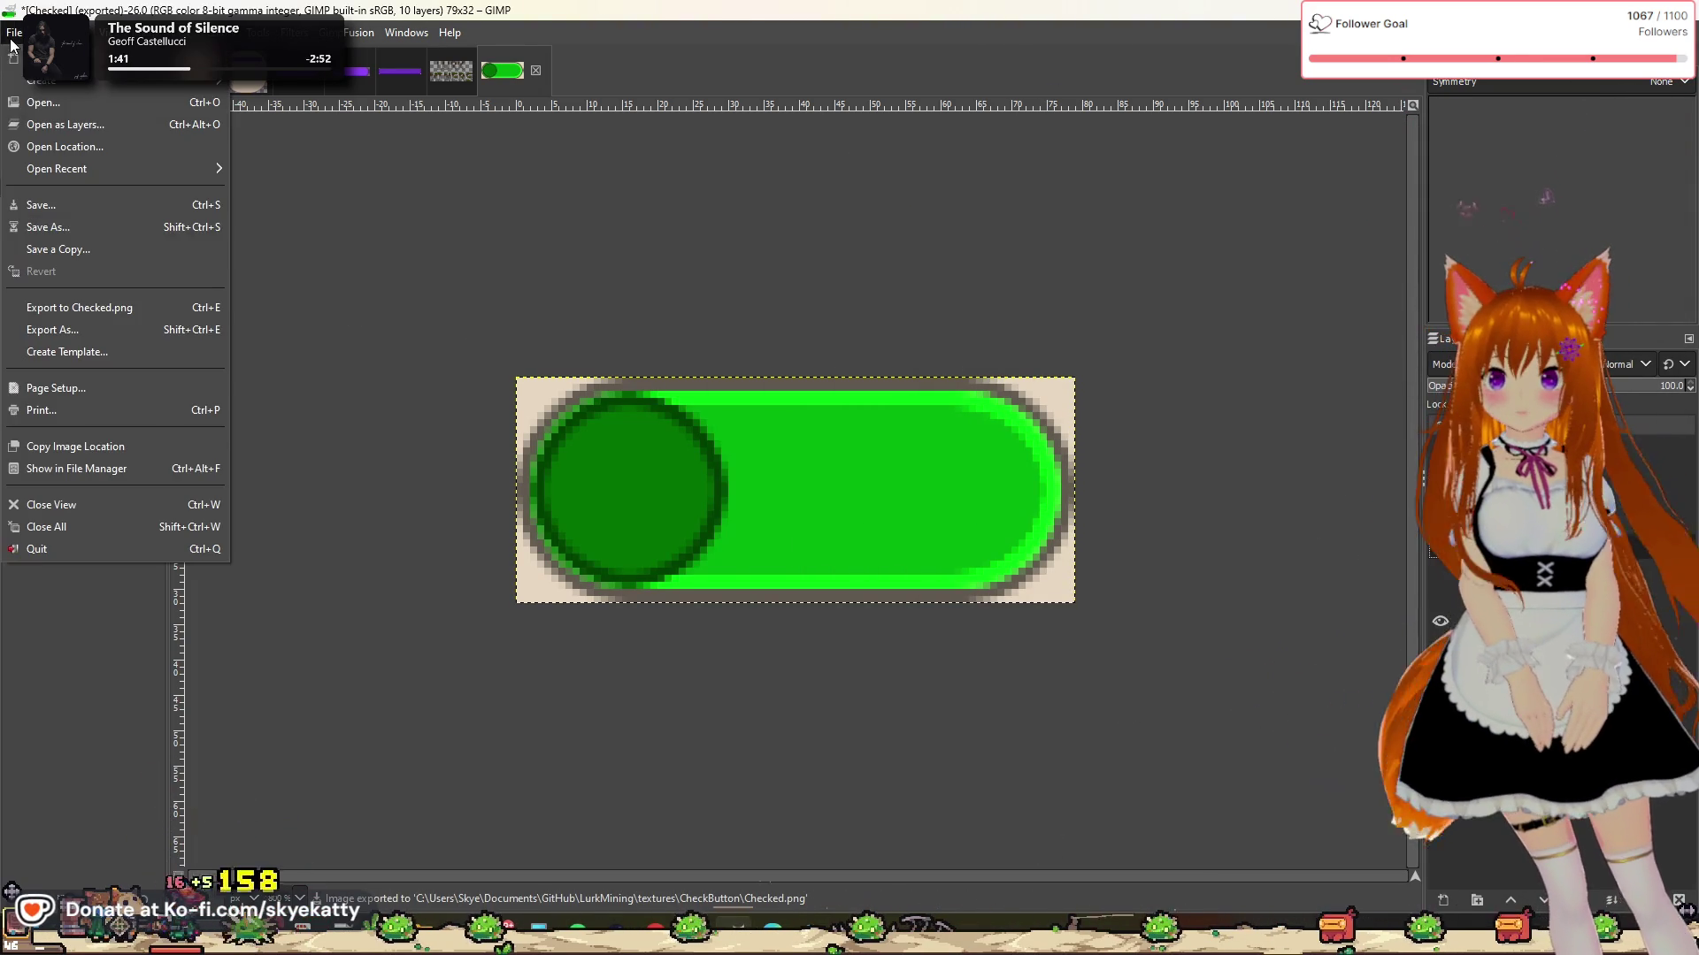
pyautogui.click(74, 329)
pyautogui.write('_Mirrored.png')
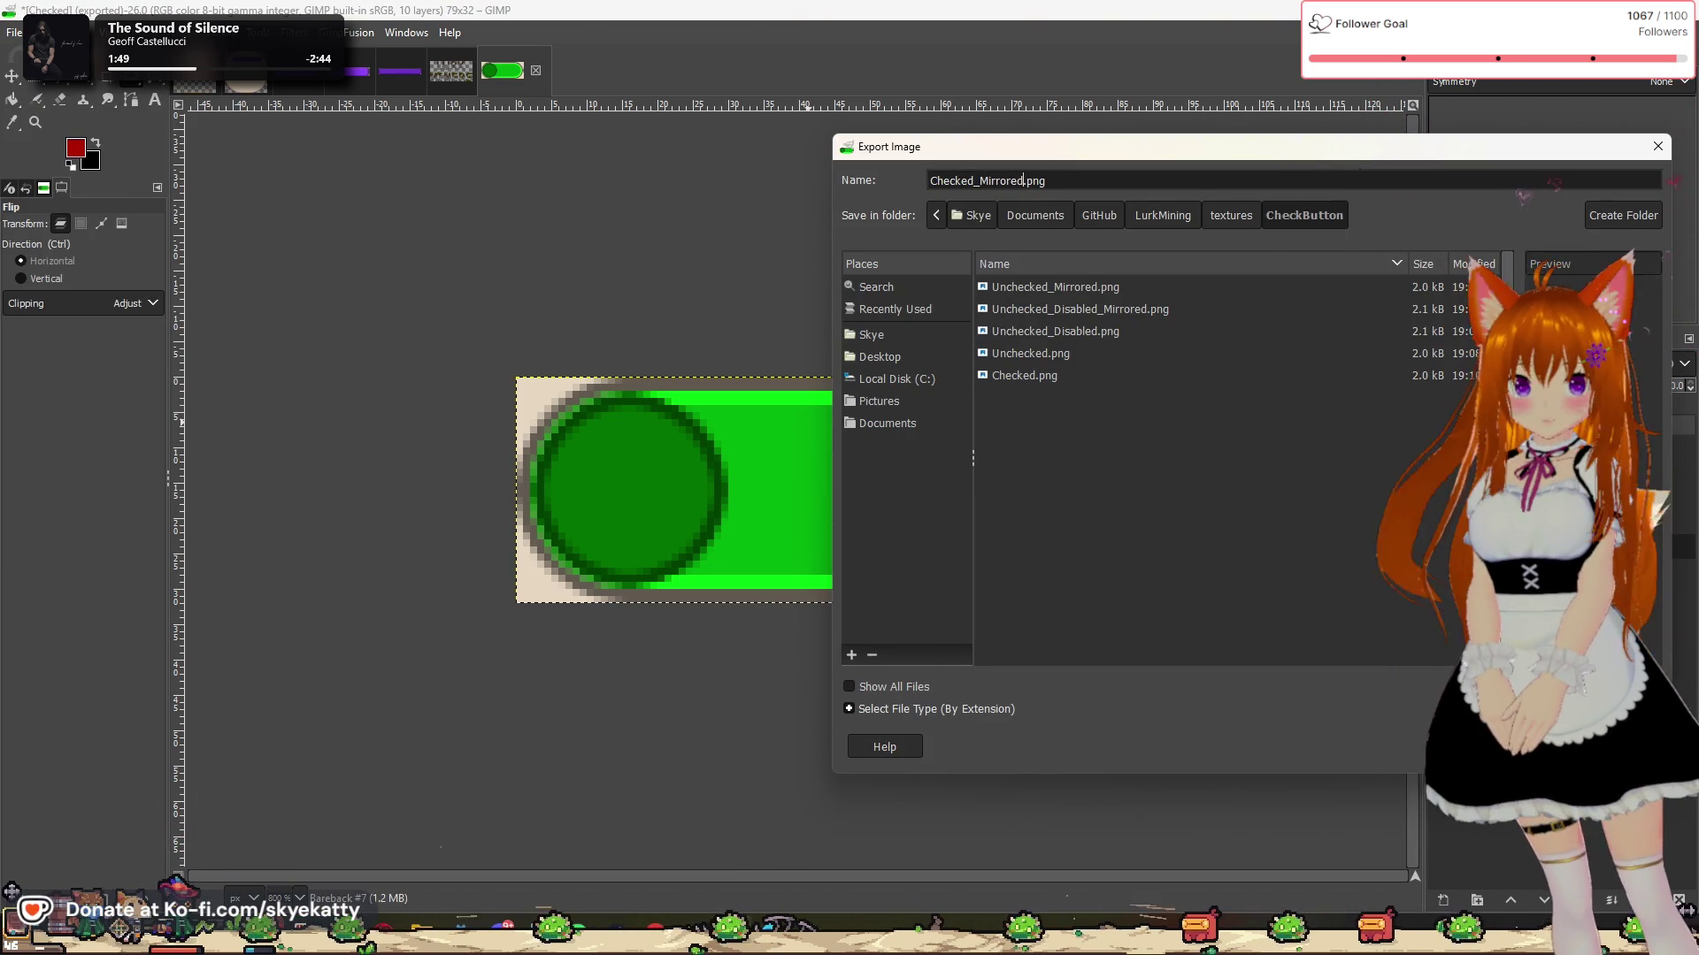
pyautogui.press('Return')
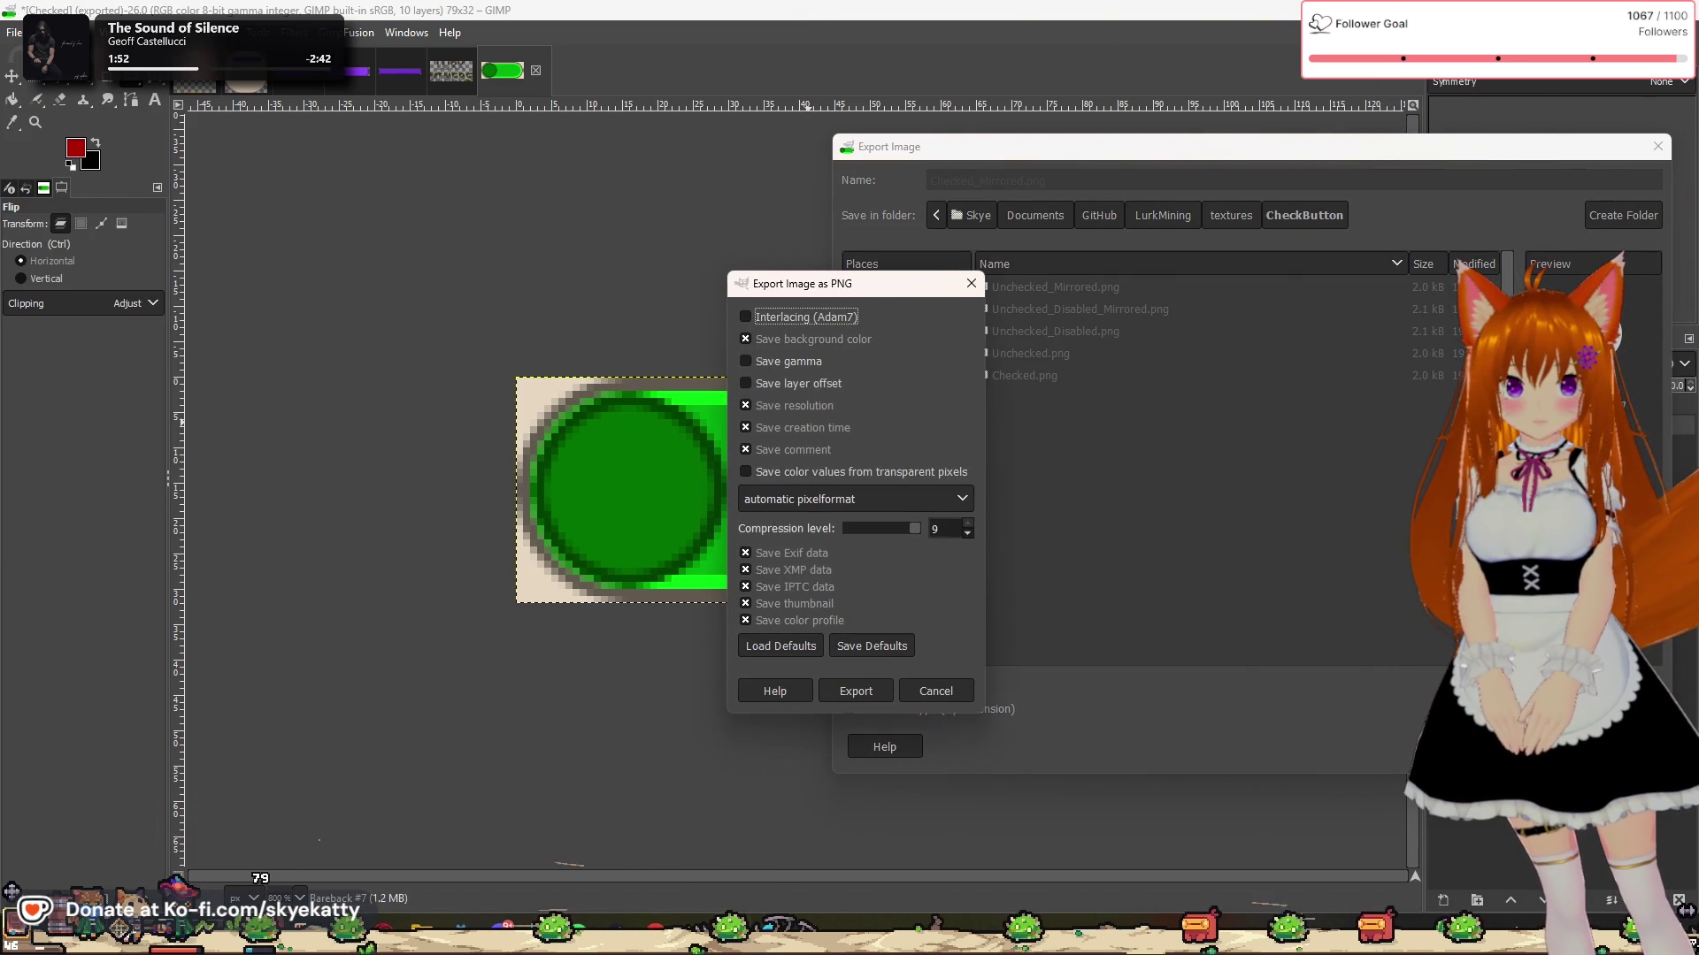
pyautogui.click(853, 696)
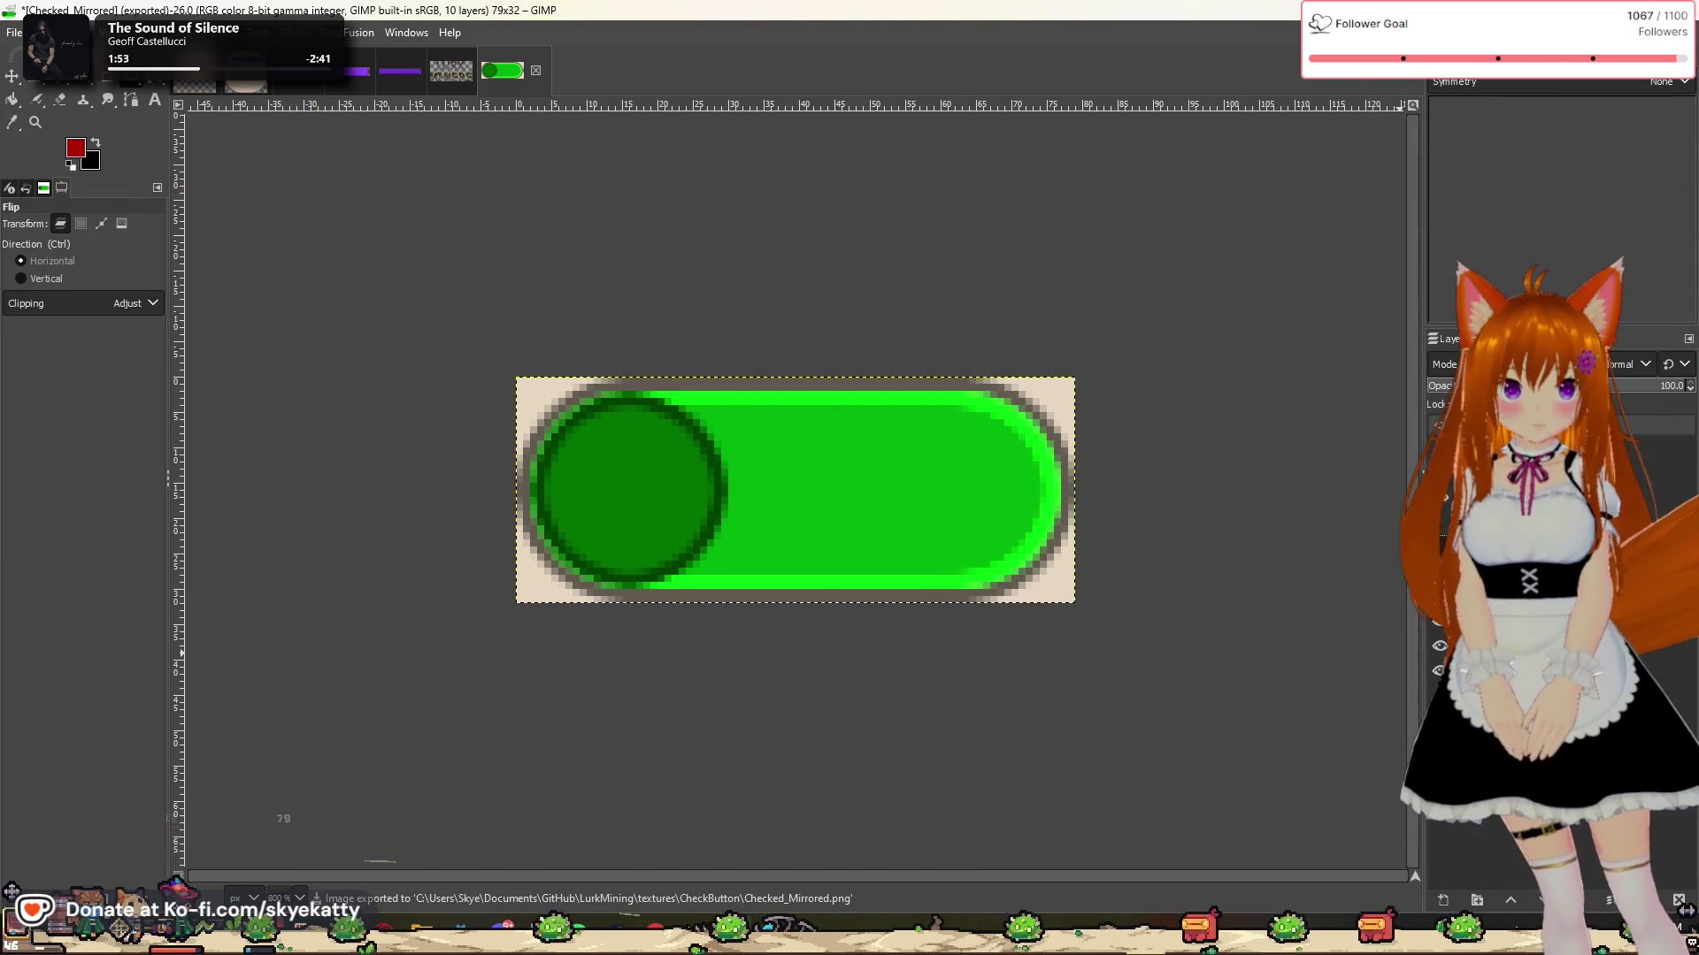
pyautogui.click(864, 709)
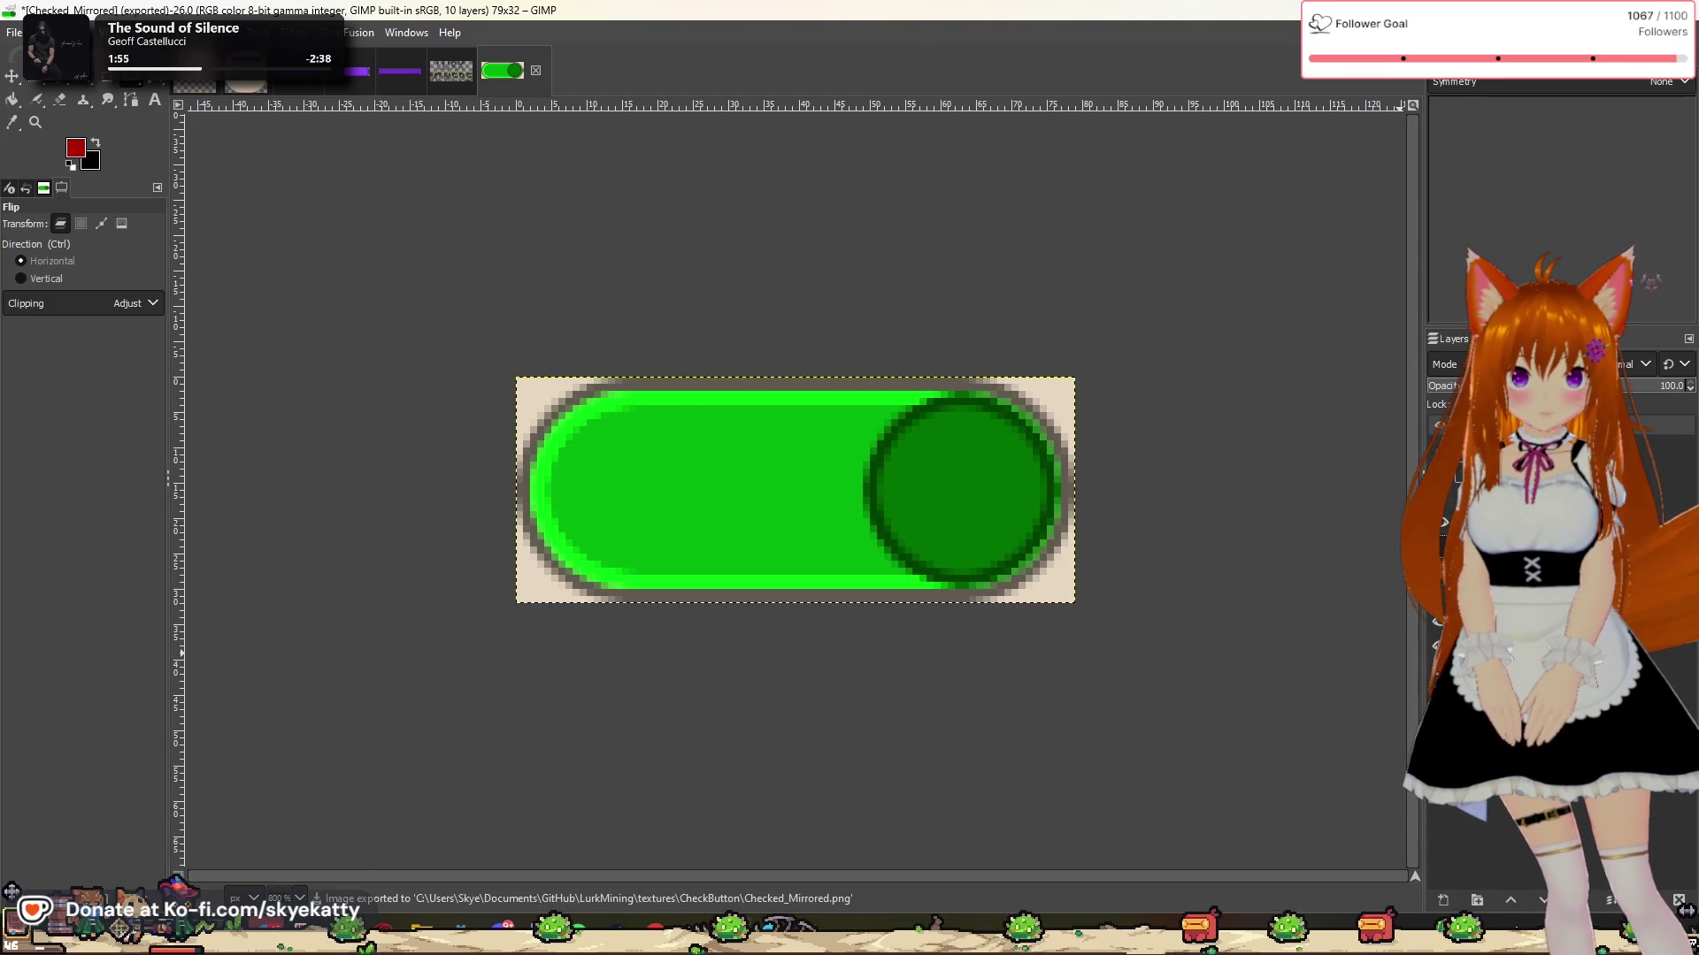
# Step: Switch to the darker muted green version and export it as Checked_Disabled.png
pyautogui.click(1439, 425)
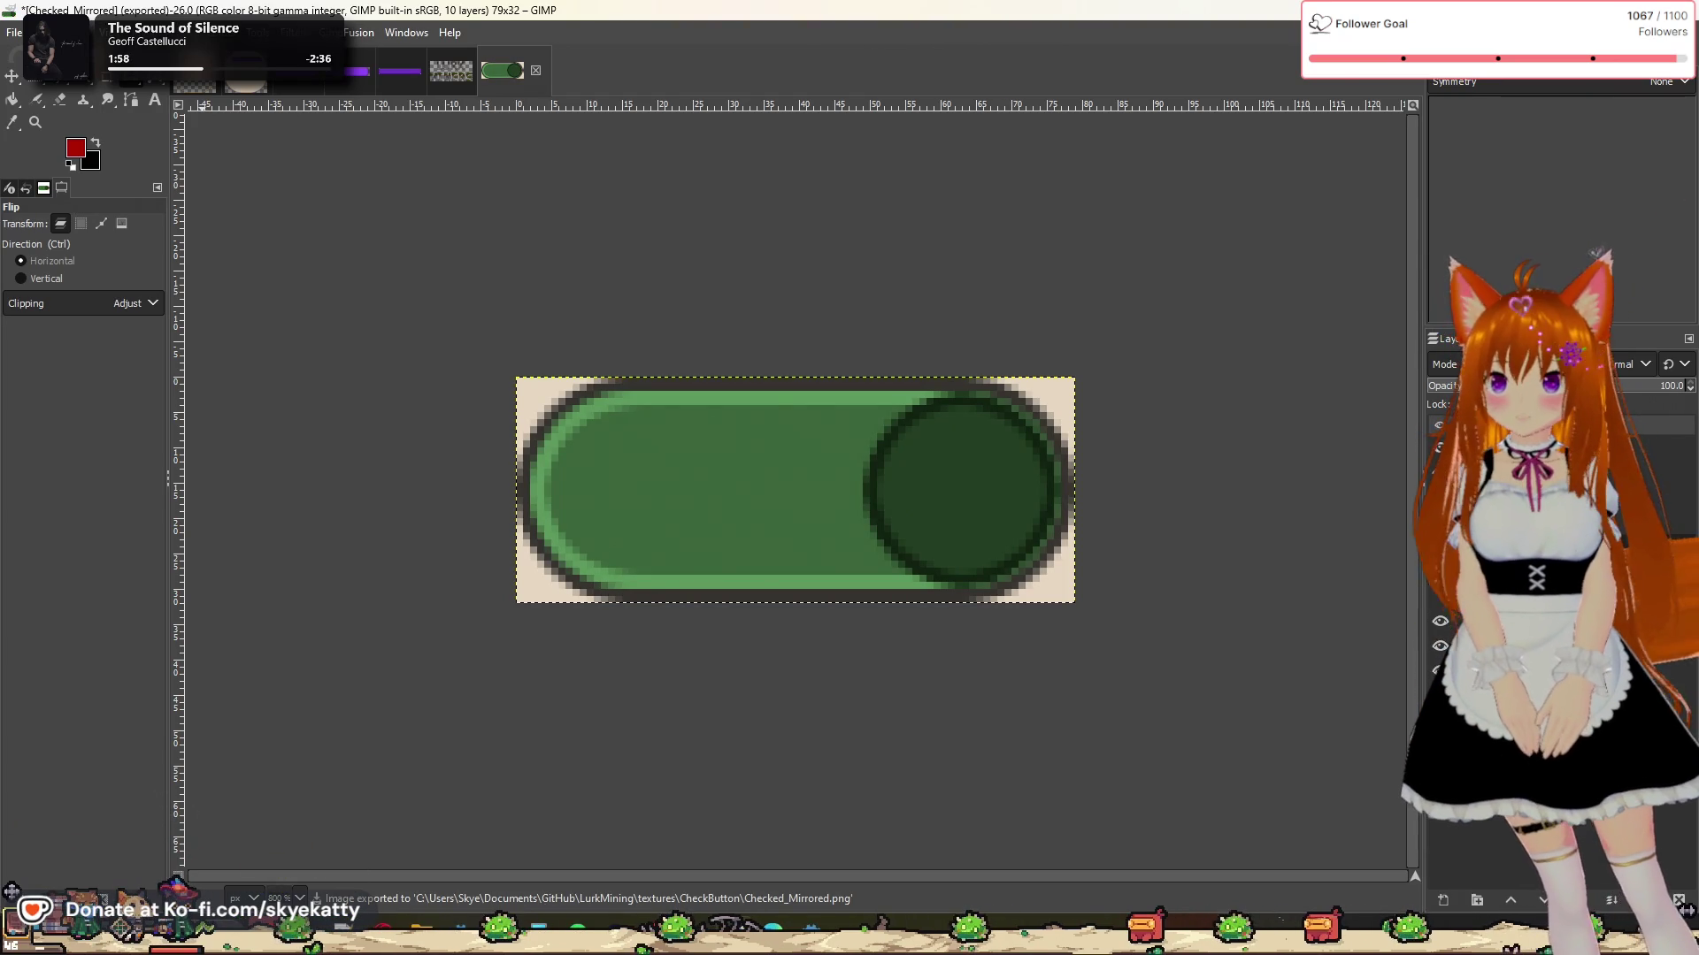
pyautogui.click(14, 32)
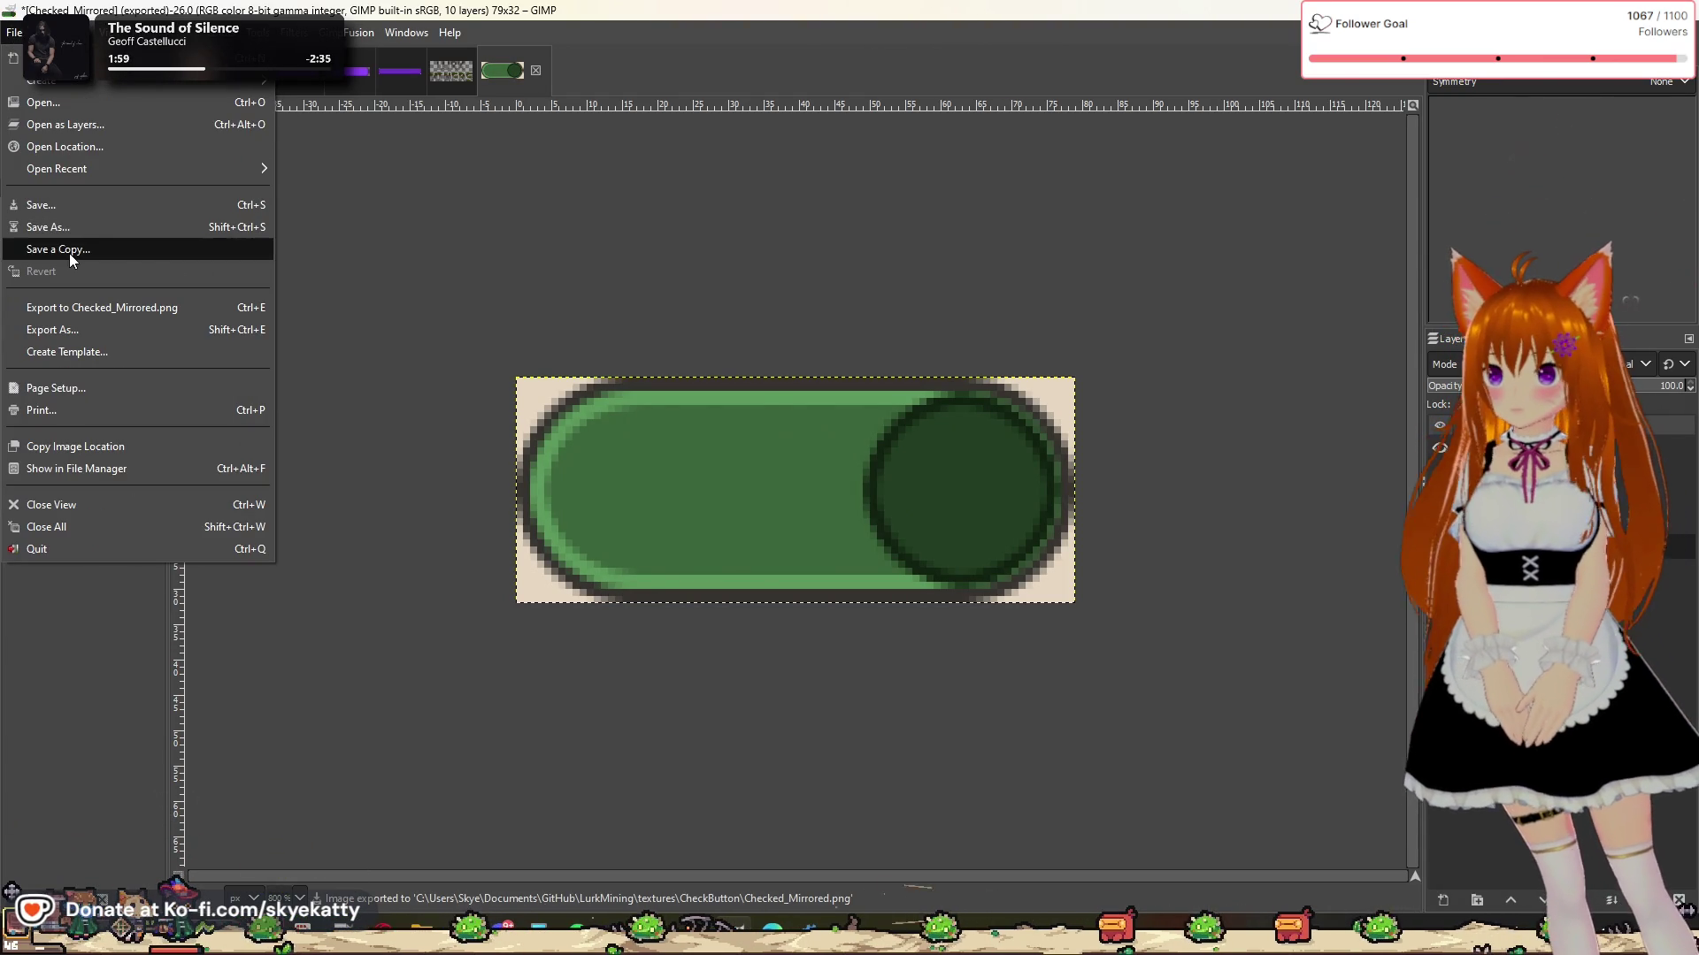
pyautogui.click(89, 330)
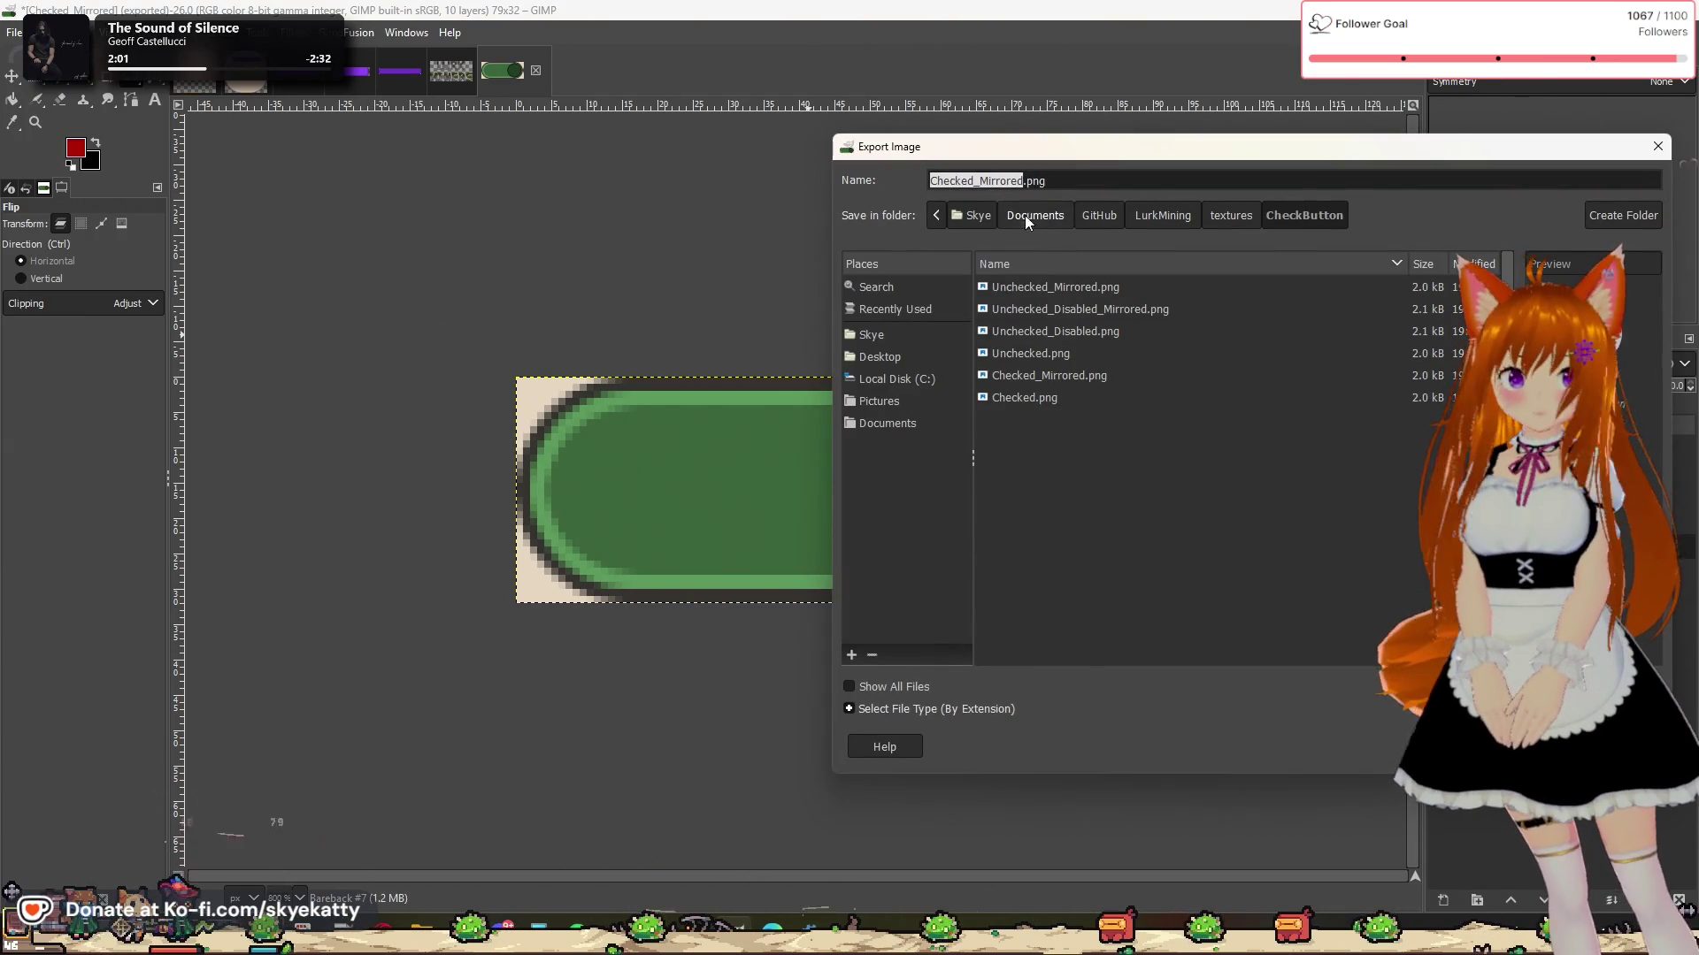
pyautogui.click(1025, 181)
pyautogui.press('BackSpace')
pyautogui.press('BackSpace')
pyautogui.press('BackSpace')
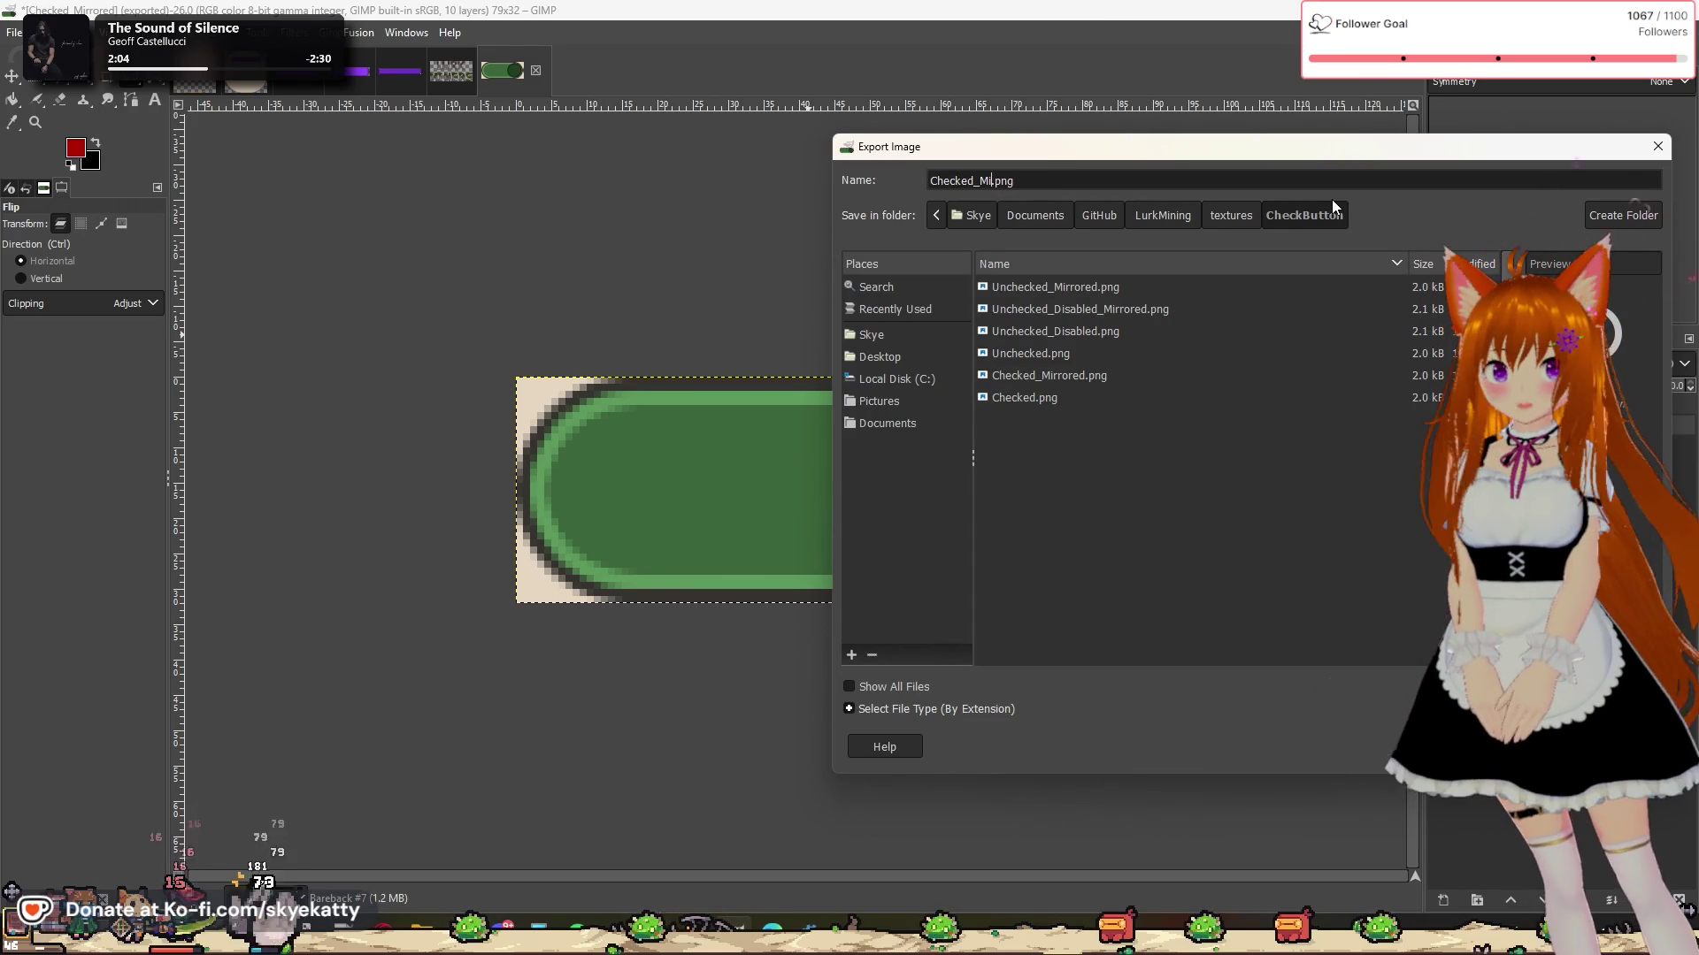
pyautogui.write('Disabled')
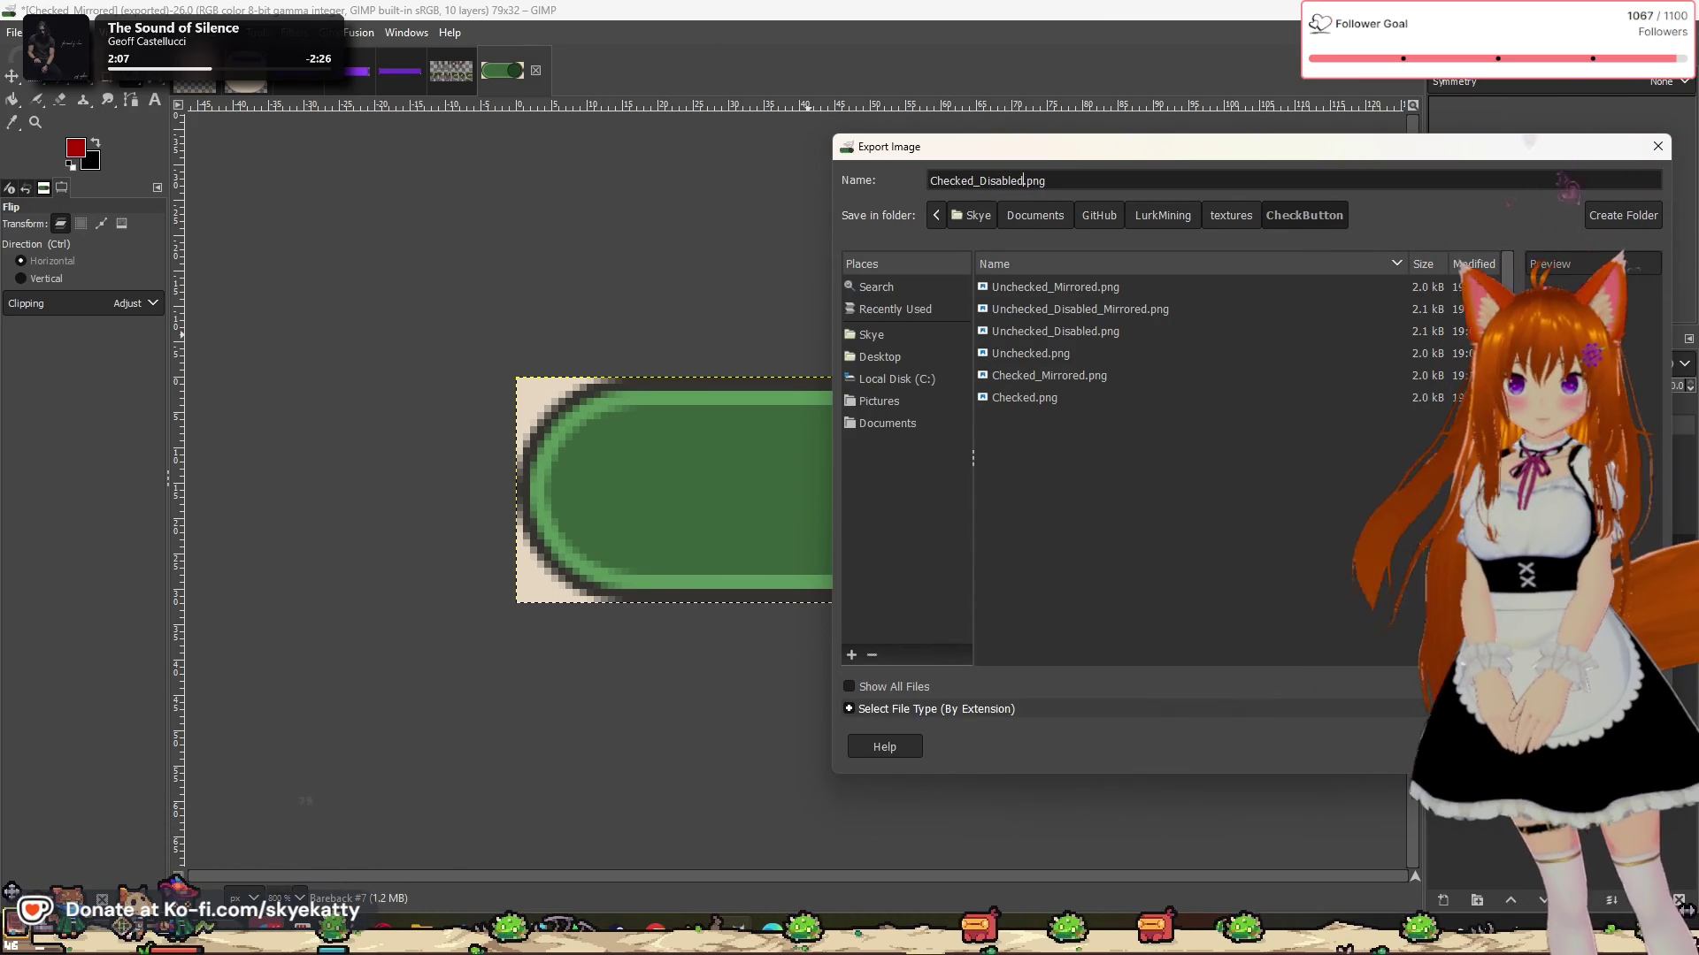
pyautogui.press('Return')
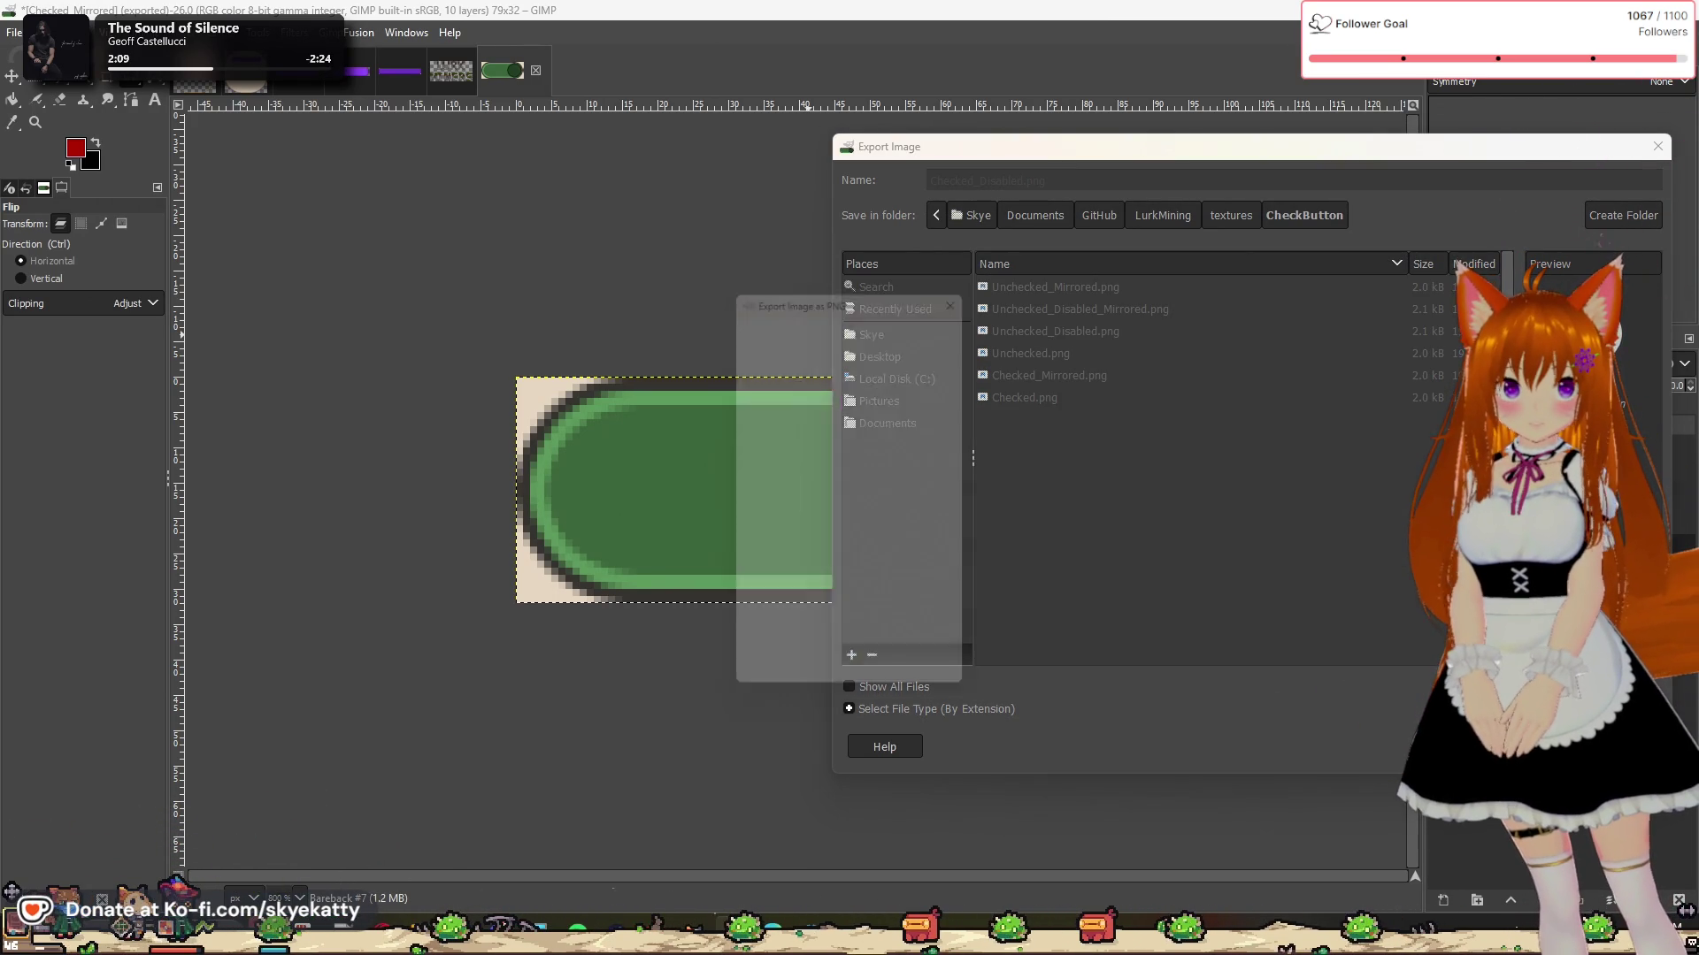
pyautogui.click(863, 698)
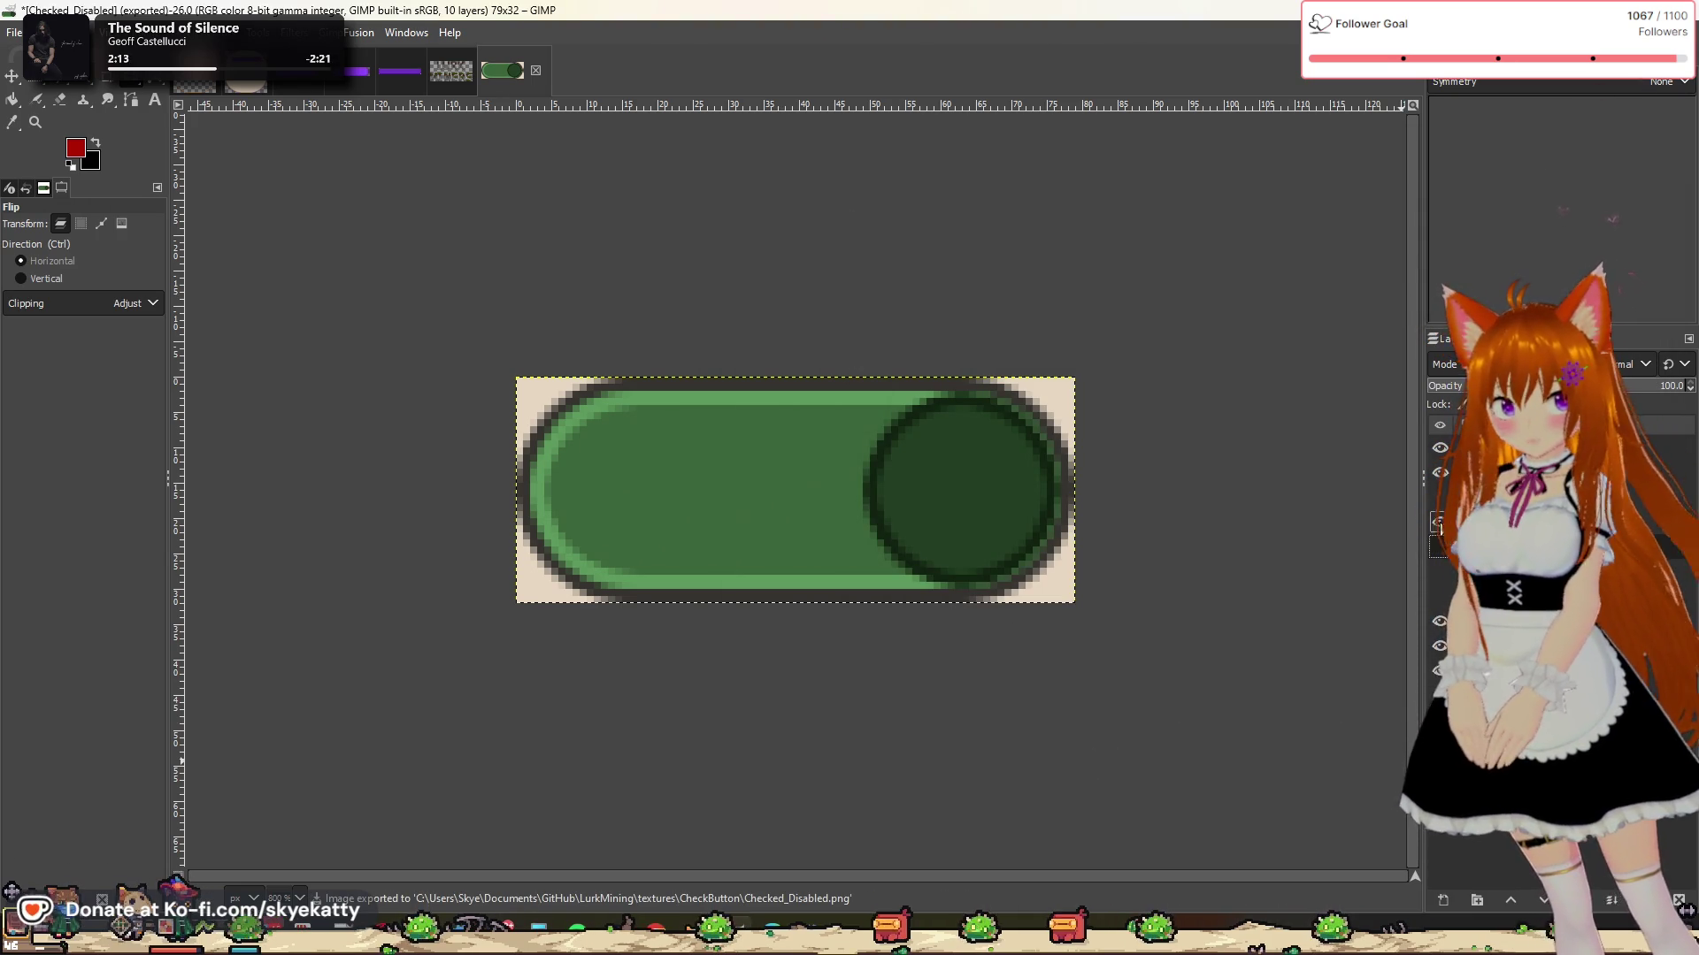
# Step: Toggle the knob layers so the dark knob sits at the toggle's left end
pyautogui.click(1440, 522)
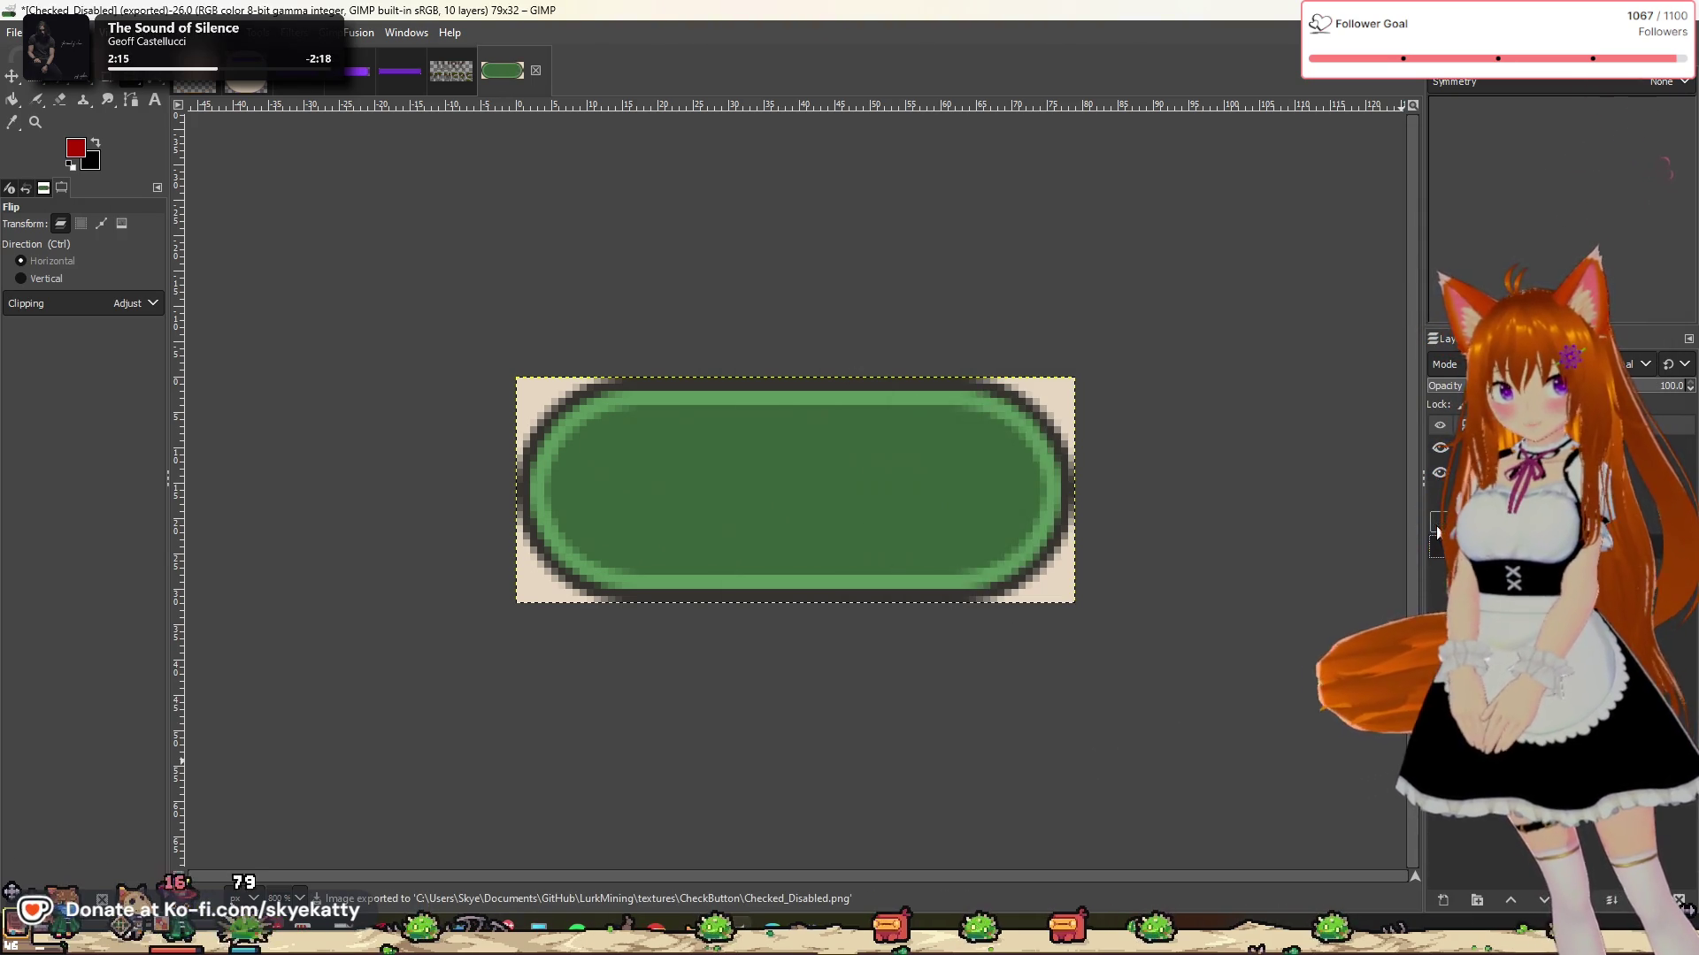
pyautogui.click(1440, 522)
pyautogui.click(1439, 522)
pyautogui.click(1440, 497)
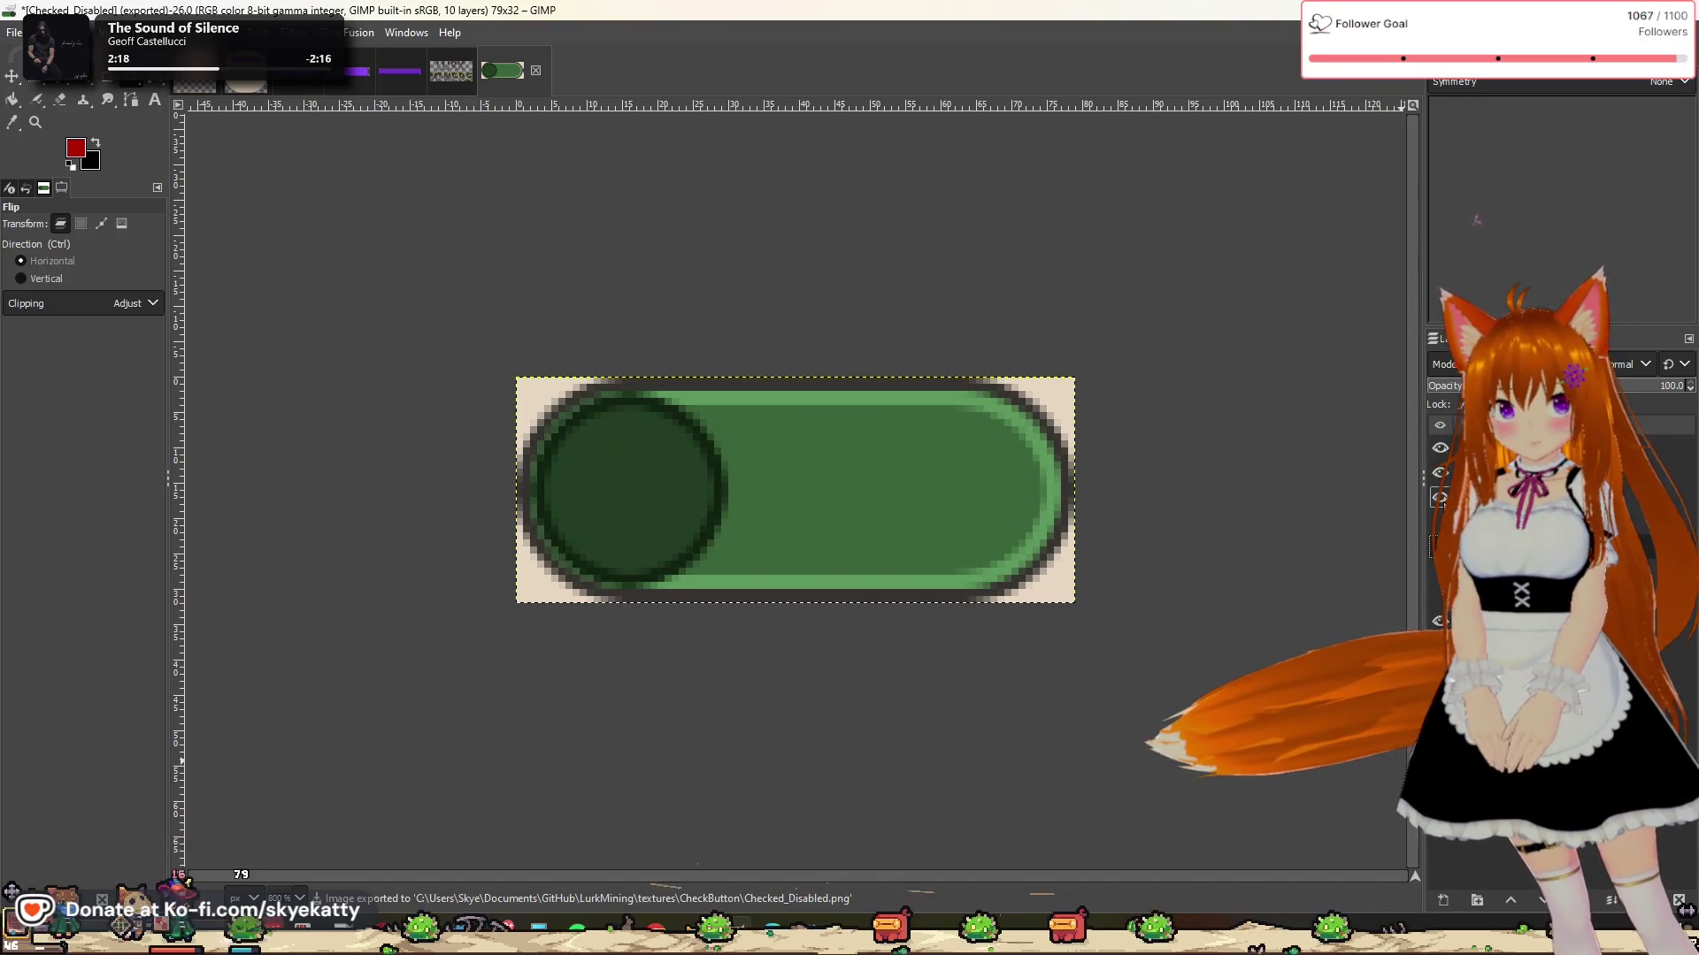
# Step: Export this version as Checked_Disabled_Mirrored.png into CheckButton
pyautogui.click(14, 32)
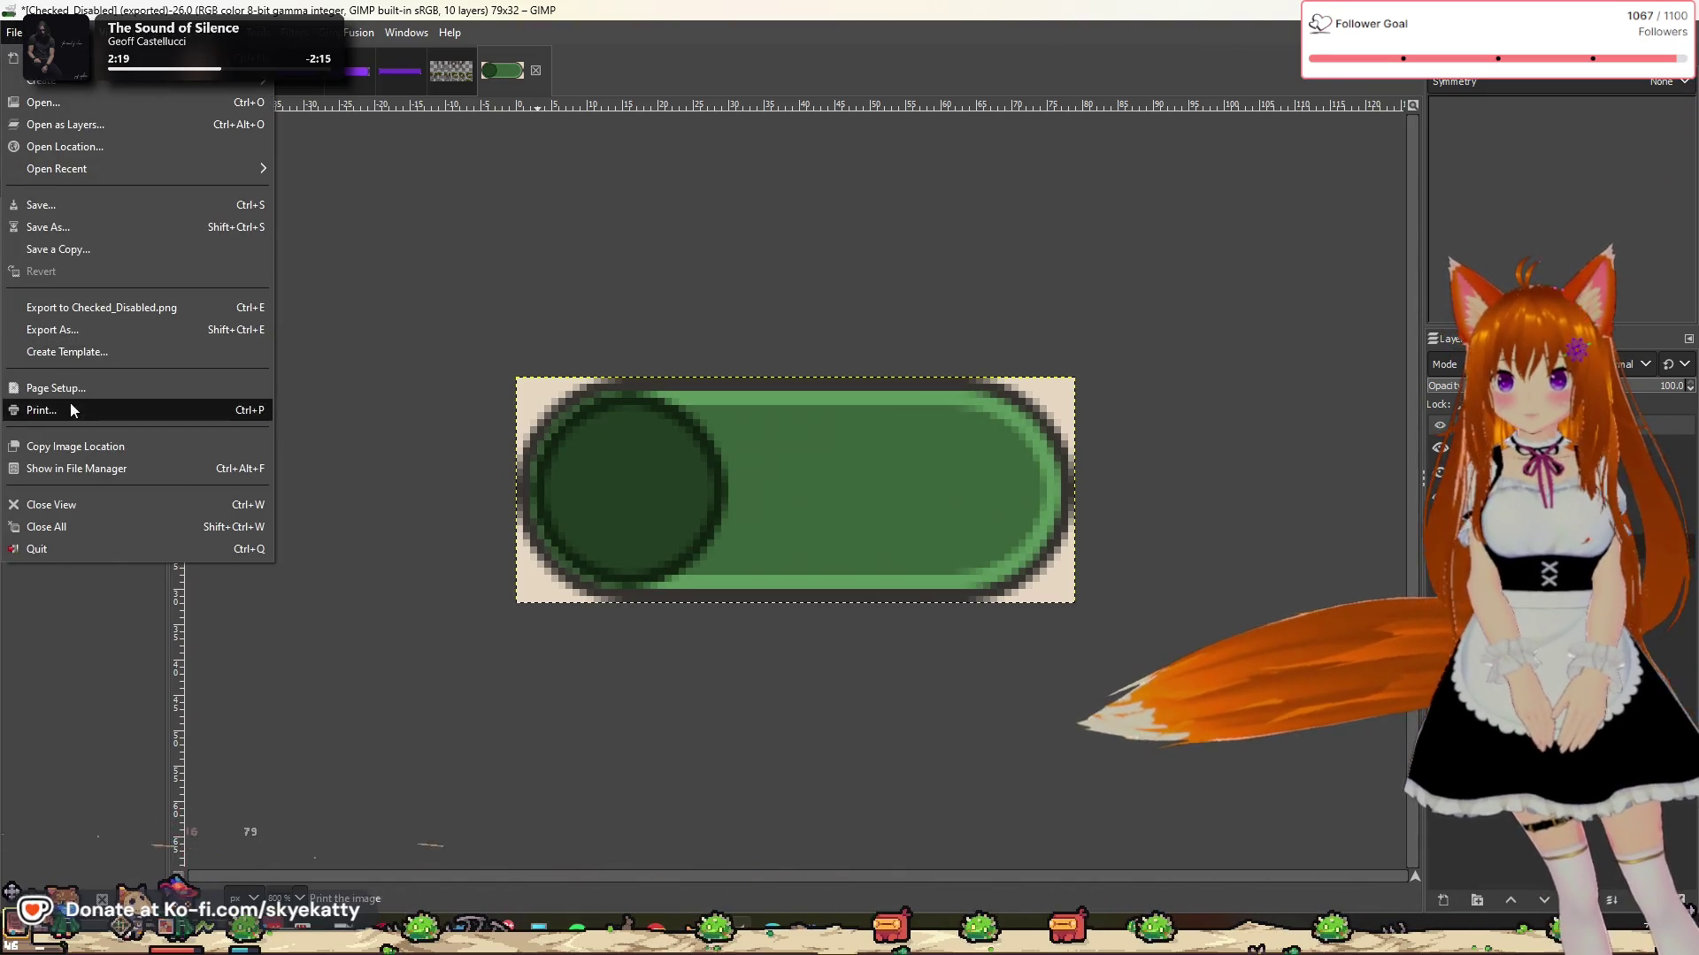
pyautogui.click(81, 332)
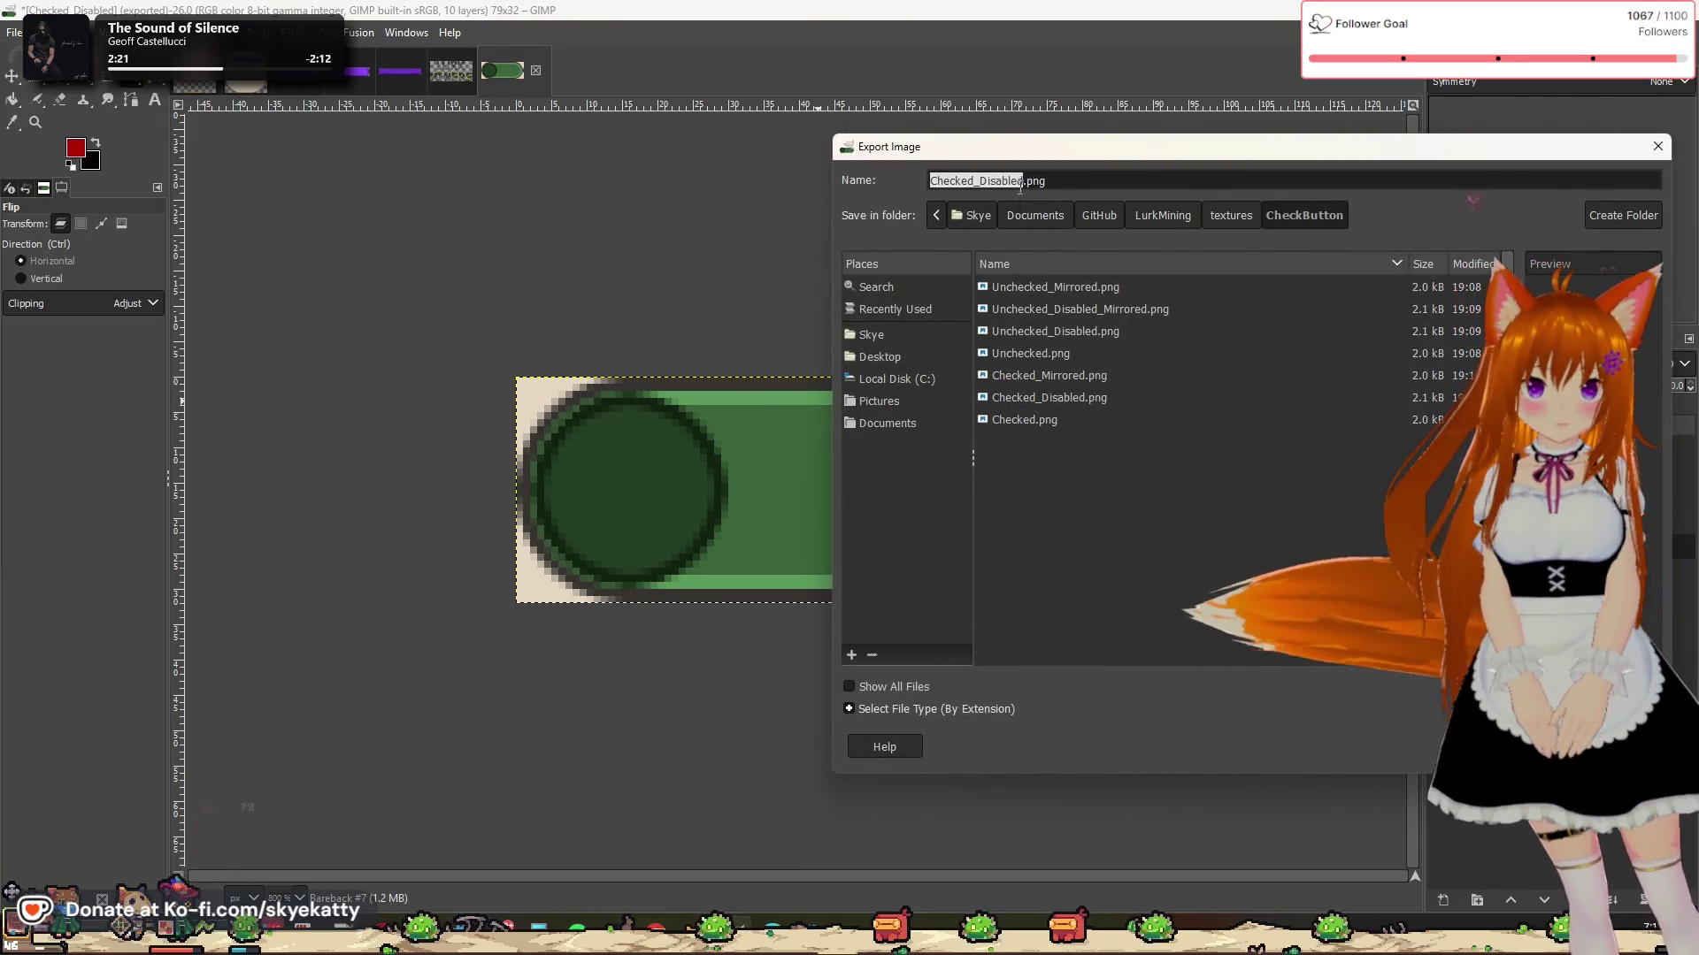
pyautogui.write('_Mirr')
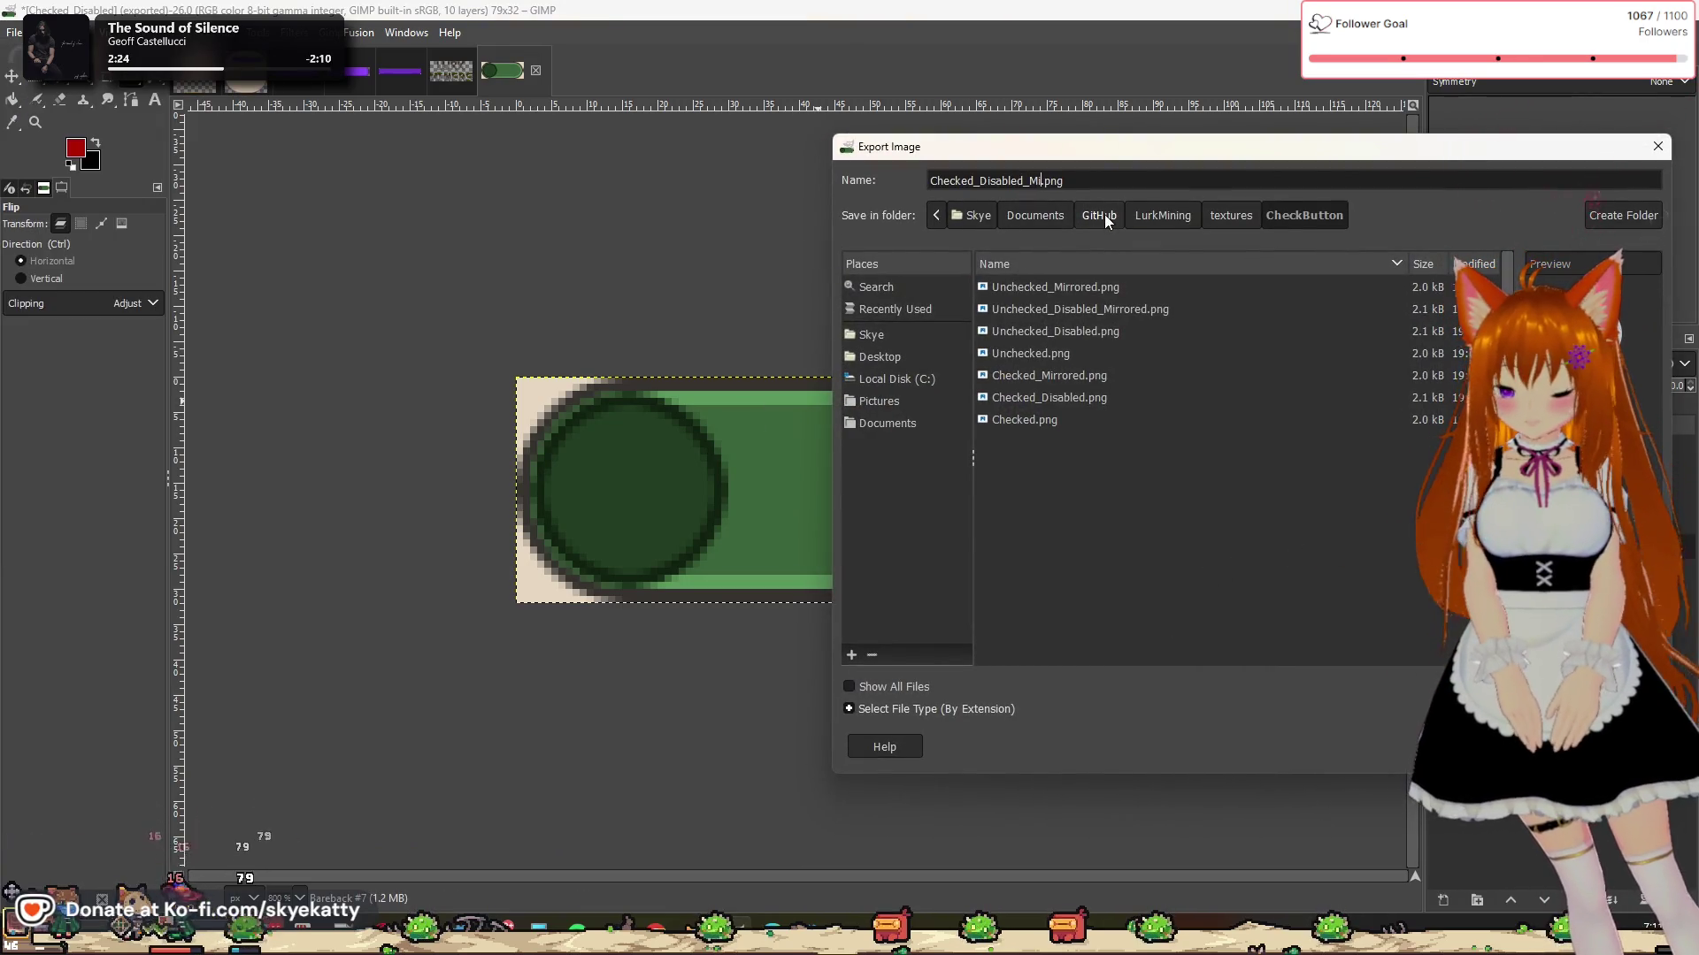
pyautogui.write('ored')
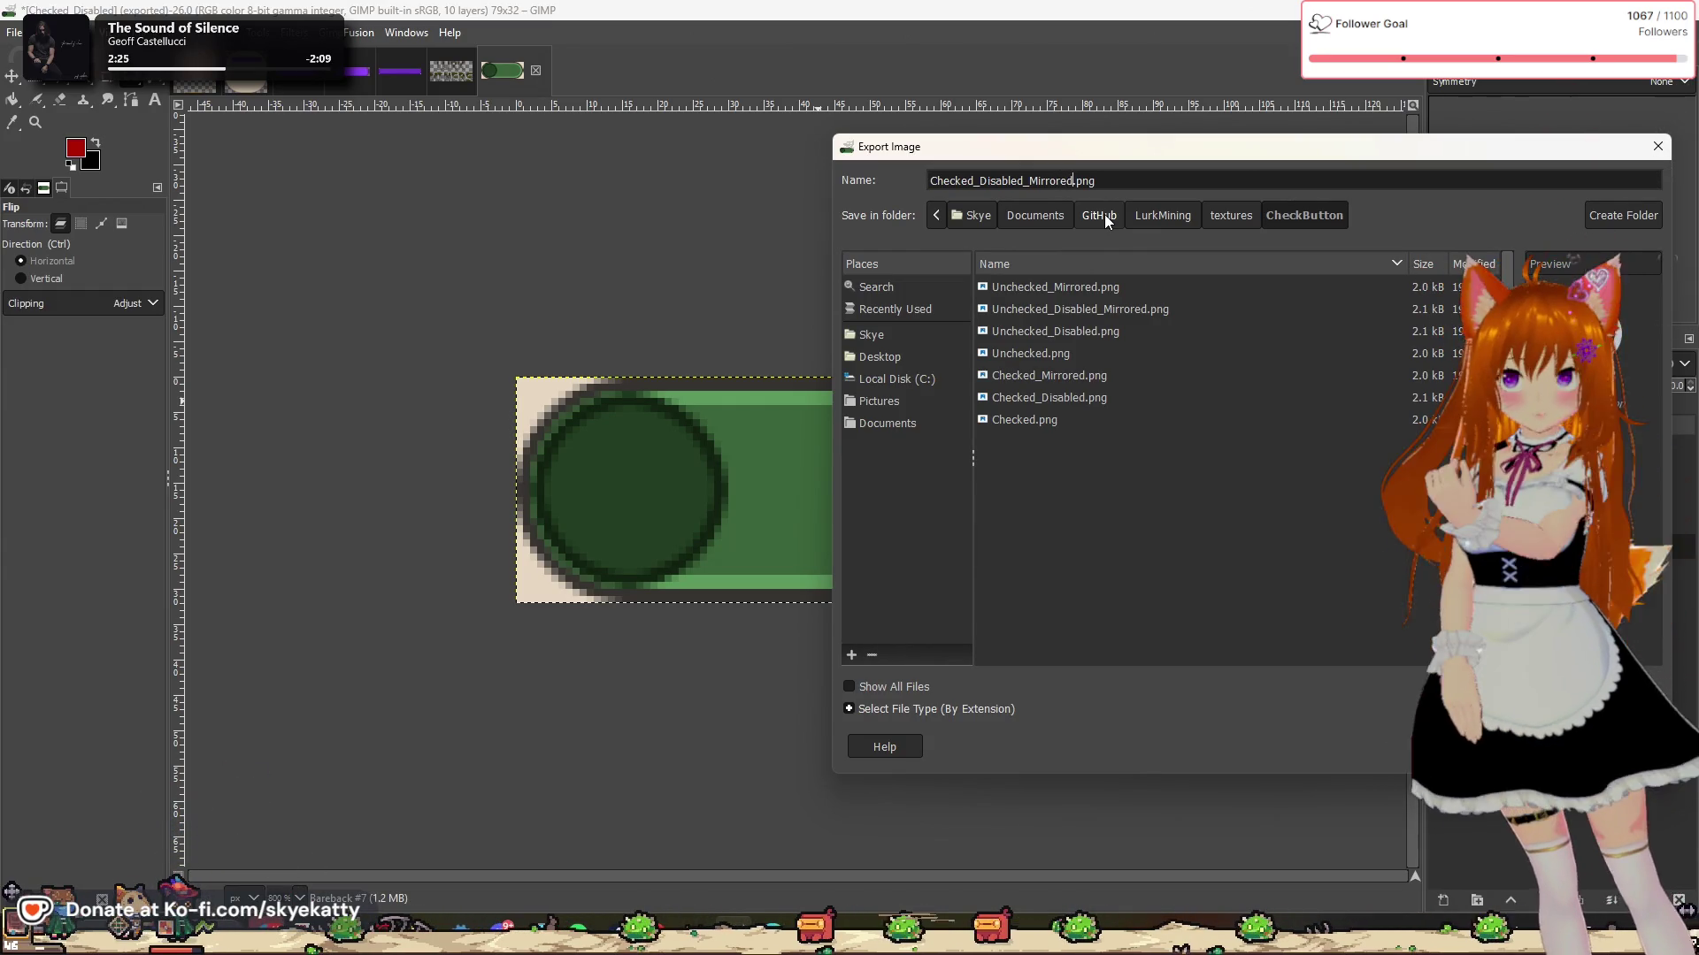
pyautogui.click(1116, 287)
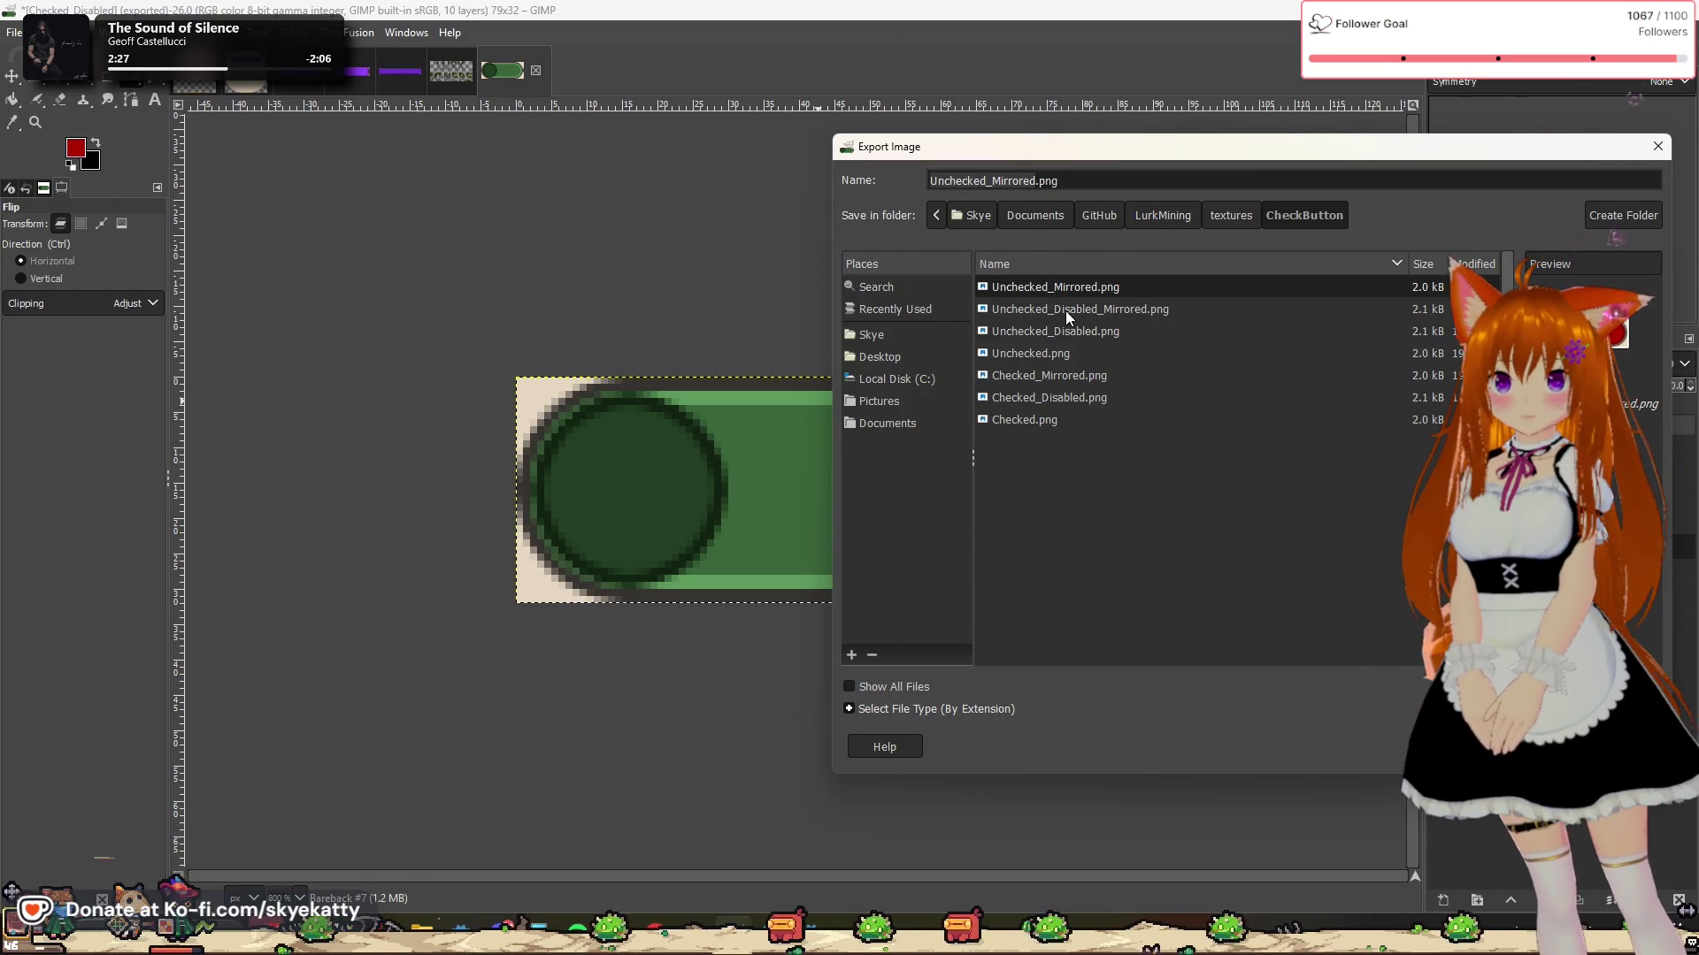
pyautogui.click(1069, 398)
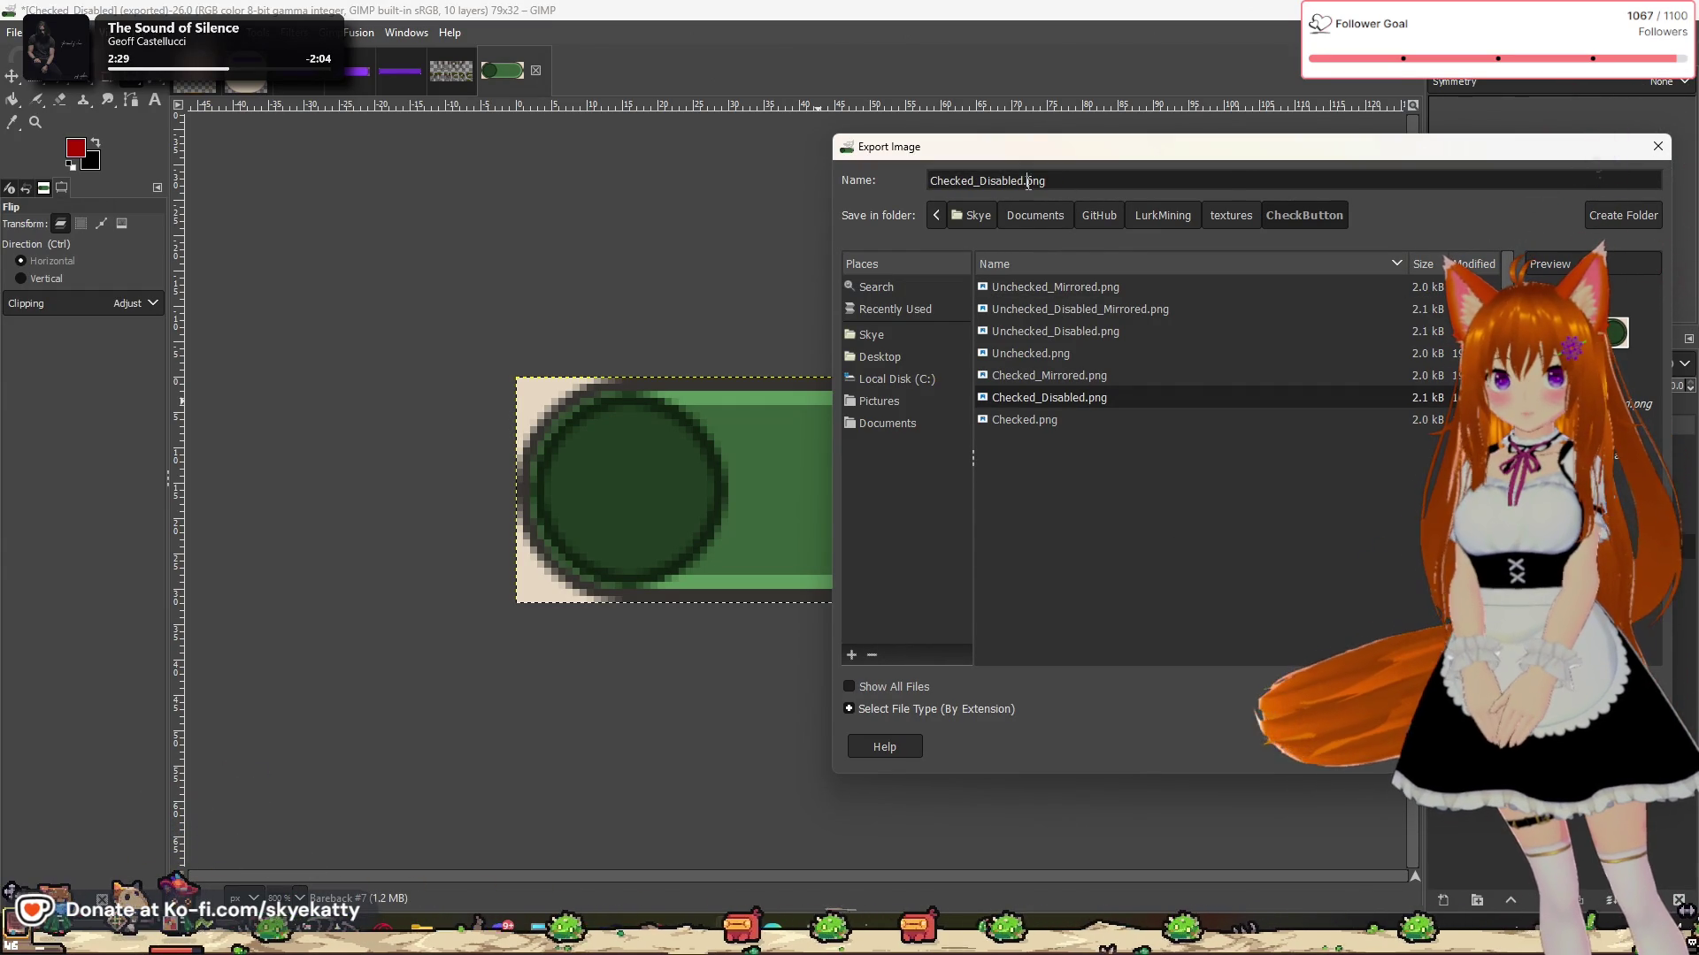
pyautogui.write('_Mirro')
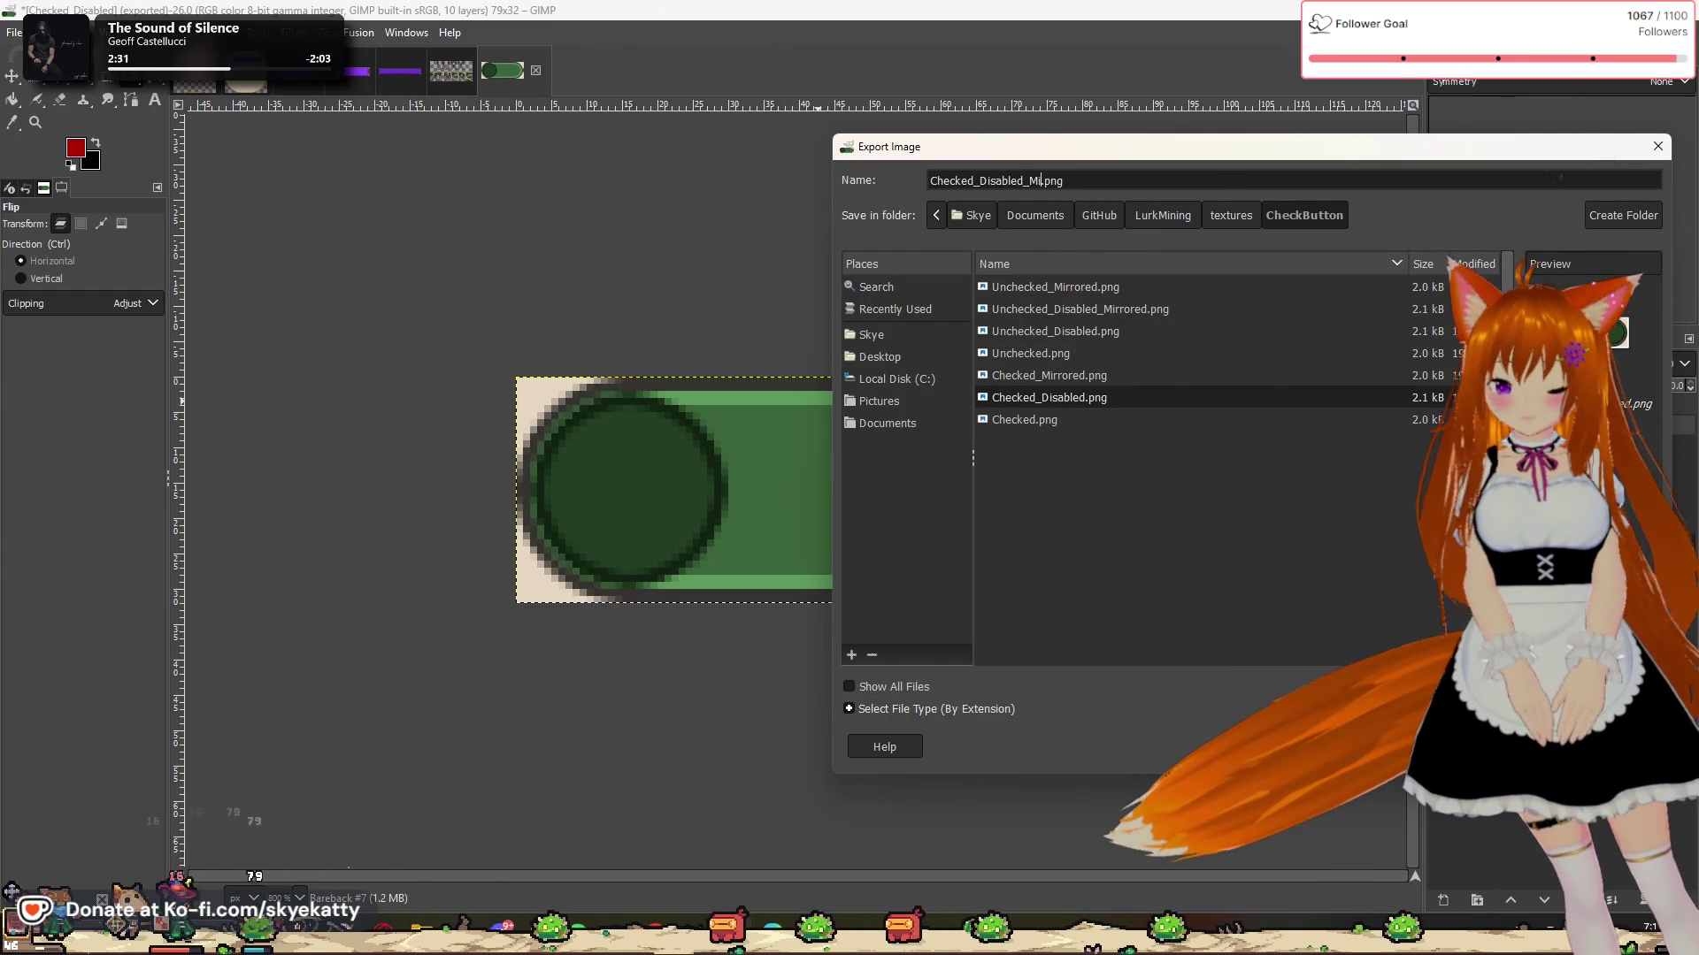
pyautogui.write('red')
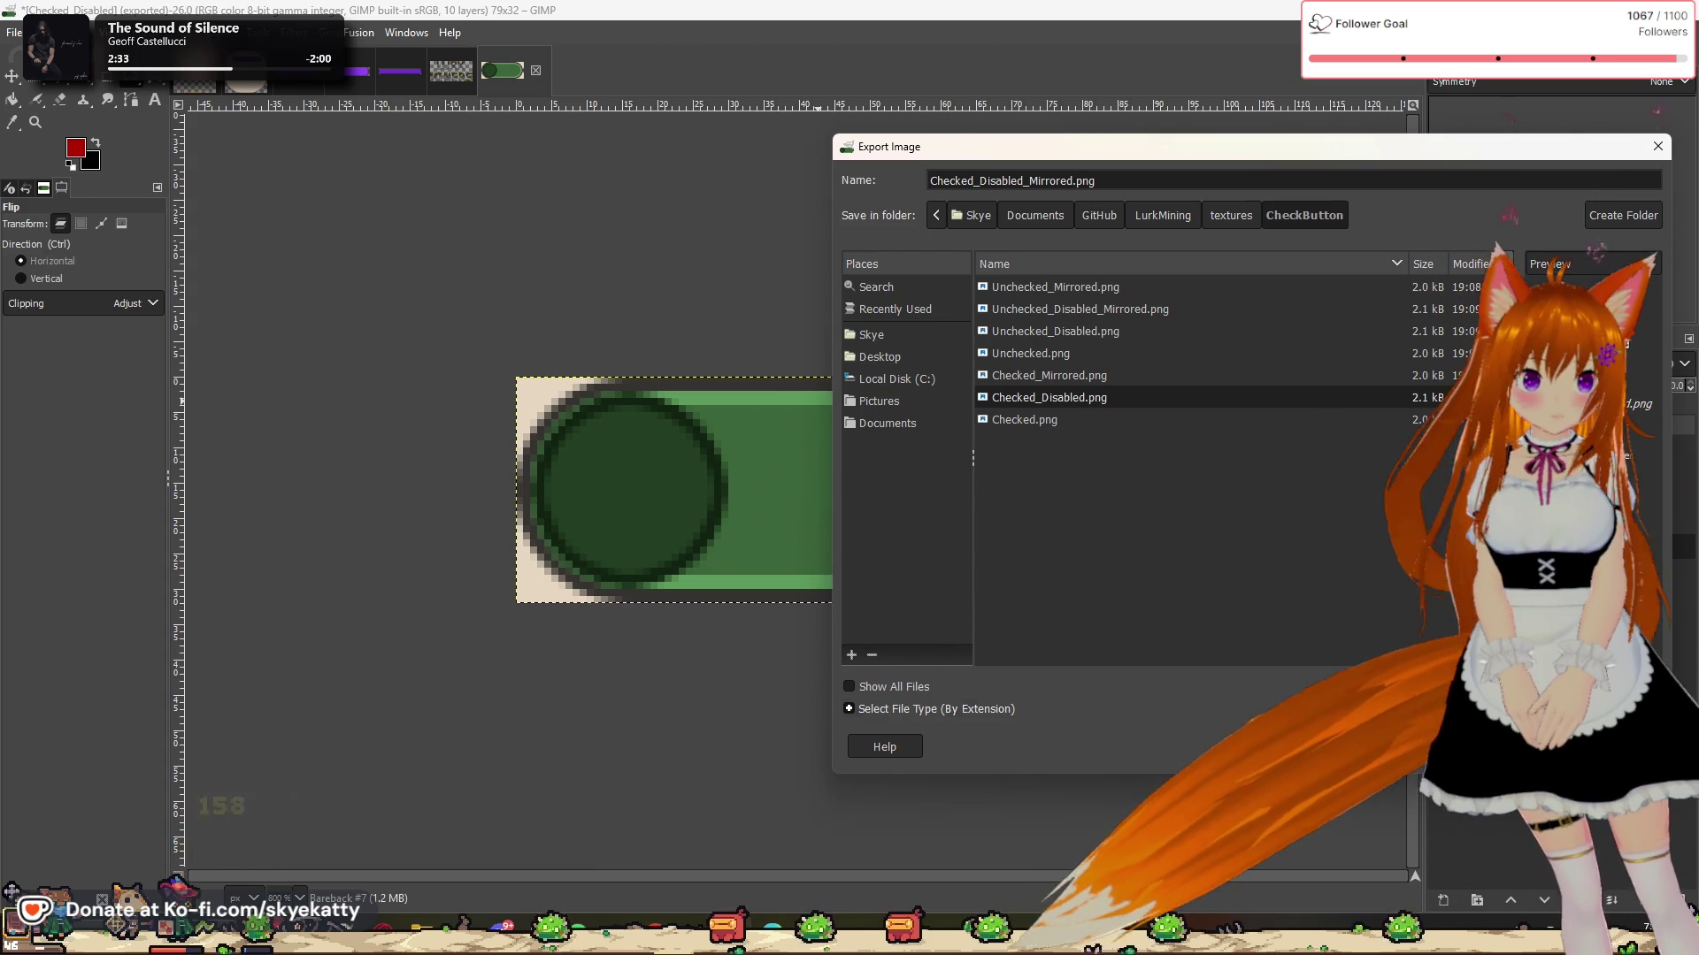
pyautogui.press('Return')
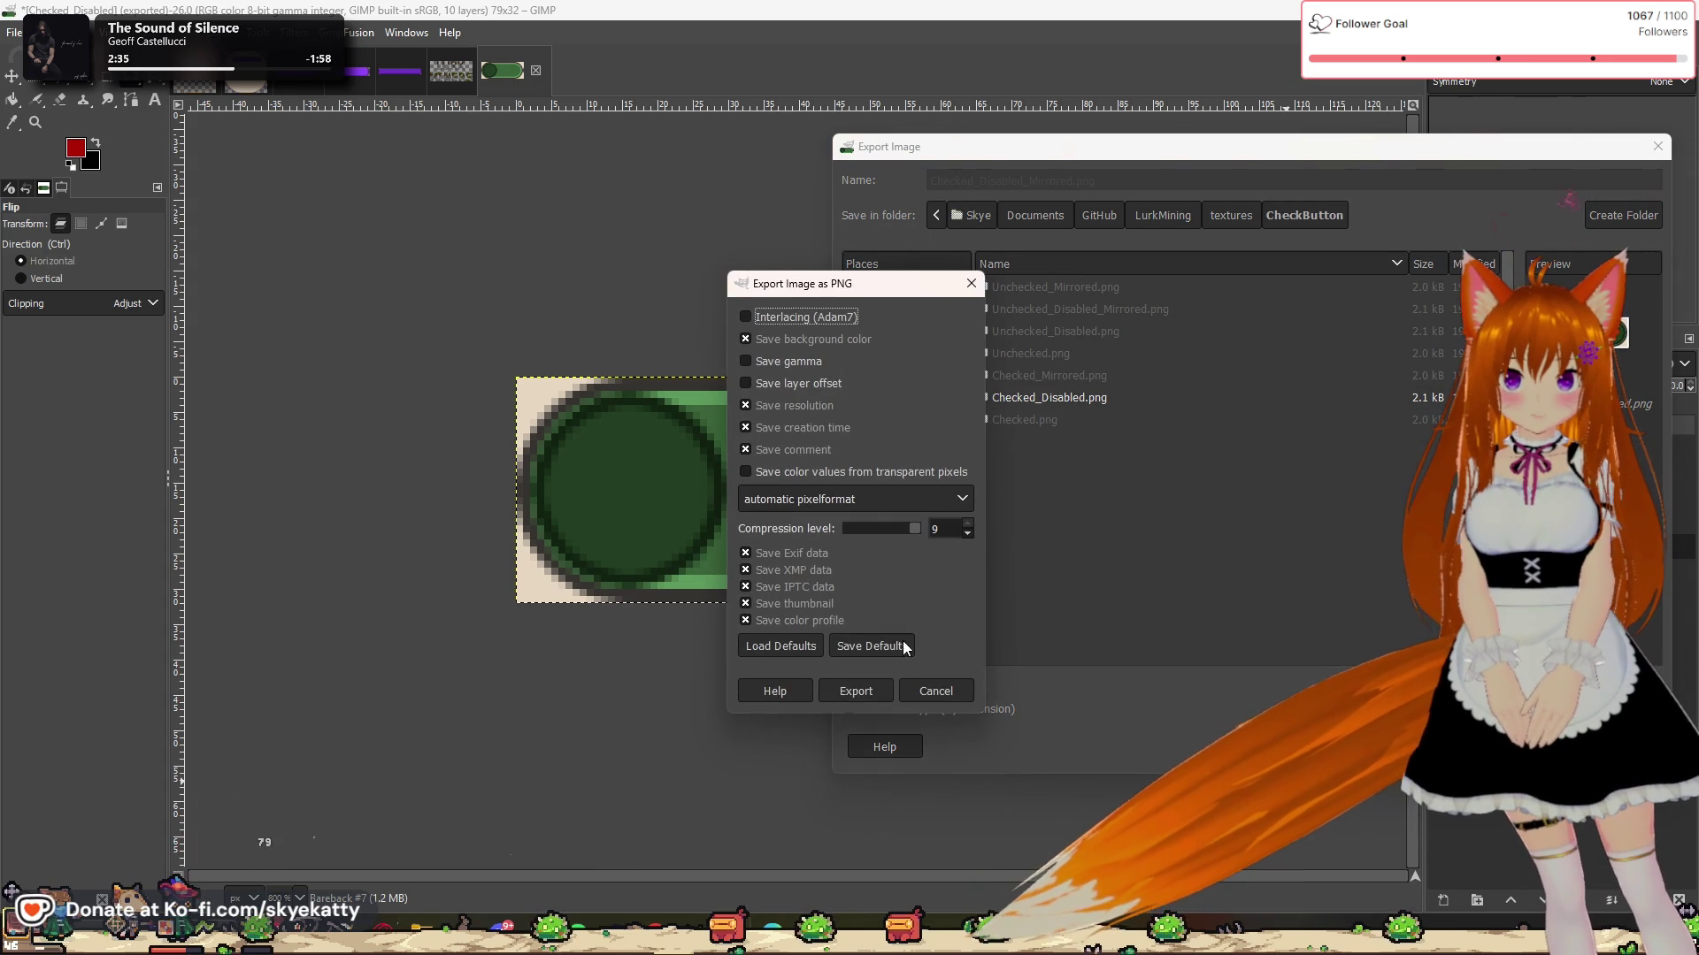
pyautogui.click(863, 694)
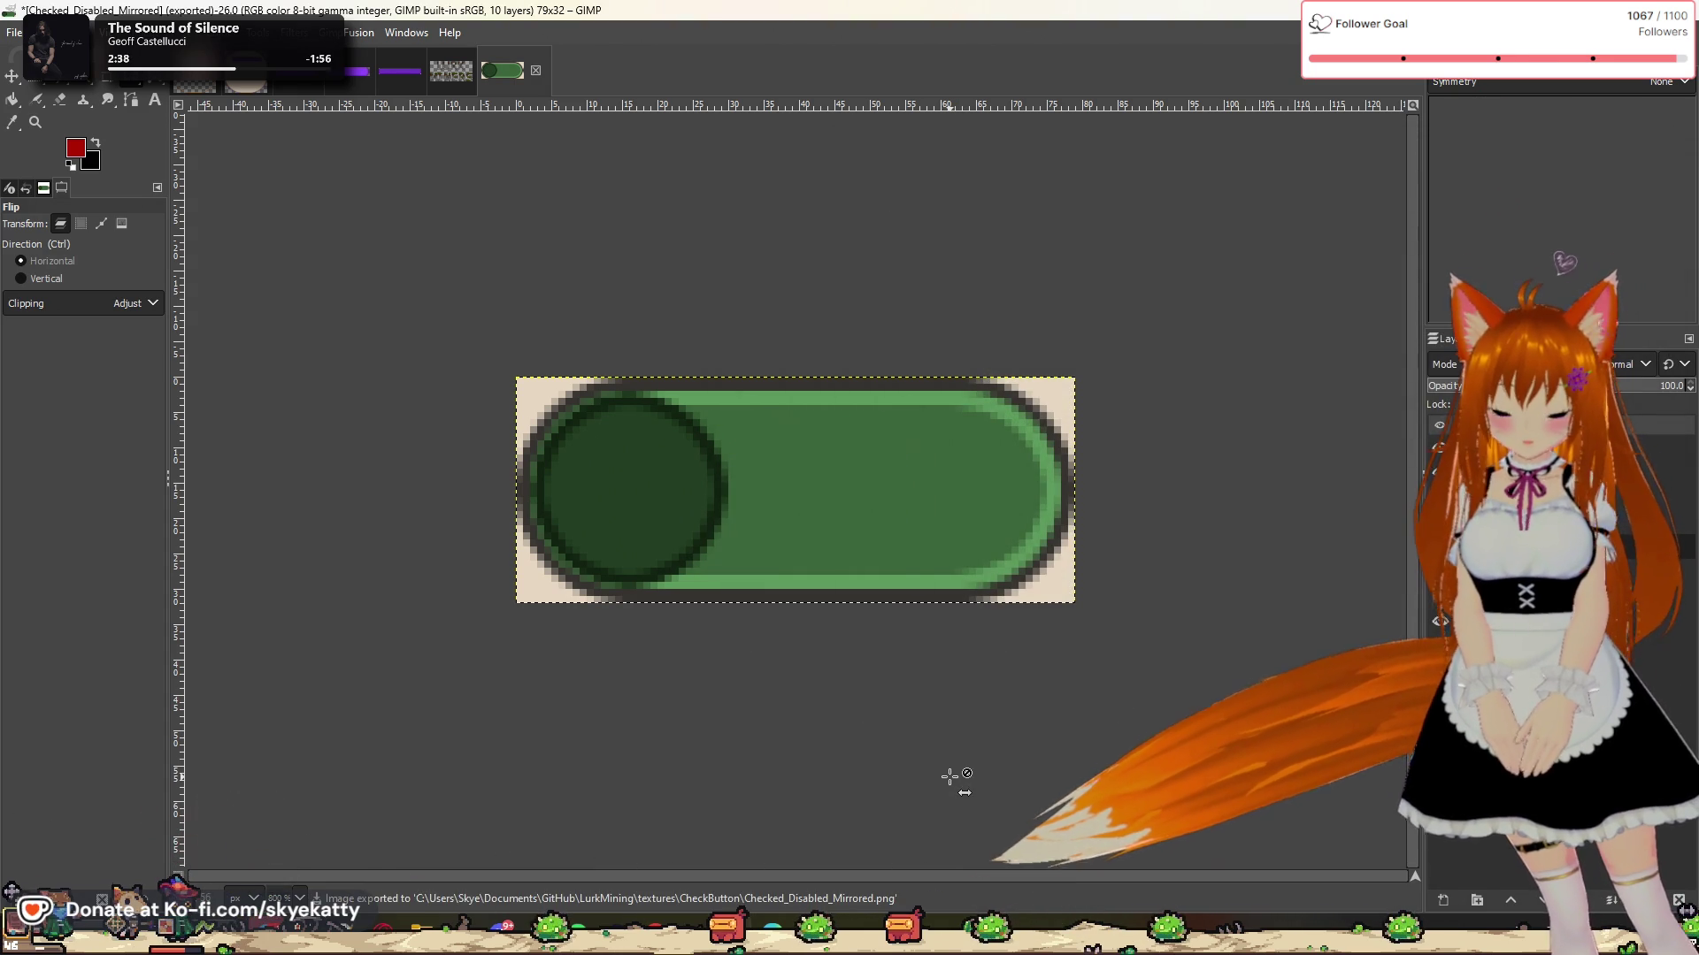
pyautogui.hotkey('alt', 'Tab')
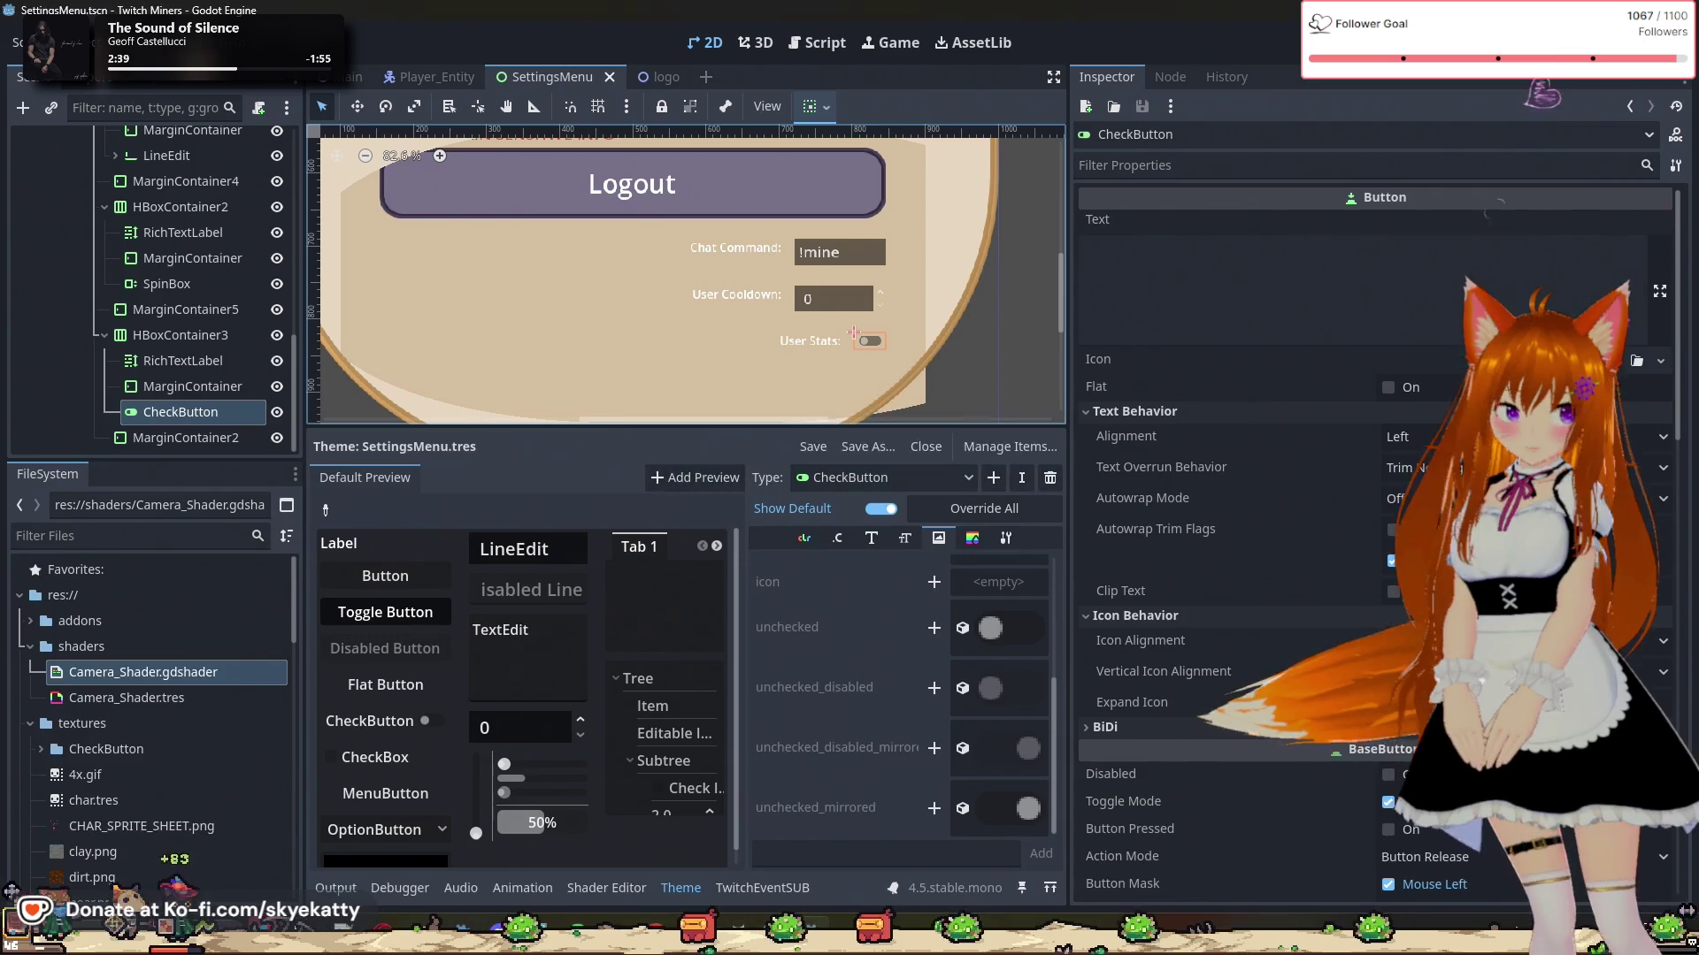
# Step: Override the CheckButton's checked icon with textures/CheckButton/Checked.png in the theme
pyautogui.scroll(3, 863, 579)
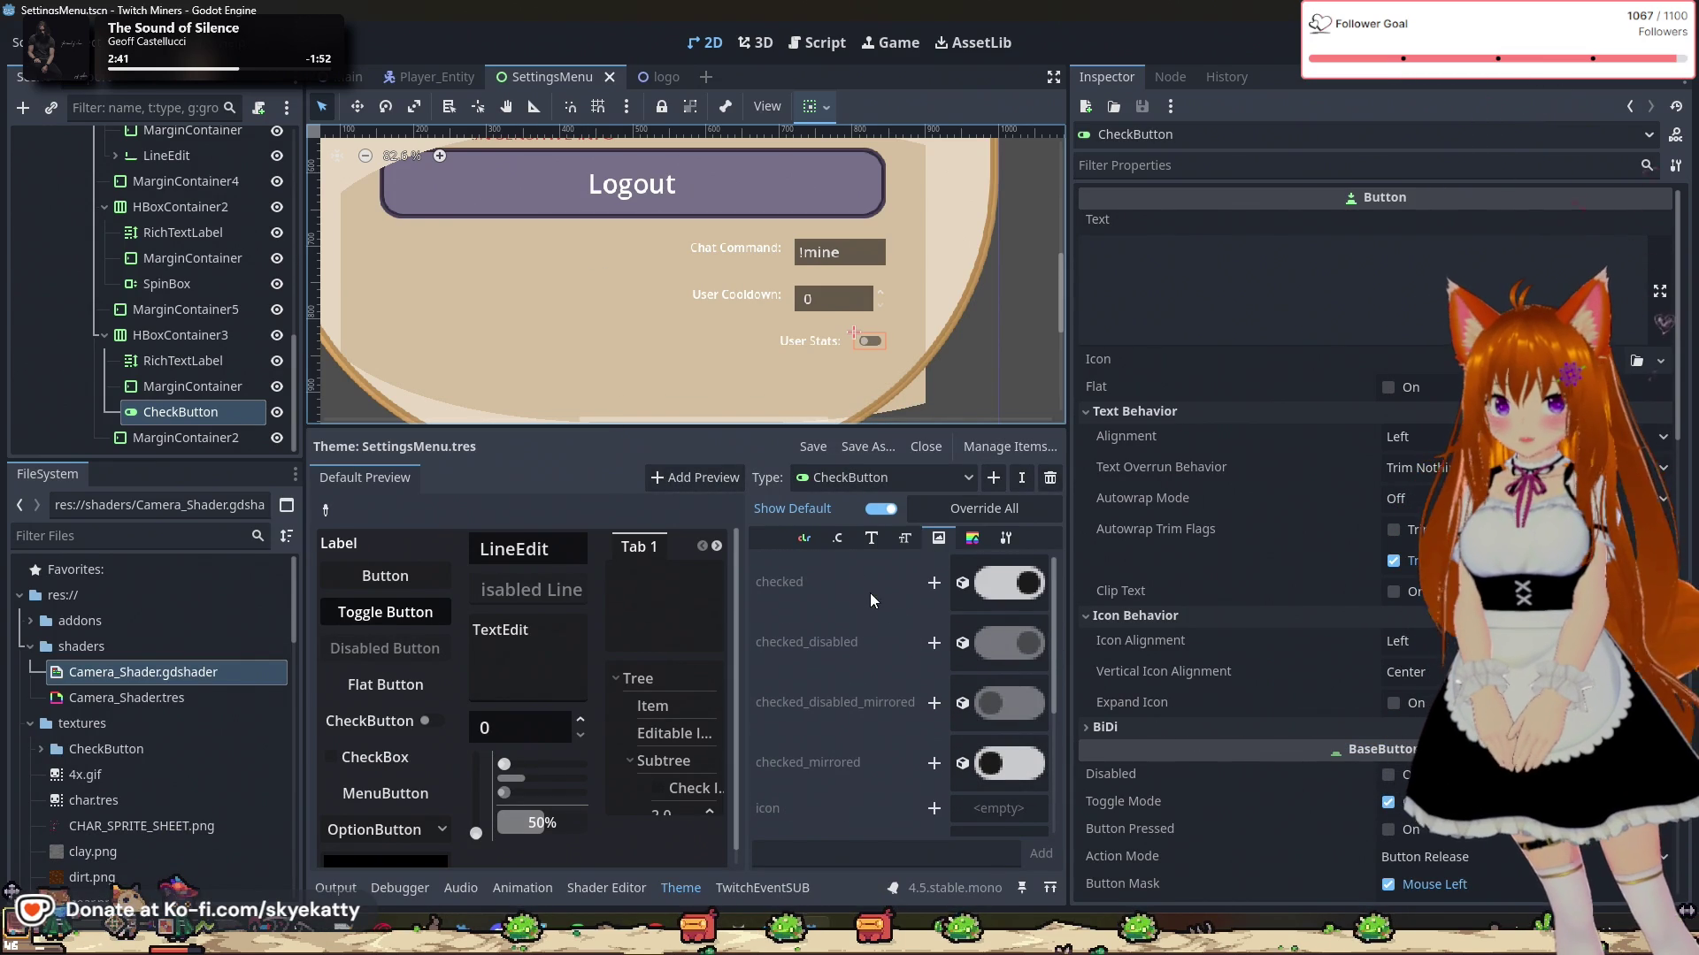
pyautogui.click(1002, 591)
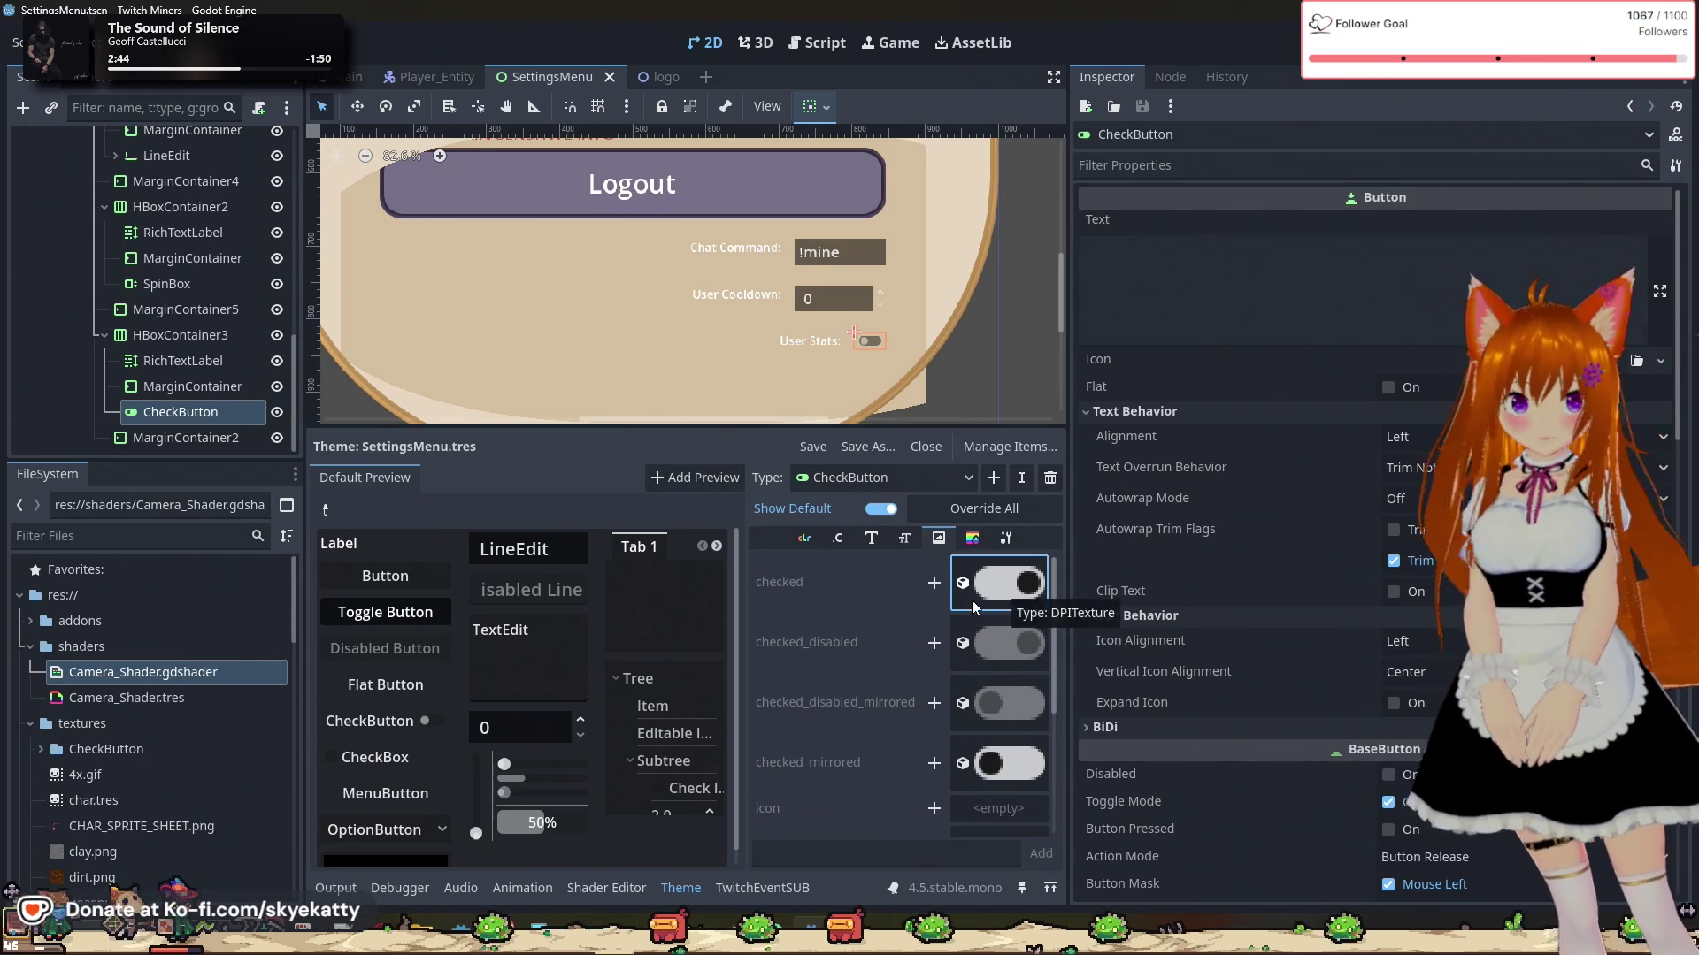
pyautogui.click(933, 586)
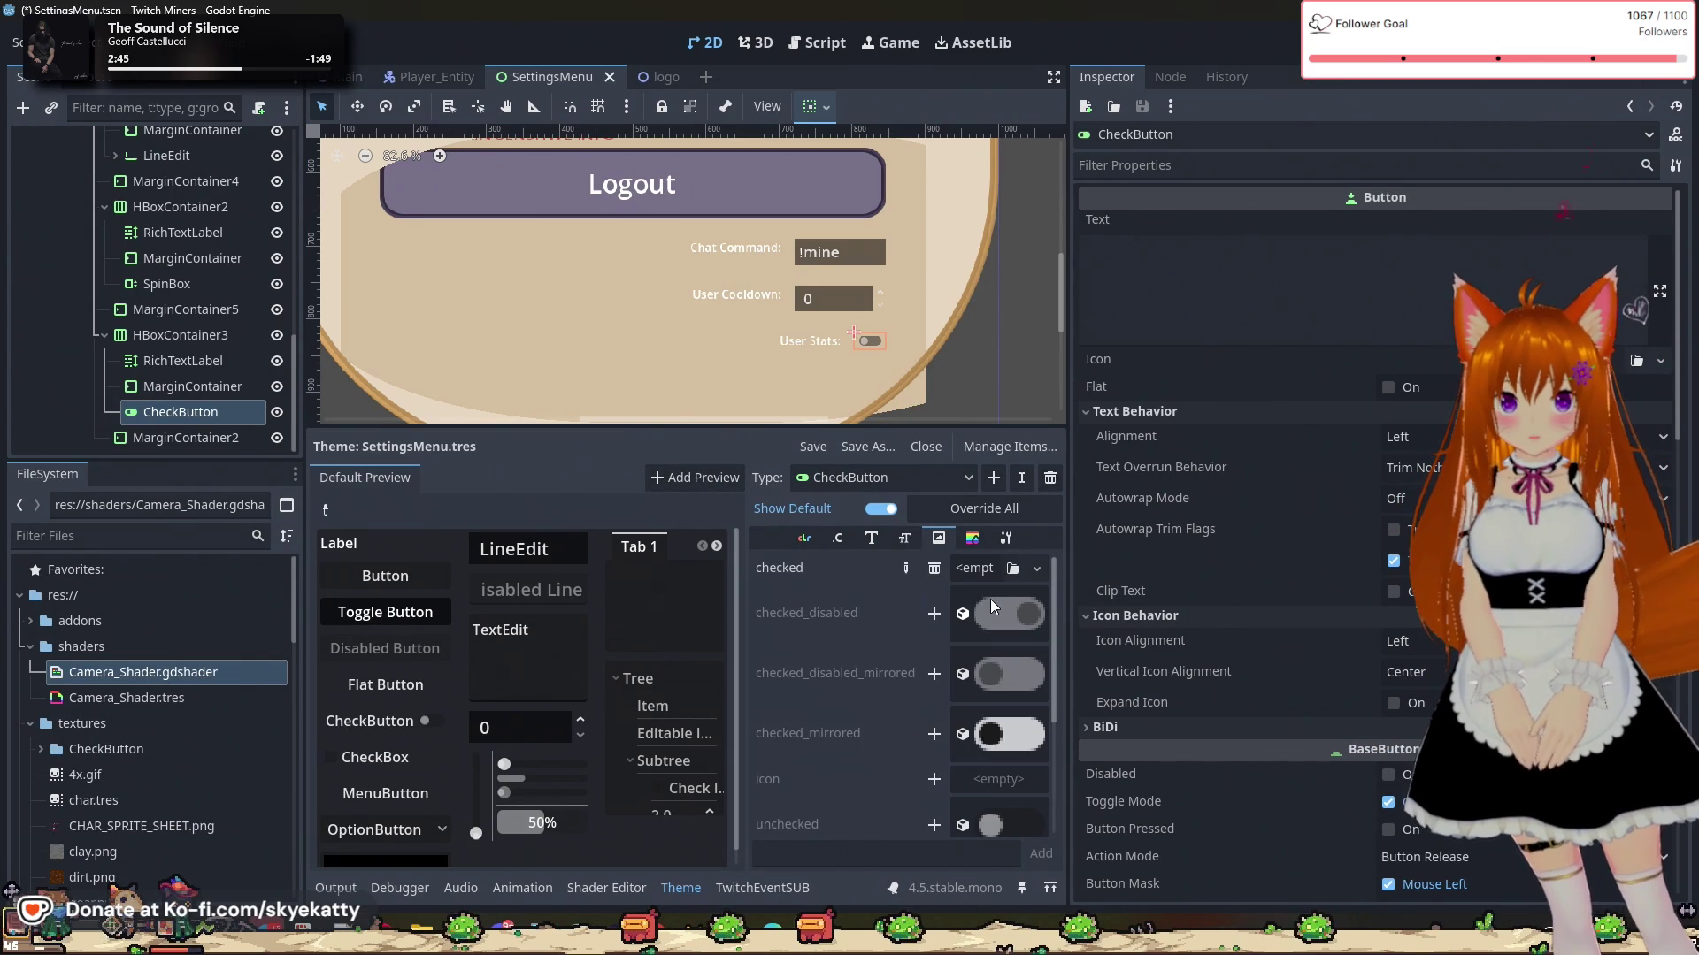
pyautogui.click(977, 577)
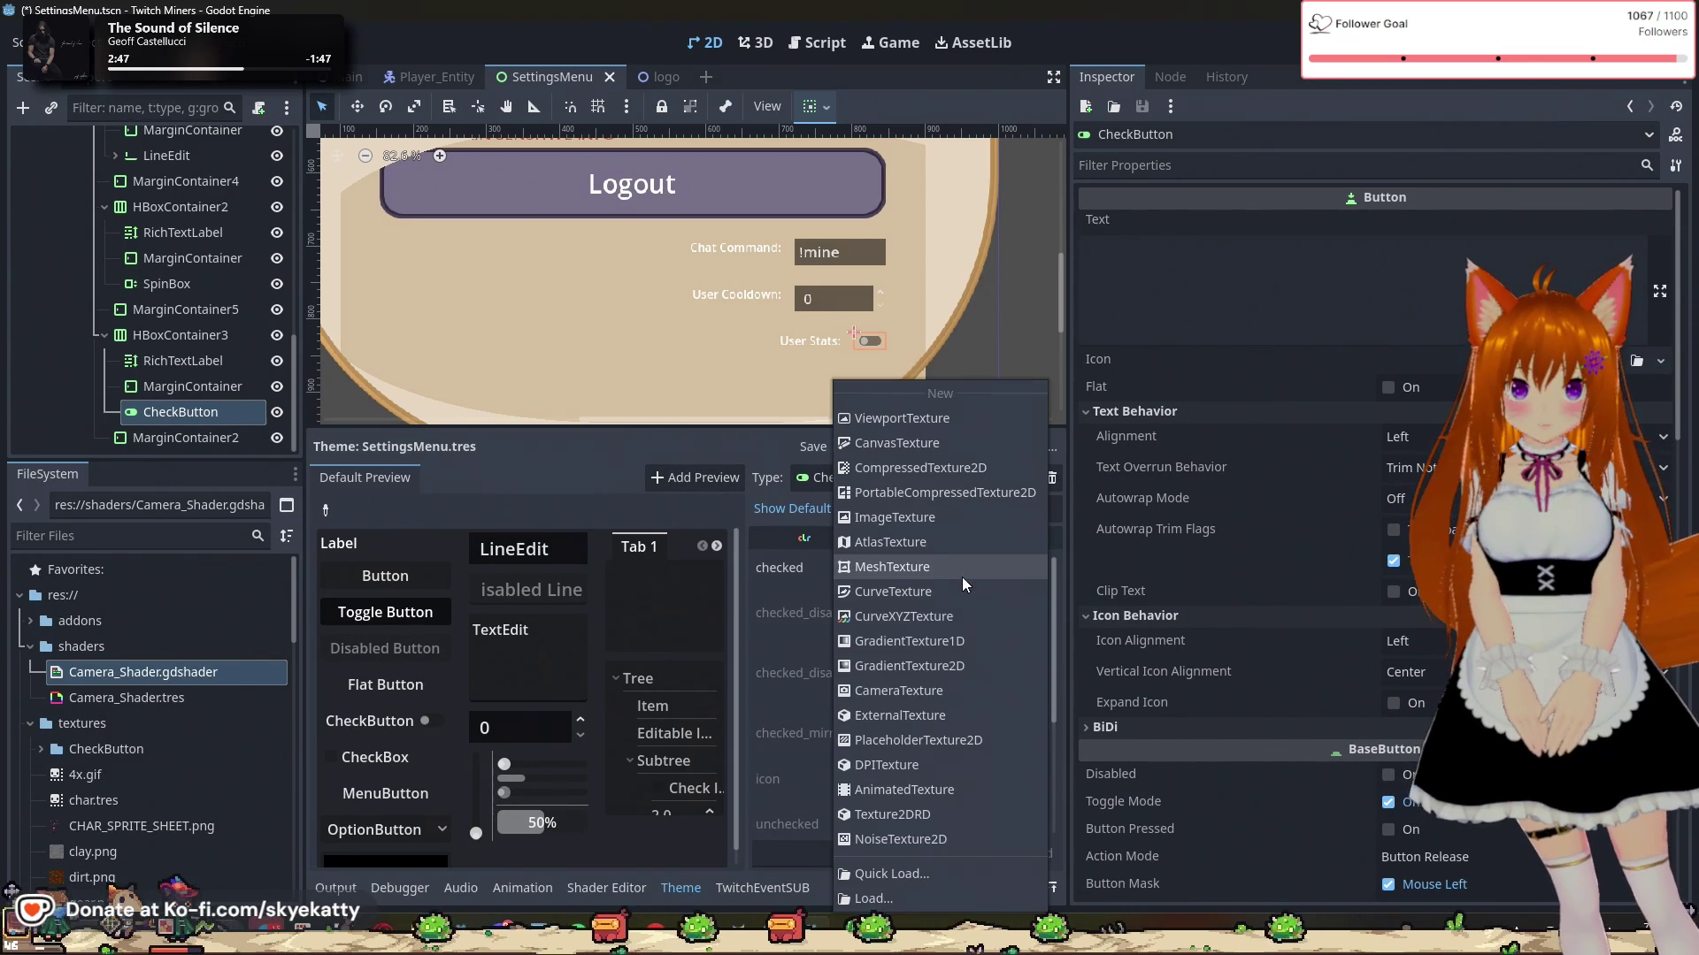
pyautogui.click(927, 874)
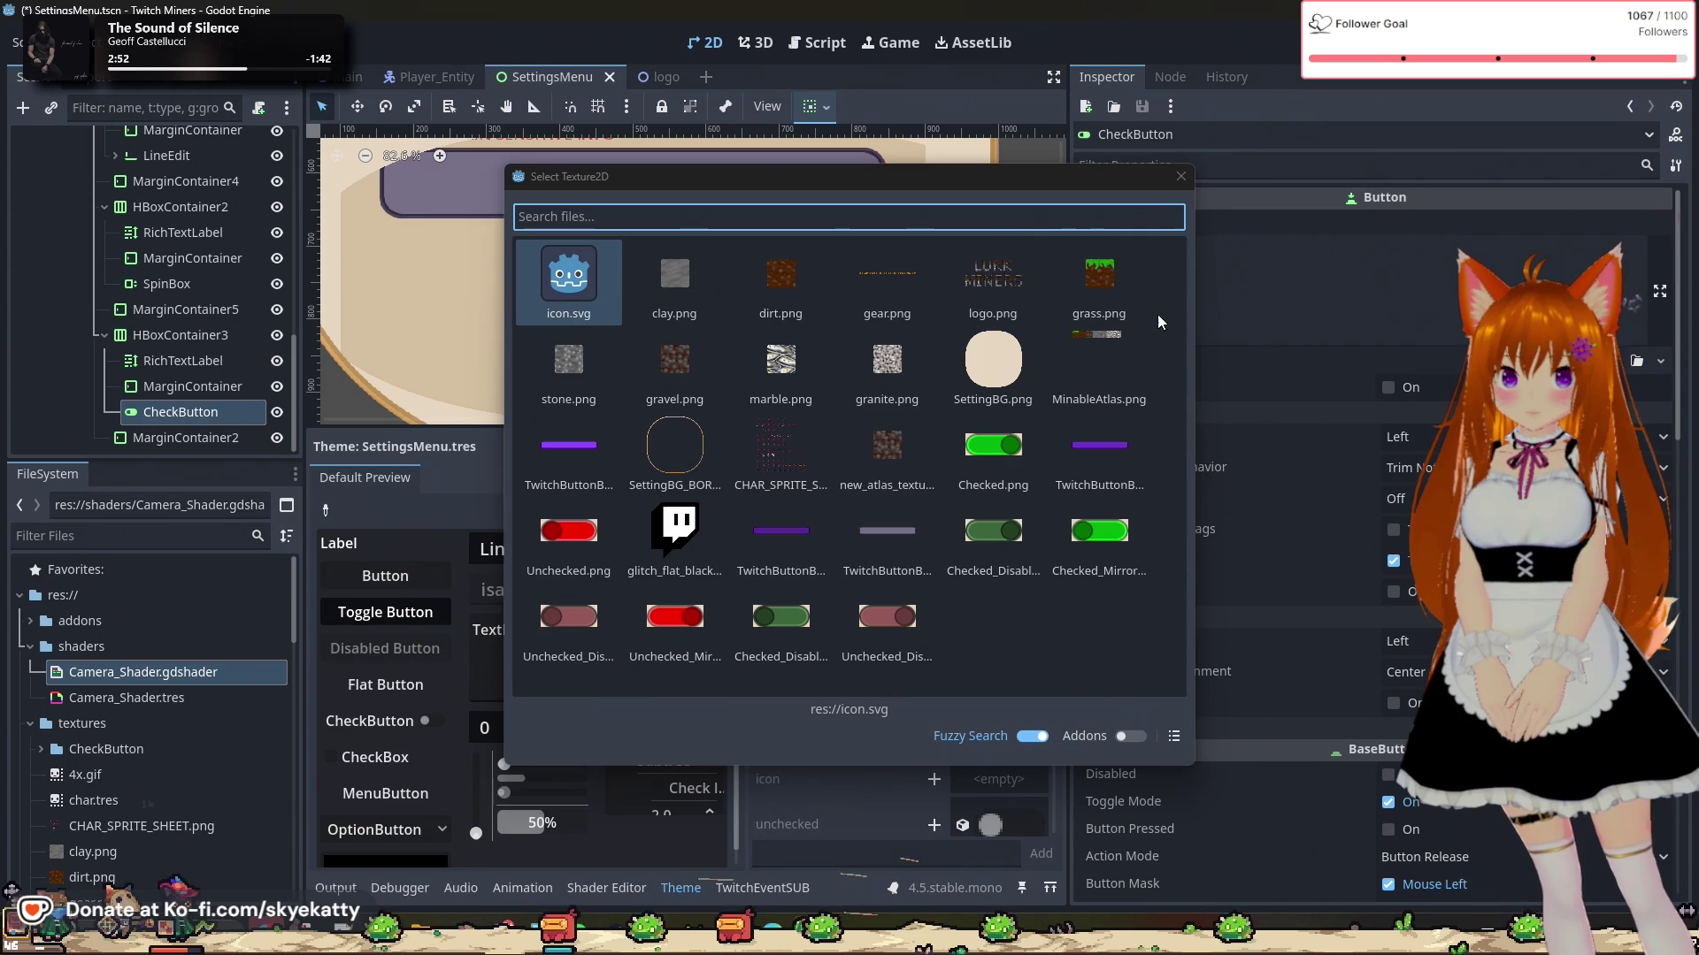
pyautogui.click(1182, 176)
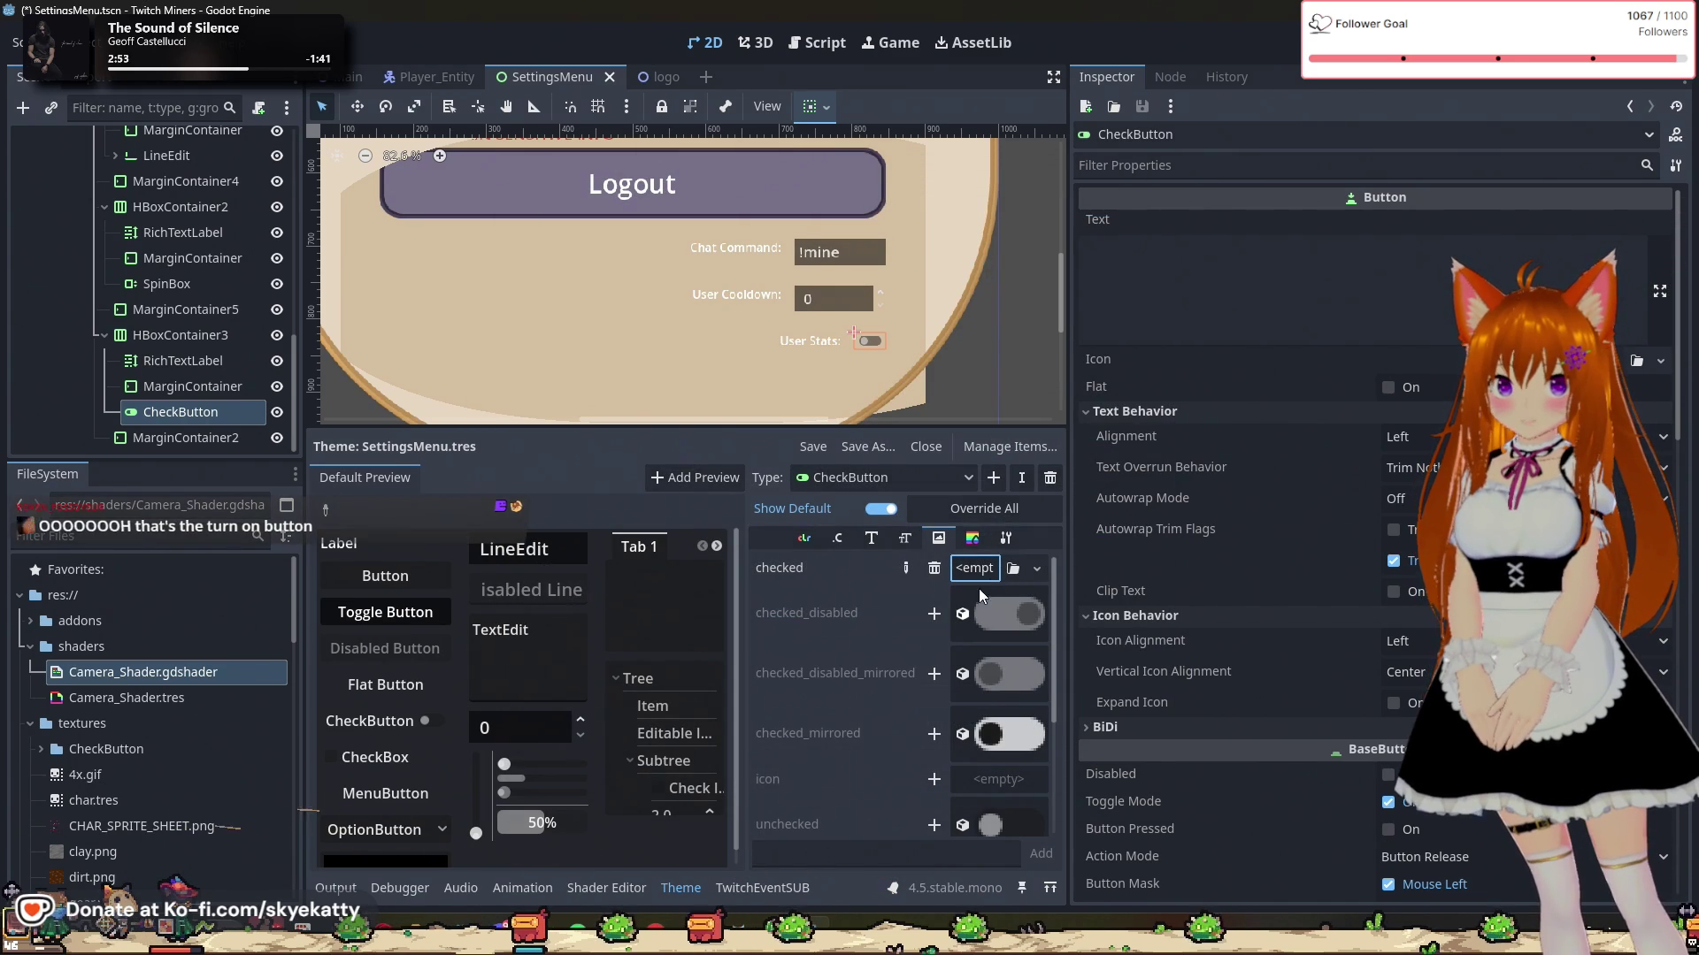
pyautogui.click(1025, 573)
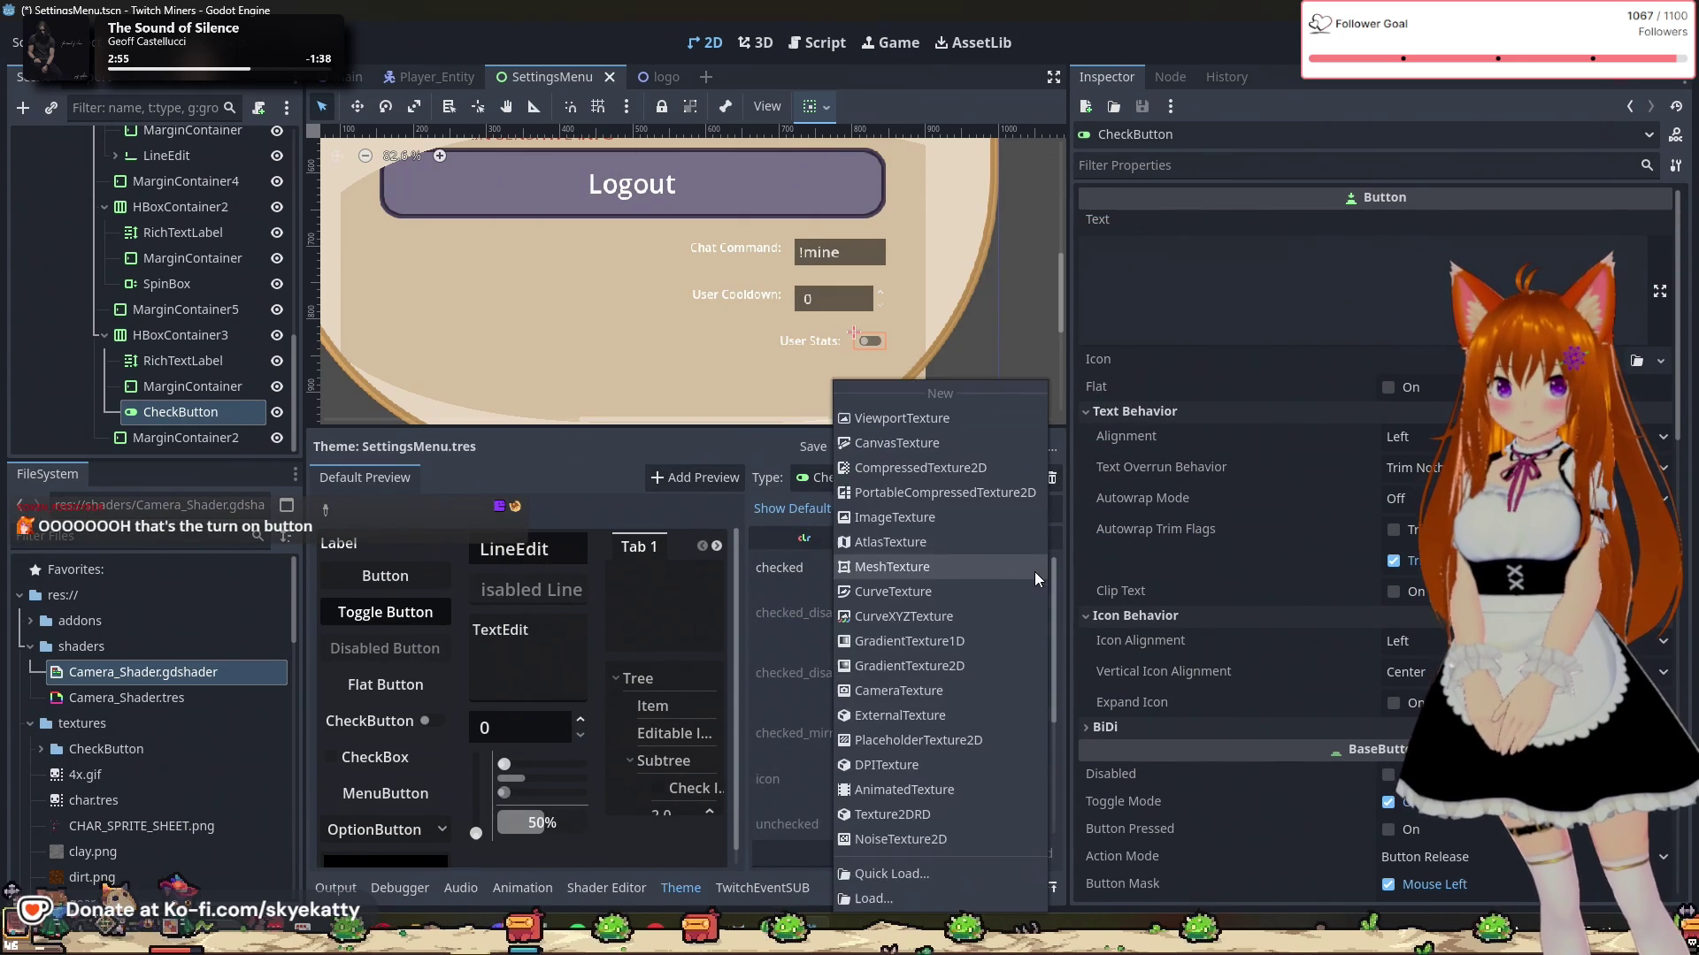
pyautogui.click(940, 892)
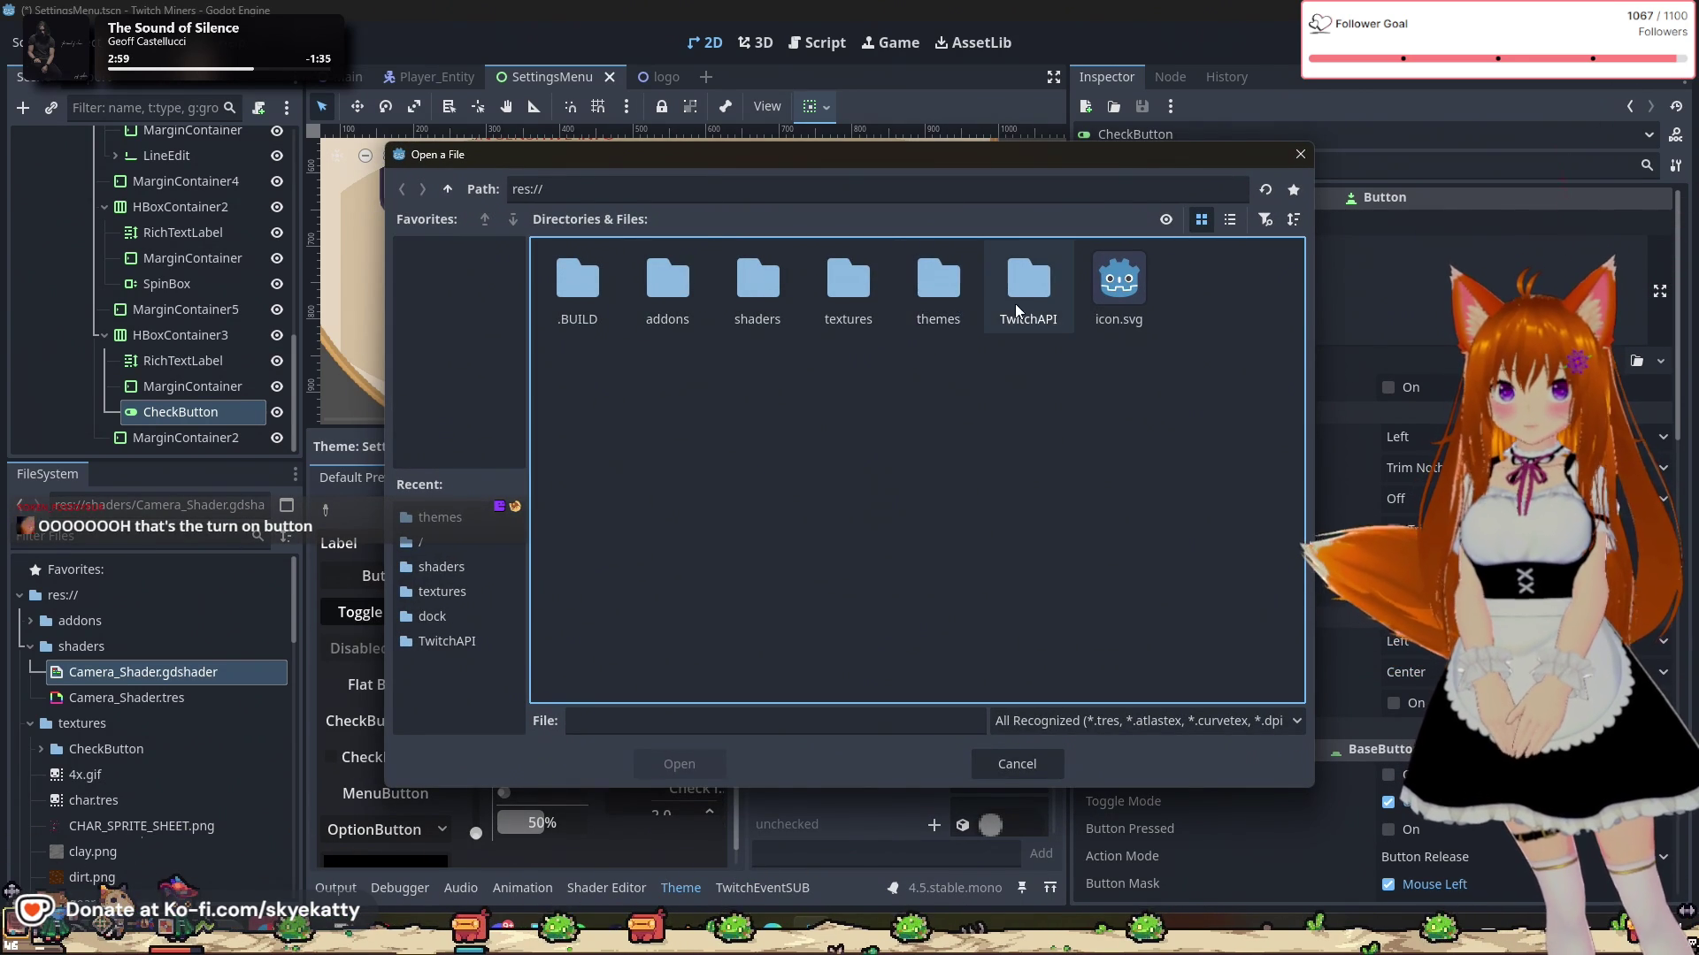
pyautogui.doubleClick(857, 302)
pyautogui.doubleClick(595, 321)
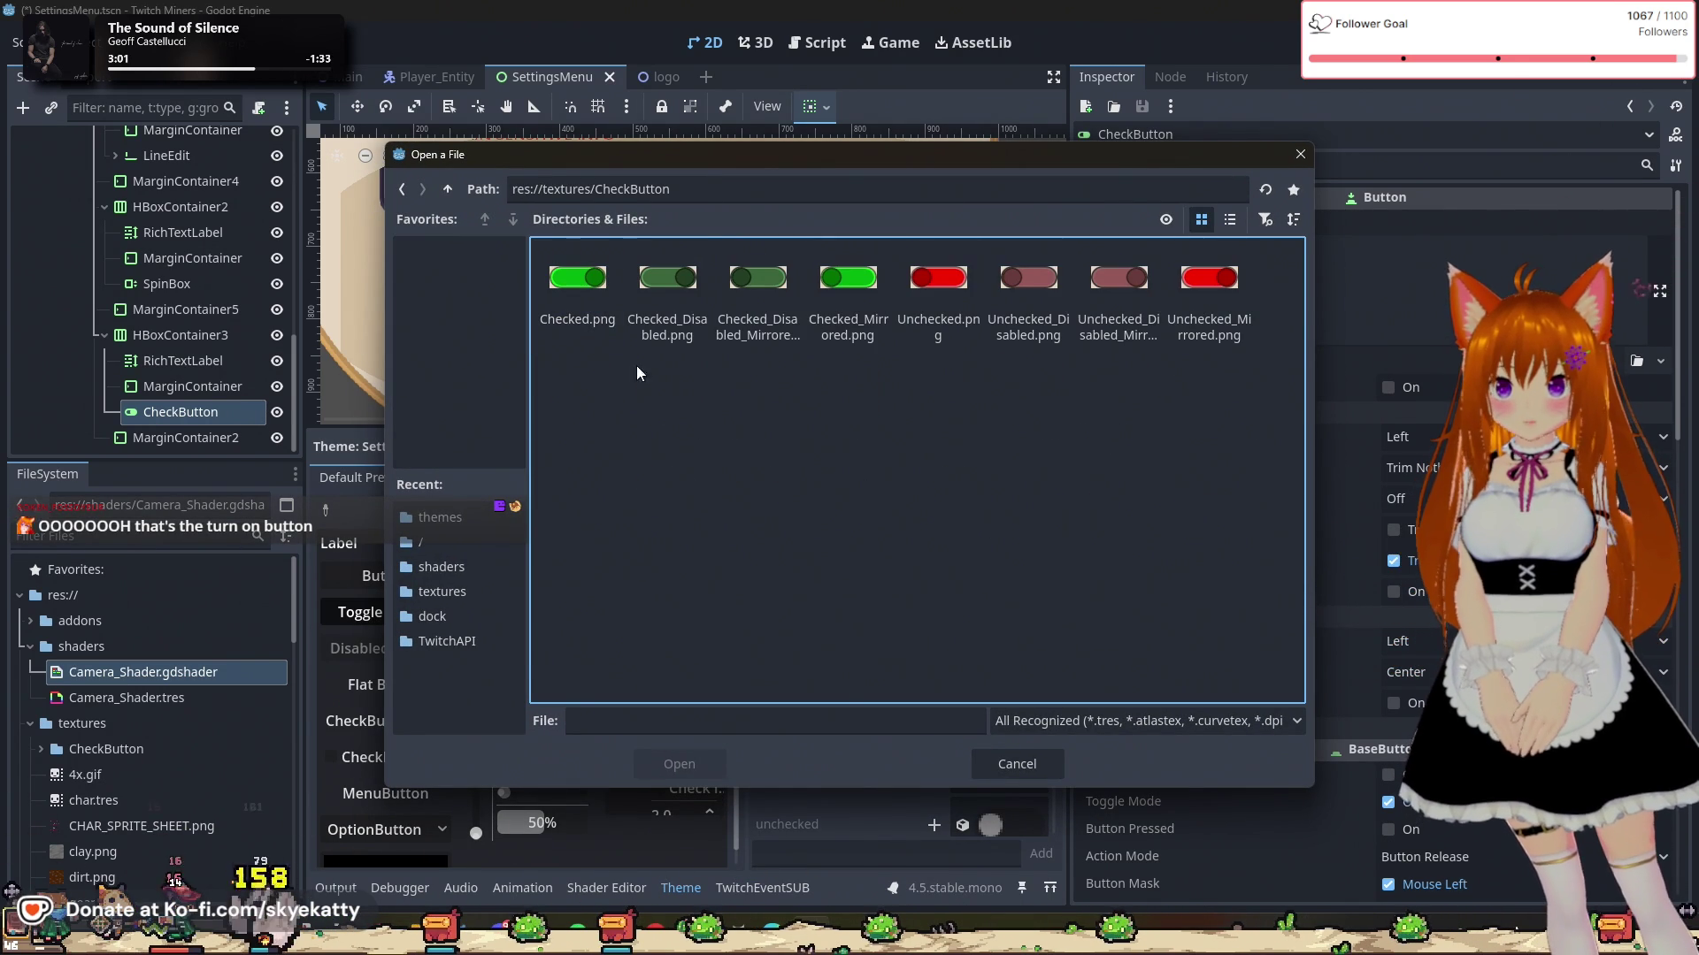
pyautogui.click(697, 766)
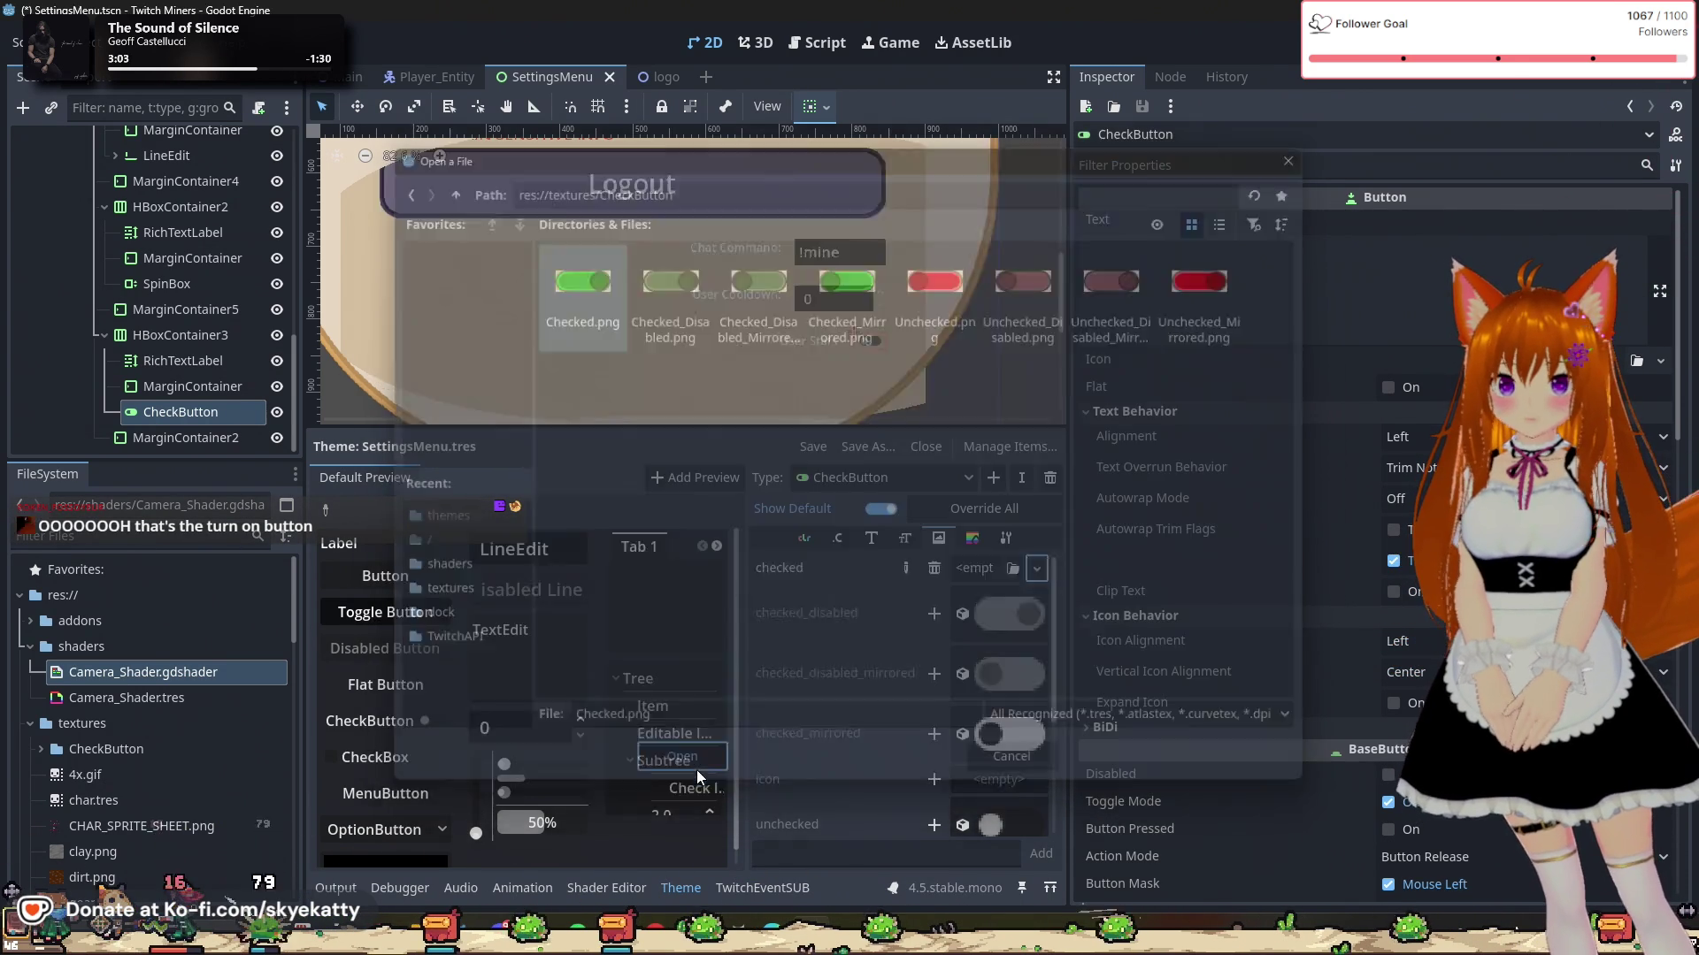
# Step: Override the checked_disabled icon with Checked_Disabled.png from the CheckButton folder
pyautogui.scroll(-1, 903, 614)
pyautogui.scroll(1, 902, 616)
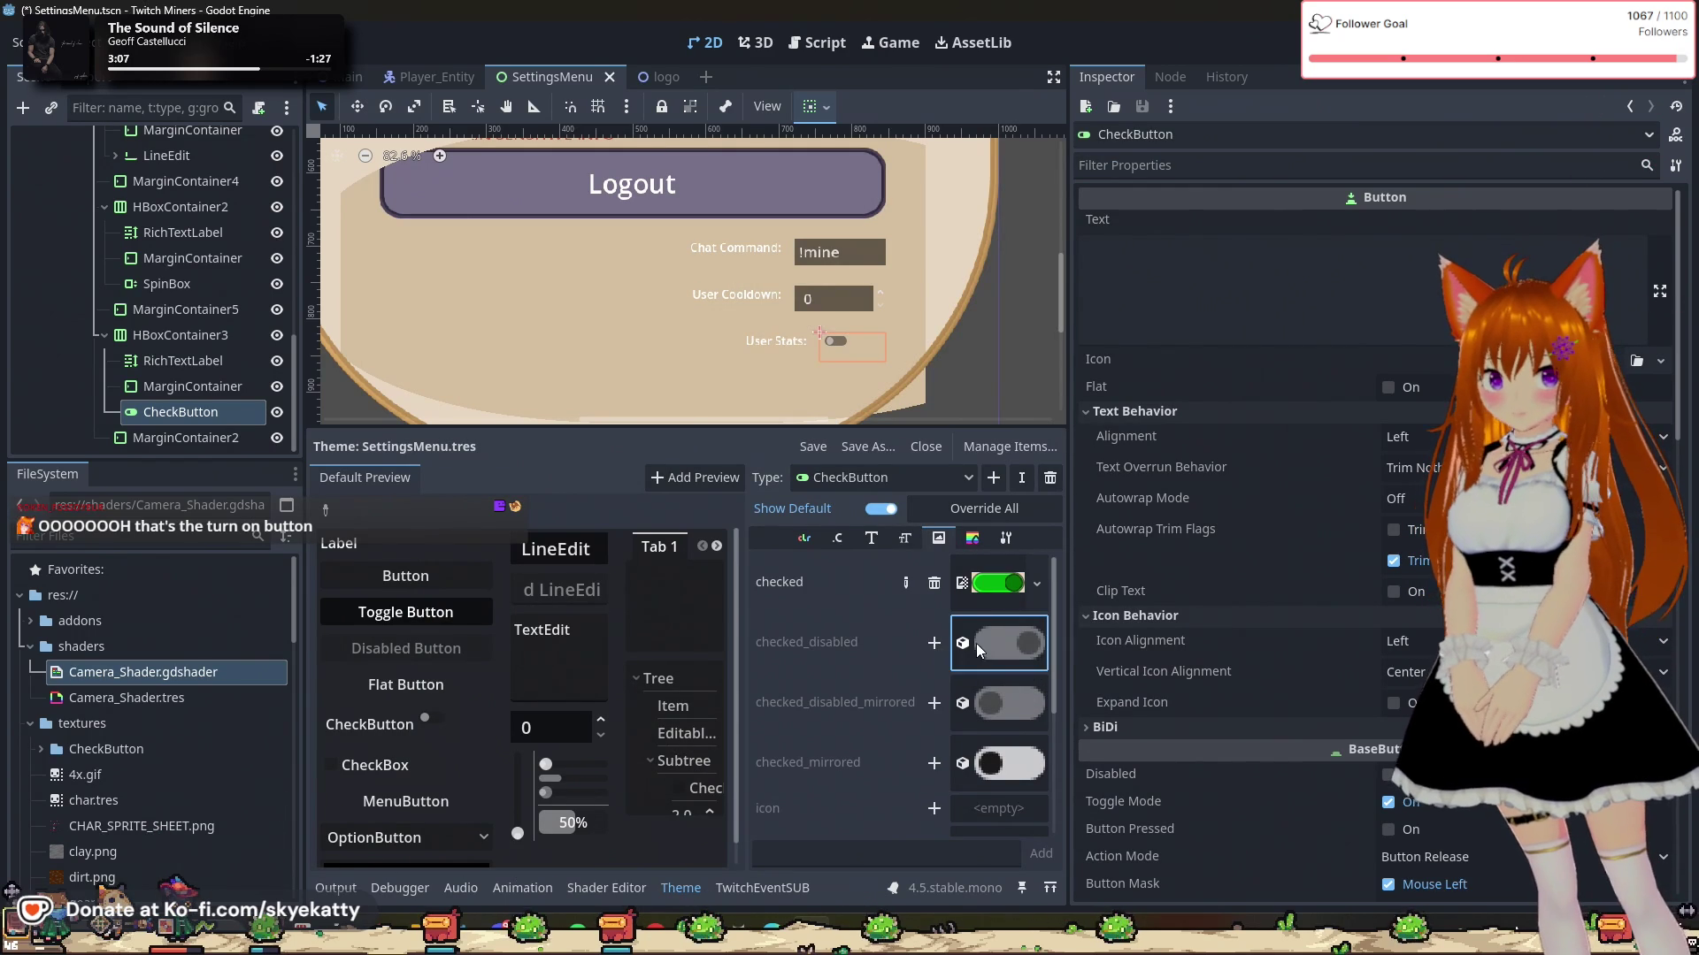
pyautogui.click(933, 643)
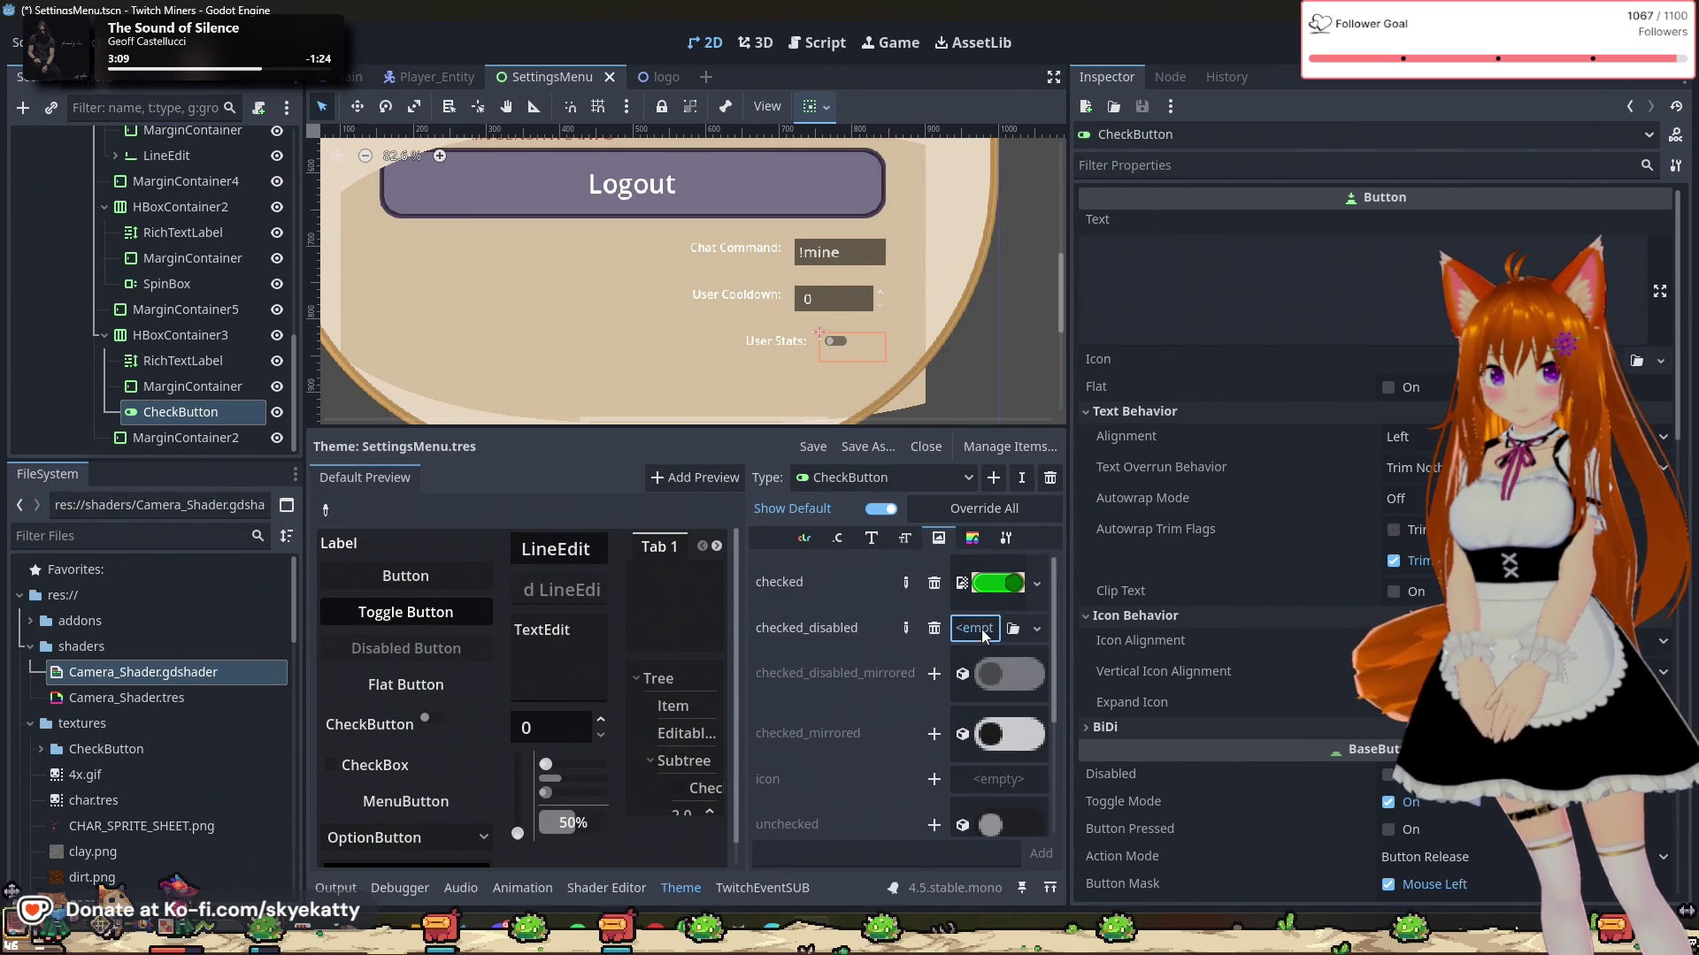
pyautogui.click(977, 629)
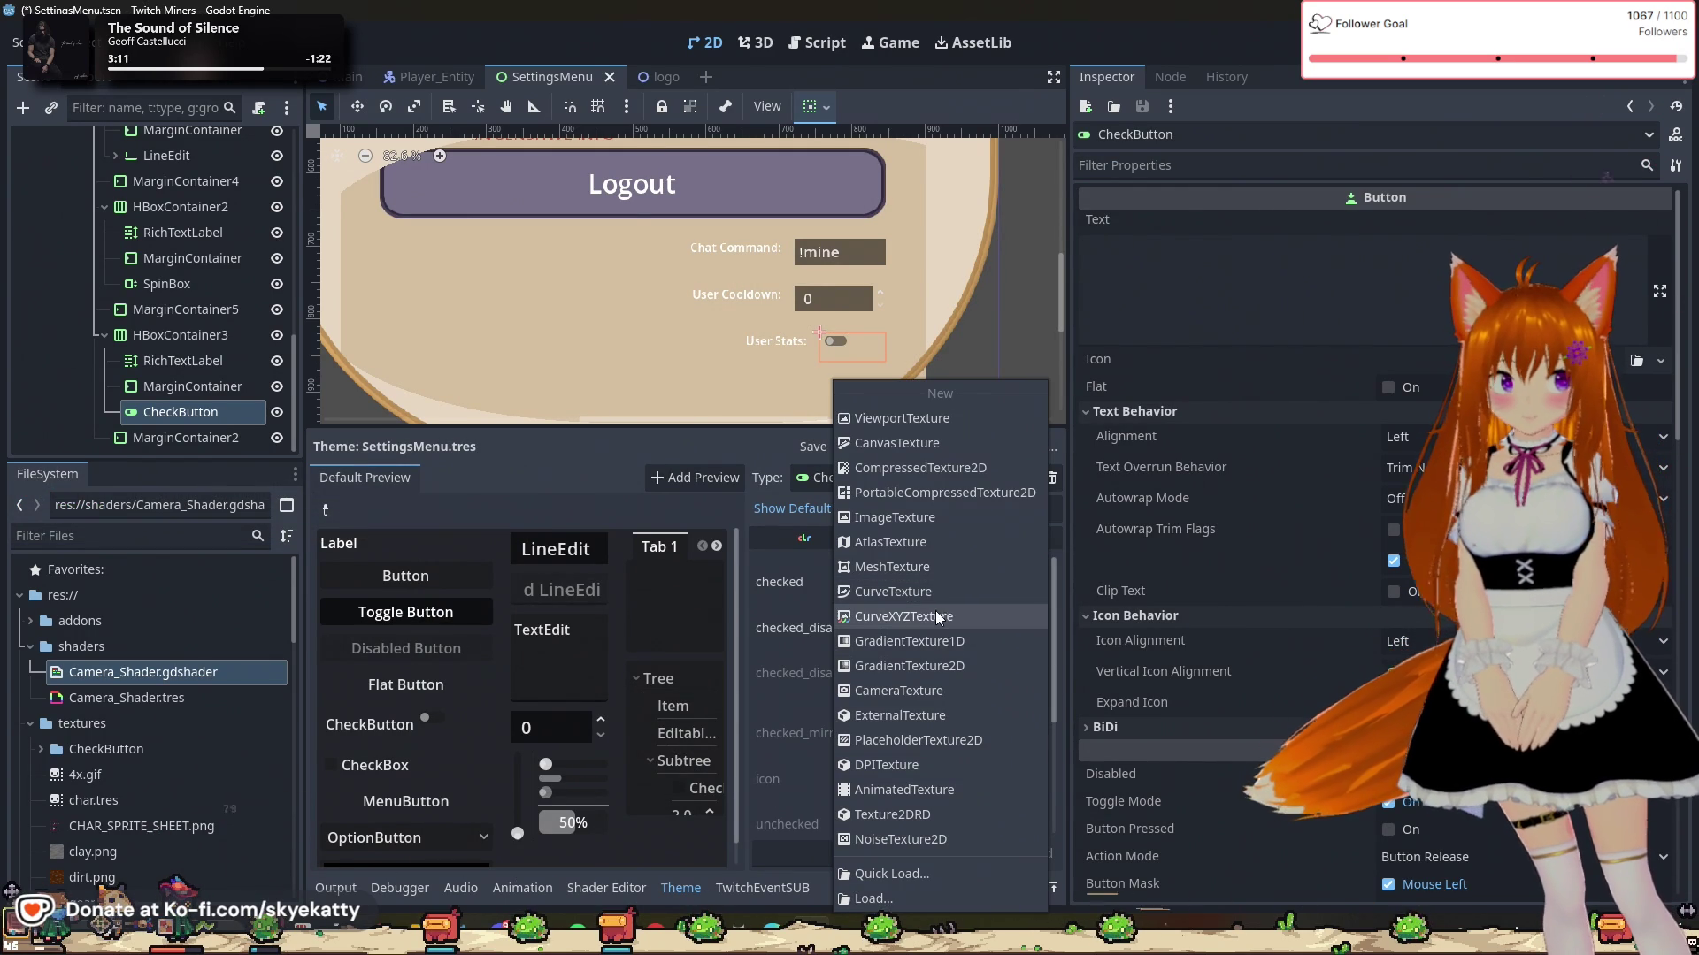
pyautogui.click(910, 898)
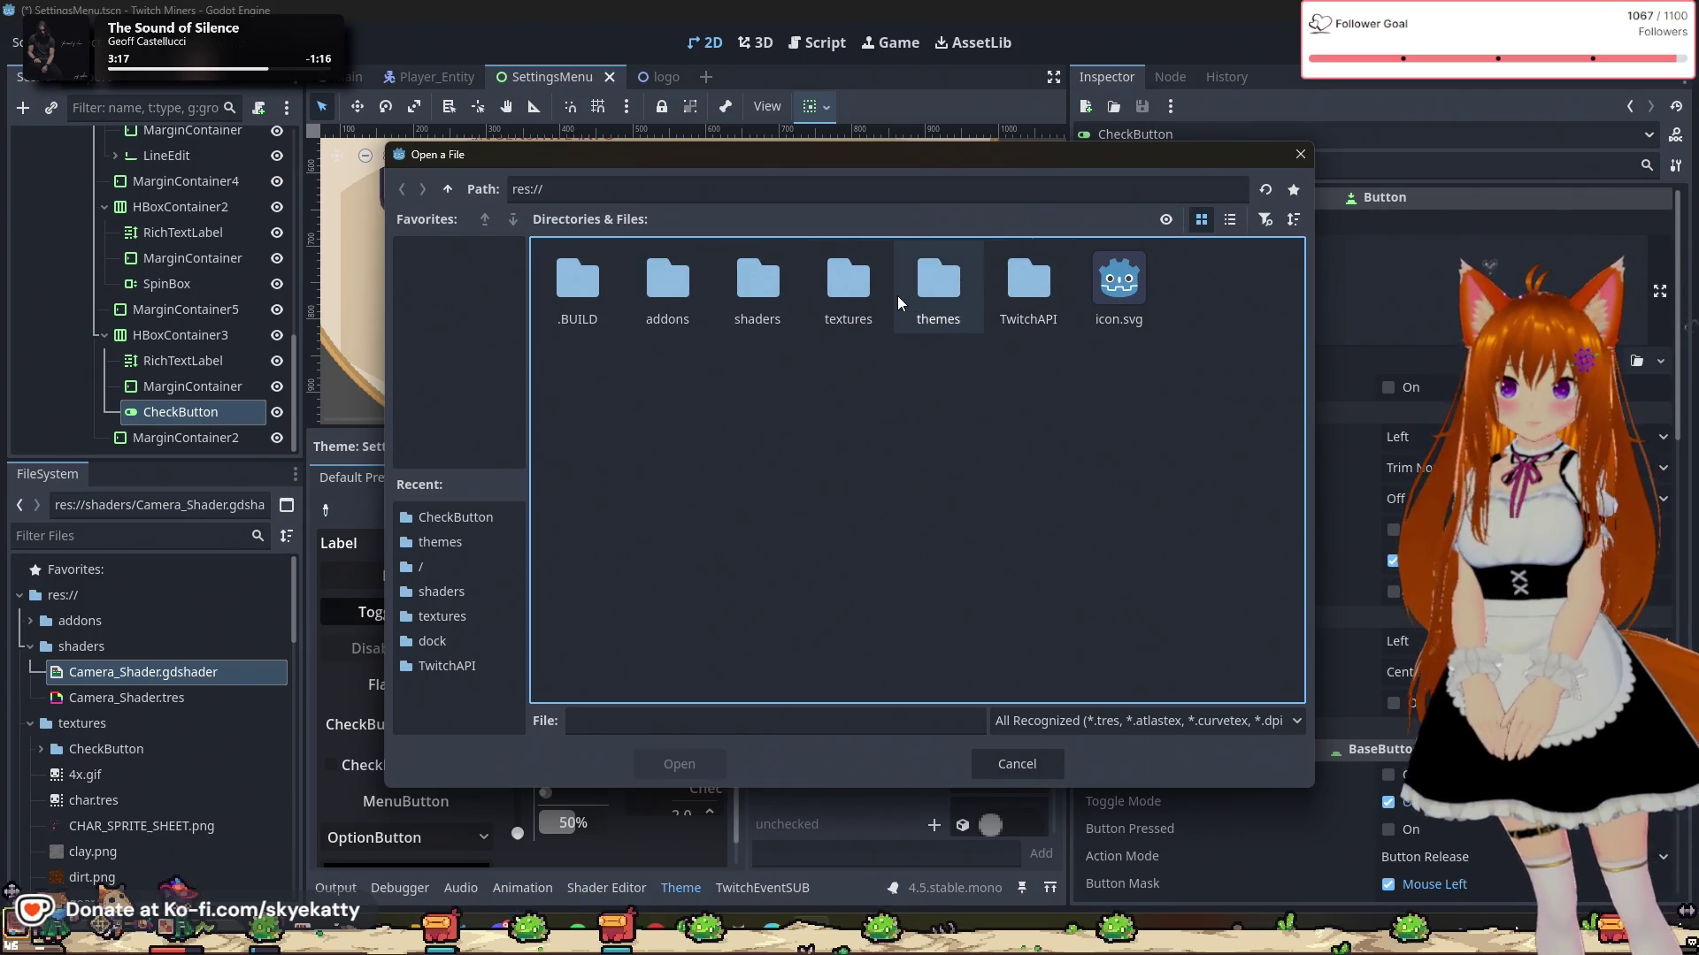
pyautogui.click(827, 301)
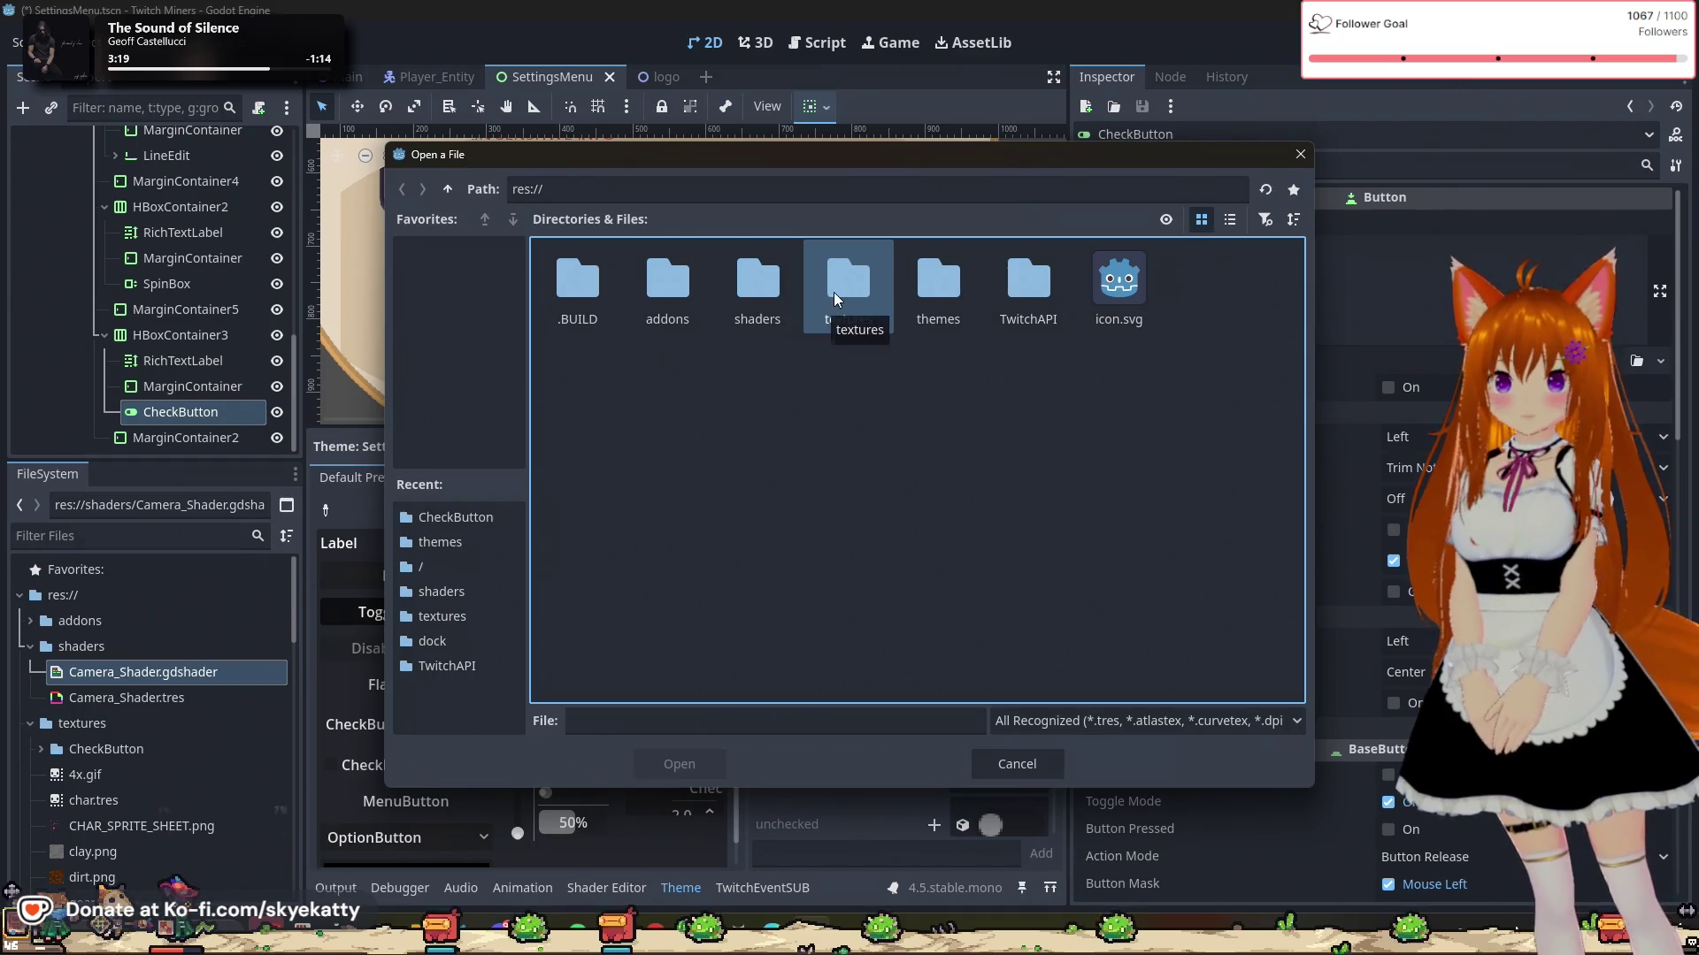
pyautogui.doubleClick(825, 314)
pyautogui.doubleClick(577, 282)
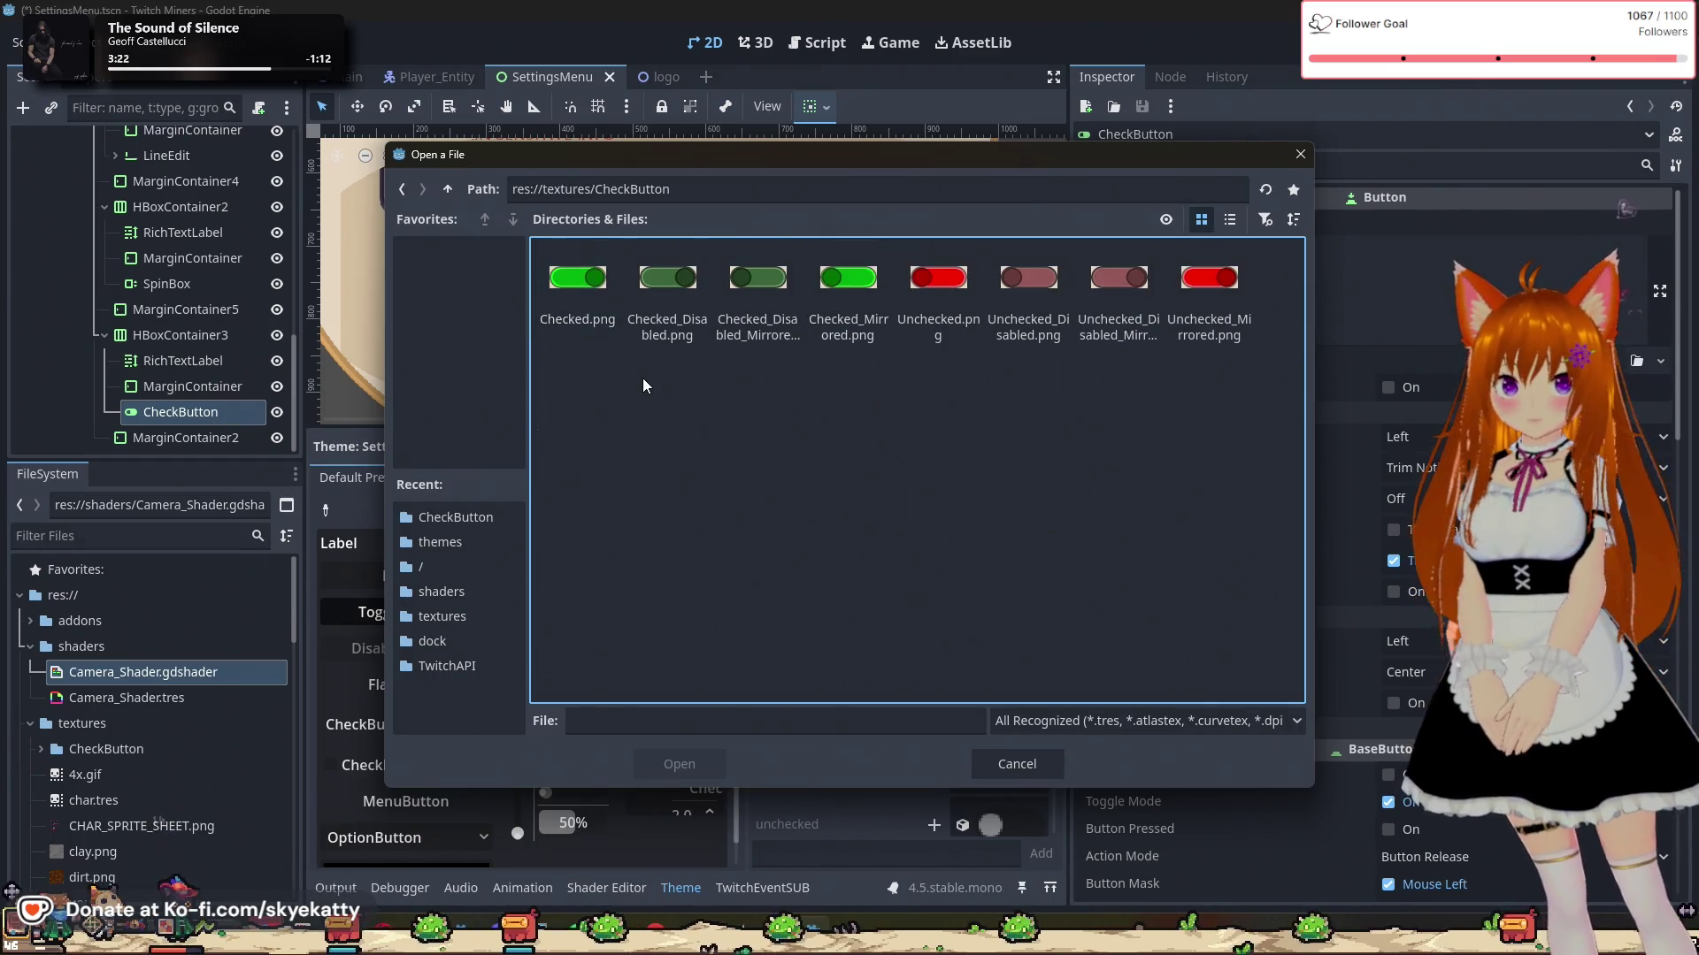
pyautogui.moveTo(790, 164); pyautogui.dragTo(1033, 167)
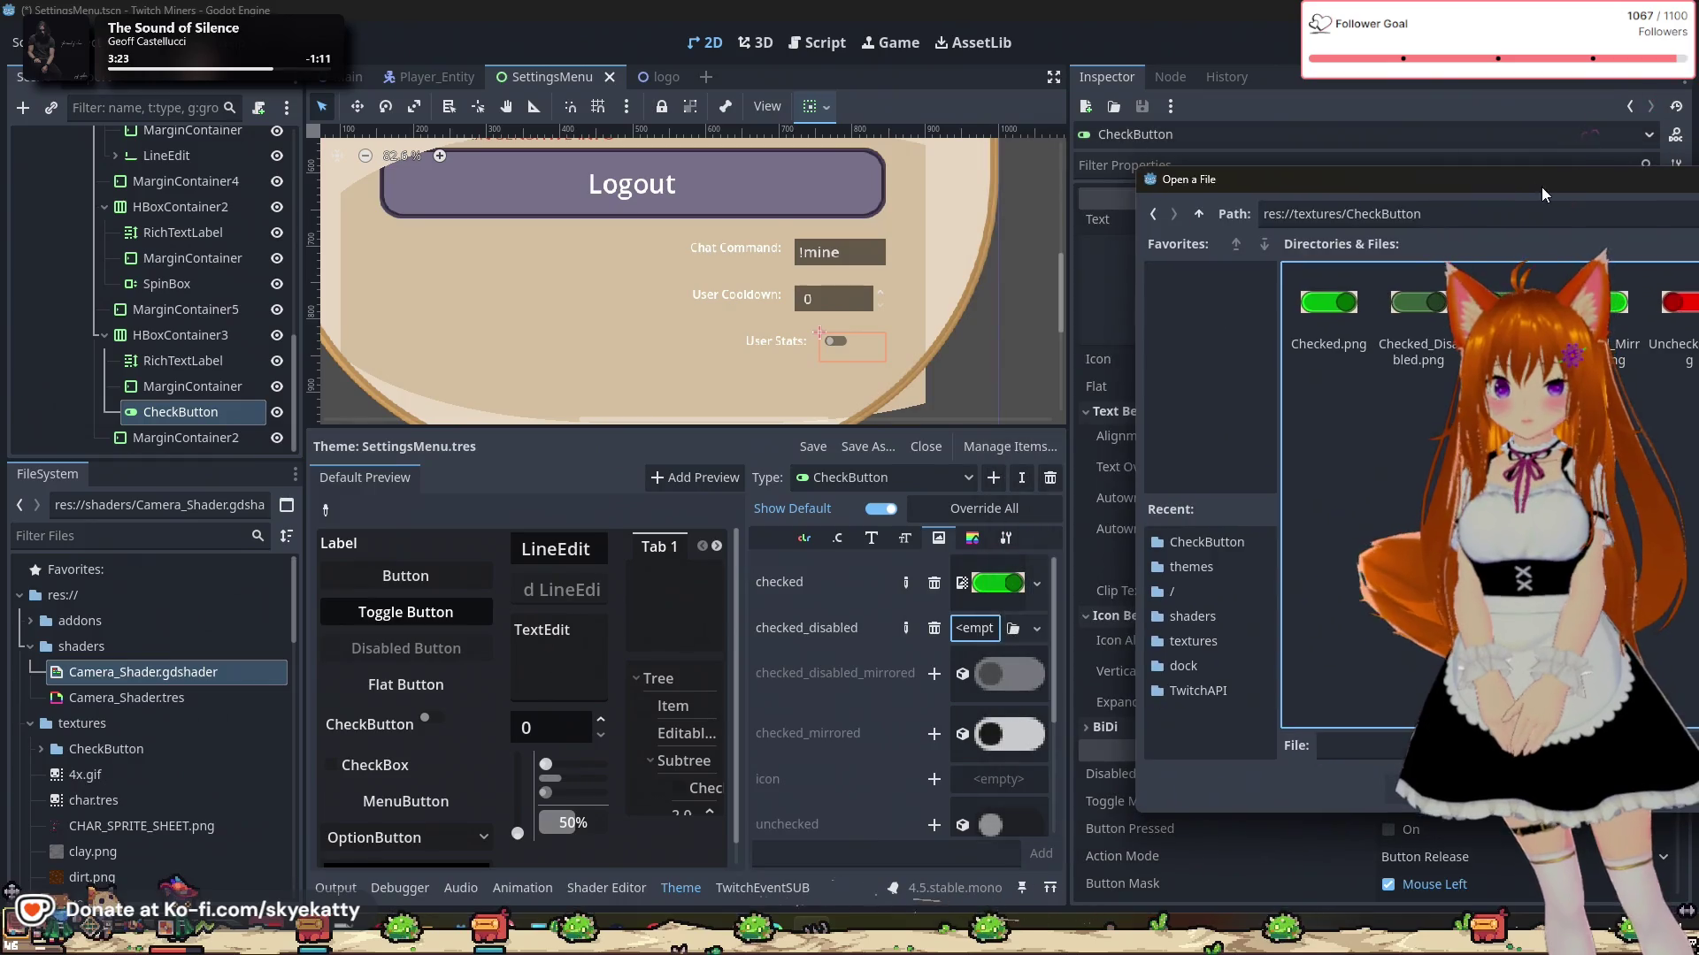
pyautogui.click(889, 292)
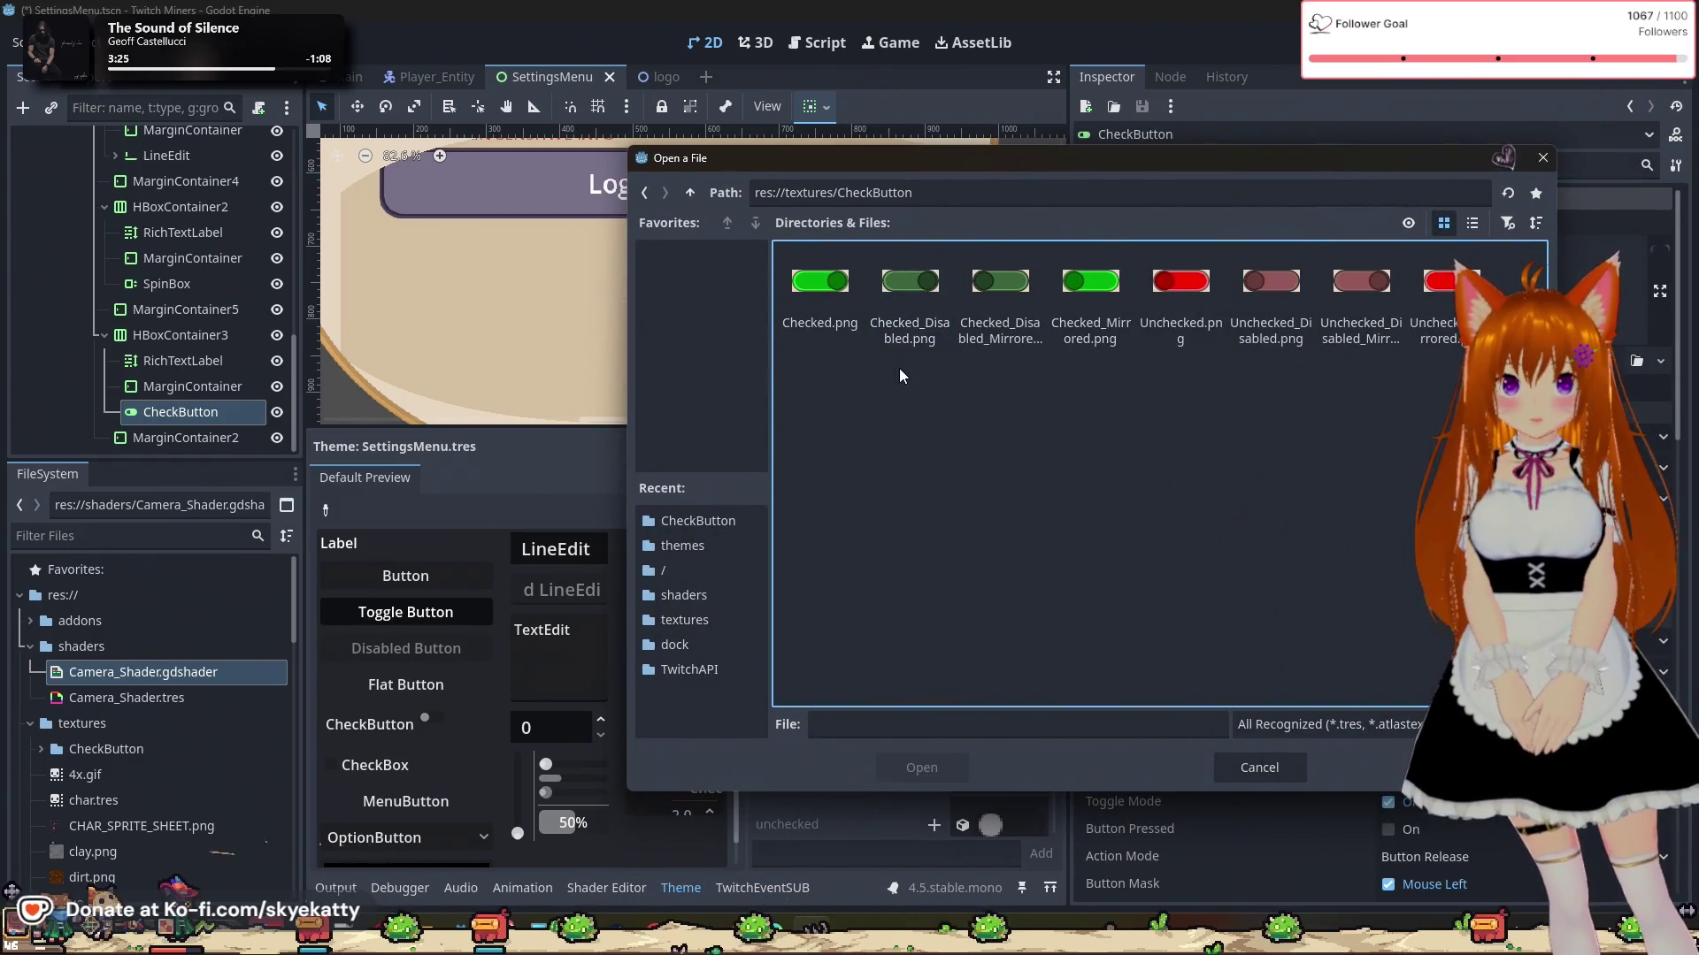
pyautogui.click(924, 775)
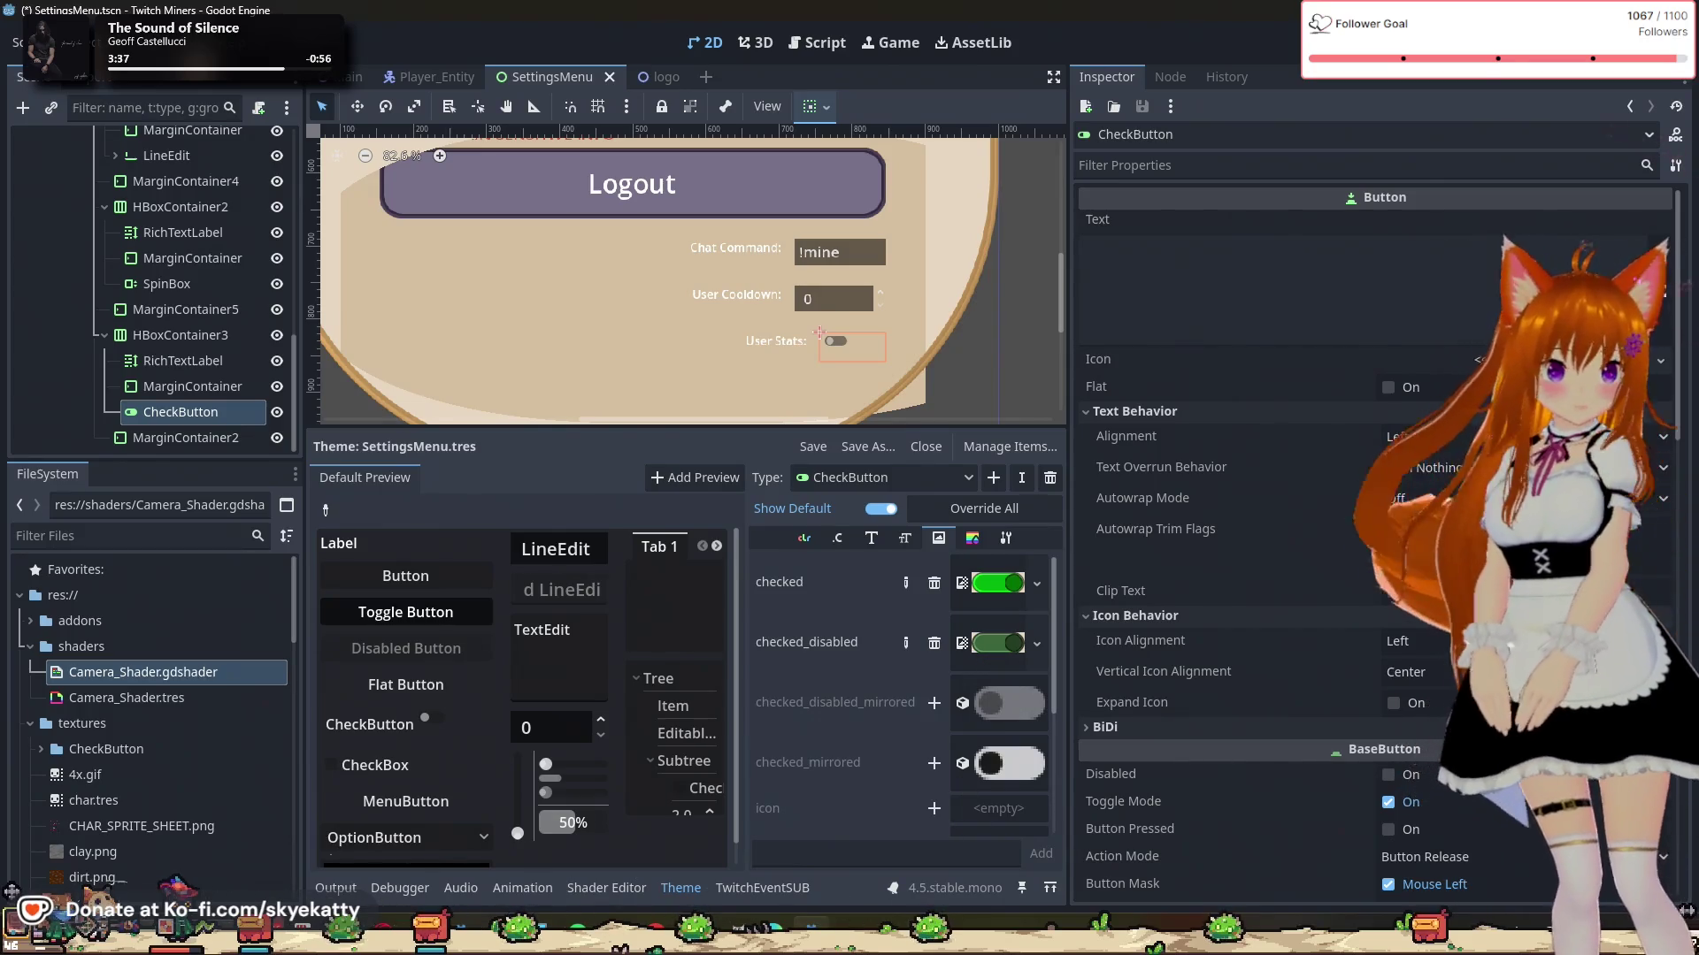
pyautogui.hotkey('alt', 'Tab')
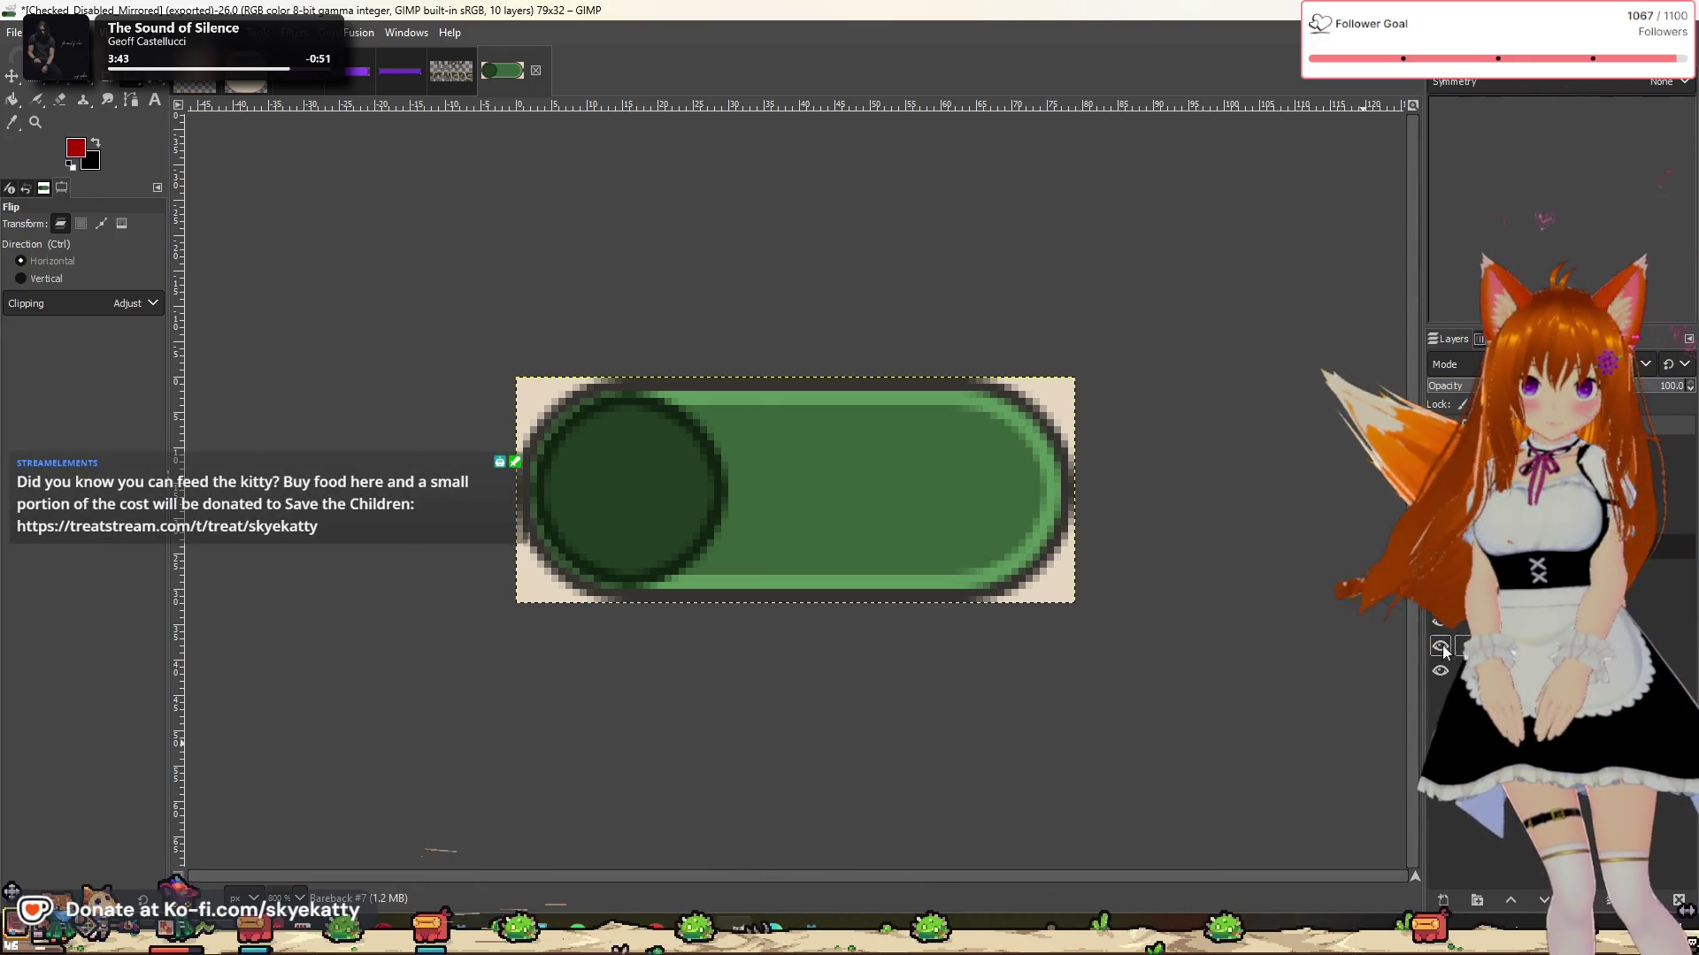
# Step: Hide the beige background and undo back to the bright red toggle on transparency
pyautogui.click(1440, 647)
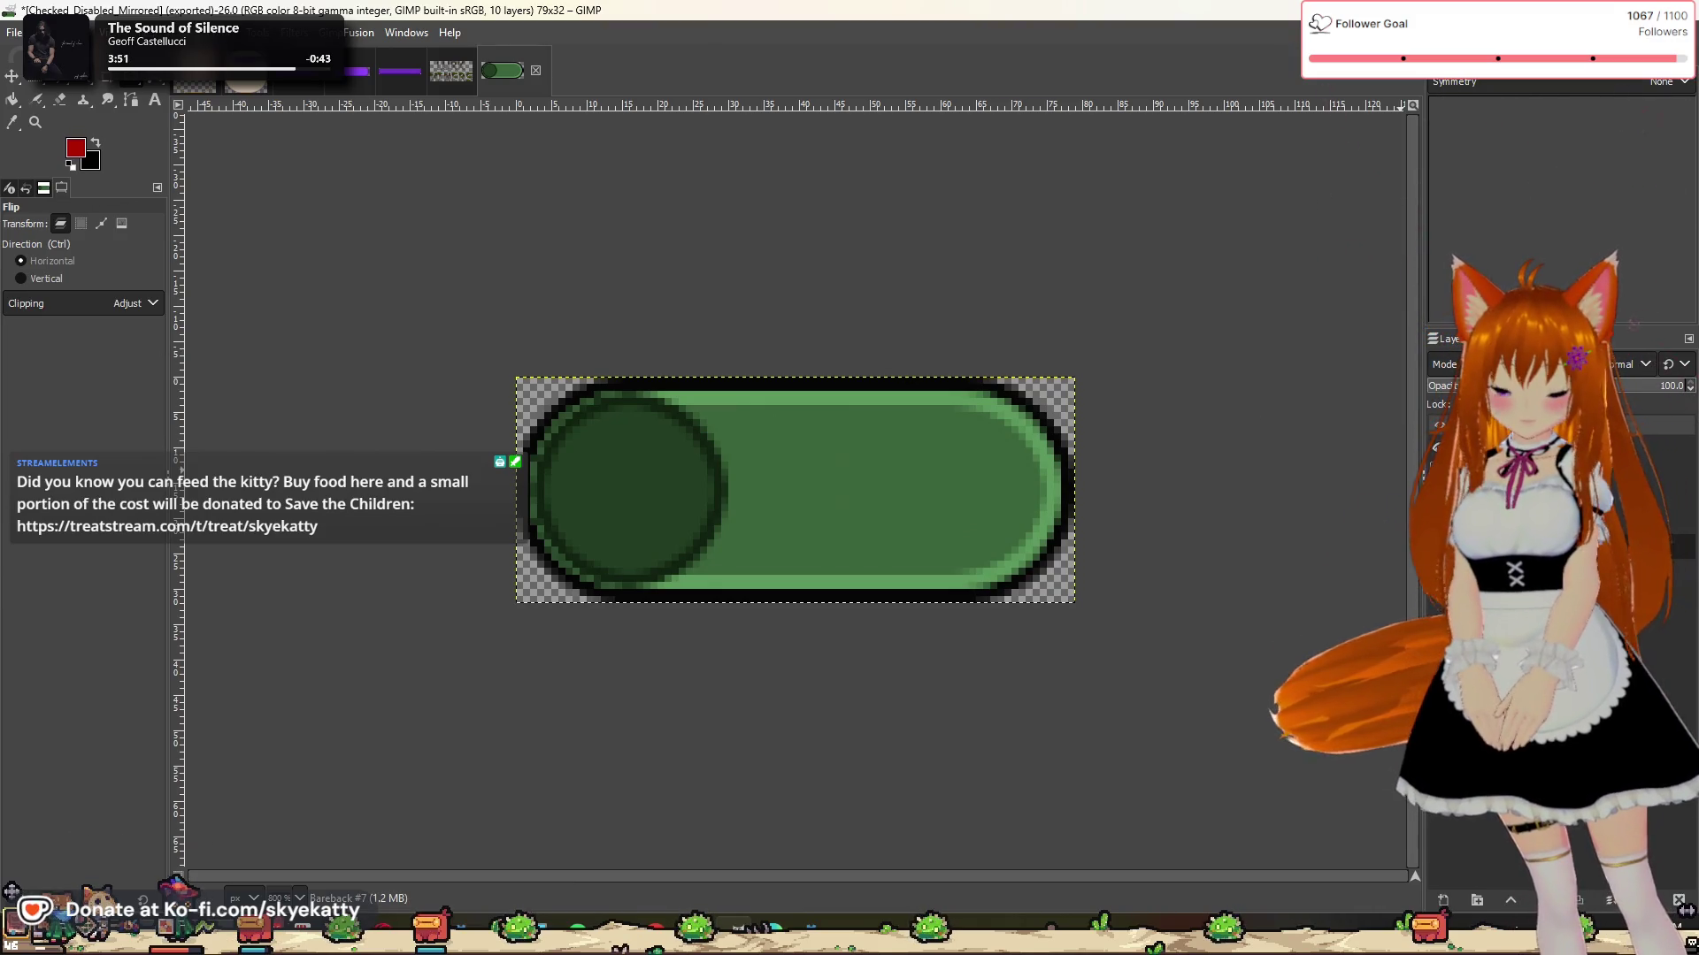
pyautogui.hotkey('ctrl', 'z')
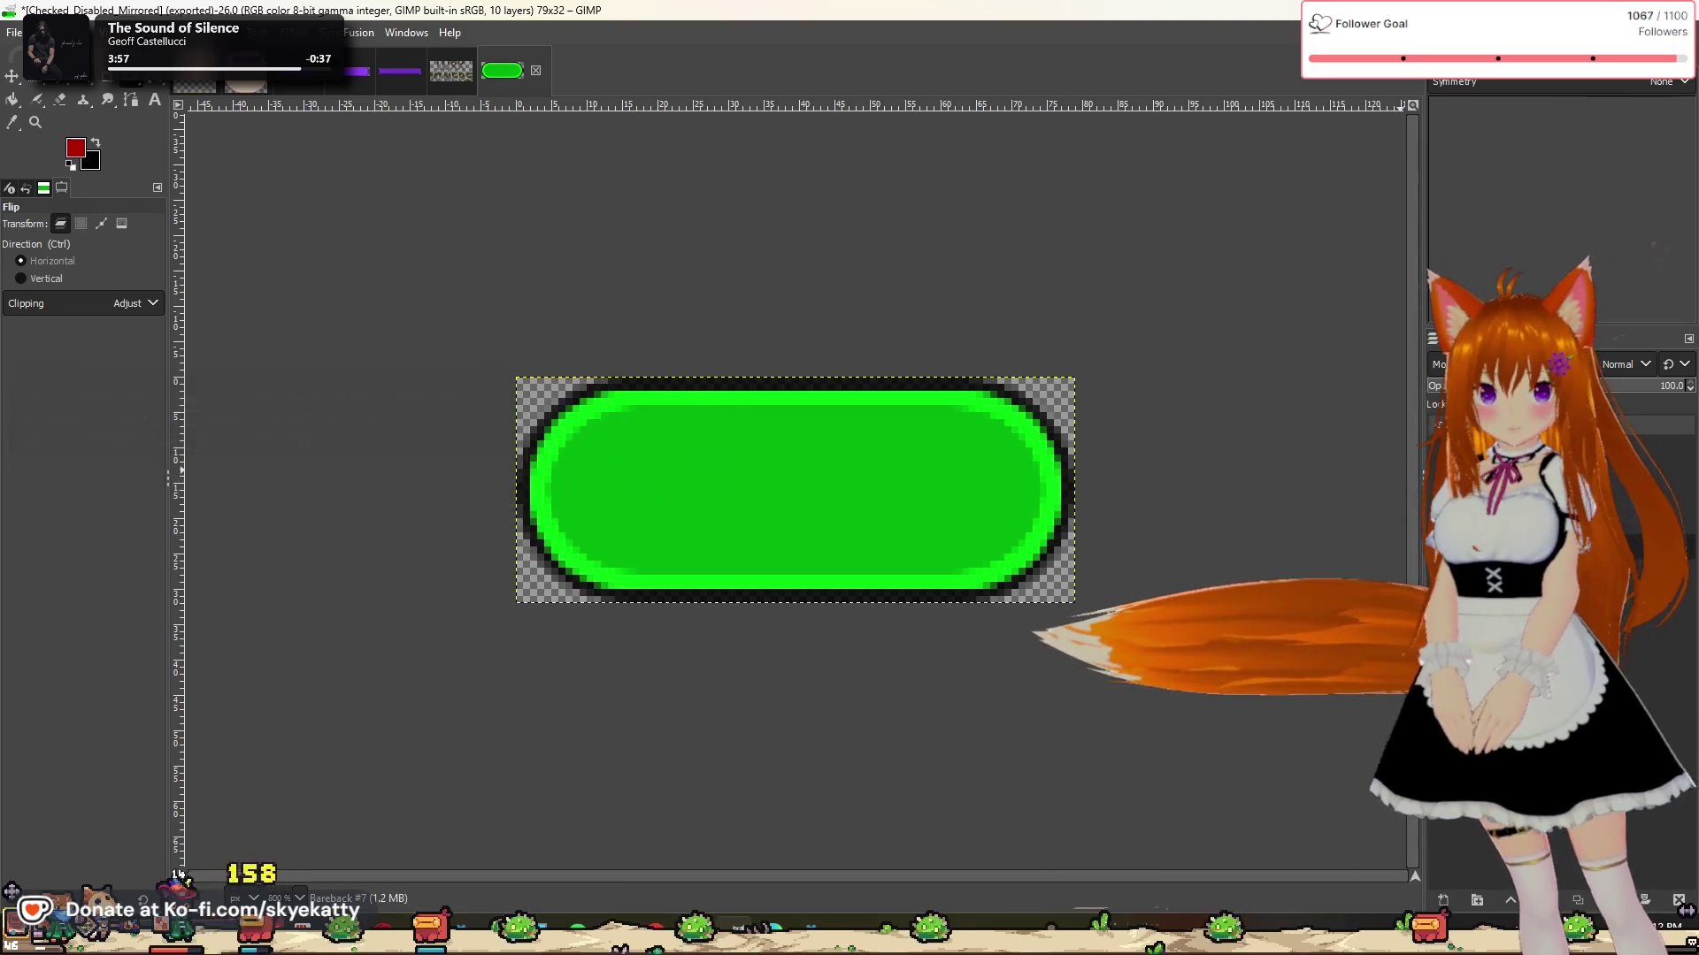
pyautogui.hotkey('ctrl', 'z')
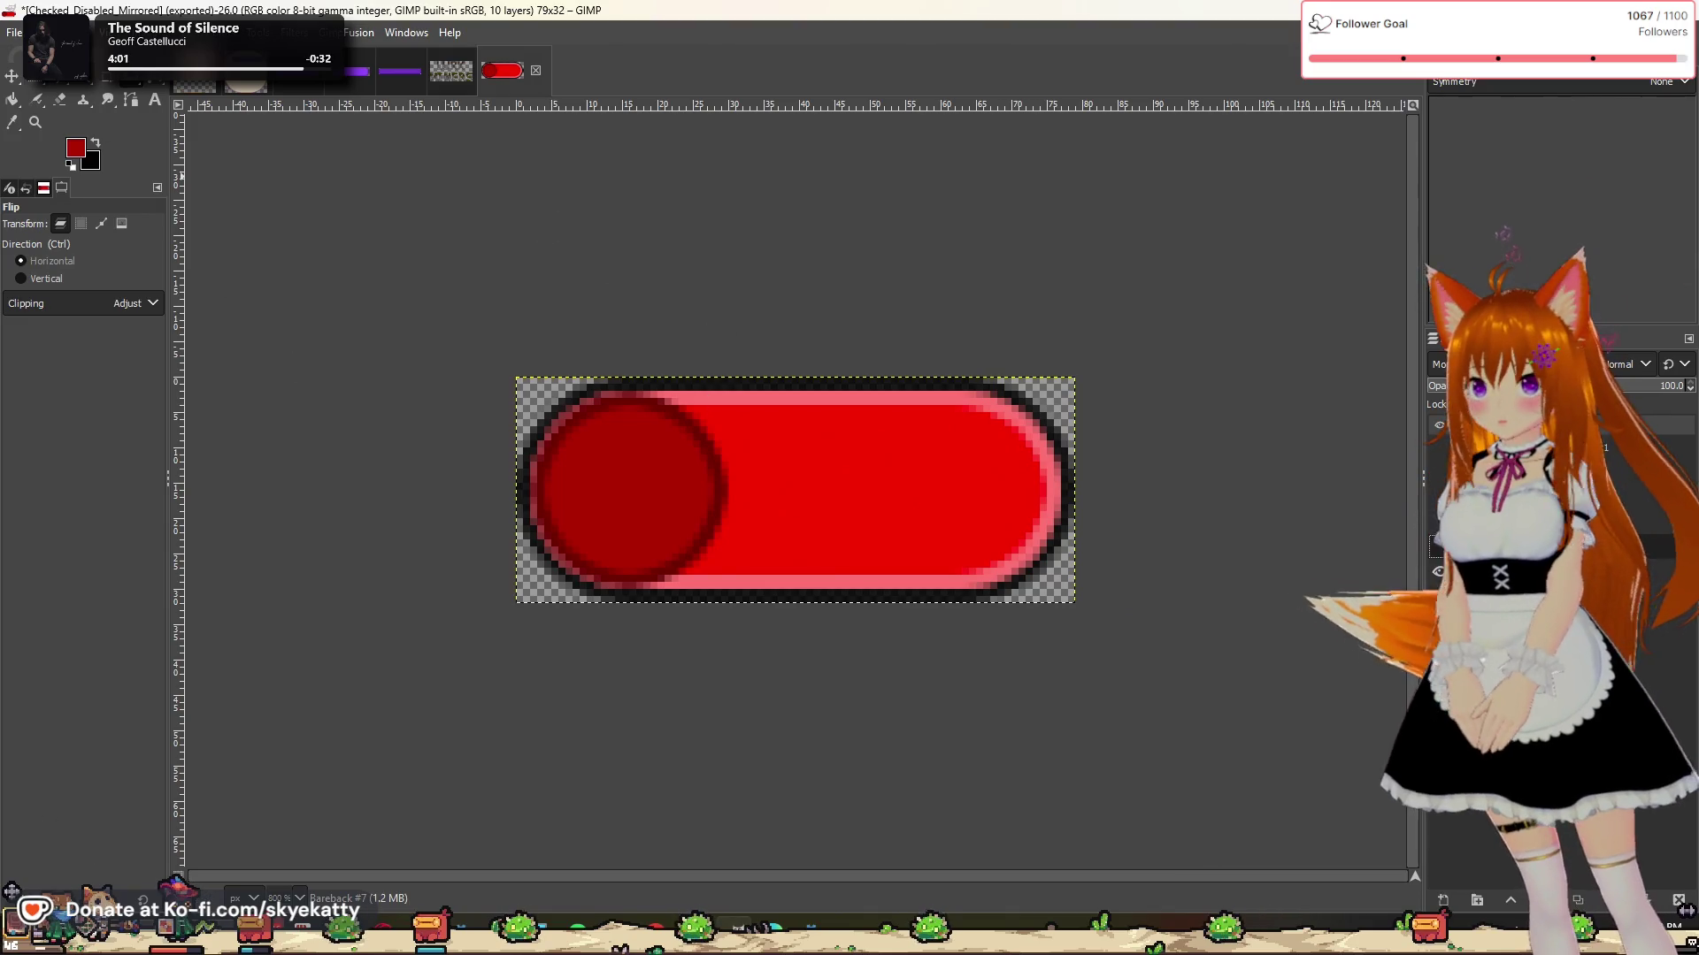
pyautogui.click(15, 32)
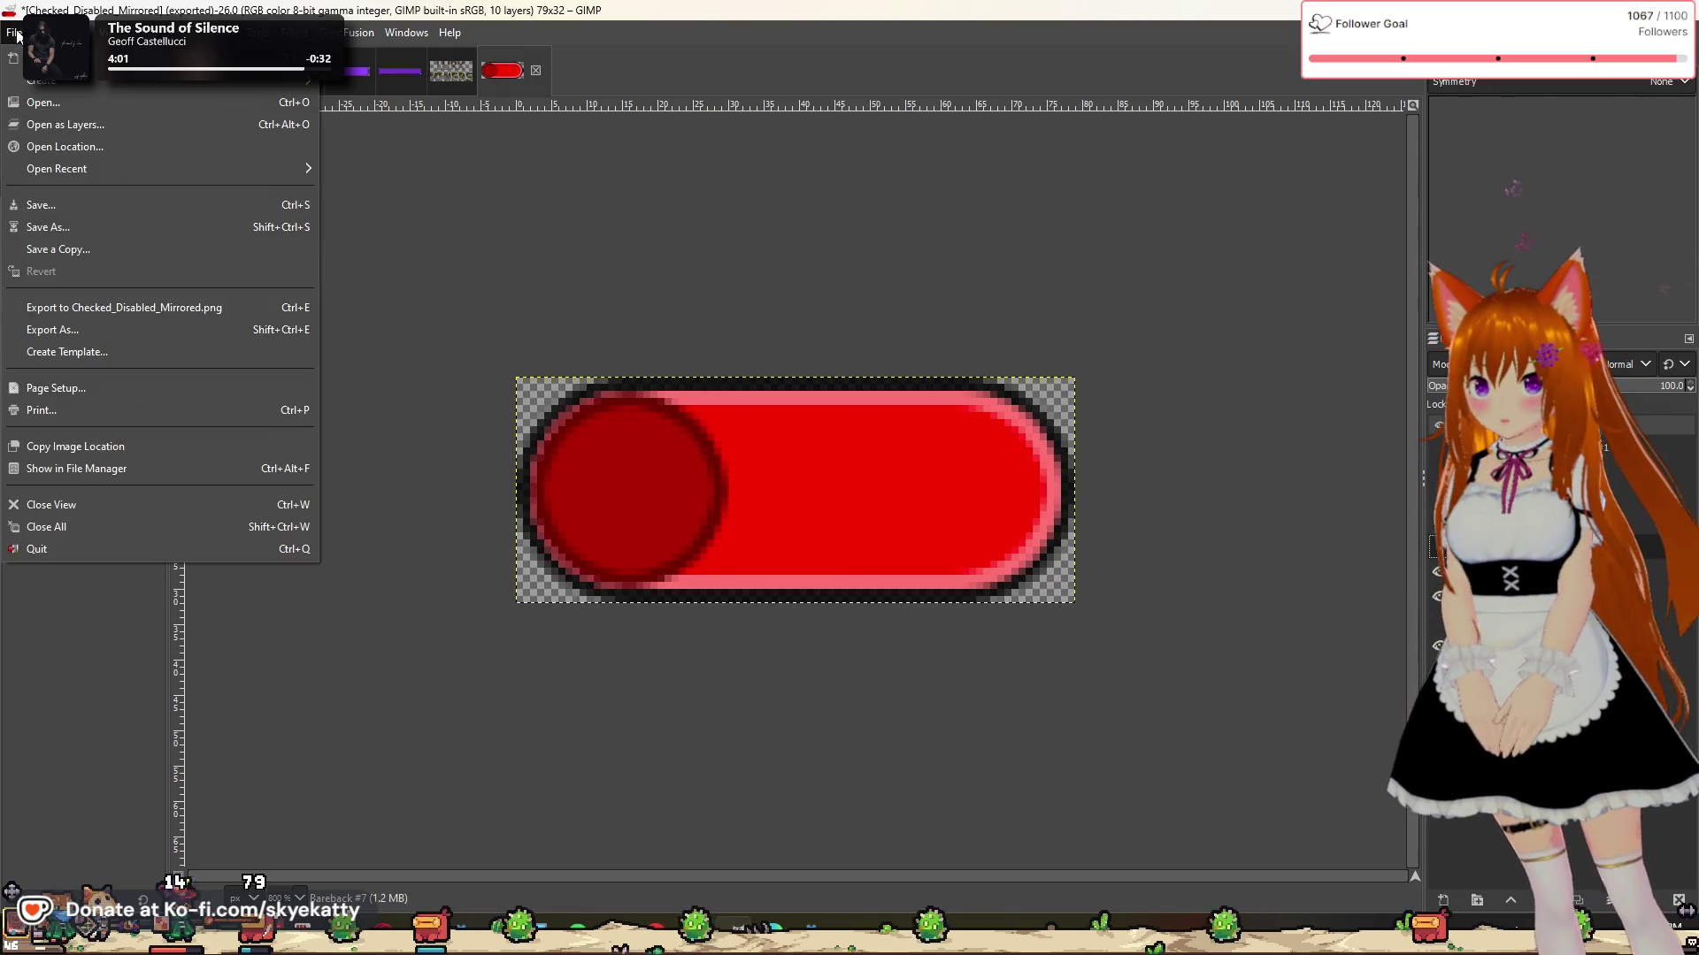
# Step: Export the red toggle over Unchecked.png, replacing the existing file
pyautogui.click(106, 329)
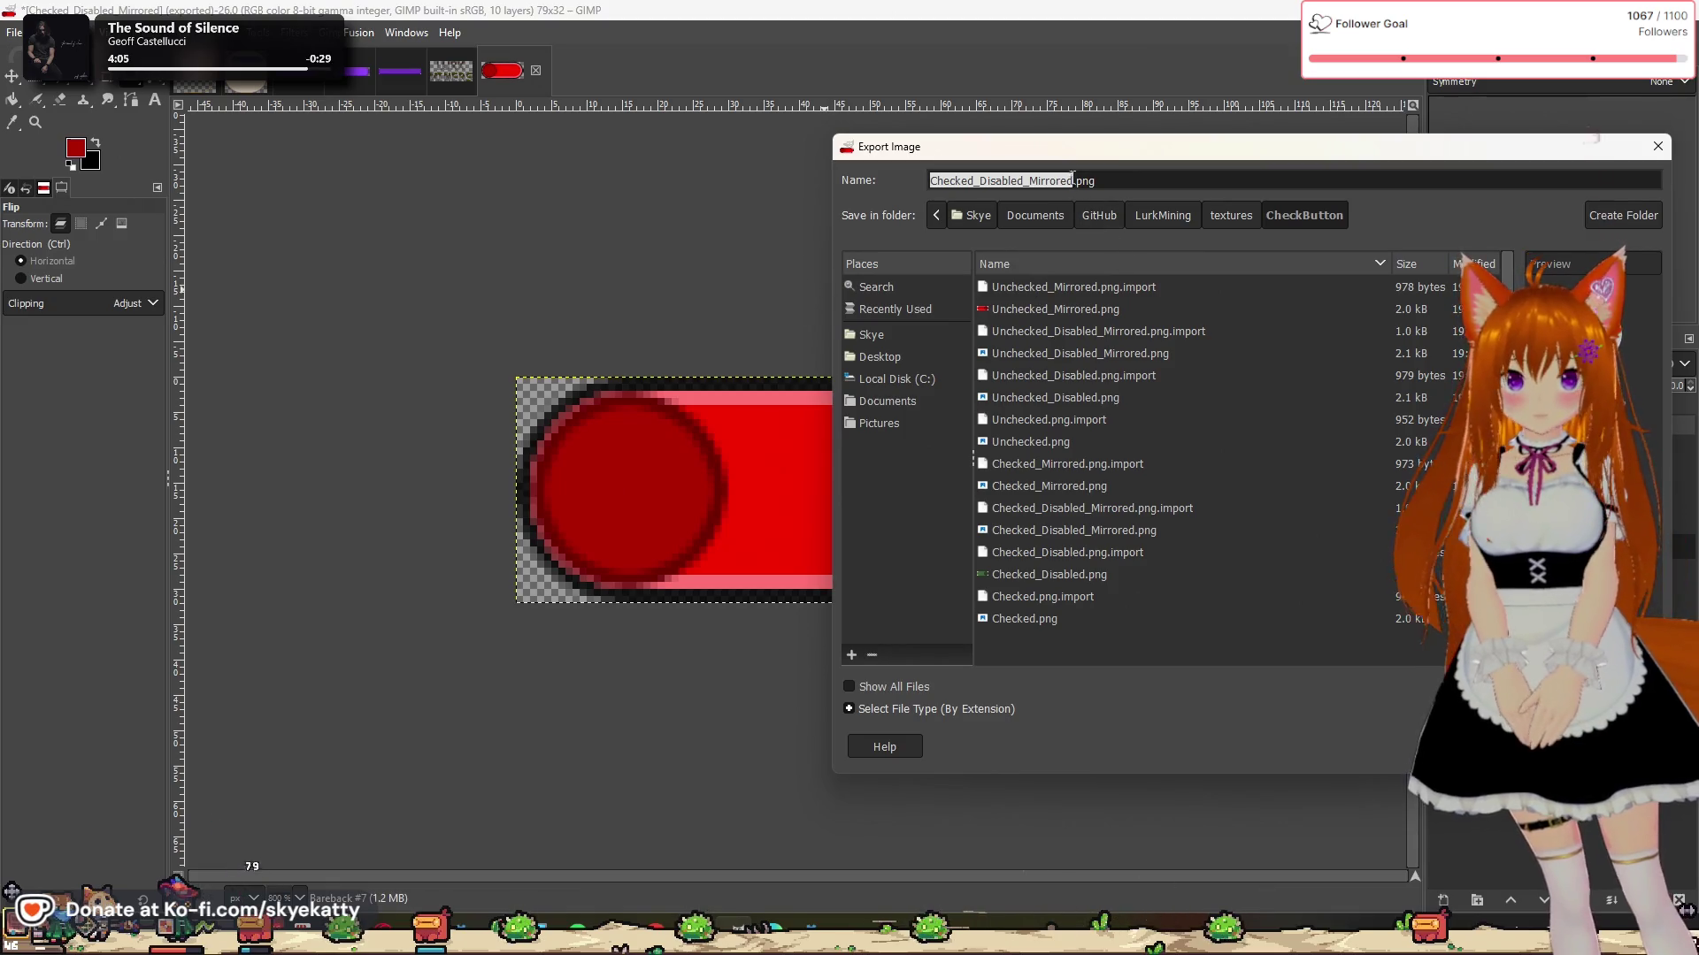
pyautogui.click(1043, 444)
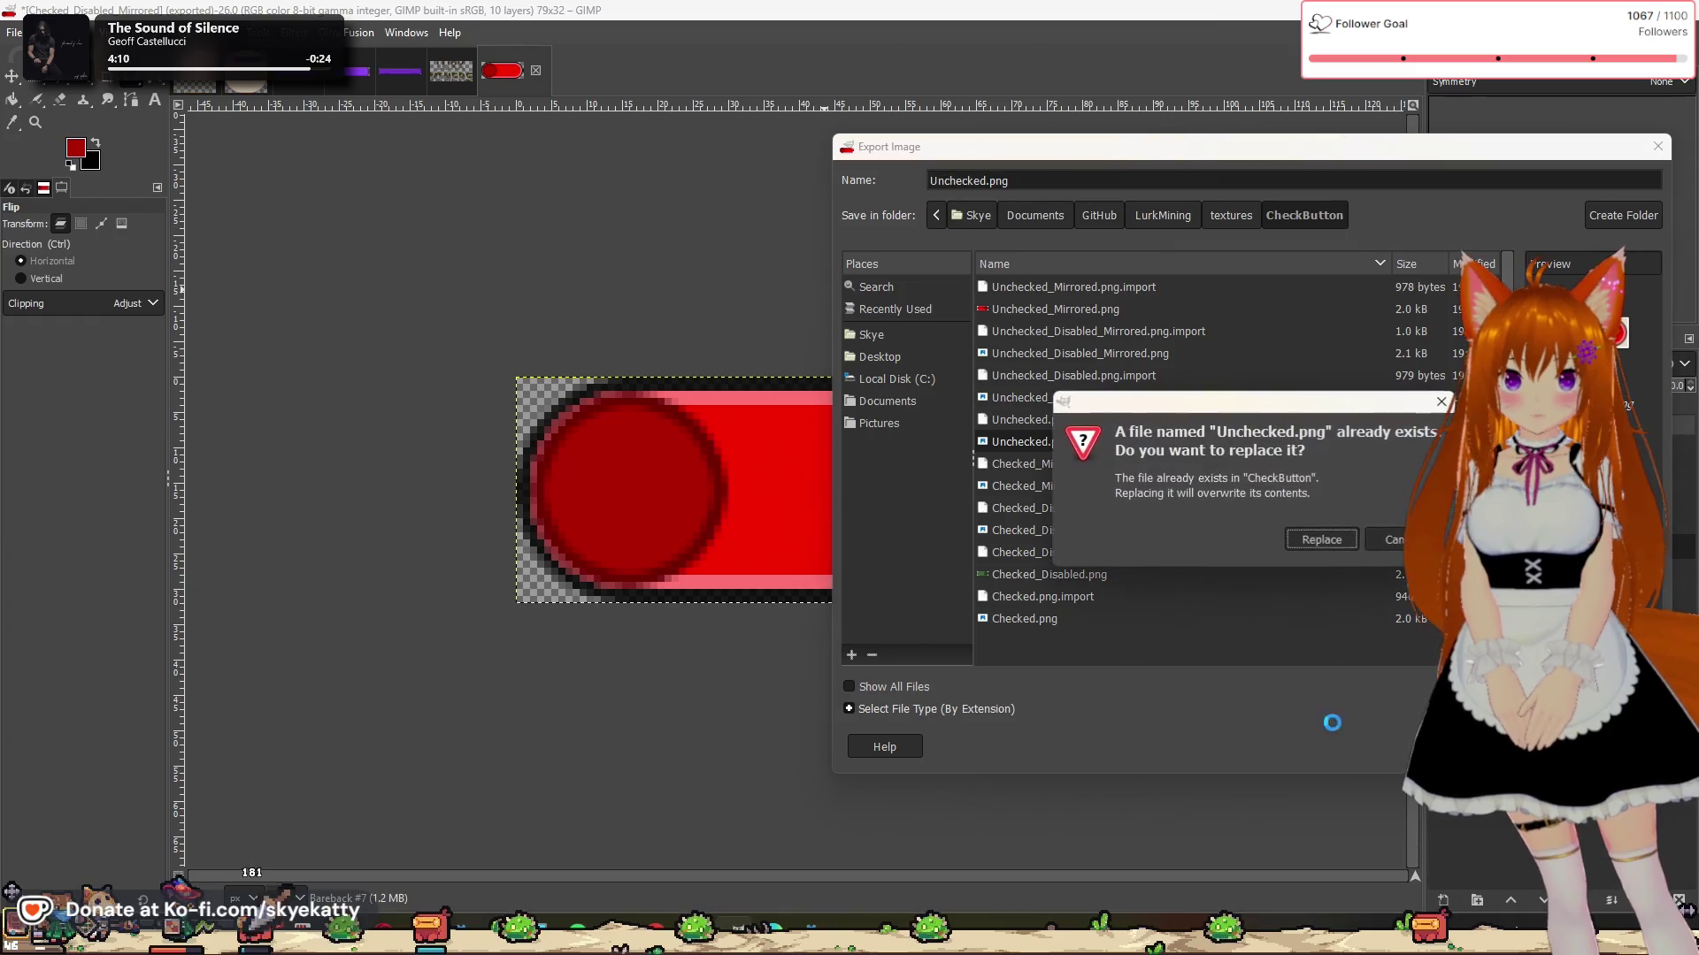
pyautogui.click(1341, 545)
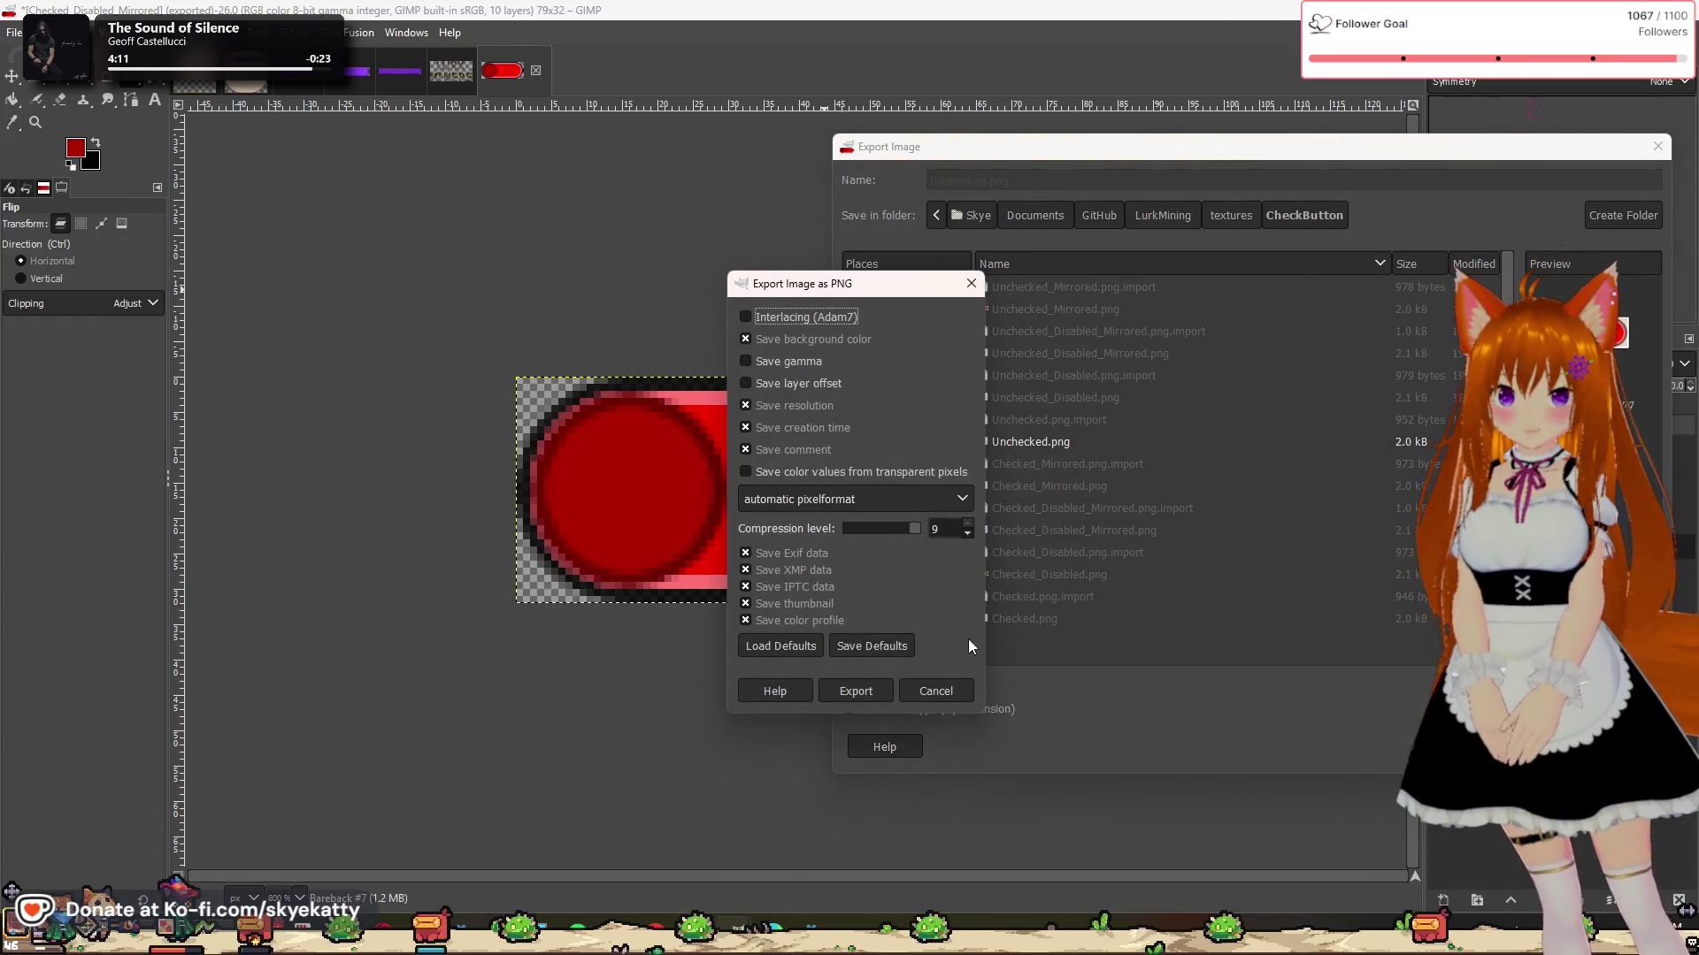
pyautogui.click(856, 694)
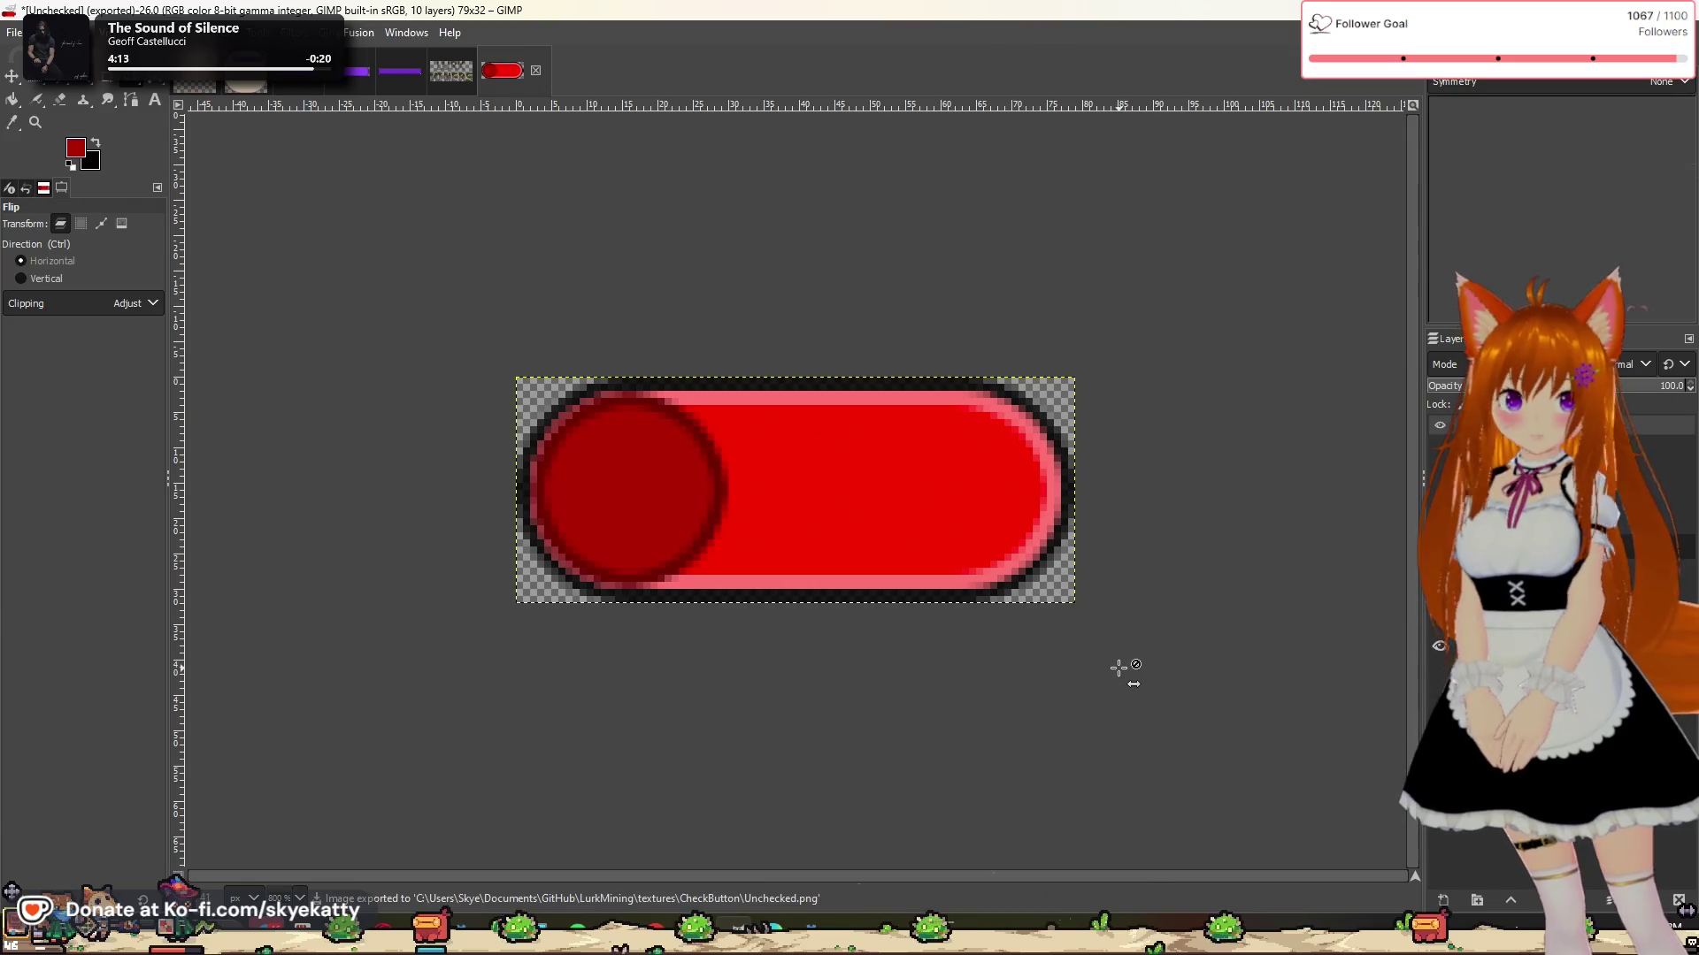
# Step: Move the knob to the right, export over Unchecked_Mirrored.png, then undo to the muted pink toggle
pyautogui.click(1437, 573)
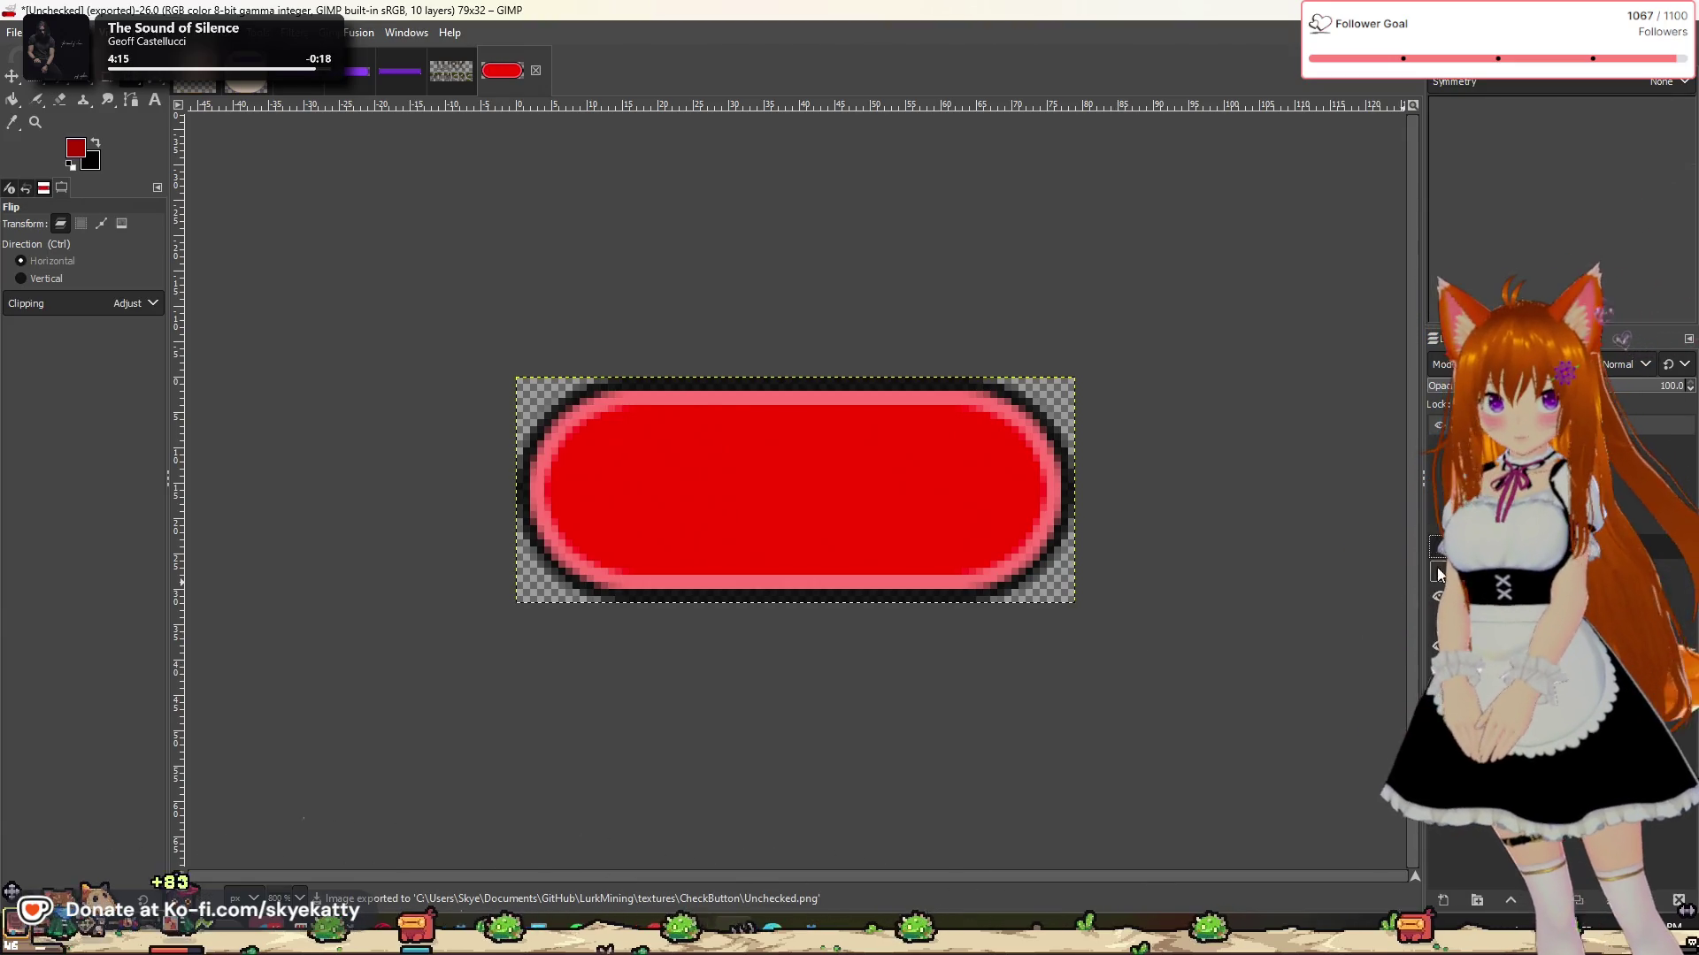
pyautogui.click(1438, 573)
pyautogui.click(13, 32)
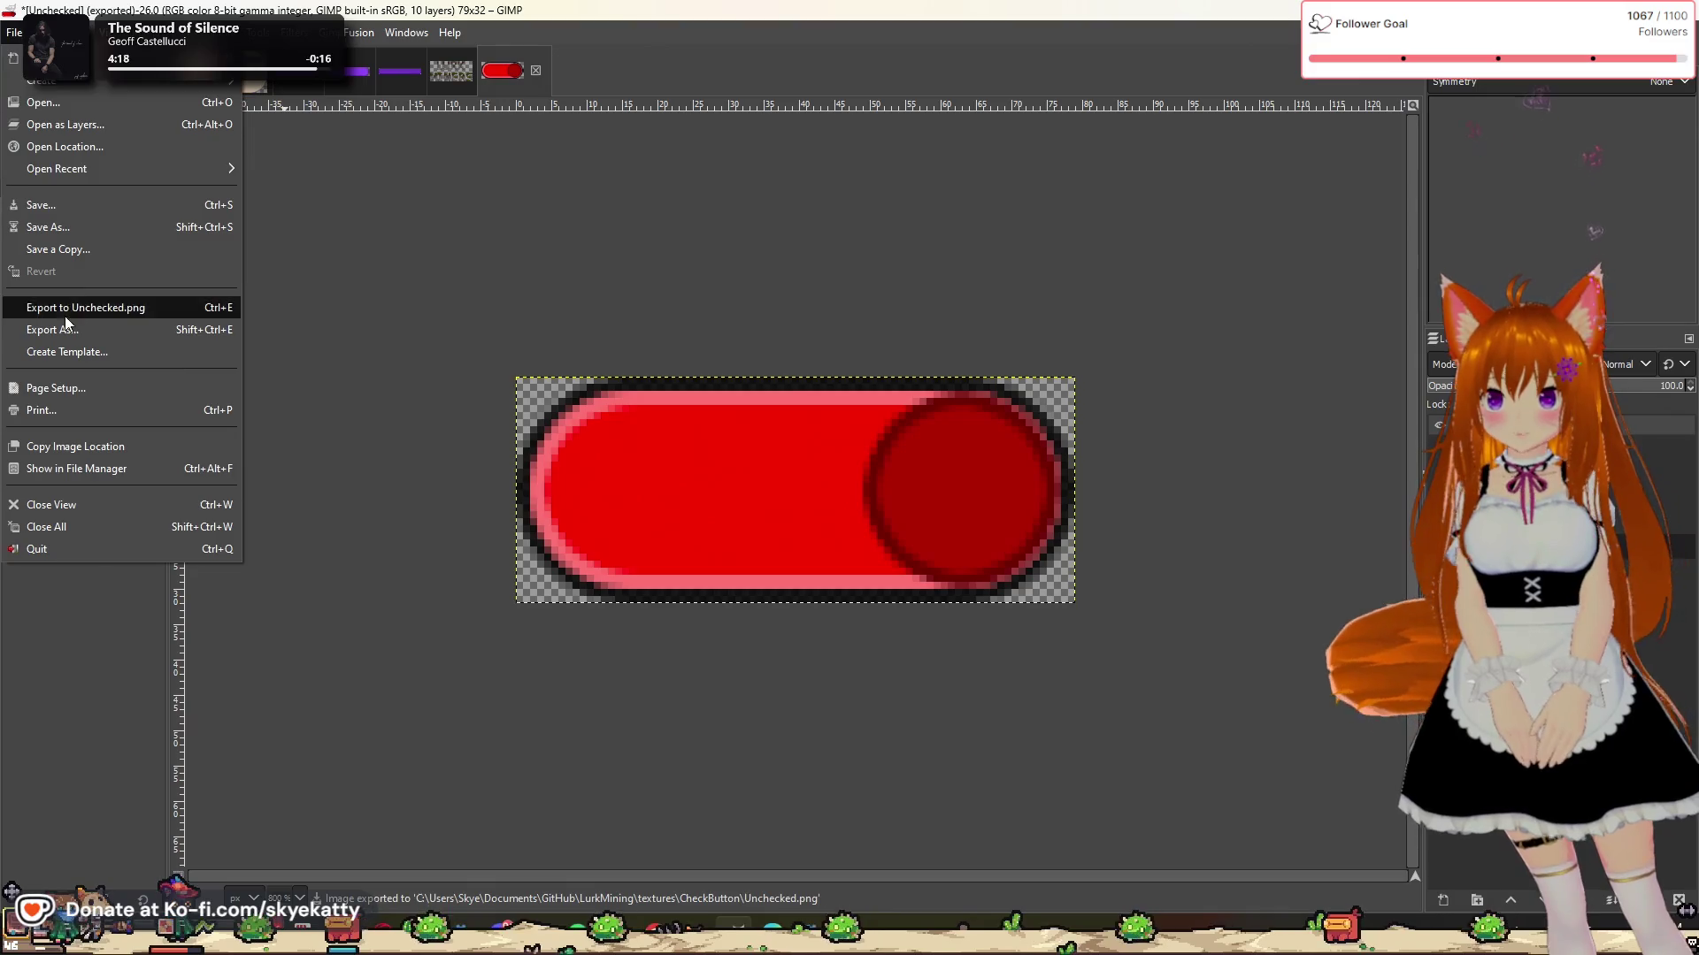
pyautogui.click(53, 330)
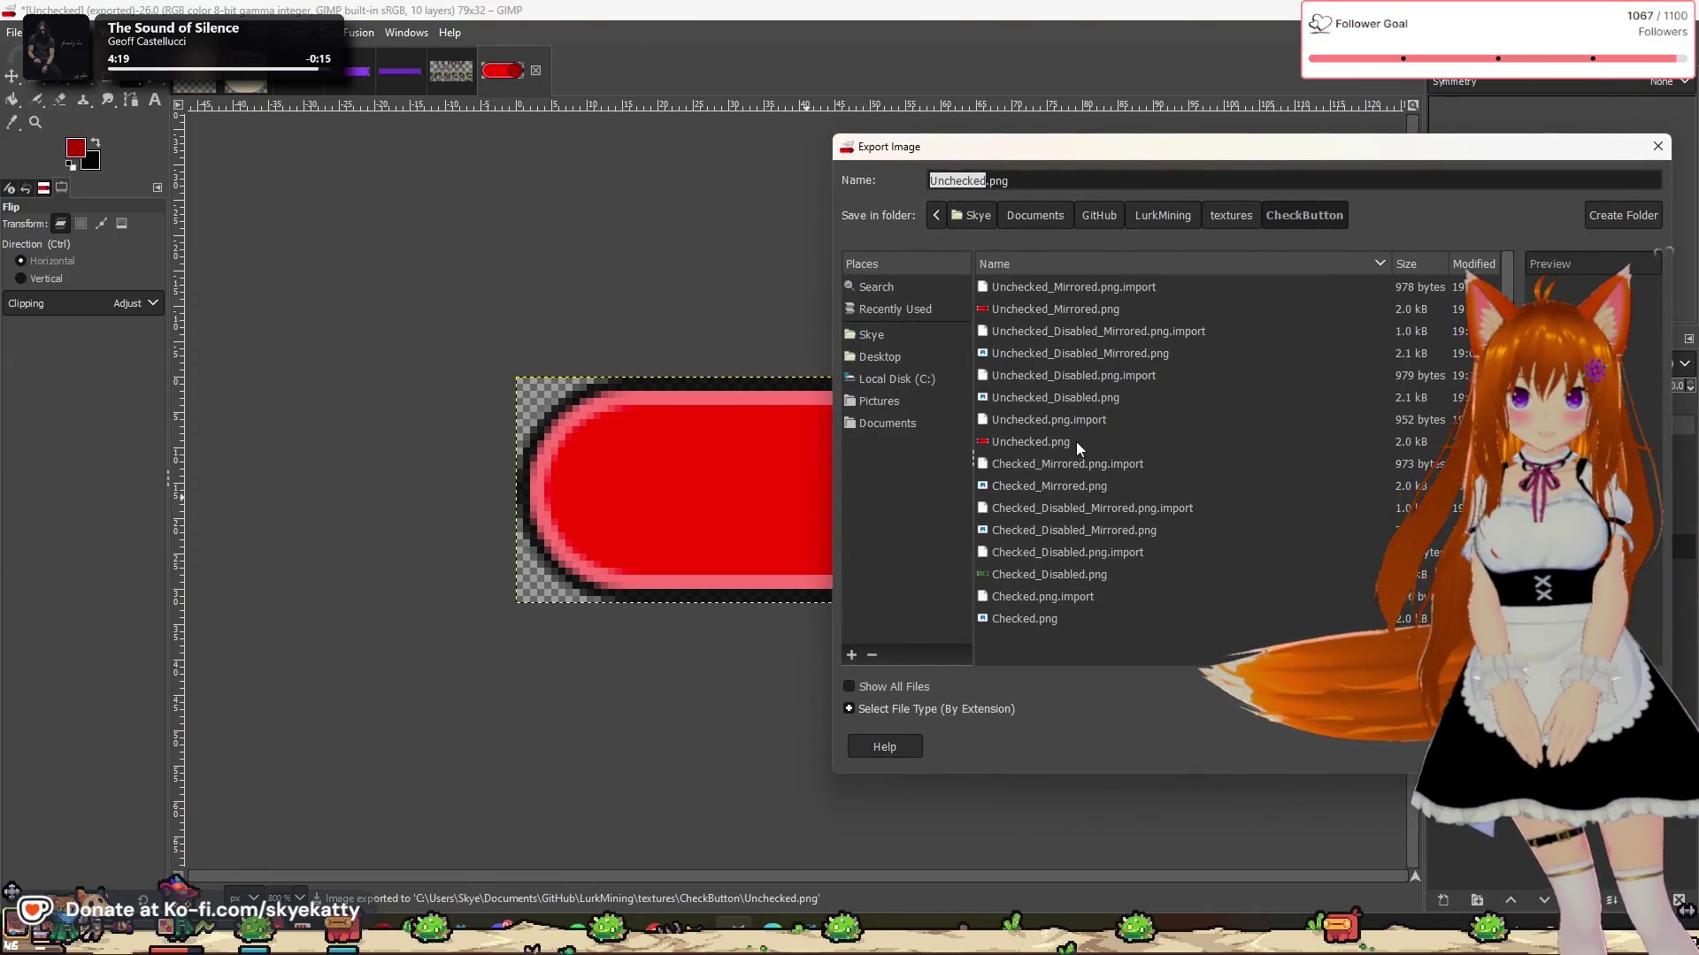
pyautogui.click(1035, 307)
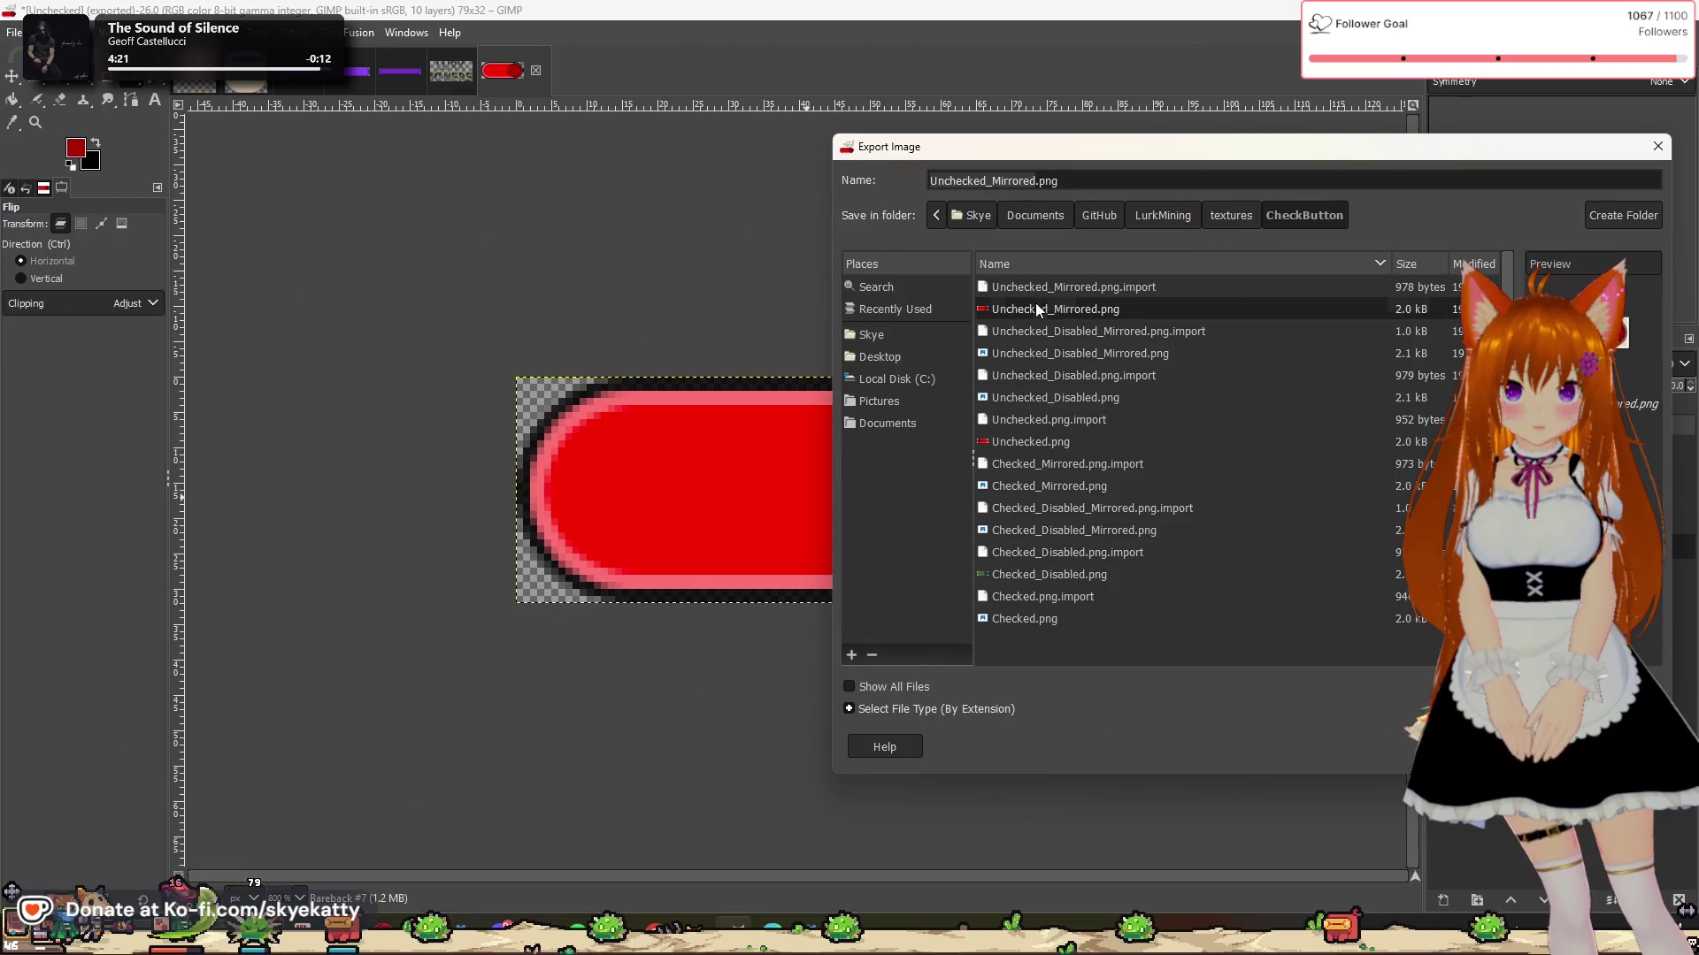
pyautogui.click(1557, 746)
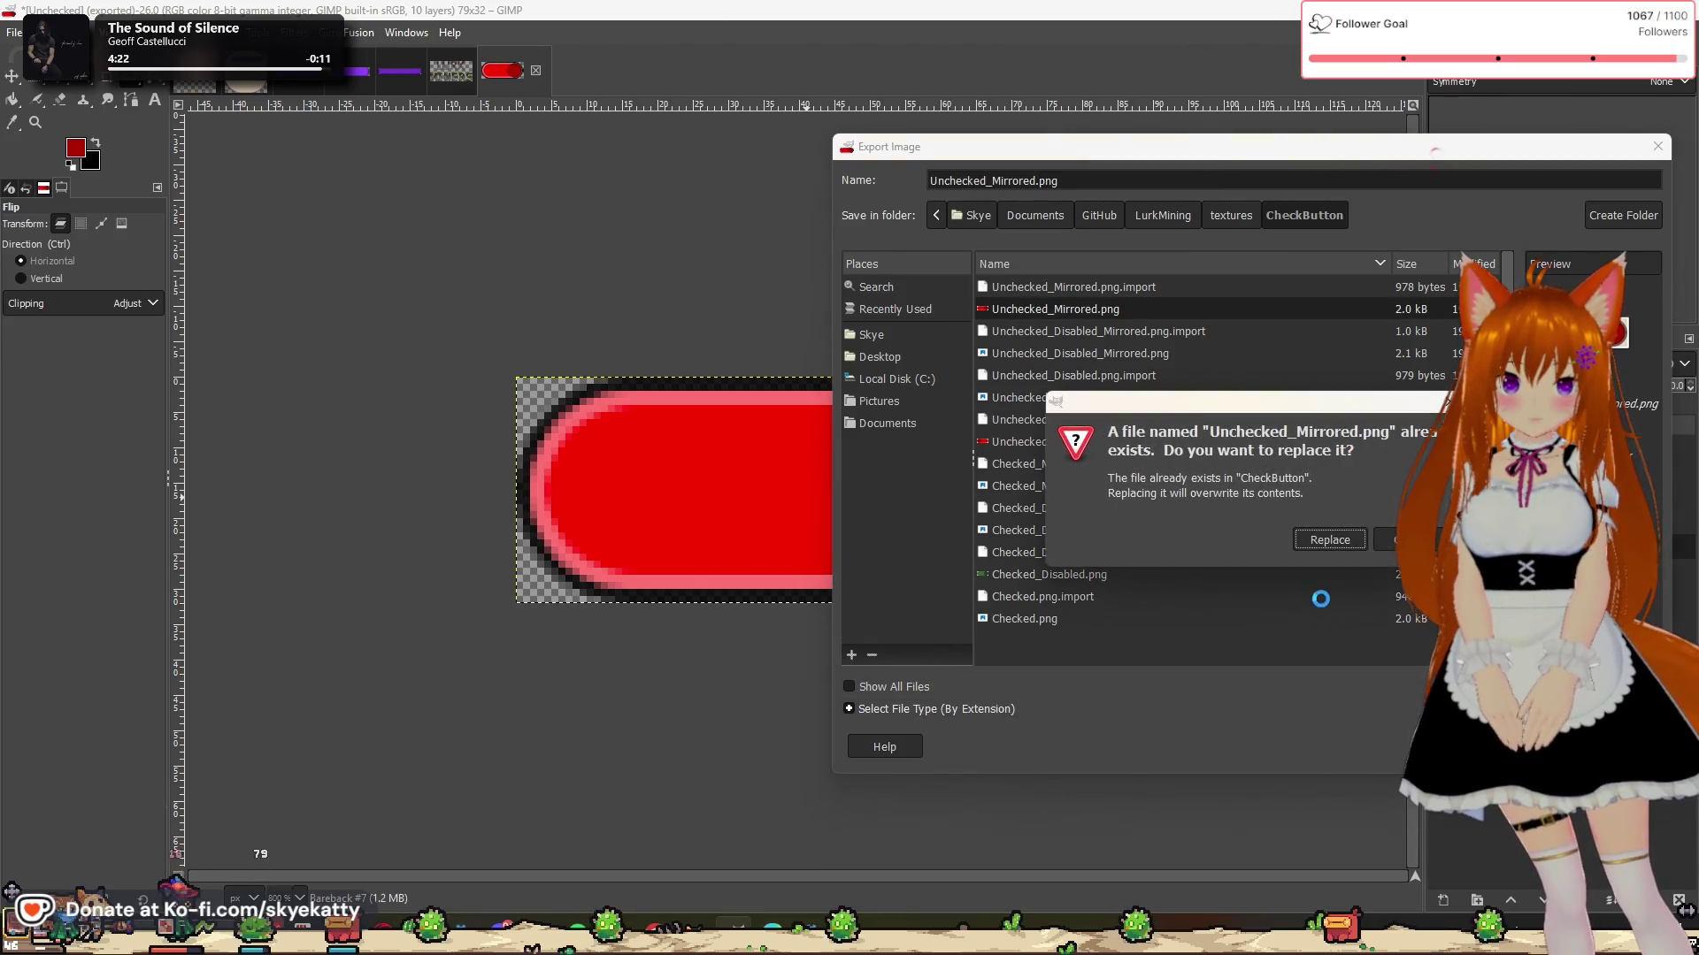
pyautogui.click(1330, 540)
pyautogui.click(858, 685)
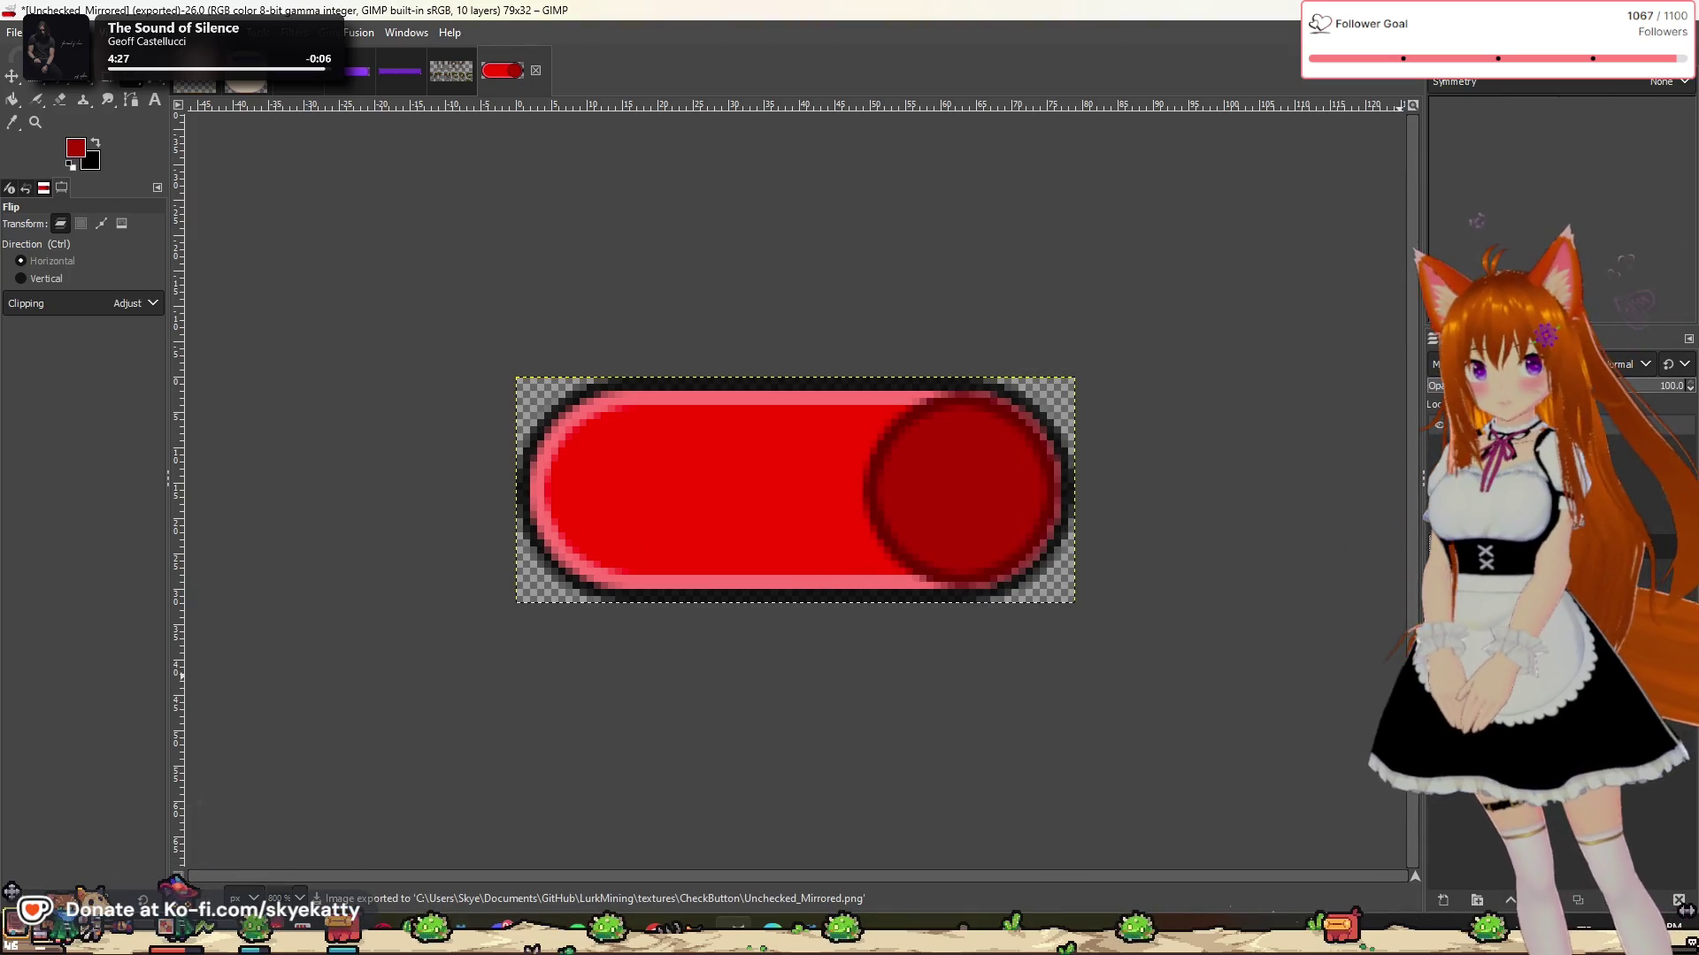
pyautogui.hotkey('ctrl', 'z')
pyautogui.hotkey('ctrl', 'z')
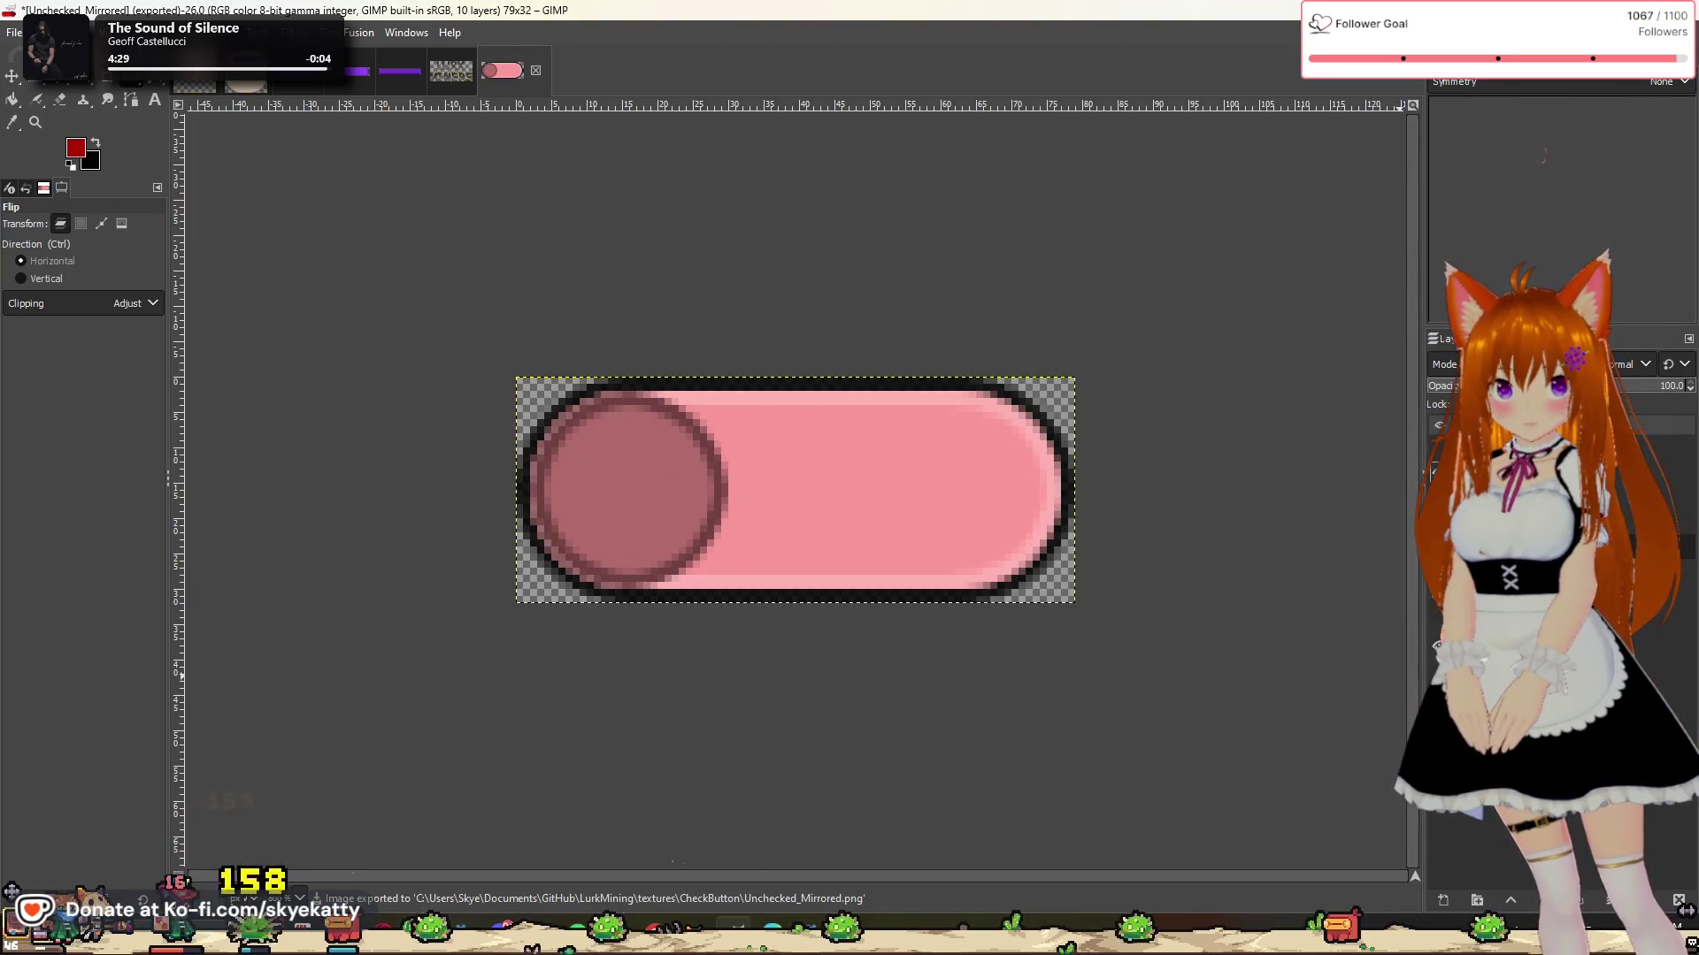
pyautogui.hotkey('ctrl', 'z')
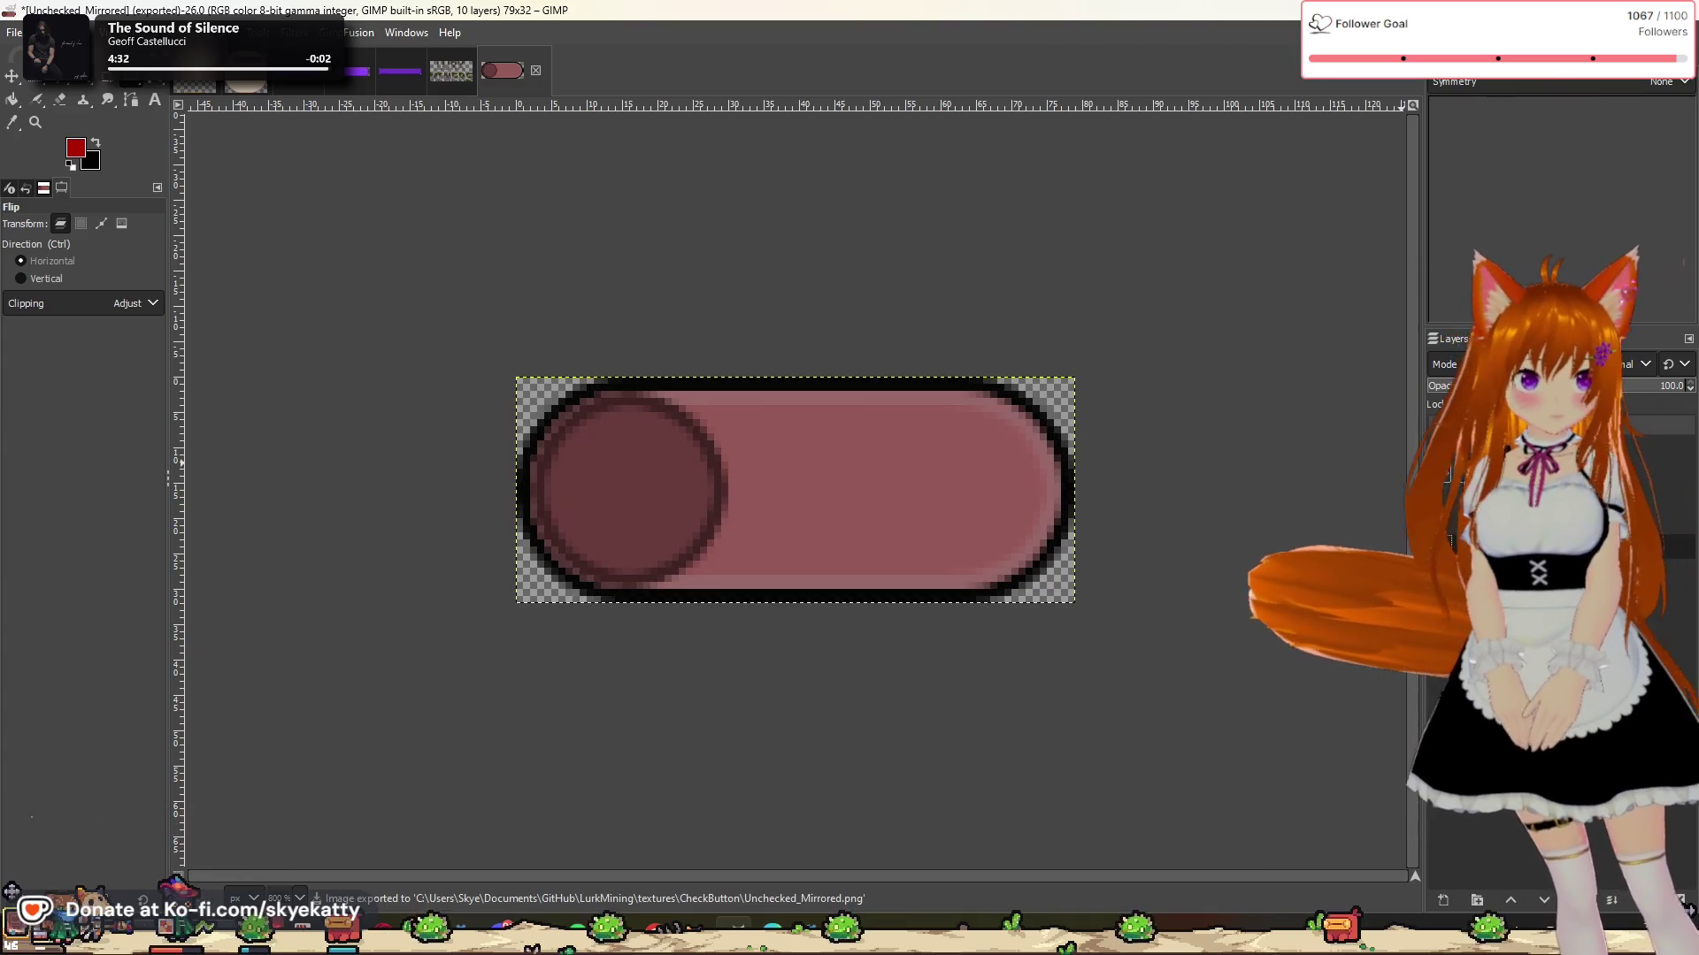
# Step: Export the toggle over Unchecked_Disabled.png, replacing the old file
pyautogui.click(14, 32)
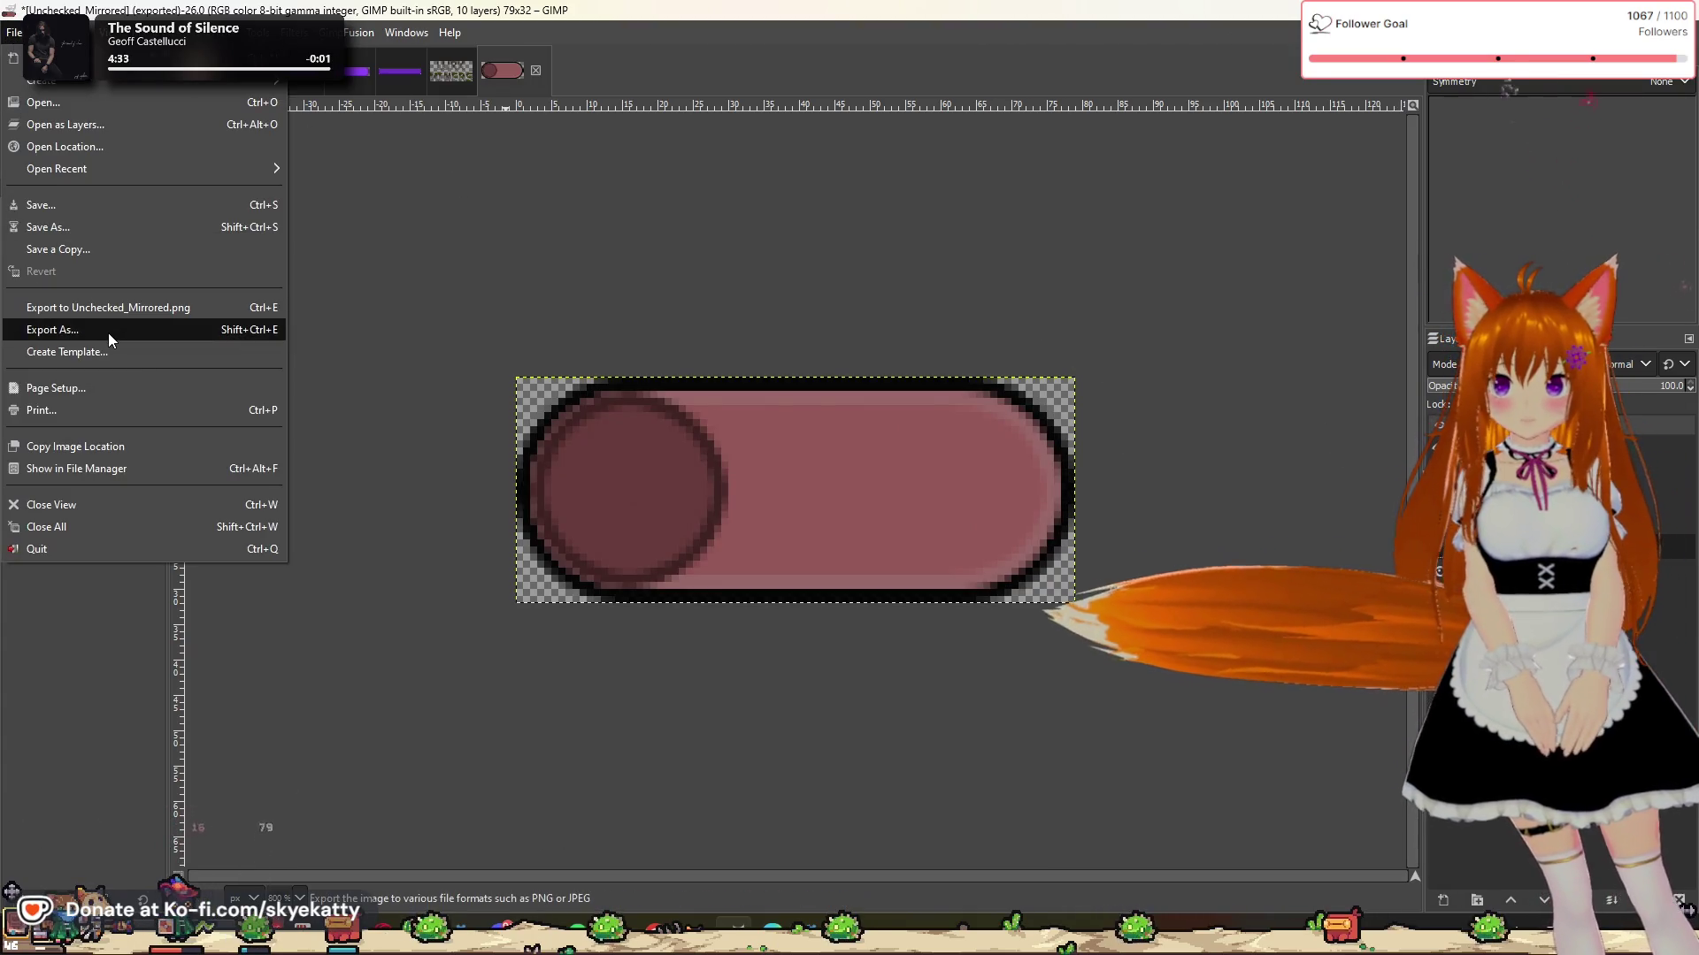
pyautogui.click(106, 330)
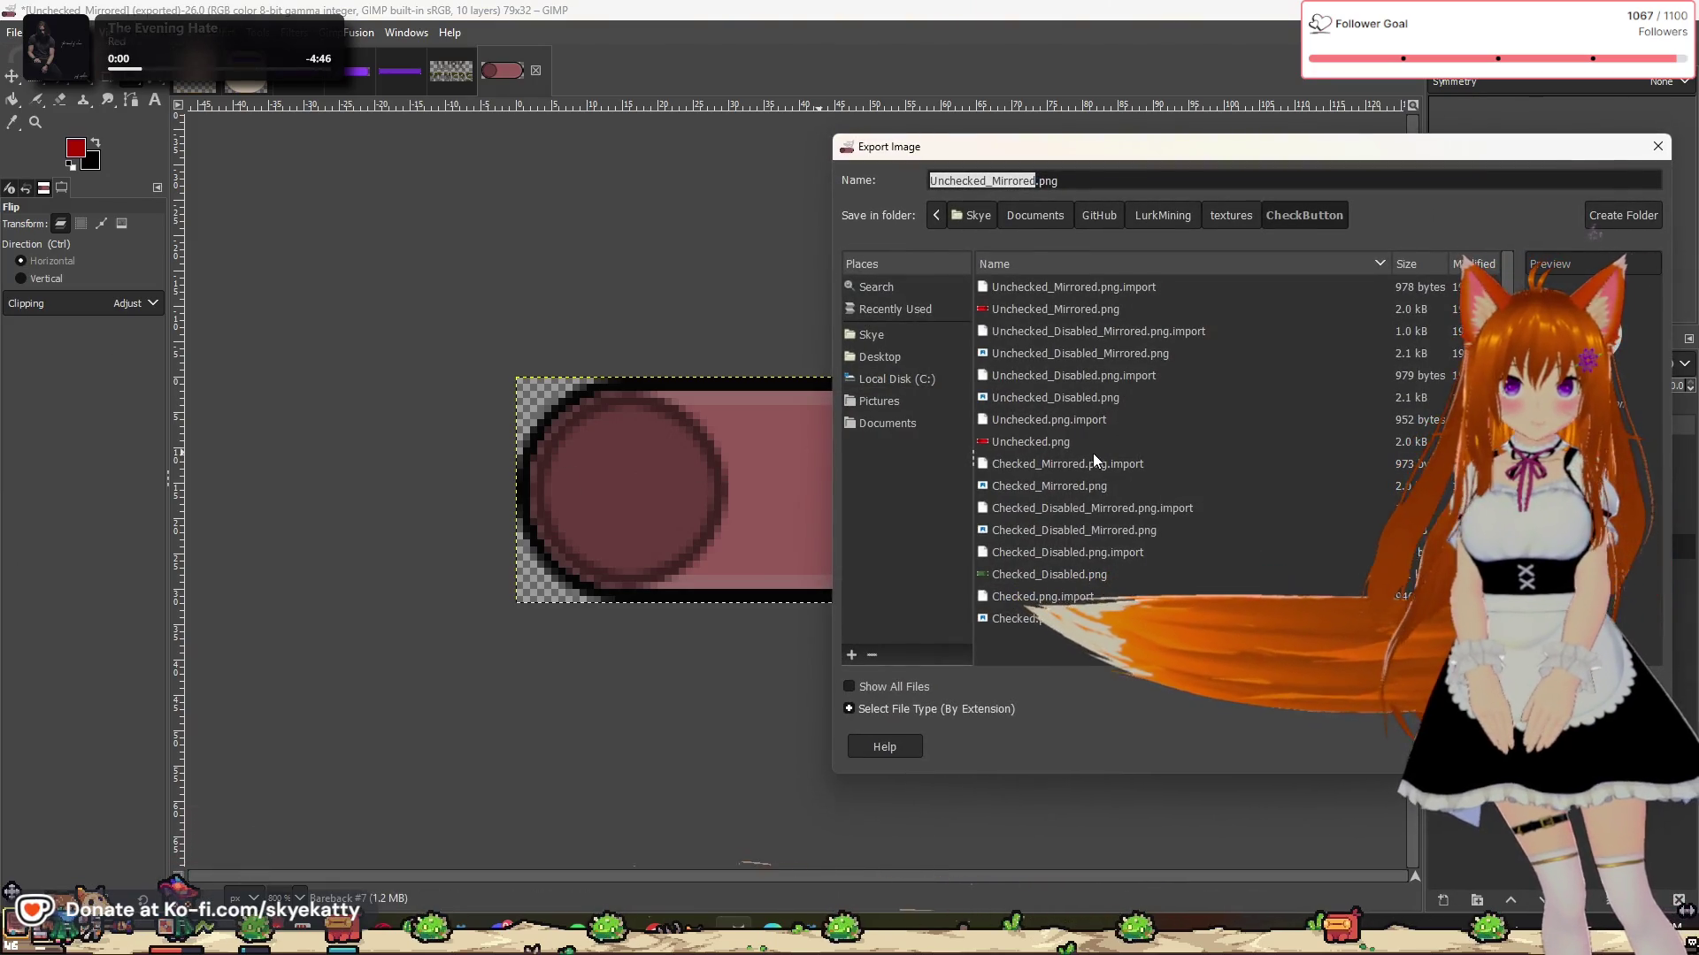
pyautogui.click(1069, 402)
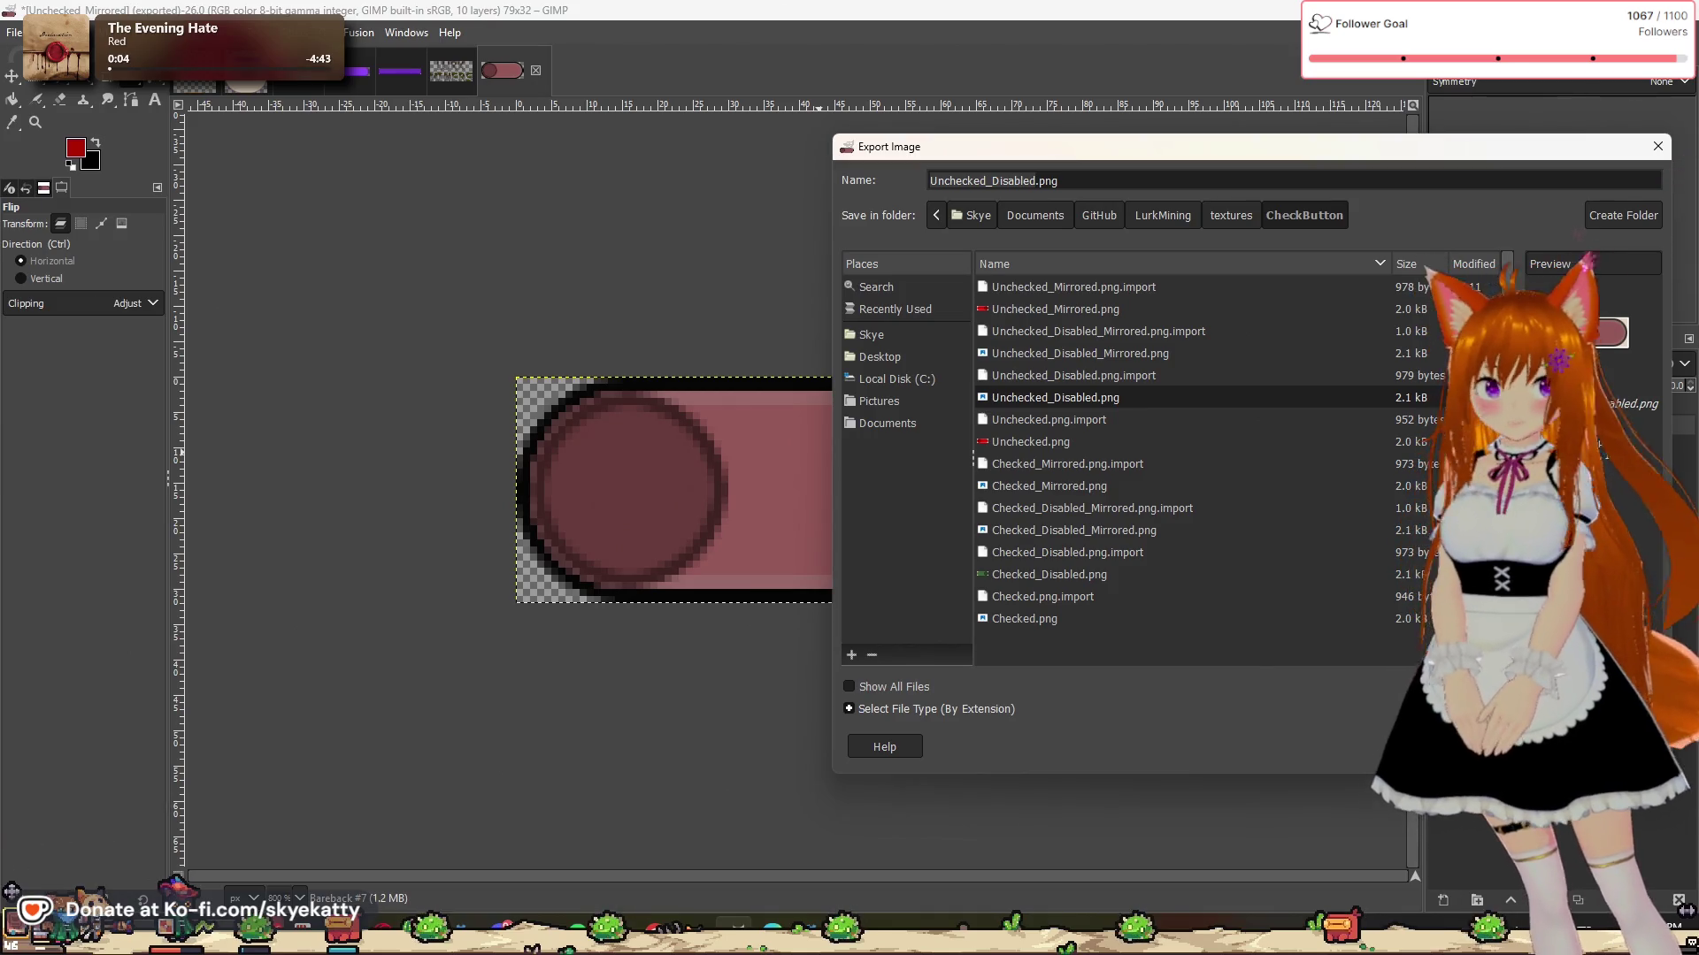
pyautogui.click(1621, 747)
pyautogui.click(1337, 547)
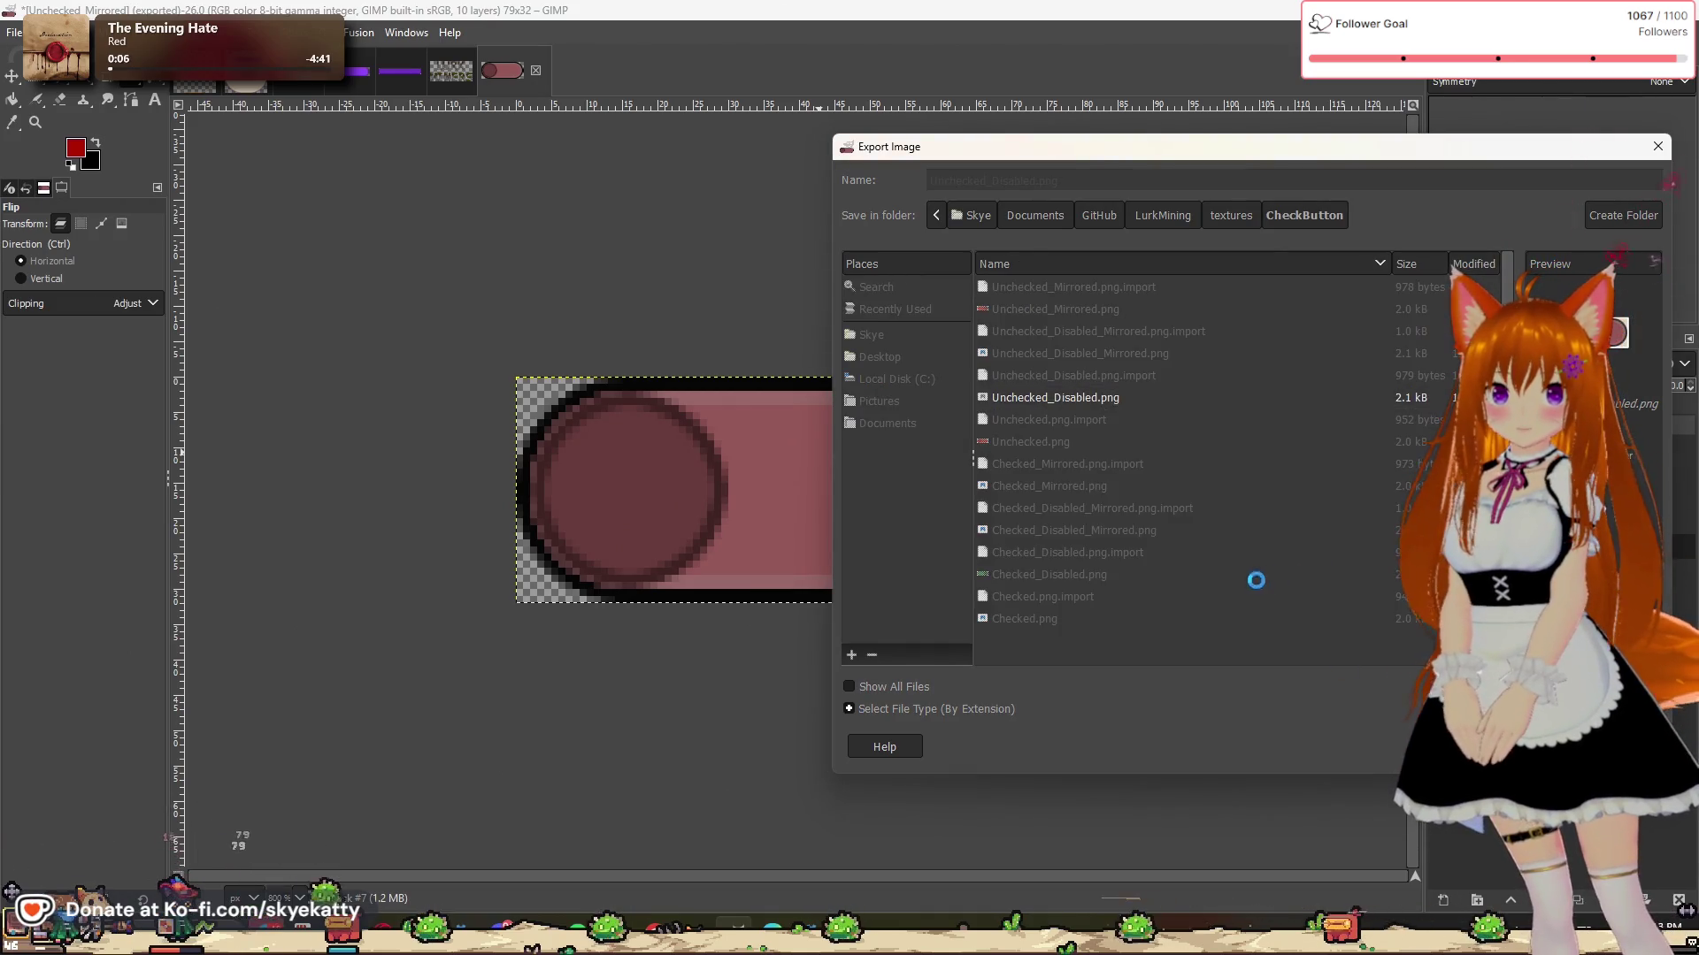
pyautogui.click(840, 692)
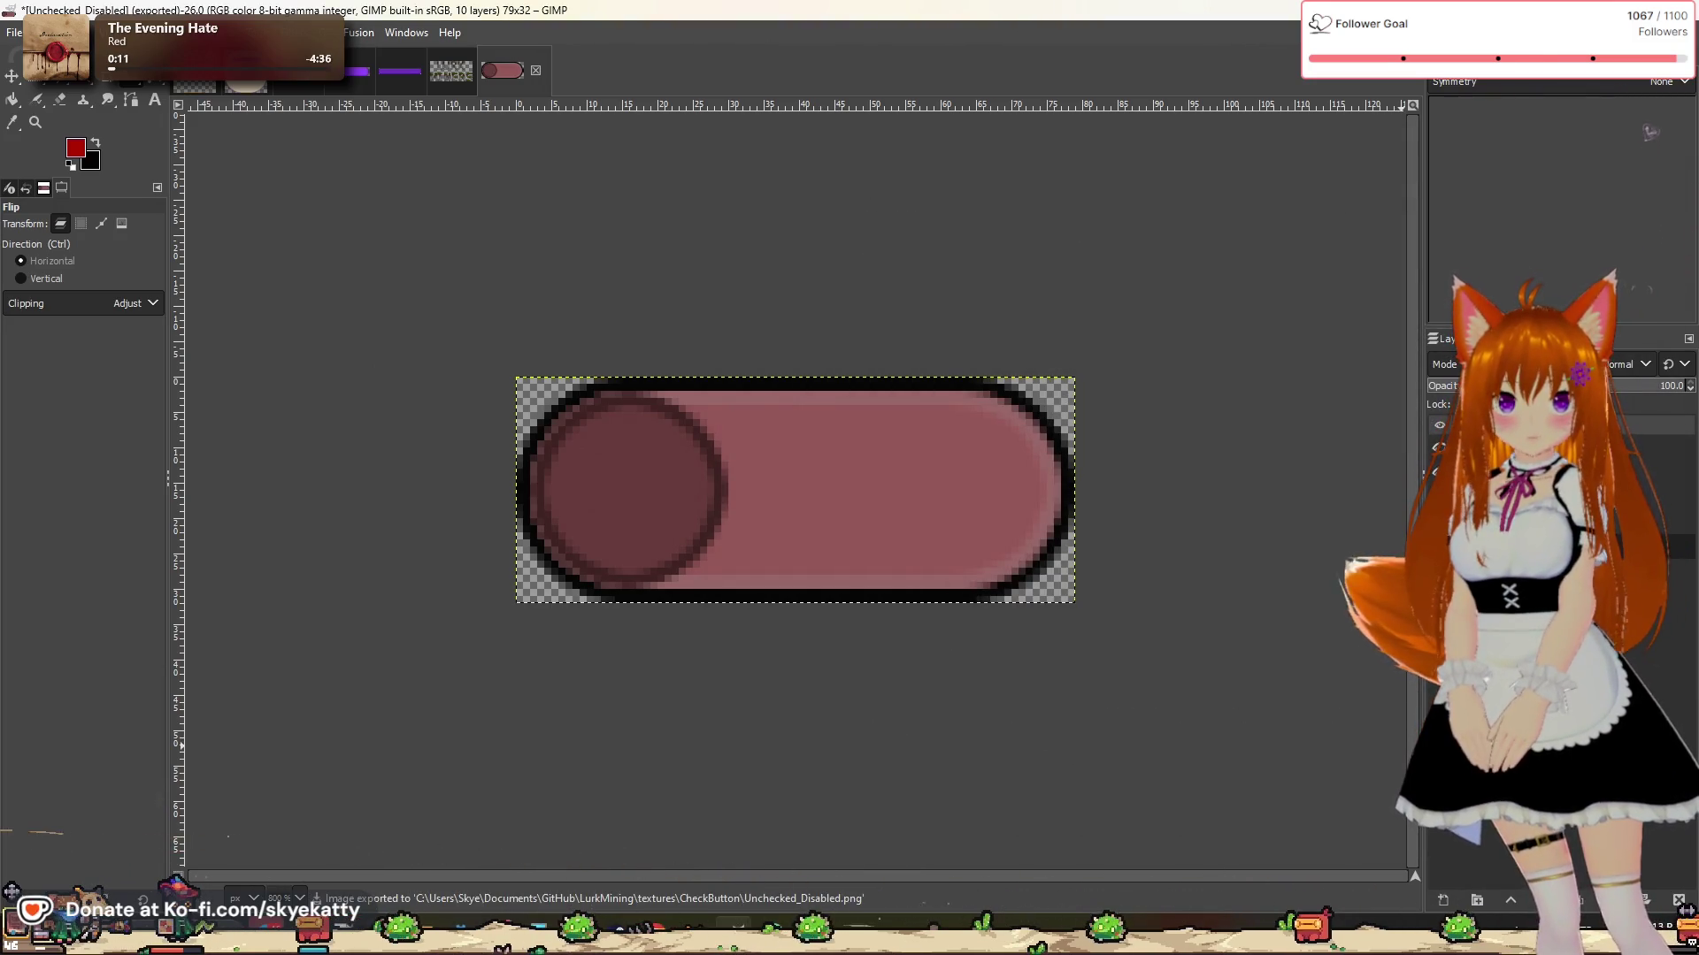
# Step: Flip the knob to the right and export over Unchecked_Disabled_Mirrored.png
pyautogui.click(1143, 533)
pyautogui.click(14, 32)
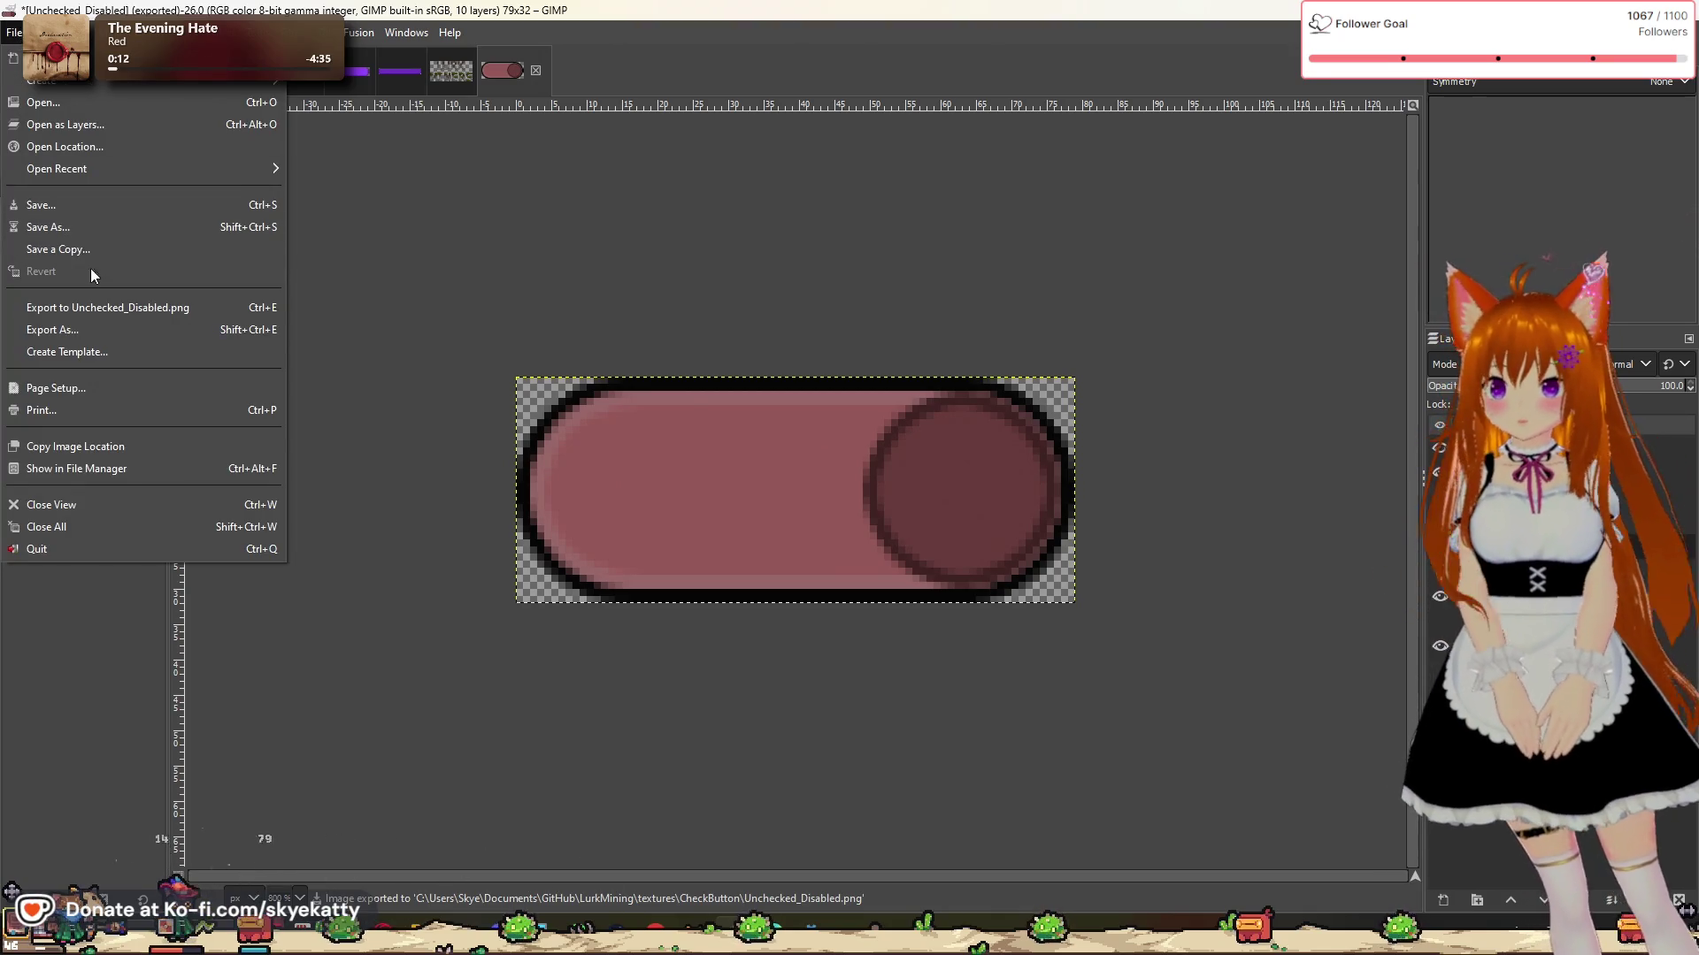
pyautogui.click(92, 330)
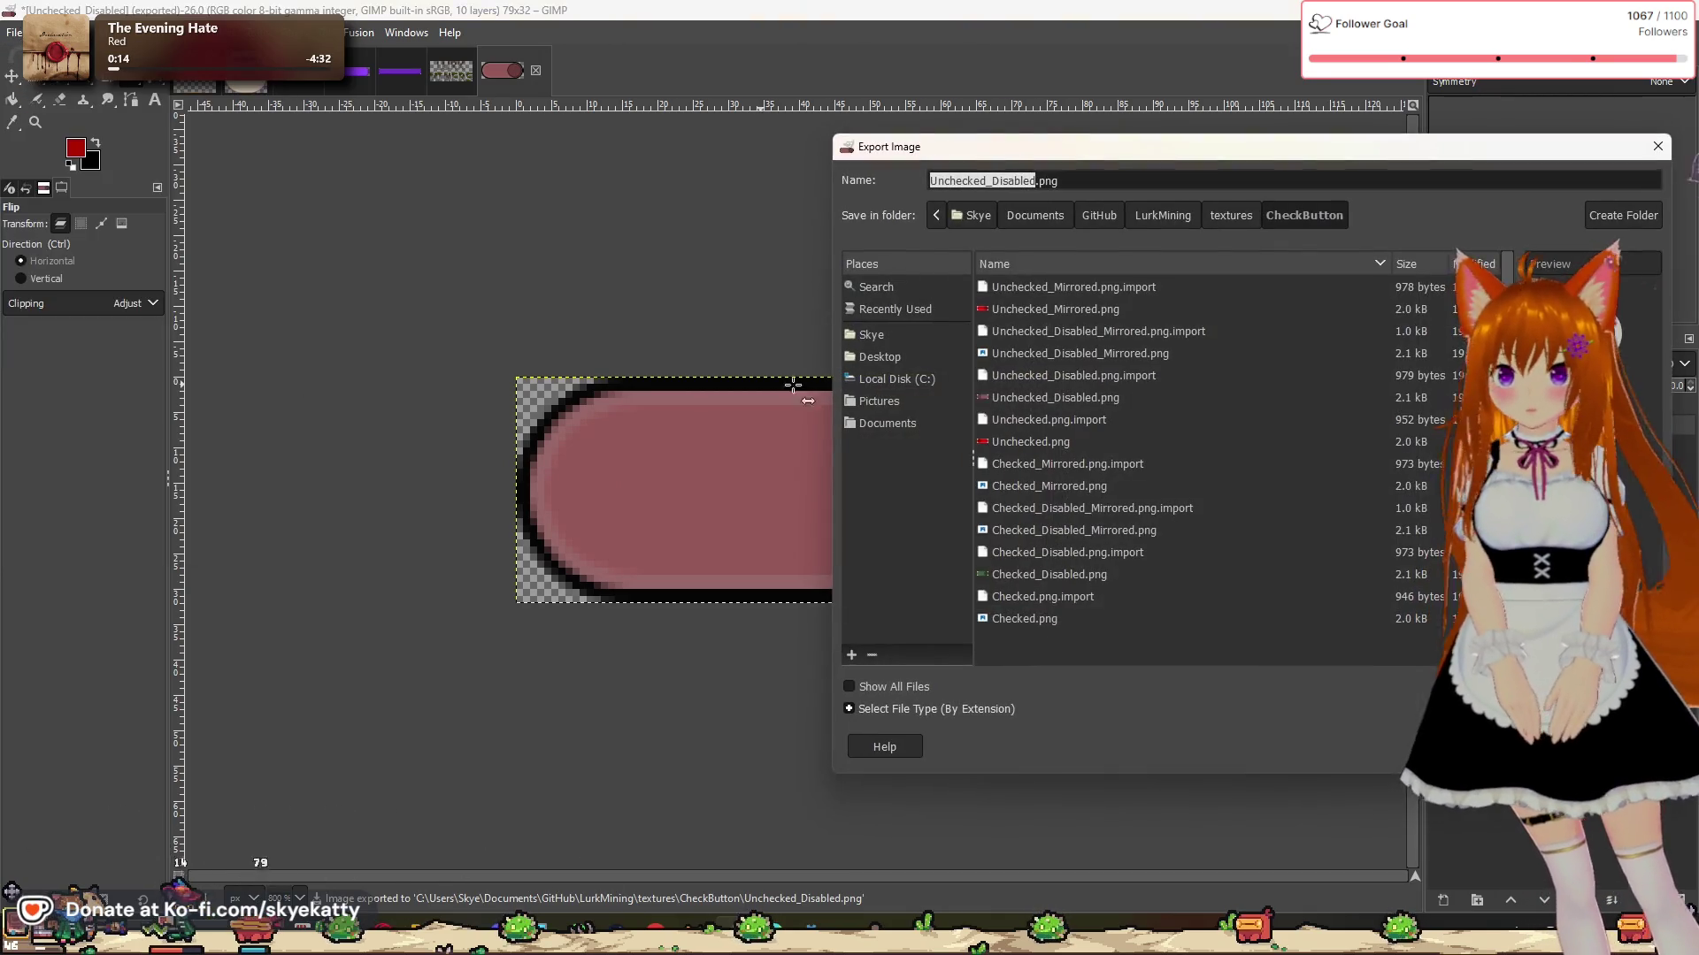
pyautogui.click(1100, 356)
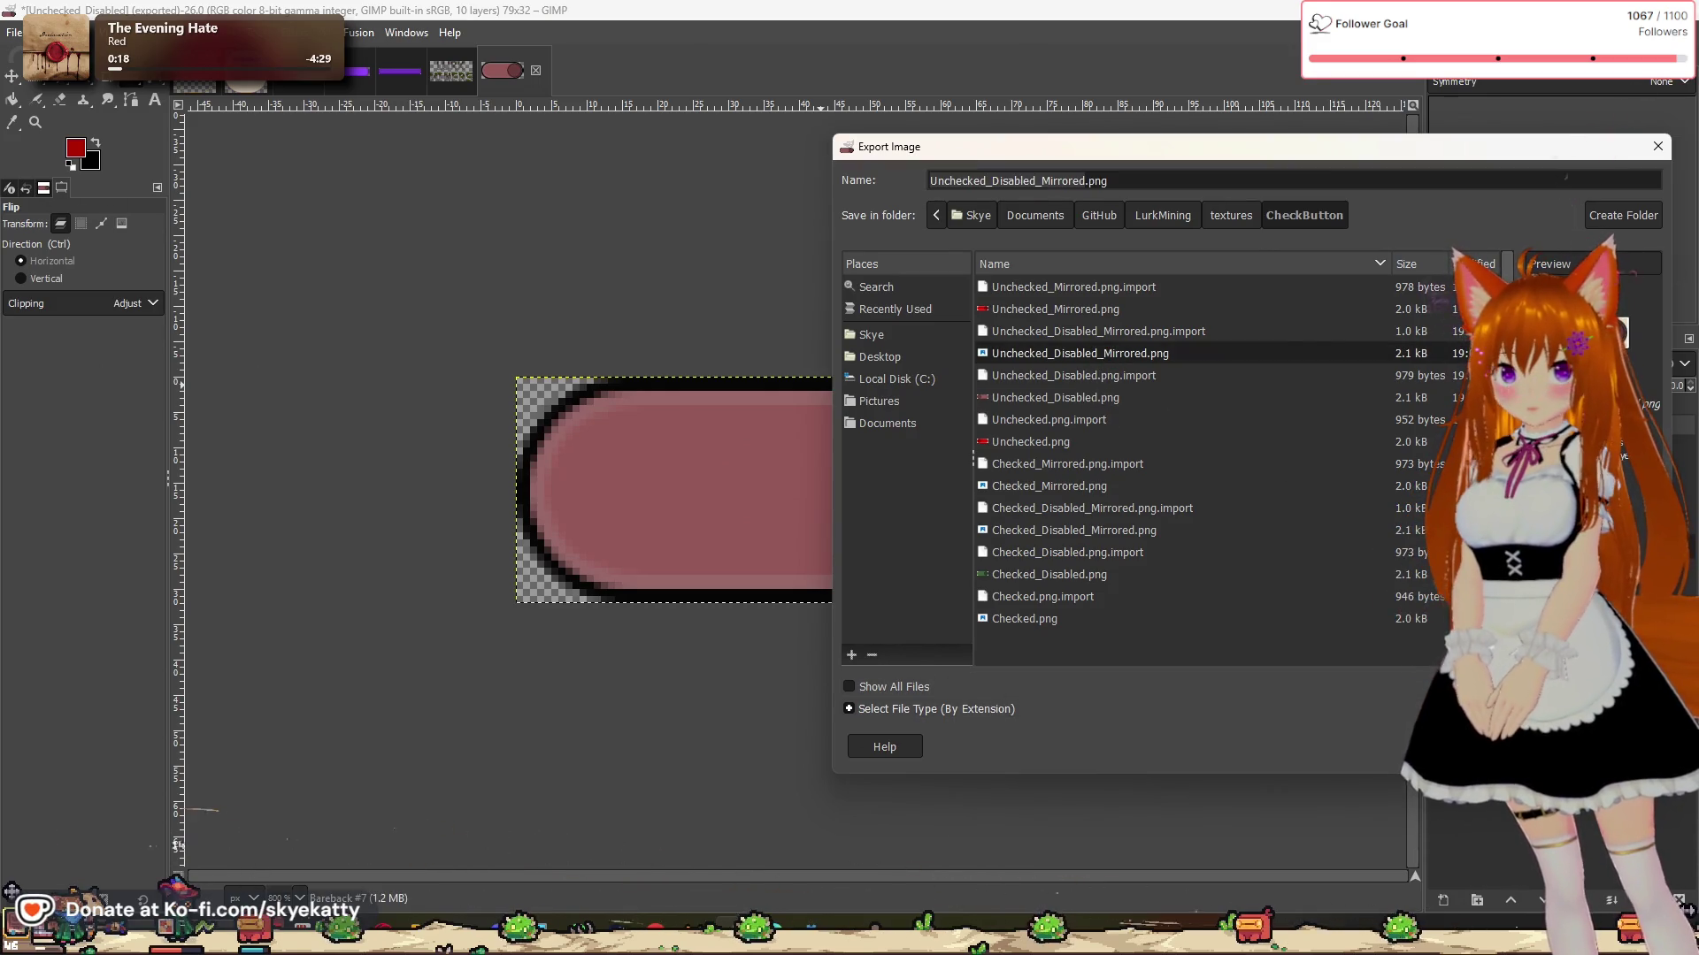
pyautogui.press('Return')
pyautogui.click(1335, 541)
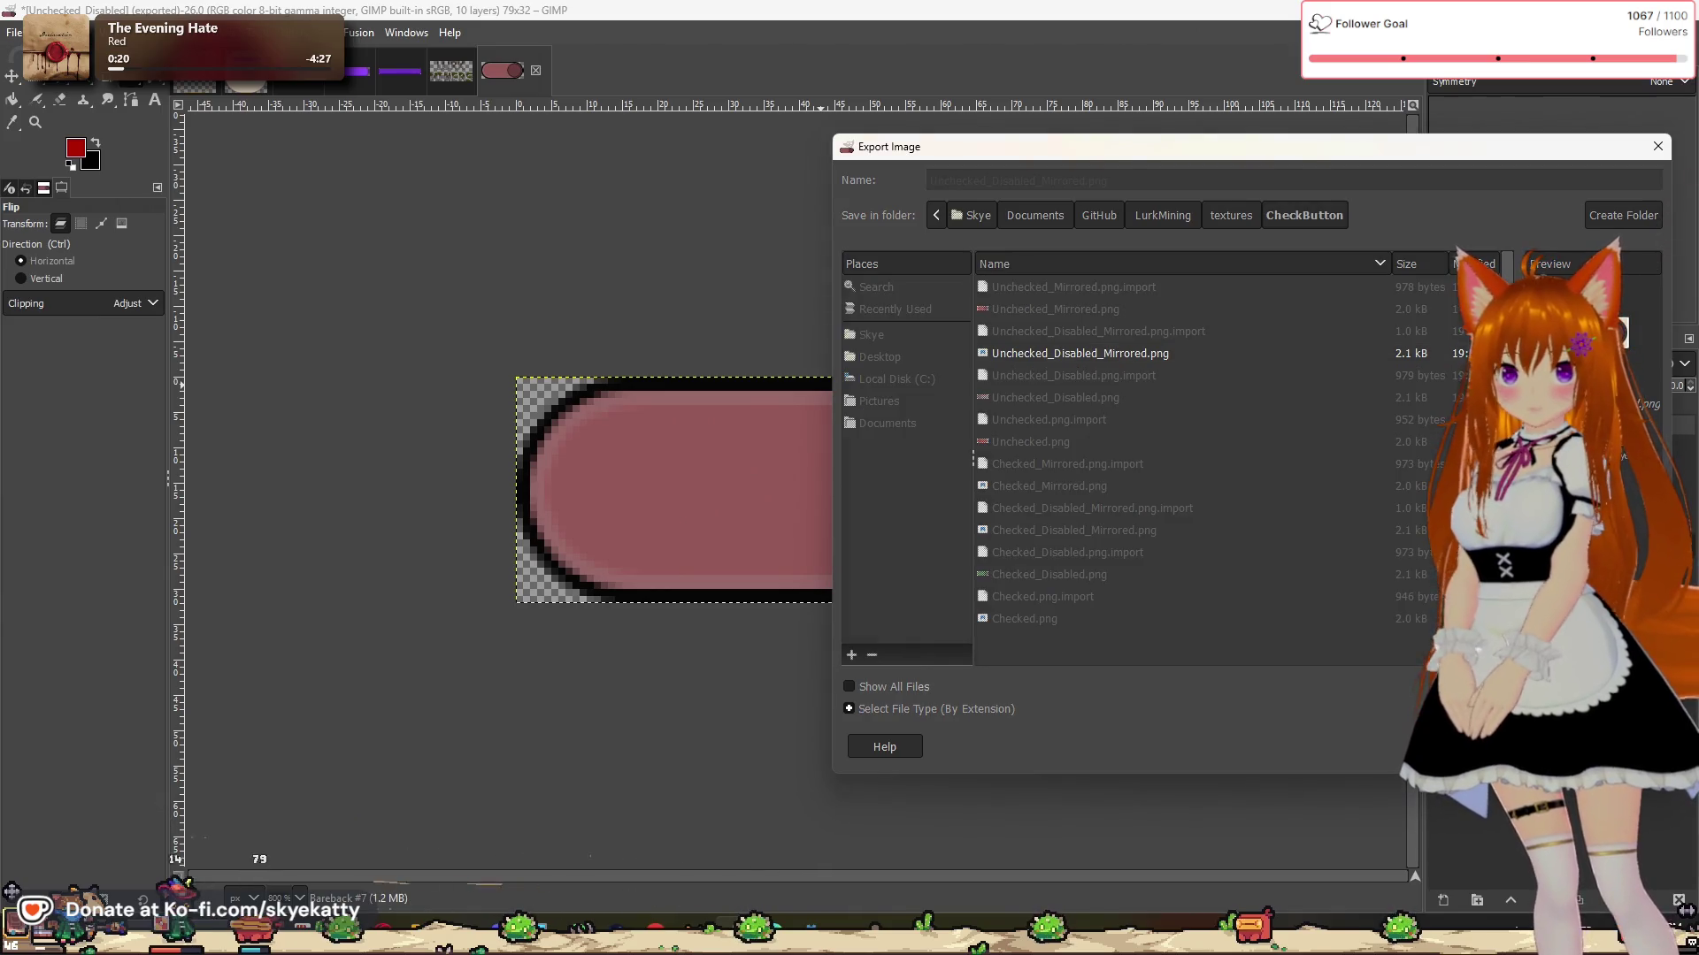
pyautogui.click(856, 691)
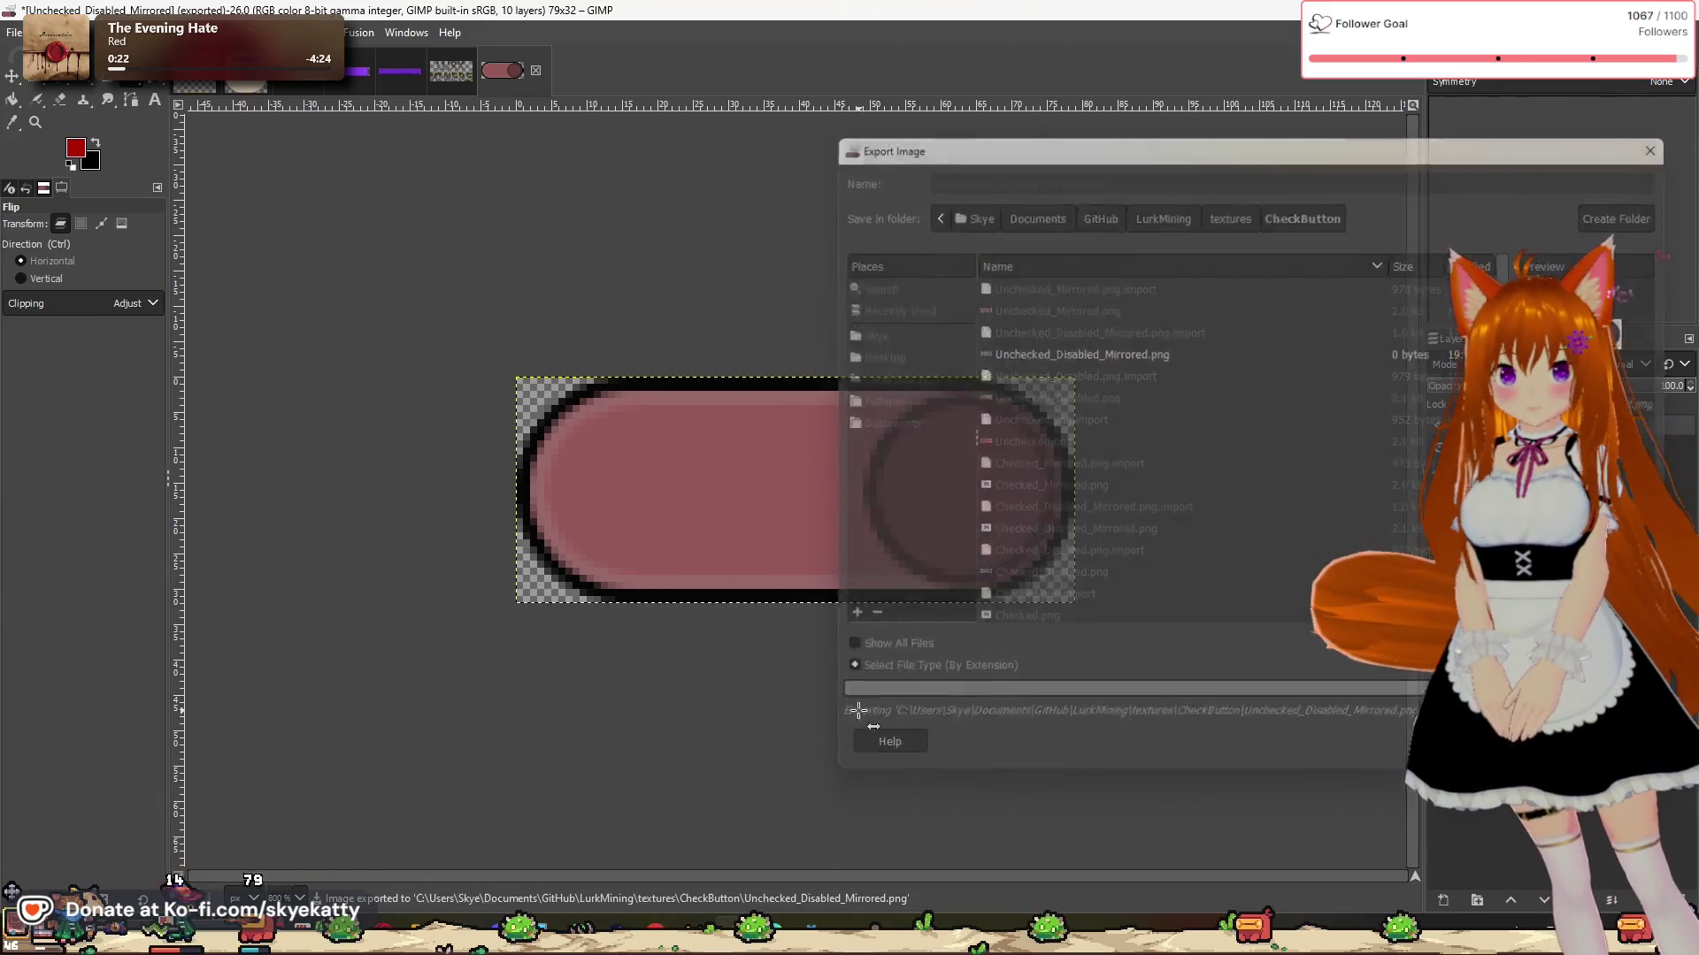
# Step: Switch the toggle to bright green layers with the dark knob on the right
pyautogui.click(1438, 426)
pyautogui.click(1438, 447)
pyautogui.click(1437, 468)
pyautogui.click(1437, 491)
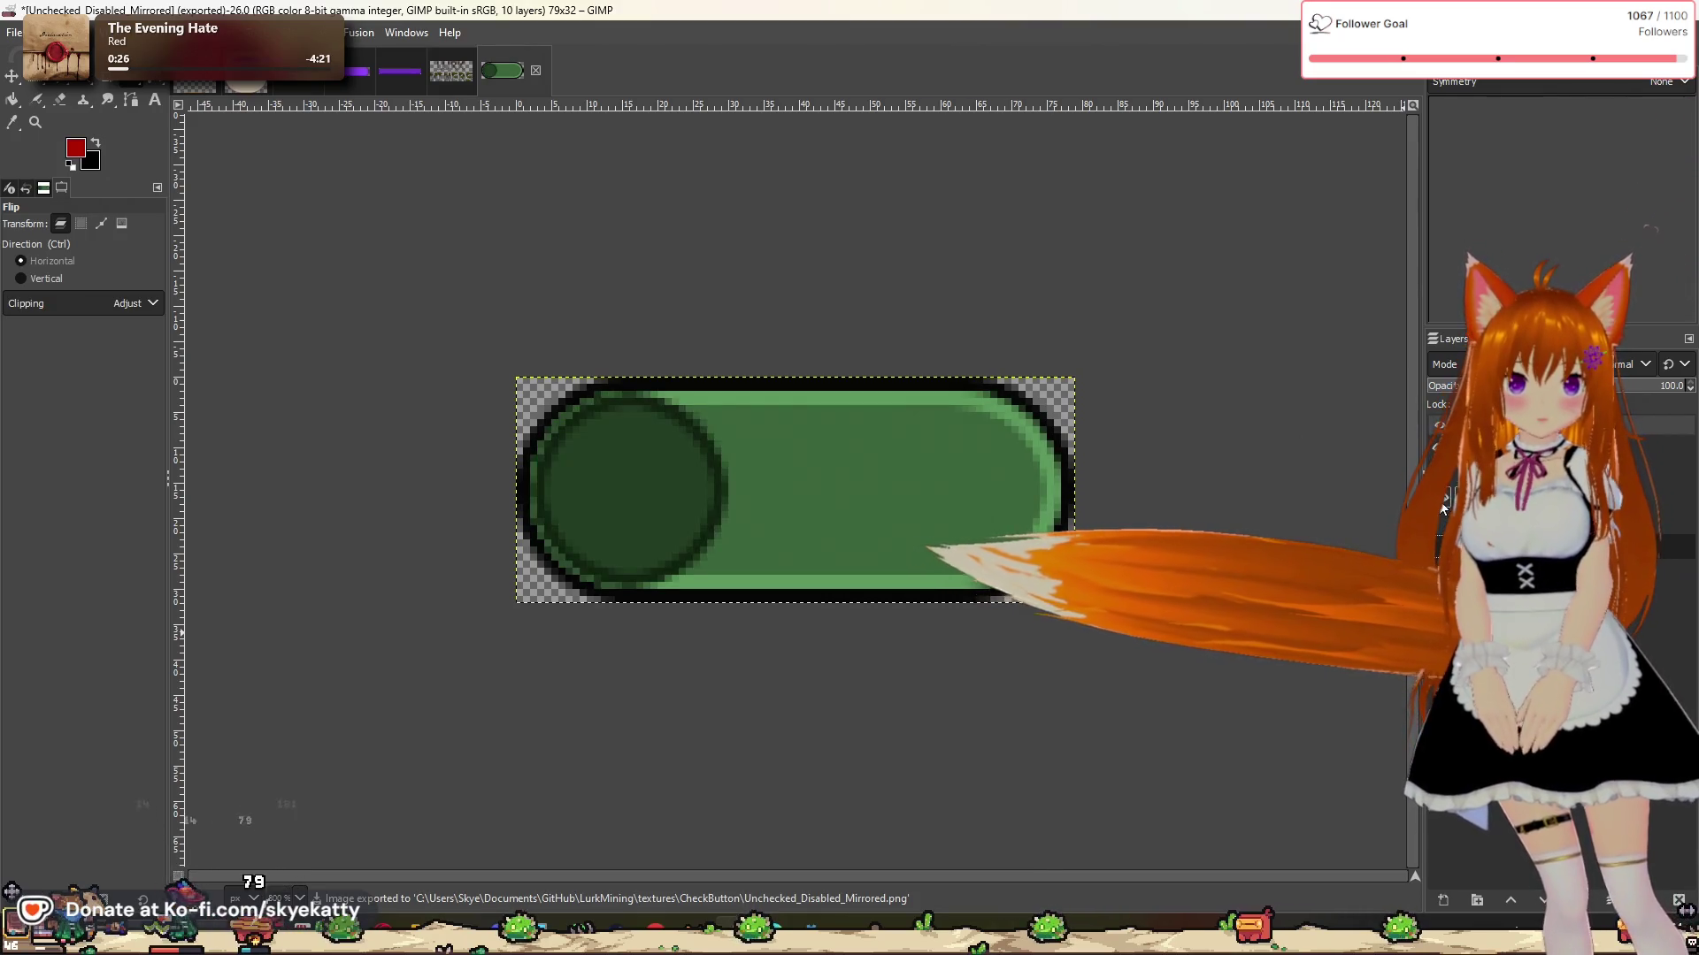
pyautogui.click(921, 492)
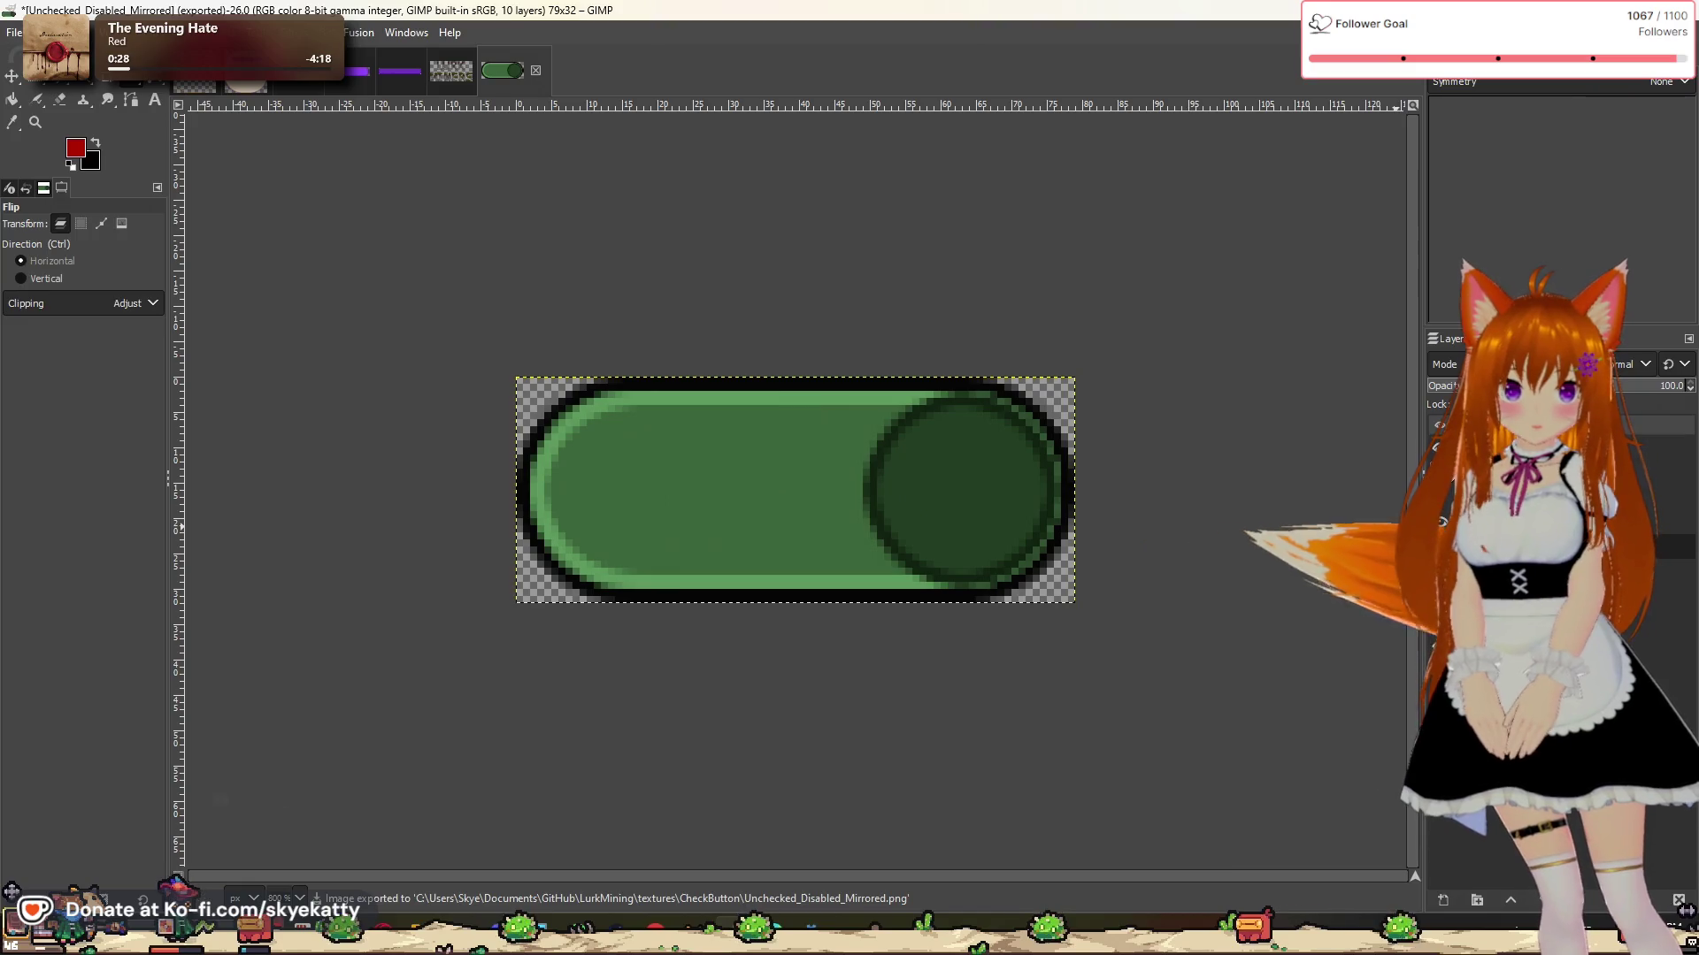
pyautogui.click(1438, 447)
# Step: Export the bright green toggle over Checked.png
pyautogui.click(17, 35)
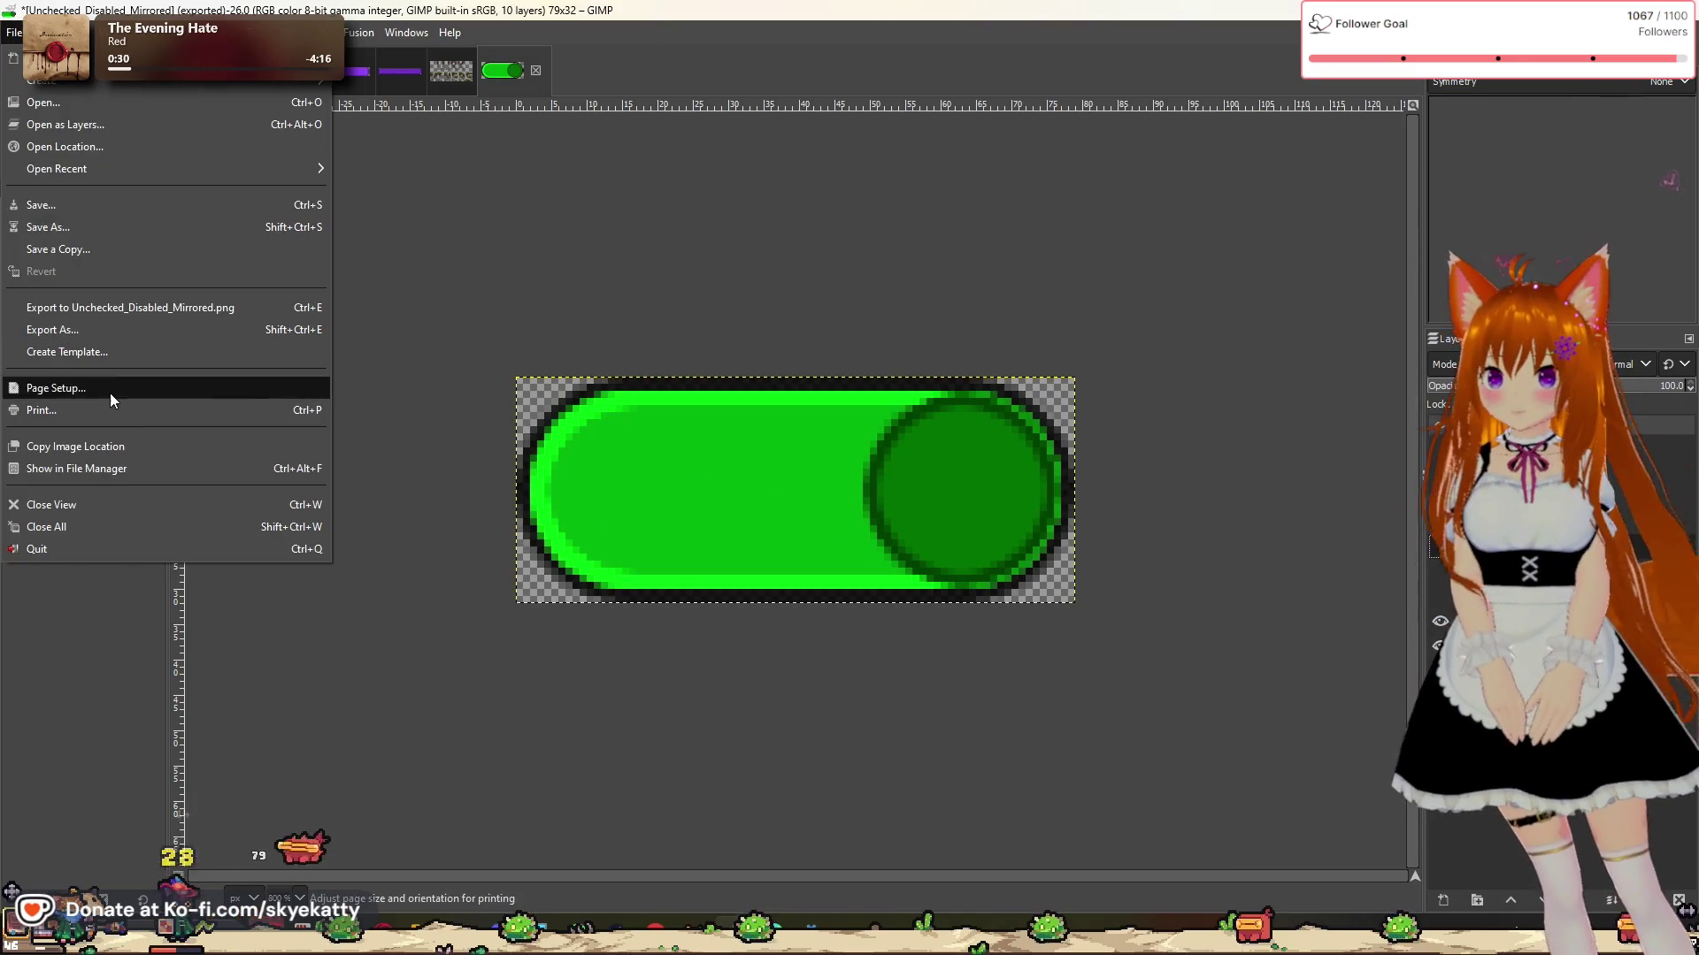
pyautogui.click(120, 333)
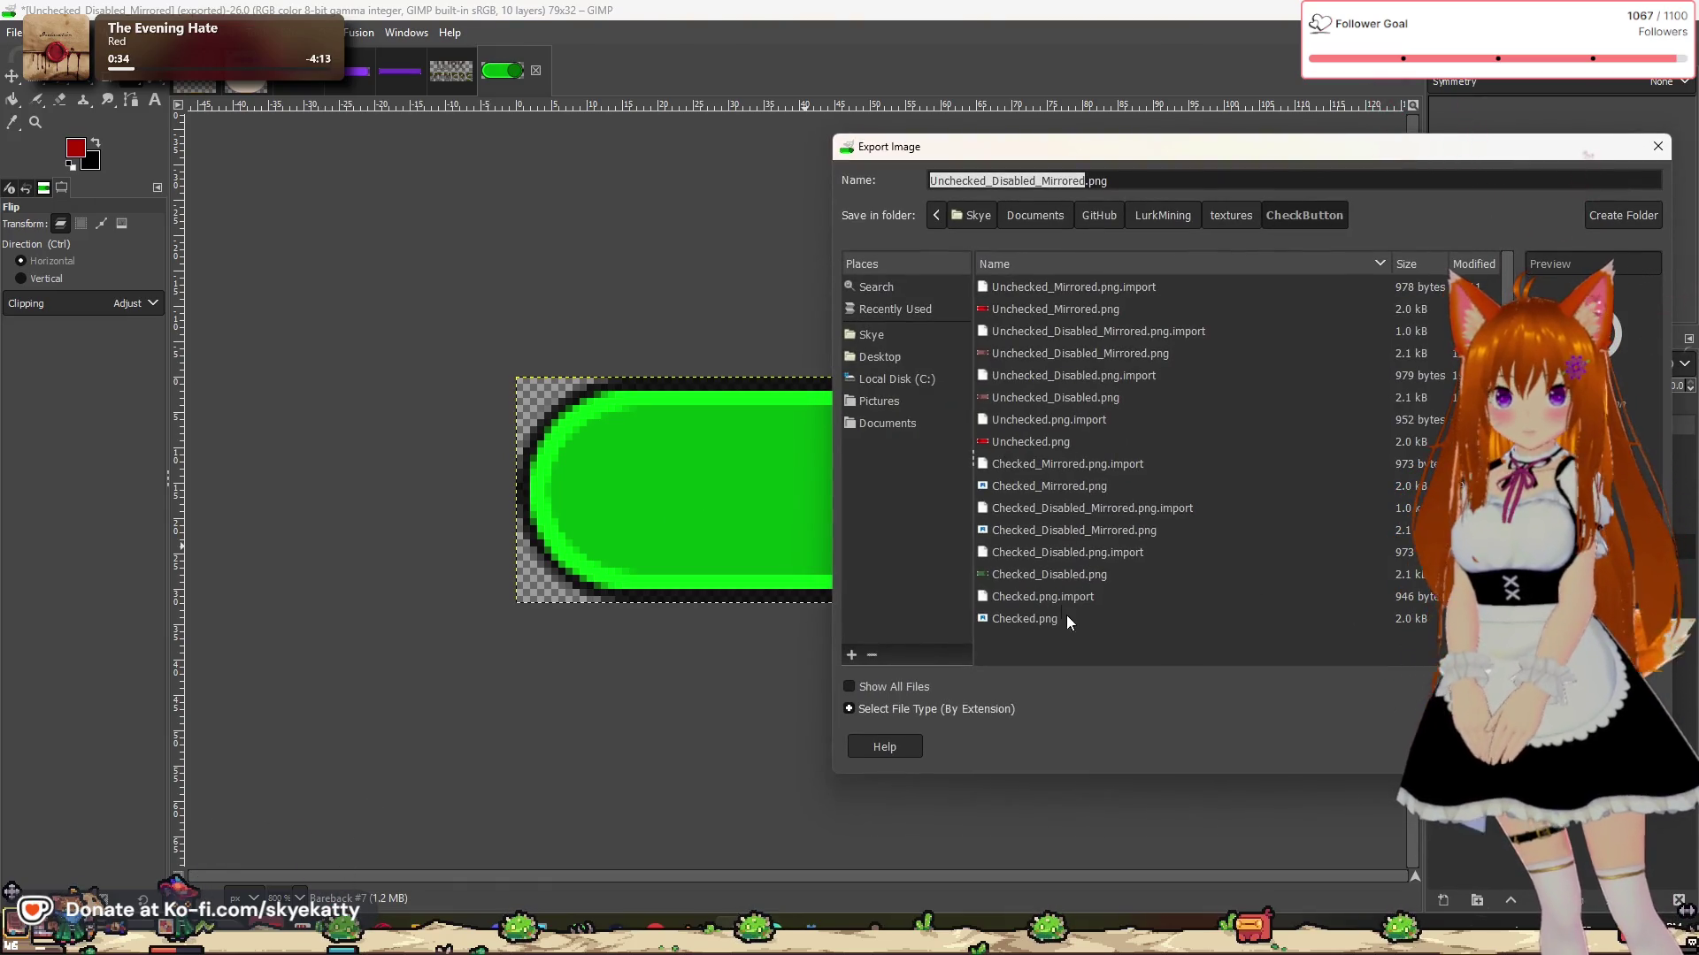
pyautogui.click(1023, 618)
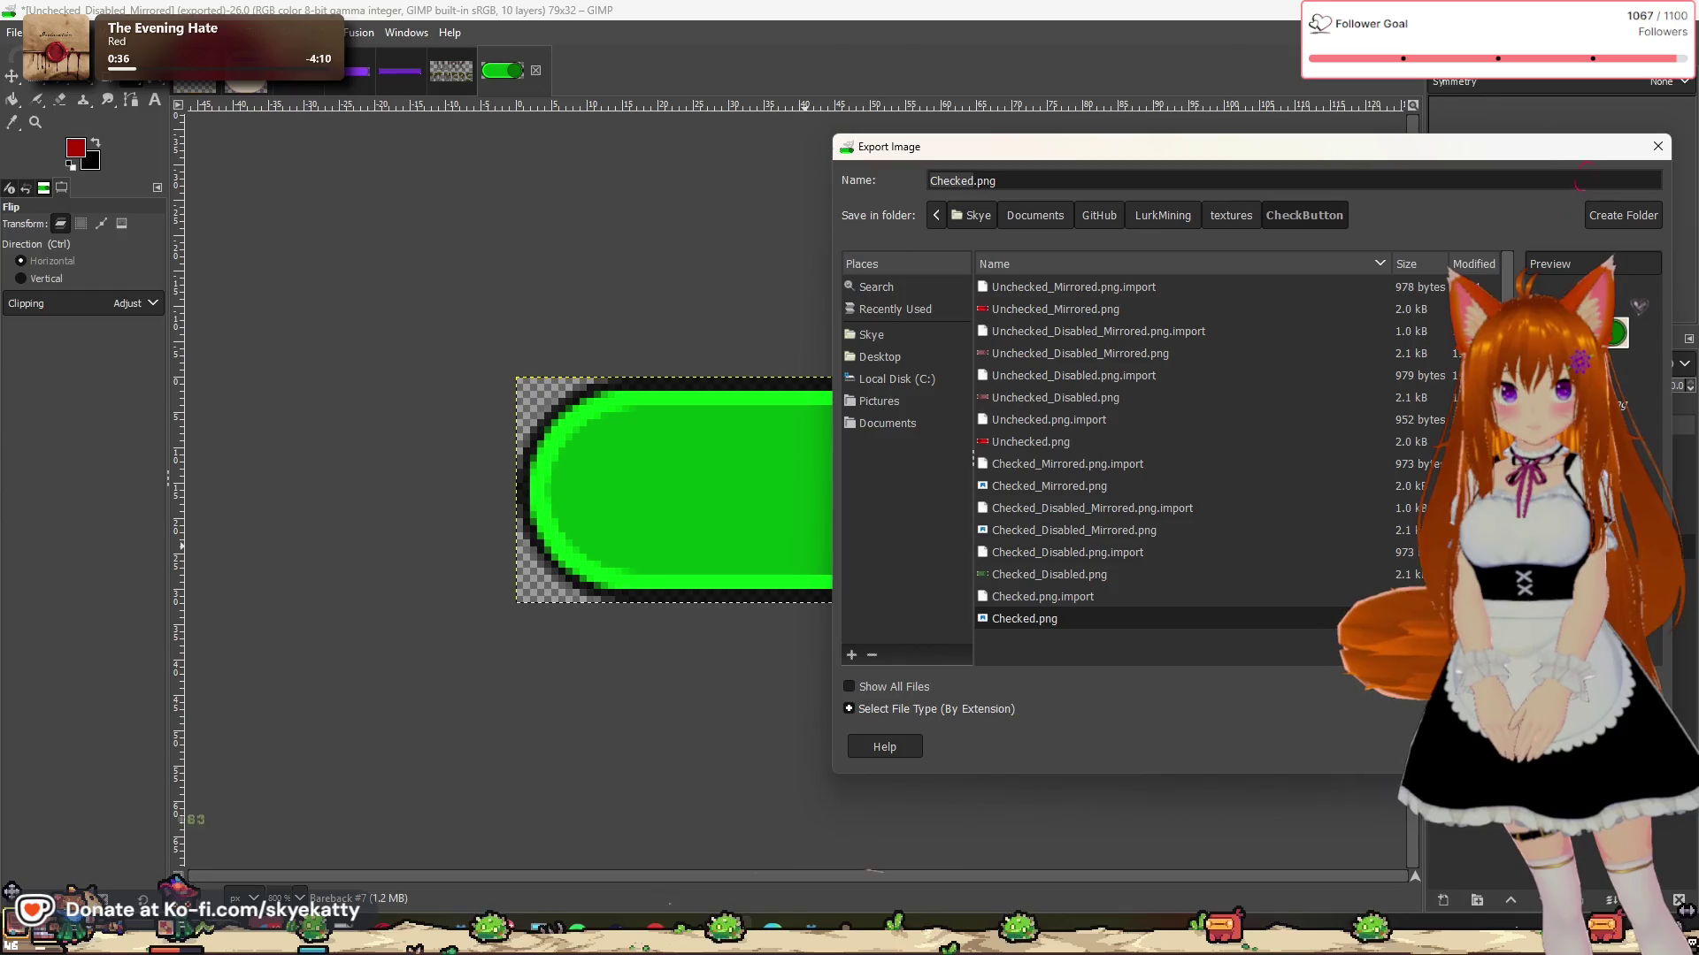
pyautogui.click(1631, 747)
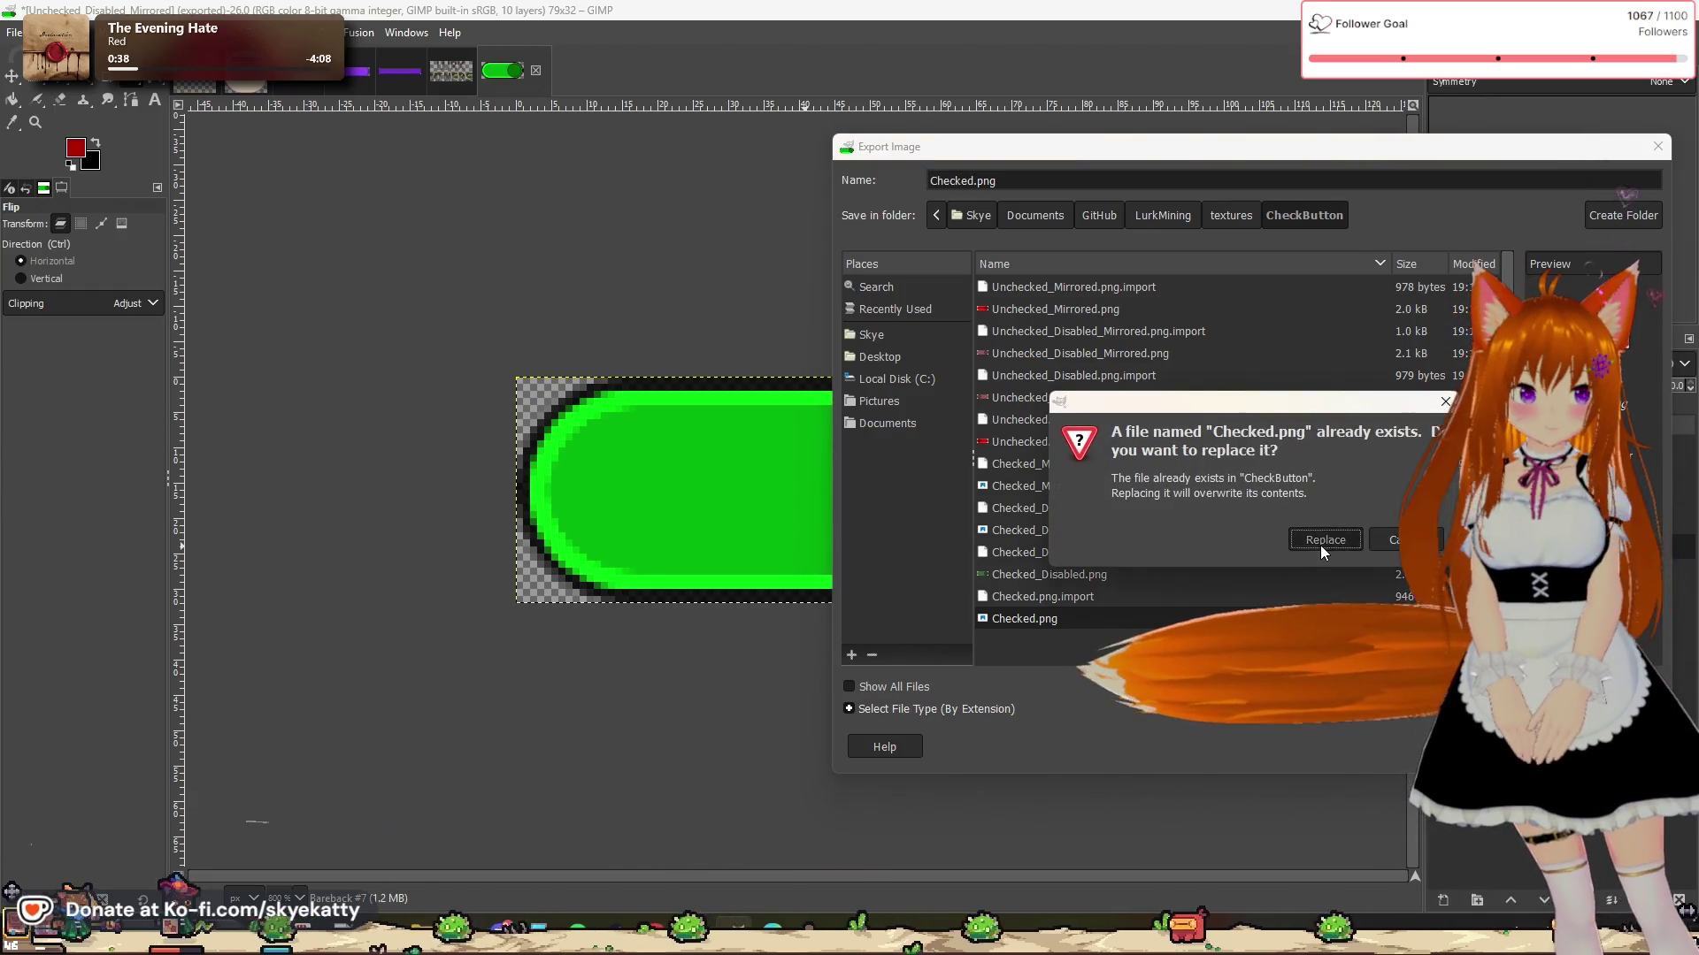
pyautogui.click(1320, 543)
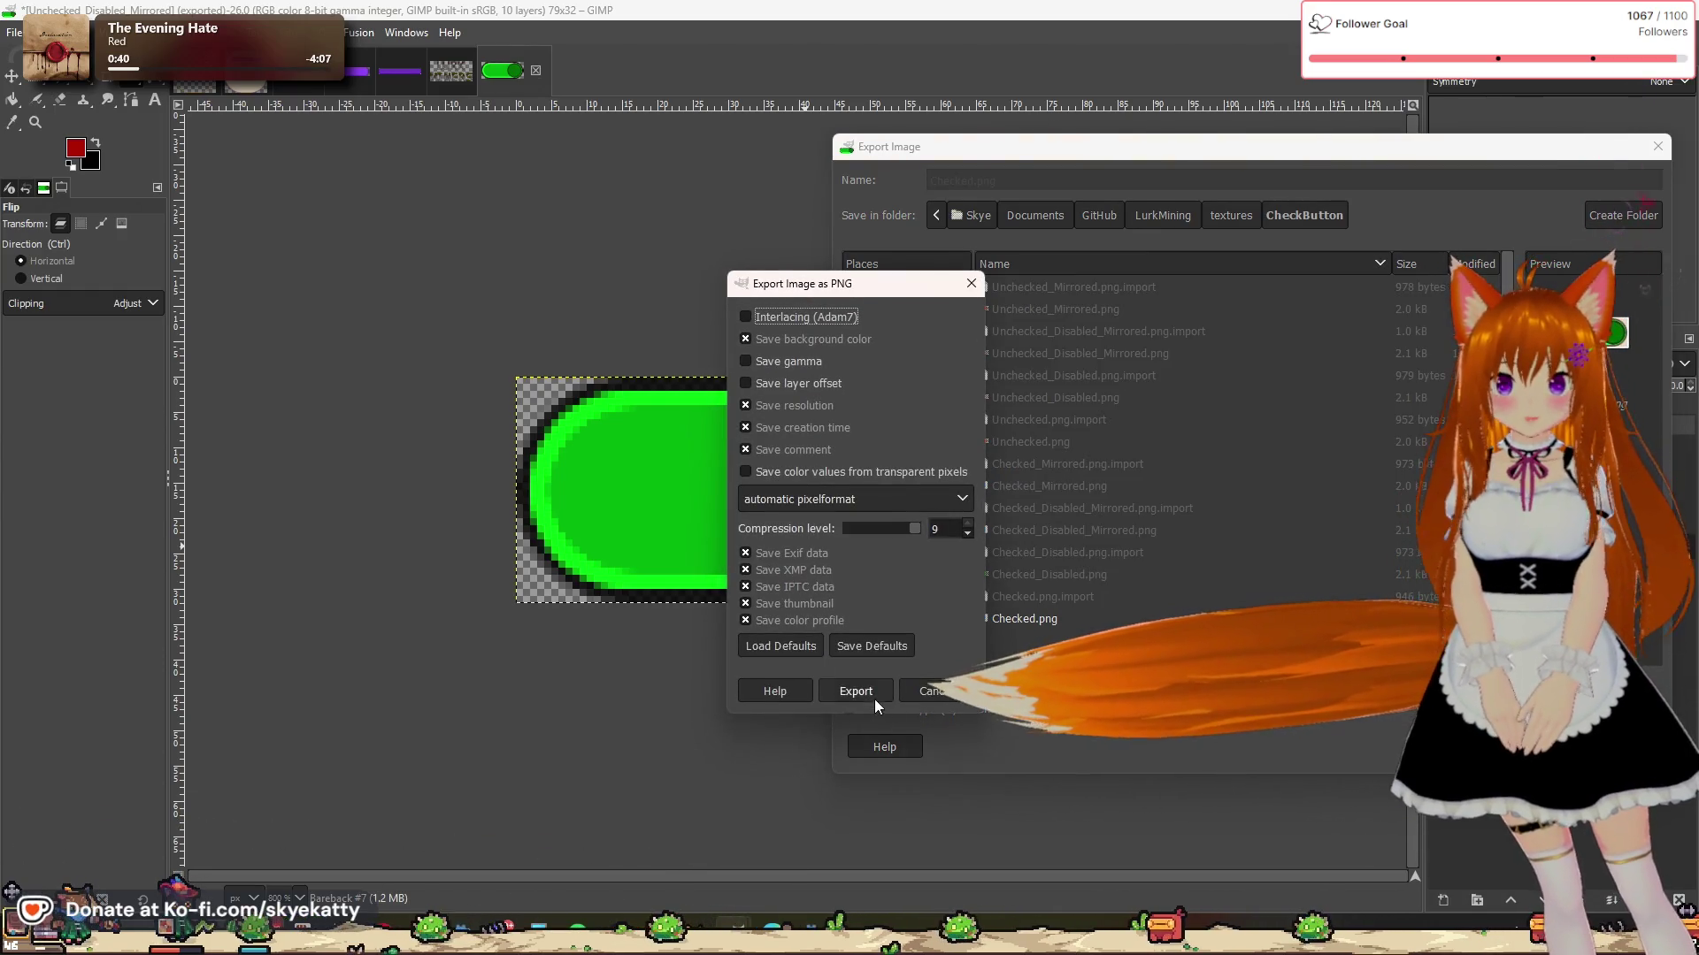
pyautogui.click(854, 683)
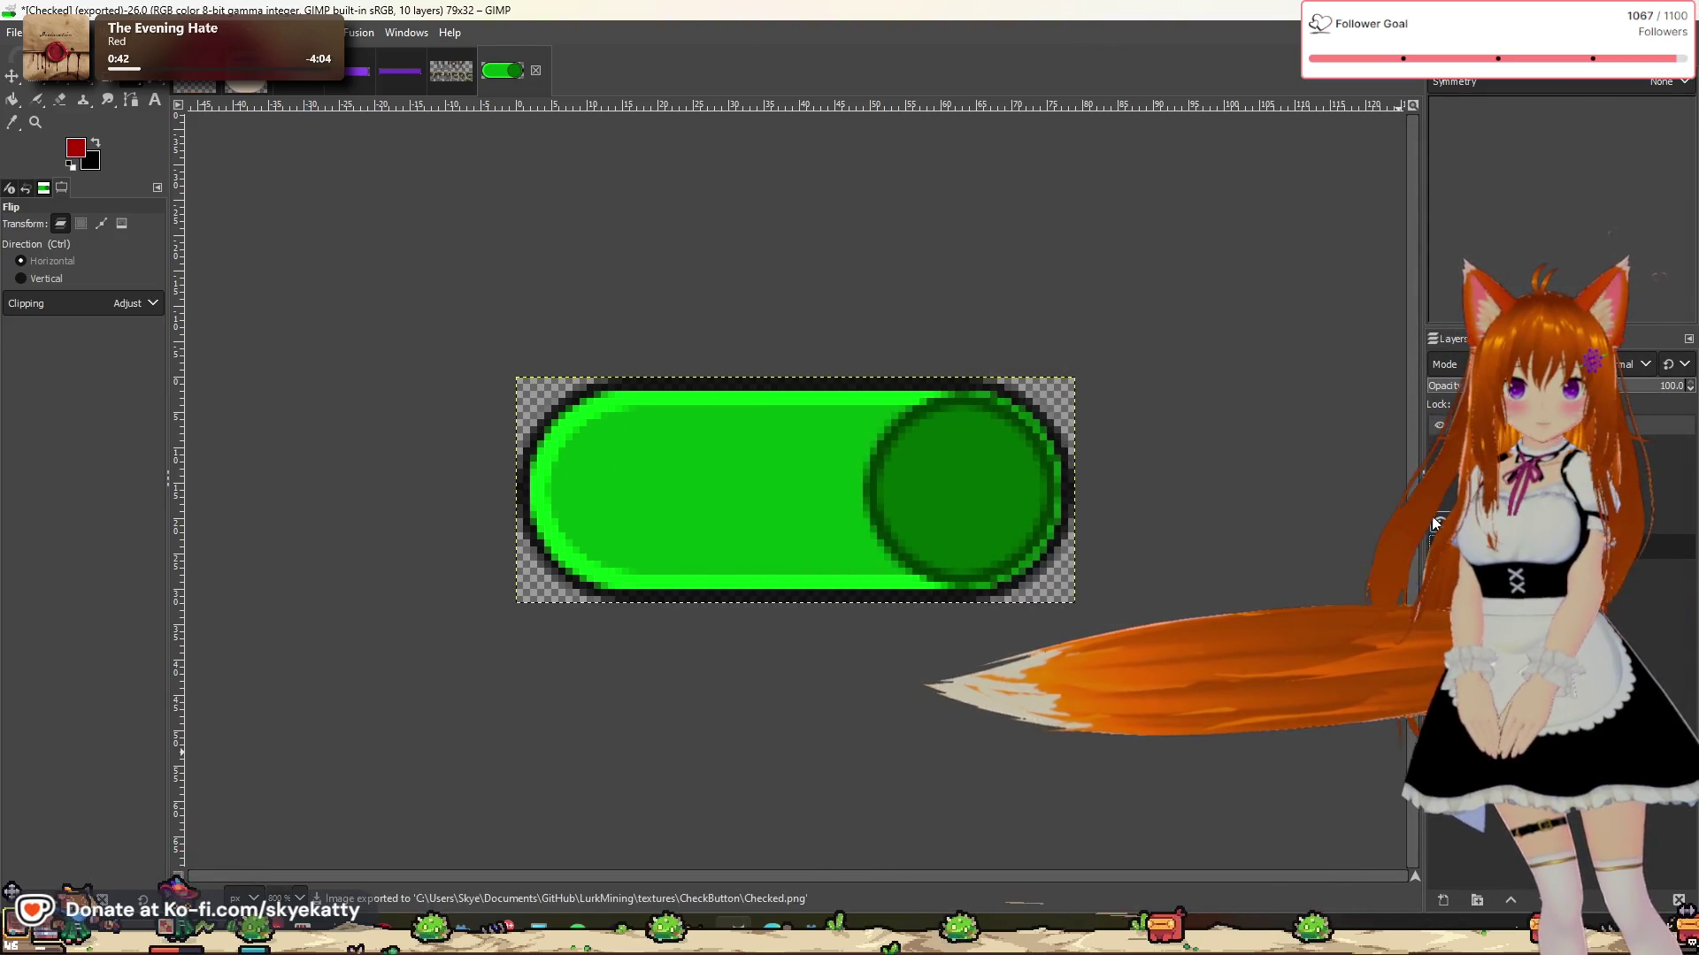
# Step: Flip the knob left, export over Checked_Mirrored.png, then undo the flip
pyautogui.click(785, 458)
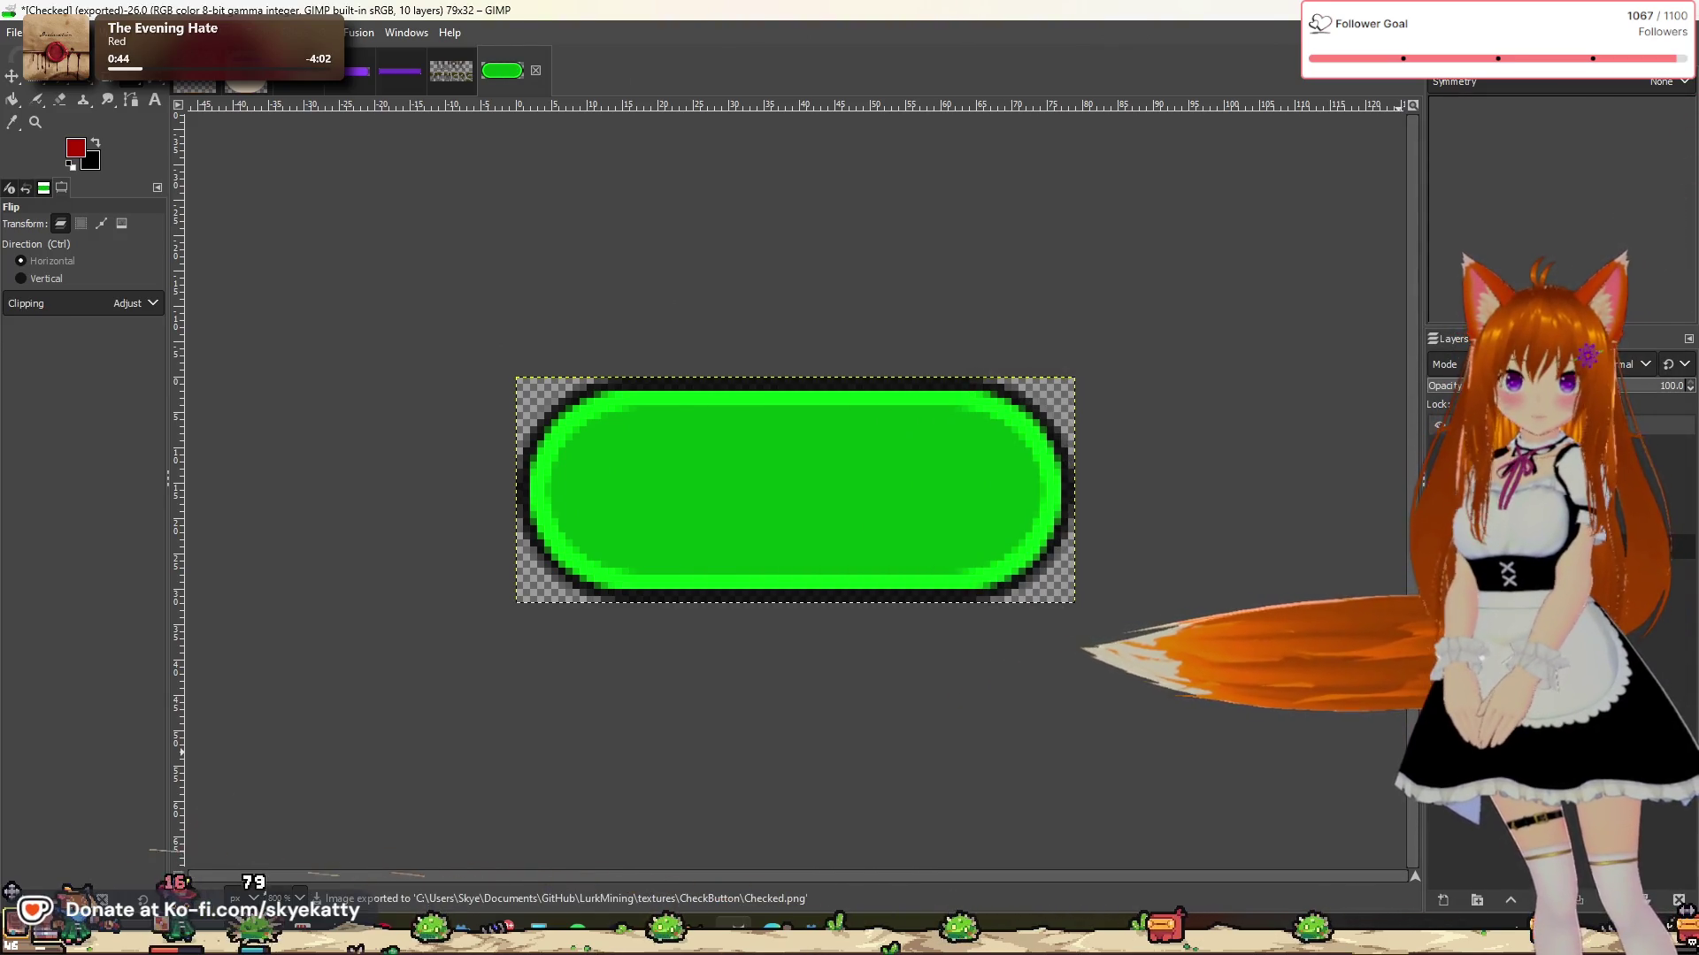
pyautogui.click(14, 32)
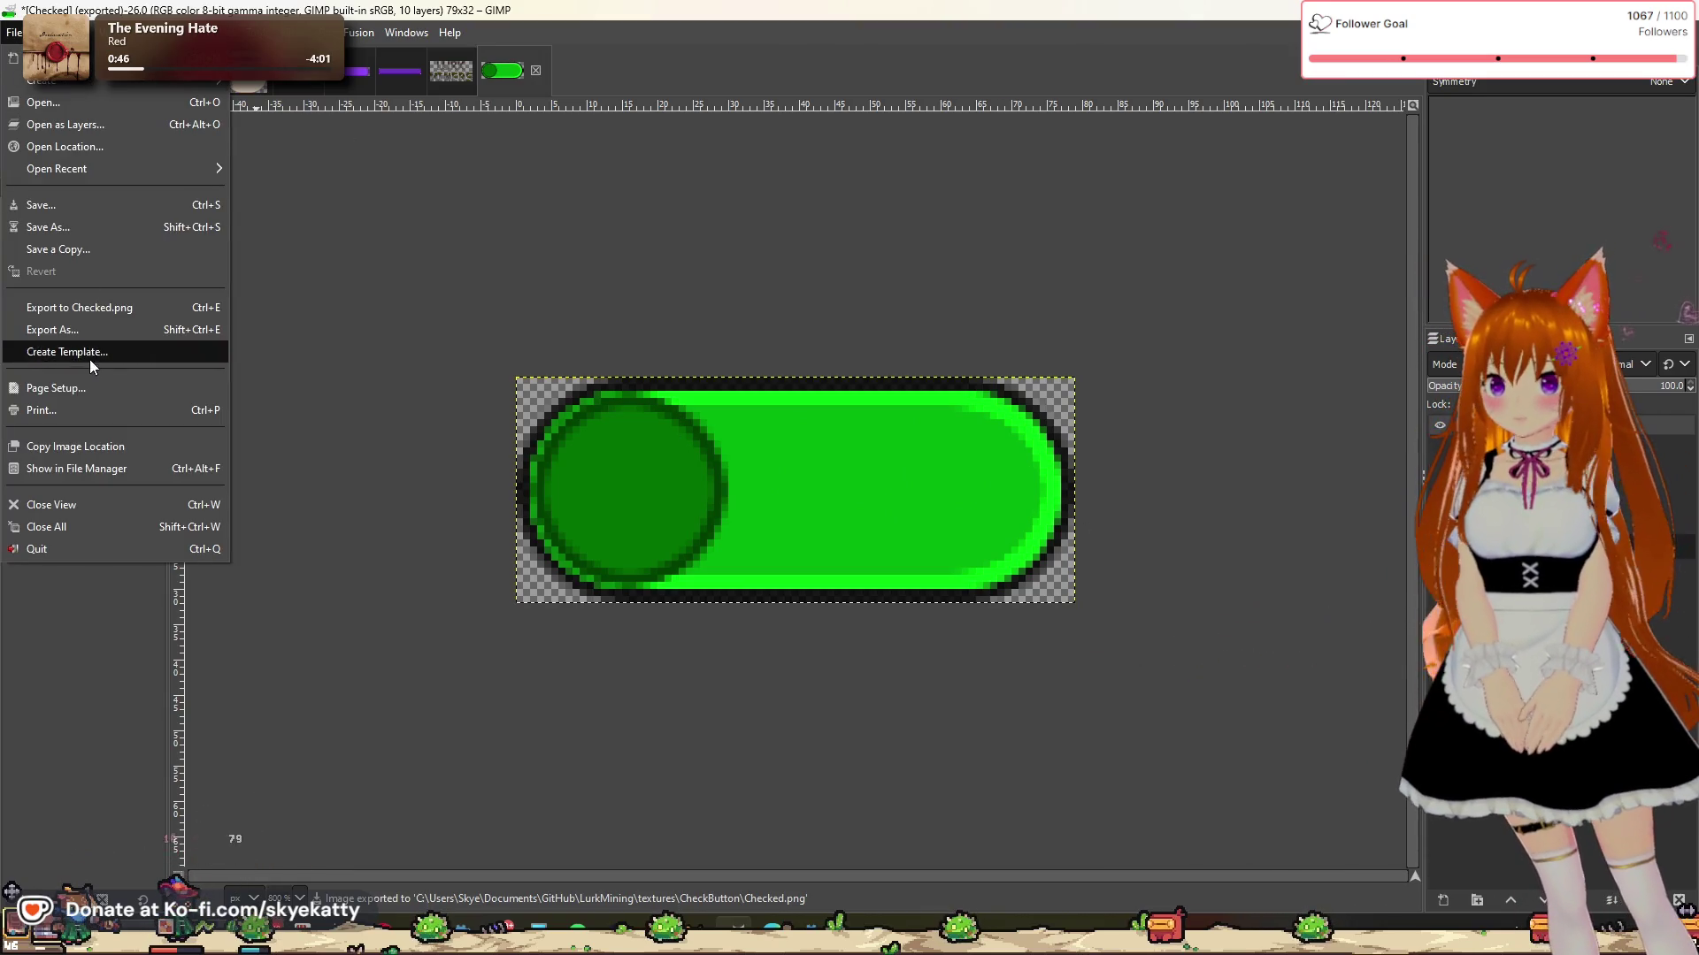
pyautogui.click(53, 329)
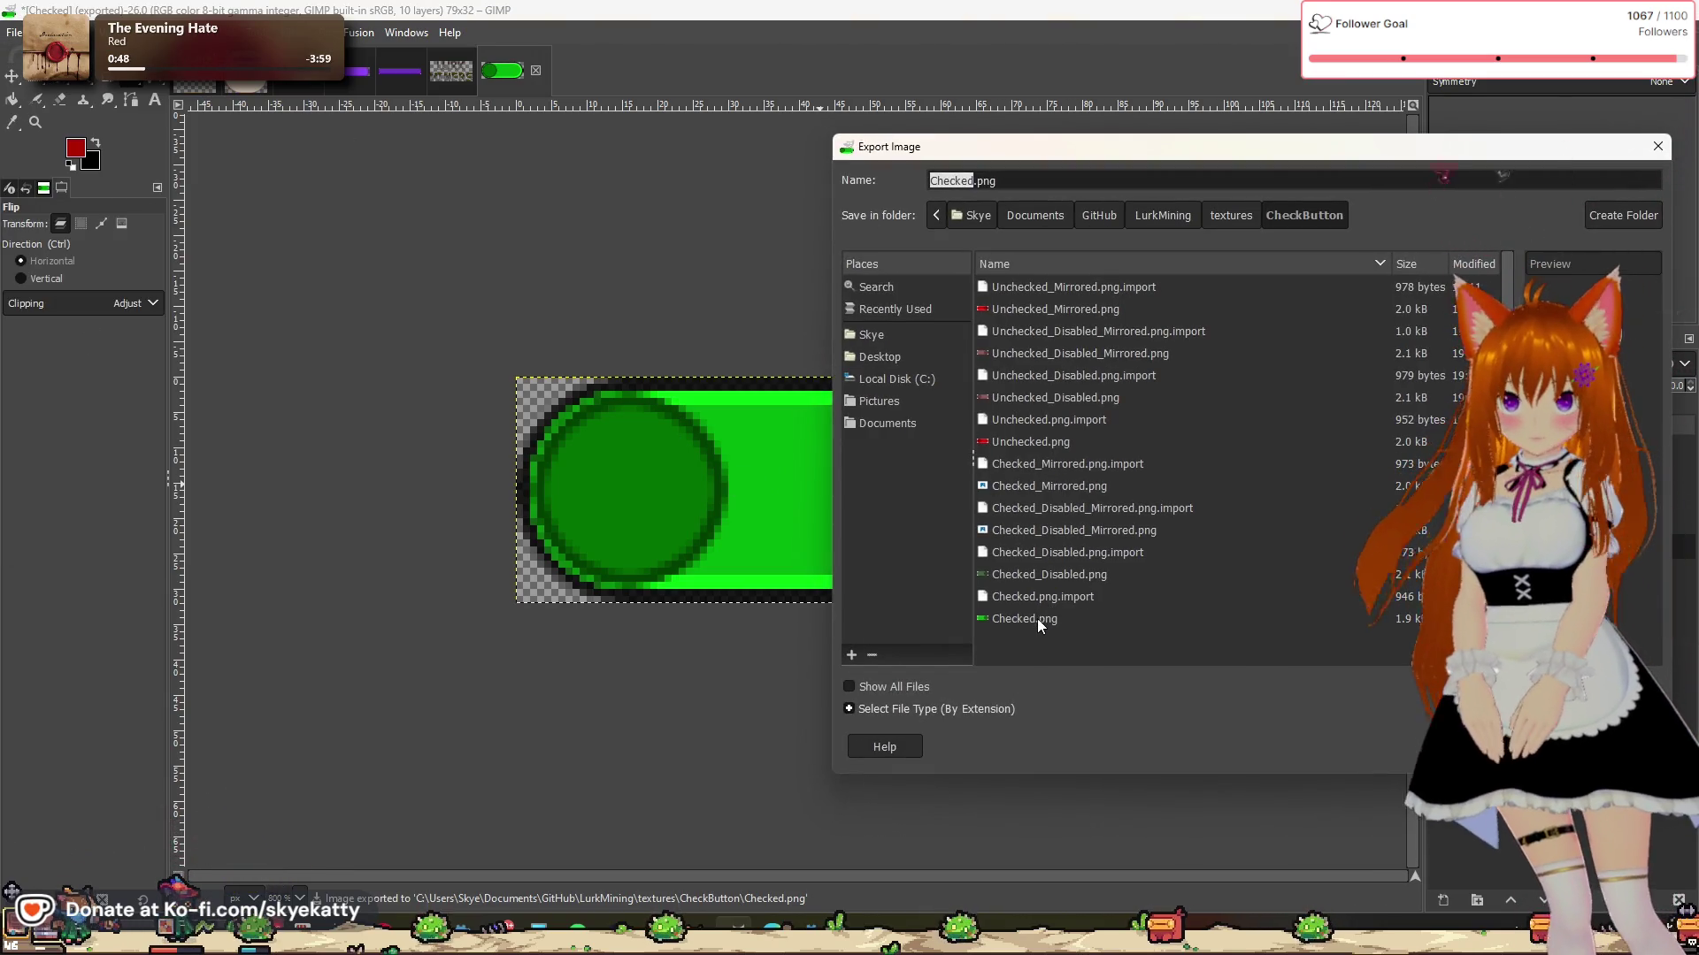
pyautogui.doubleClick(1062, 494)
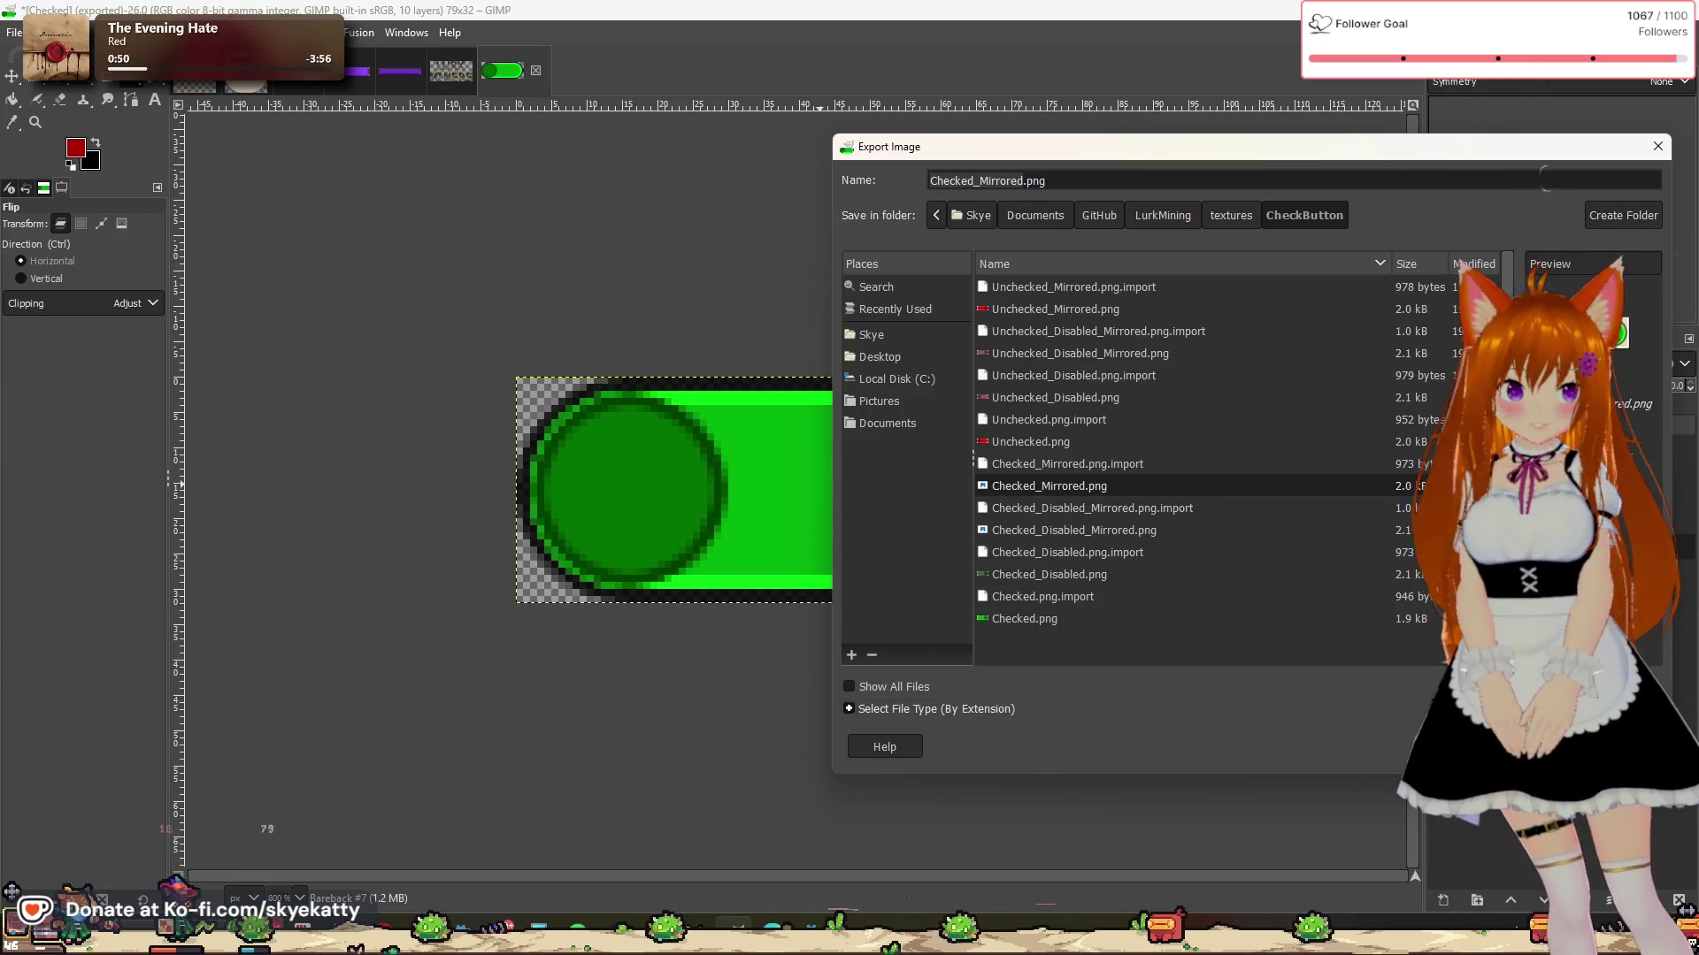
pyautogui.click(1314, 534)
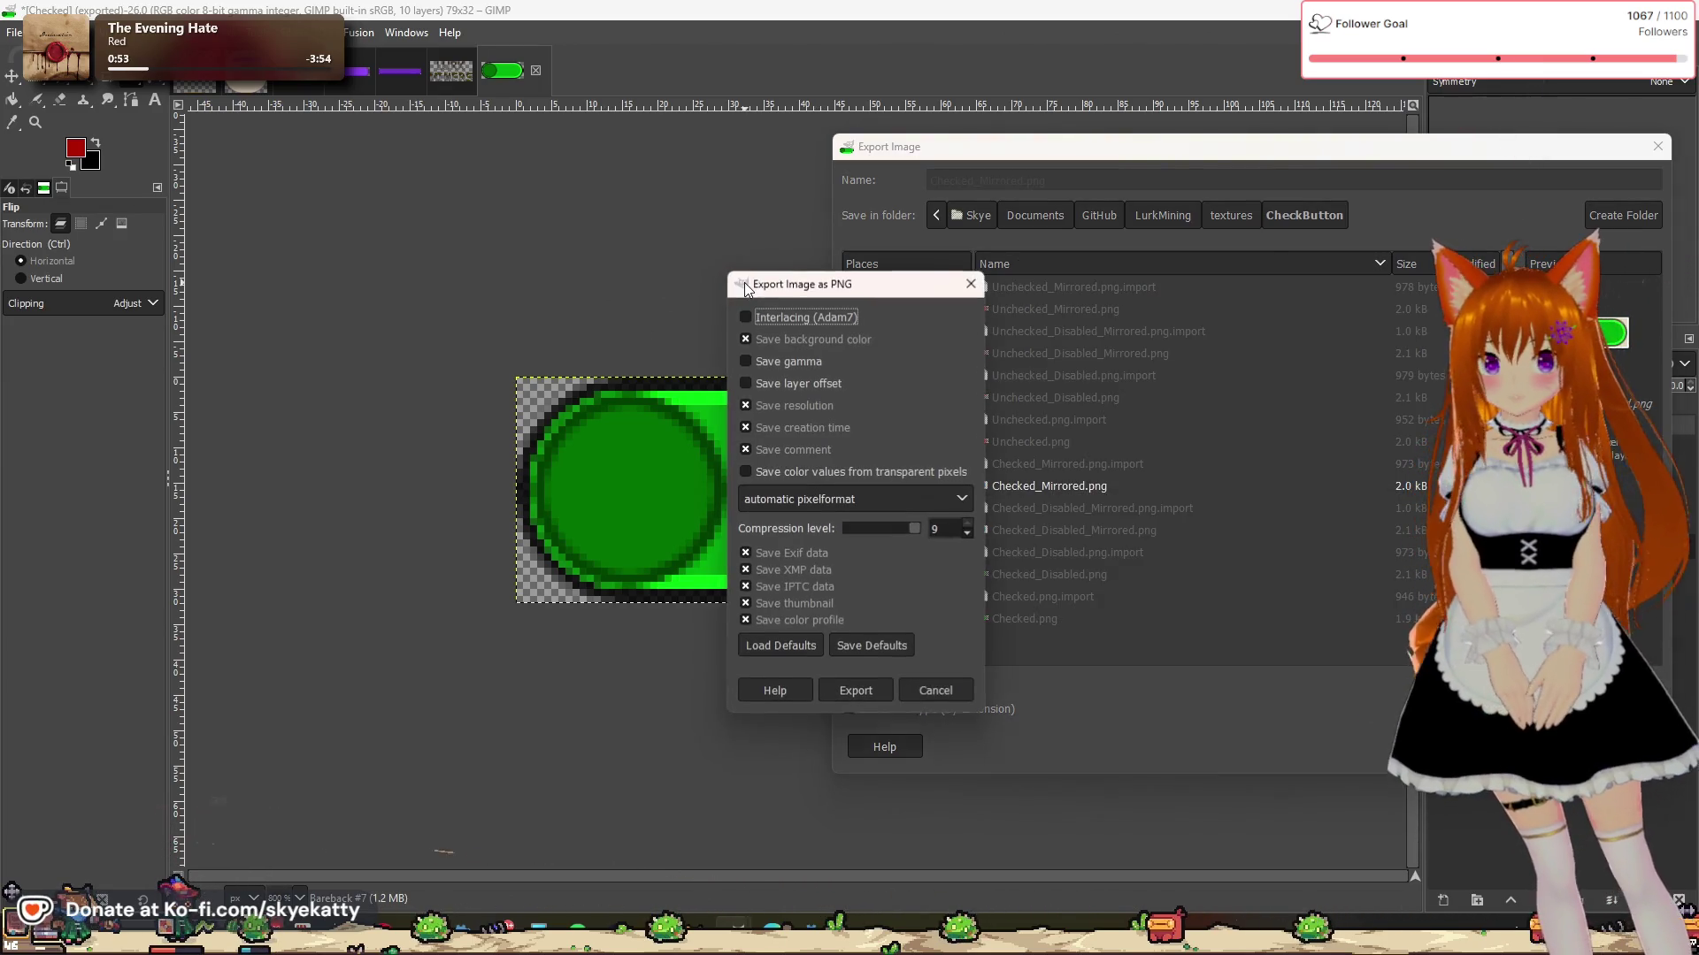
pyautogui.click(823, 687)
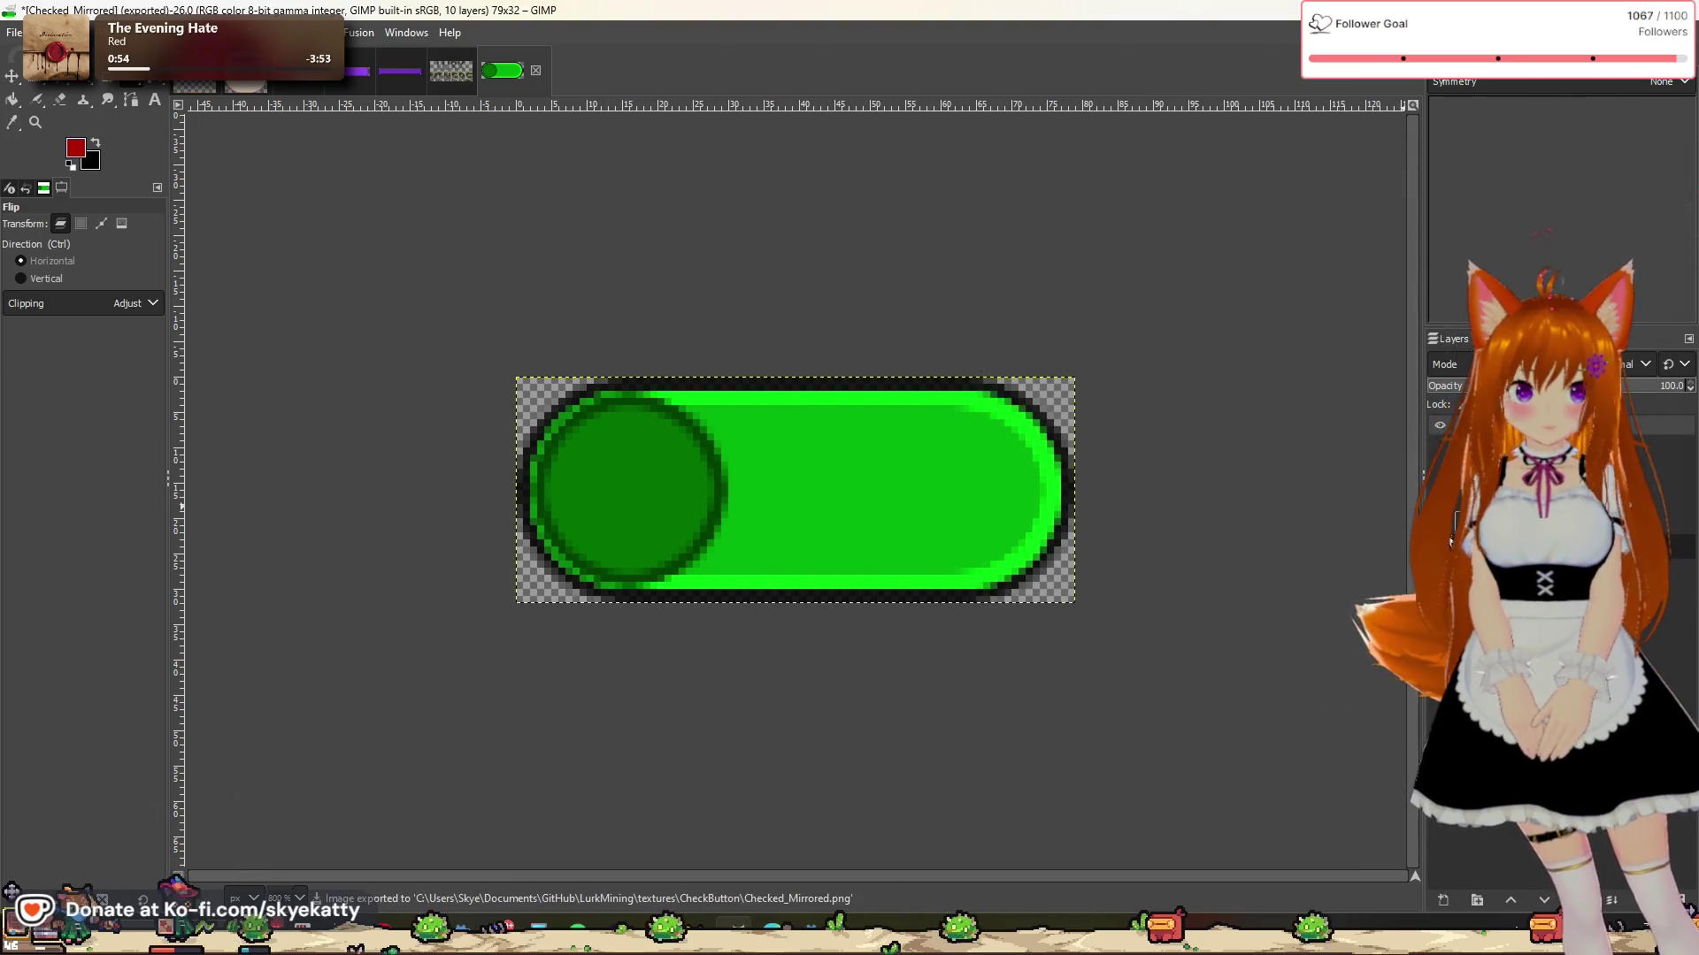
pyautogui.hotkey('ctrl', 'z')
pyautogui.hotkey('ctrl', 'z')
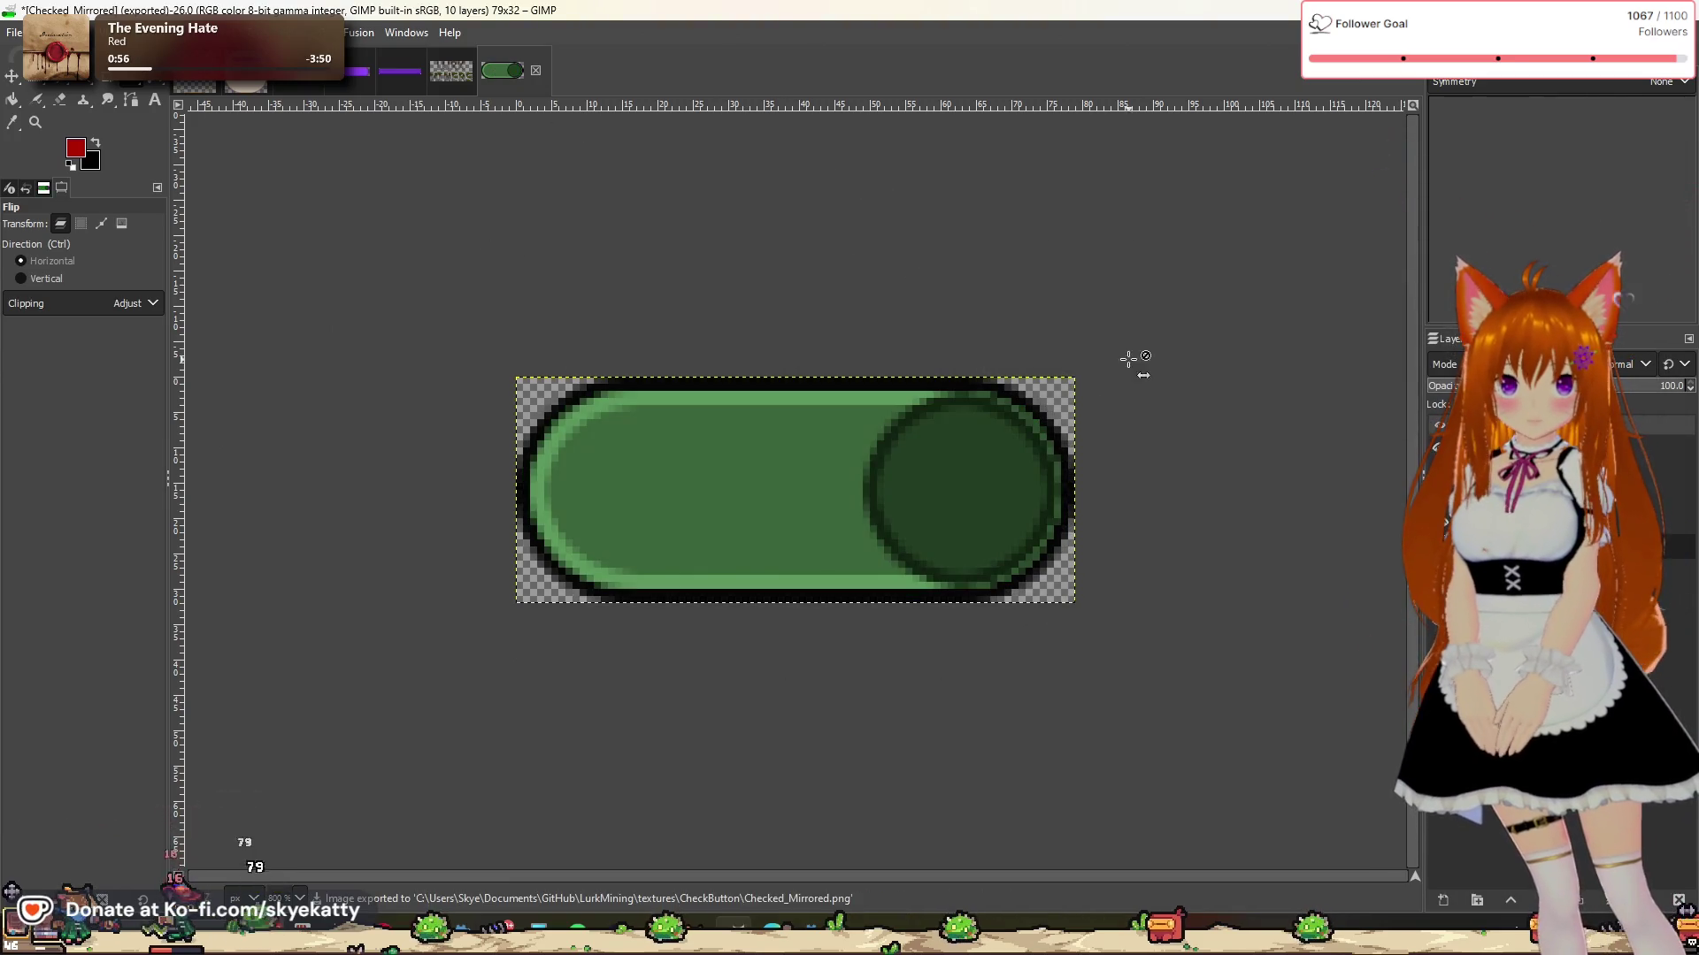
# Step: Export the dull green toggle over Checked_Disabled.png, replacing the old file
pyautogui.click(14, 31)
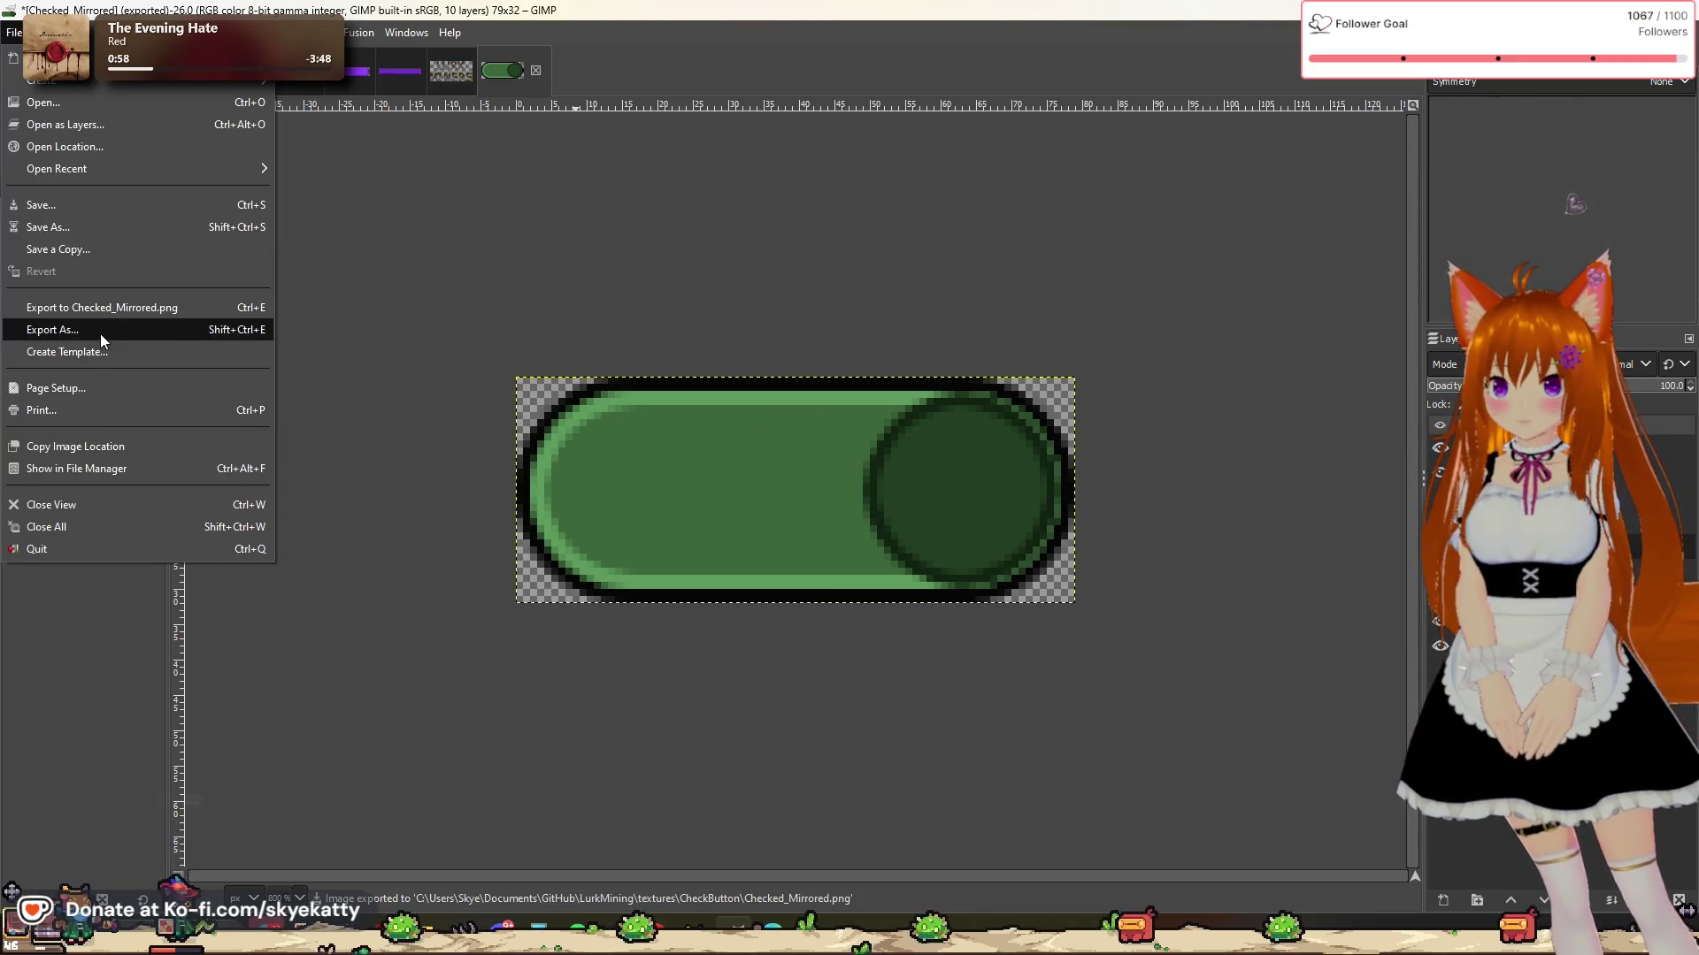
pyautogui.click(89, 332)
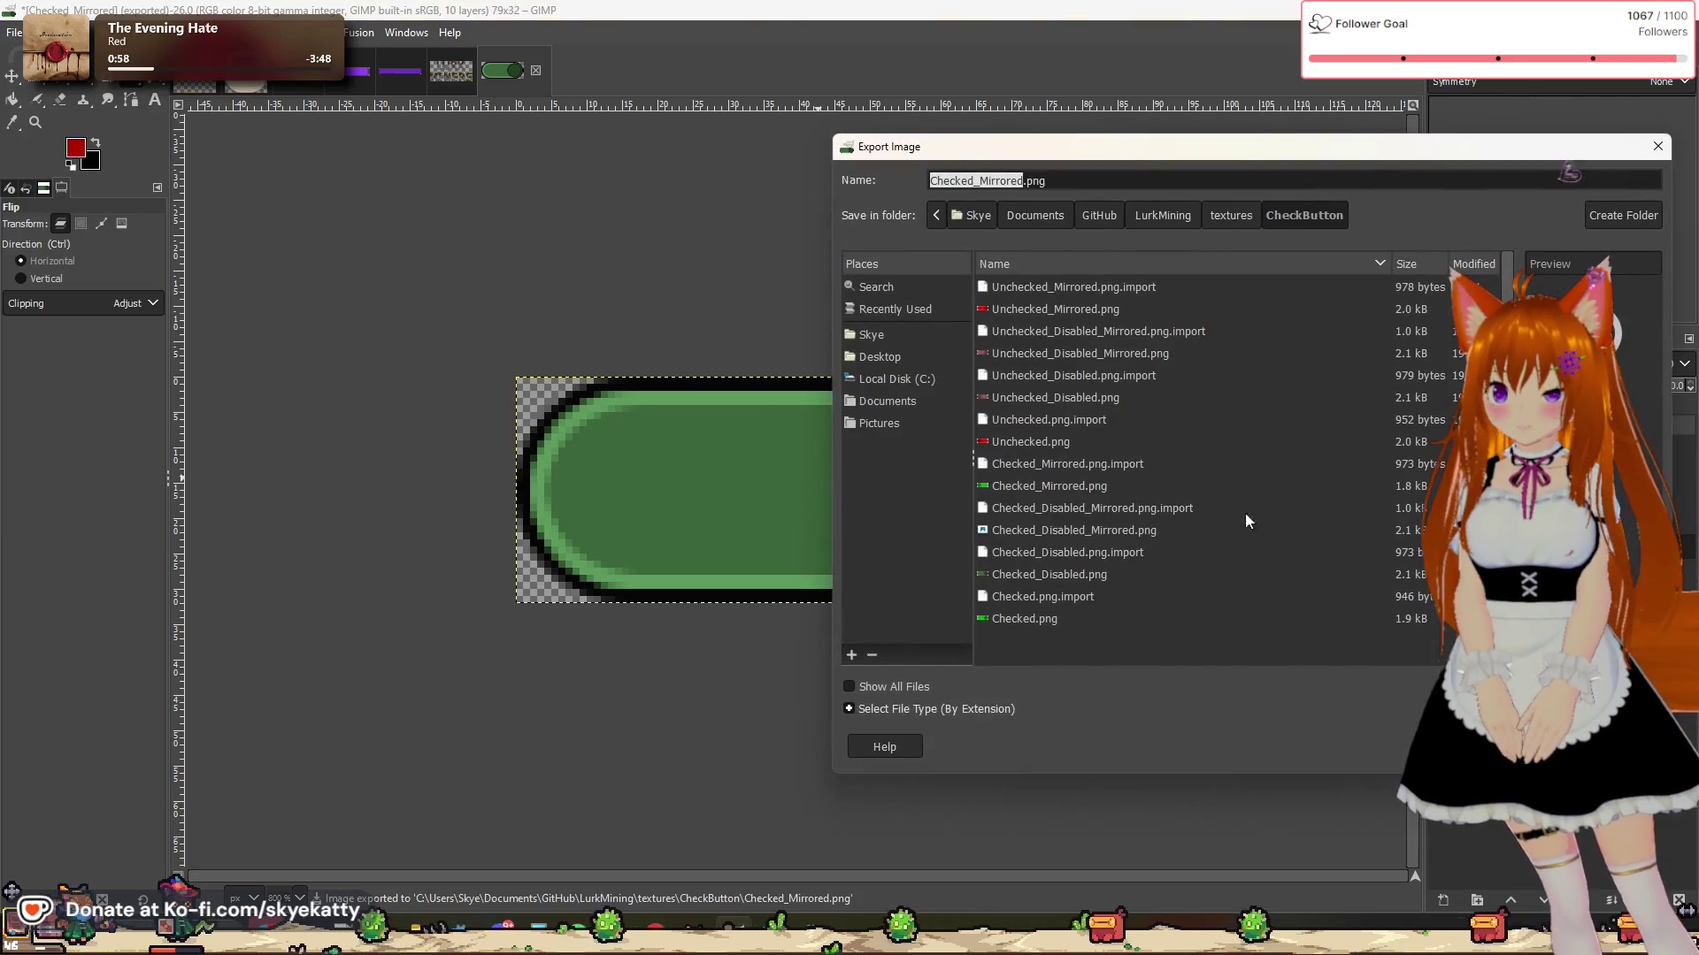
pyautogui.click(1076, 577)
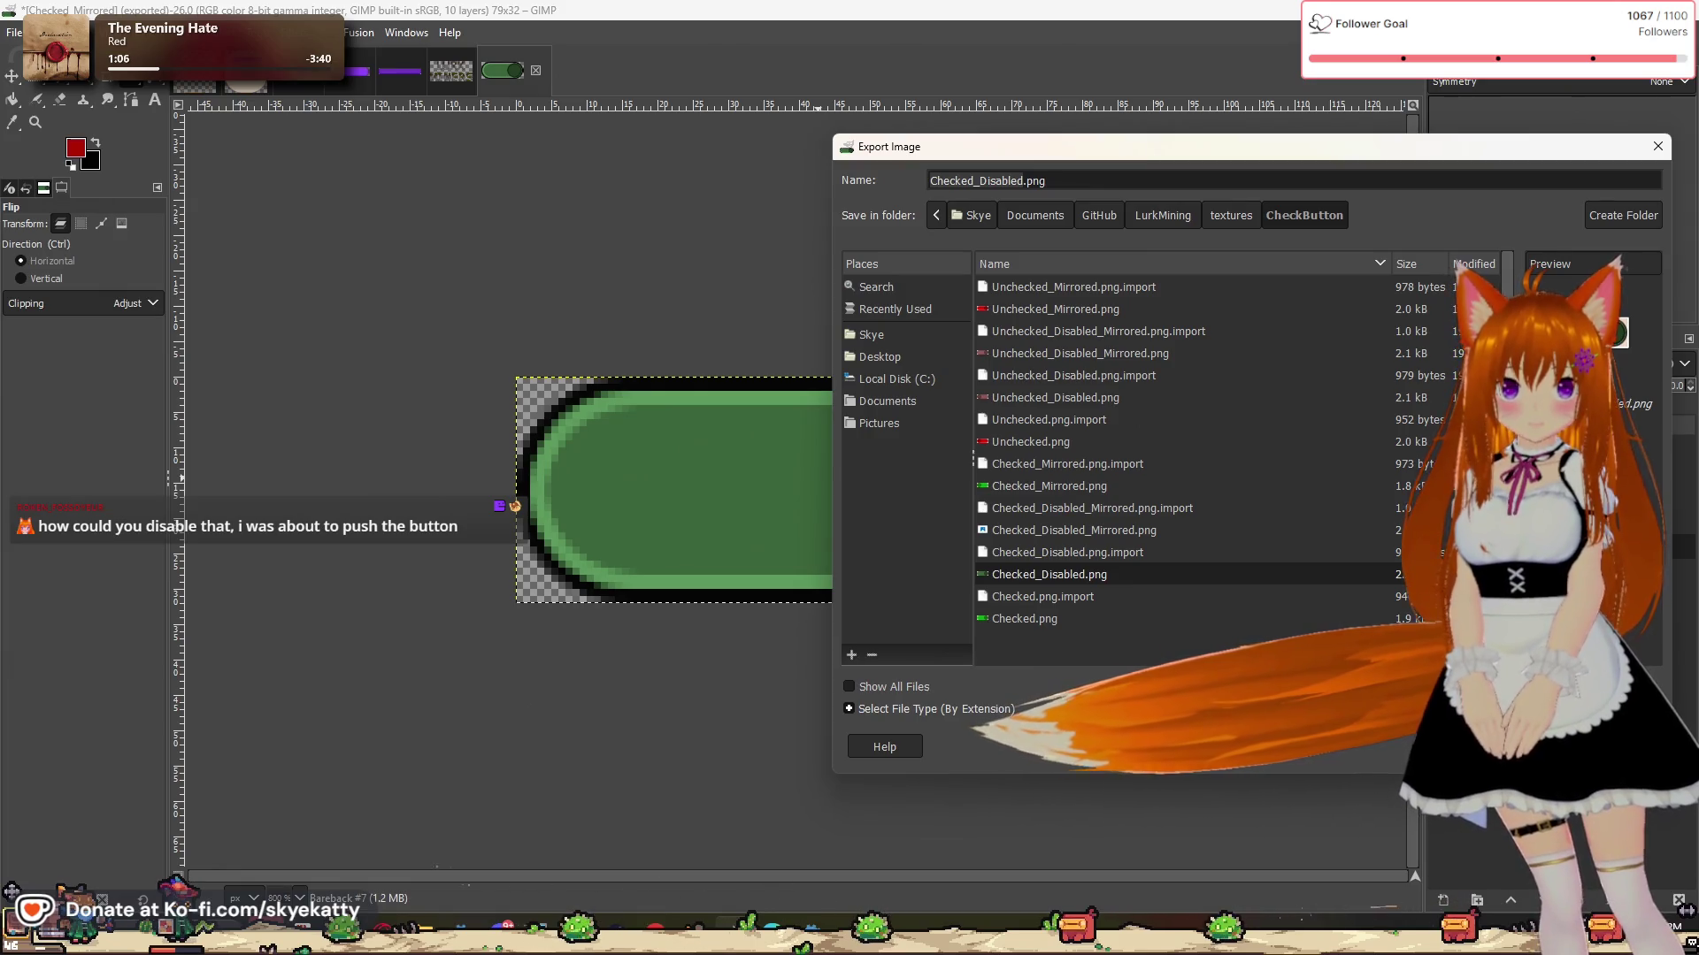
pyautogui.press('Return')
pyautogui.press('Return')
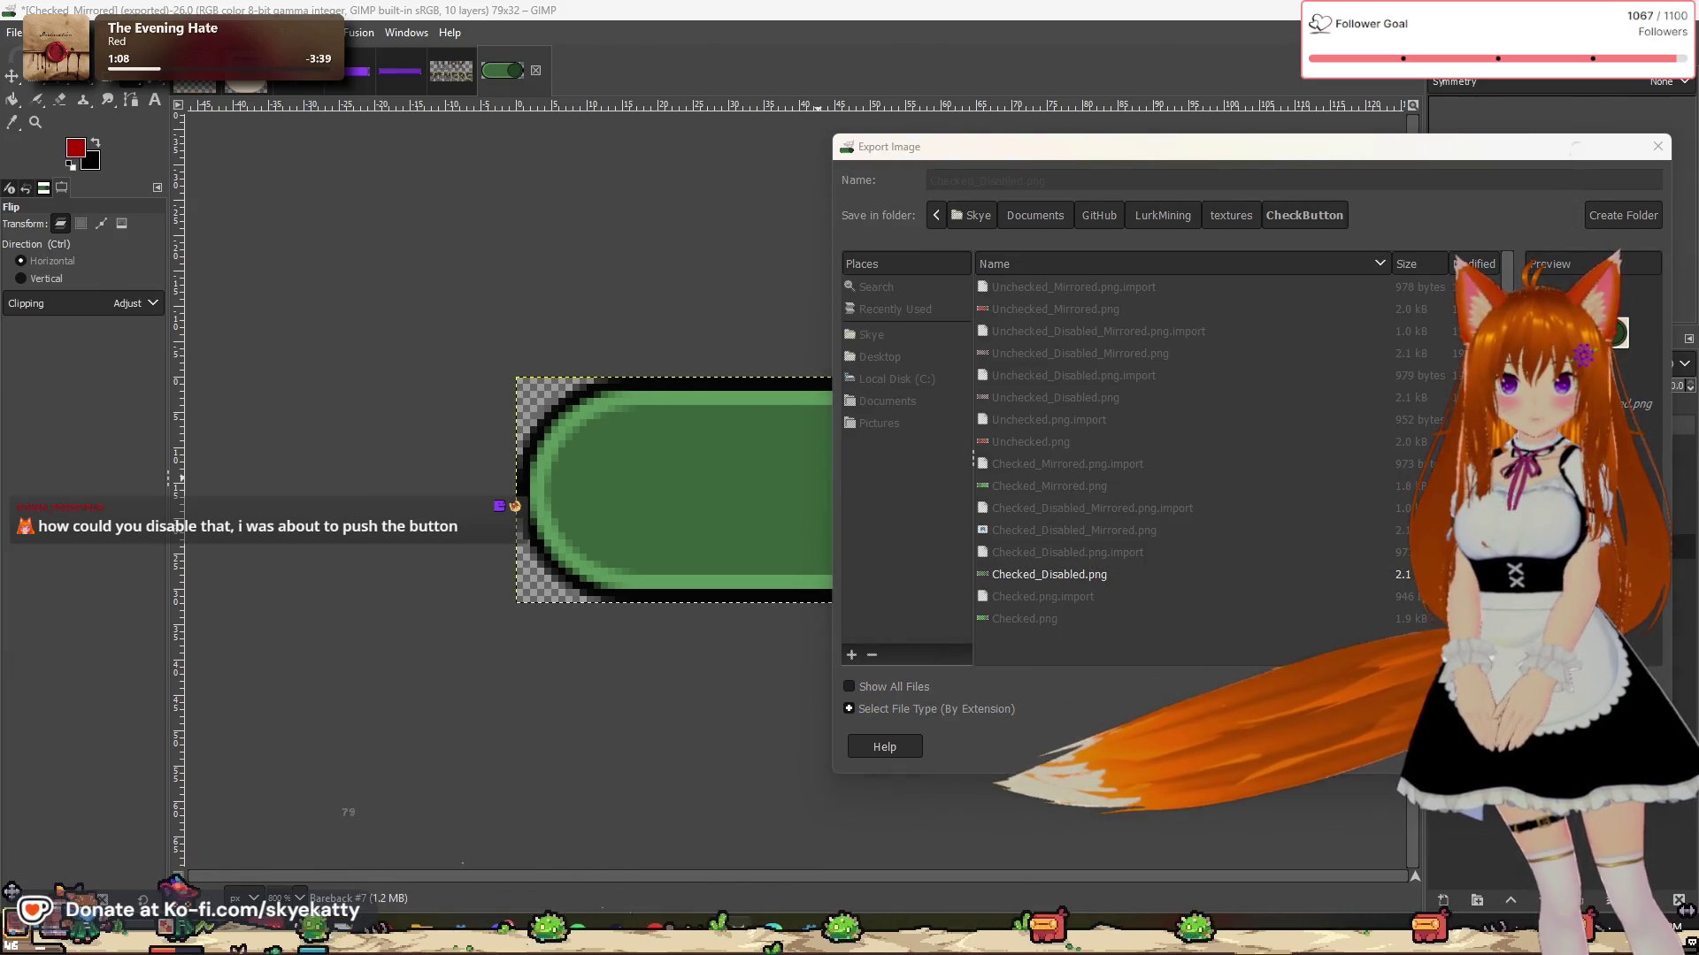
pyautogui.press('Return')
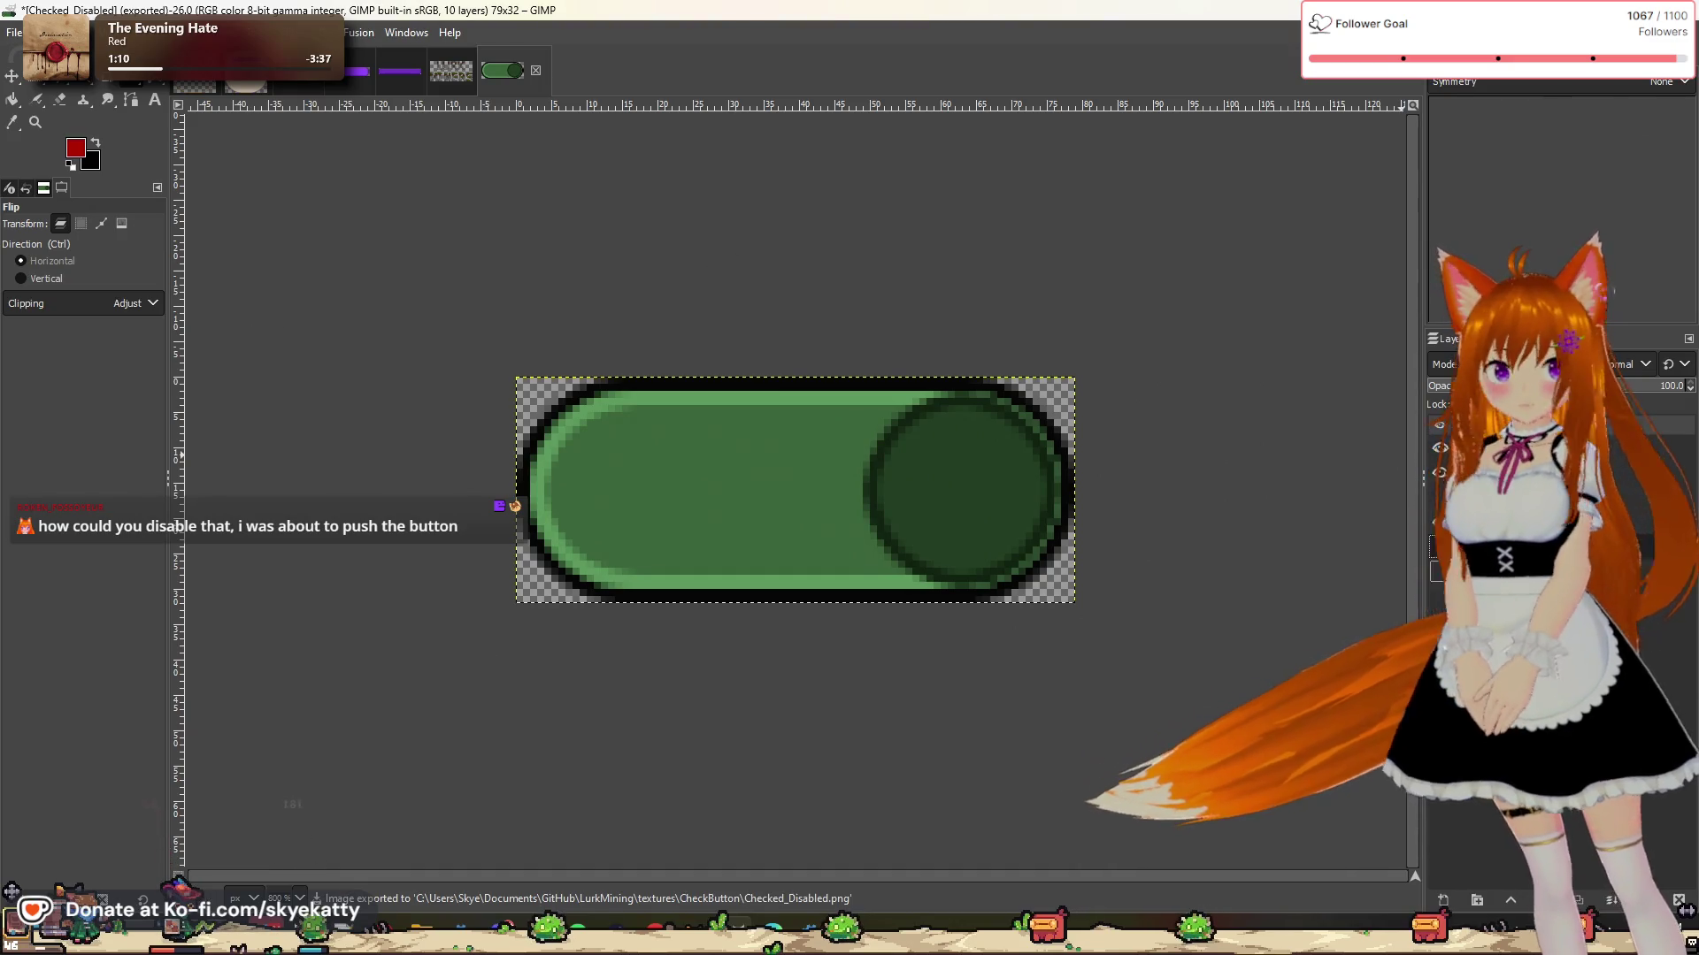
# Step: Flip the knob left and export over Checked_Disabled_Mirrored.png, then return to Godot
pyautogui.click(380, 252)
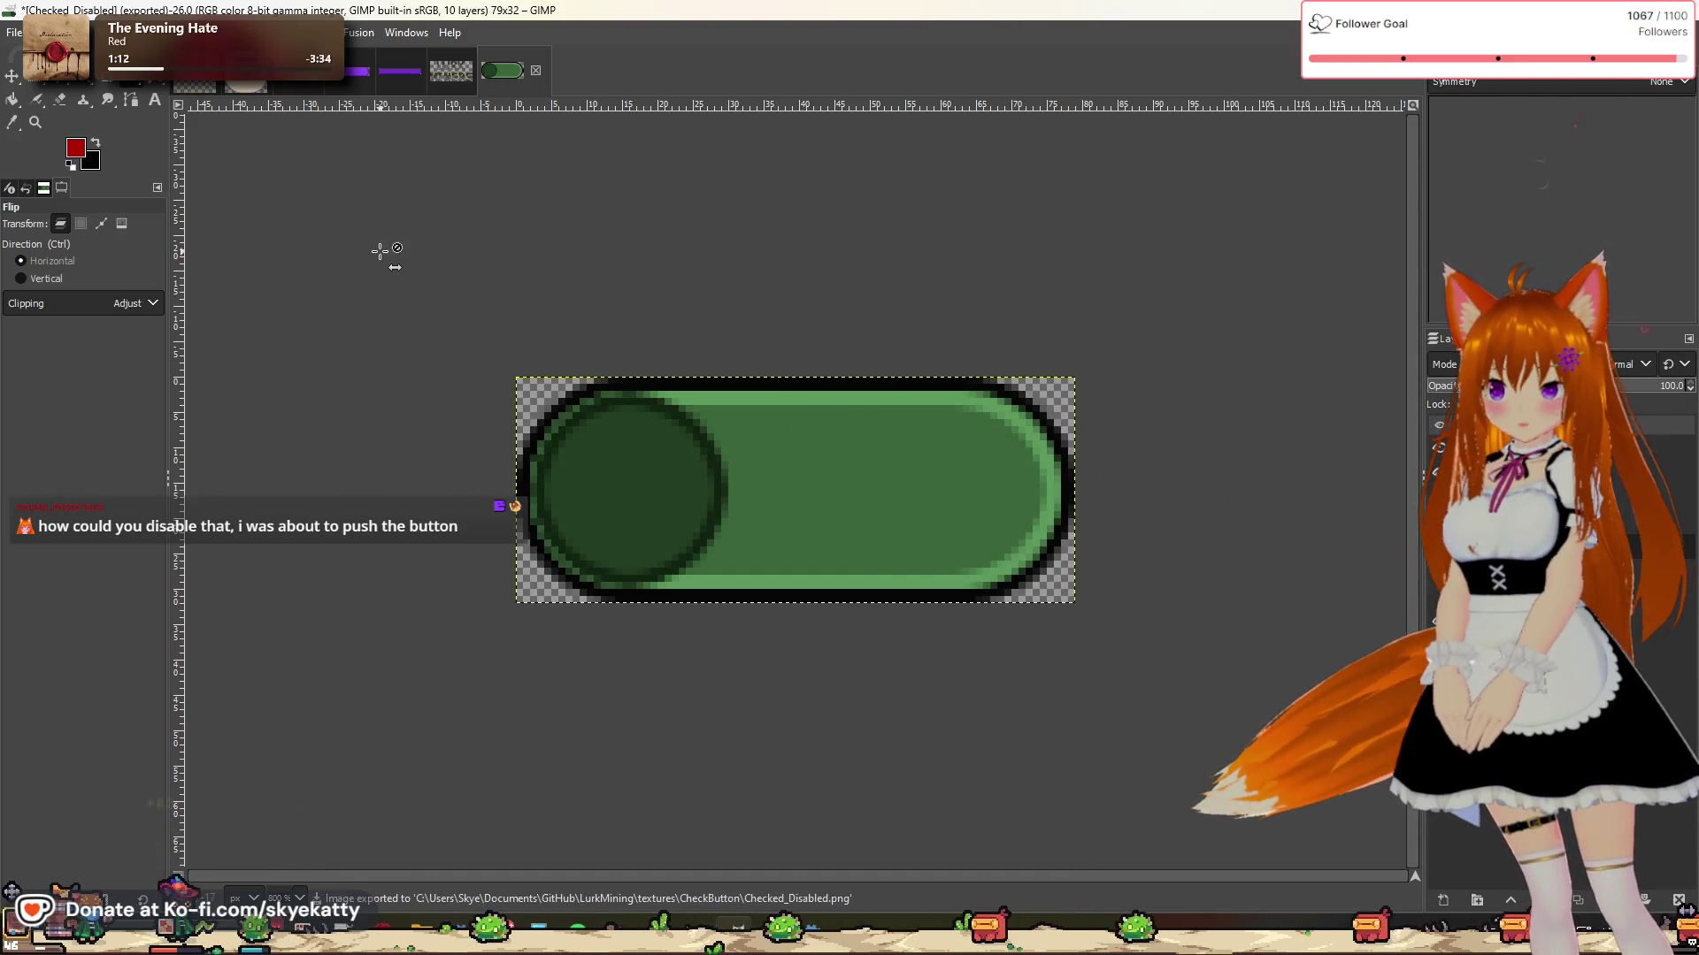
pyautogui.click(14, 32)
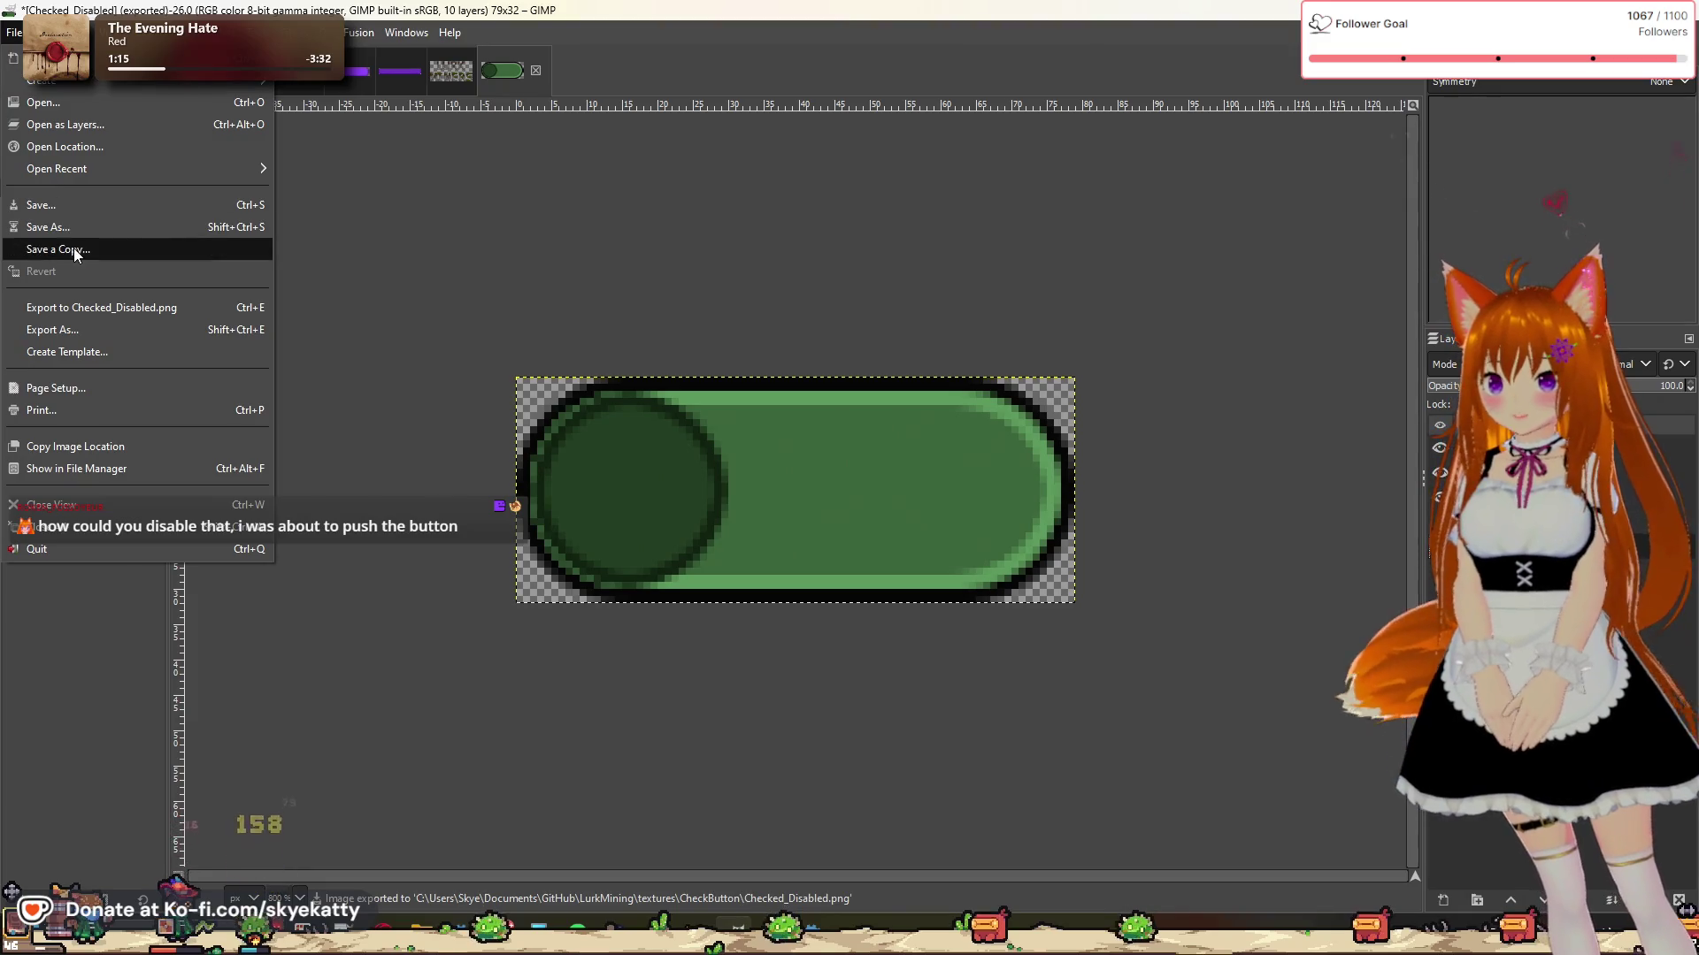
pyautogui.click(84, 331)
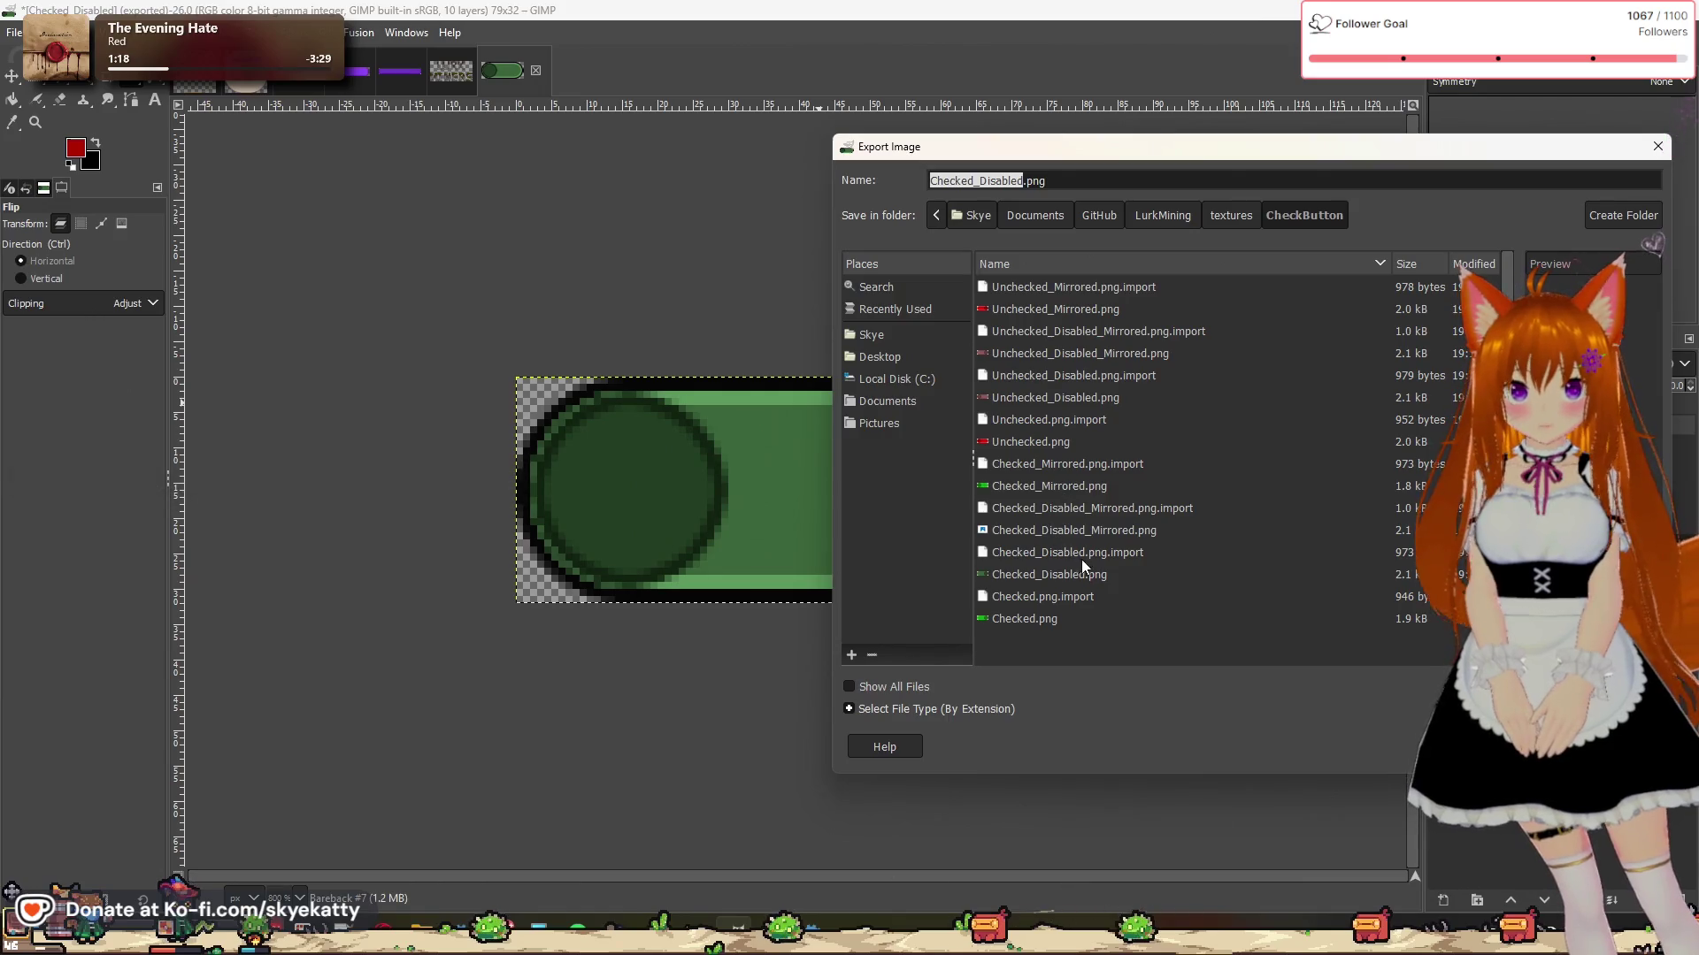
pyautogui.click(1075, 532)
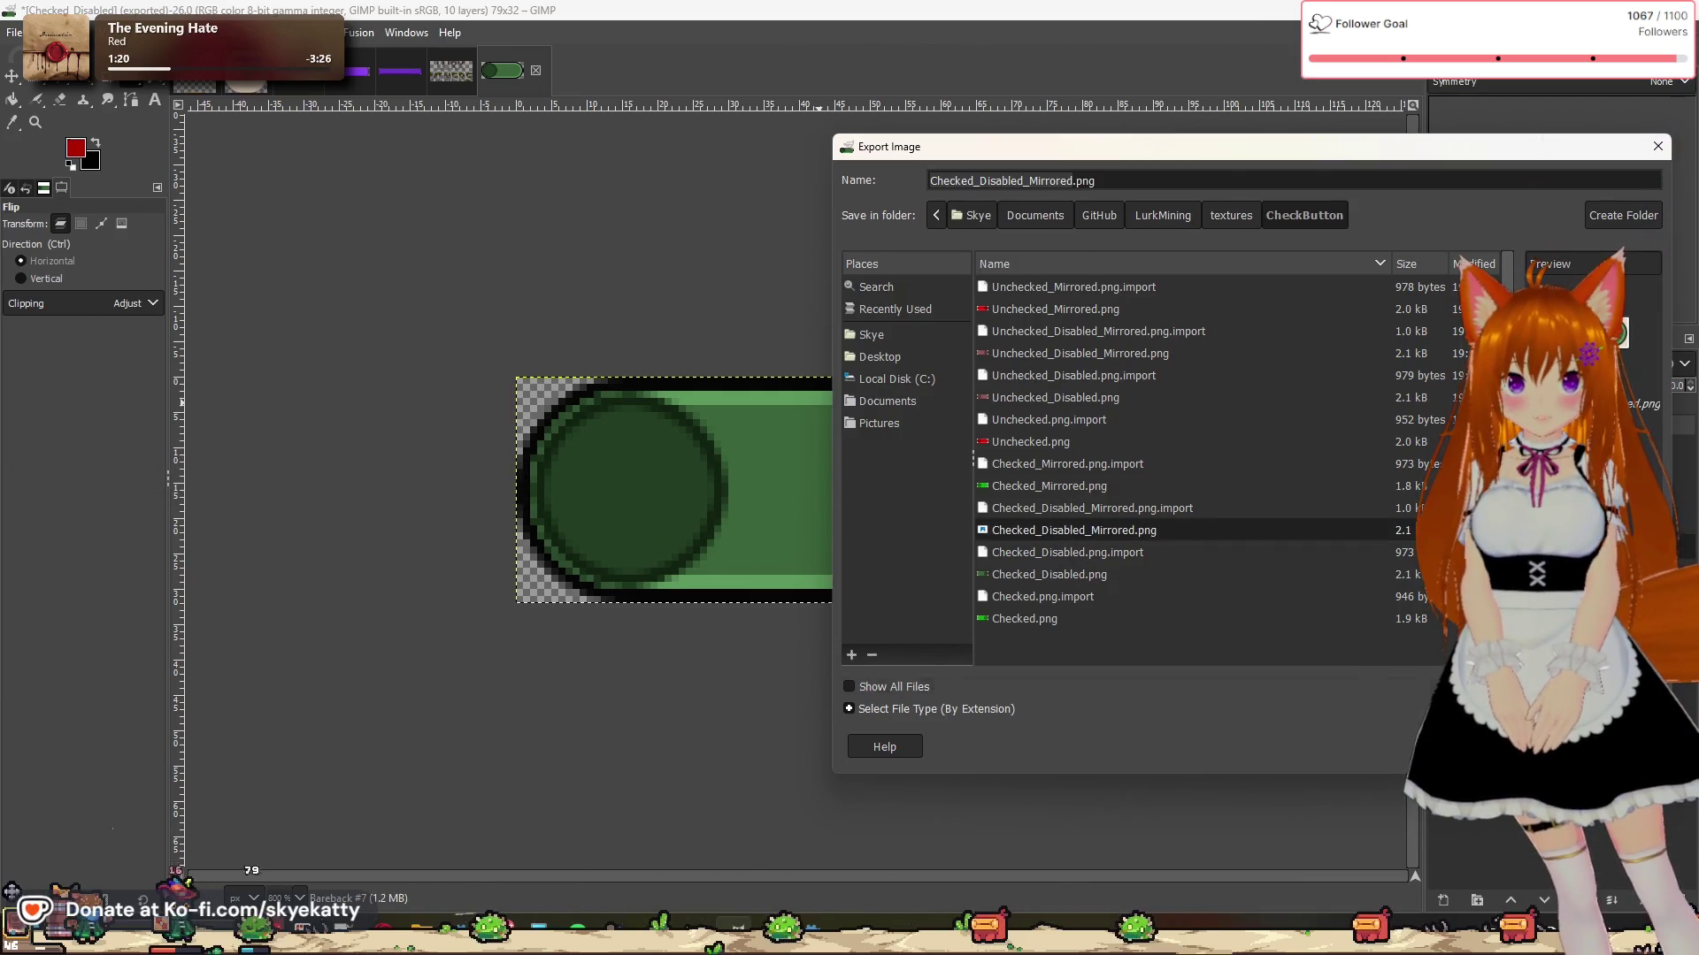
pyautogui.press('Return')
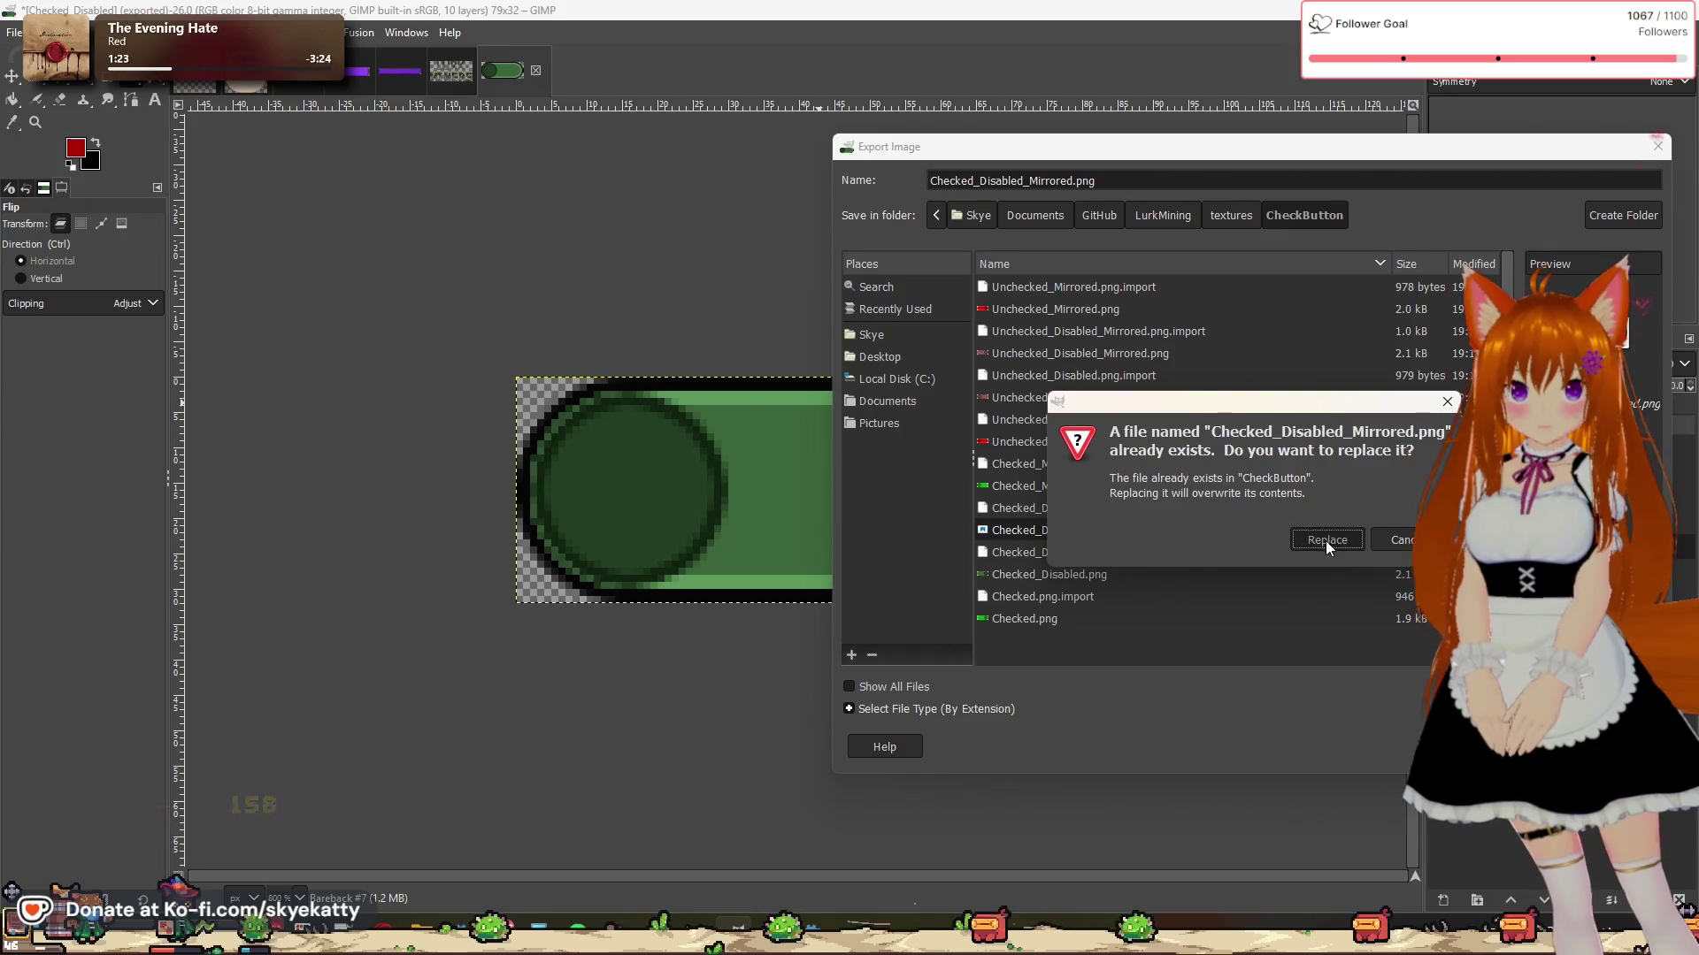
pyautogui.click(1327, 540)
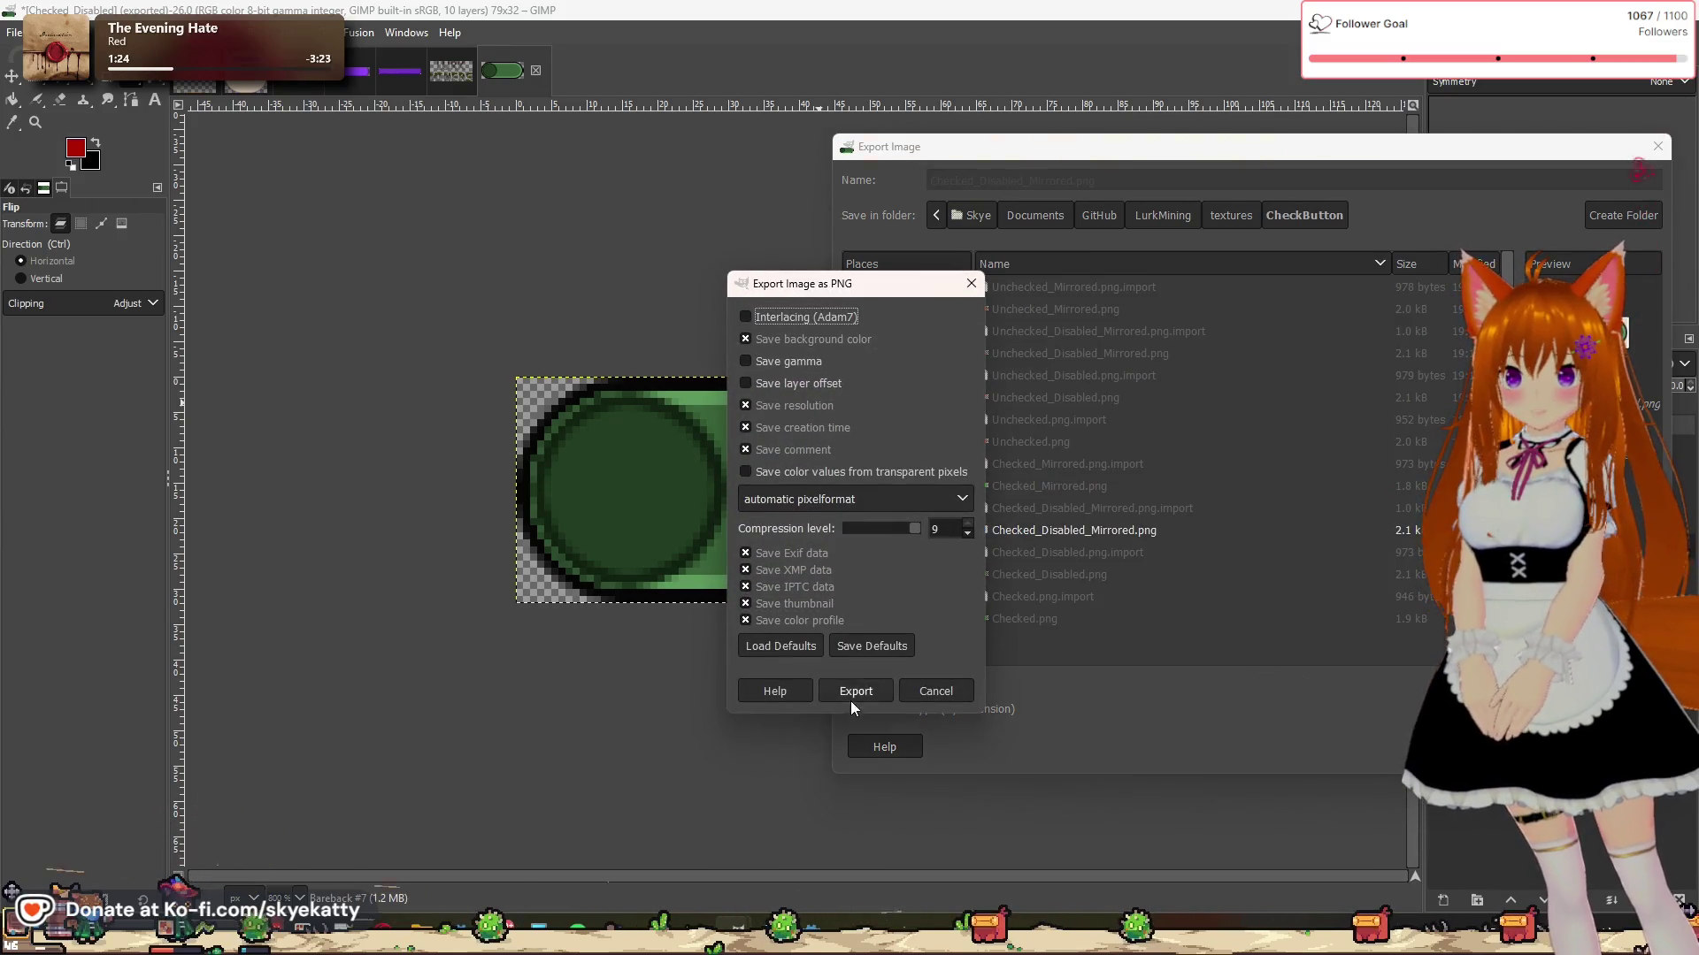
pyautogui.click(855, 692)
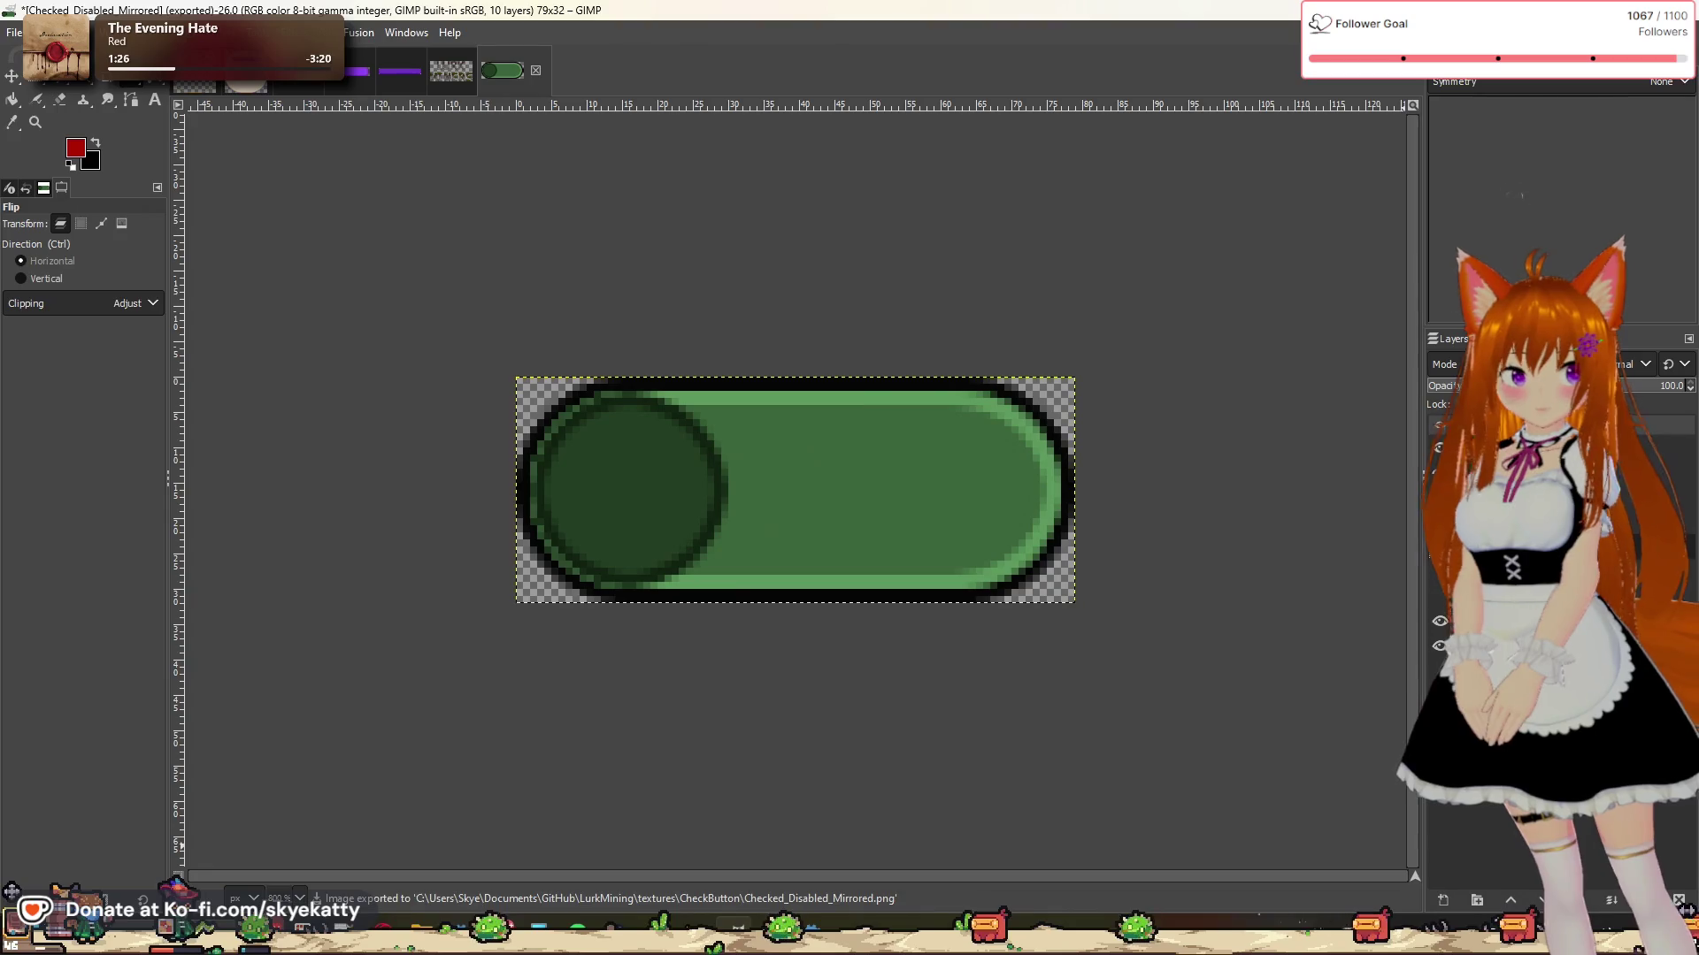
pyautogui.hotkey('alt', 'Tab')
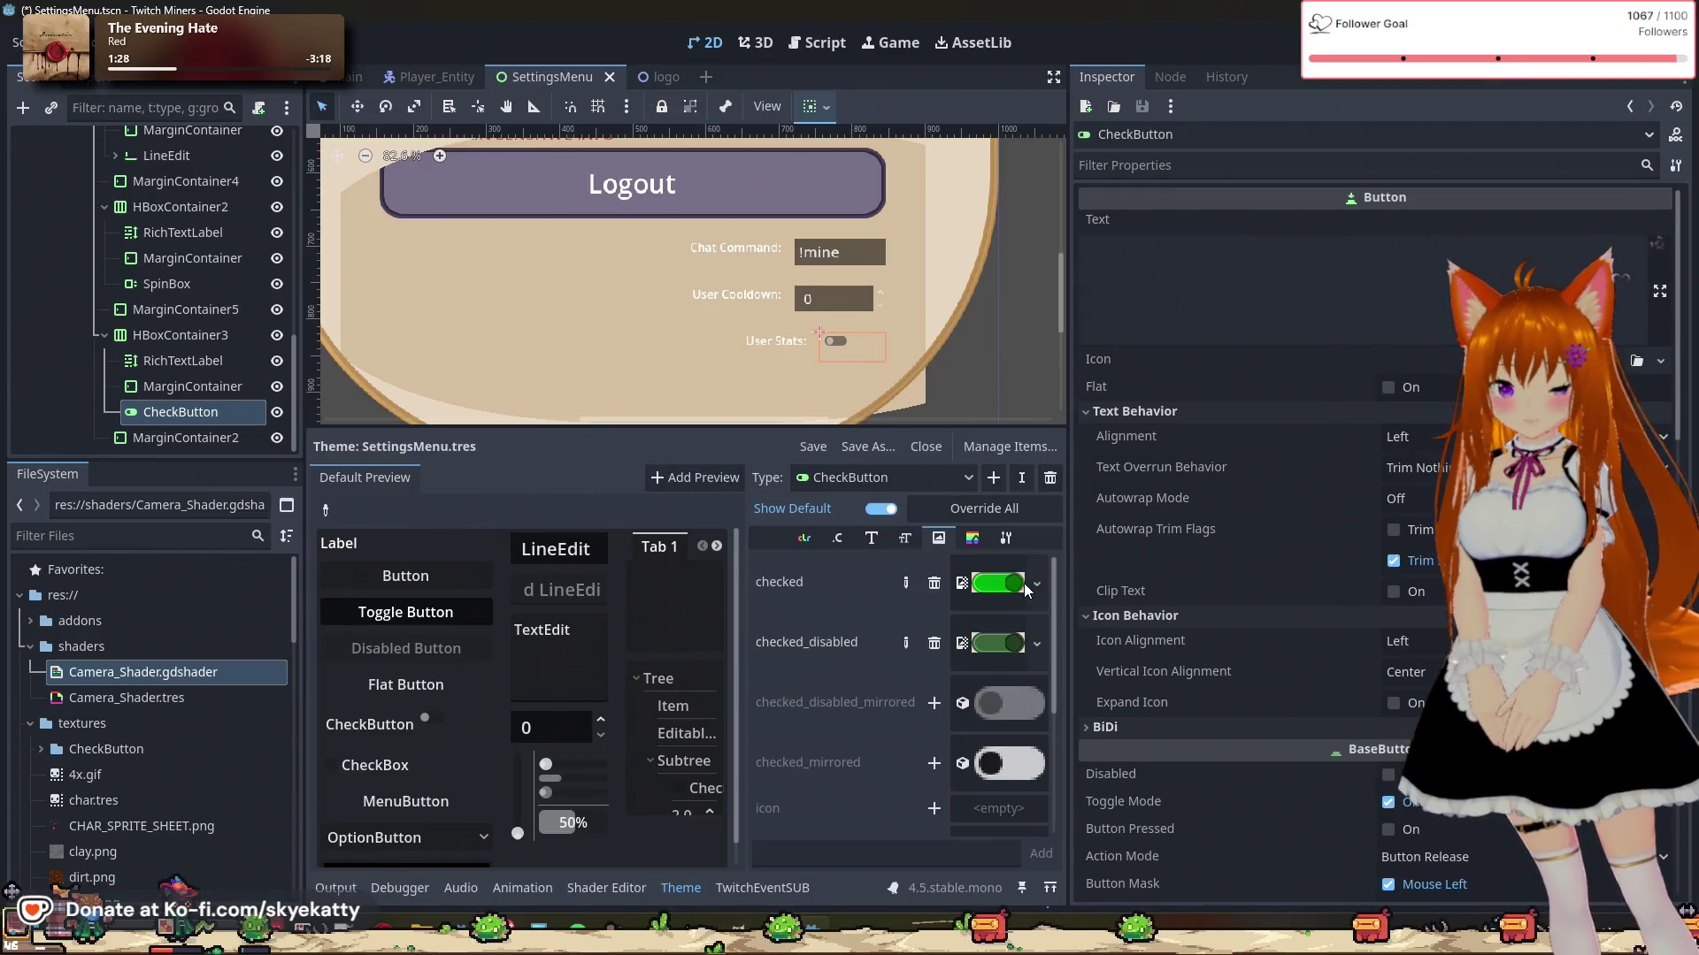
# Step: Load textures/CheckButton/Checked.png into the CheckButton checked icon slot
pyautogui.click(990, 583)
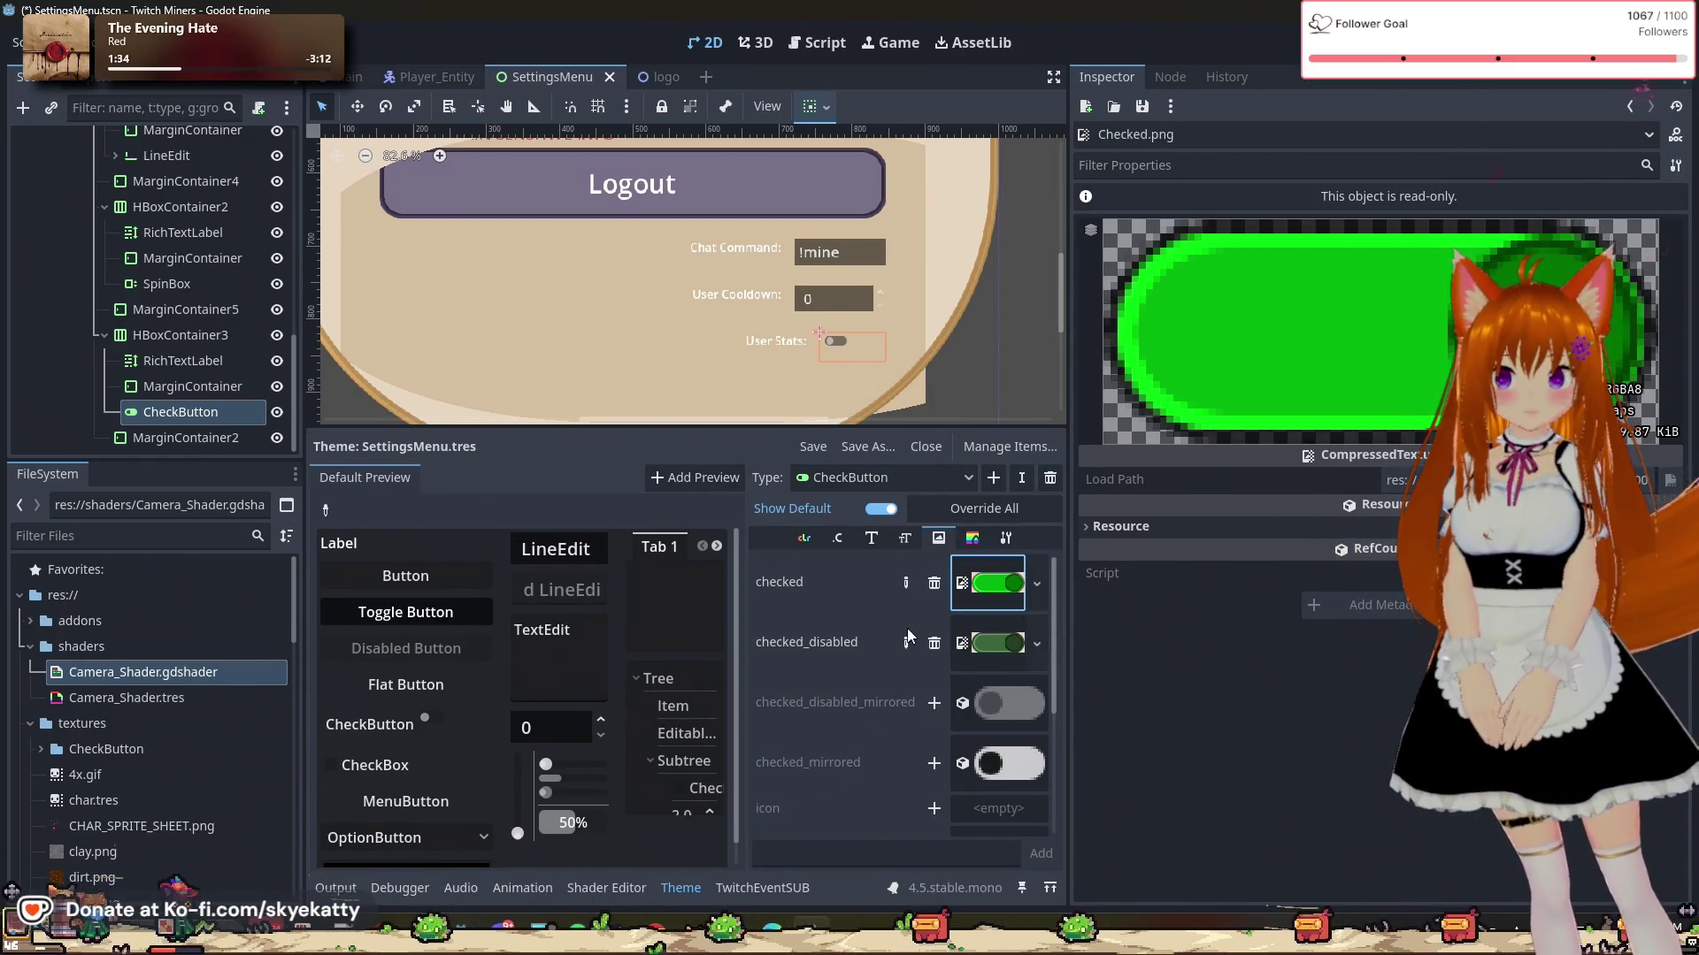
pyautogui.click(1037, 583)
pyautogui.press('Escape')
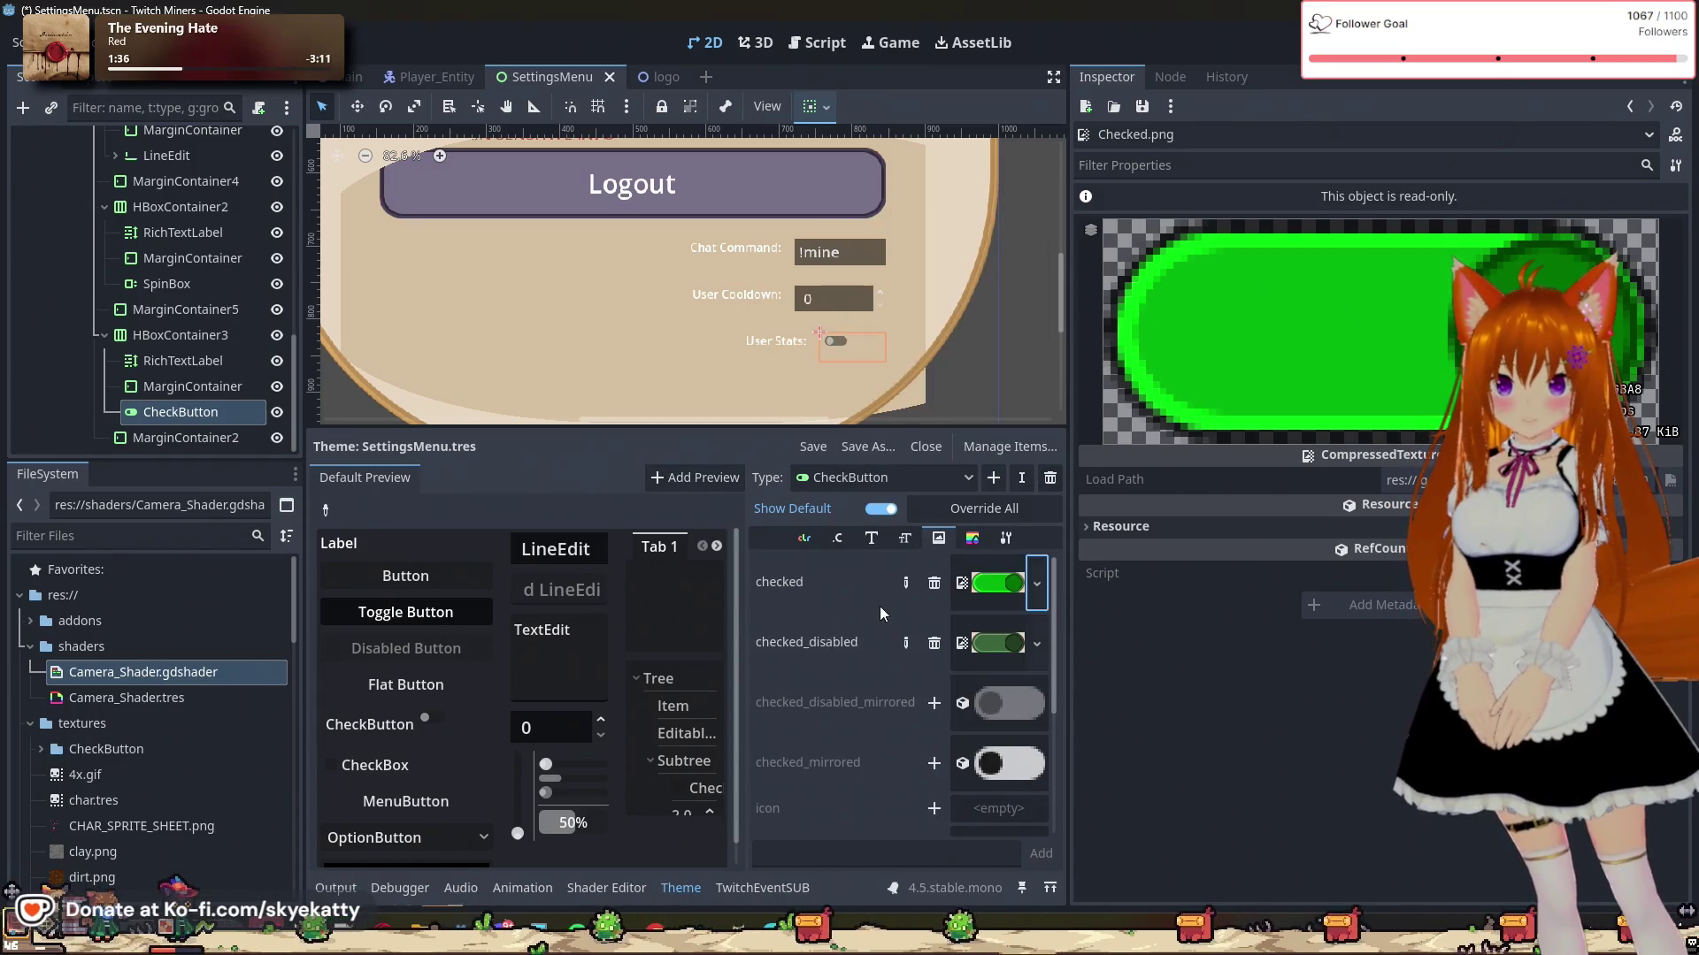
pyautogui.click(1036, 583)
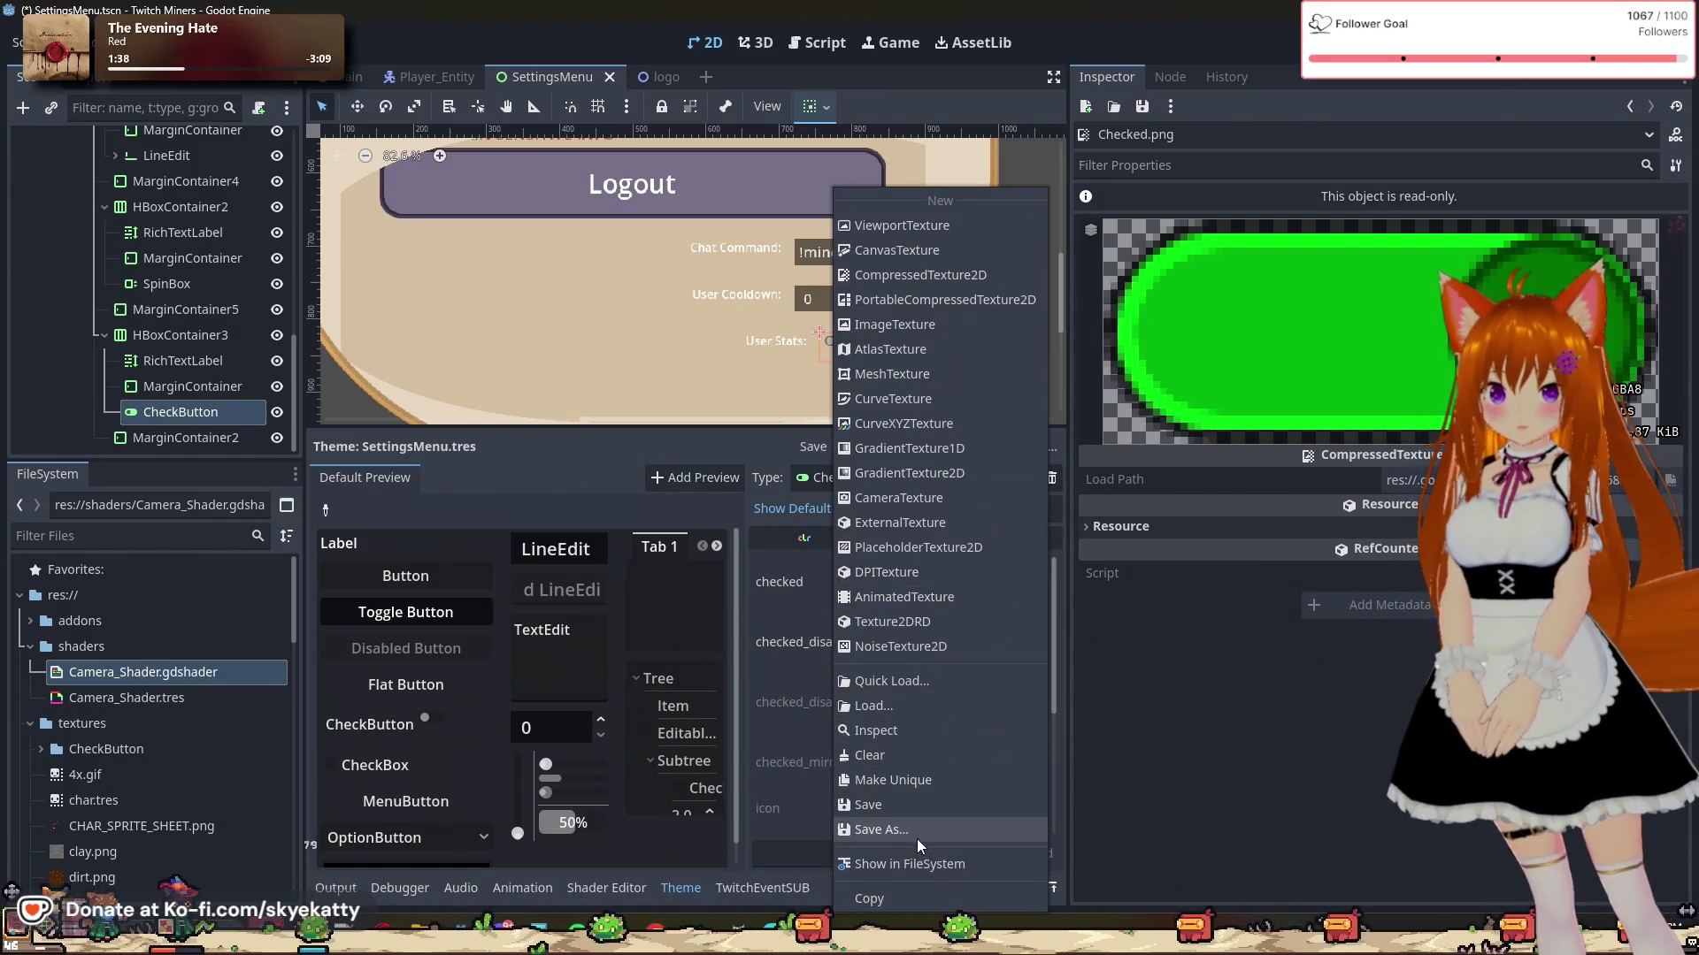
pyautogui.click(900, 708)
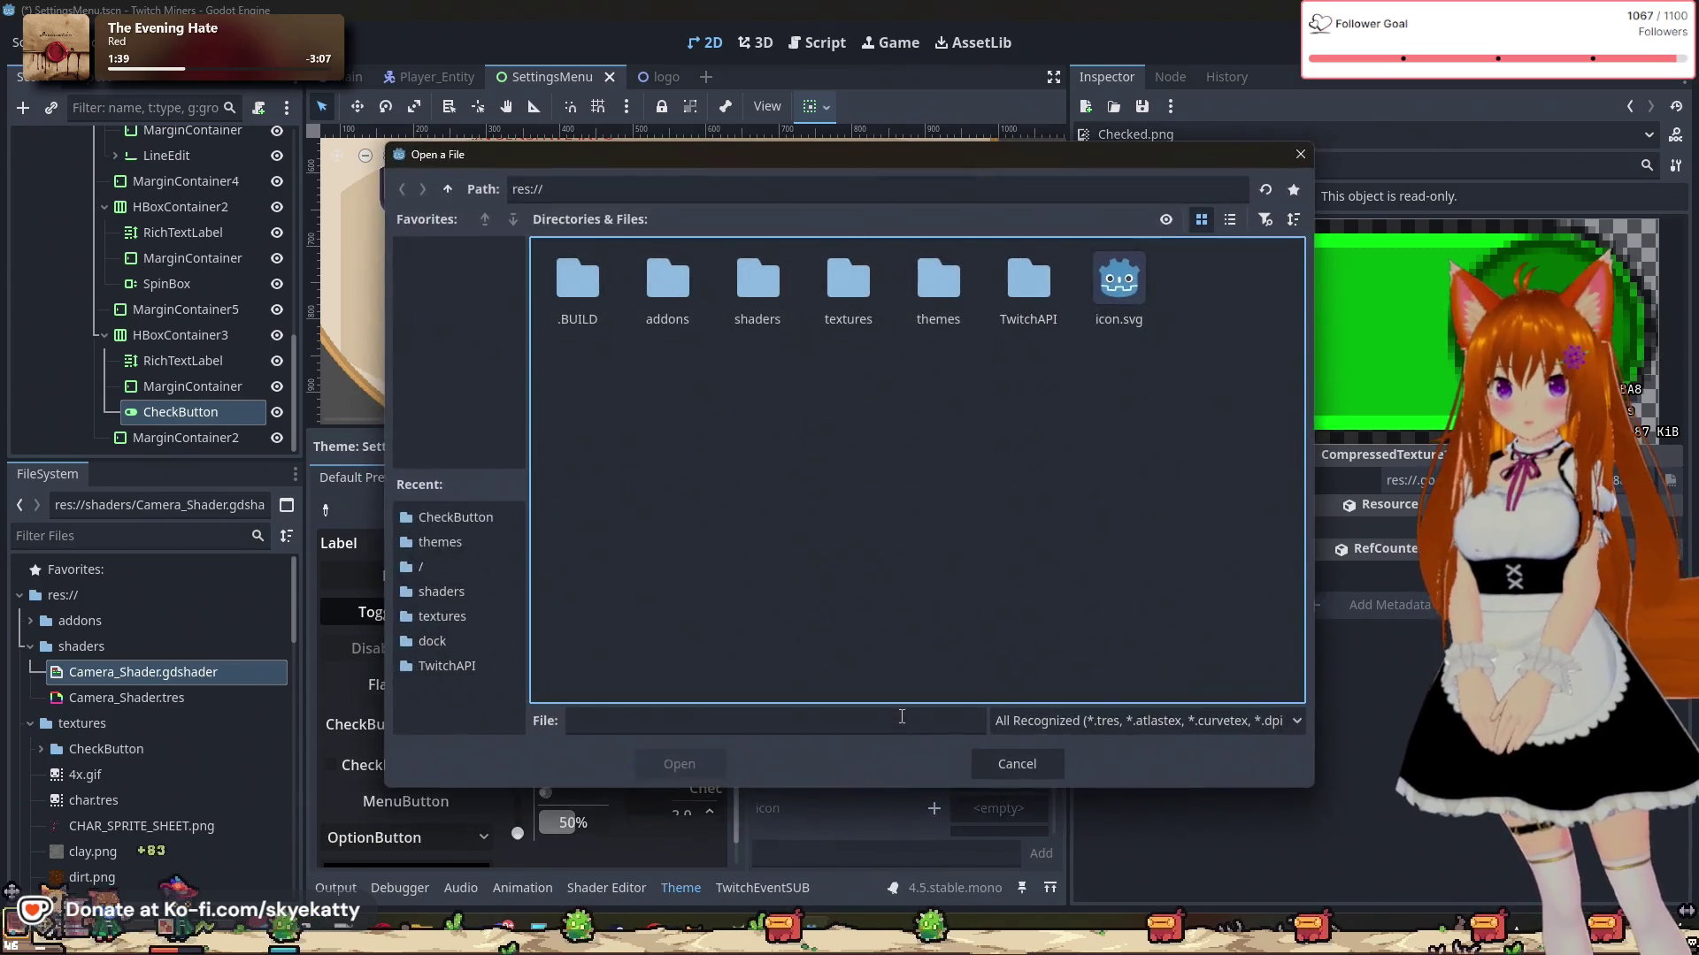
pyautogui.doubleClick(860, 295)
pyautogui.doubleClick(581, 301)
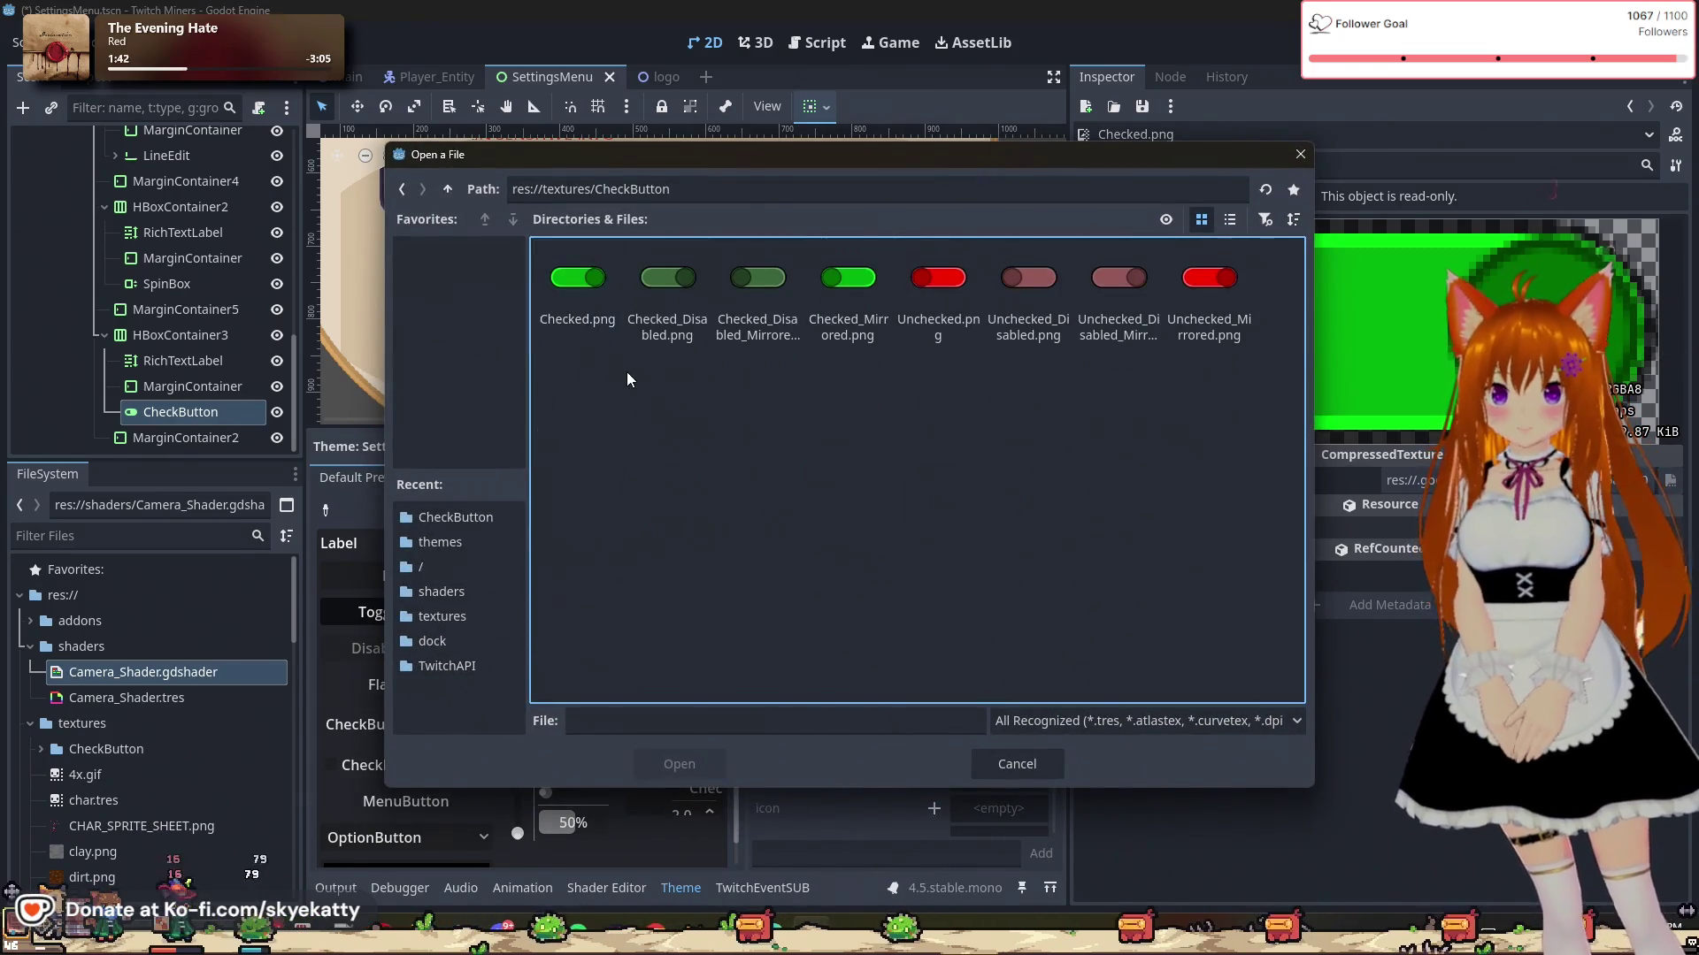
pyautogui.click(692, 763)
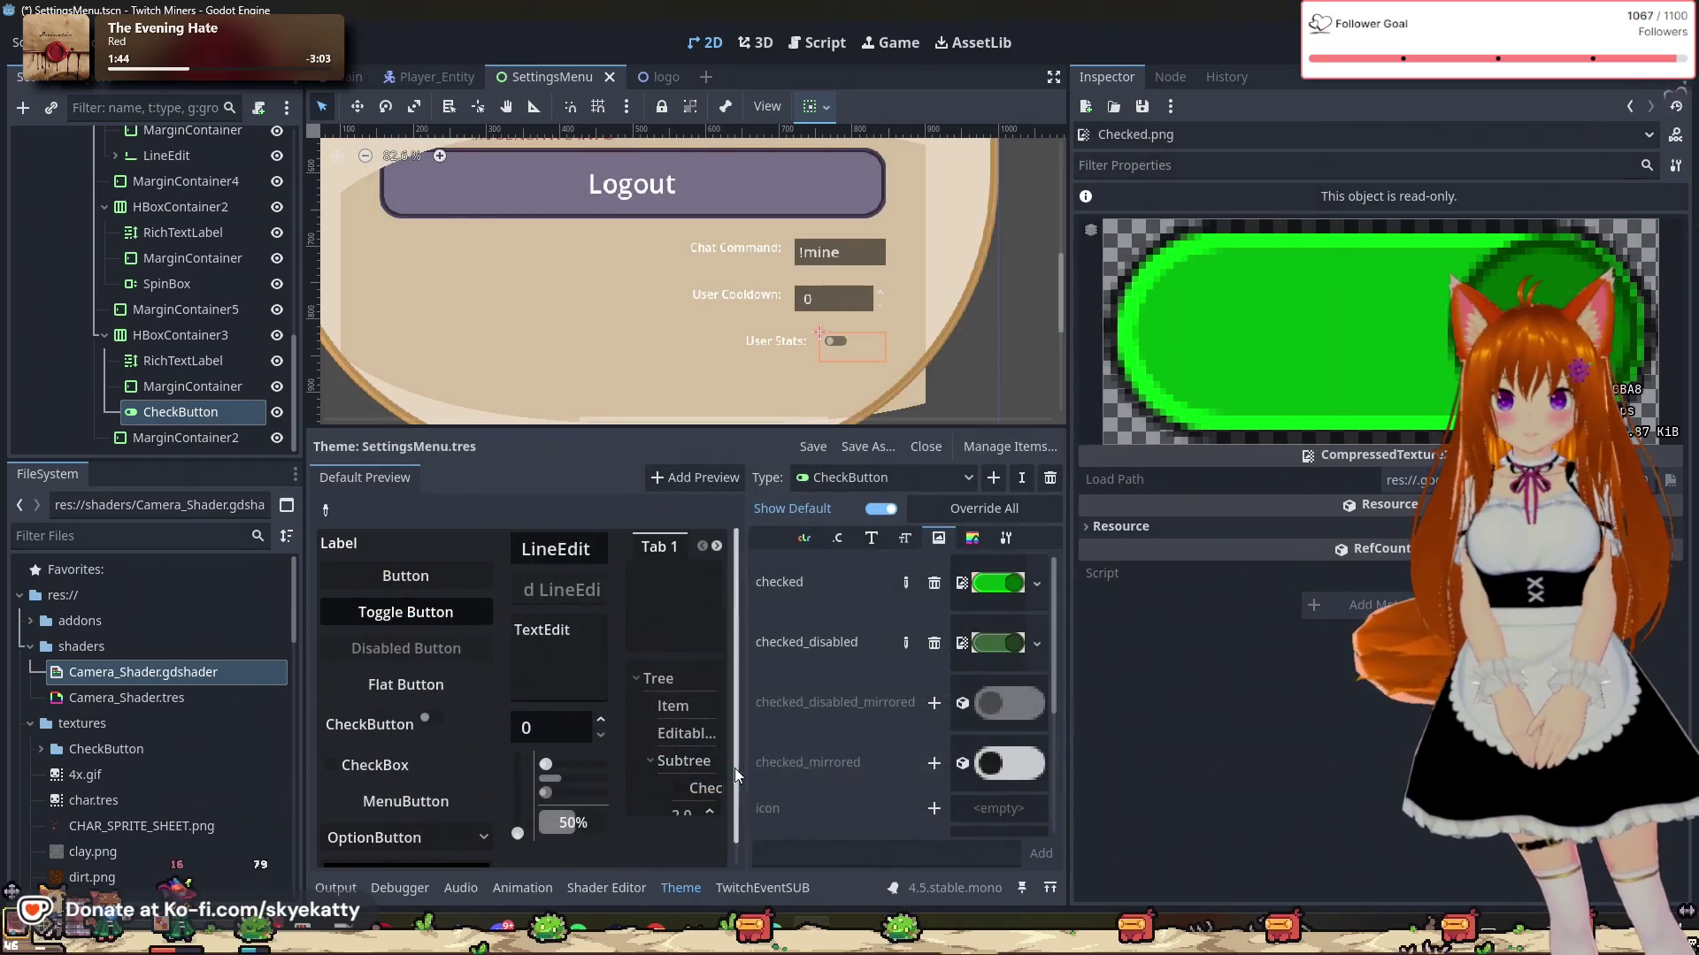
# Step: Remove the checked icon override and re-apply the updated Checked.png
pyautogui.click(934, 587)
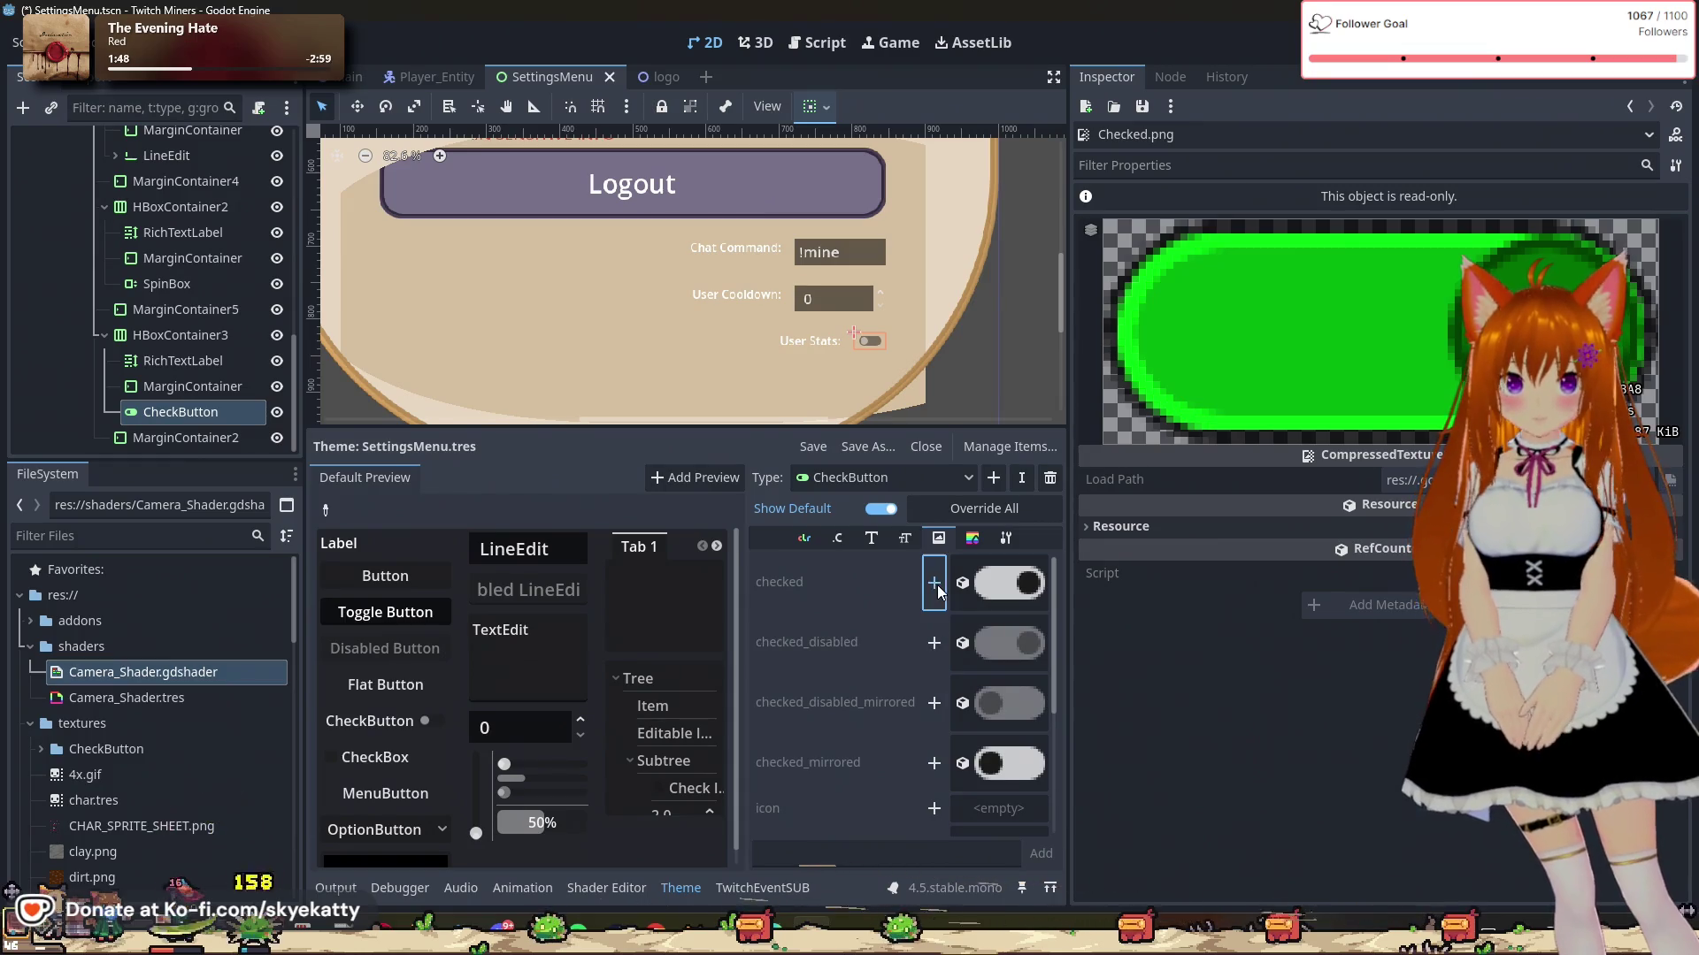
pyautogui.click(969, 575)
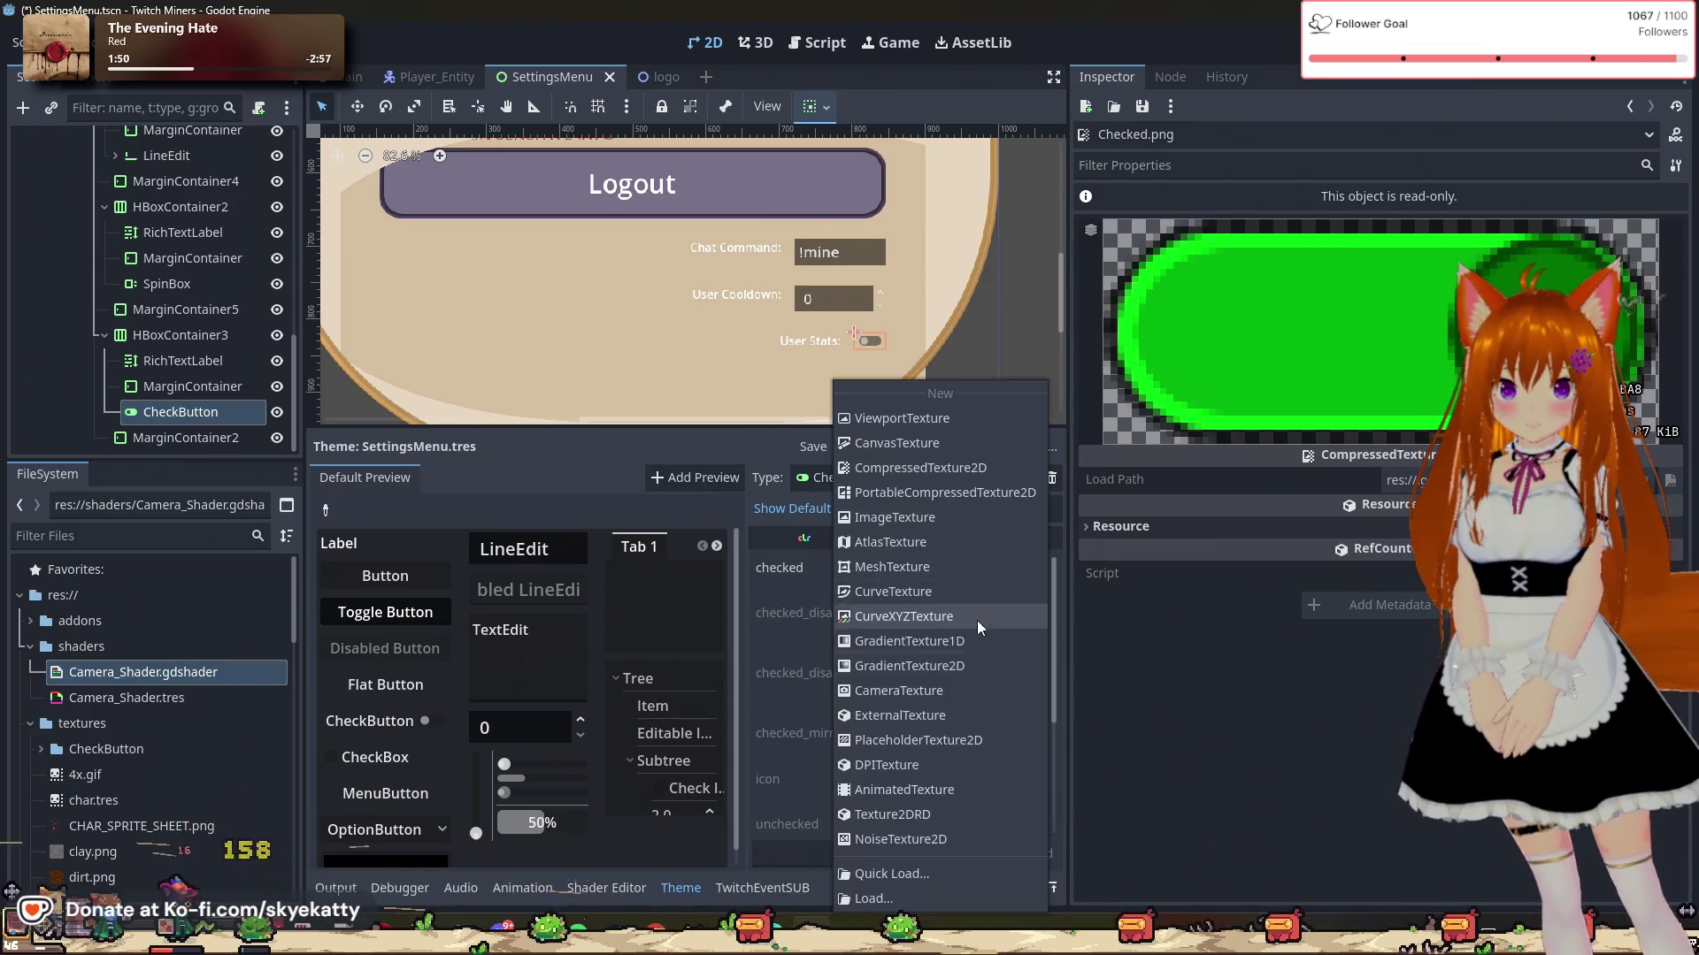
pyautogui.click(909, 895)
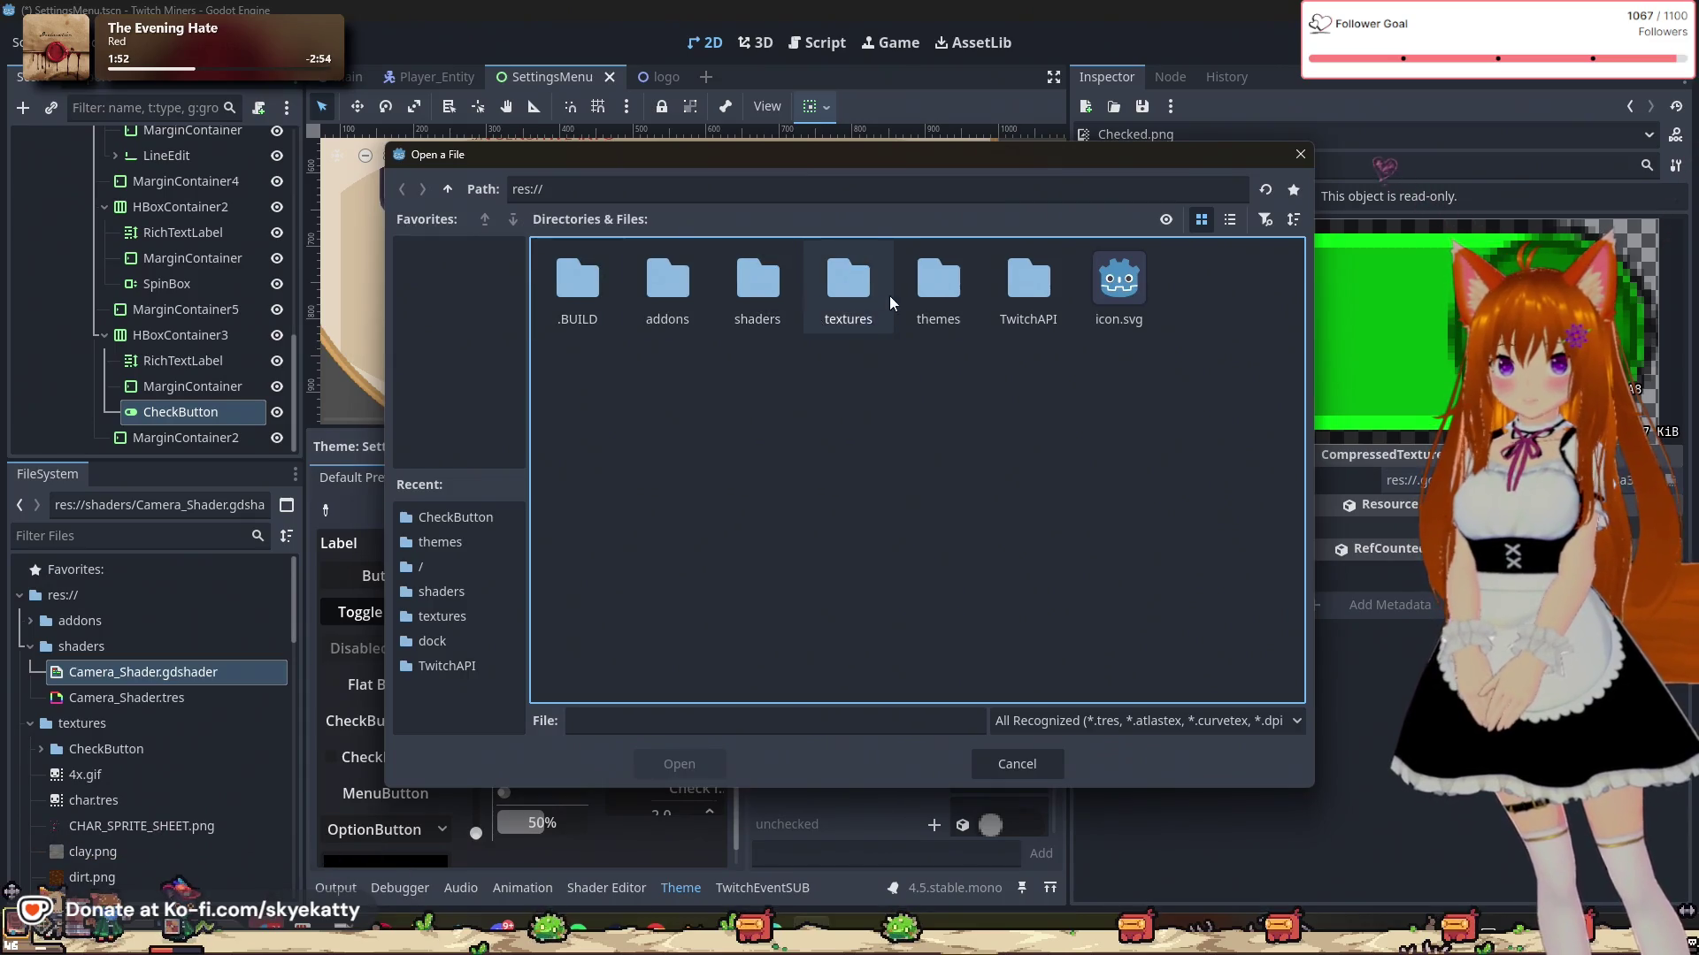
pyautogui.doubleClick(845, 288)
pyautogui.doubleClick(576, 282)
pyautogui.click(577, 281)
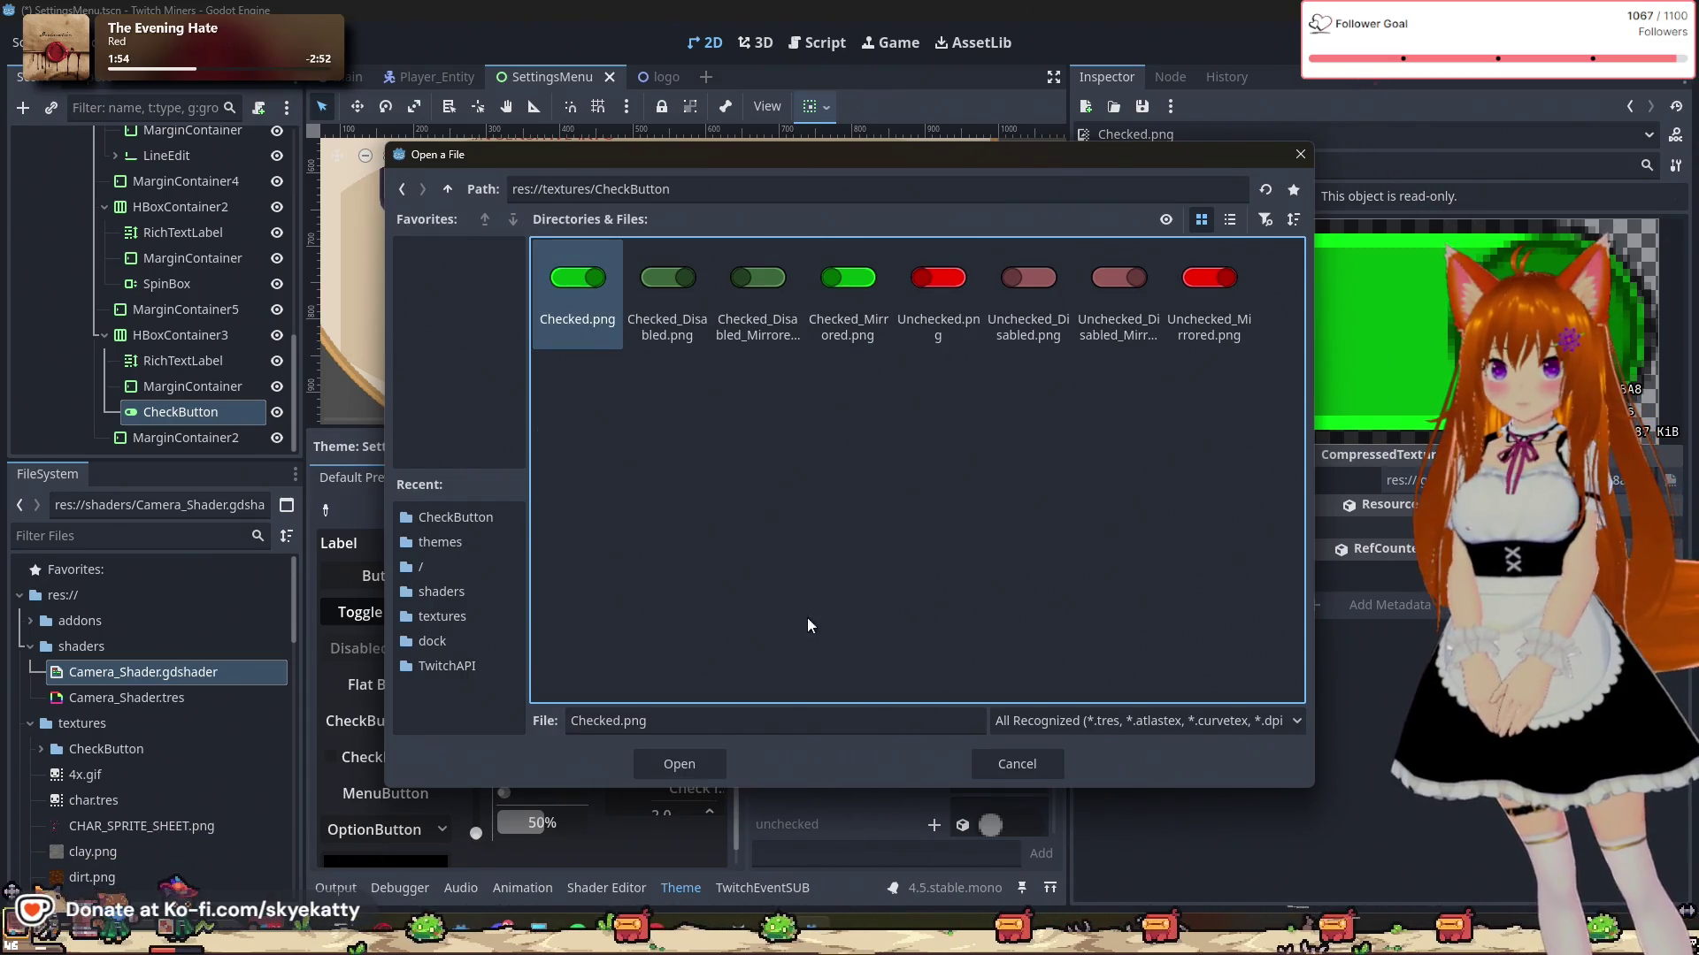
pyautogui.click(680, 766)
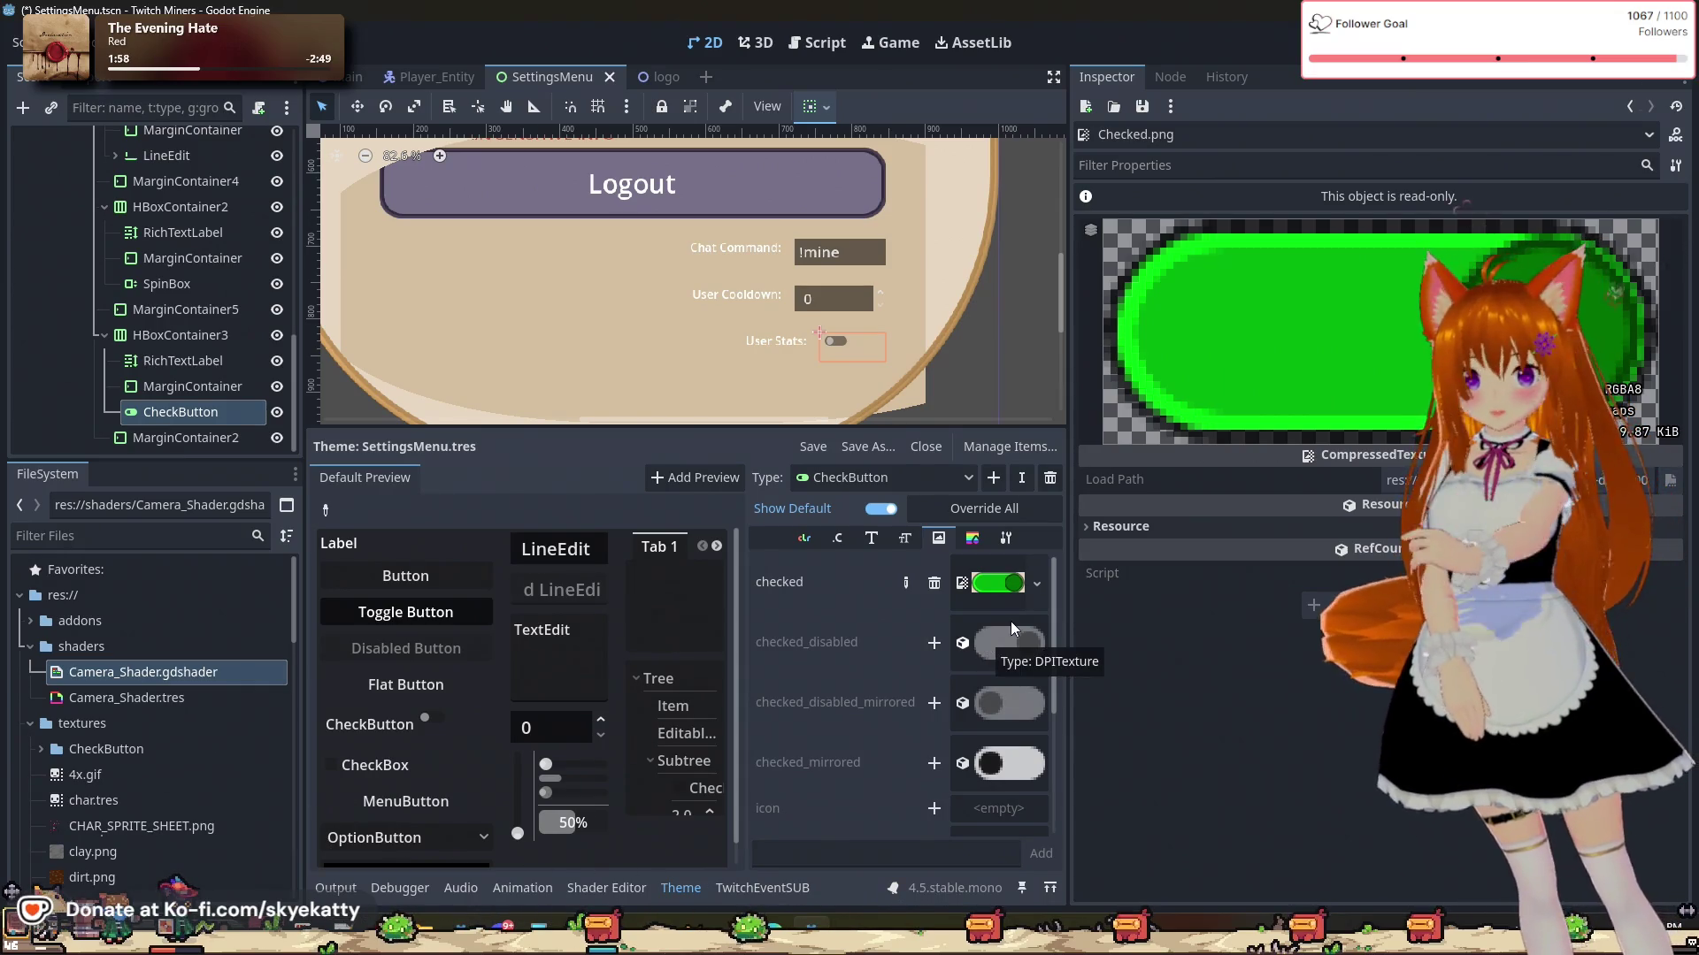
# Step: Add icon overrides for checked_disabled, checked_disabled_mirrored, checked_mirrored and unchecked
pyautogui.click(986, 641)
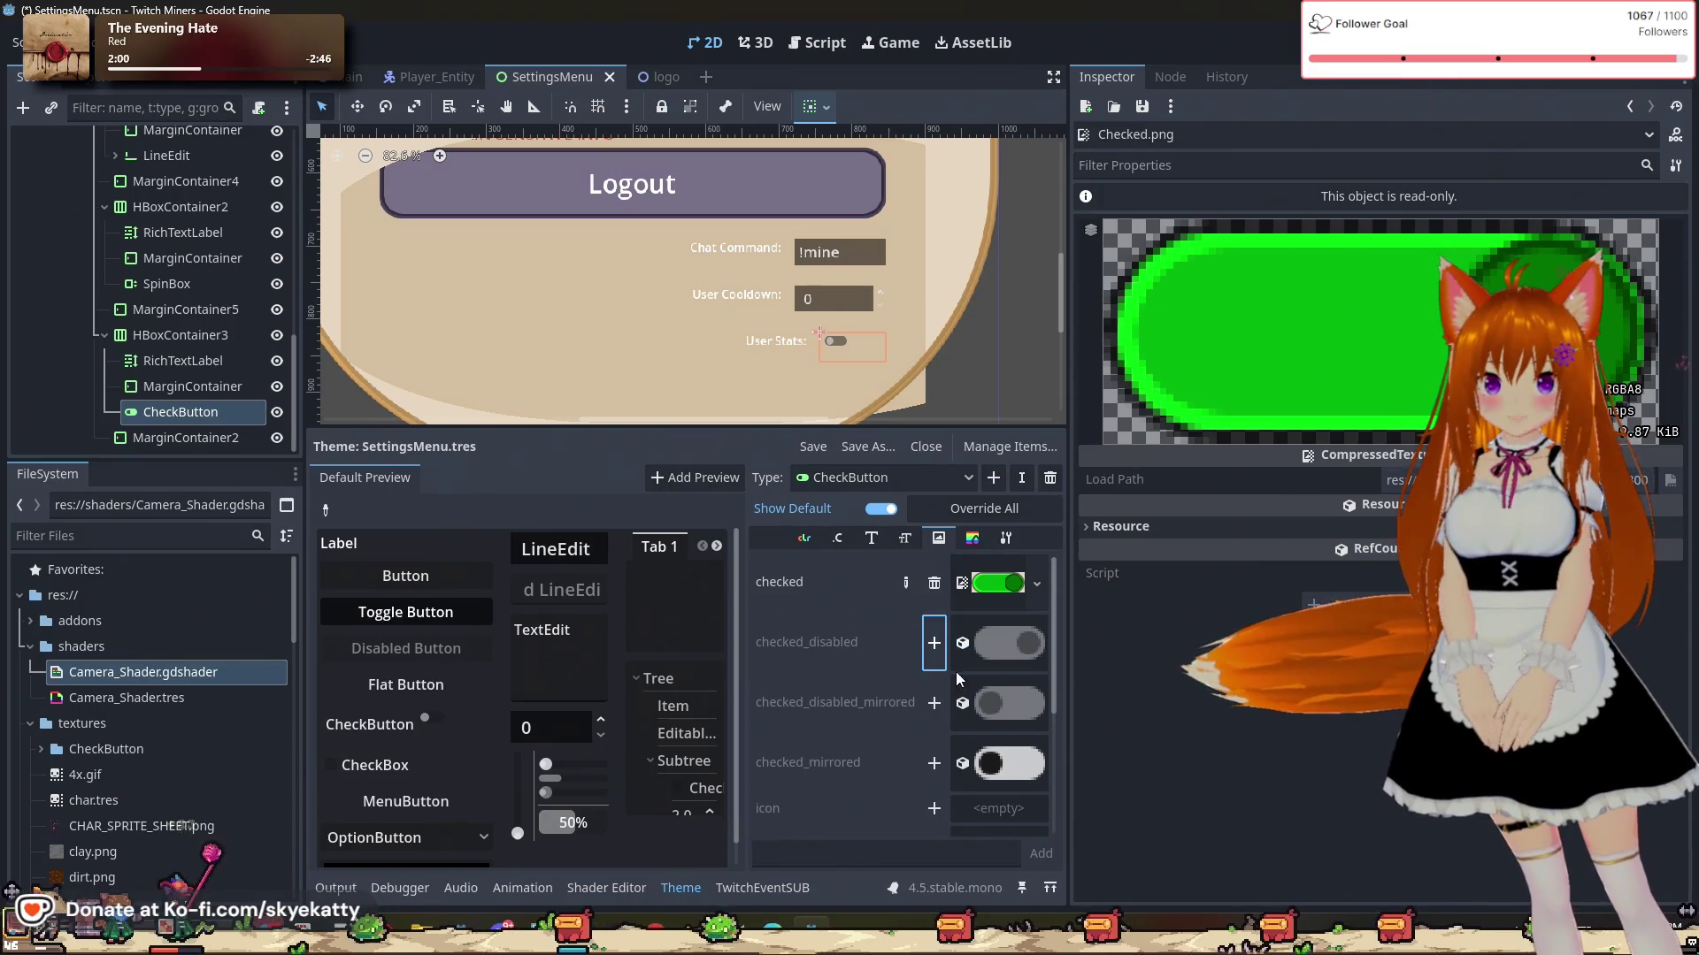
pyautogui.click(934, 642)
pyautogui.click(933, 674)
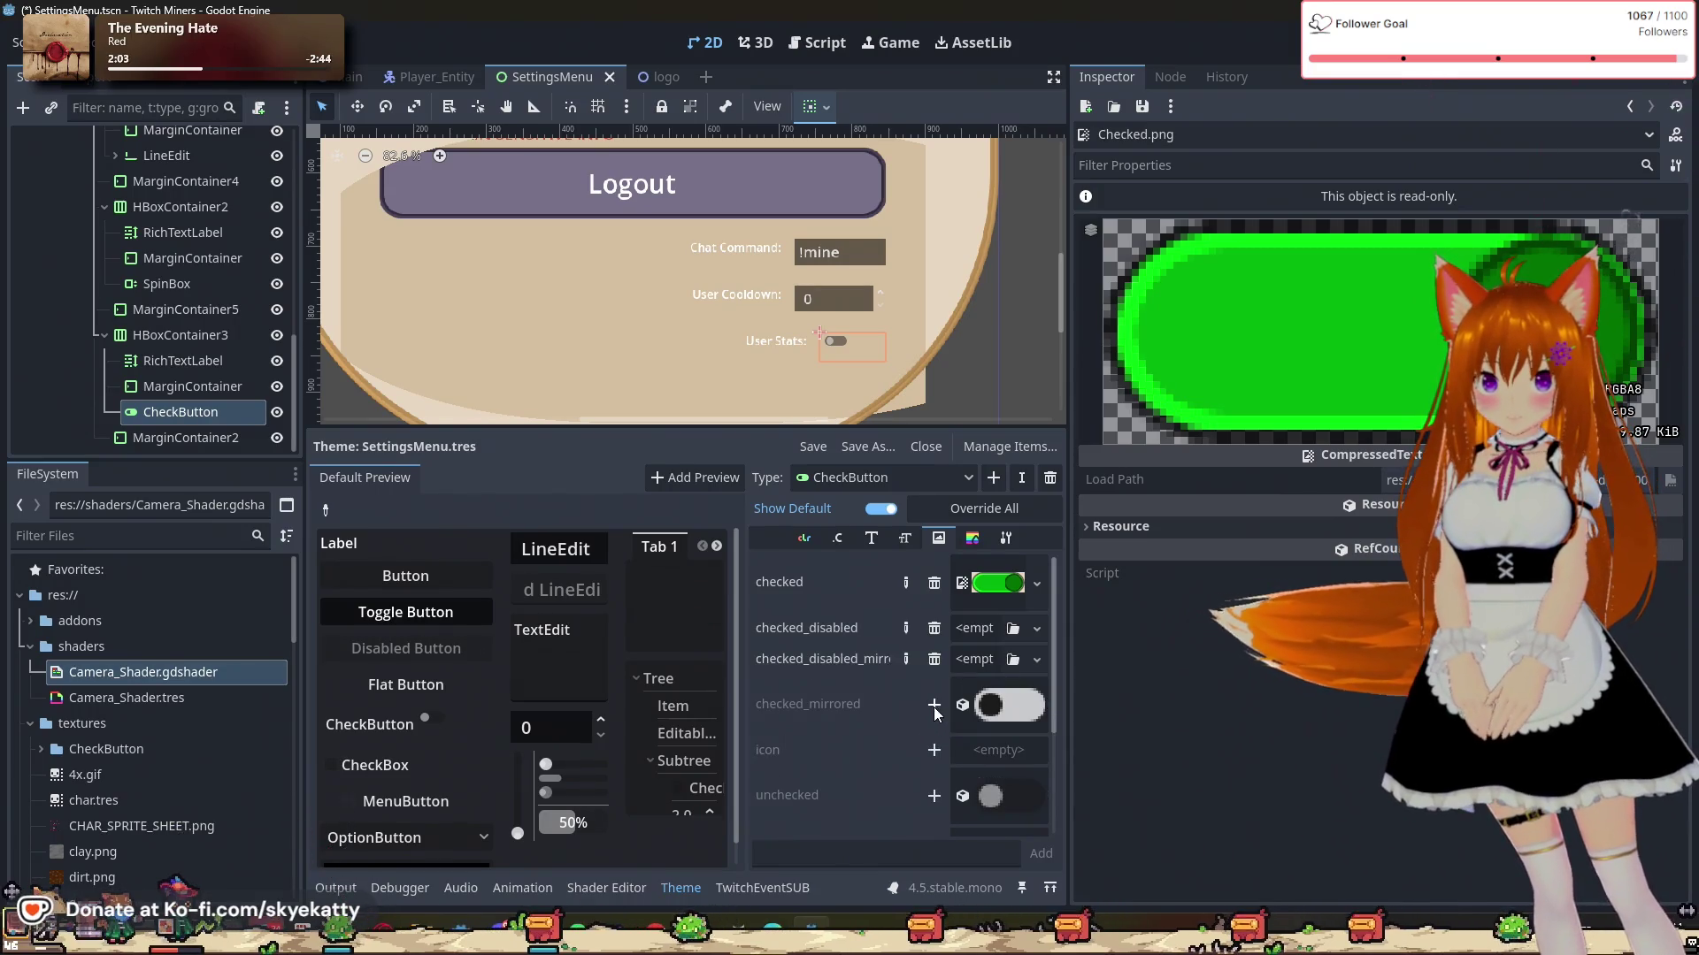
pyautogui.click(934, 705)
pyautogui.scroll(-1, 906, 754)
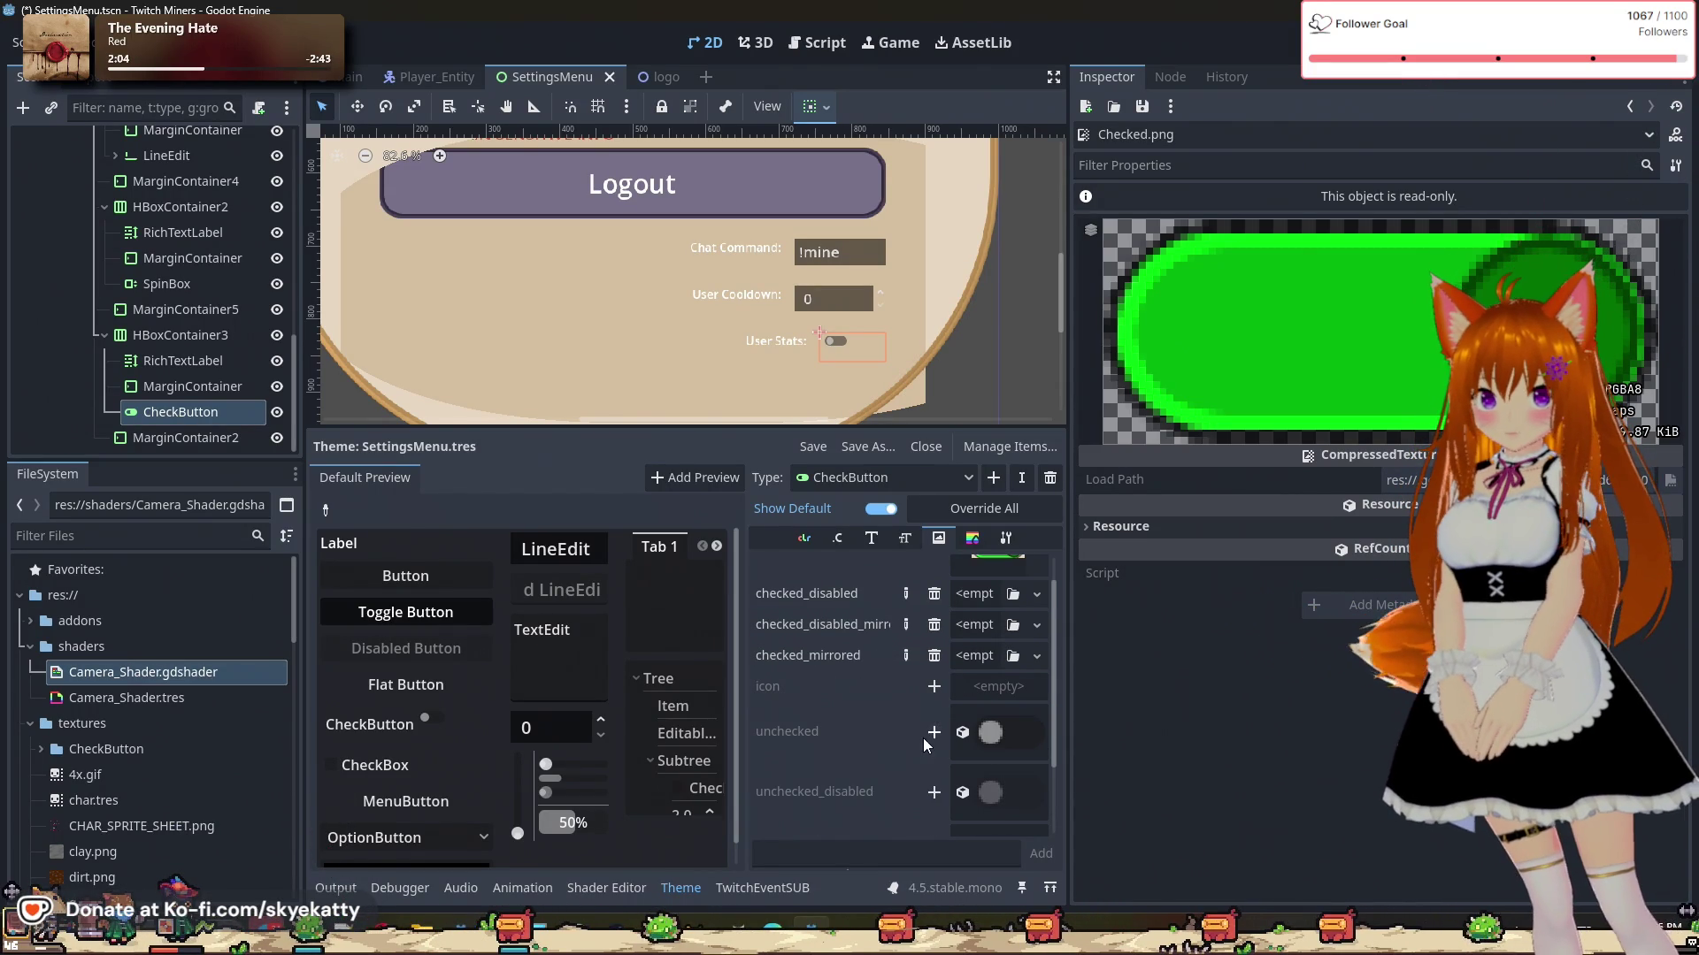
pyautogui.click(931, 733)
pyautogui.scroll(-2, 921, 739)
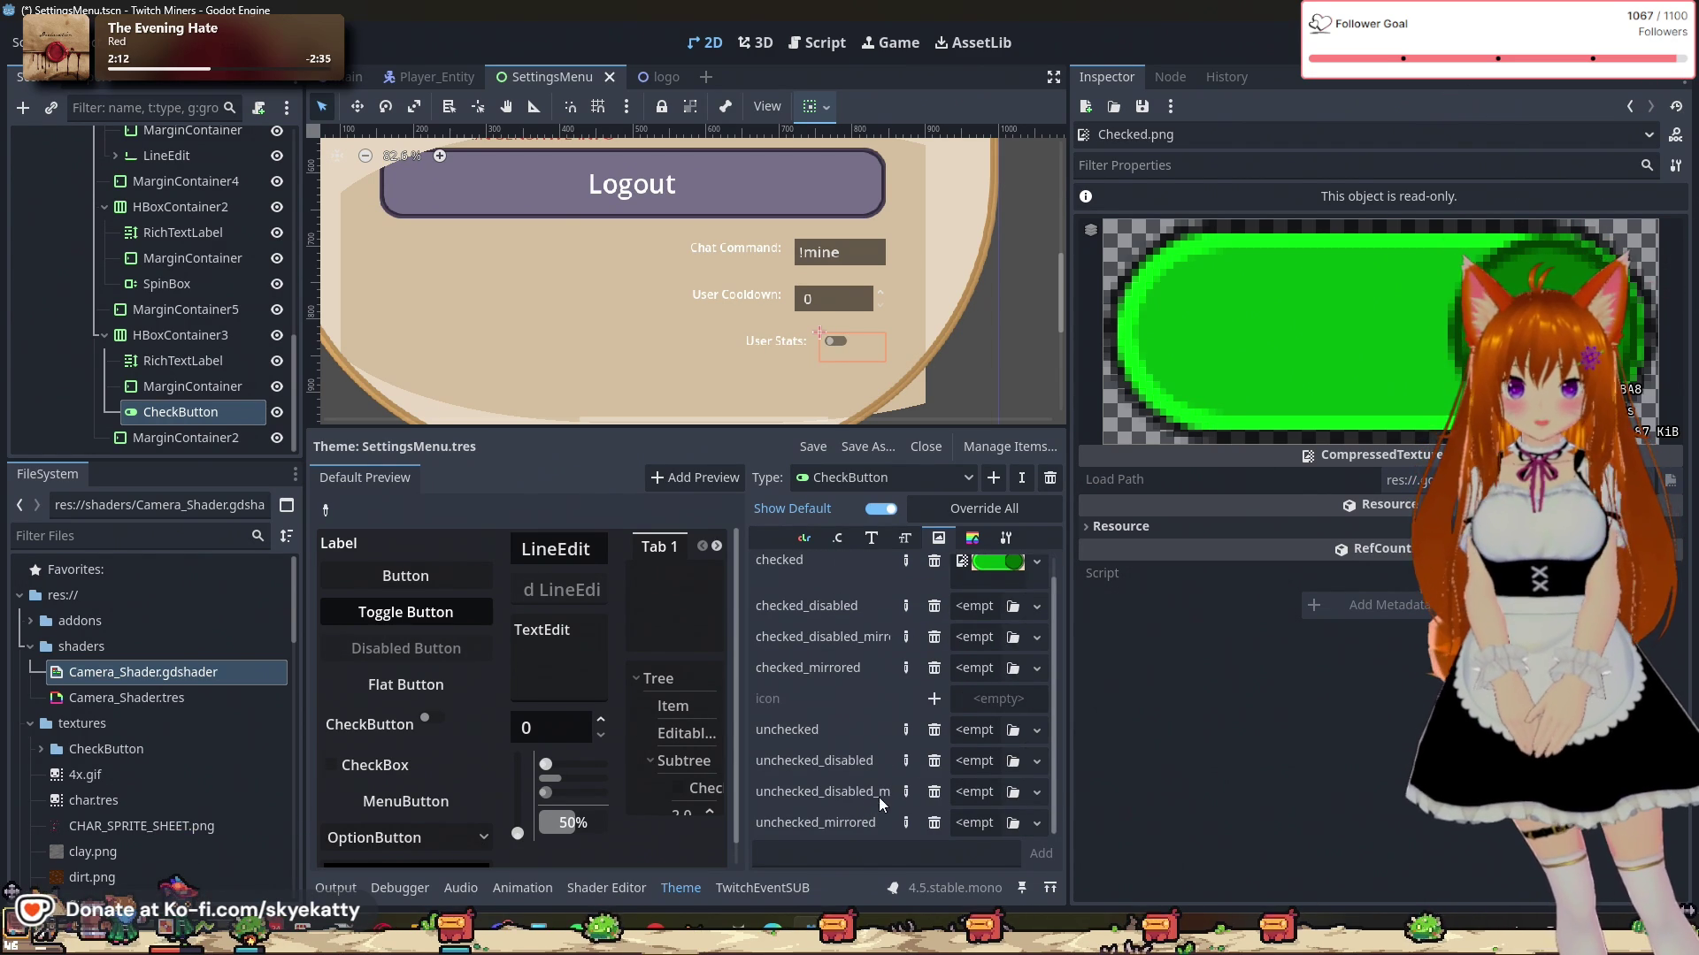
pyautogui.scroll(1, 893, 761)
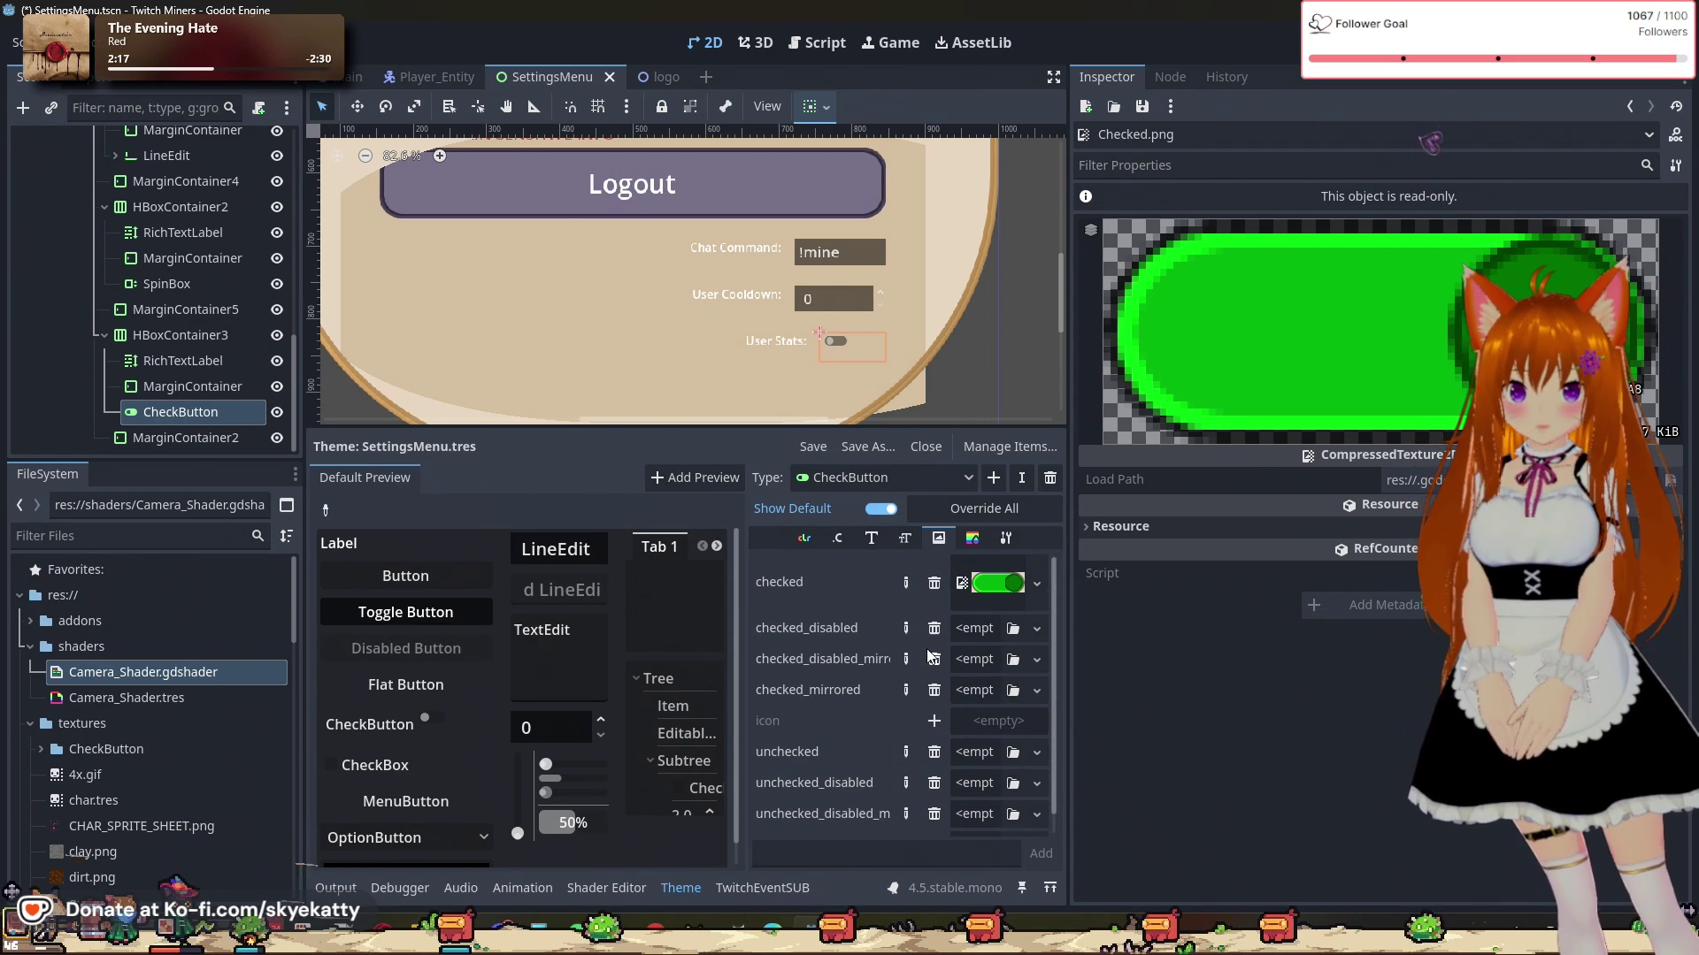
# Step: Load textures/CheckButton/Checked_Disabled.png into the checked_disabled icon
pyautogui.click(970, 628)
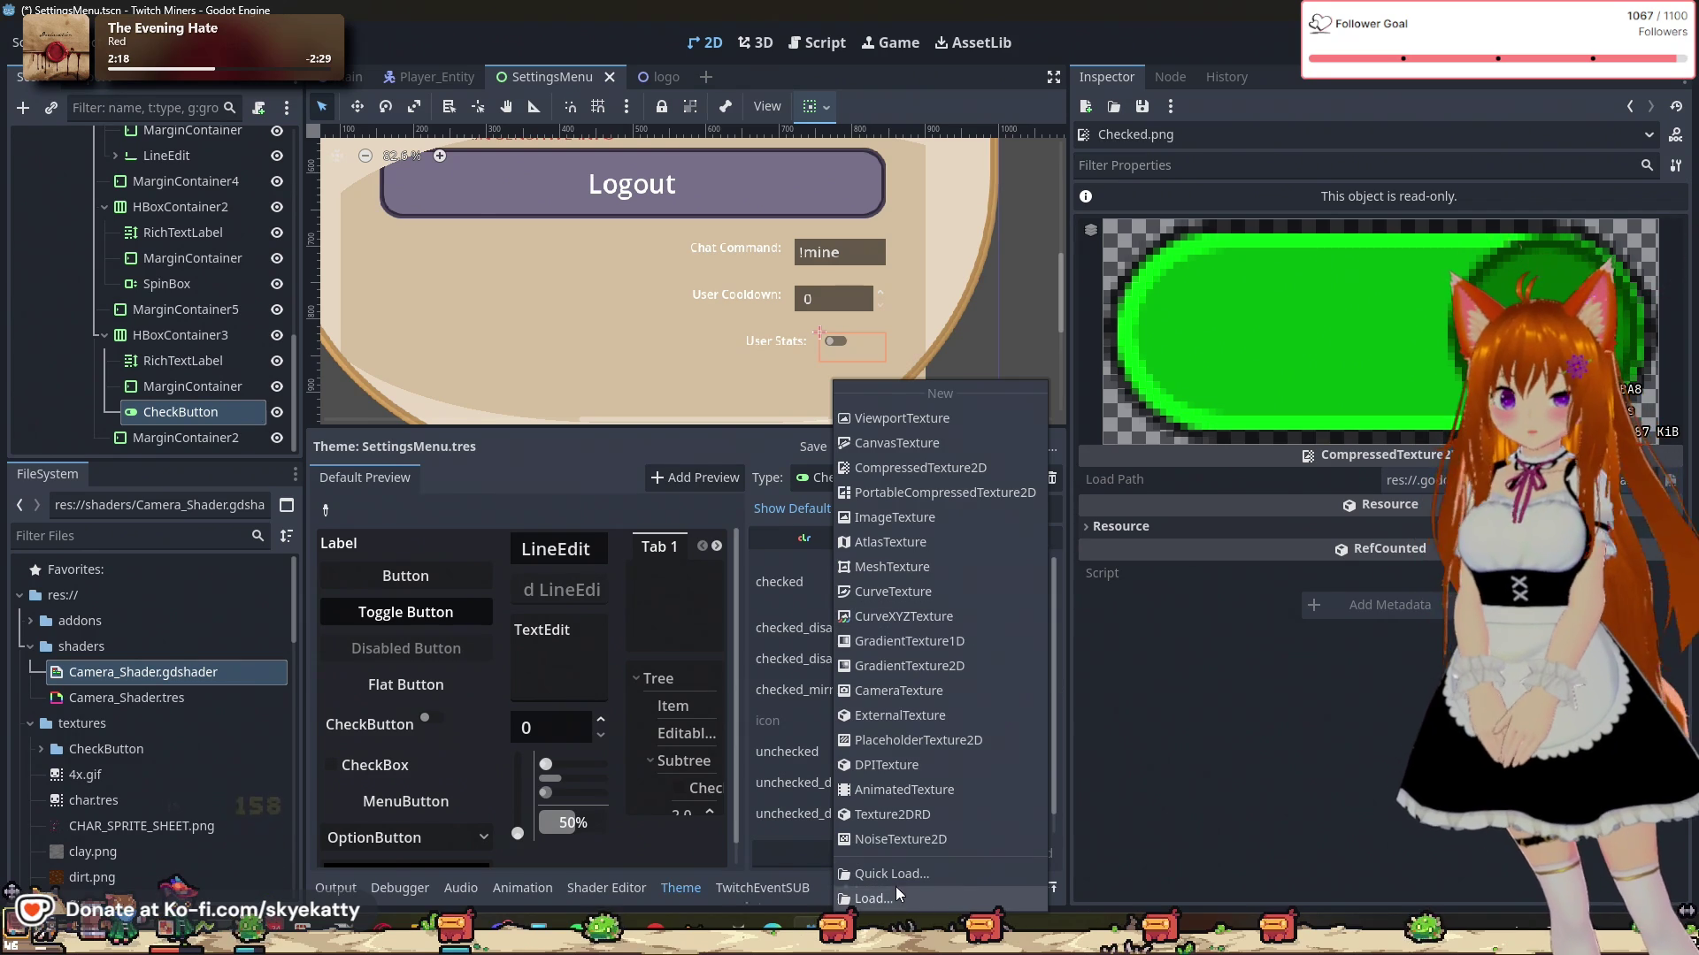
pyautogui.click(895, 898)
pyautogui.doubleClick(584, 287)
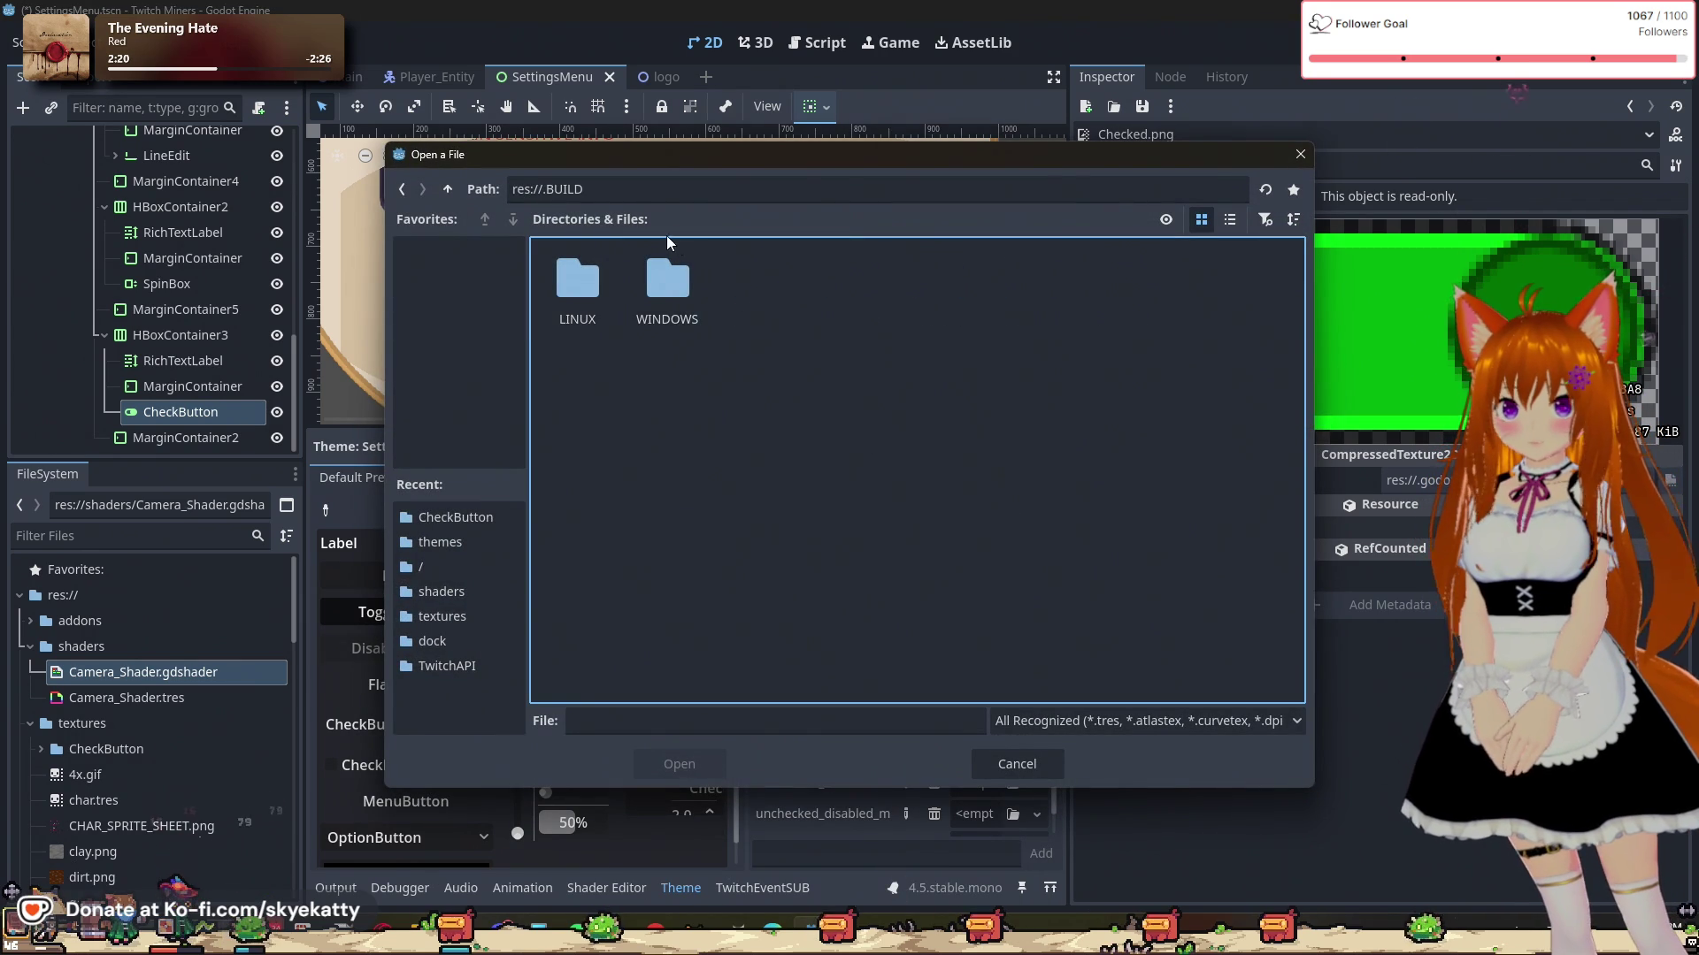
pyautogui.click(403, 189)
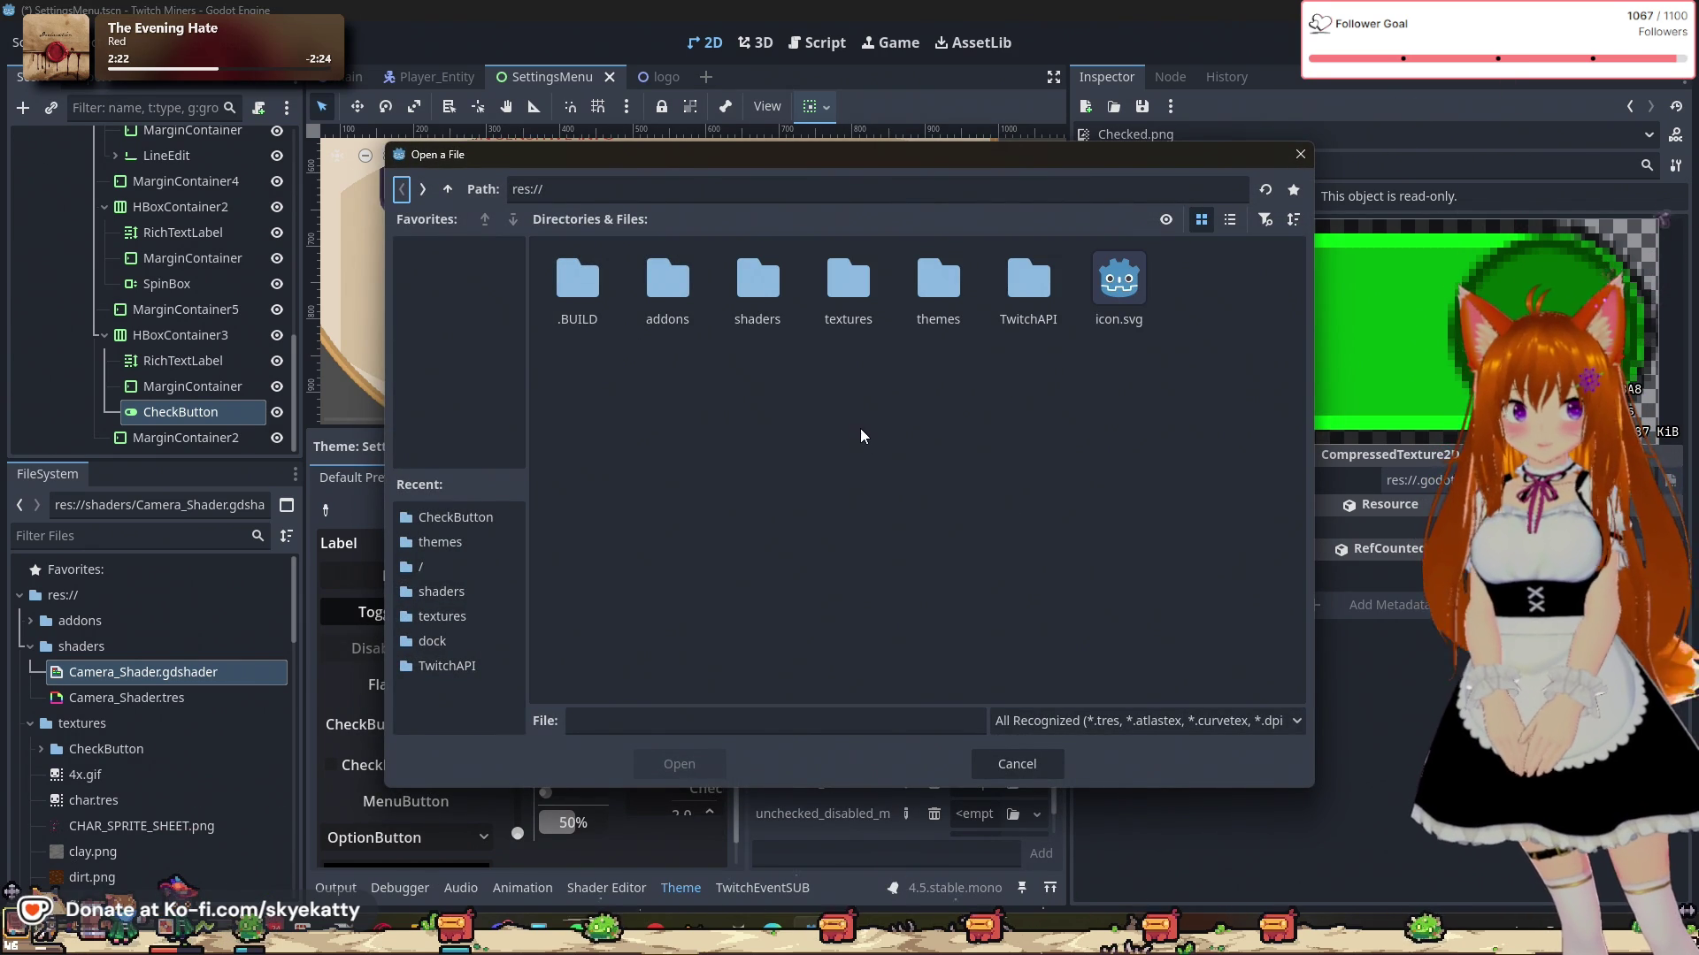
pyautogui.doubleClick(832, 294)
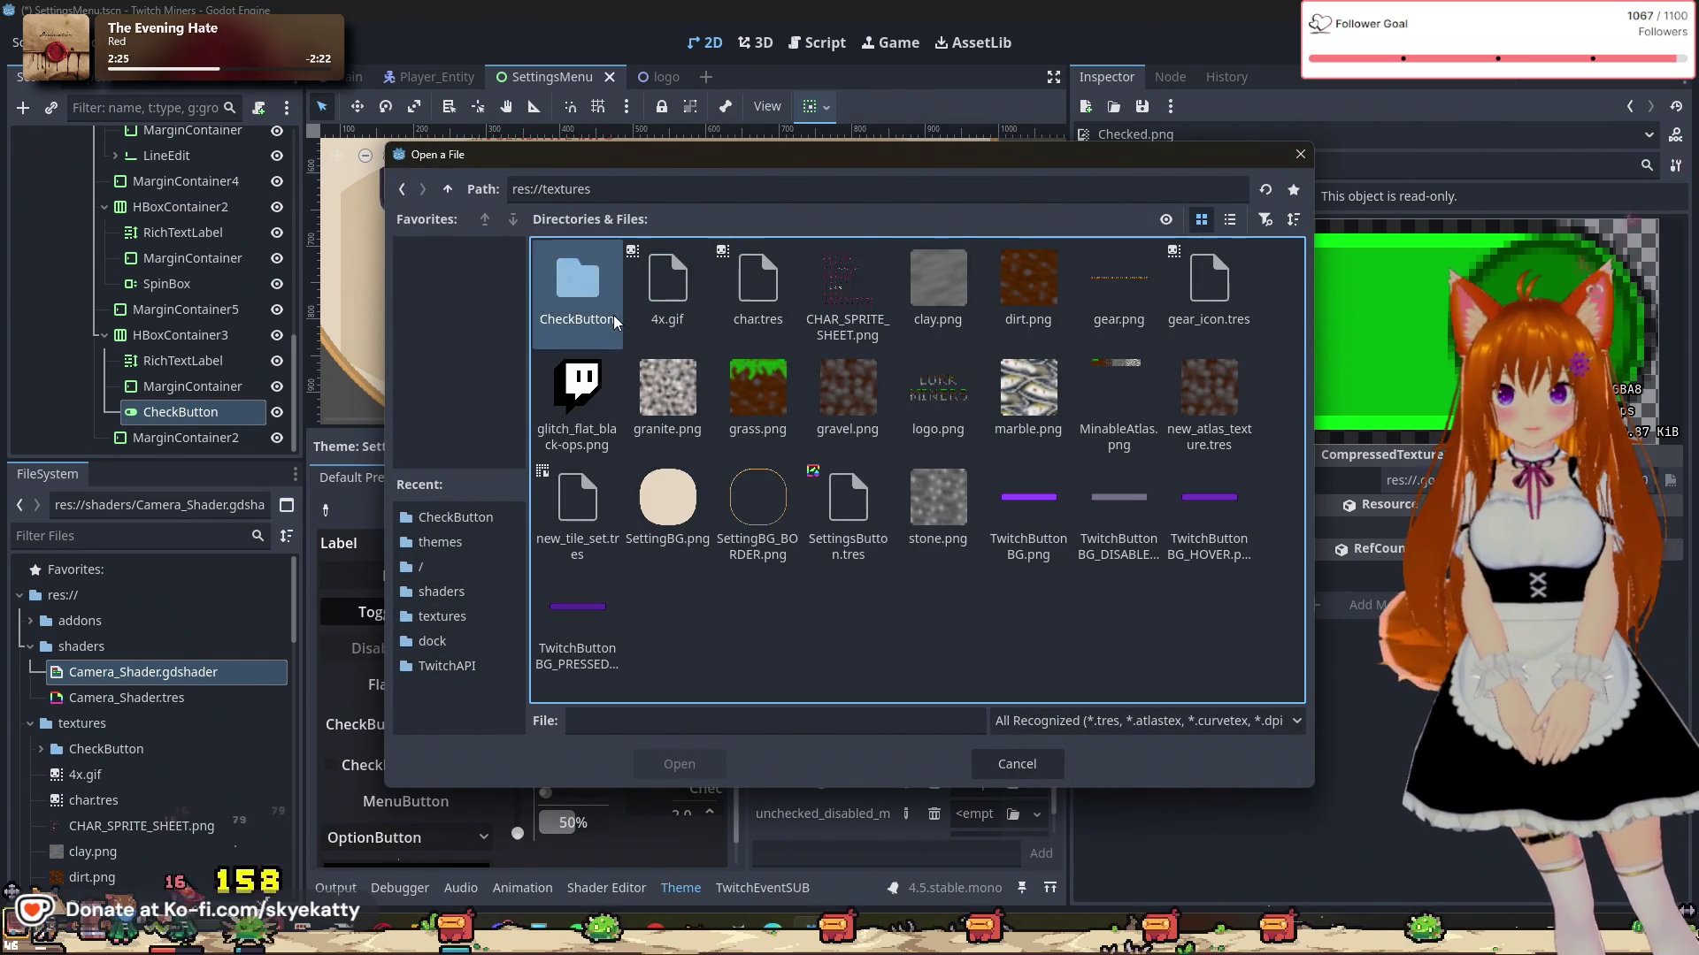
pyautogui.doubleClick(577, 282)
pyautogui.moveTo(735, 146); pyautogui.dragTo(1308, 256)
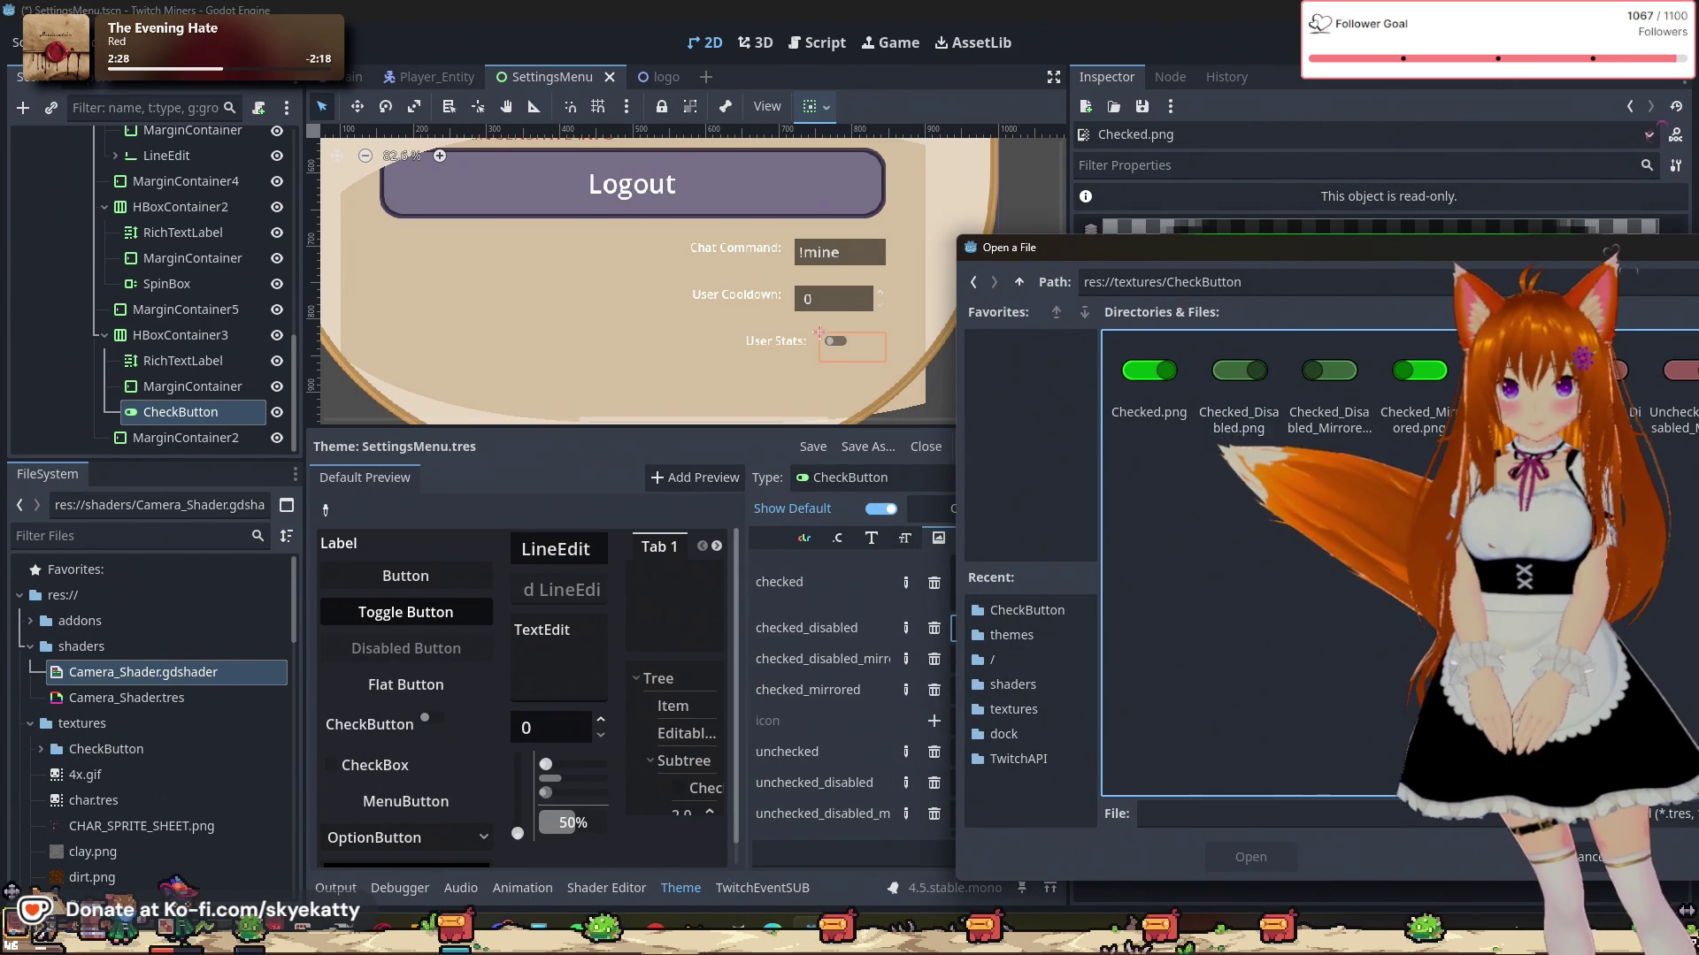
pyautogui.click(1239, 376)
pyautogui.click(1251, 857)
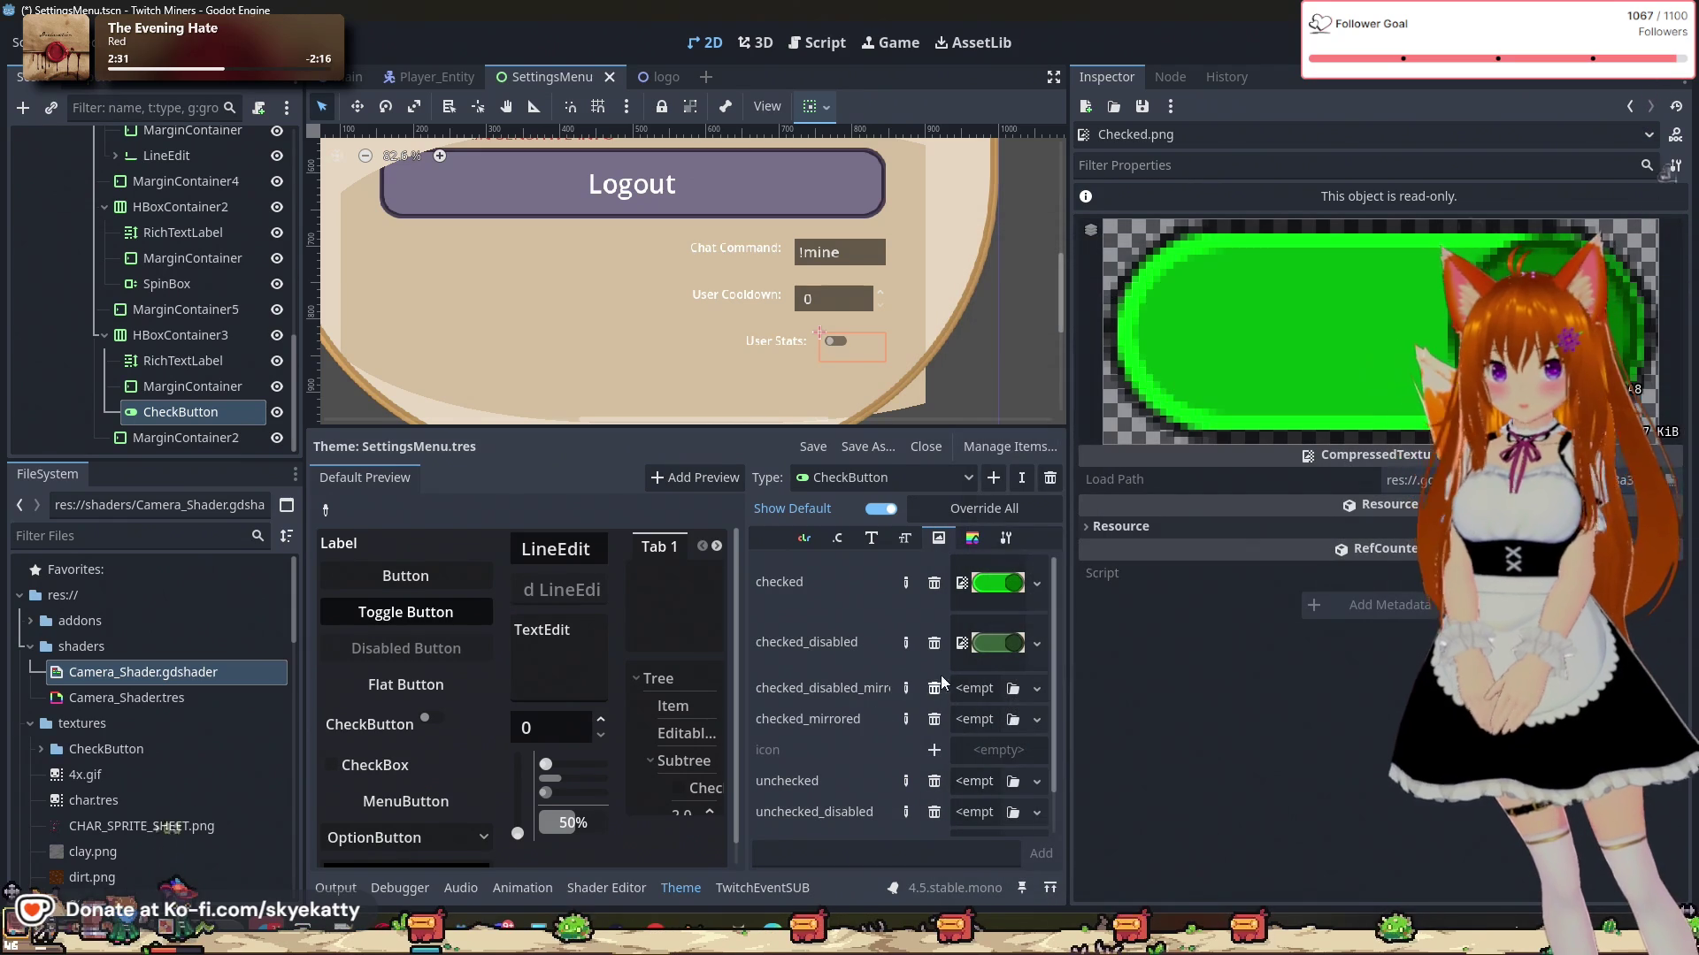
# Step: Load Checked_Disabled_Mirrored.png into the checked_disabled_mirrored icon
pyautogui.click(1036, 720)
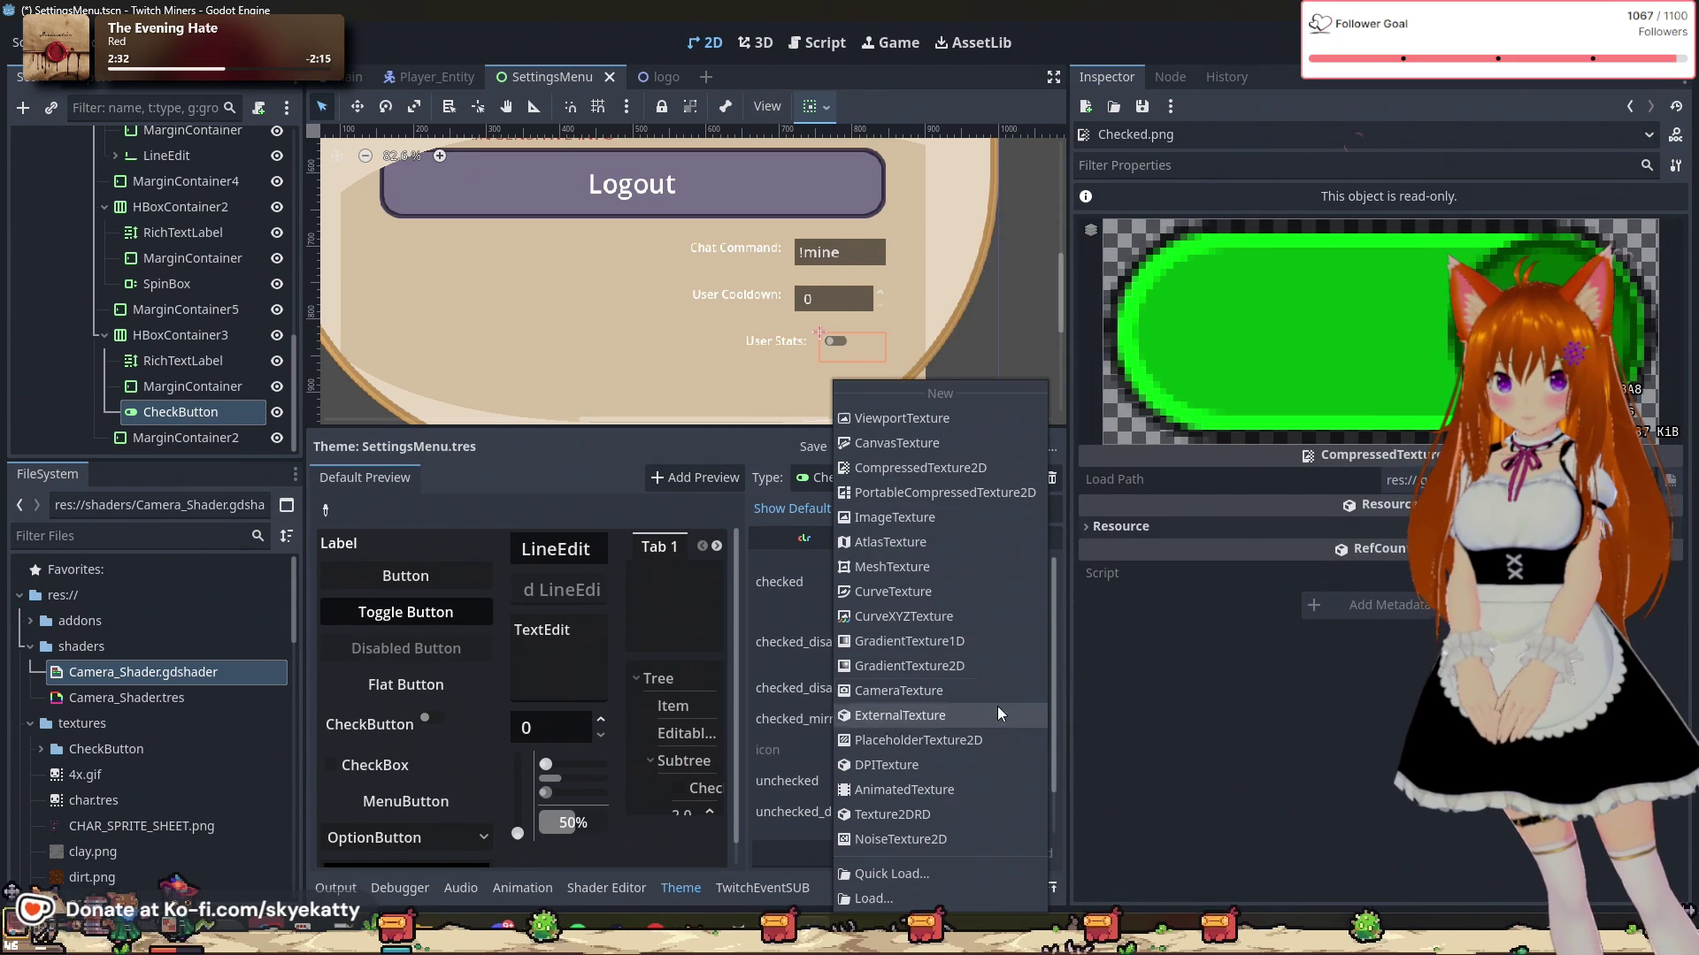
pyautogui.click(878, 899)
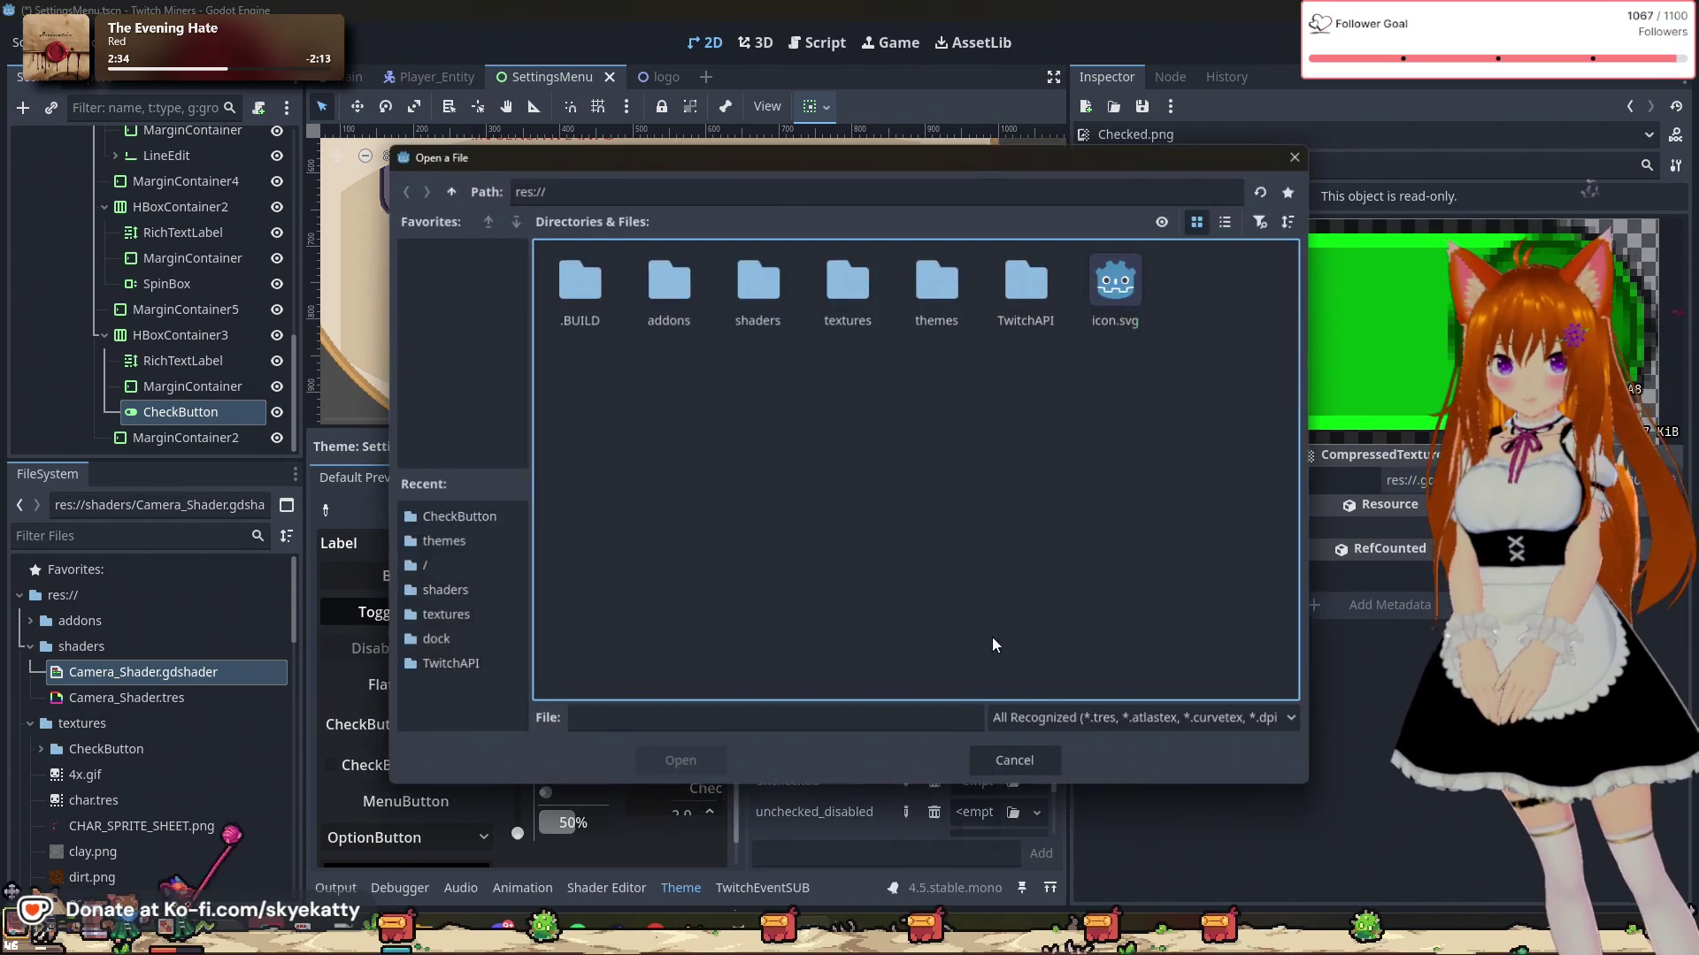
pyautogui.doubleClick(818, 306)
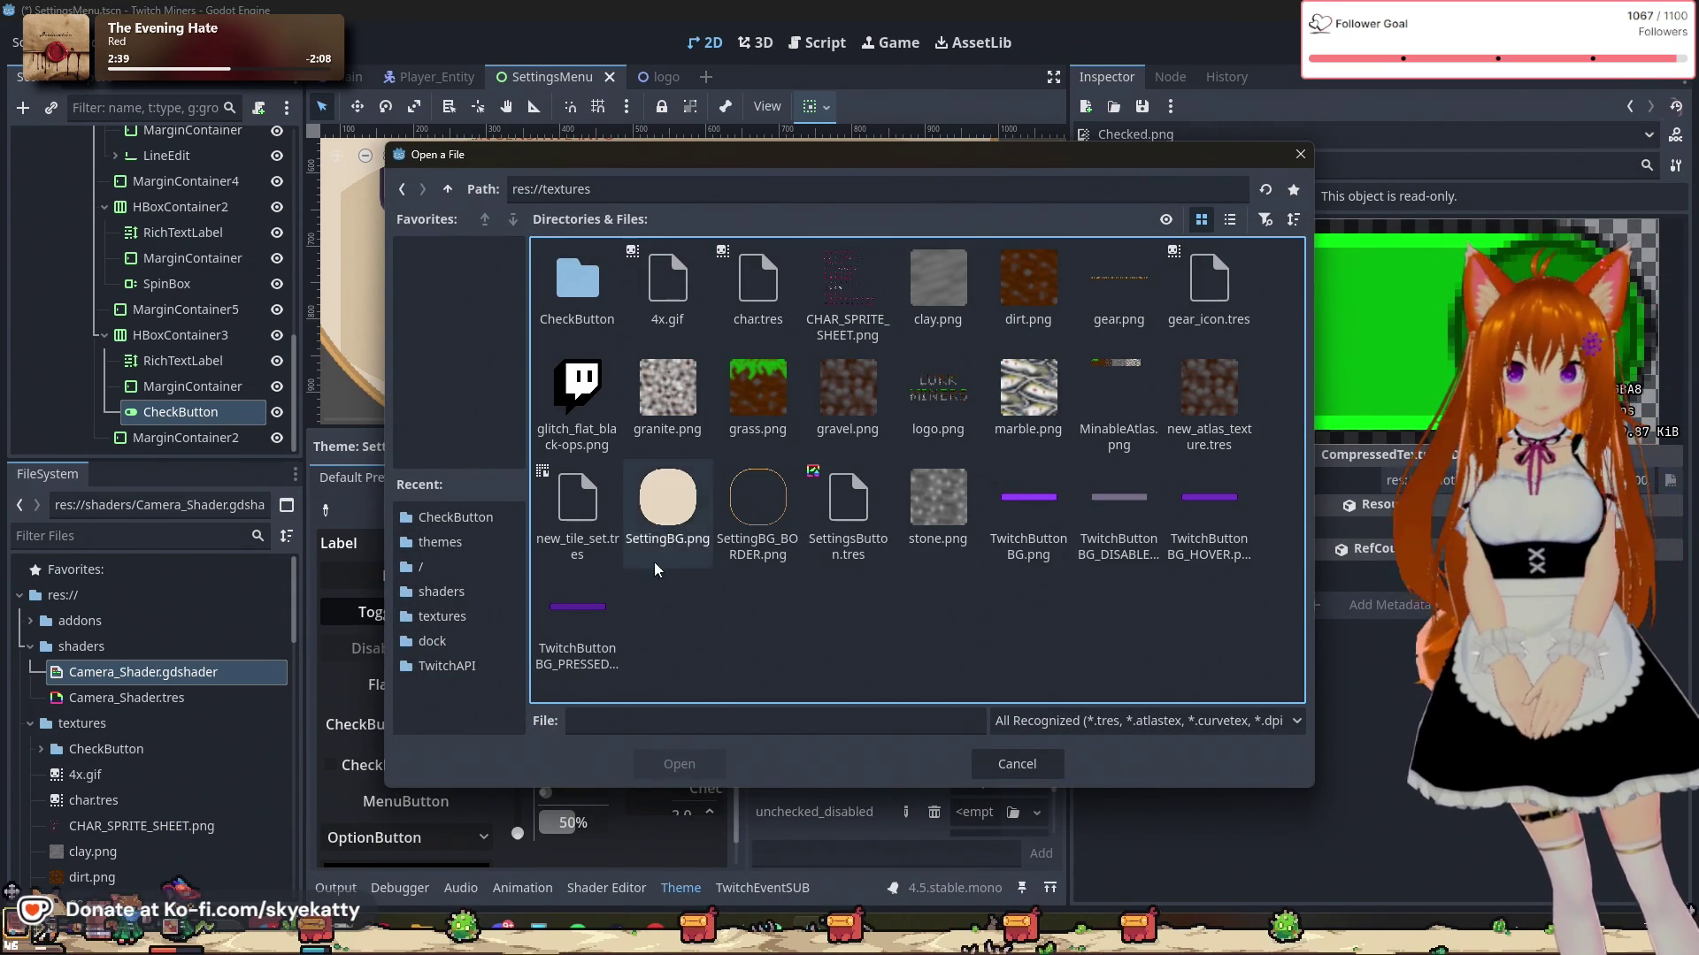
pyautogui.doubleClick(577, 282)
pyautogui.moveTo(777, 163)
pyautogui.mouseDown()
pyautogui.moveTo(1504, 235)
pyautogui.moveTo(1132, 221)
pyautogui.mouseUp()
pyautogui.click(1098, 393)
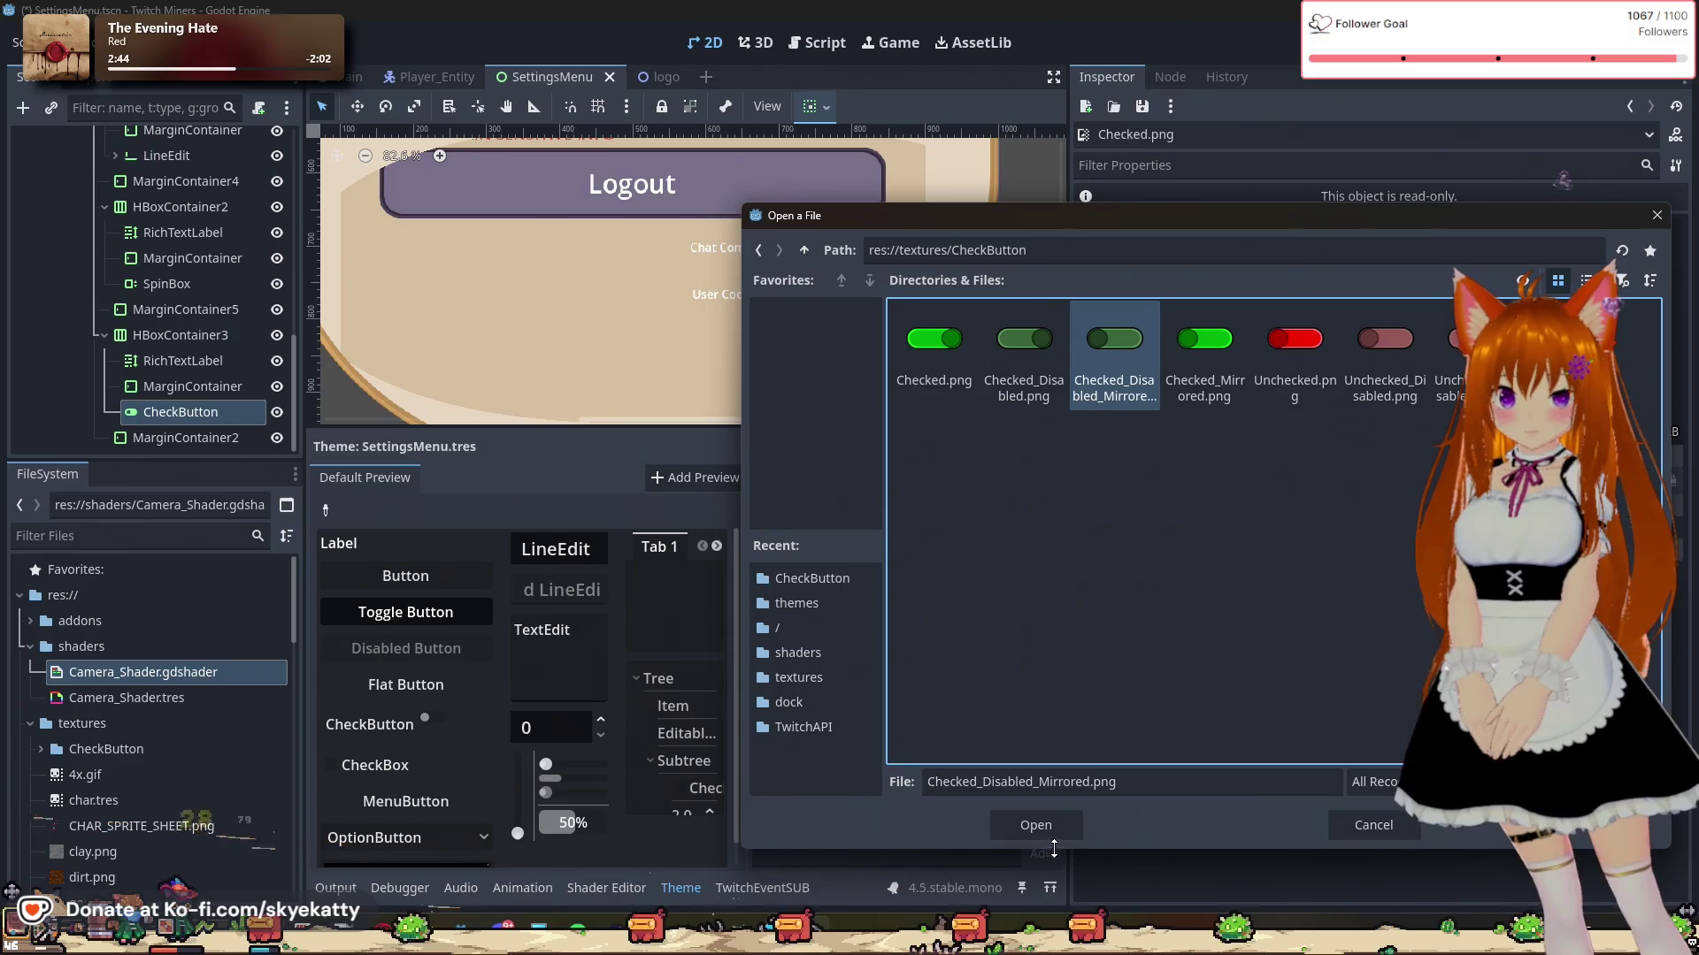
pyautogui.click(1042, 828)
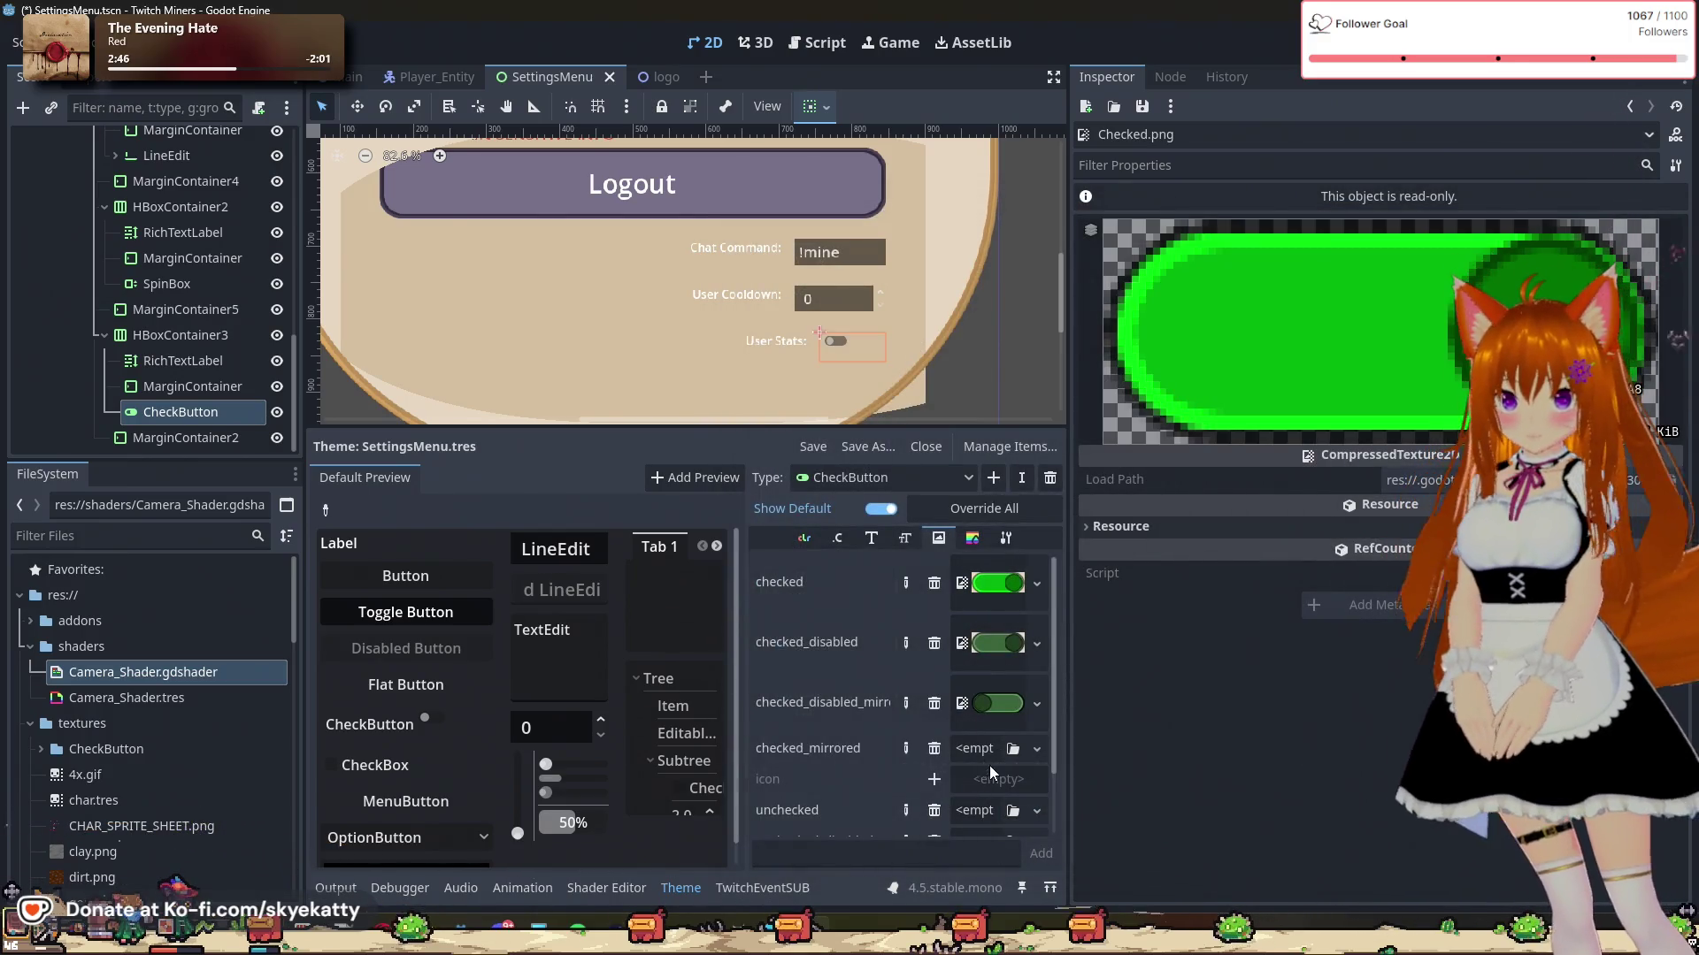
# Step: Load Checked_Mirrored.png into the checked_mirrored icon
pyautogui.click(986, 757)
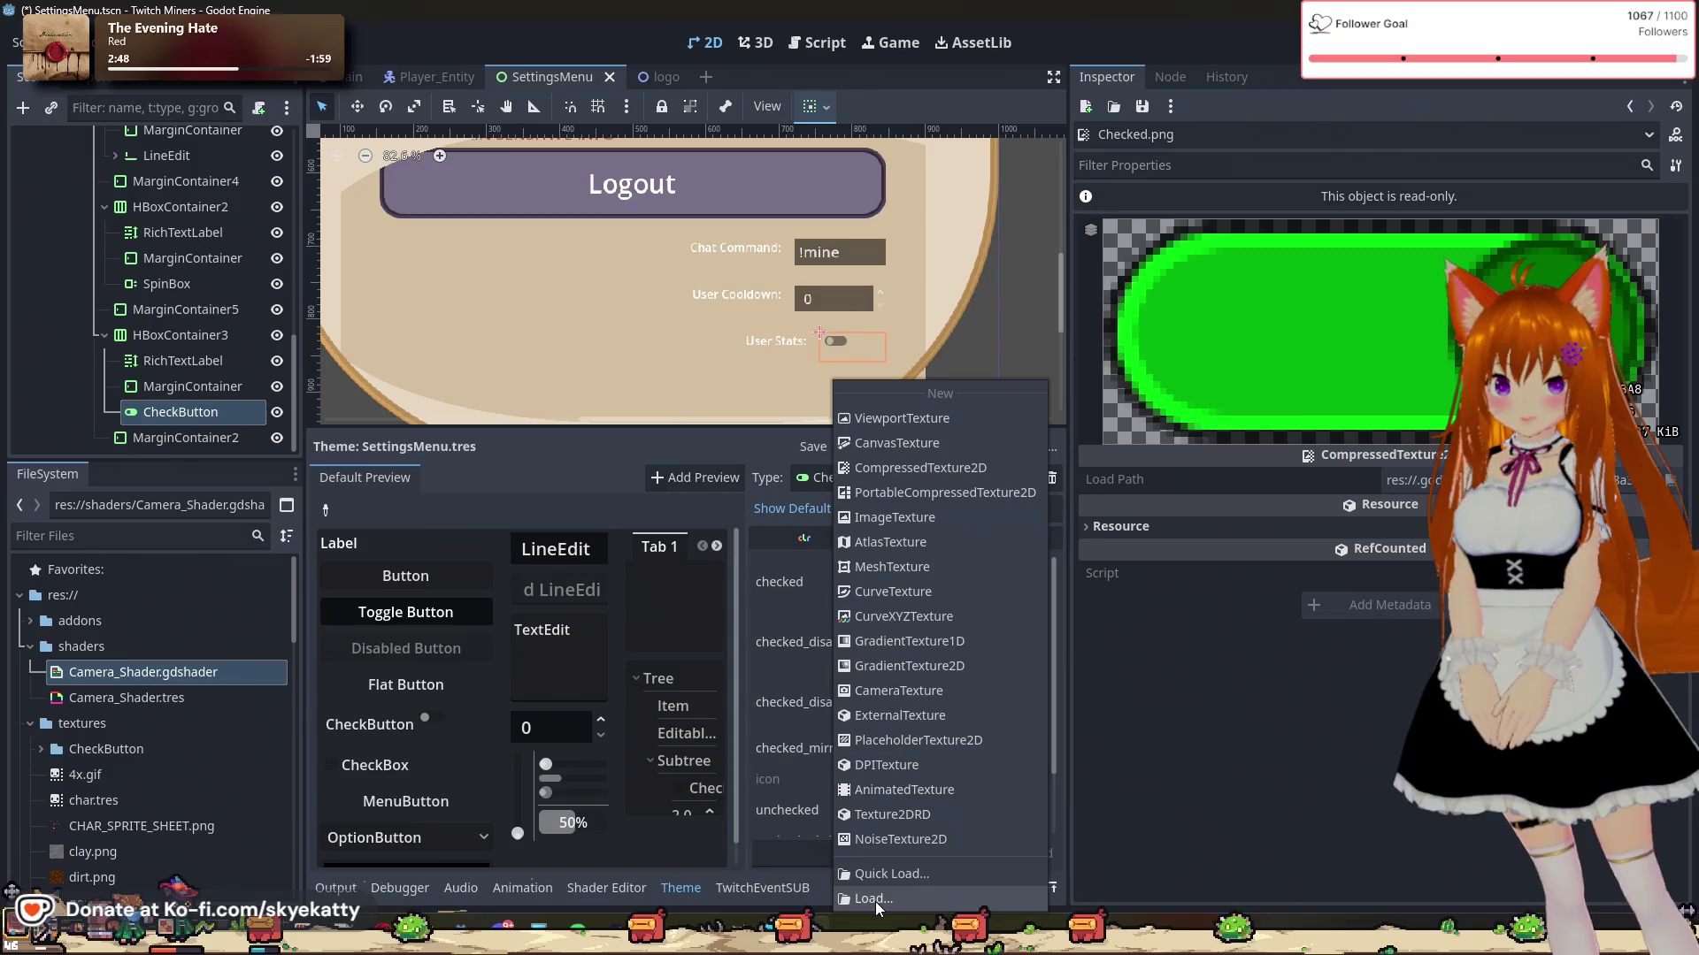
pyautogui.click(897, 903)
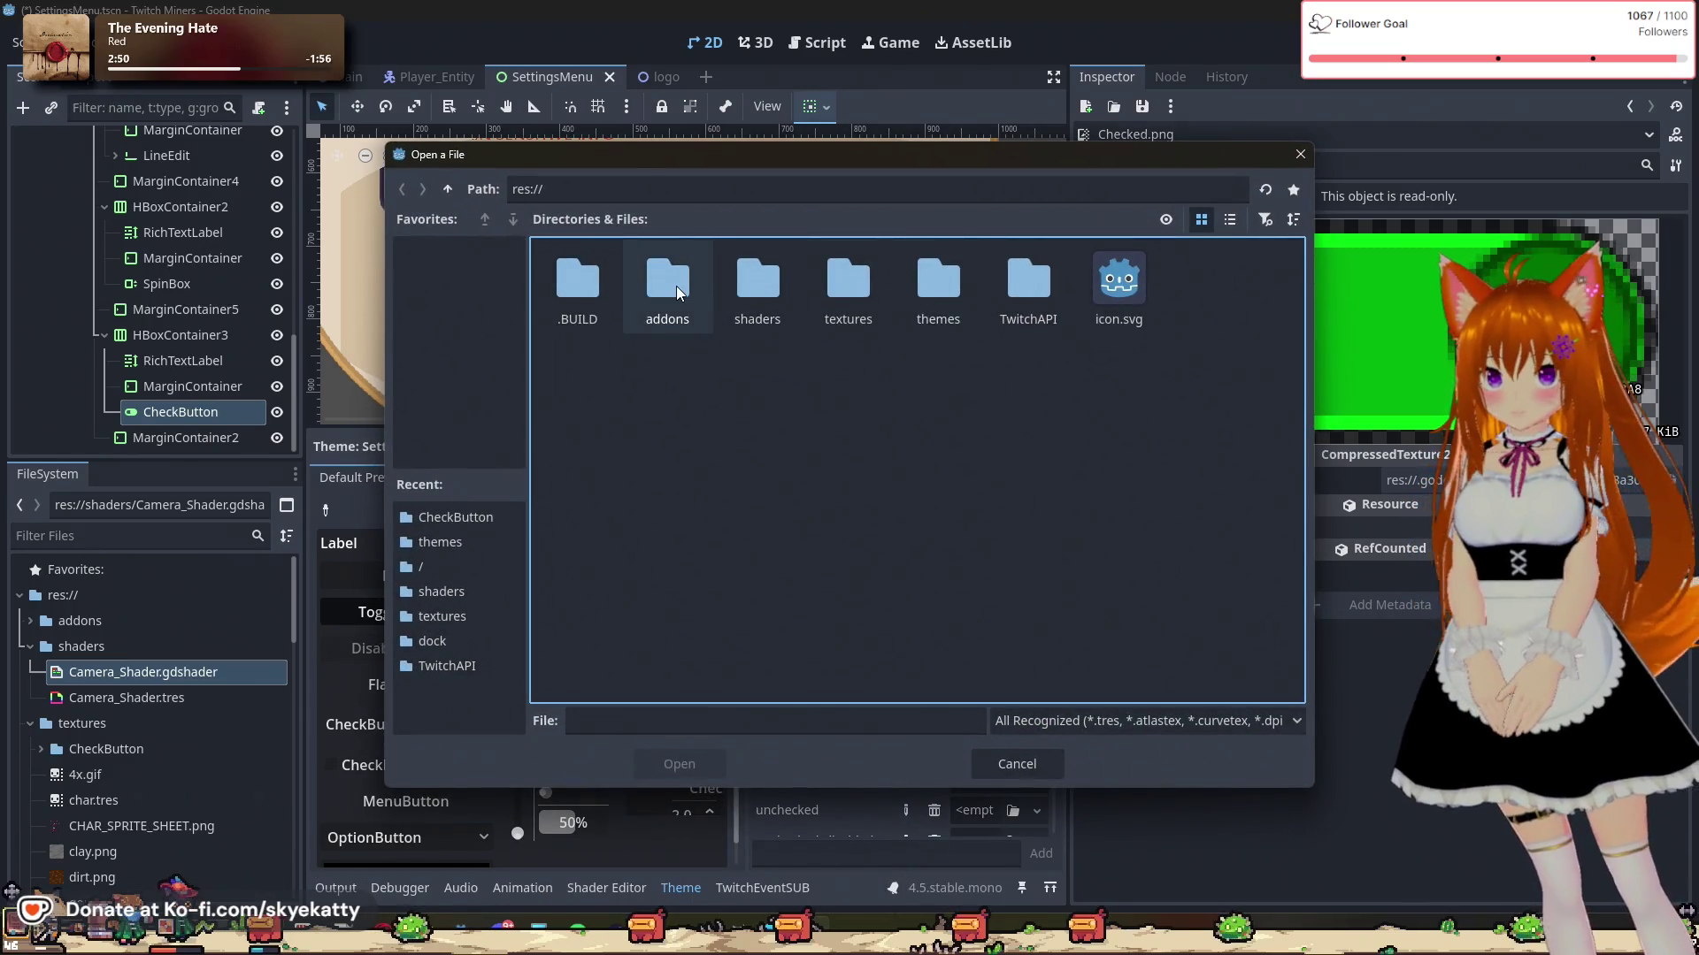
pyautogui.doubleClick(844, 292)
pyautogui.doubleClick(596, 296)
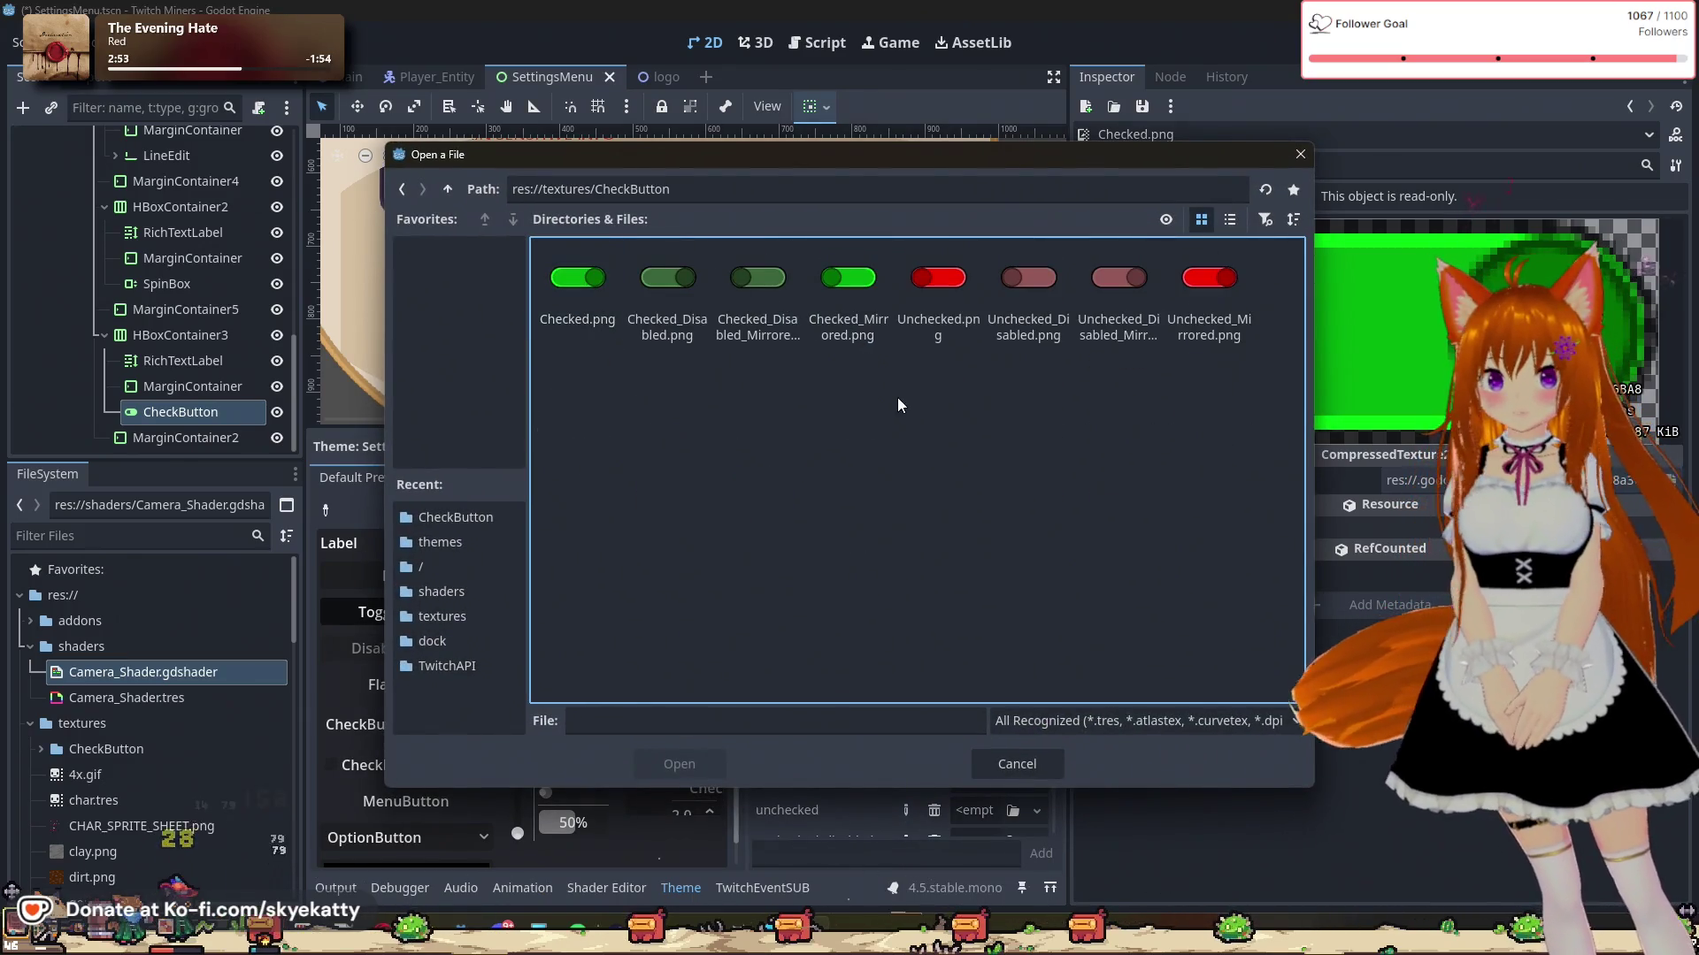
pyautogui.click(872, 342)
pyautogui.click(701, 764)
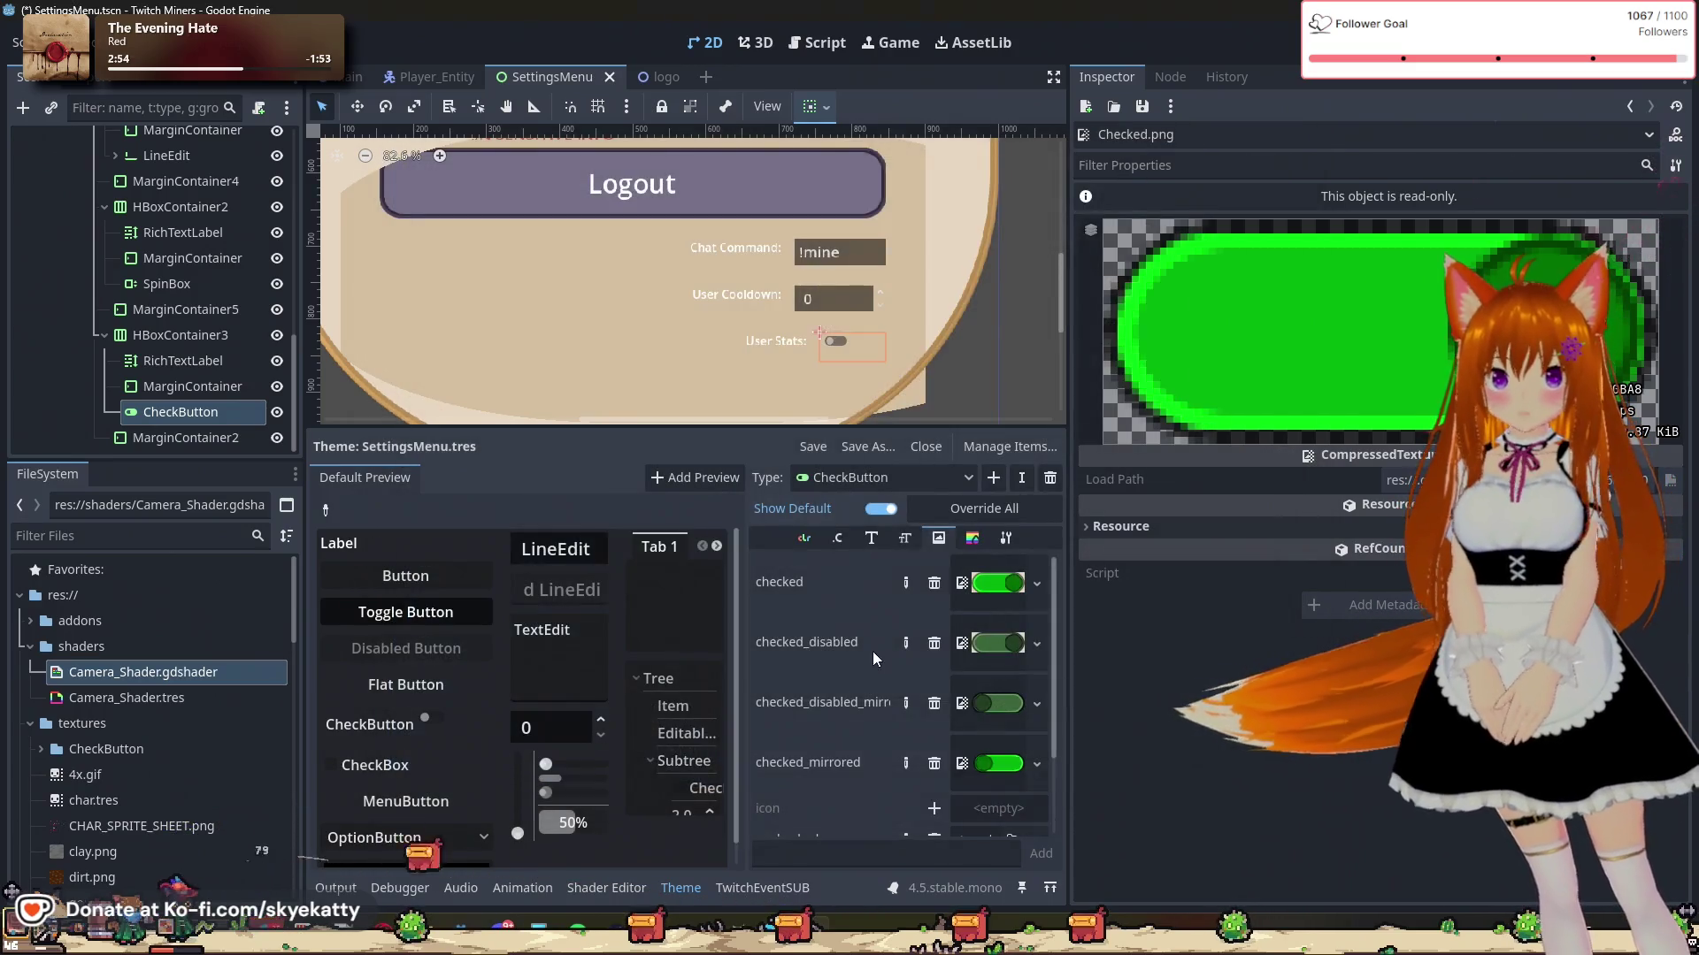
# Step: Load the red textures/CheckButton/Unchecked.png into the CheckButton unchecked icon
pyautogui.scroll(-1, 875, 682)
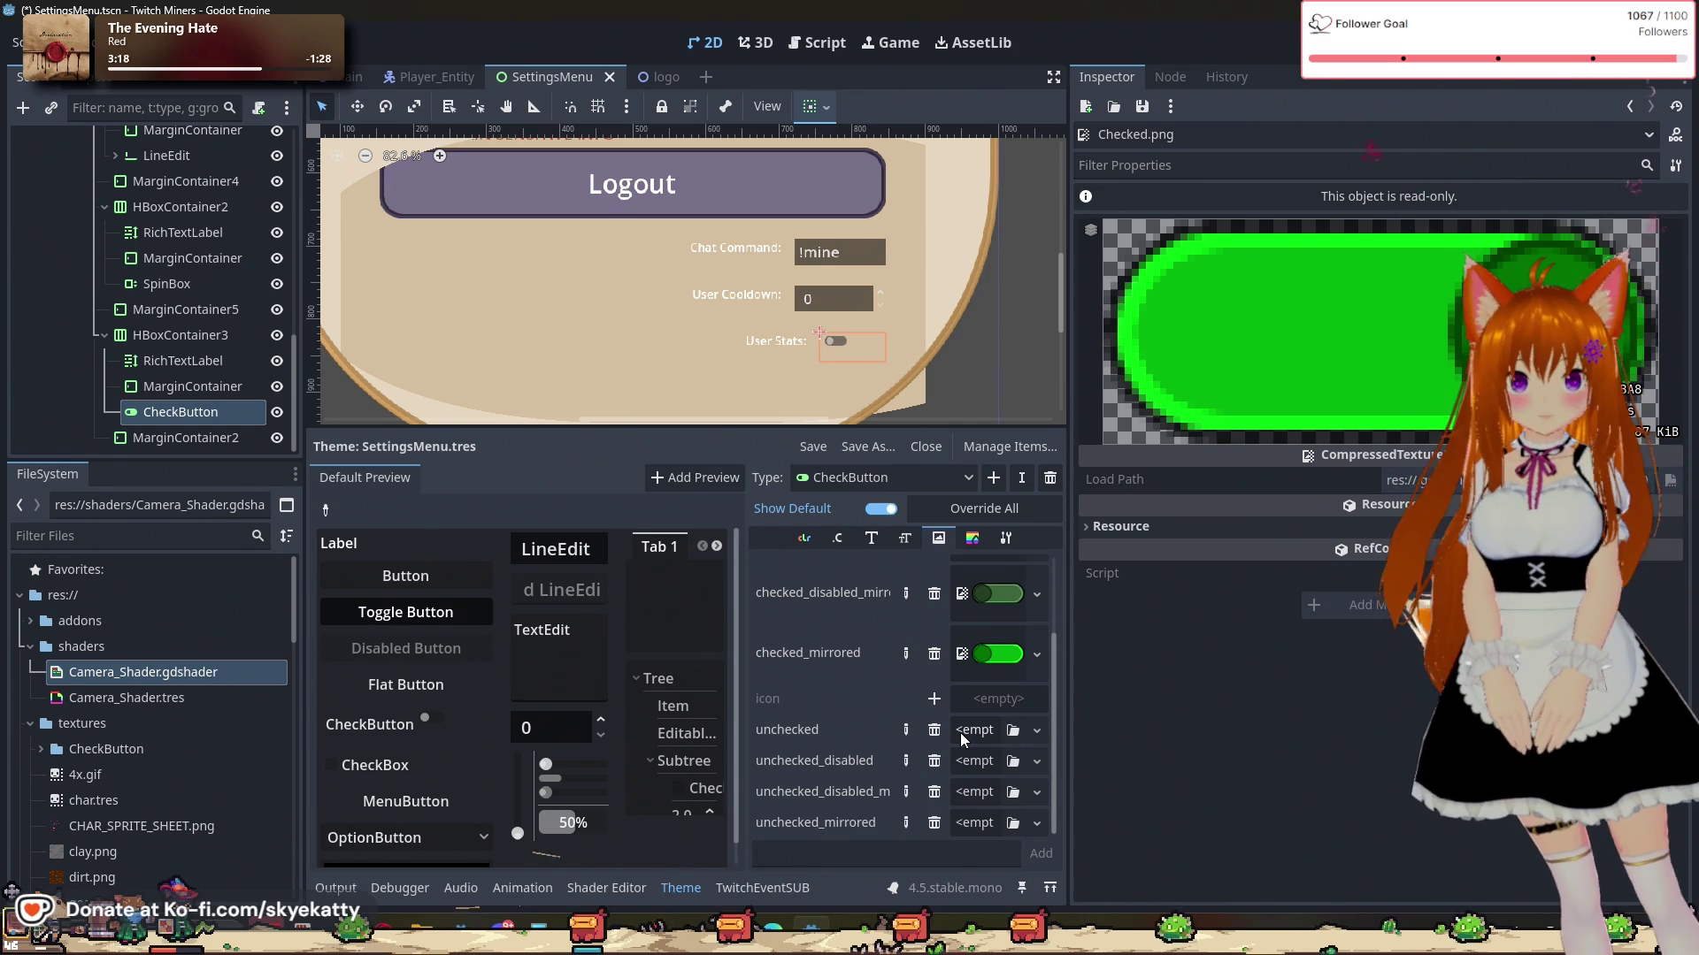
pyautogui.click(959, 732)
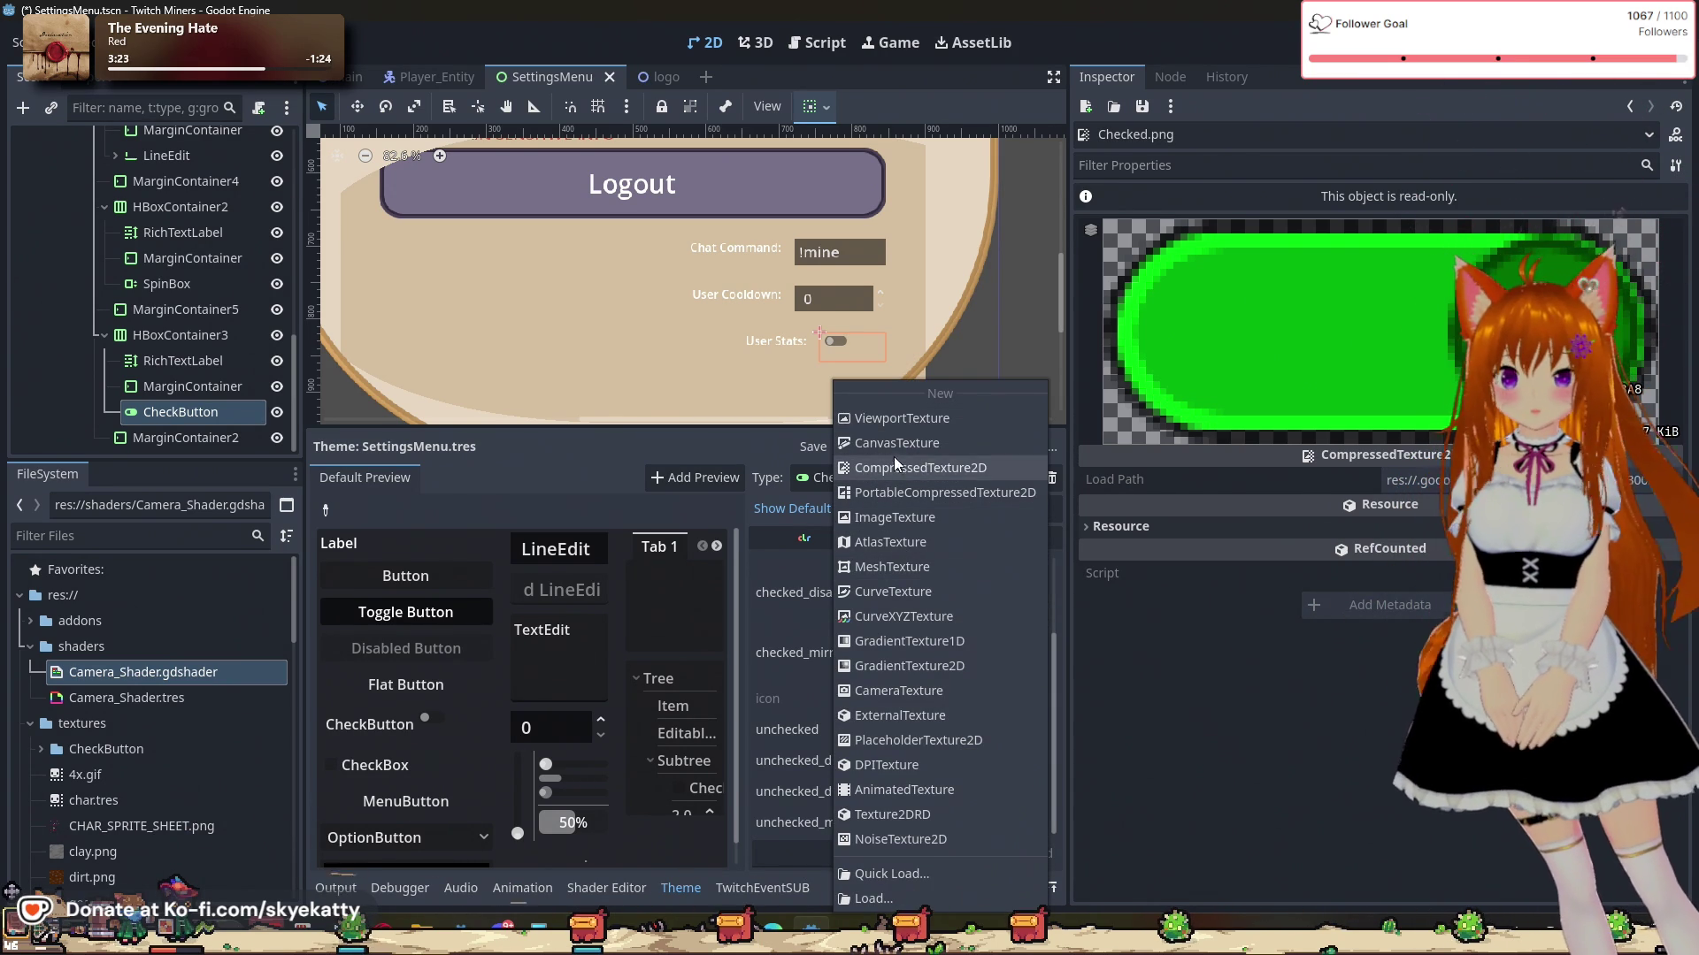
pyautogui.click(906, 899)
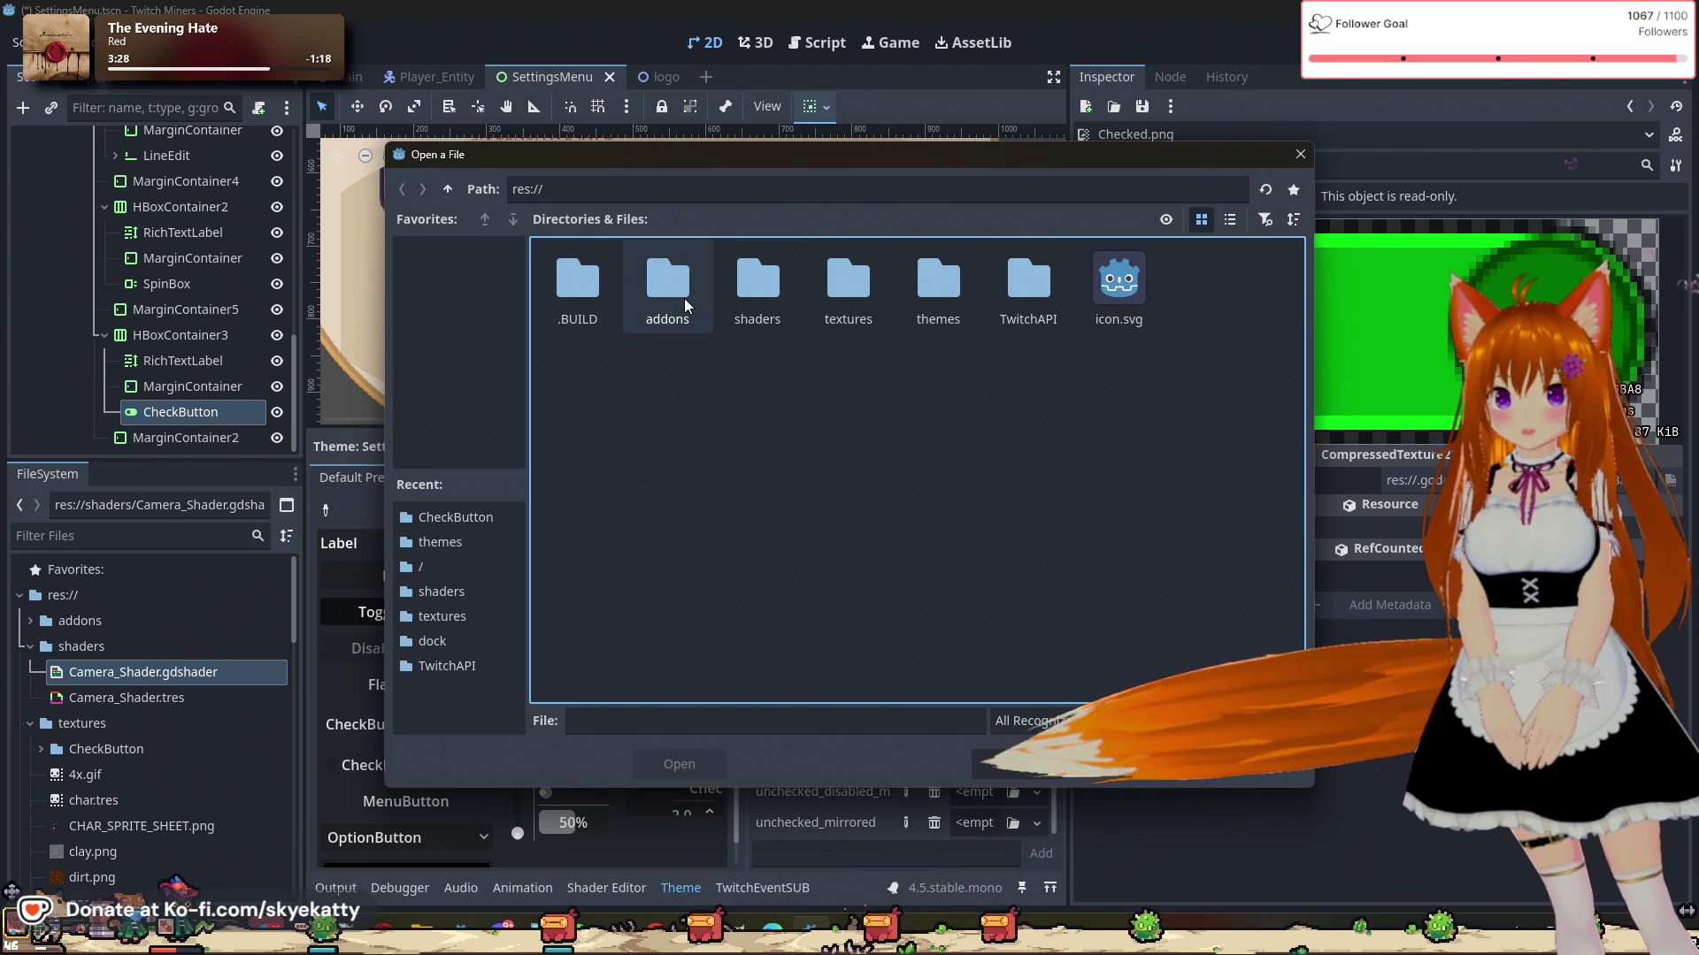
pyautogui.doubleClick(869, 322)
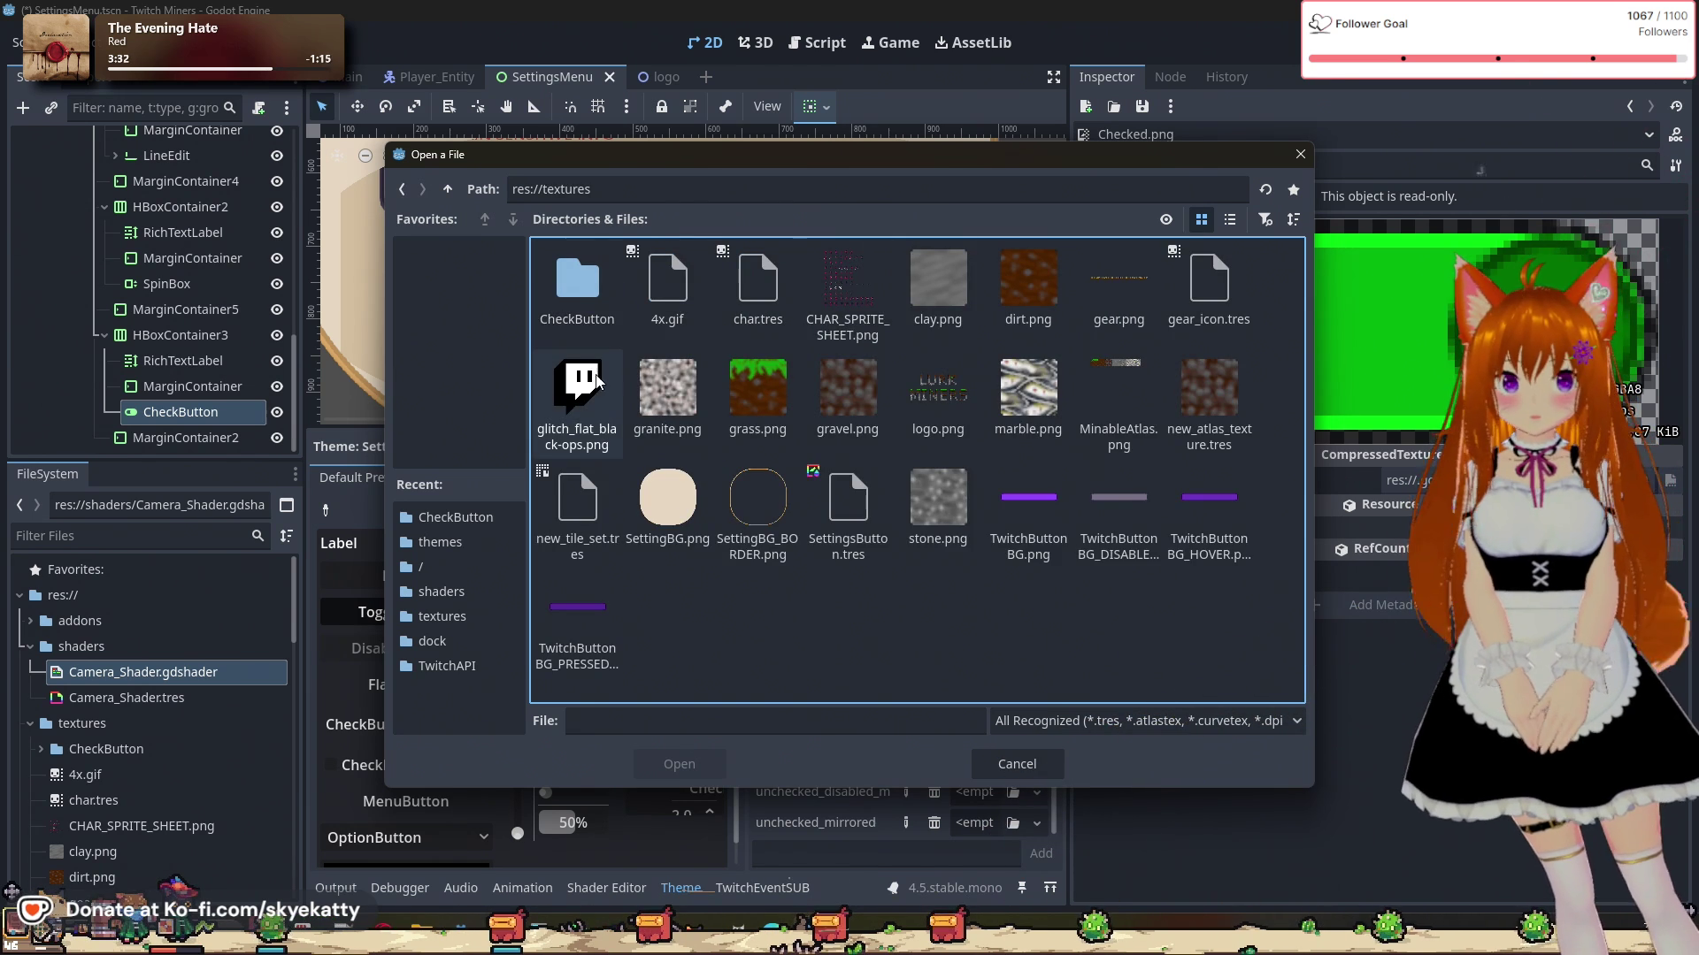
pyautogui.doubleClick(577, 281)
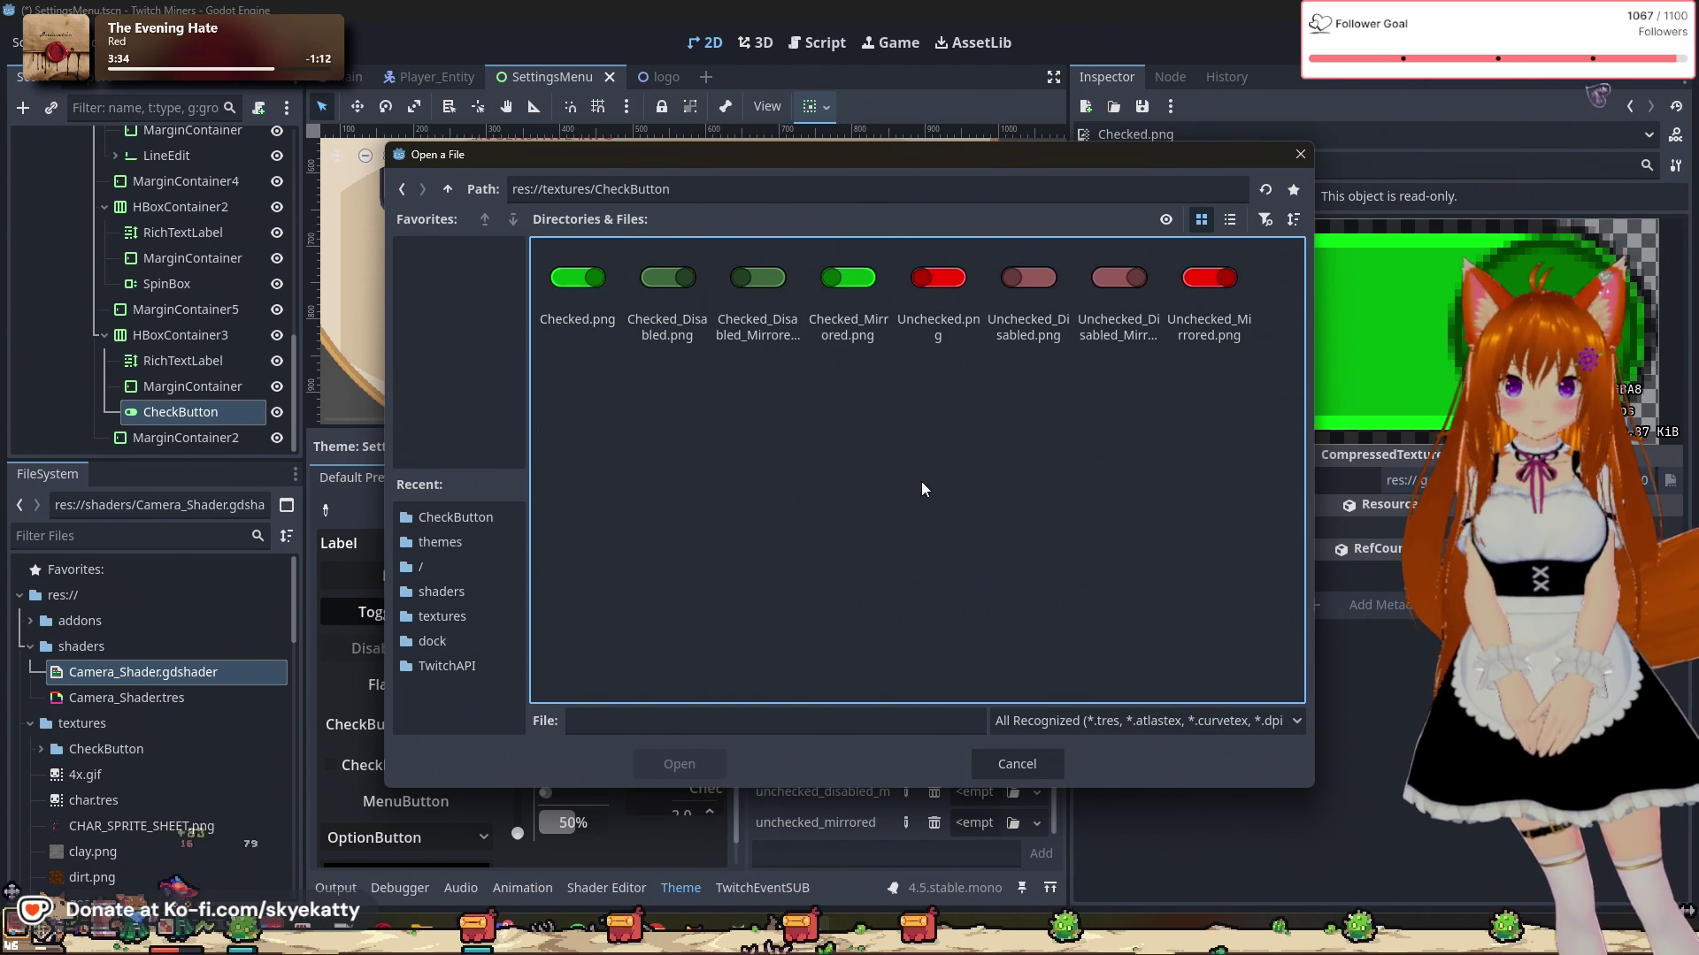
pyautogui.moveTo(905, 161); pyautogui.dragTo(1044, 24)
pyautogui.click(1077, 155)
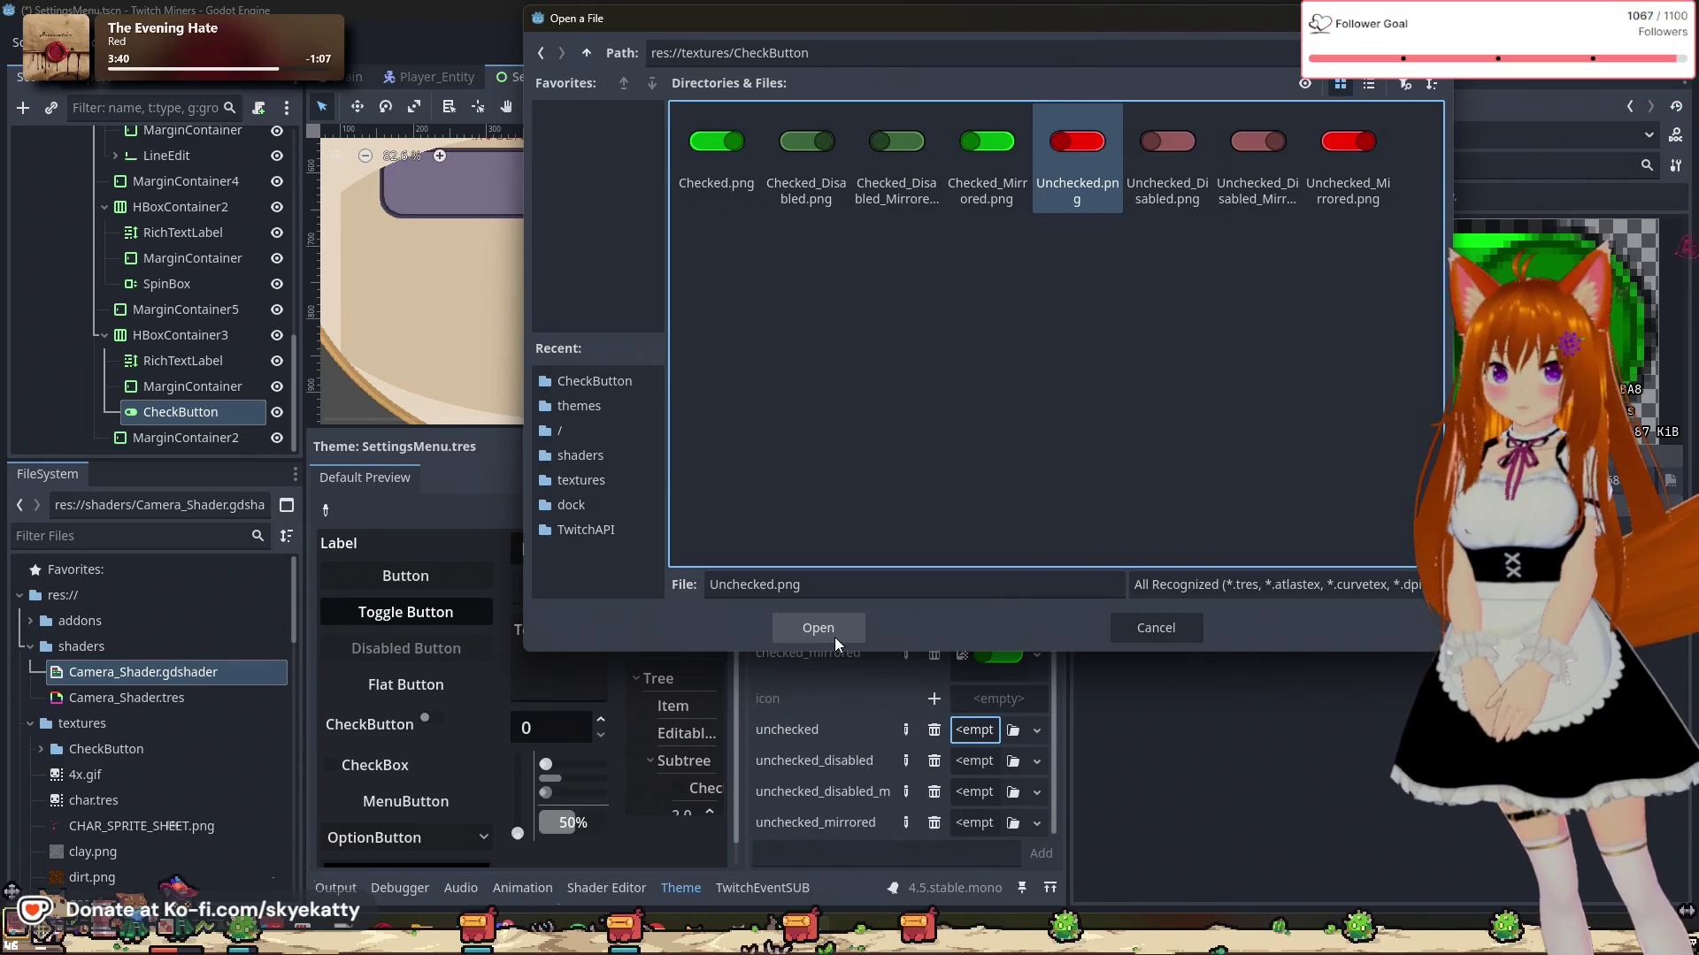
pyautogui.click(835, 637)
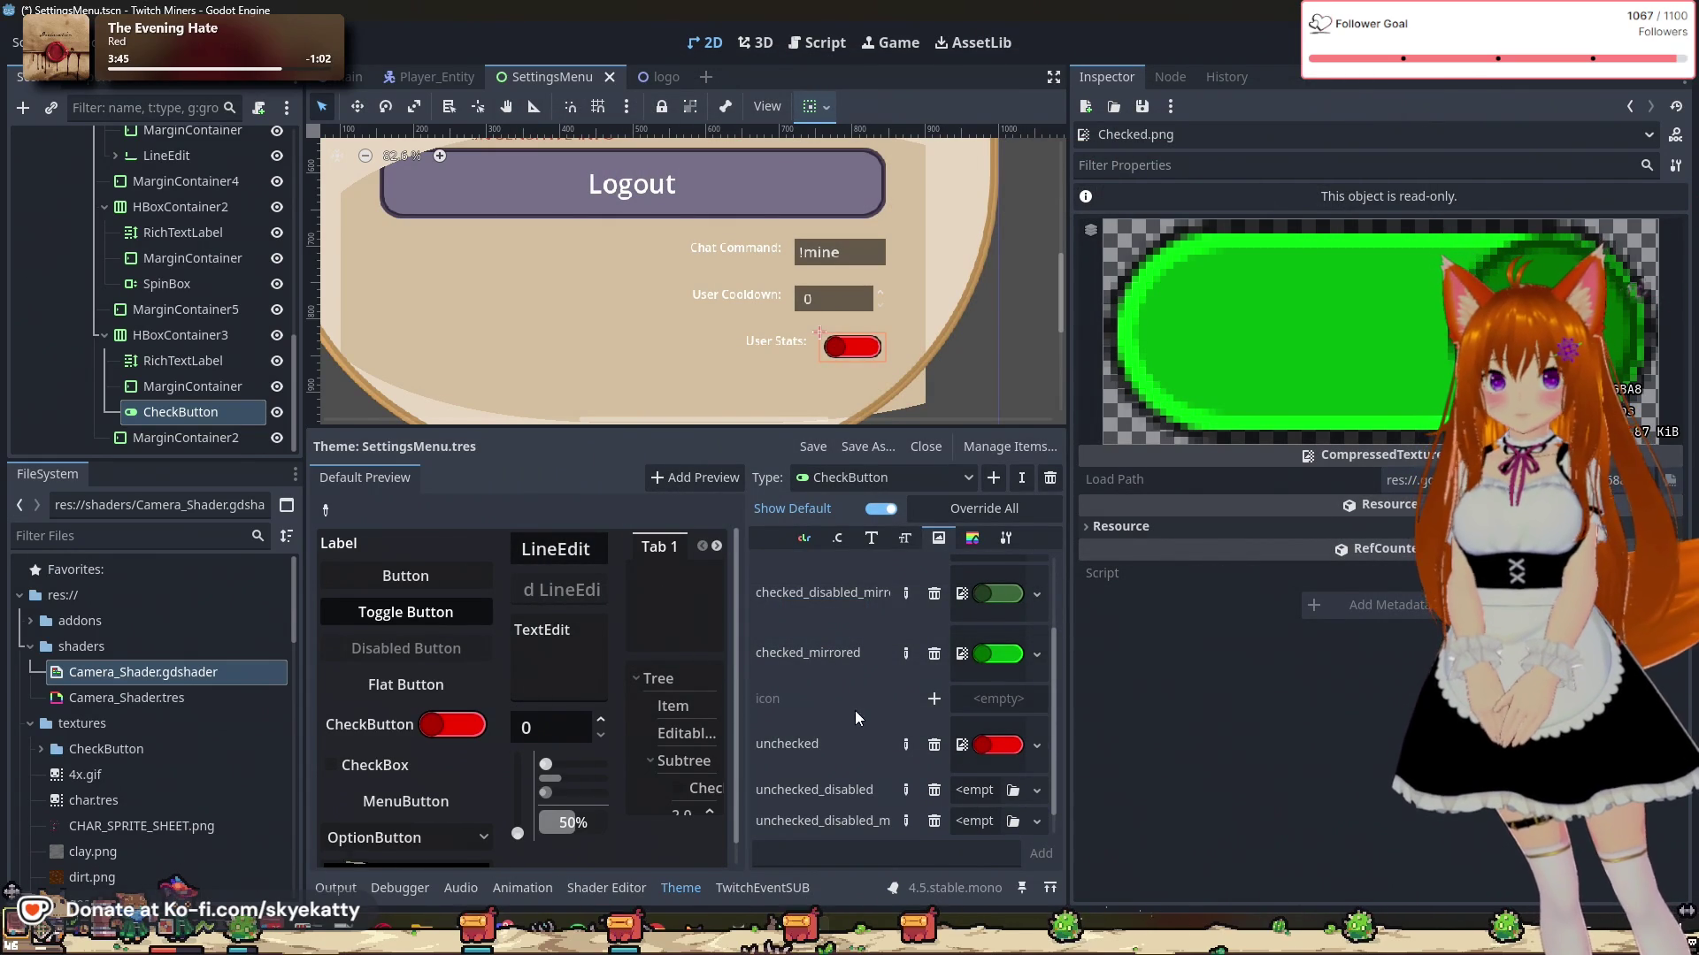
pyautogui.click(959, 791)
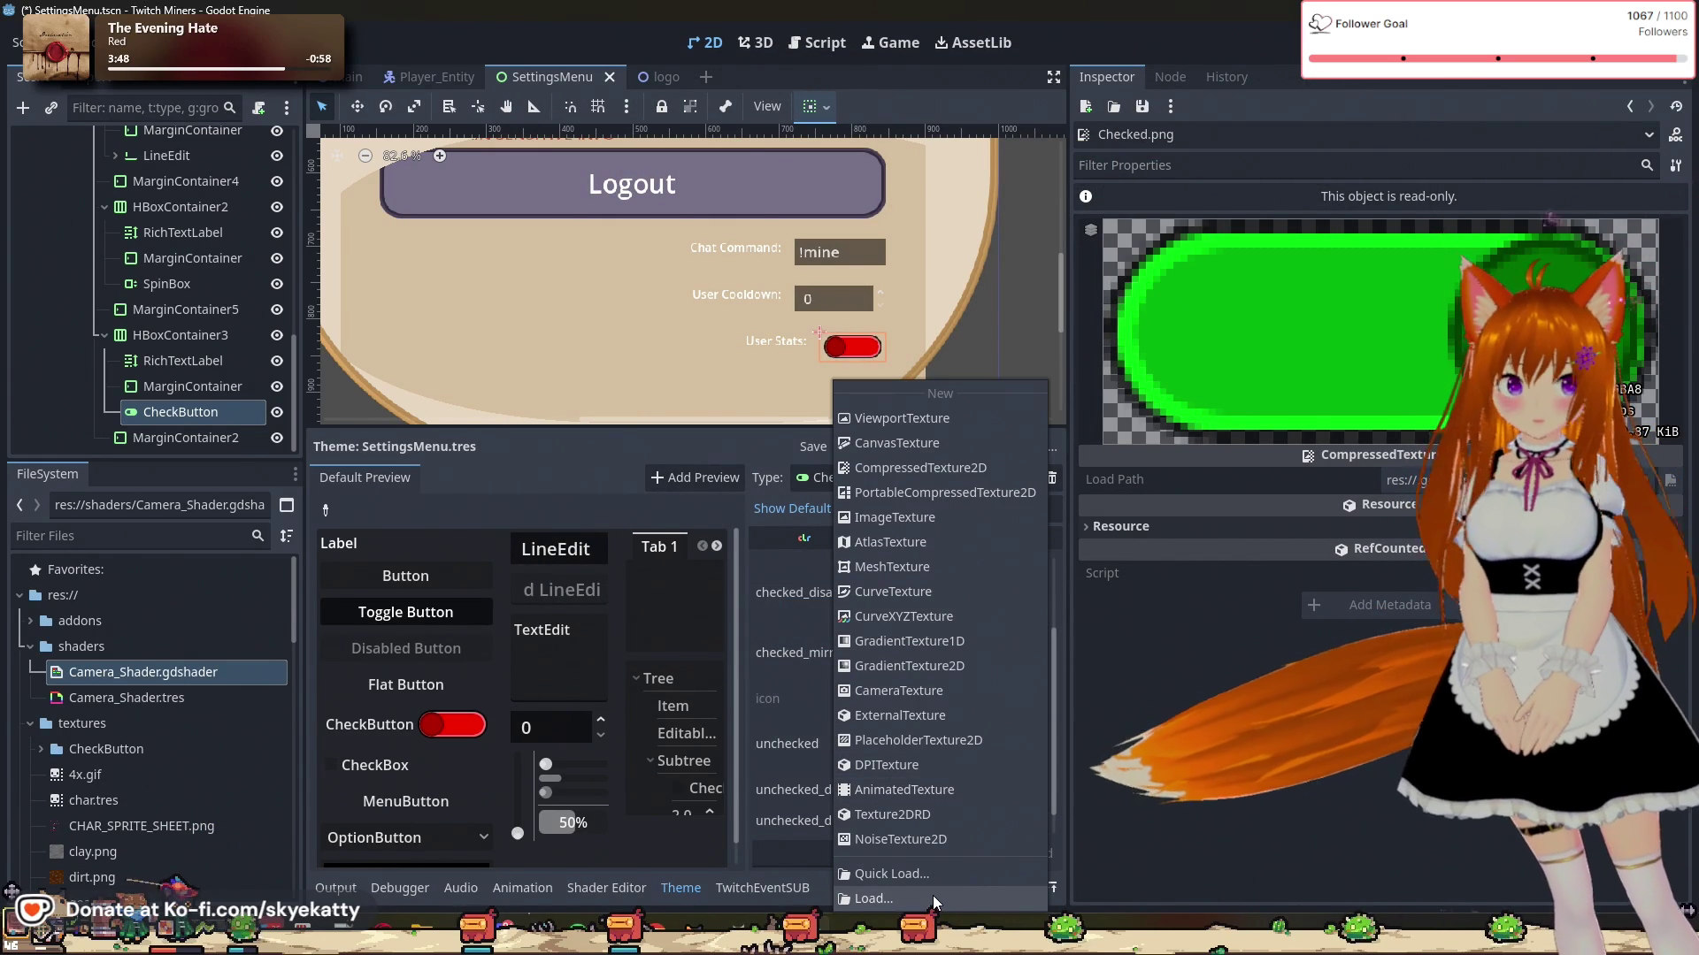
# Step: Assign textures/CheckButton/Unchecked_Disabled.png to the CheckButton's unchecked_disabled icon
pyautogui.click(929, 899)
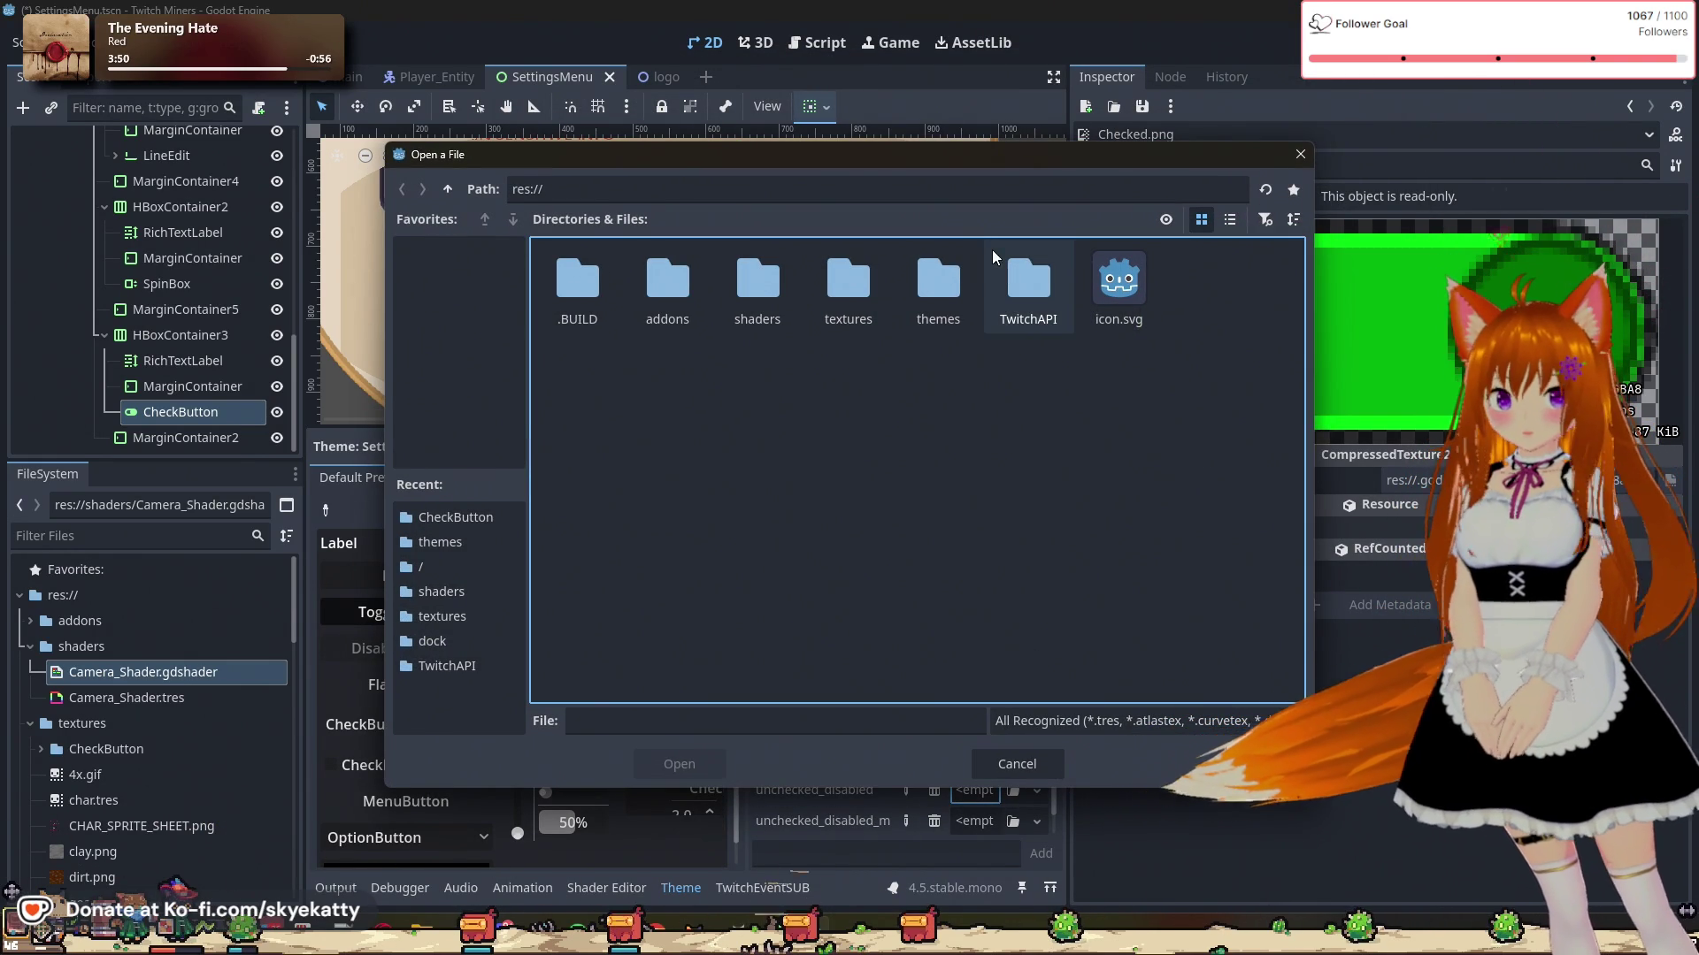
pyautogui.moveTo(990, 163); pyautogui.dragTo(1411, 119)
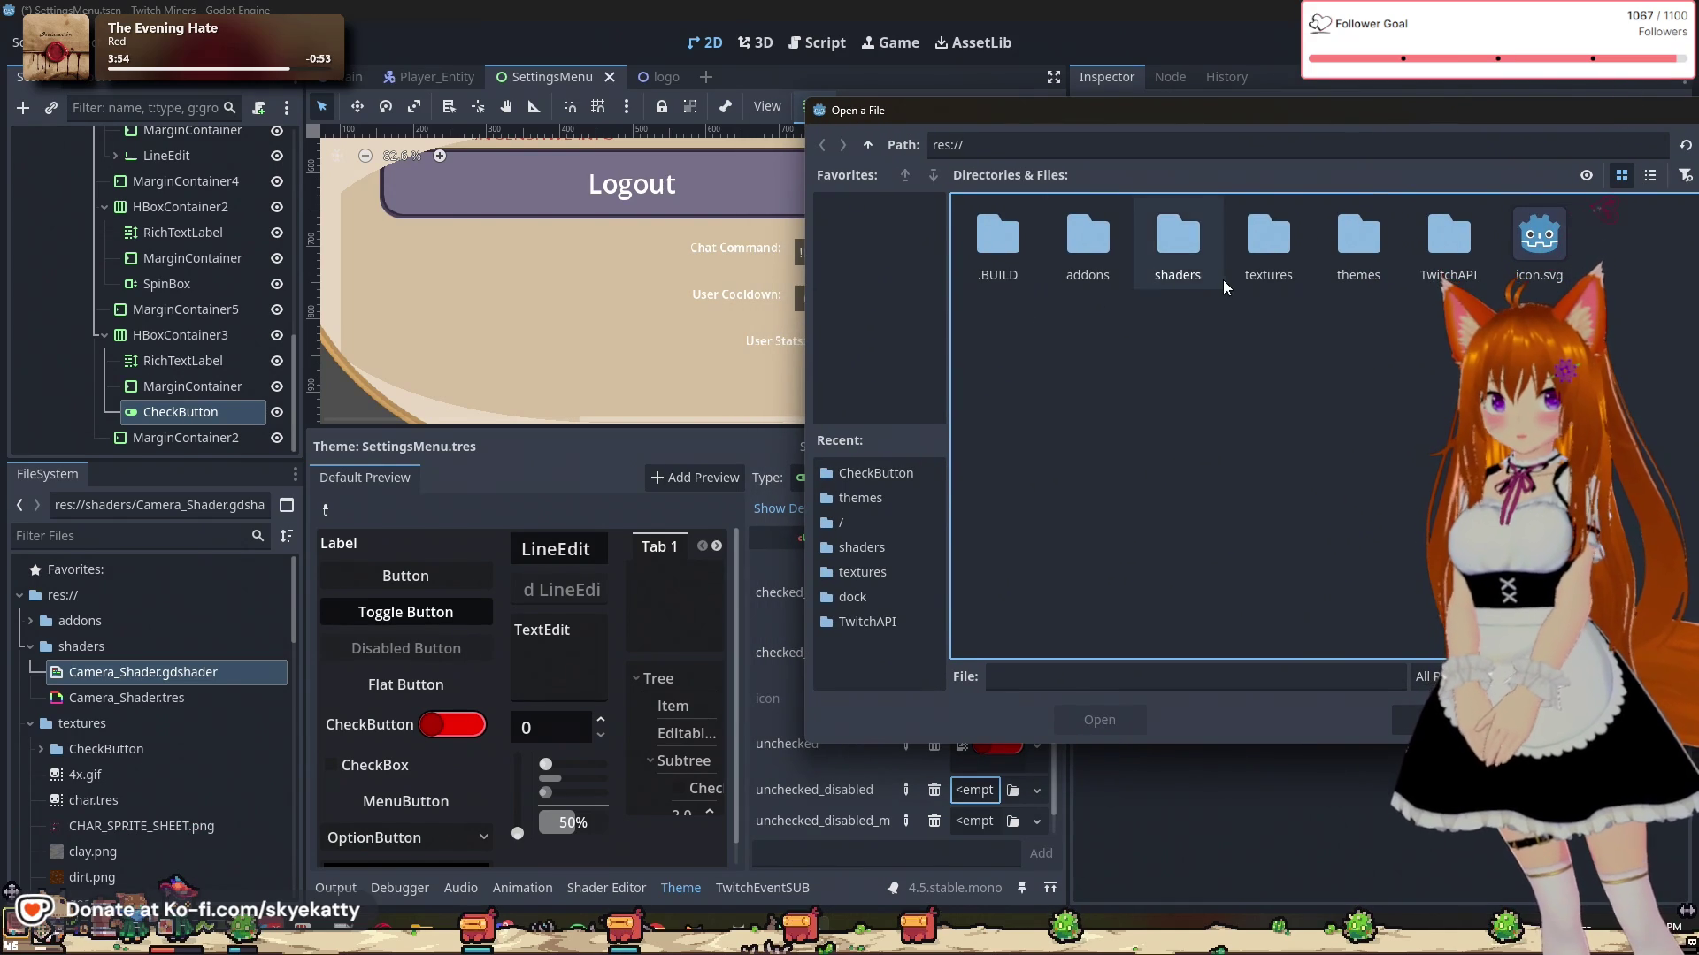
pyautogui.doubleClick(1268, 237)
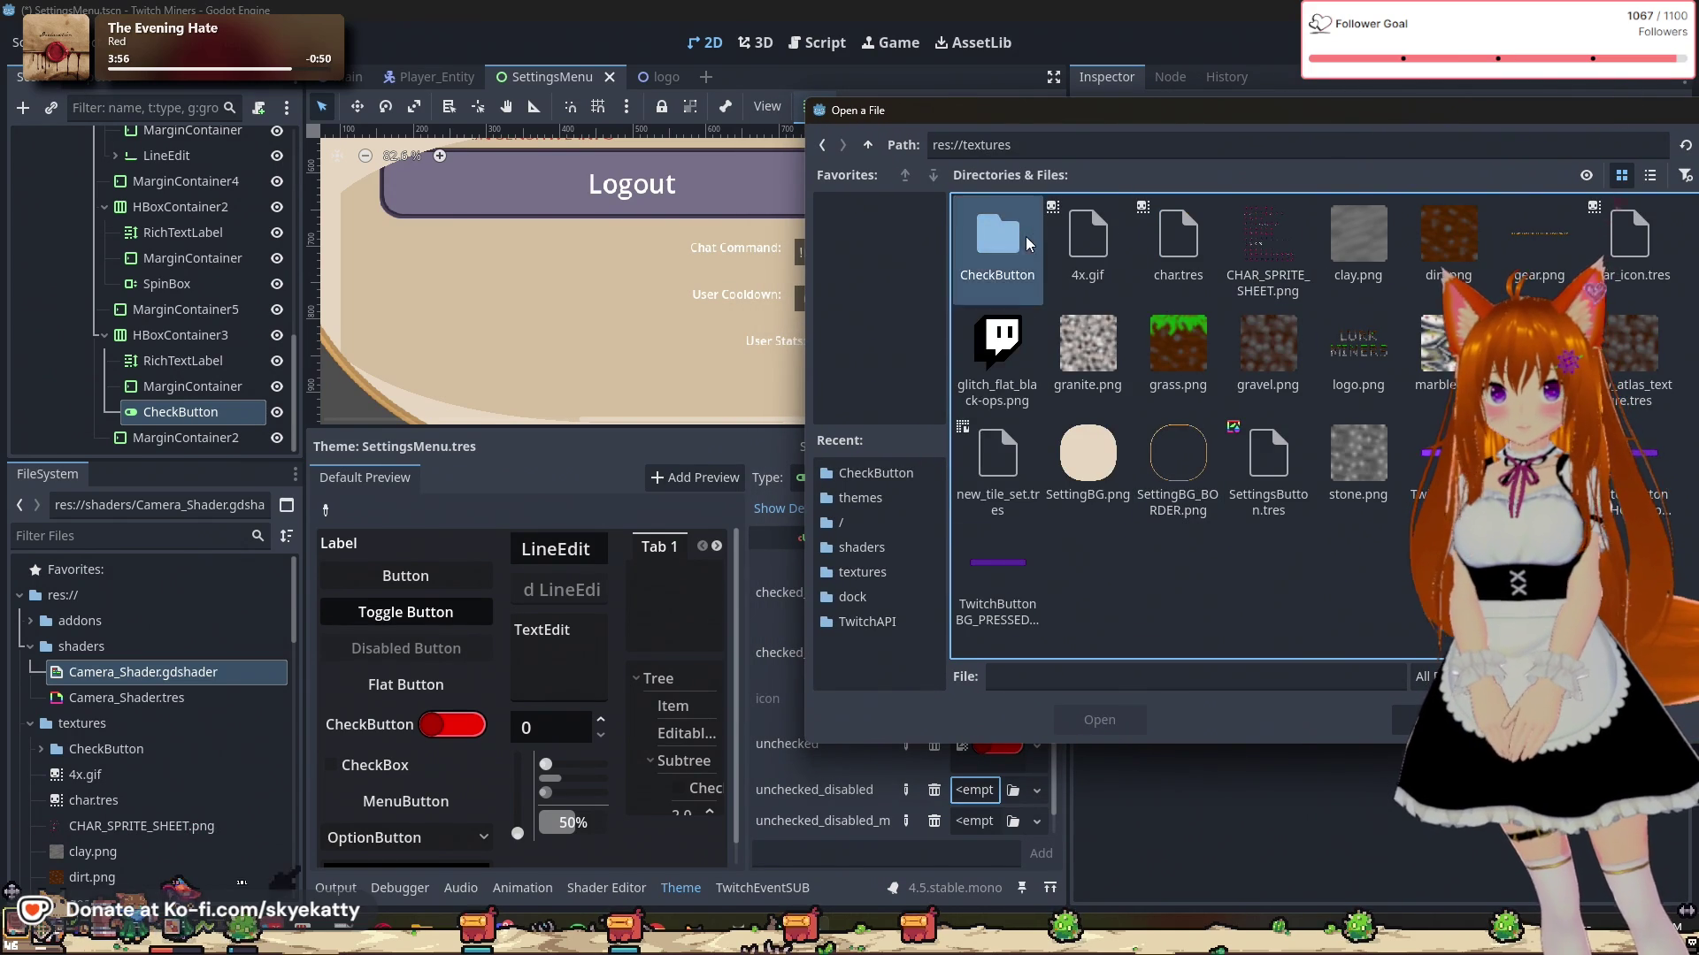
pyautogui.doubleClick(1009, 256)
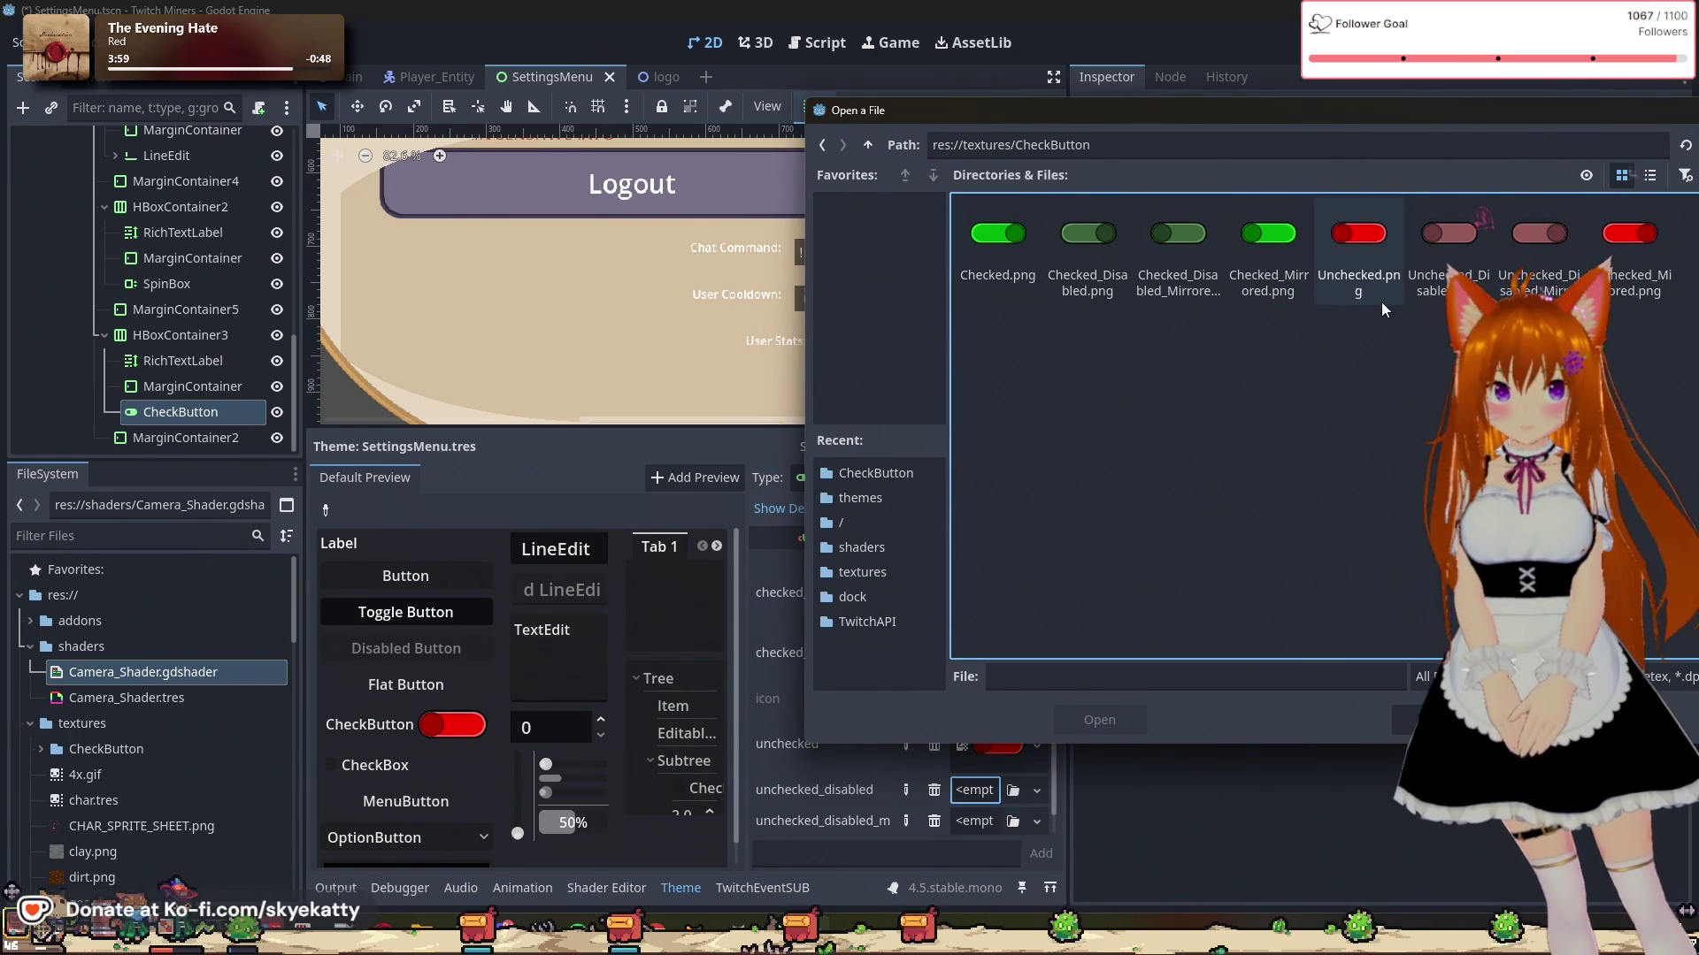
pyautogui.click(1437, 261)
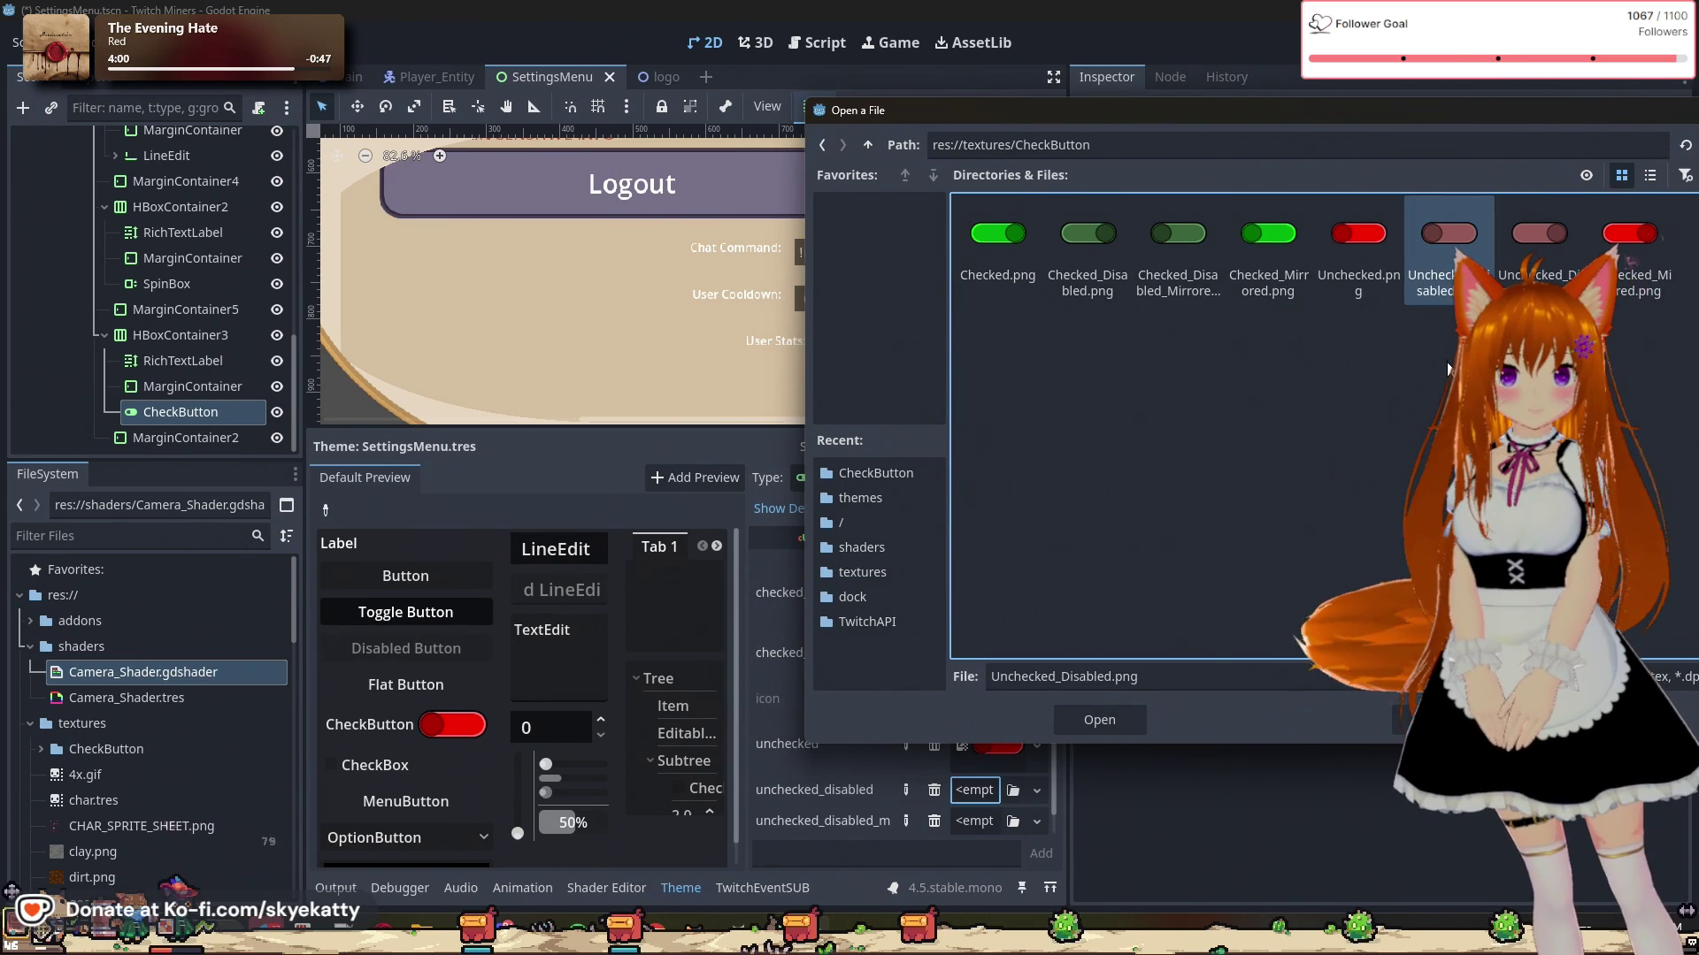
pyautogui.press('Return')
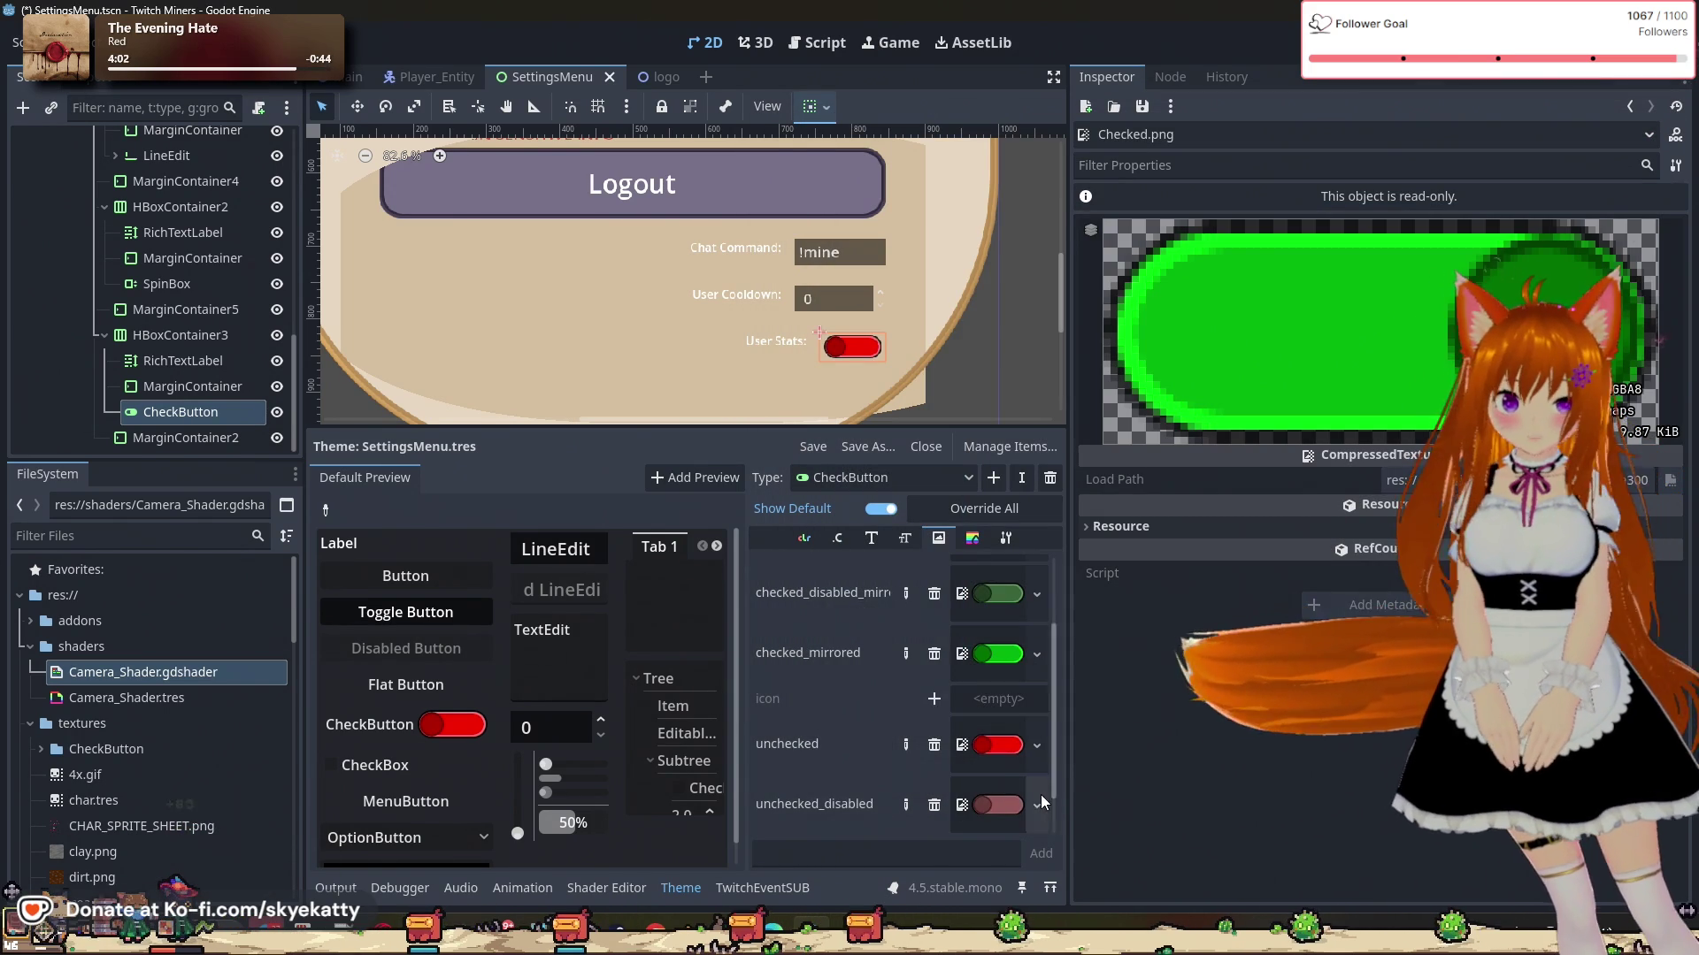
# Step: Try loading a texture for unchecked_disabled_mirrored, but open SettingsMenu.tres from the themes folder by mistake
pyautogui.scroll(-2, 1026, 779)
pyautogui.click(1035, 790)
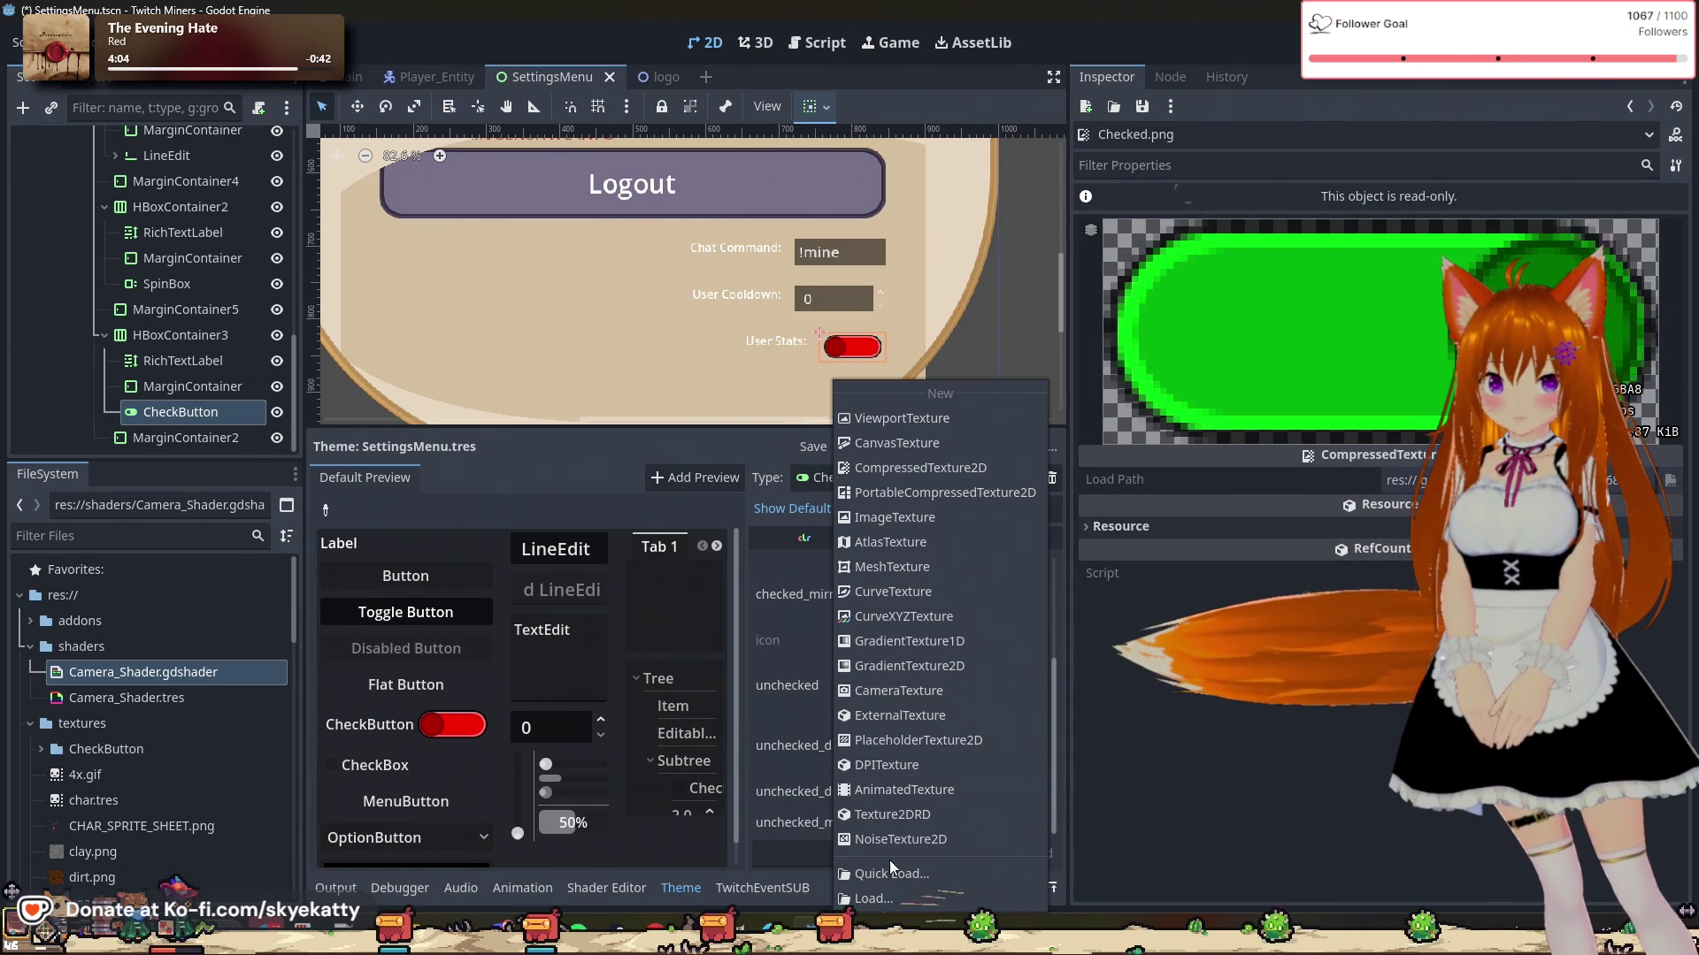
pyautogui.click(894, 896)
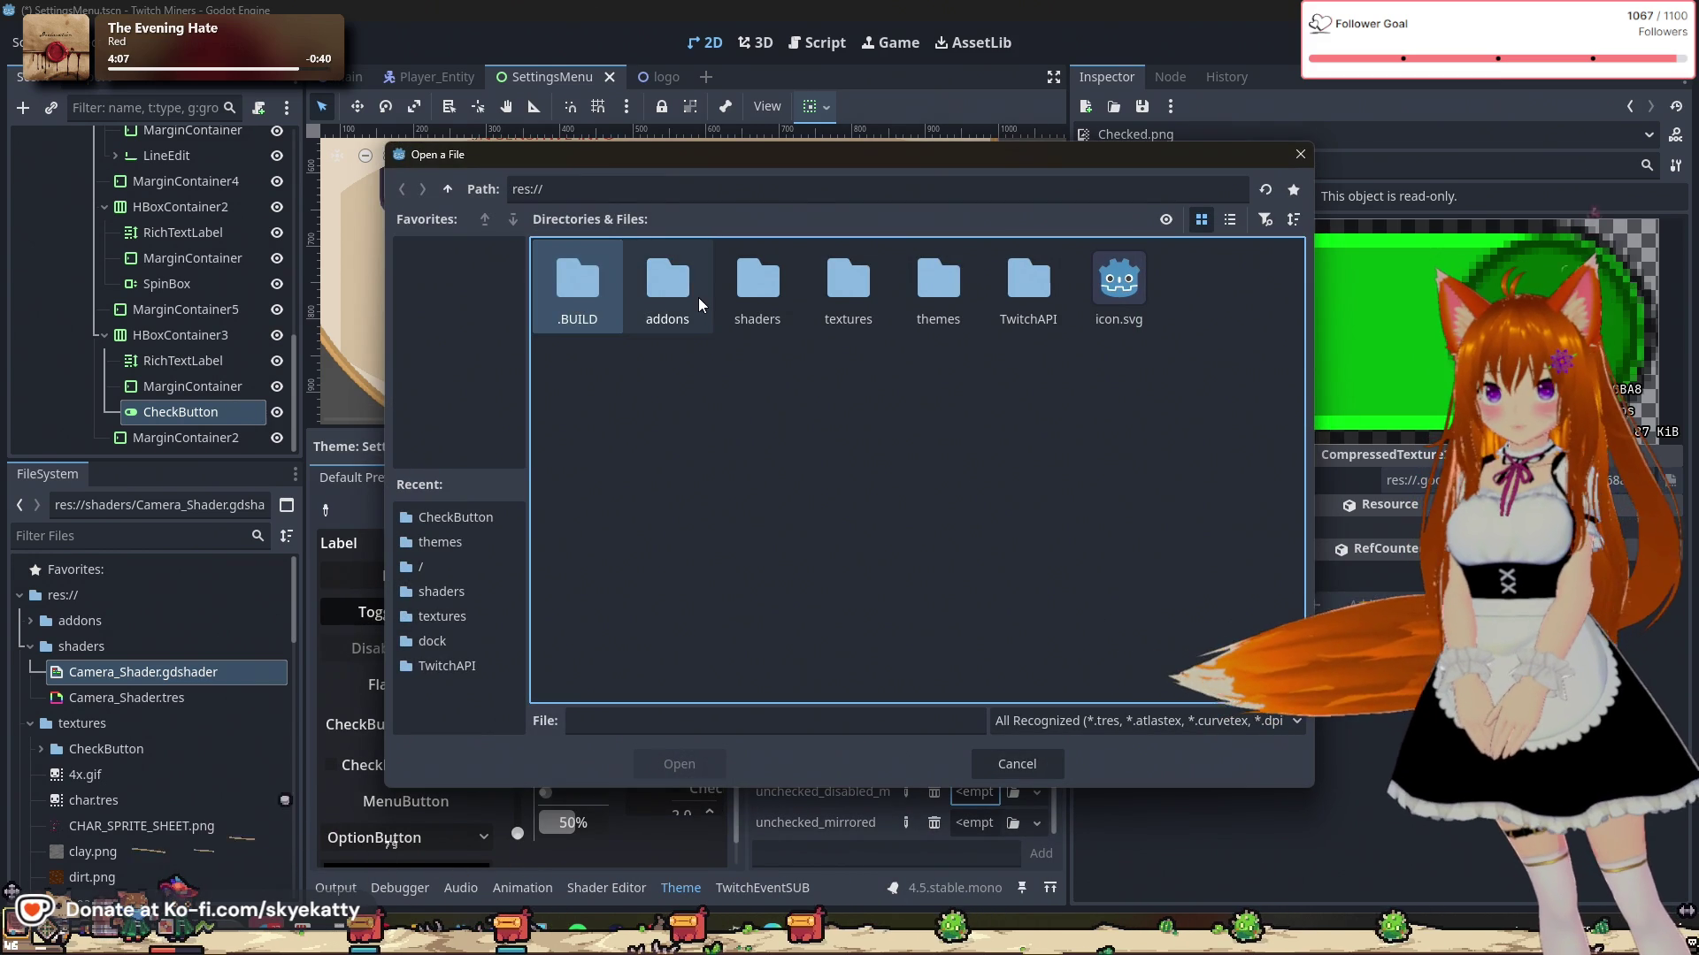
pyautogui.click(848, 292)
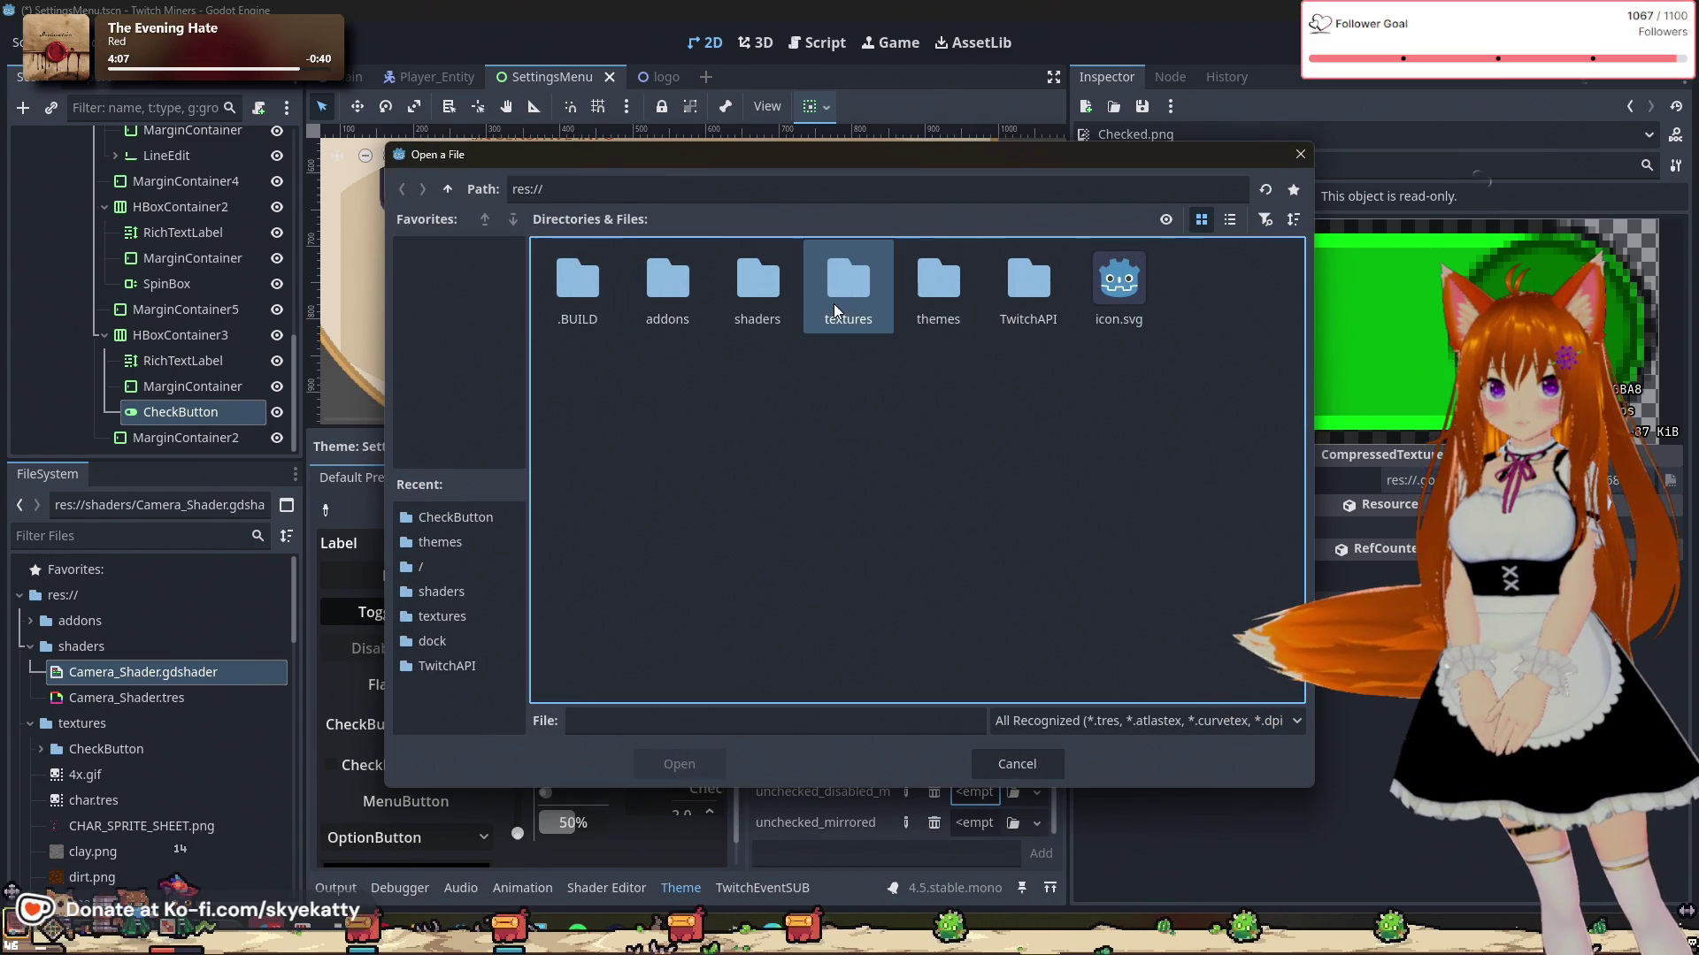
pyautogui.doubleClick(953, 313)
pyautogui.click(584, 292)
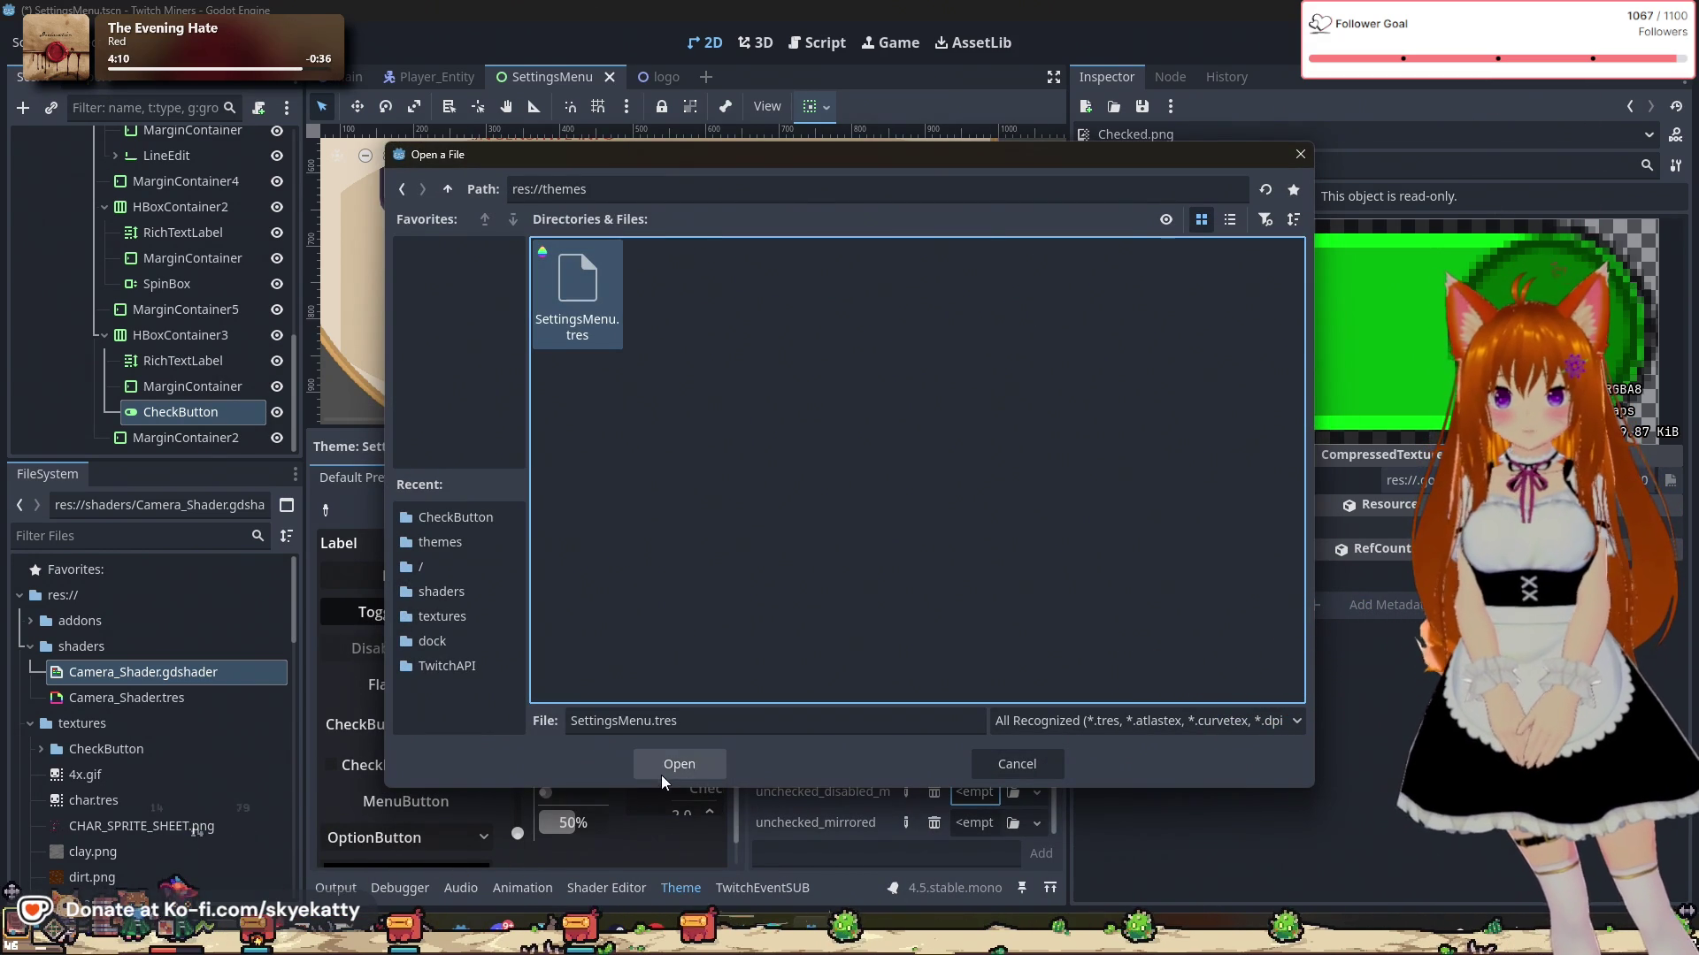
pyautogui.click(699, 773)
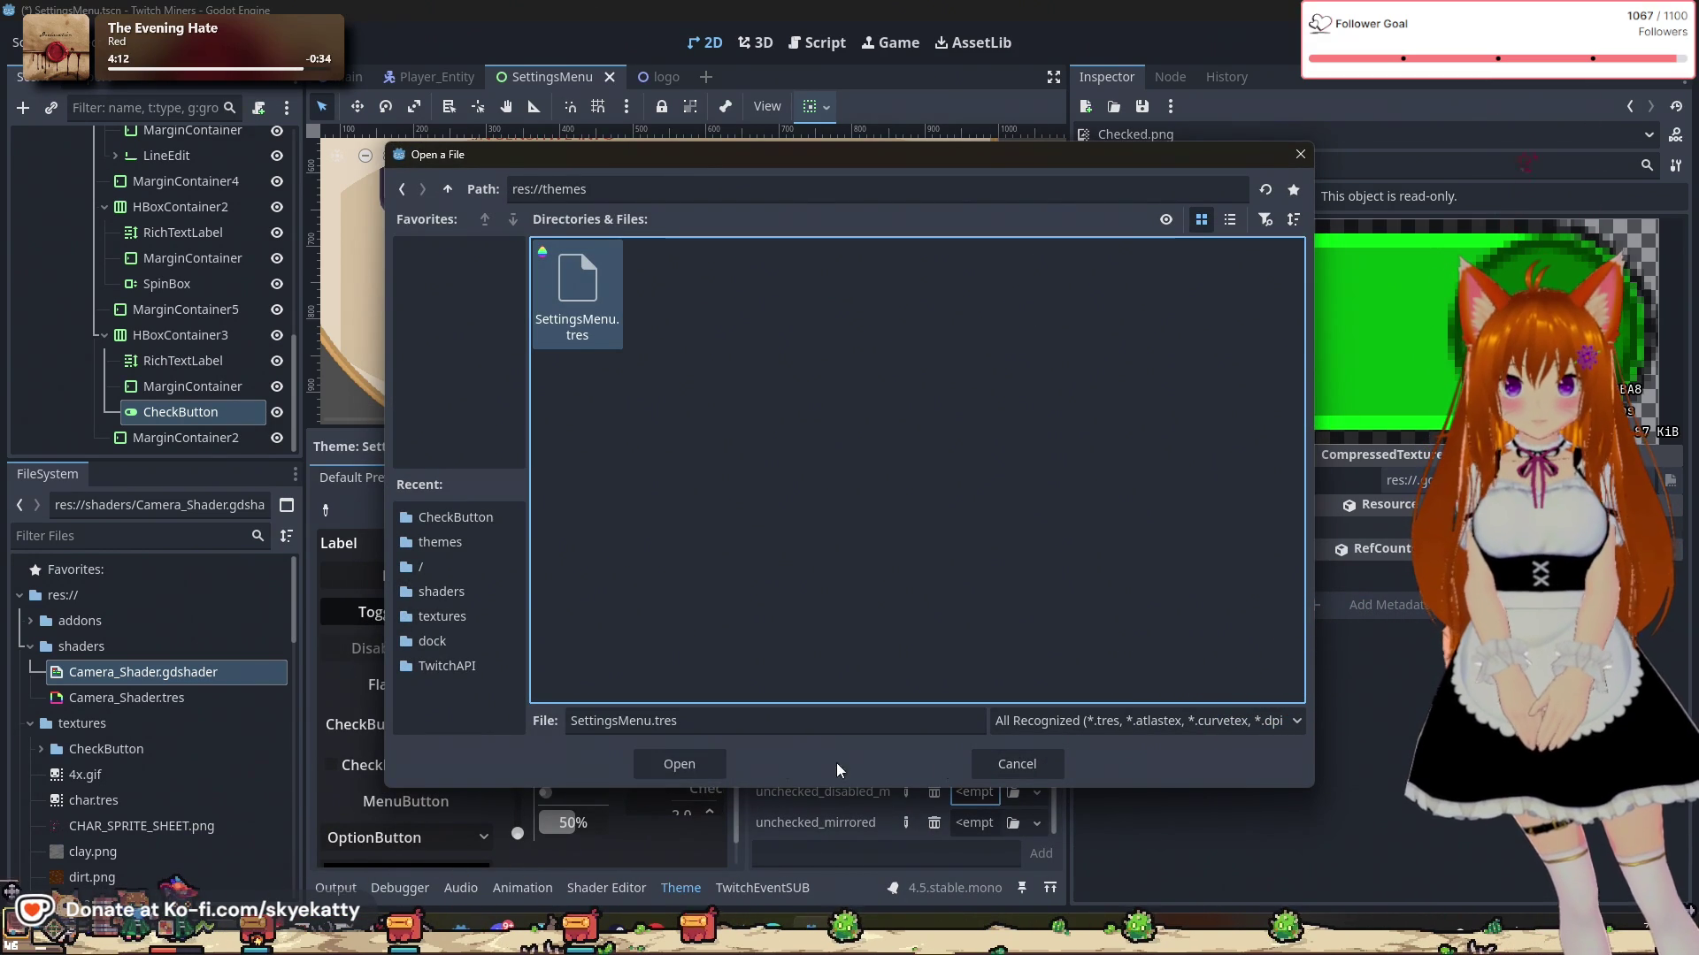
# Step: Assign Unchecked_Disabled_Mirrored.png to the unchecked_disabled_mirrored icon
pyautogui.click(1027, 800)
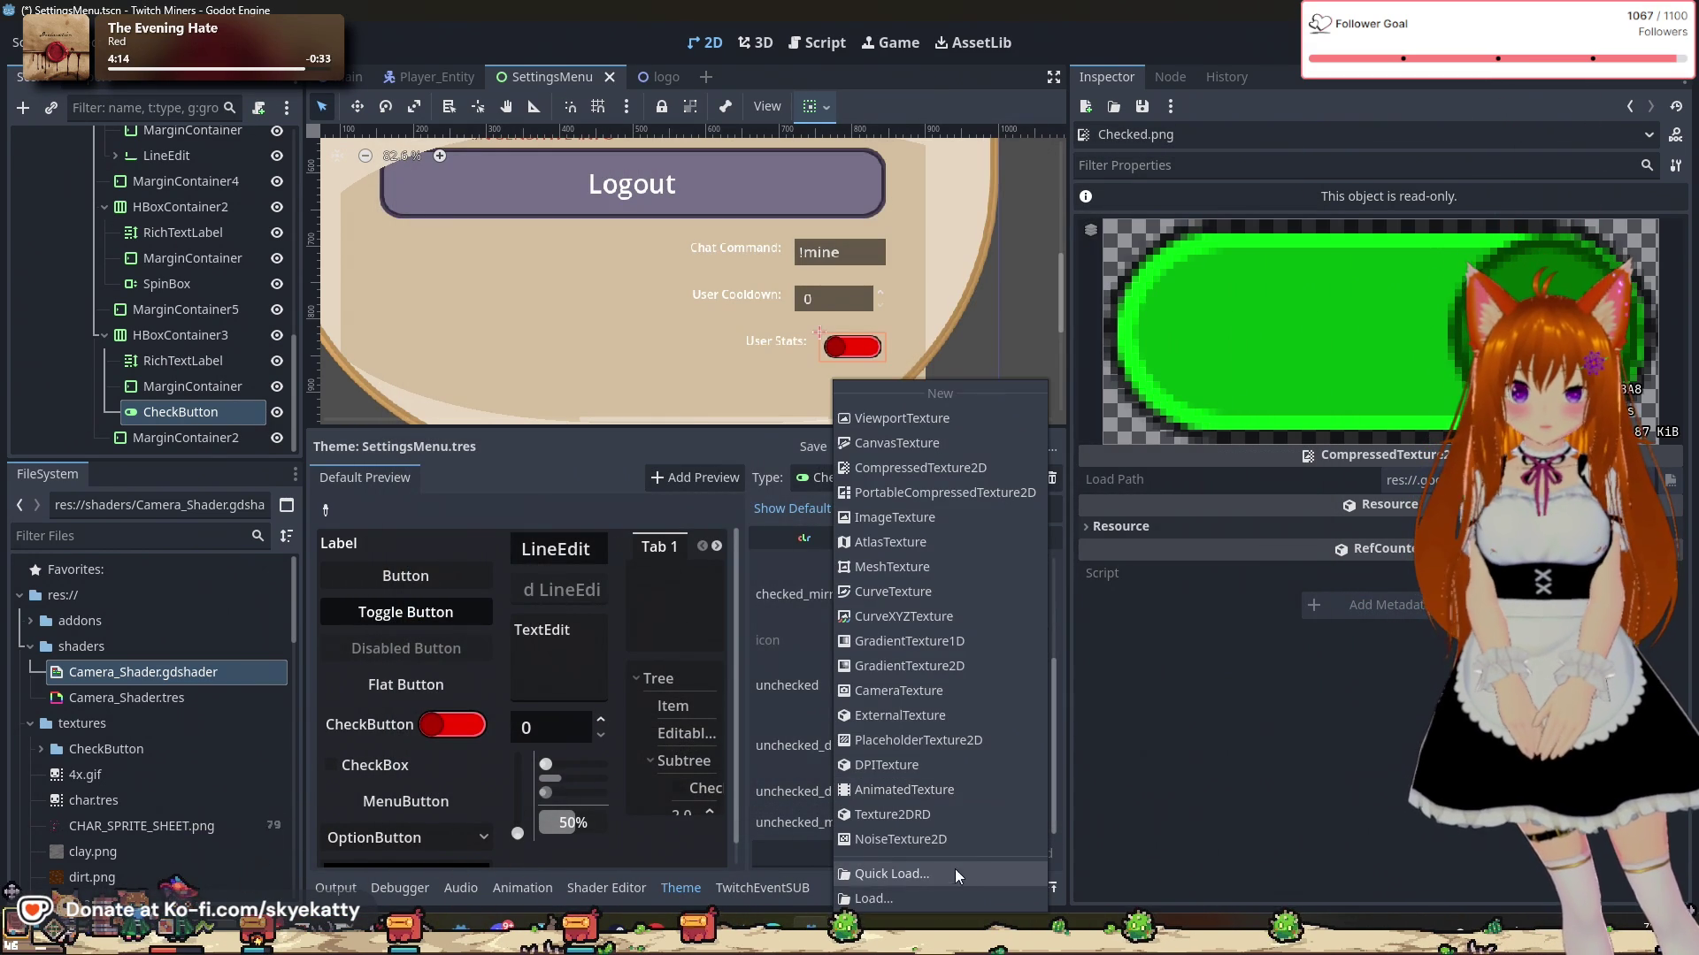
pyautogui.click(941, 888)
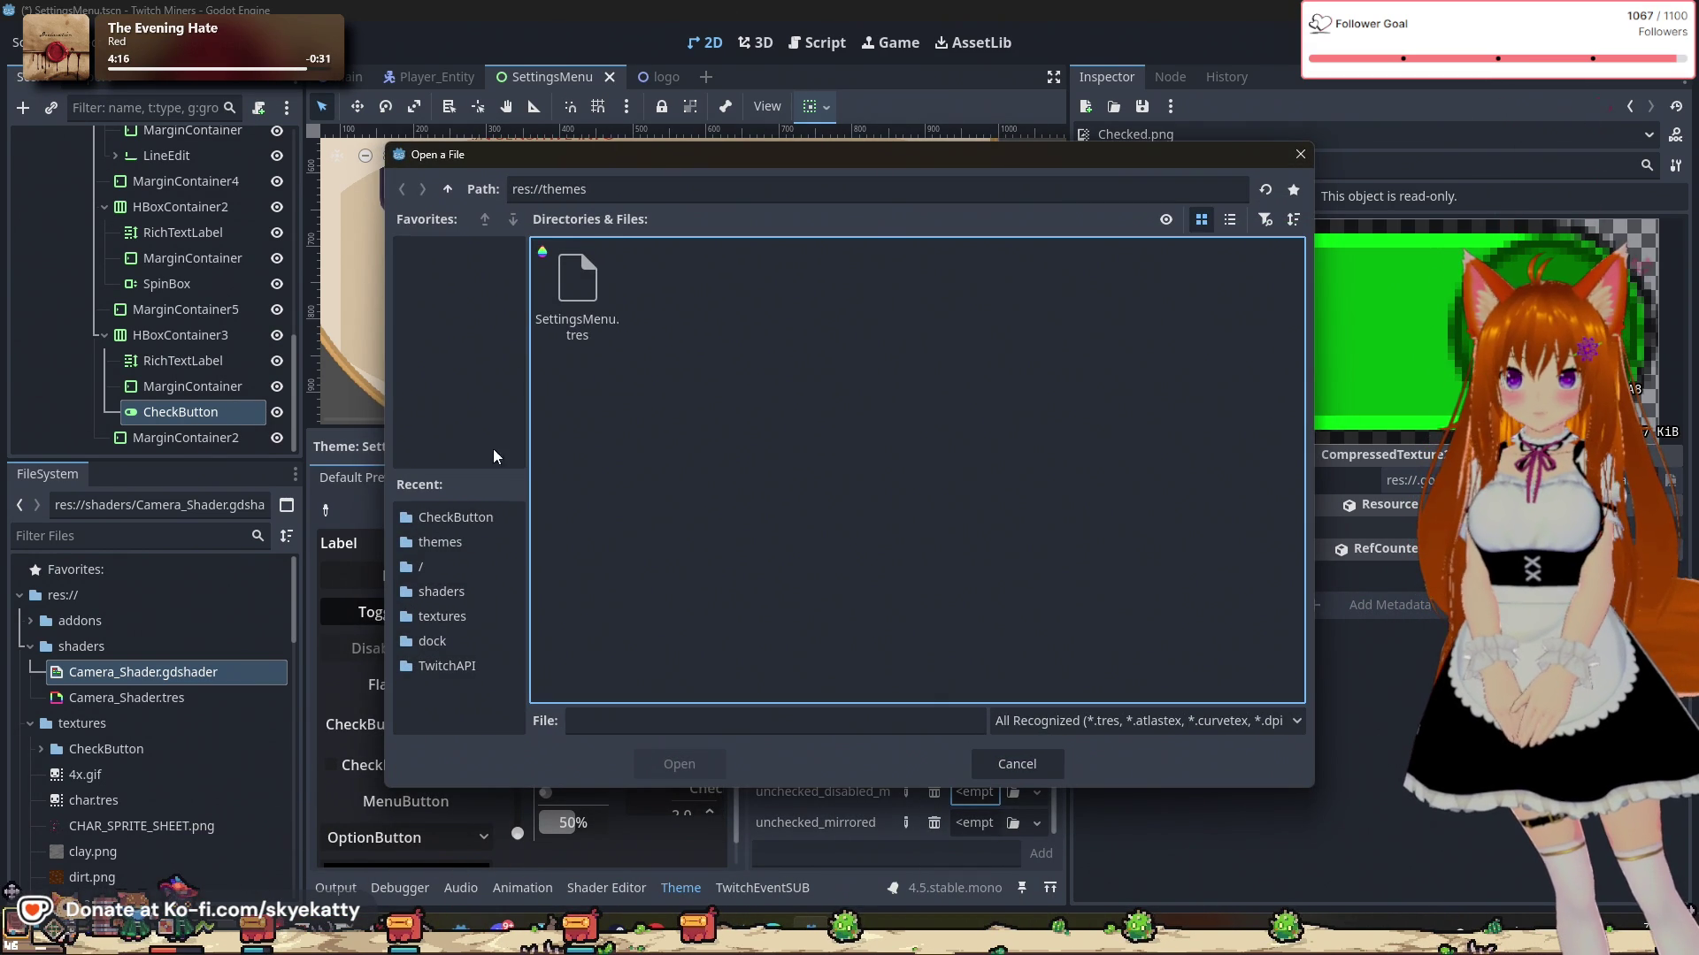
pyautogui.click(421, 566)
pyautogui.doubleClick(848, 279)
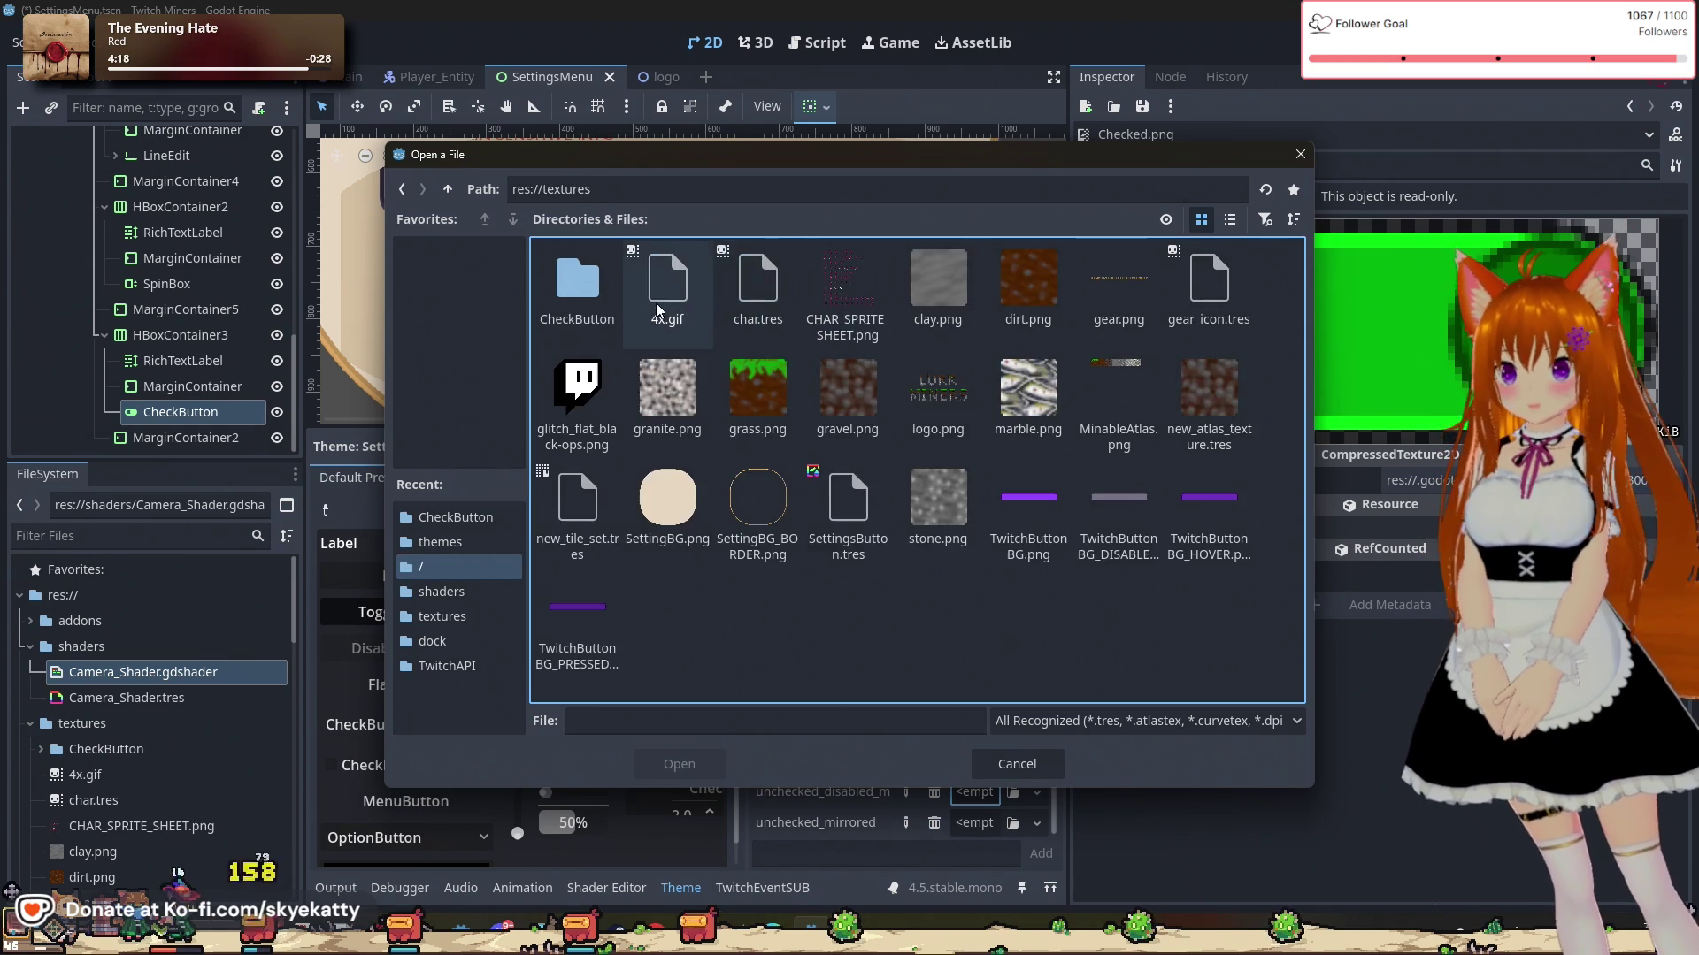
pyautogui.doubleClick(575, 280)
pyautogui.moveTo(915, 162); pyautogui.dragTo(901, 99)
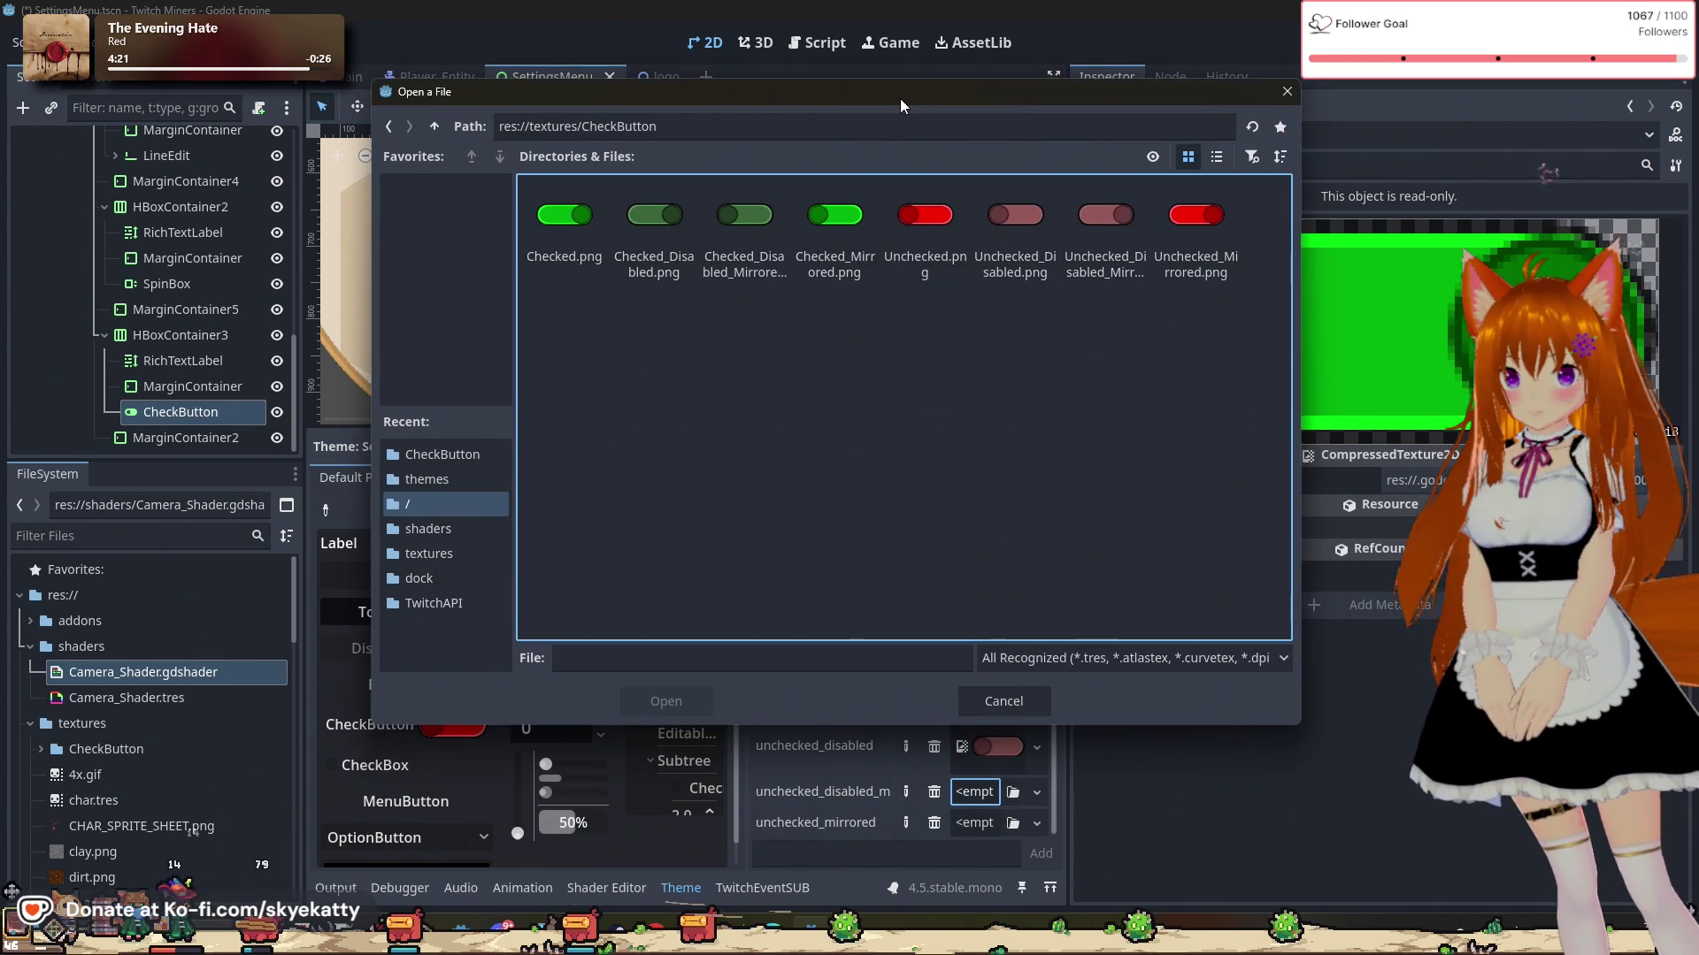
pyautogui.click(1073, 285)
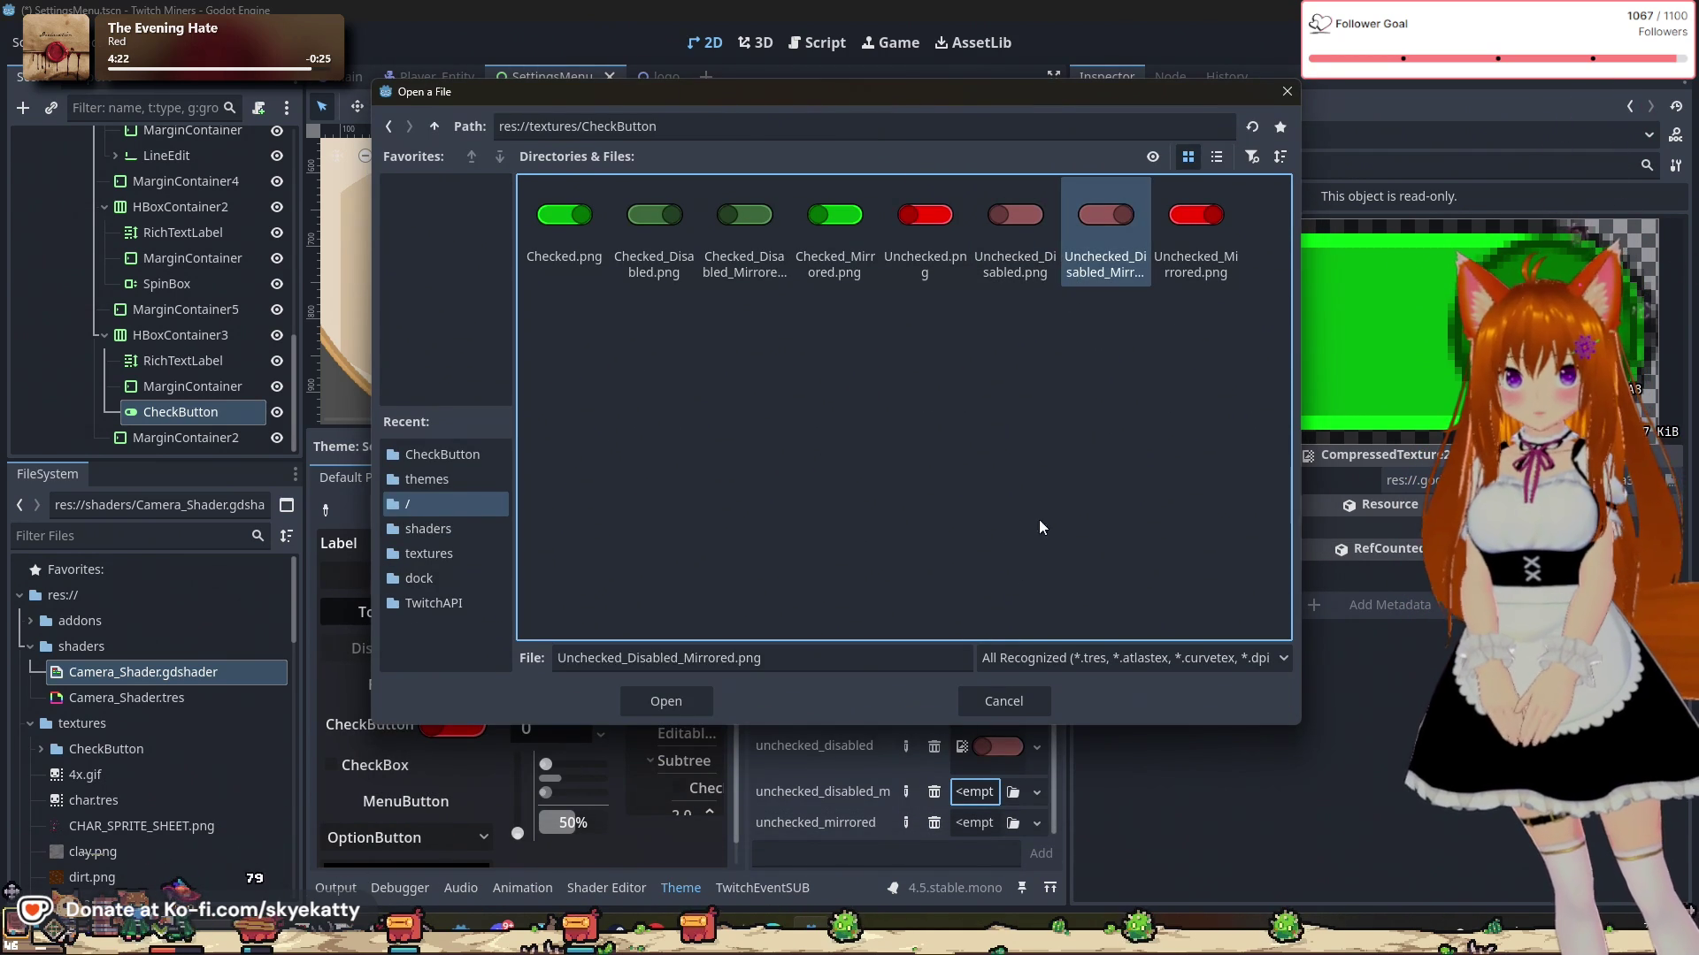
pyautogui.click(655, 706)
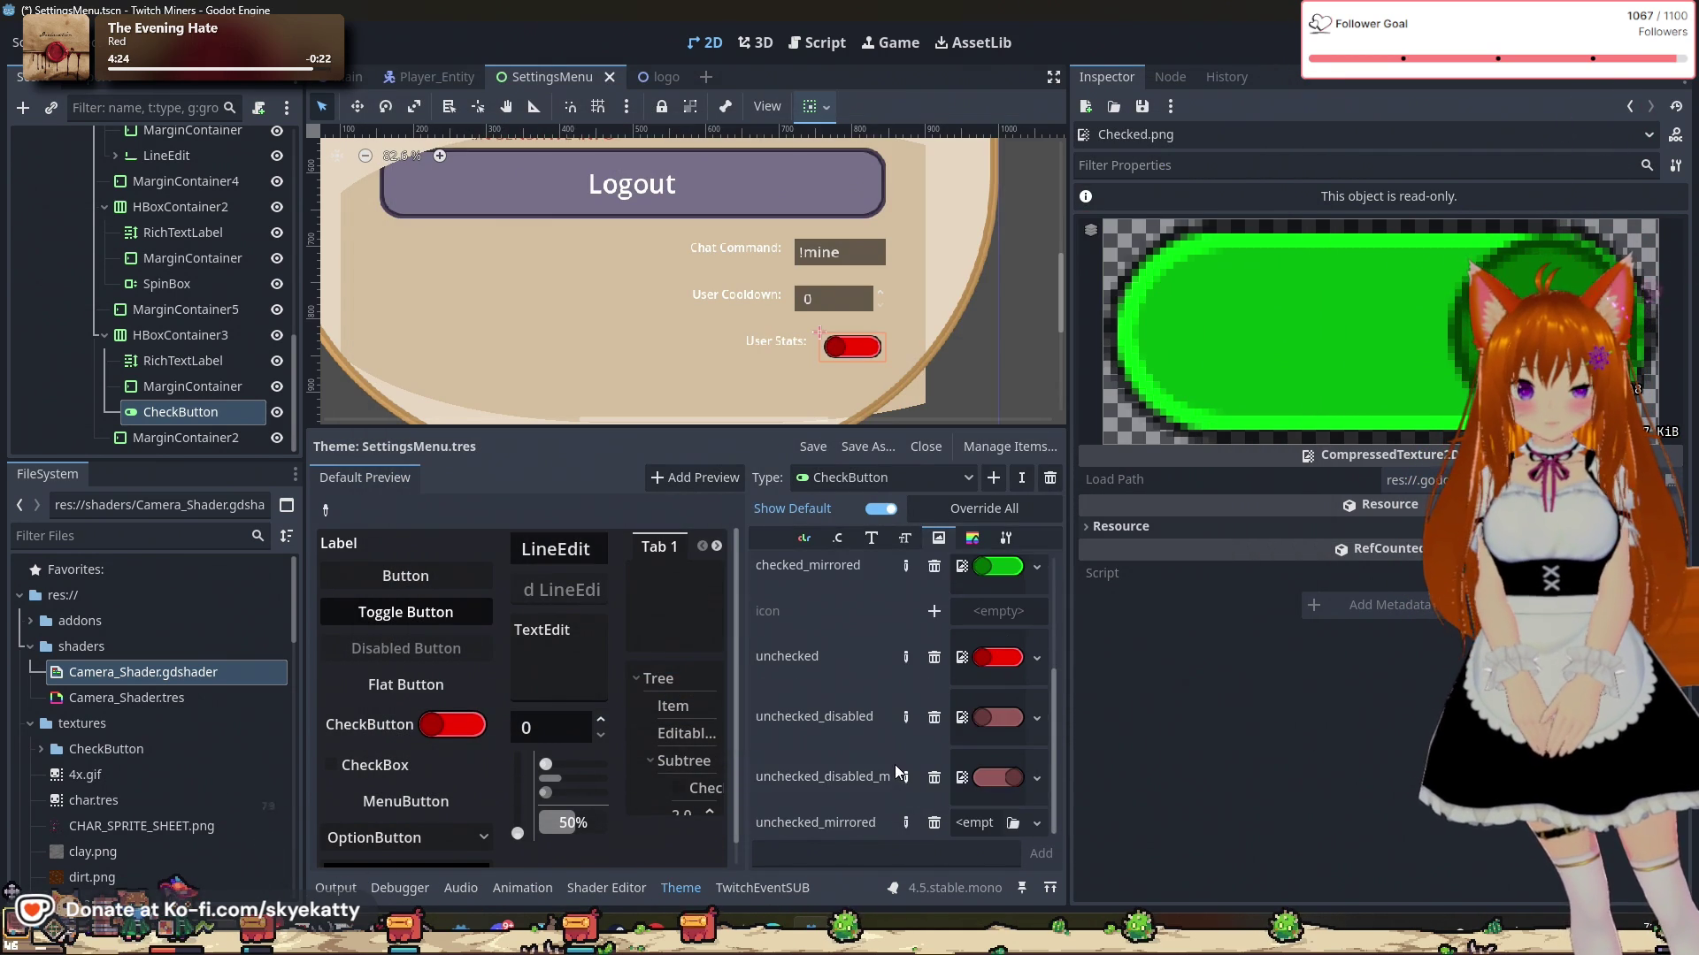
# Step: Assign the red Unchecked_Mirrored.png texture to the unchecked_mirrored icon
pyautogui.click(998, 820)
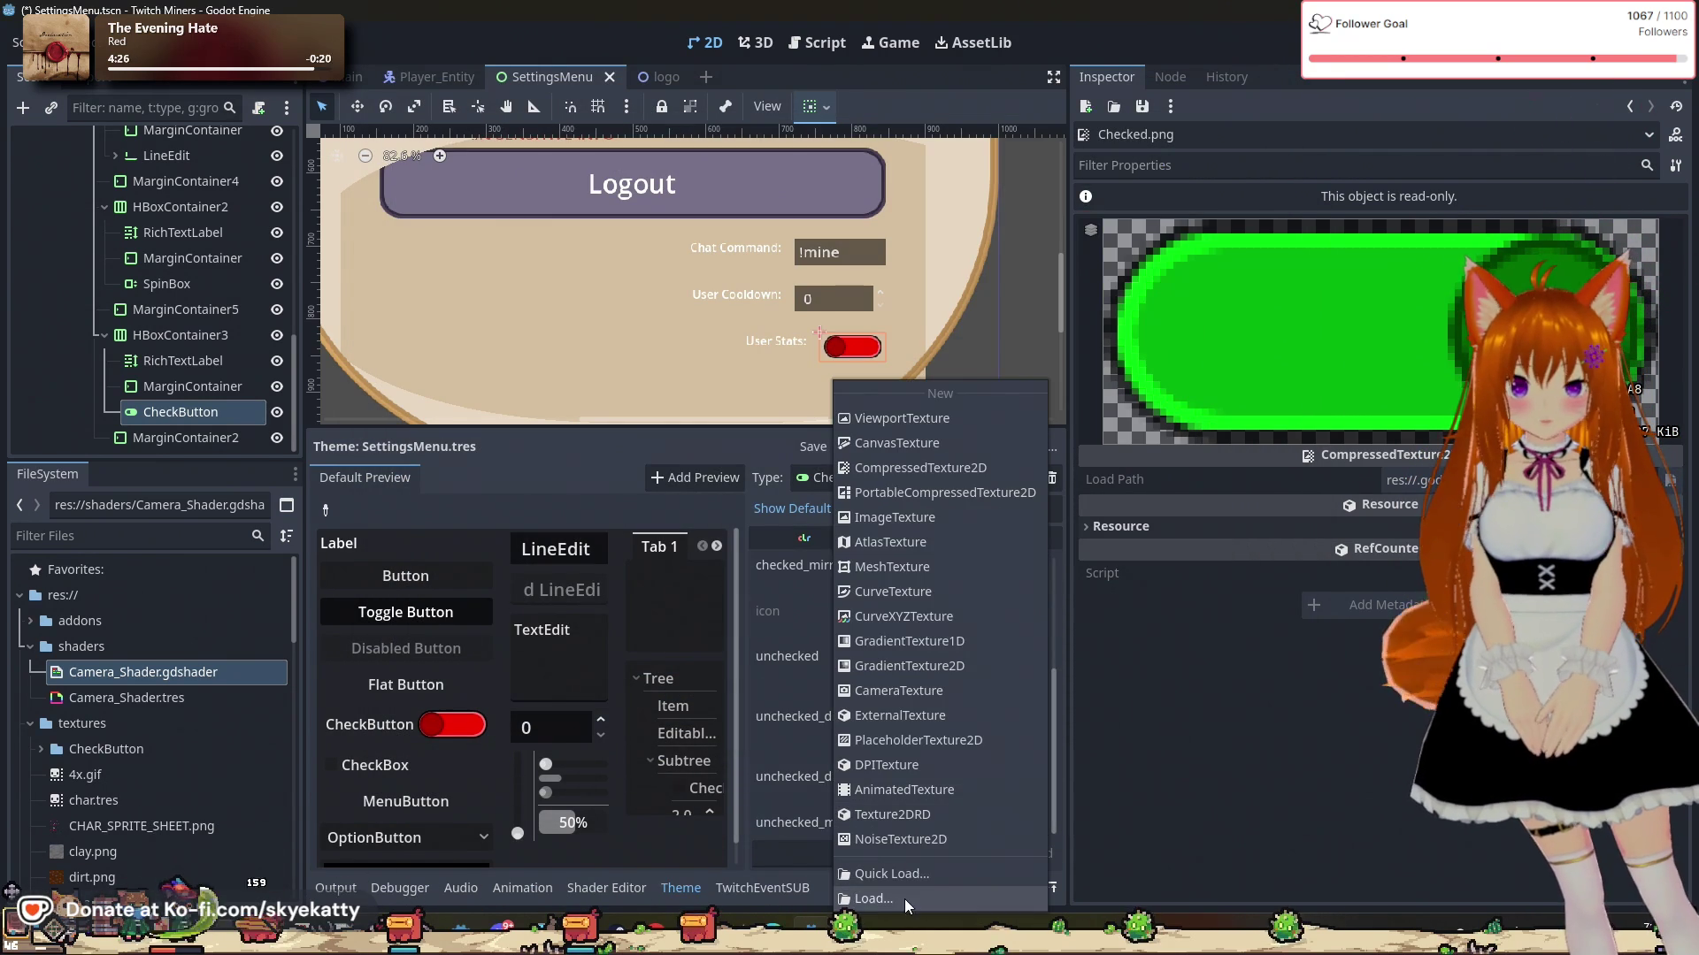
pyautogui.click(905, 899)
pyautogui.doubleClick(848, 283)
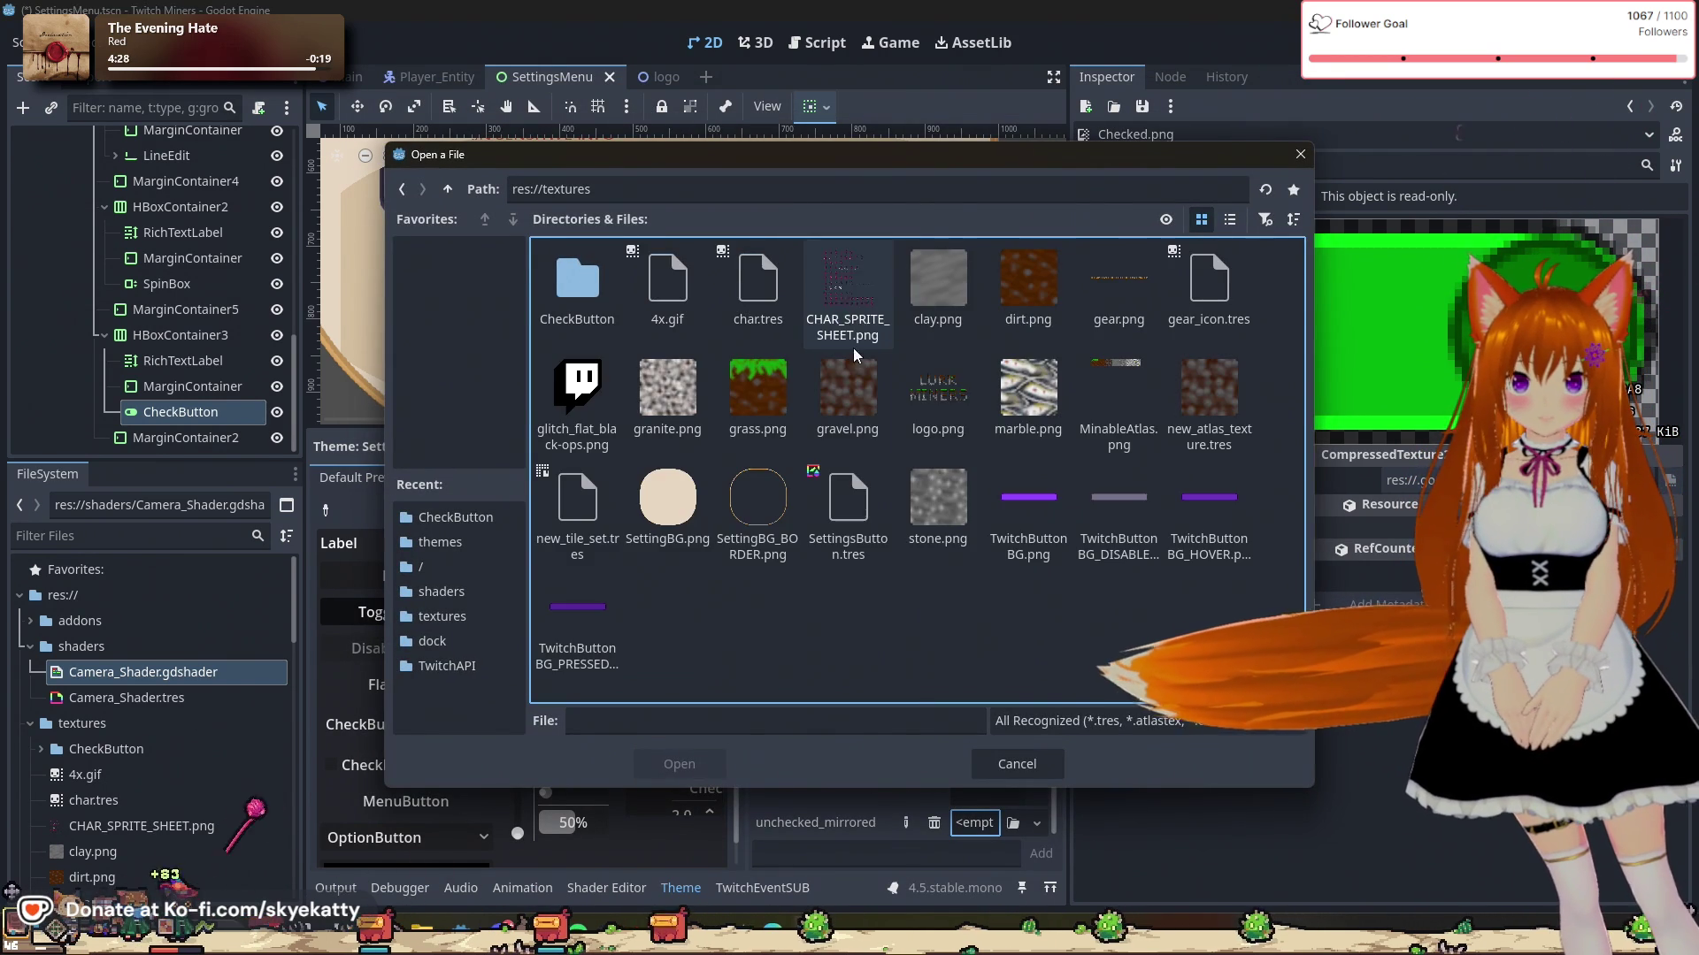
pyautogui.doubleClick(577, 283)
pyautogui.click(1190, 327)
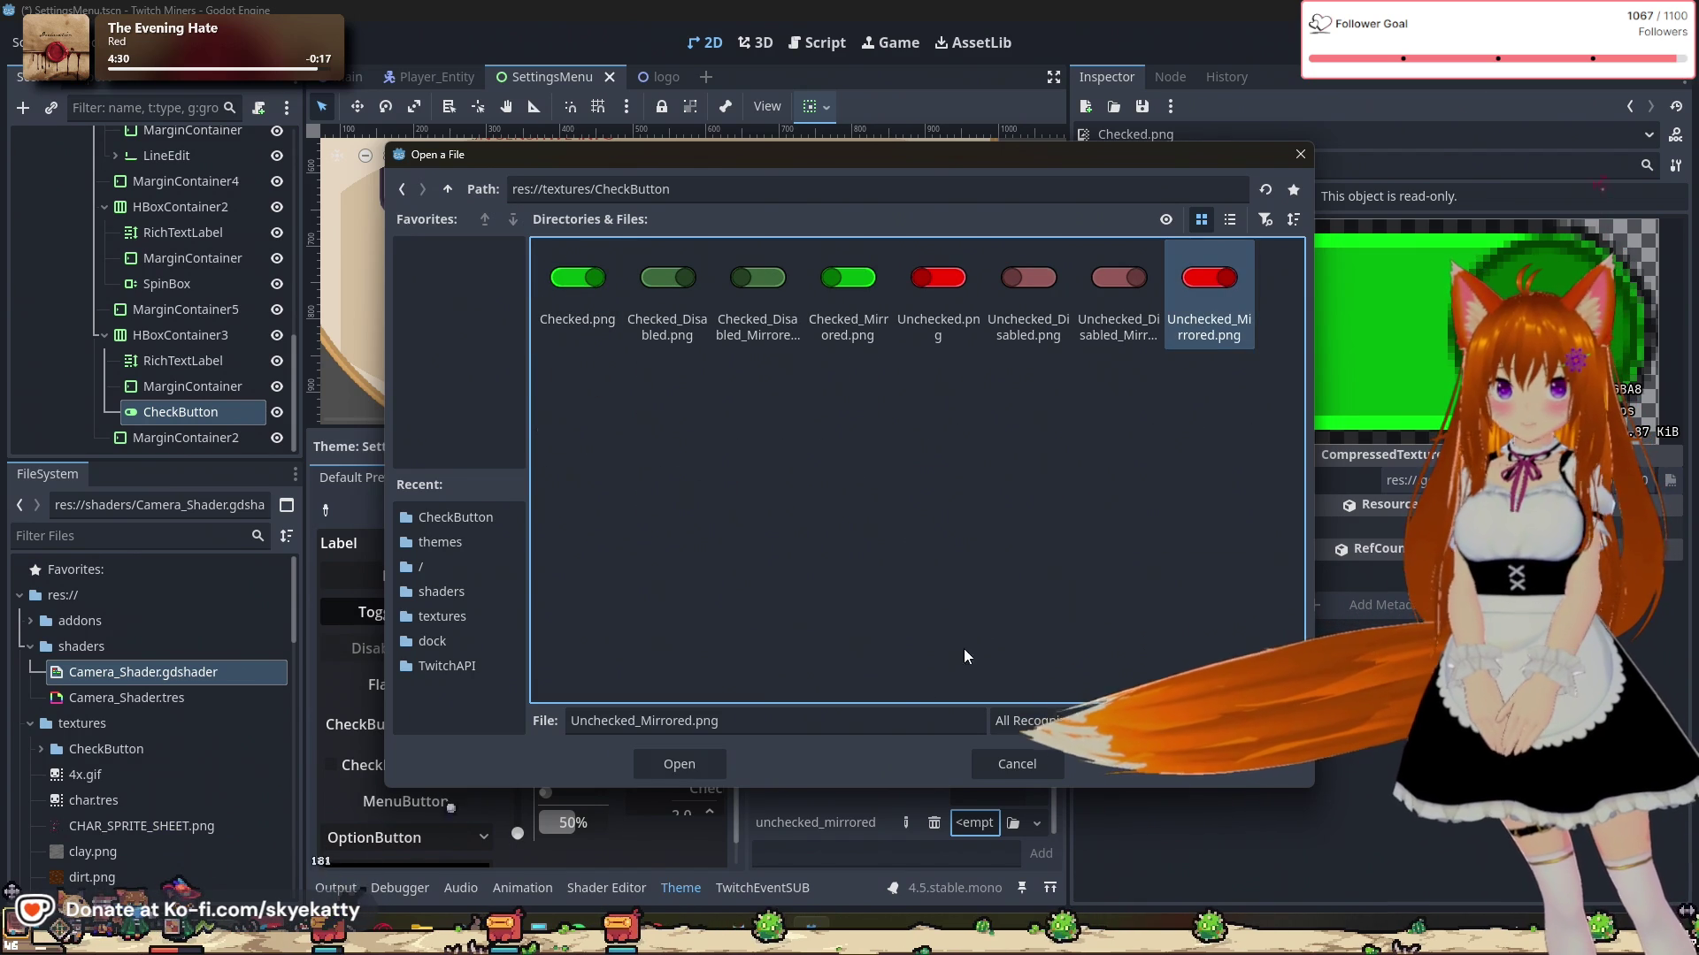
pyautogui.click(672, 780)
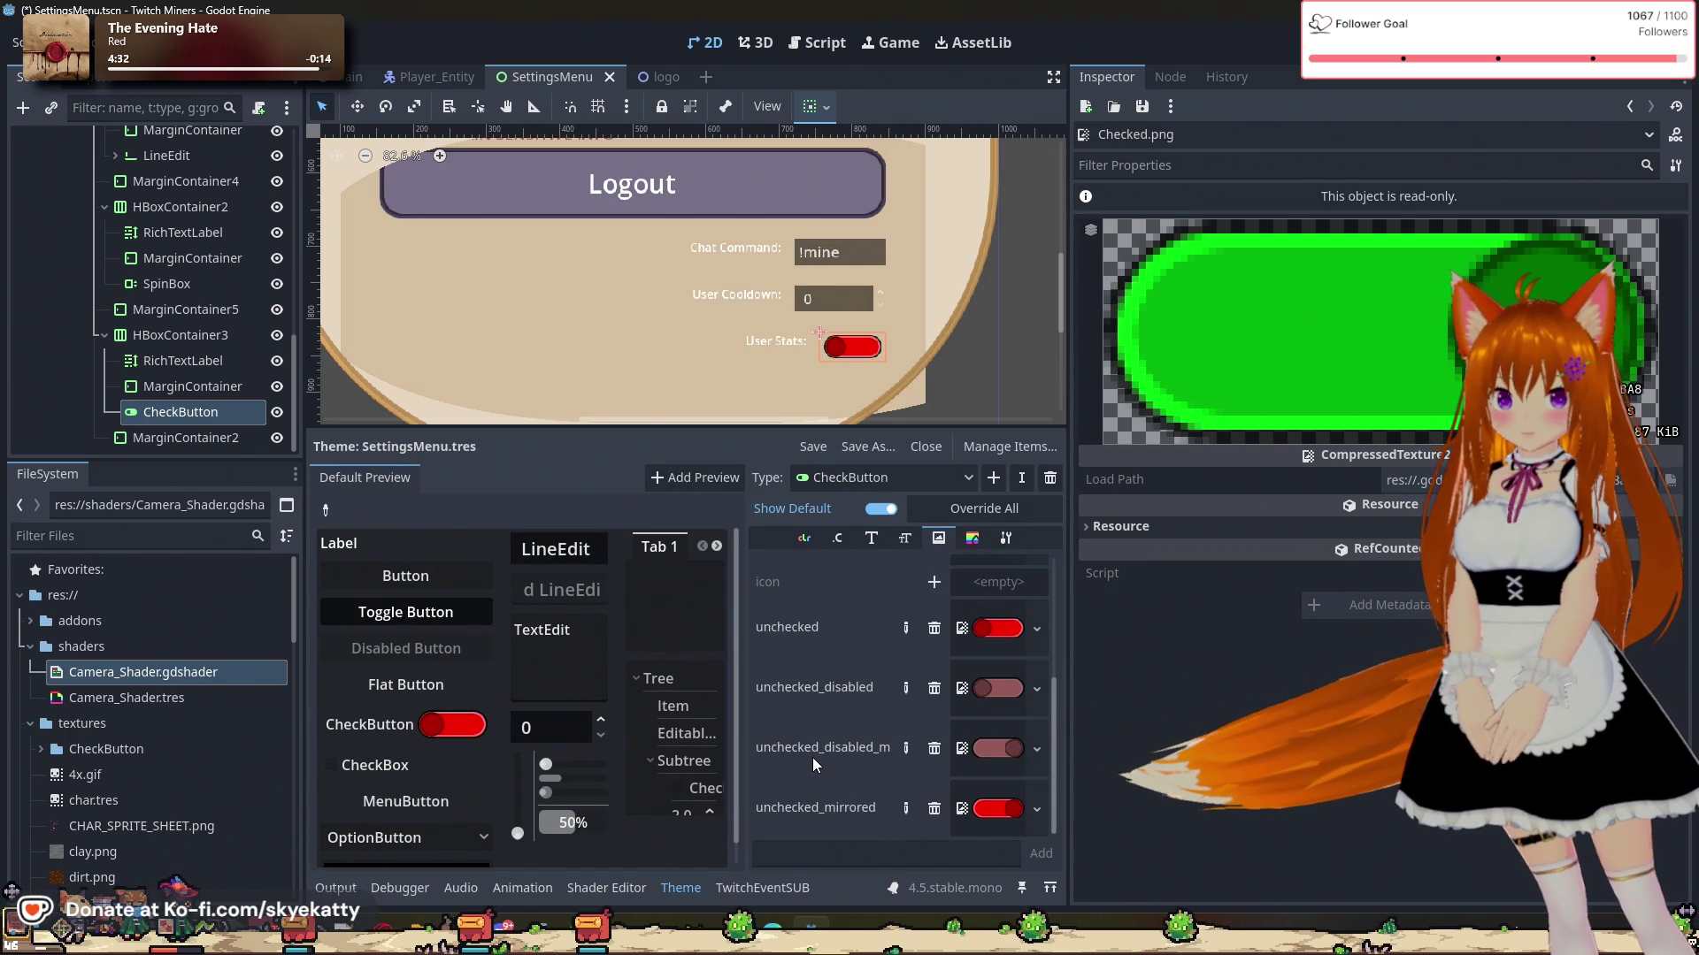
# Step: Browse the CheckButton's Font Sizes and Constants entries, ending on its Colors
pyautogui.scroll(3, 812, 757)
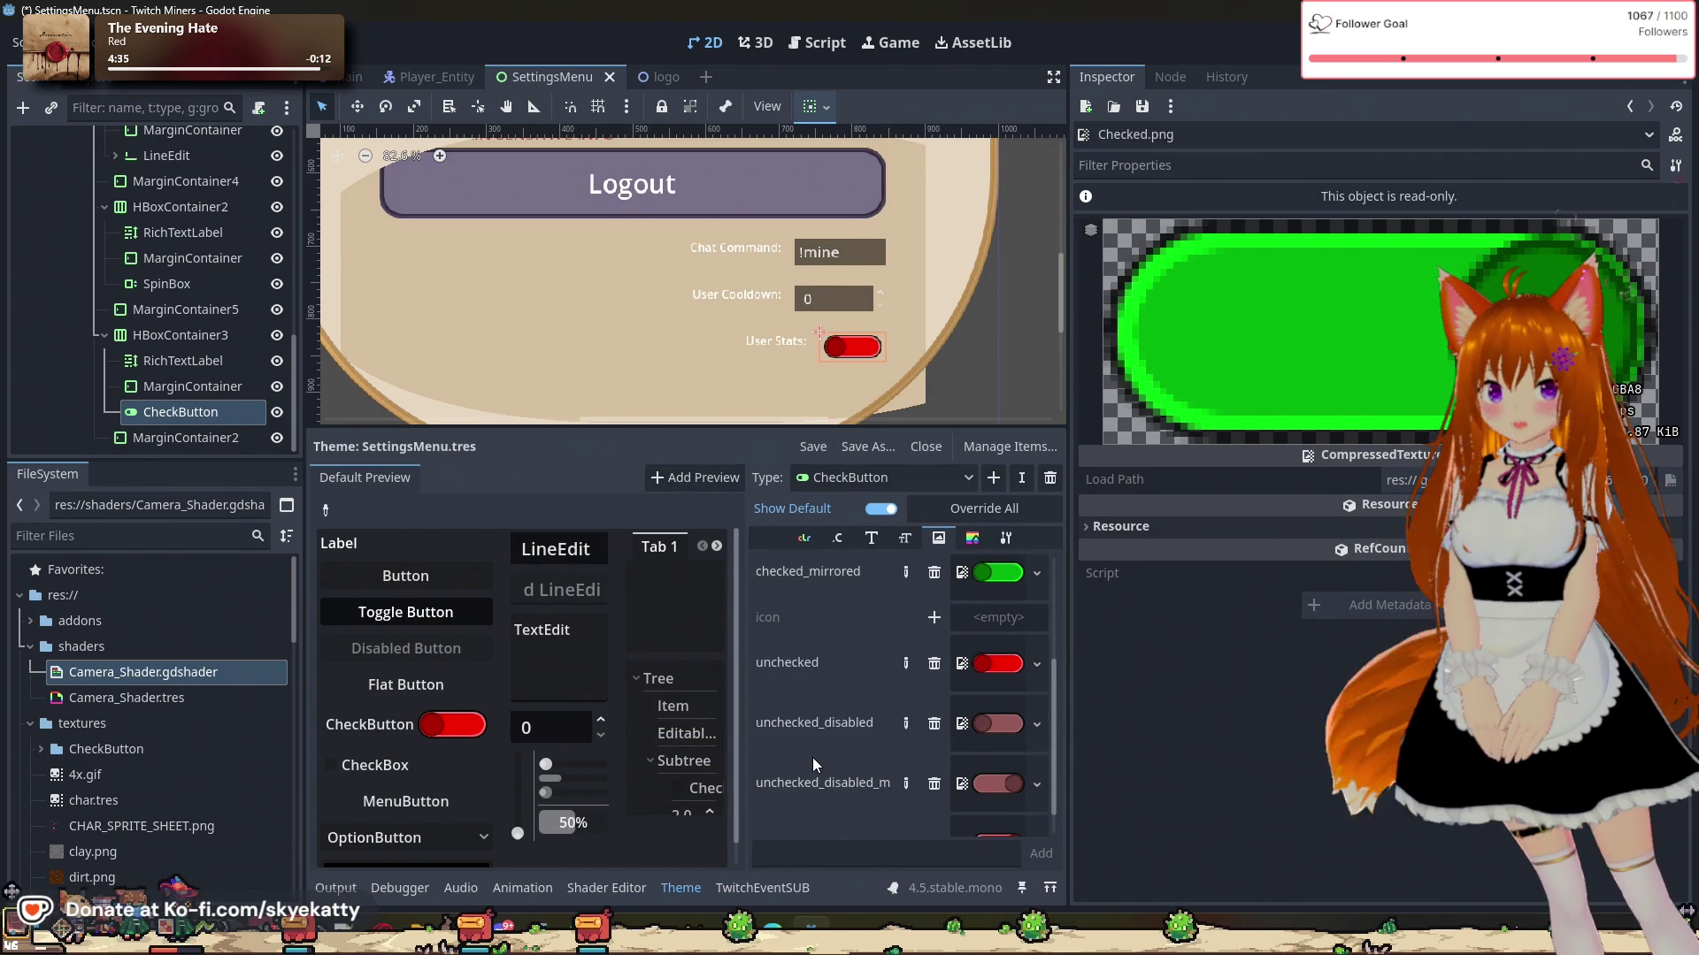
pyautogui.click(905, 538)
pyautogui.click(838, 538)
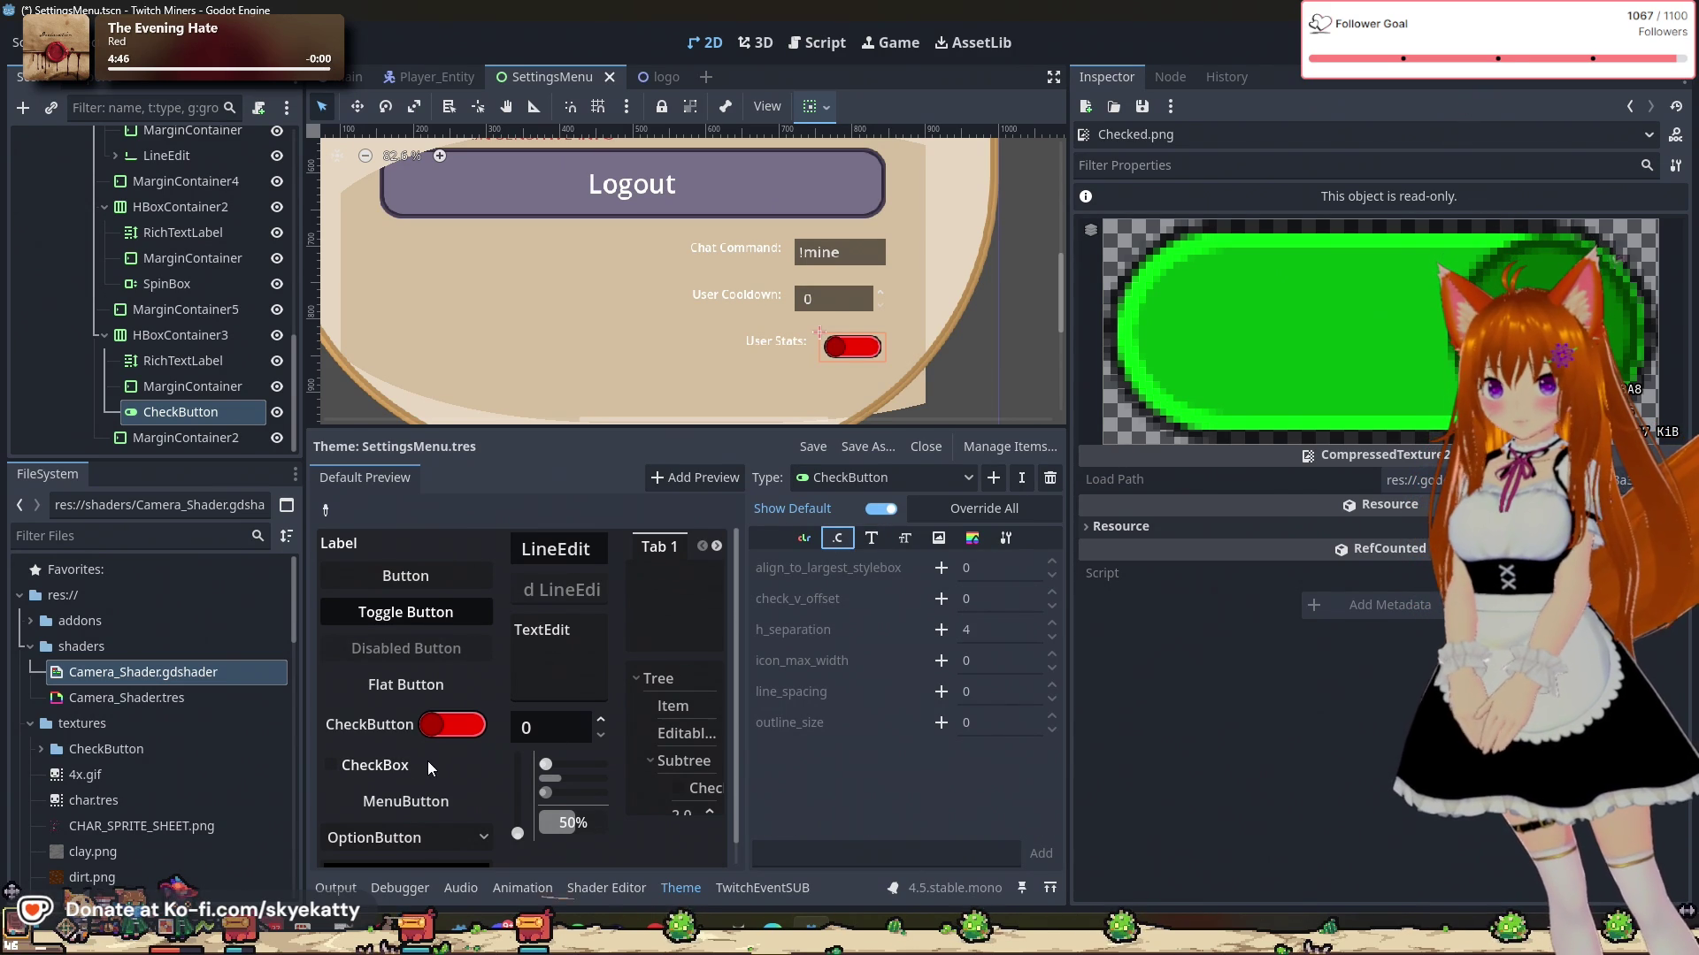
pyautogui.click(803, 538)
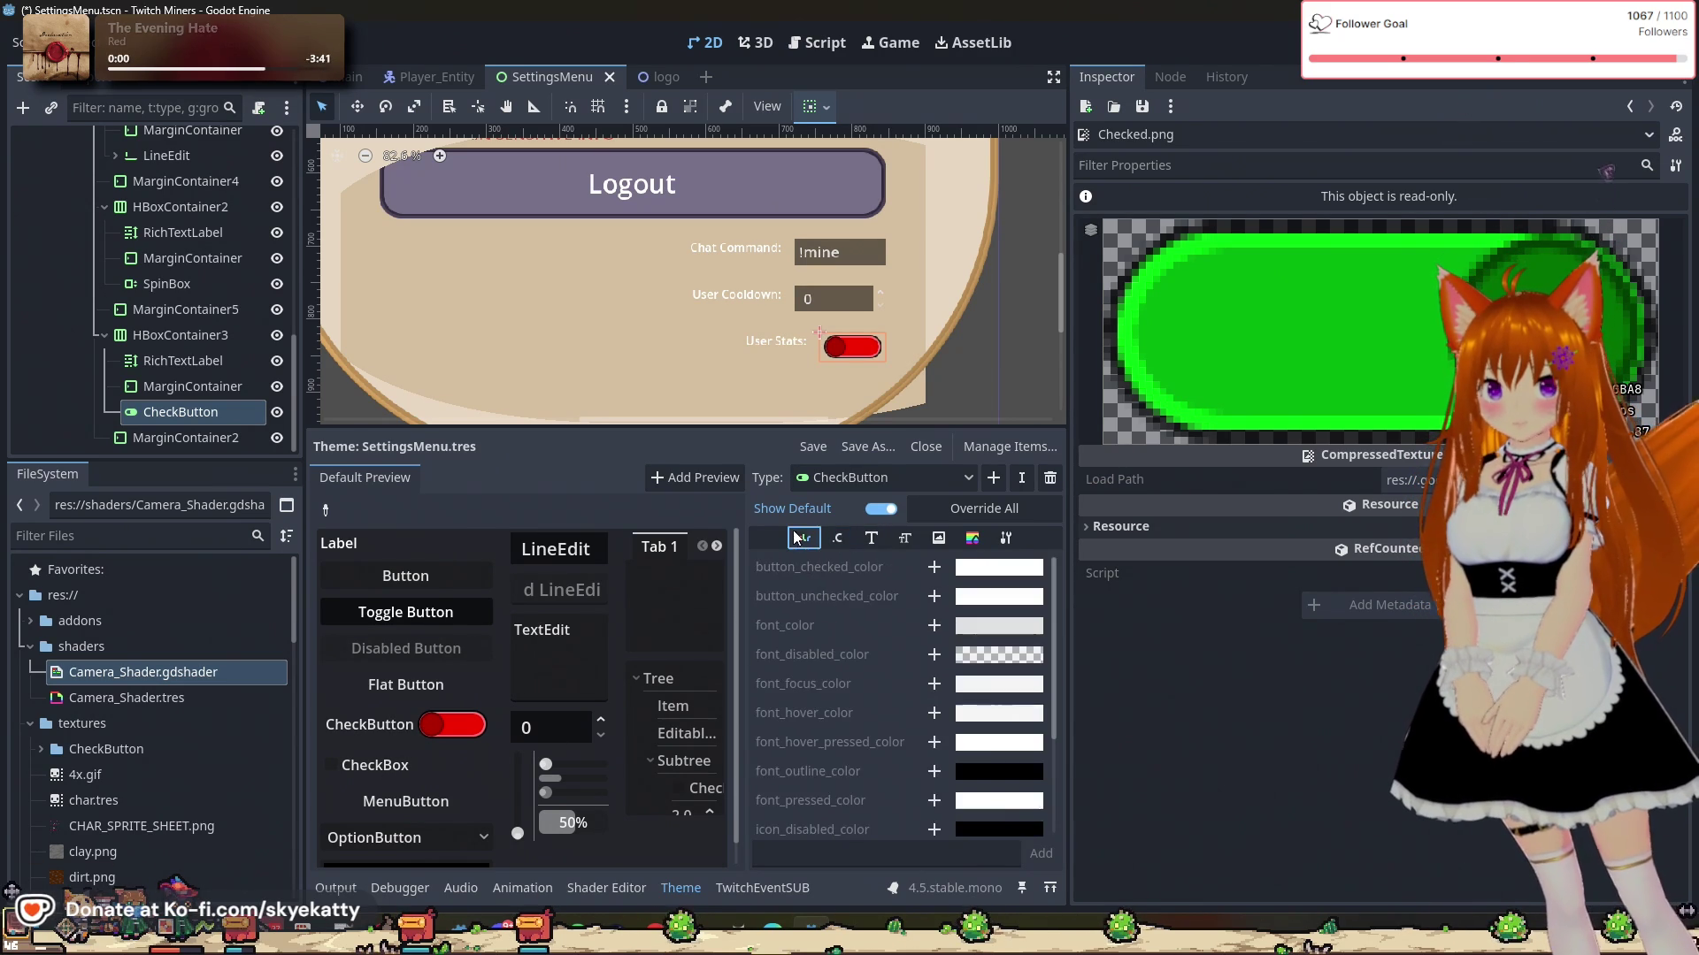
# Step: Review the CheckButton's texture details and constants, then save the SettingsMenu.tres theme
pyautogui.click(1121, 526)
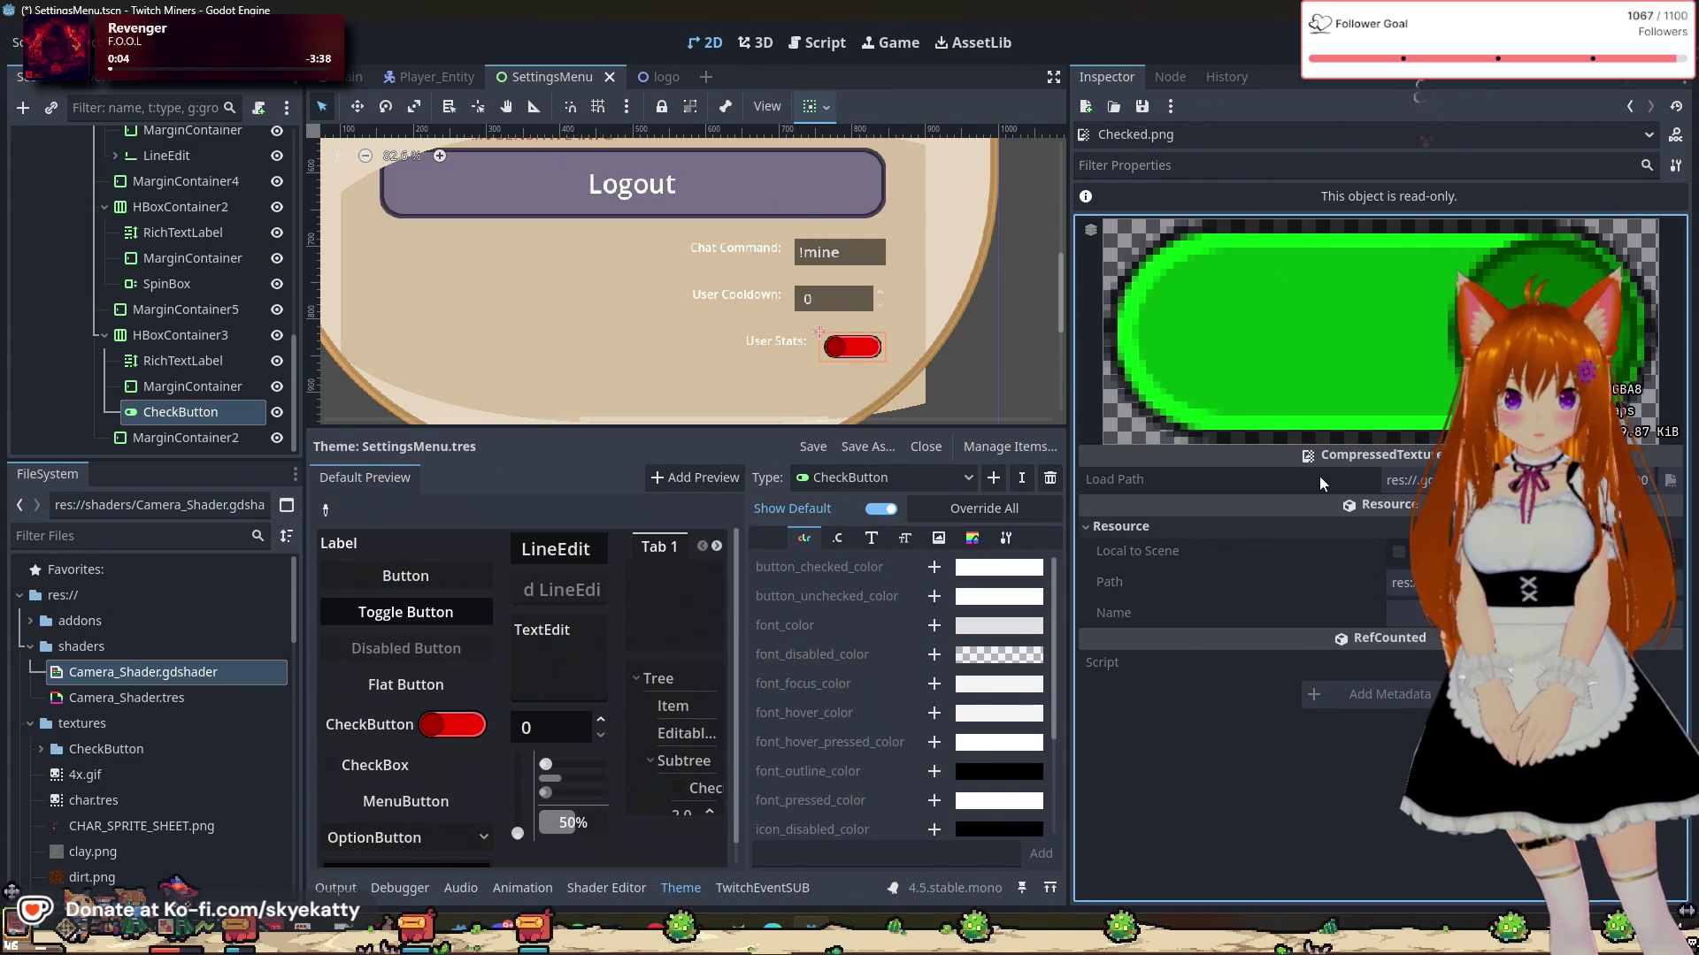
pyautogui.click(838, 538)
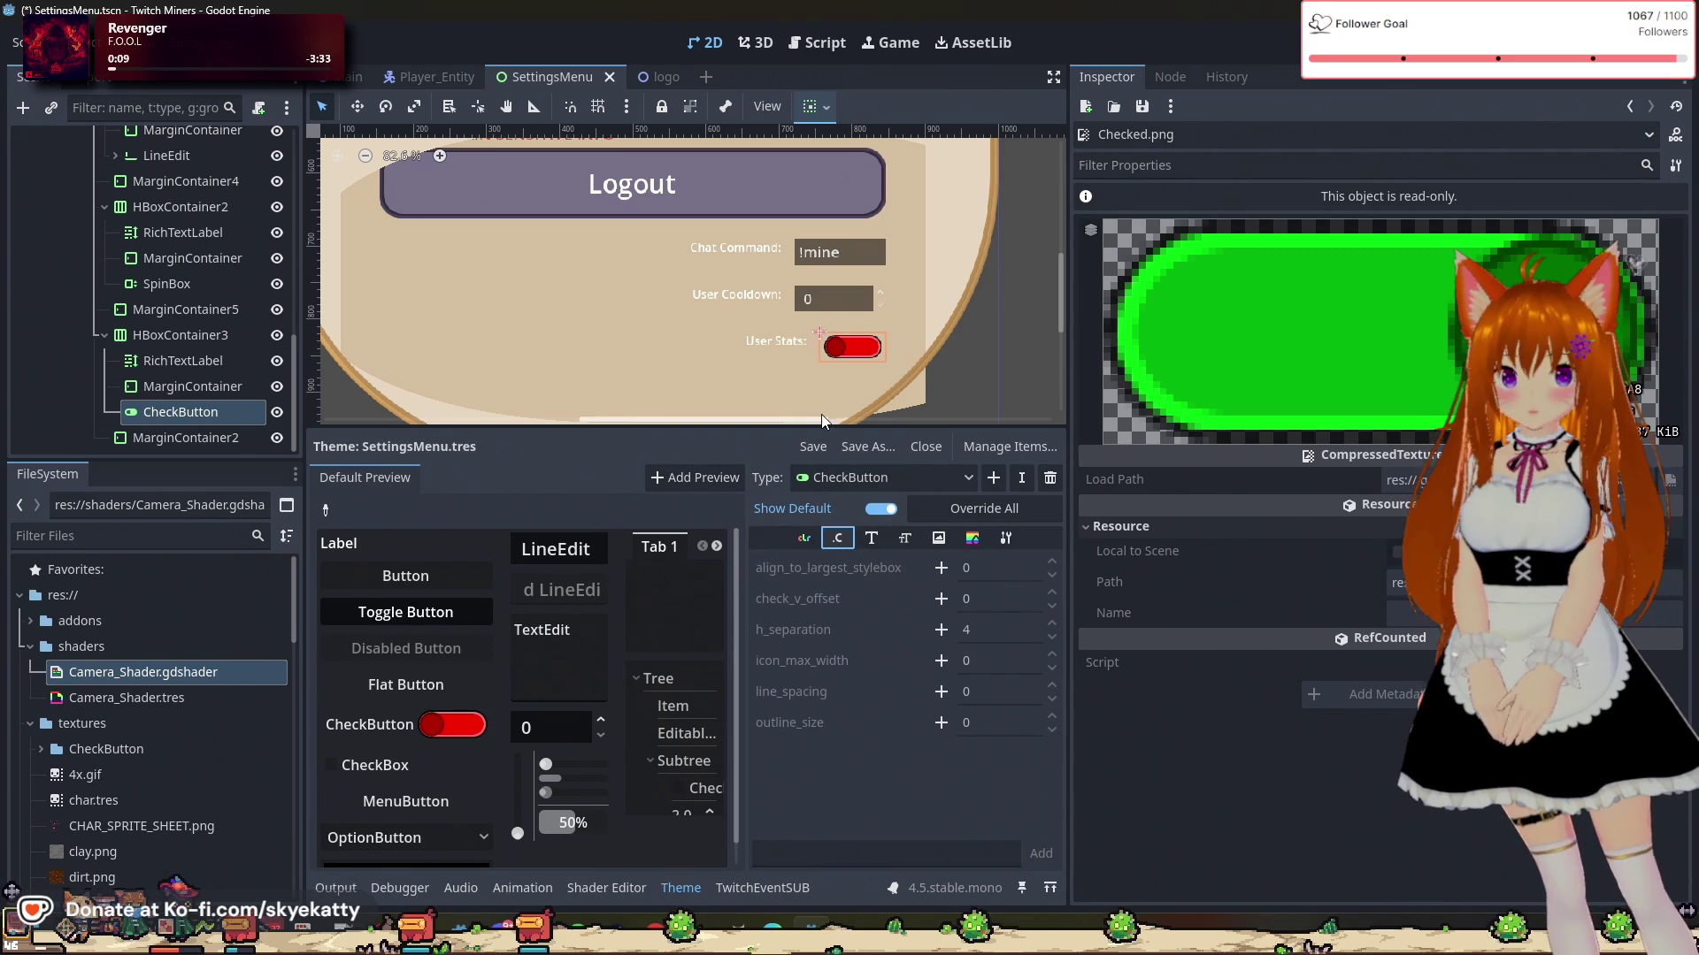
pyautogui.scroll(2, 832, 389)
pyautogui.scroll(3, 846, 391)
pyautogui.scroll(2, 852, 317)
pyautogui.scroll(1, 852, 315)
pyautogui.scroll(-2, 852, 315)
pyautogui.scroll(-3, 853, 311)
pyautogui.scroll(-2, 853, 311)
pyautogui.scroll(-2, 854, 312)
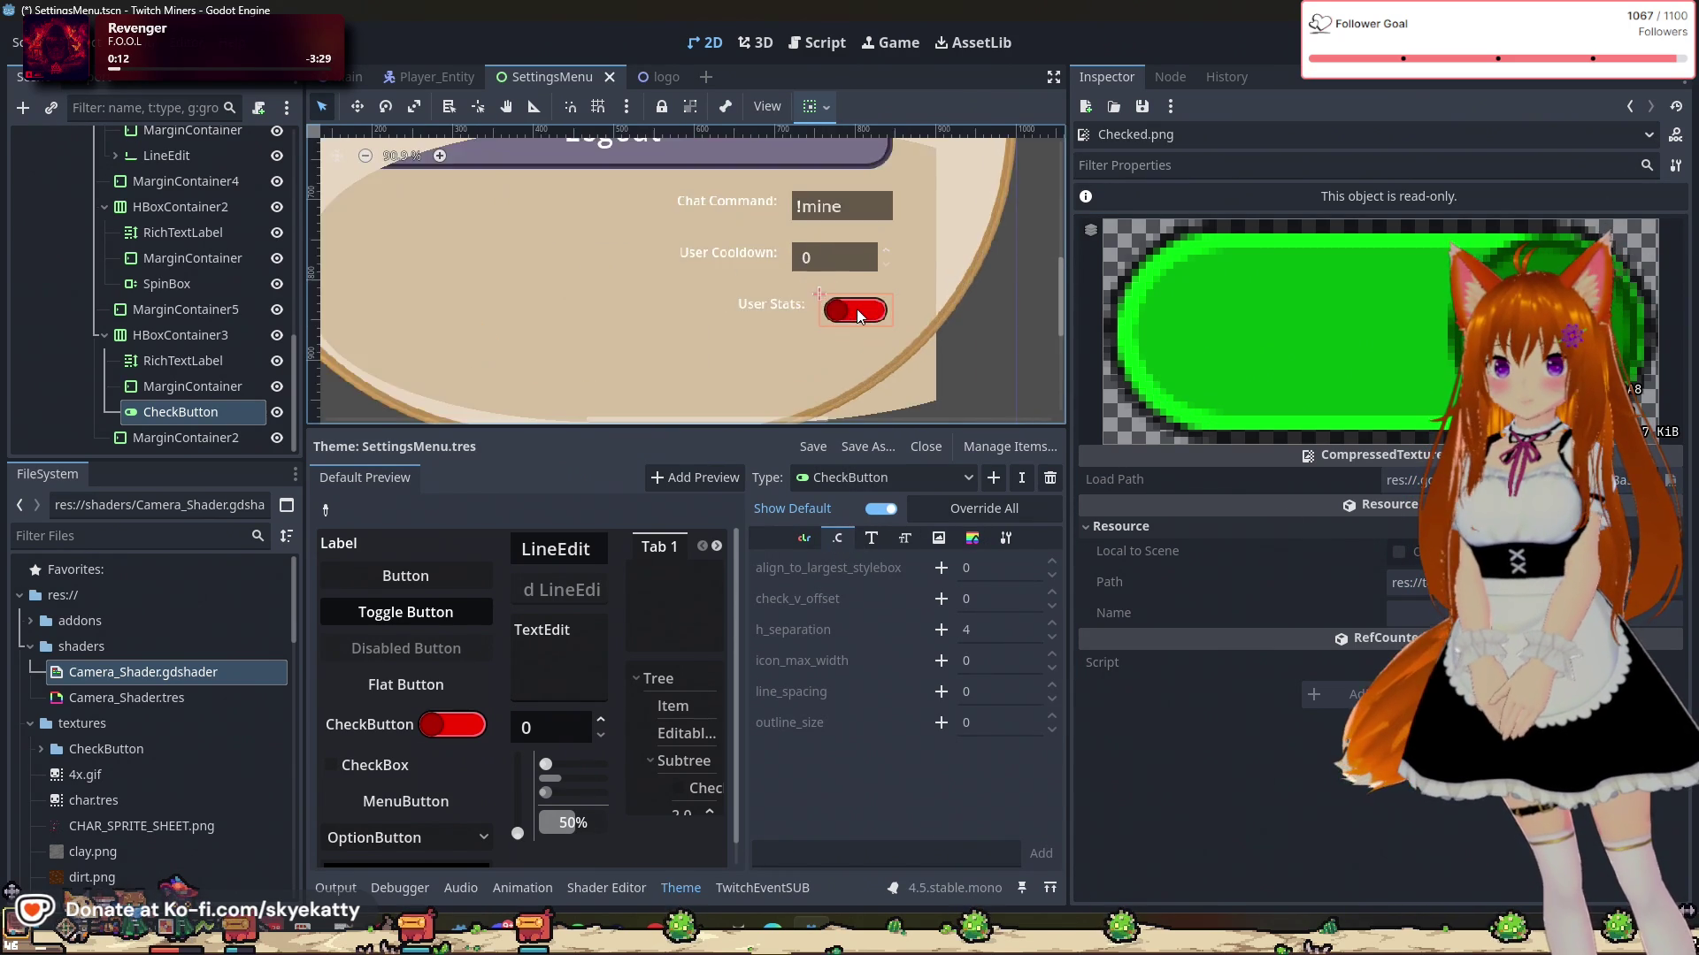
pyautogui.scroll(-2, 854, 309)
pyautogui.scroll(2, 857, 307)
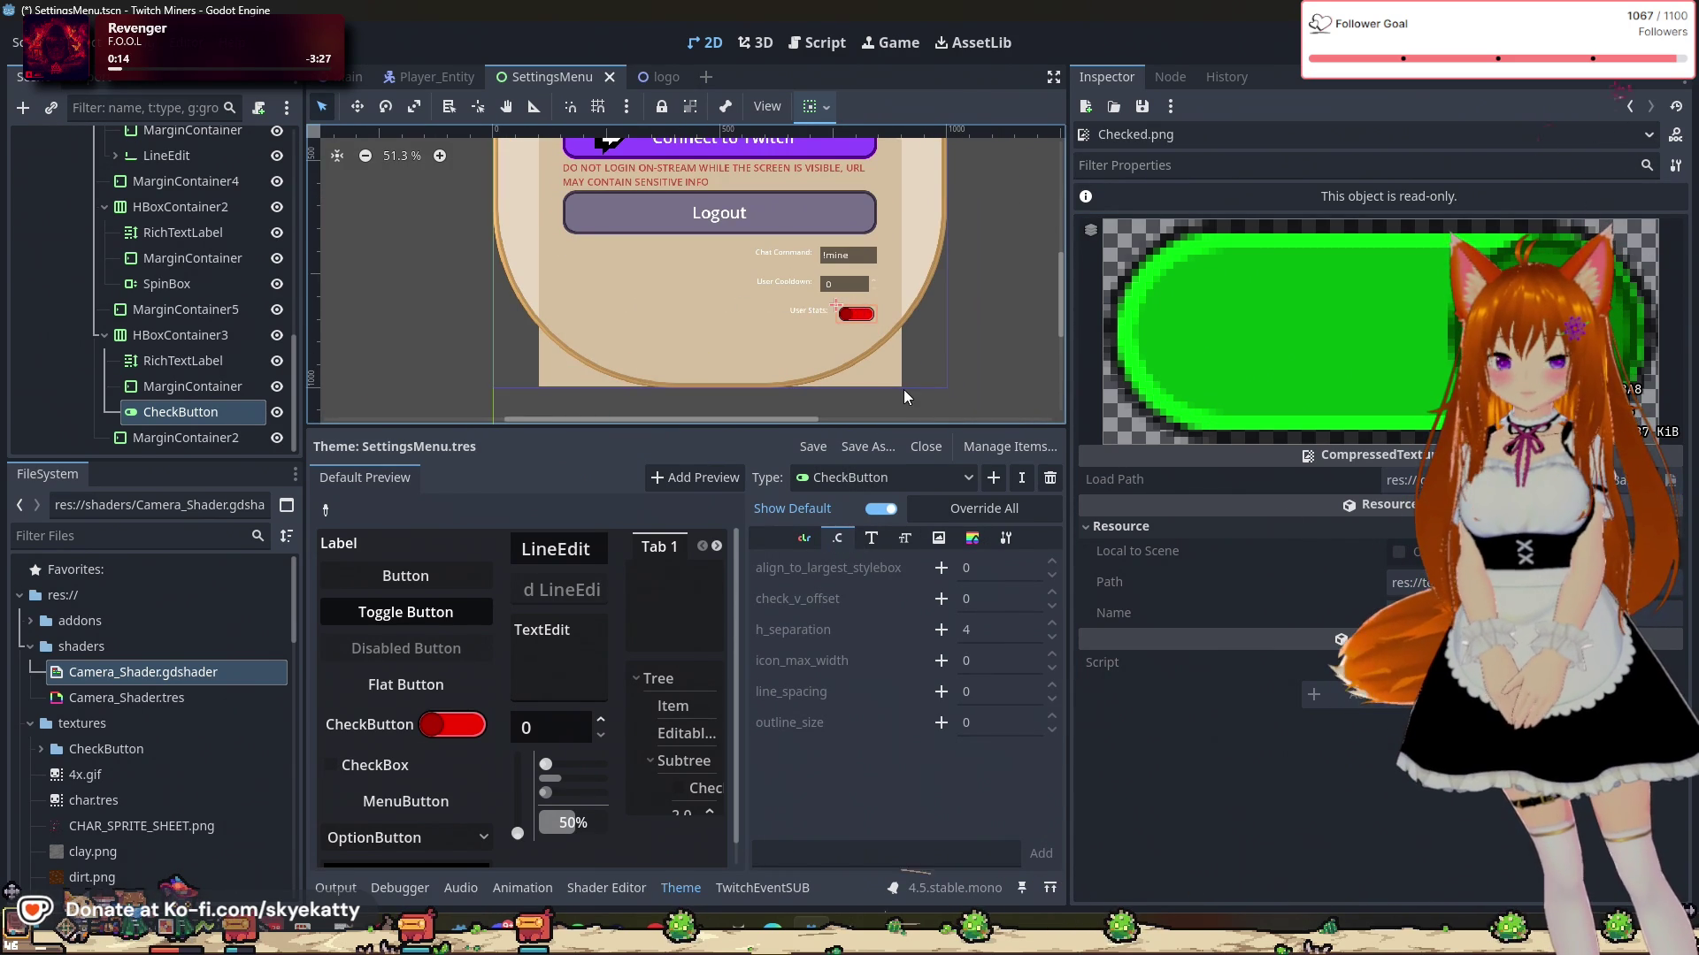
pyautogui.click(812, 449)
# Step: Look through the CheckButton's Colors, Fonts, Icons and Styles theme entries
pyautogui.click(938, 853)
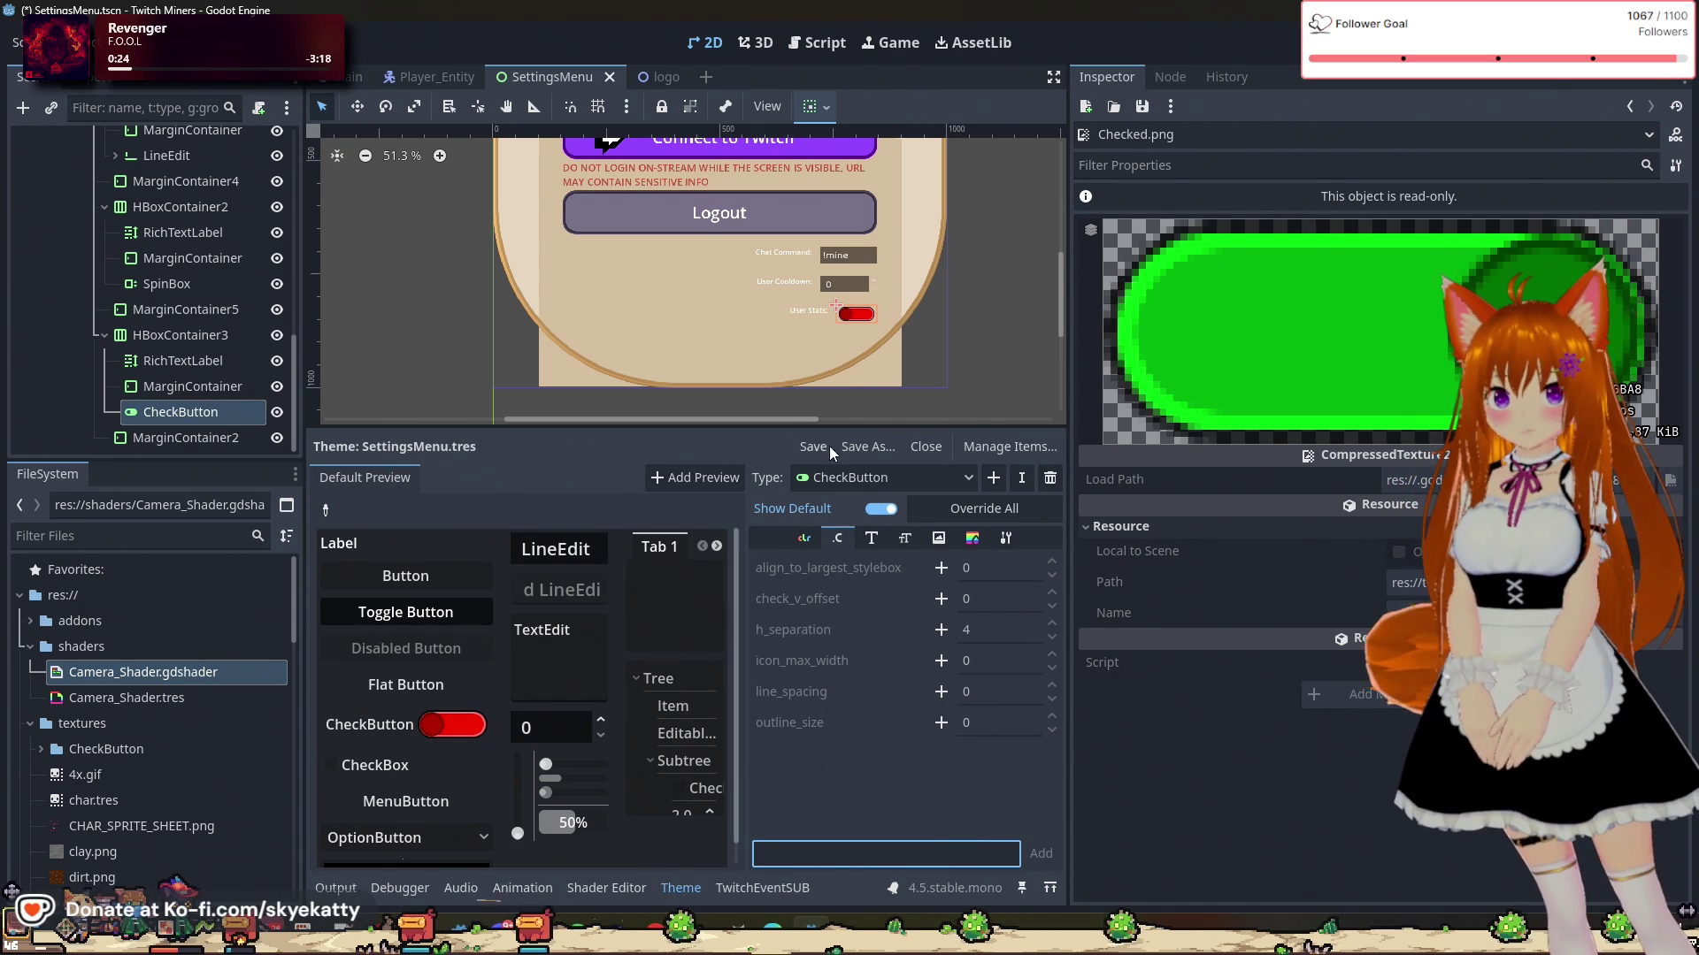
pyautogui.click(803, 538)
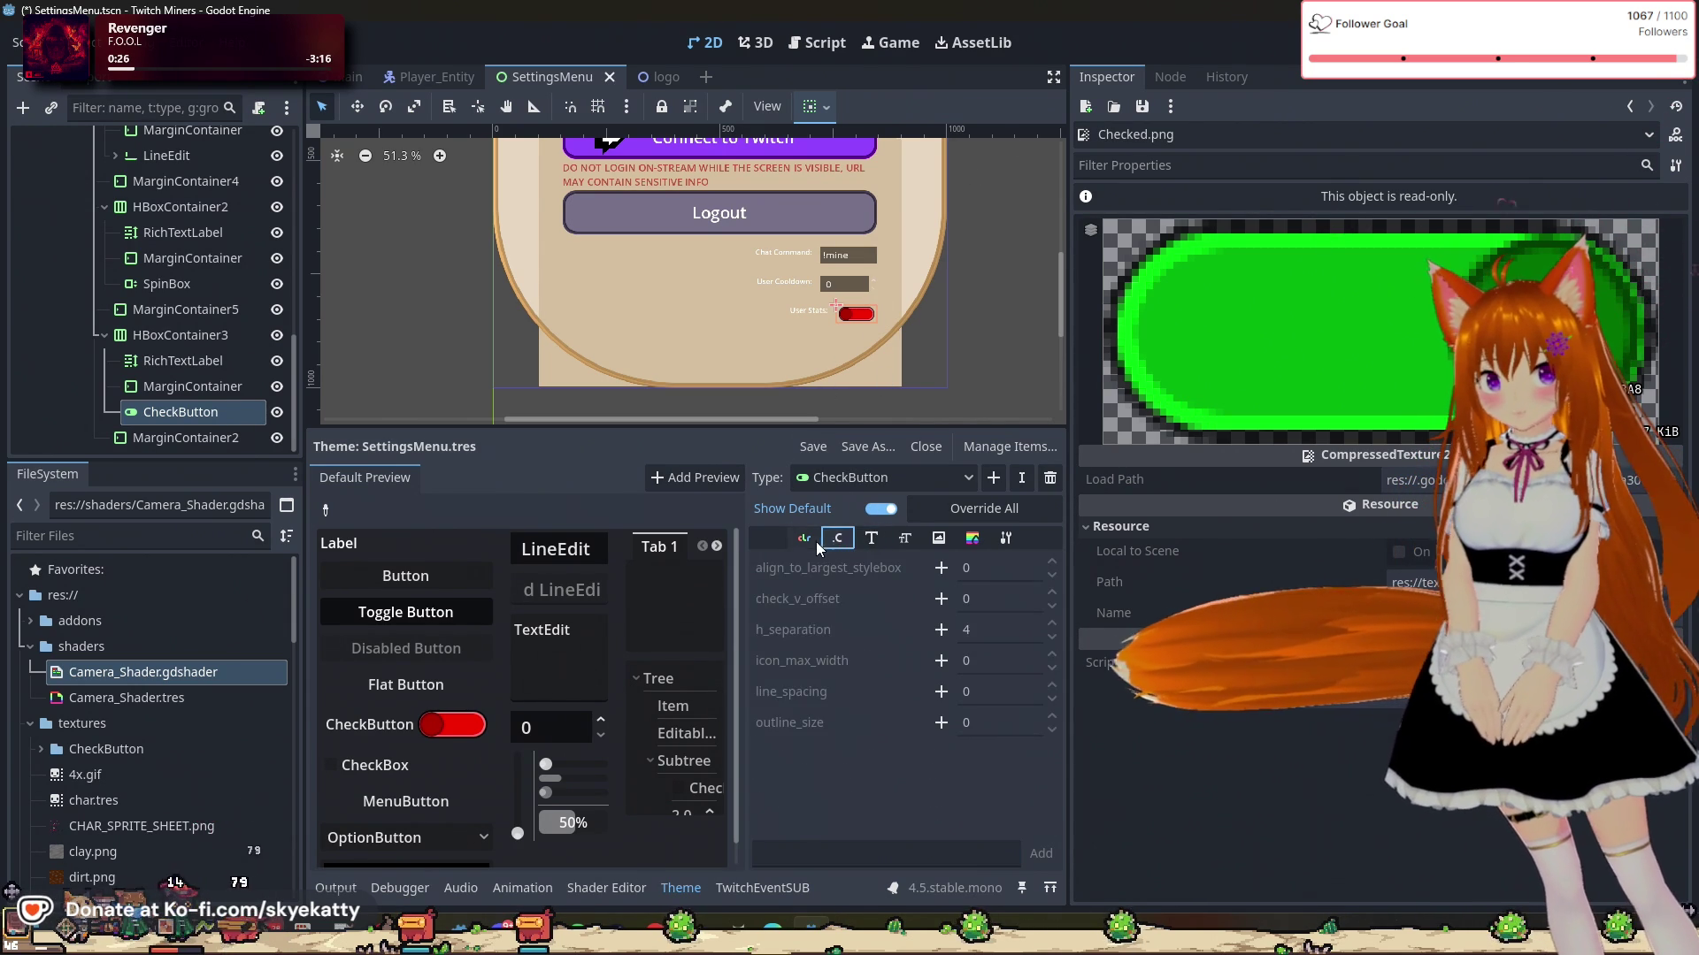
pyautogui.click(871, 538)
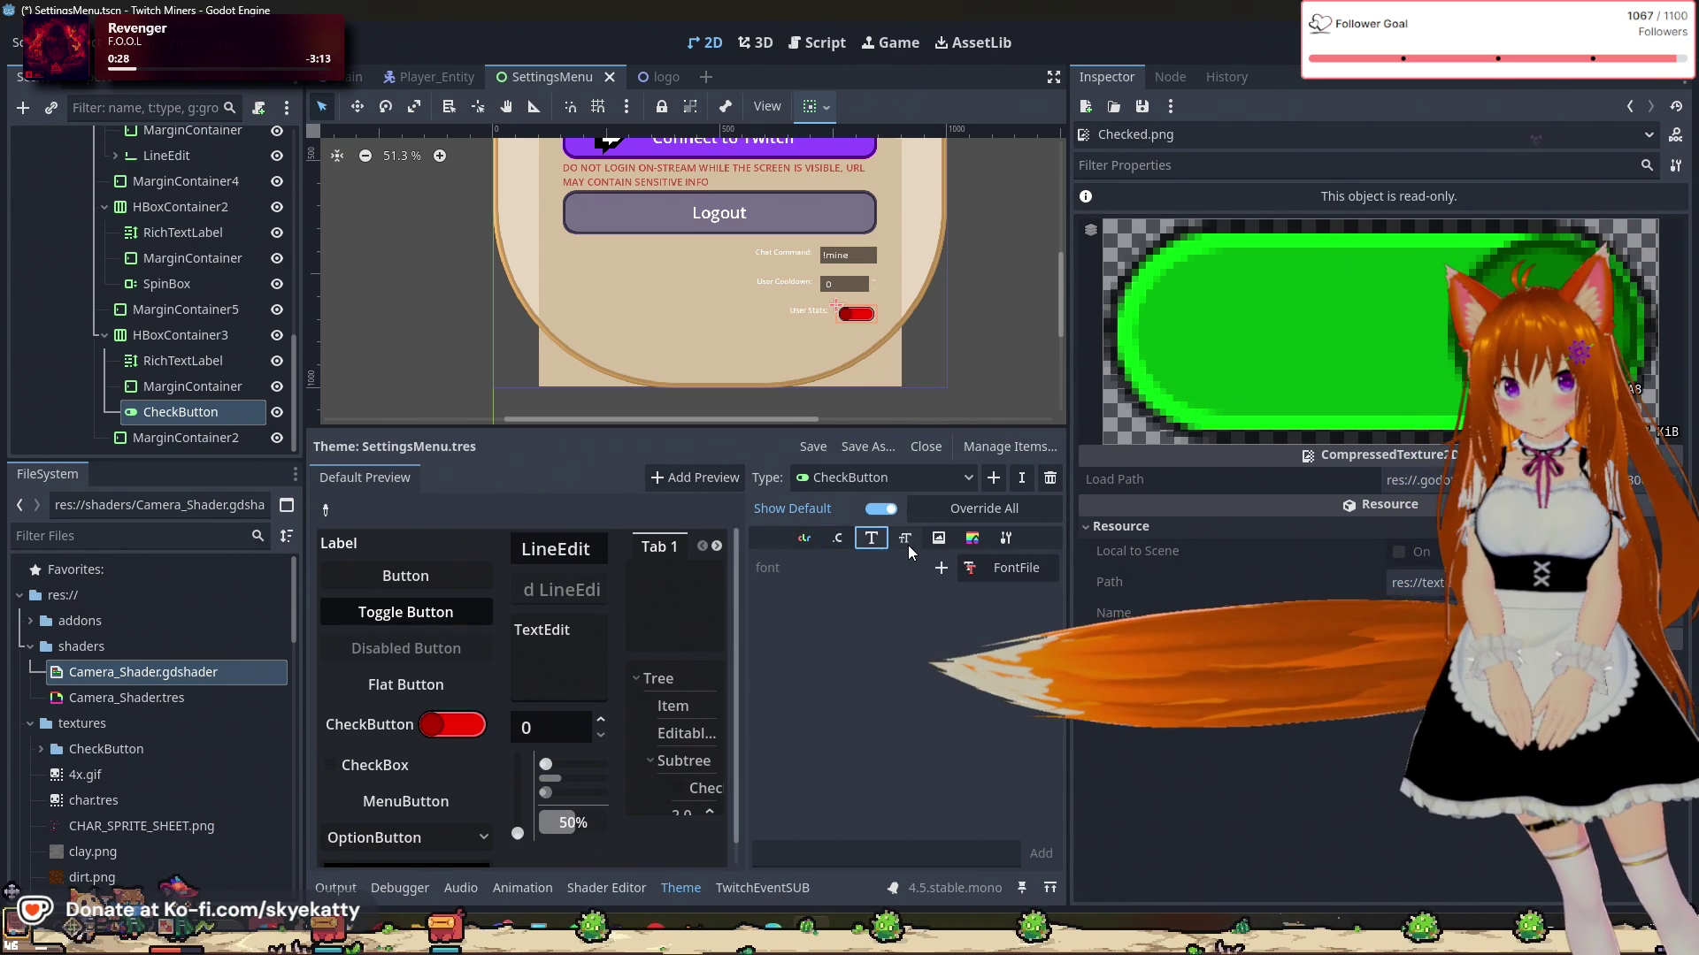
pyautogui.click(837, 540)
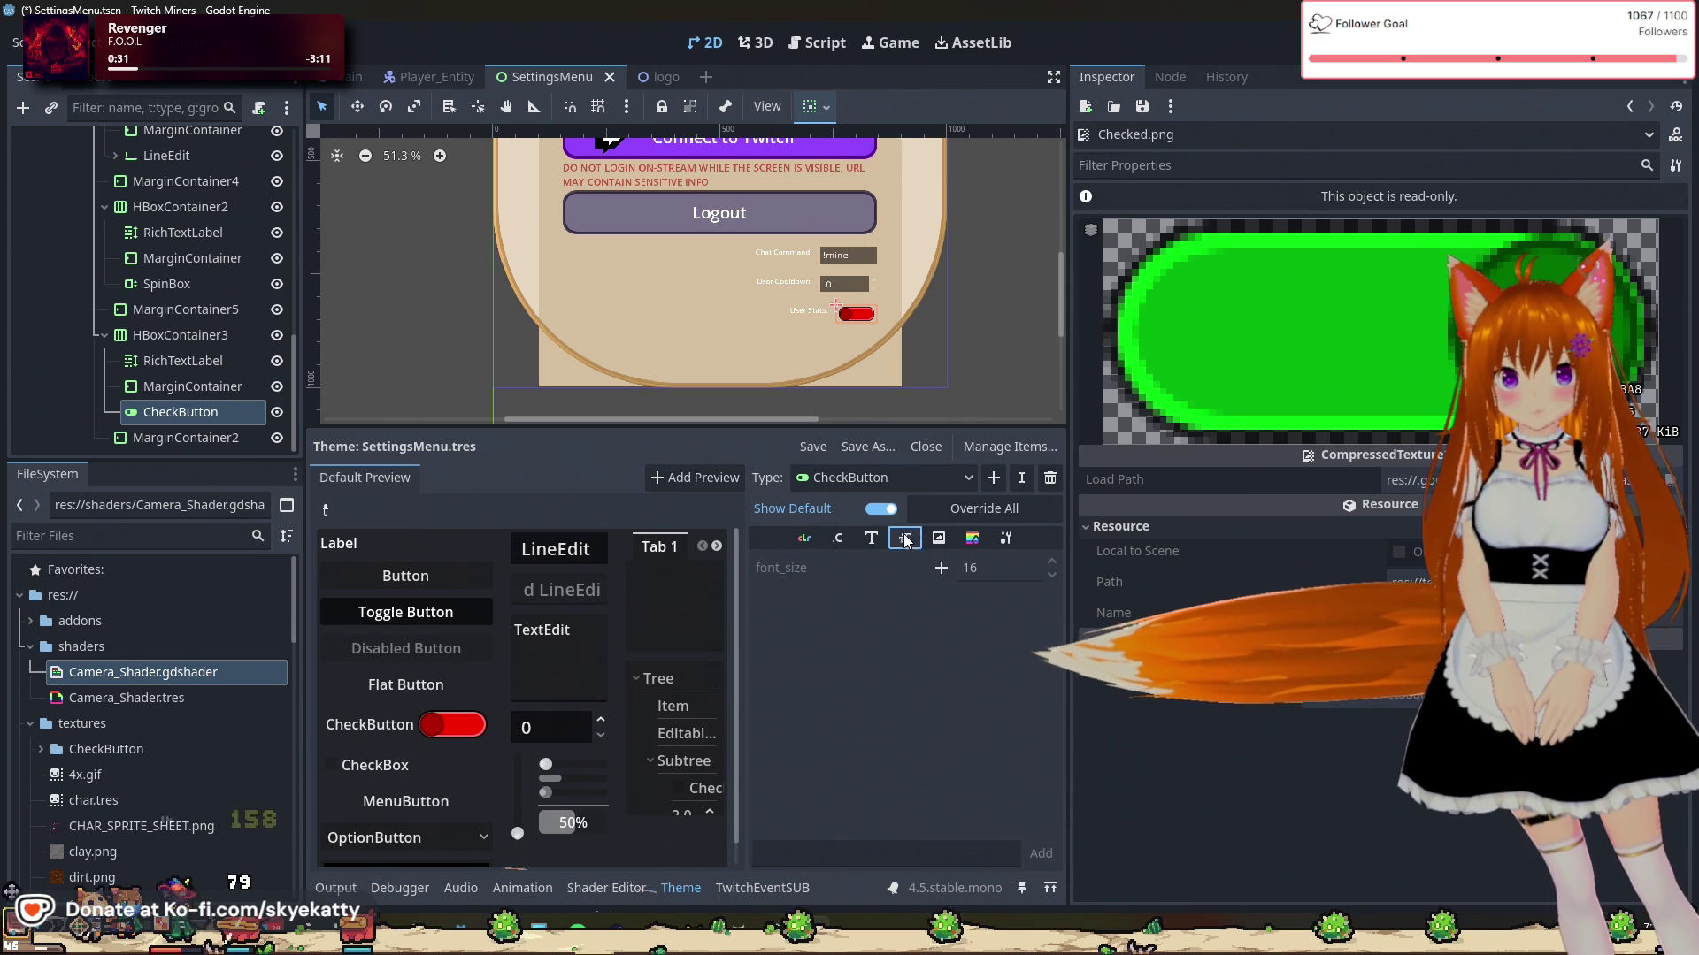
pyautogui.click(937, 540)
pyautogui.click(971, 538)
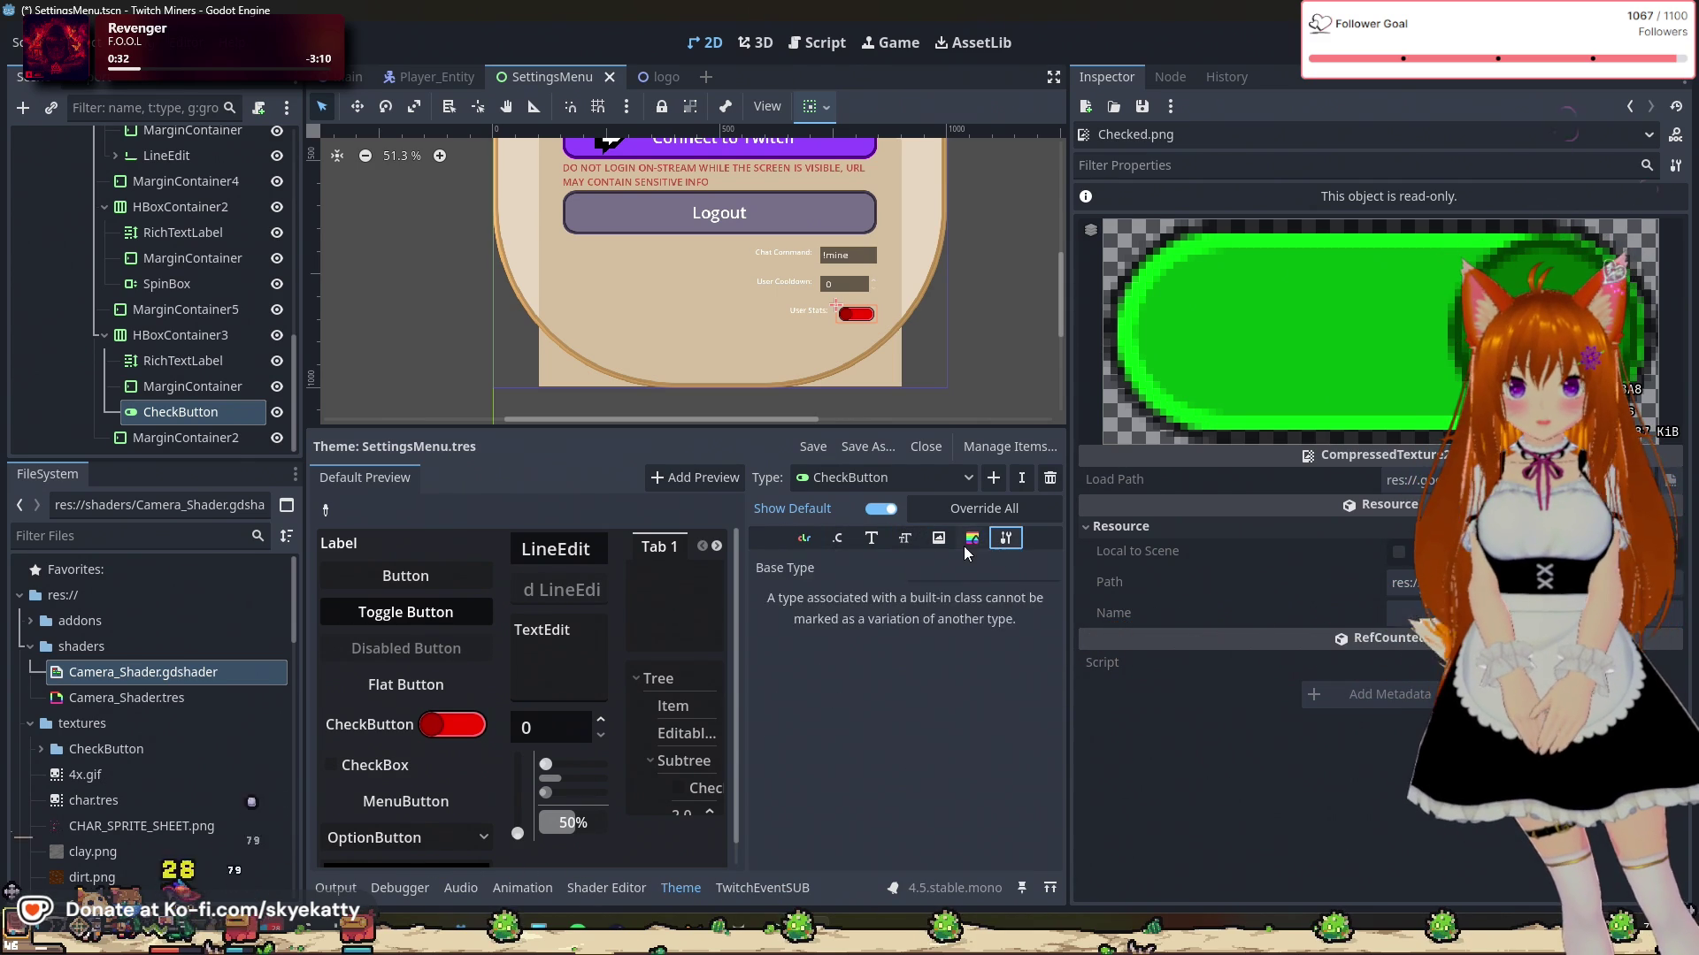
pyautogui.click(939, 538)
# Step: Check the h_separation constant, then select the CheckButton node and begin editing its Text
pyautogui.click(816, 315)
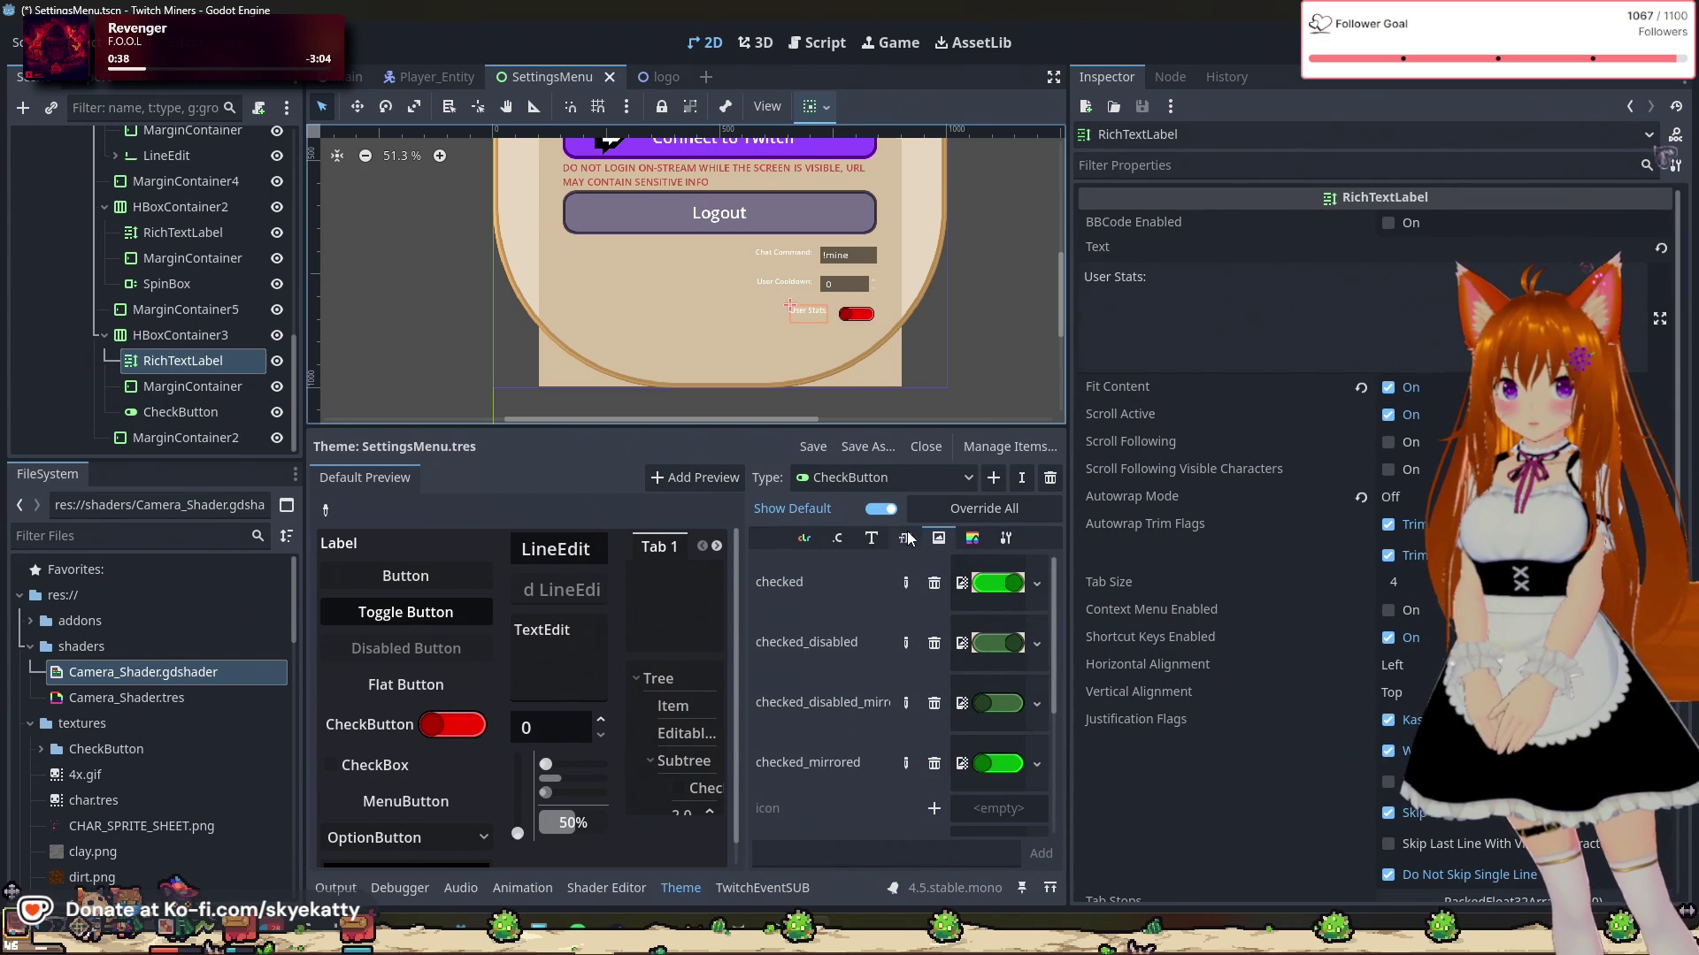
pyautogui.click(845, 541)
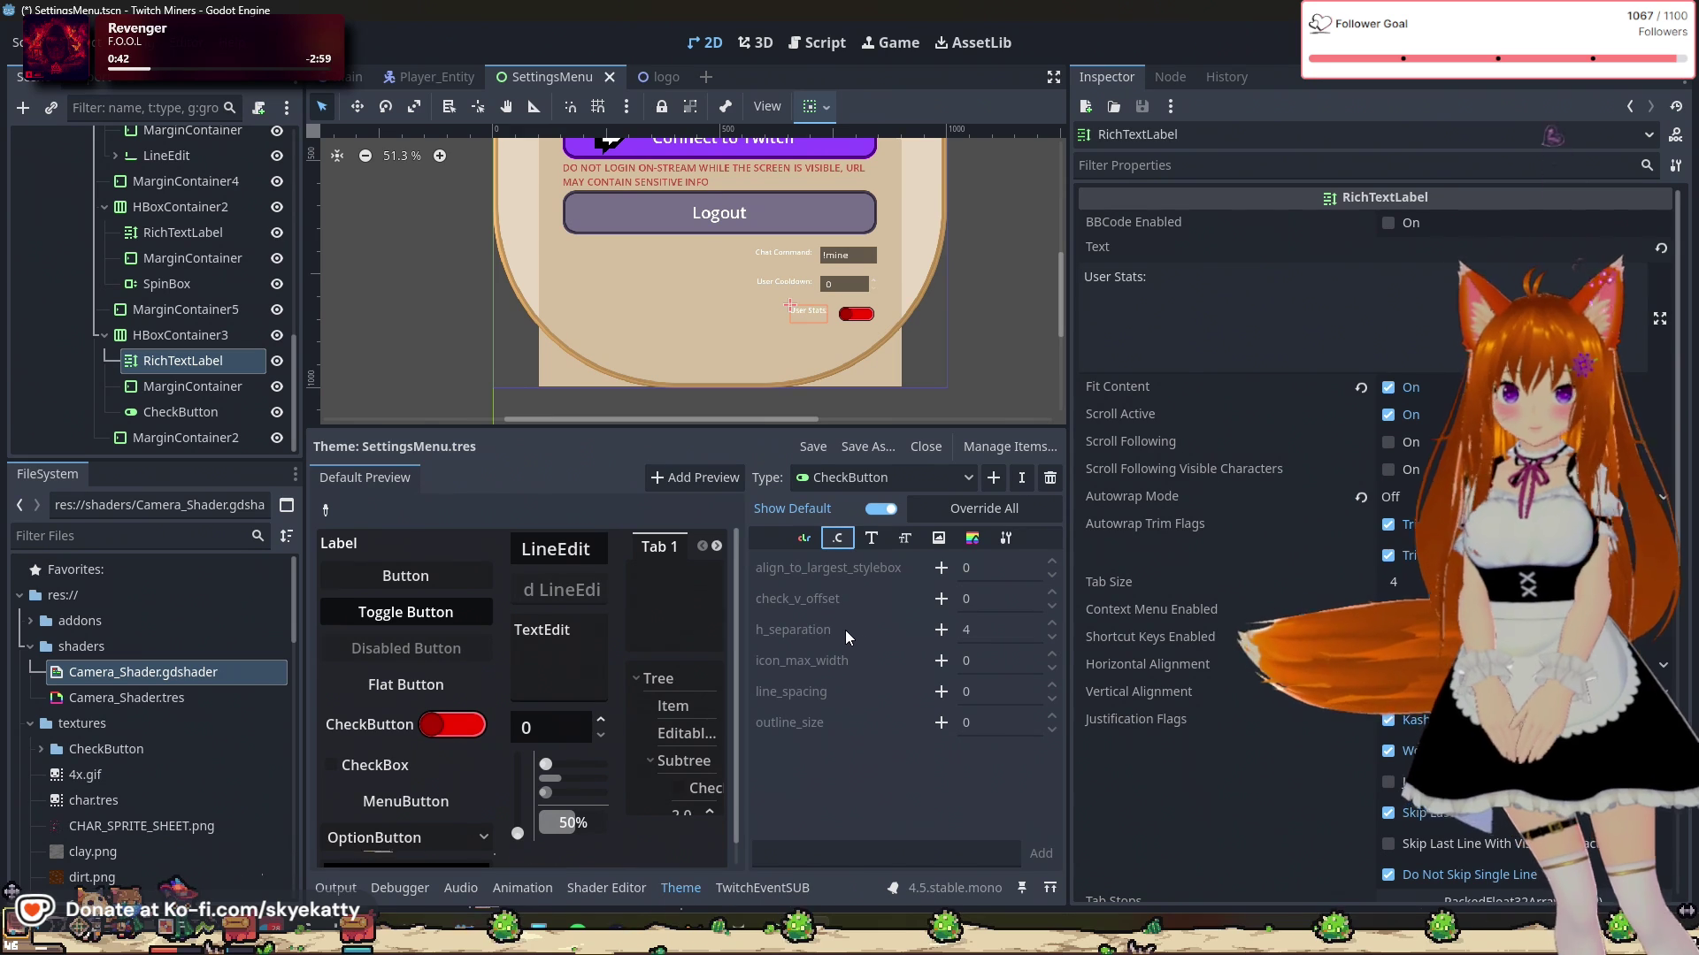
pyautogui.click(1002, 630)
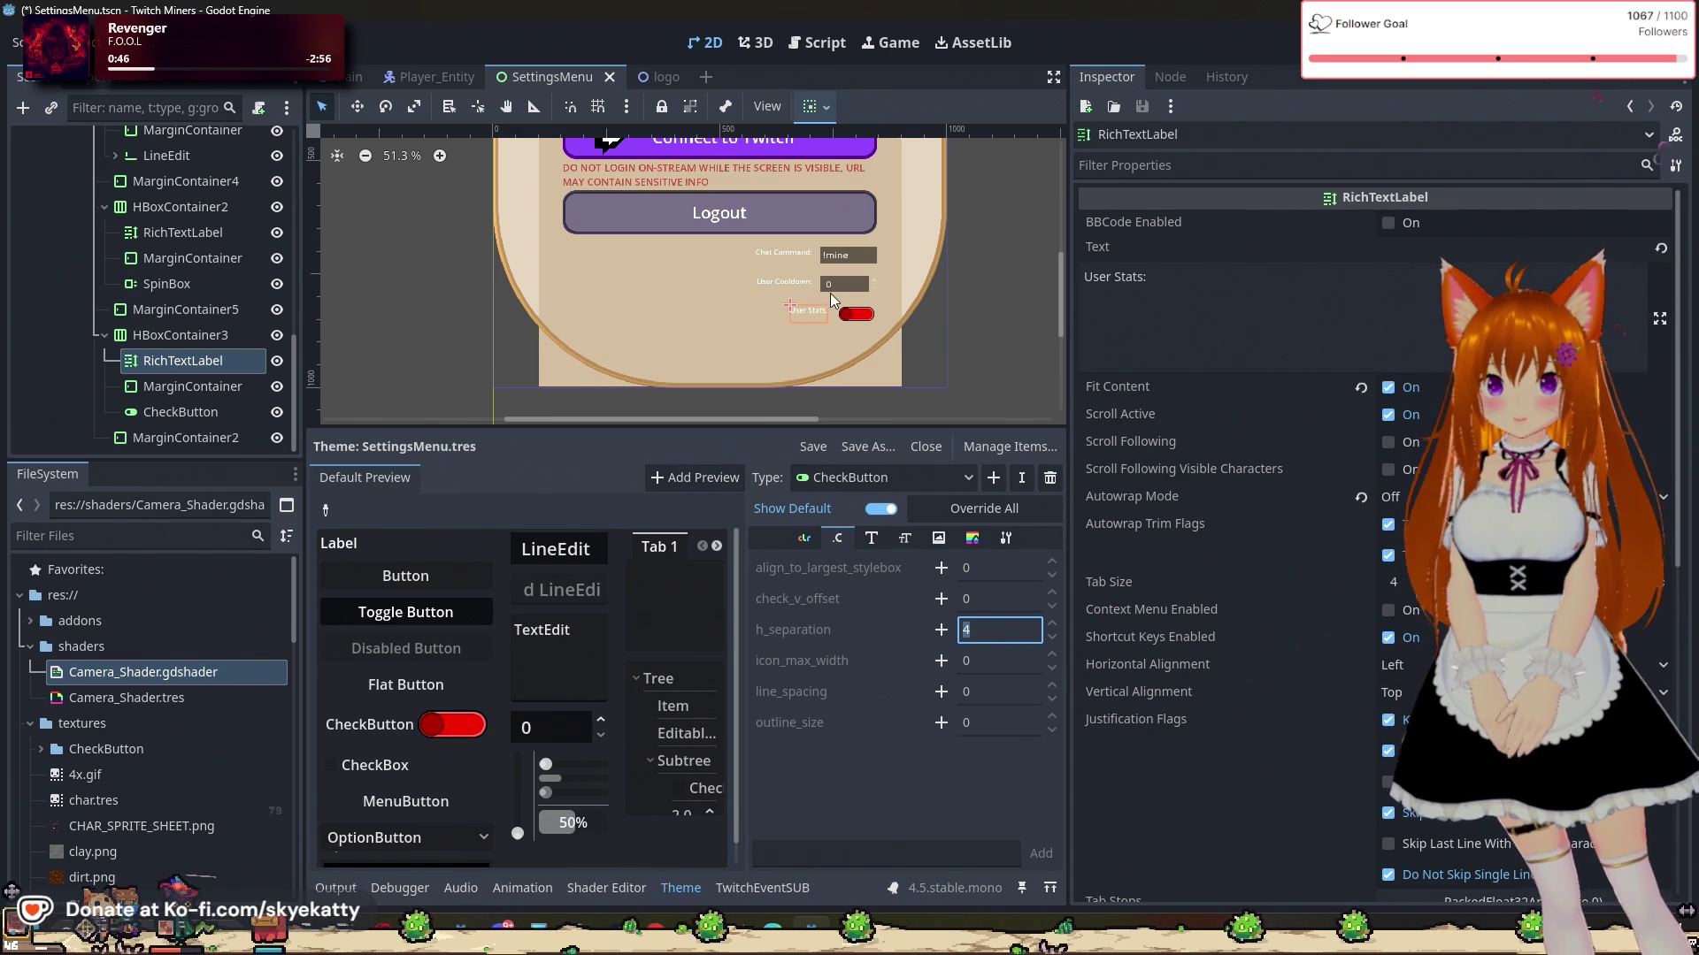
pyautogui.click(852, 316)
pyautogui.click(1107, 258)
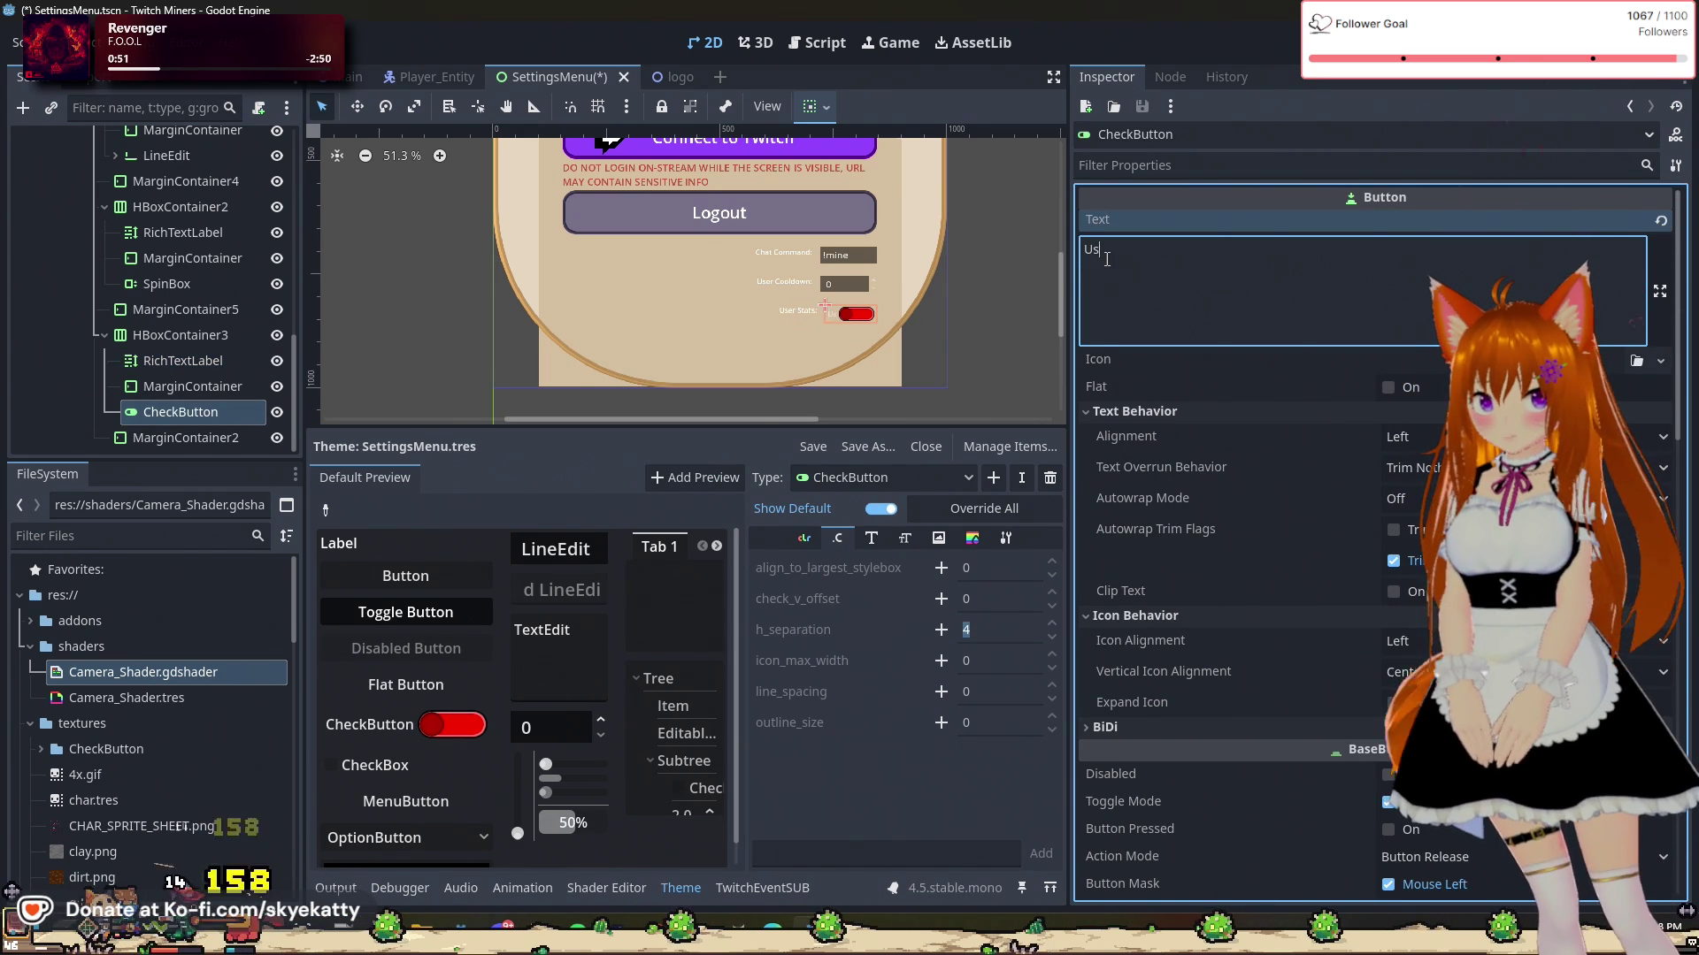
# Step: Finish the CheckButton's Text so it reads 'User Stats:'
pyautogui.write('er Stat')
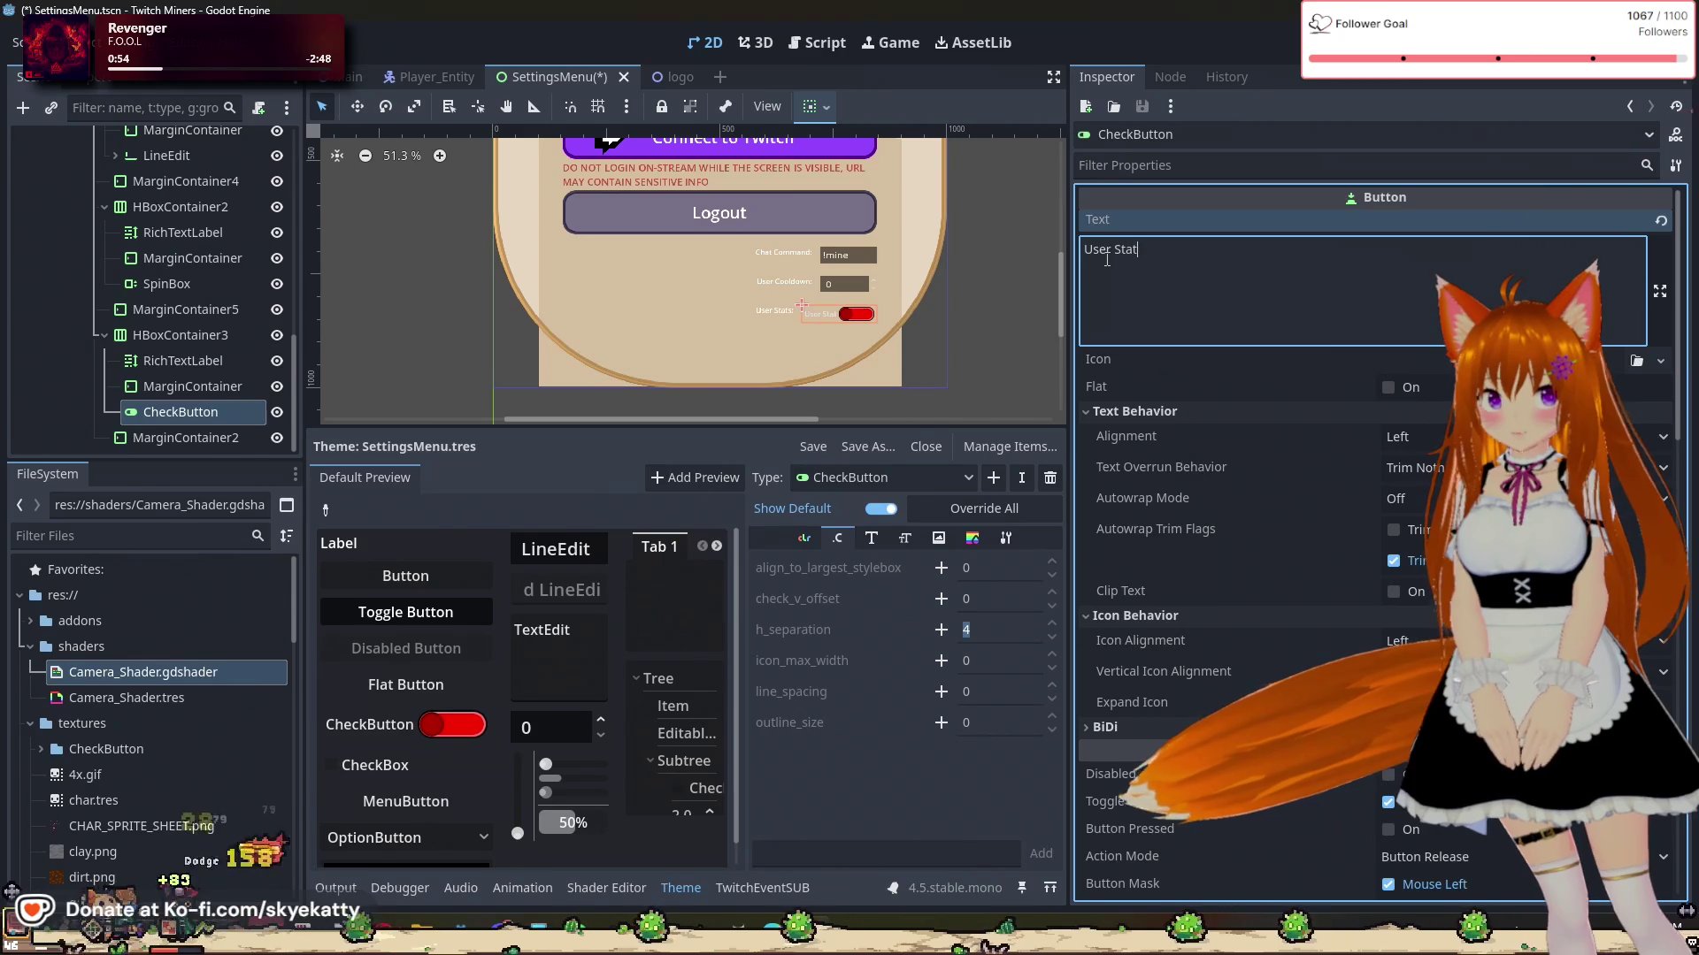
pyautogui.write('s:')
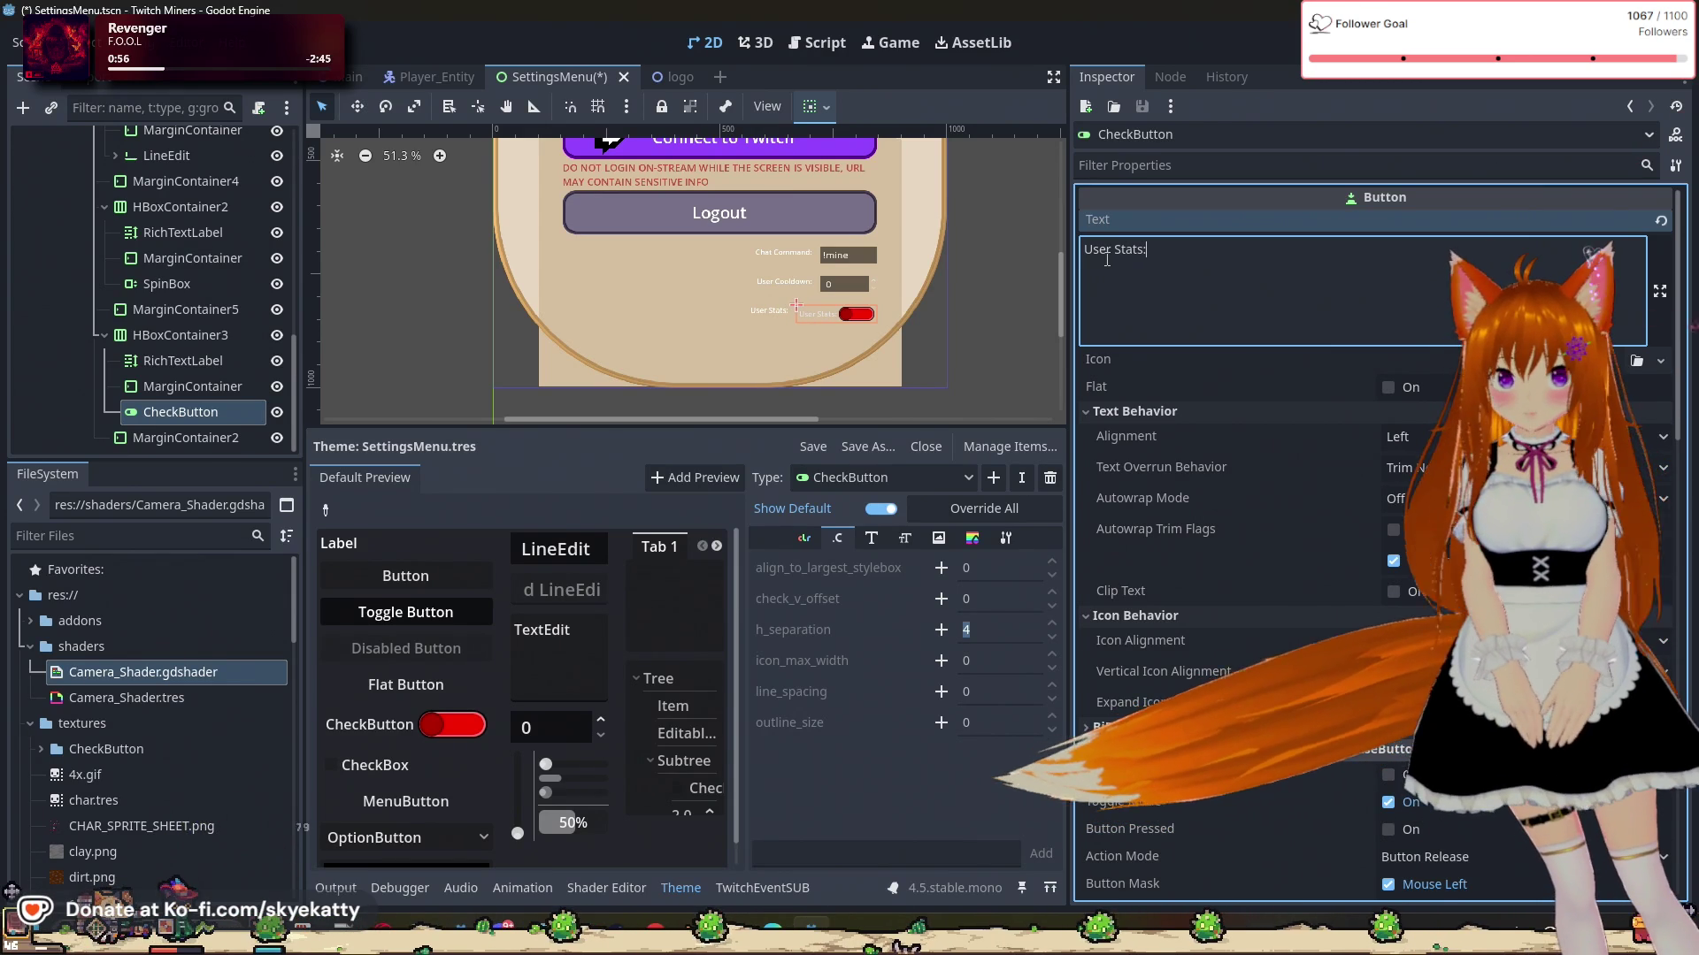
pyautogui.scroll(5, 787, 295)
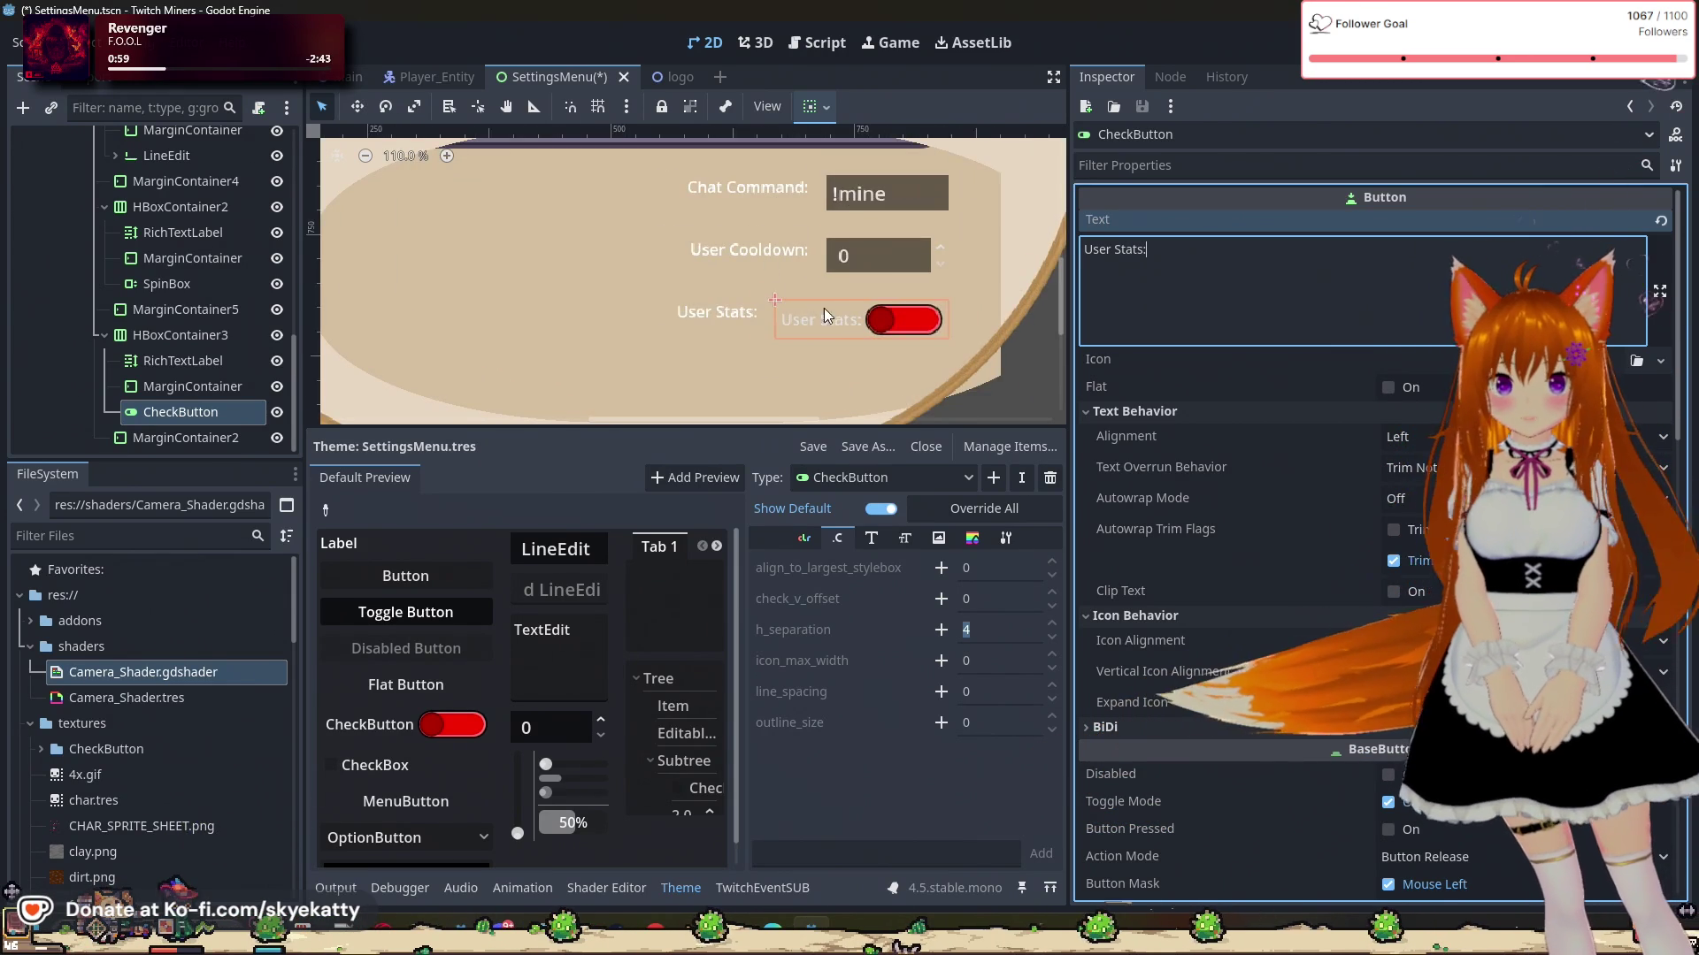
pyautogui.scroll(10, 826, 323)
pyautogui.scroll(-8, 834, 363)
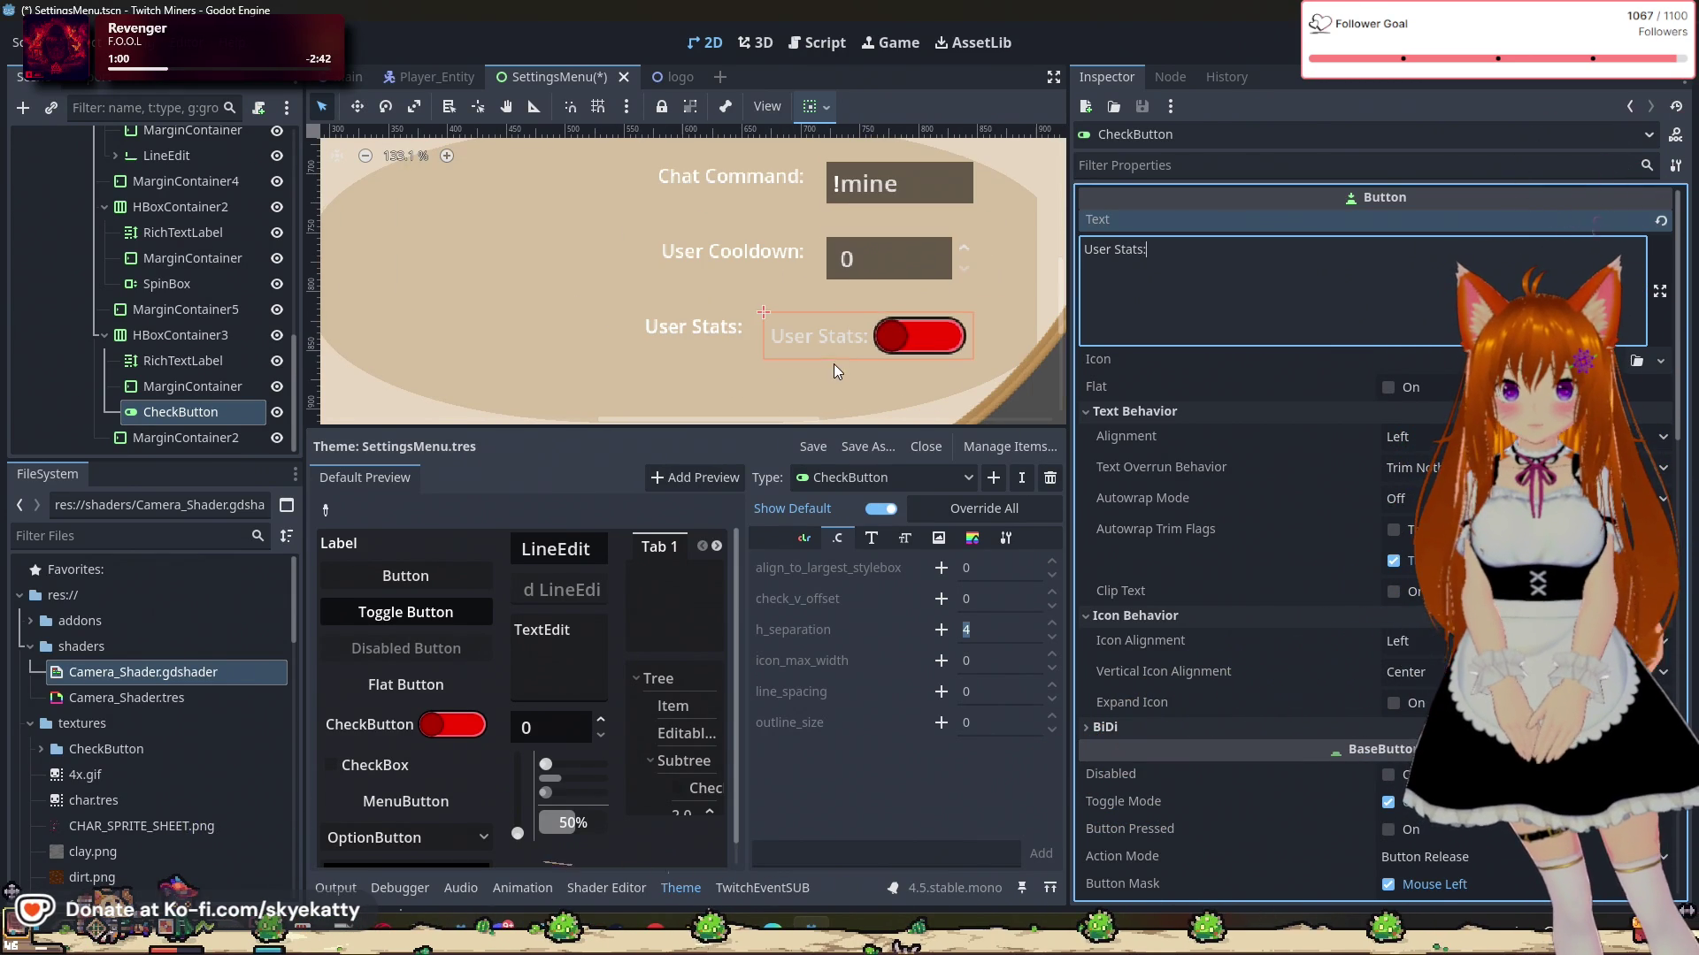
# Step: Review the CheckButton's theme colours, constants, styles and font size, then select the User Stats: label
pyautogui.click(807, 537)
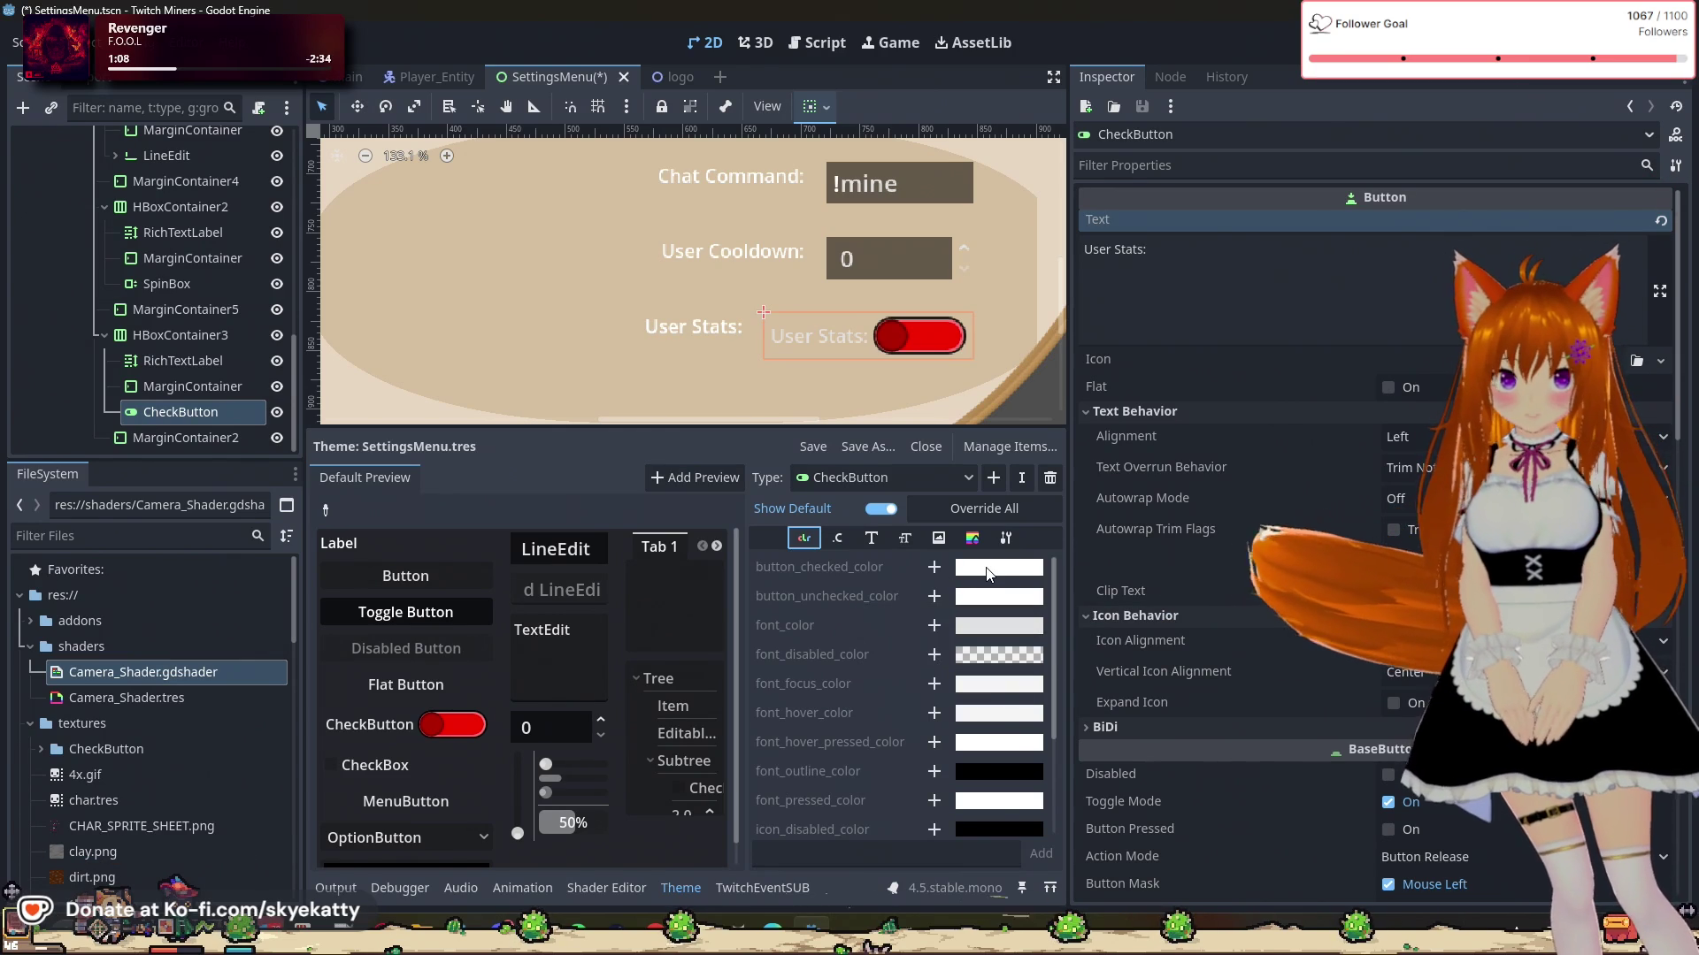
pyautogui.scroll(-2, 896, 602)
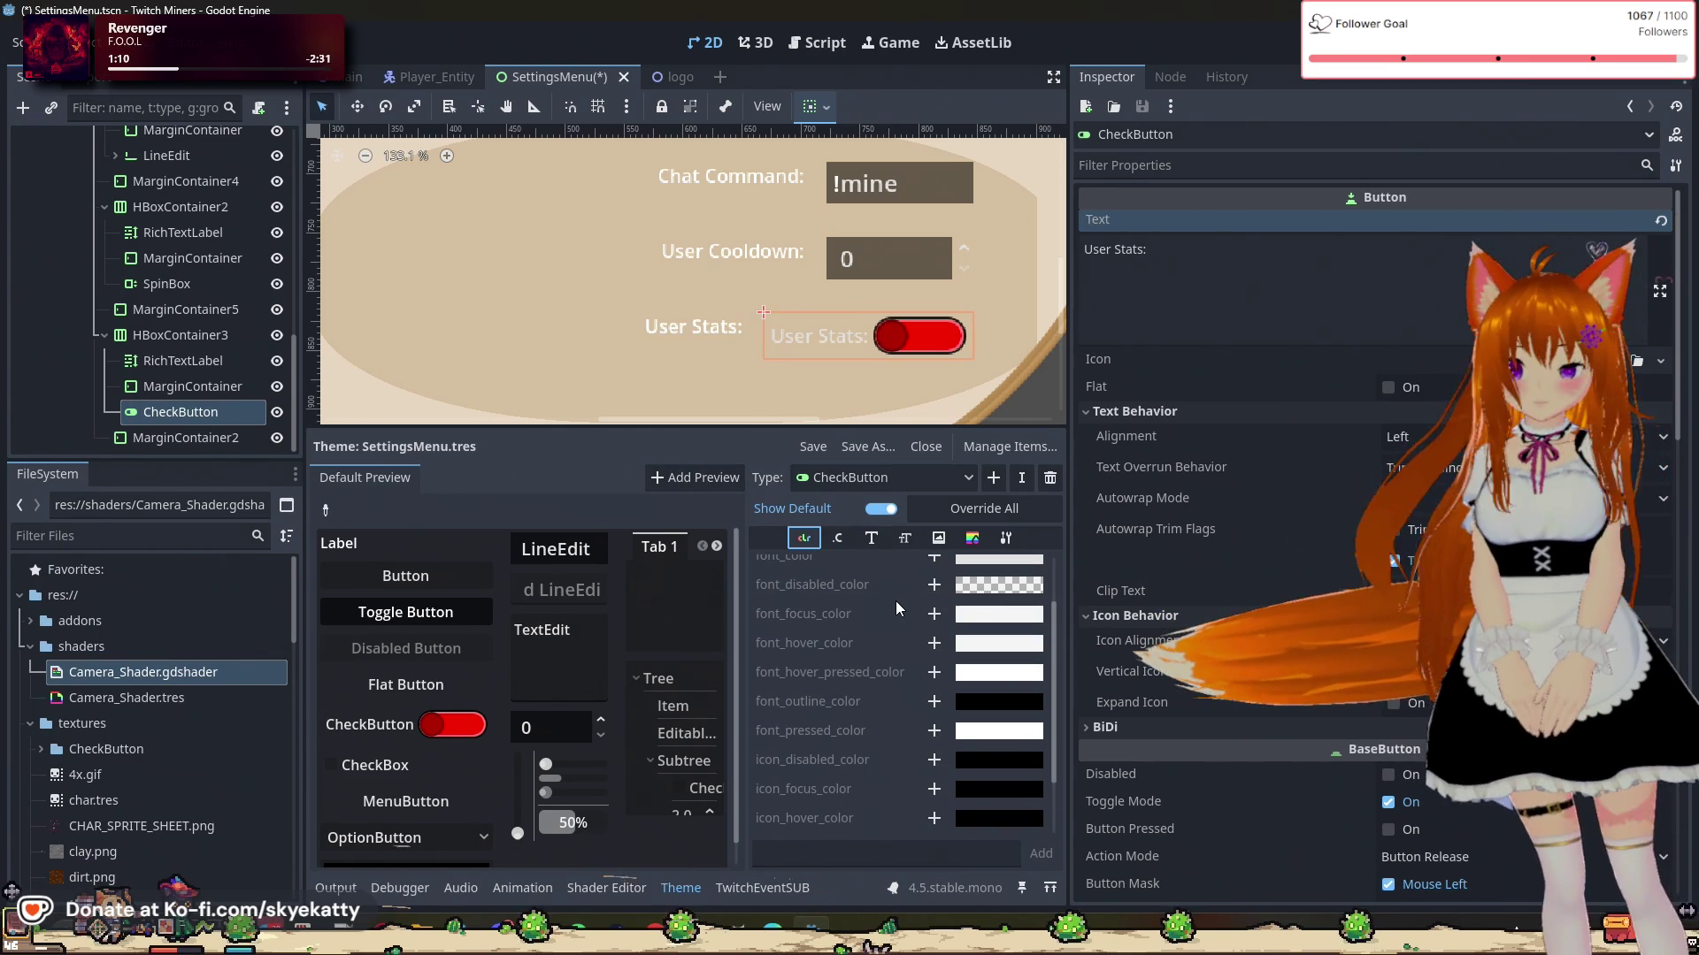
pyautogui.scroll(-3, 897, 599)
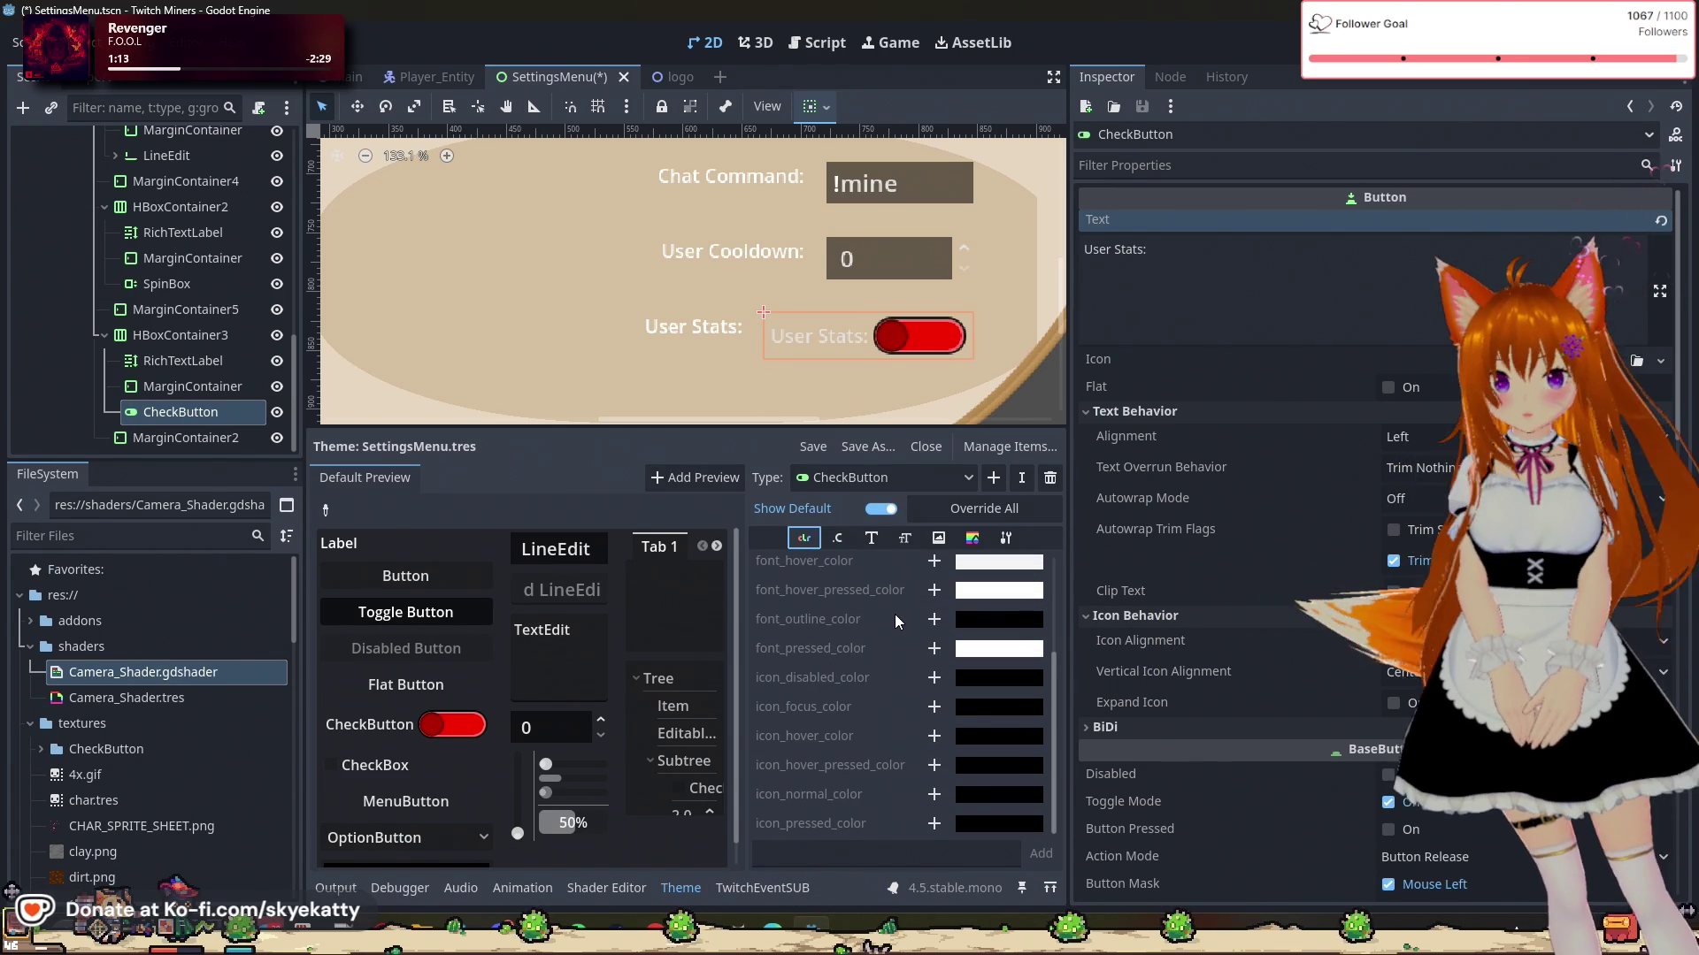
pyautogui.scroll(3, 895, 573)
pyautogui.scroll(2, 876, 575)
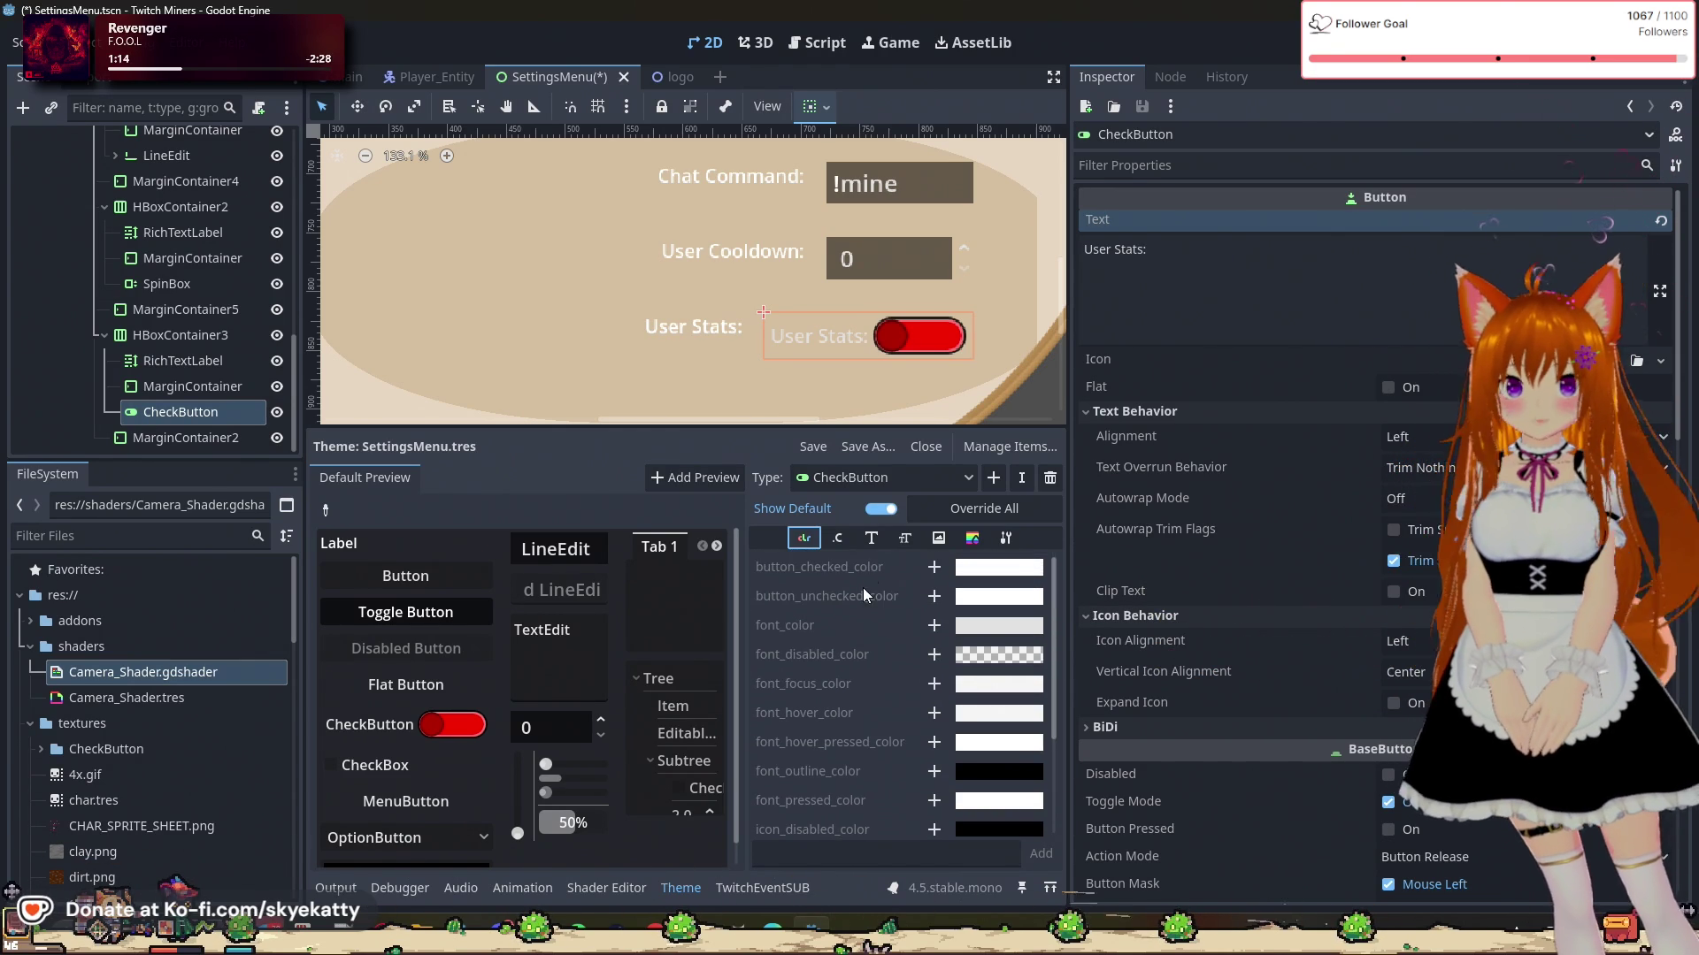
pyautogui.click(847, 545)
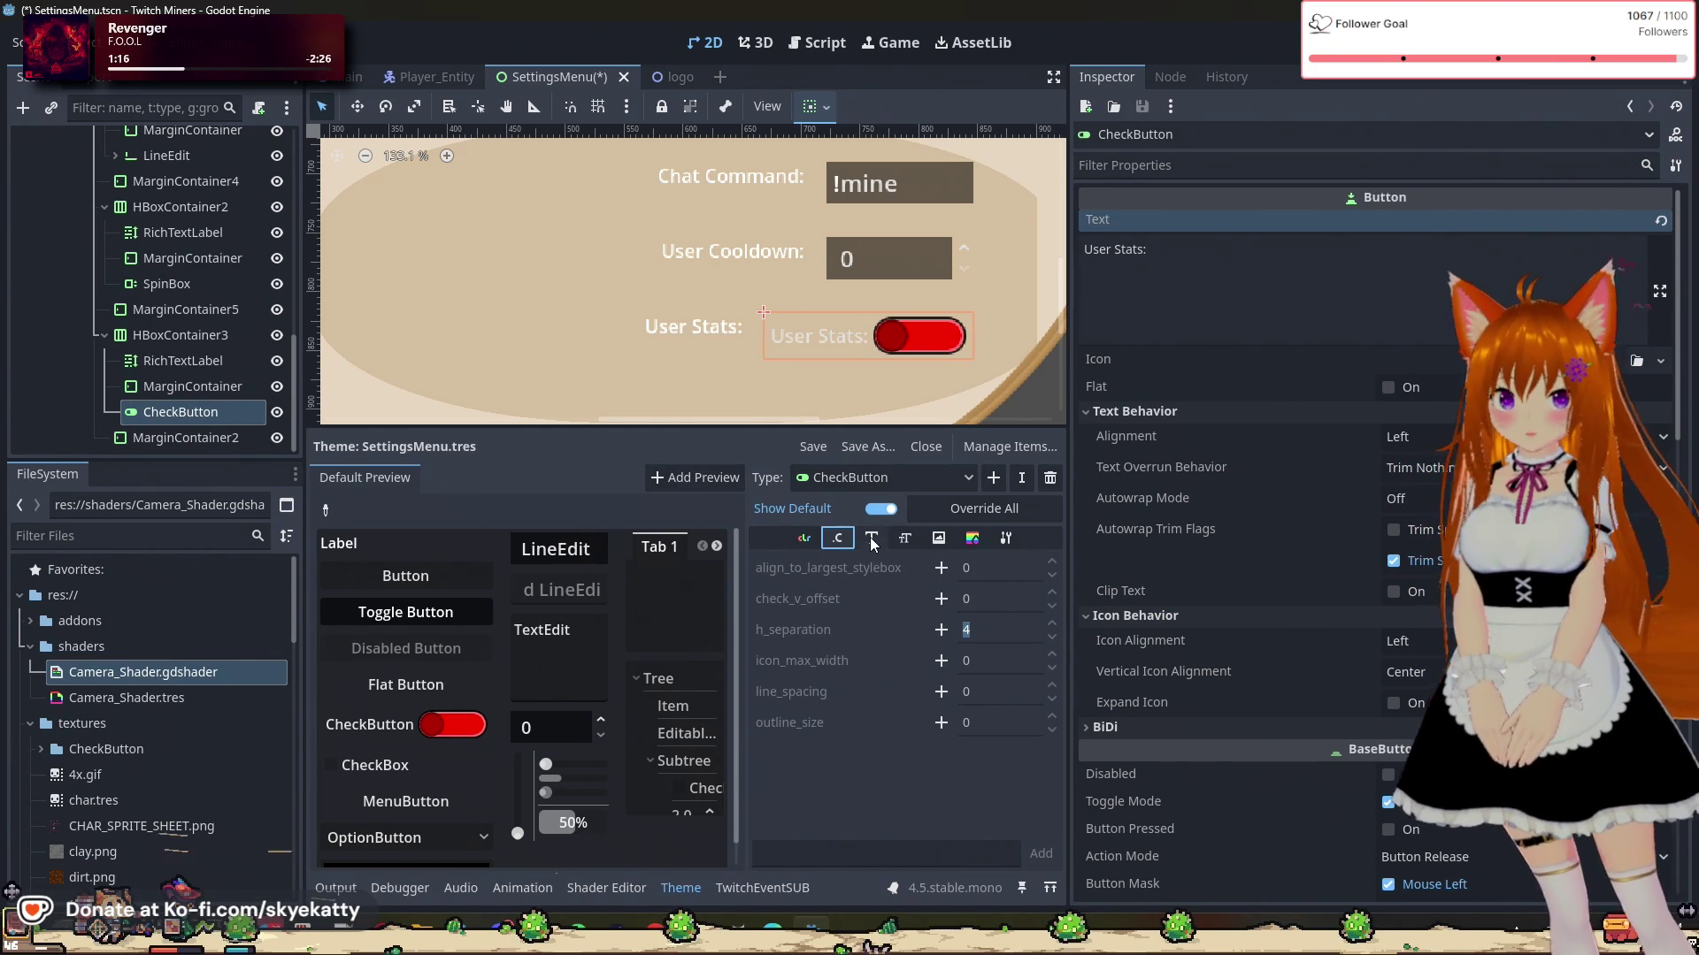
pyautogui.click(971, 540)
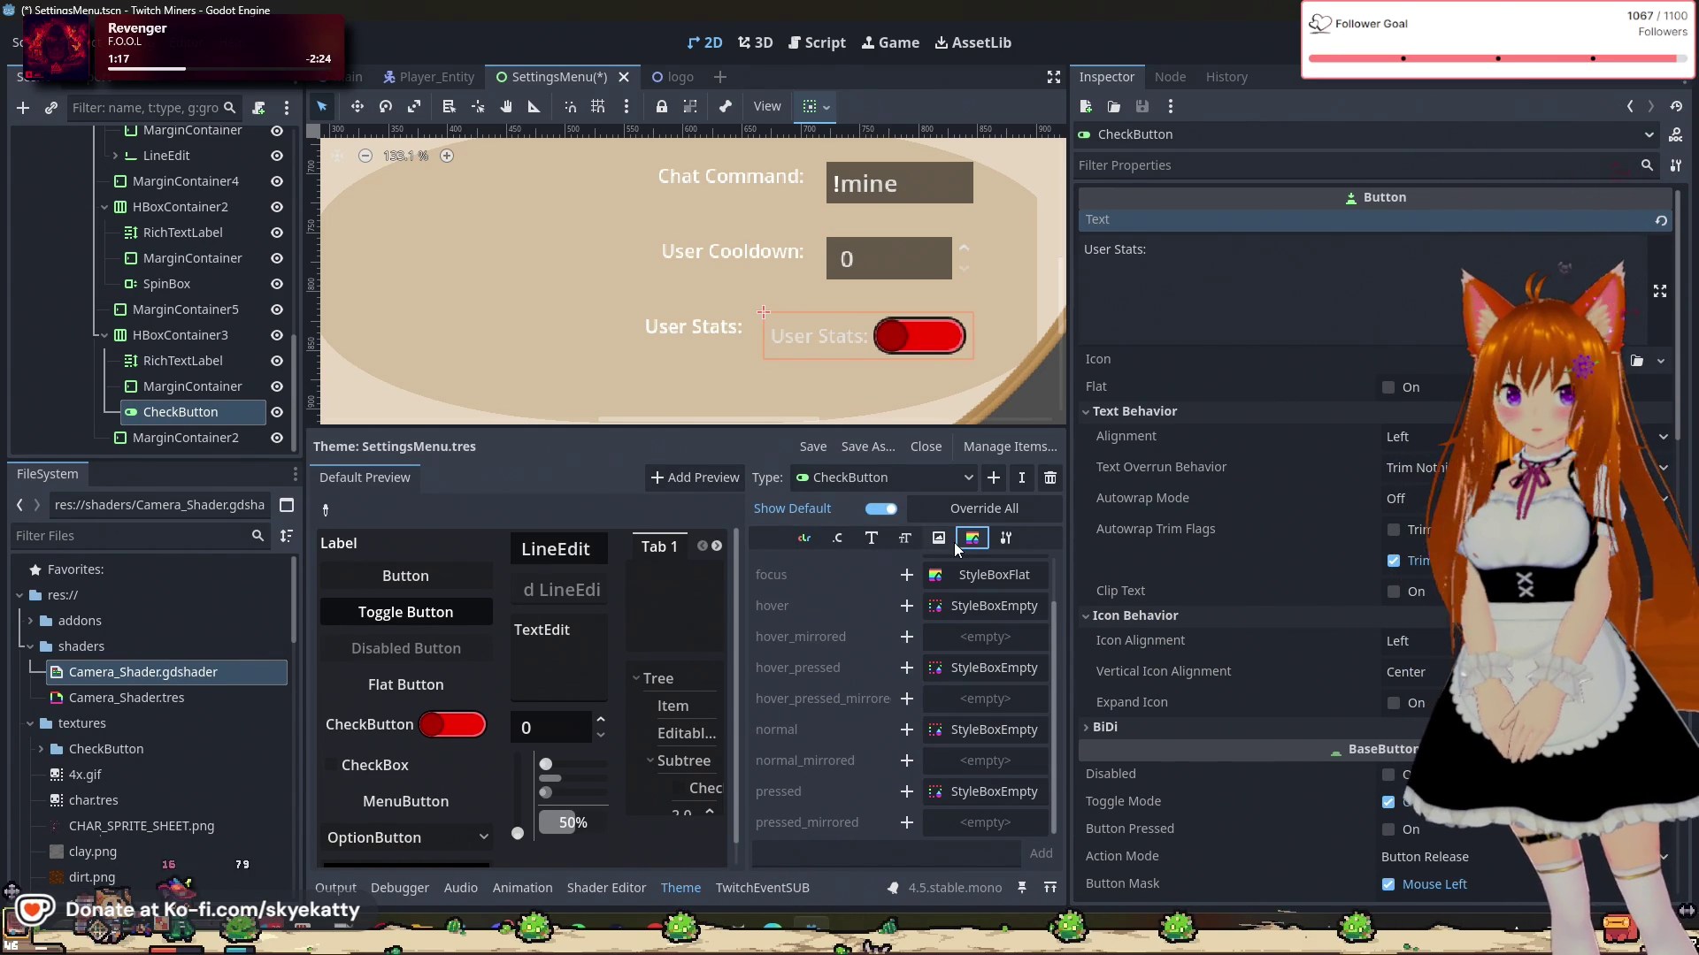
pyautogui.click(904, 538)
pyautogui.click(183, 360)
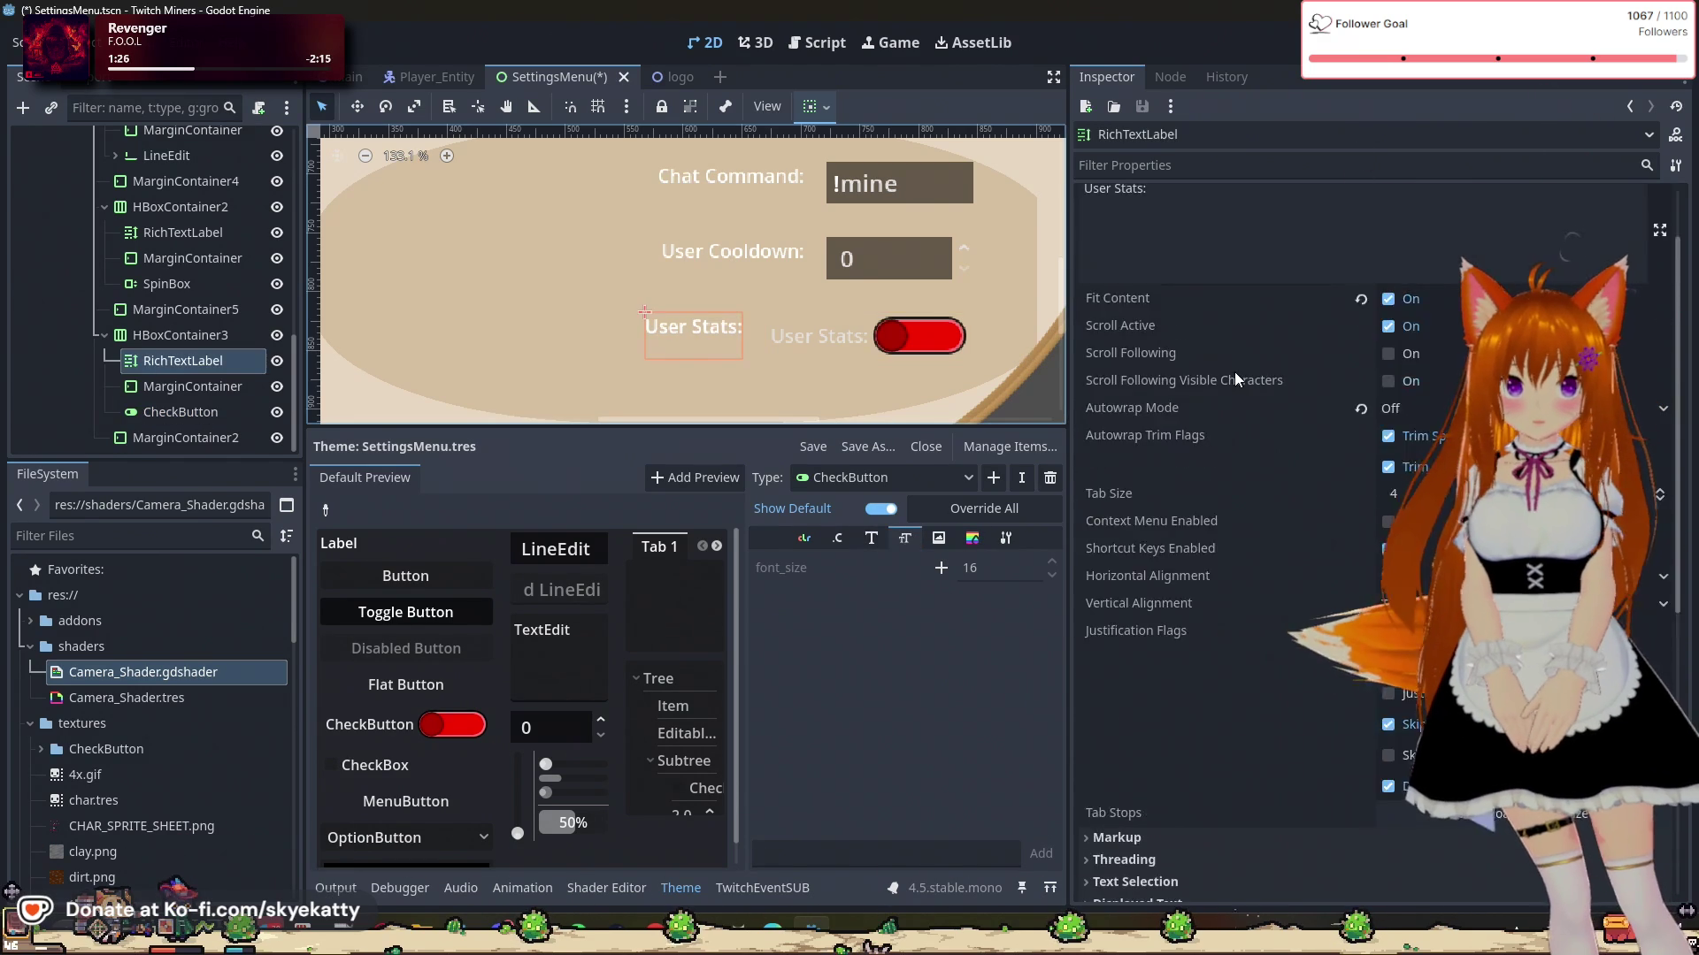
# Step: Expand the RichTextLabel's Theme Overrides > Font Sizes, then select the User Stats CheckButton
pyautogui.scroll(-10, 1234, 370)
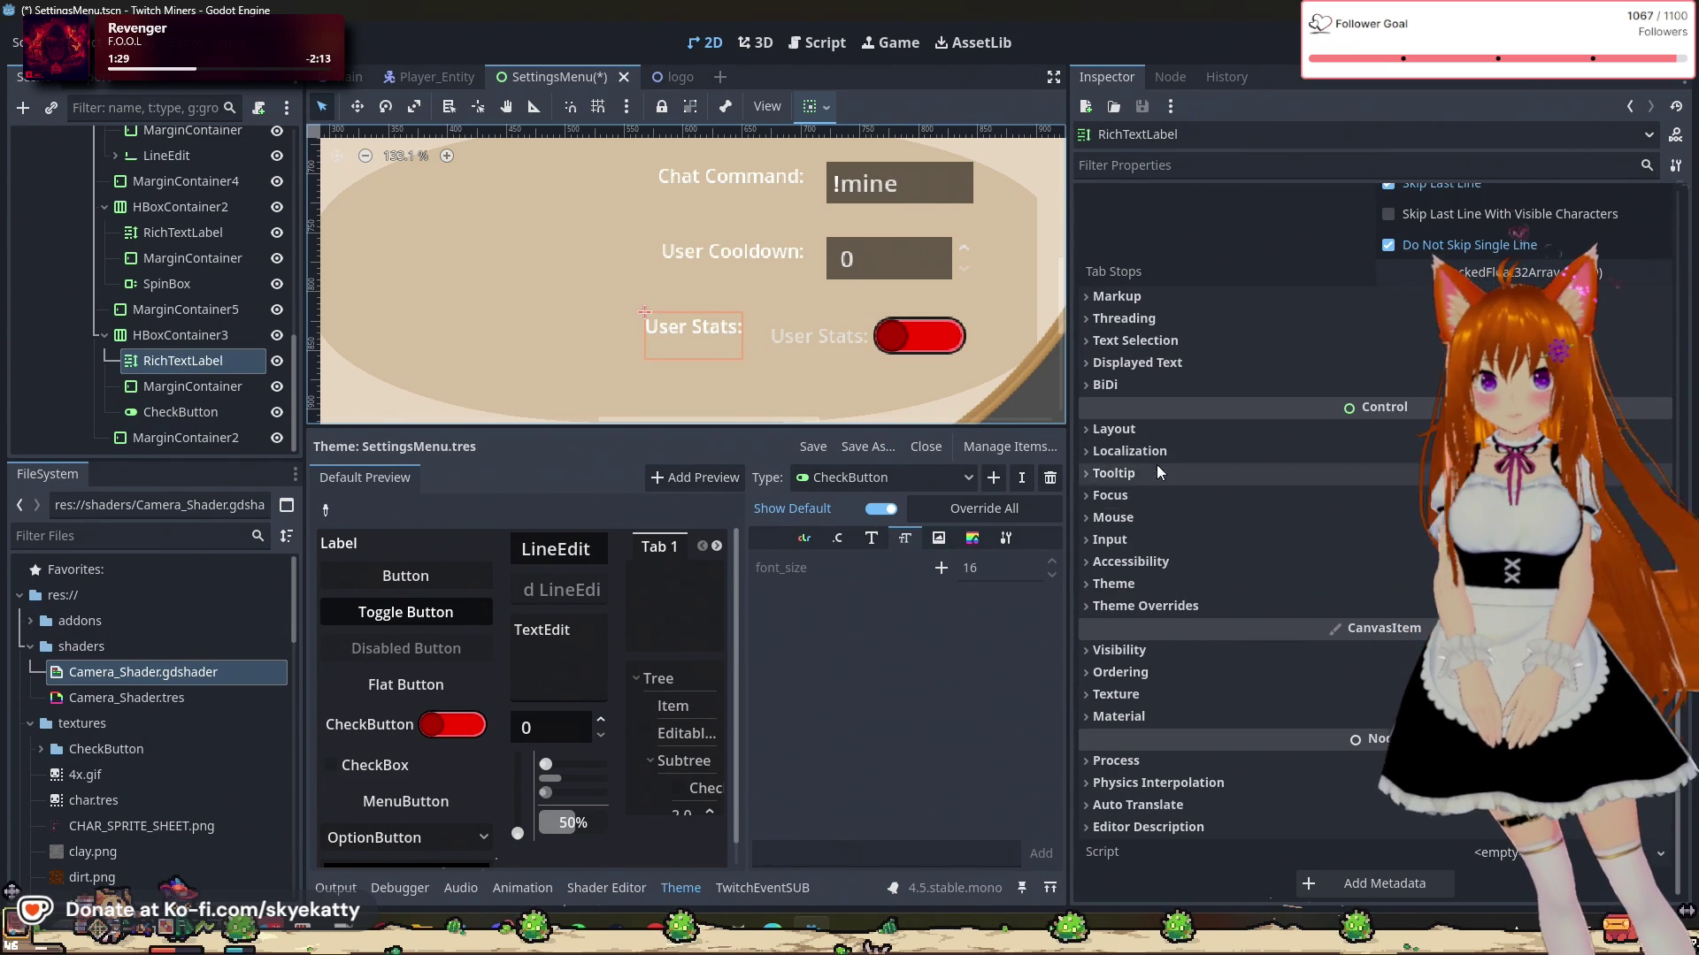
pyautogui.click(1149, 672)
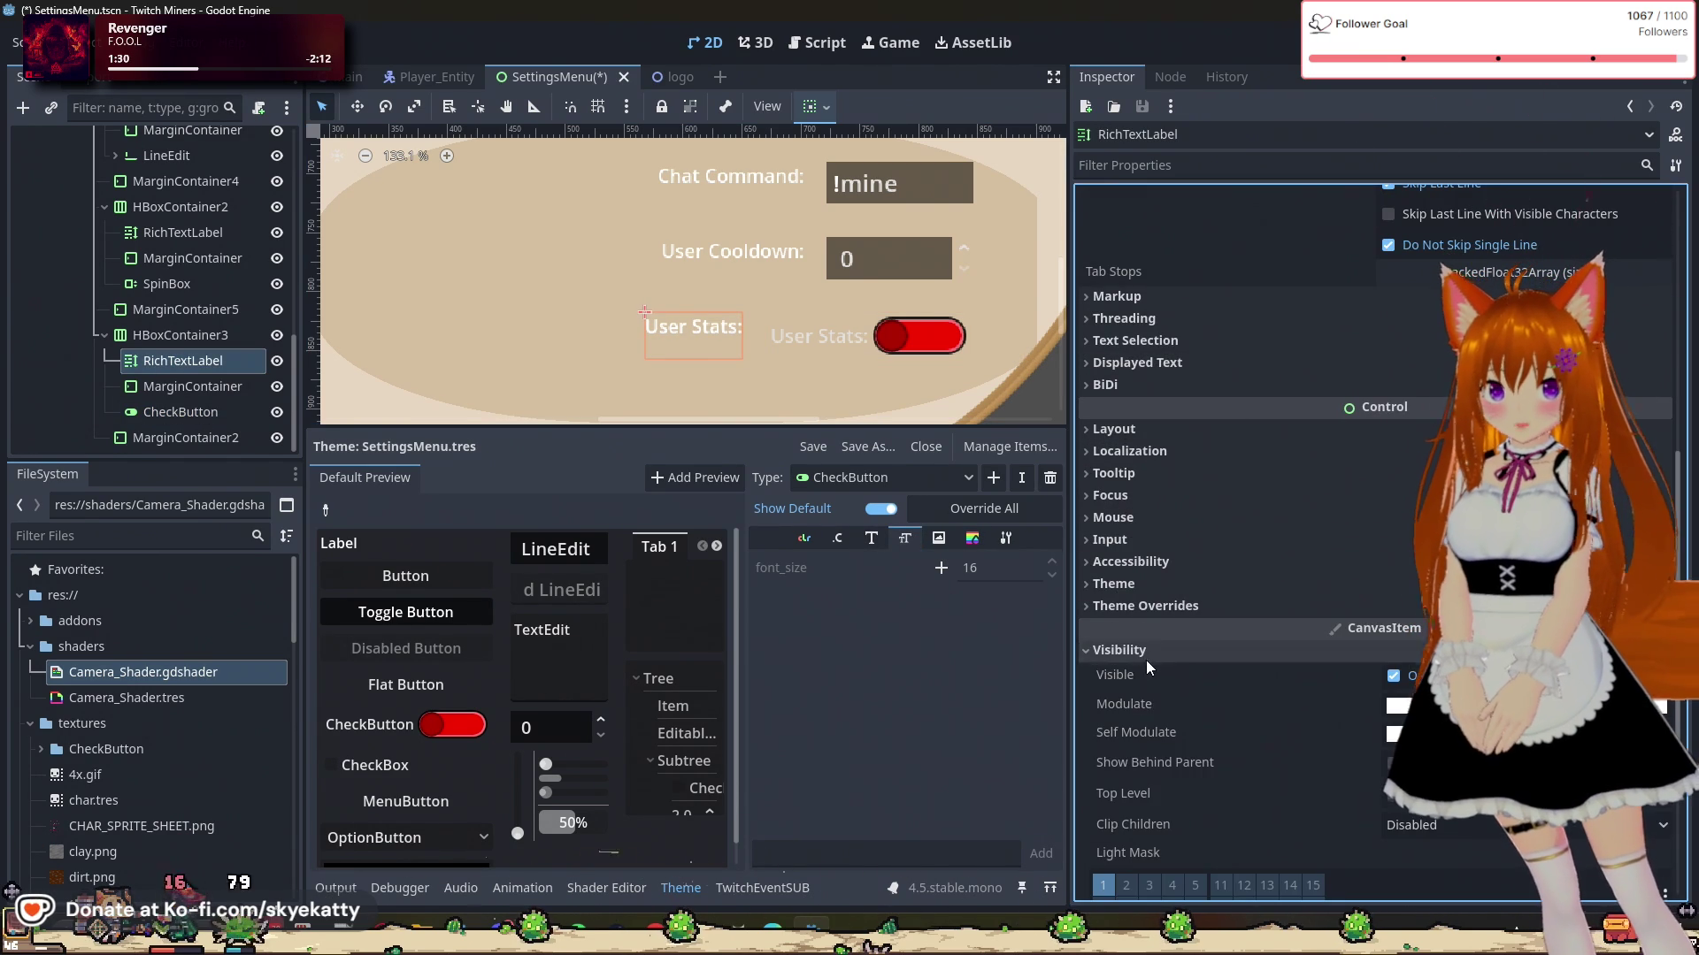
pyautogui.click(1154, 668)
pyautogui.click(1152, 610)
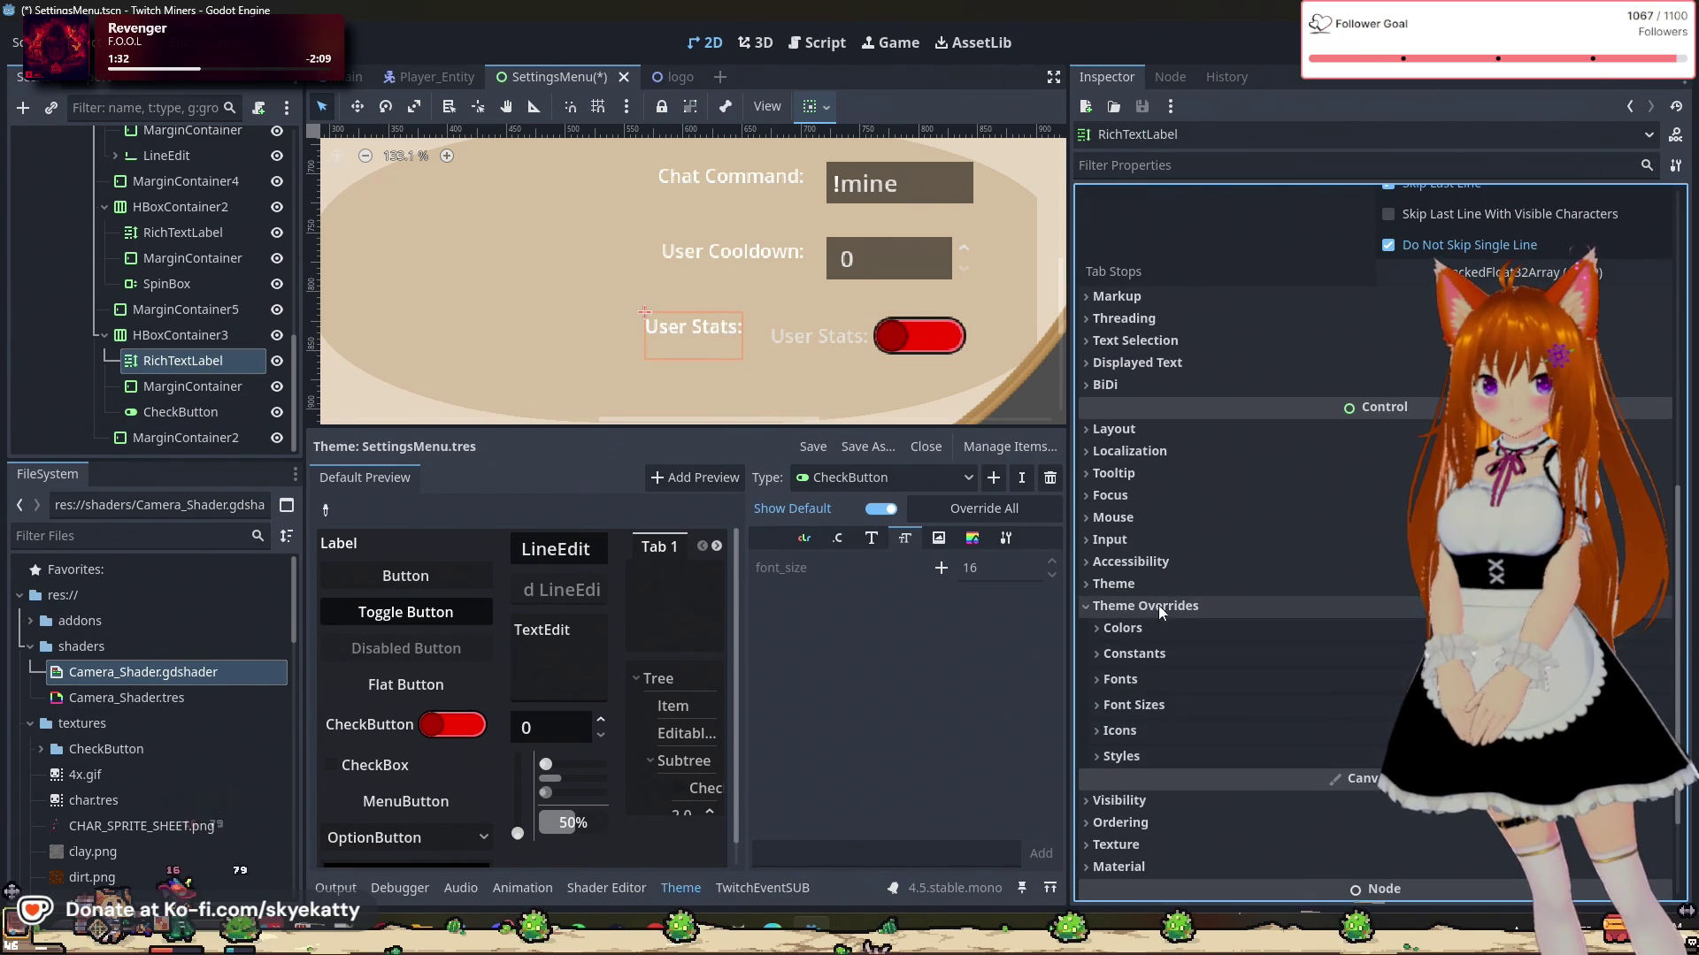
pyautogui.click(1164, 704)
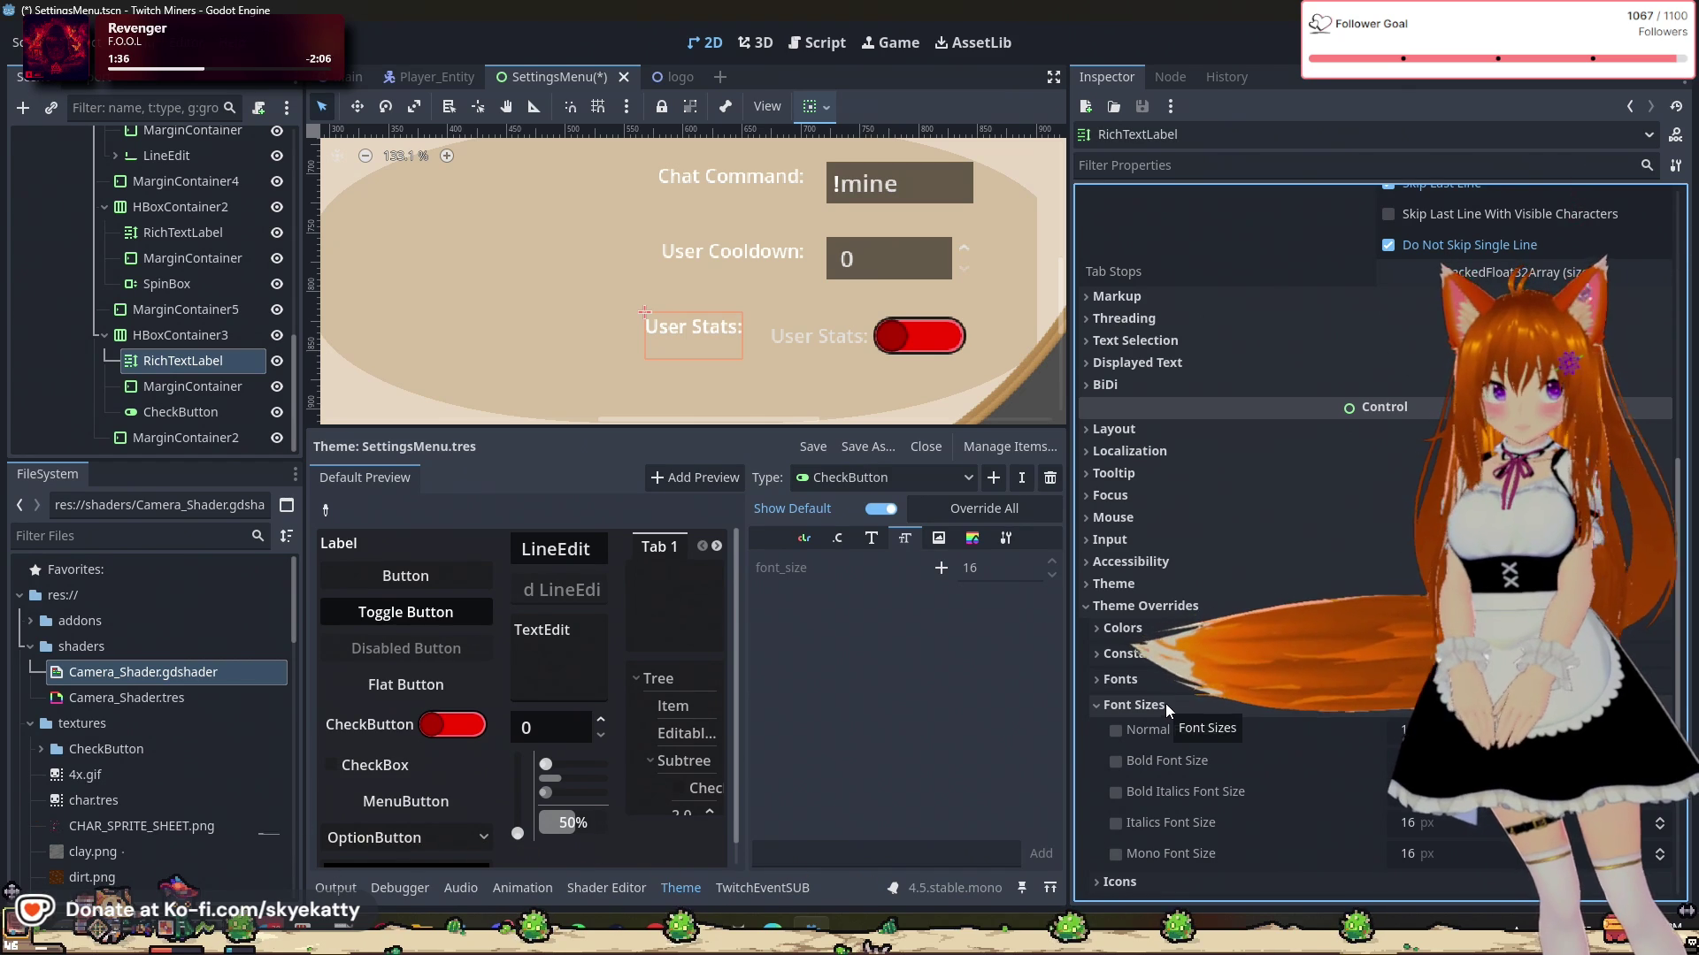
pyautogui.scroll(-3, 773, 320)
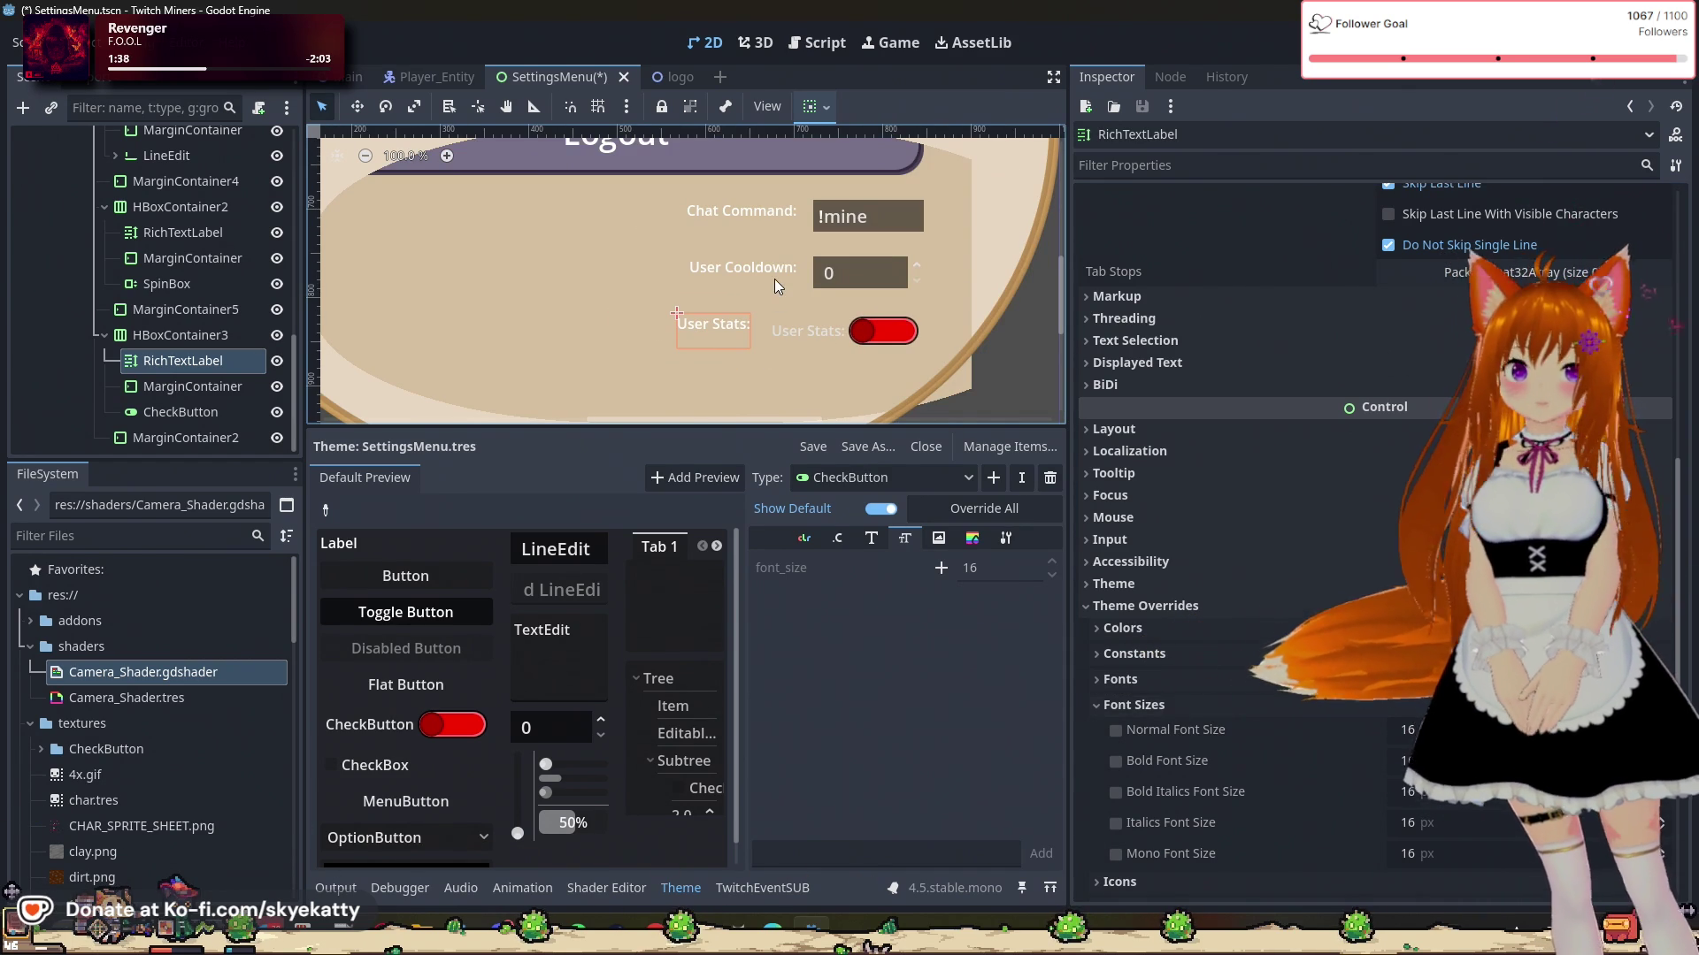
pyautogui.click(821, 329)
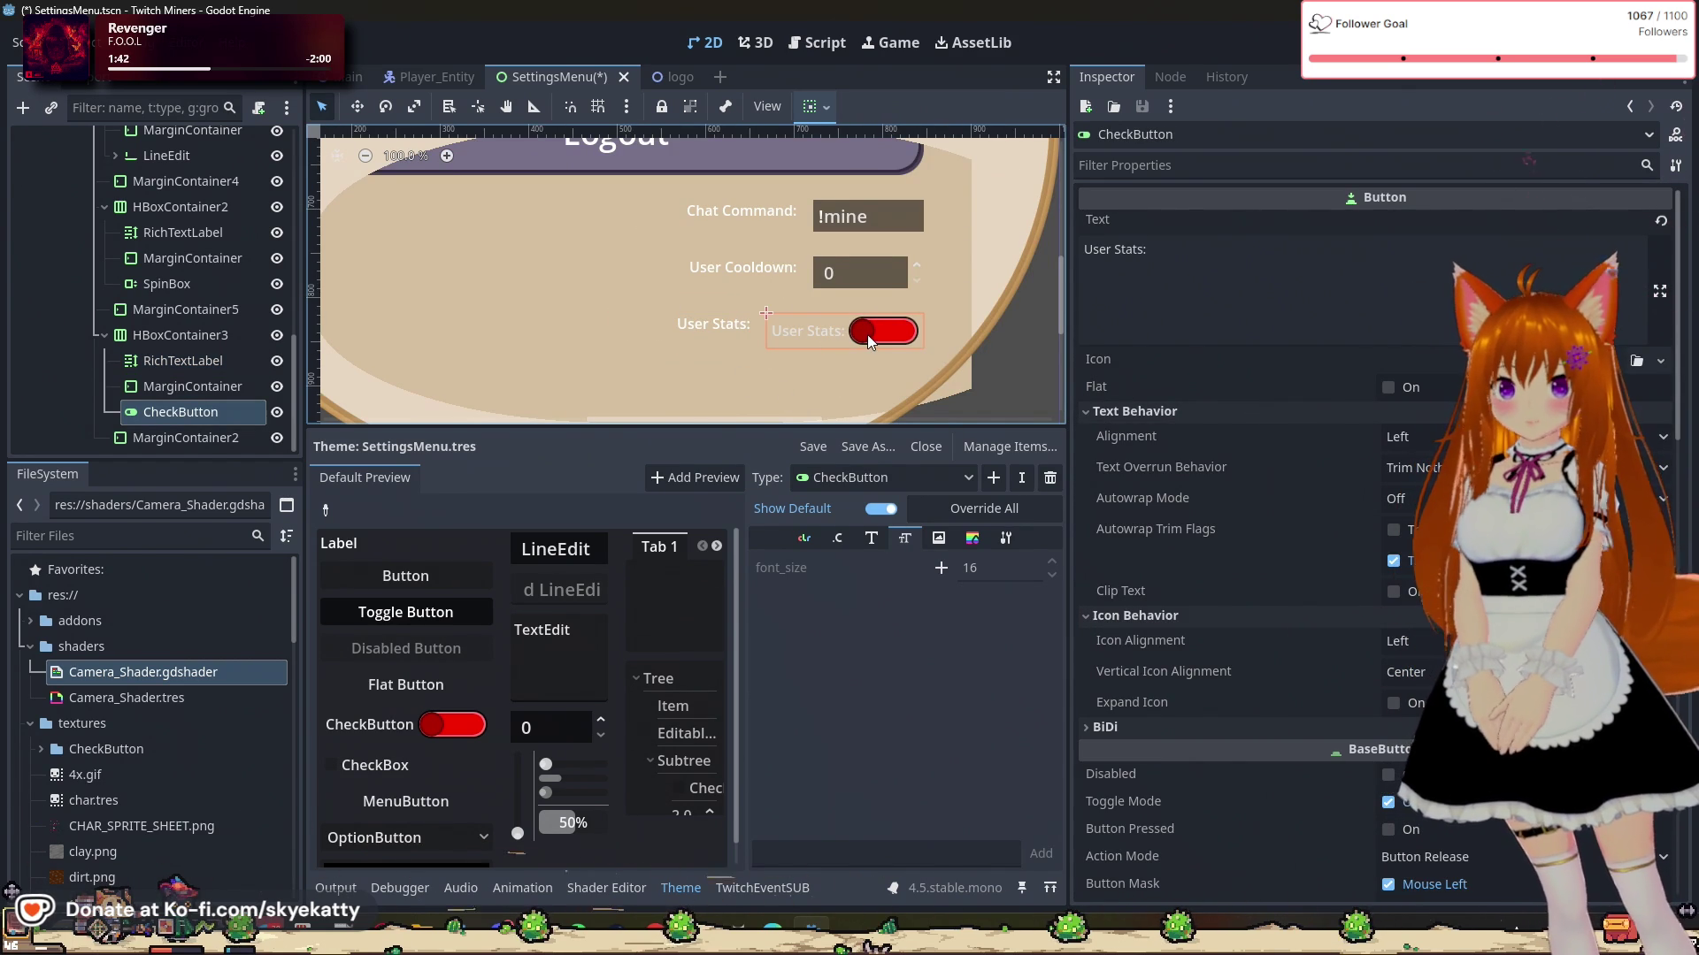
# Step: Select the toggle's 'User Stats:' text in the scene
pyautogui.scroll(-2, 1347, 324)
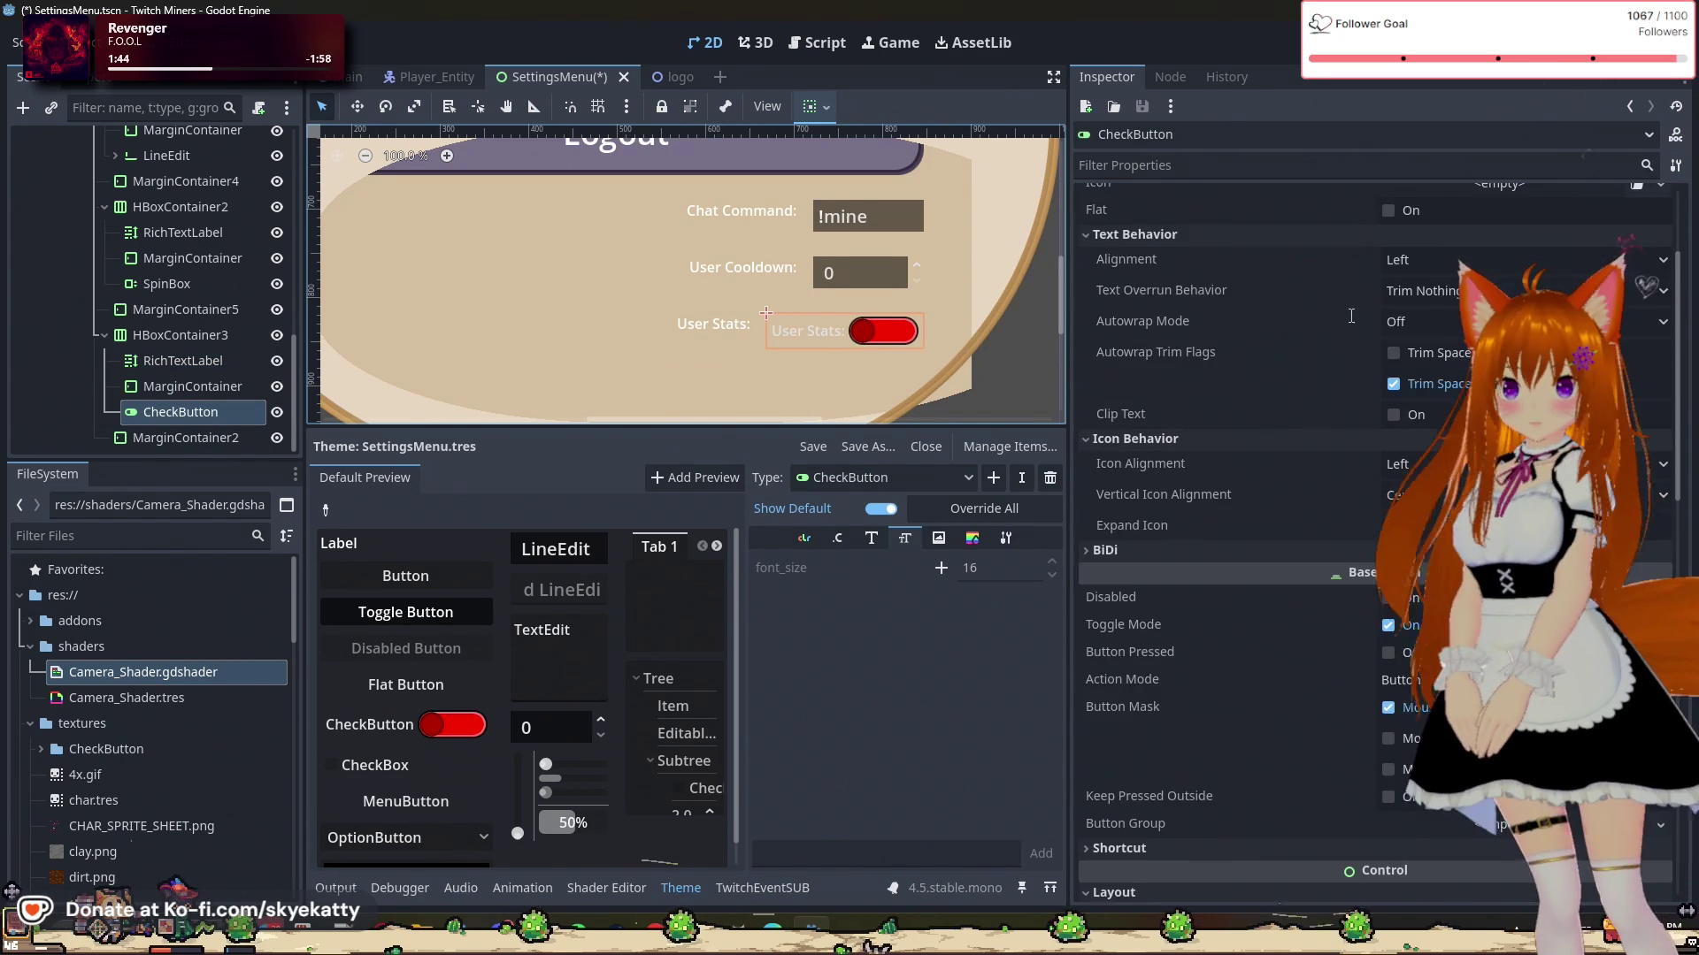
pyautogui.scroll(2, 1347, 323)
pyautogui.click(1347, 318)
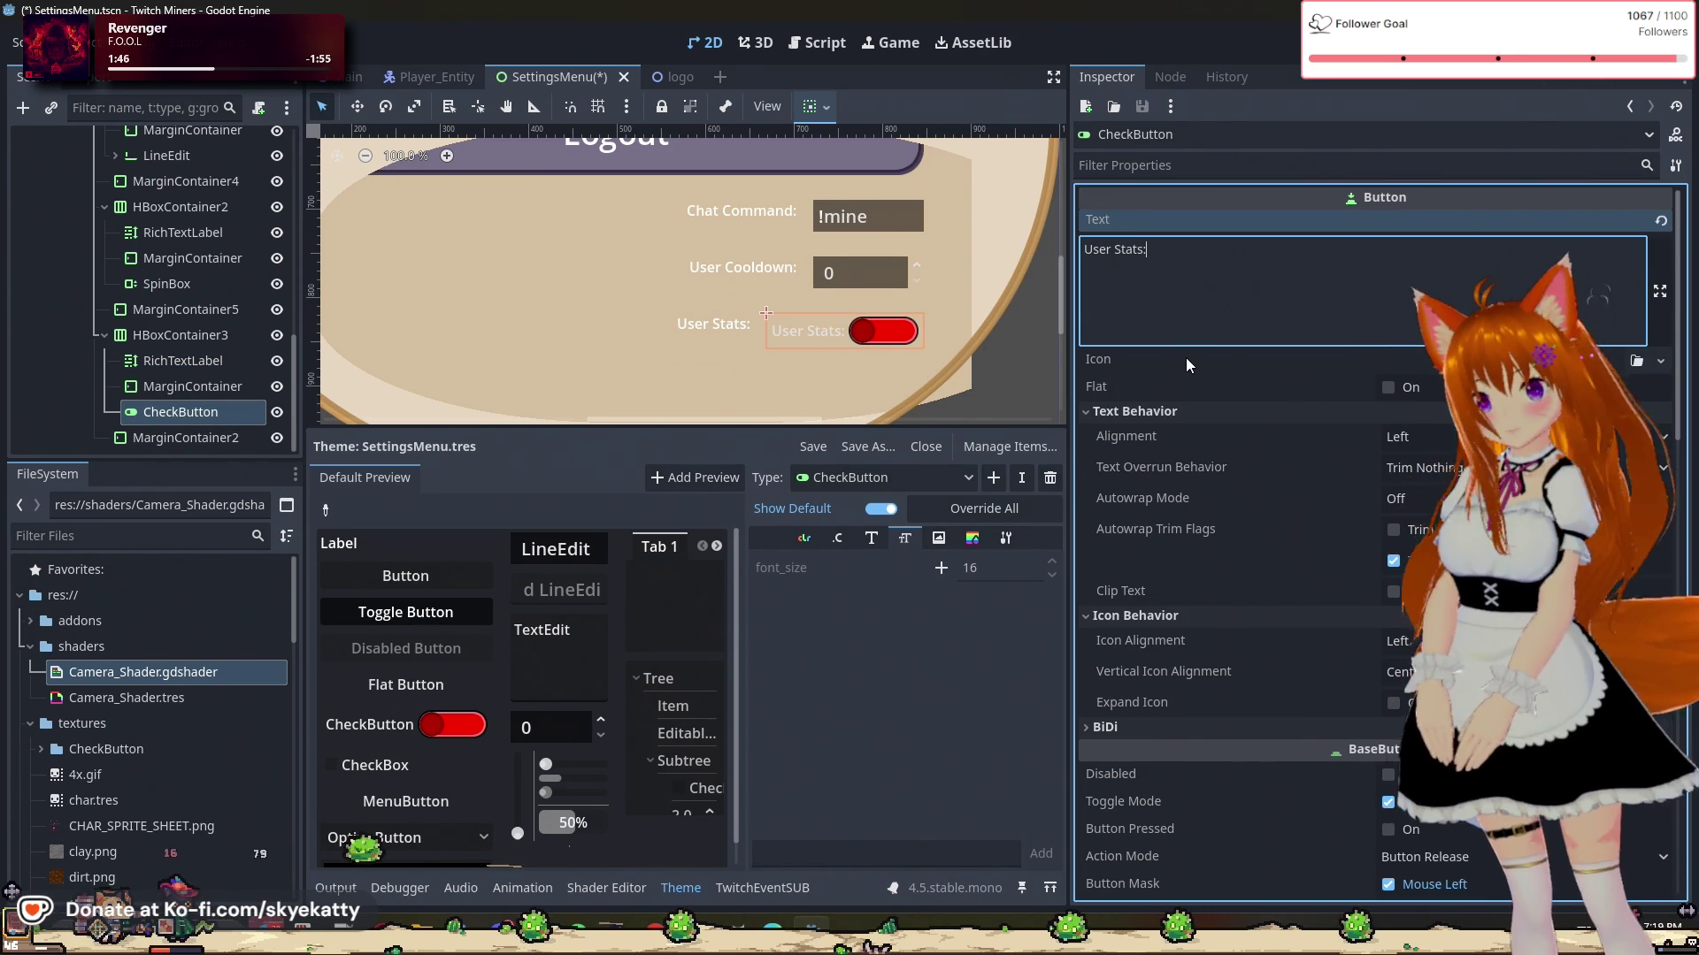
pyautogui.scroll(-2, 1185, 357)
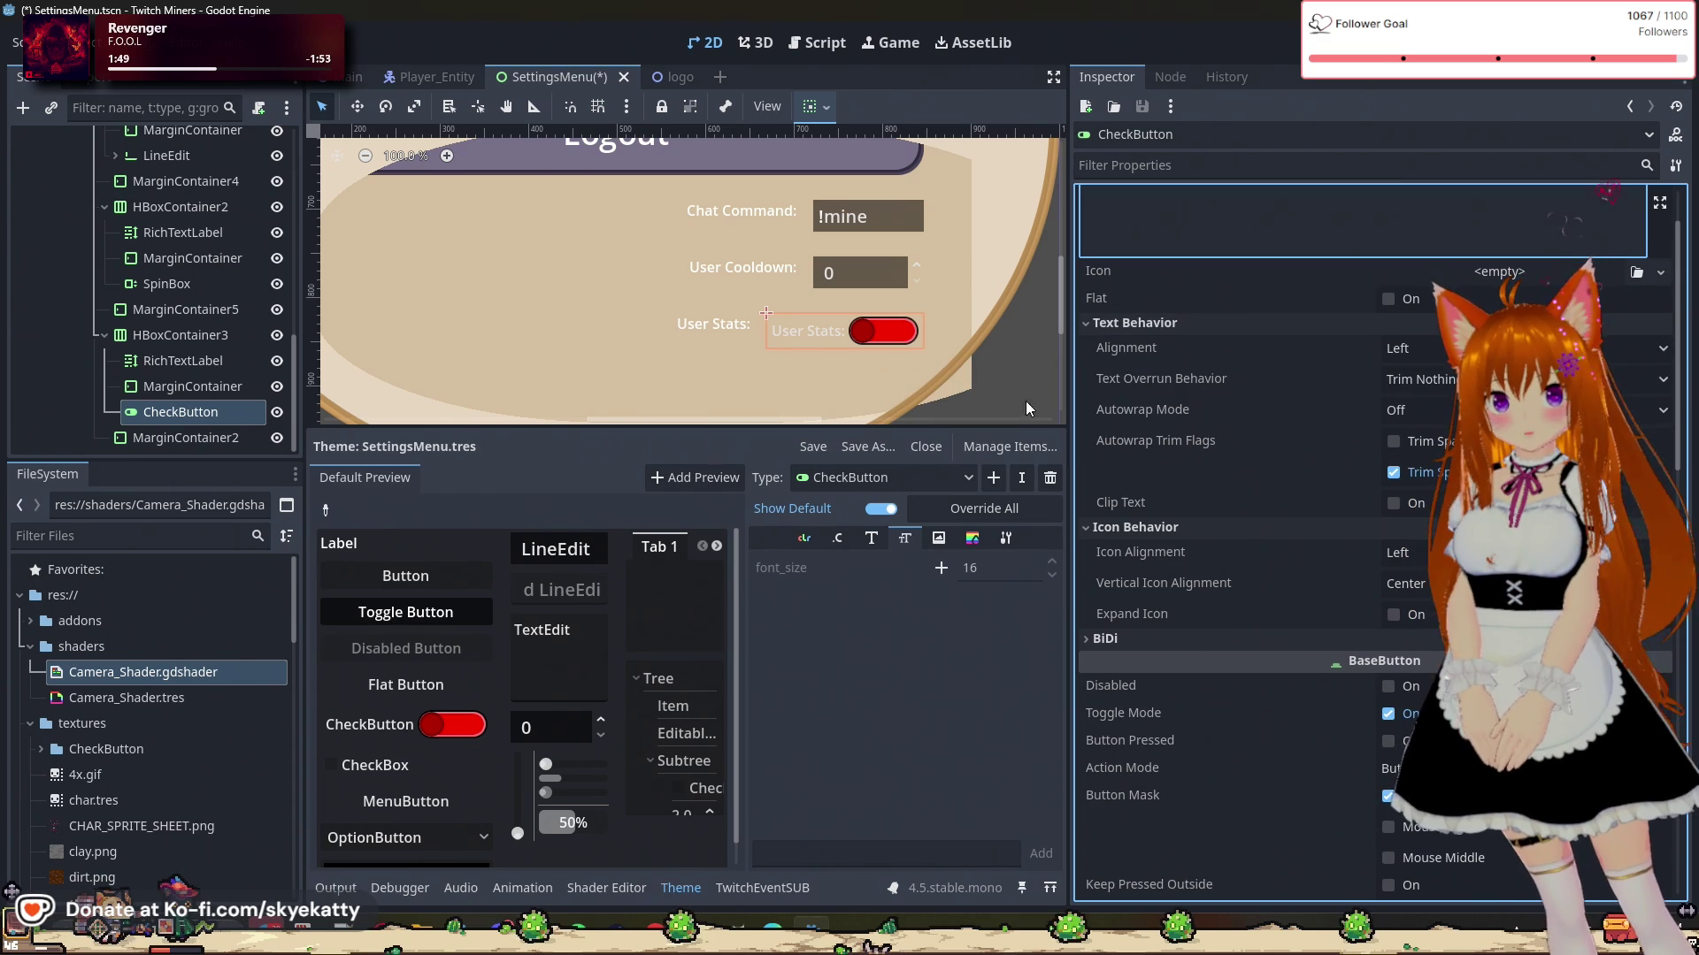
pyautogui.click(731, 336)
pyautogui.click(779, 338)
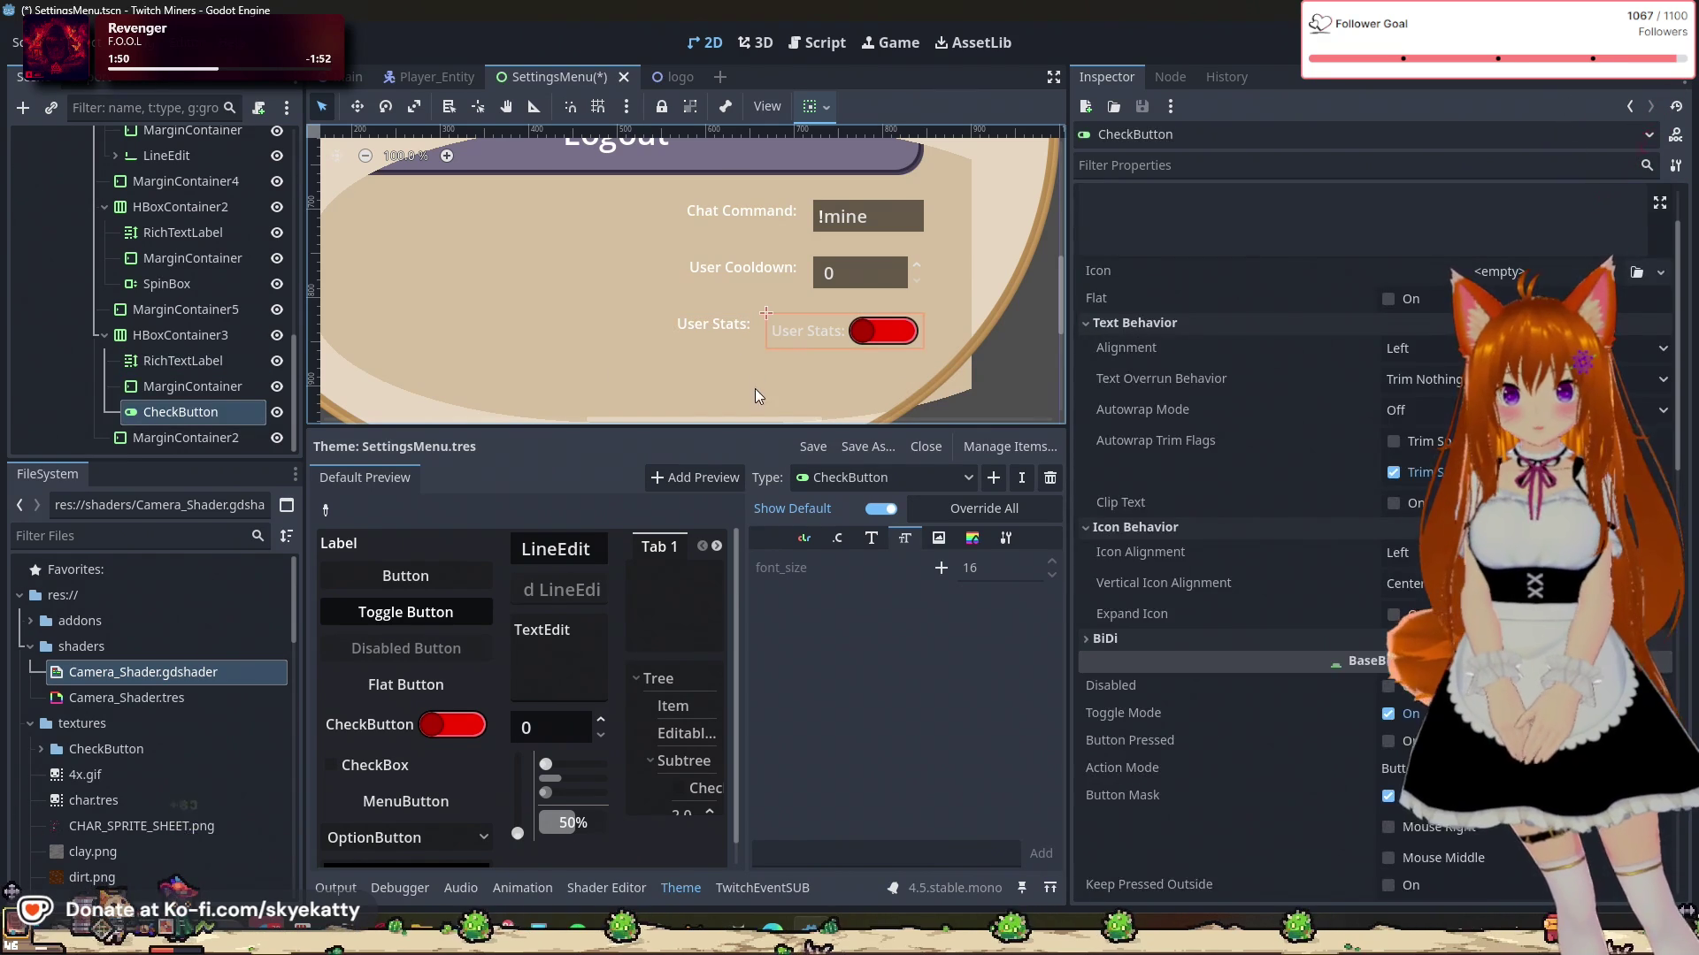
pyautogui.click(775, 338)
pyautogui.click(783, 337)
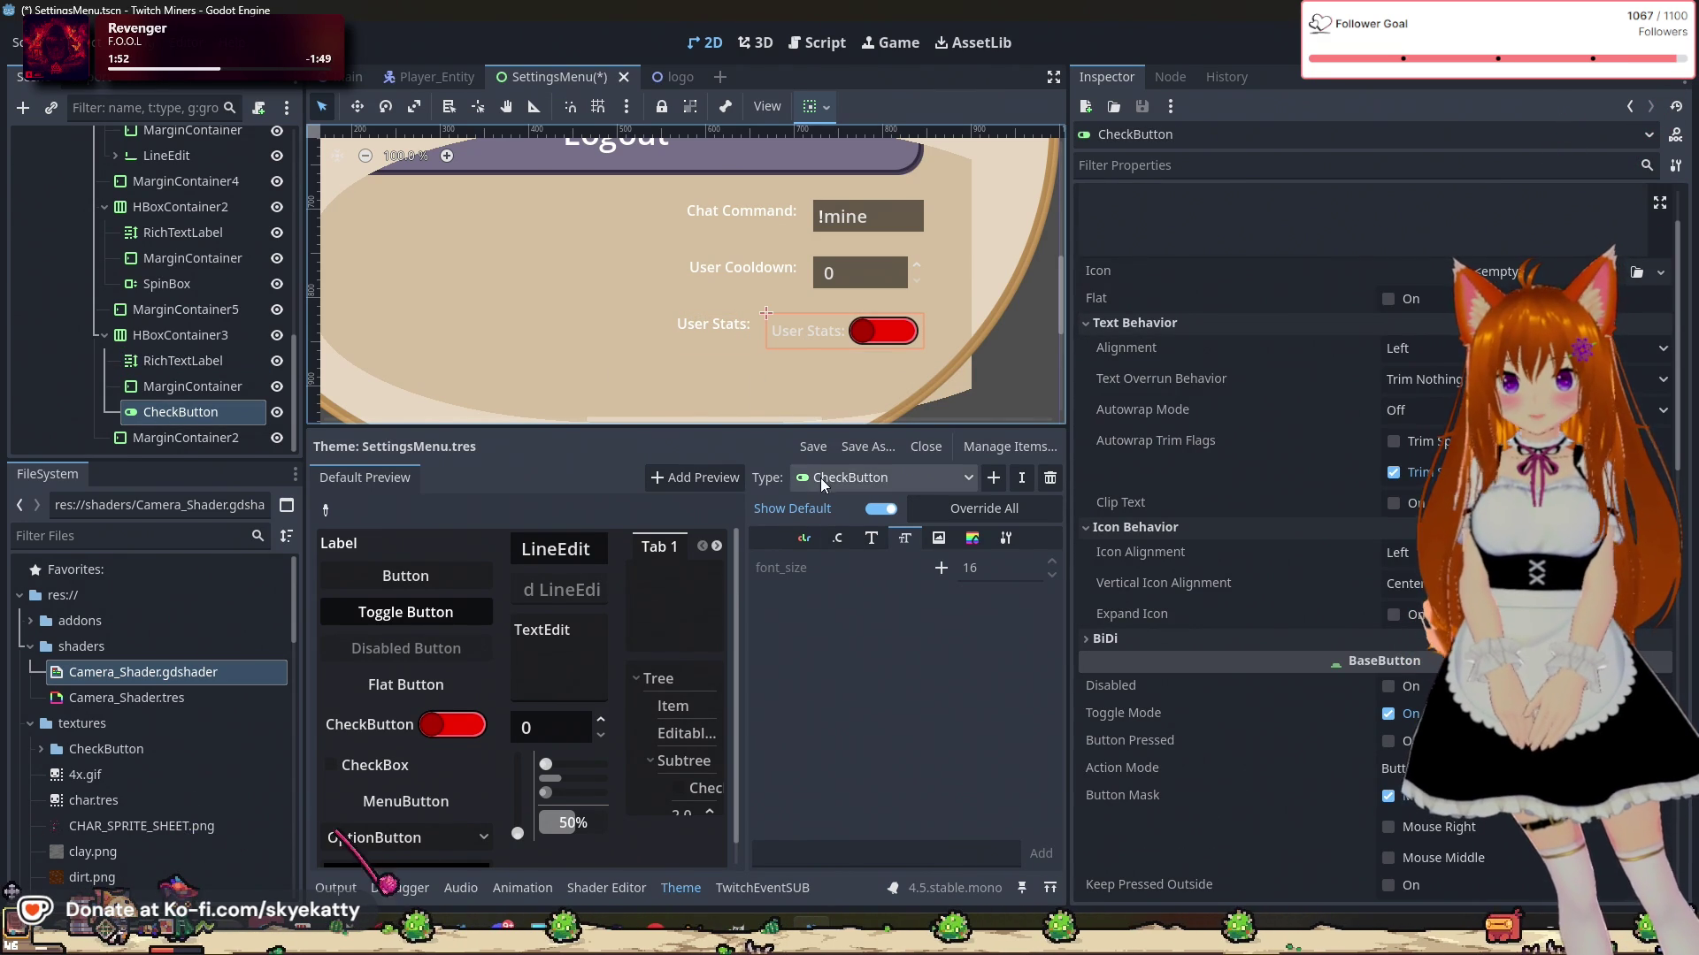
# Step: Display the CheckButton's colour properties in the Theme editor
pyautogui.click(805, 538)
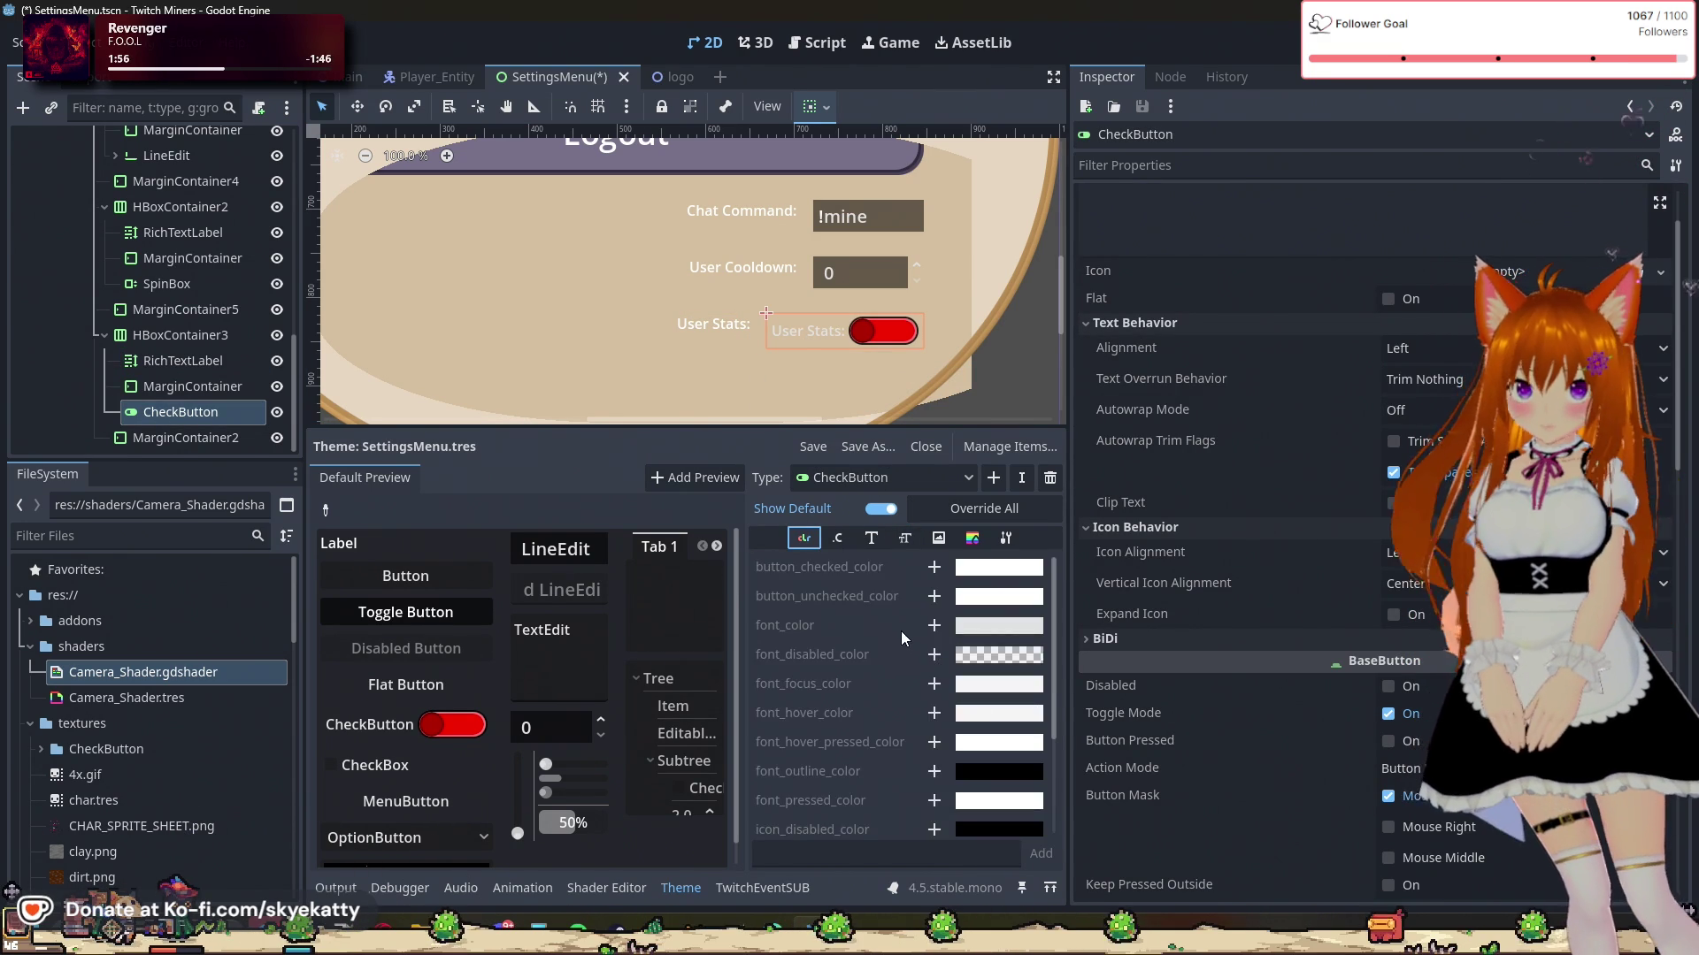
pyautogui.scroll(-2, 835, 637)
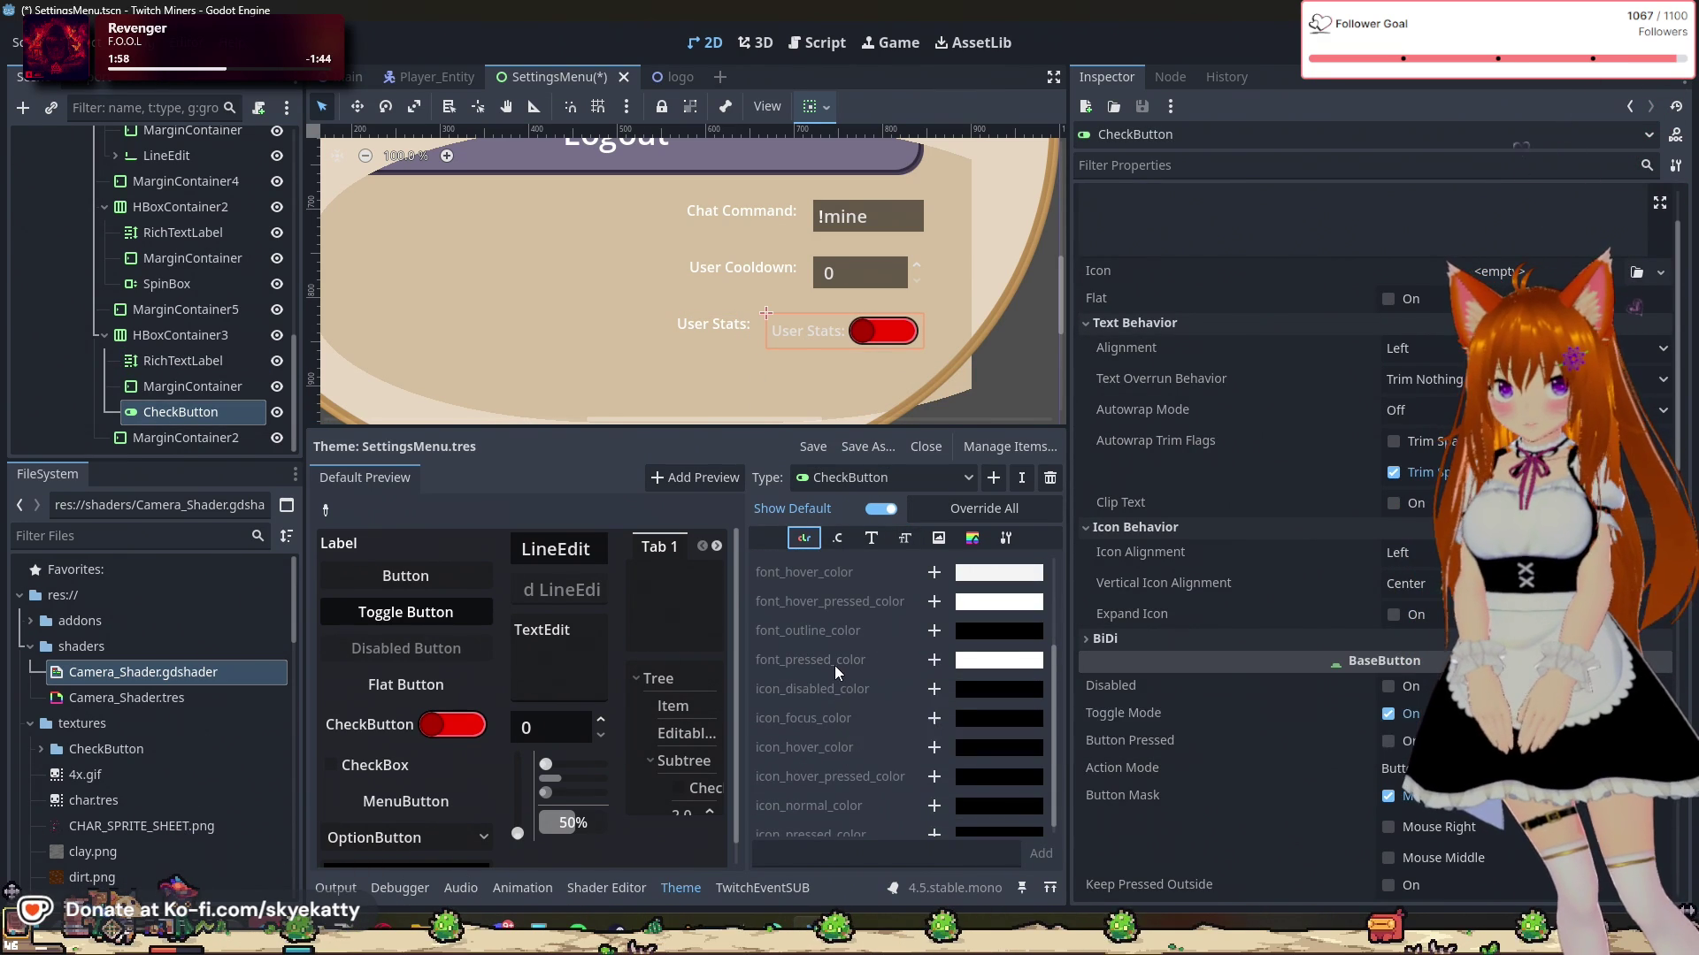
pyautogui.moveTo(809, 800)
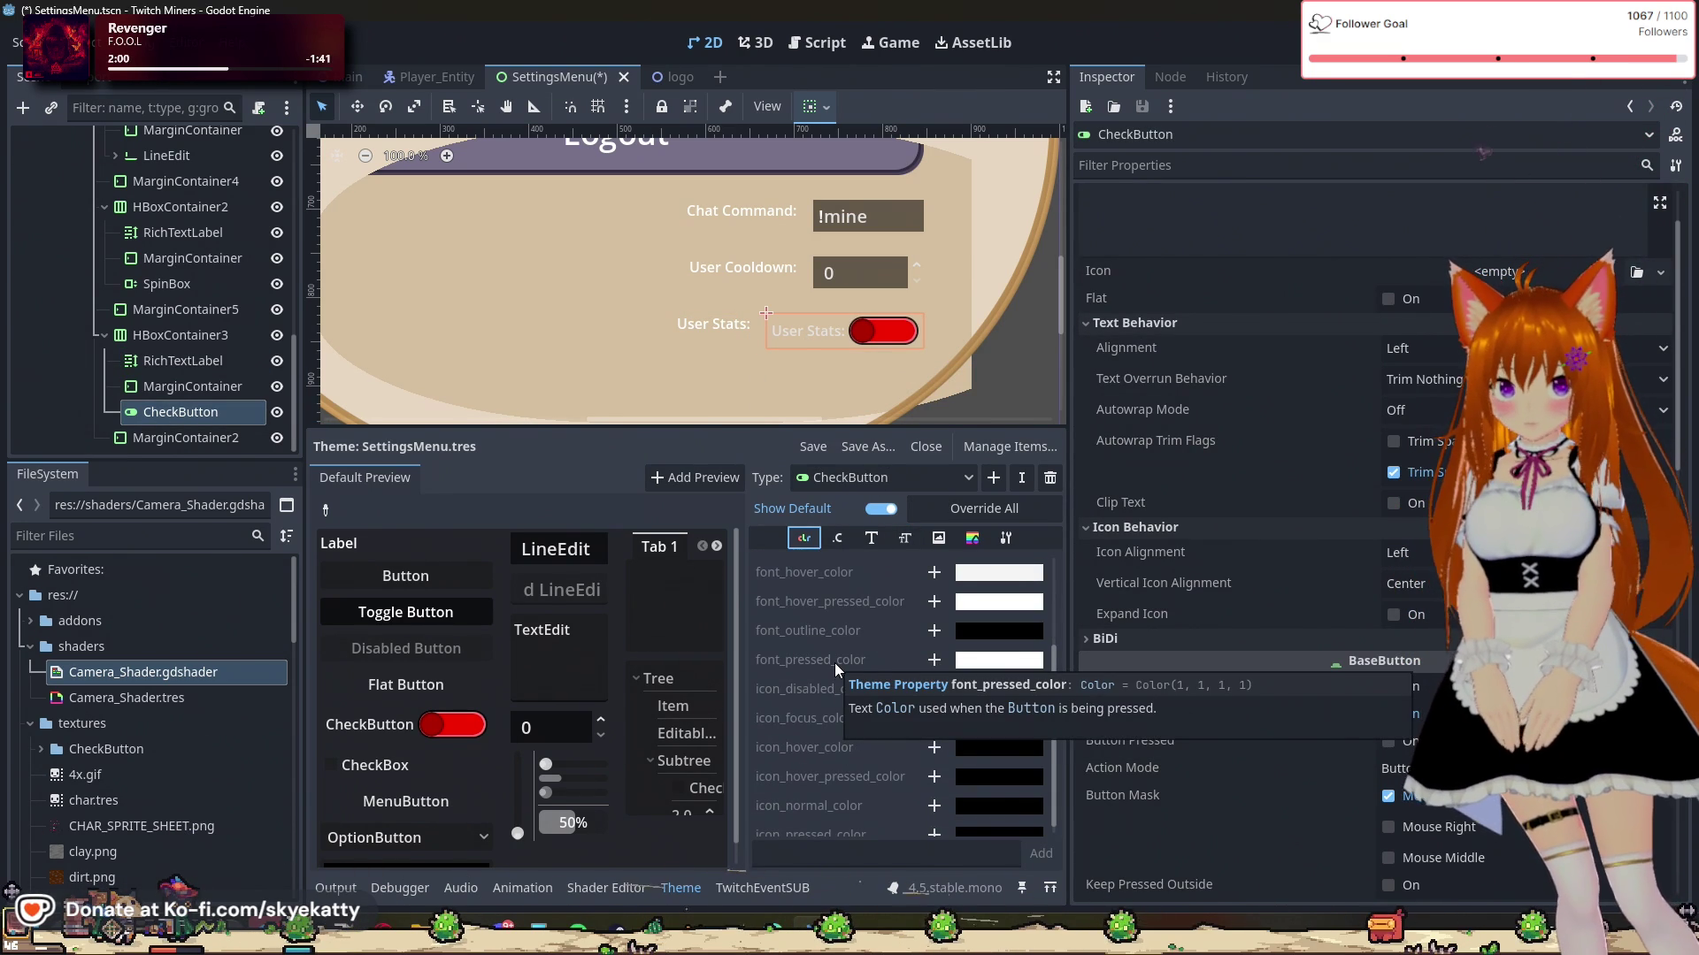
pyautogui.click(991, 669)
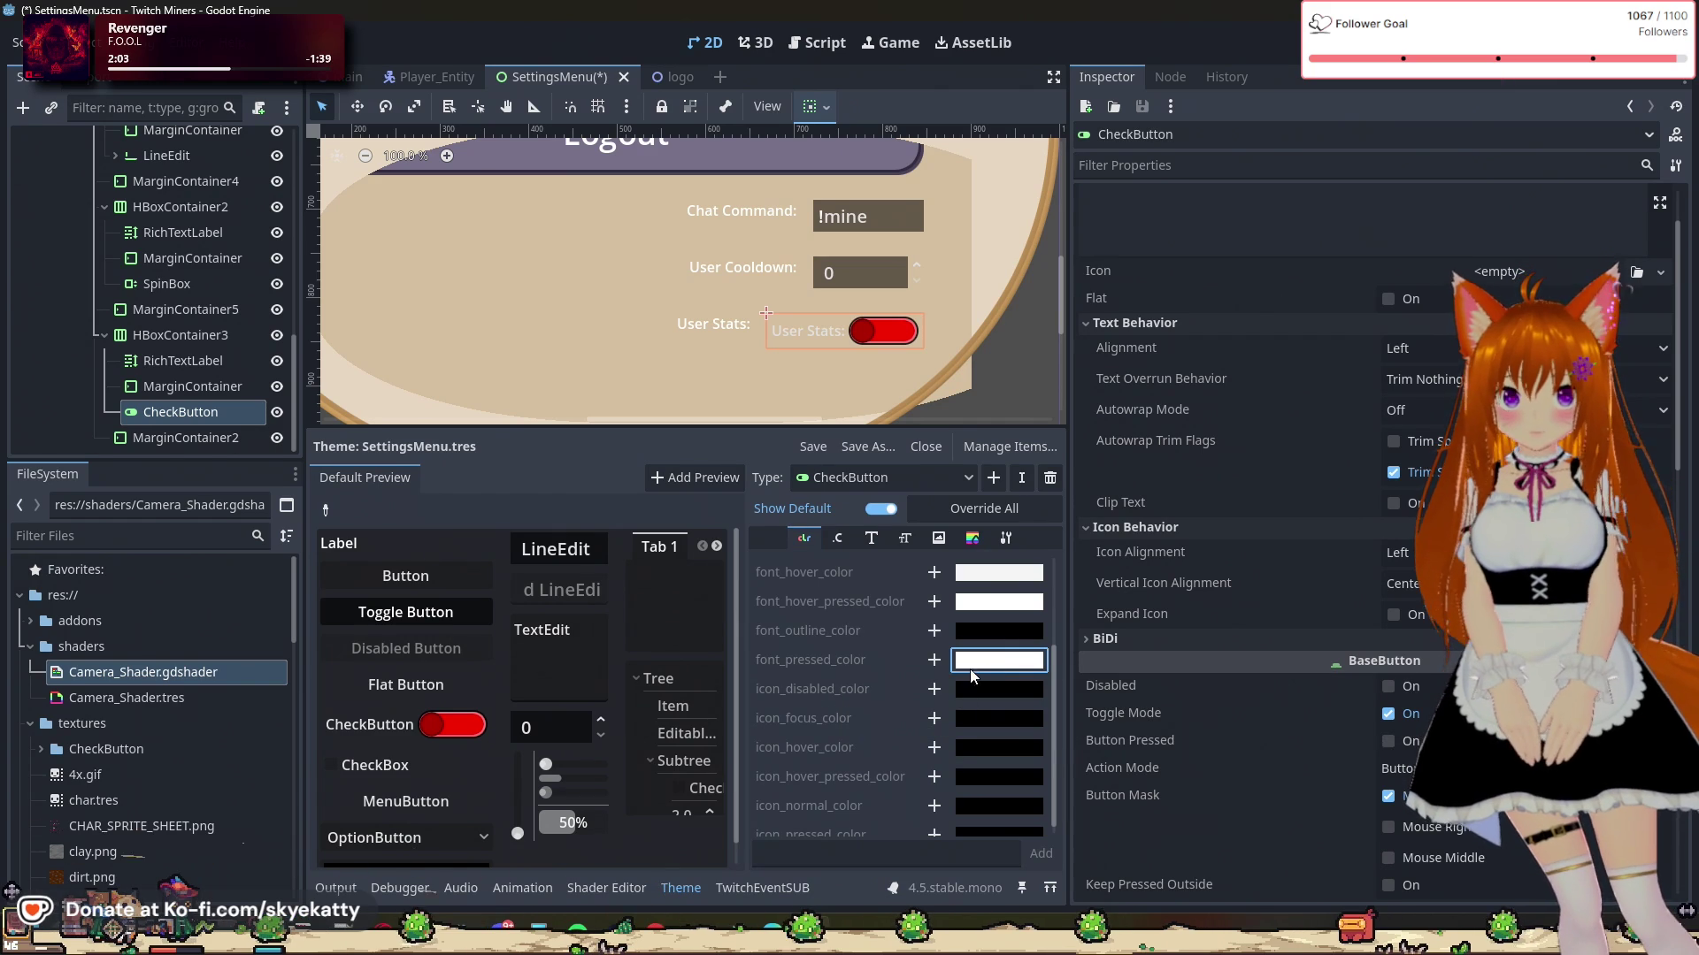
pyautogui.scroll(2, 897, 651)
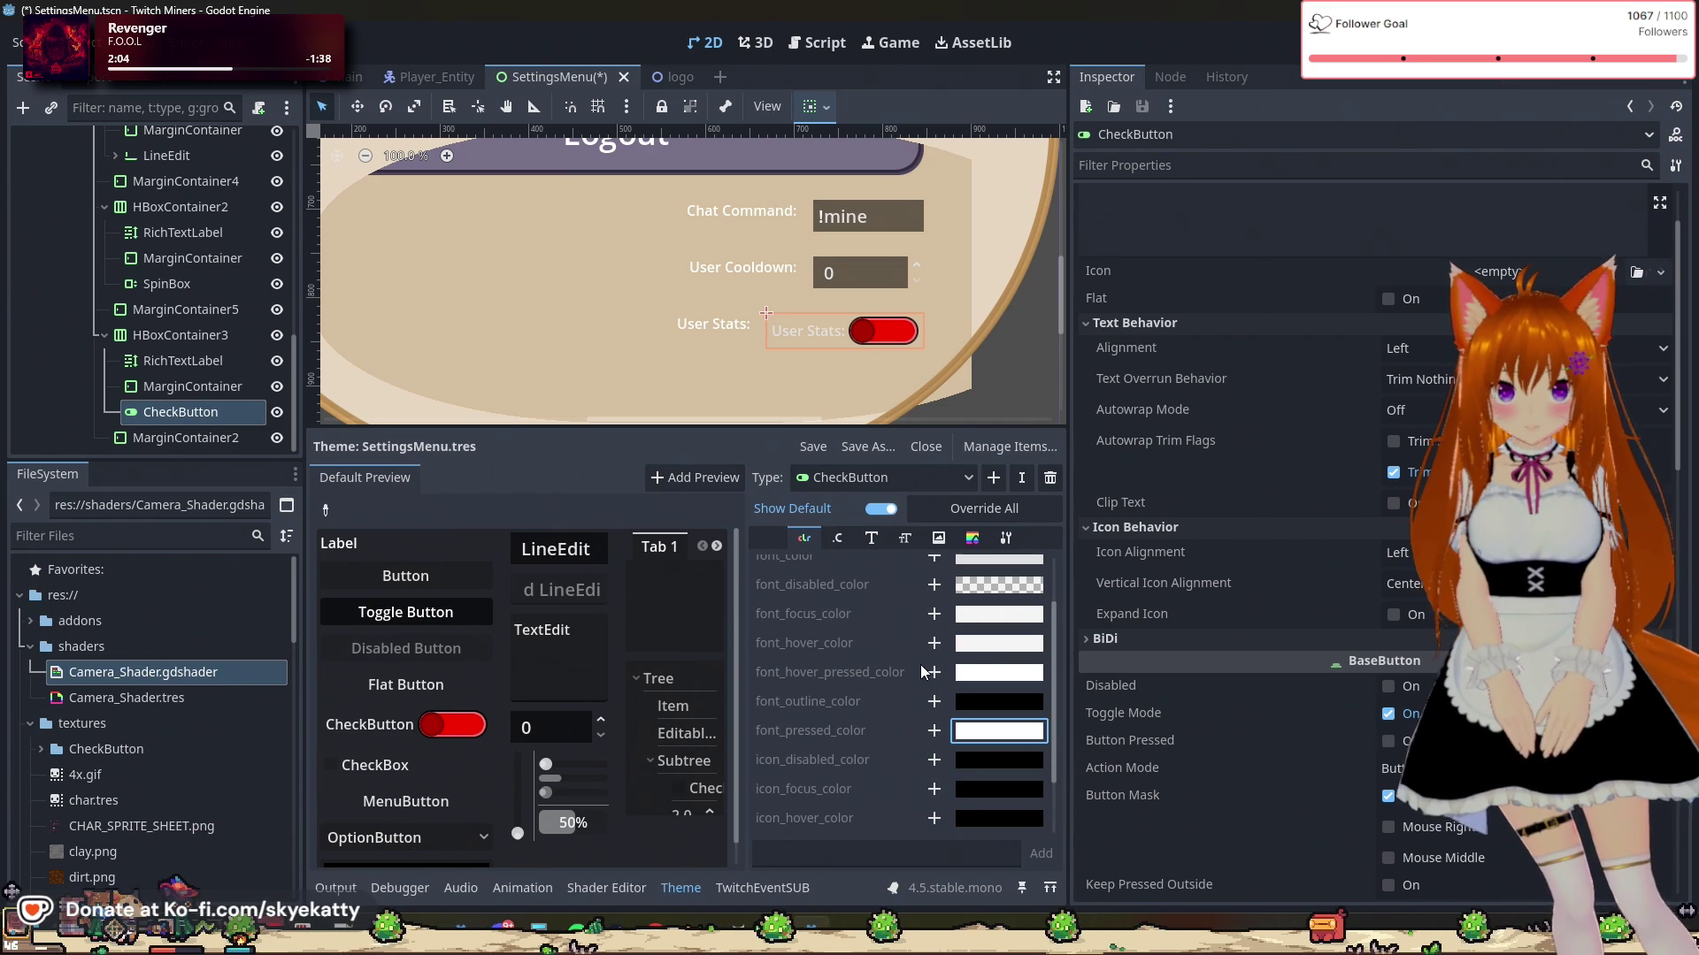
pyautogui.scroll(1, 920, 694)
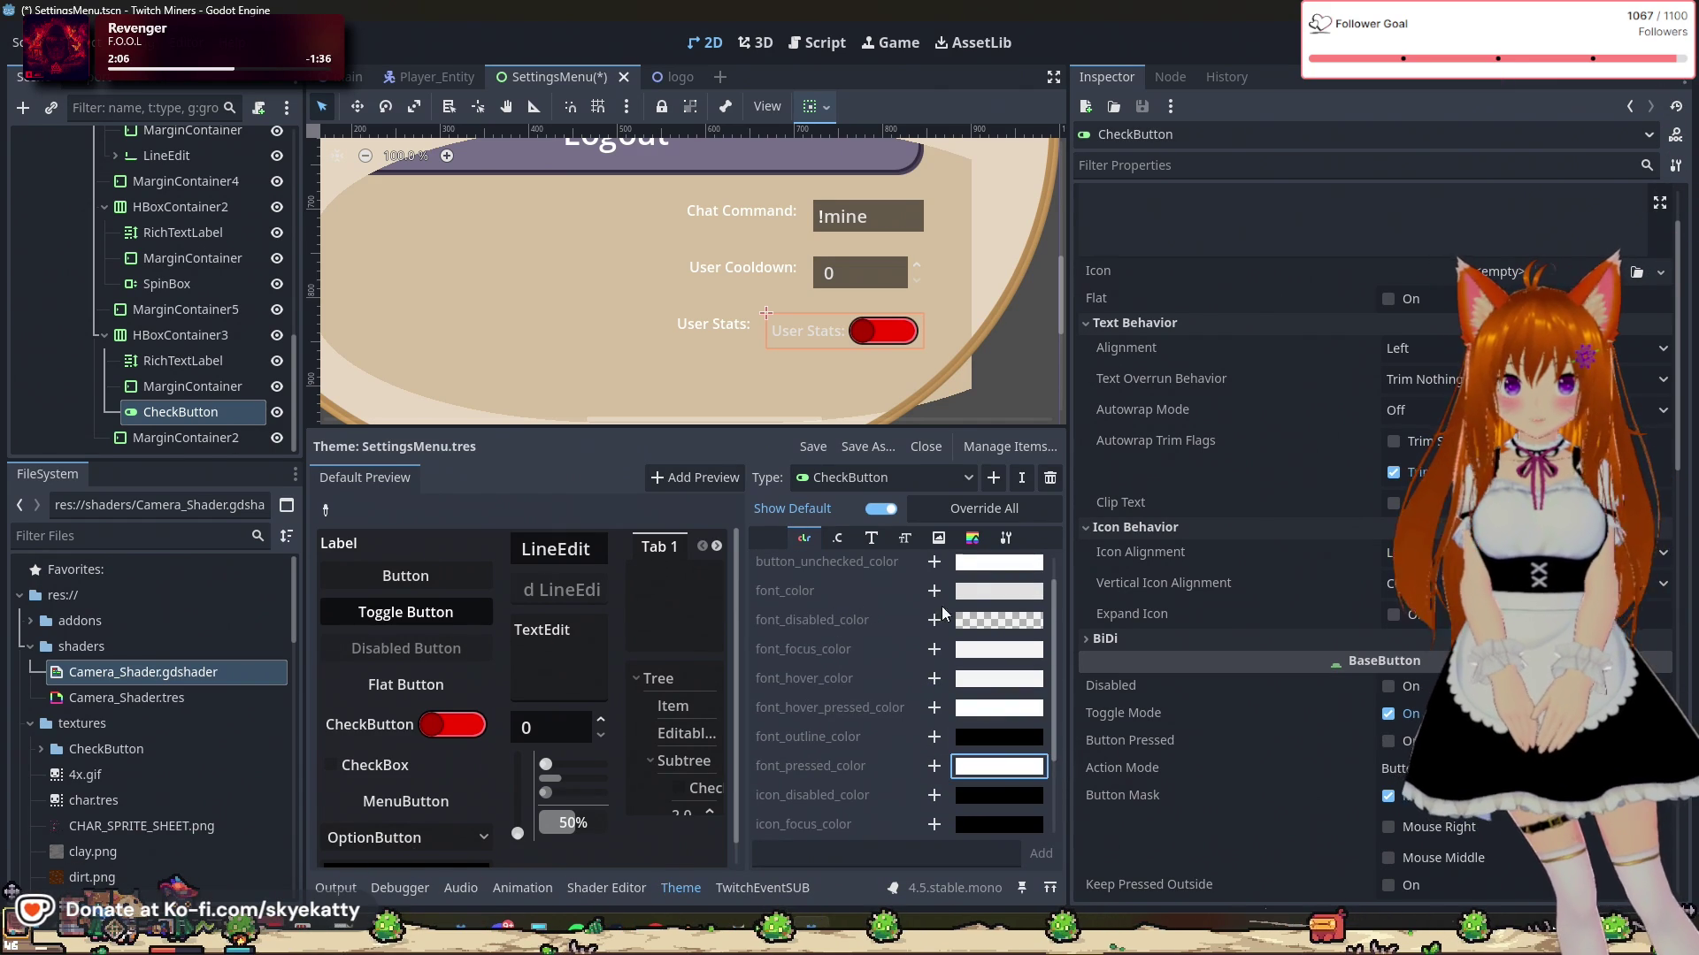
pyautogui.scroll(1, 972, 599)
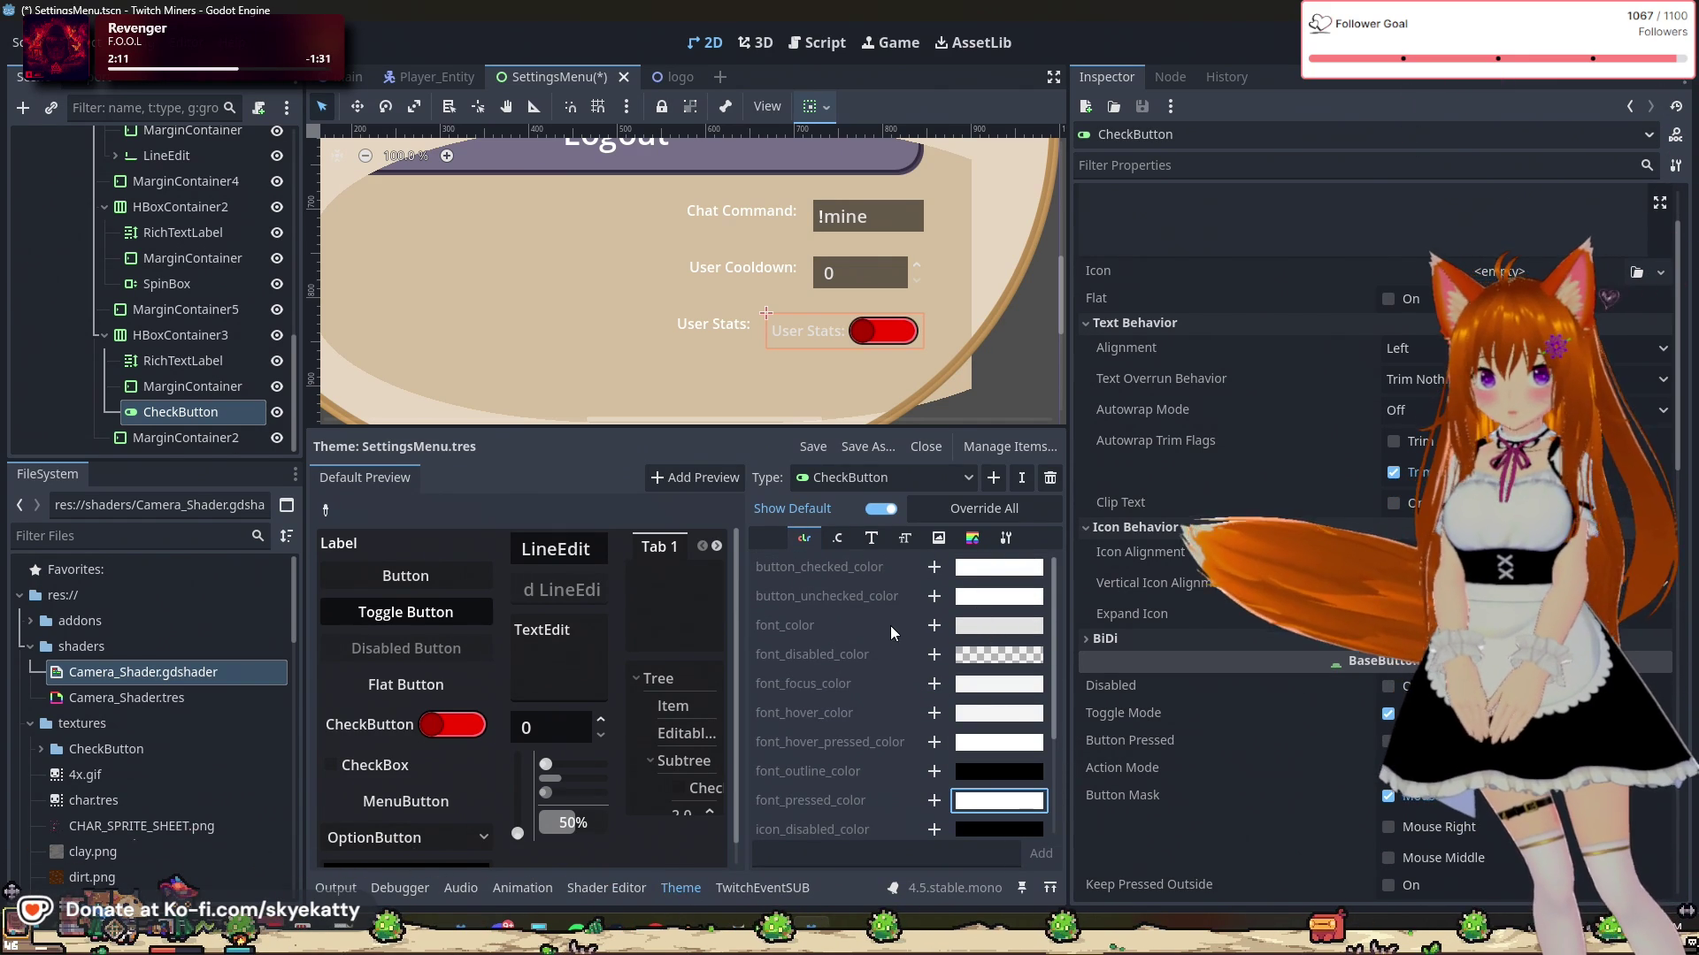
# Step: Override font_color and font_focus_color with pure white
pyautogui.click(933, 626)
pyautogui.click(1009, 626)
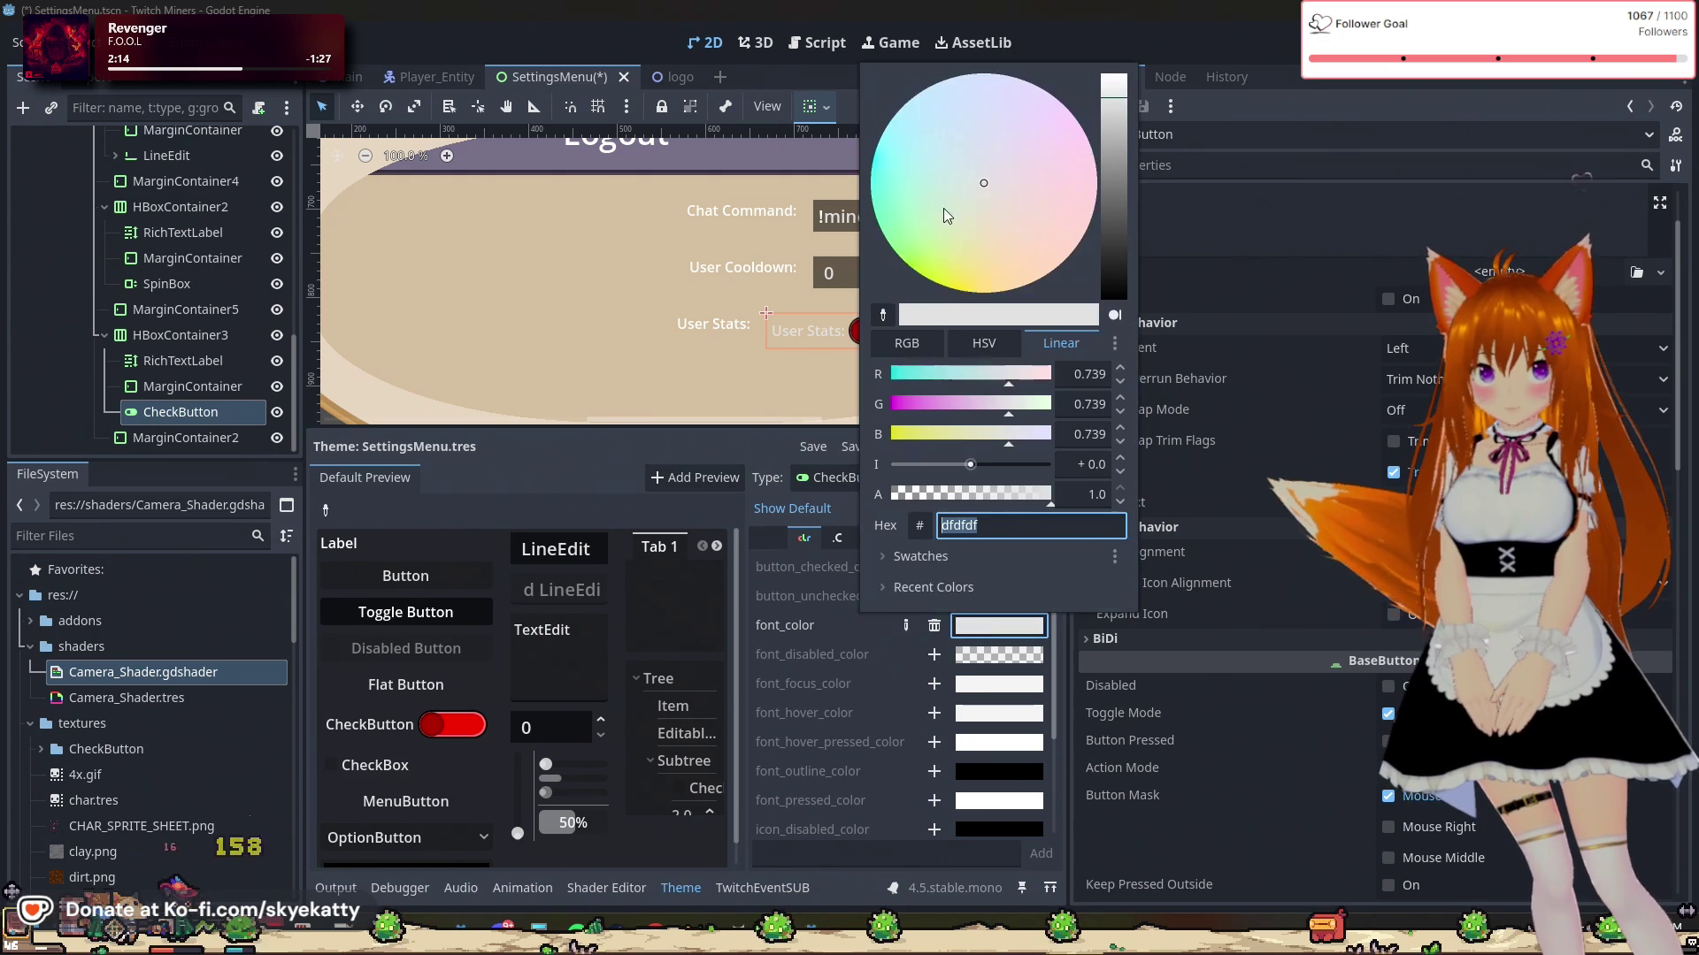
pyautogui.moveTo(1104, 115); pyautogui.dragTo(1133, 16)
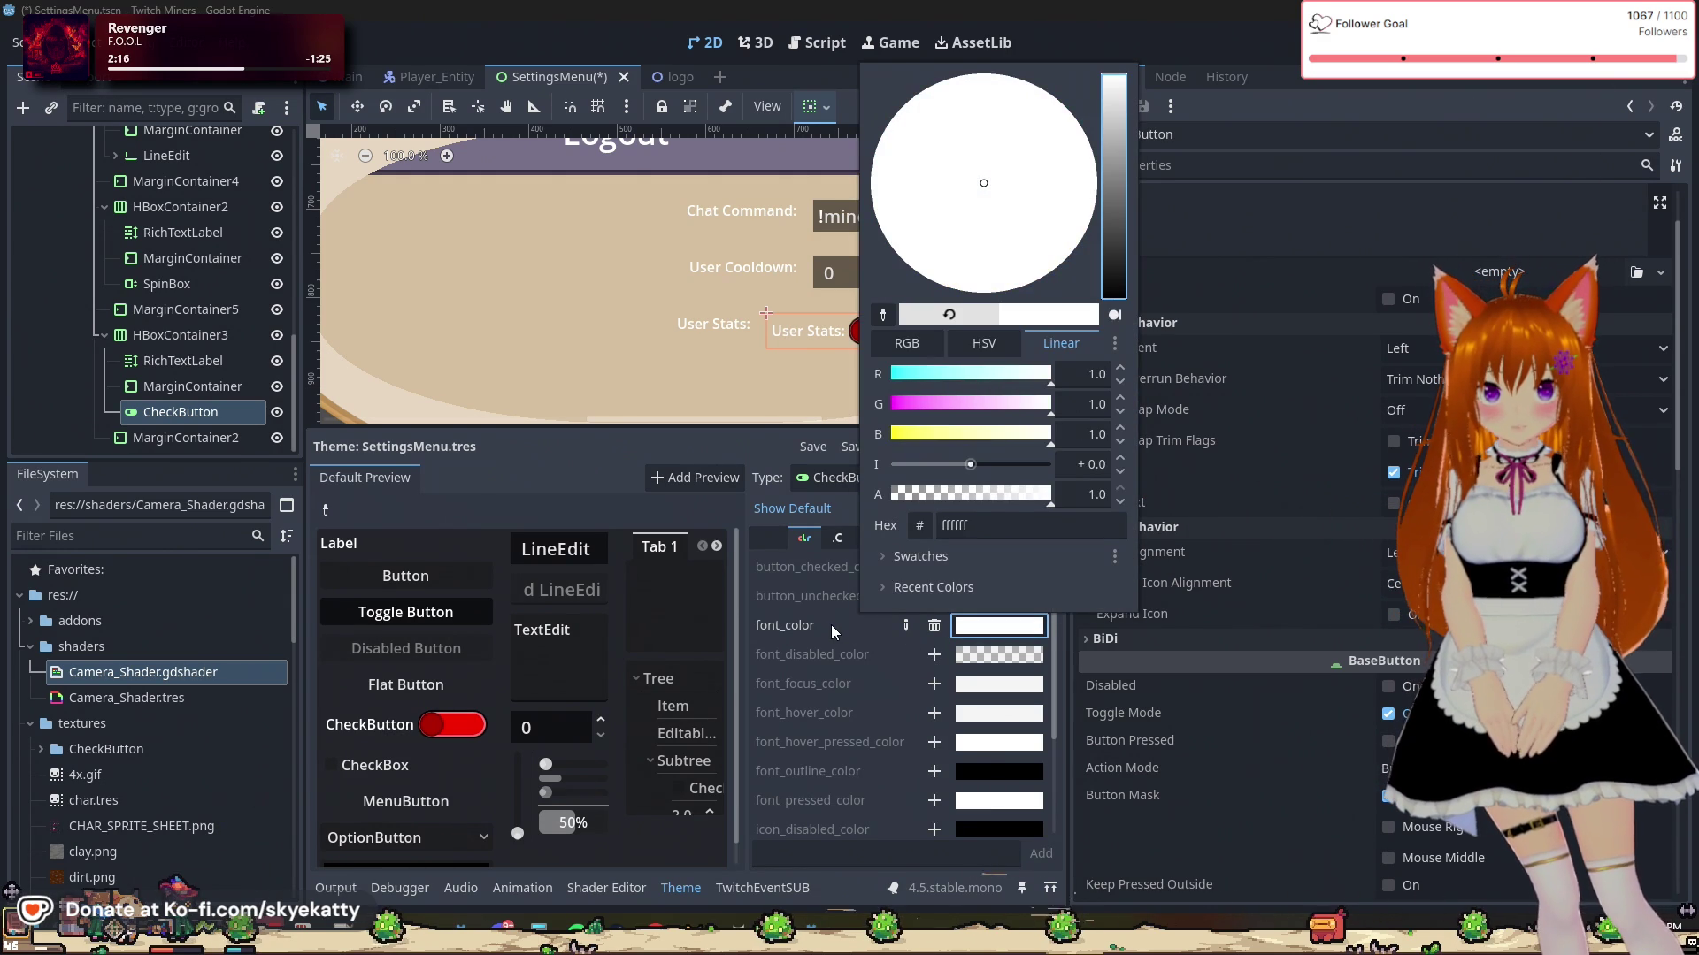
pyautogui.click(831, 624)
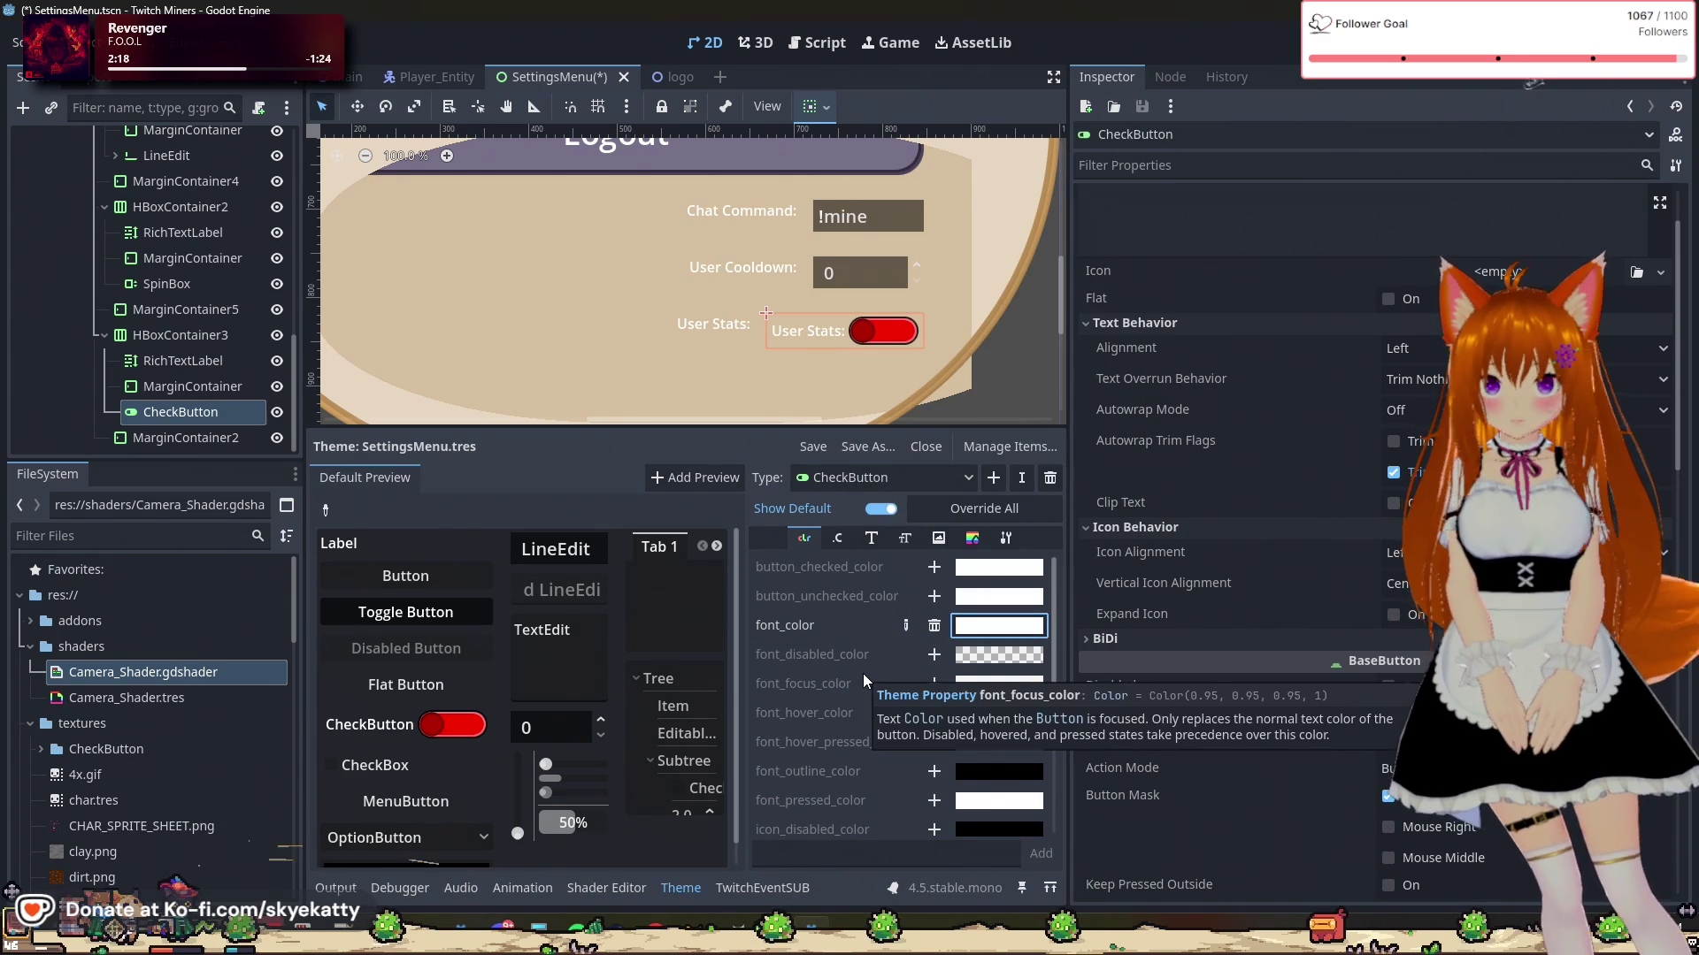
pyautogui.scroll(2, 809, 354)
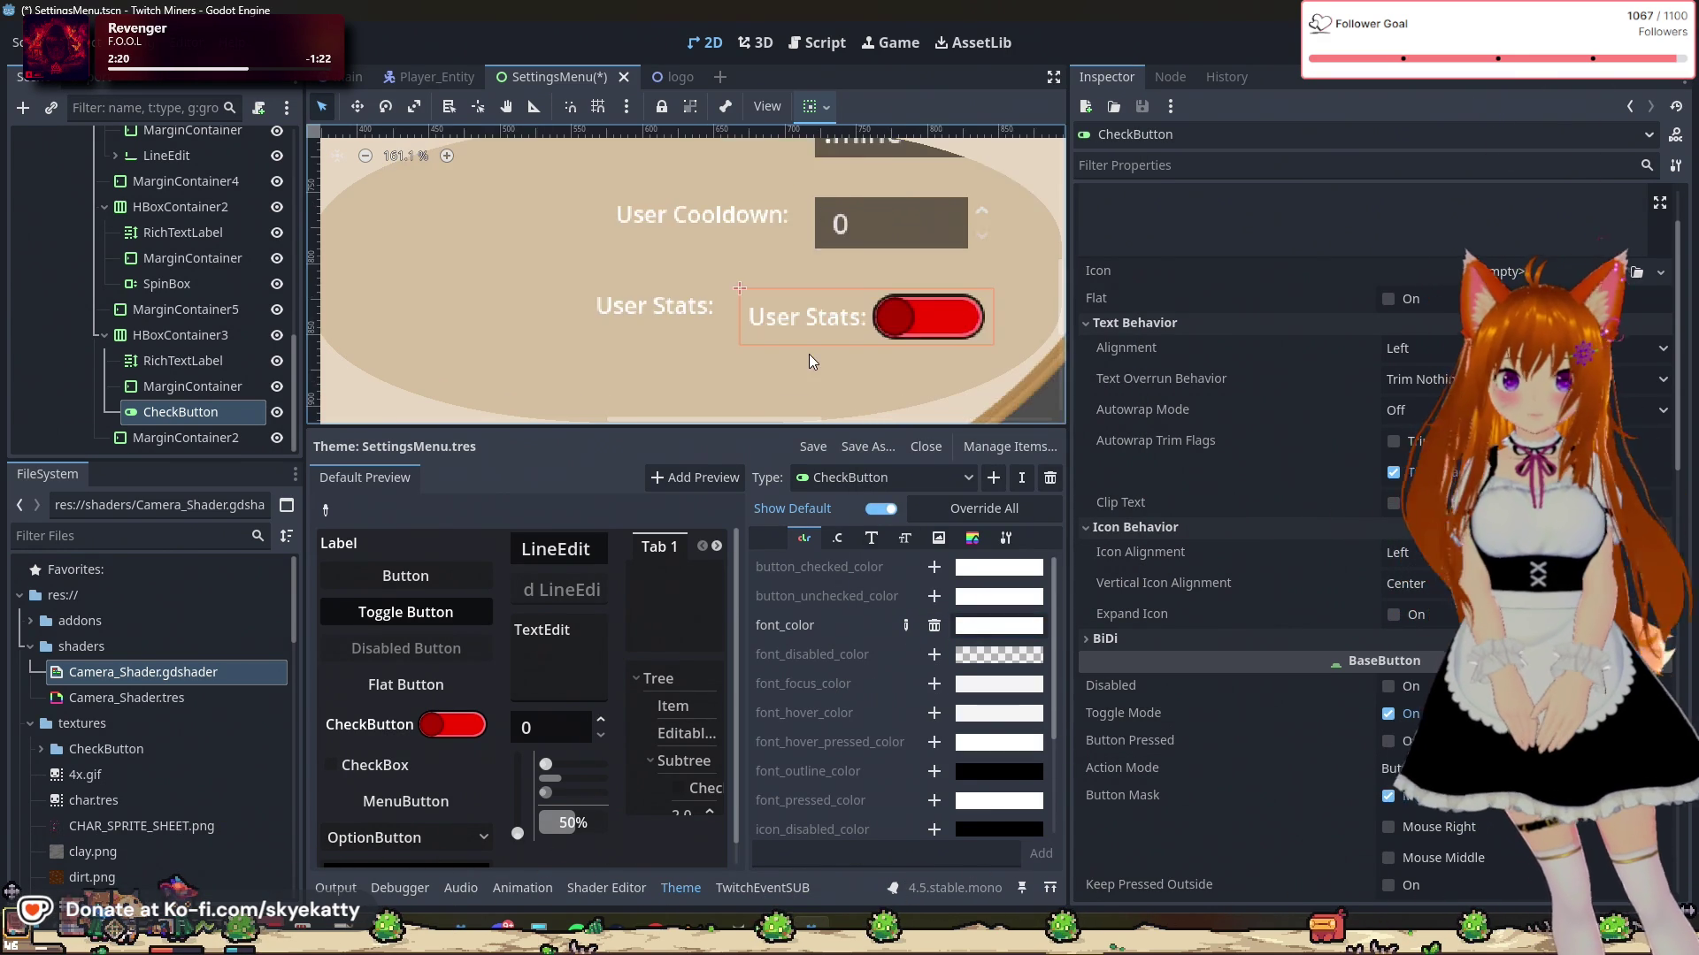
pyautogui.scroll(2, 780, 325)
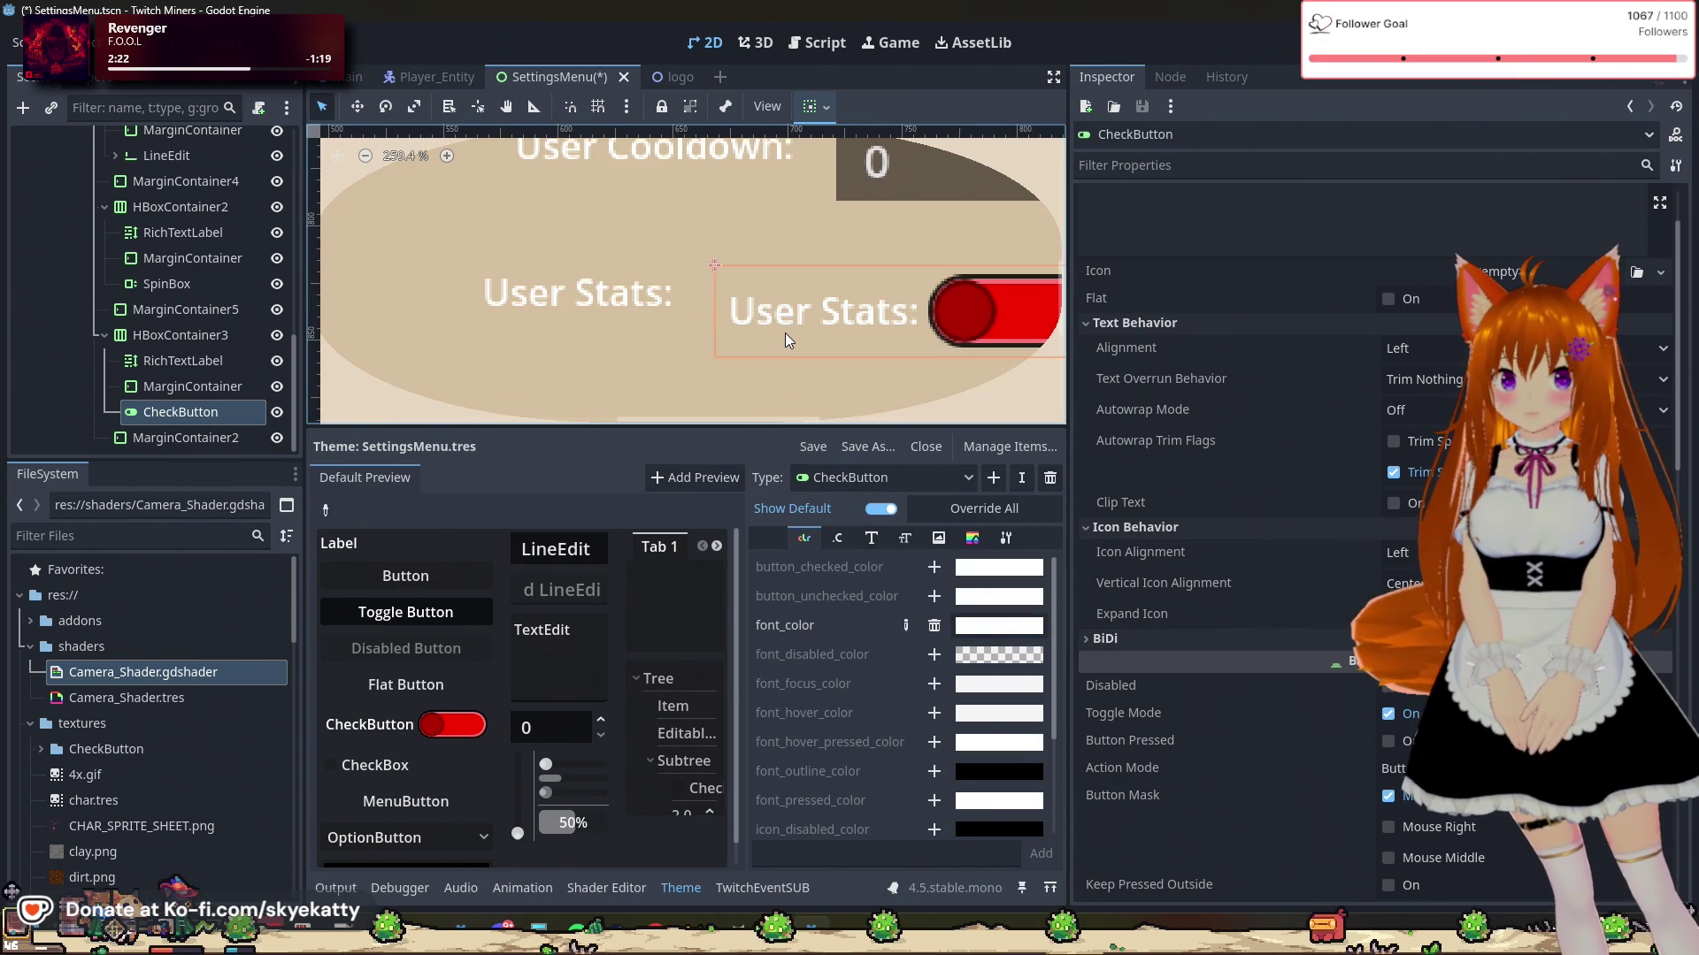
pyautogui.scroll(1, 783, 332)
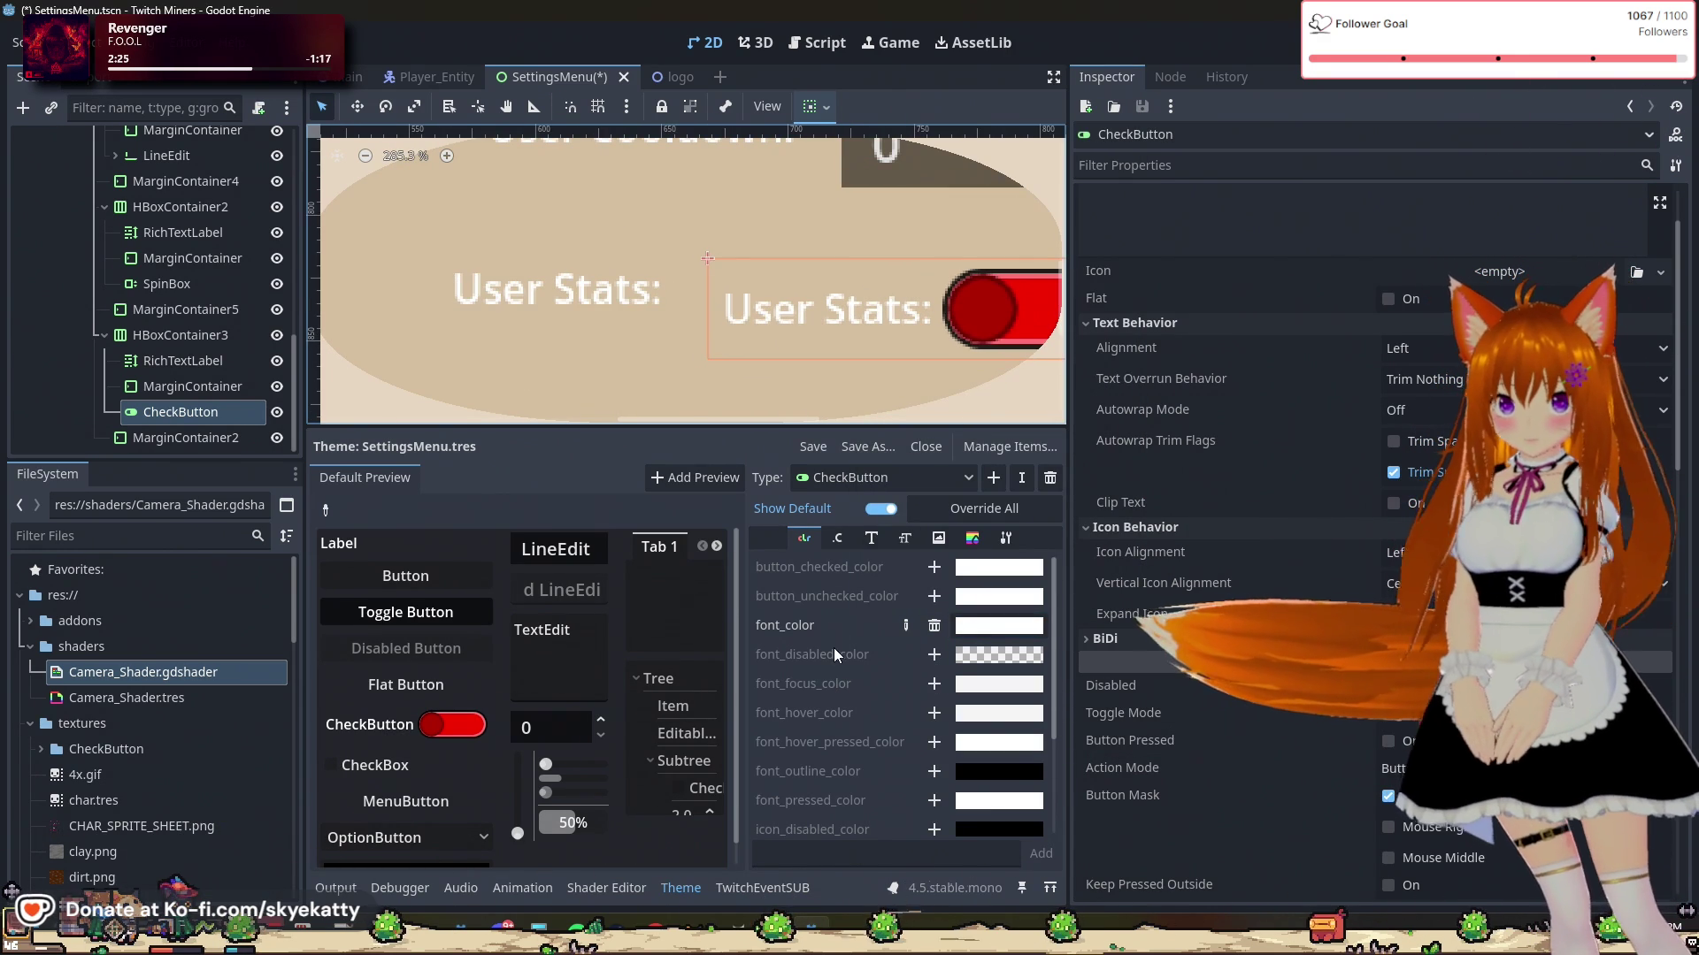
pyautogui.click(934, 684)
pyautogui.click(998, 683)
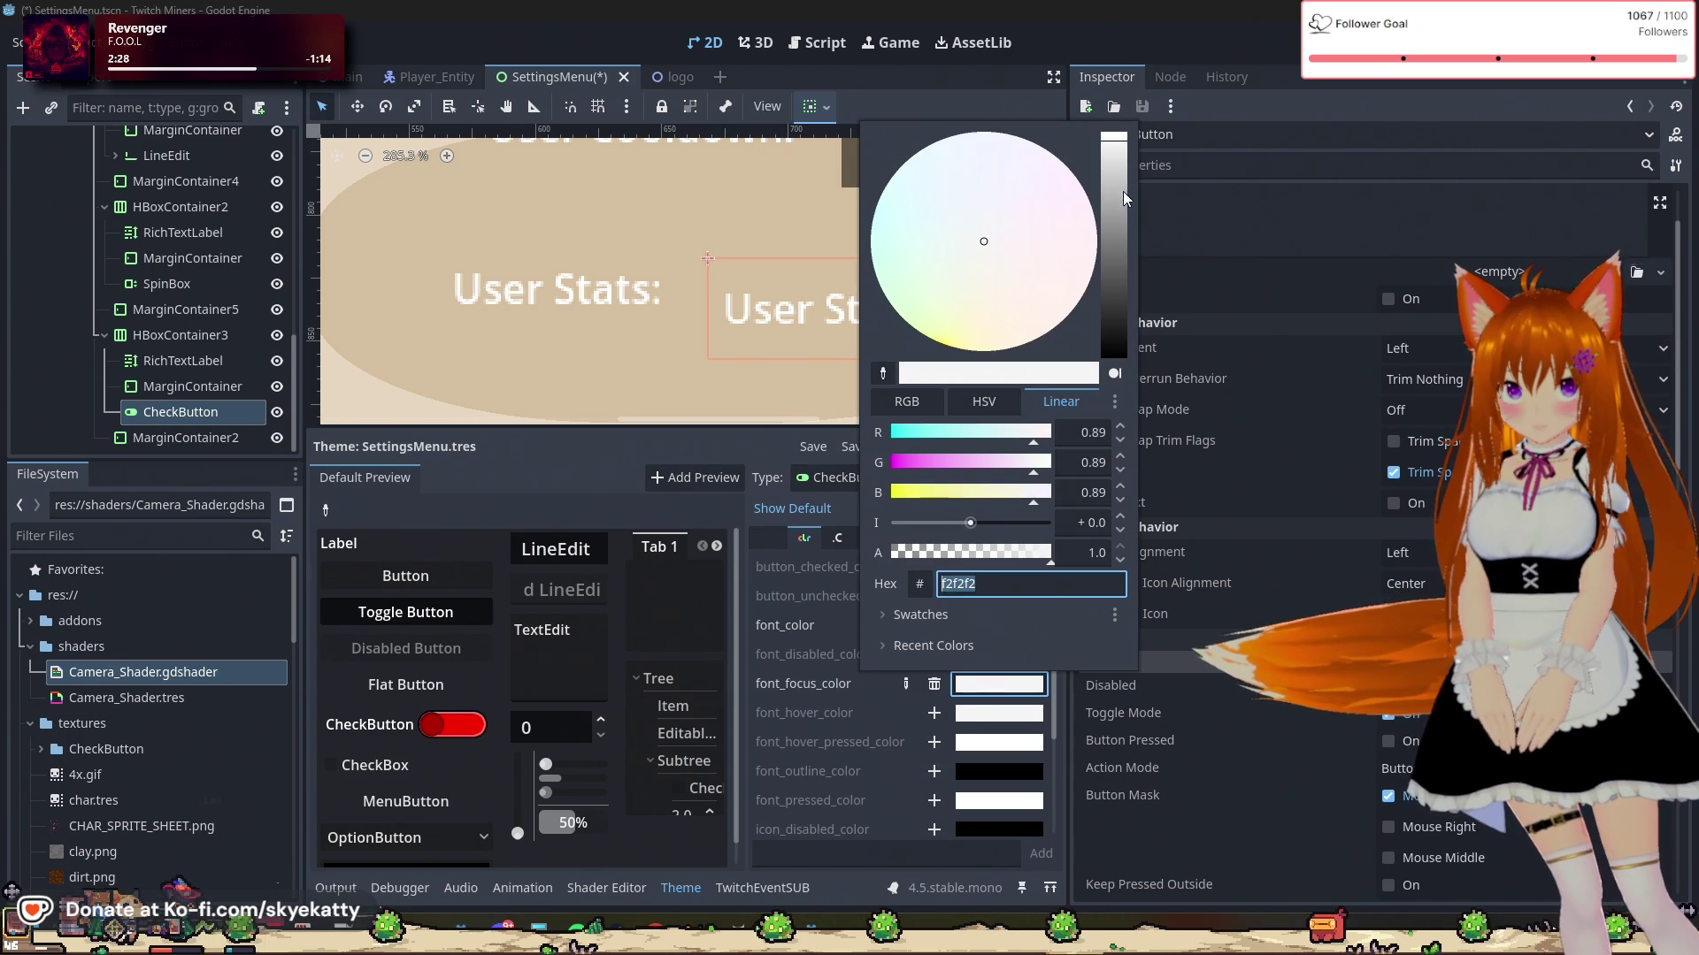
pyautogui.moveTo(1122, 192); pyautogui.dragTo(1113, 136)
pyautogui.click(798, 646)
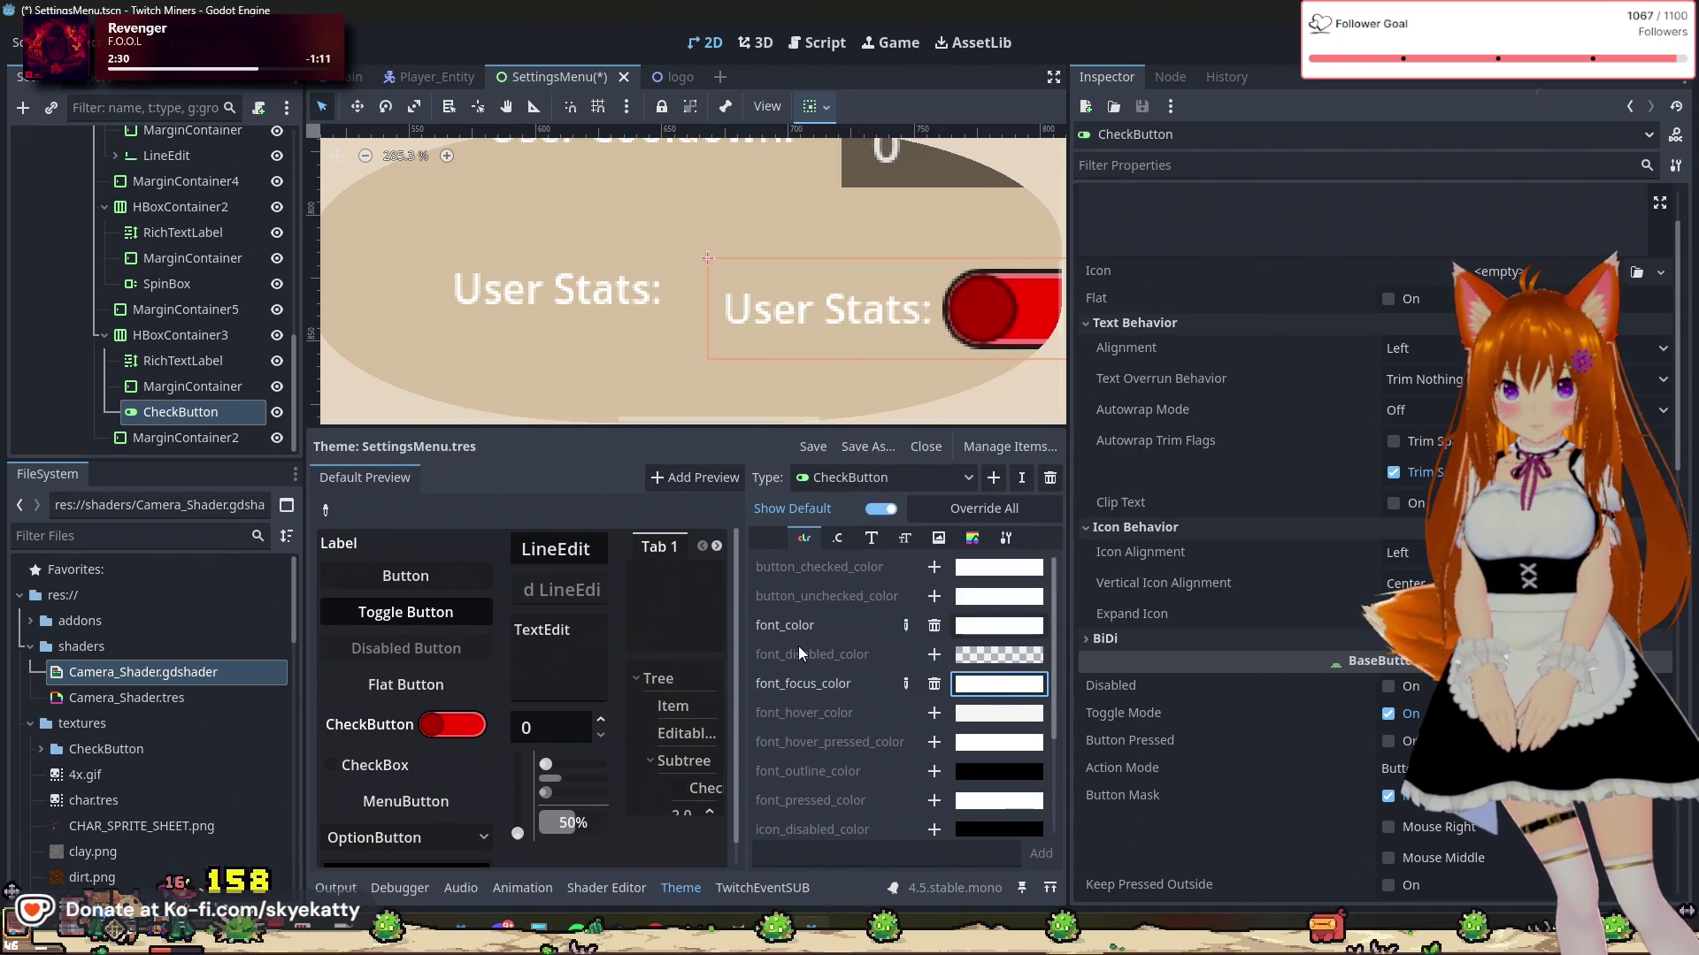
# Step: Override font_hover_color and font_hover_pressed_color with white
pyautogui.click(934, 714)
pyautogui.click(984, 715)
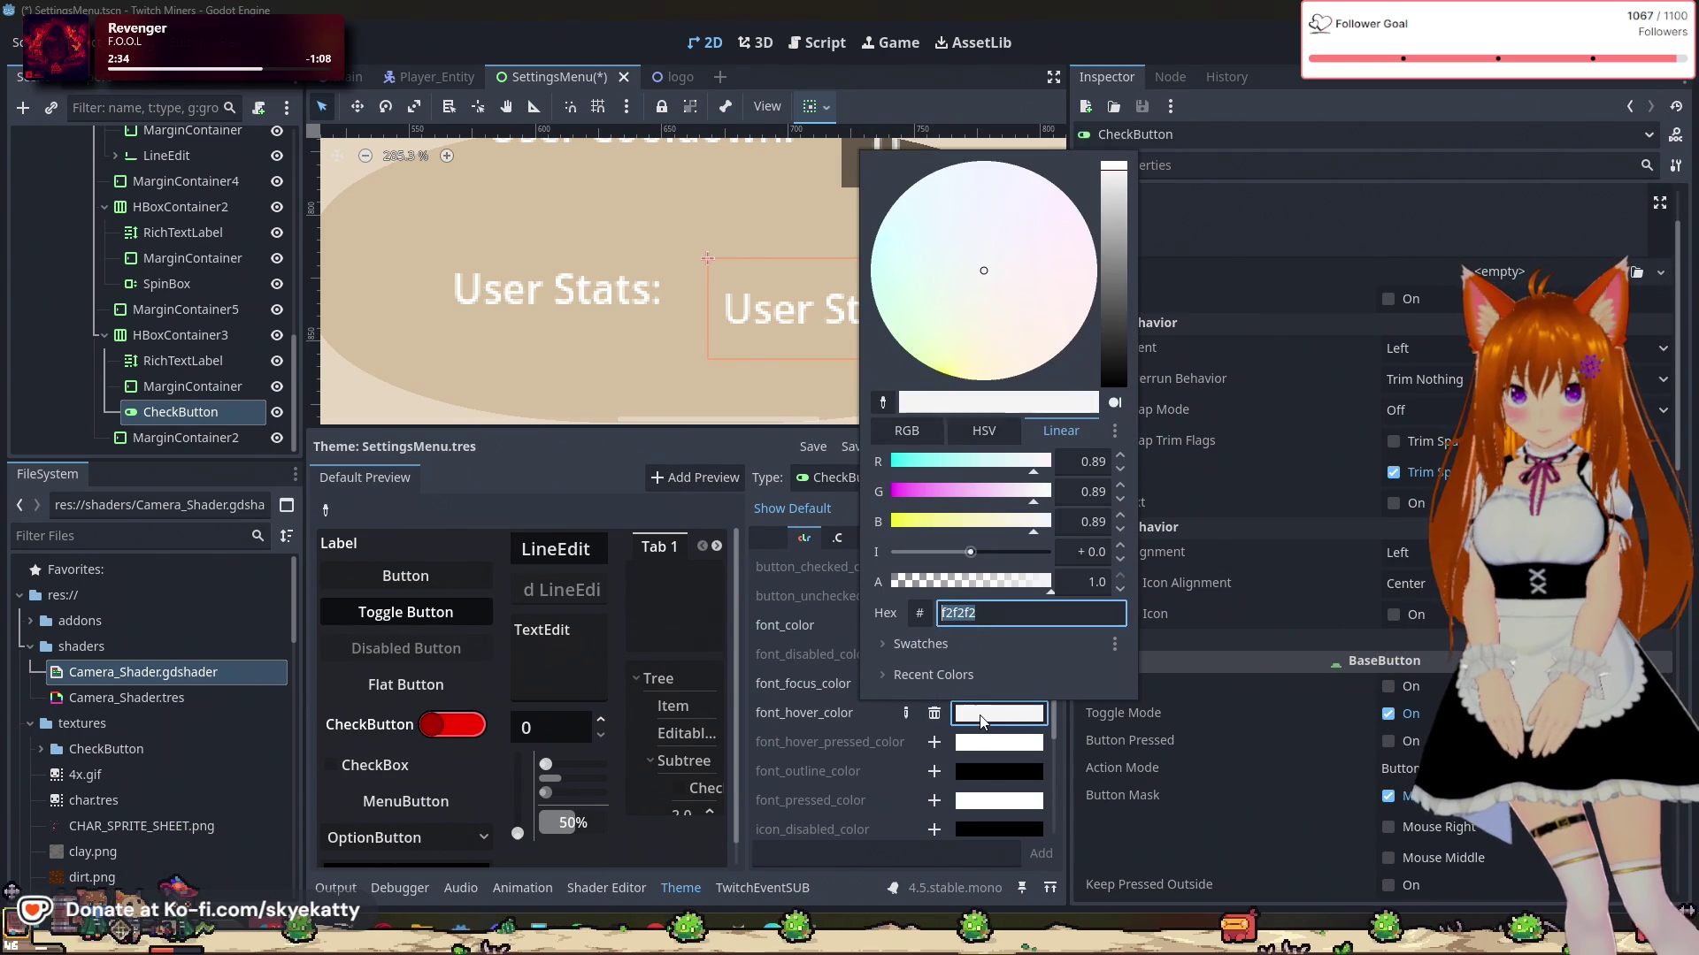
pyautogui.moveTo(1122, 194); pyautogui.dragTo(1121, 10)
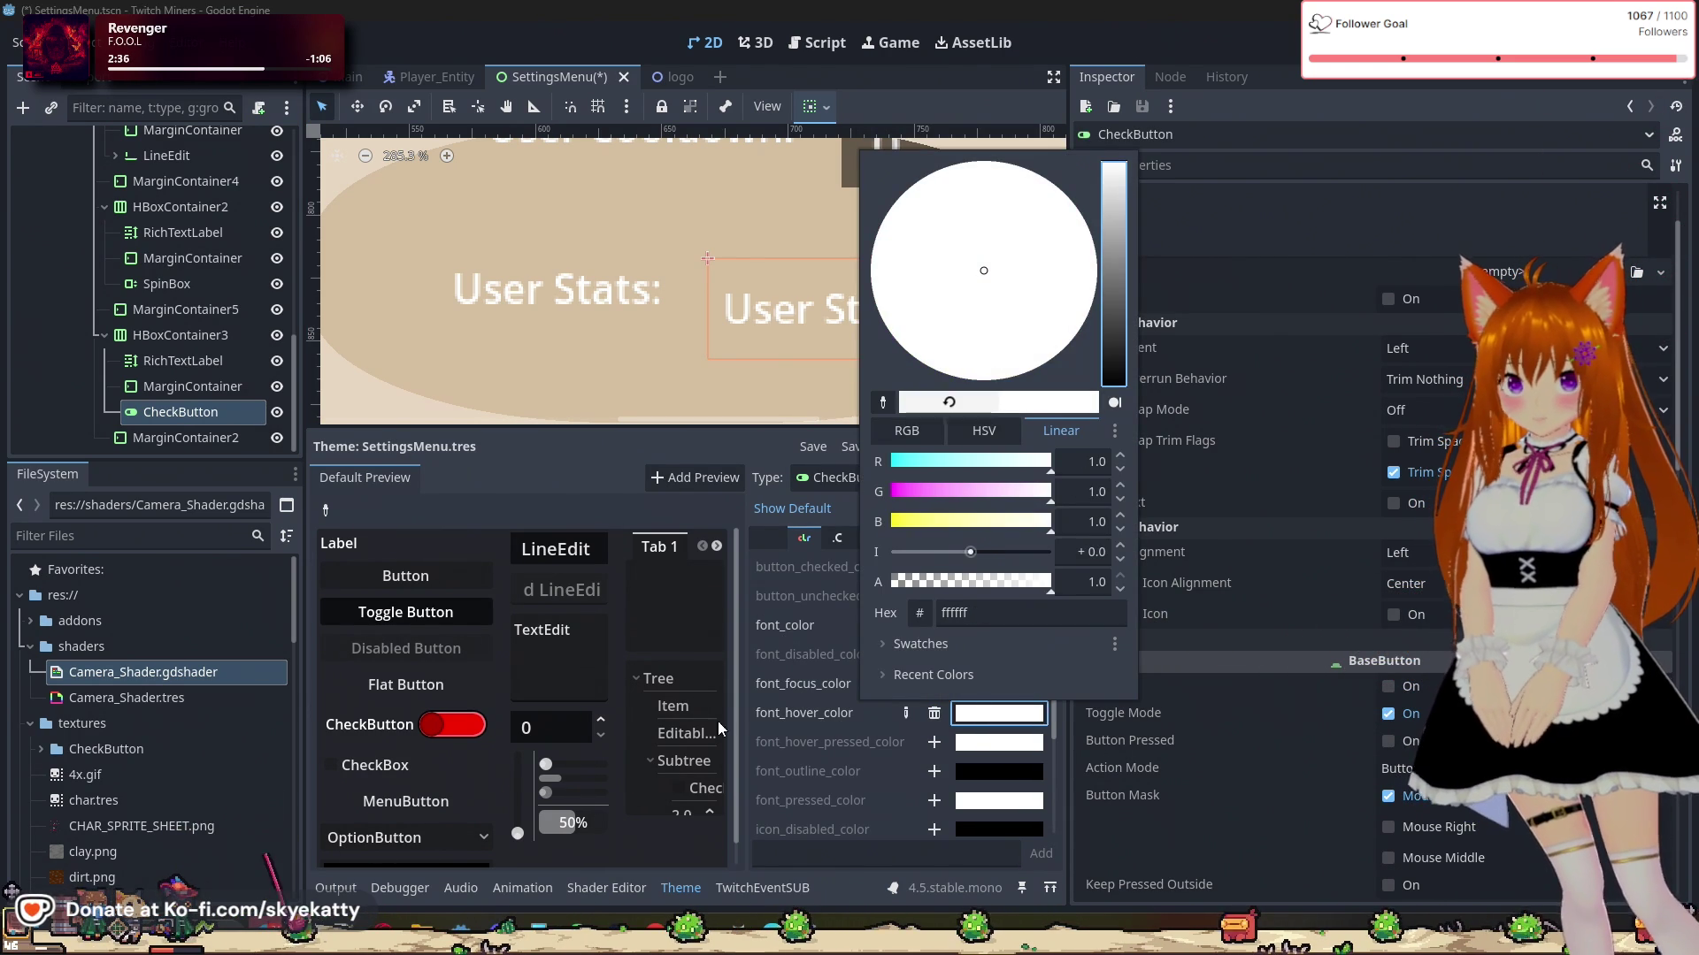
pyautogui.click(775, 719)
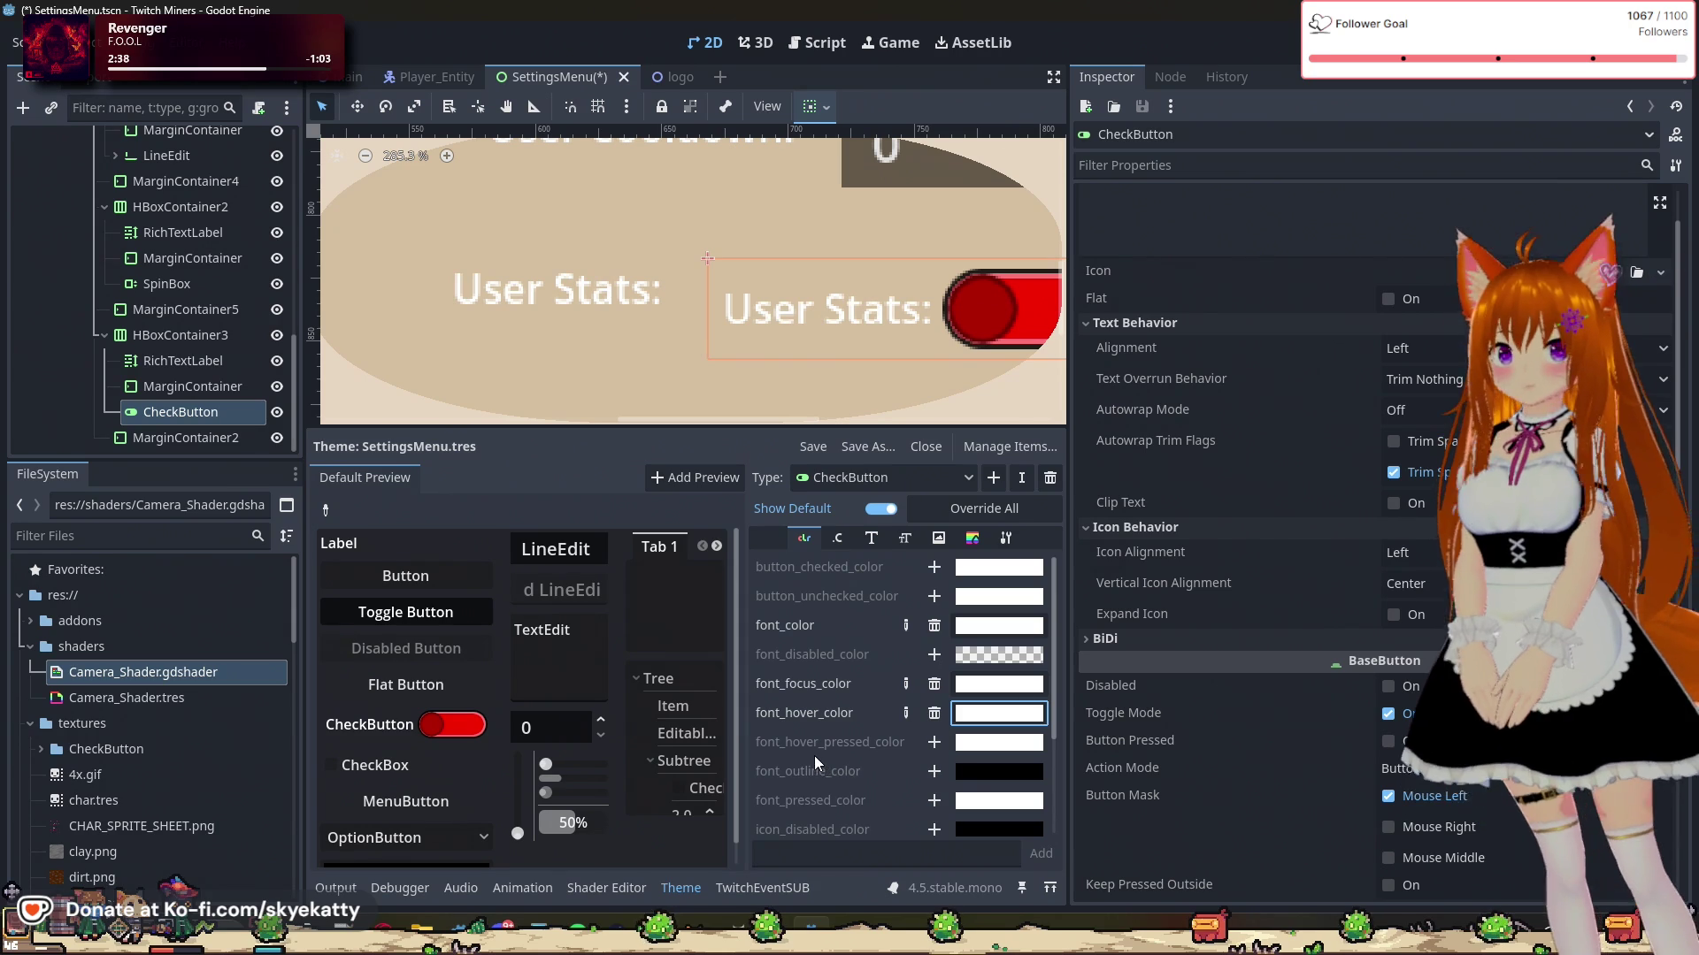
pyautogui.scroll(-1, 849, 752)
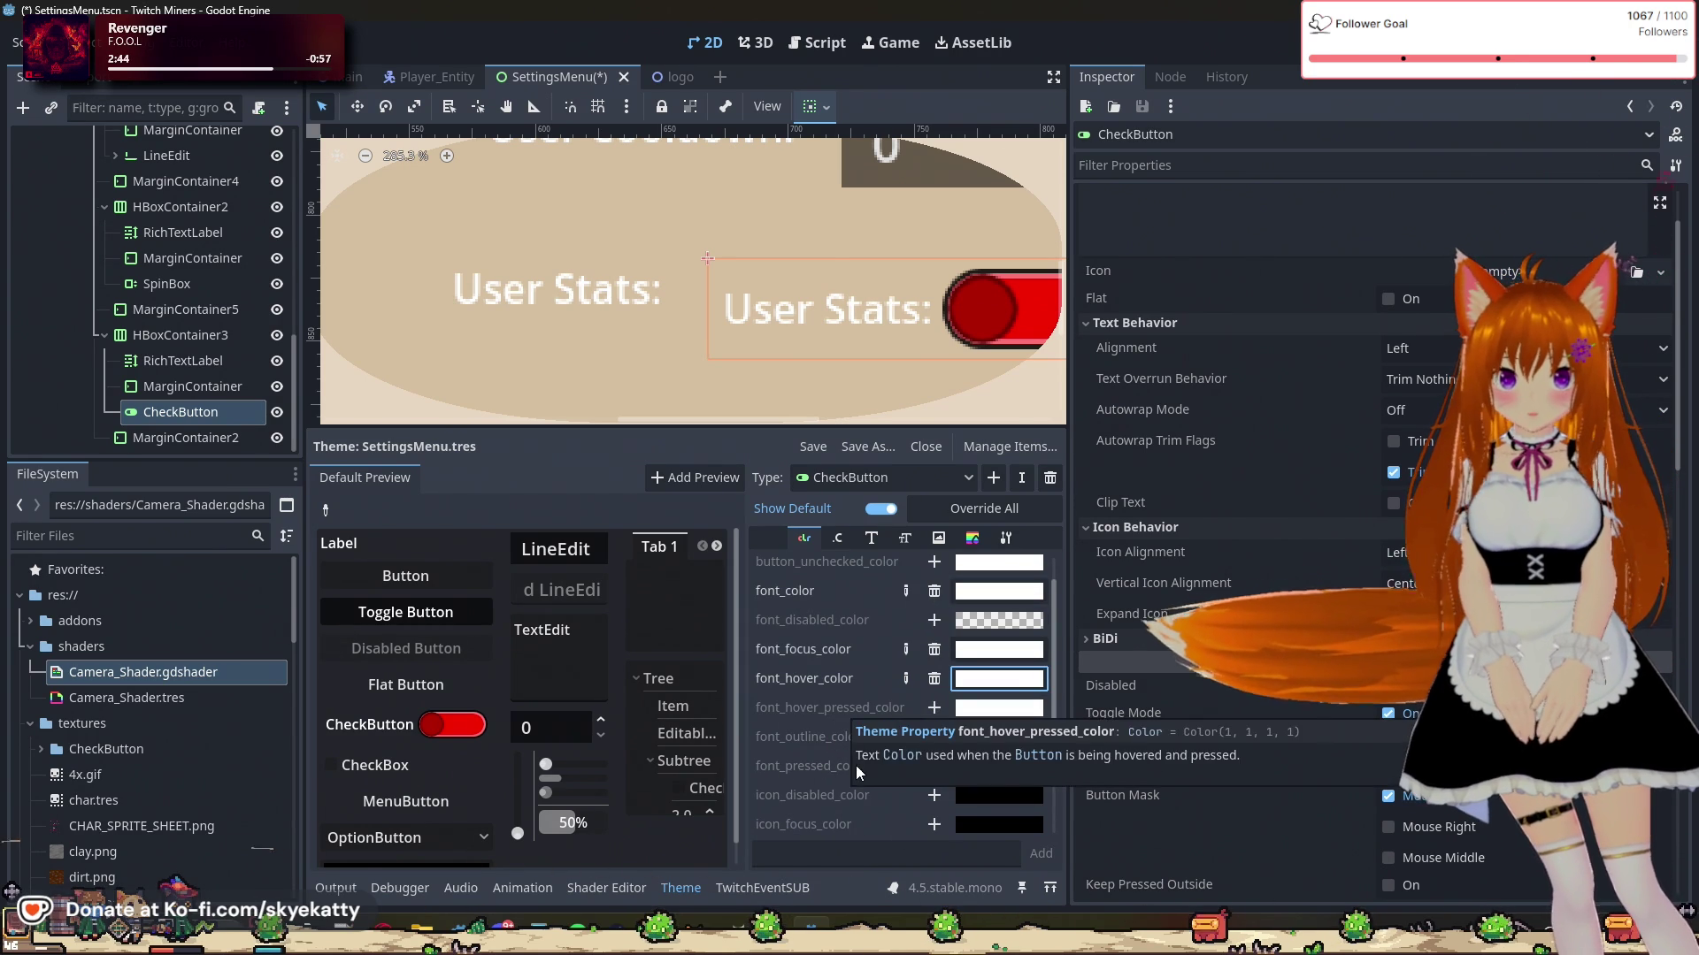
pyautogui.click(934, 707)
pyautogui.click(999, 708)
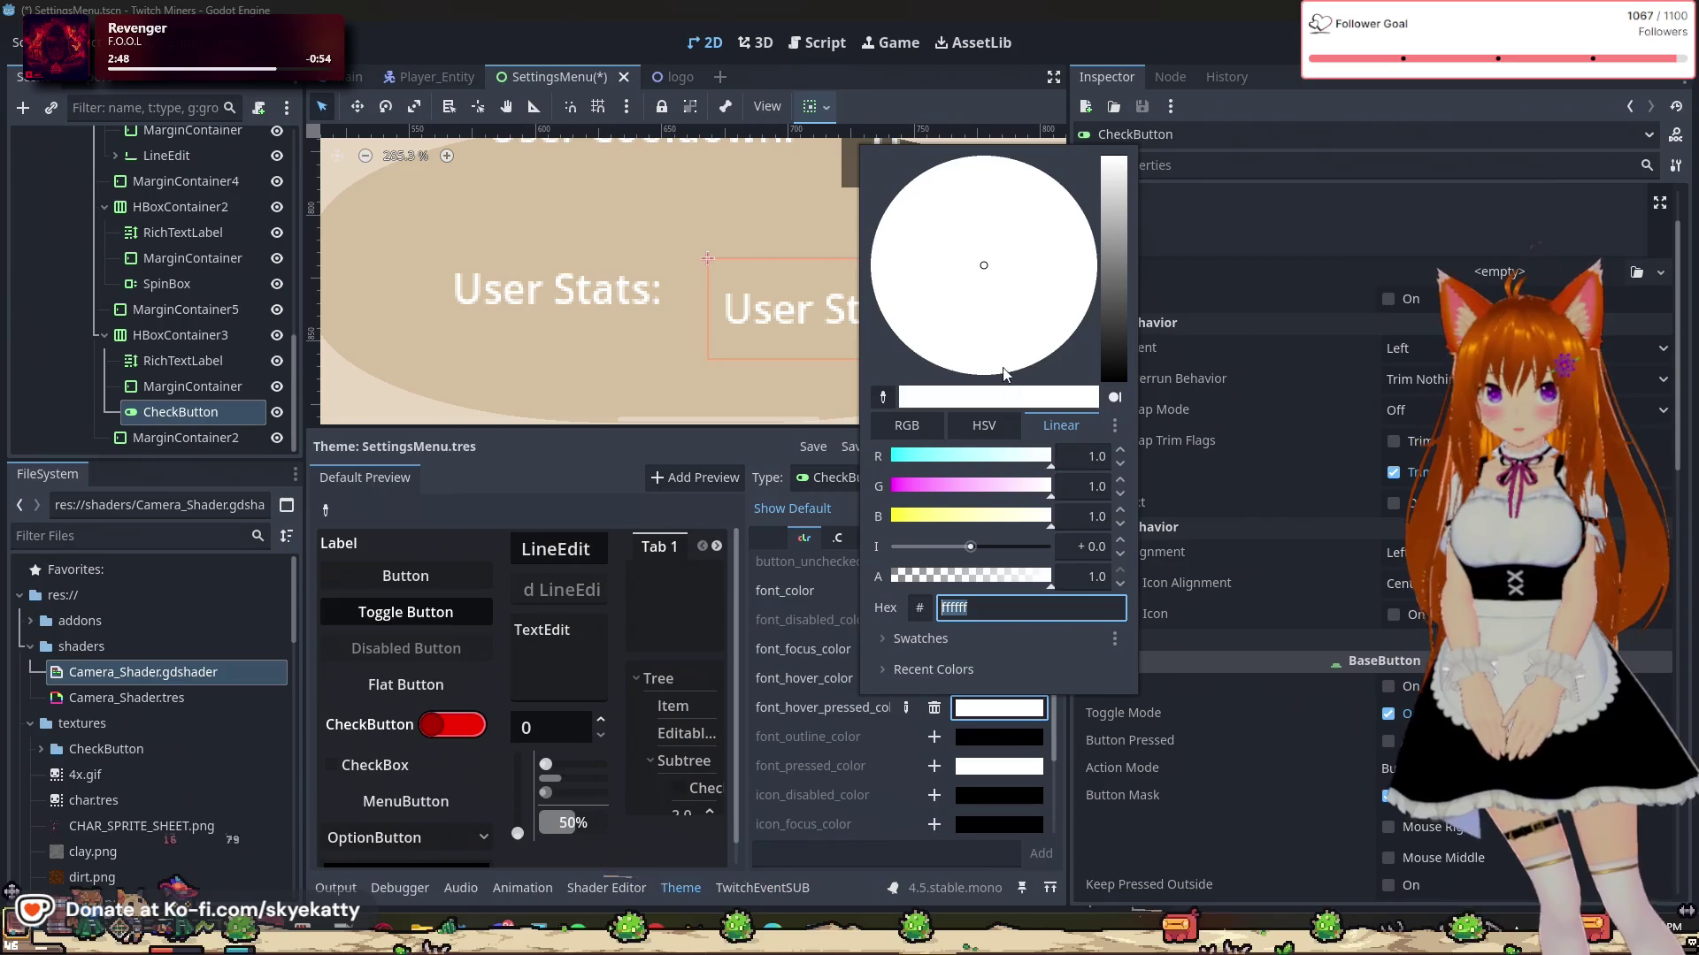
pyautogui.click(770, 670)
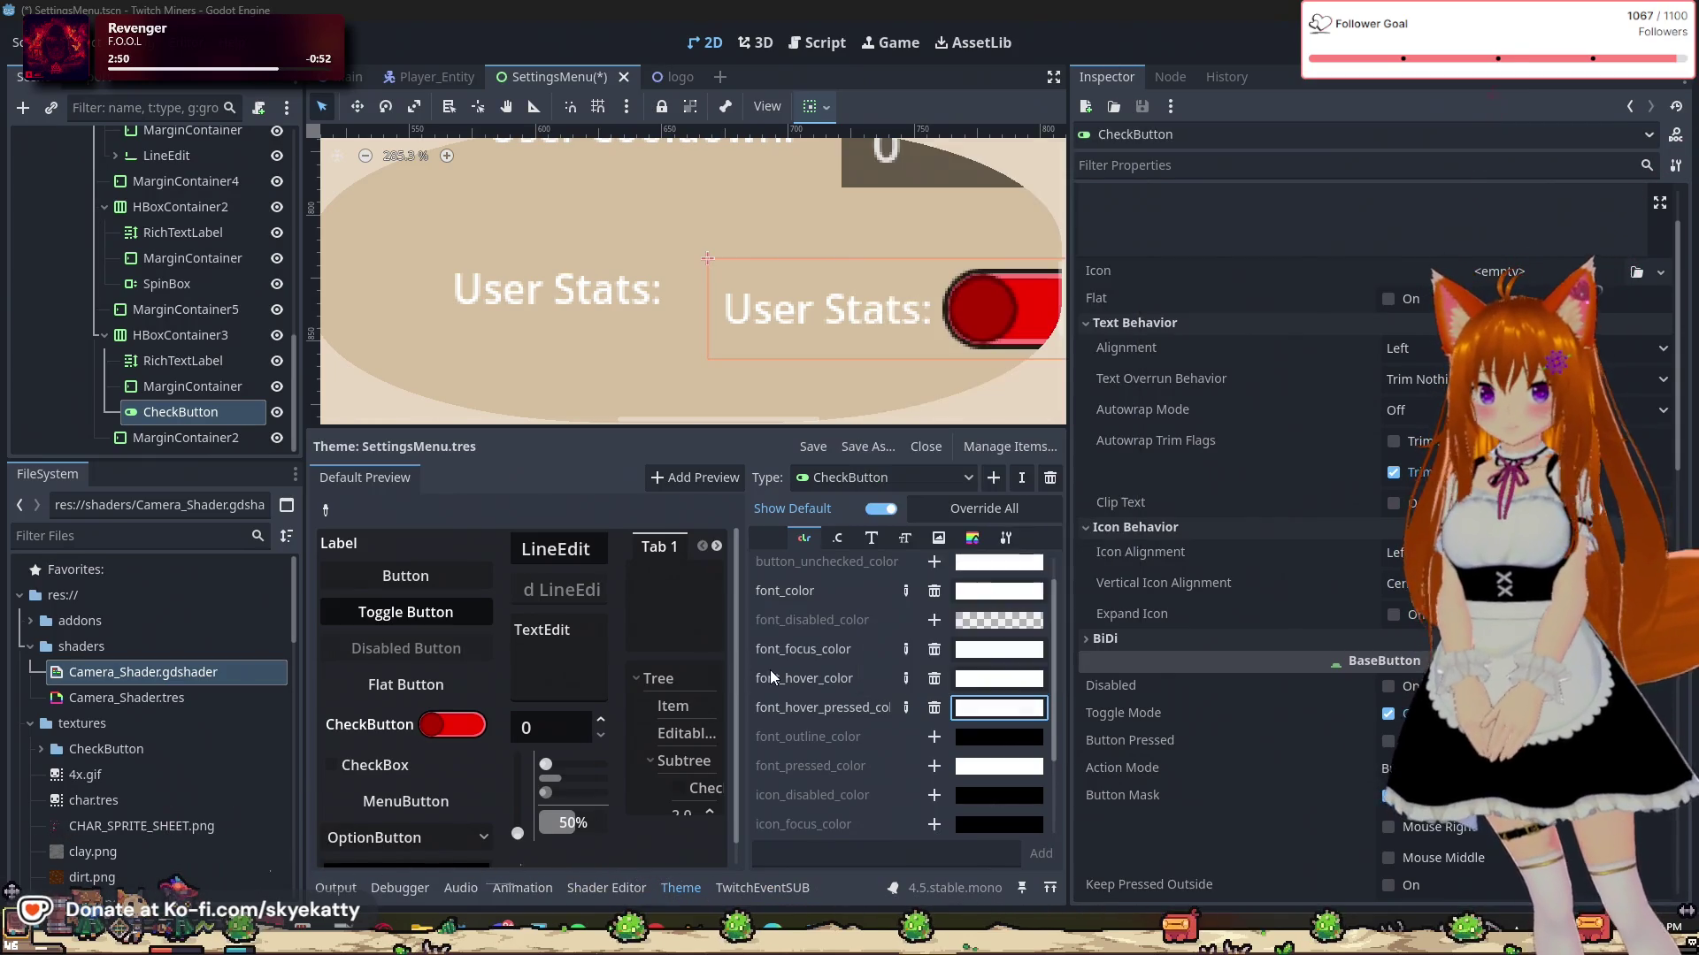
# Step: Override font_pressed_color, keeping it white (ffffff)
pyautogui.scroll(-1, 838, 757)
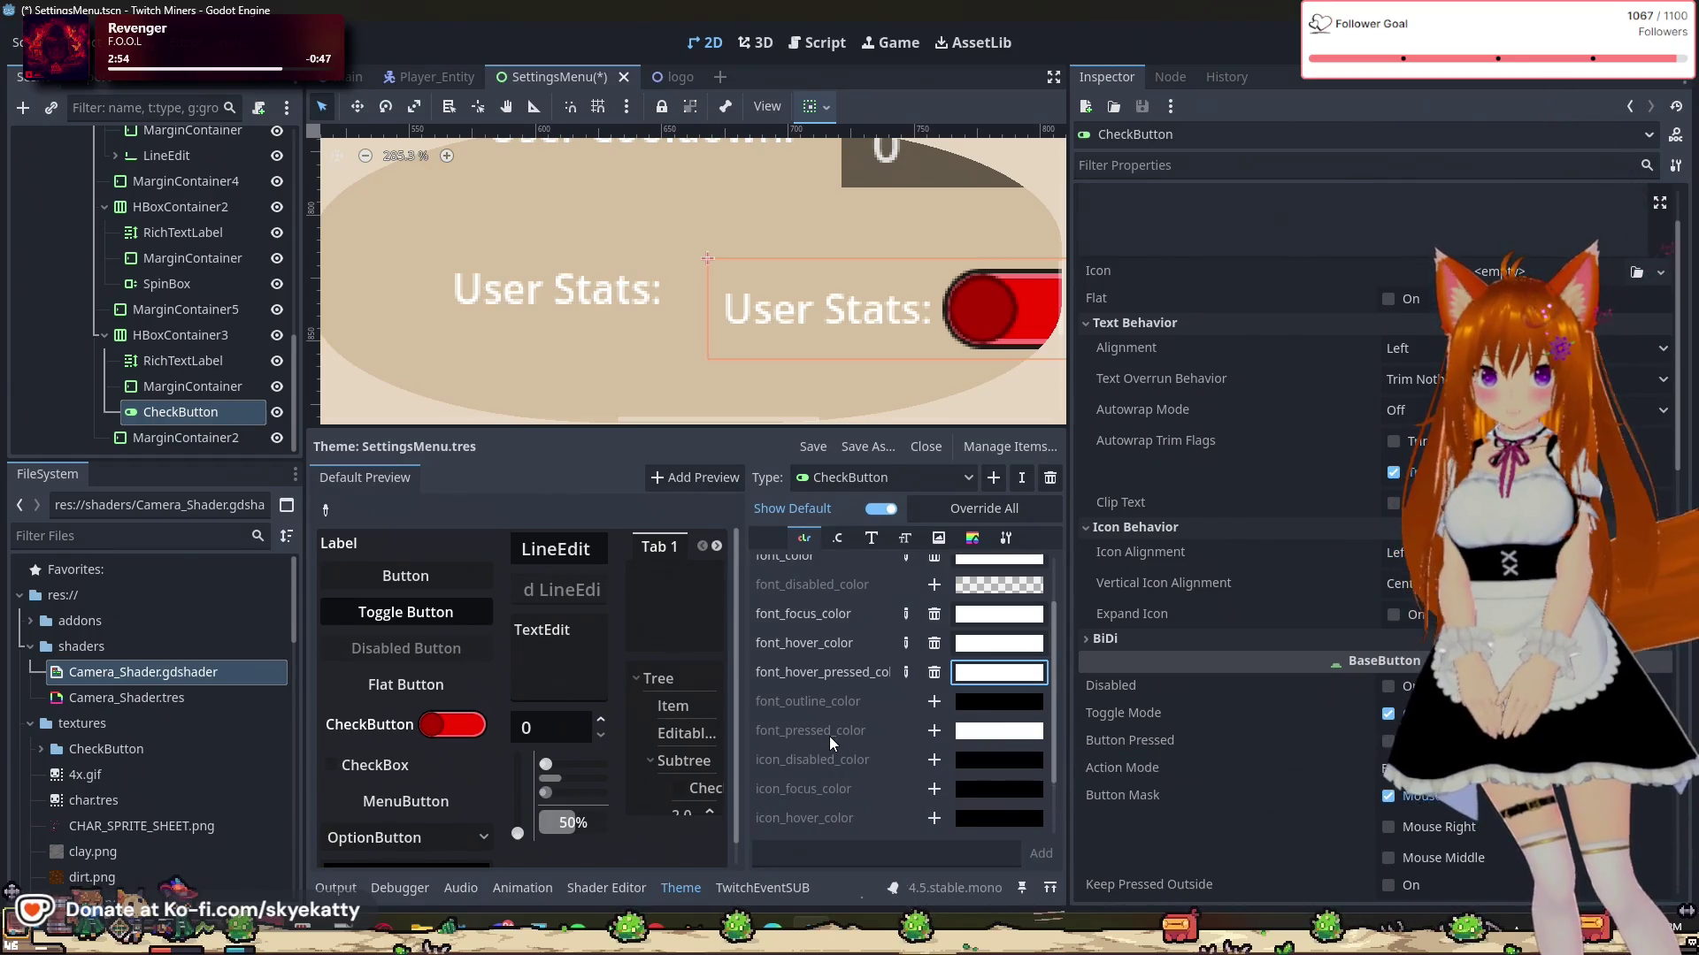
pyautogui.scroll(-1, 883, 728)
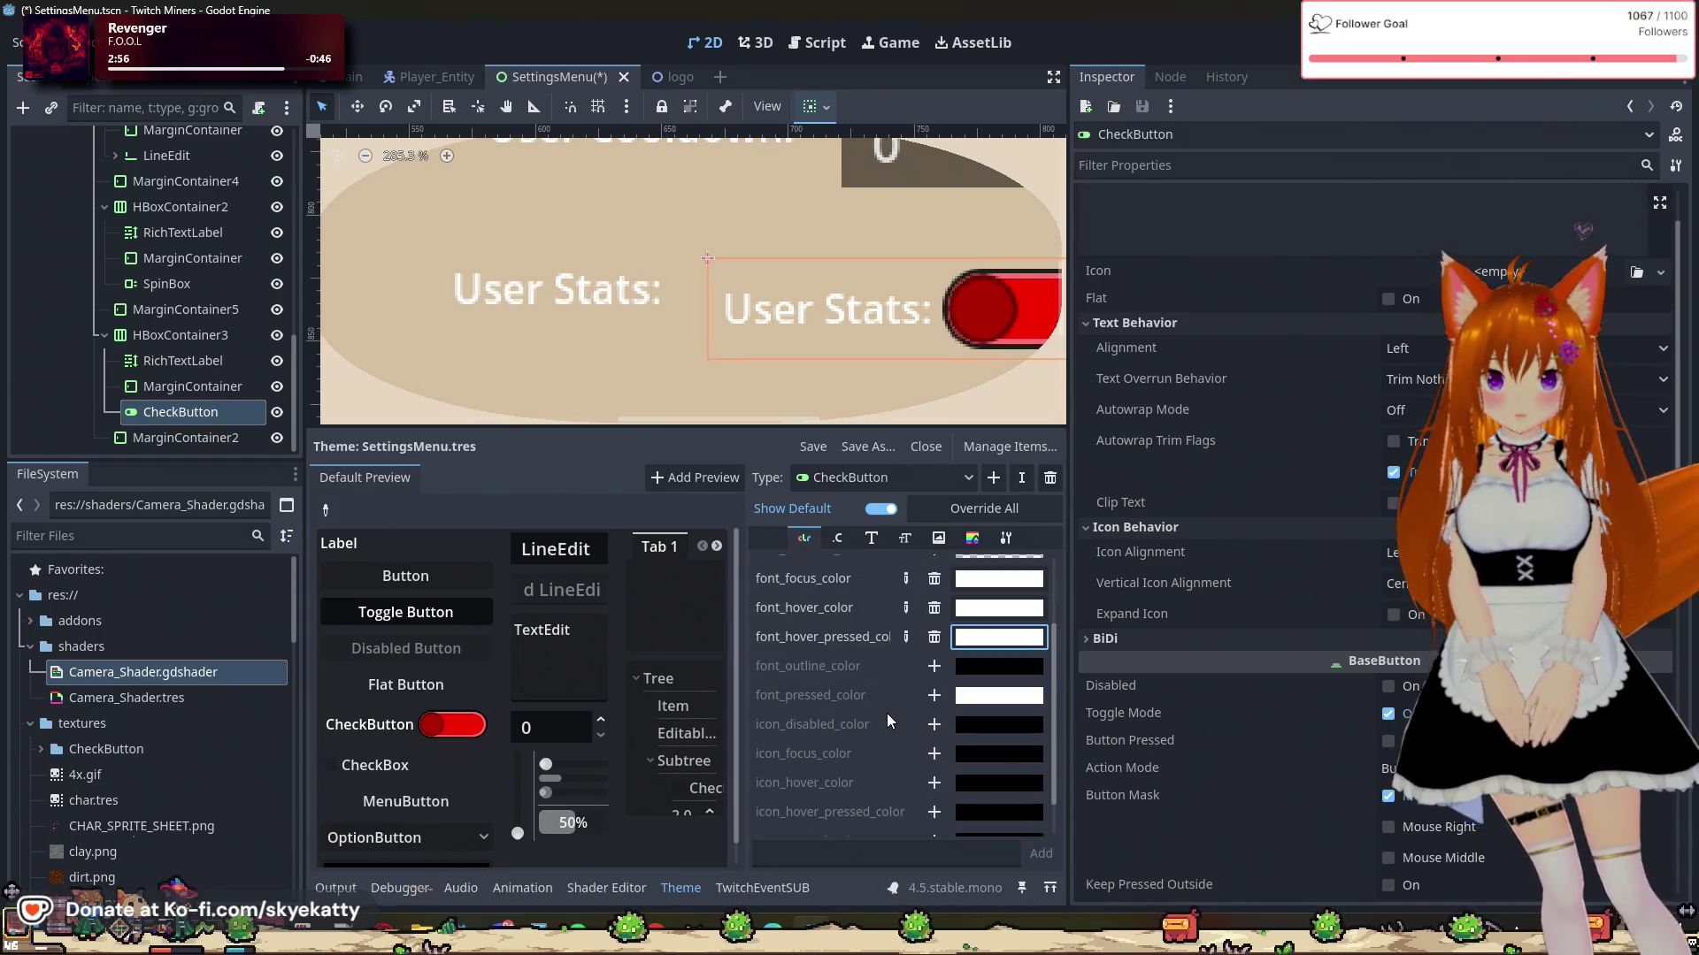
pyautogui.click(935, 696)
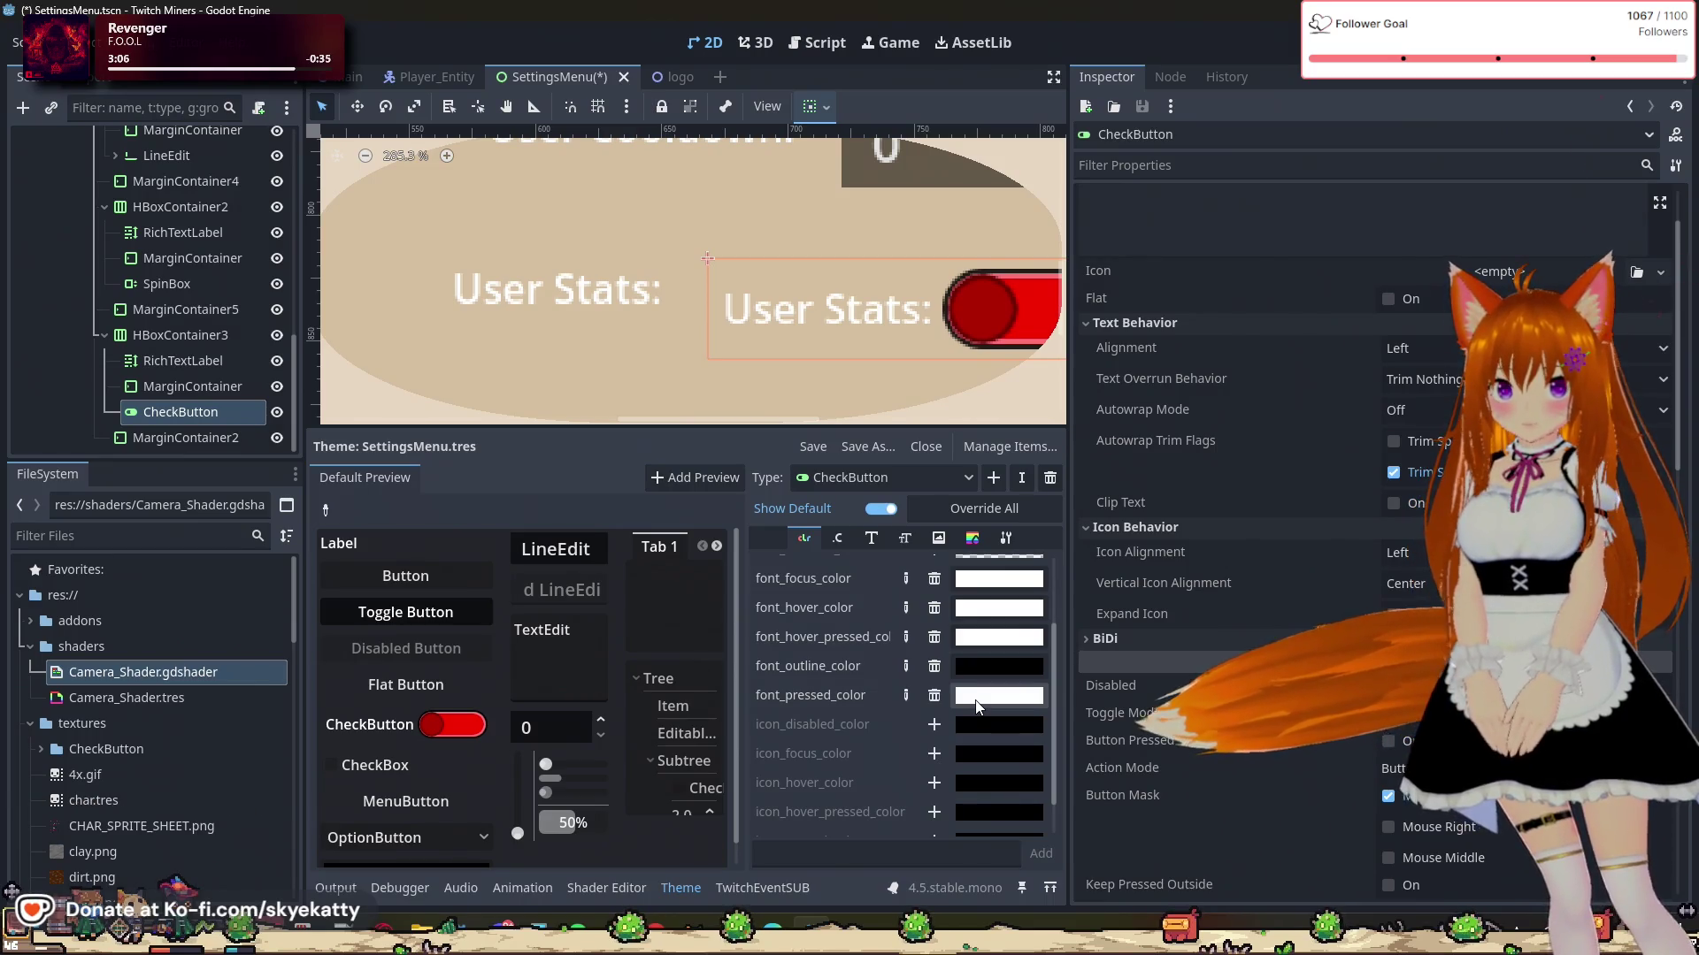
pyautogui.click(976, 696)
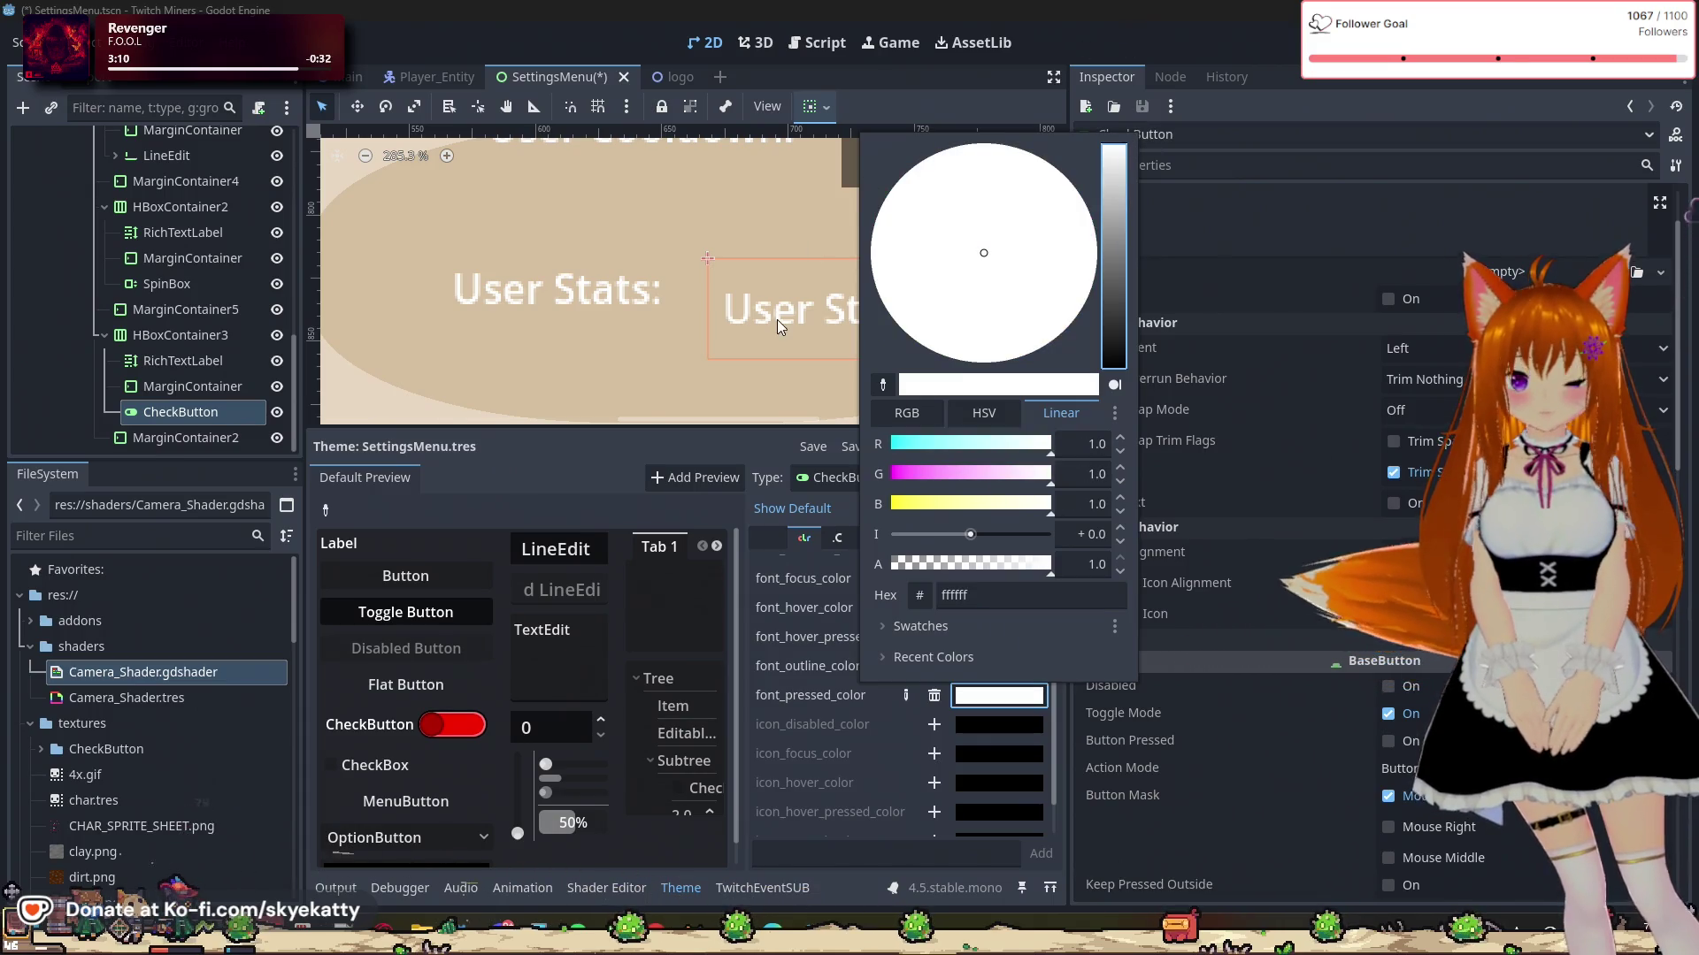
pyautogui.click(757, 635)
pyautogui.scroll(-1, 876, 708)
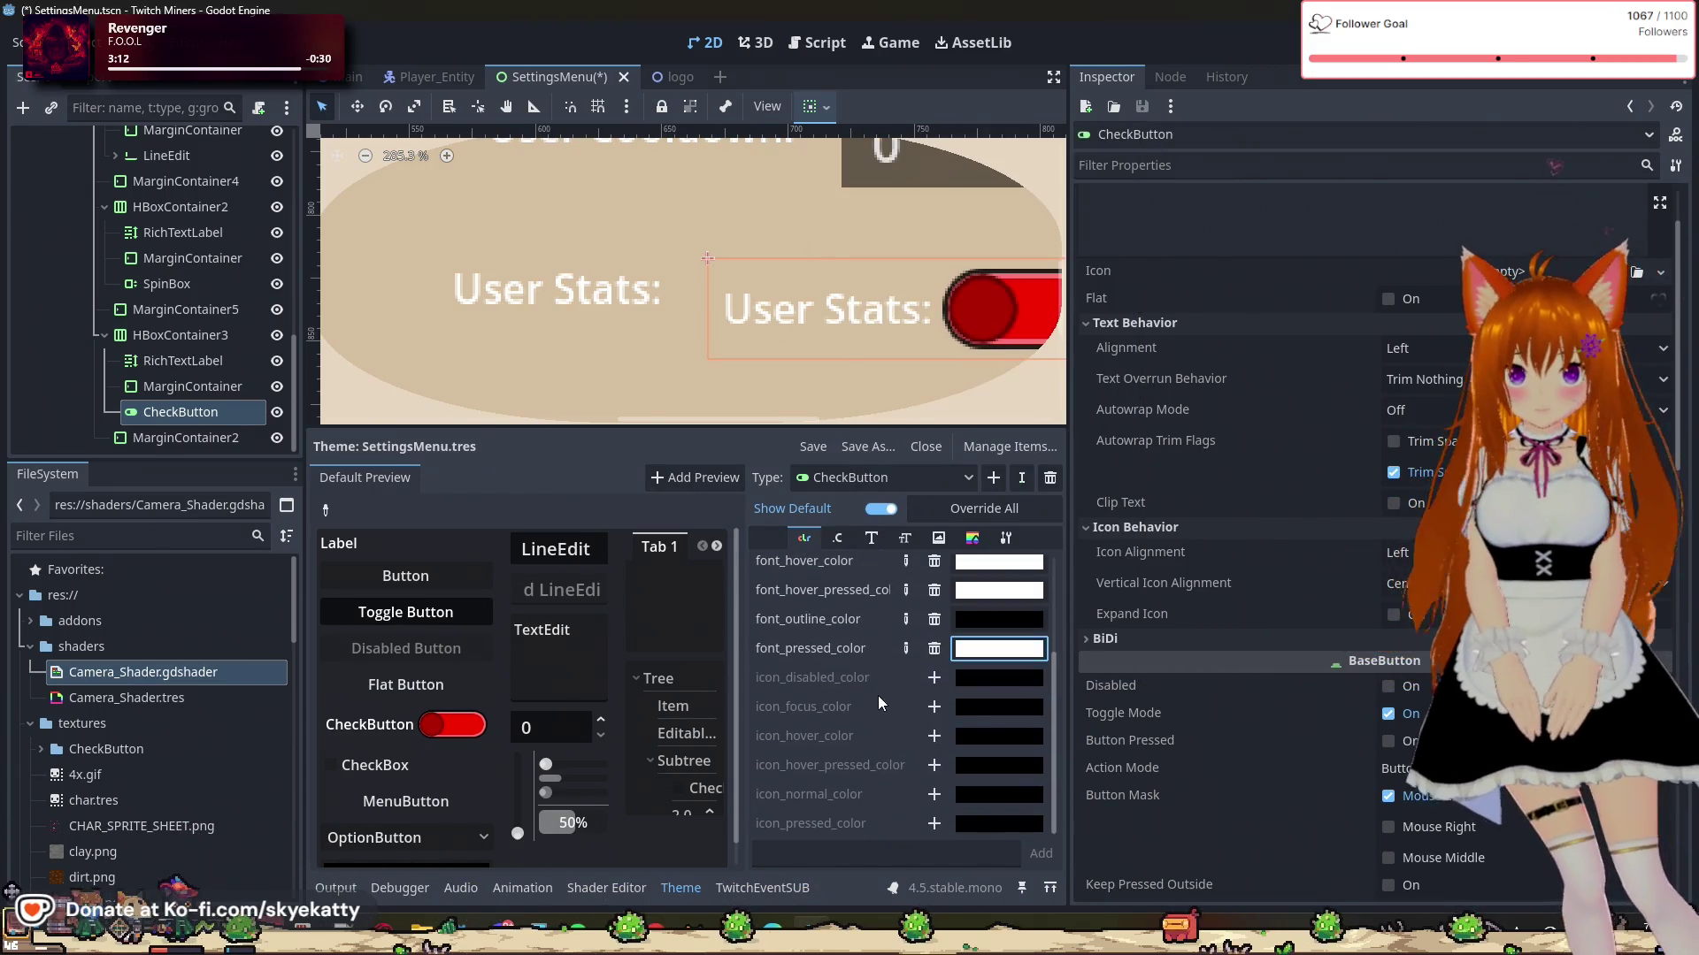
pyautogui.scroll(2, 855, 718)
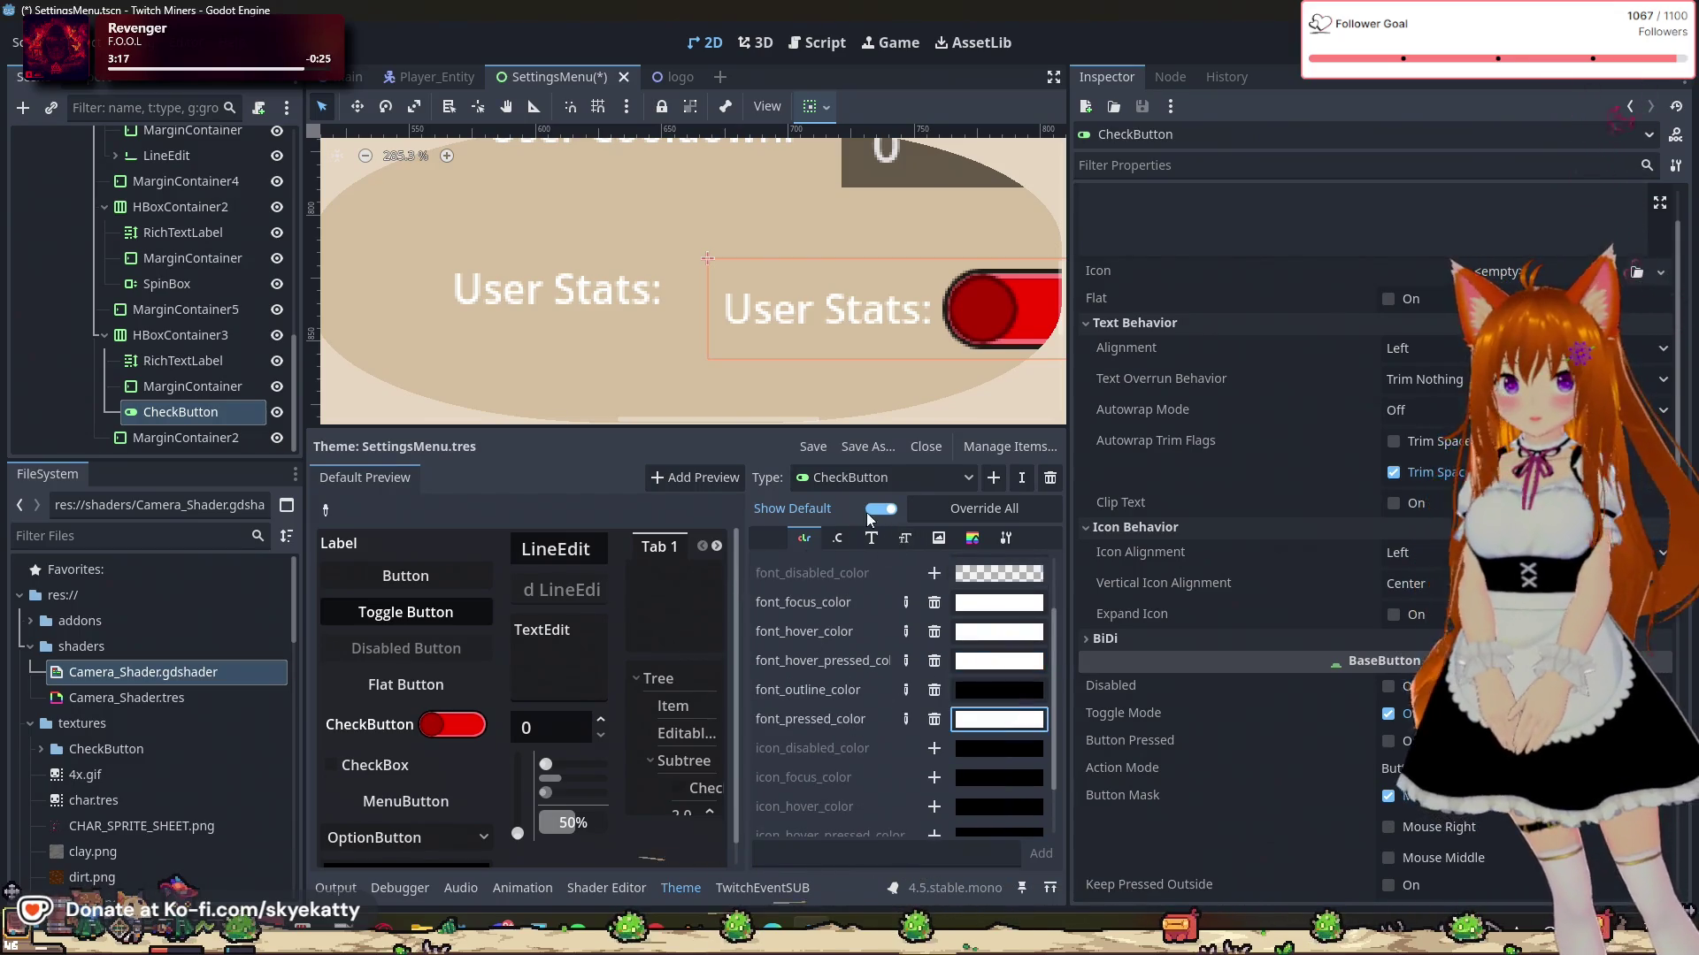
pyautogui.scroll(2, 847, 605)
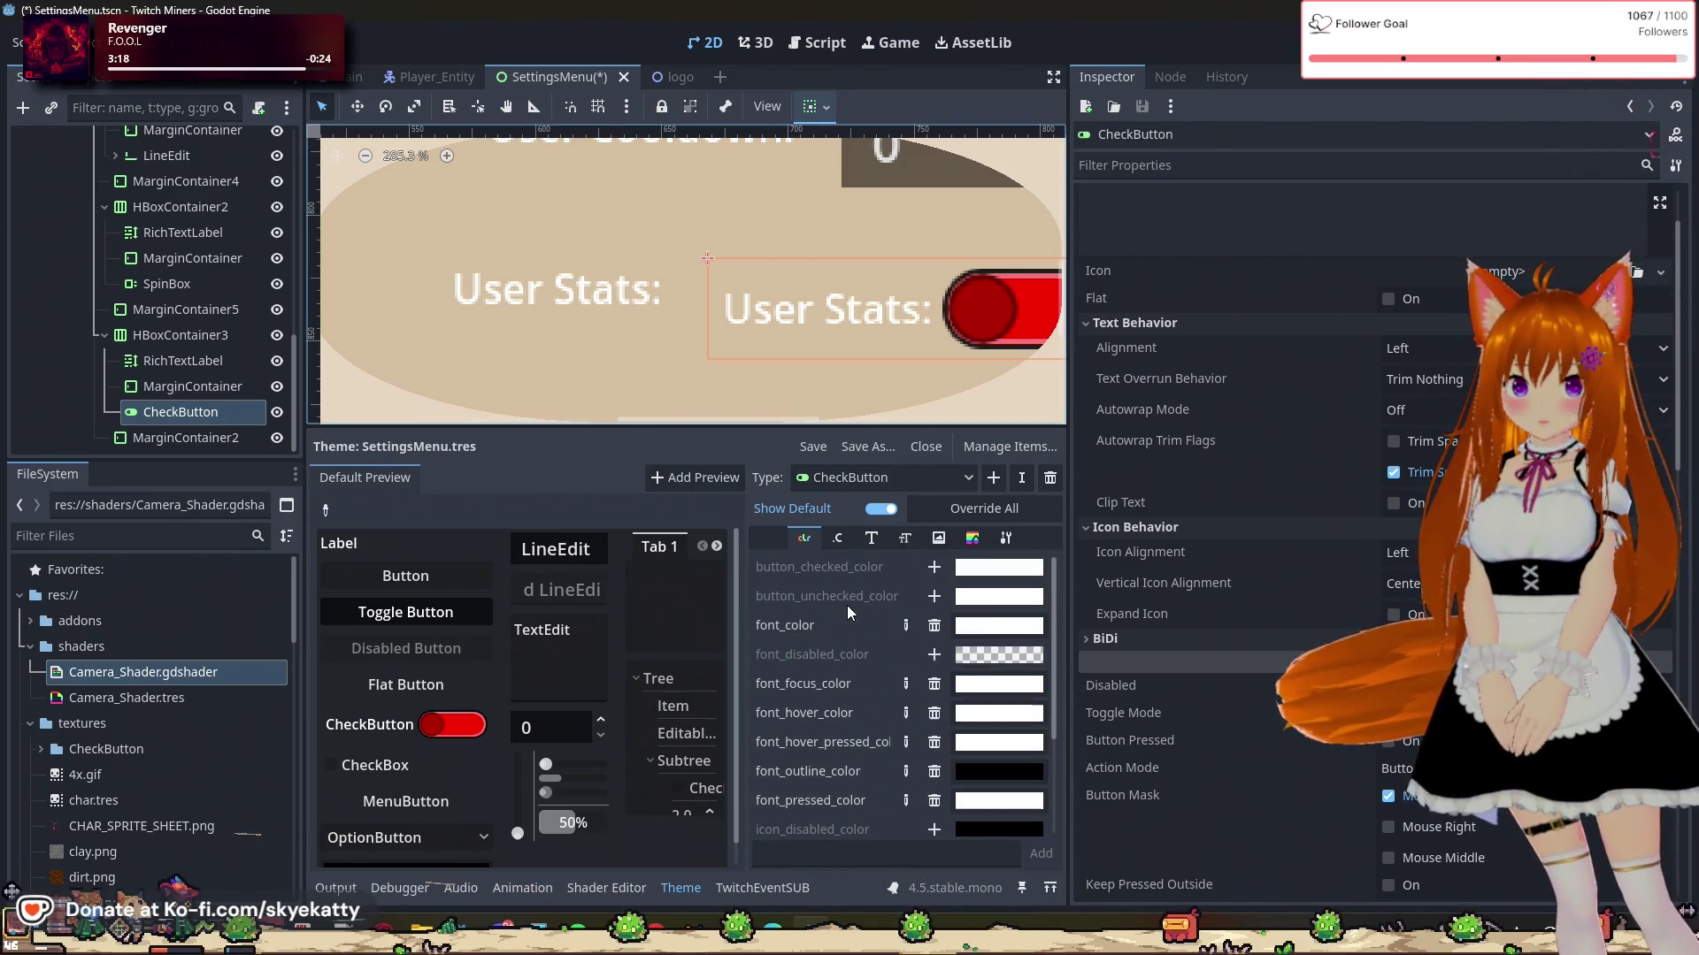
# Step: Override the CheckButton's h_separation constant, trying spacing values such as 10 and 15
pyautogui.click(837, 537)
pyautogui.click(940, 629)
pyautogui.click(989, 633)
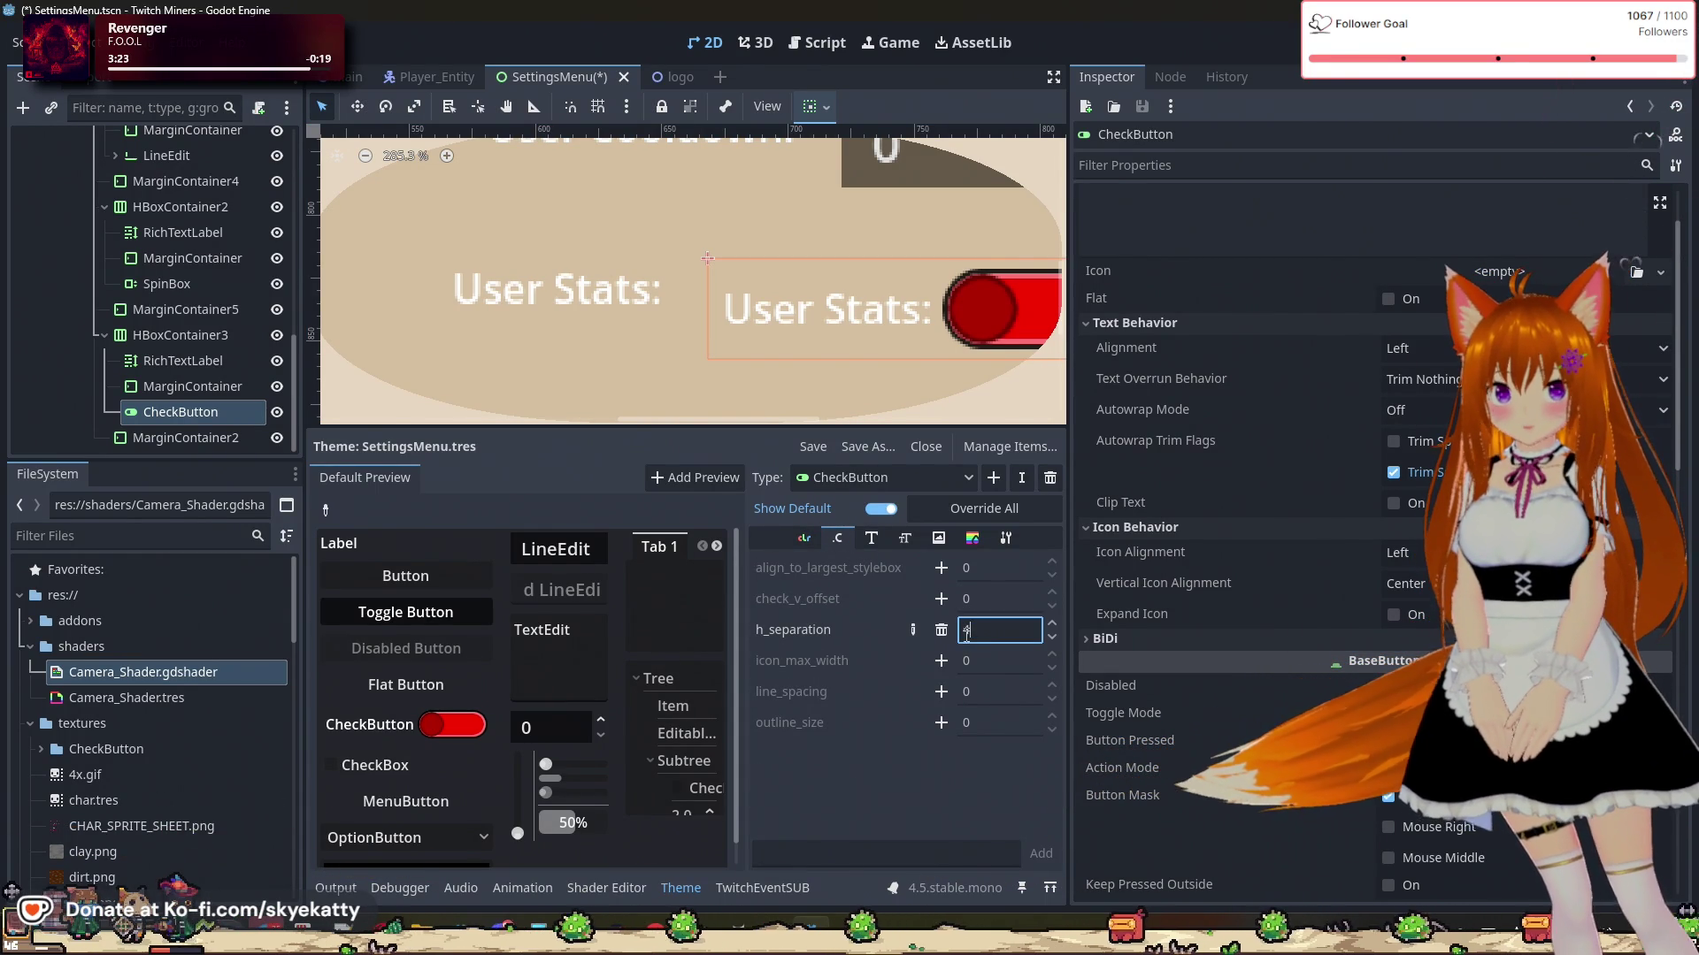
pyautogui.write('10')
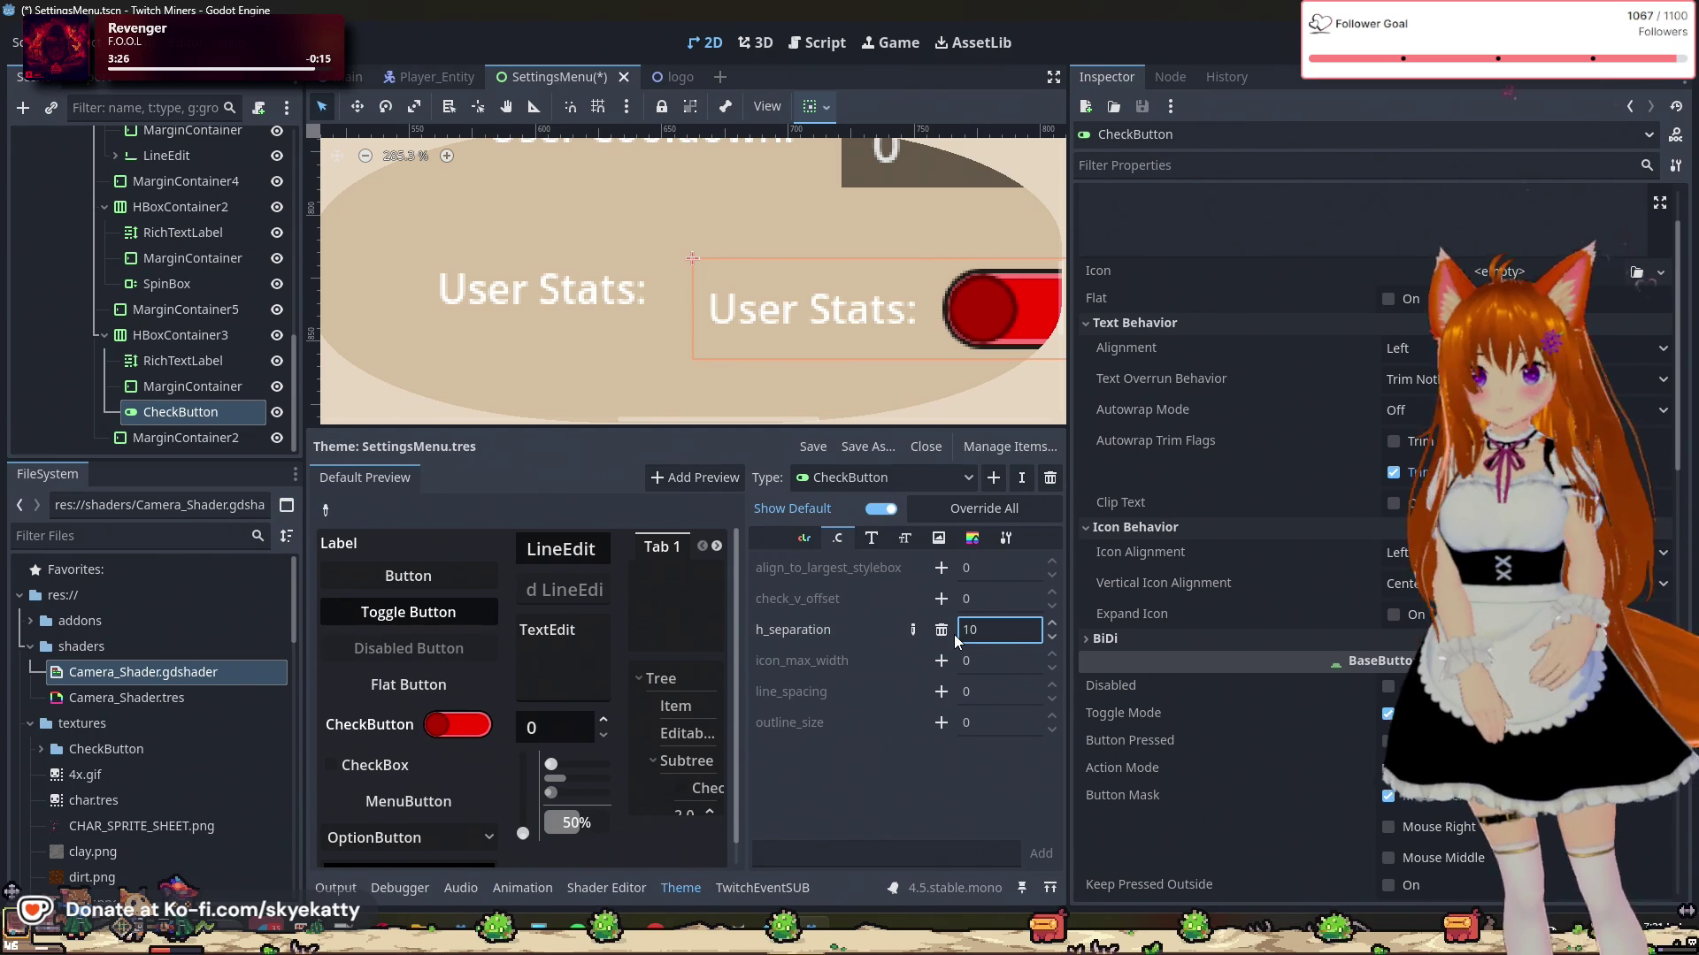
pyautogui.press('BackSpace')
pyautogui.write('5')
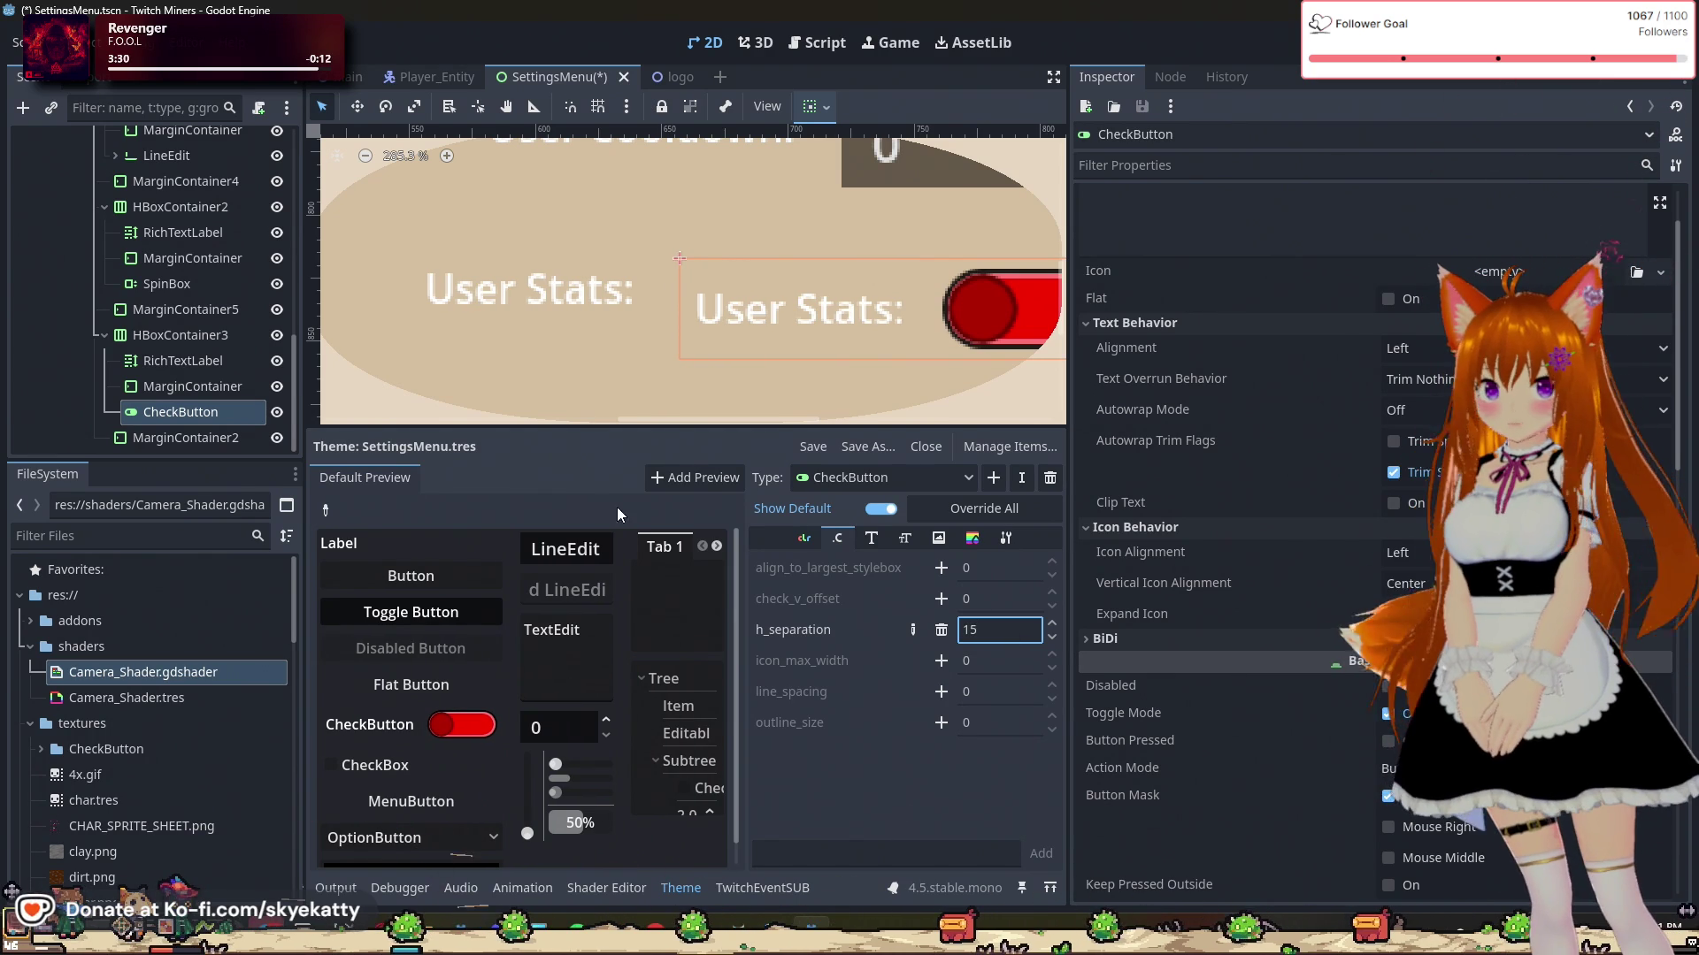
pyautogui.scroll(-2, 734, 270)
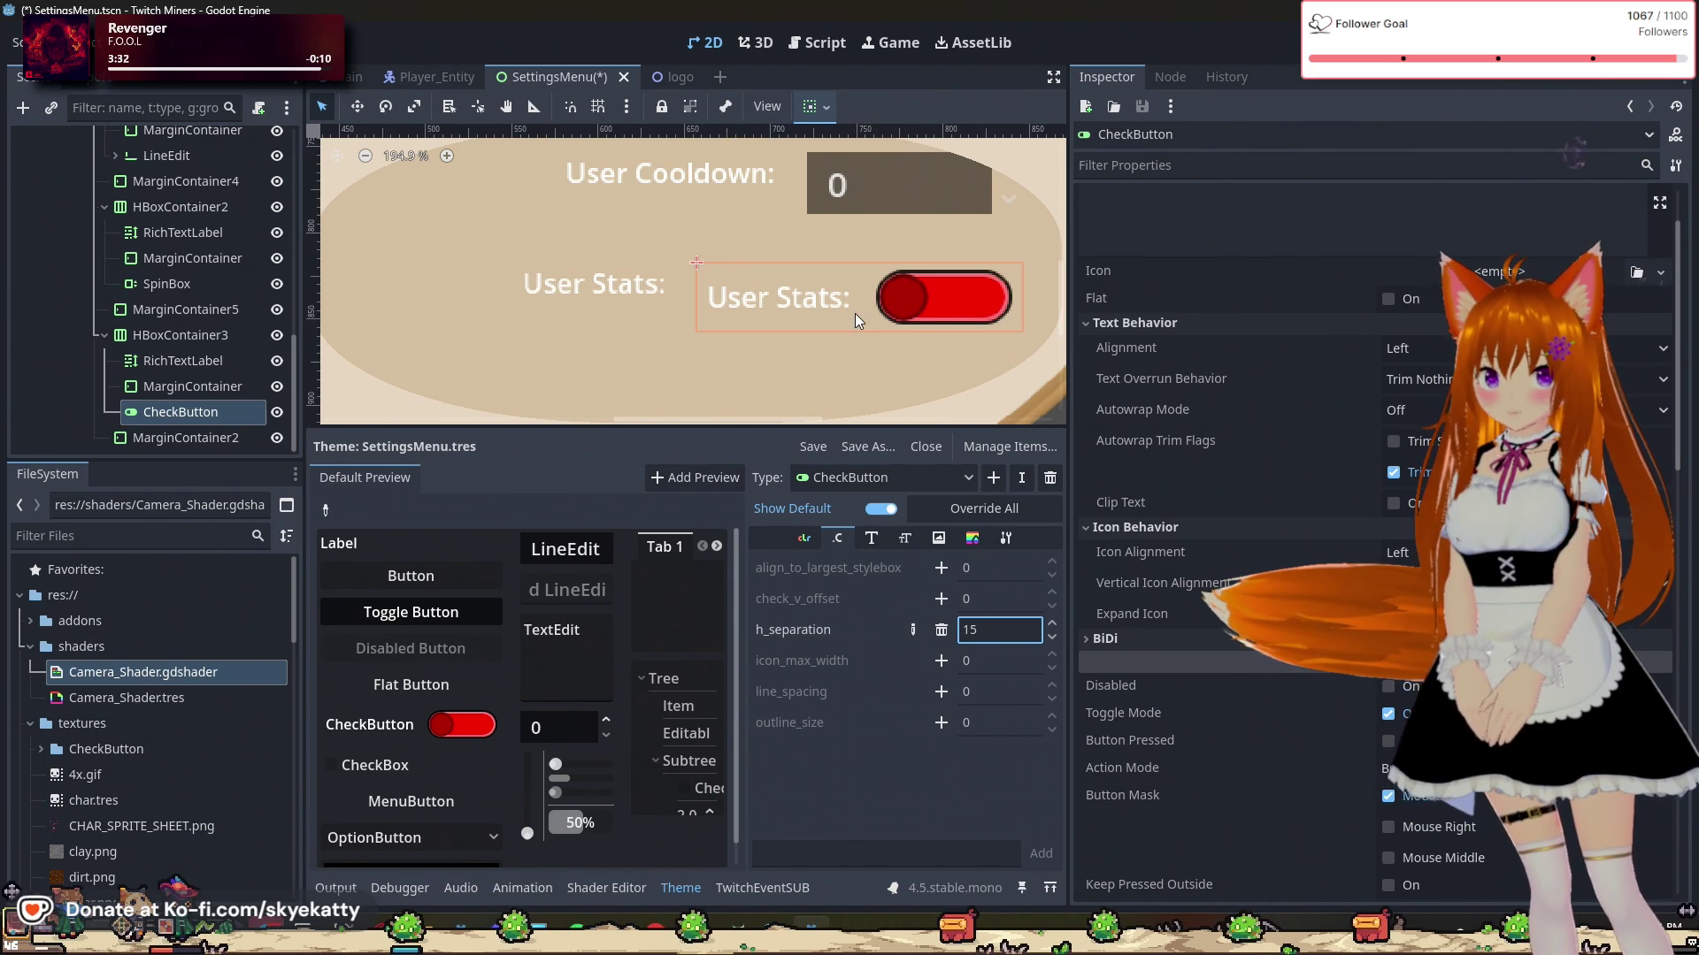
pyautogui.press('BackSpace')
pyautogui.press('BackSpace')
pyautogui.write('20')
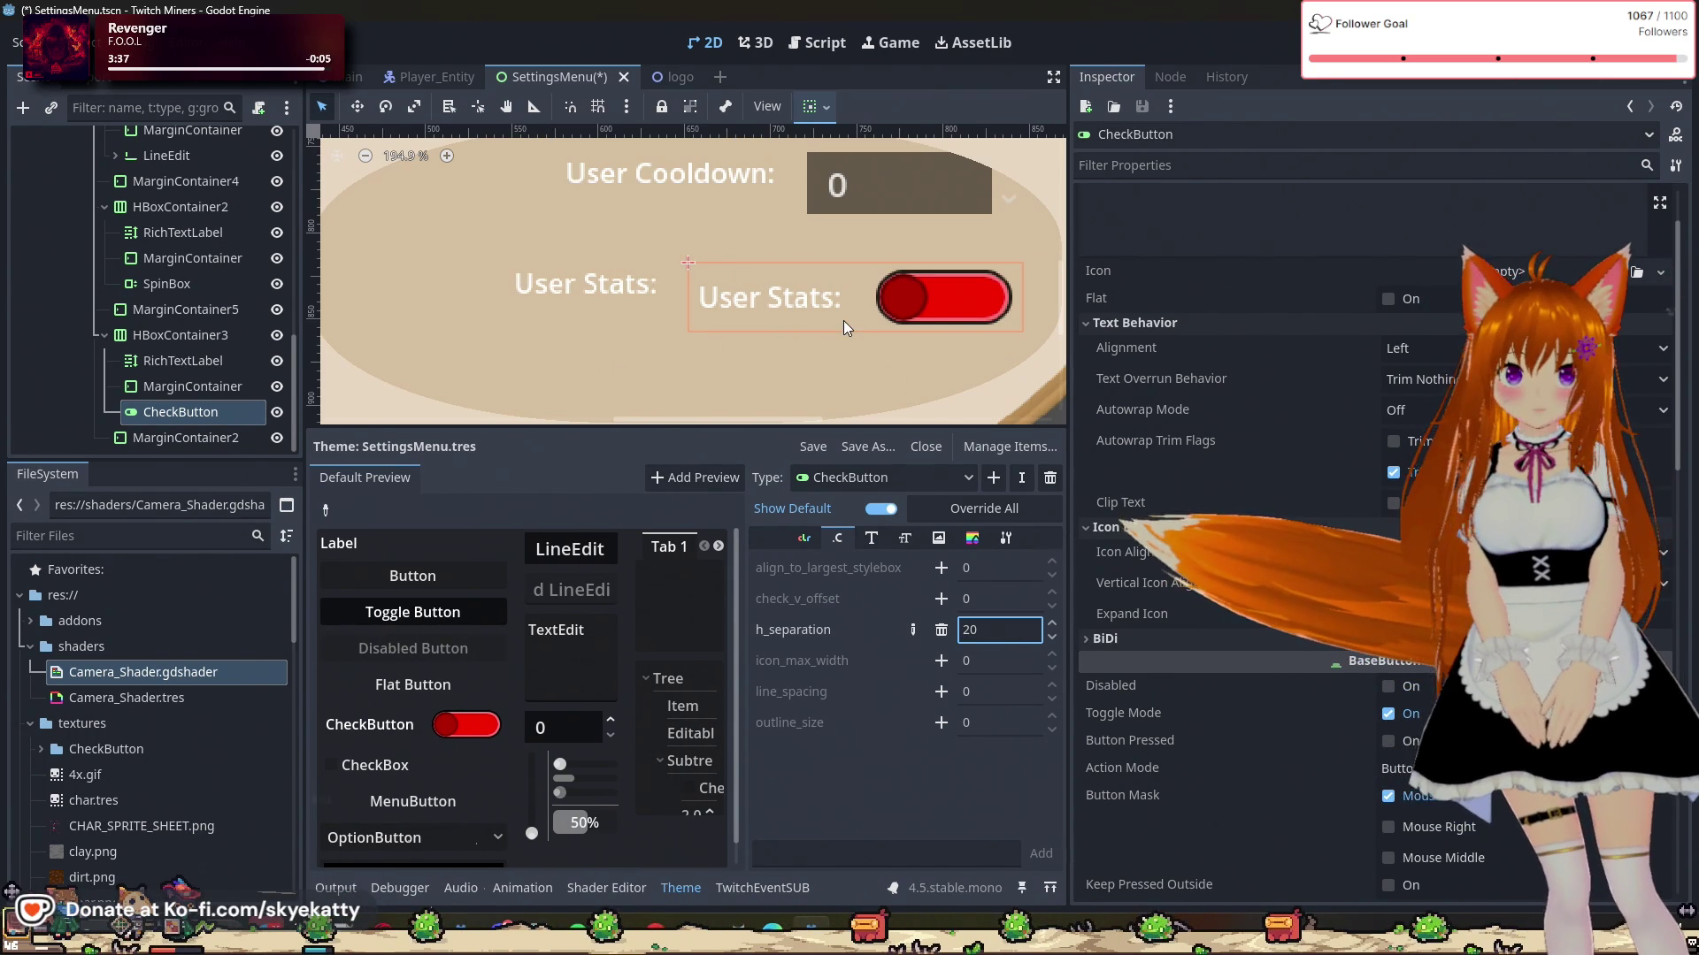
# Step: Settle h_separation at 18, then select the User Cooldown label
pyautogui.scroll(2, 844, 318)
pyautogui.scroll(-1, 848, 317)
pyautogui.scroll(1, 847, 317)
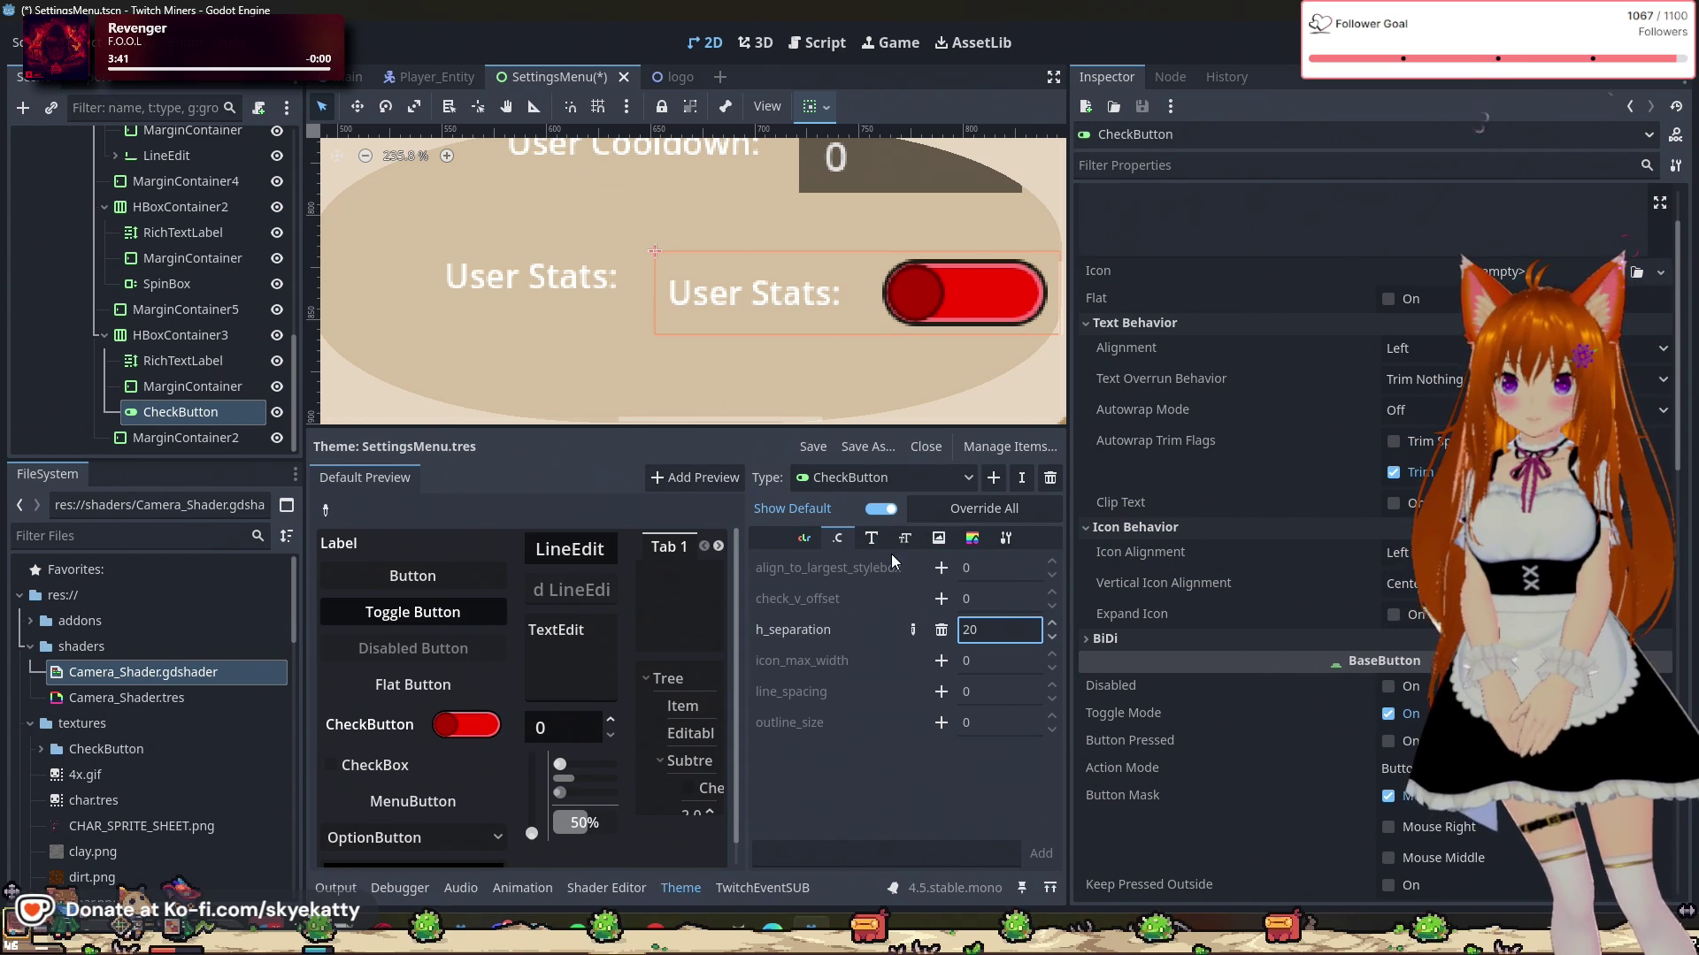
pyautogui.scroll(-2, 689, 294)
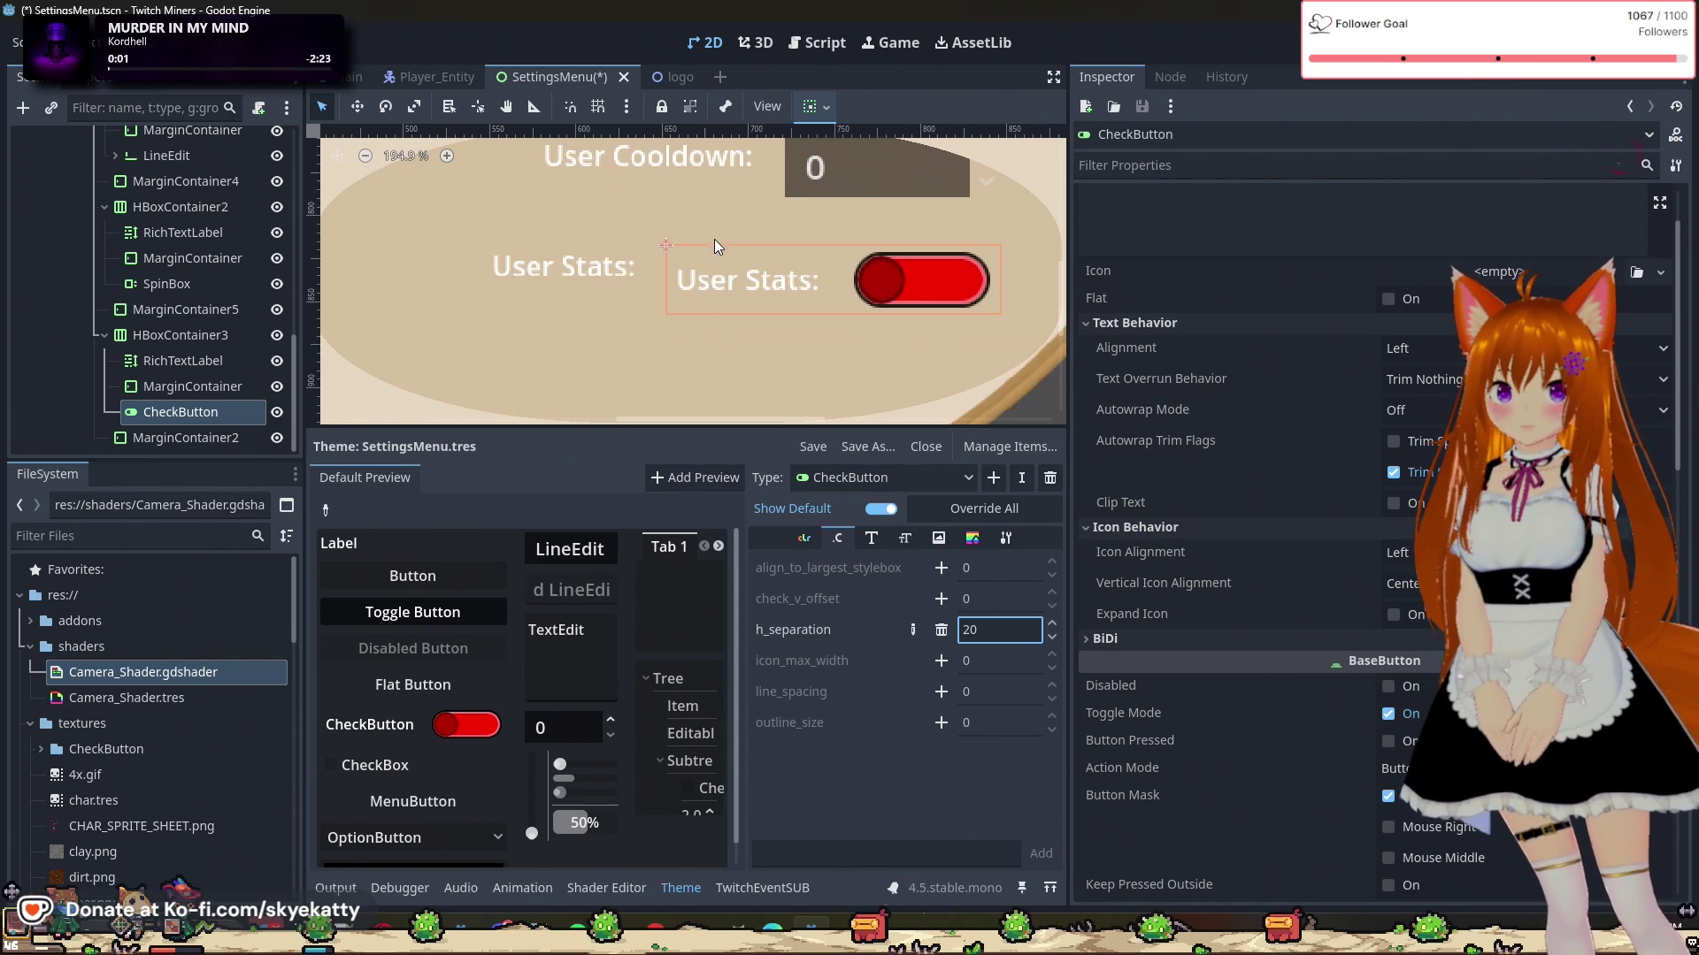
pyautogui.scroll(1, 766, 225)
pyautogui.scroll(1, 761, 256)
pyautogui.scroll(1, 759, 273)
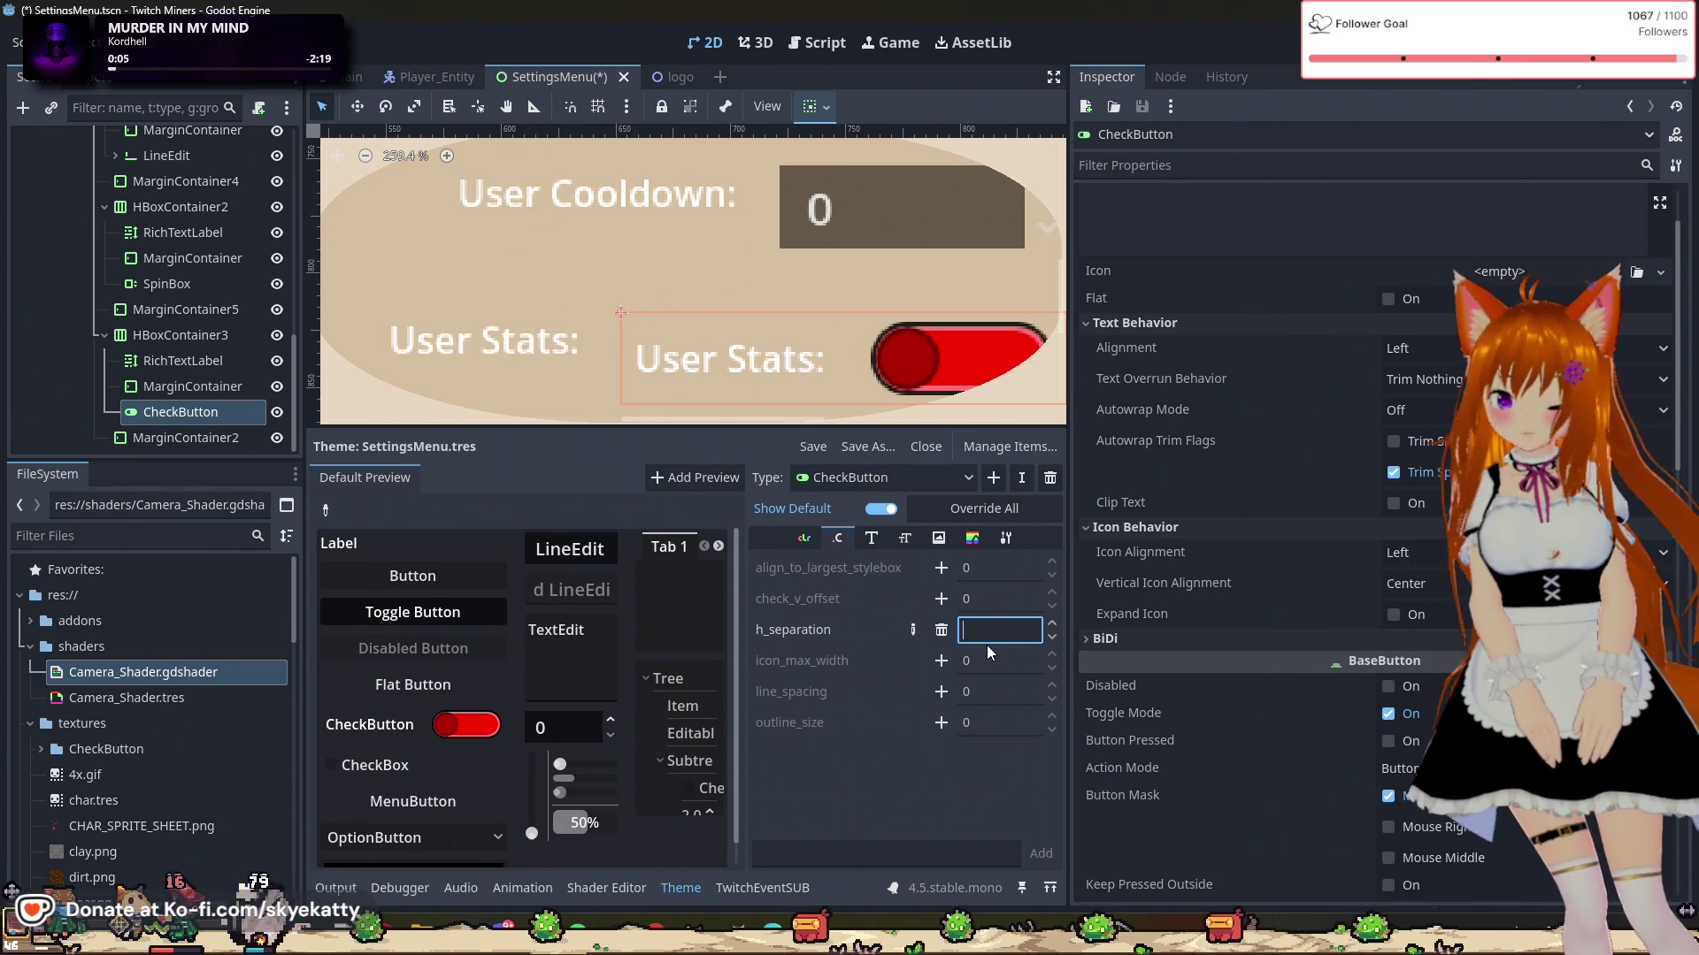
pyautogui.write('15')
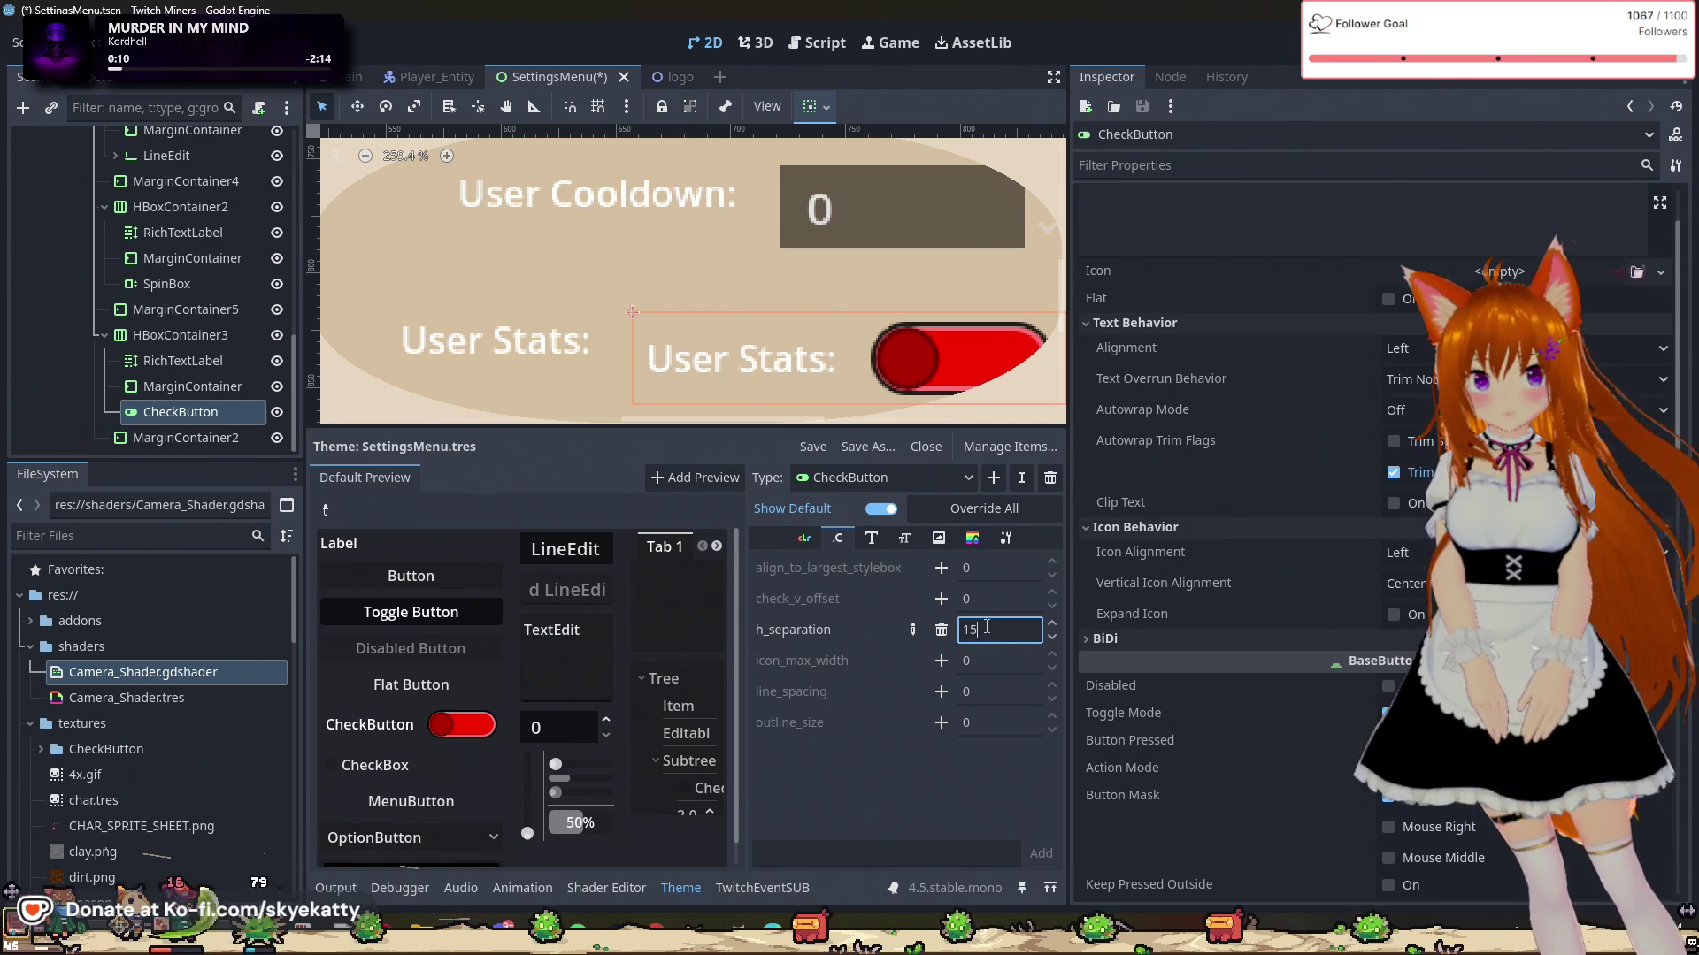
pyautogui.write('6')
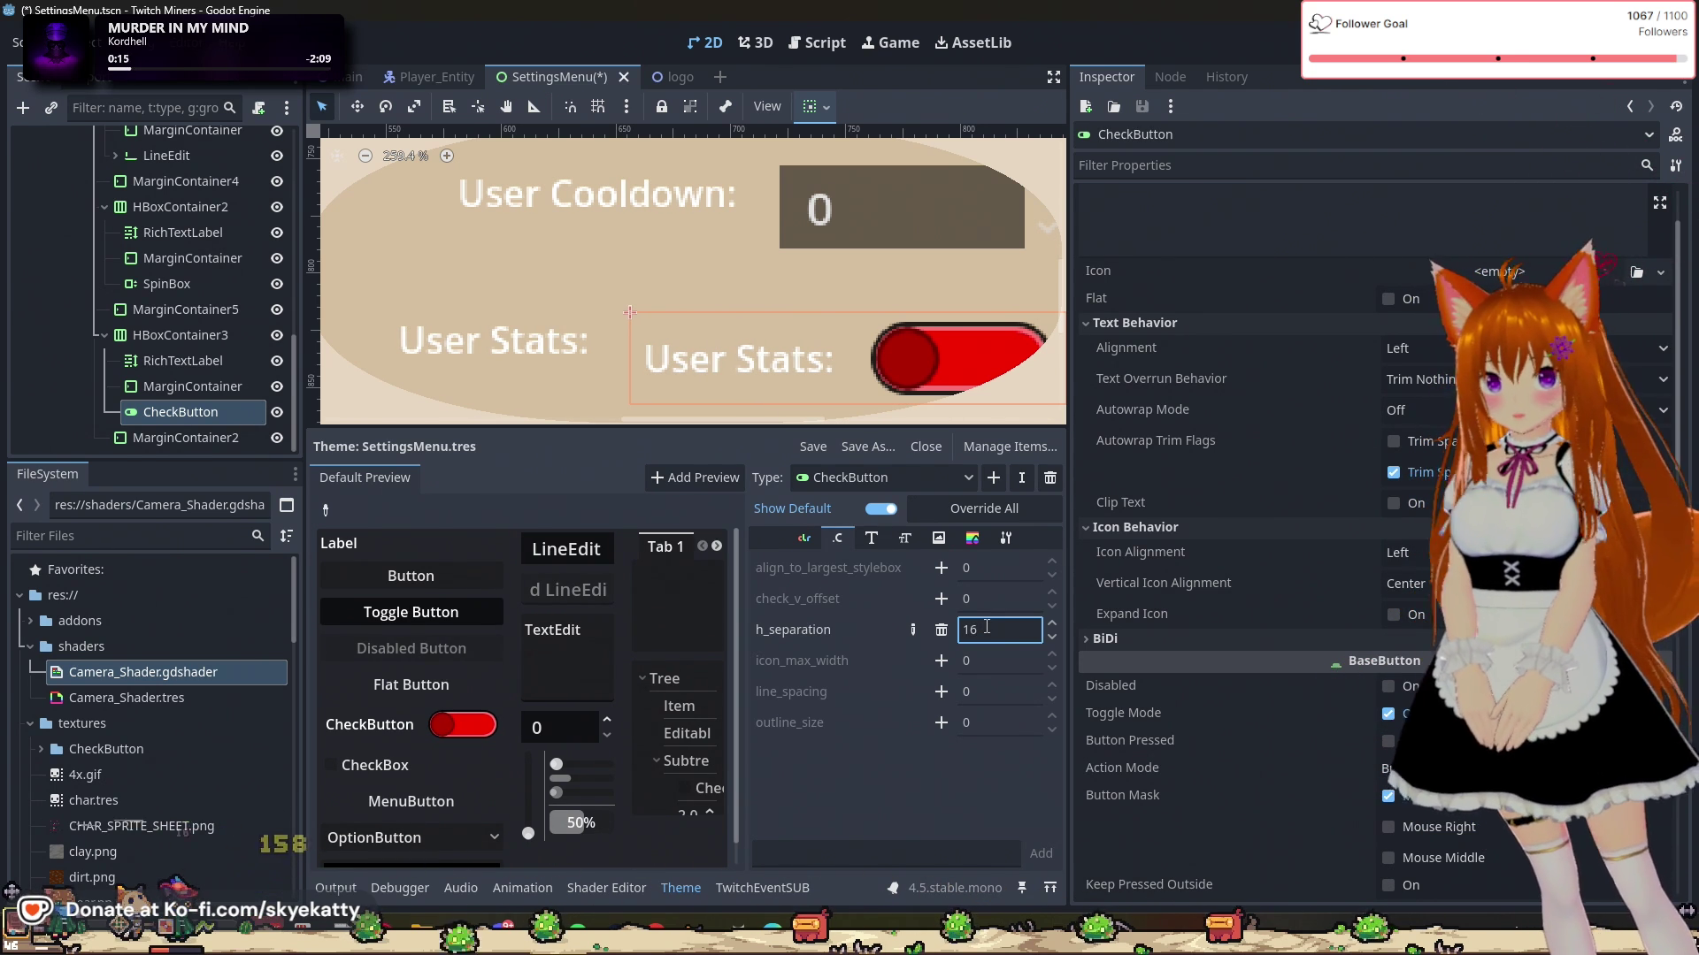
pyautogui.press('Up')
pyautogui.press('Up')
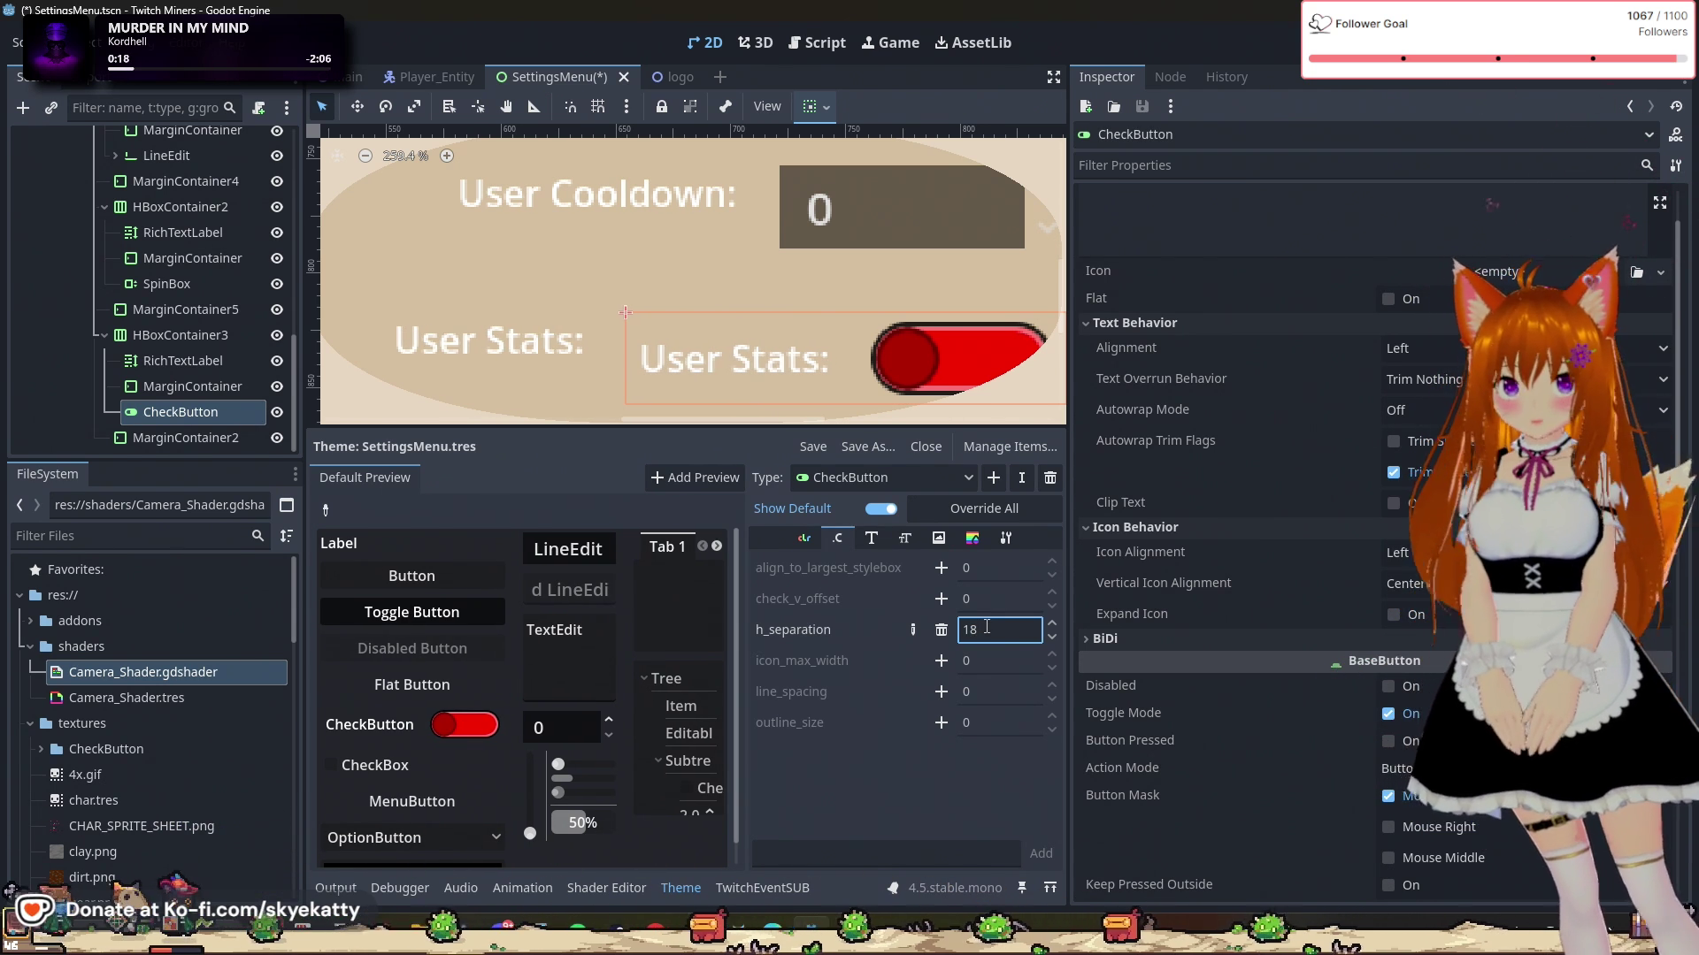
pyautogui.click(782, 183)
pyautogui.click(756, 199)
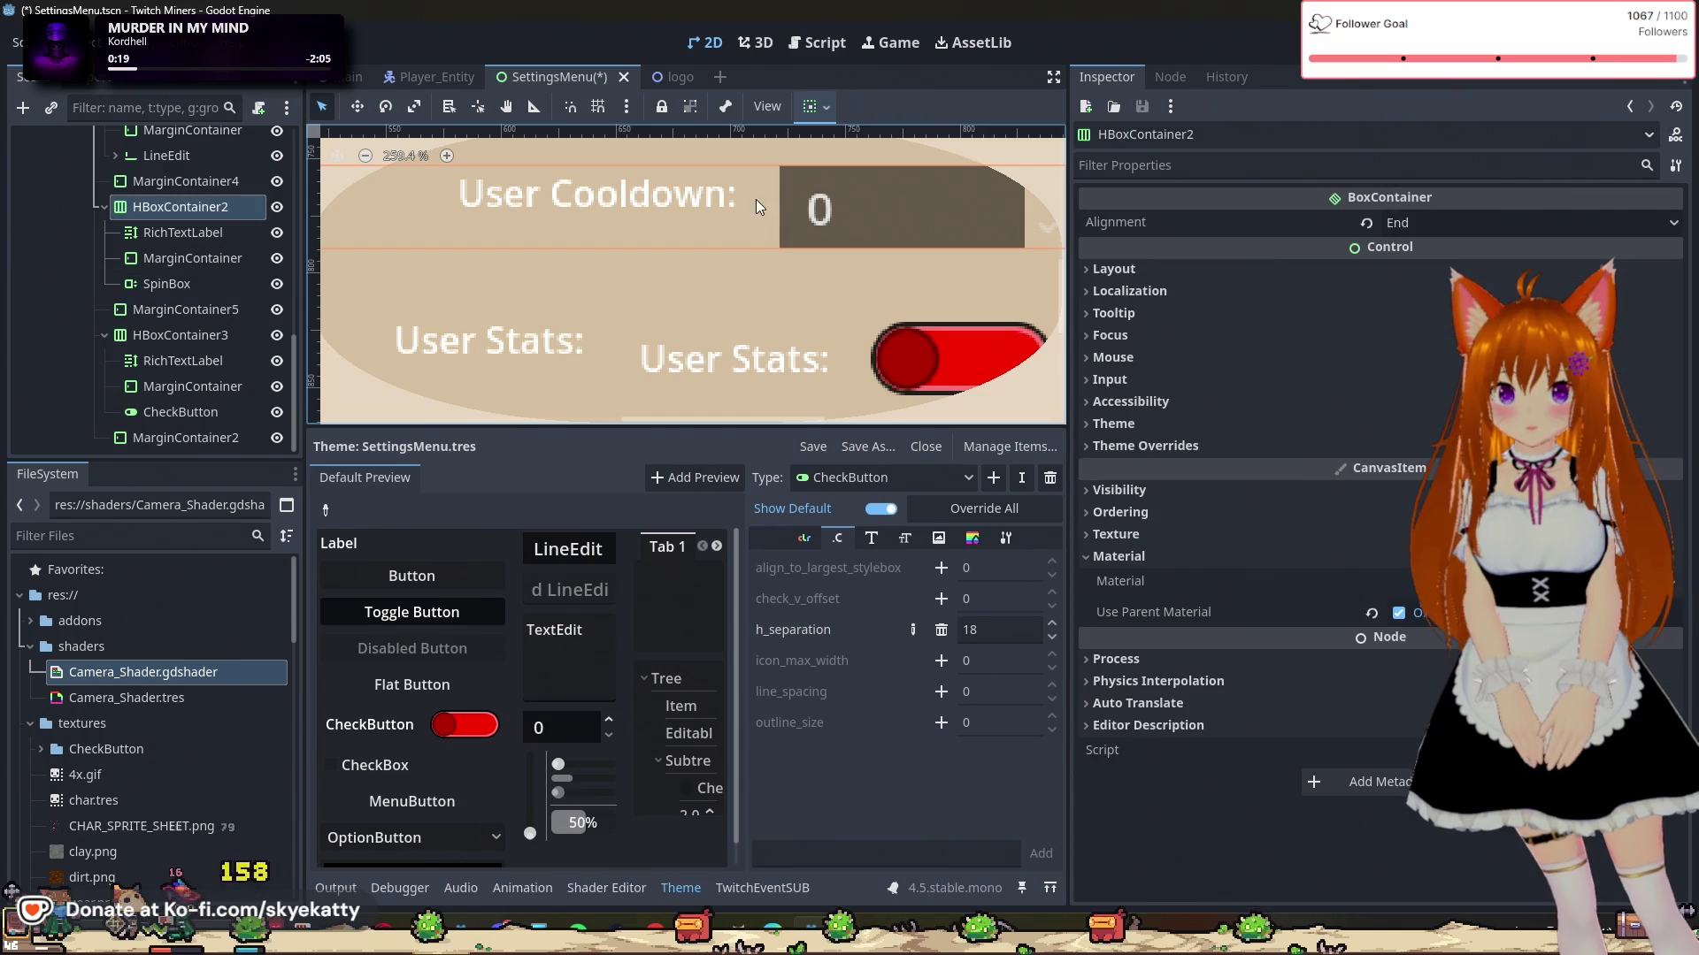
pyautogui.click(720, 208)
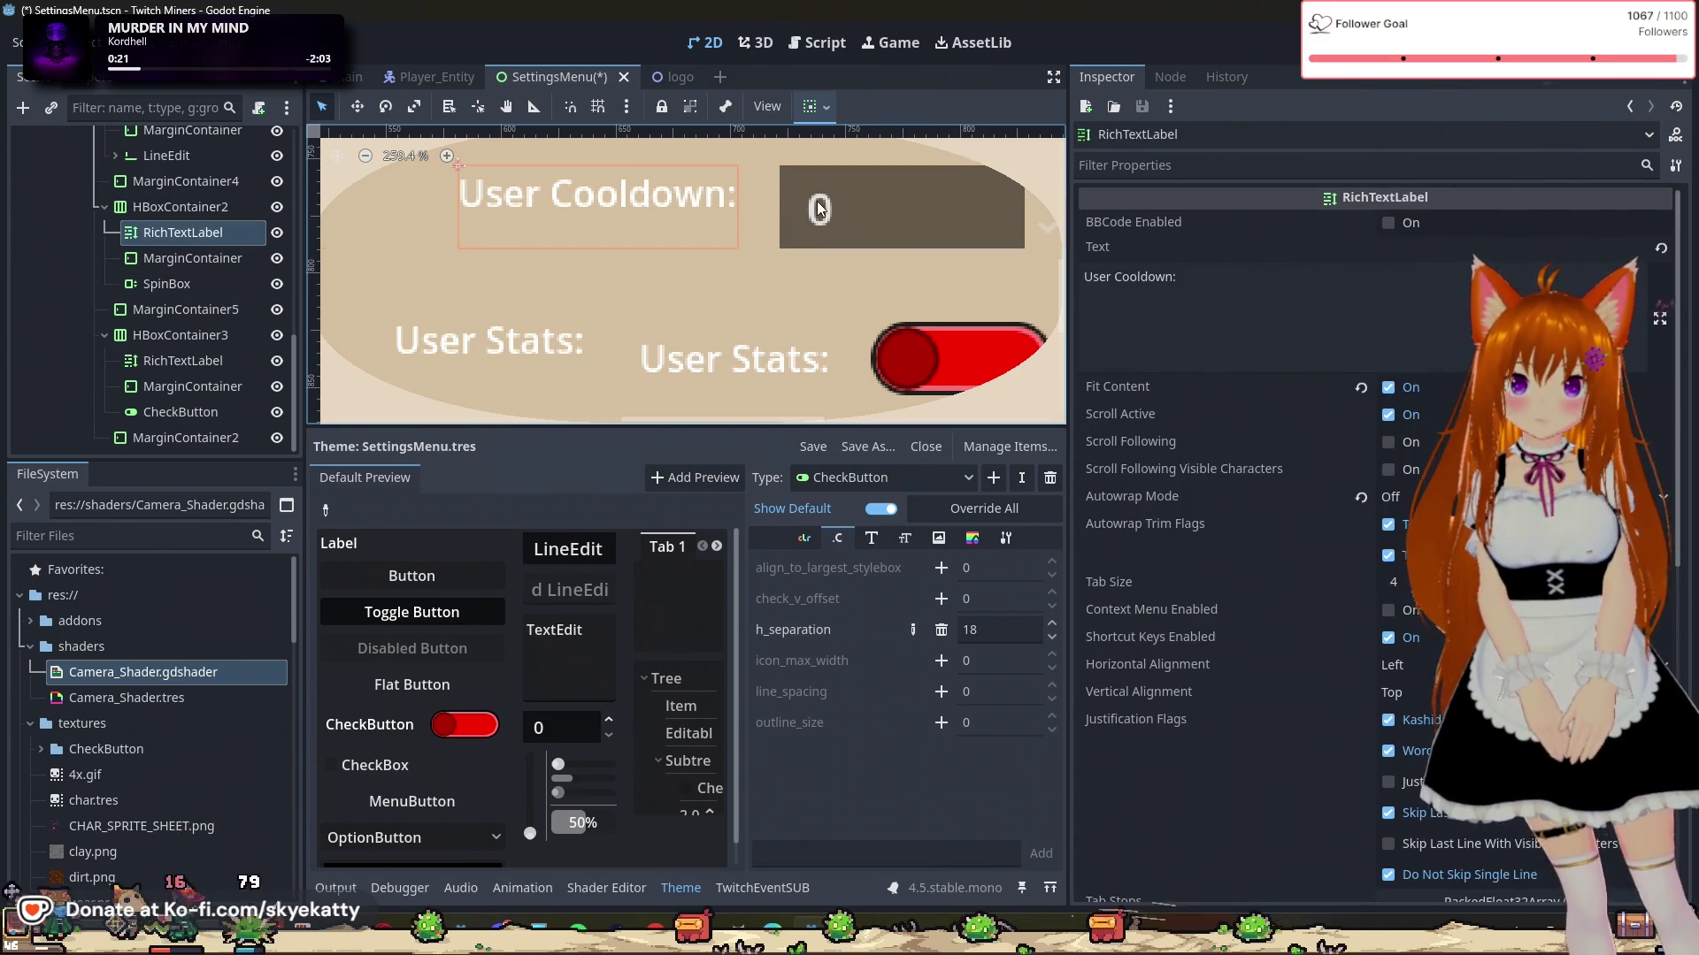
pyautogui.click(756, 199)
pyautogui.click(711, 206)
pyautogui.click(747, 203)
pyautogui.click(729, 207)
pyautogui.scroll(3, 741, 205)
pyautogui.scroll(2, 740, 205)
pyautogui.click(760, 203)
pyautogui.click(722, 214)
pyautogui.click(757, 208)
pyautogui.click(731, 215)
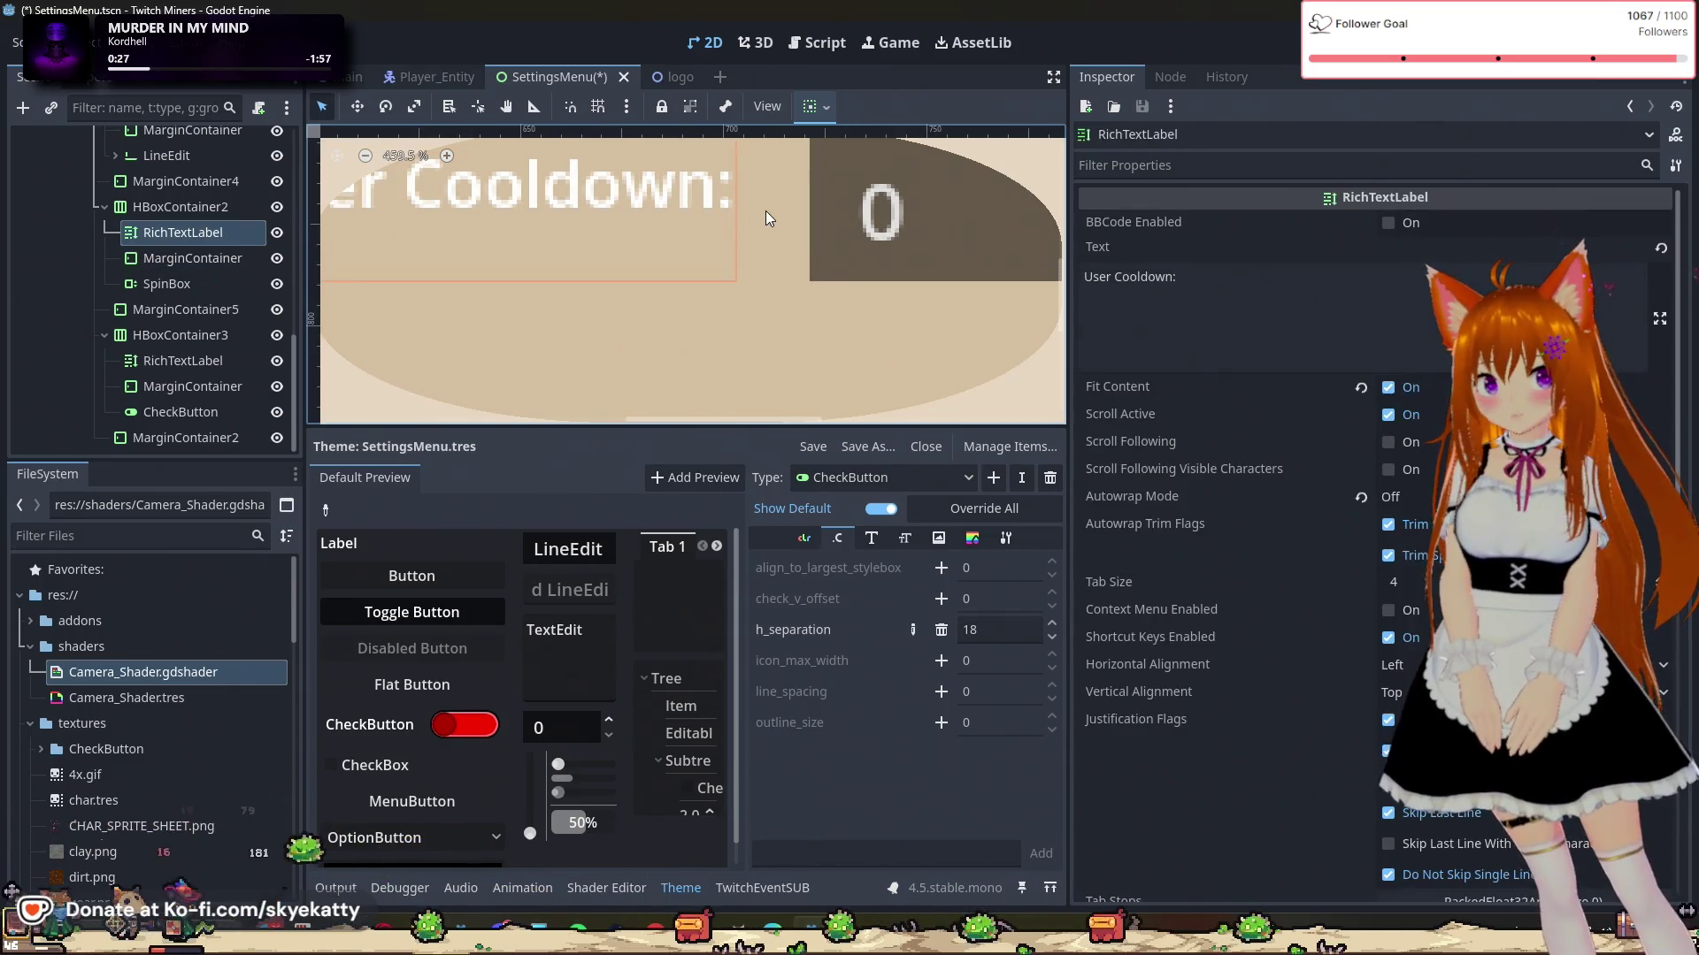
pyautogui.click(766, 211)
pyautogui.click(723, 220)
pyautogui.click(757, 216)
pyautogui.click(710, 221)
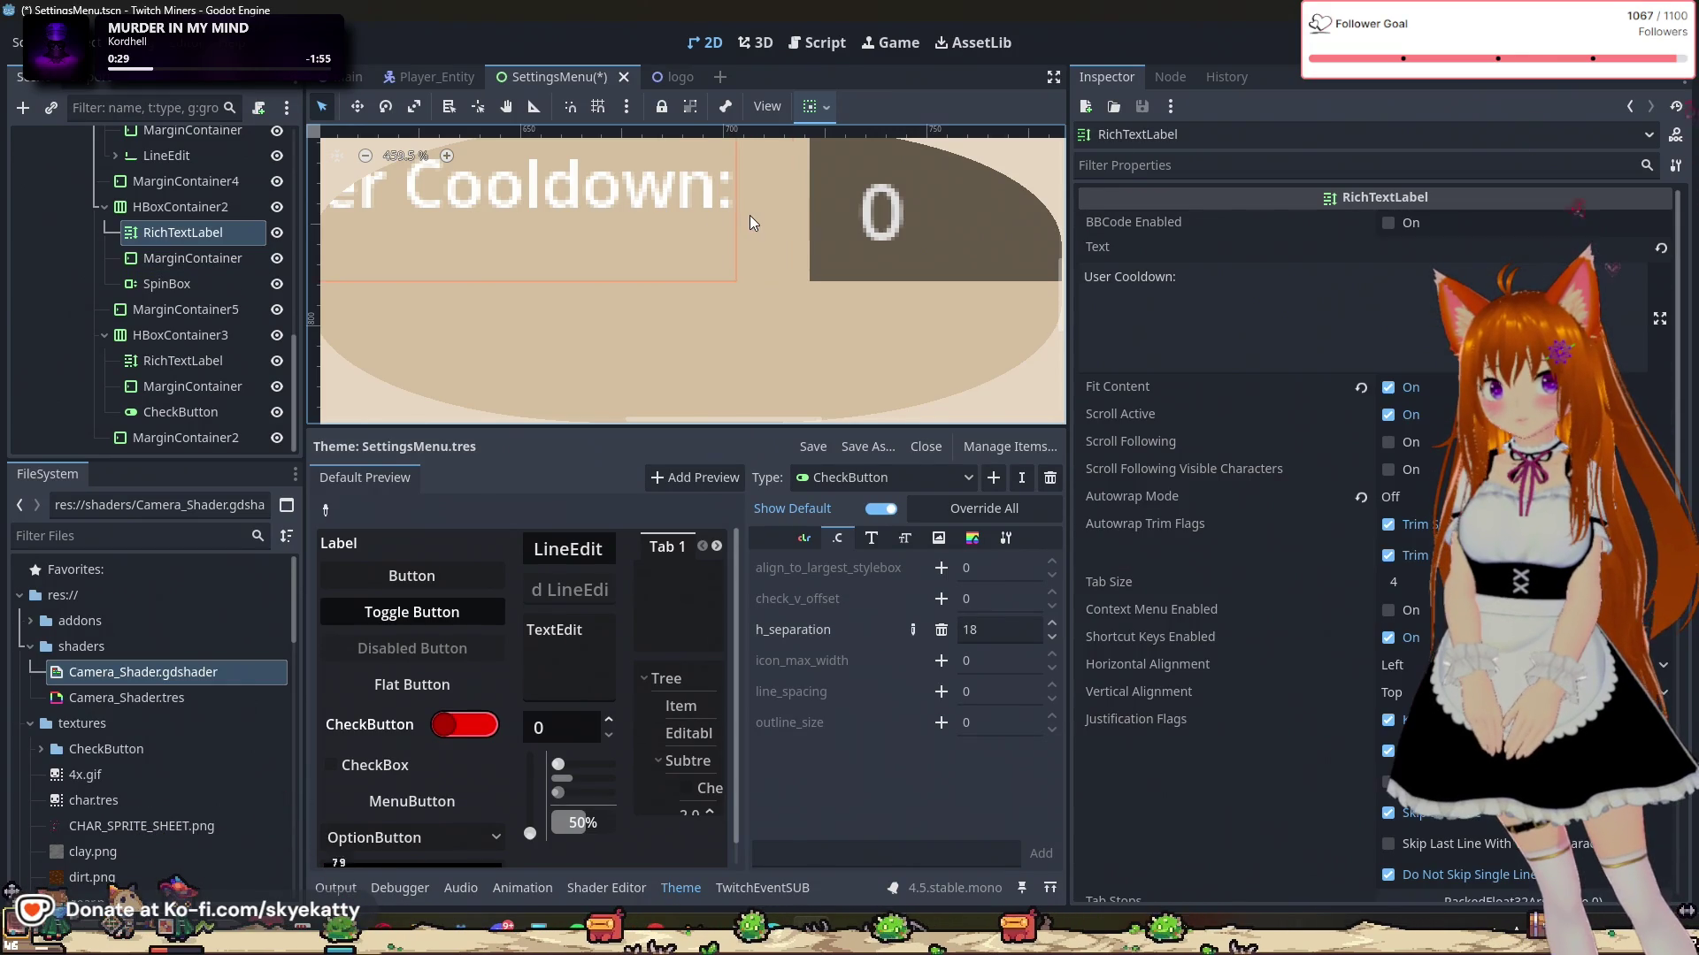
pyautogui.scroll(2, 741, 208)
pyautogui.scroll(2, 742, 209)
pyautogui.click(766, 209)
pyautogui.click(715, 225)
pyautogui.click(760, 220)
pyautogui.click(713, 226)
pyautogui.click(784, 221)
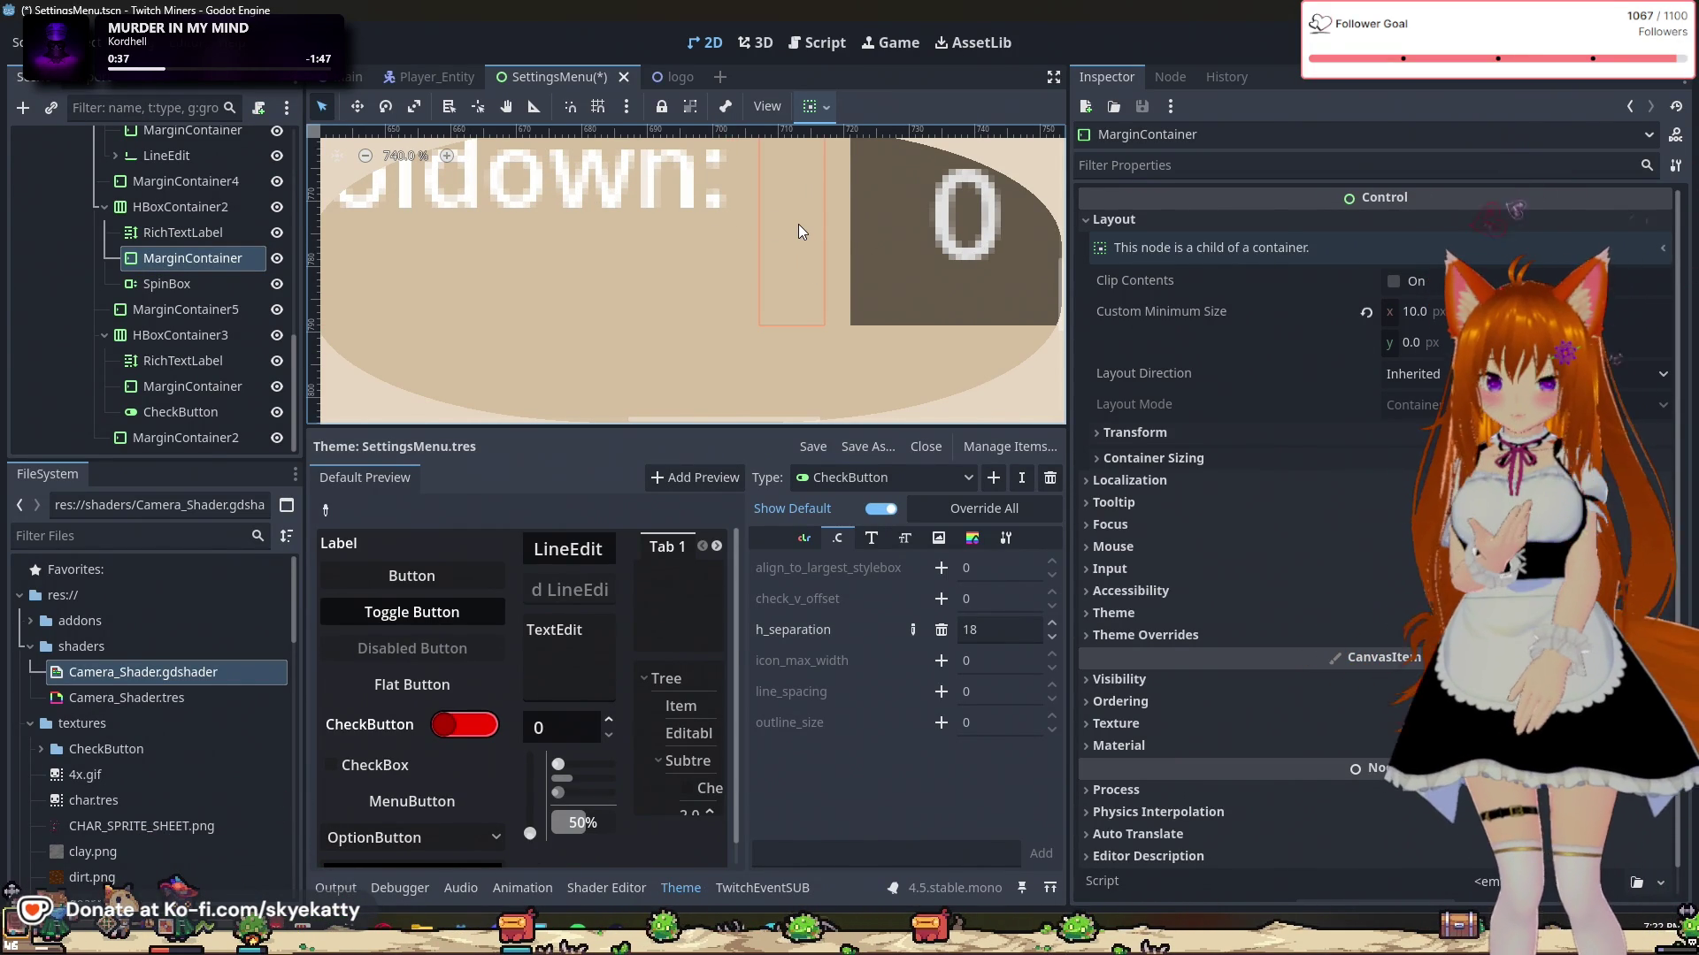
pyautogui.scroll(-3, 743, 253)
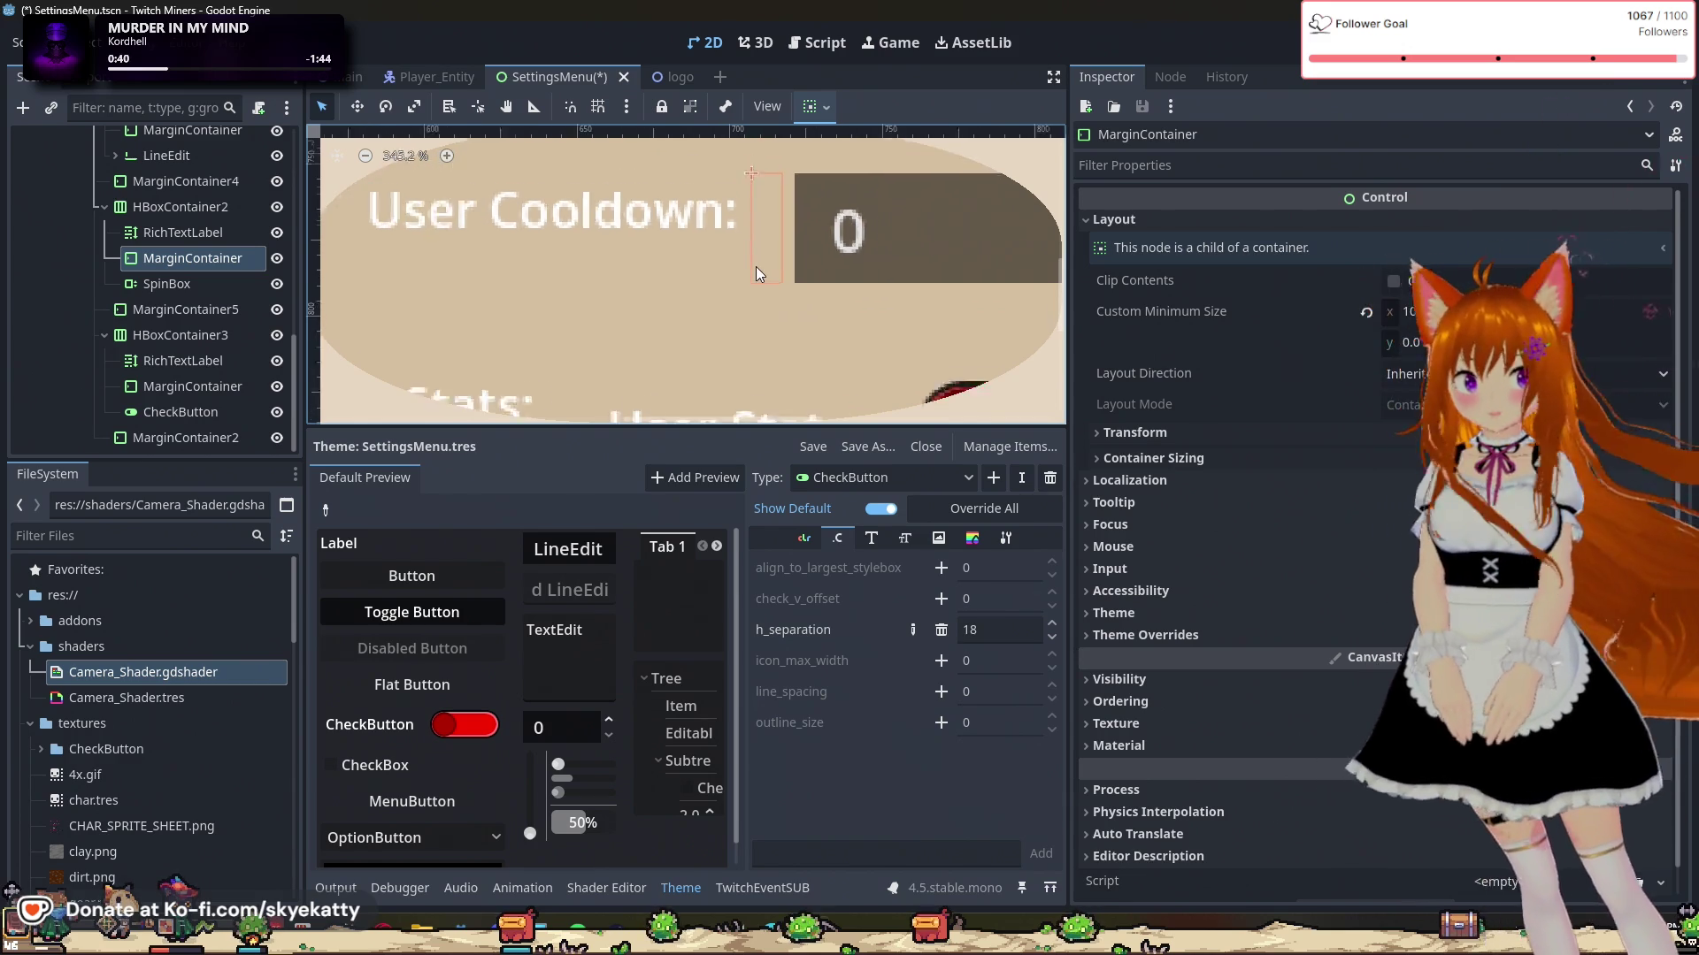
pyautogui.scroll(-3, 767, 304)
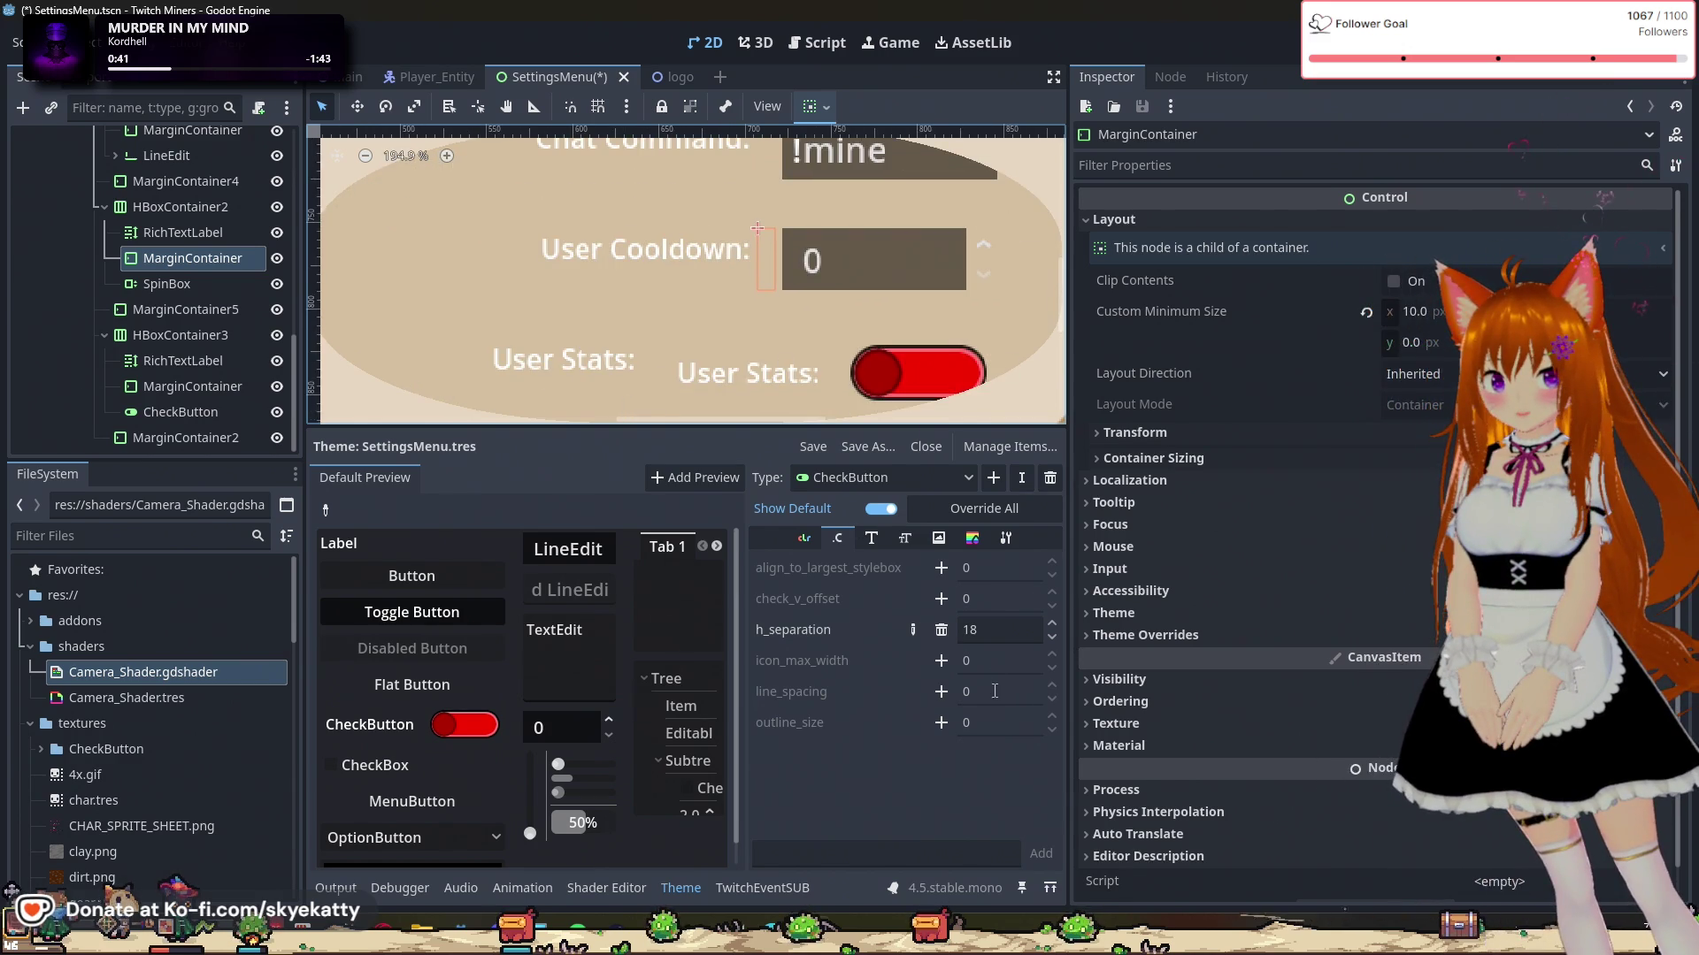
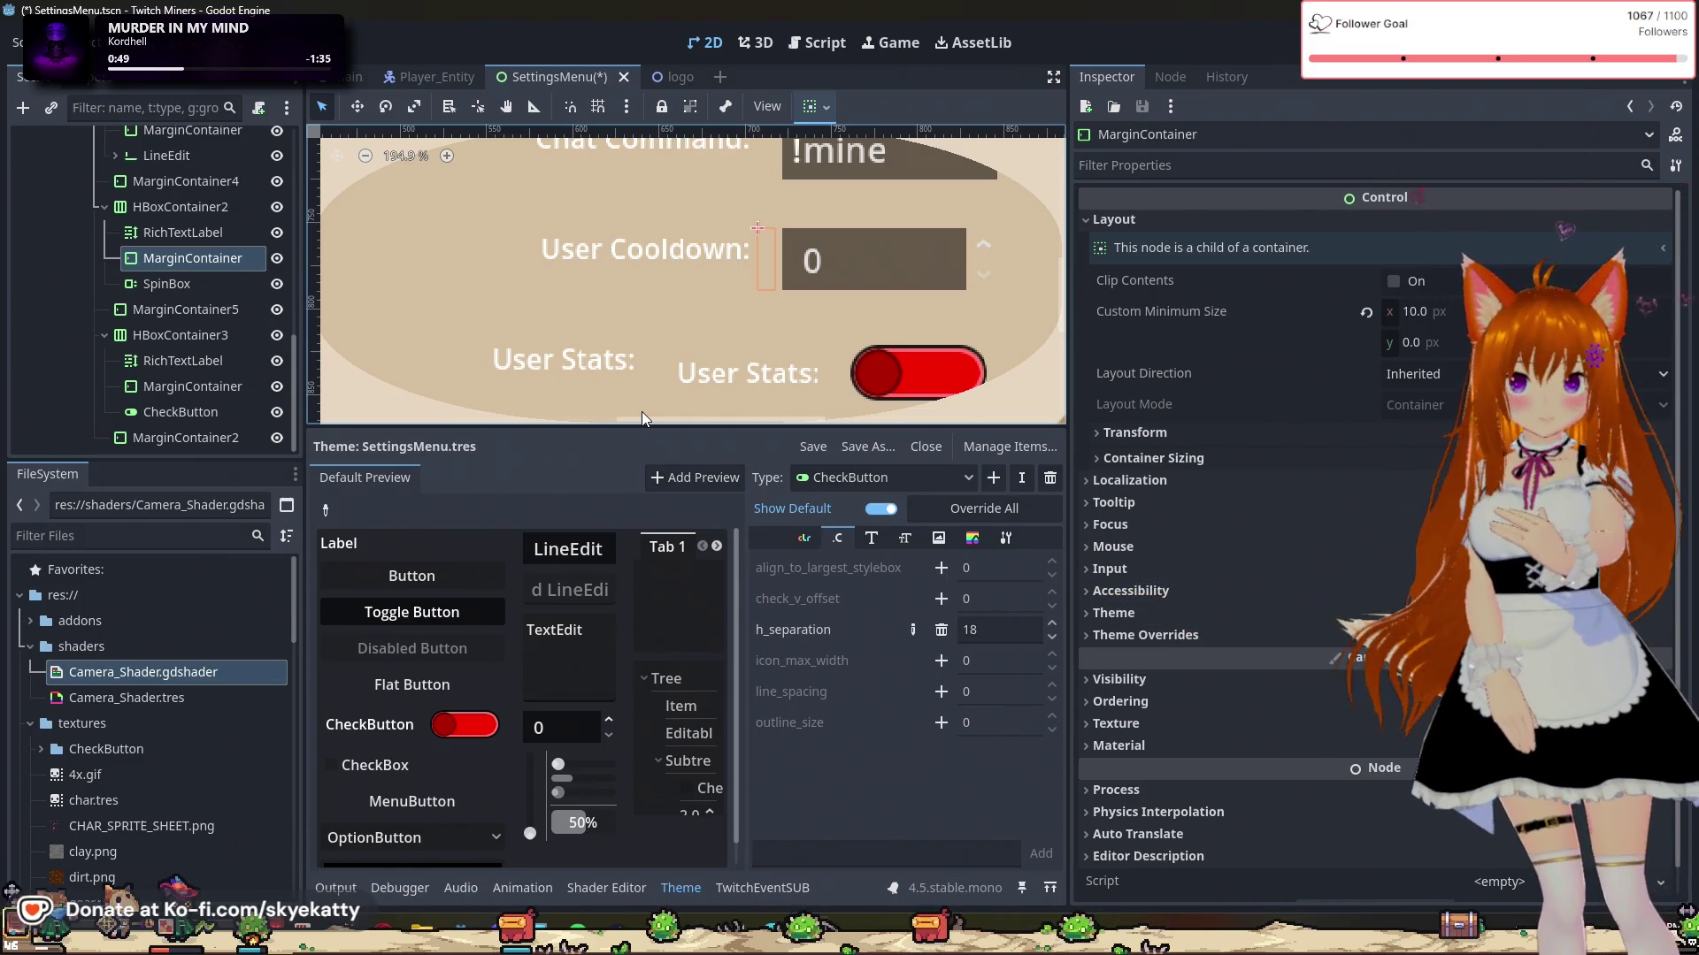
# Step: Inspect the Chat Command row's label and its text field
pyautogui.click(816, 175)
pyautogui.scroll(-1, 883, 192)
pyautogui.scroll(-1, 889, 203)
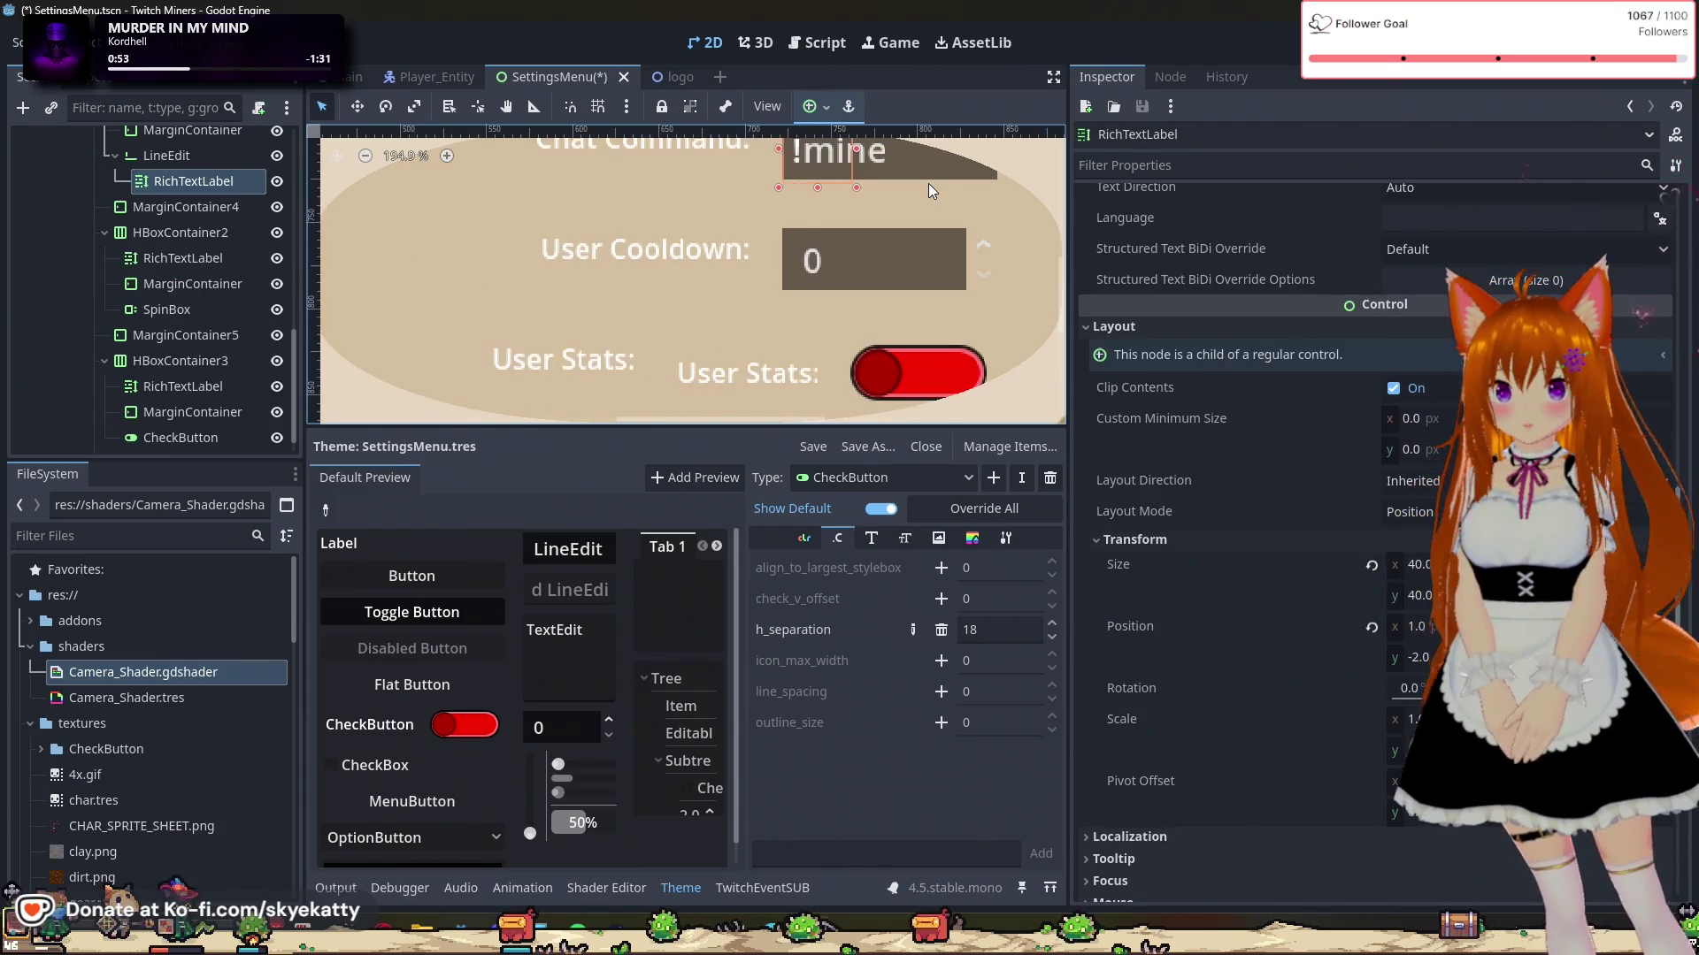
pyautogui.scroll(-1, 892, 221)
pyautogui.scroll(-1, 895, 241)
pyautogui.click(903, 225)
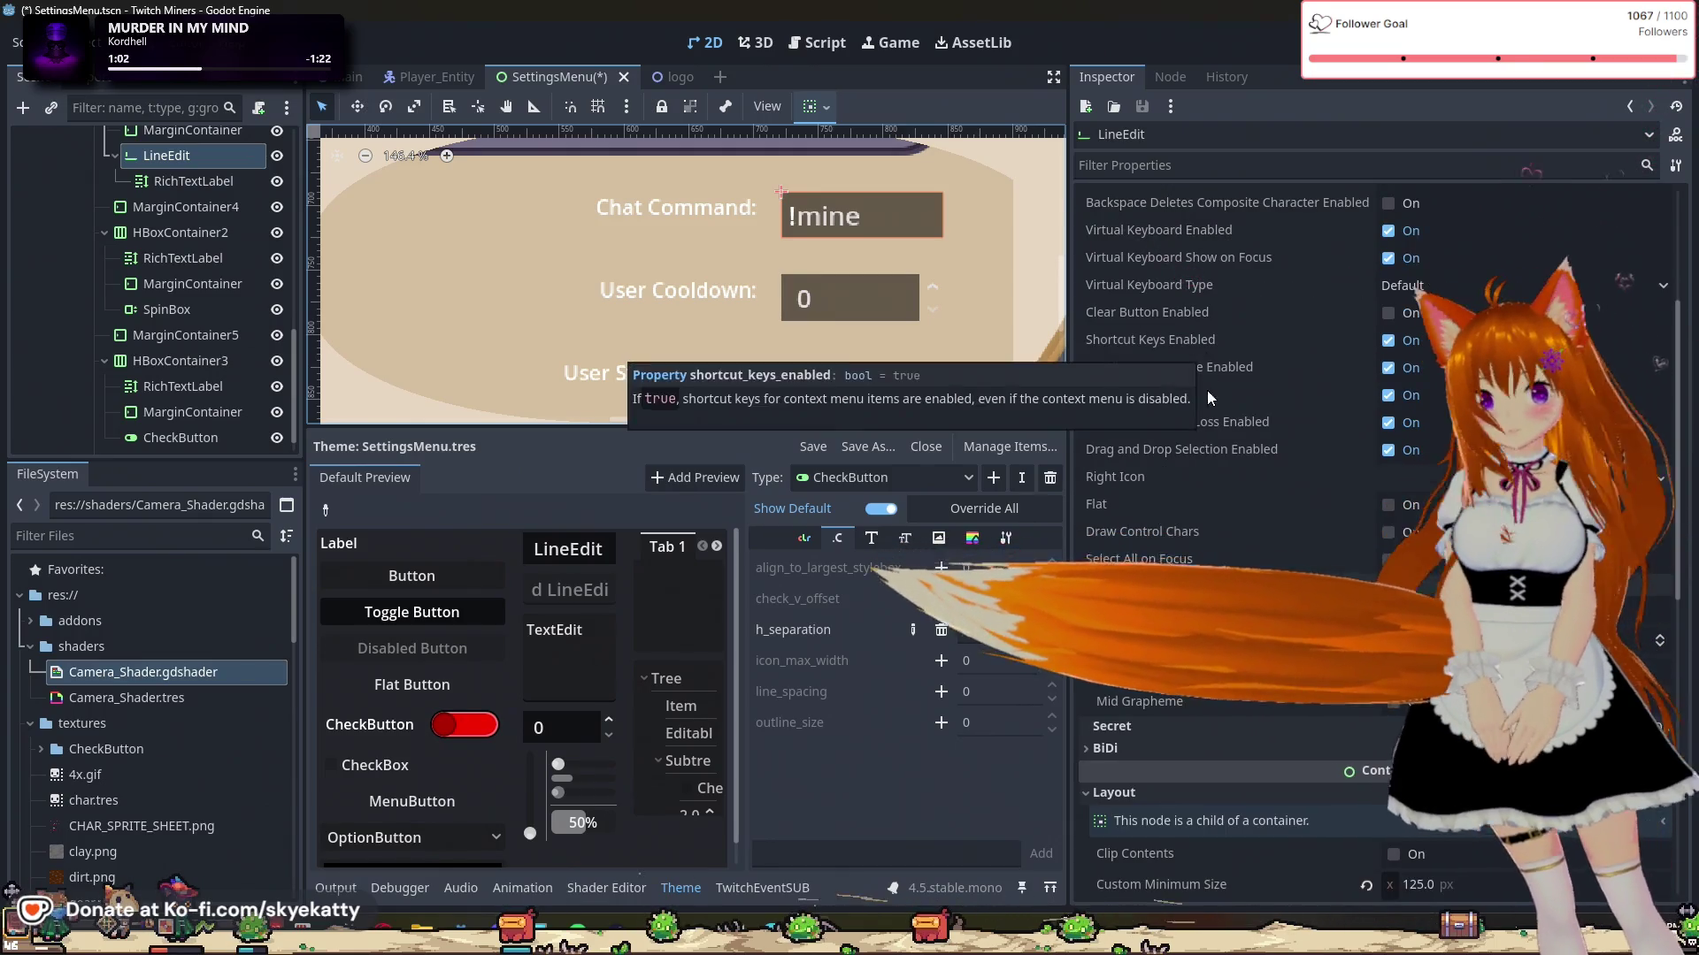
pyautogui.scroll(5, 1212, 389)
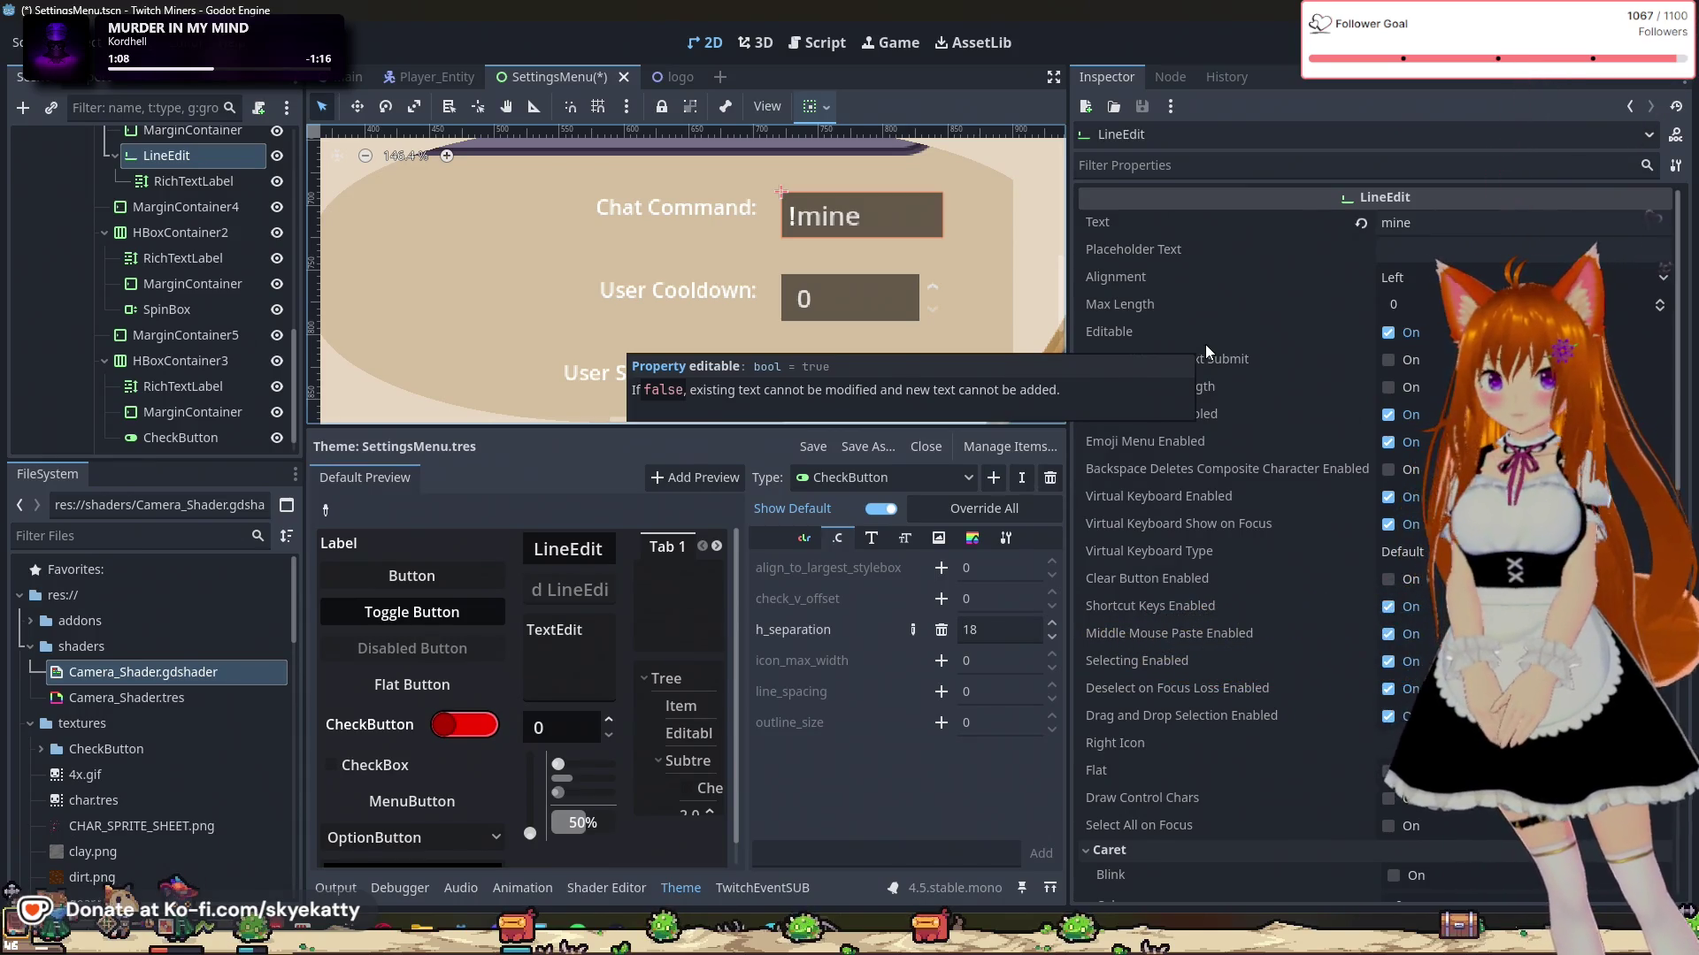
pyautogui.scroll(2, 559, 368)
pyautogui.scroll(-1, 560, 374)
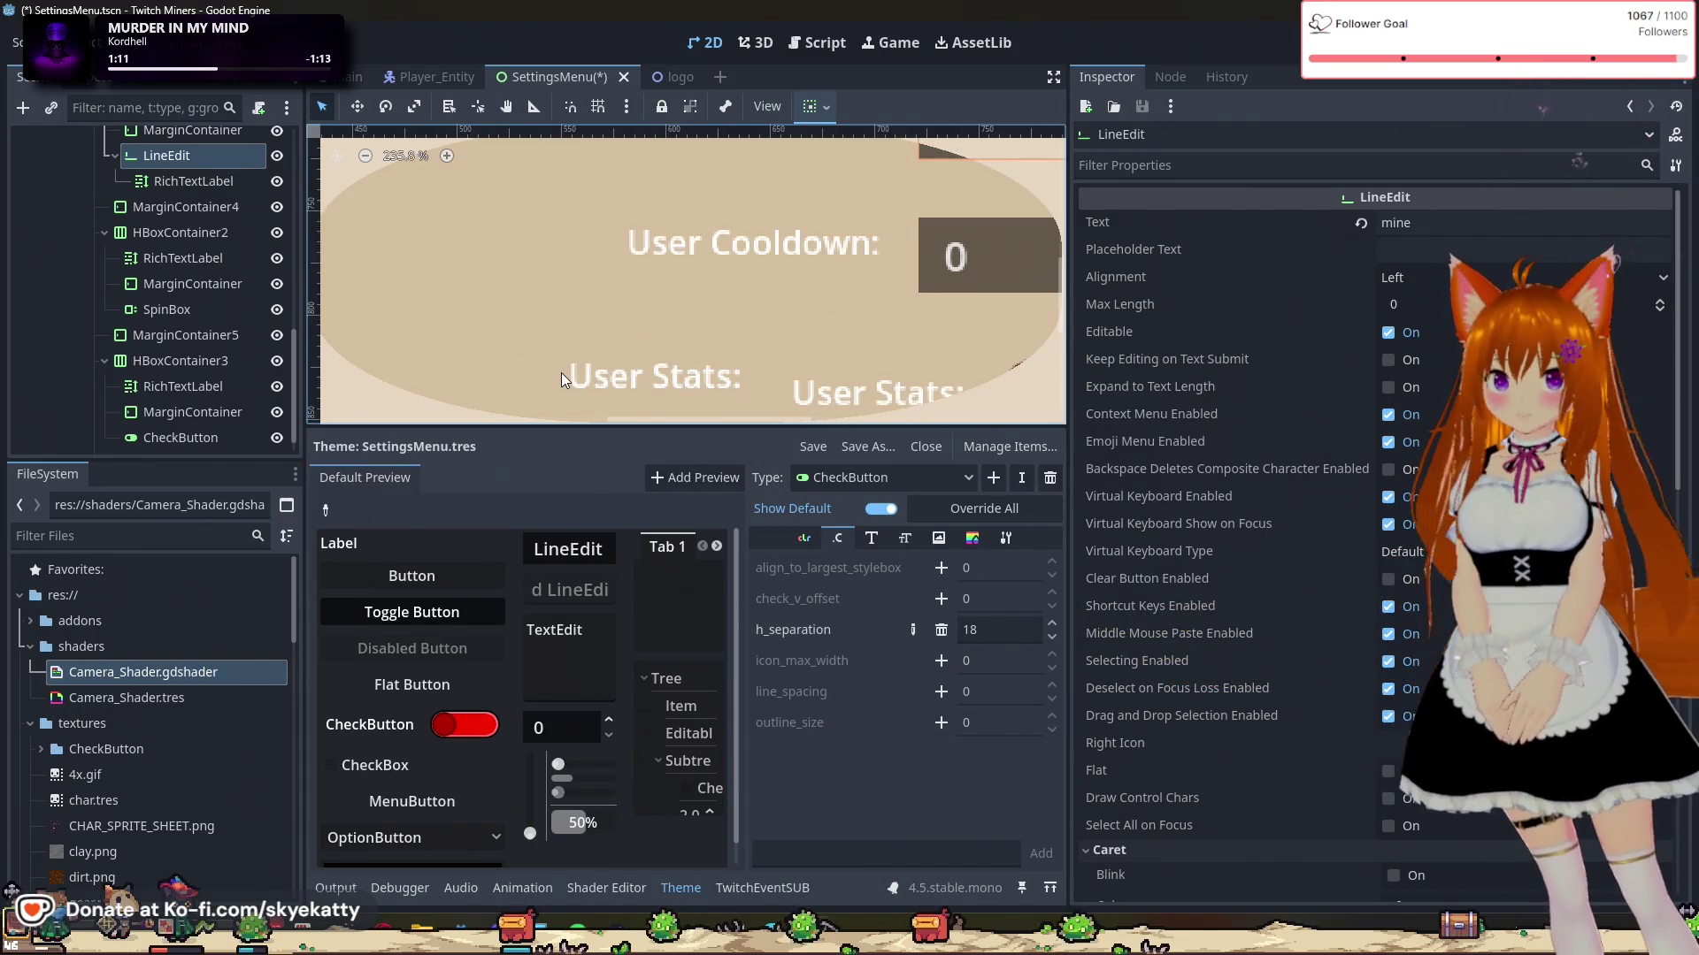
# Step: Delete the duplicate User Stats label and confirm the deletion
pyautogui.click(587, 379)
pyautogui.press('Delete')
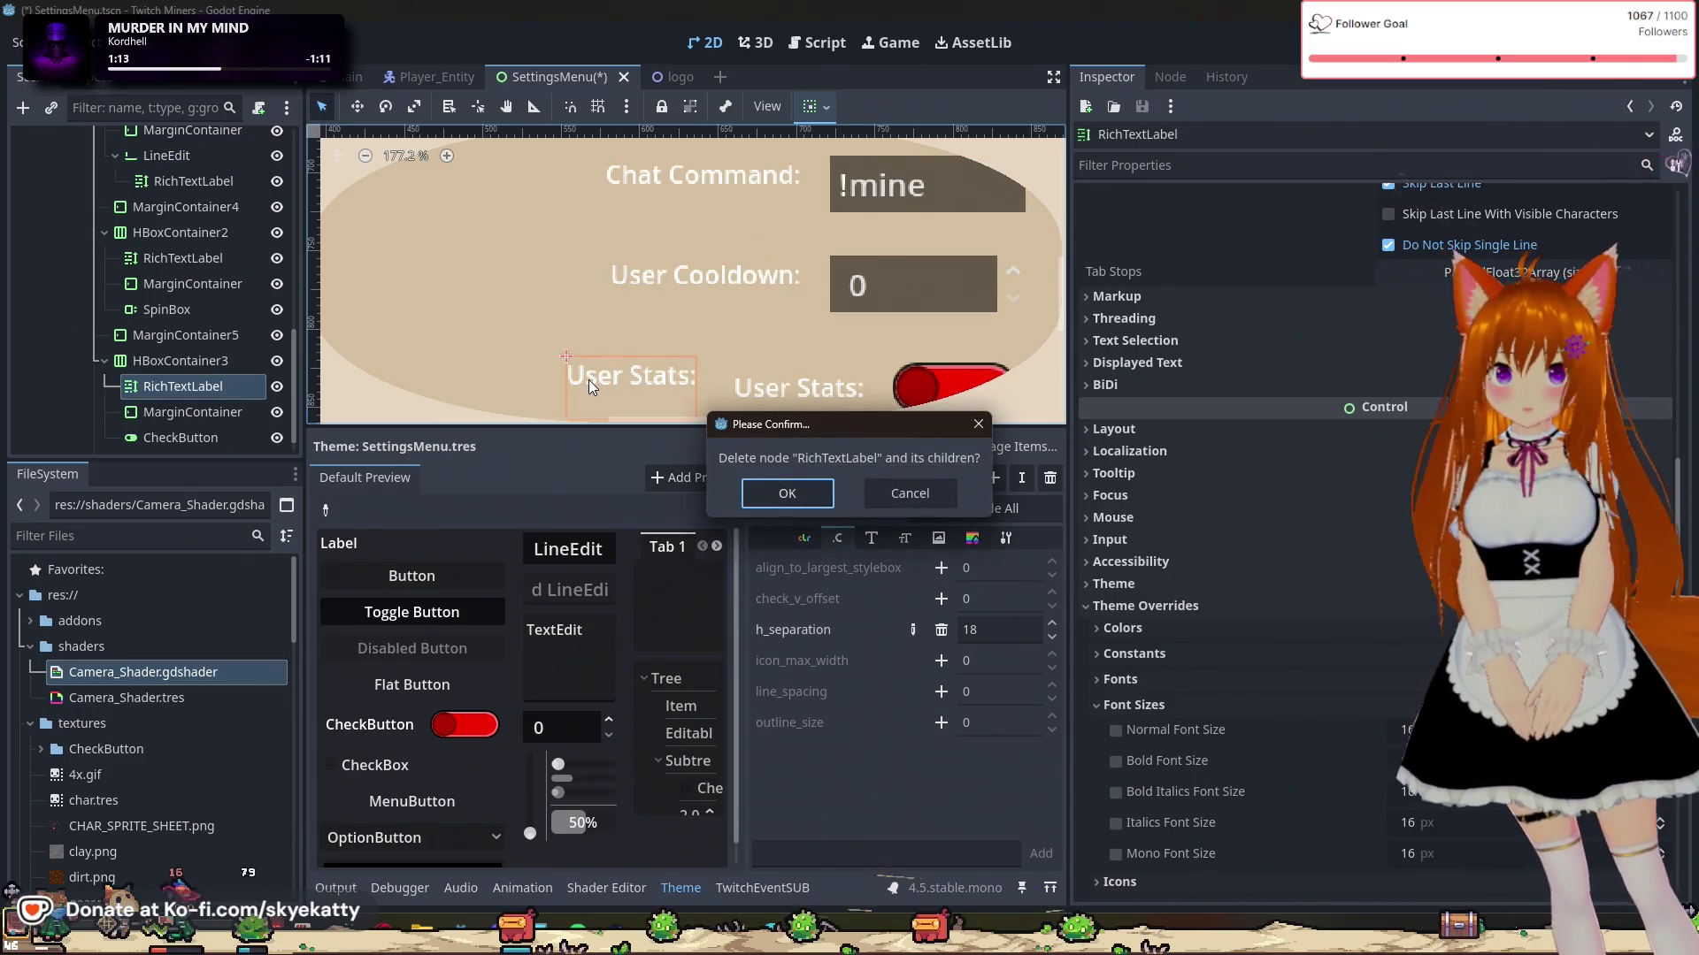
pyautogui.click(788, 493)
pyautogui.moveTo(783, 389); pyautogui.dragTo(768, 346)
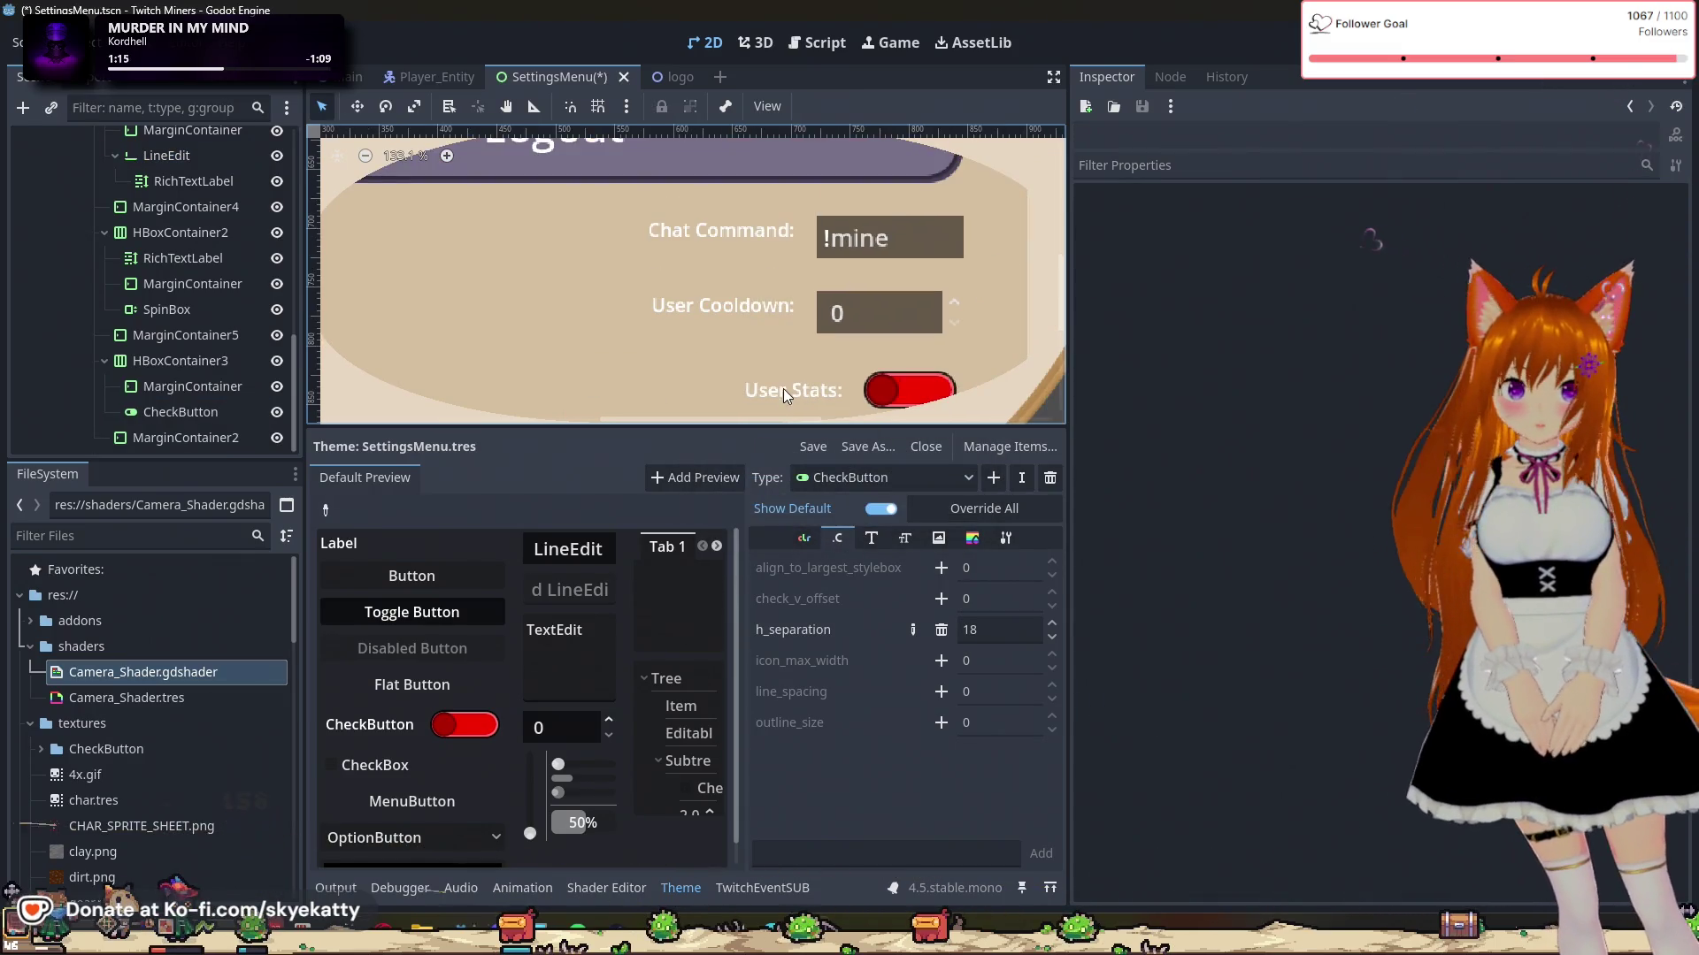
pyautogui.scroll(-3, 768, 347)
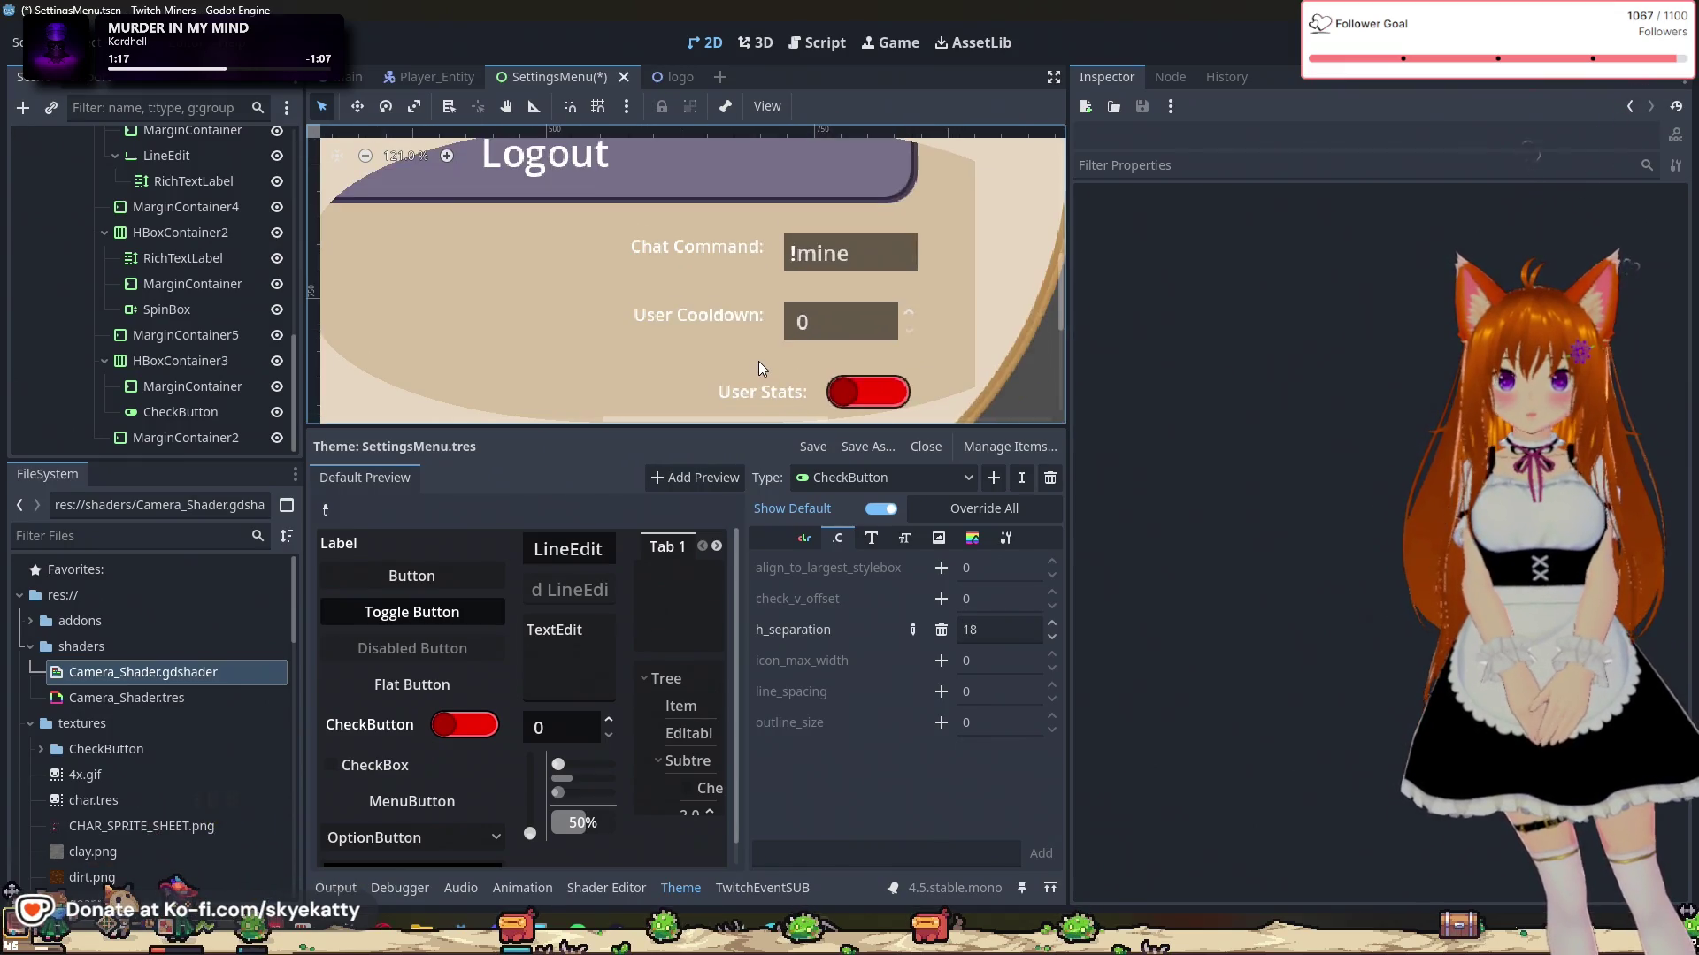
pyautogui.moveTo(751, 331); pyautogui.dragTo(742, 244)
pyautogui.scroll(-2, 741, 244)
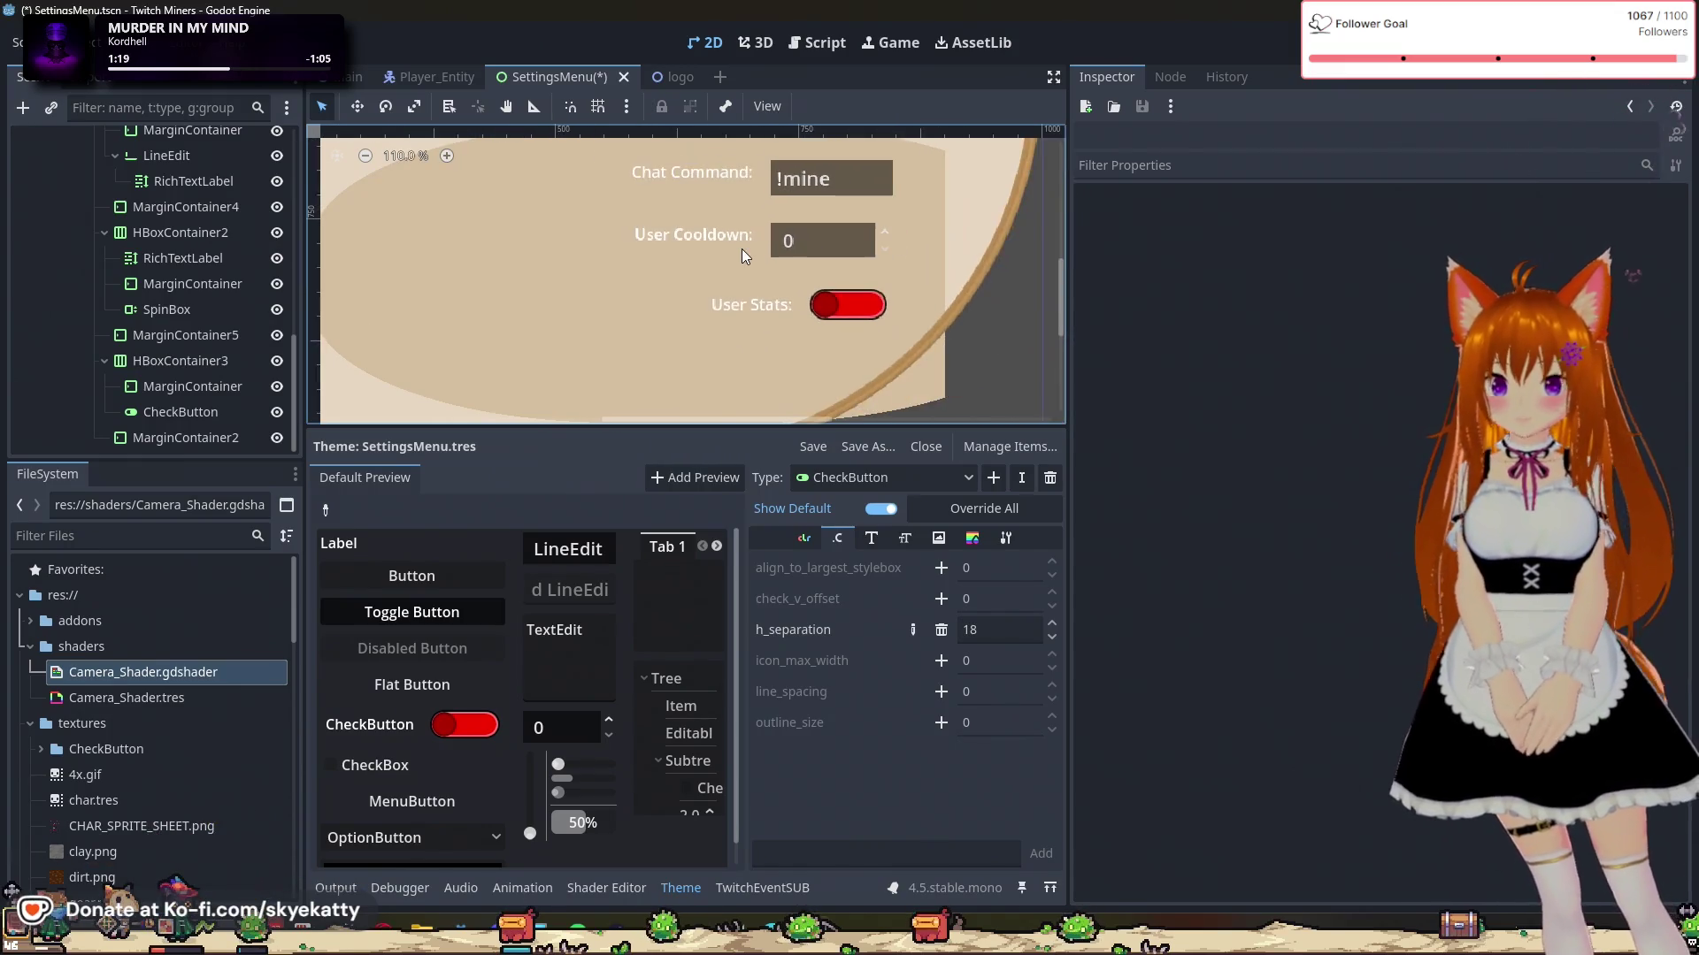
pyautogui.scroll(-4, 695, 328)
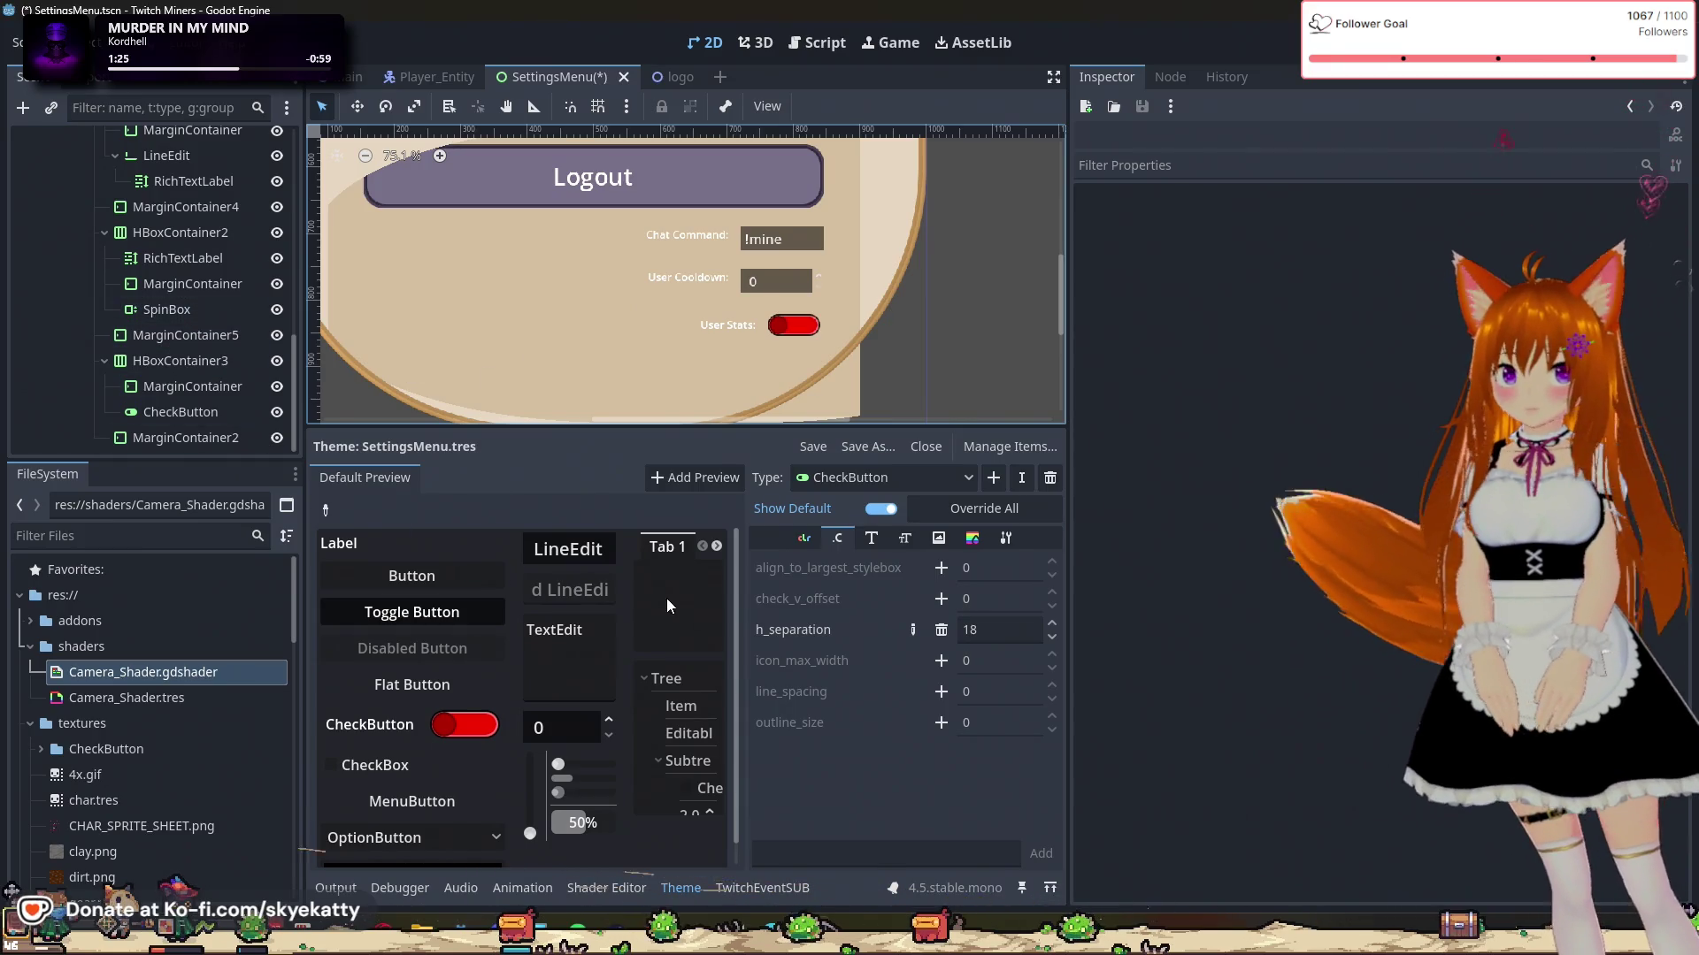
# Step: Inspect HBoxContainer3's spacer MarginContainer, then run the project to test the menu
pyautogui.click(188, 394)
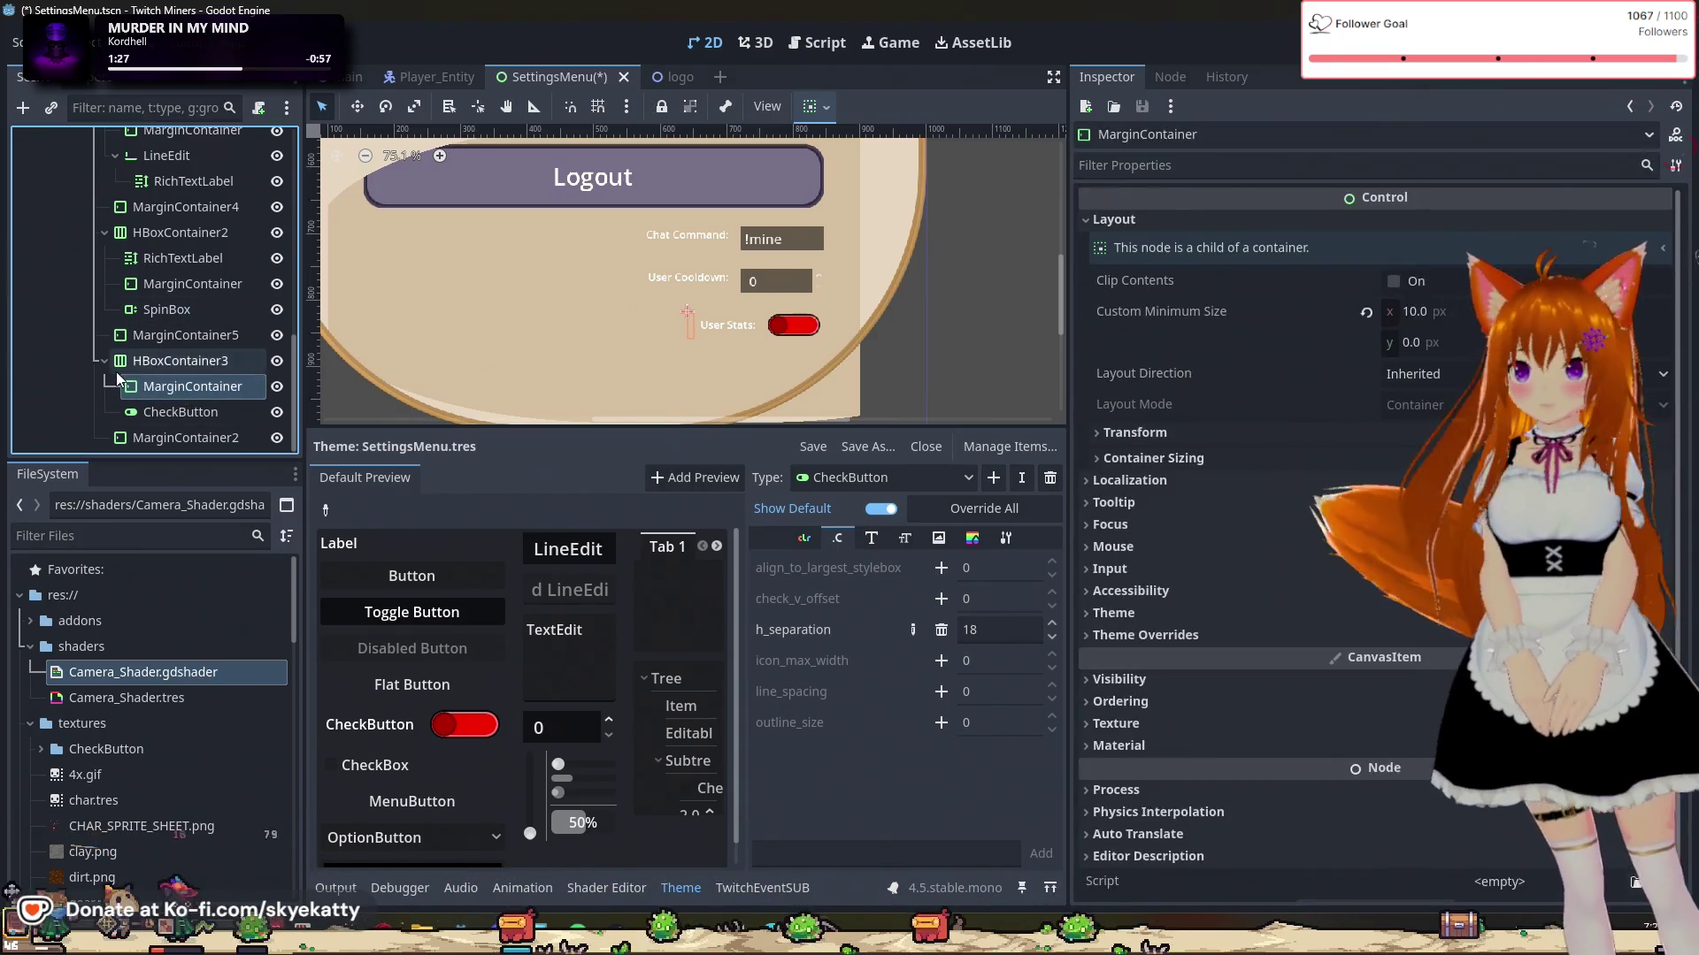
pyautogui.click(105, 360)
pyautogui.click(181, 412)
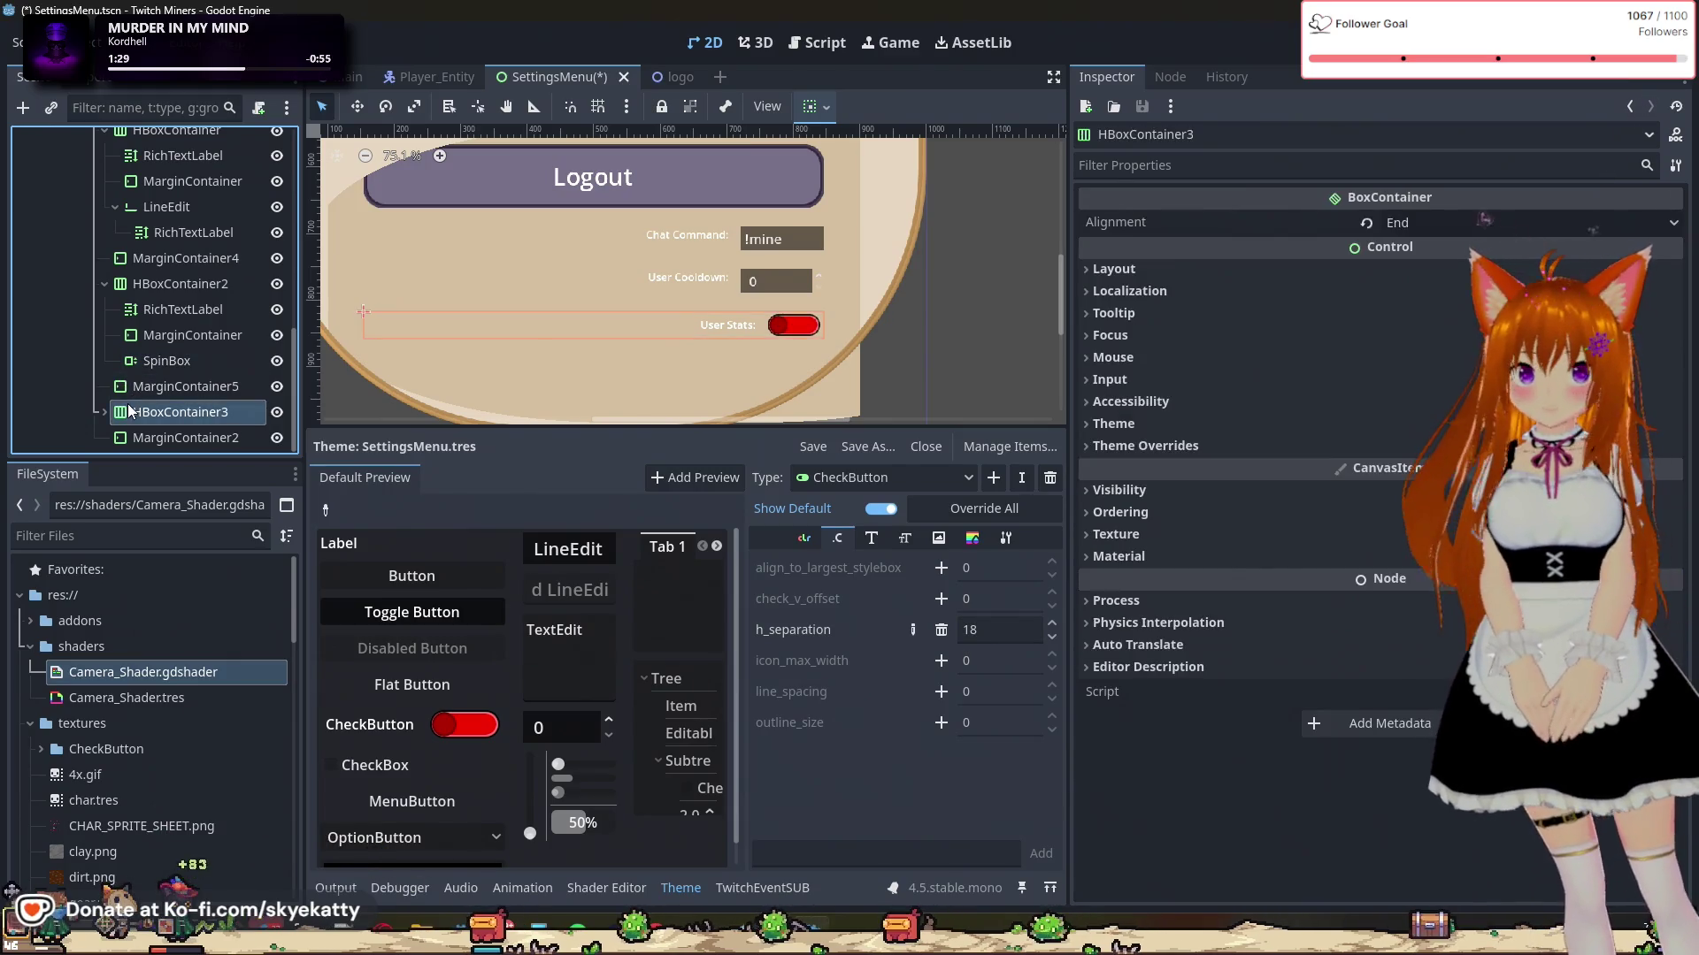
pyautogui.click(104, 412)
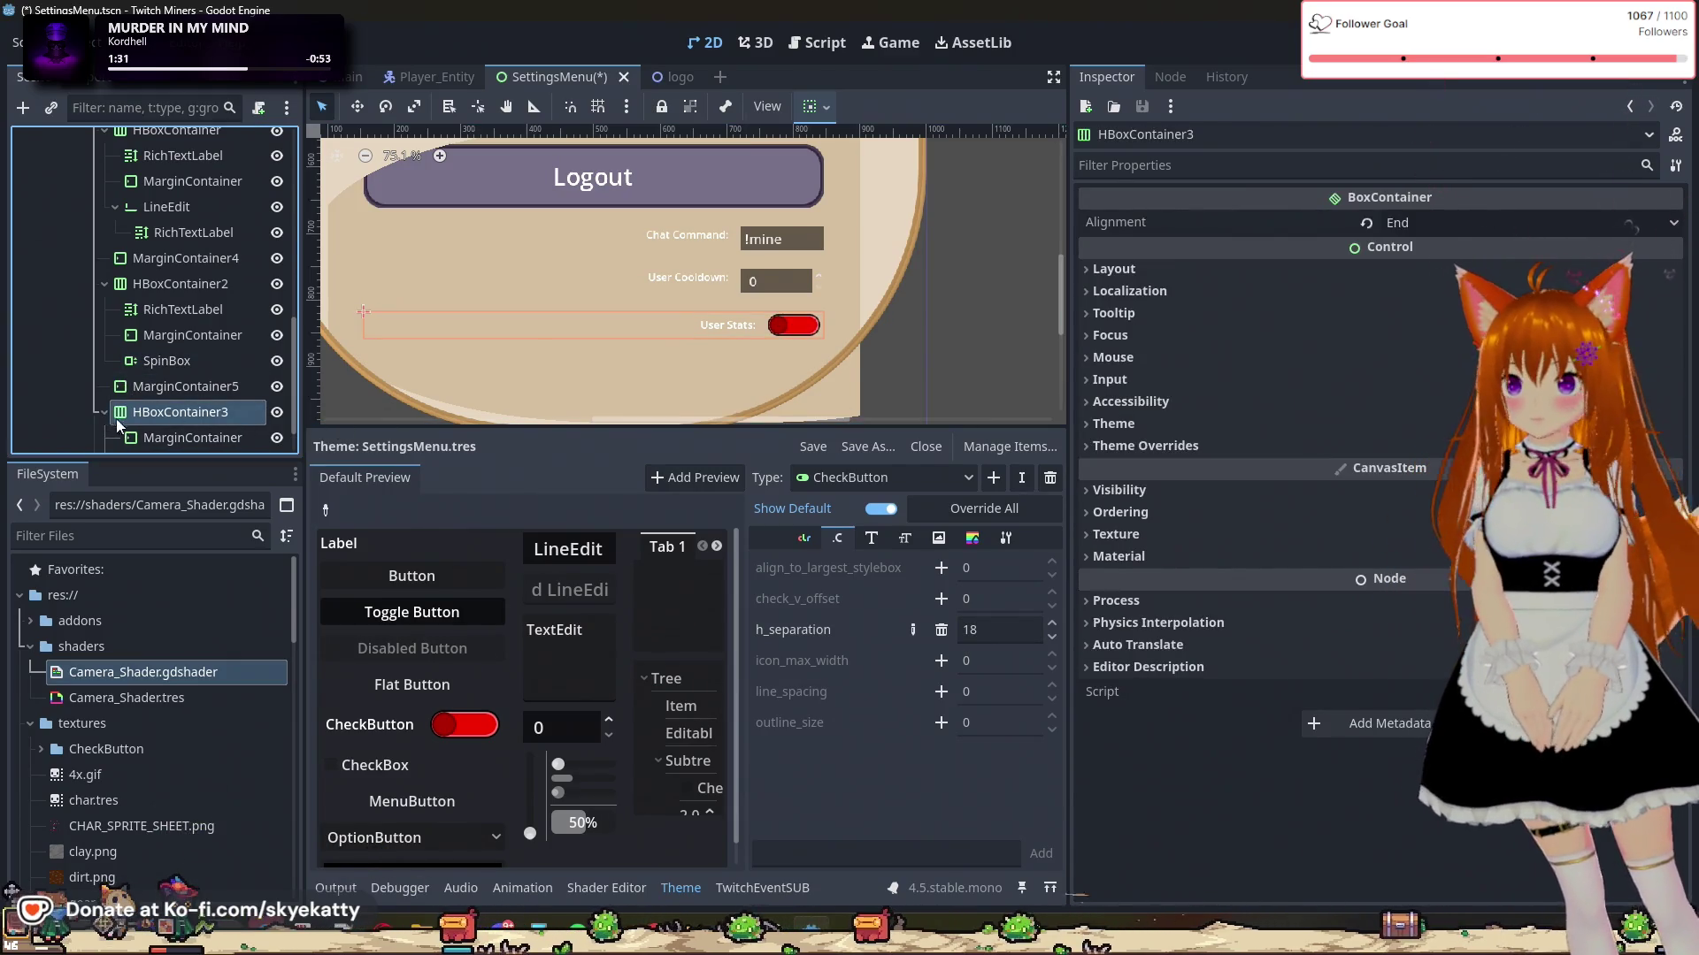
pyautogui.click(174, 391)
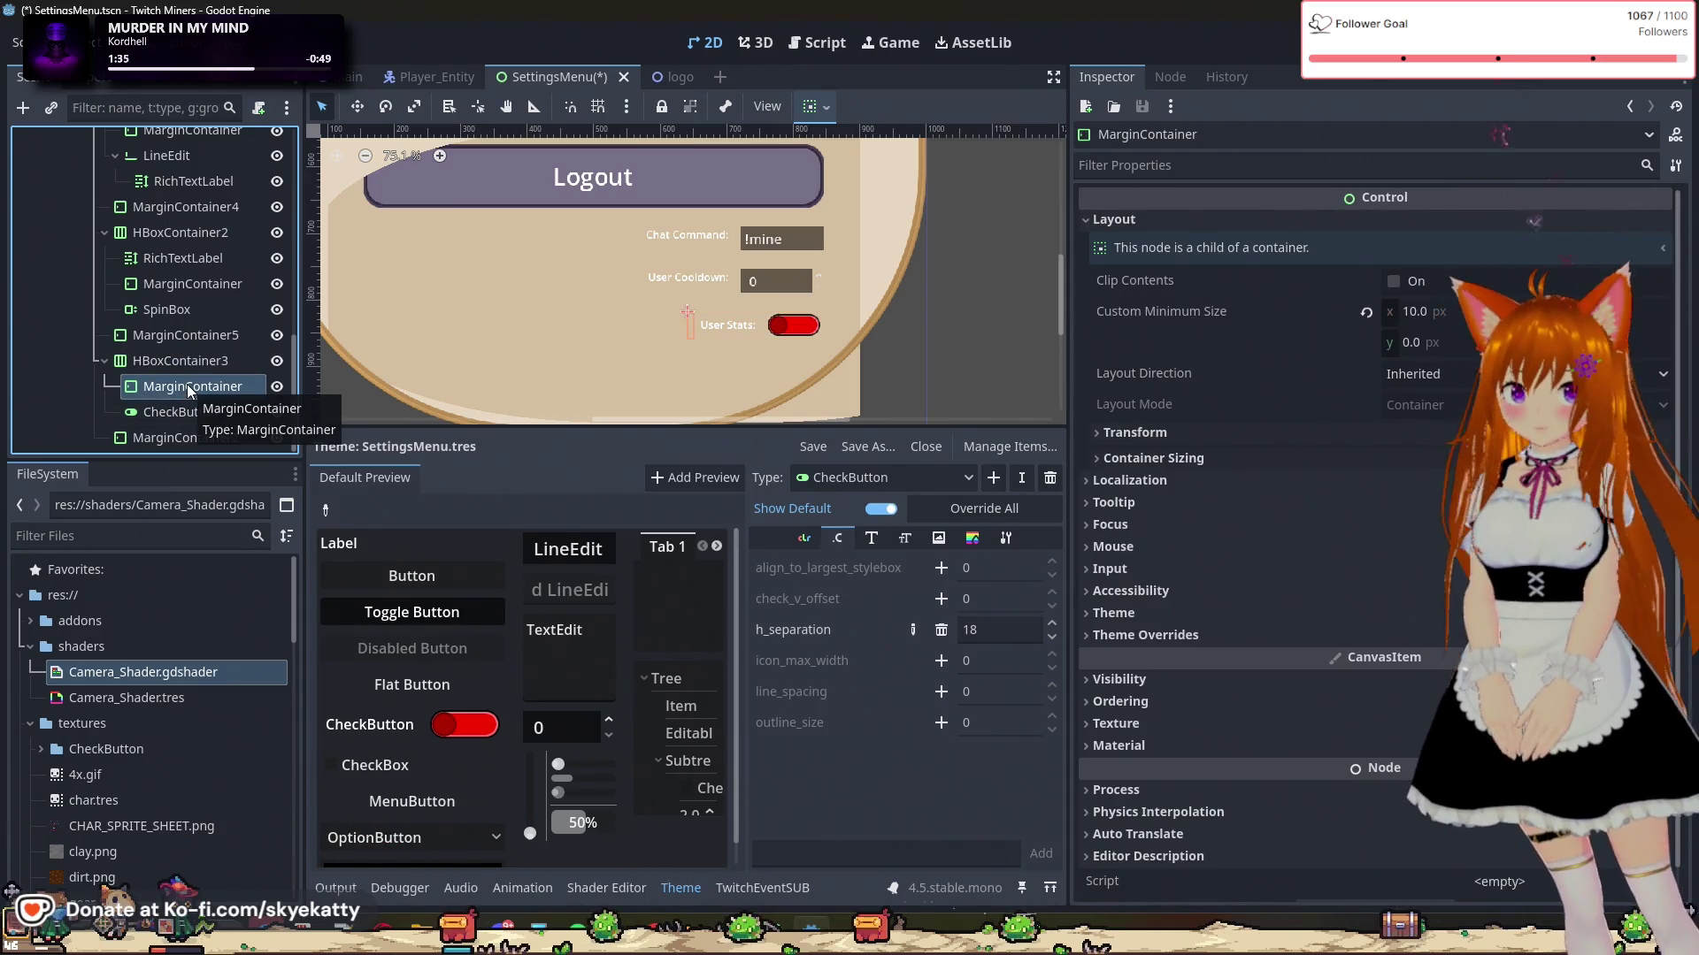
pyautogui.rightClick(188, 390)
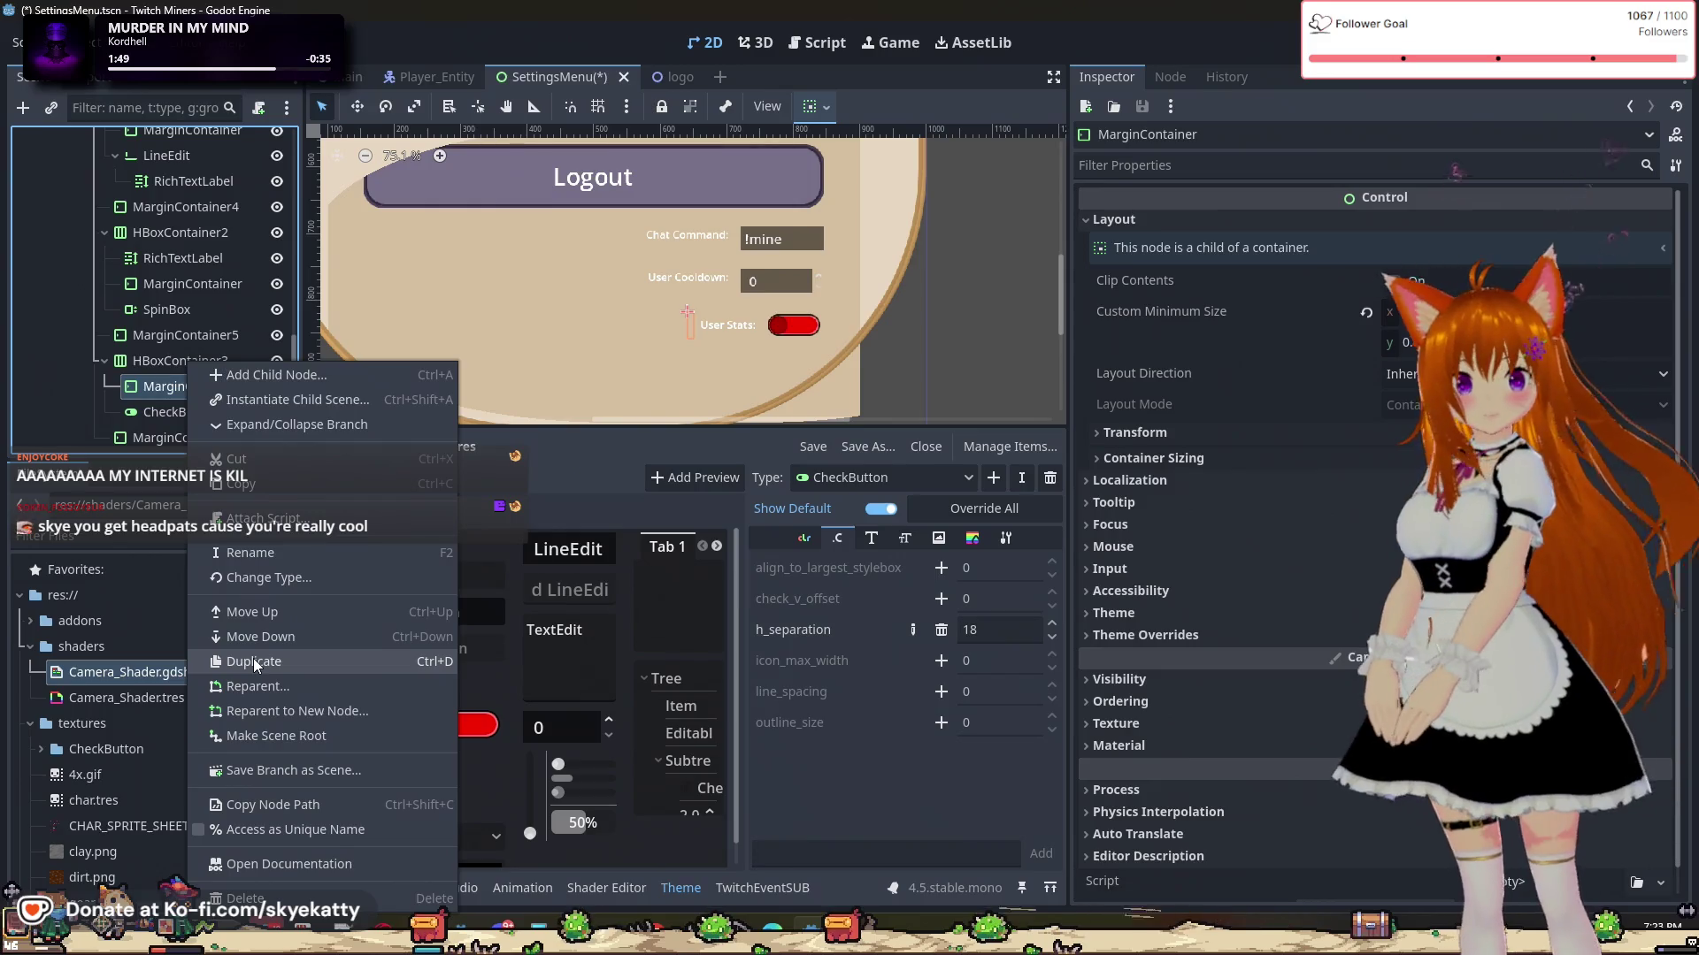
pyautogui.press('Escape')
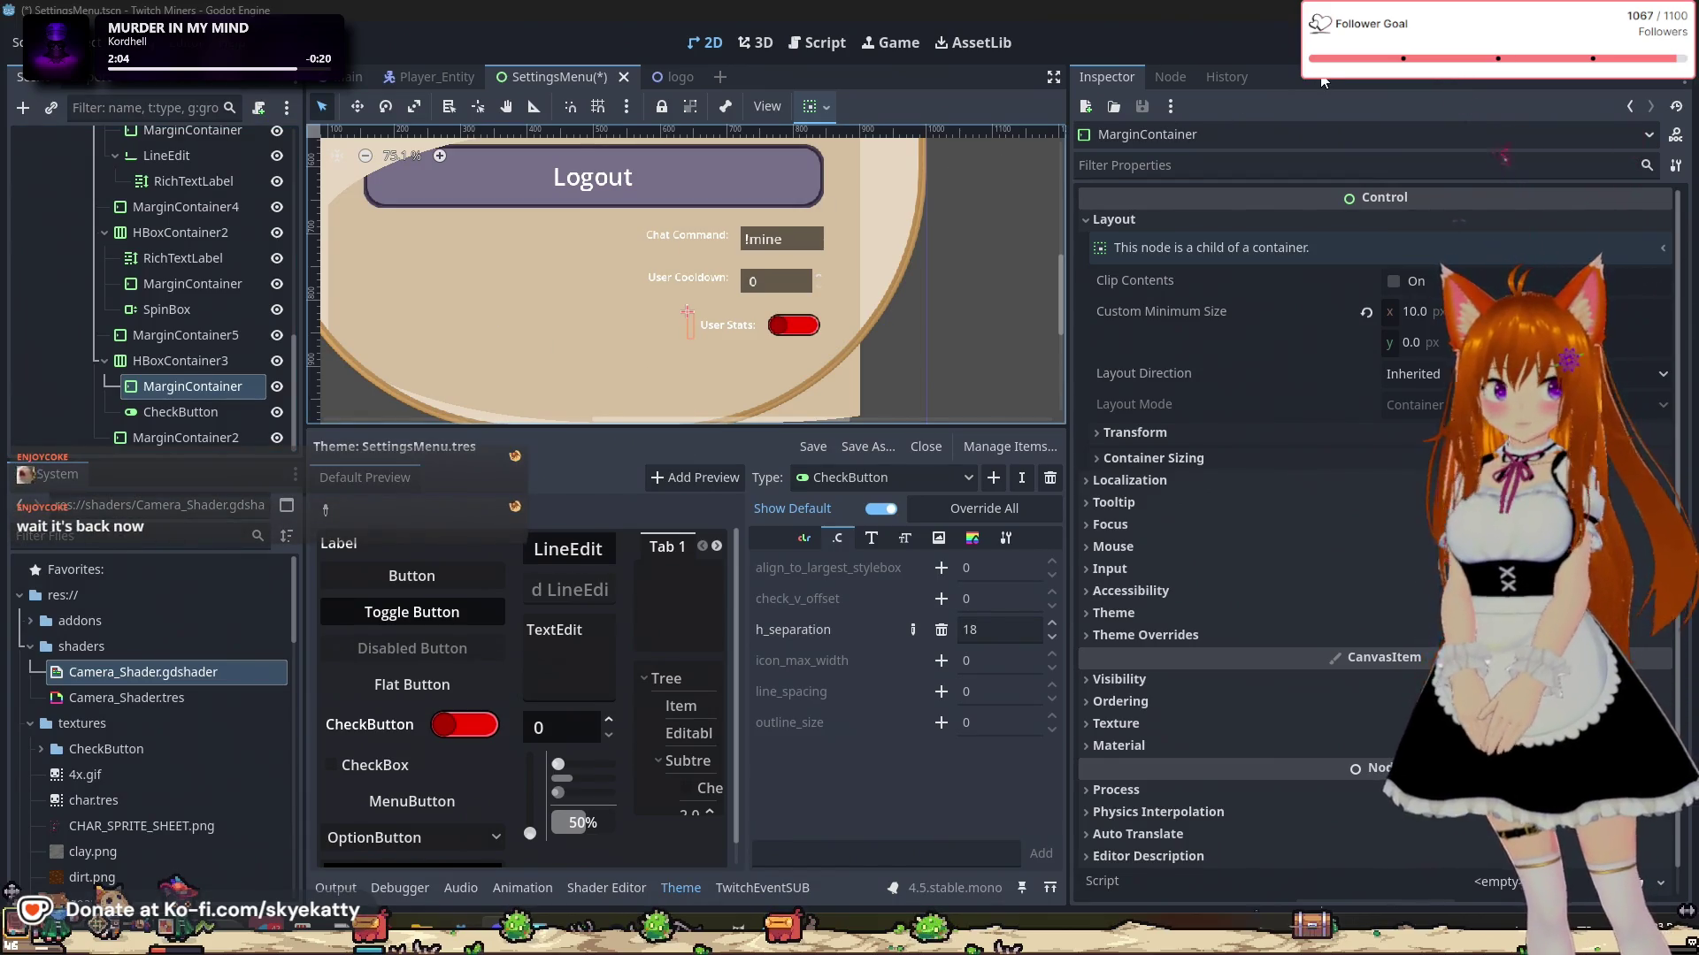
pyautogui.press('F5')
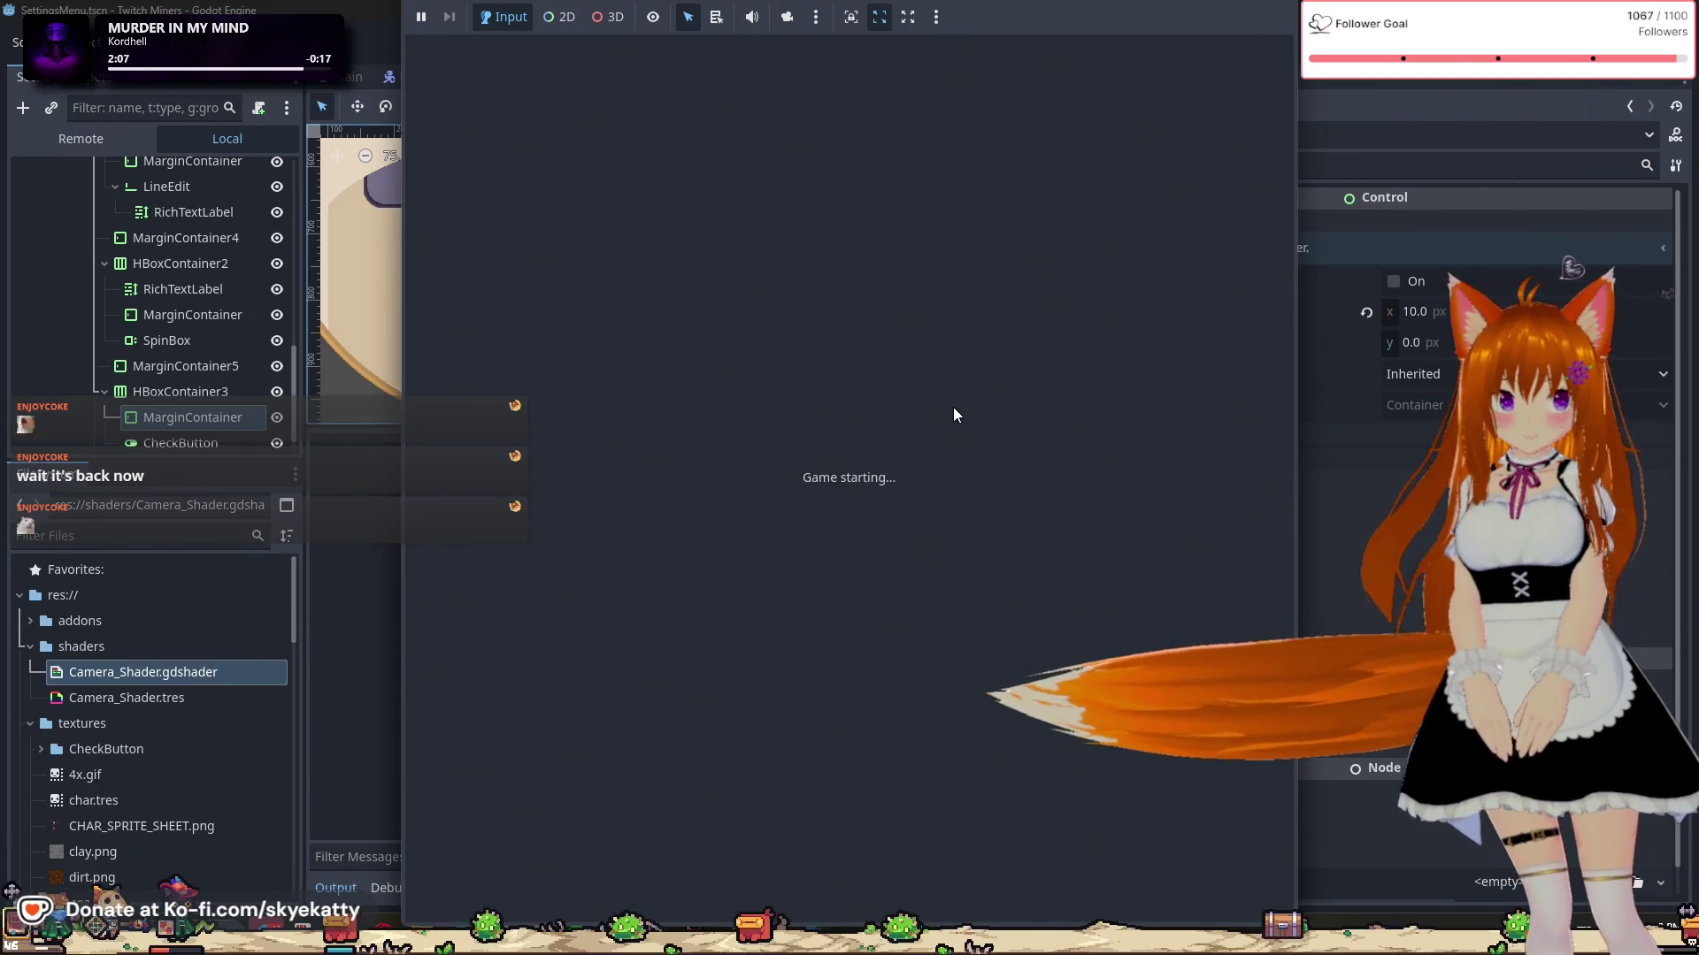
pyautogui.scroll(-2, 1061, 549)
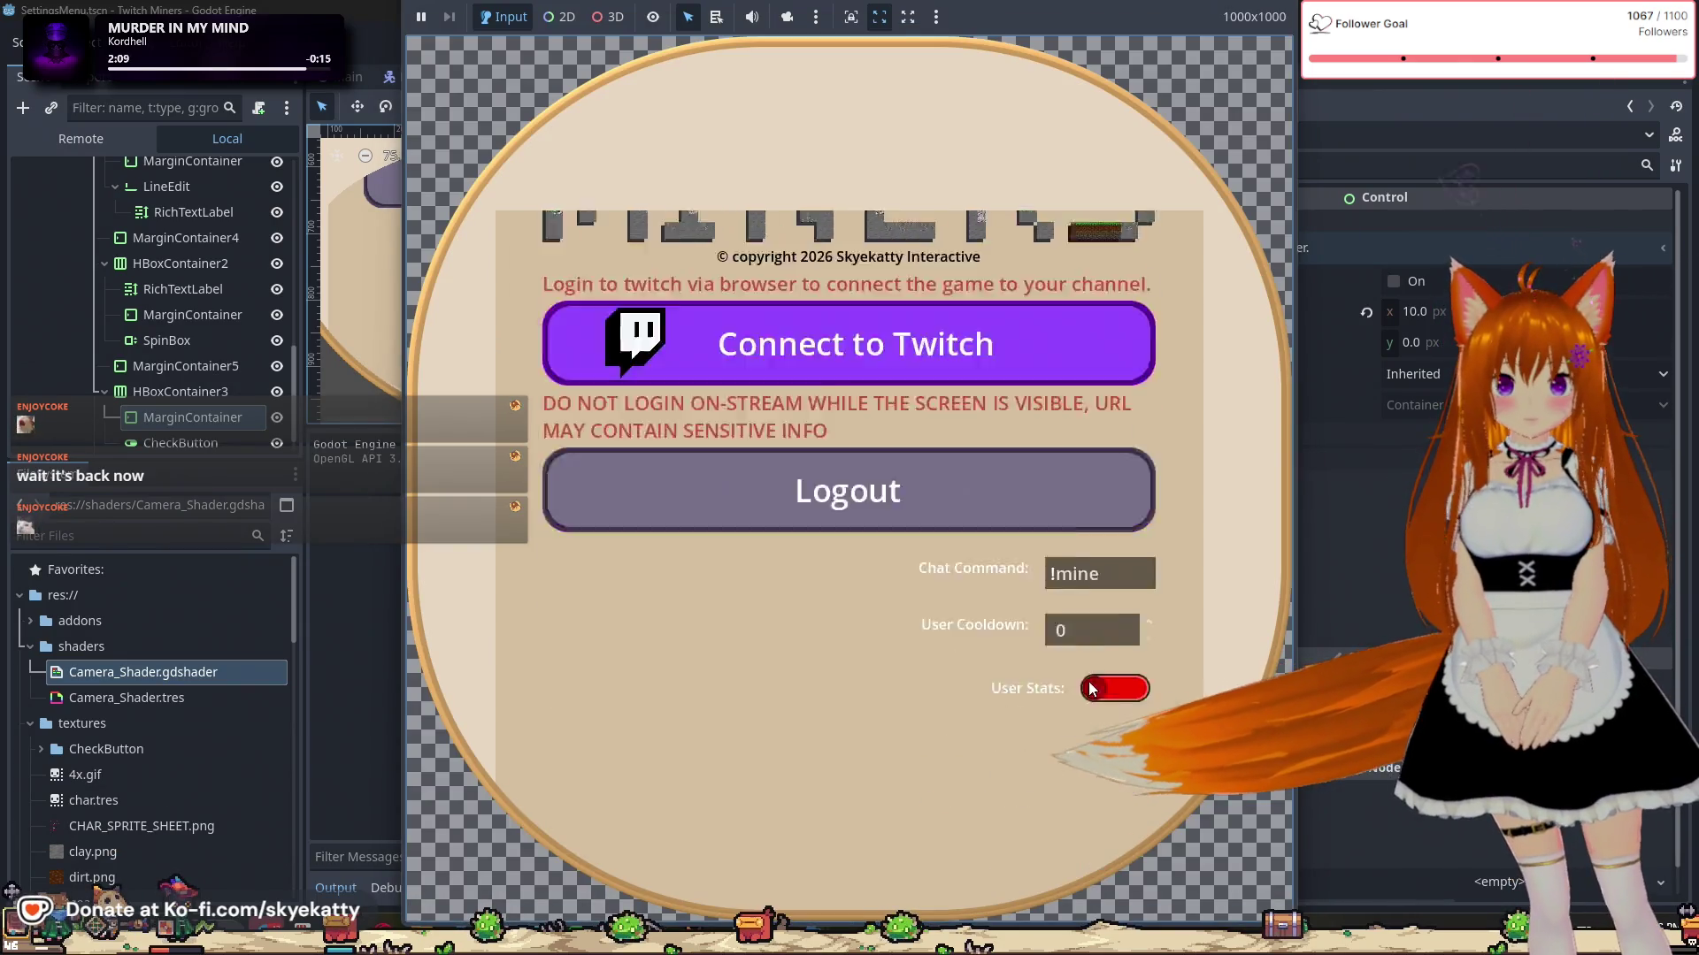
pyautogui.scroll(-2, 1089, 581)
pyautogui.click(1112, 511)
pyautogui.click(1112, 511)
pyautogui.click(1112, 512)
pyautogui.click(1110, 513)
pyautogui.click(1108, 514)
pyautogui.click(1109, 514)
pyautogui.click(1108, 514)
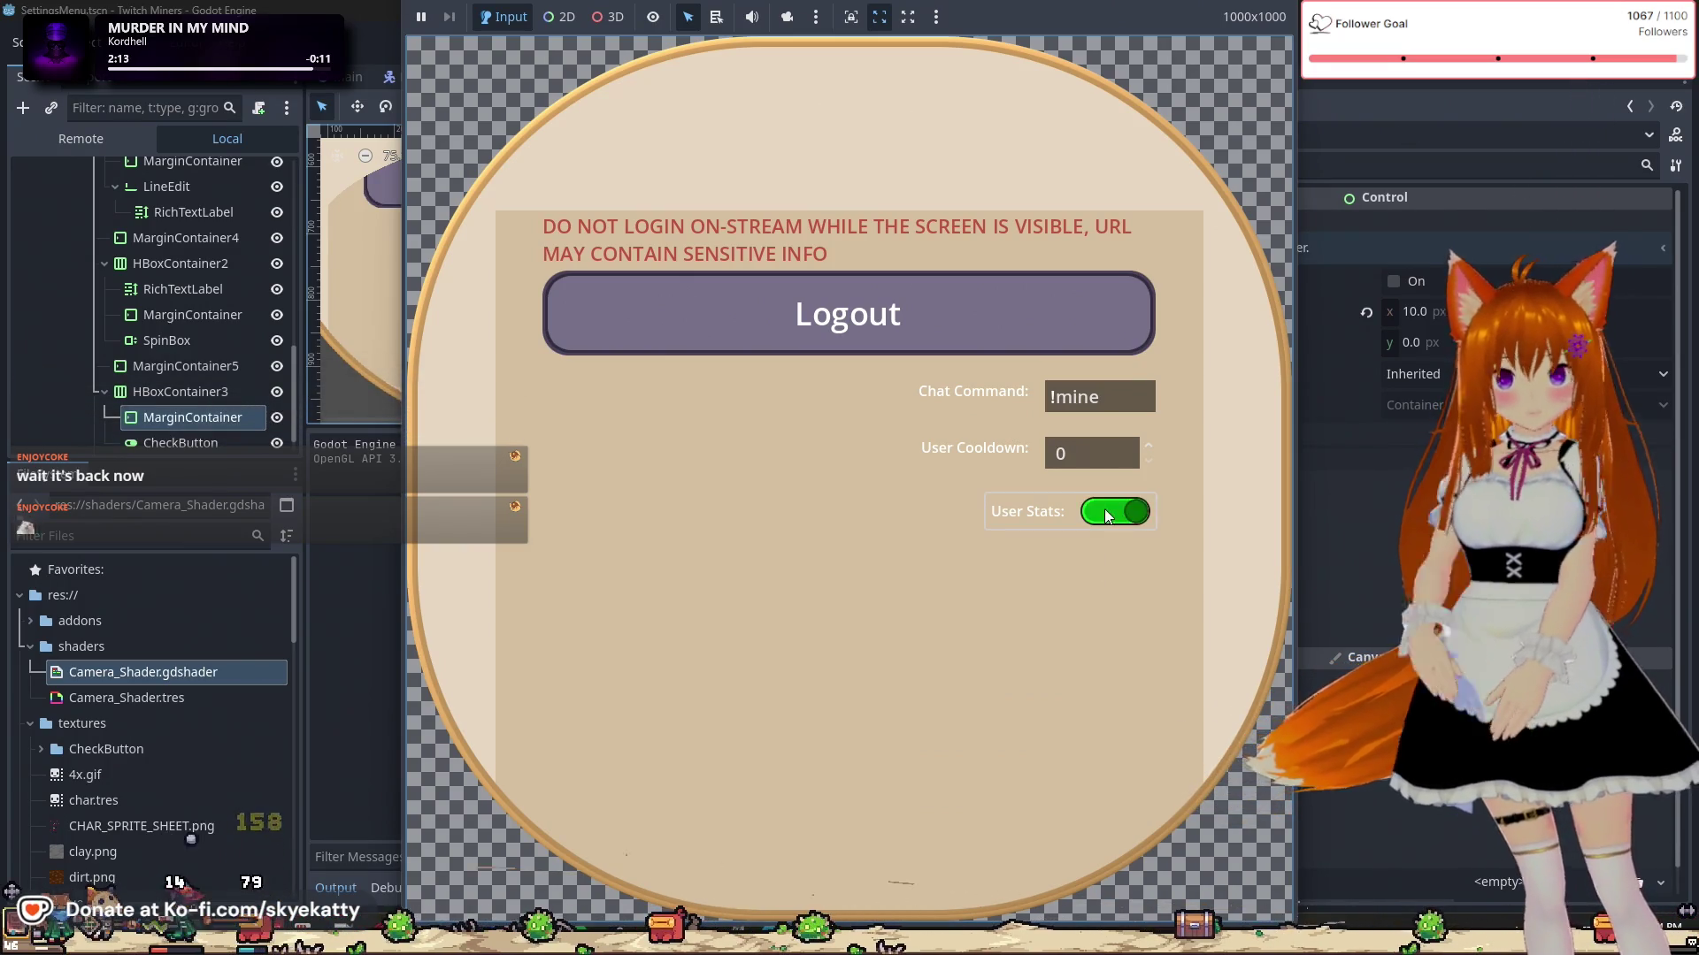
pyautogui.click(1106, 513)
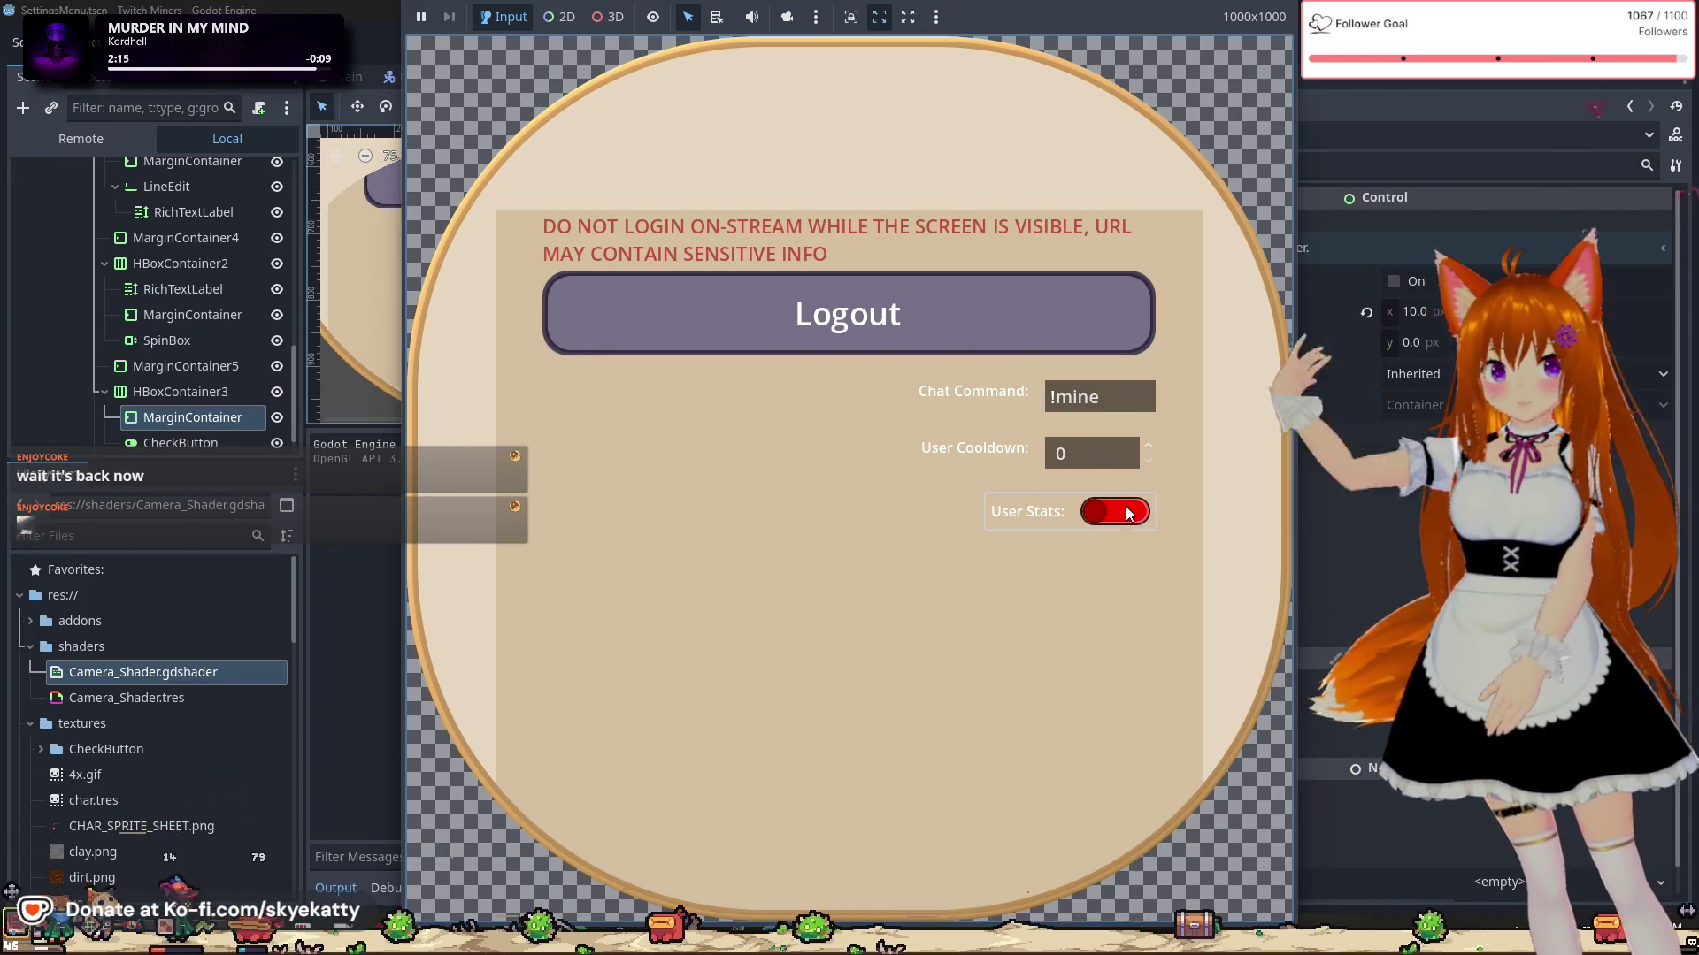
pyautogui.click(1125, 513)
pyautogui.click(1128, 514)
pyautogui.click(1117, 512)
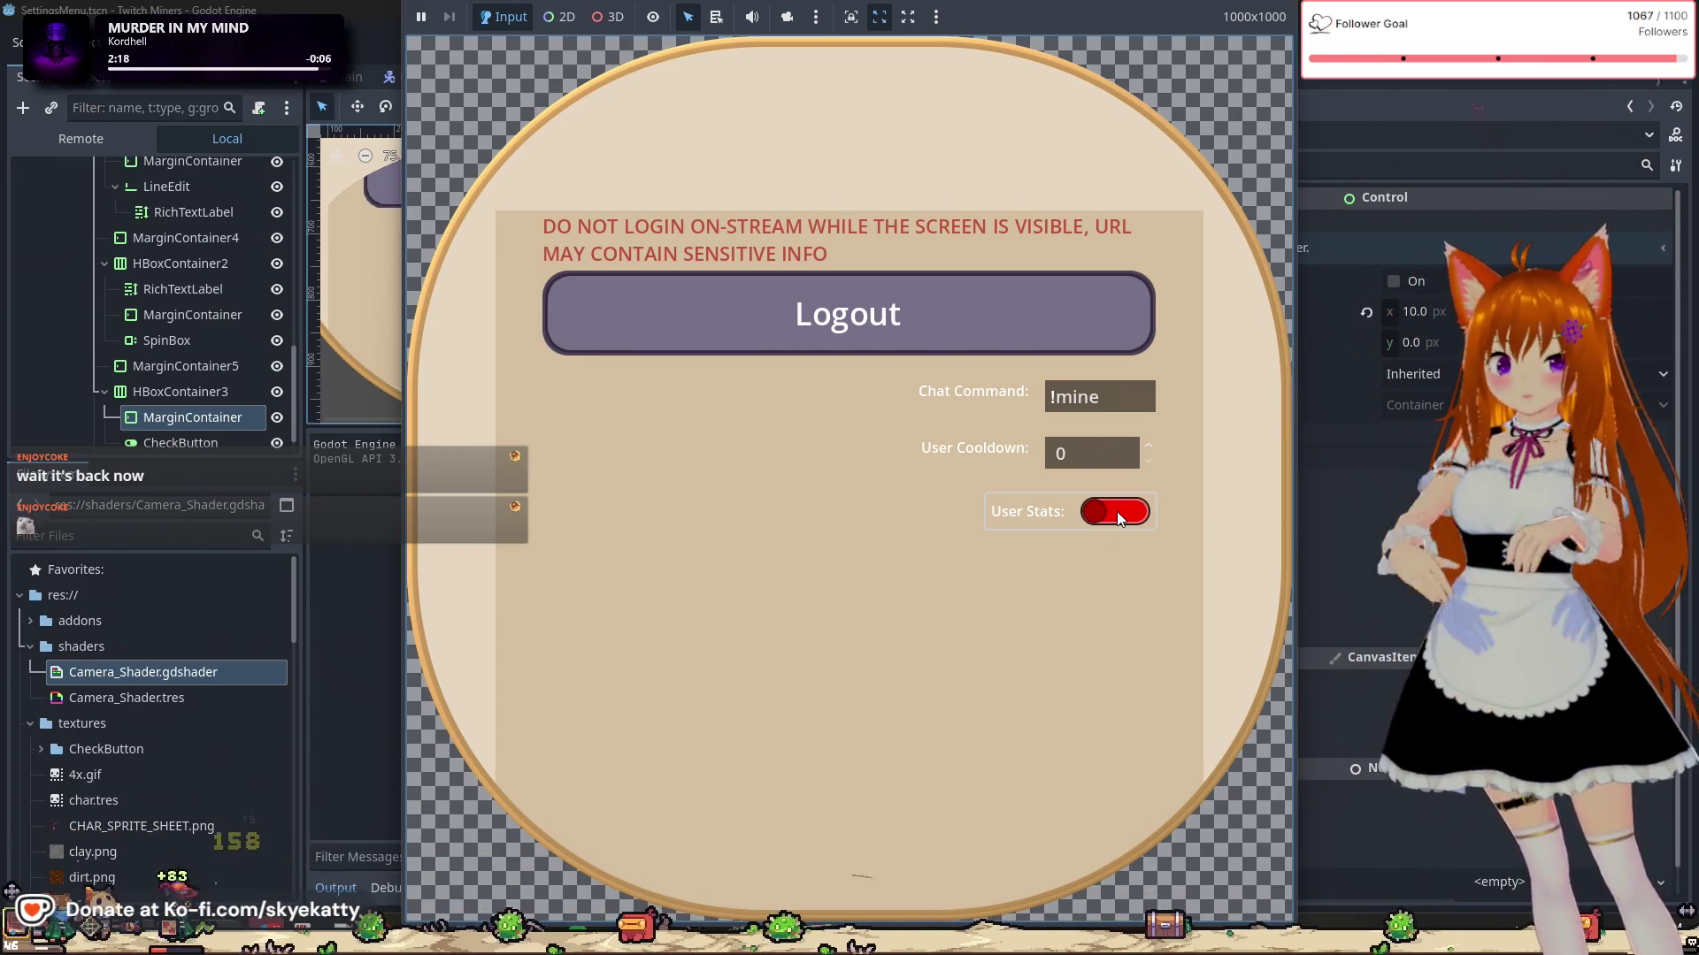
pyautogui.click(1117, 512)
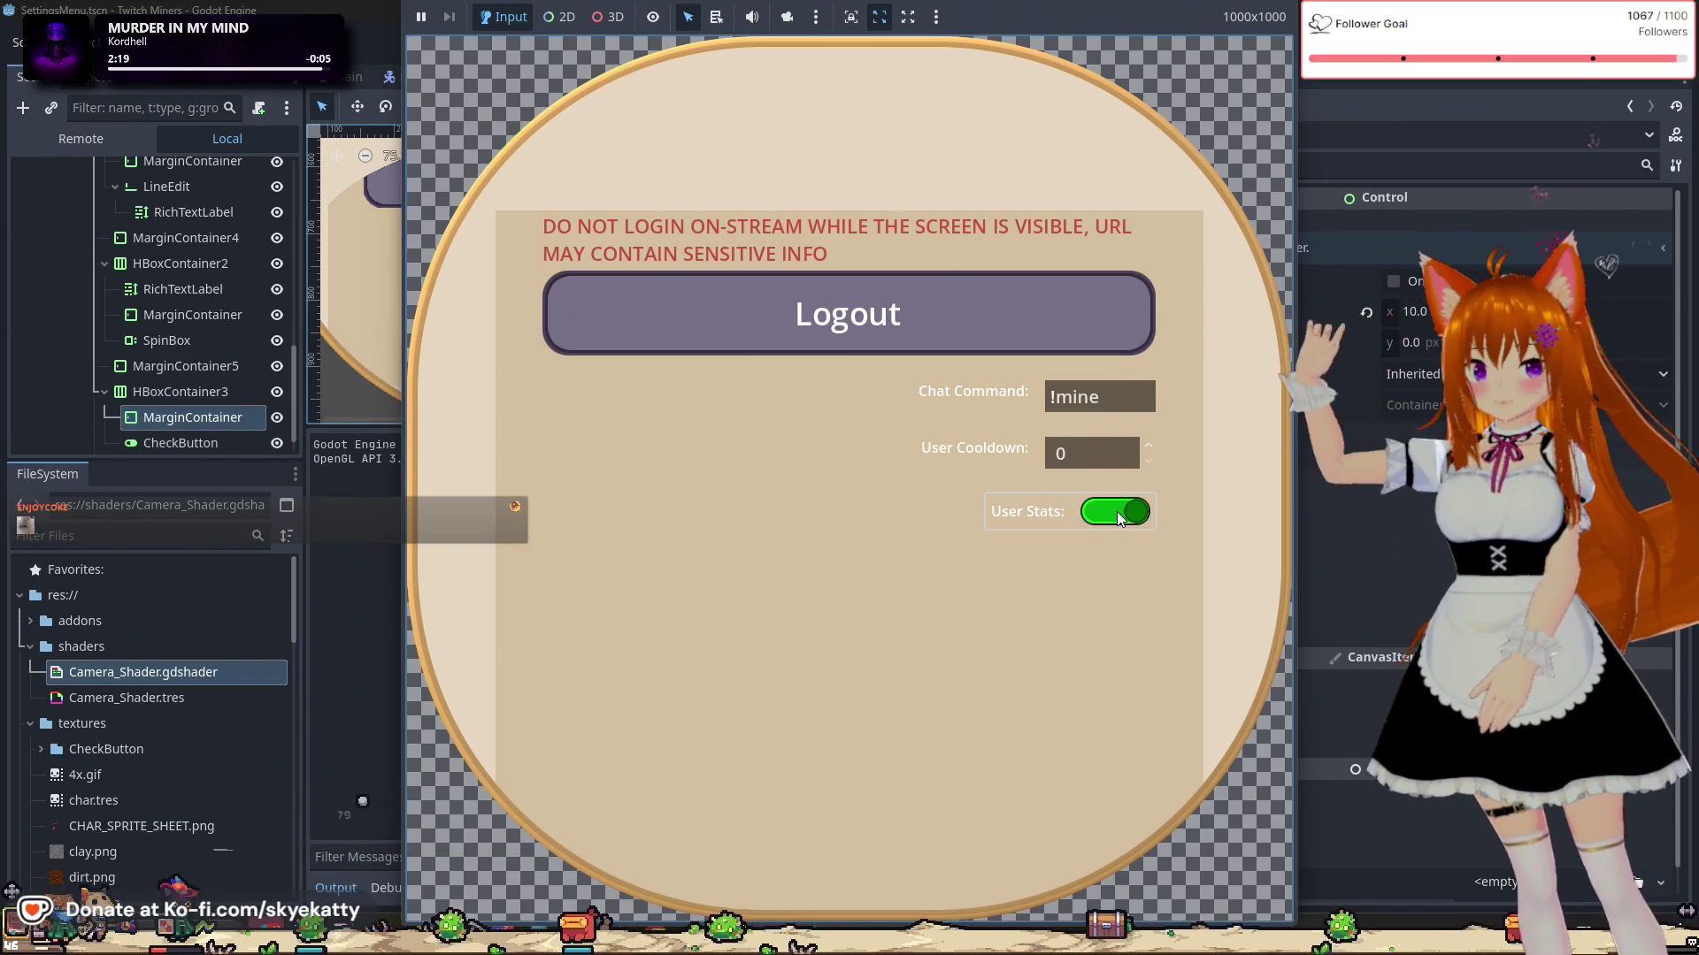
pyautogui.click(1116, 511)
pyautogui.click(1116, 512)
pyautogui.click(1116, 511)
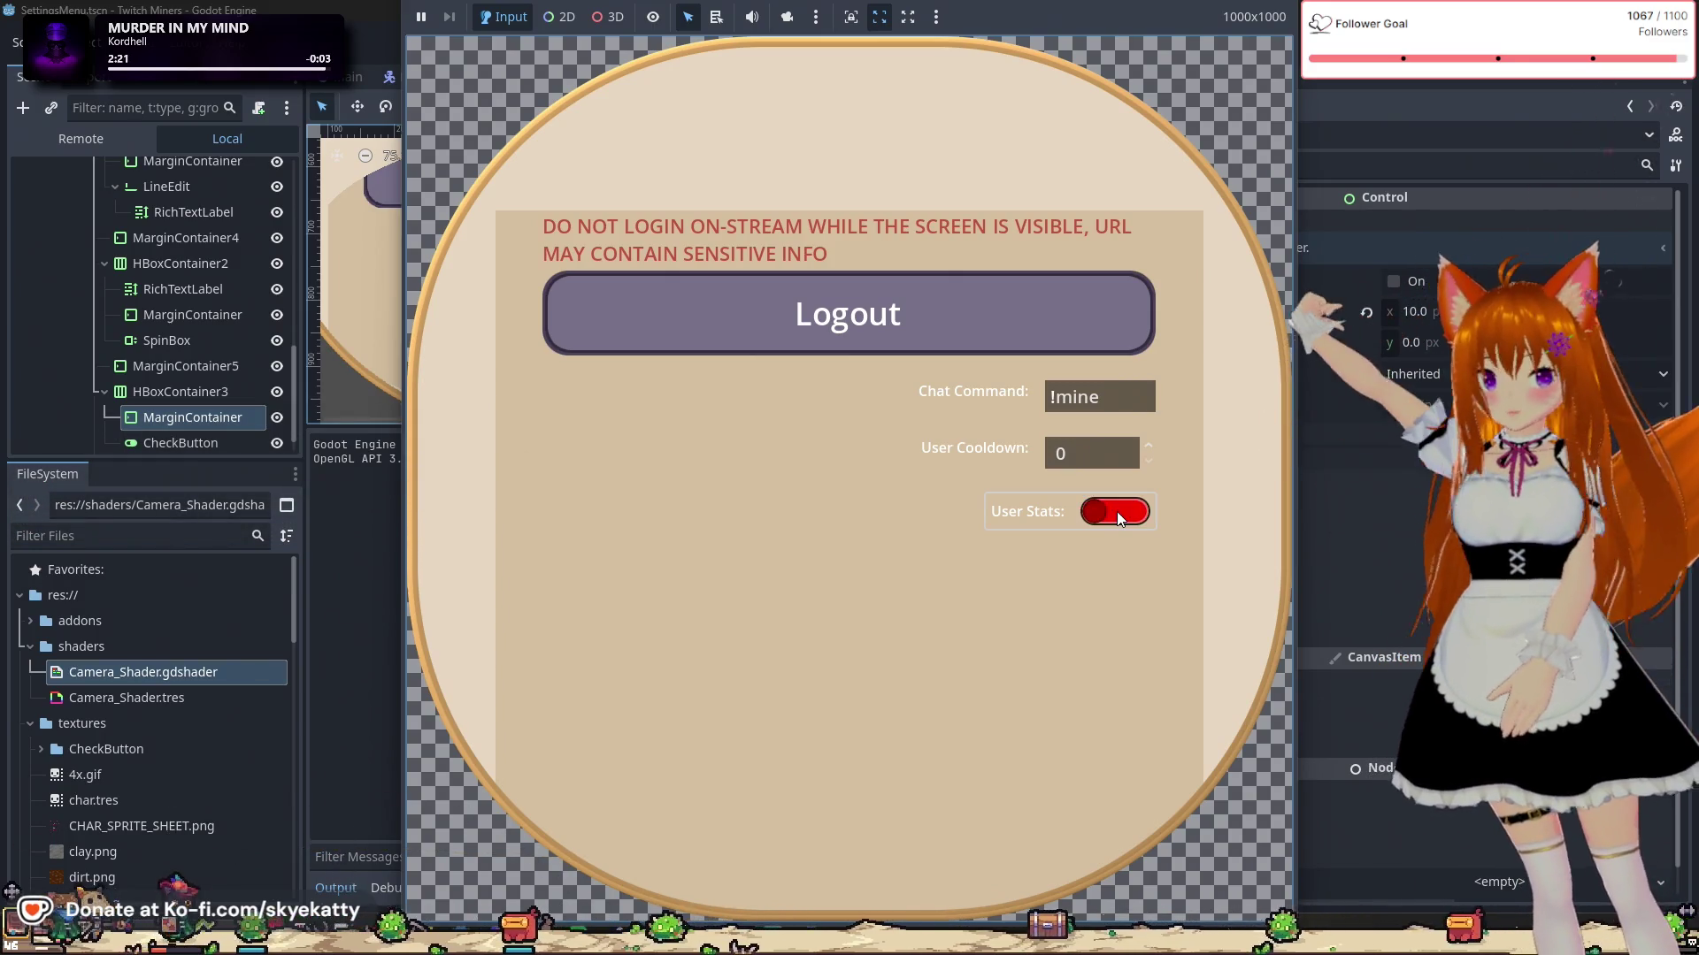
pyautogui.click(1116, 512)
pyautogui.click(1116, 511)
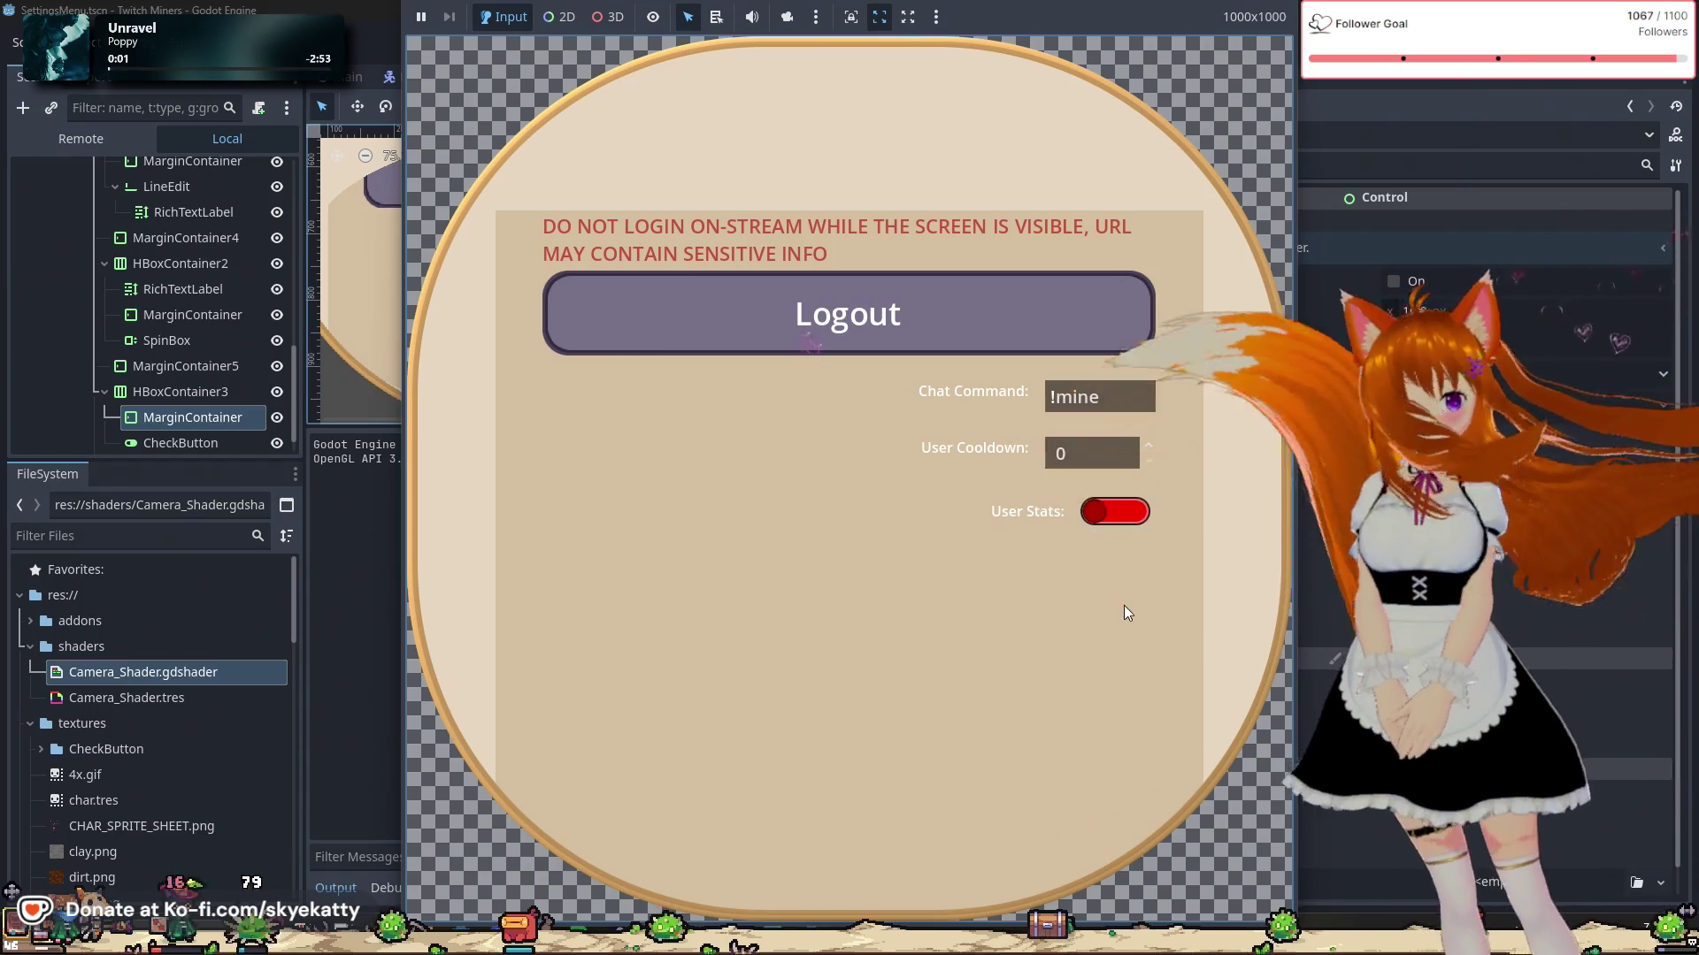
pyautogui.click(1131, 515)
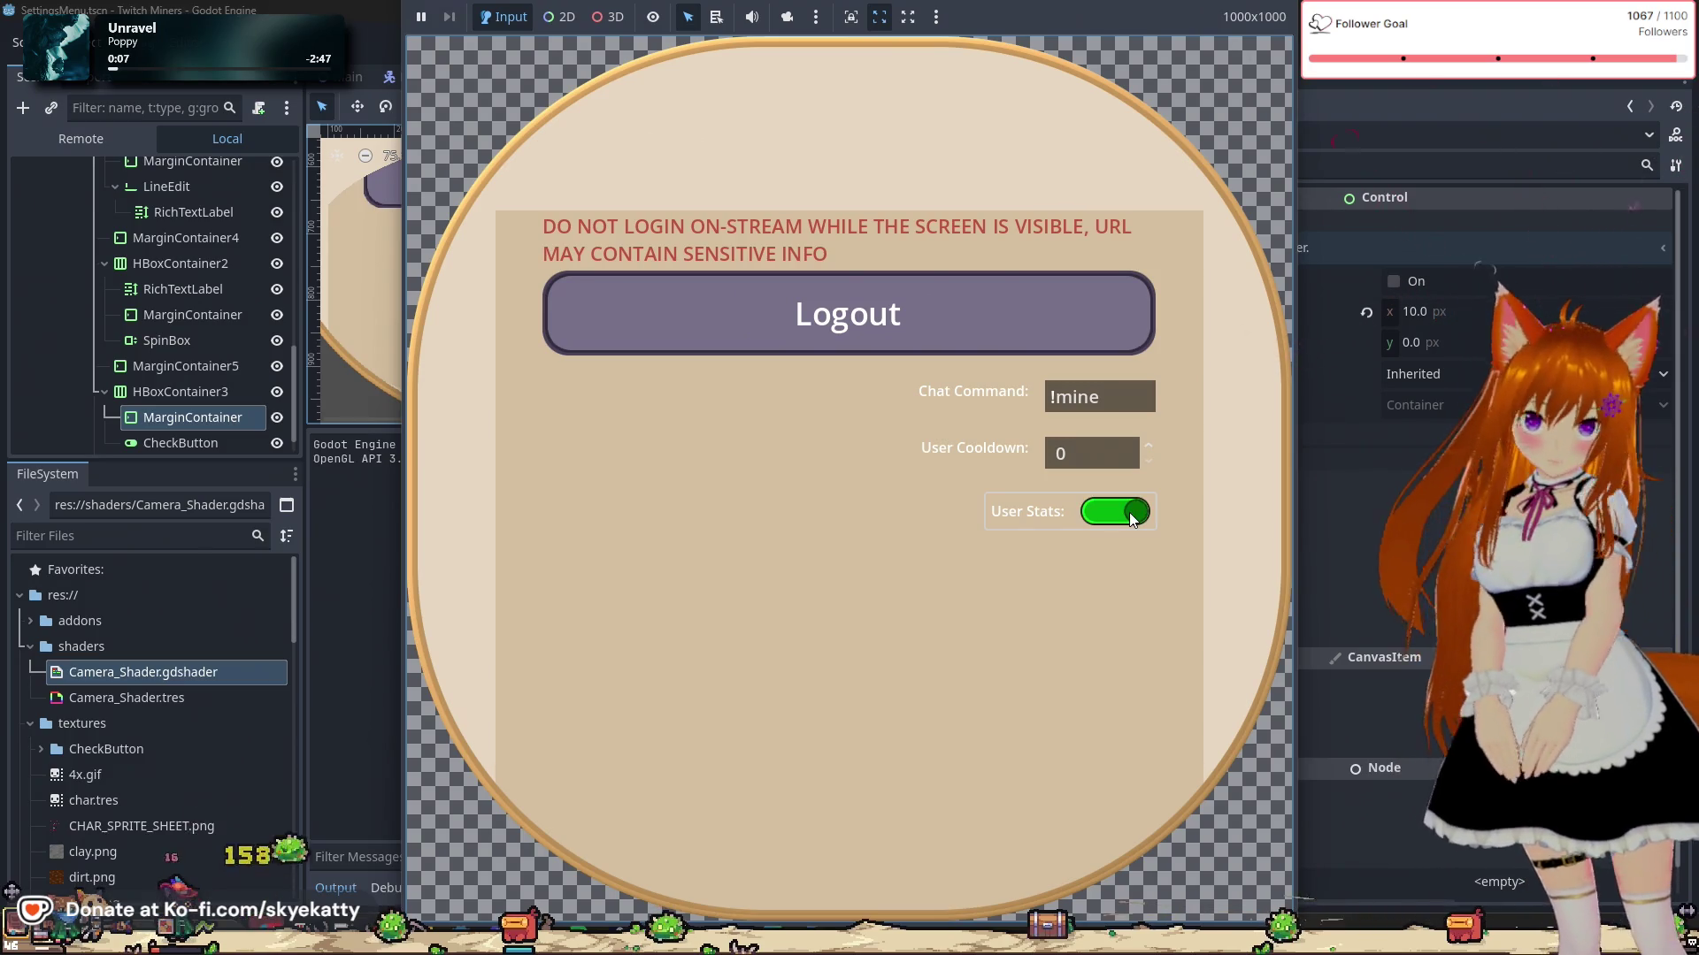
pyautogui.click(1133, 519)
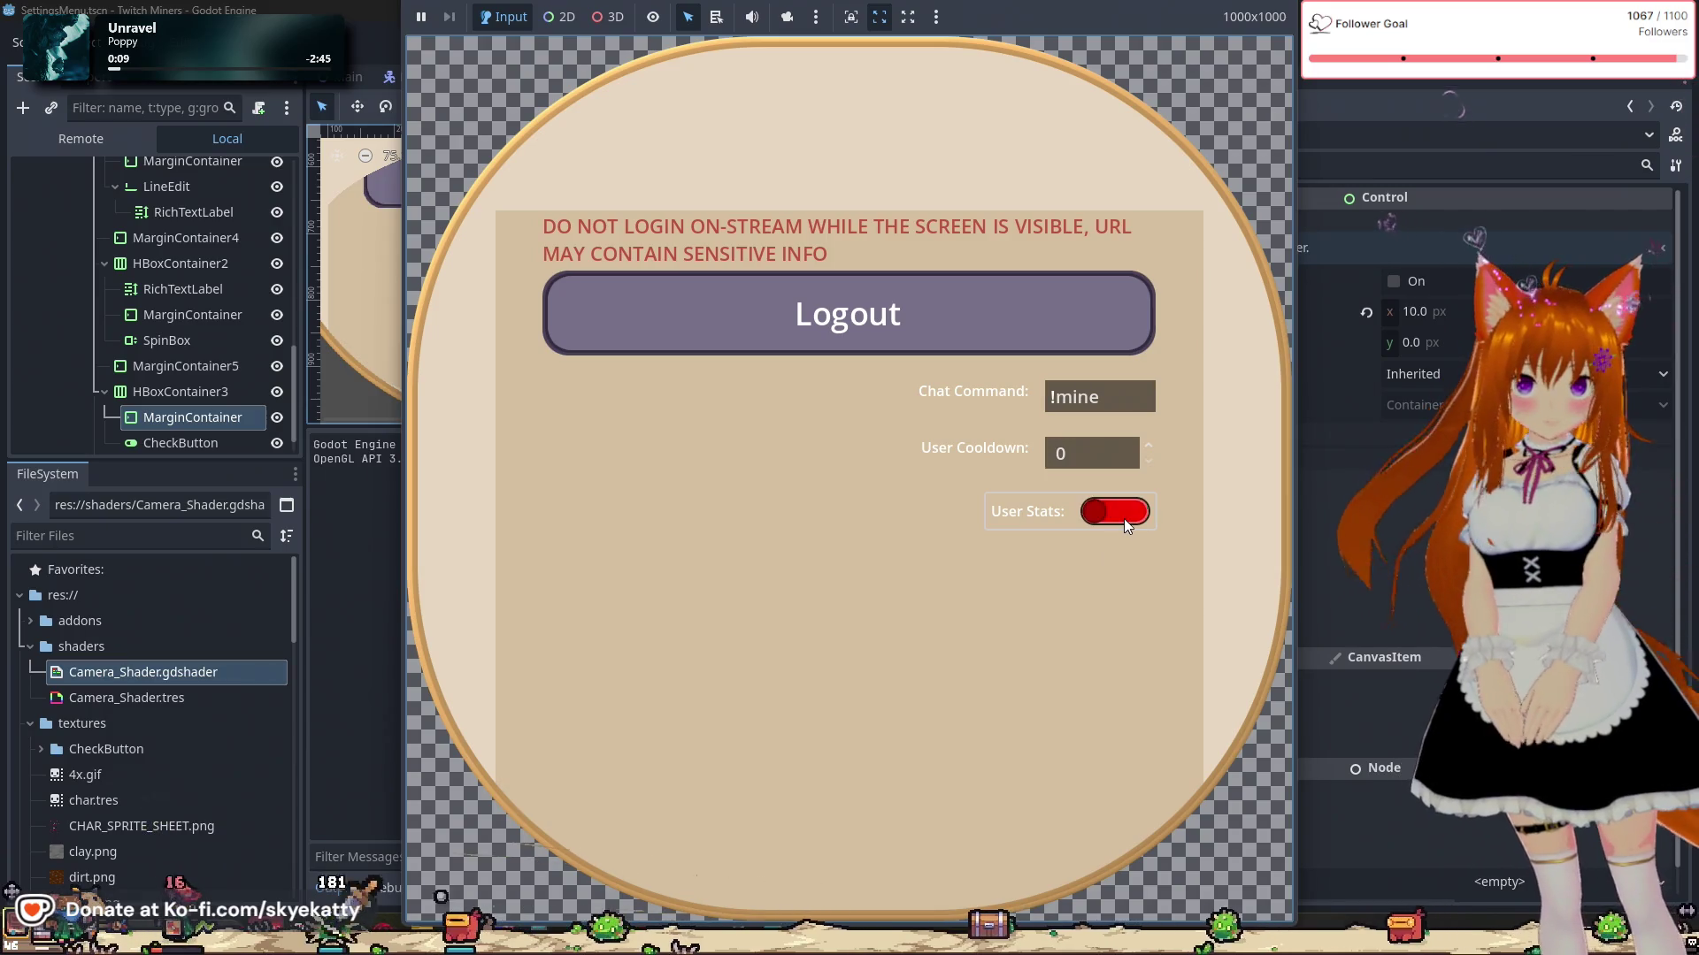
pyautogui.click(1124, 518)
pyautogui.click(1124, 518)
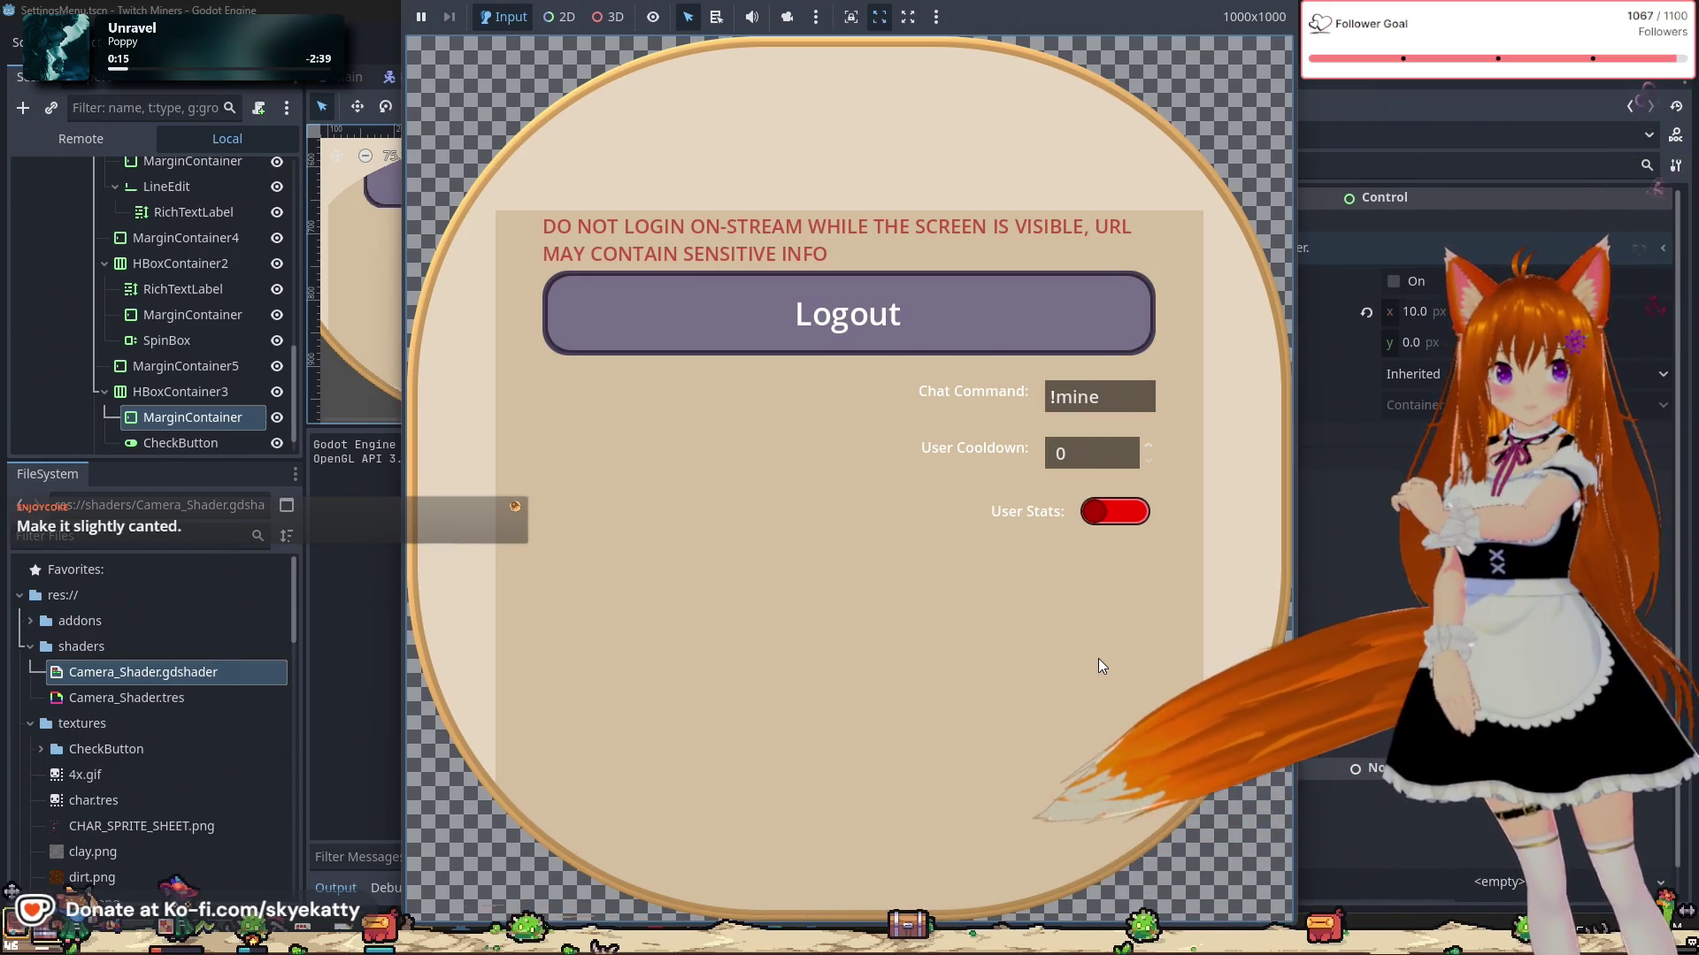
pyautogui.click(1101, 513)
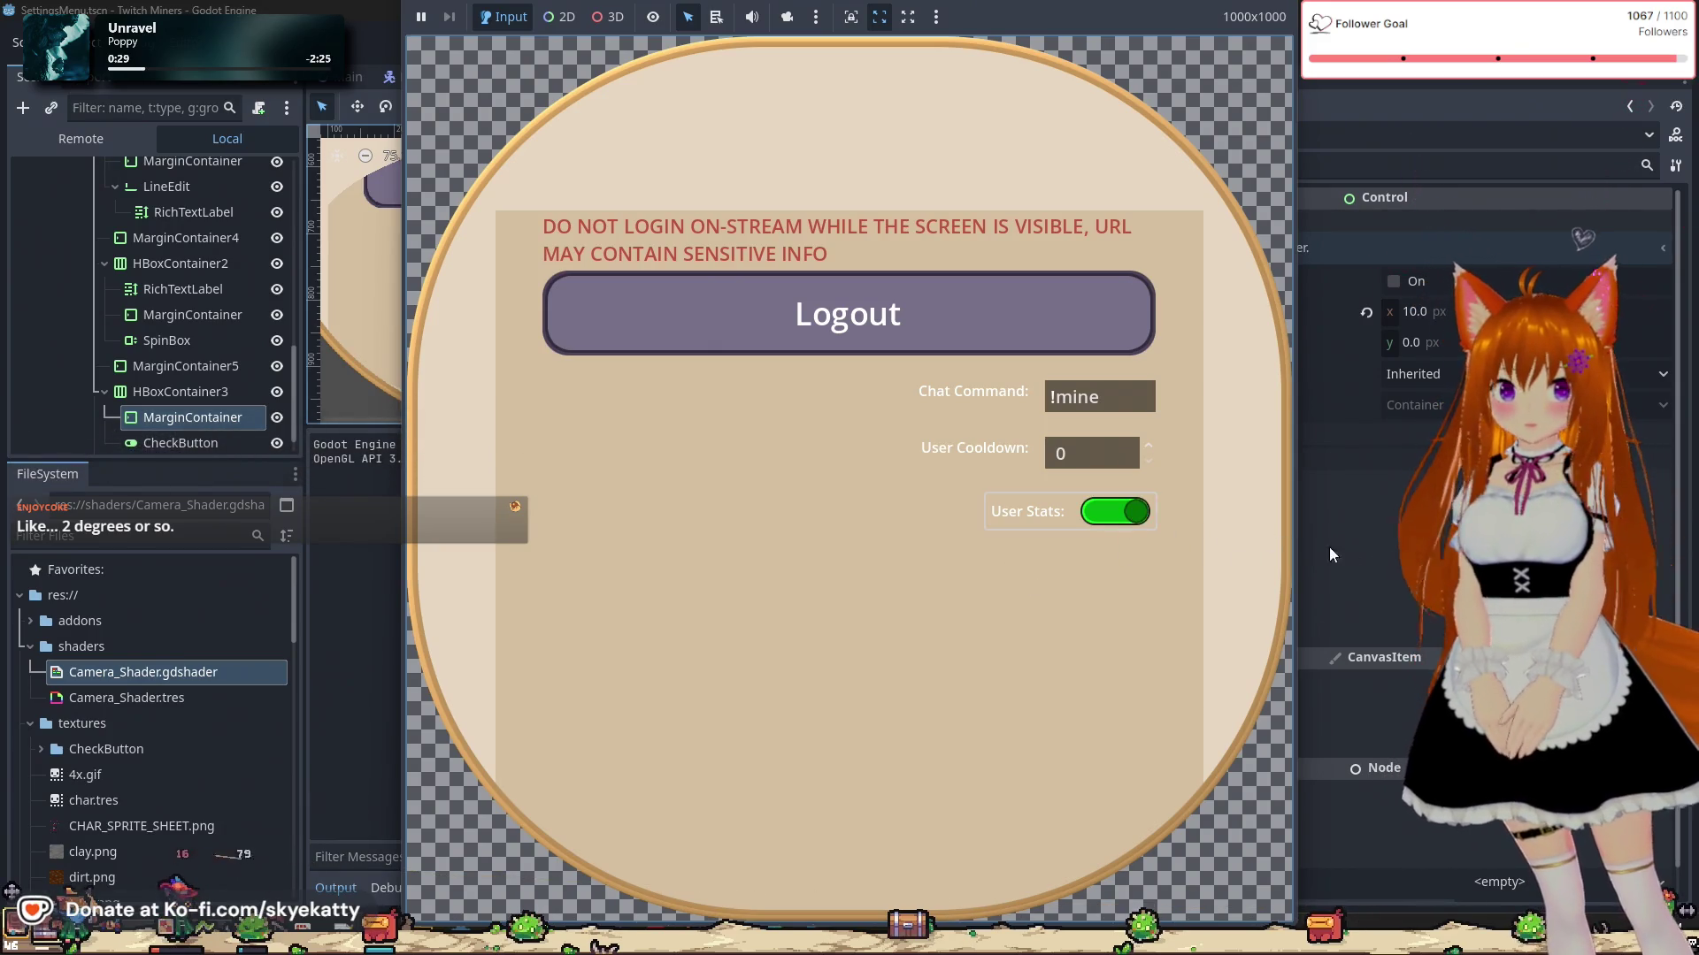
pyautogui.press('F8')
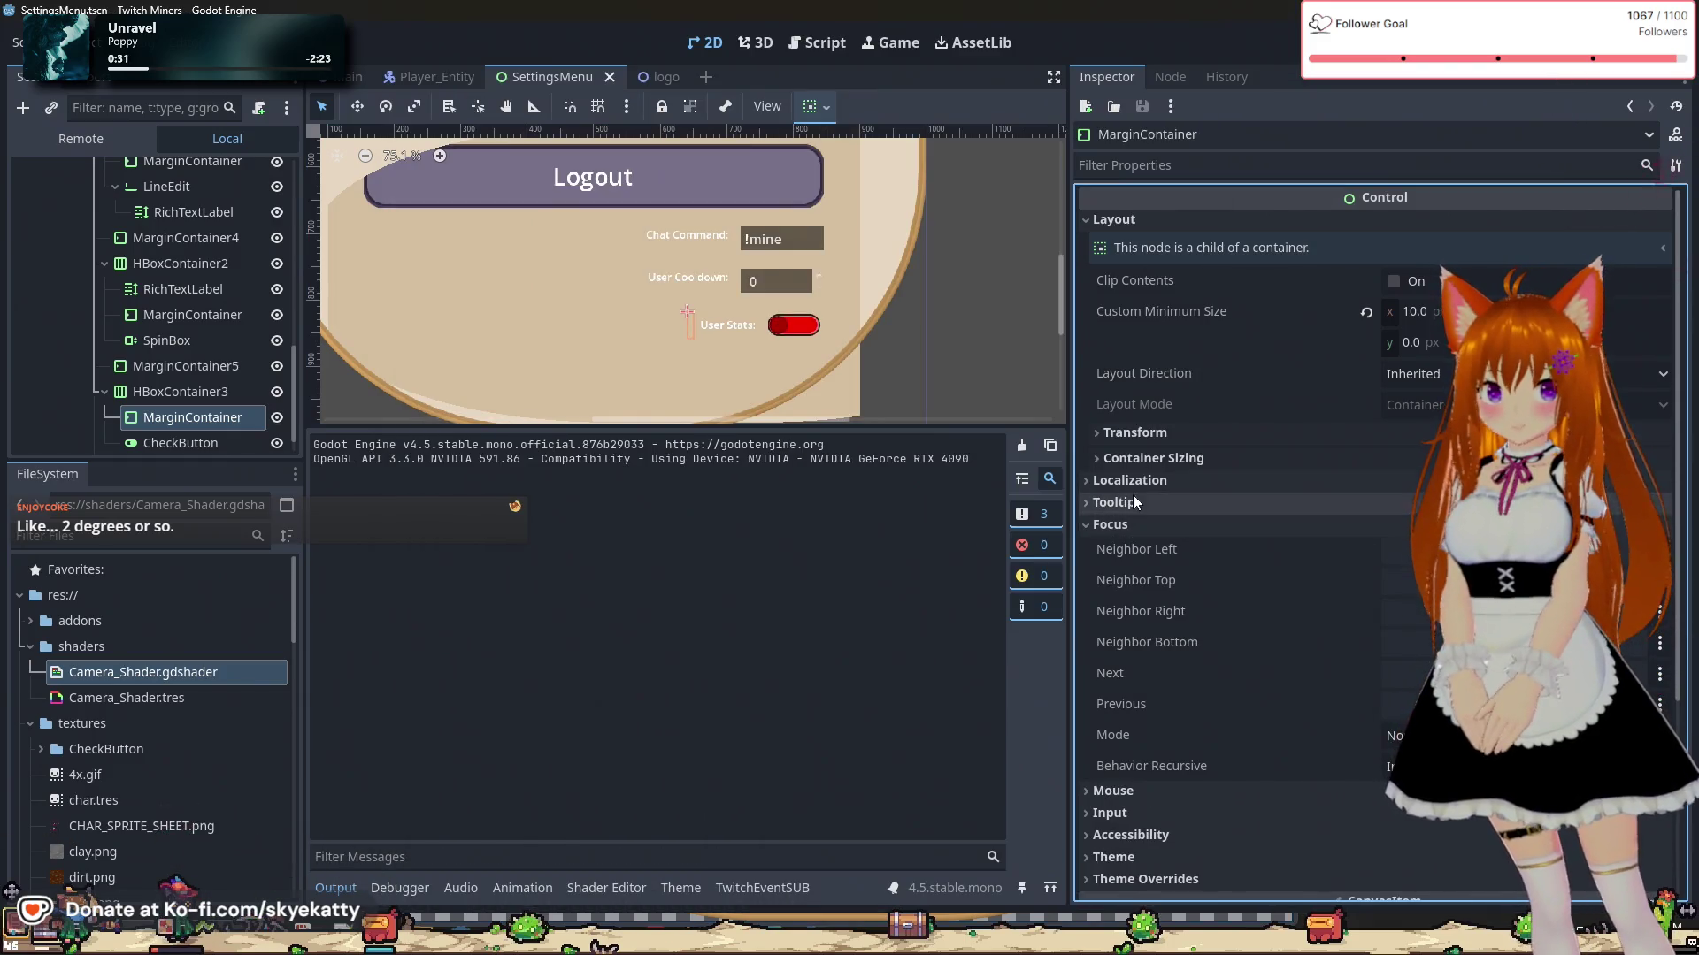
# Step: In the SettingsMenu.tres theme editor, view CheckButton's Font Sizes, Icons and Styles, then Base Type
pyautogui.click(679, 888)
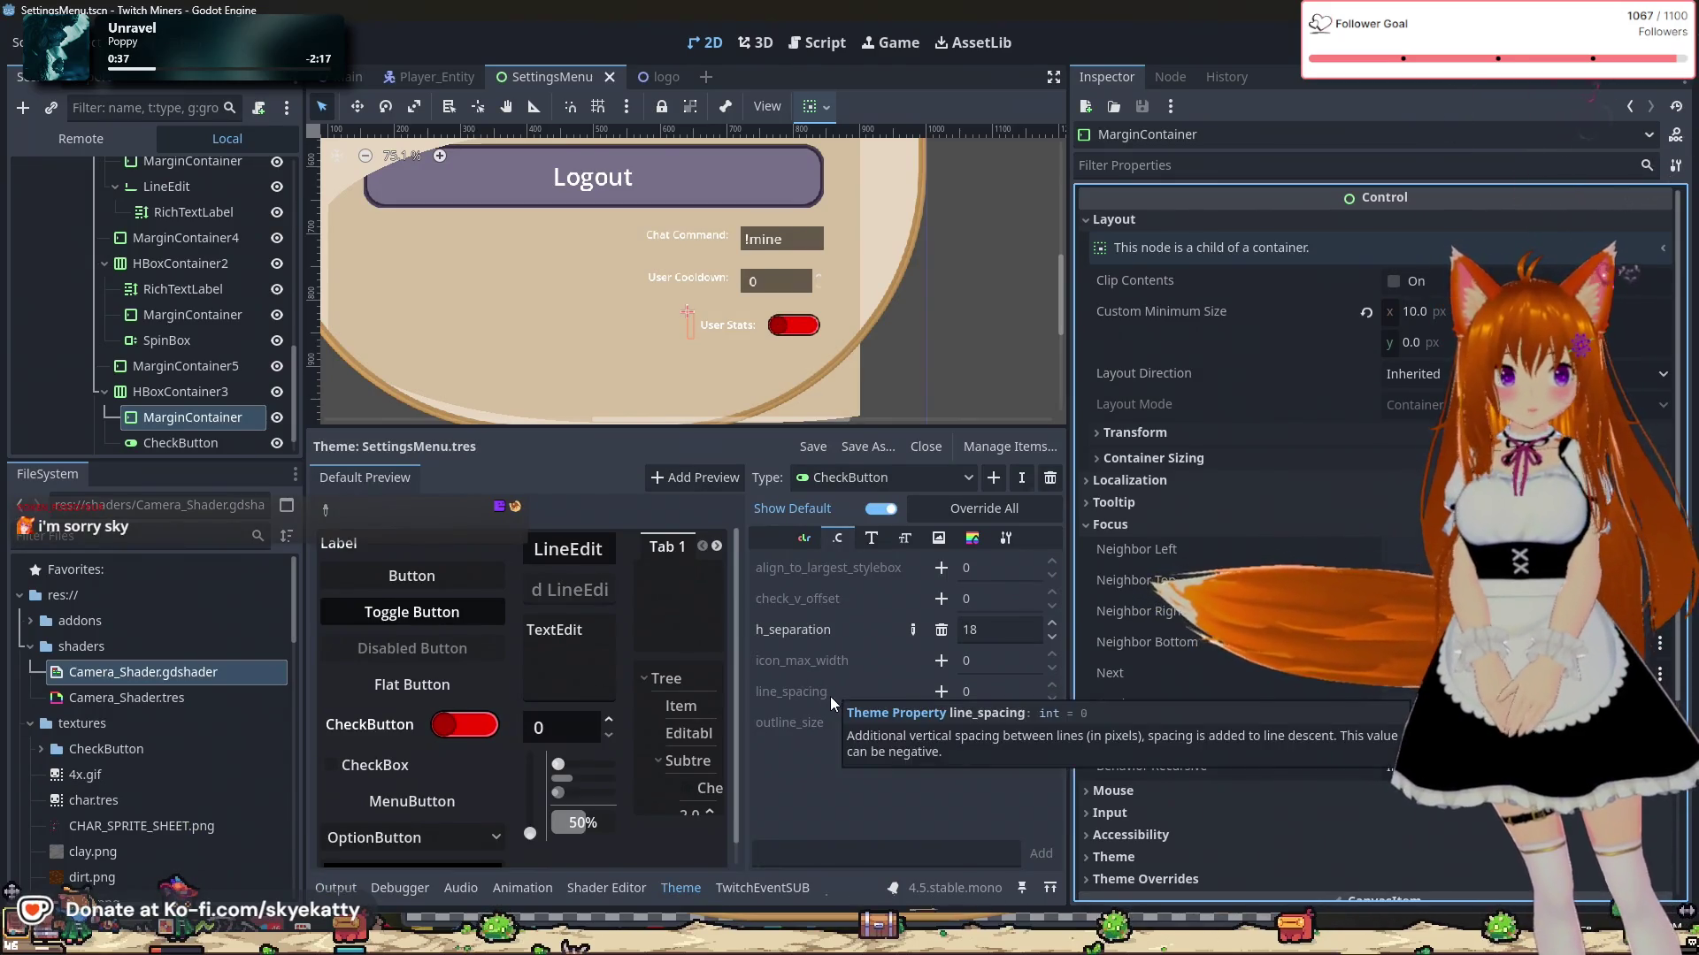
pyautogui.click(904, 538)
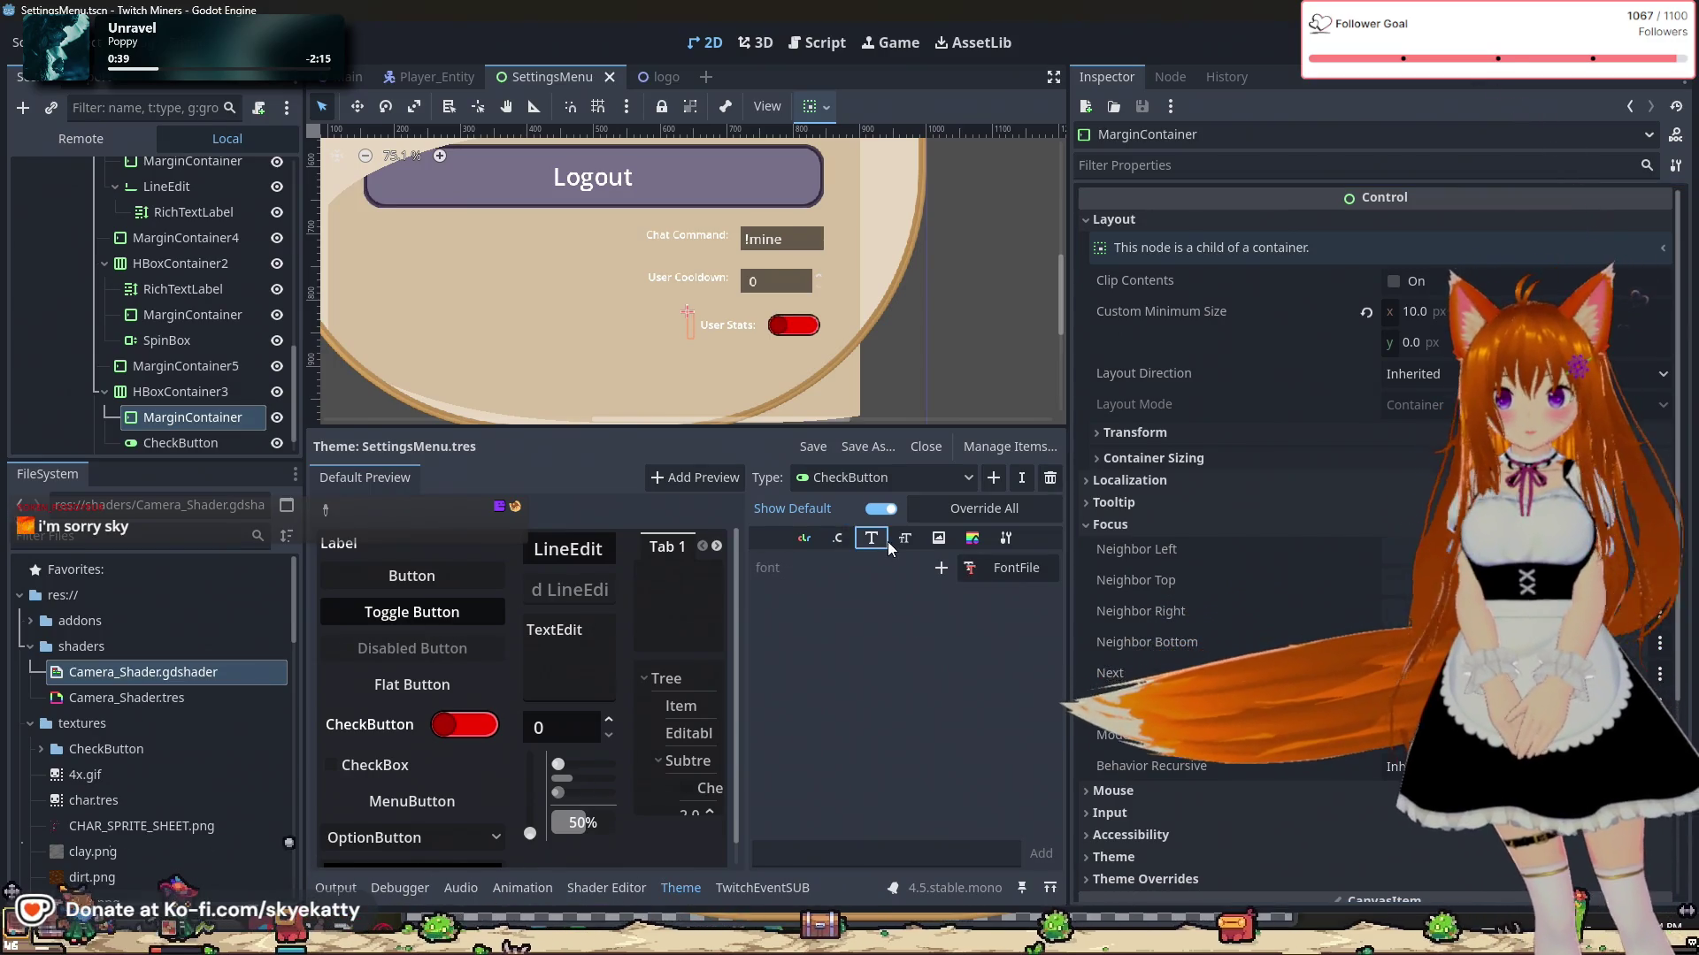
pyautogui.click(936, 539)
pyautogui.click(969, 539)
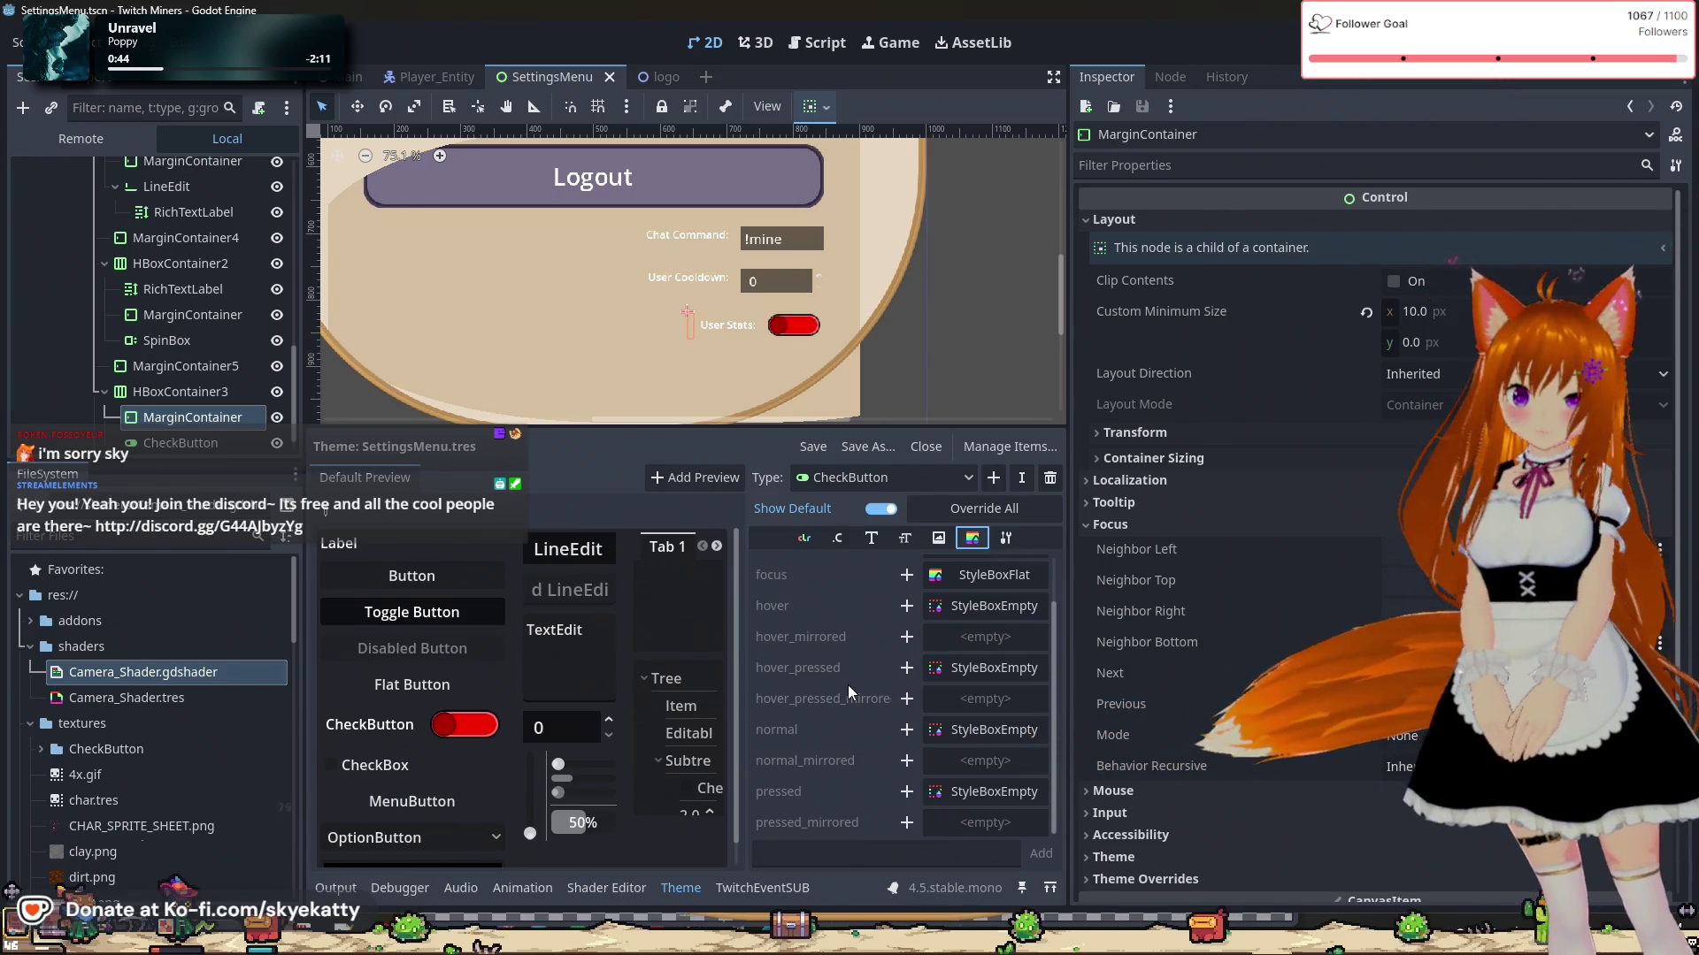
pyautogui.scroll(1, 848, 682)
pyautogui.click(1005, 539)
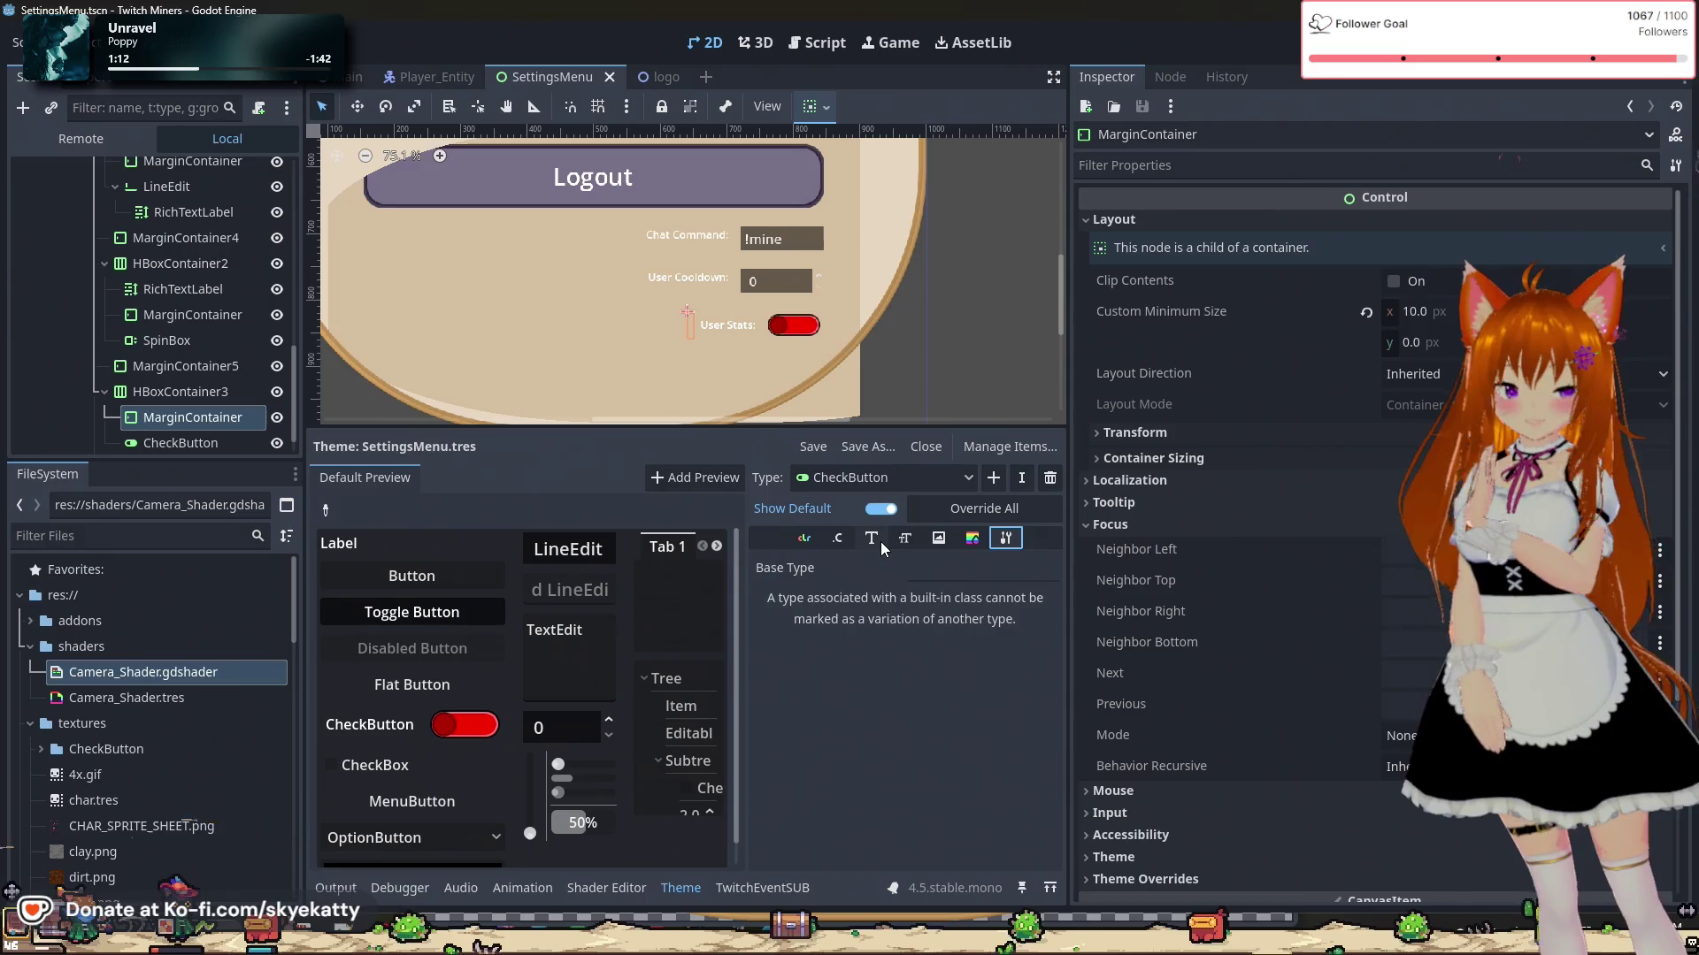
# Step: Delete the spacer MarginContainer inside HBoxContainer3, leaving only the User Stats CheckButton
pyautogui.click(916, 359)
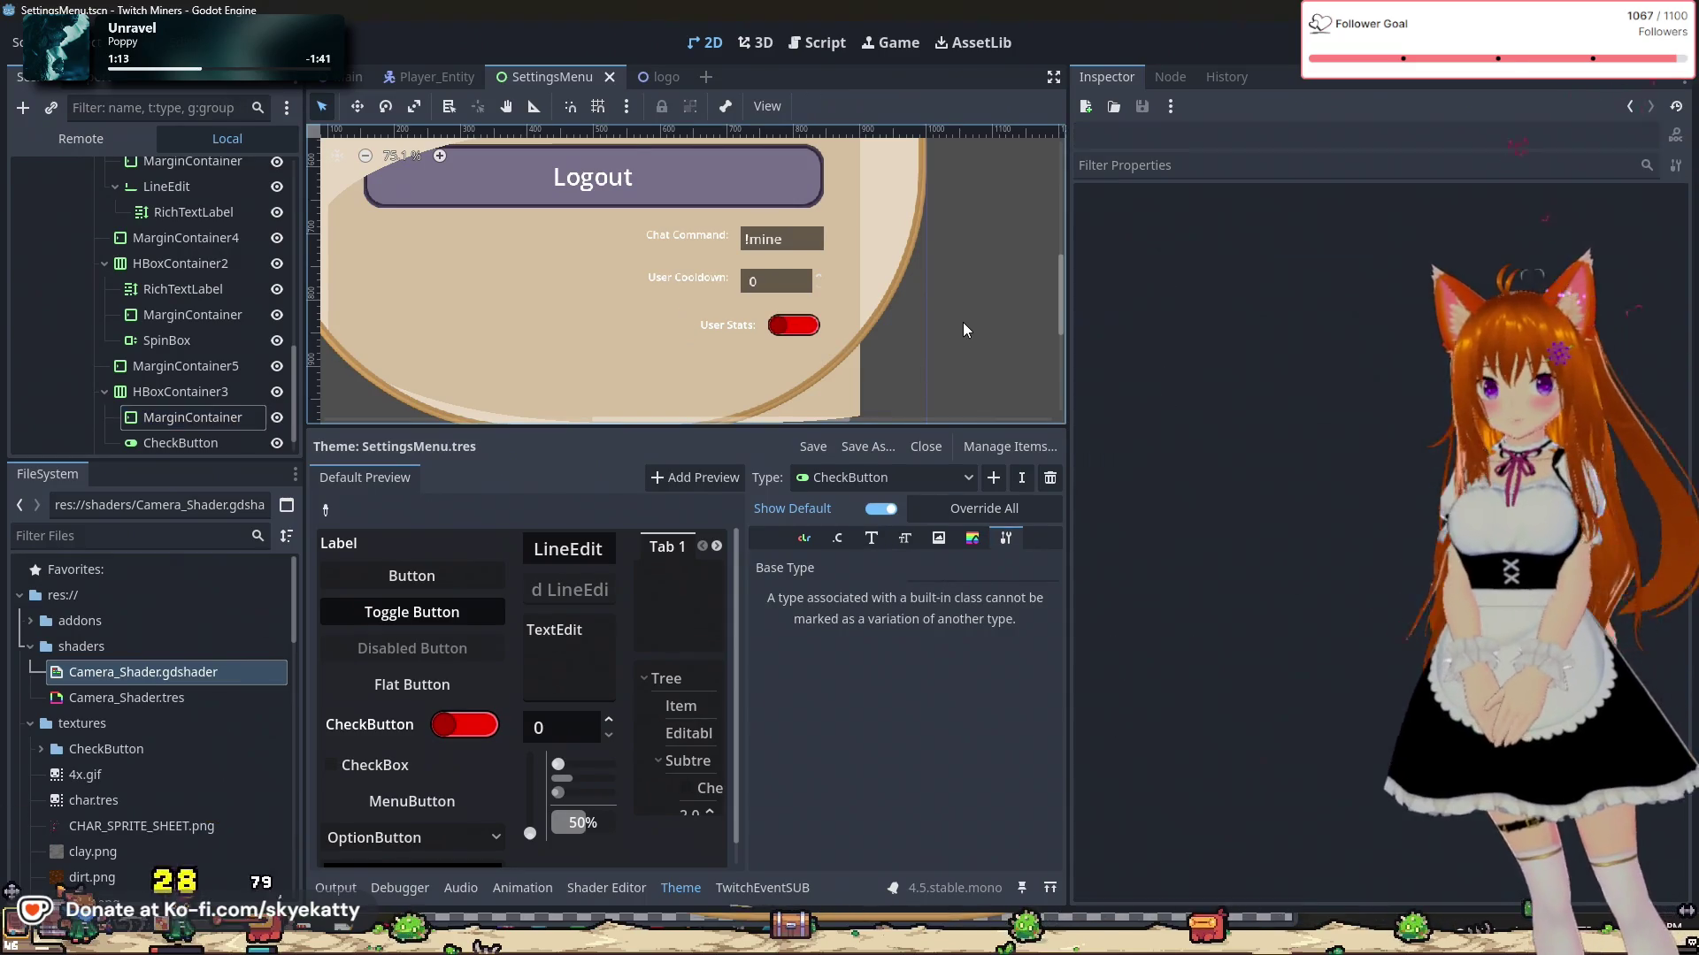
pyautogui.scroll(-1, 178, 386)
pyautogui.click(179, 386)
pyautogui.rightClick(178, 386)
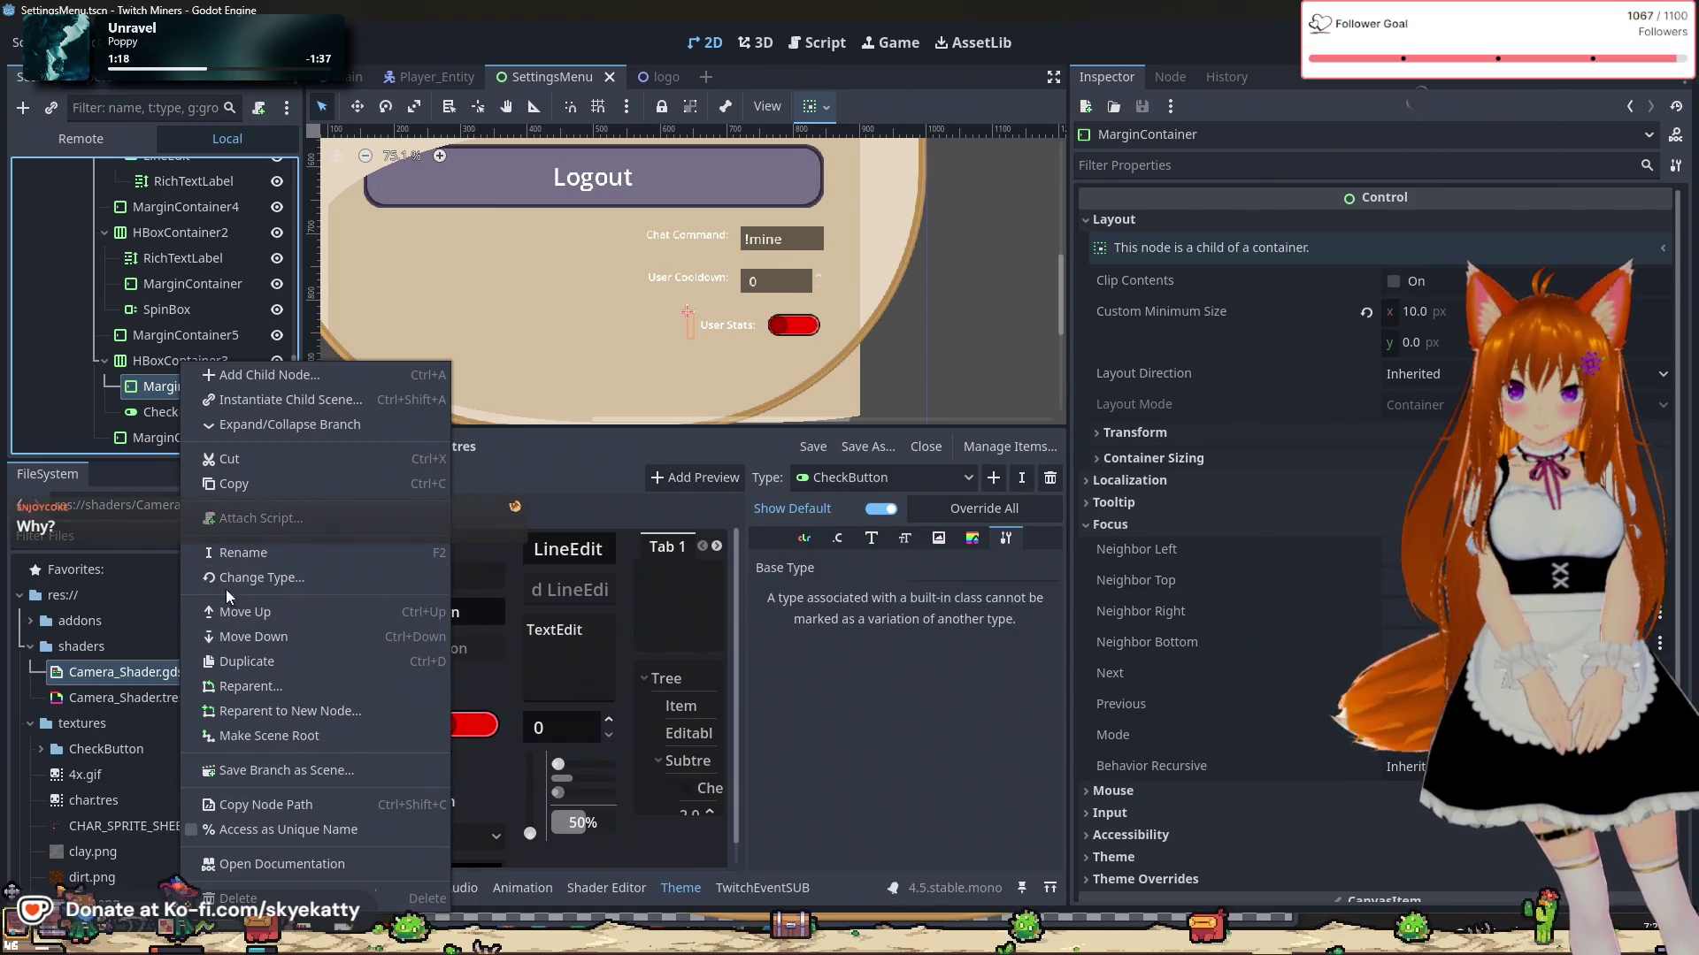
pyautogui.click(161, 412)
pyautogui.press('Escape')
pyautogui.press('Delete')
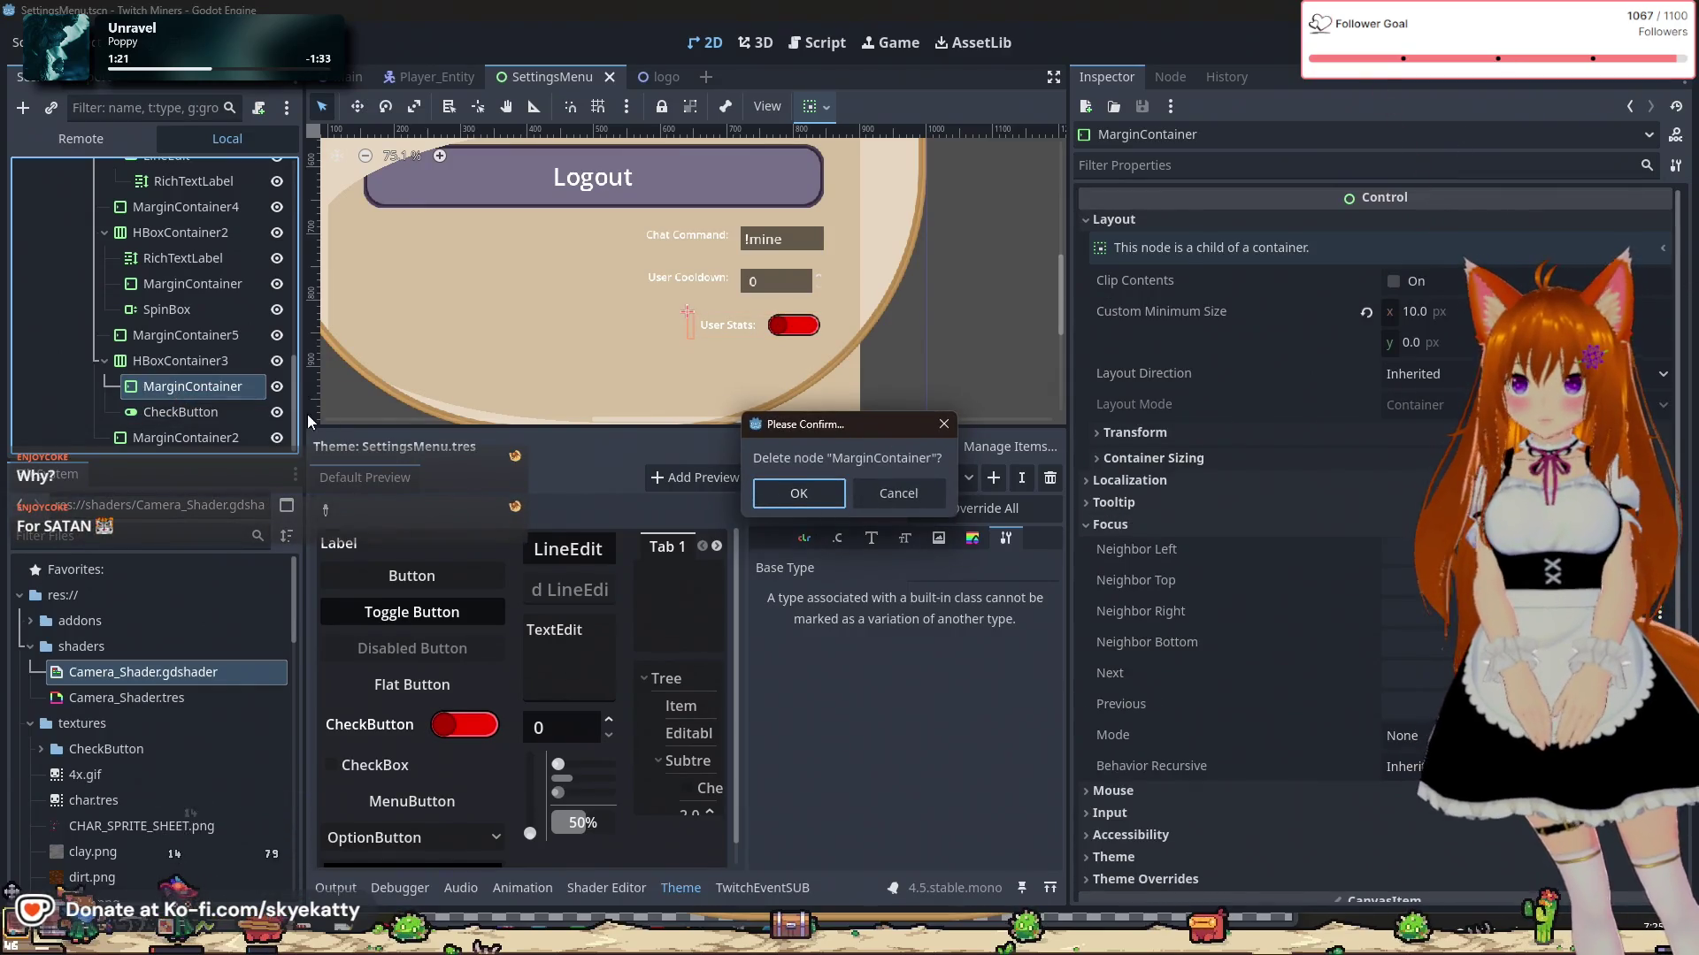
pyautogui.press('Return')
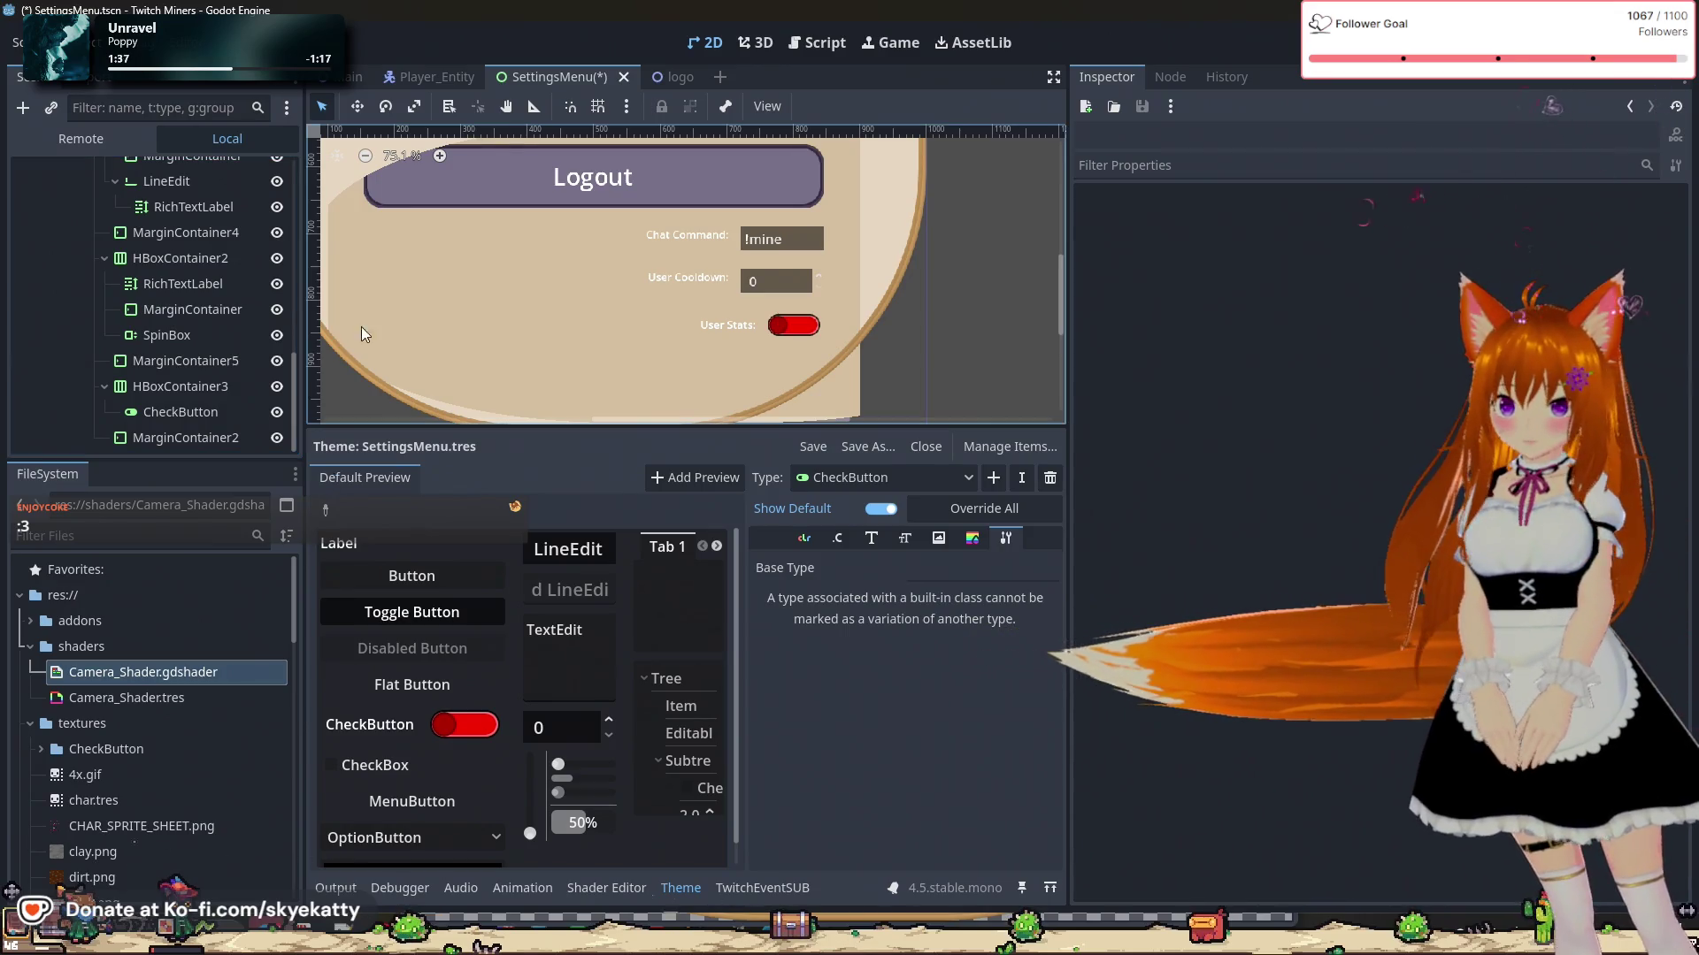
pyautogui.click(105, 386)
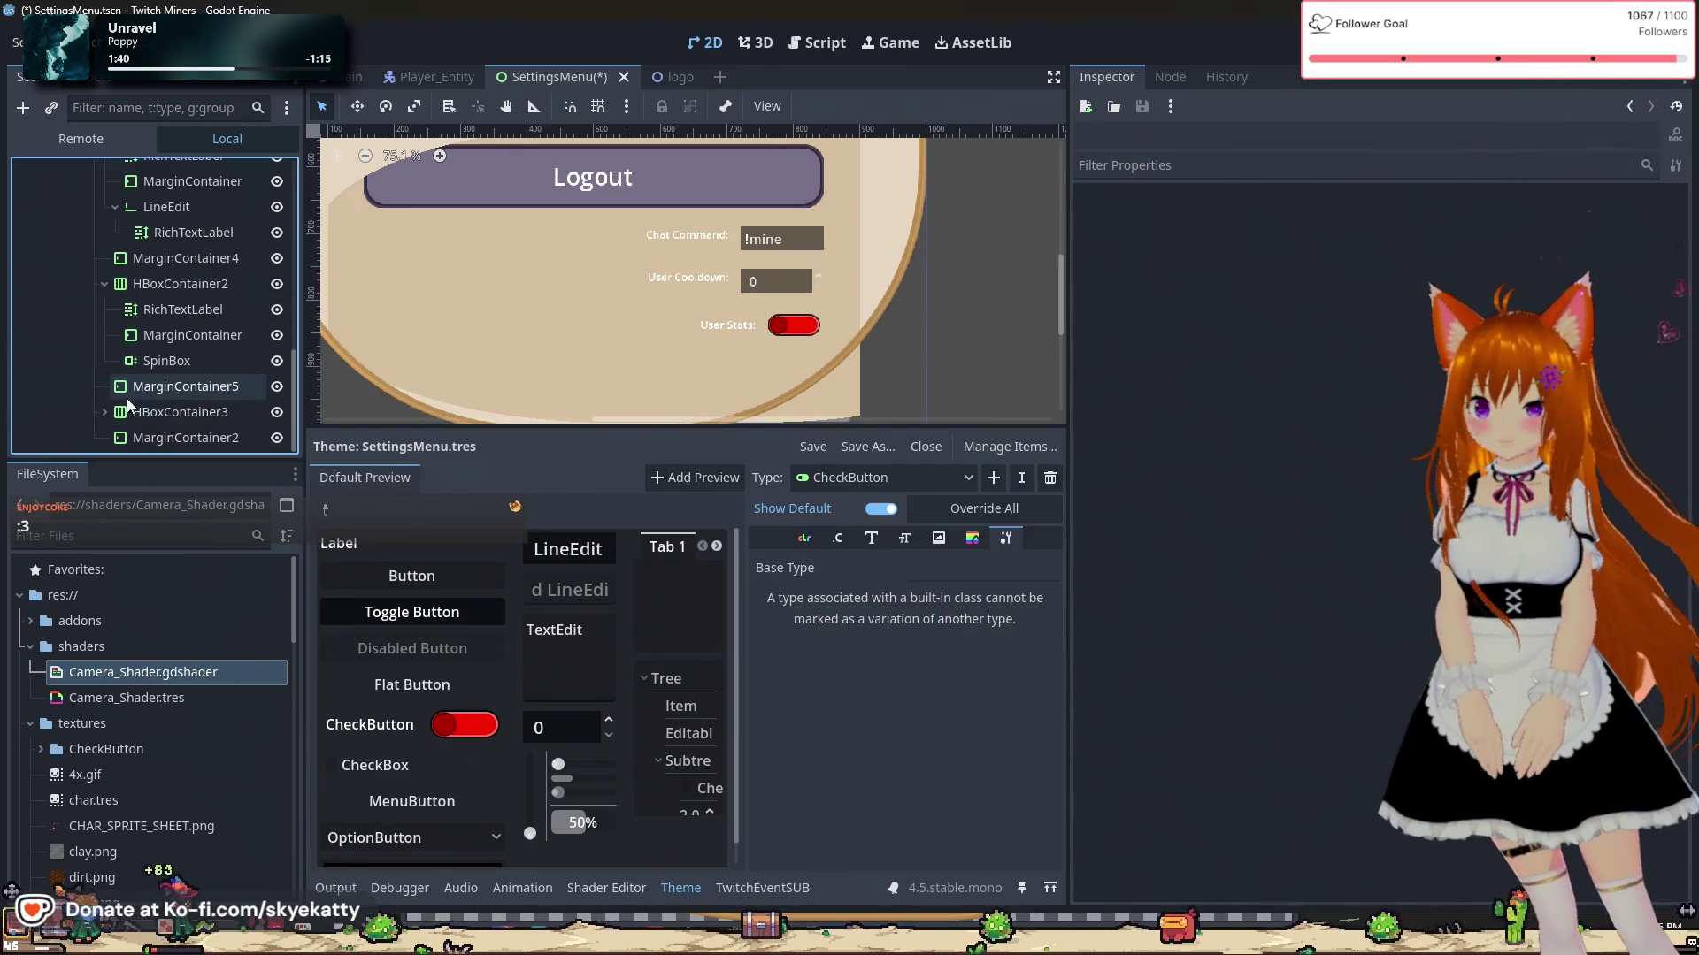
# Step: Duplicate HBoxContainer3 into HBoxContainer4 and place a duplicated MarginContainer6 spacer between the rows
pyautogui.click(142, 412)
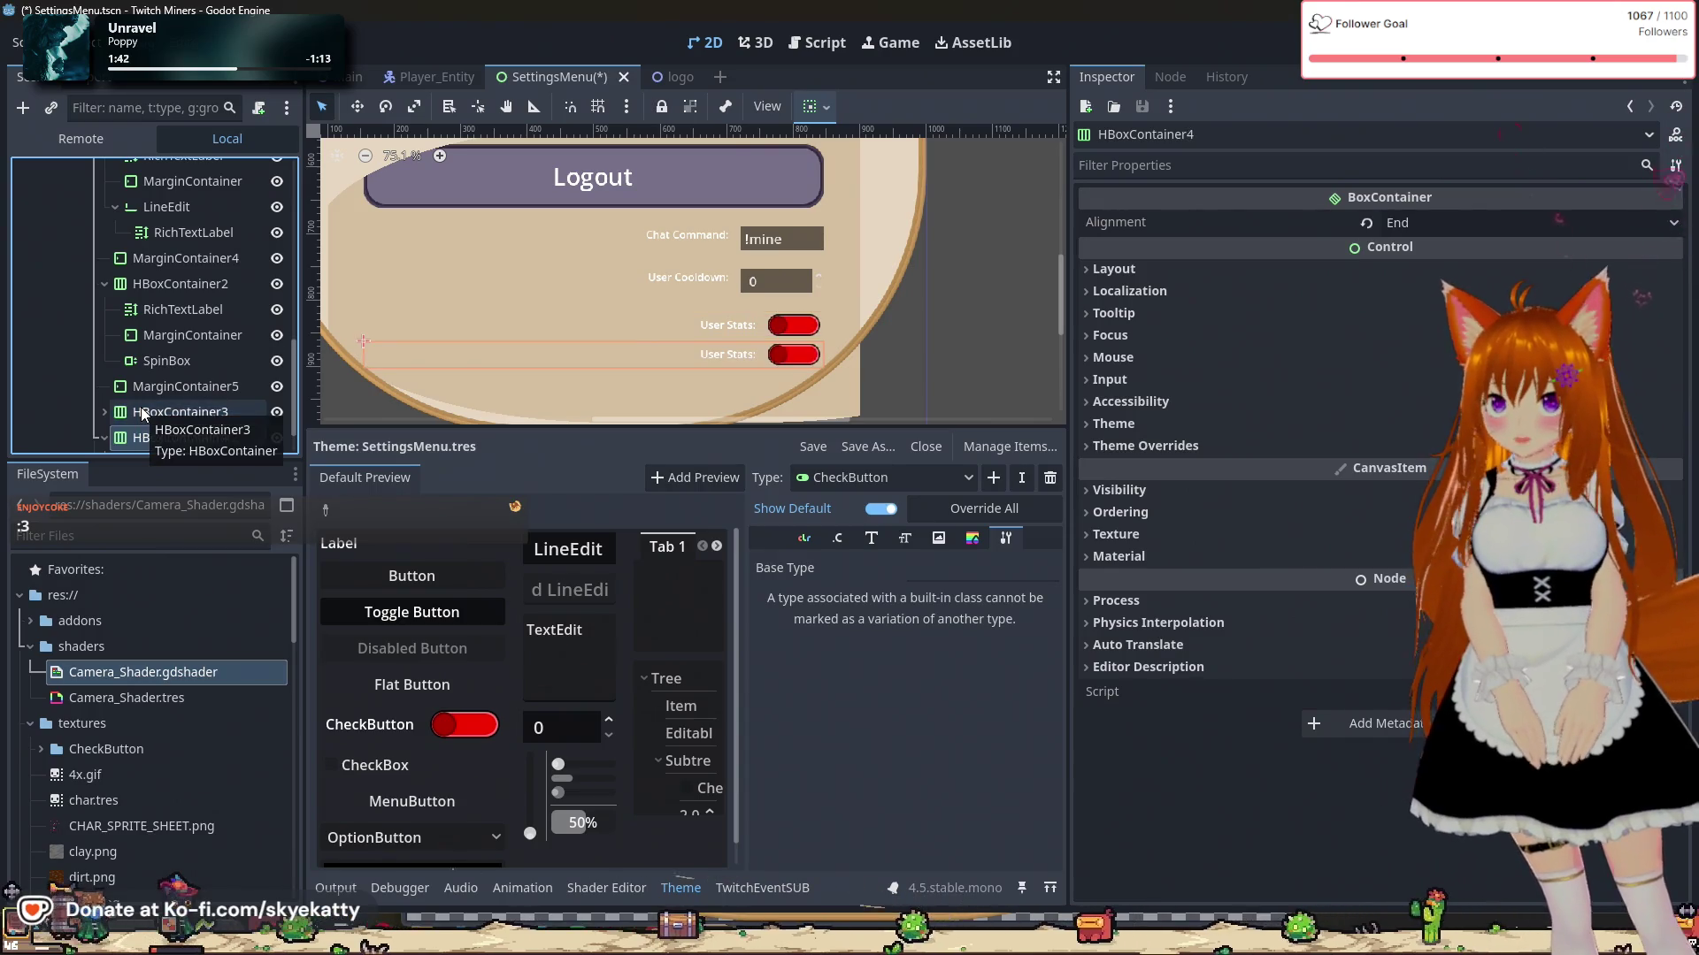
pyautogui.hotkey('ctrl', 'd')
pyautogui.scroll(1, 192, 421)
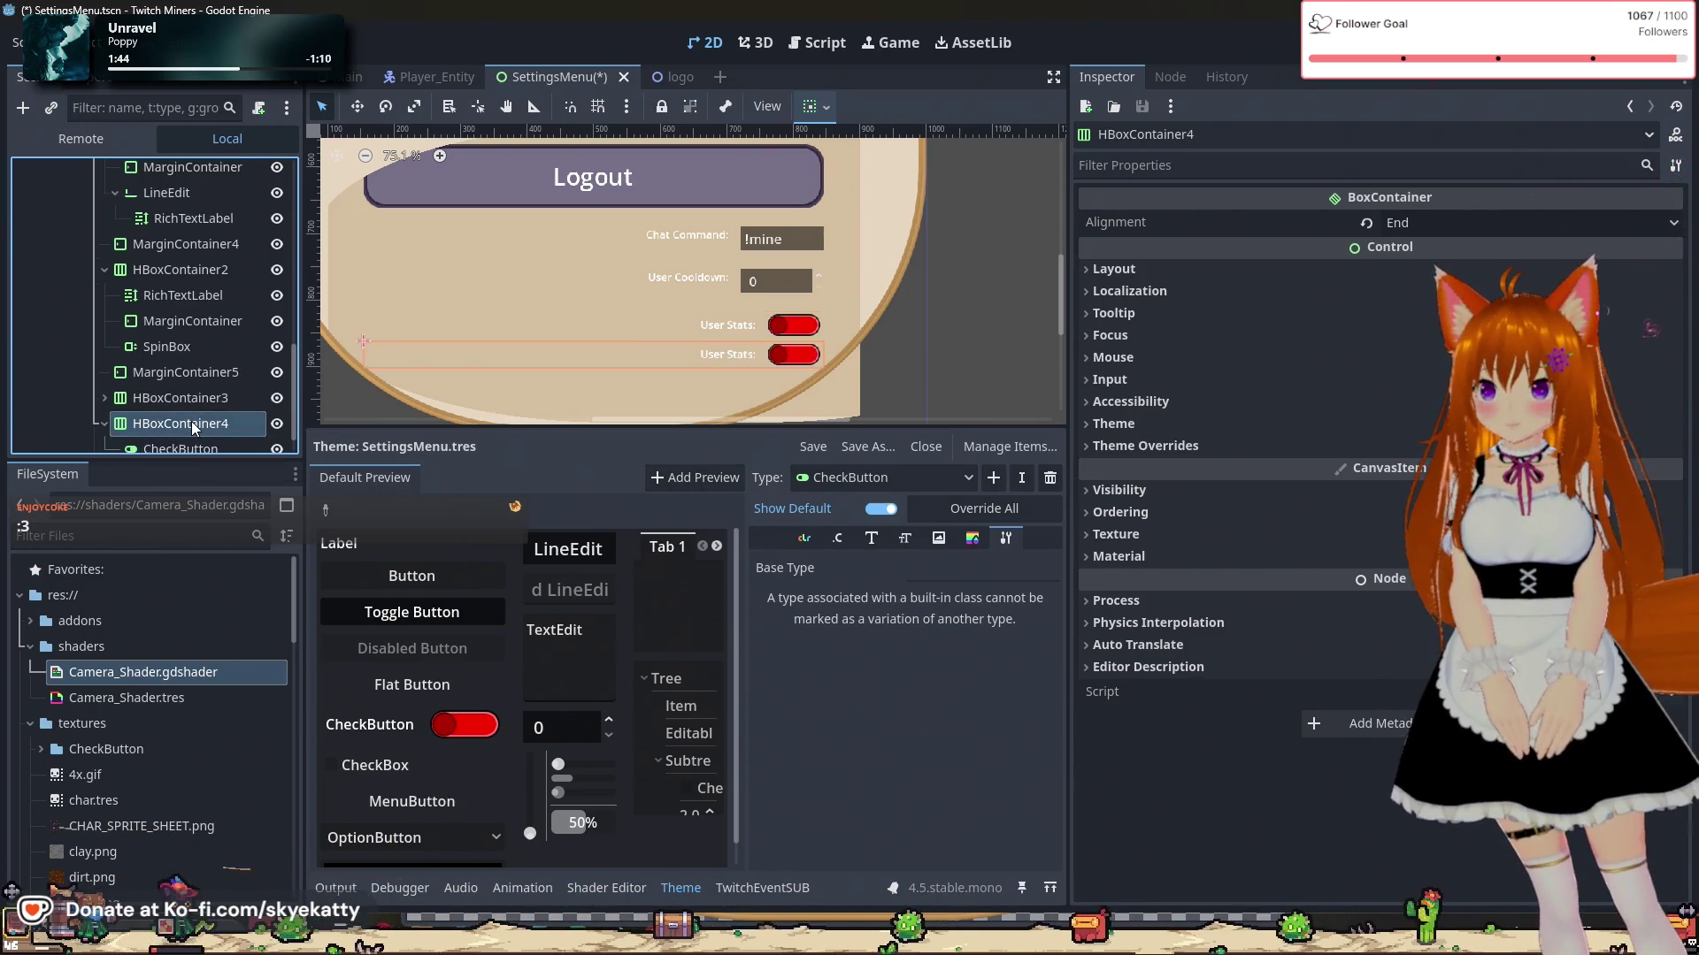
pyautogui.click(149, 372)
pyautogui.hotkey('ctrl', 'd')
pyautogui.moveTo(192, 401); pyautogui.dragTo(185, 378)
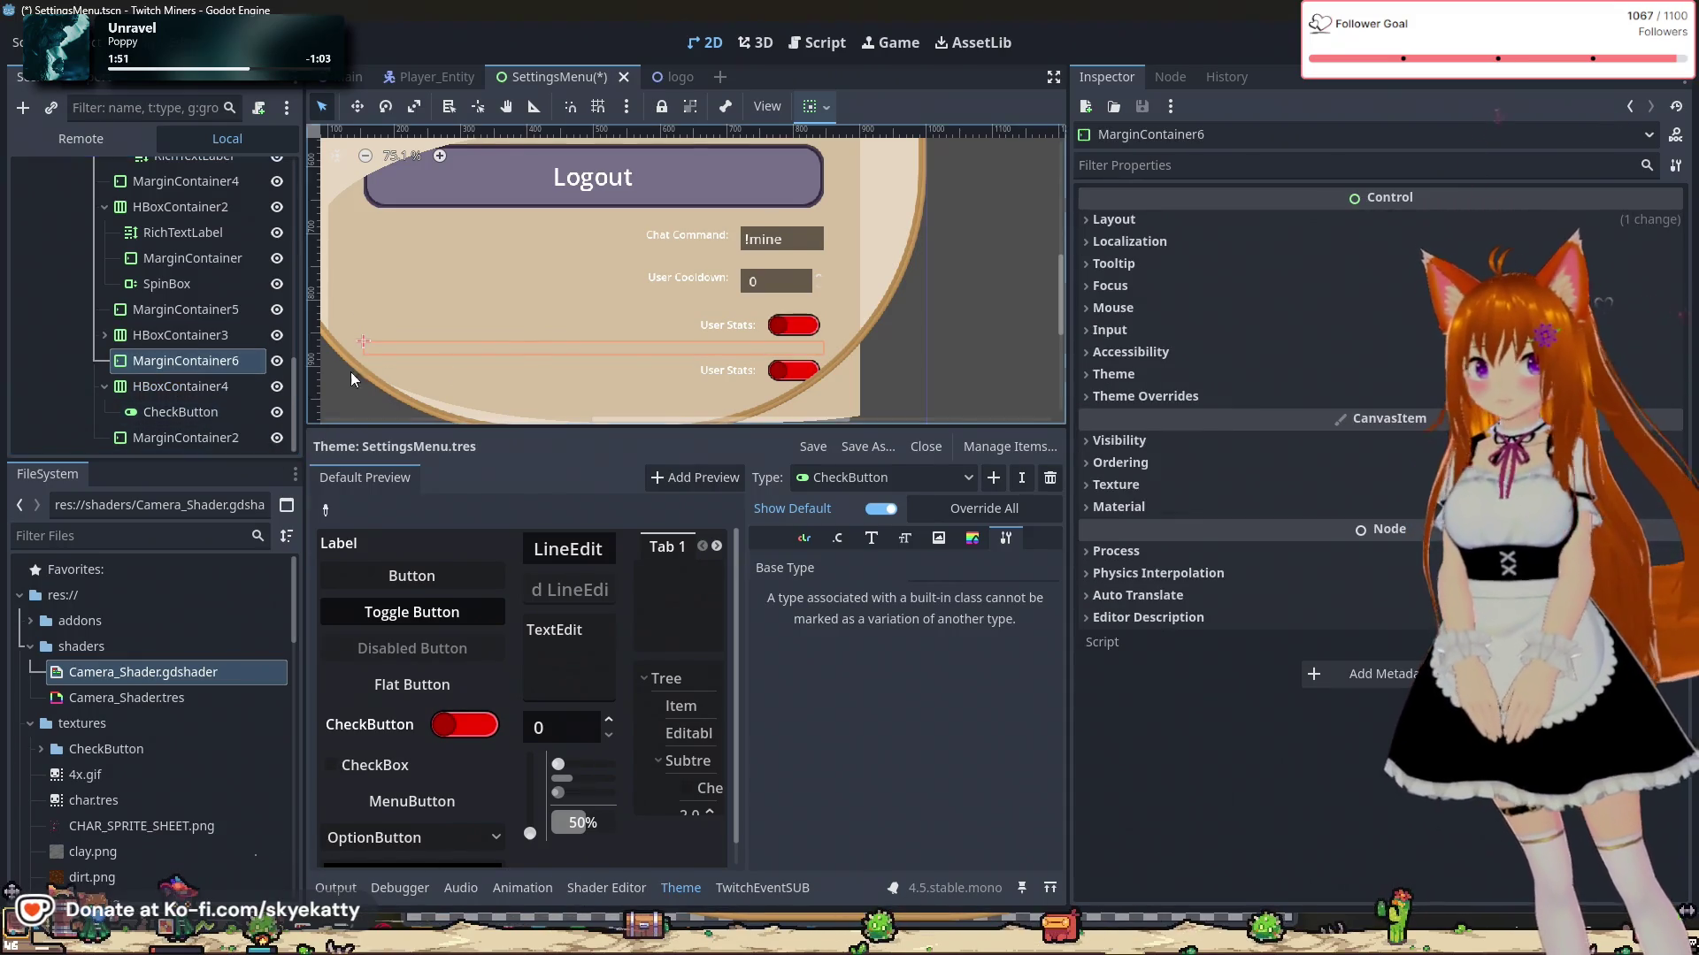
pyautogui.click(210, 412)
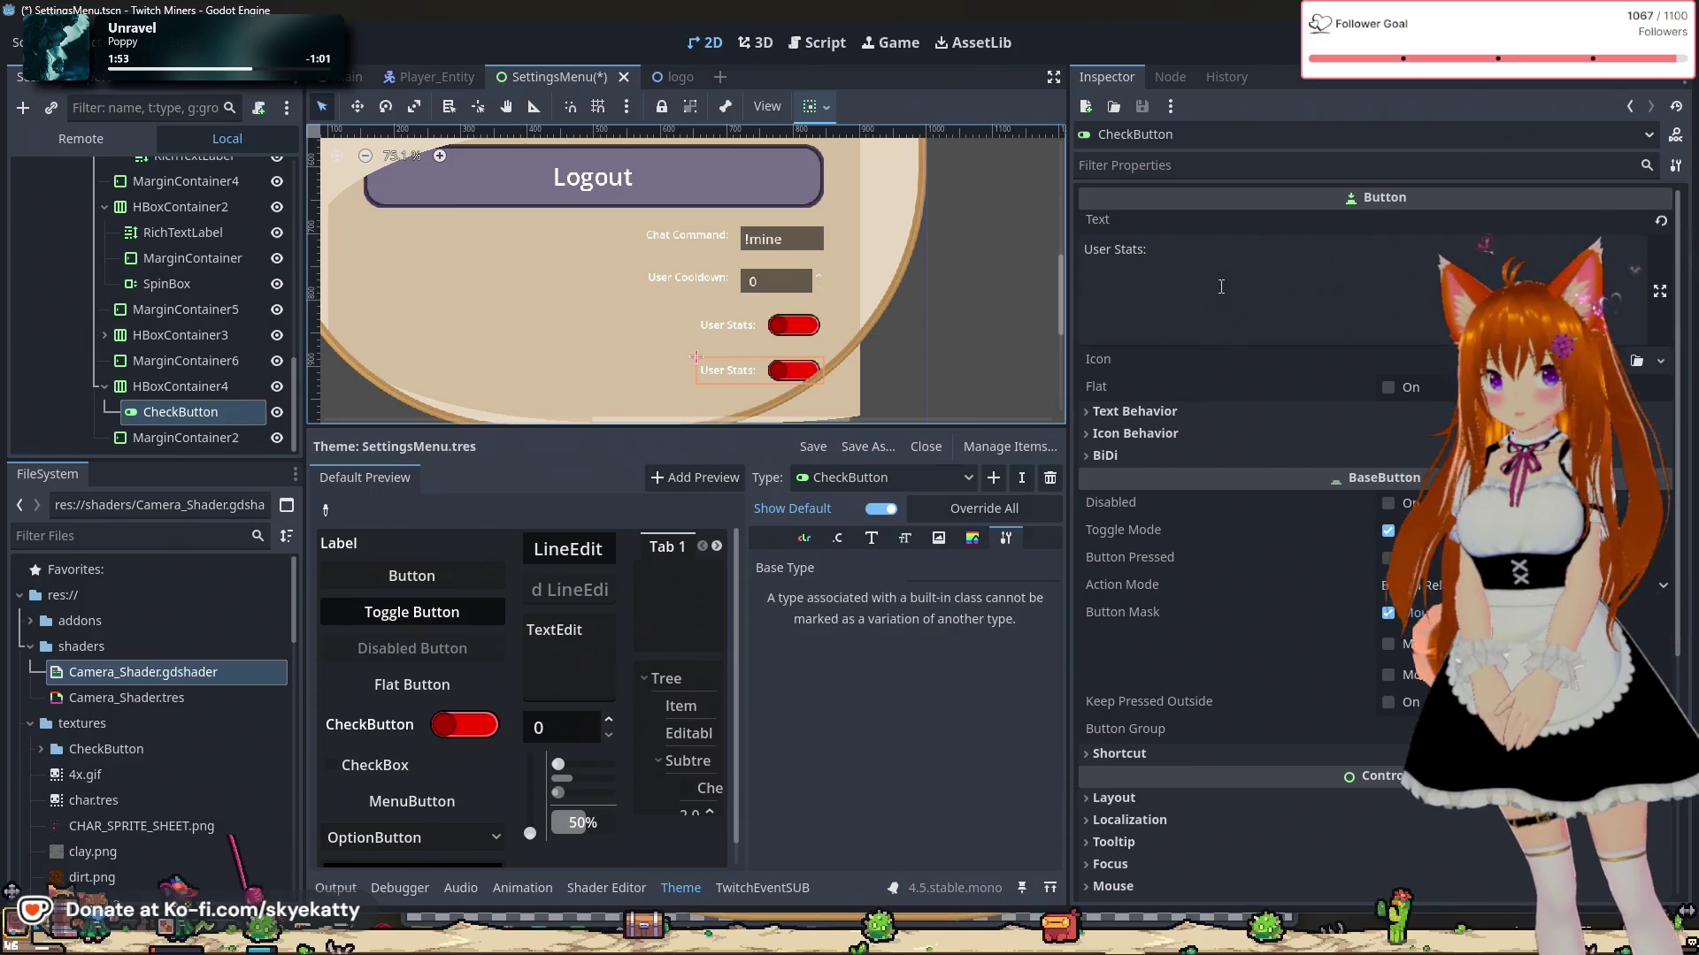
pyautogui.click(1158, 277)
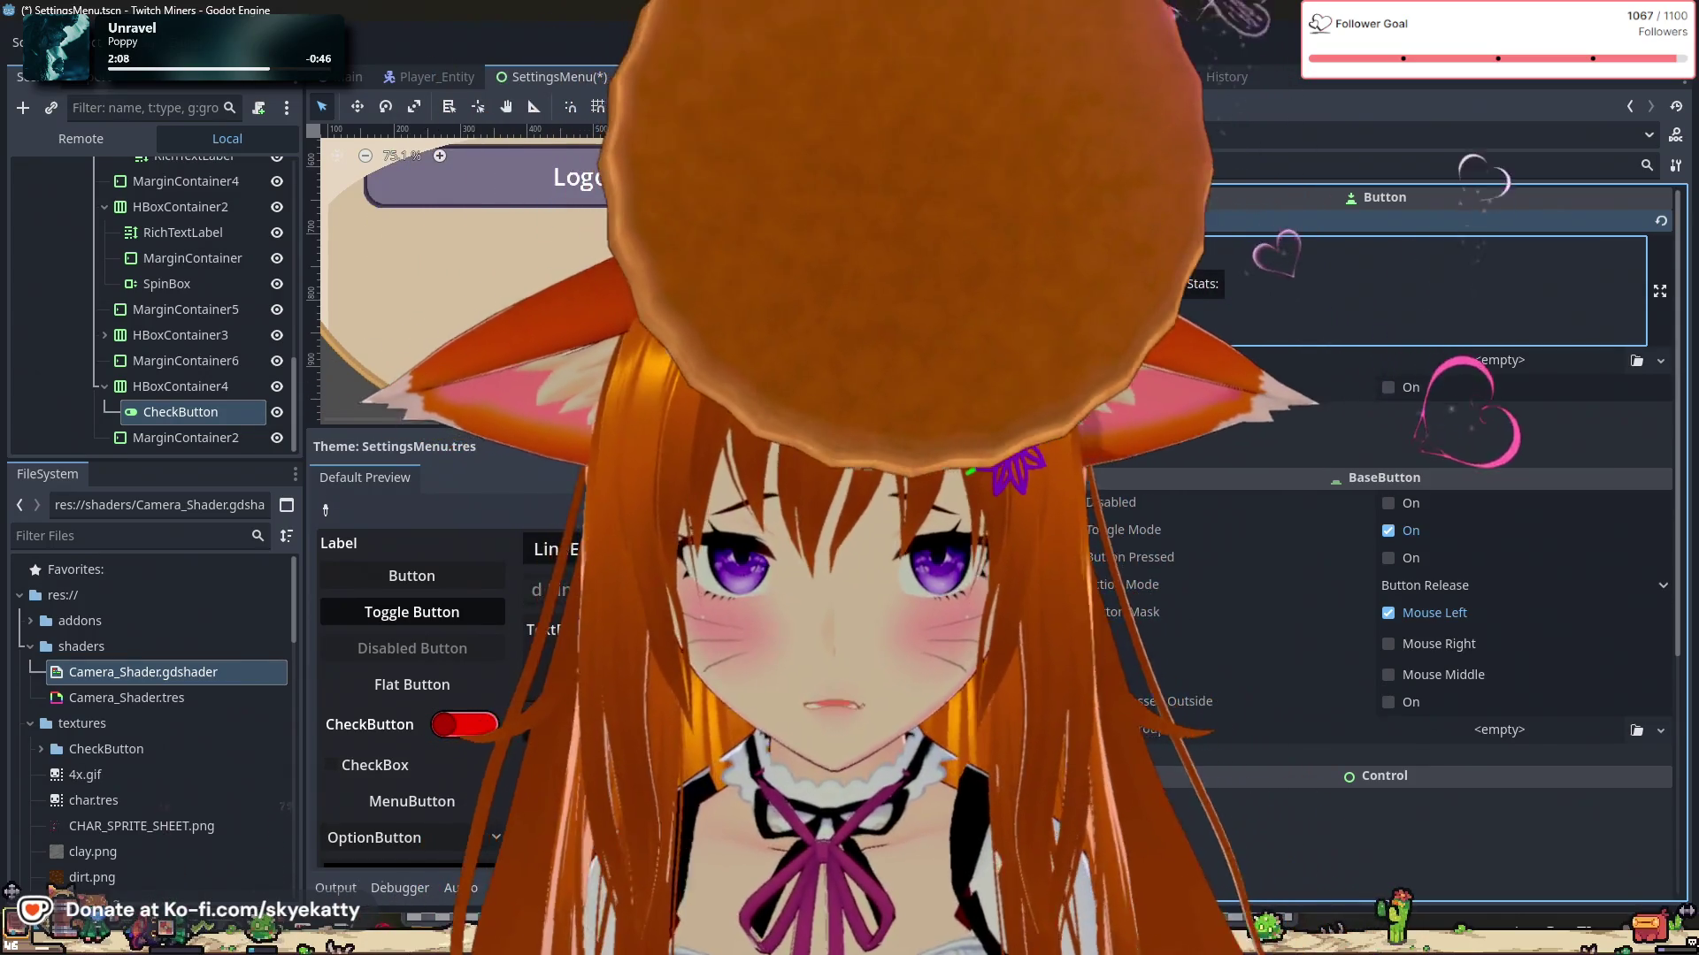
# Step: Change the second toggle's Button Text from 'User Stats:' to 'User Leaderboard:'
pyautogui.press('BackSpace')
pyautogui.press('BackSpace')
pyautogui.press('BackSpace')
pyautogui.write('Leaderboard')
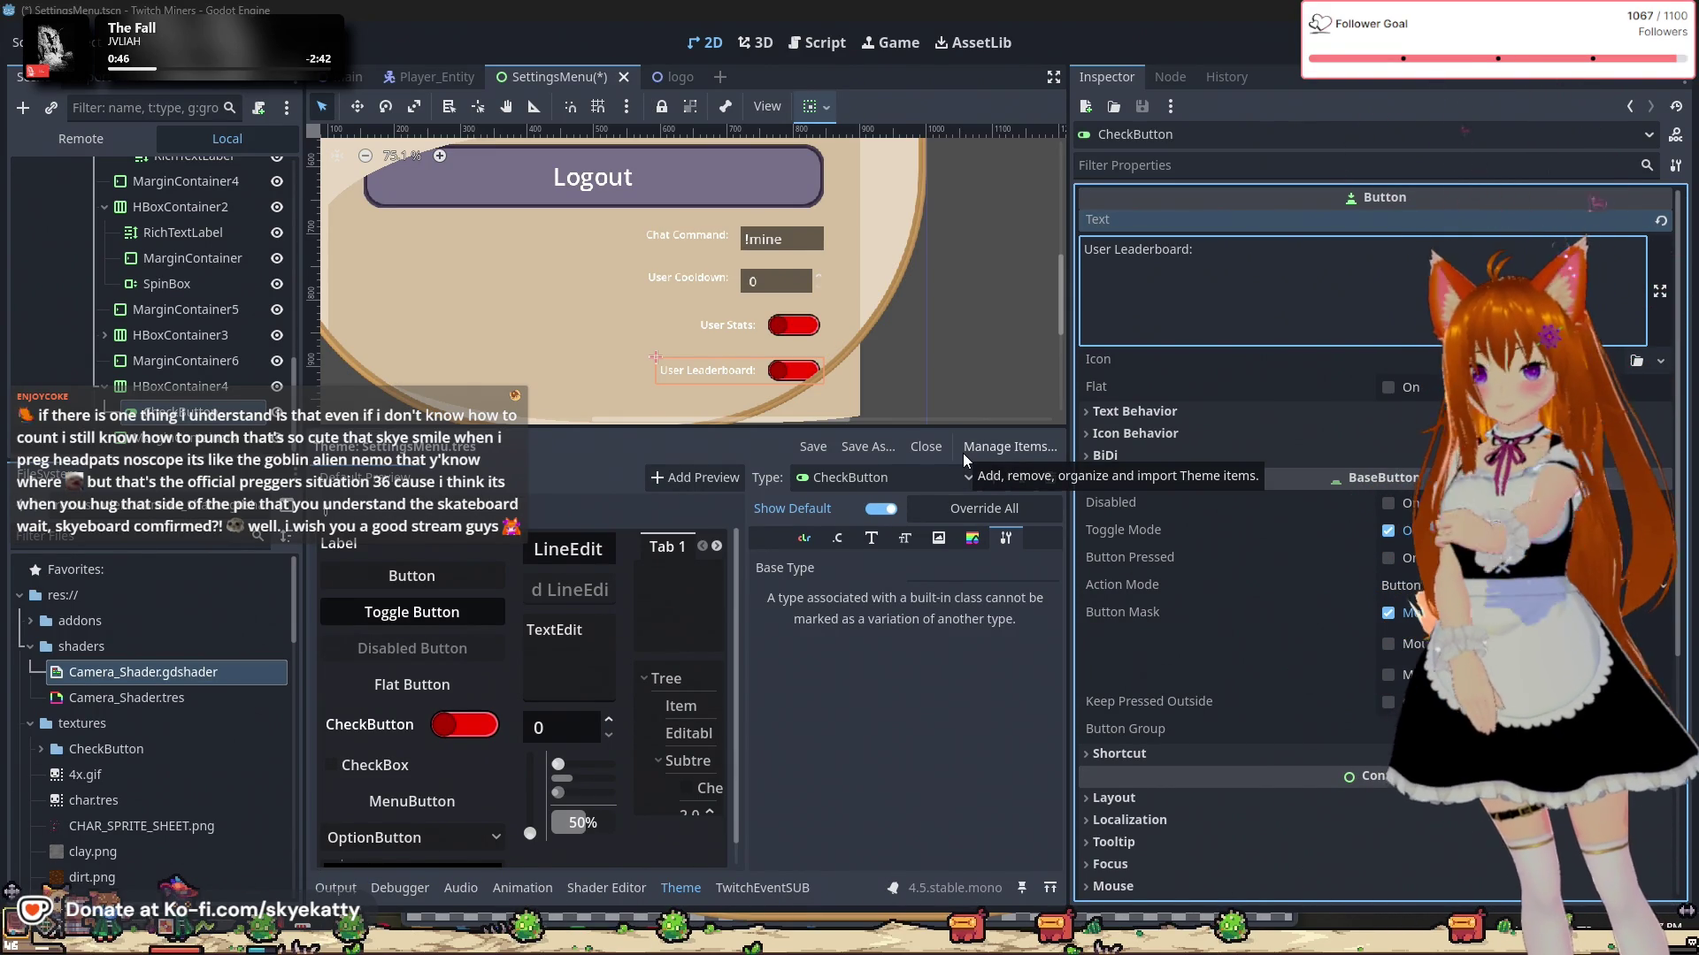
pyautogui.scroll(3, 948, 326)
pyautogui.scroll(3, 927, 386)
pyautogui.scroll(2, 847, 400)
pyautogui.scroll(-3, 847, 401)
pyautogui.scroll(-6, 849, 390)
pyautogui.scroll(-2, 823, 406)
pyautogui.scroll(5, 703, 385)
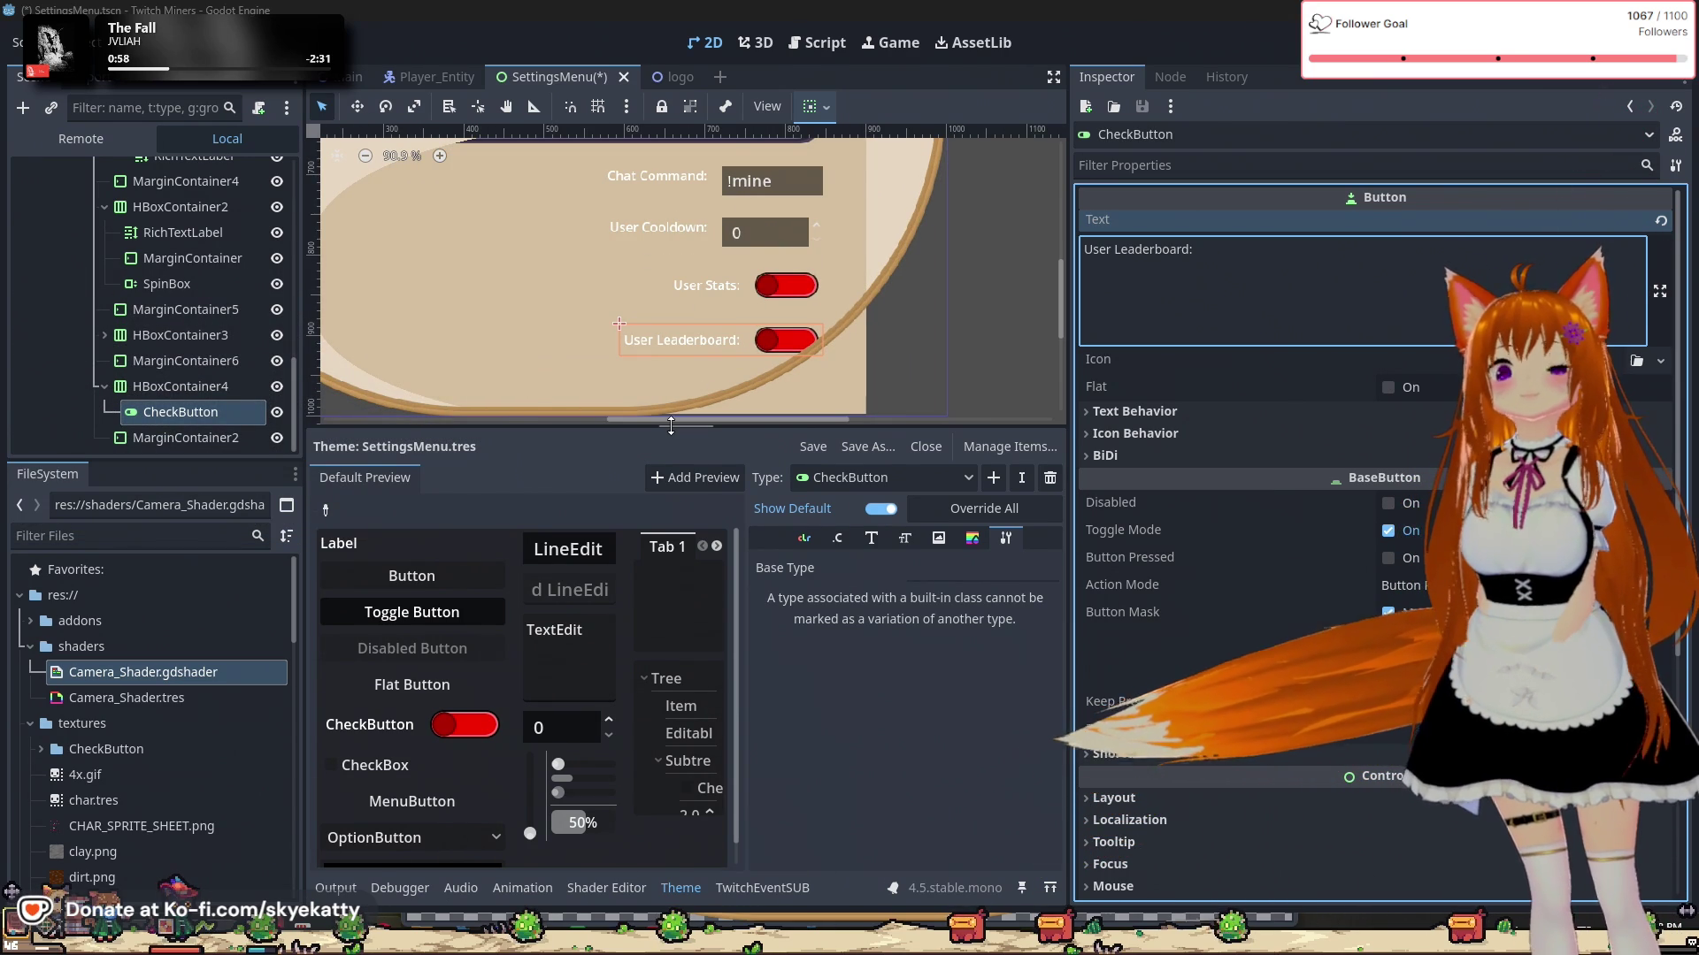
pyautogui.scroll(3, 692, 401)
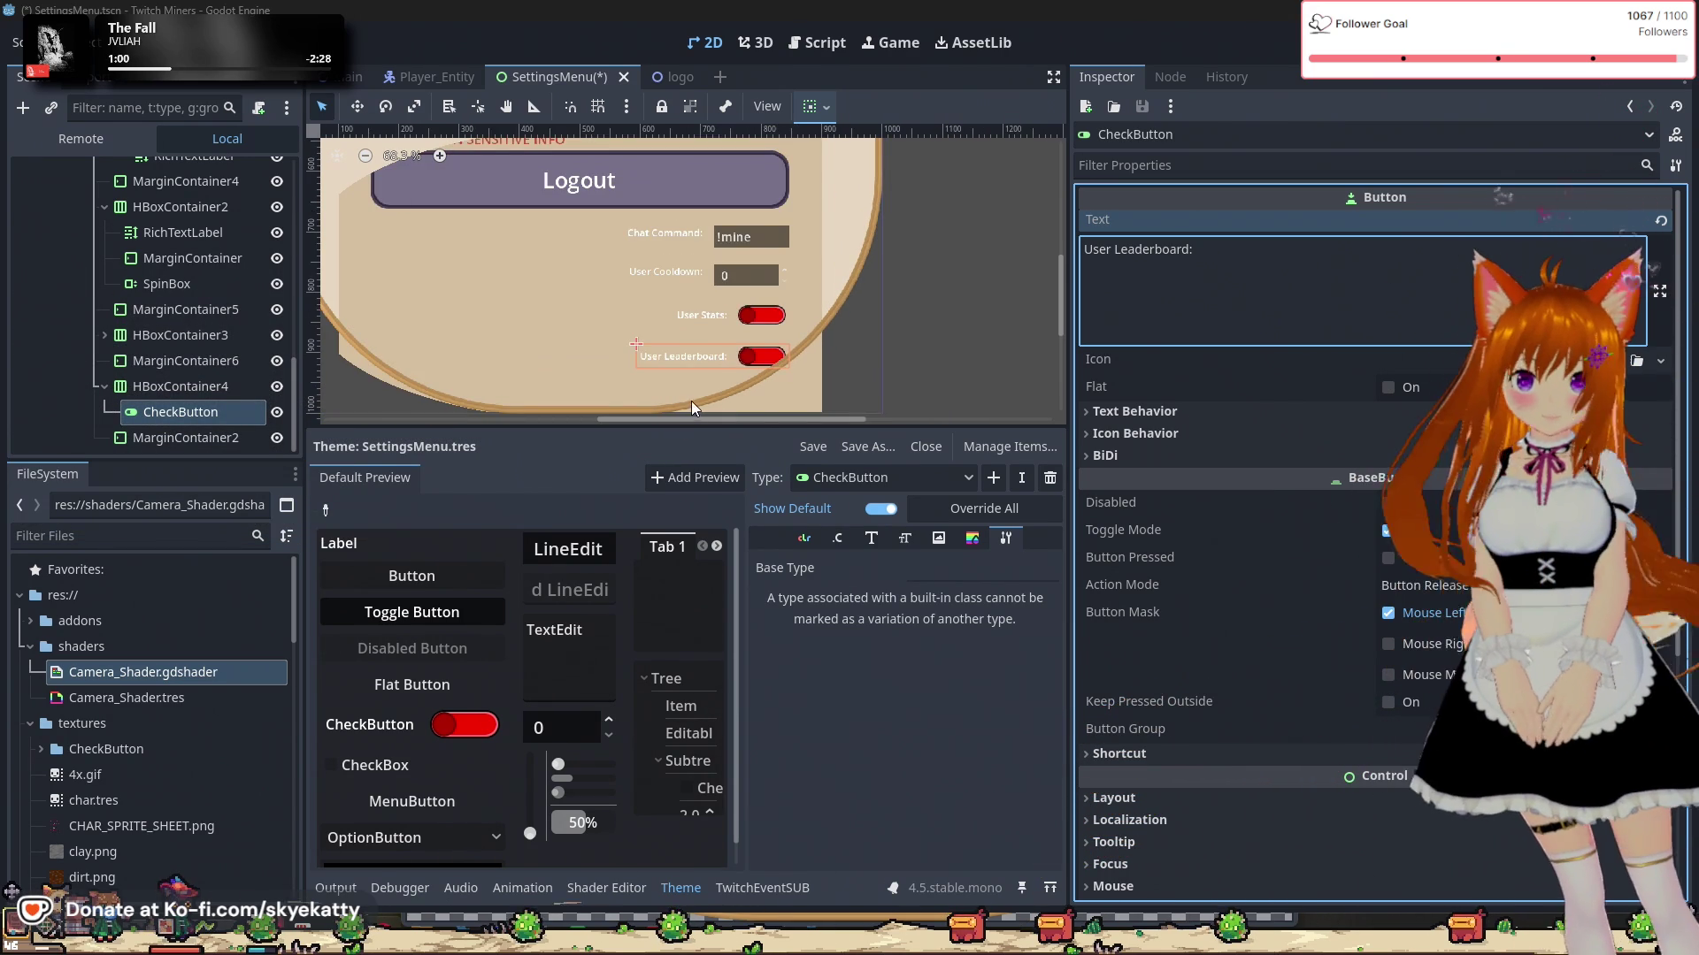
pyautogui.scroll(-3, 947, 328)
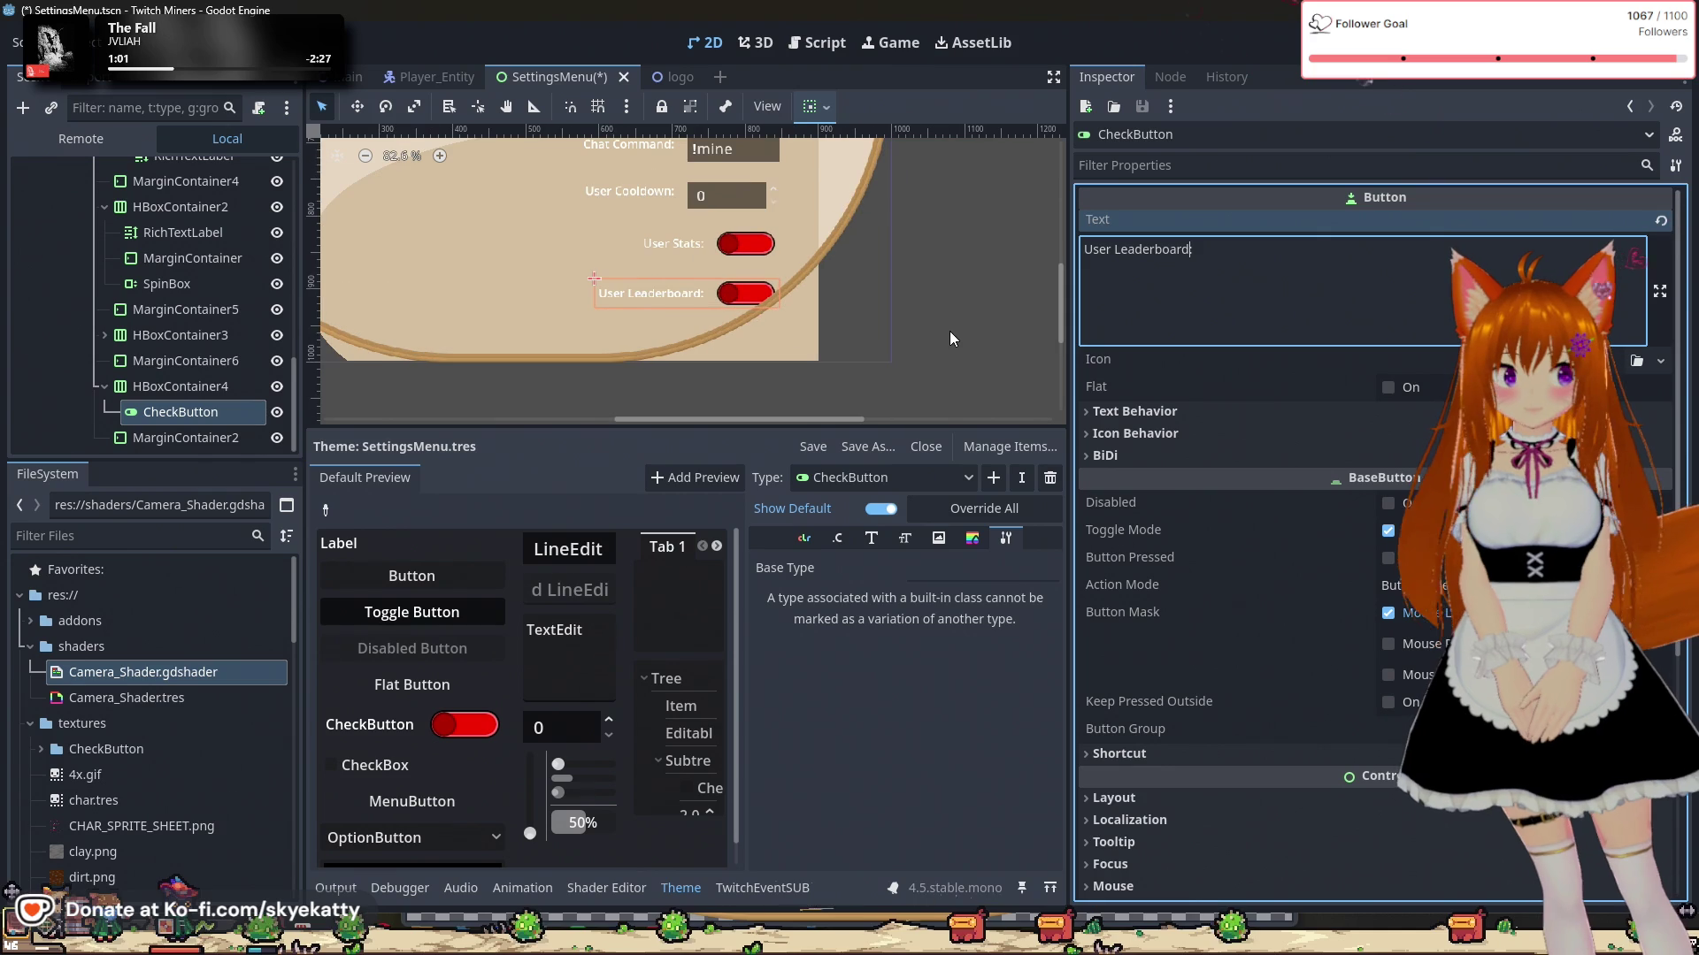
pyautogui.scroll(1, 974, 354)
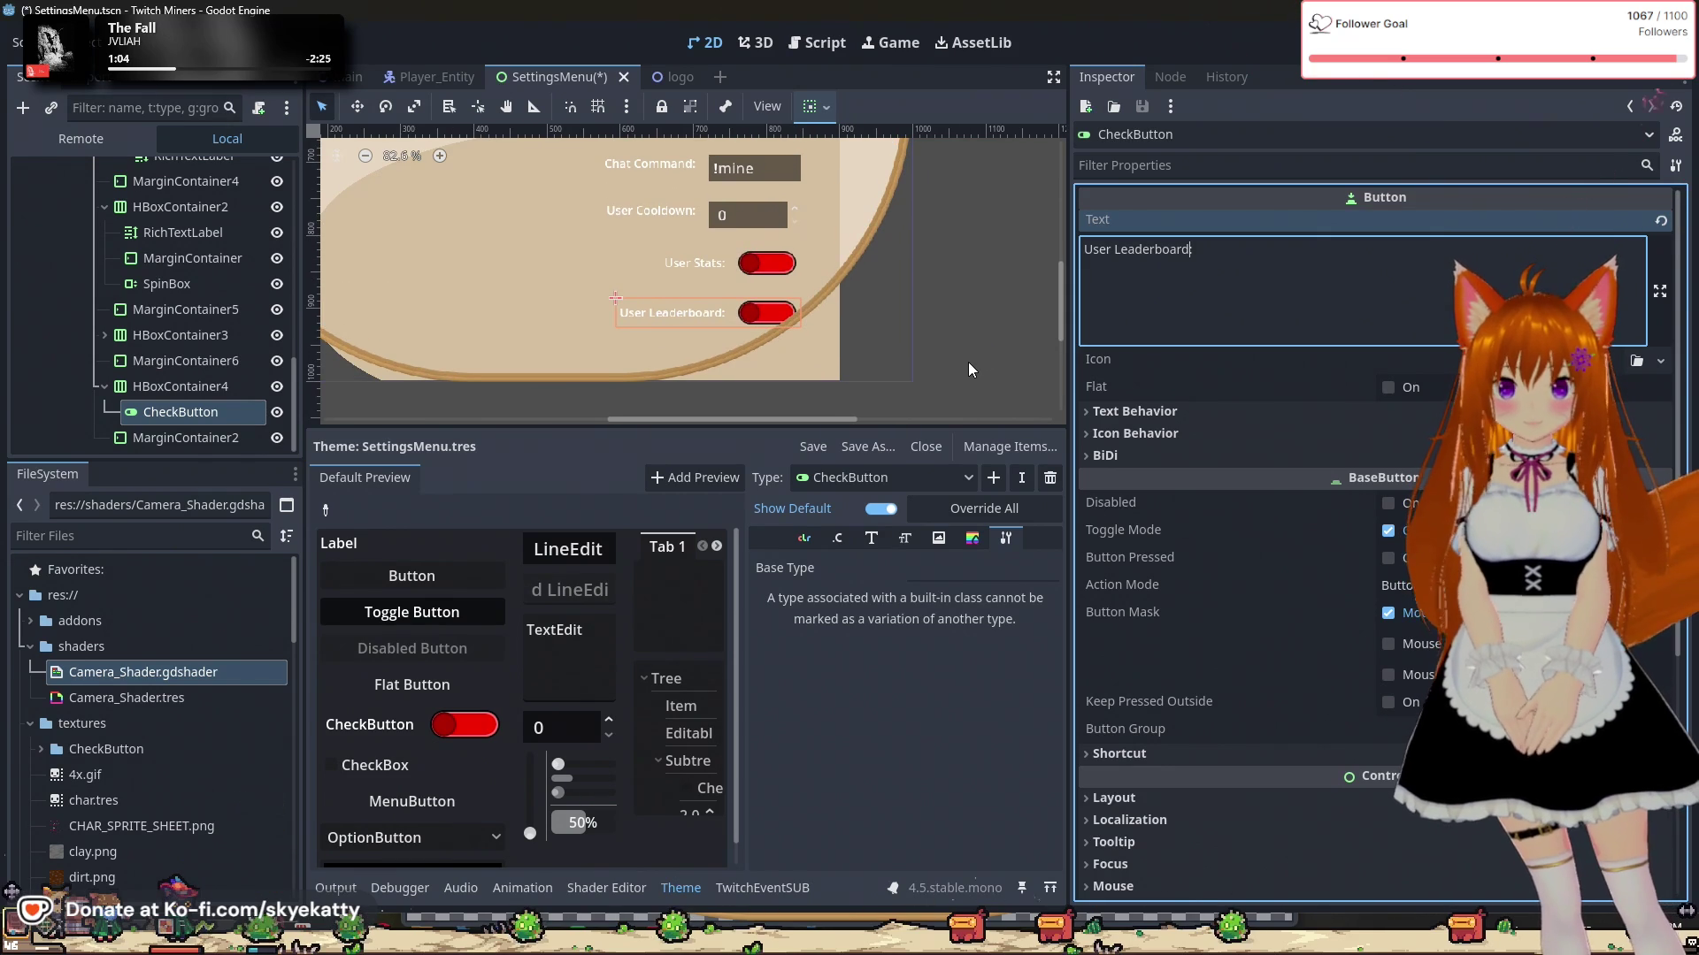
pyautogui.scroll(1, 968, 369)
pyautogui.moveTo(931, 279); pyautogui.dragTo(984, 307)
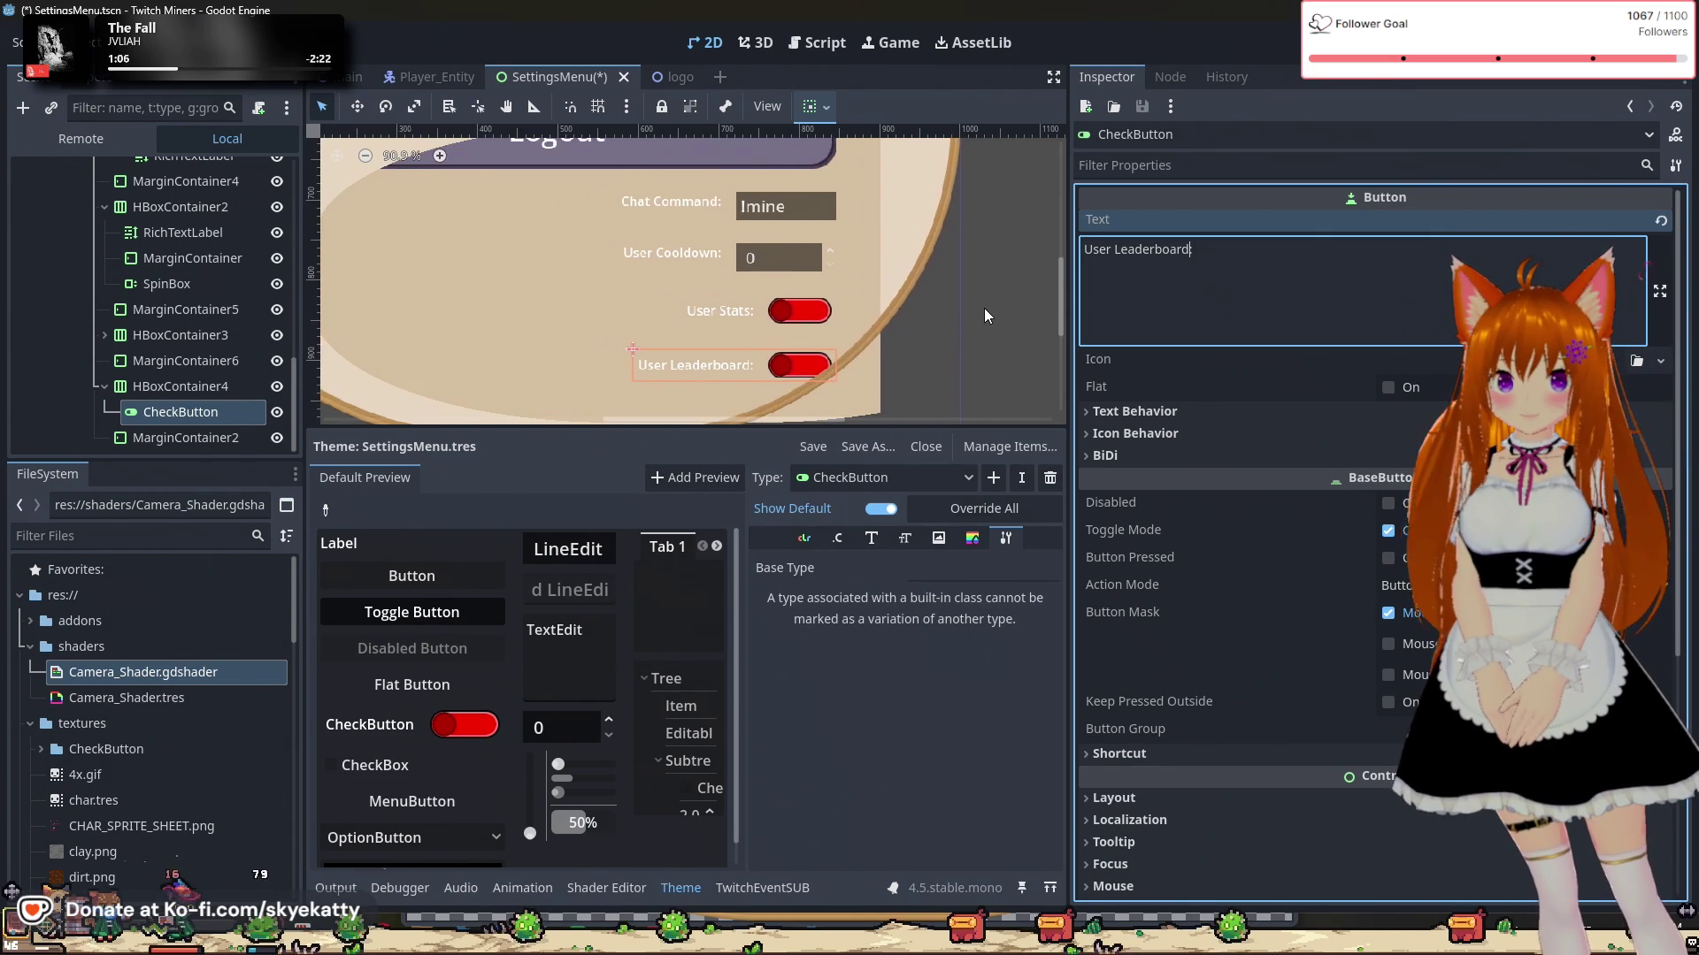
pyautogui.scroll(-3, 983, 307)
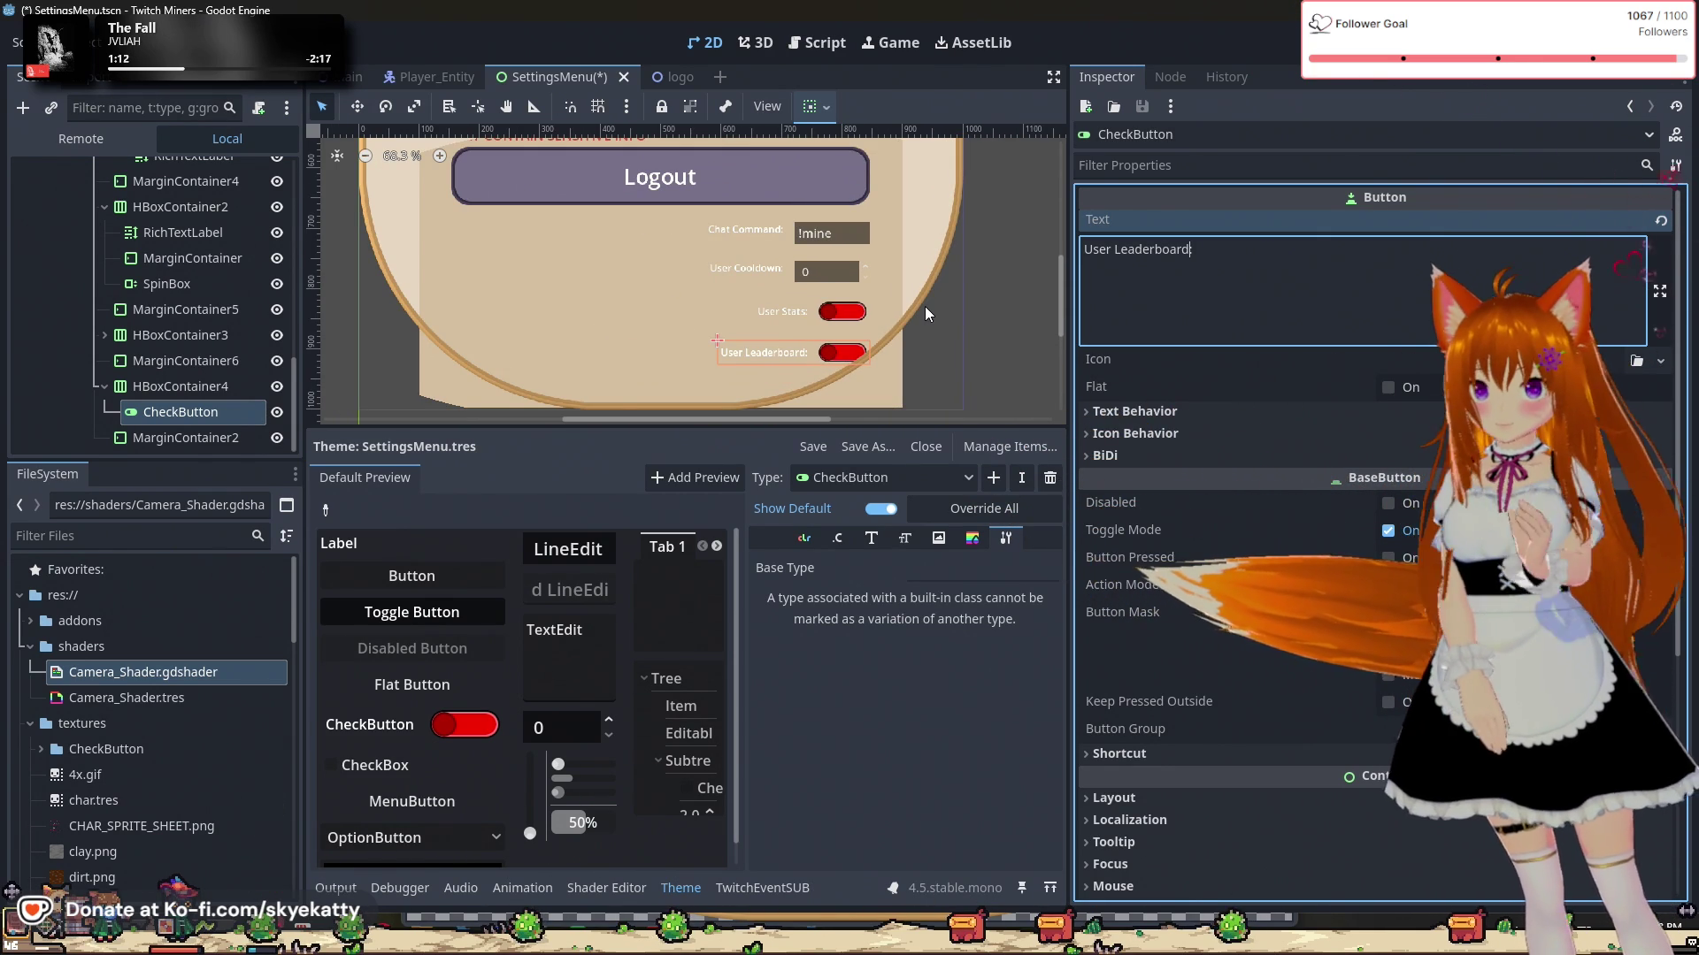
pyautogui.click(95, 386)
pyautogui.scroll(1, 99, 405)
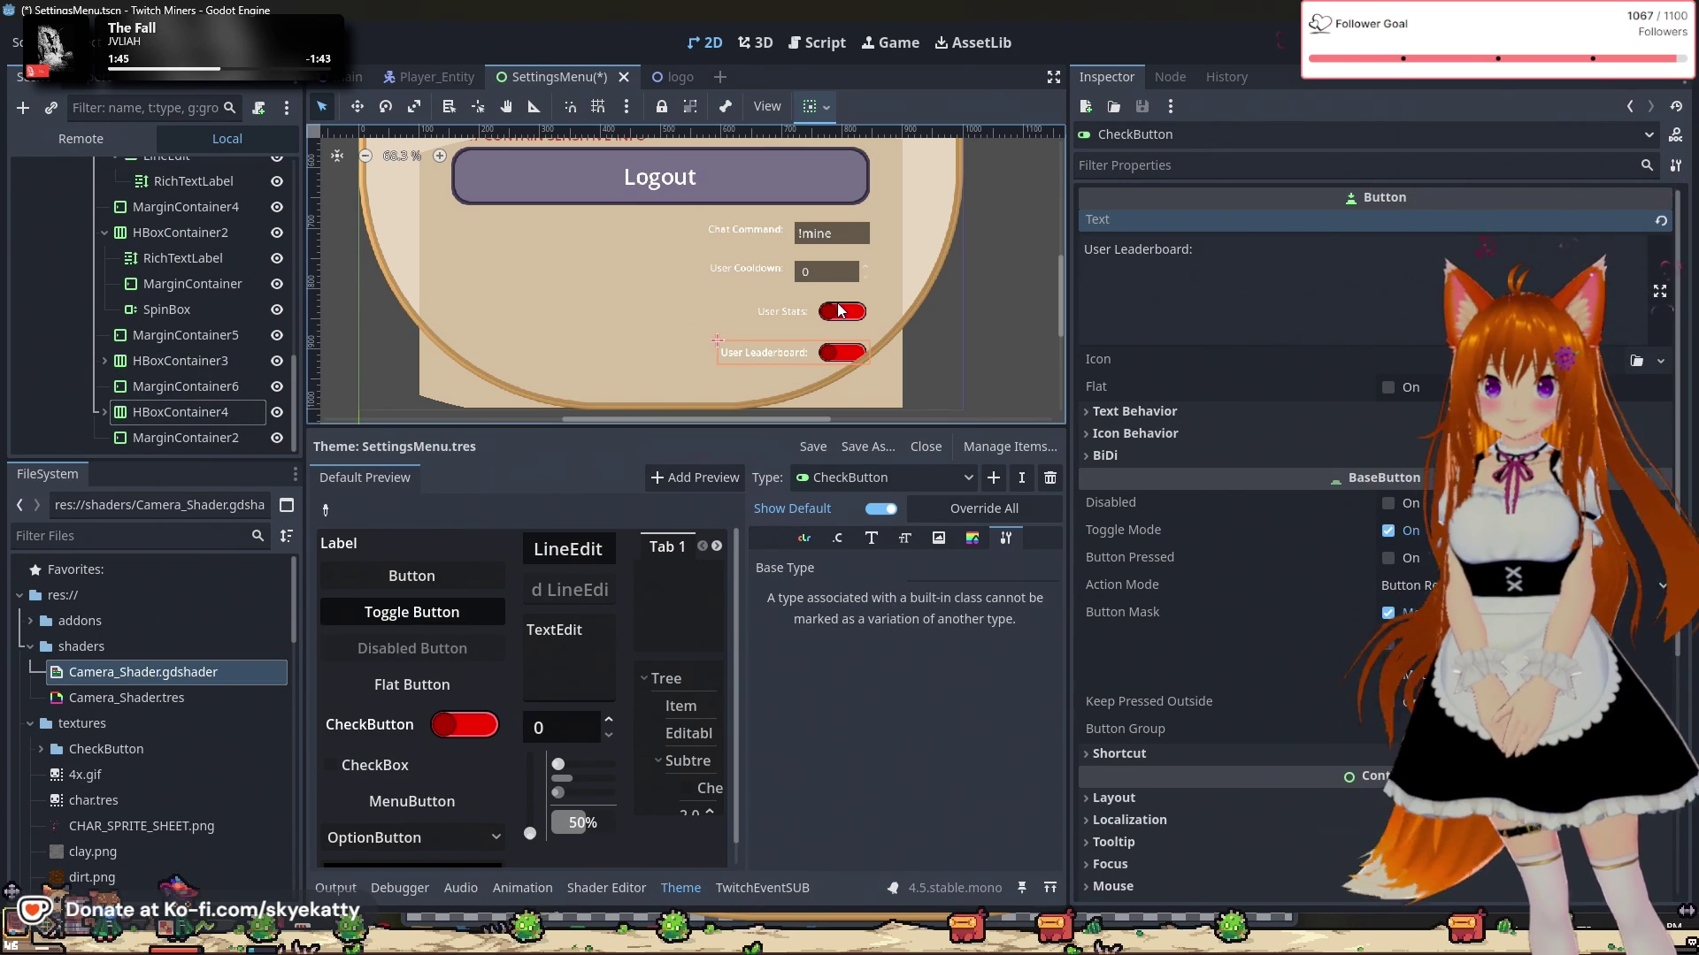
# Step: Rename the first toggle's CheckButton node to UserStats
pyautogui.click(105, 361)
pyautogui.click(105, 361)
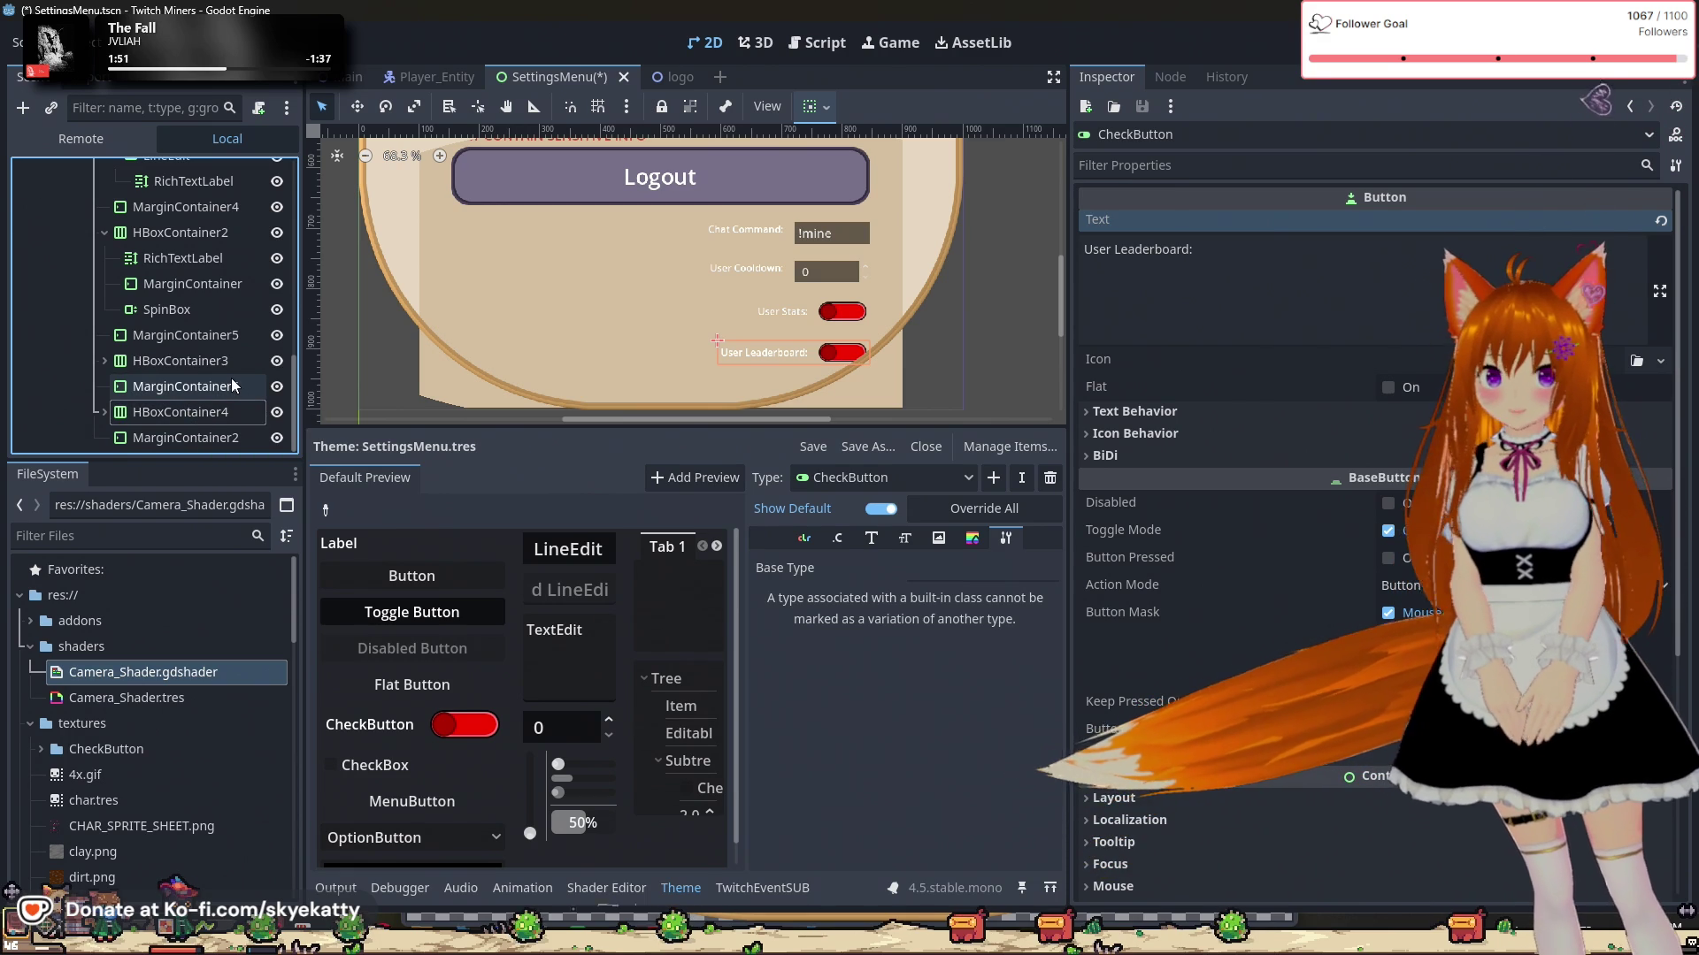
pyautogui.click(835, 316)
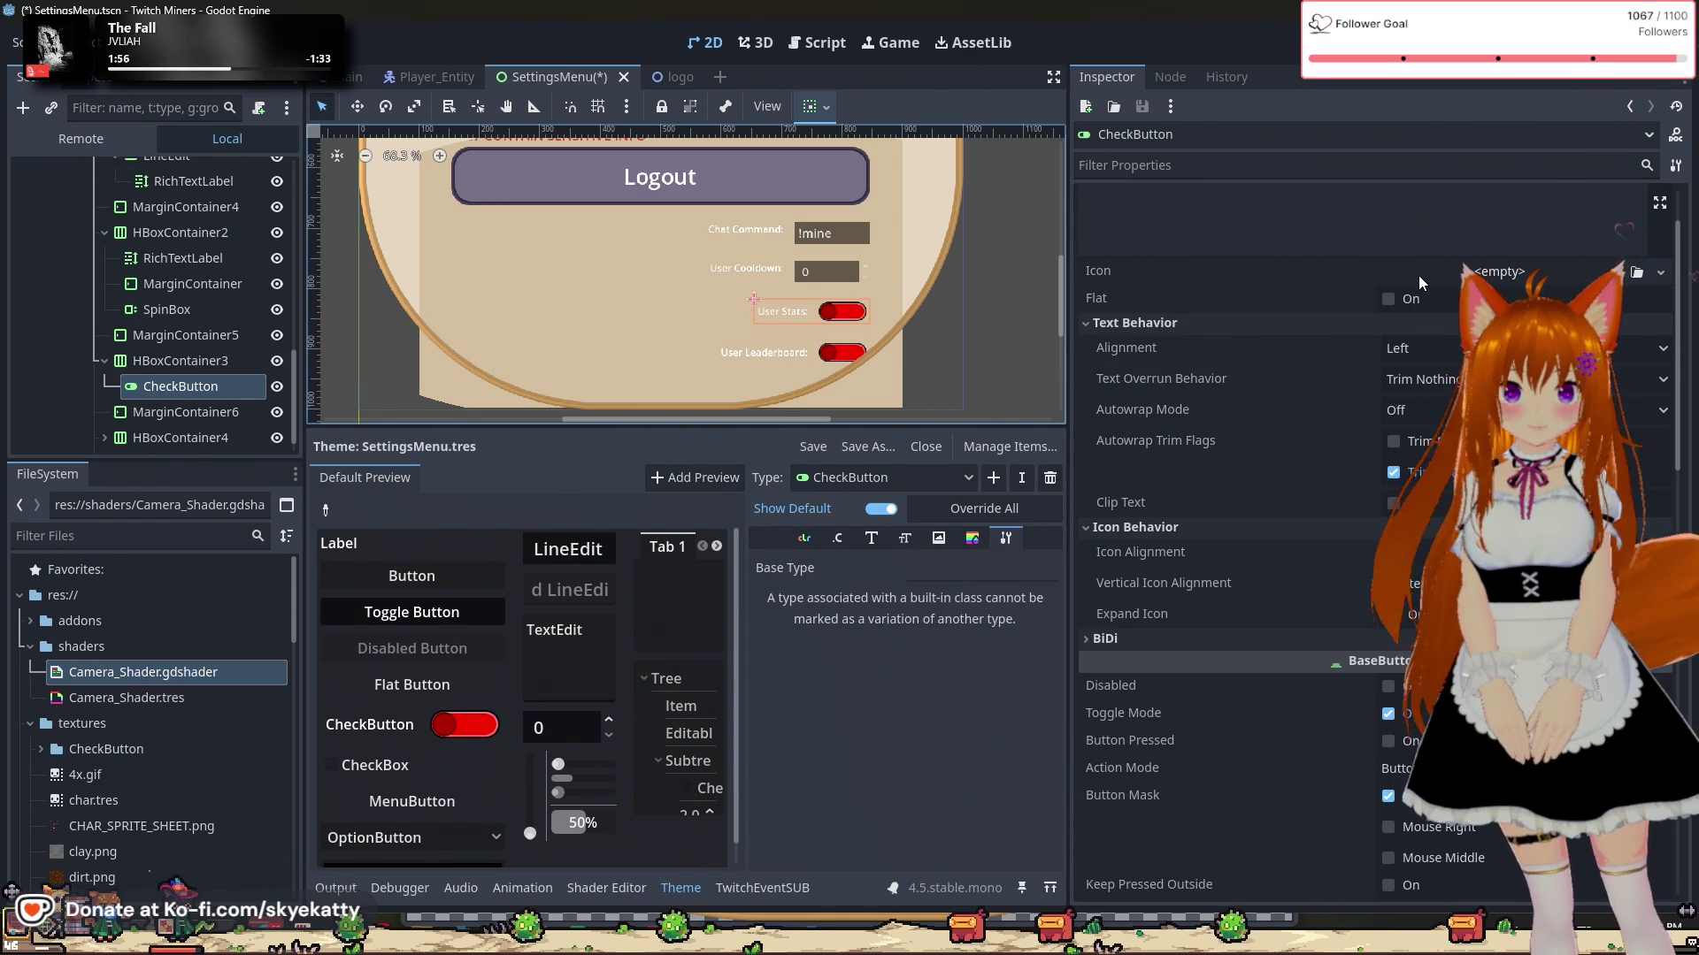
pyautogui.click(1402, 300)
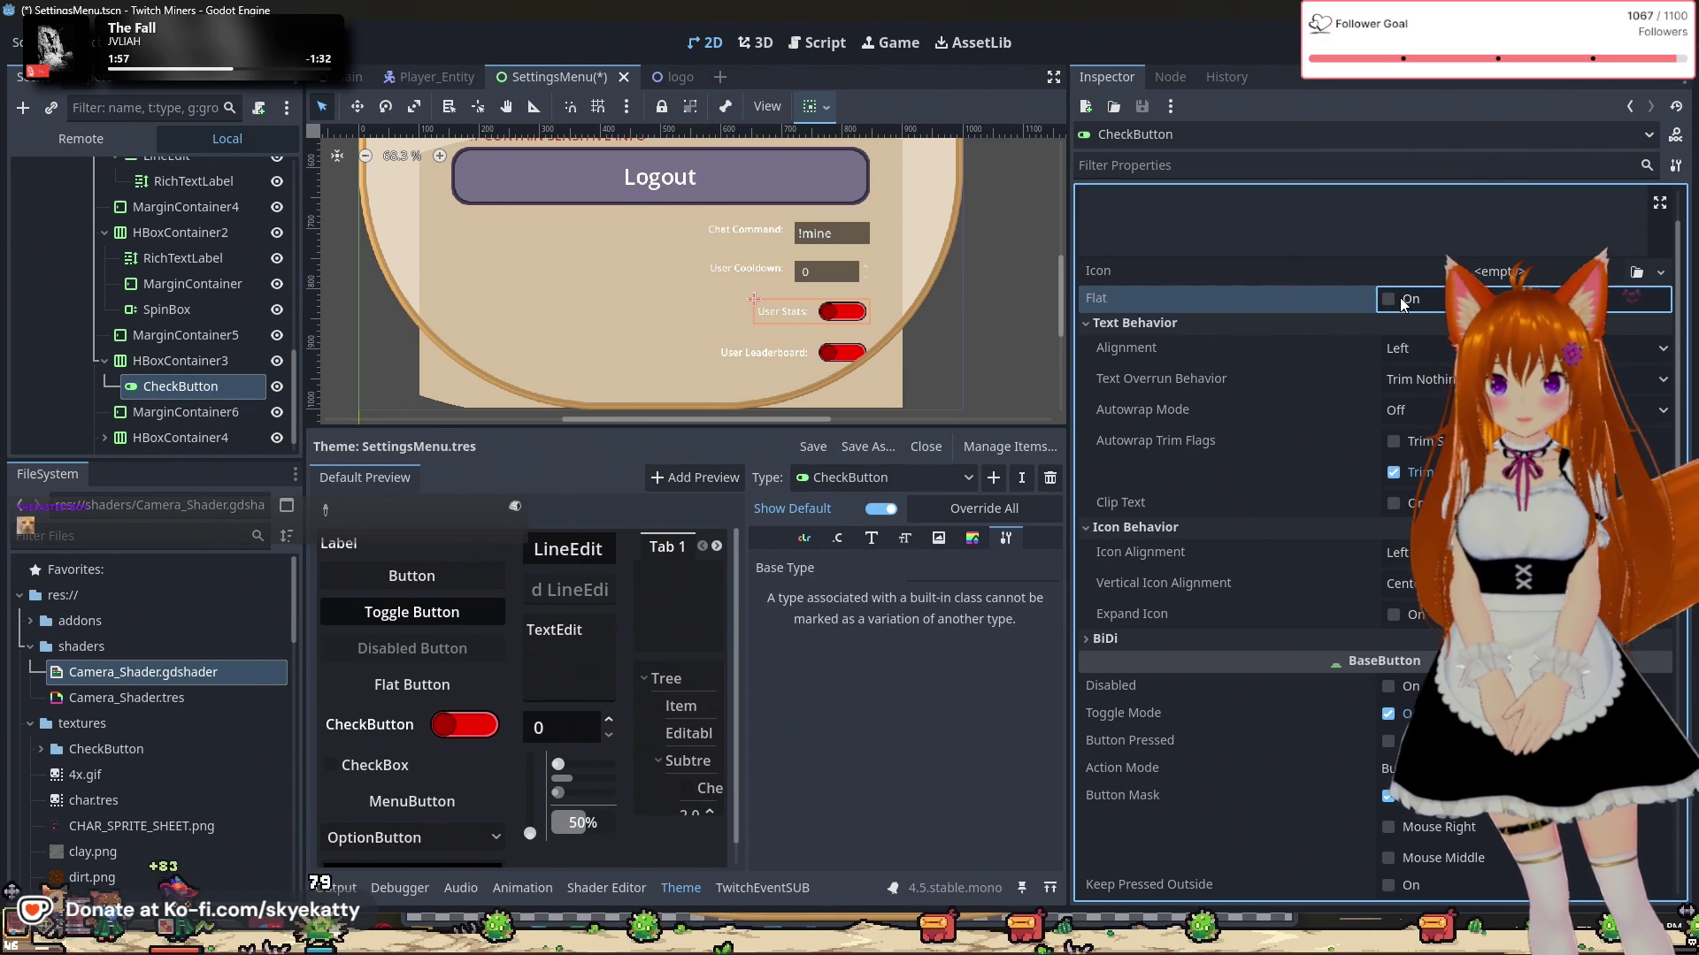
pyautogui.click(1398, 301)
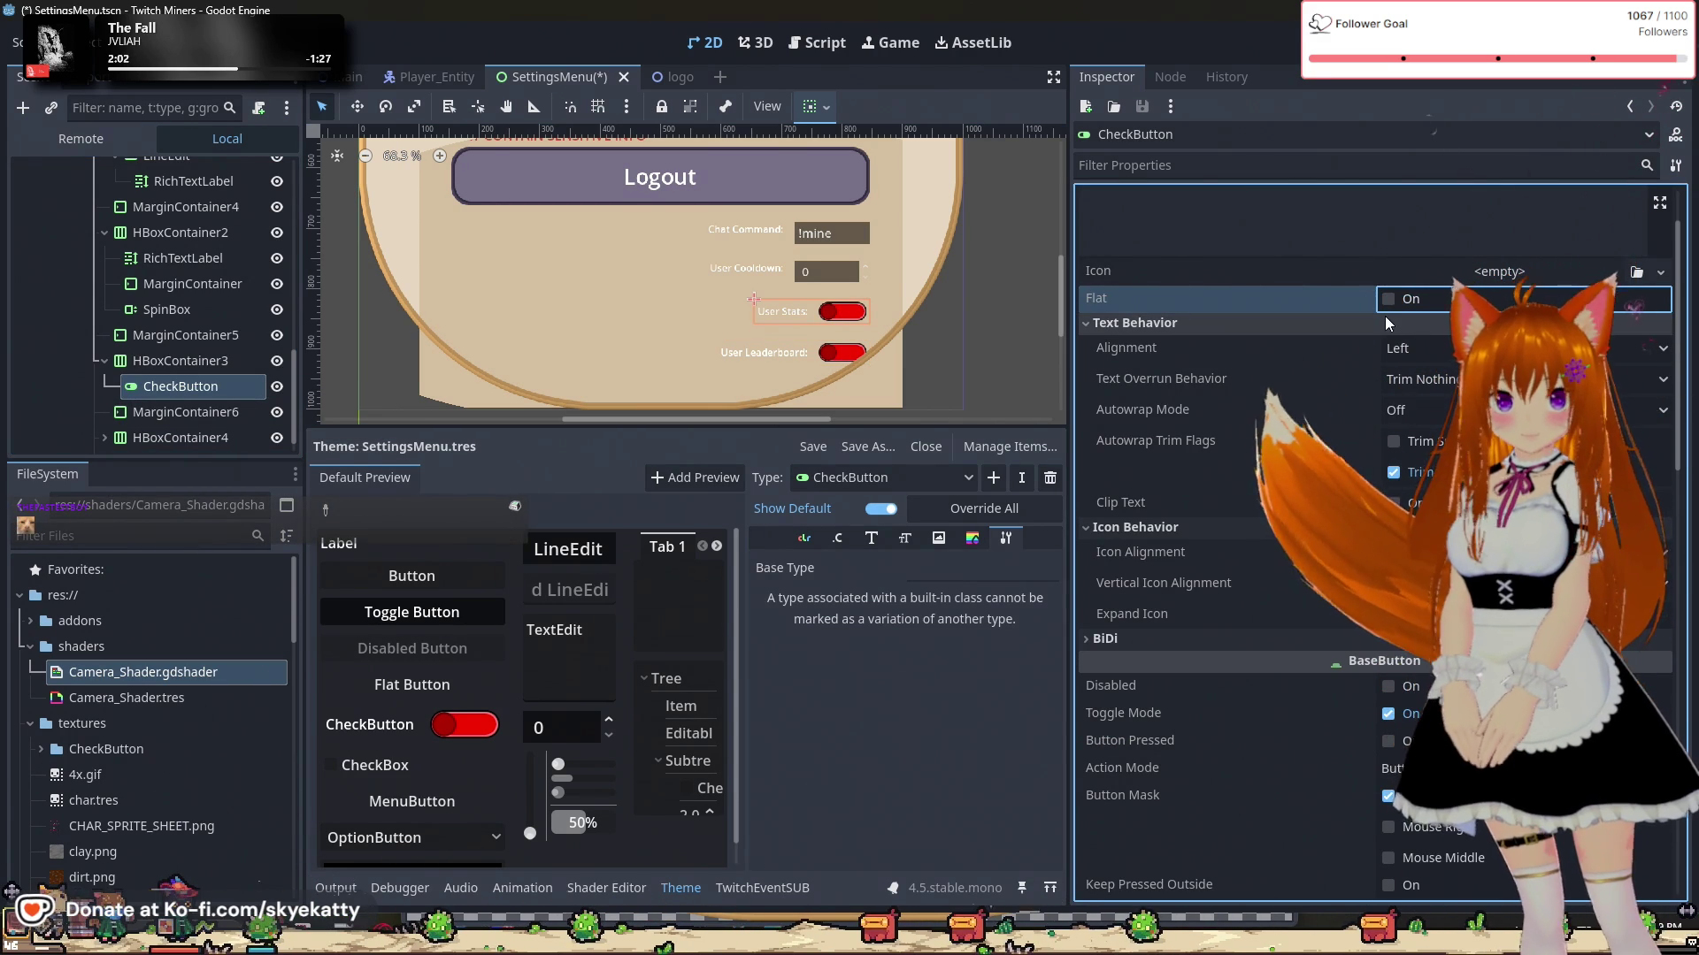
pyautogui.scroll(-1, 1399, 305)
pyautogui.scroll(1, 1400, 307)
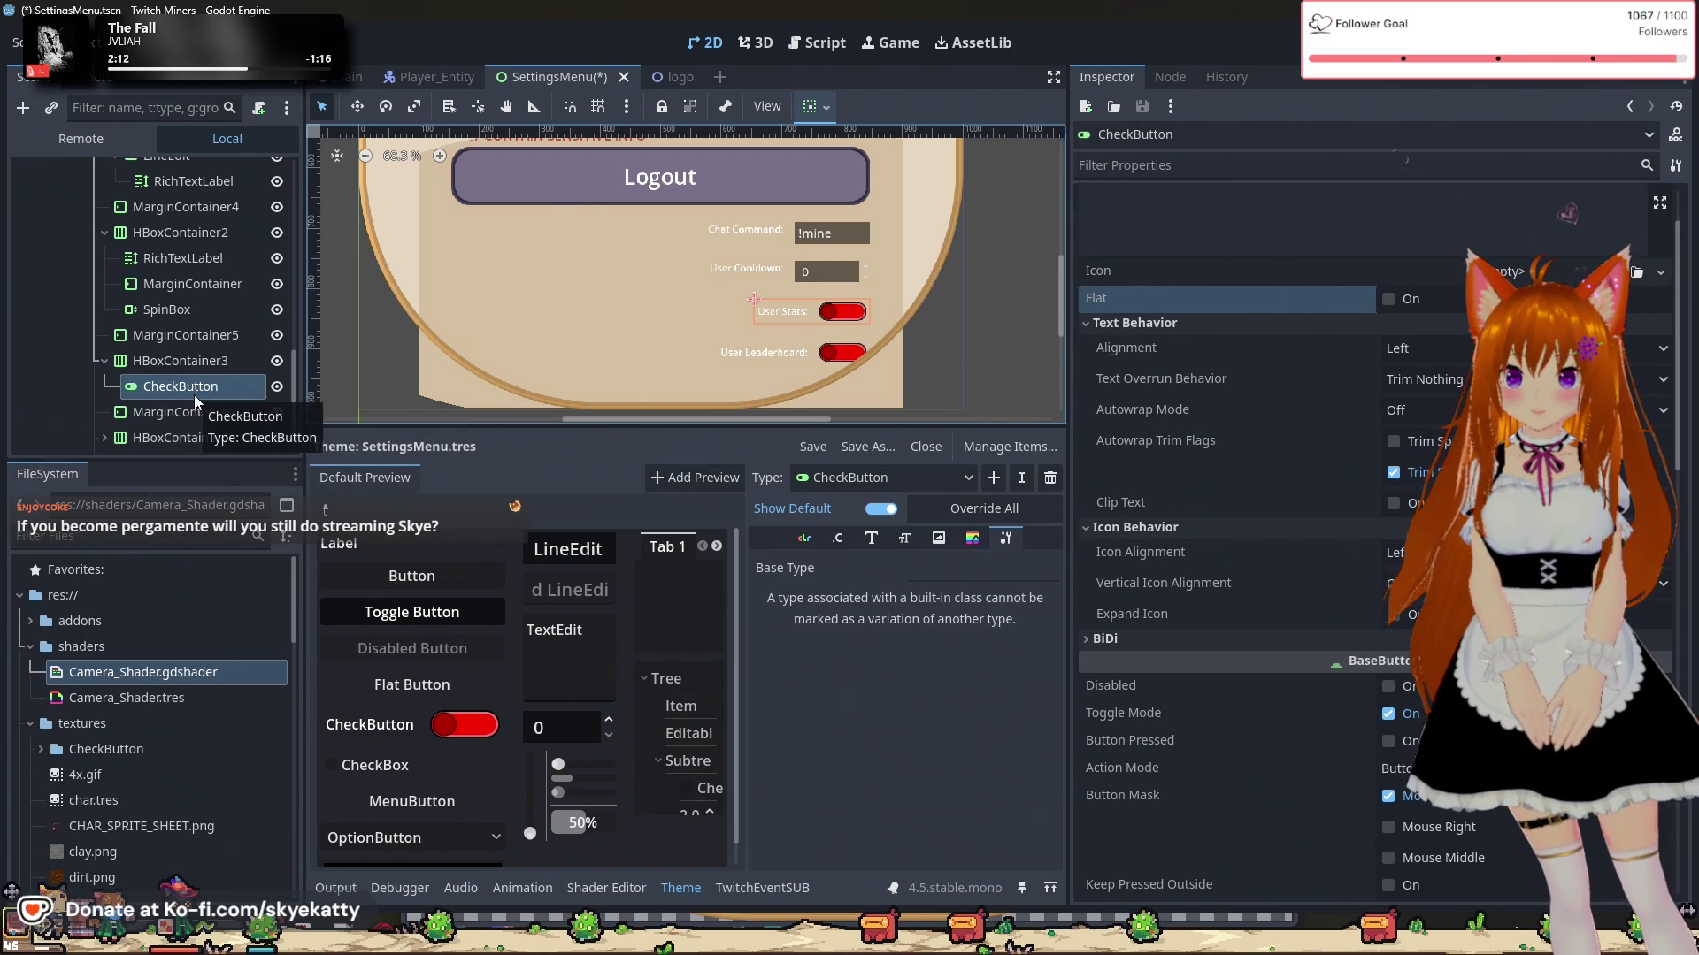
pyautogui.doubleClick(221, 387)
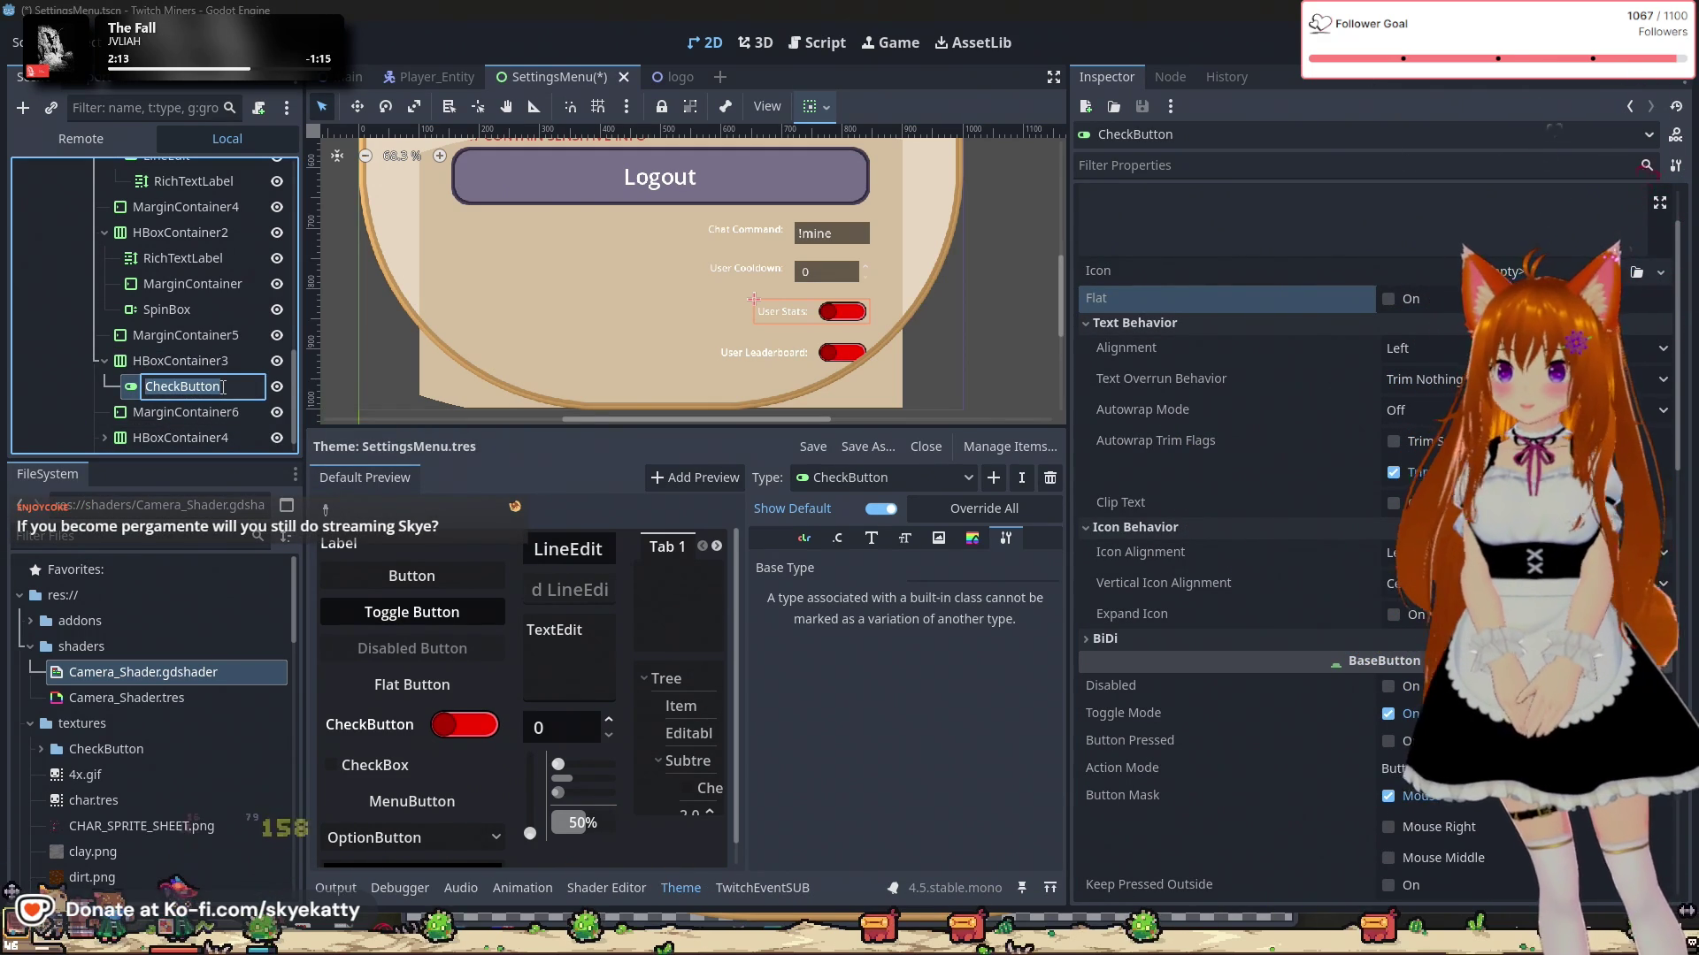
pyautogui.write('Use')
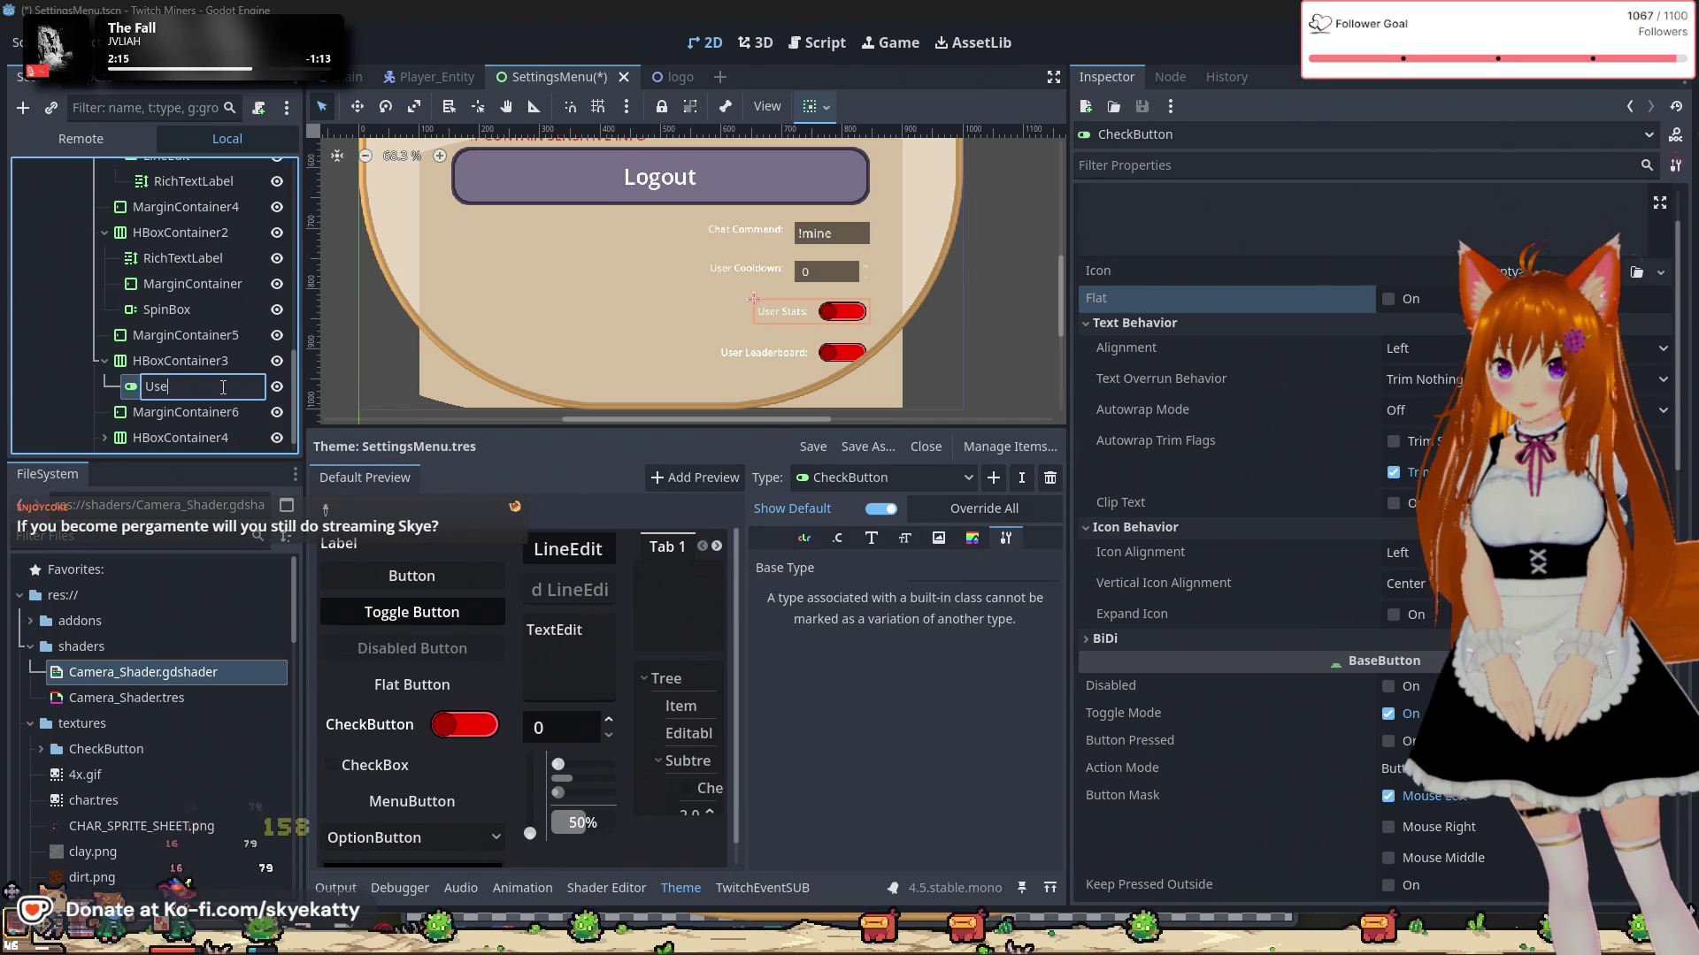
pyautogui.write('rStats')
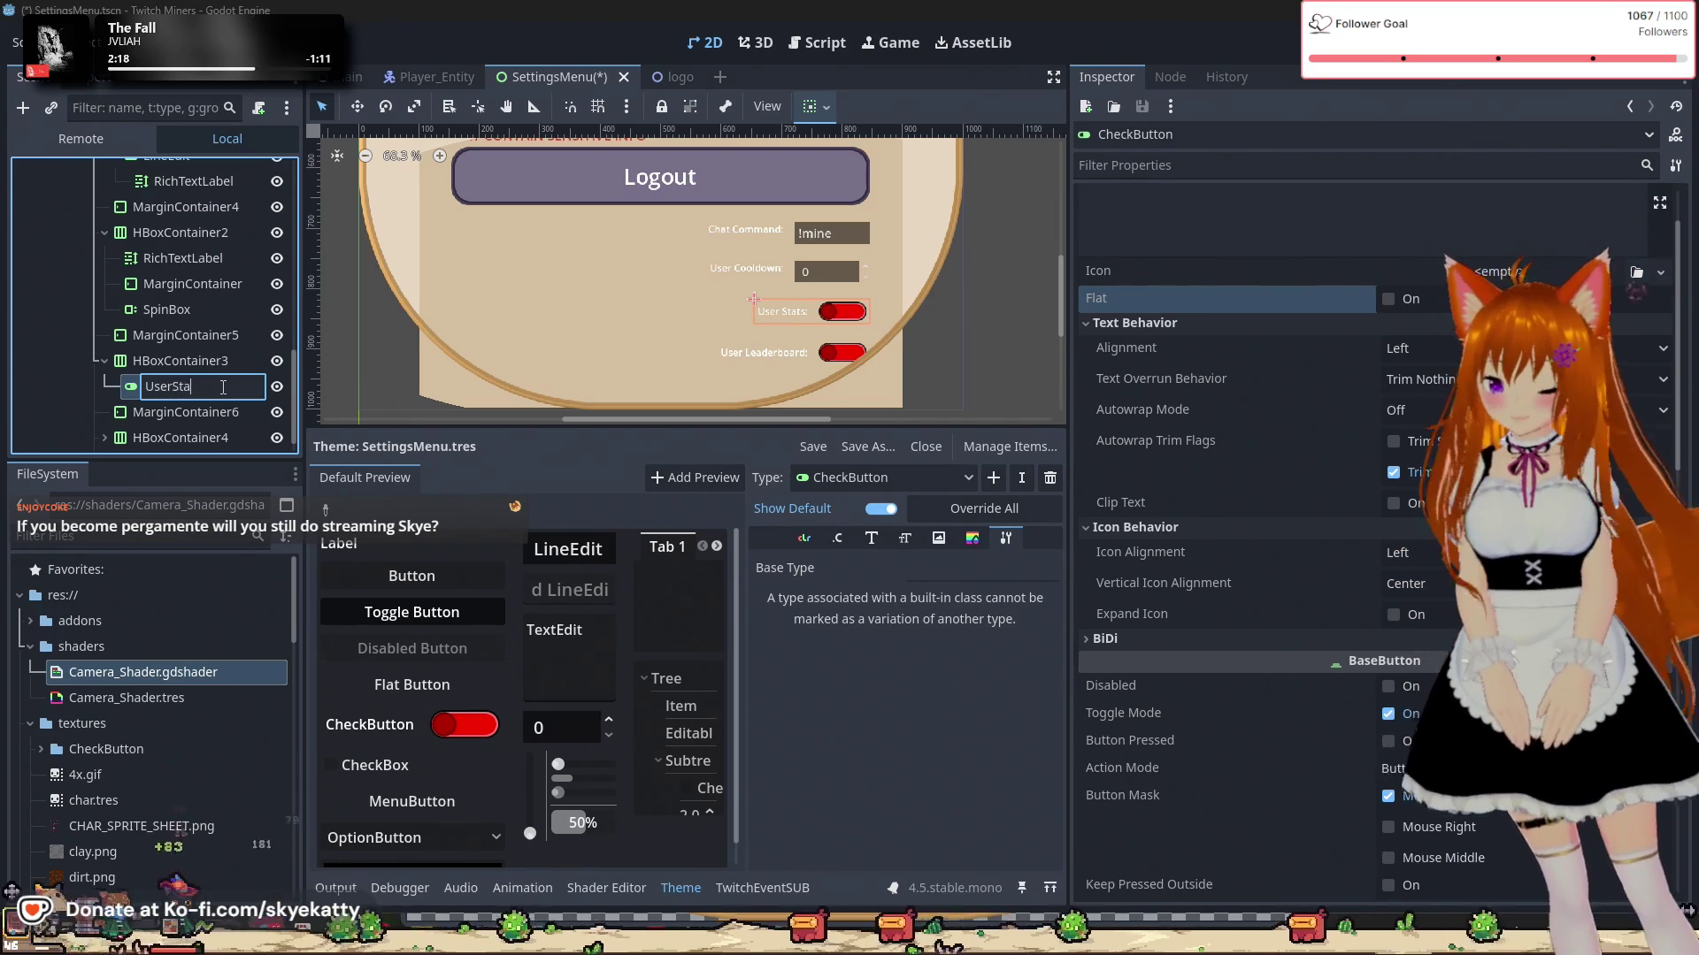
pyautogui.press('Return')
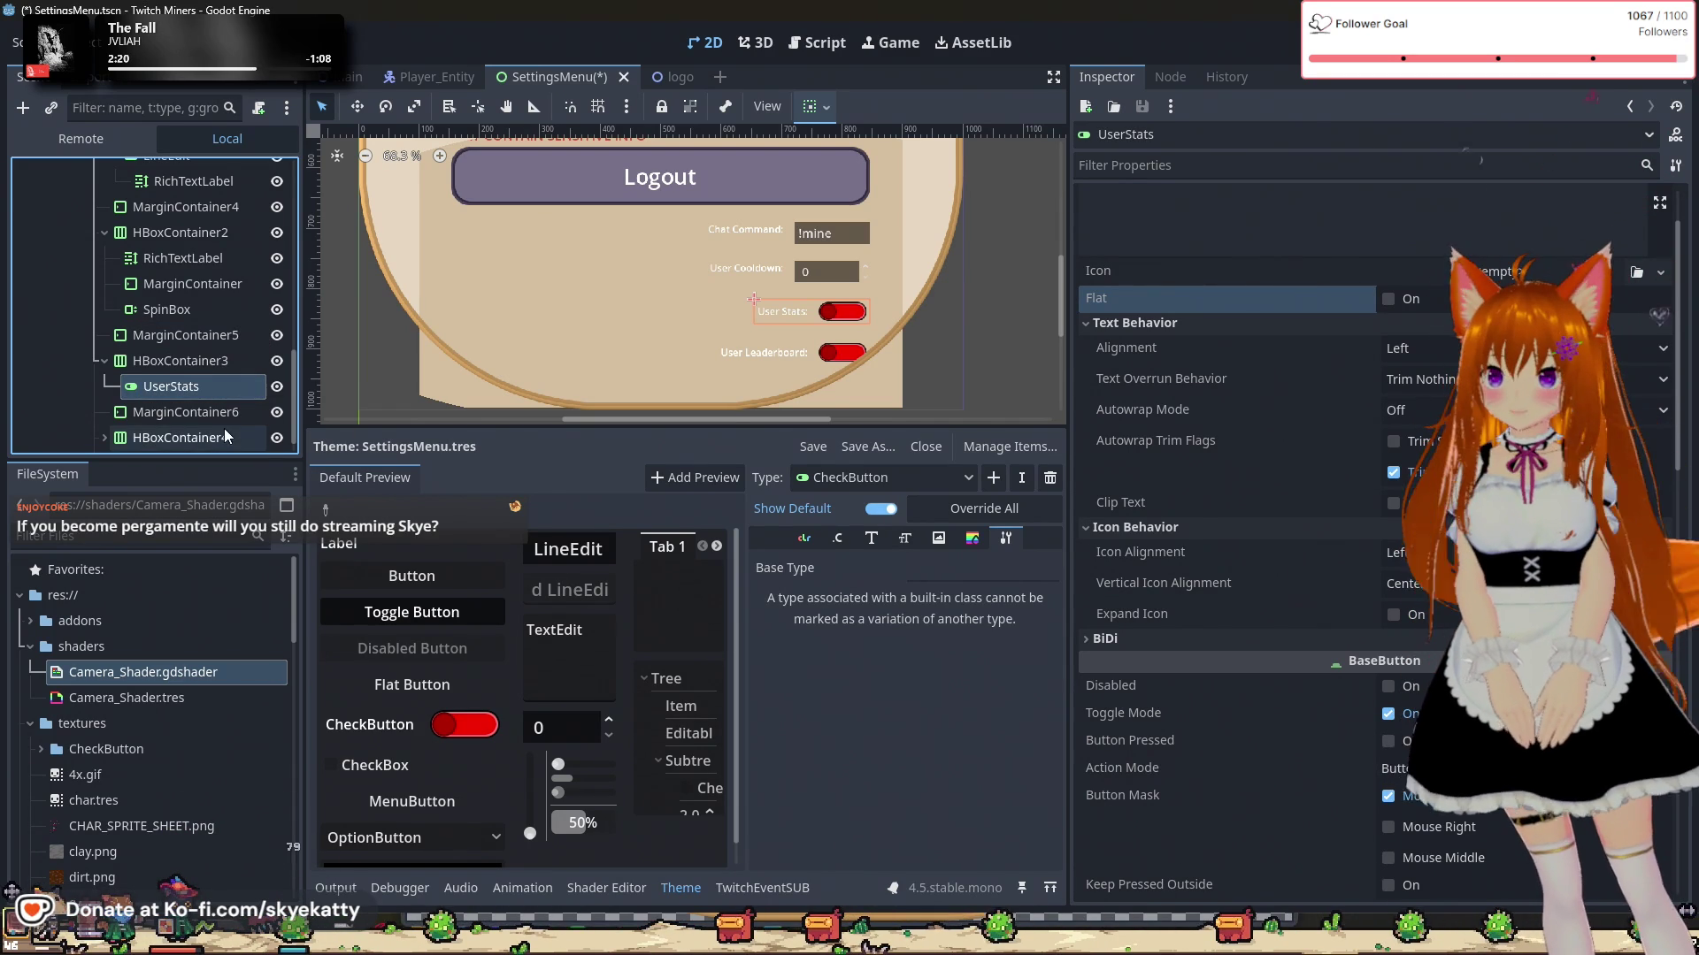
# Step: Rename the CheckButton under HBoxContainer4 to UserLeaderboard
pyautogui.scroll(-1, 218, 443)
pyautogui.click(104, 407)
pyautogui.click(189, 411)
pyautogui.click(189, 411)
pyautogui.write('U')
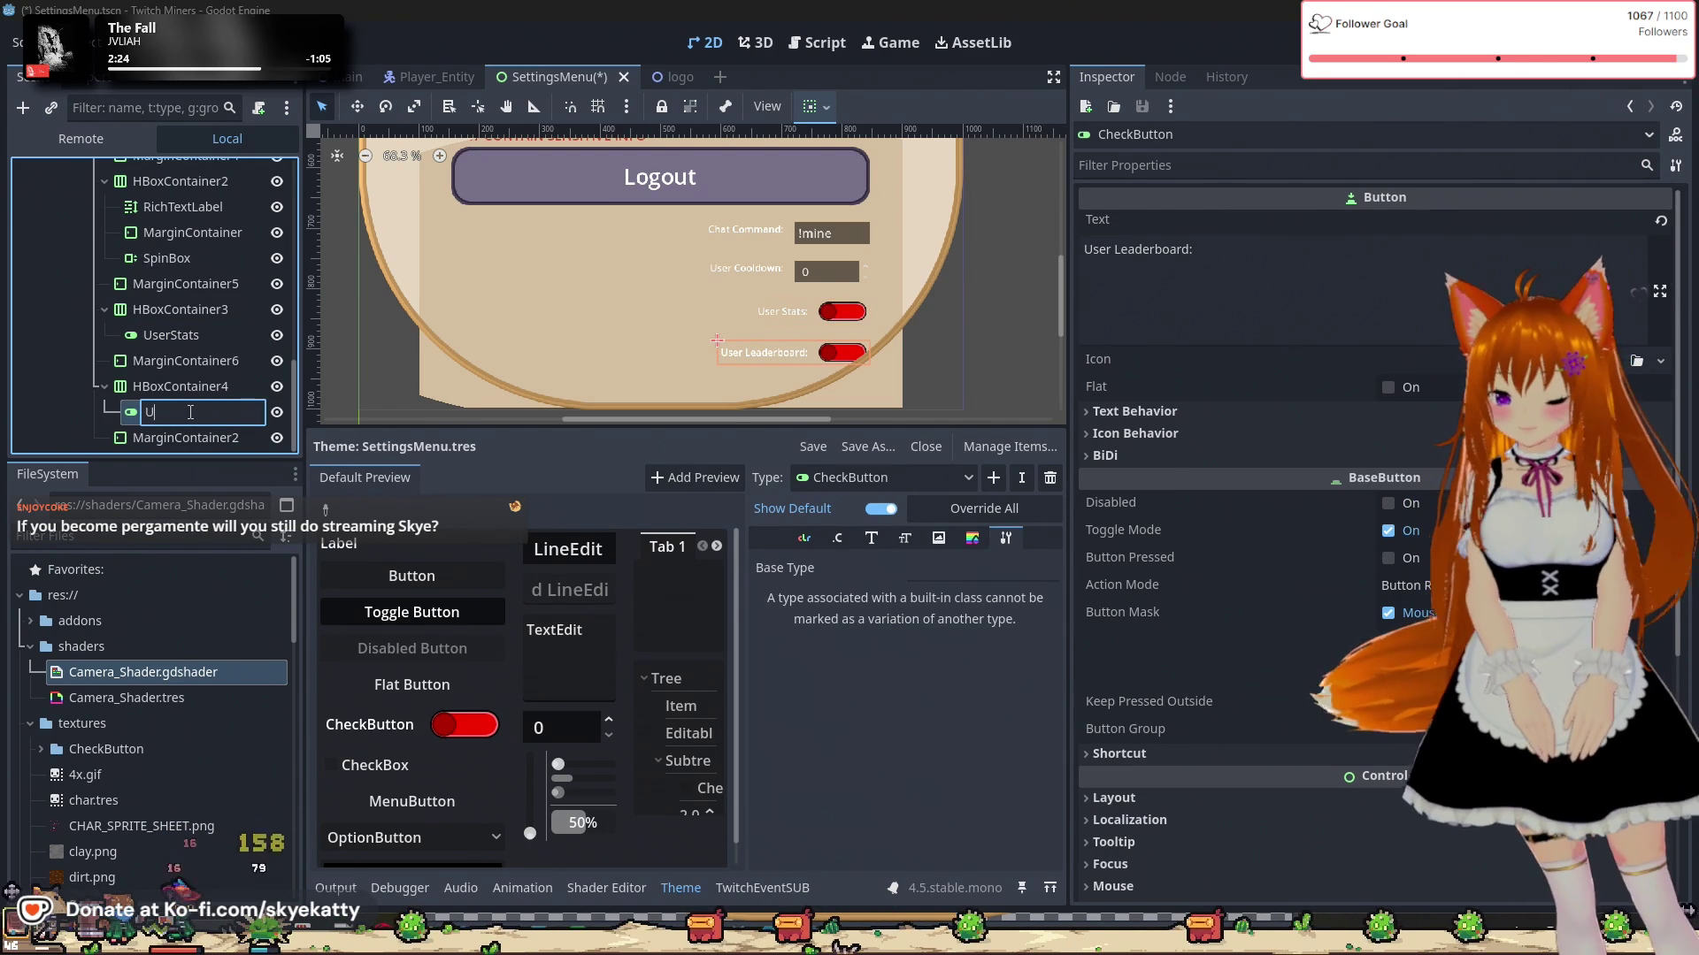
pyautogui.write('serLeaderboard')
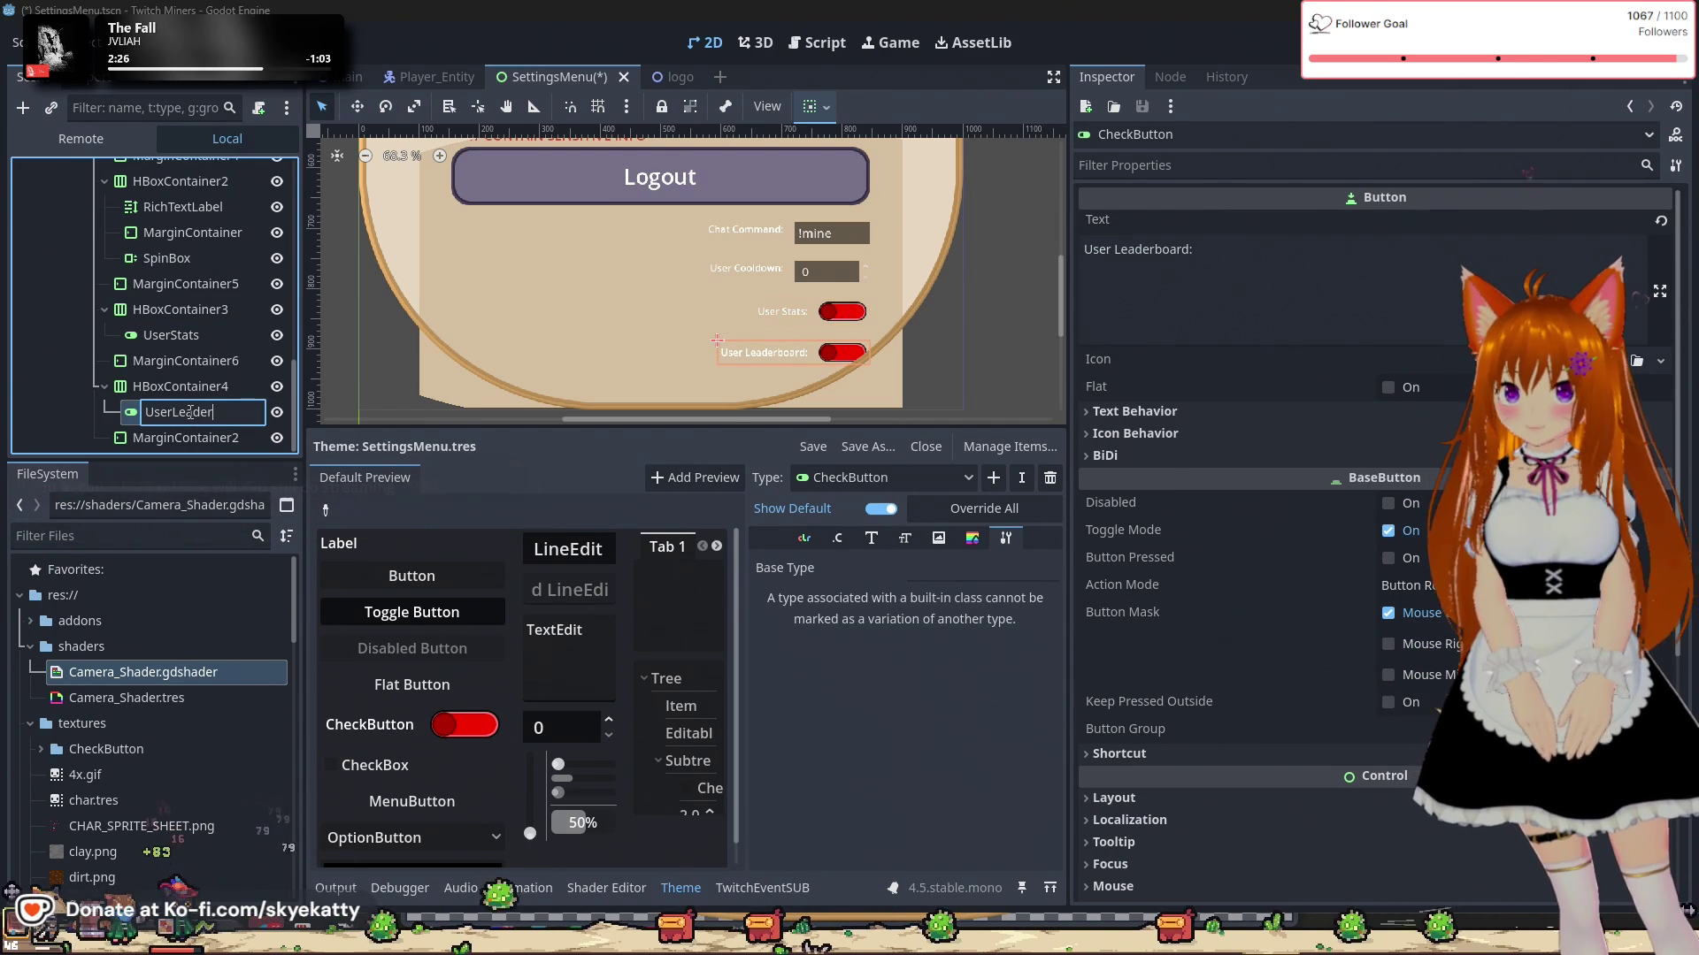
pyautogui.press('Return')
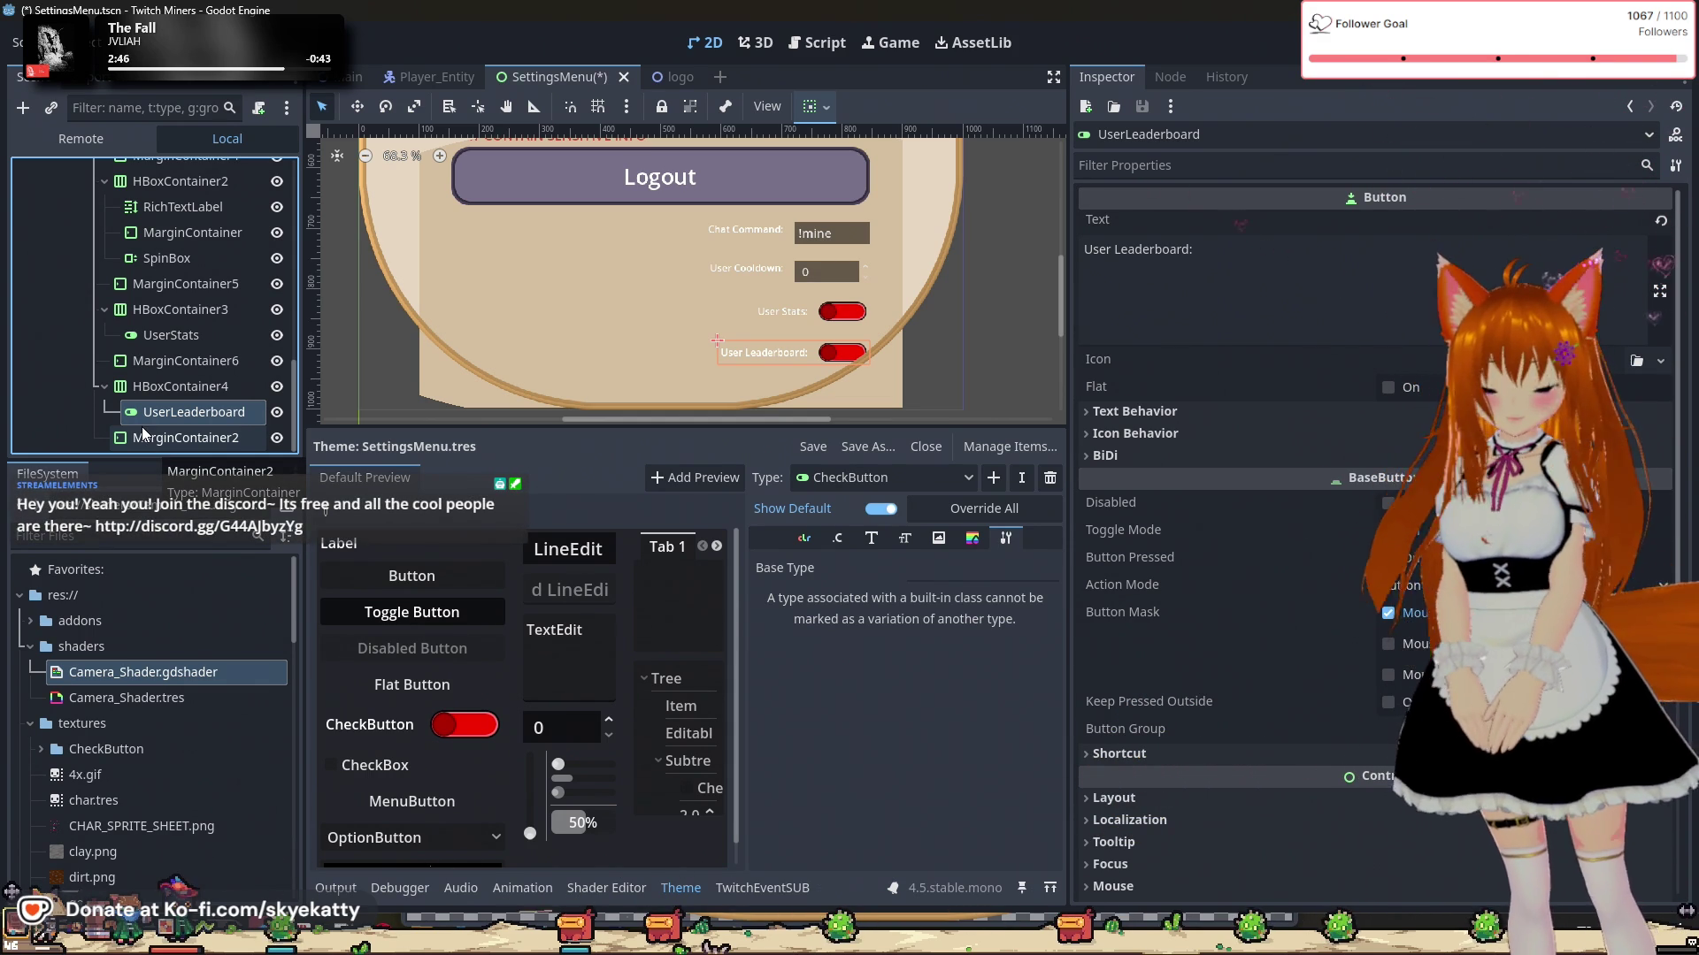
# Step: Review the finished settings panel, then save and run the game with F5
pyautogui.scroll(2, 142, 426)
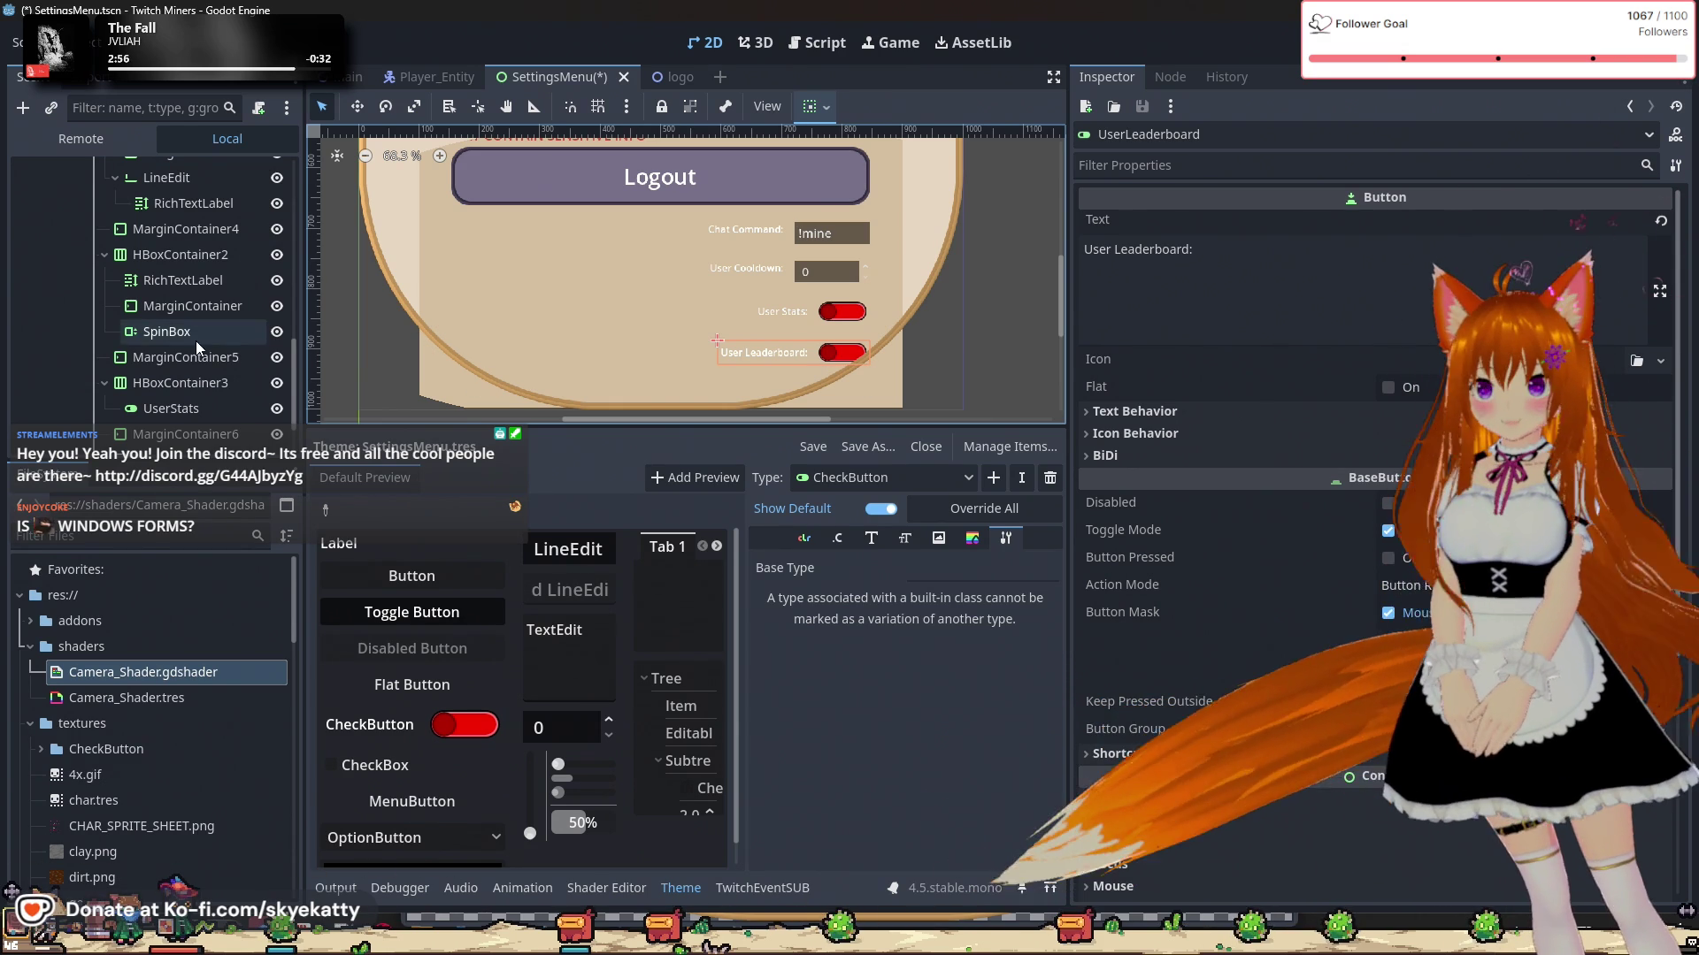
pyautogui.scroll(4, 188, 345)
pyautogui.scroll(3, 185, 332)
pyautogui.scroll(-3, 185, 332)
pyautogui.scroll(-2, 185, 332)
pyautogui.scroll(-1, 626, 285)
pyautogui.scroll(-2, 633, 199)
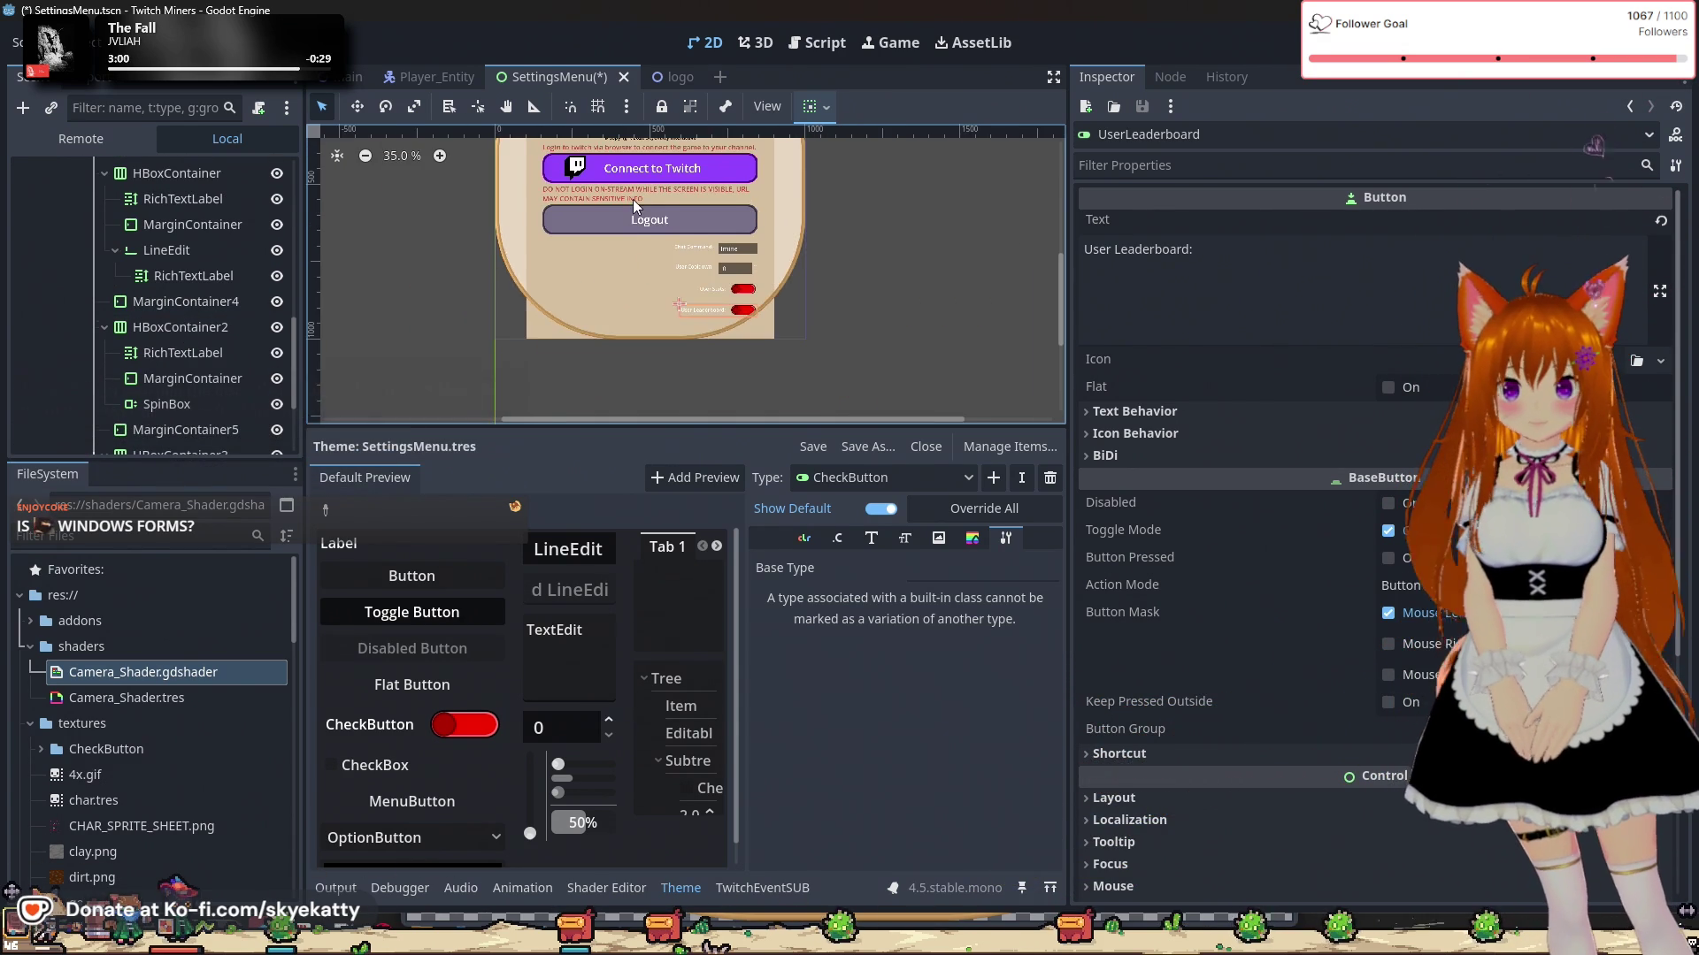
pyautogui.scroll(3, 634, 199)
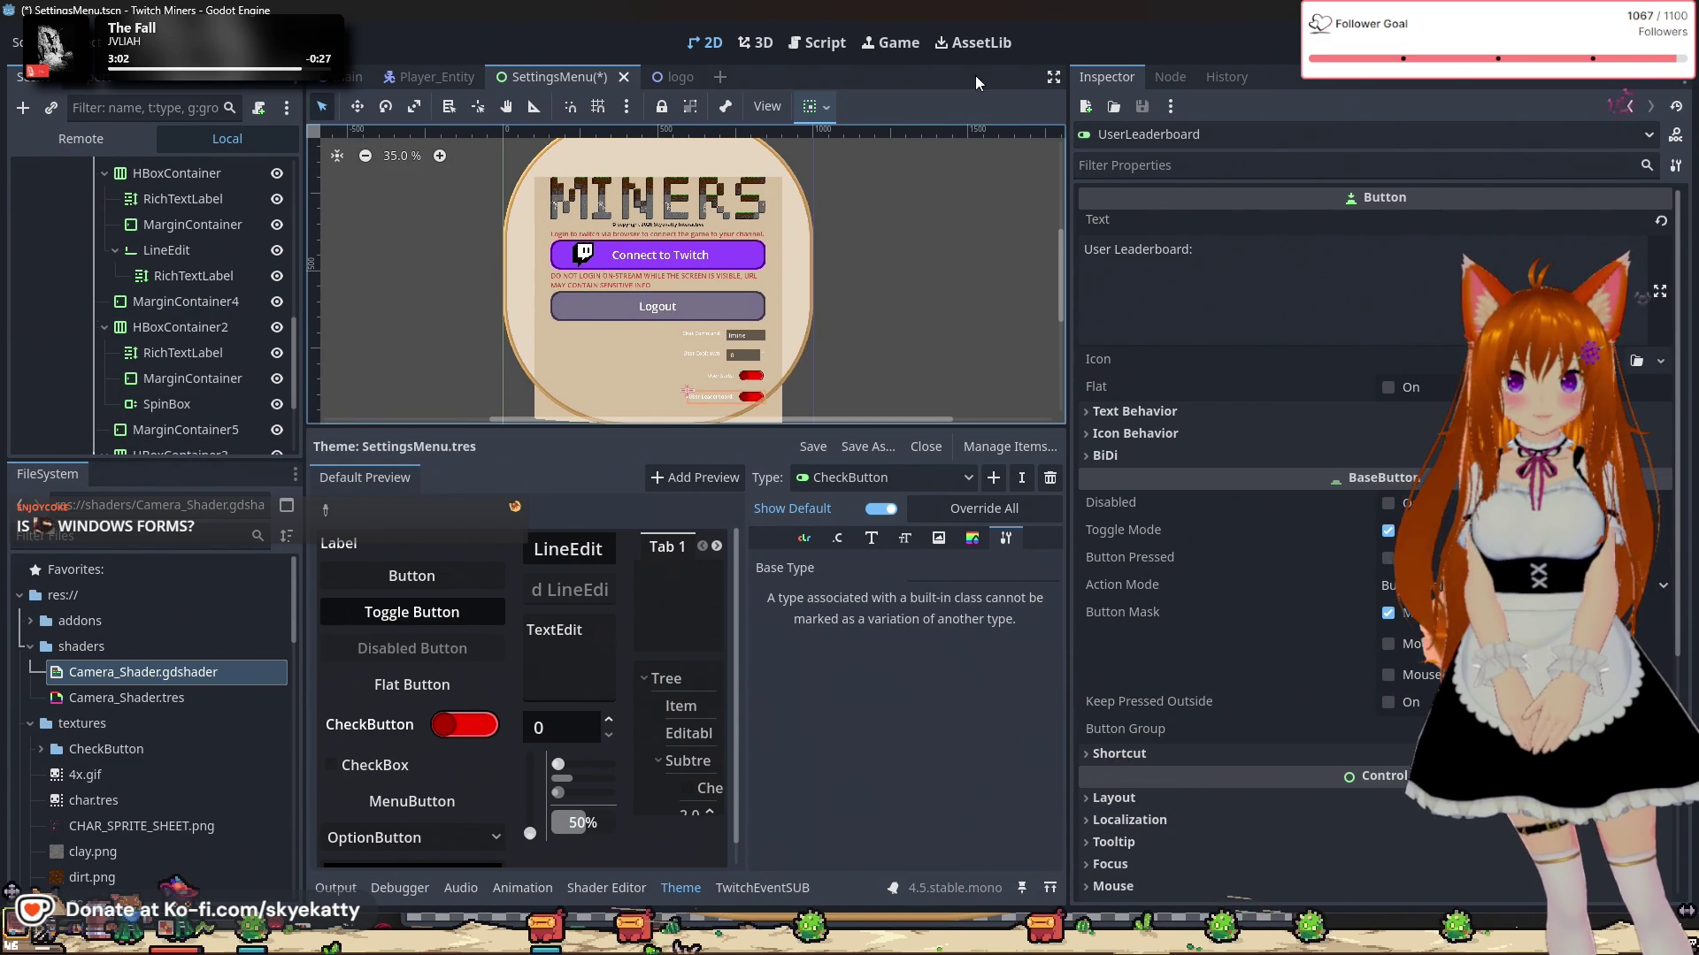
pyautogui.scroll(-1, 890, 211)
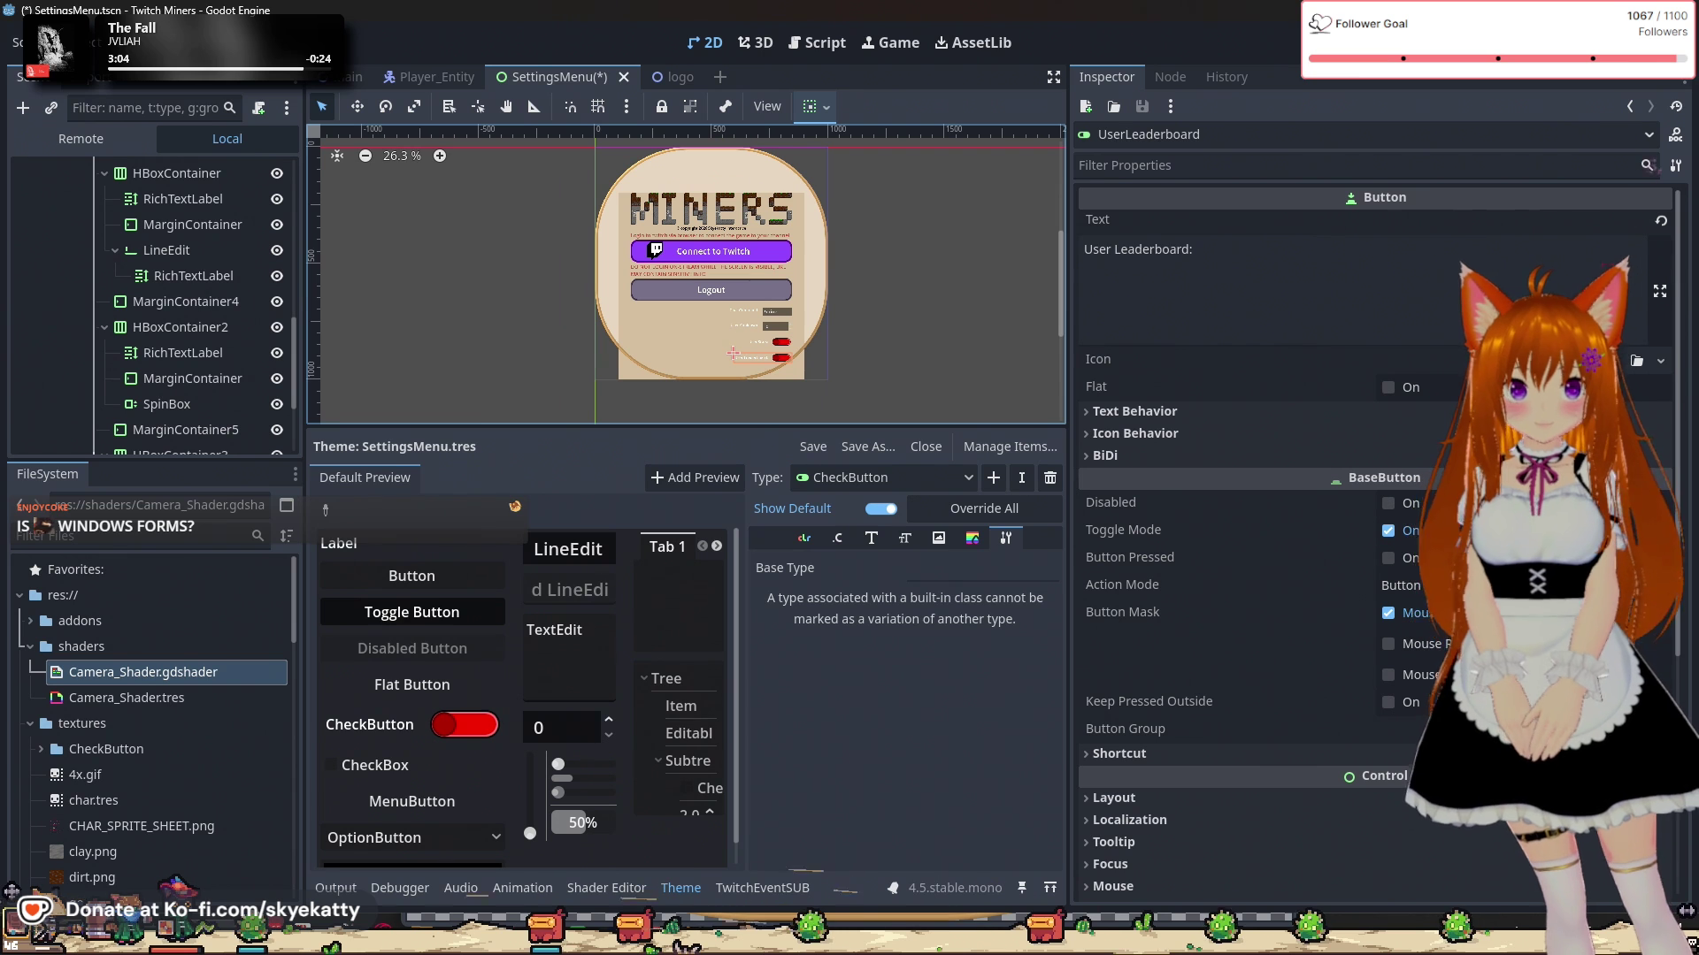
pyautogui.scroll(-1, 151, 301)
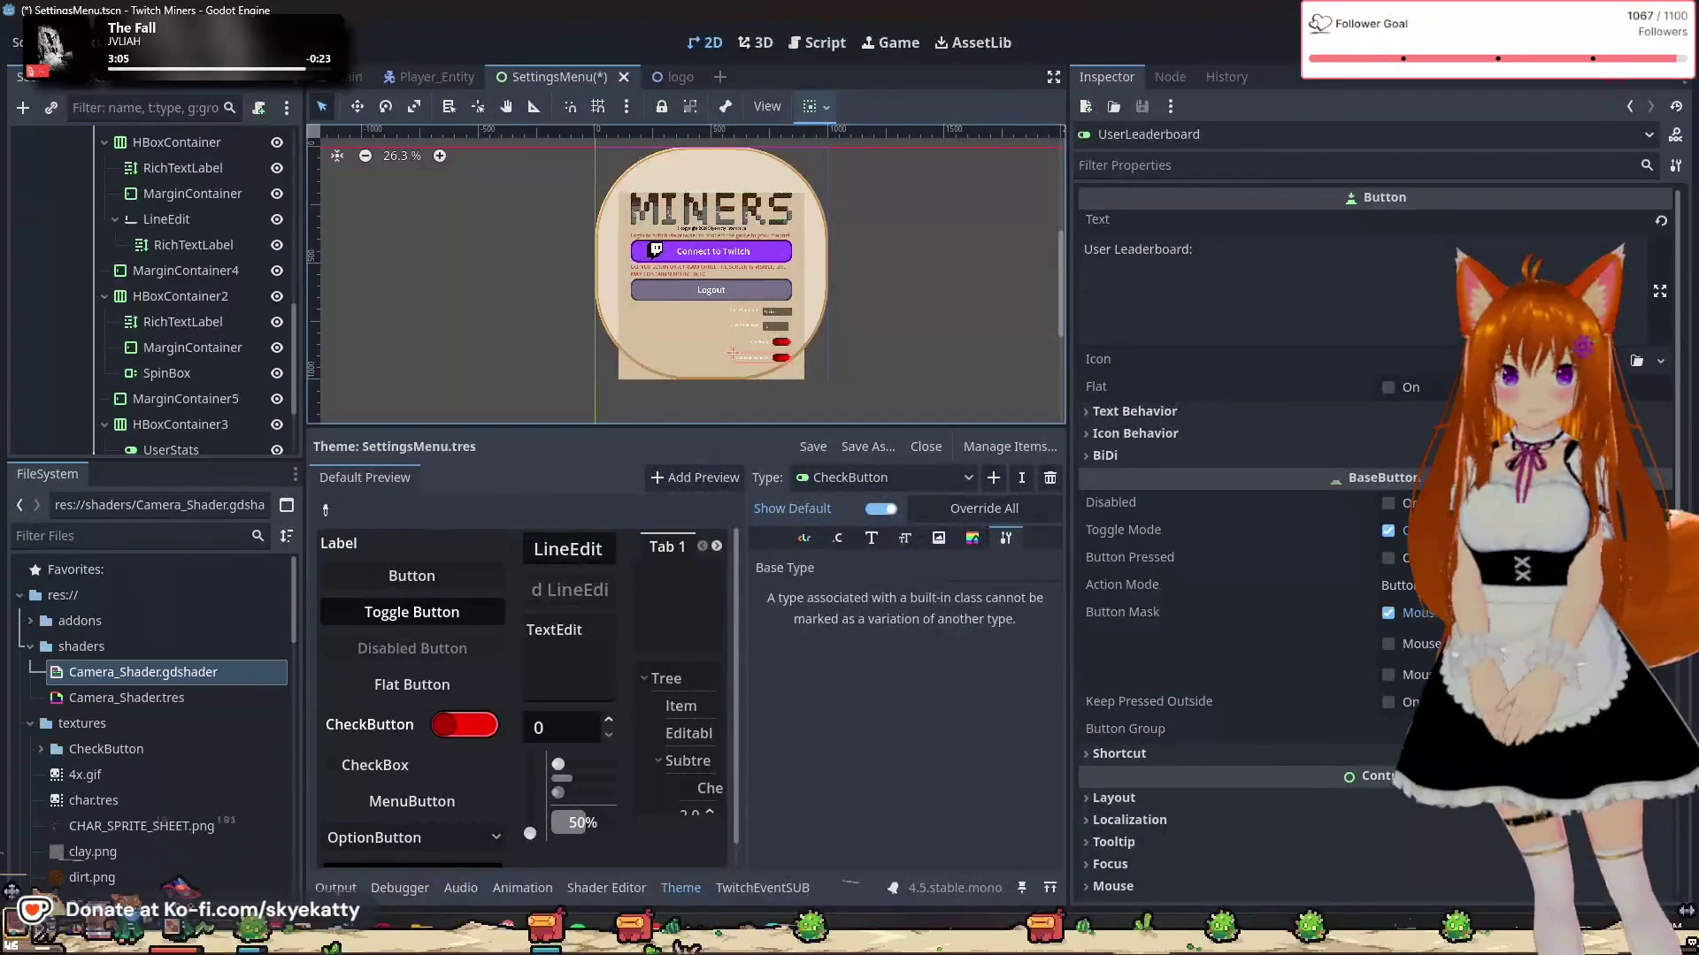
pyautogui.press('F5')
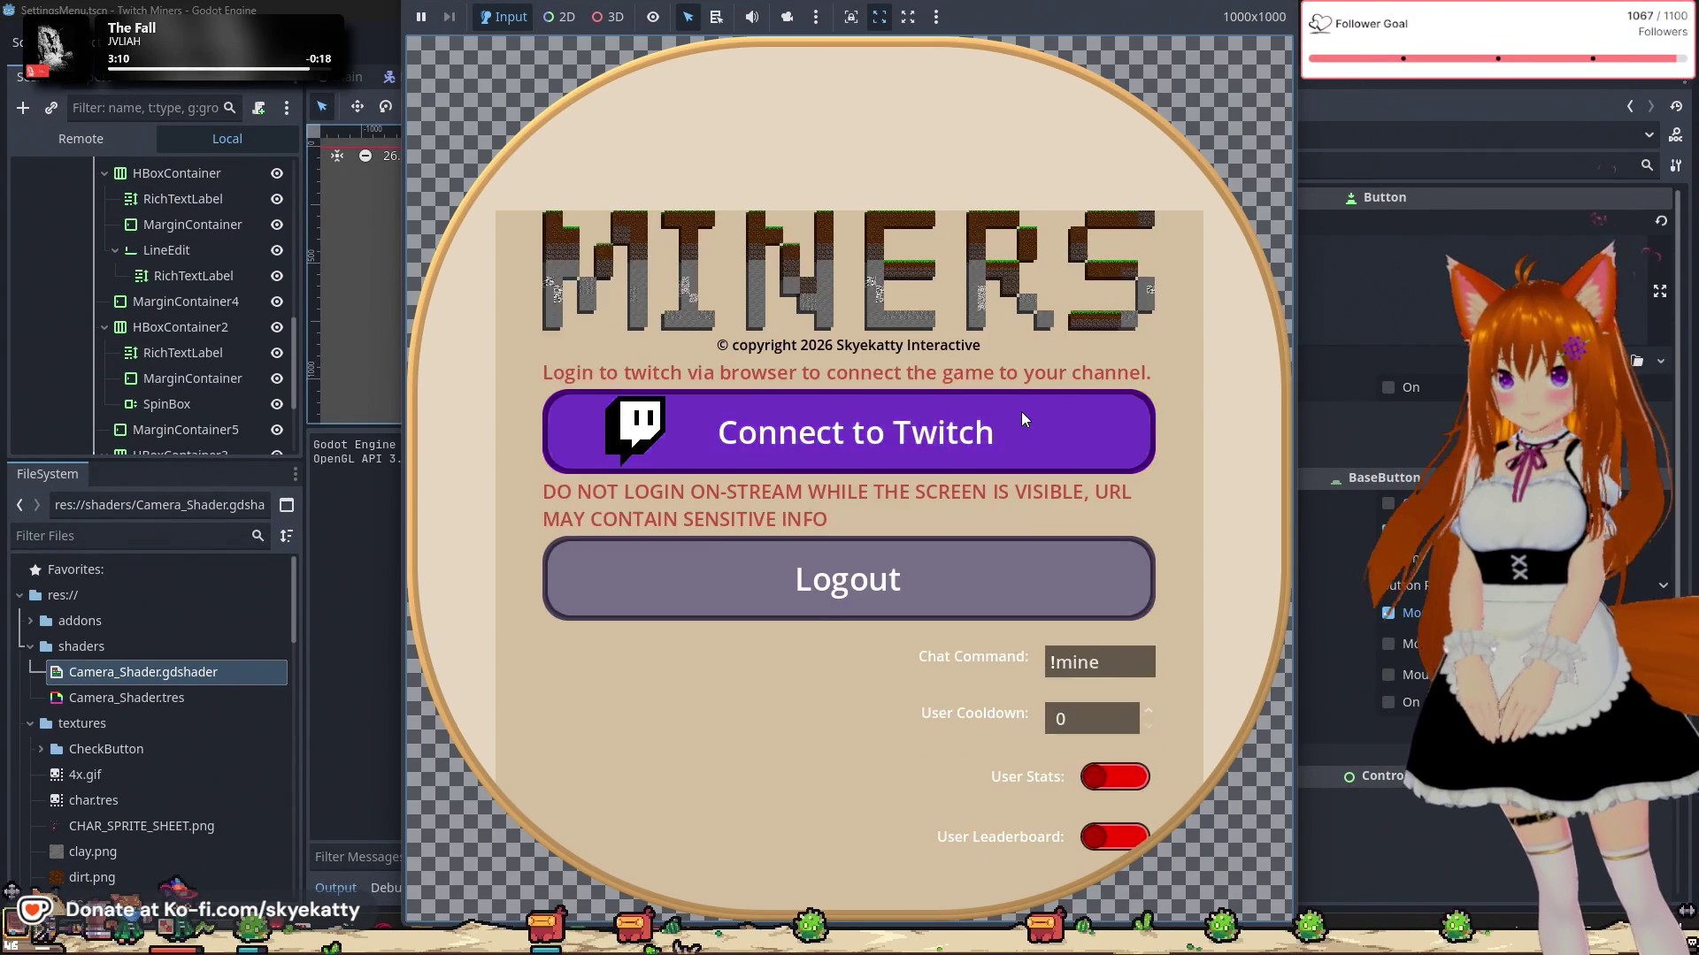
# Step: Scroll the running game's settings menu to check both toggles, then stop it with F8
pyautogui.scroll(-5, 1024, 419)
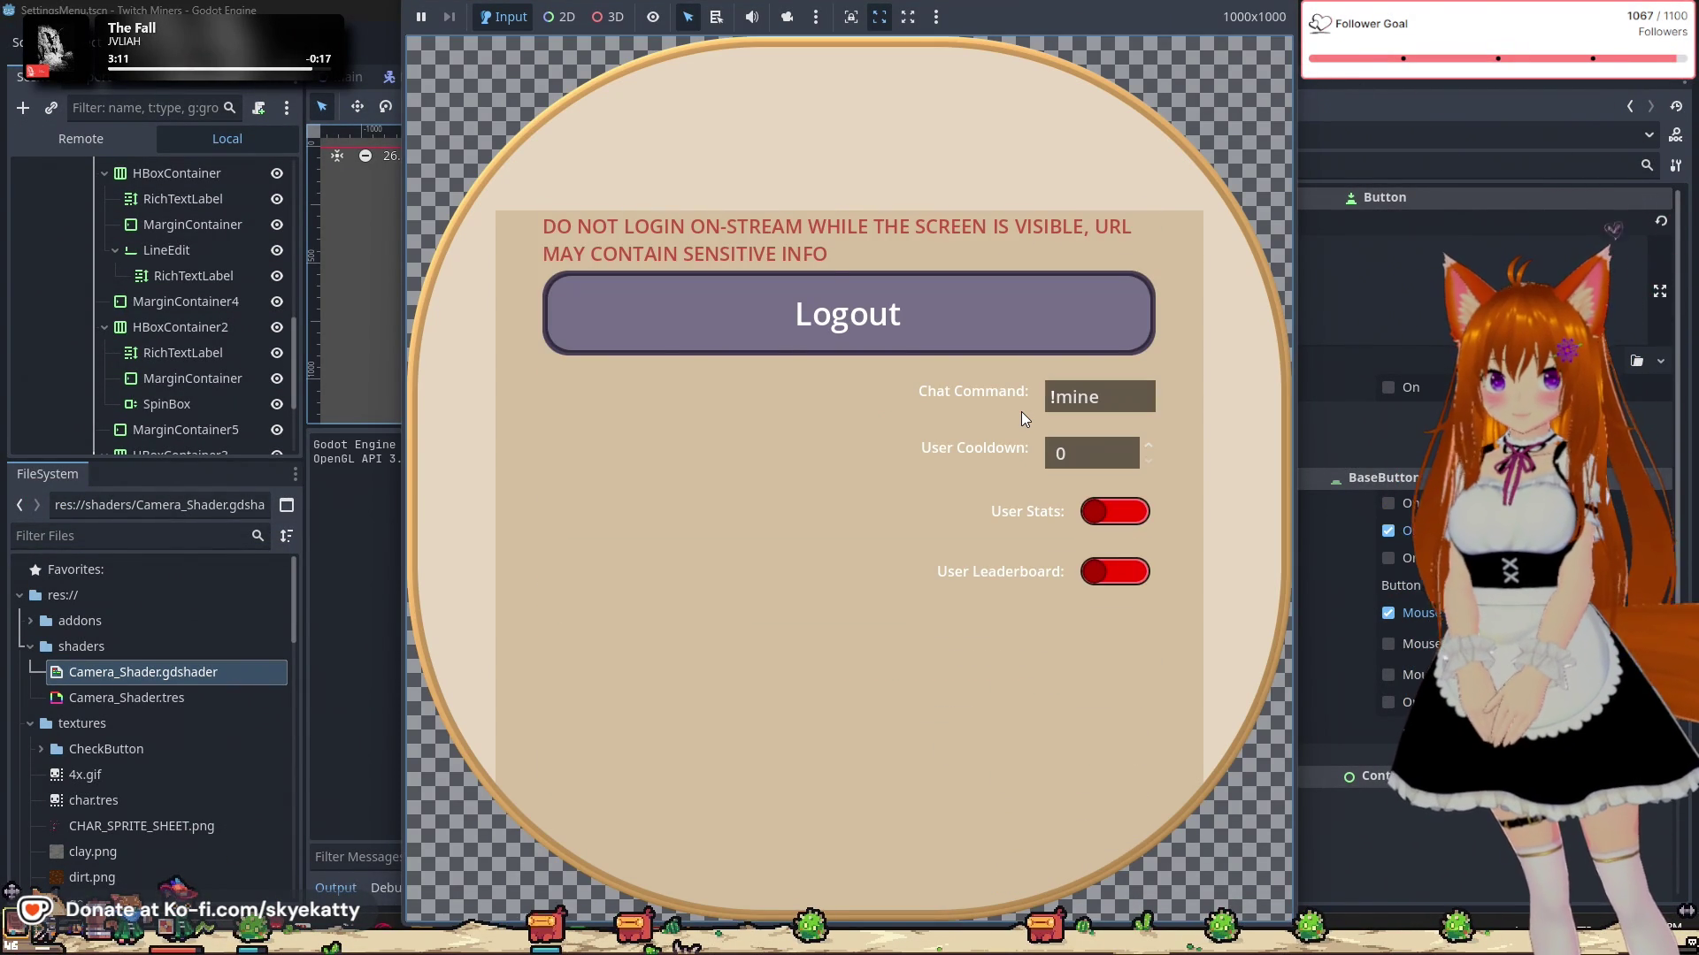
pyautogui.scroll(5, 1021, 412)
pyautogui.scroll(-5, 1020, 411)
pyautogui.scroll(-1, 1021, 412)
pyautogui.scroll(6, 1009, 423)
pyautogui.scroll(-4, 1012, 431)
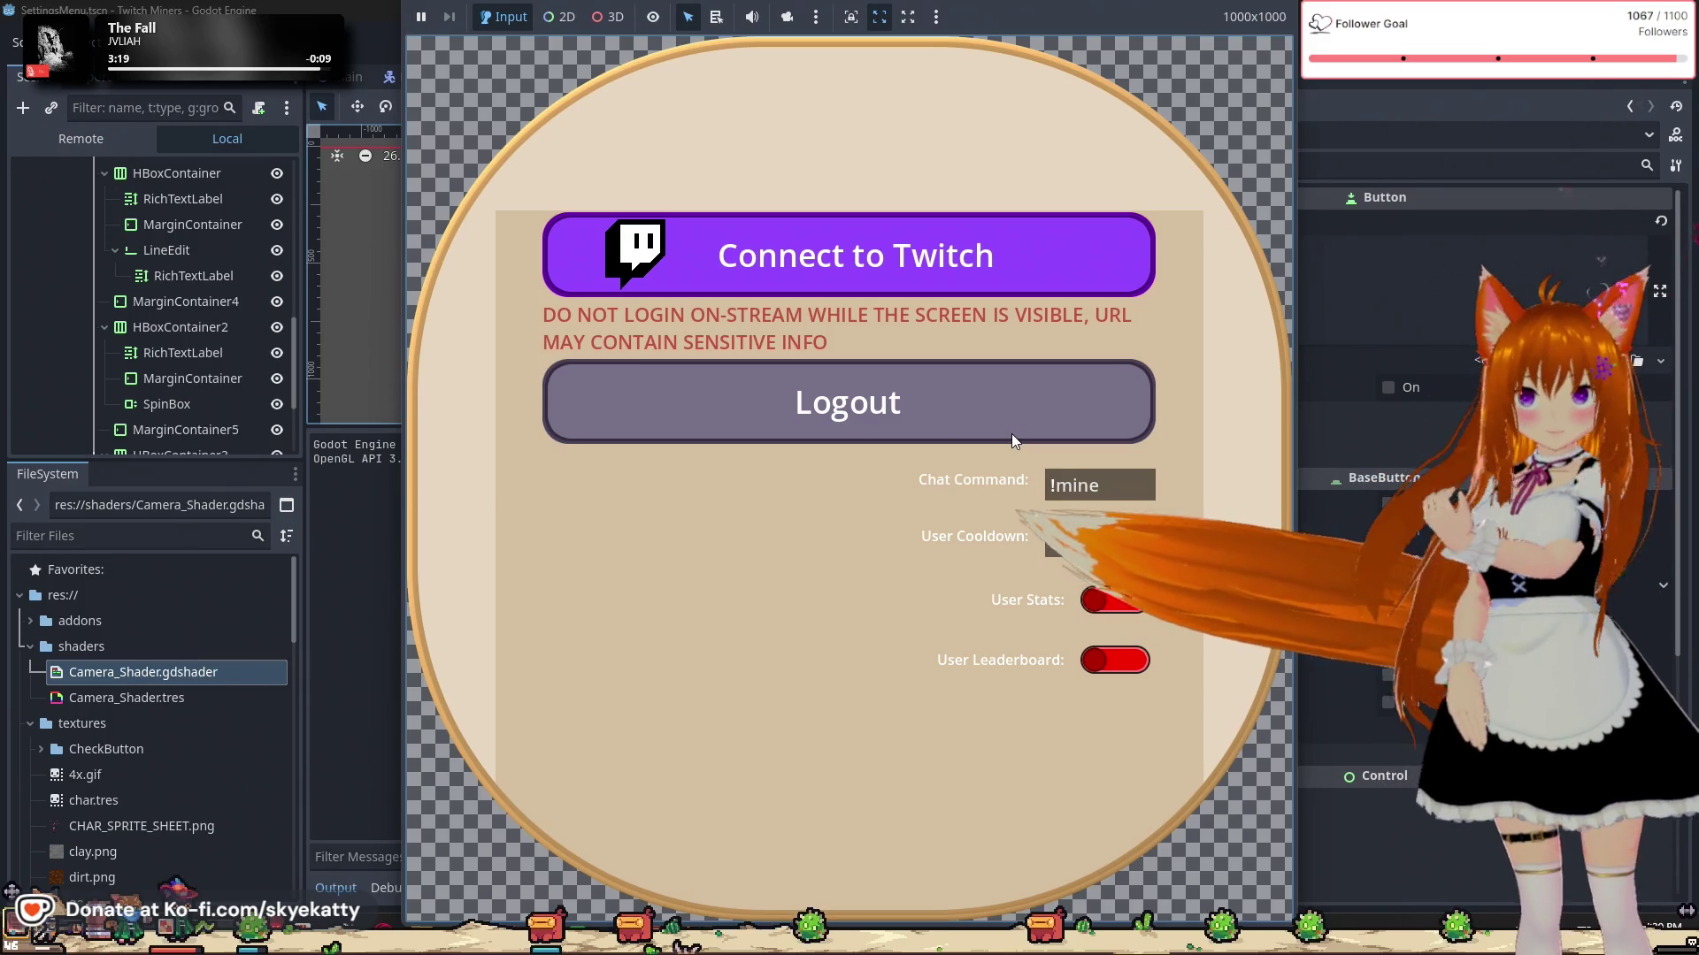
pyautogui.press('F8')
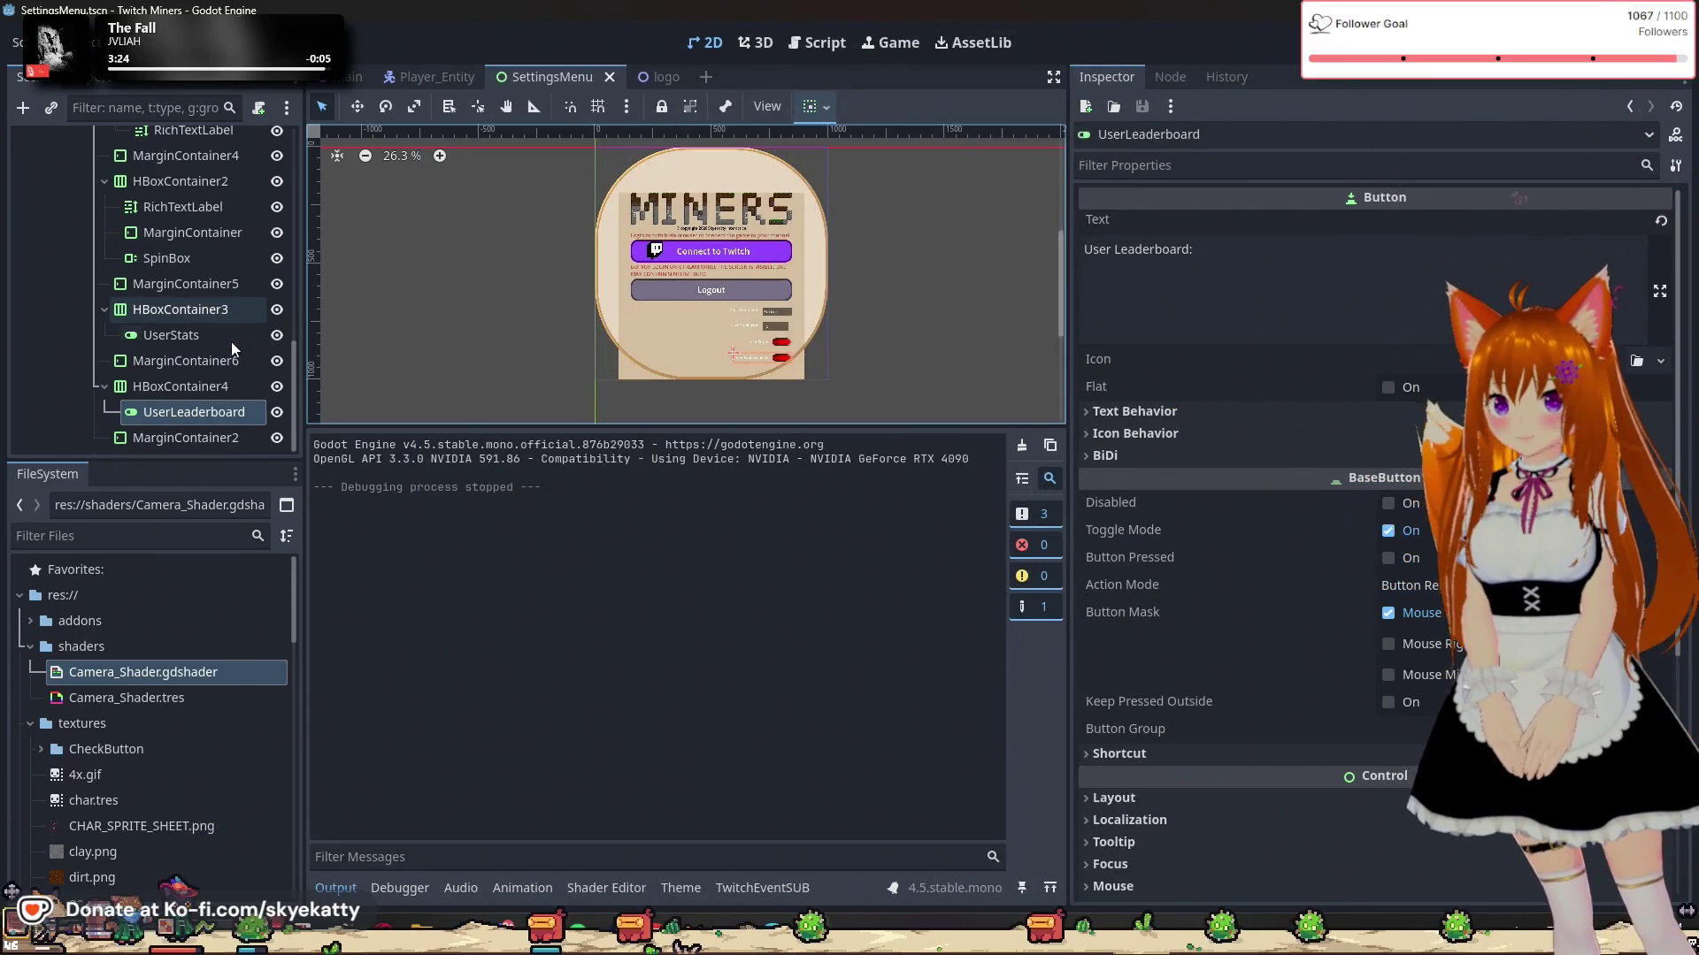
# Step: Collapse HBoxContainer4, HBoxContainer3 and HBoxContainer2, then select HBoxContainer3
pyautogui.click(105, 386)
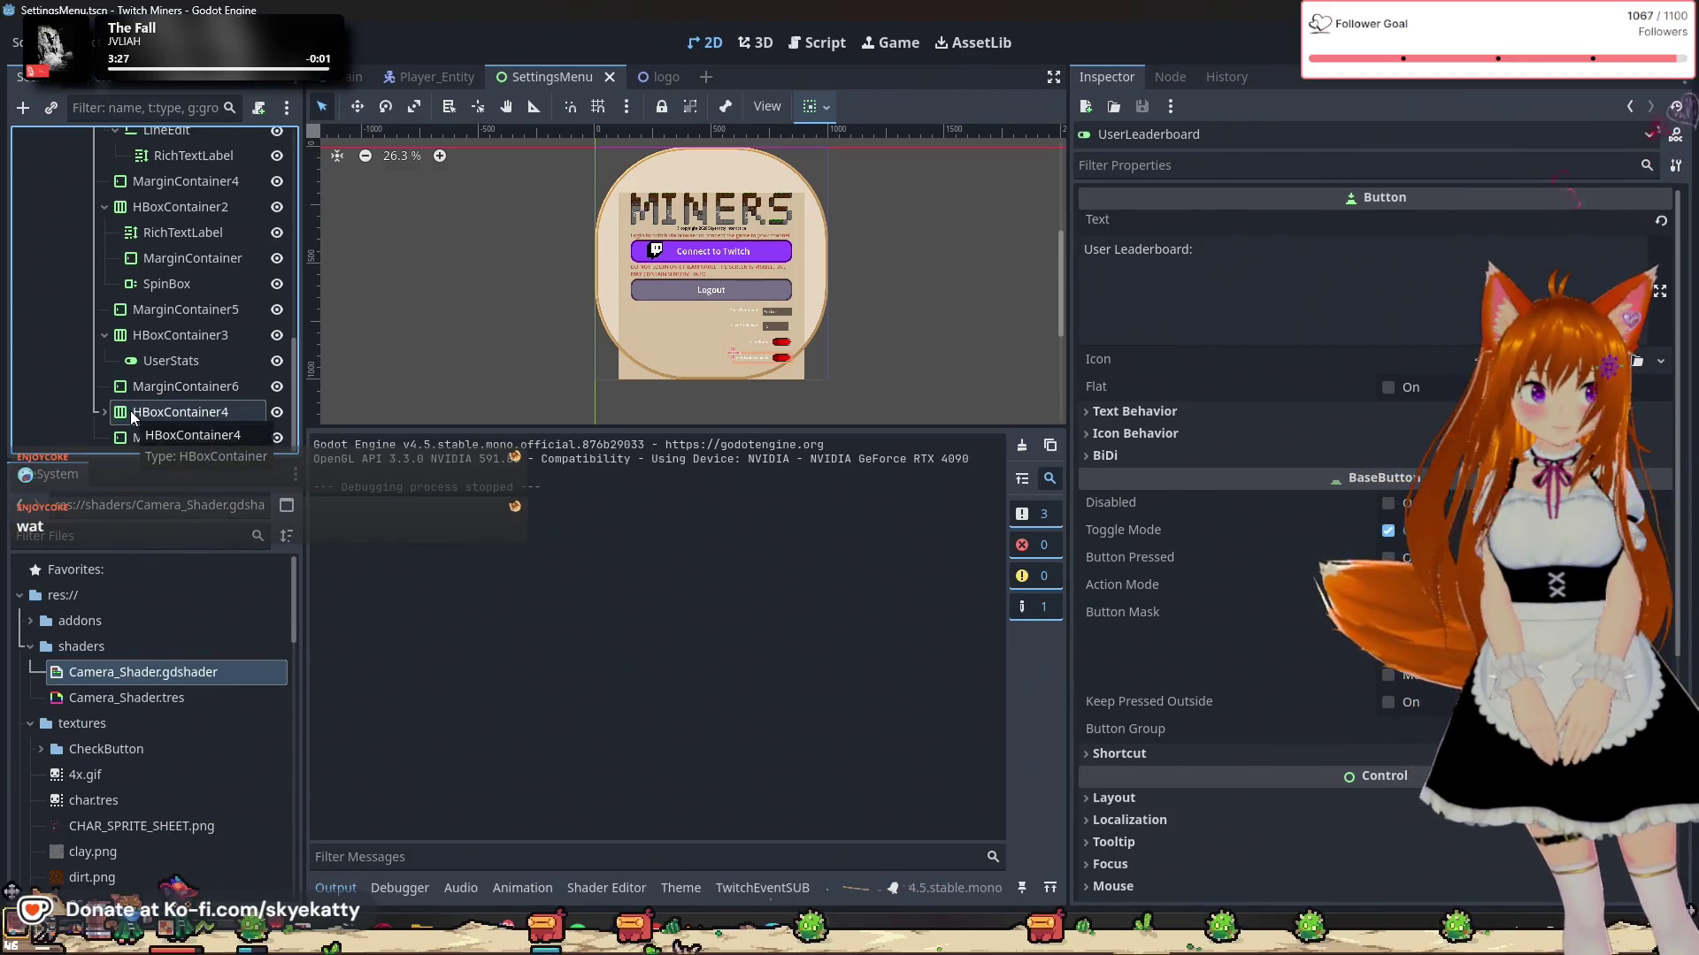
pyautogui.click(103, 335)
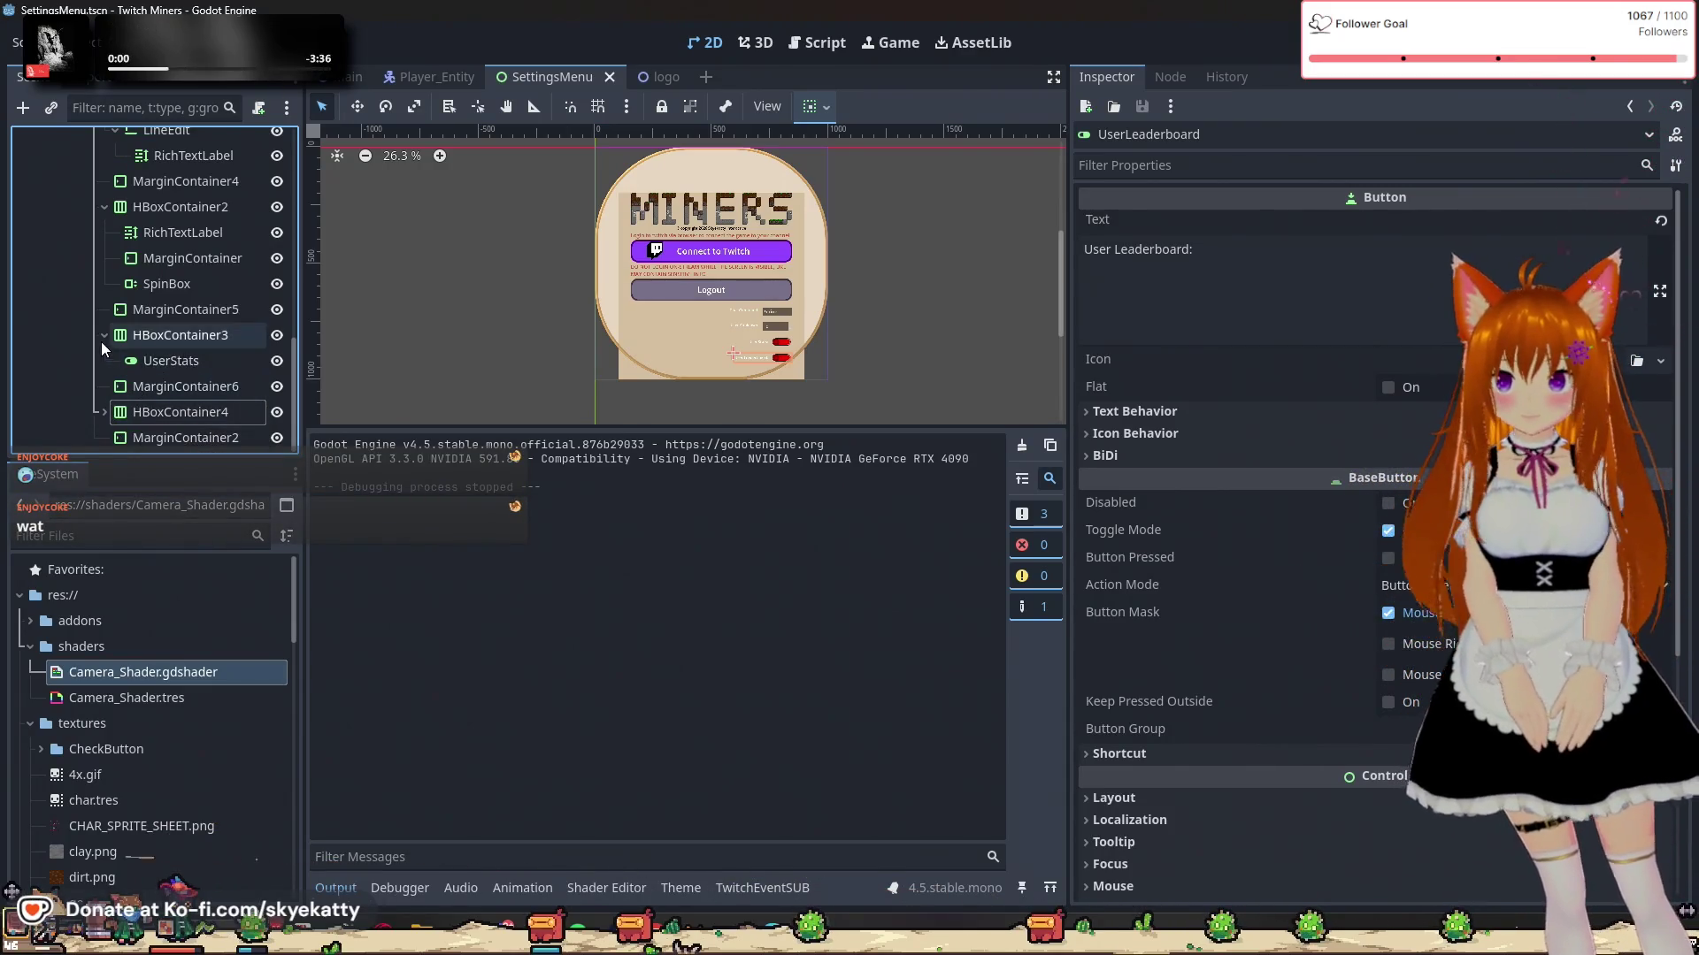
pyautogui.click(103, 232)
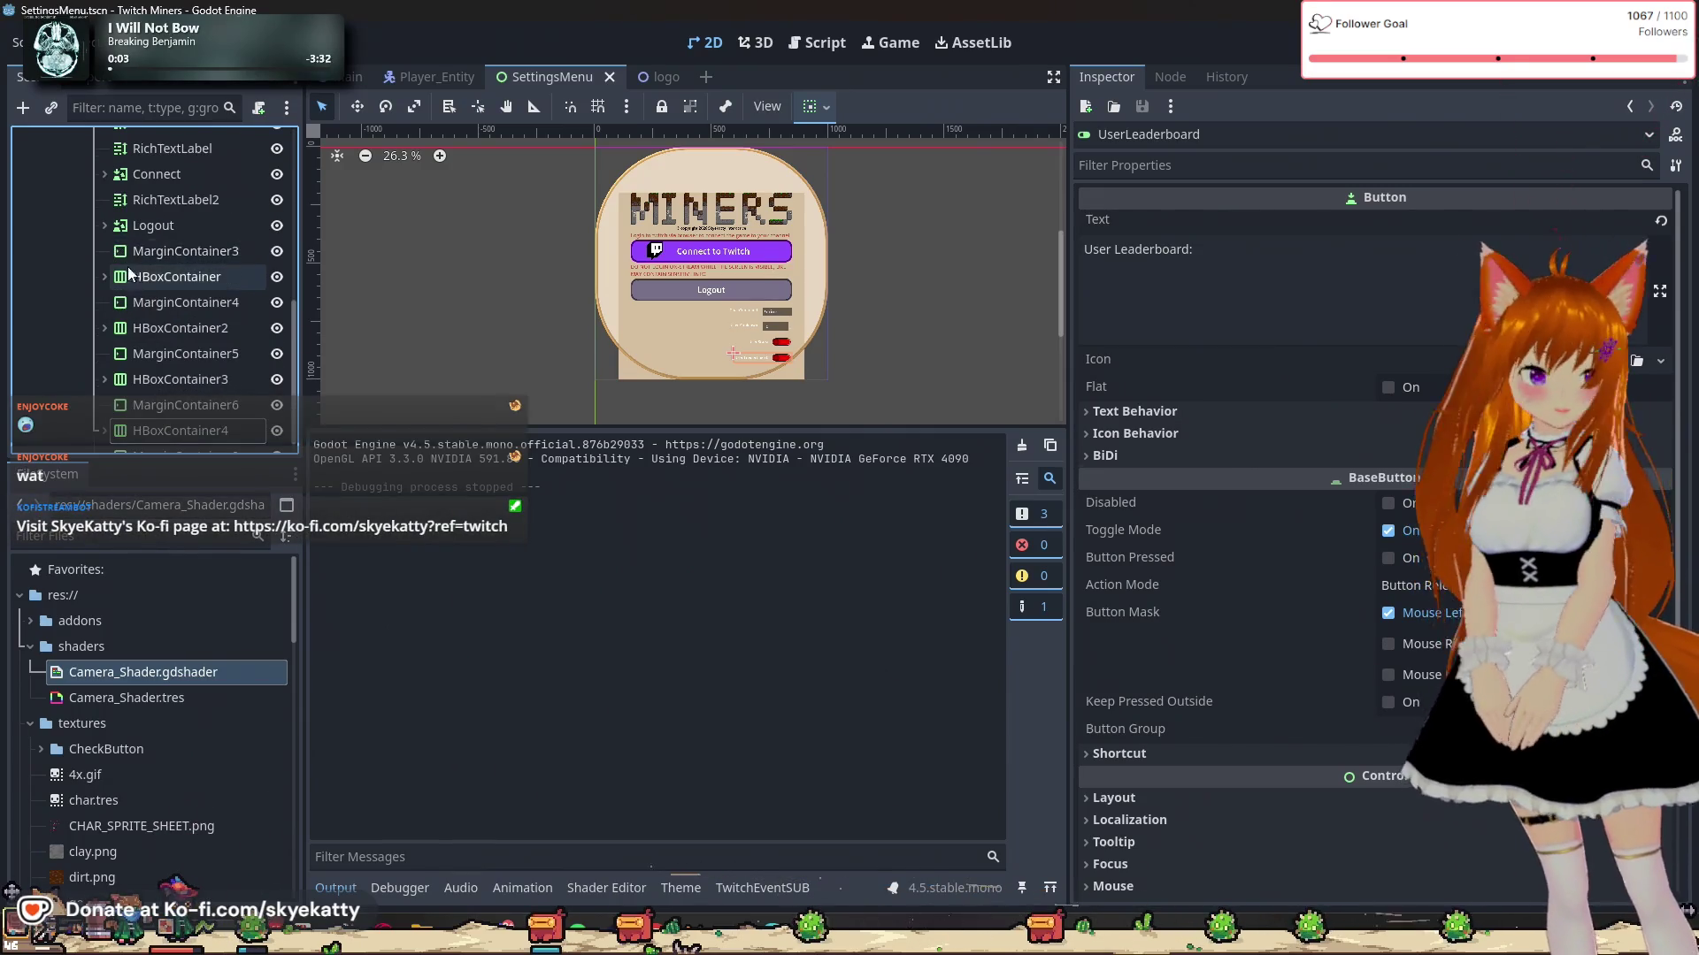
pyautogui.scroll(-1, 133, 300)
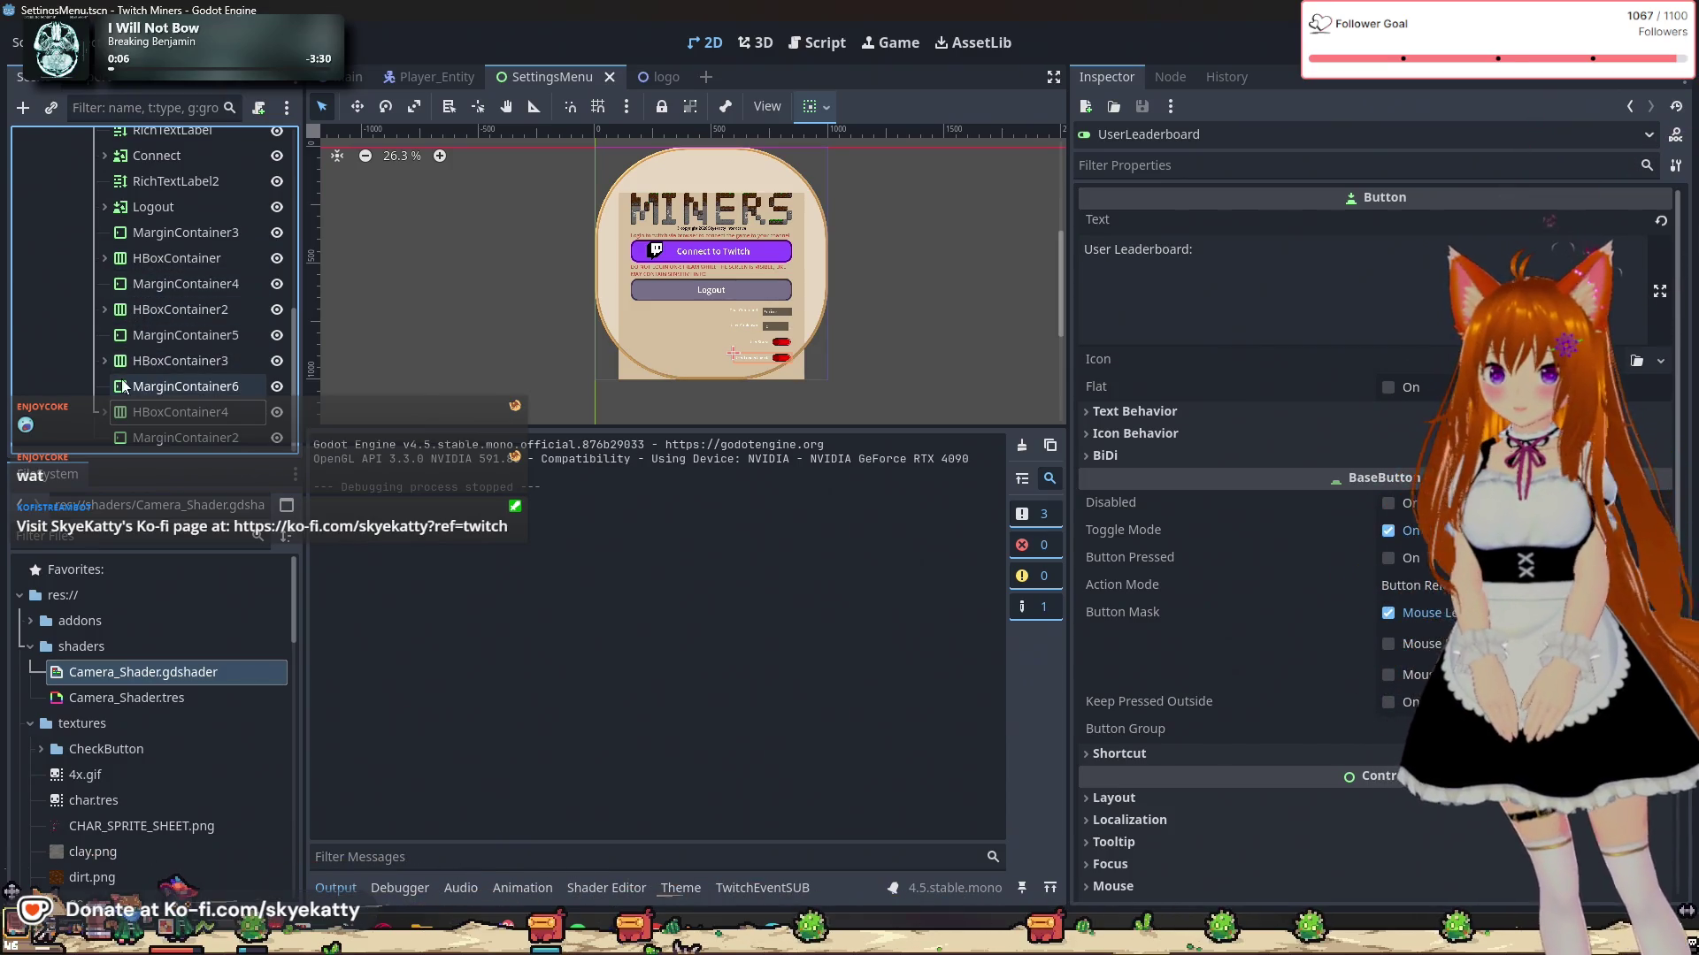
pyautogui.click(106, 358)
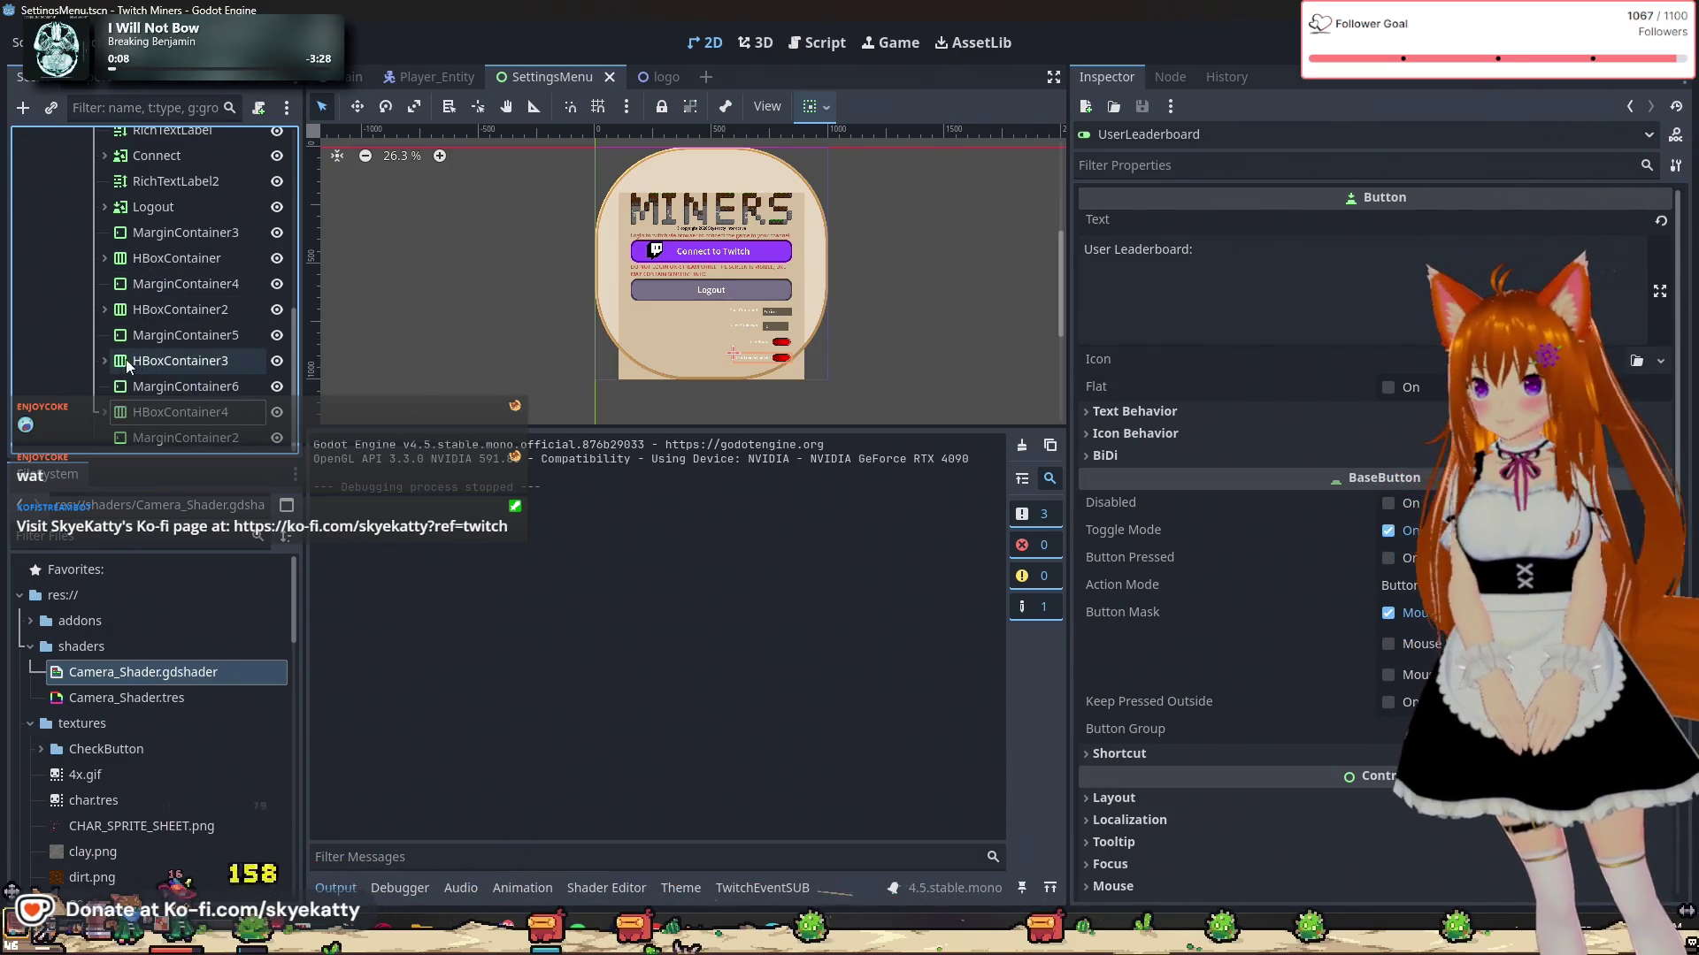
pyautogui.click(146, 360)
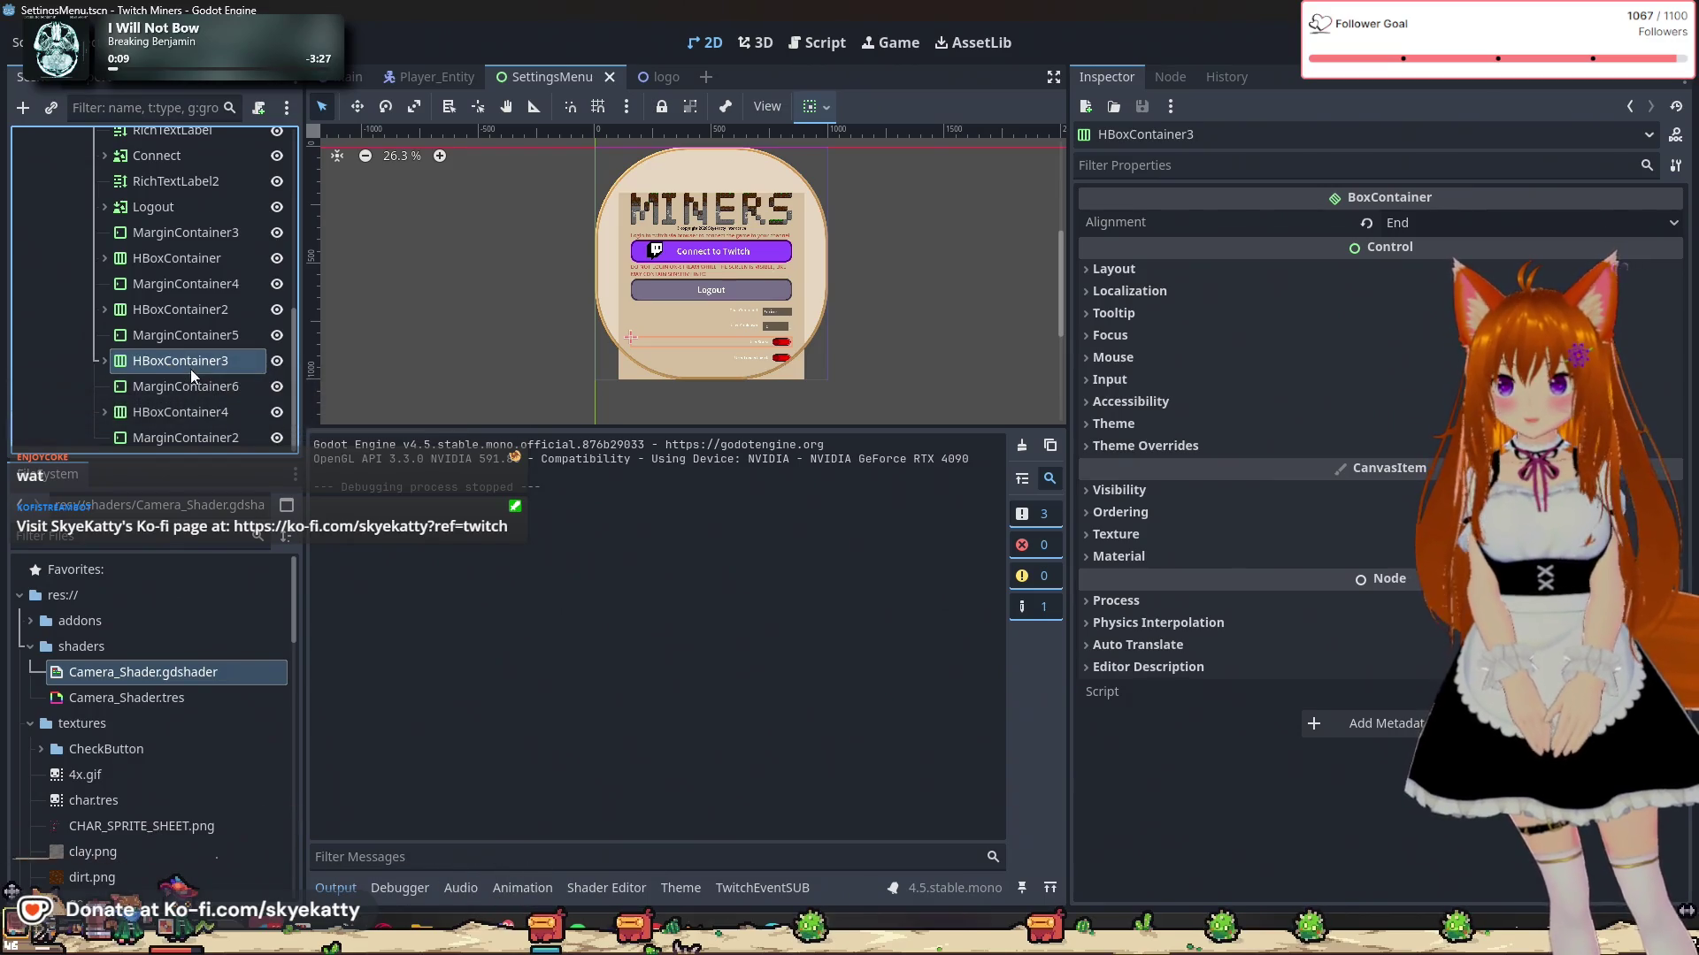
# Step: Select the VBoxContainer holding the menu items and bring up its node actions
pyautogui.scroll(2, 771, 366)
pyautogui.scroll(2, 771, 366)
pyautogui.scroll(2, 752, 290)
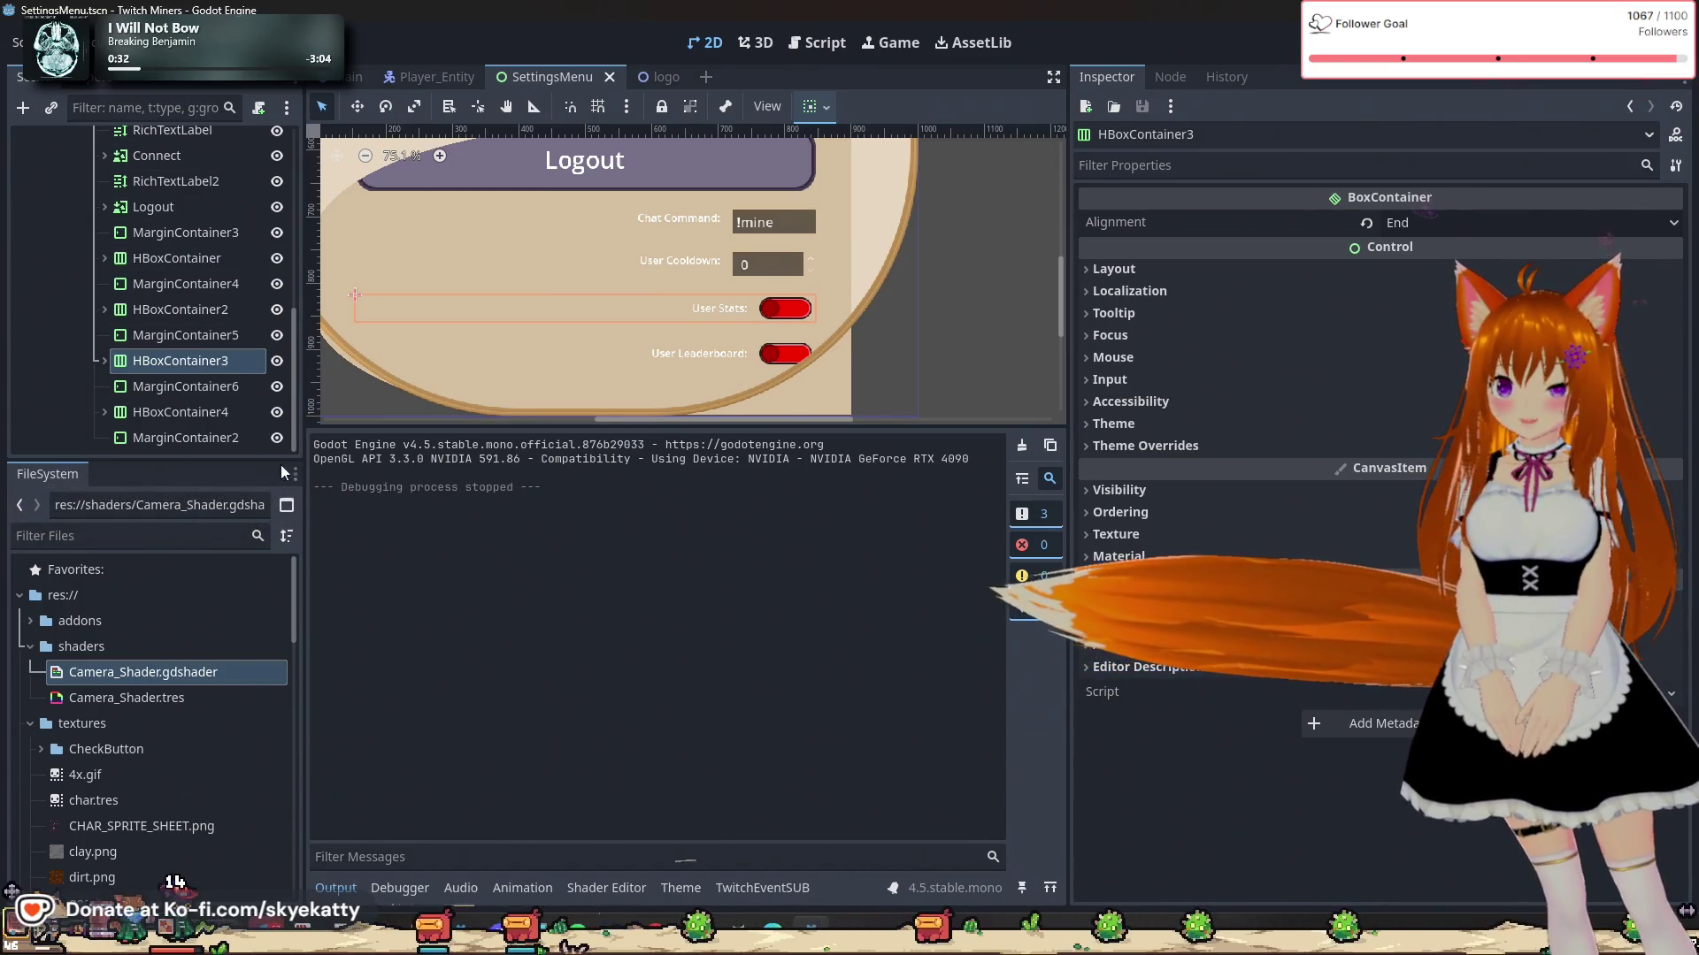
pyautogui.scroll(5, 197, 345)
pyautogui.scroll(2, 186, 319)
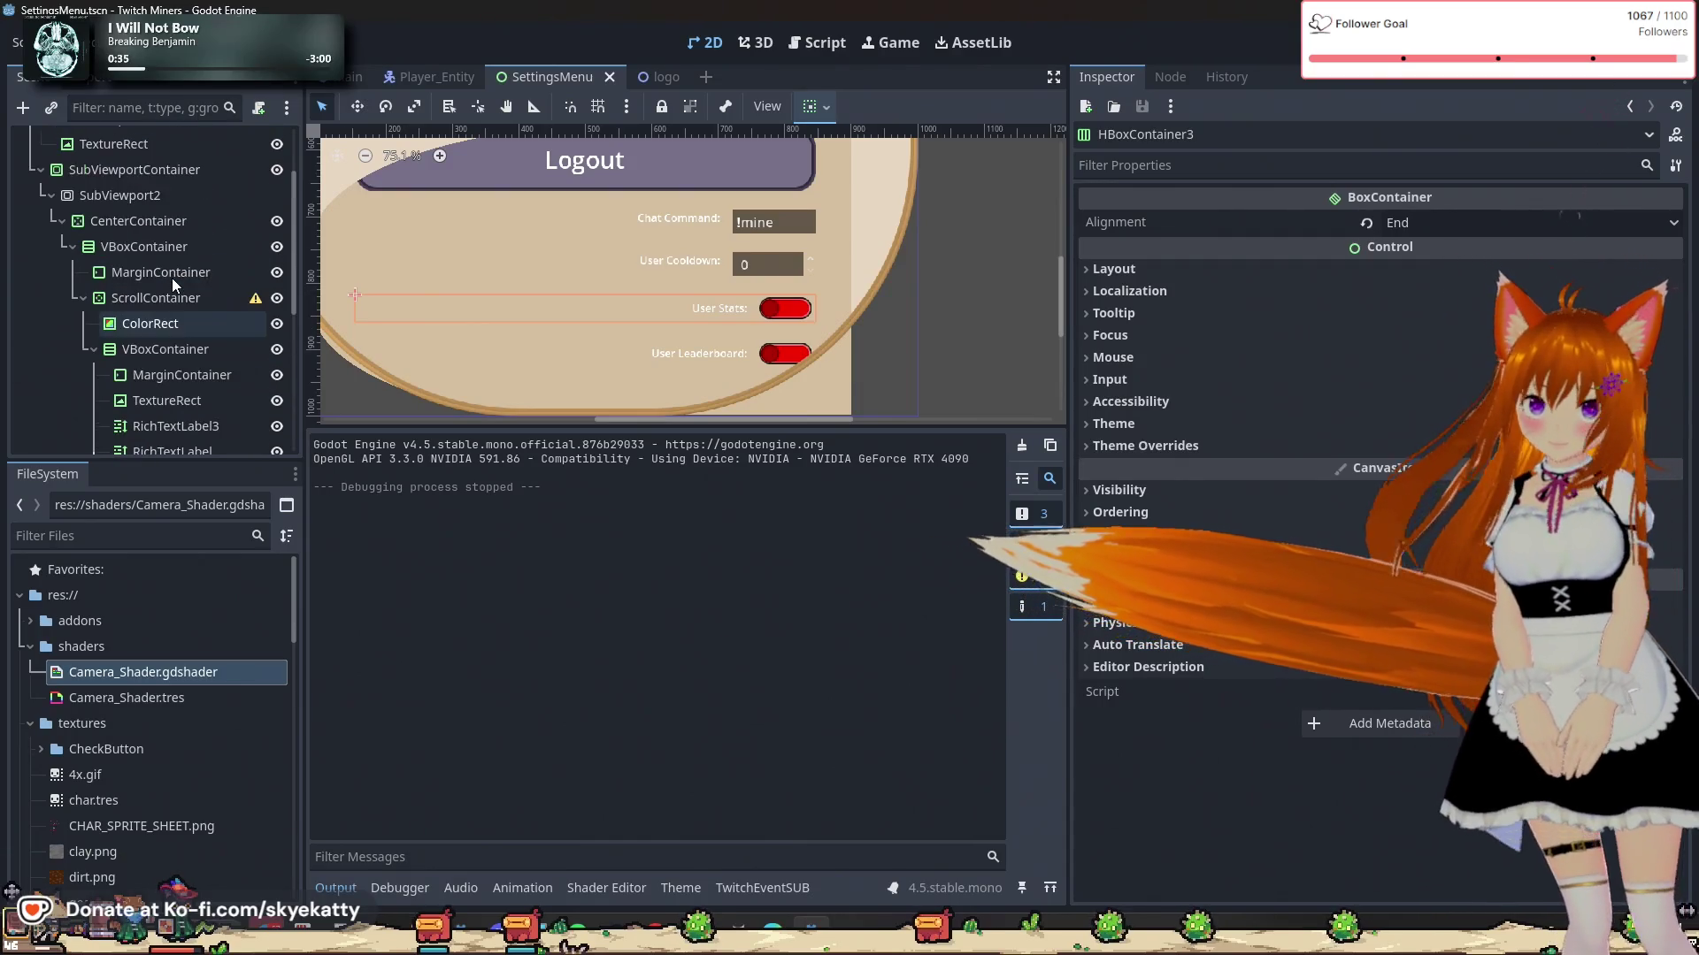
pyautogui.scroll(-3, 210, 336)
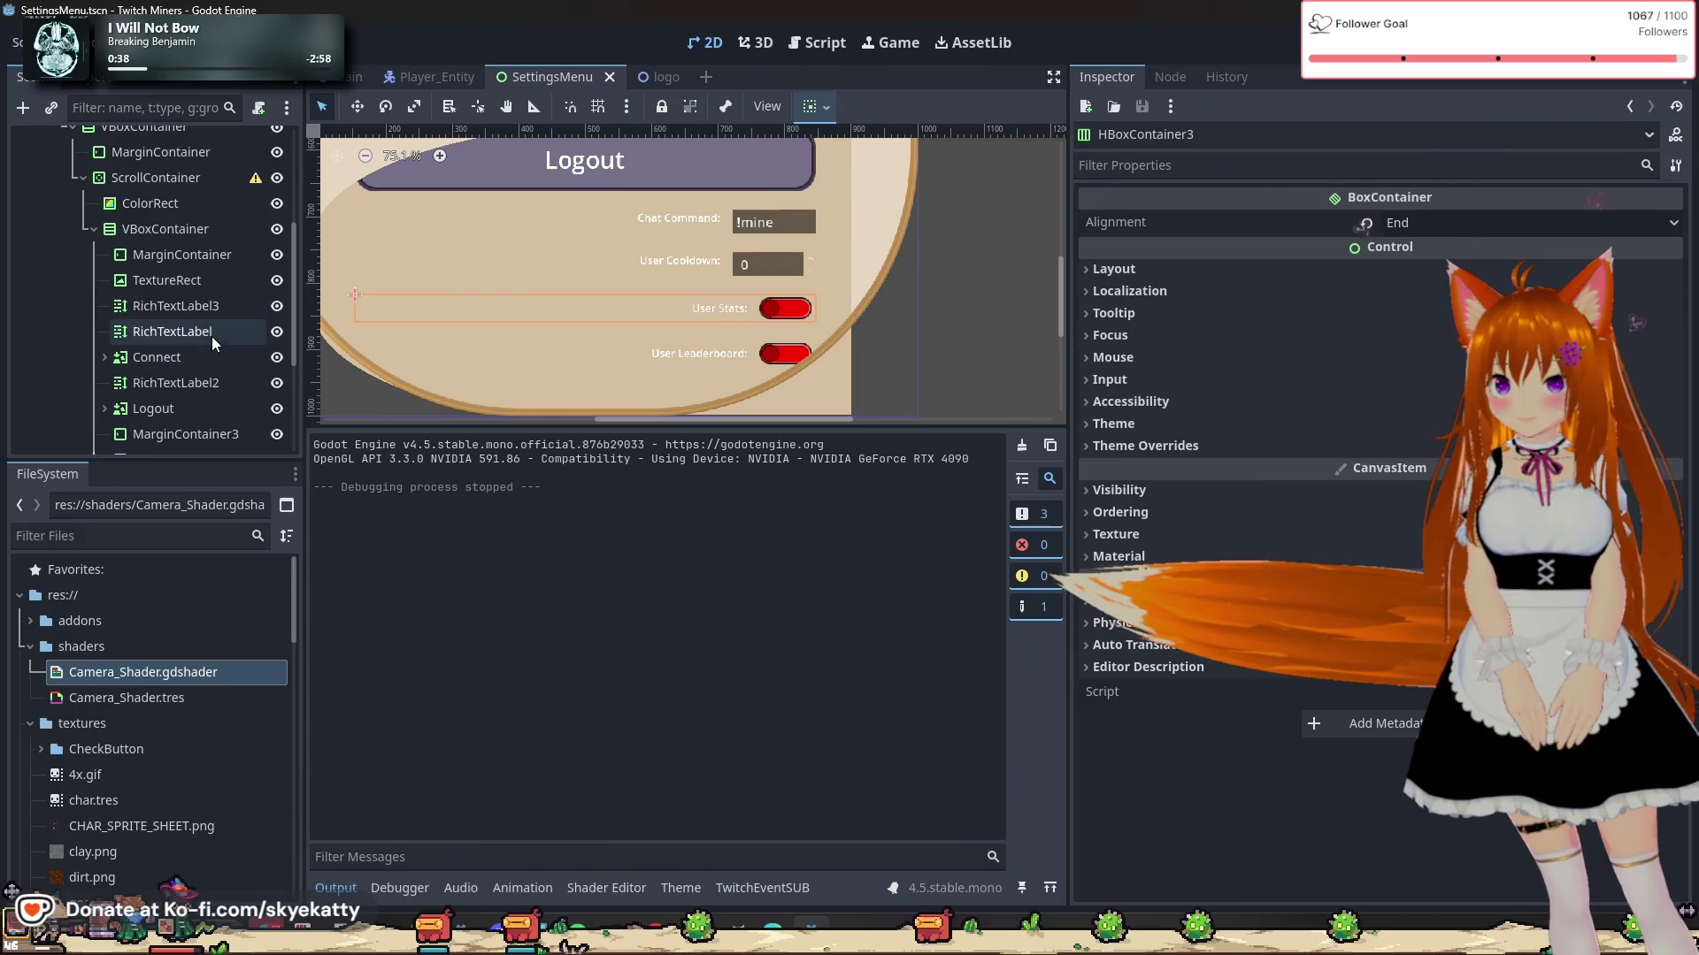
pyautogui.click(157, 230)
pyautogui.rightClick(159, 228)
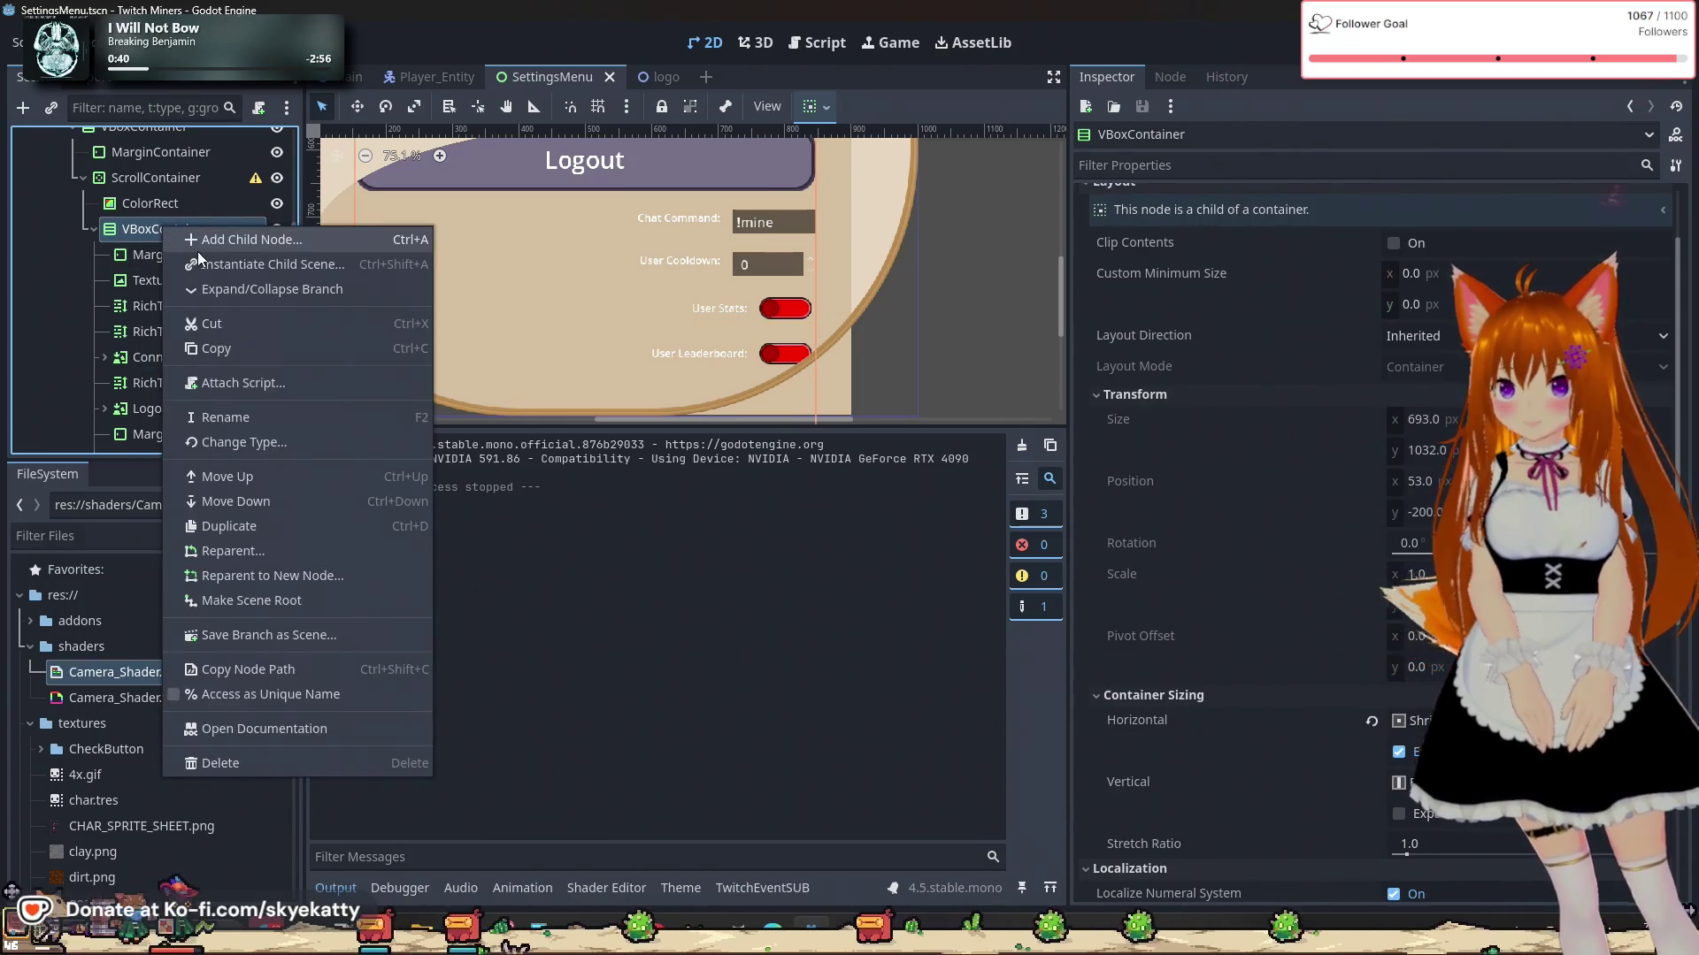
# Step: Add a VBoxContainer child to the menu's VBoxContainer, found by searching 'VBOX'
pyautogui.click(198, 247)
pyautogui.write('H')
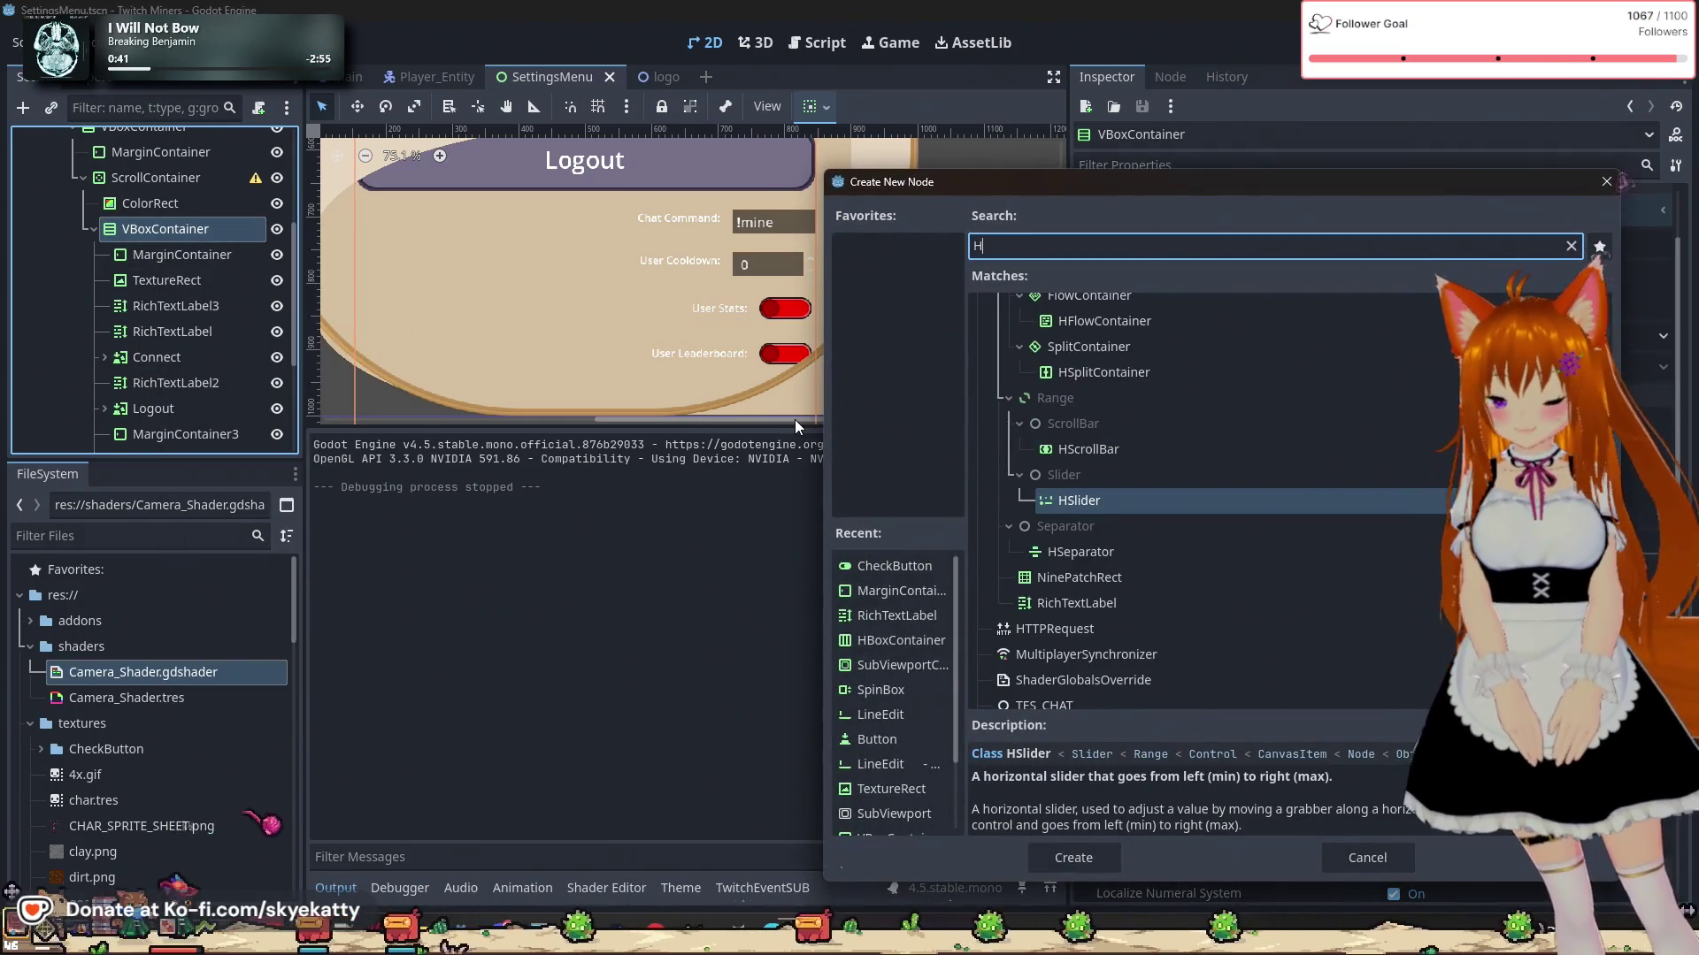
pyautogui.write('BOX')
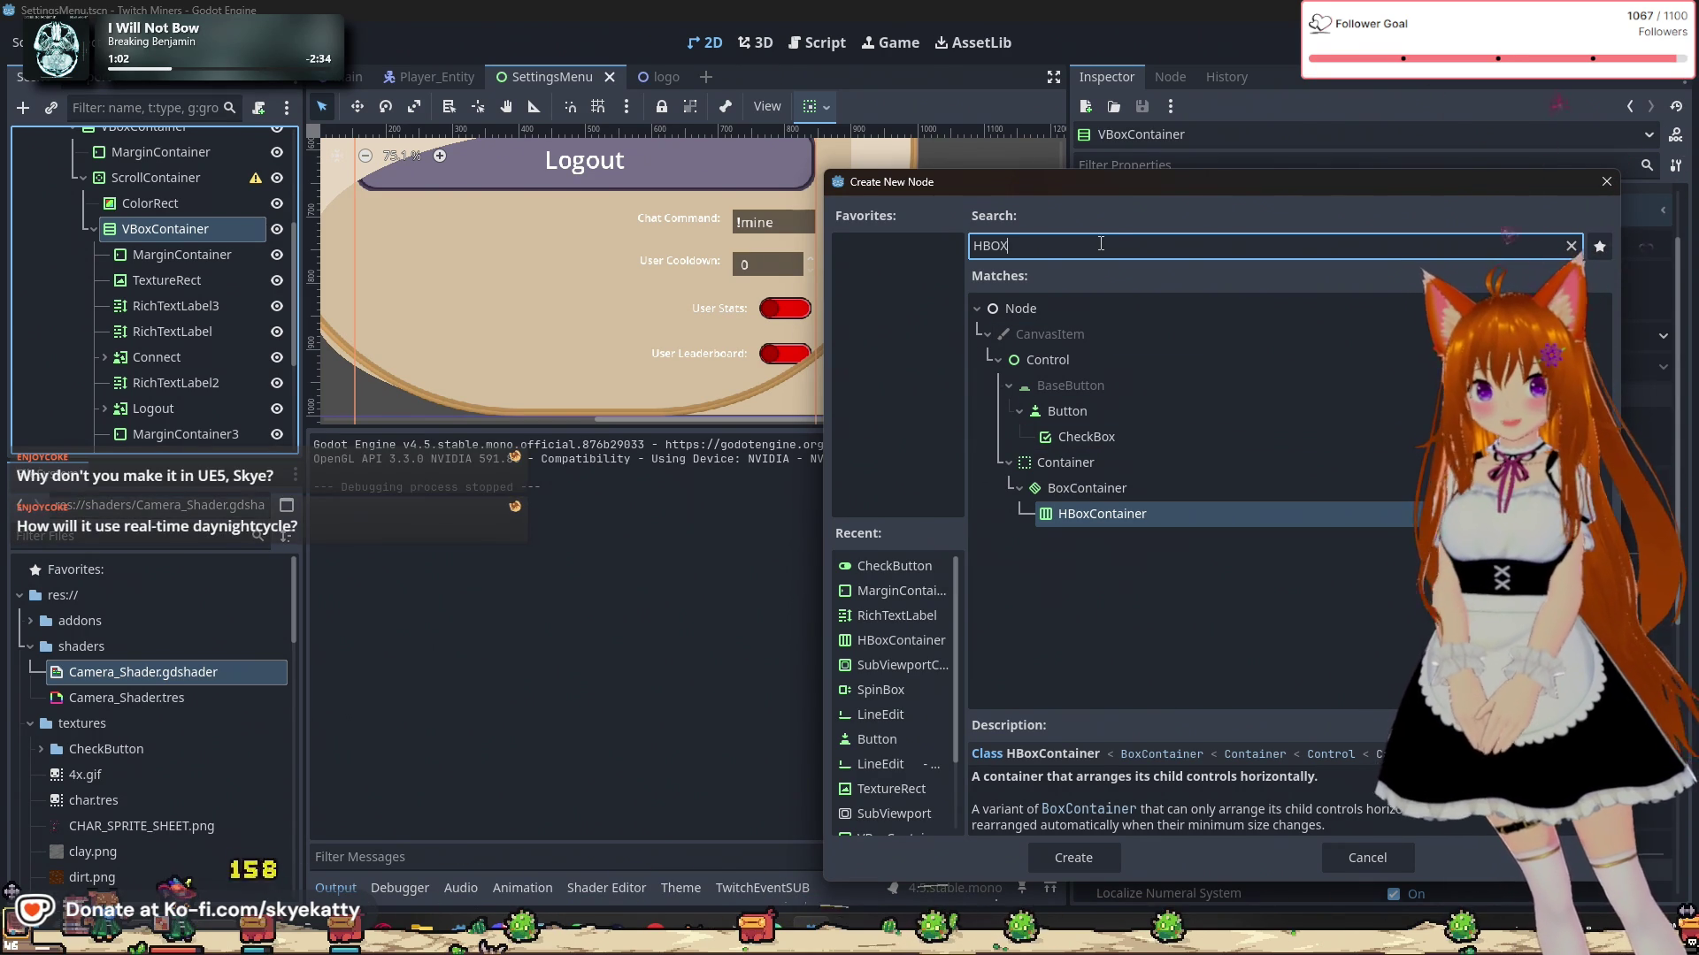
pyautogui.press('BackSpace')
pyautogui.press('BackSpace')
pyautogui.press('BackSpace')
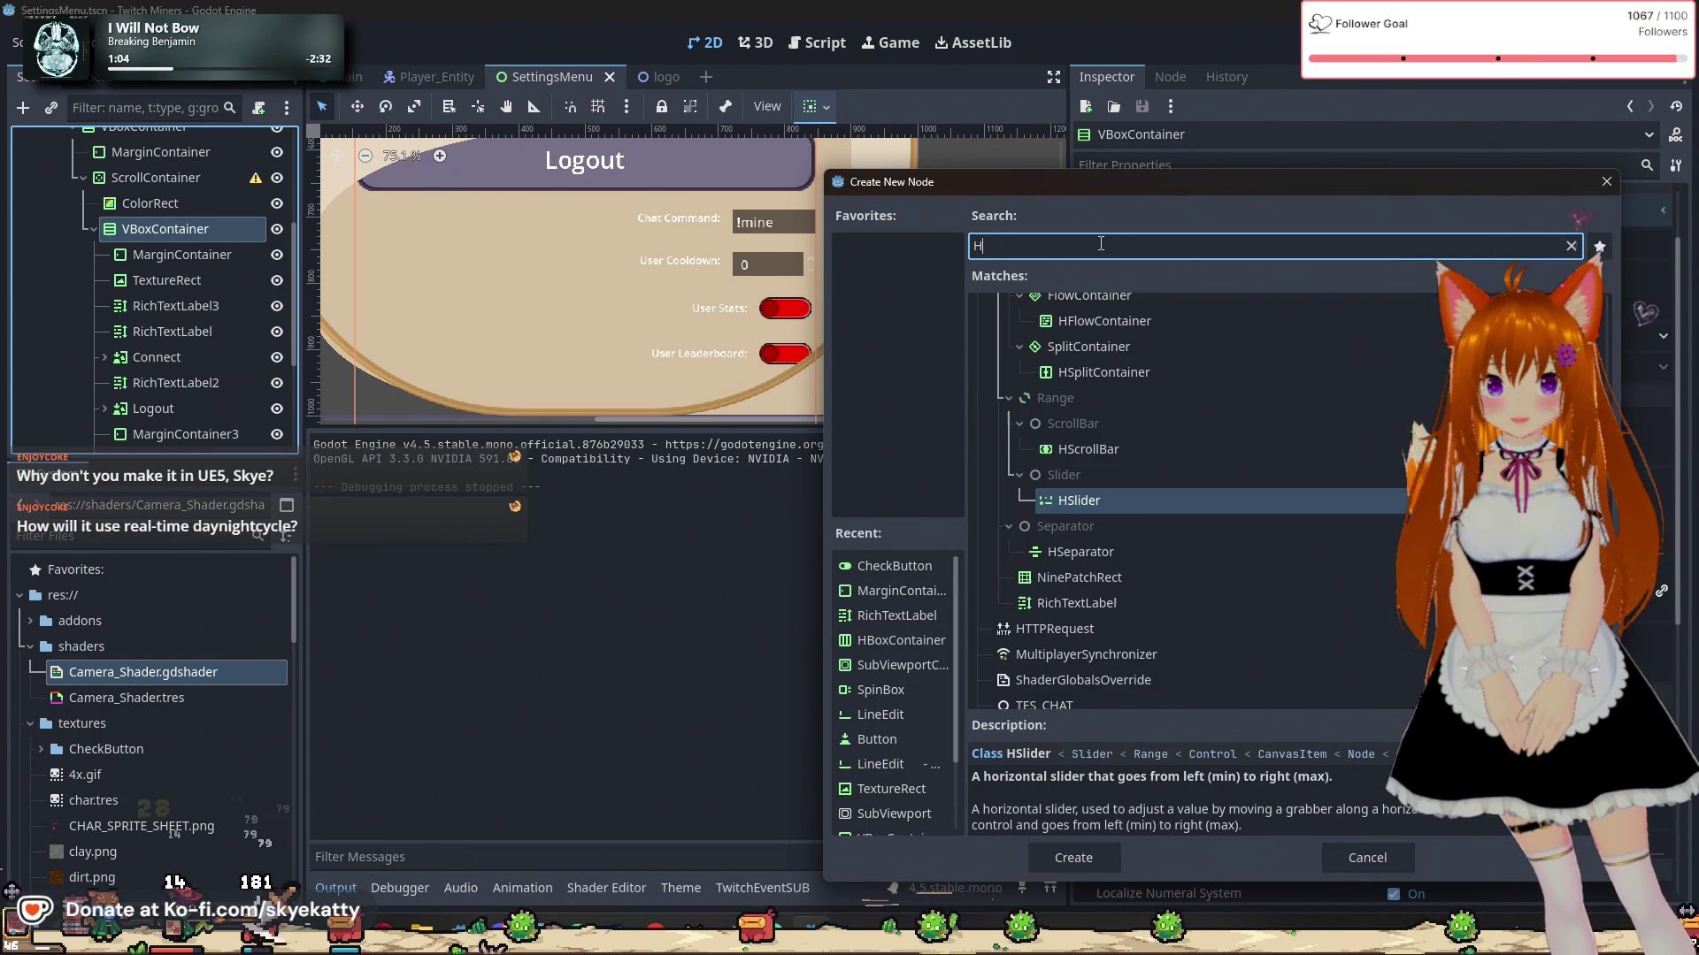
pyautogui.write('SP')
pyautogui.press('BackSpace')
pyautogui.press('BackSpace')
pyautogui.write('P')
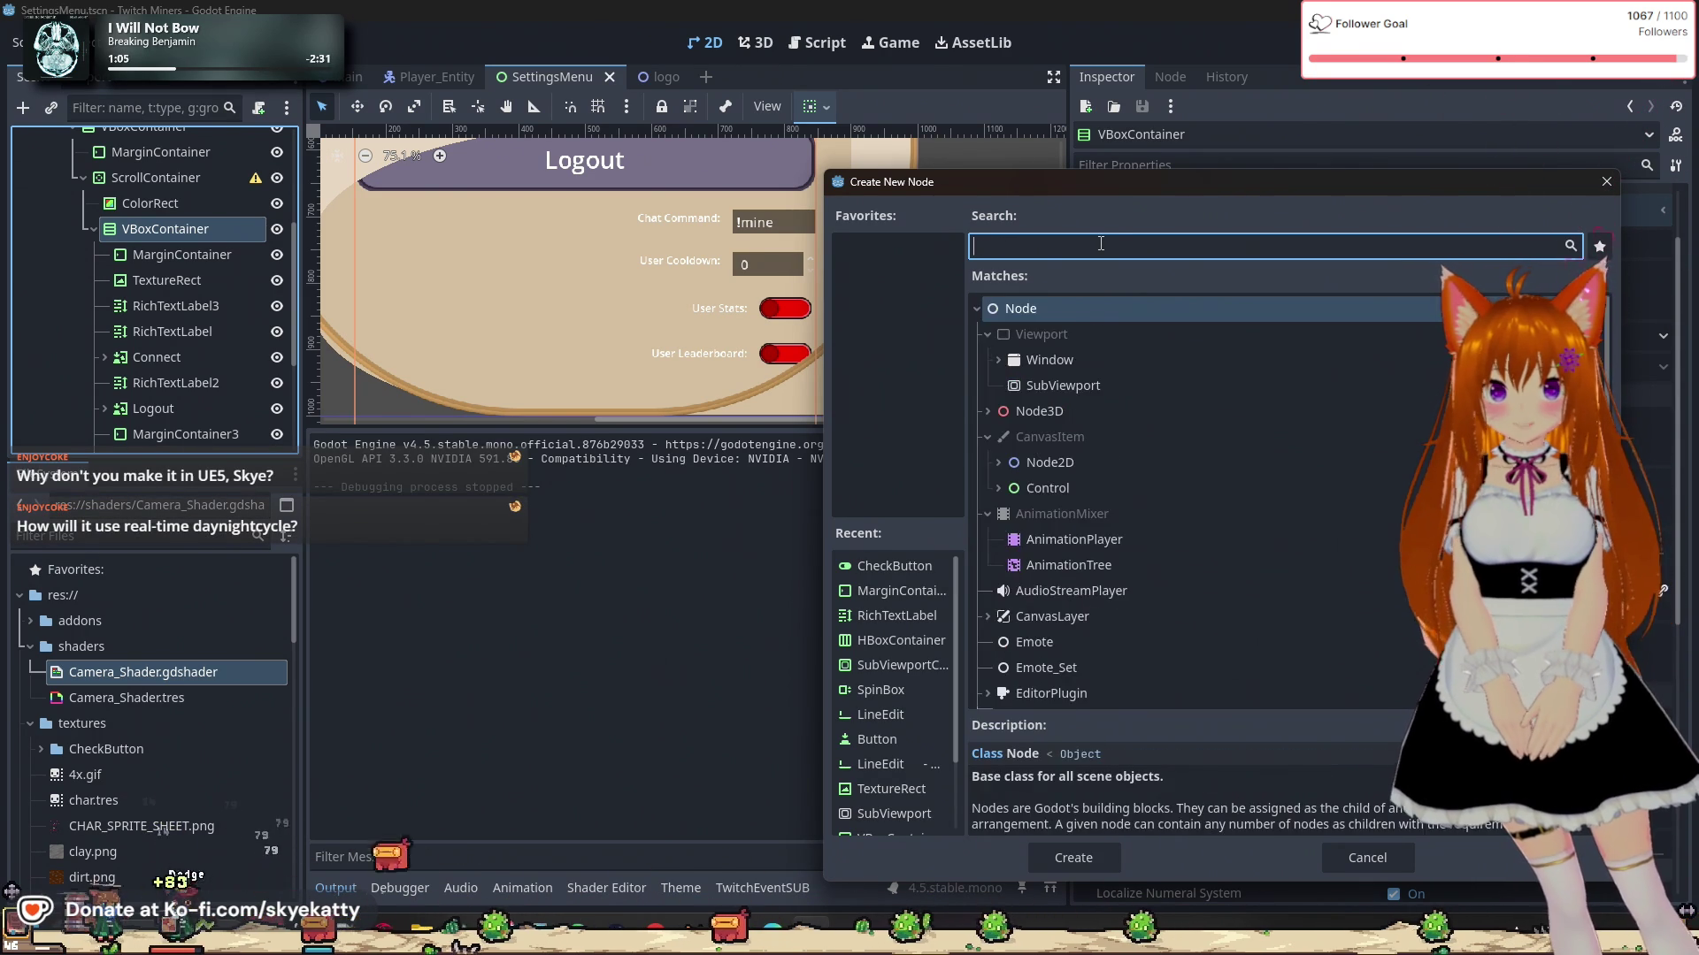
pyautogui.press('BackSpace')
pyautogui.press('BackSpace')
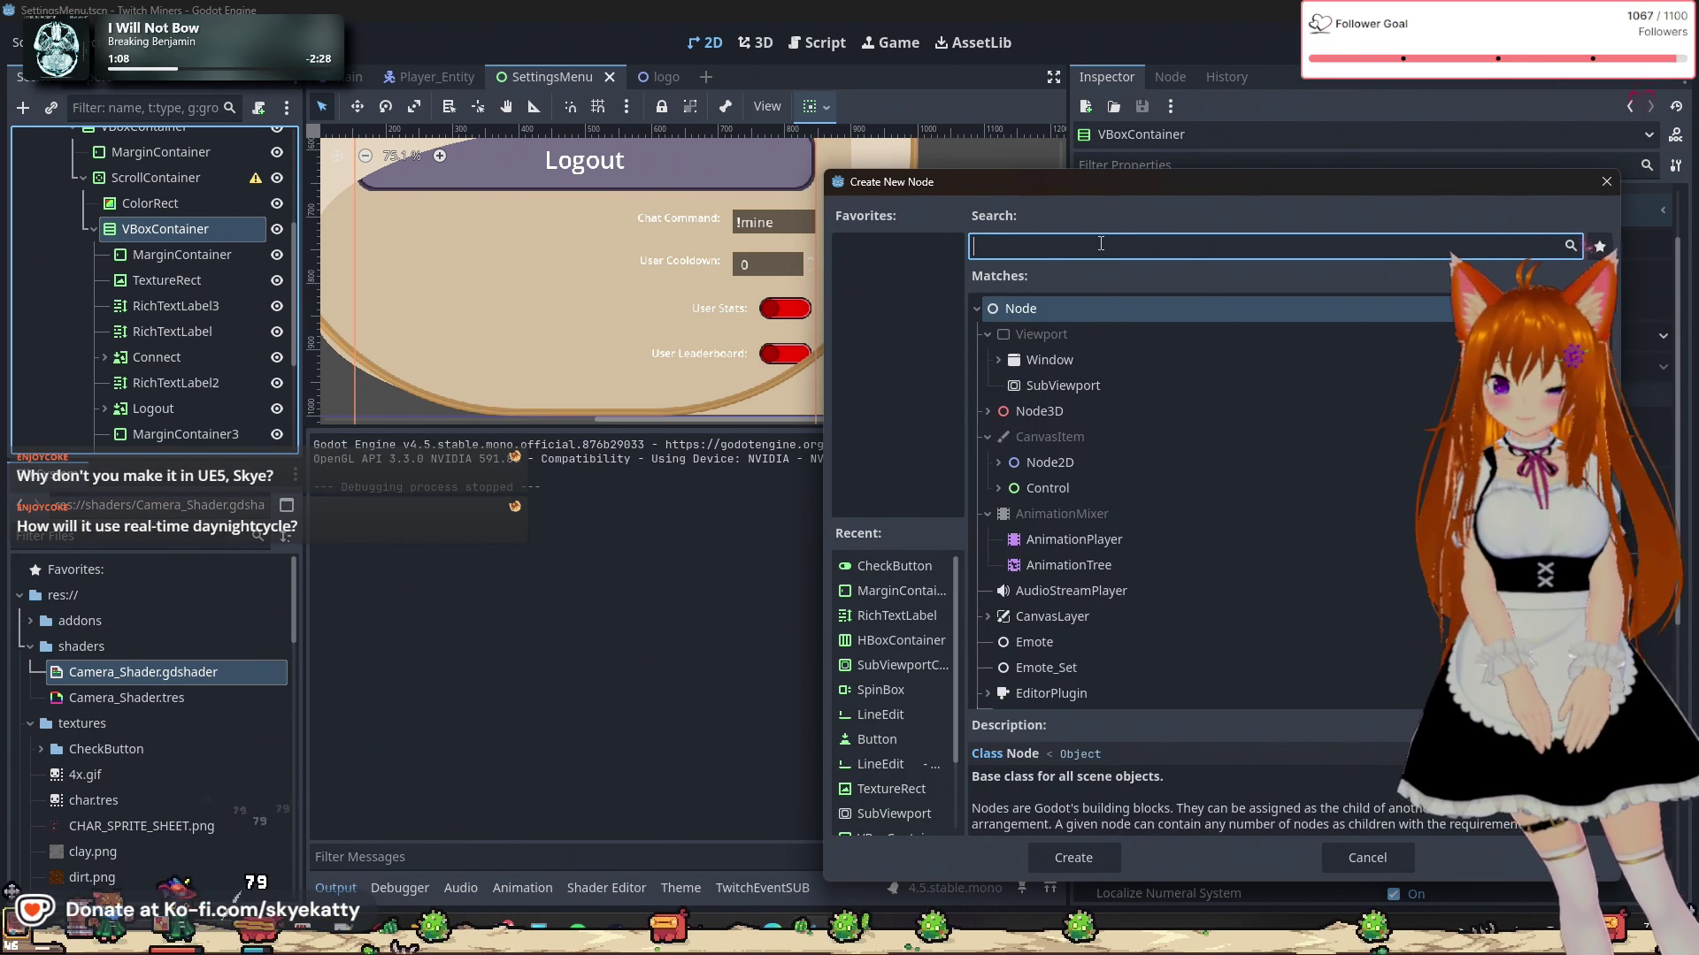
pyautogui.write('HB')
pyautogui.press('BackSpace')
pyautogui.press('BackSpace')
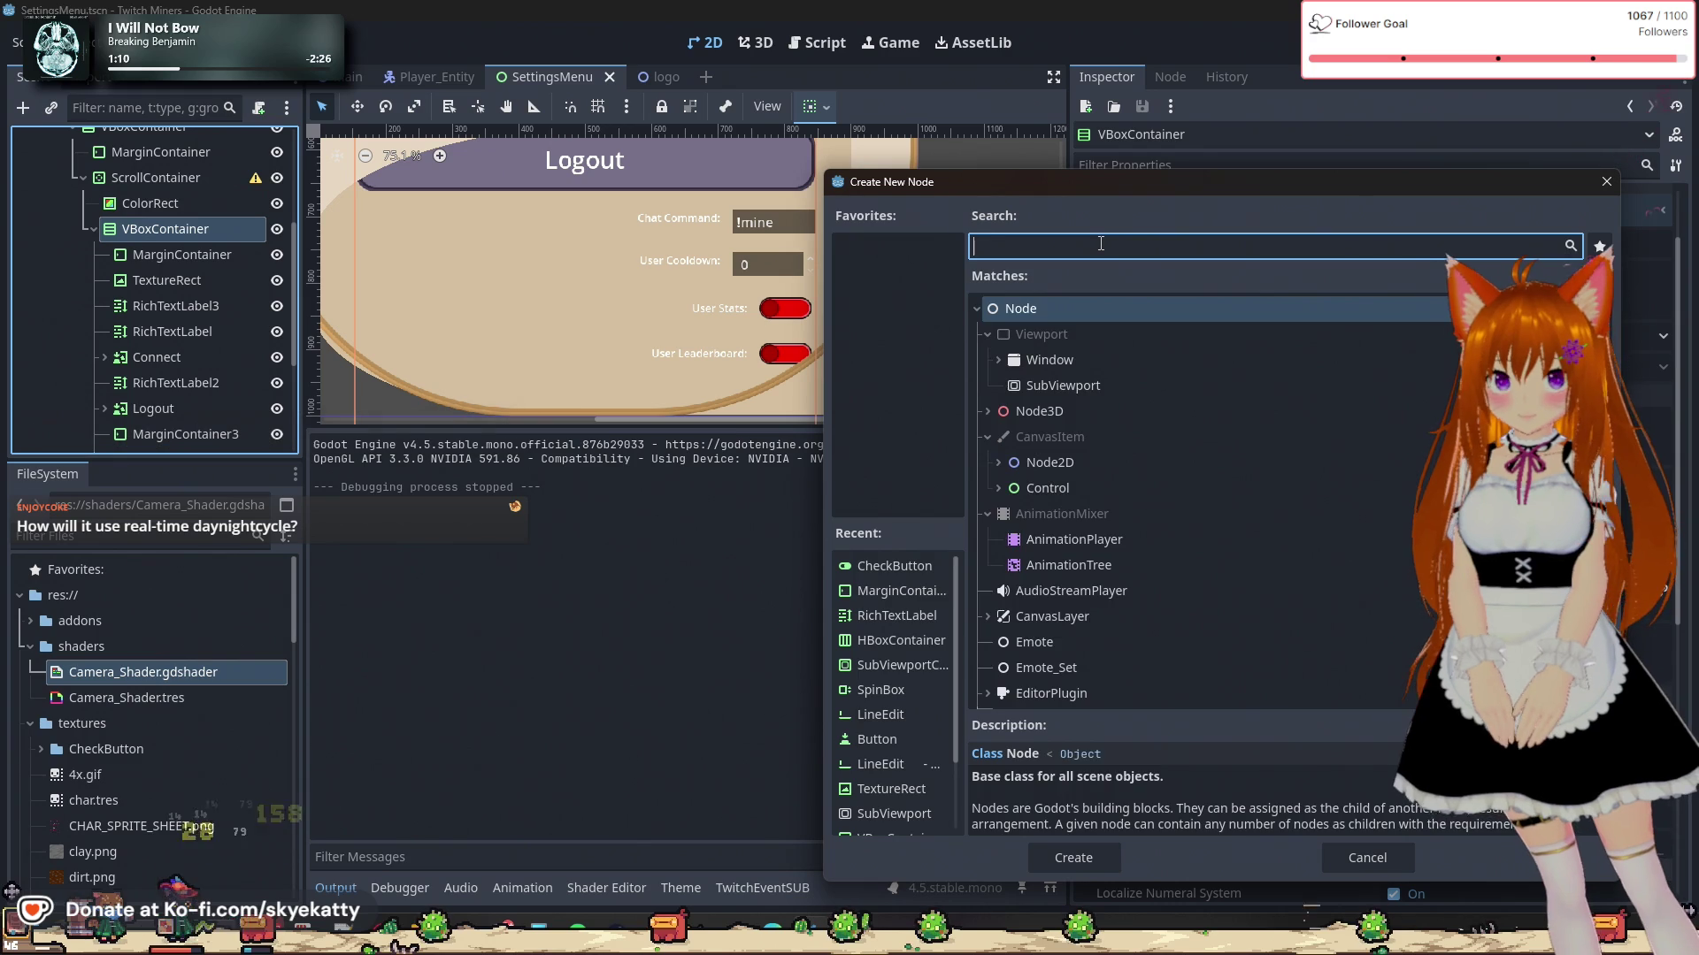
pyautogui.write('VBox')
pyautogui.press('BackSpace')
pyautogui.press('BackSpace')
pyautogui.press('BackSpace')
pyautogui.write('H')
pyautogui.press('BackSpace')
pyautogui.write('VBOX')
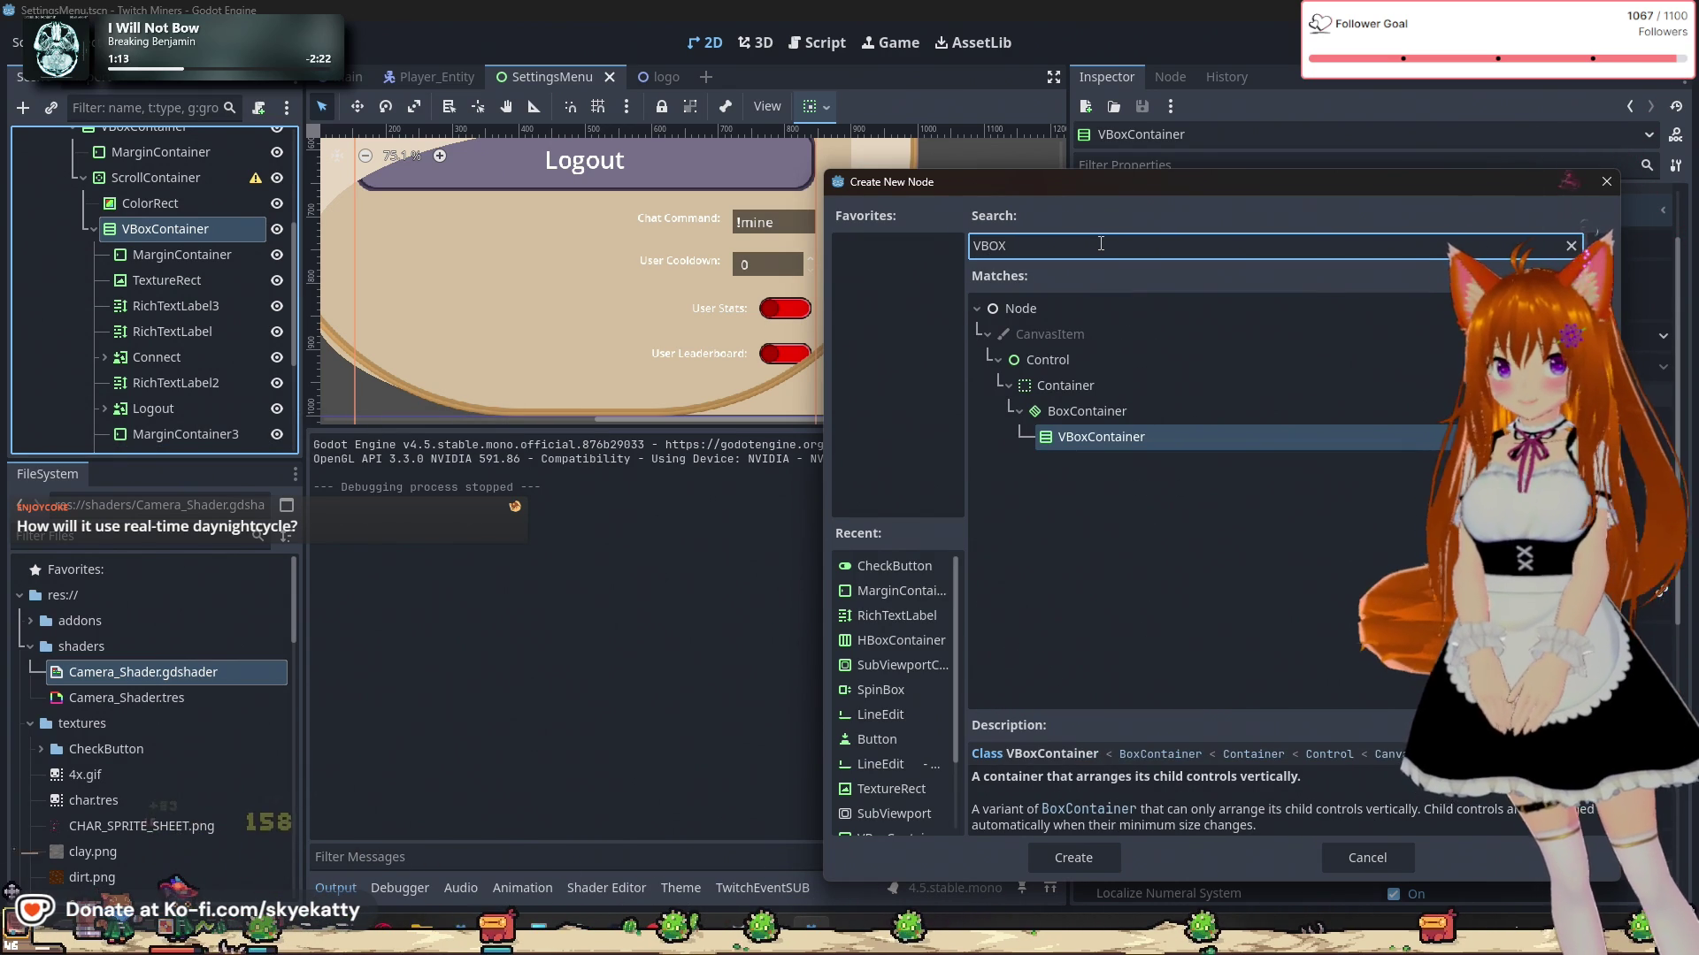
pyautogui.click(1122, 430)
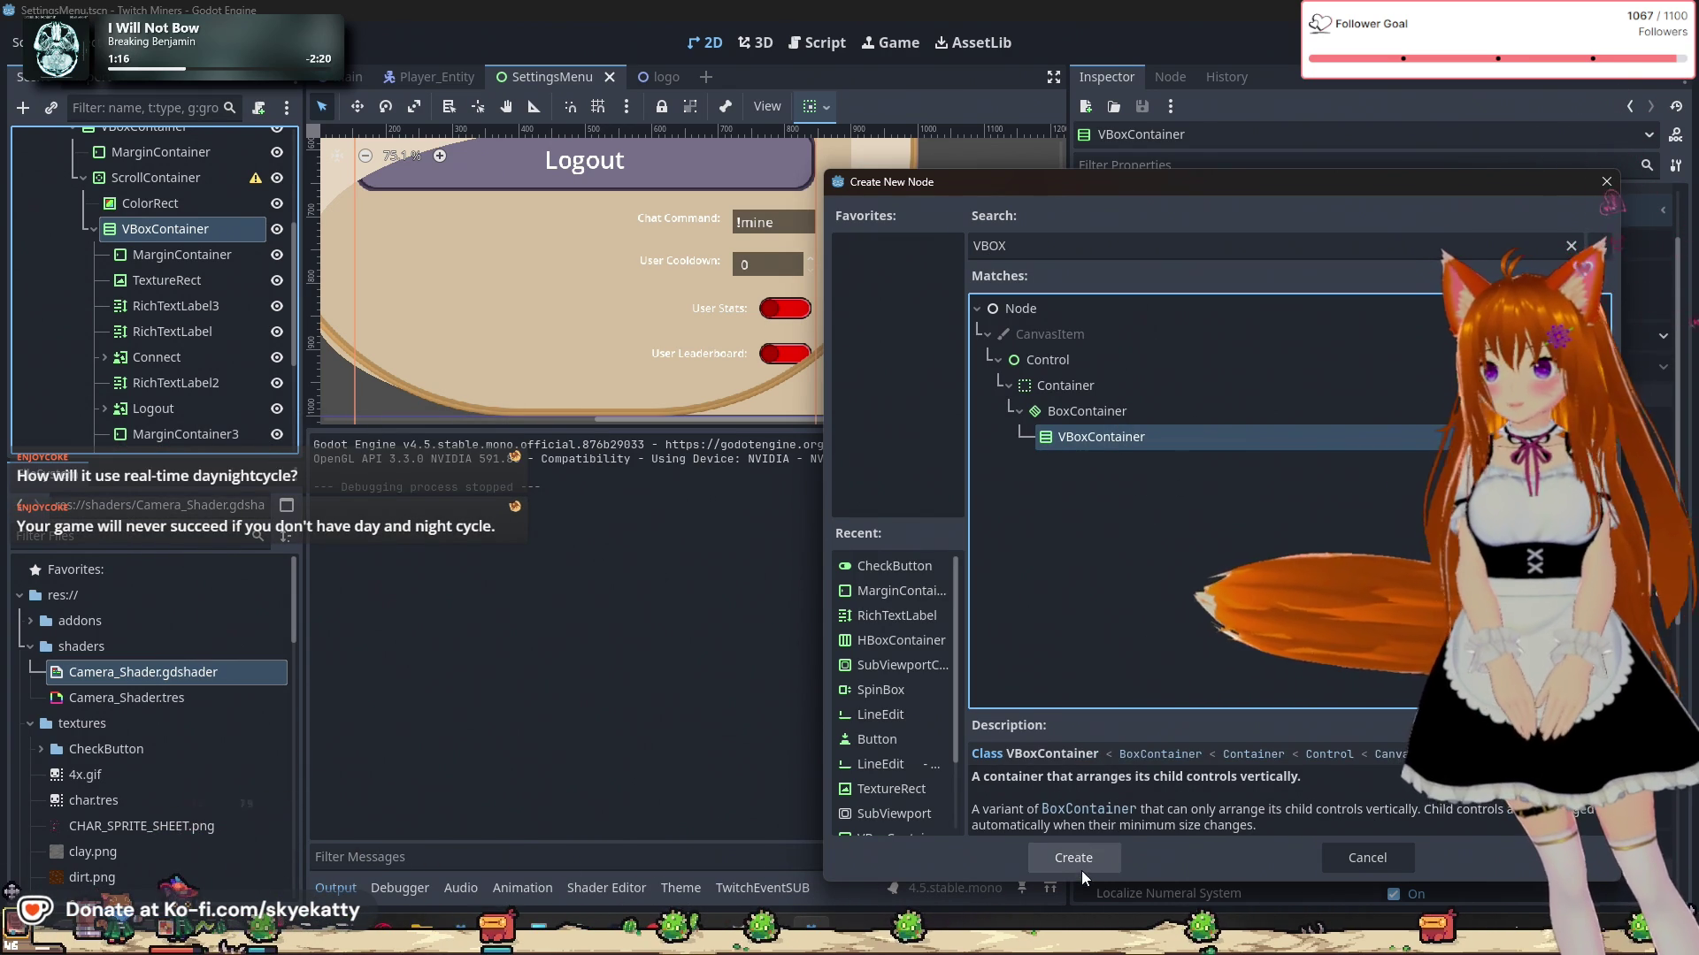
pyautogui.click(1081, 869)
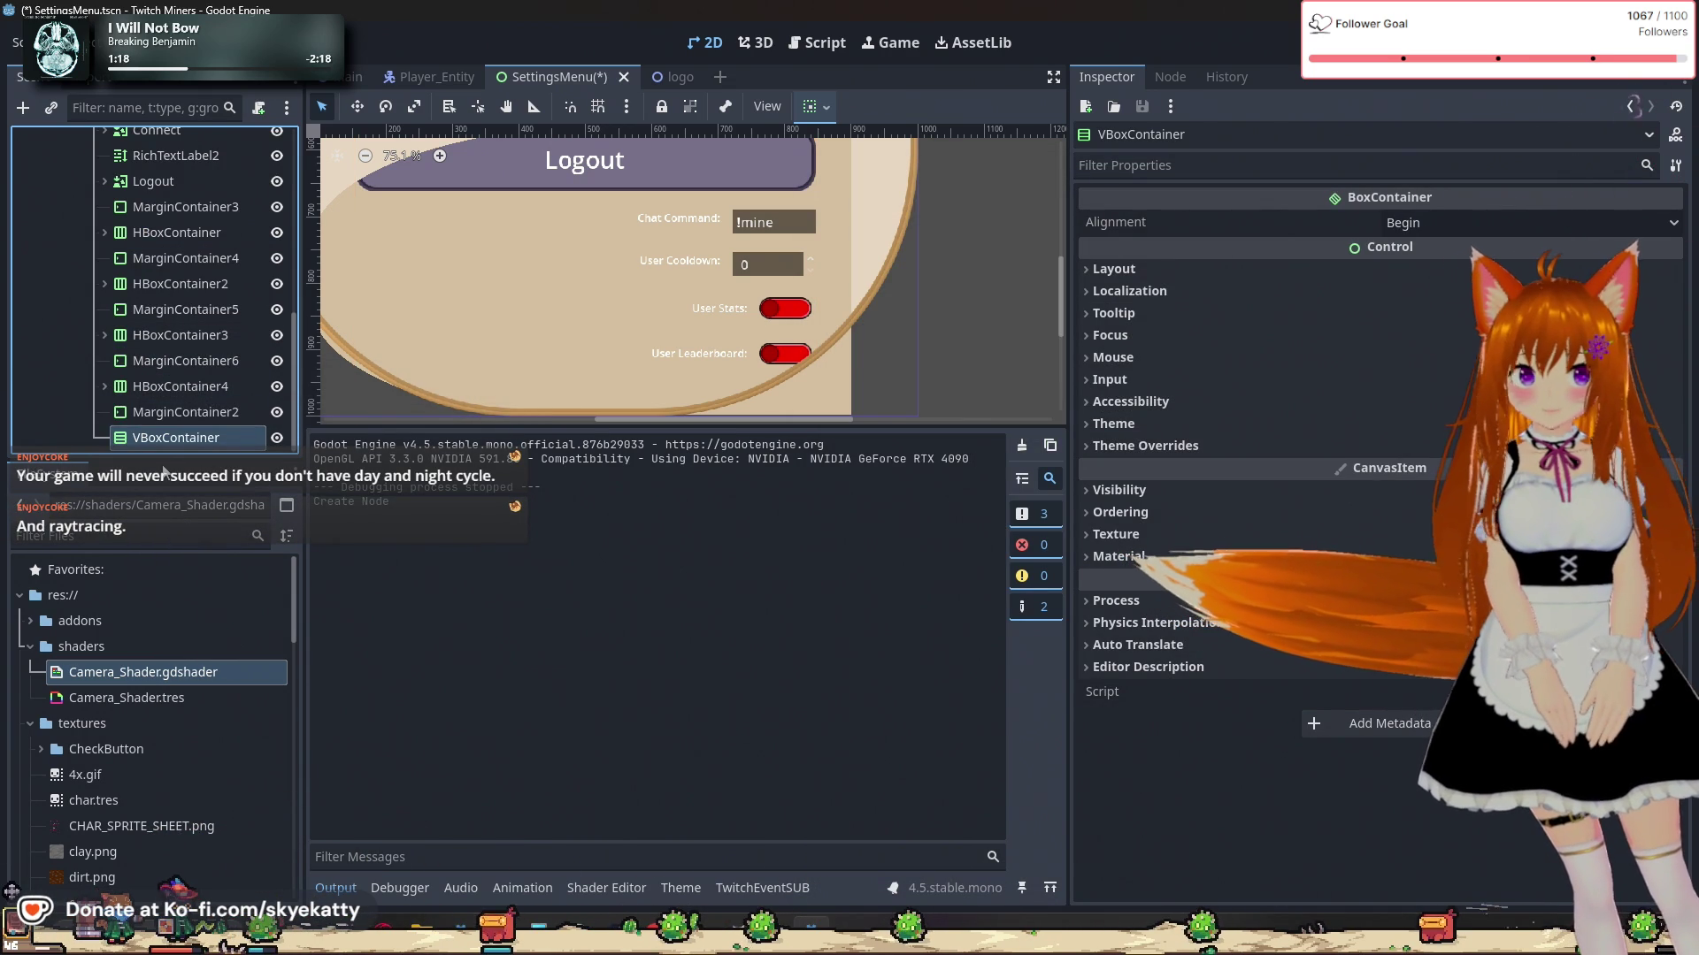
# Step: Drag VBoxContainer higher in the Scene tree, then inspect MarginContainer6 and HBoxContainer3
pyautogui.moveTo(170, 440); pyautogui.dragTo(178, 379)
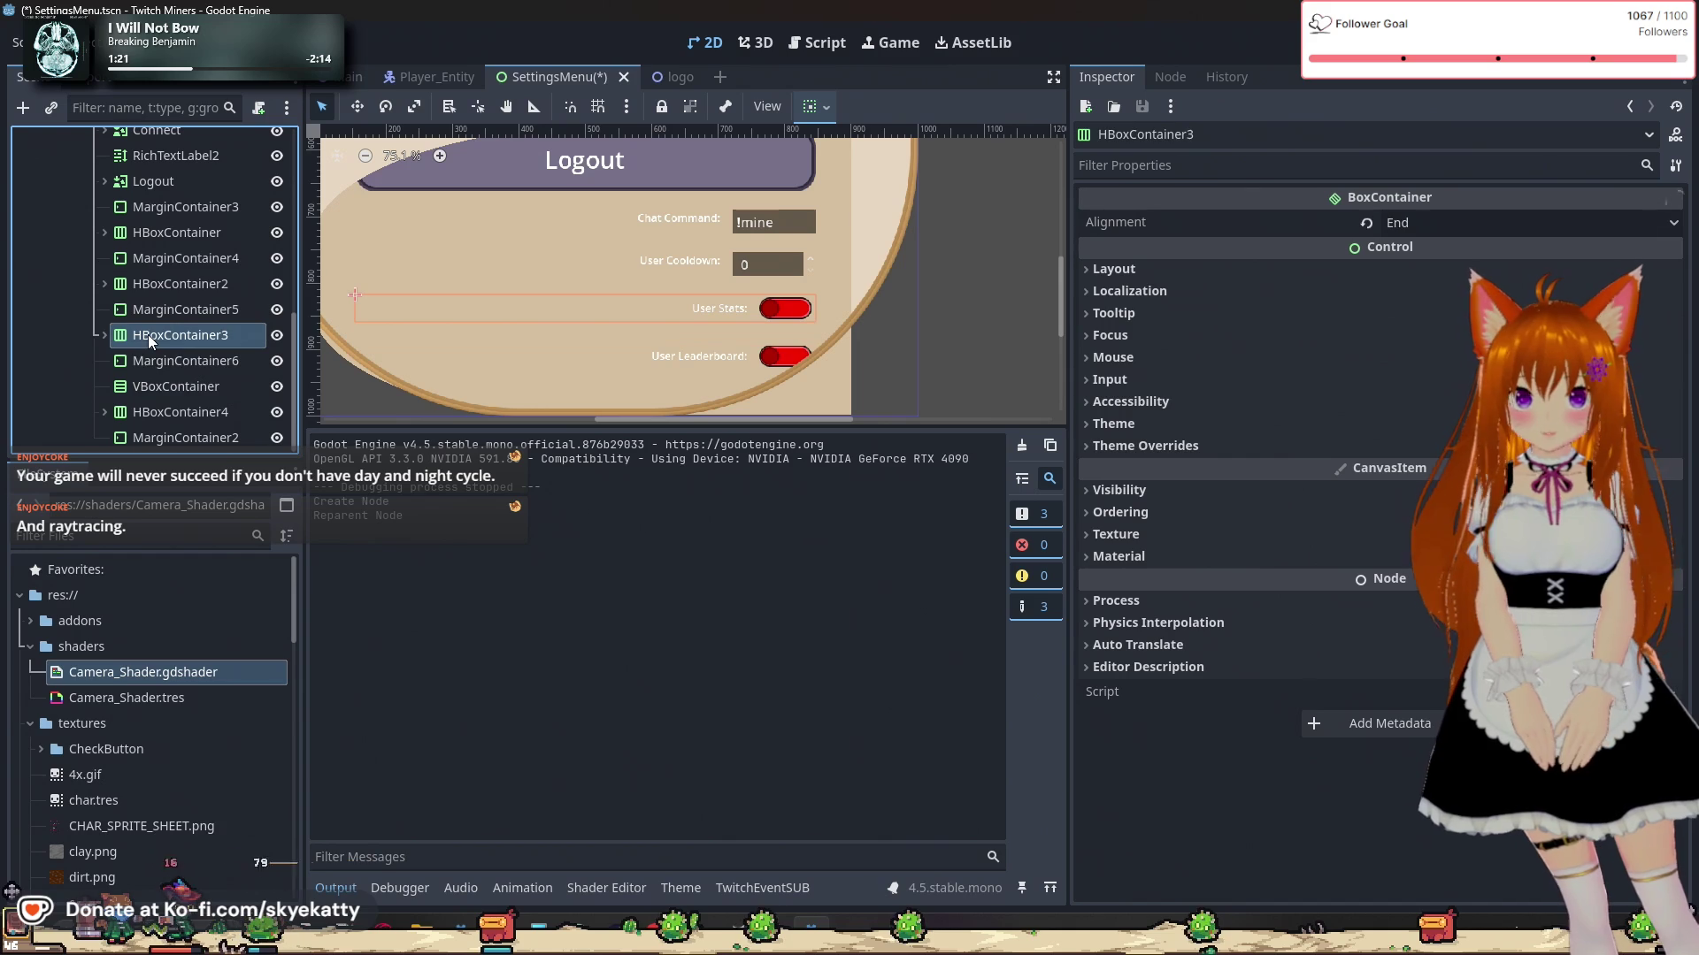
pyautogui.moveTo(167, 384)
pyautogui.mouseDown()
pyautogui.moveTo(174, 453)
pyautogui.moveTo(183, 389)
pyautogui.mouseUp()
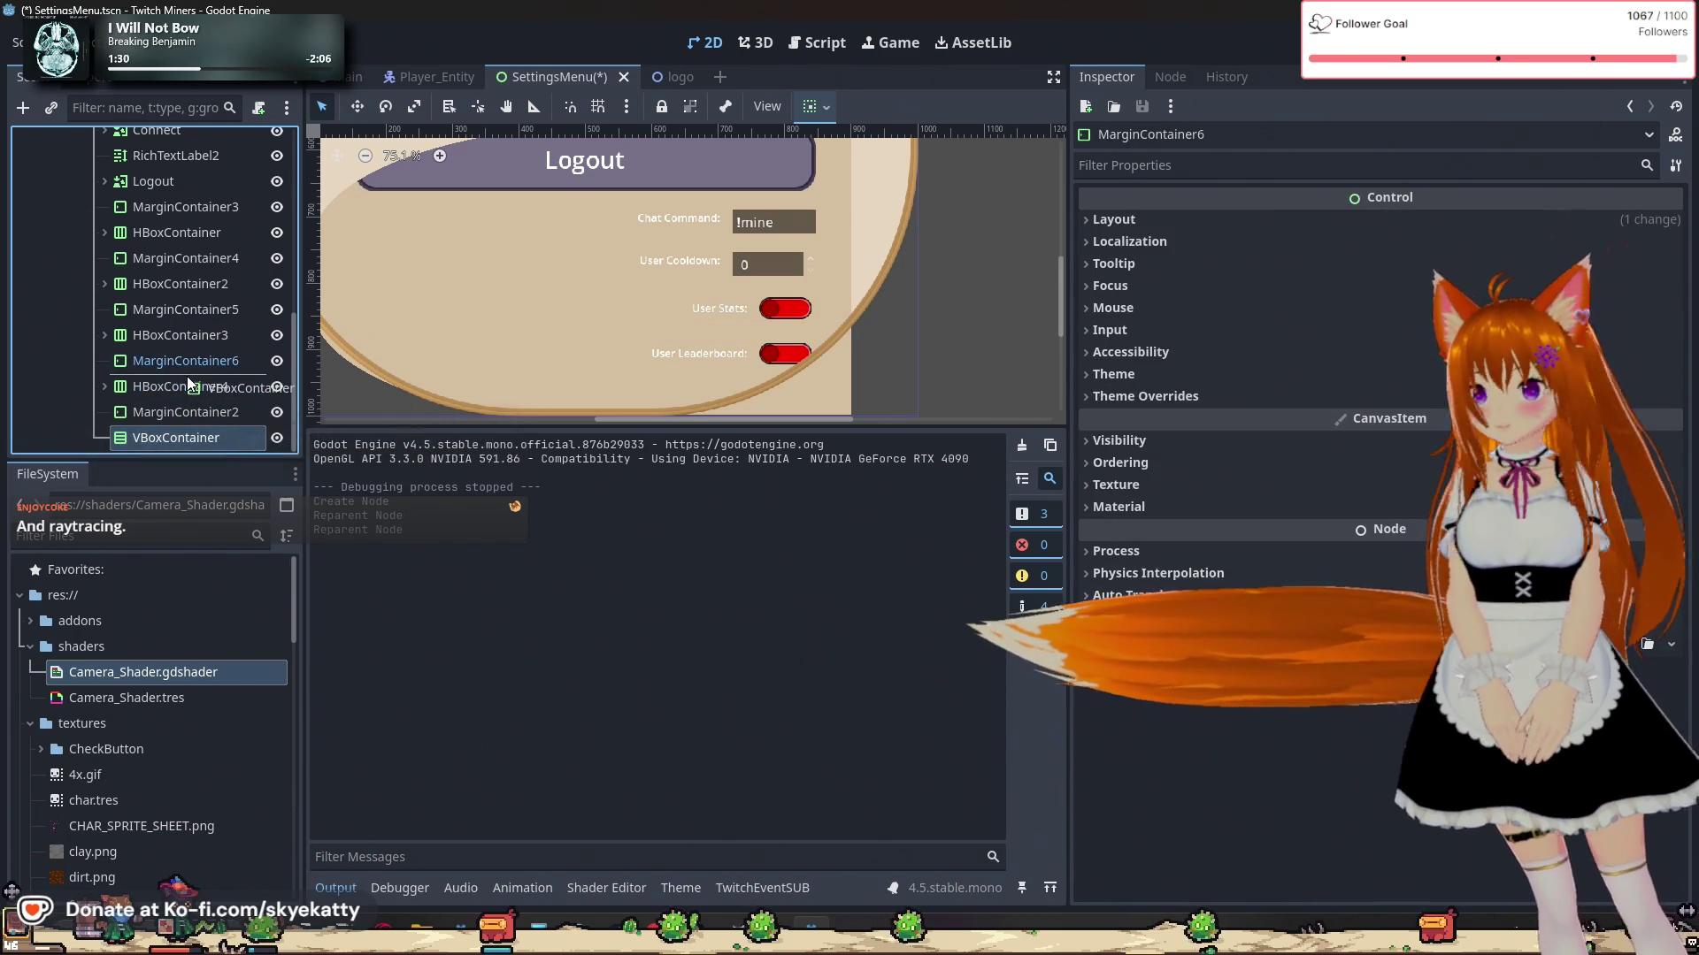
pyautogui.moveTo(180, 388); pyautogui.dragTo(177, 379)
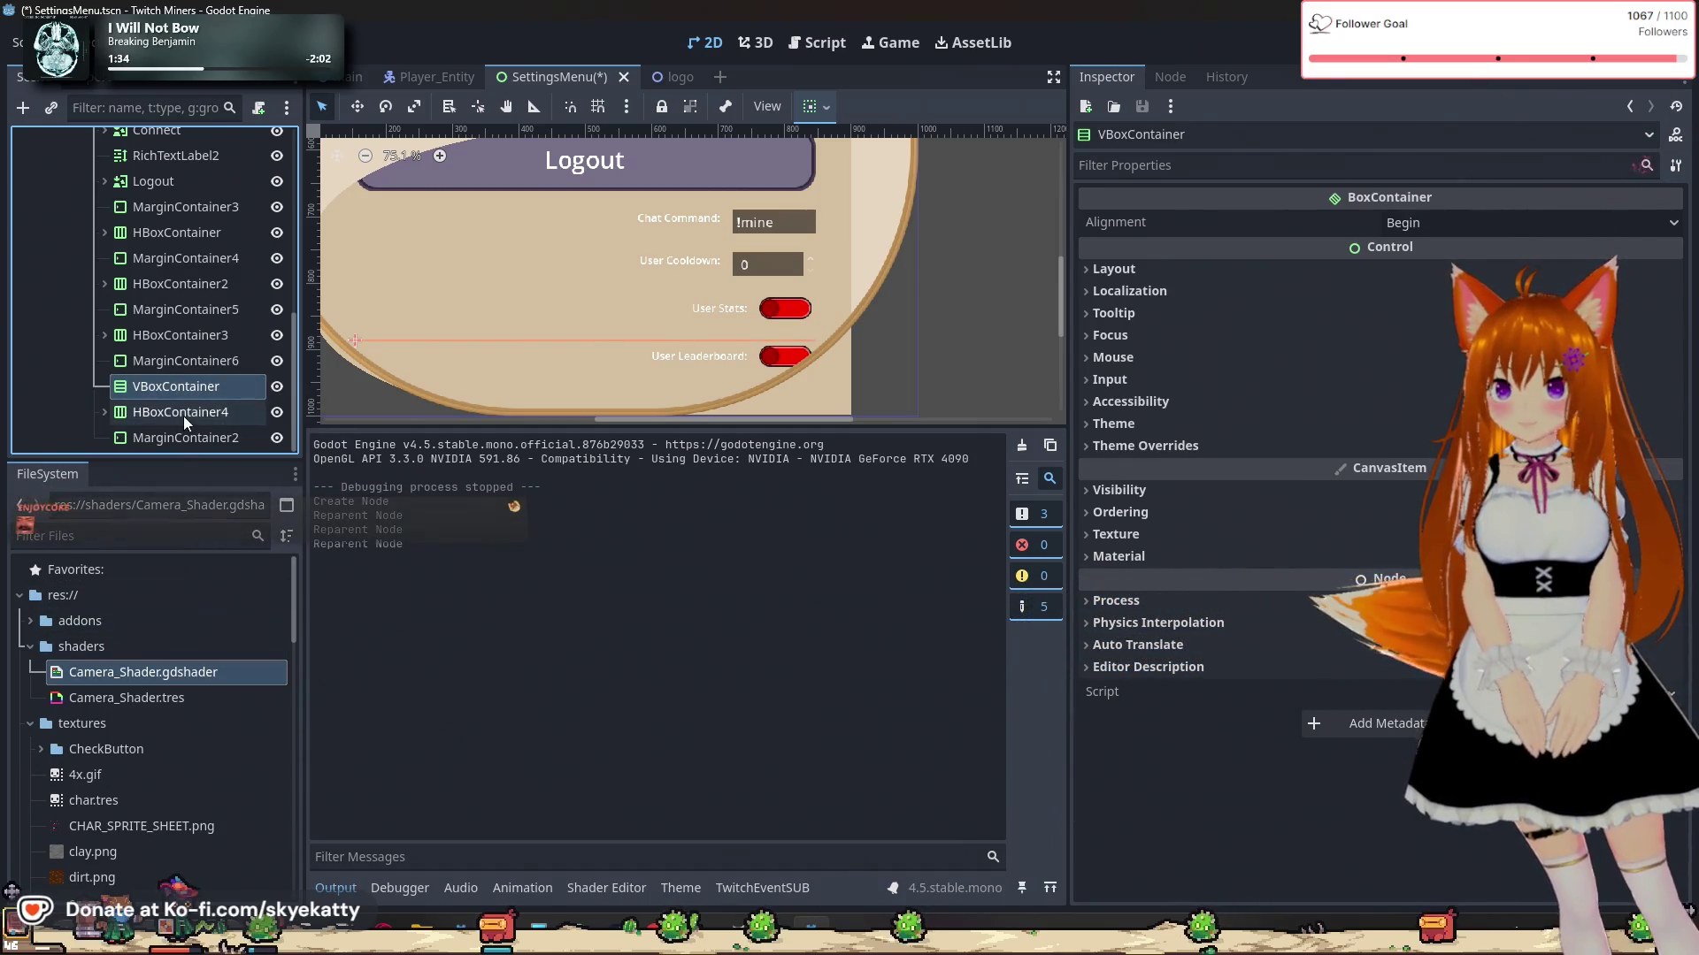
pyautogui.click(181, 358)
pyautogui.click(182, 337)
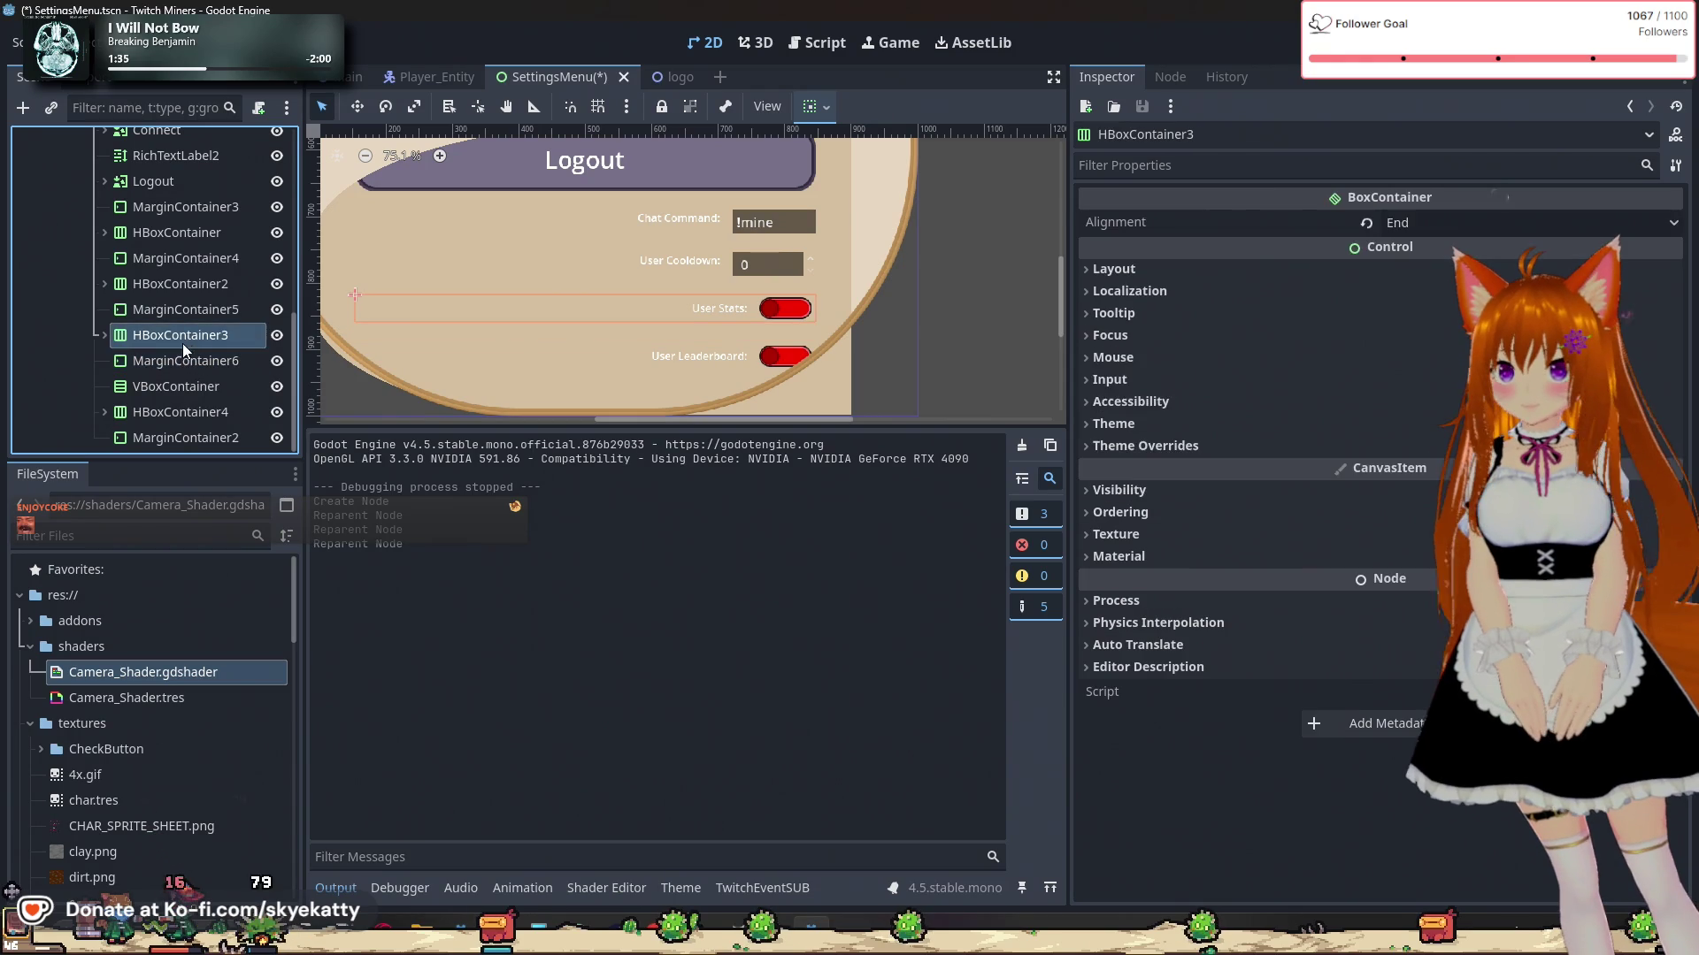
pyautogui.click(192, 363)
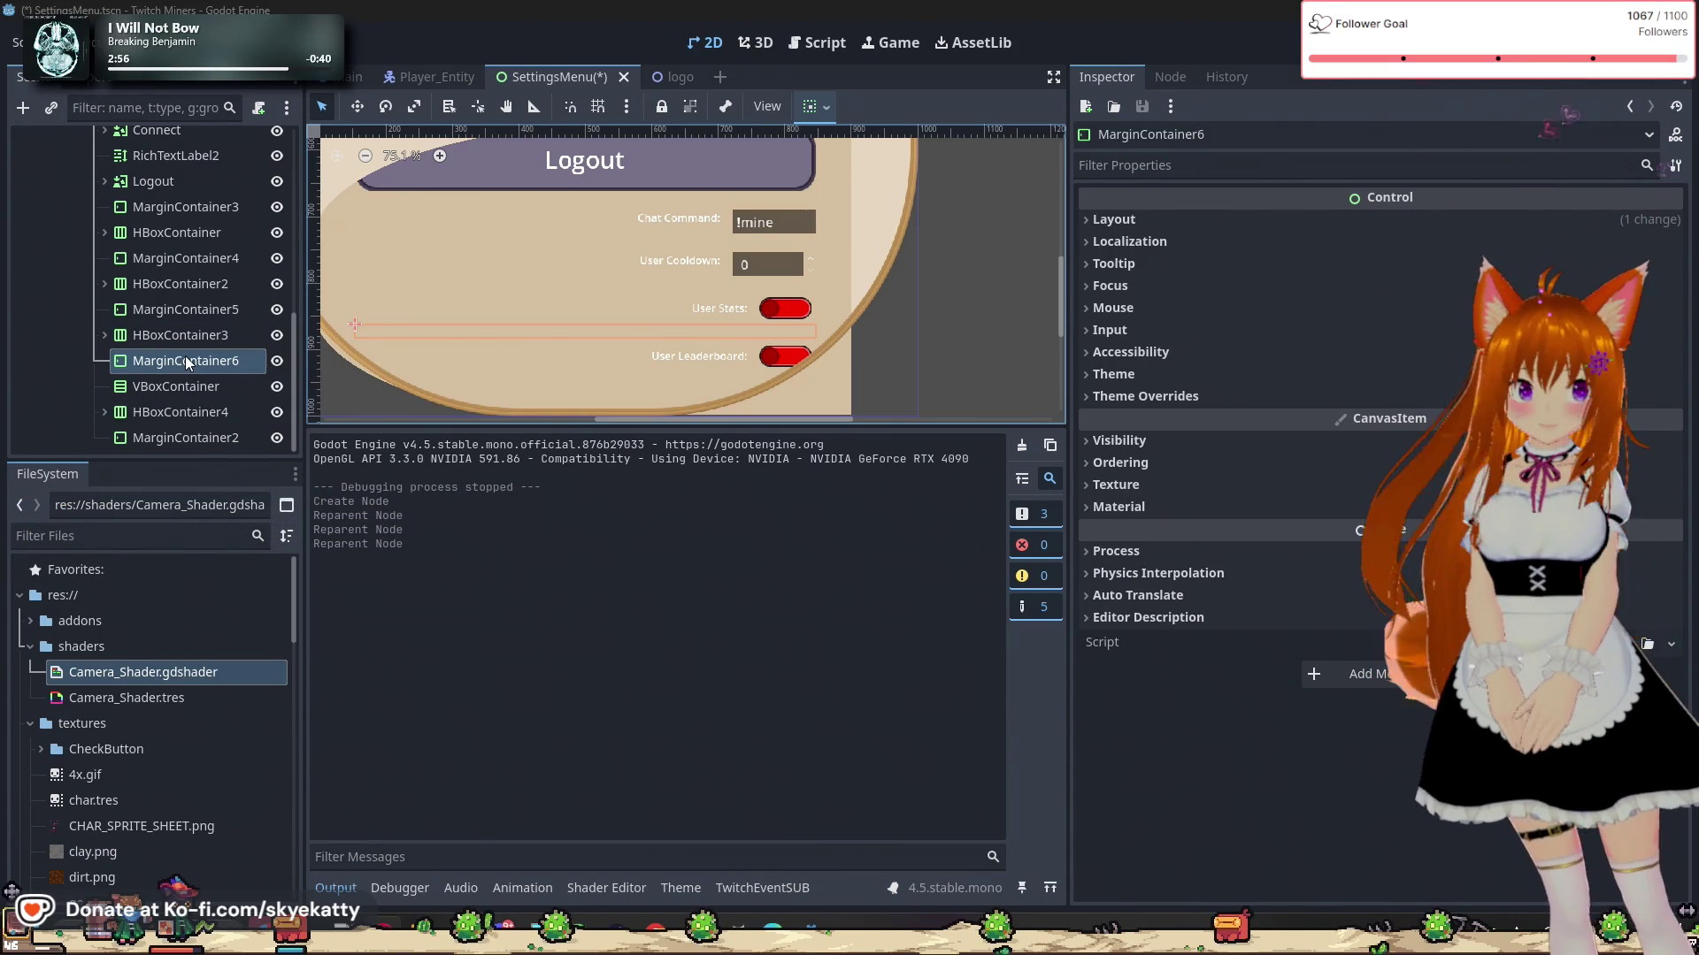
# Step: Reposition VBoxContainer between HBoxContainer3 and MarginContainer6 in the Scene tree
pyautogui.scroll(2, 184, 356)
pyautogui.scroll(-3, 184, 355)
pyautogui.moveTo(186, 334); pyautogui.dragTo(186, 369)
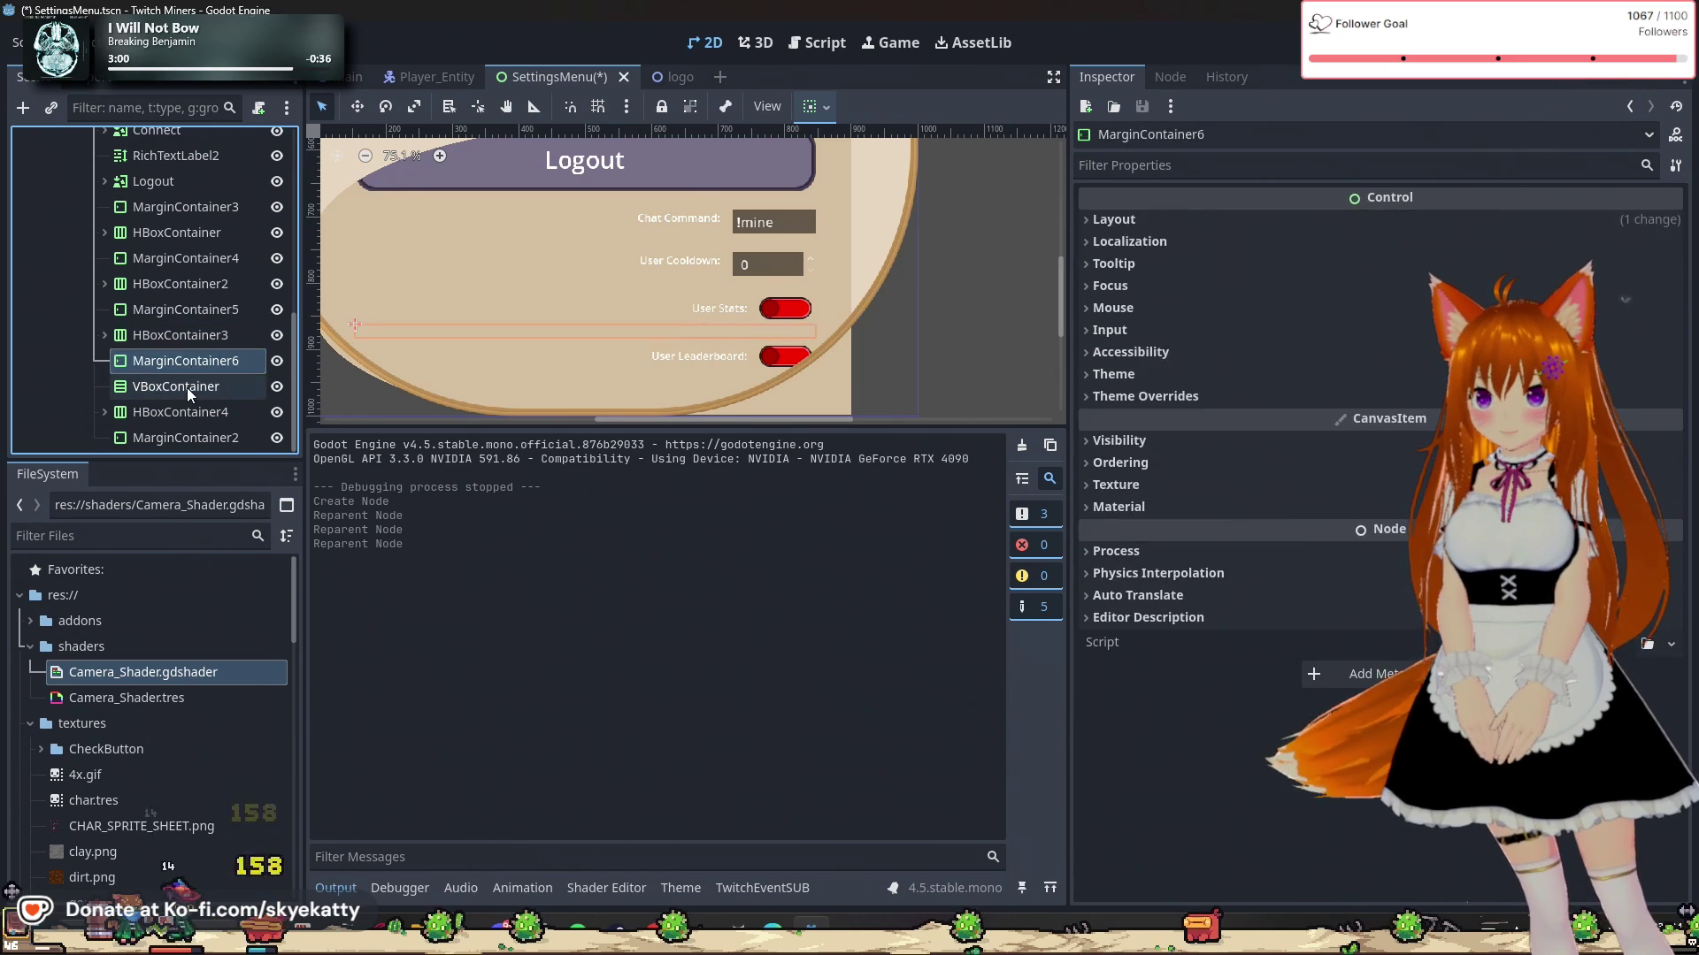
pyautogui.click(187, 387)
pyautogui.click(185, 366)
pyautogui.click(178, 388)
pyautogui.moveTo(189, 337)
pyautogui.mouseDown()
pyautogui.moveTo(183, 377)
pyautogui.moveTo(191, 350)
pyautogui.mouseUp()
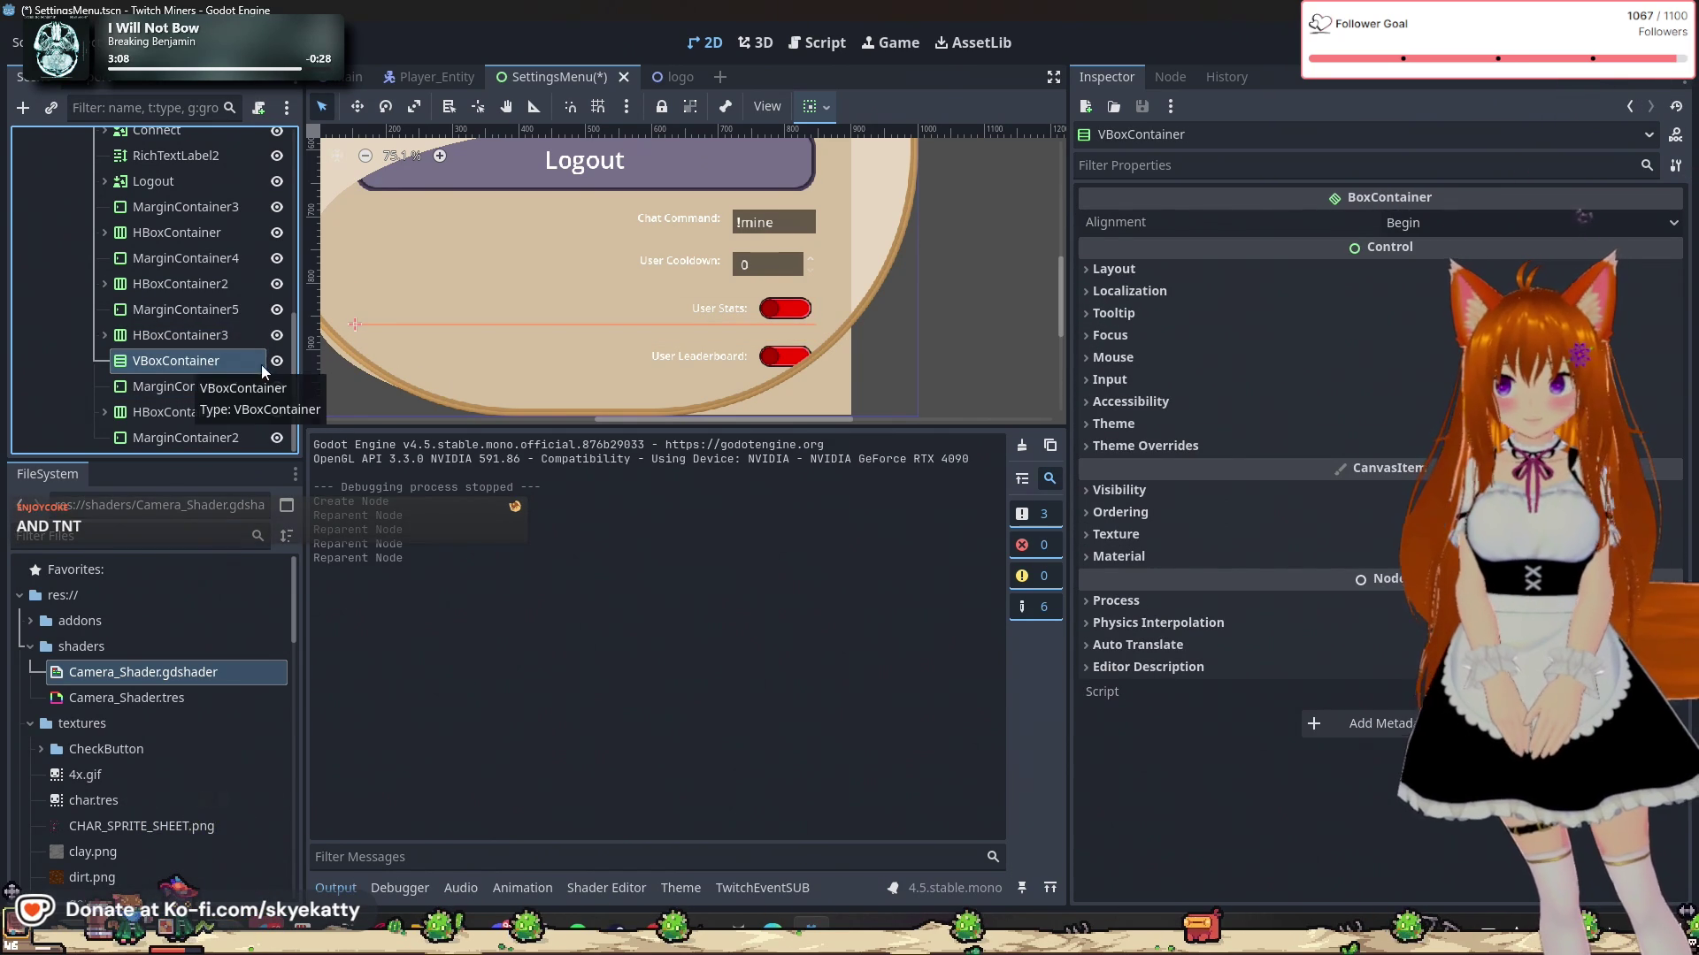
# Step: Toggle VBoxContainer's visibility while settling it just above MarginContainer6
pyautogui.click(274, 367)
pyautogui.doubleClick(273, 365)
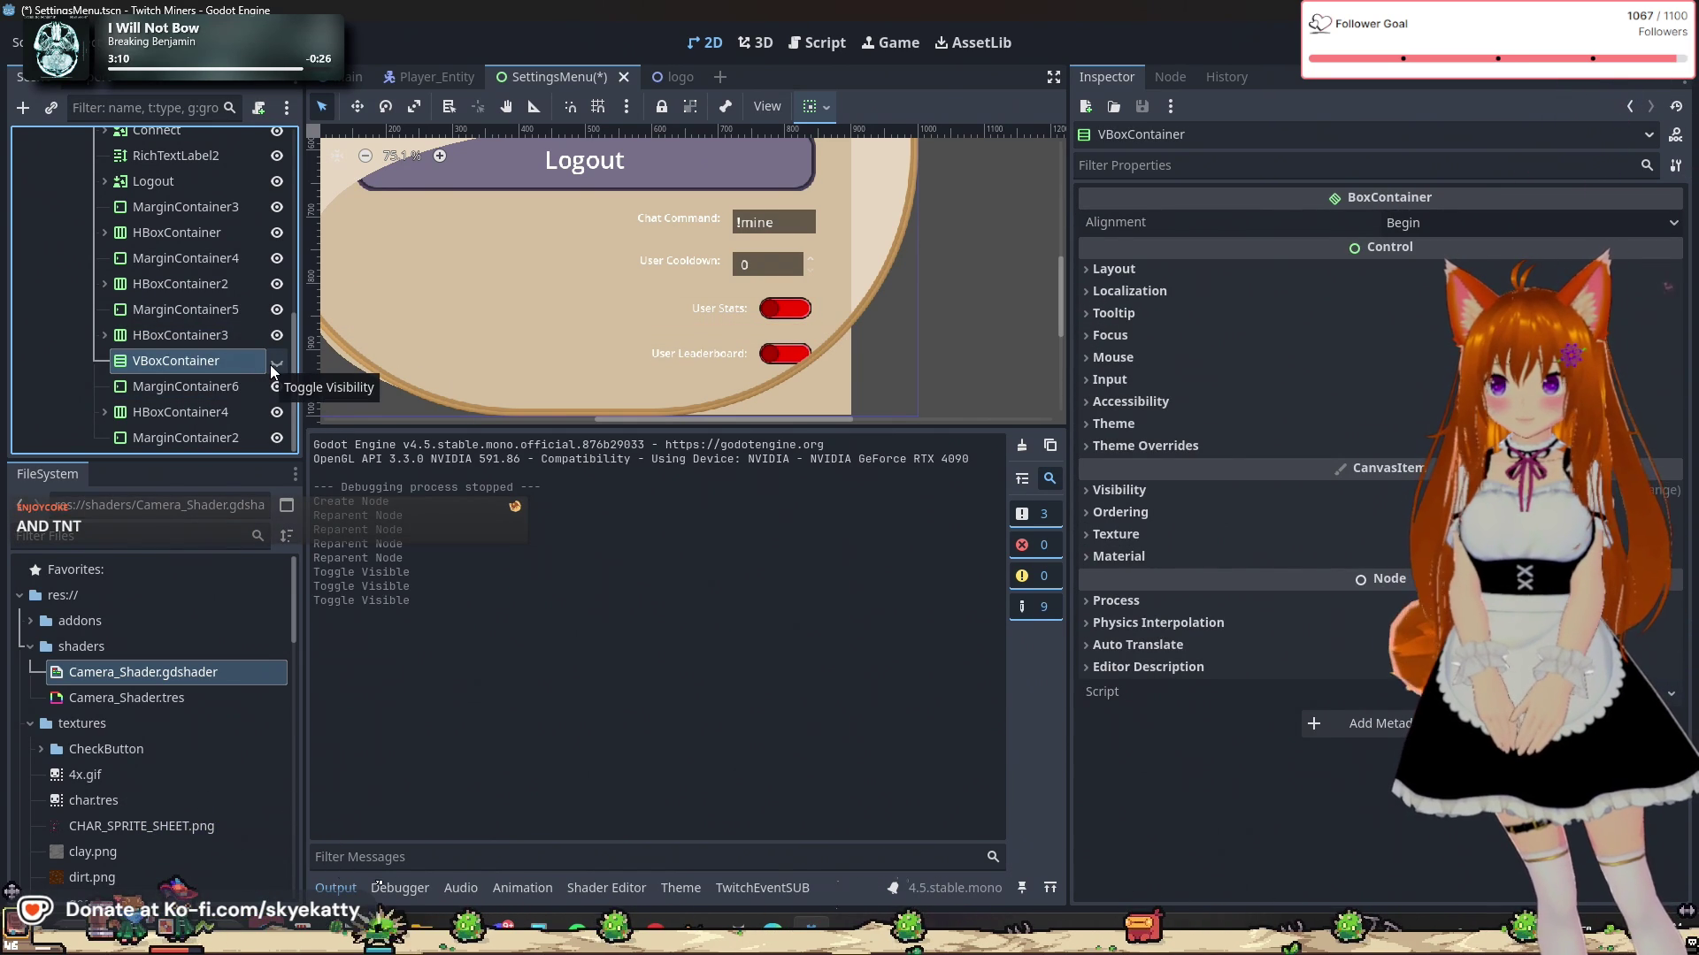
pyautogui.doubleClick(273, 366)
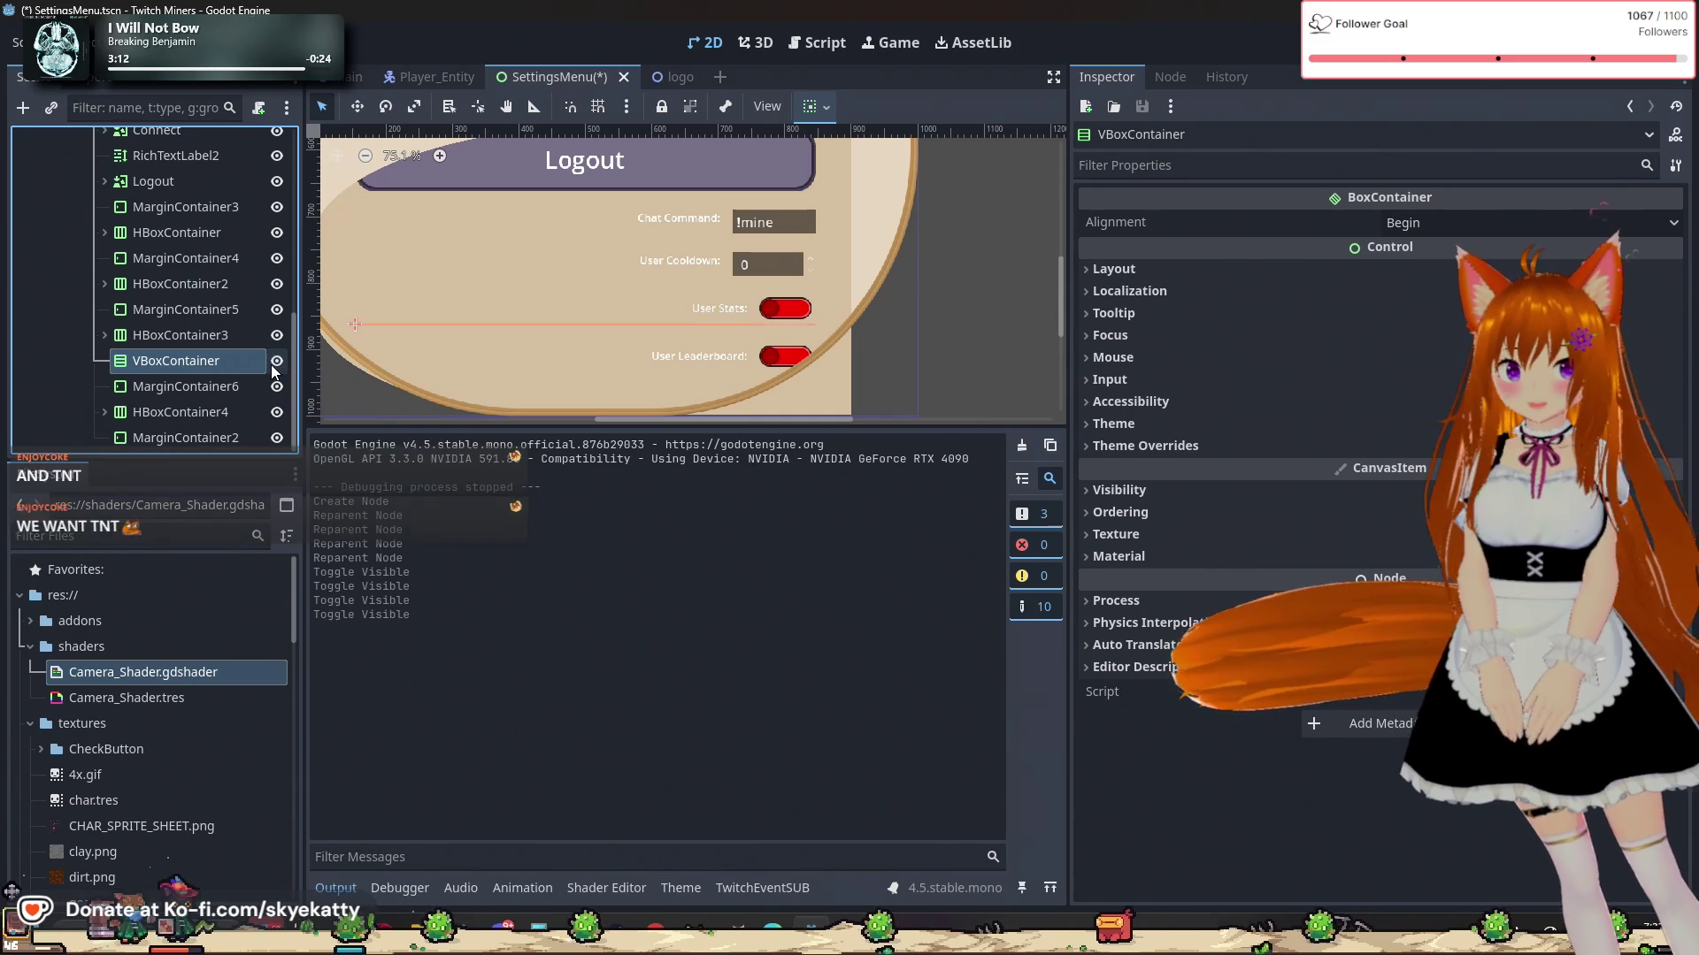
pyautogui.moveTo(230, 362); pyautogui.dragTo(252, 394)
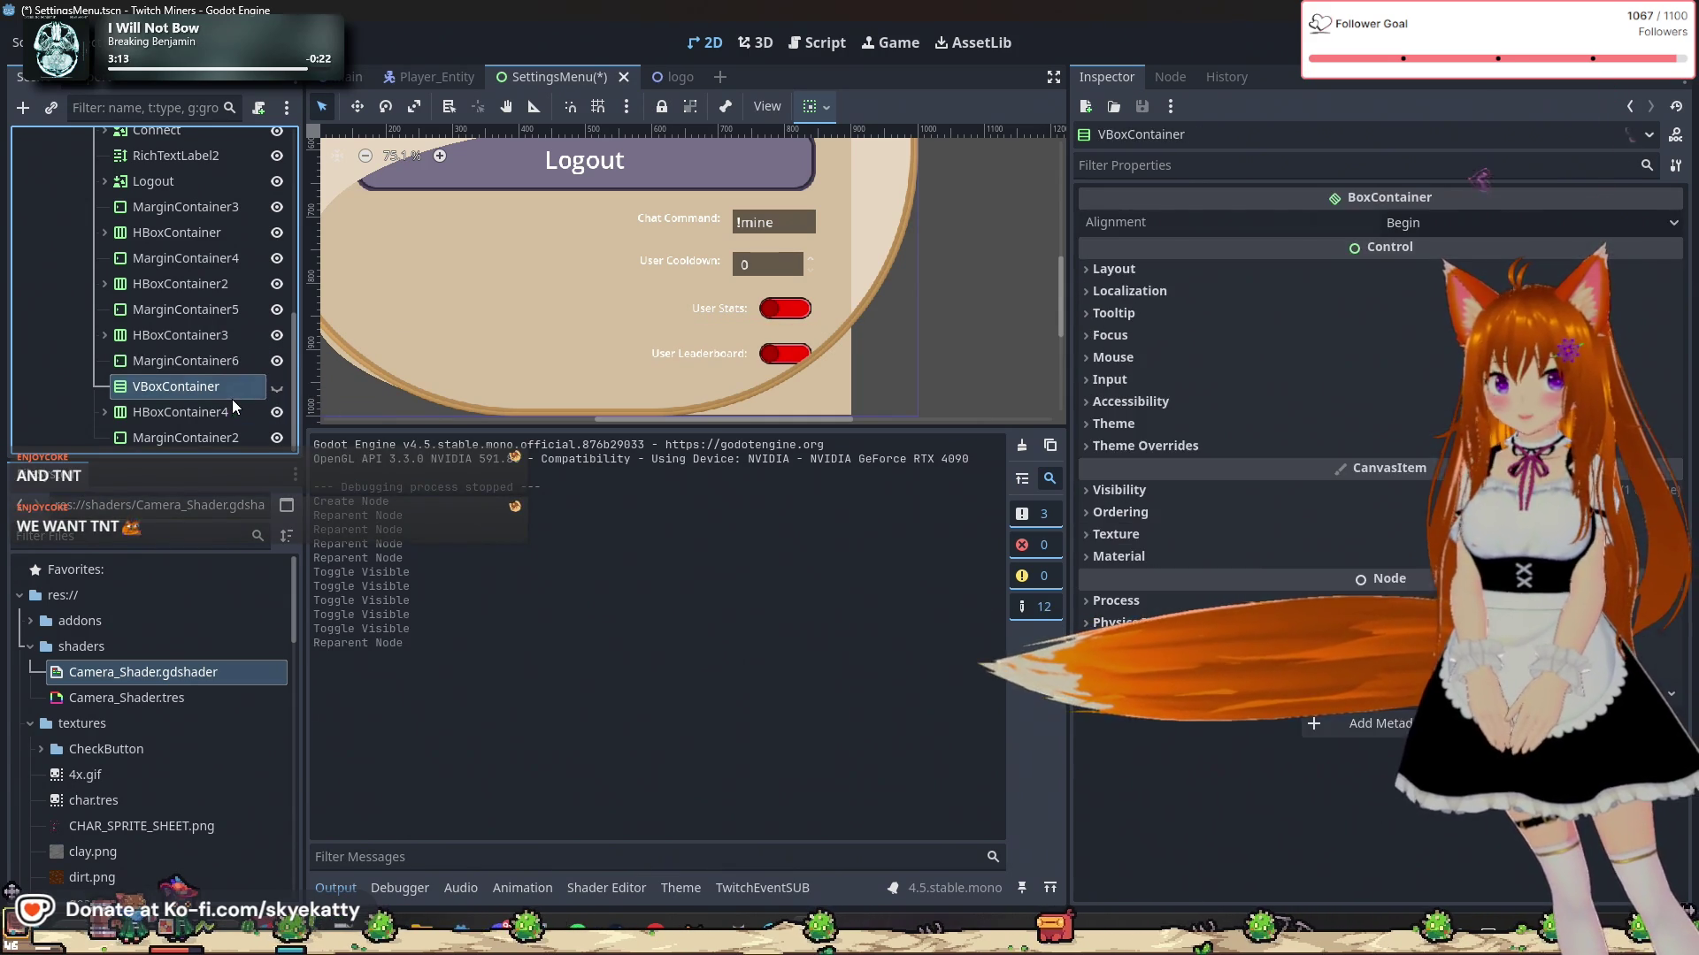
pyautogui.doubleClick(277, 387)
pyautogui.click(277, 387)
pyautogui.click(275, 390)
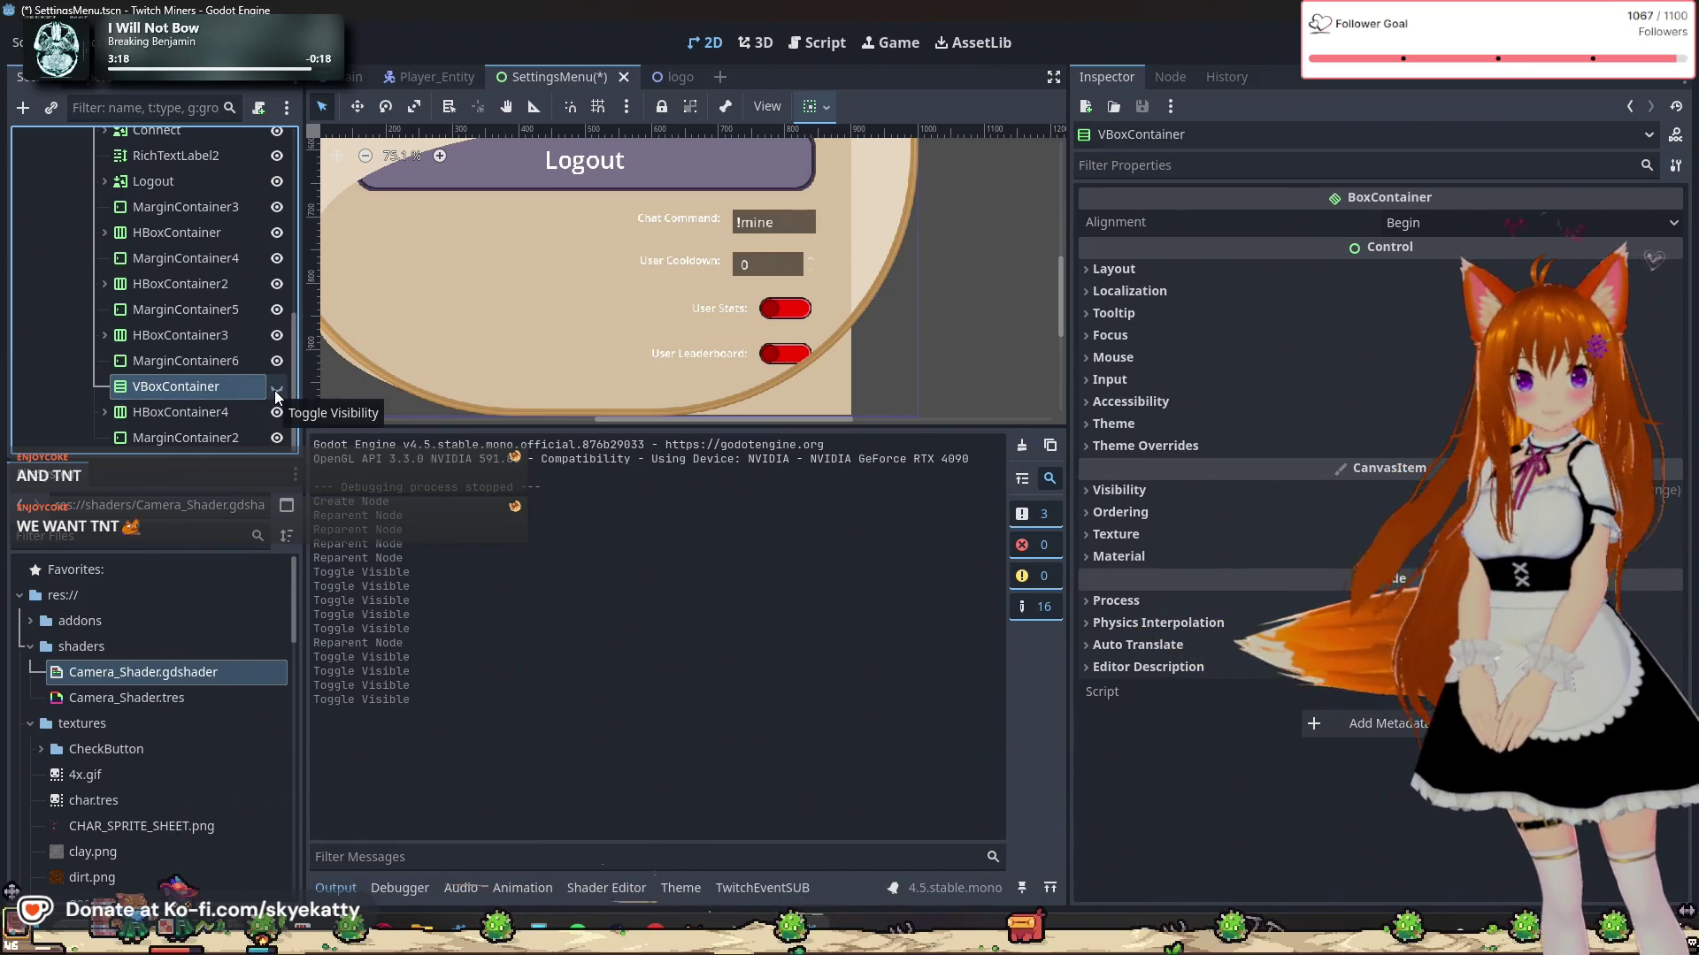
pyautogui.moveTo(205, 390); pyautogui.dragTo(215, 363)
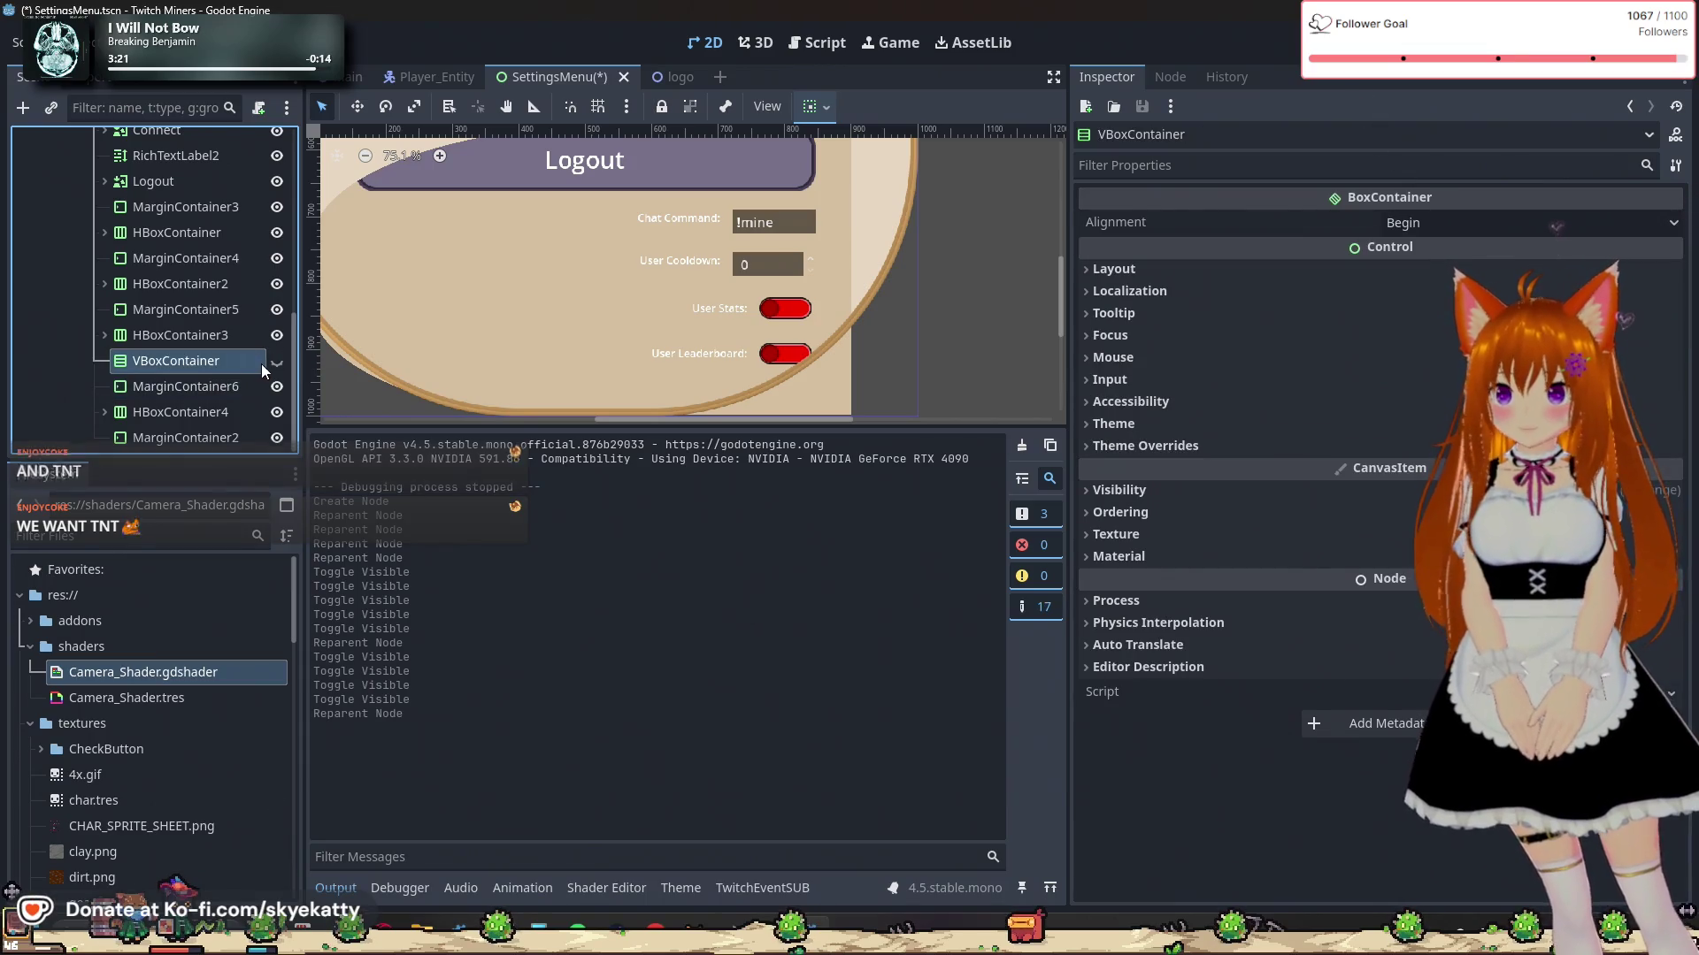
pyautogui.doubleClick(276, 362)
pyautogui.click(275, 362)
# Step: Leave VBoxContainer's name unchanged after two rename attempts, and toggle its visibility
pyautogui.doubleClick(252, 363)
pyautogui.press('Return')
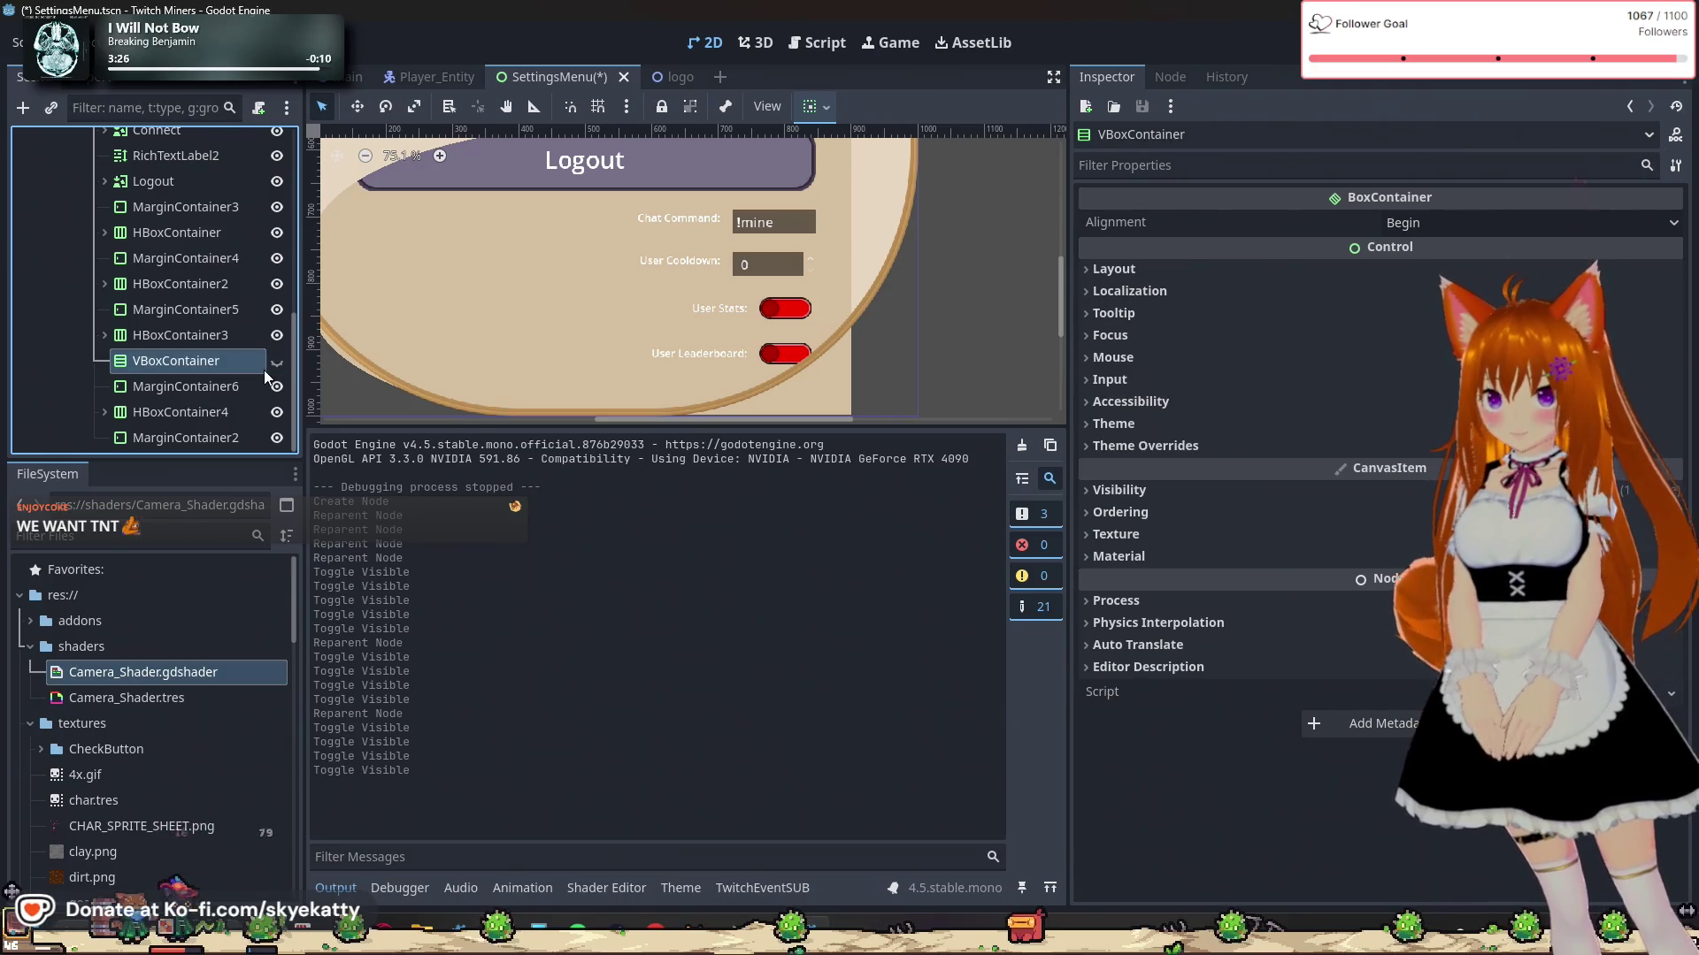
pyautogui.doubleClick(225, 369)
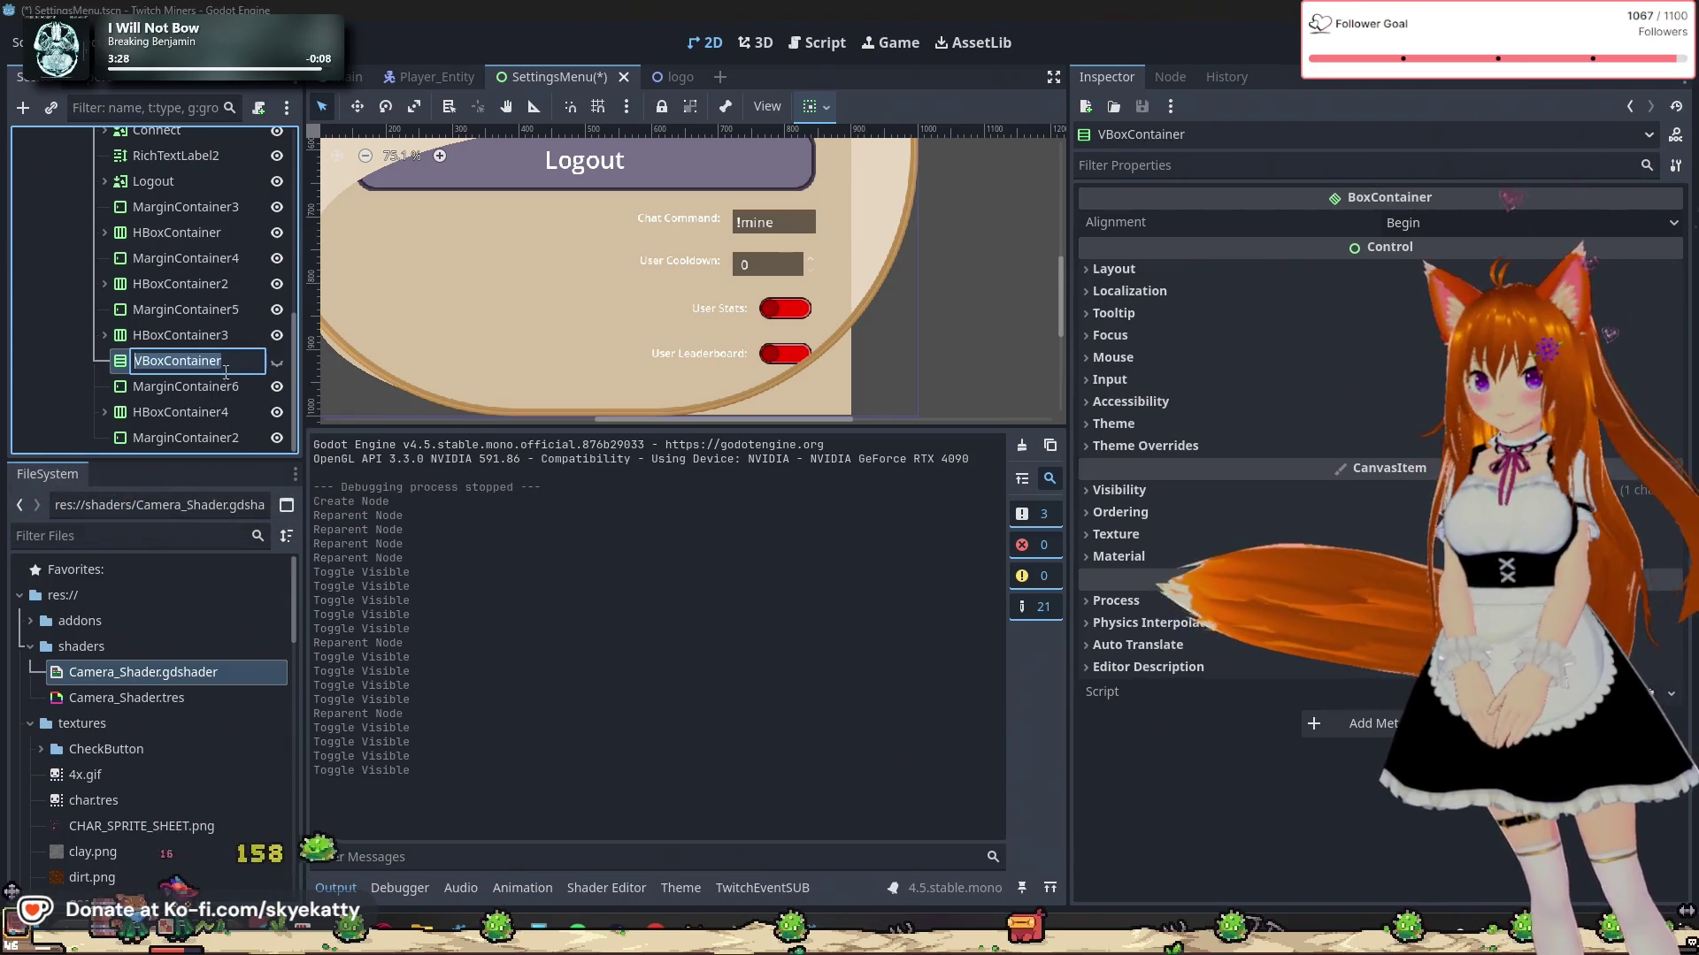
pyautogui.press('Return')
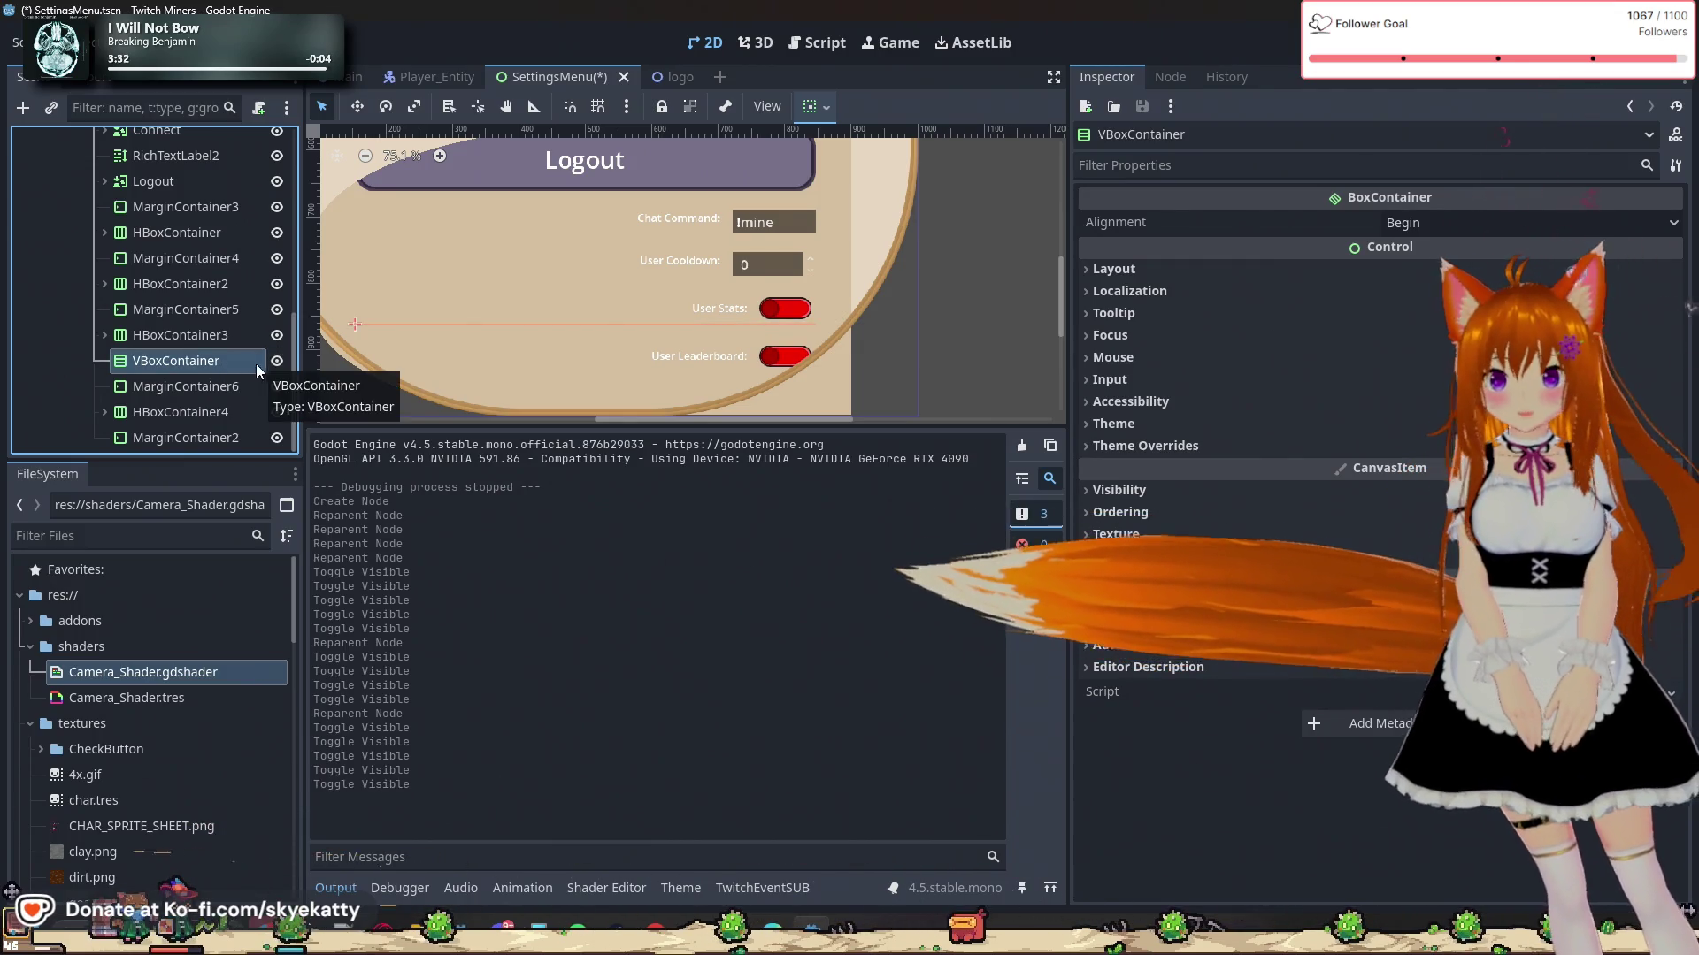
pyautogui.click(279, 362)
pyautogui.click(280, 363)
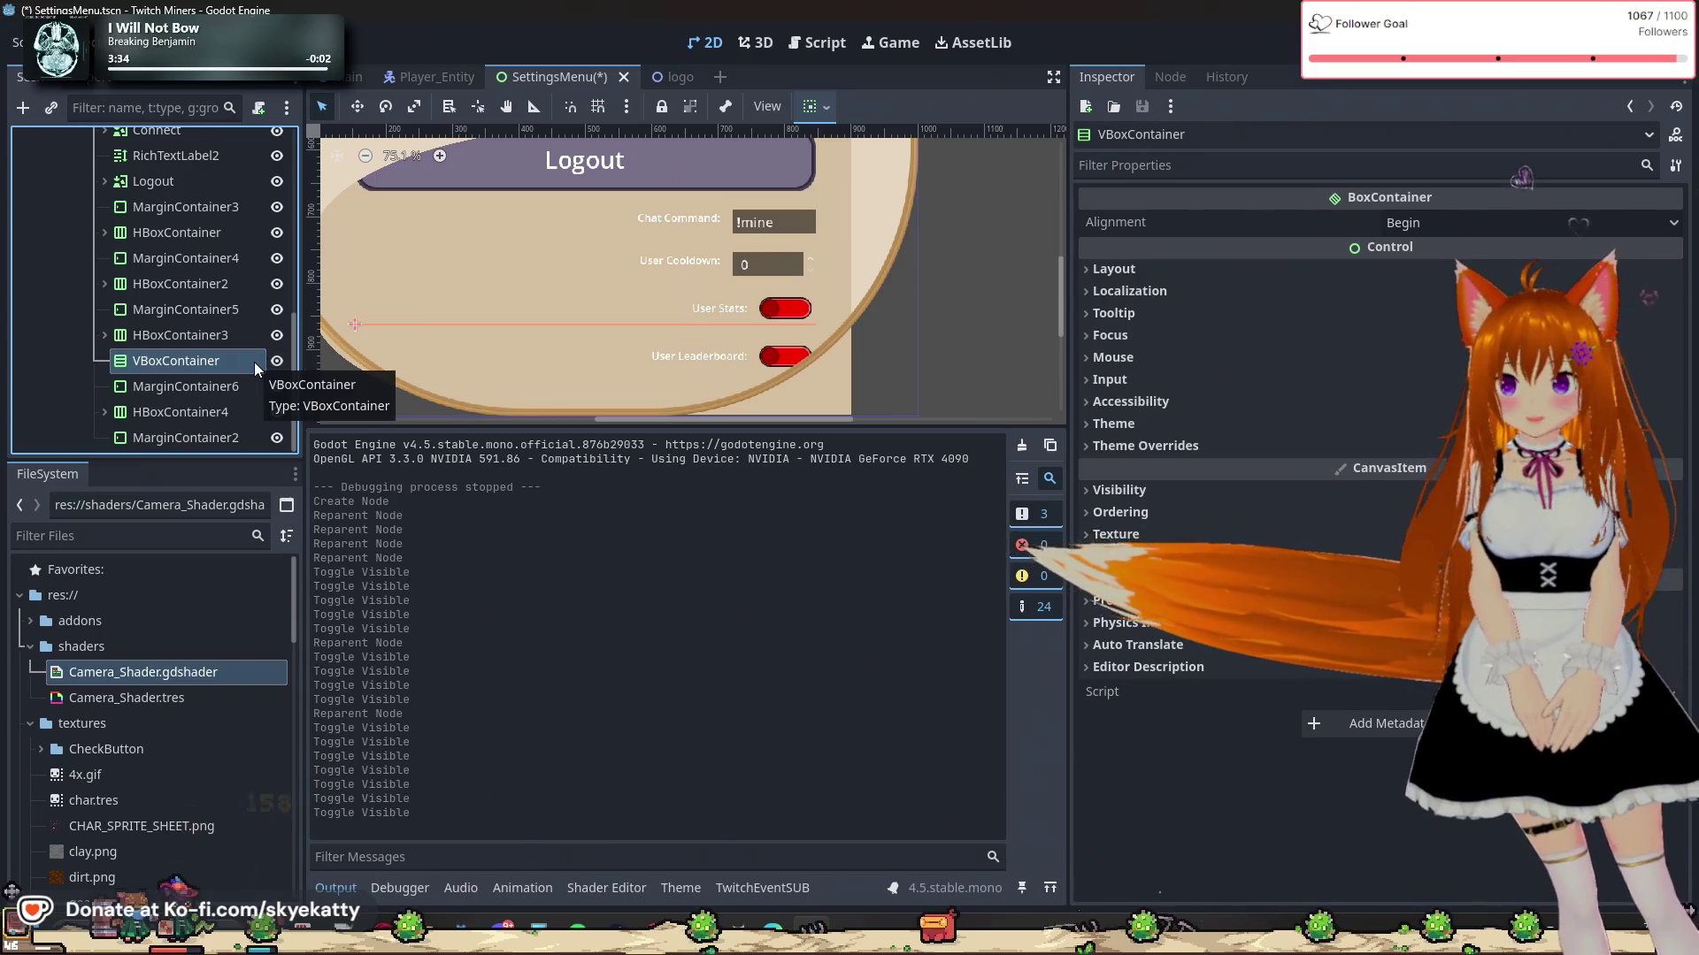
# Step: Add a MarginContainer child to VBoxContainer and set its custom minimum height to 8
pyautogui.rightClick(252, 362)
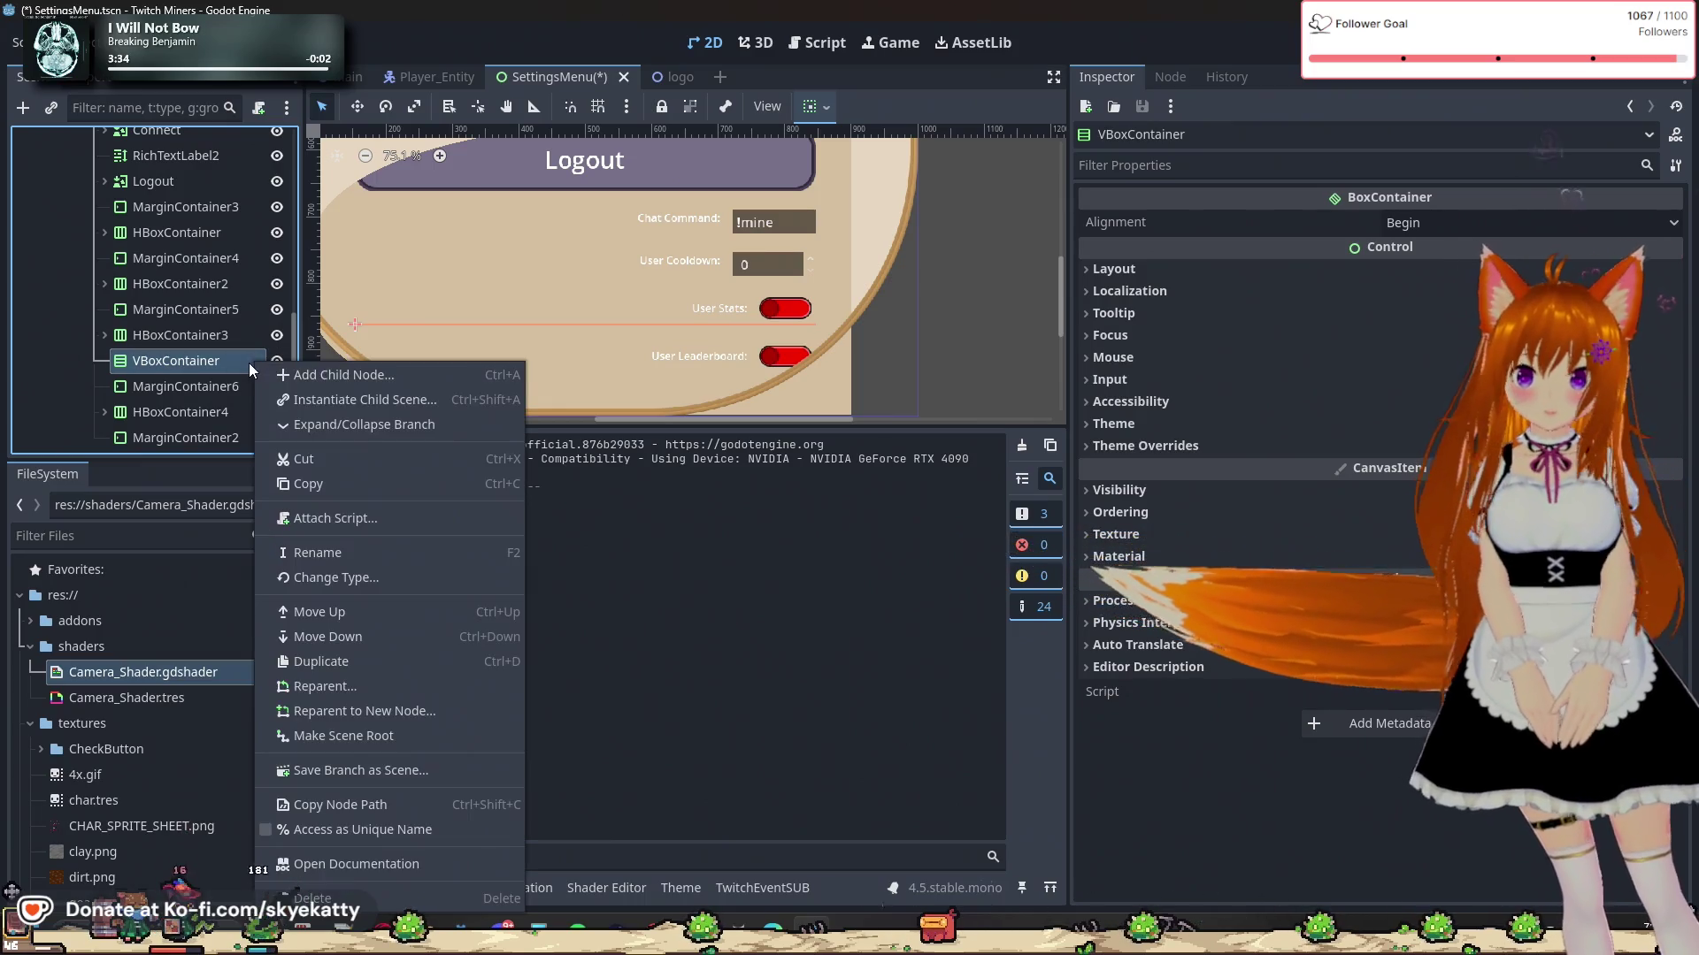
pyautogui.click(327, 379)
pyautogui.write('marg')
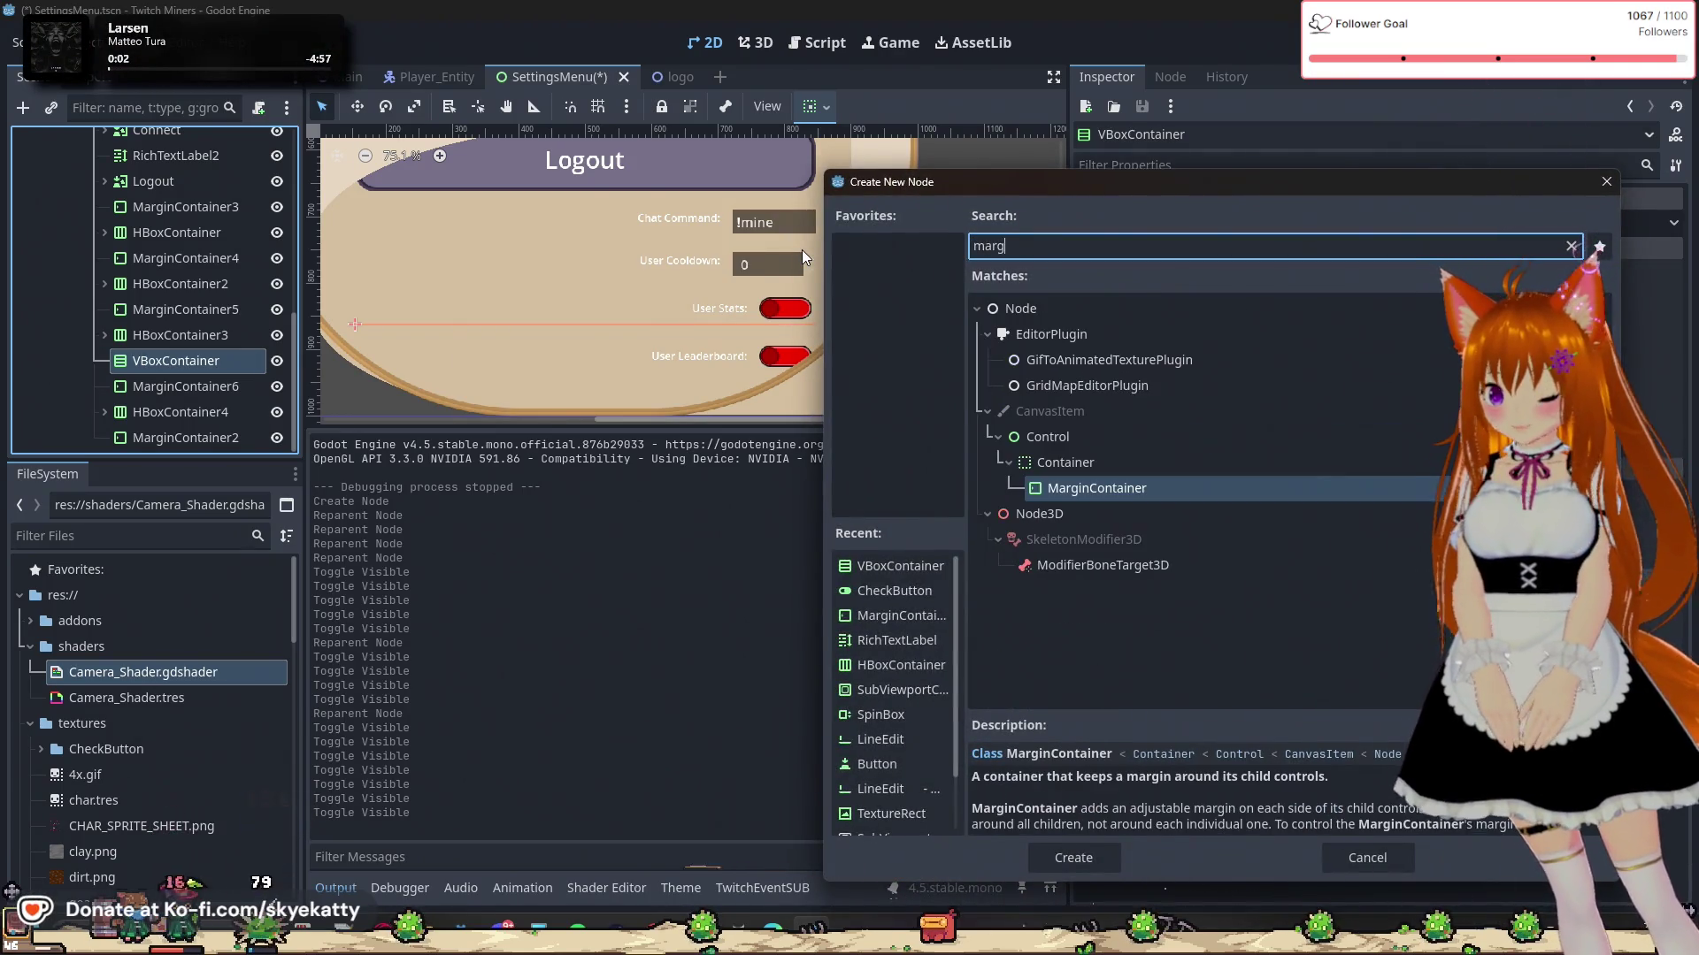
pyautogui.click(1081, 847)
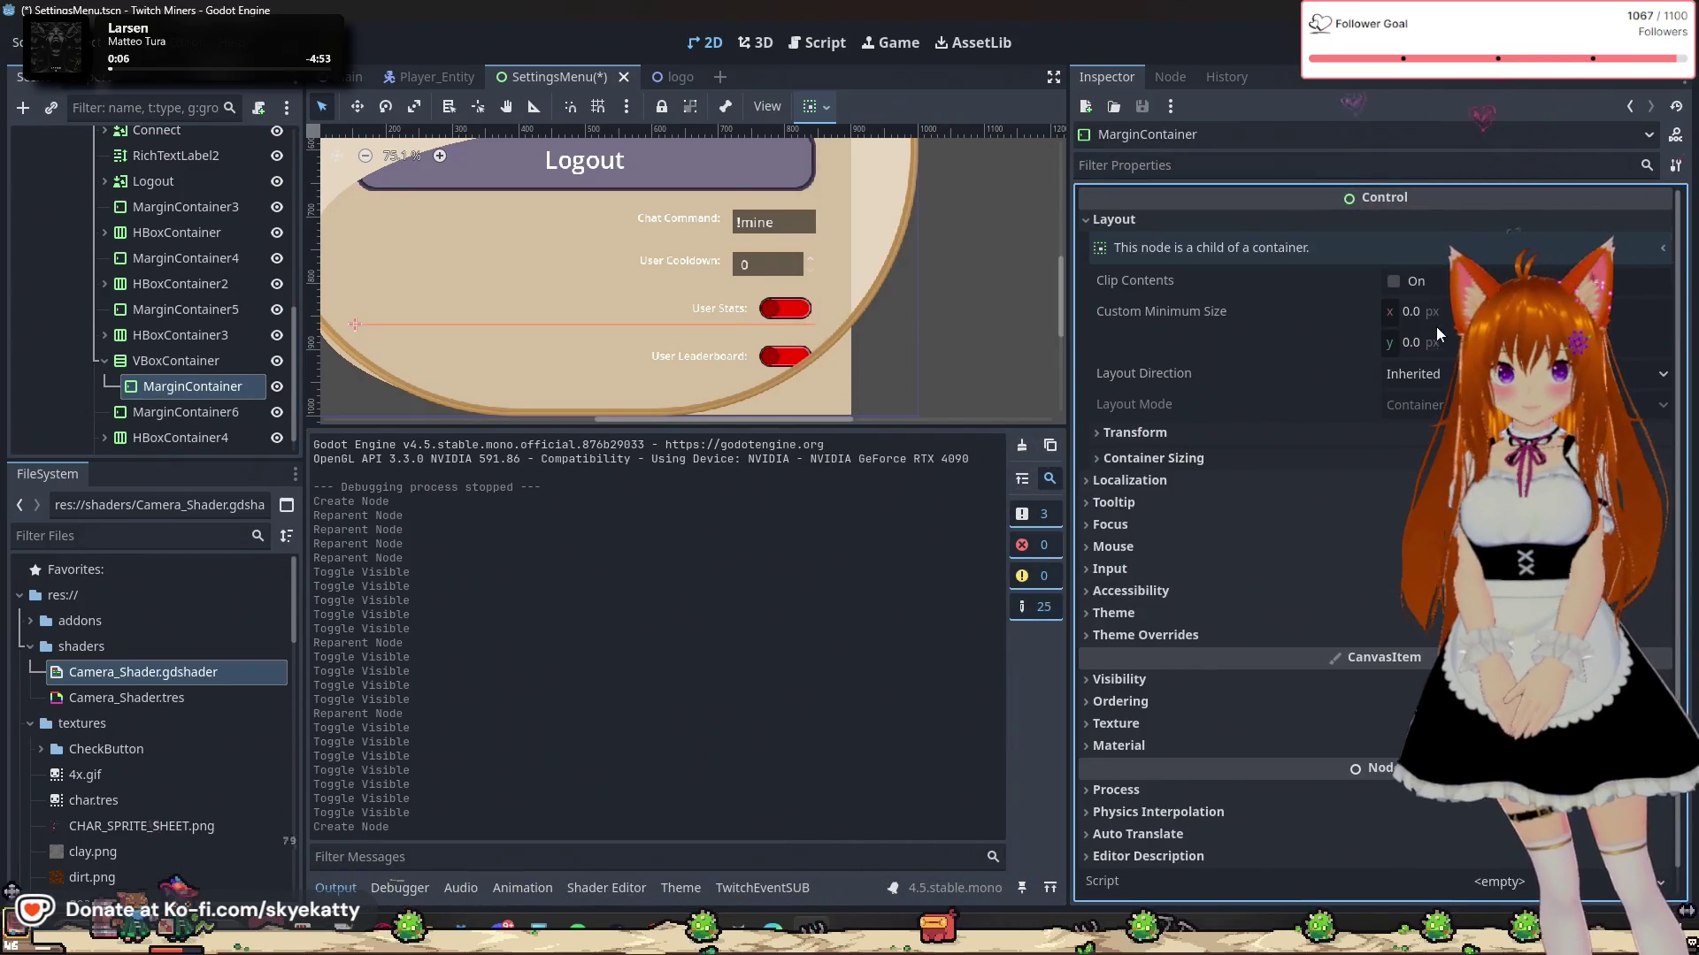
pyautogui.click(1419, 343)
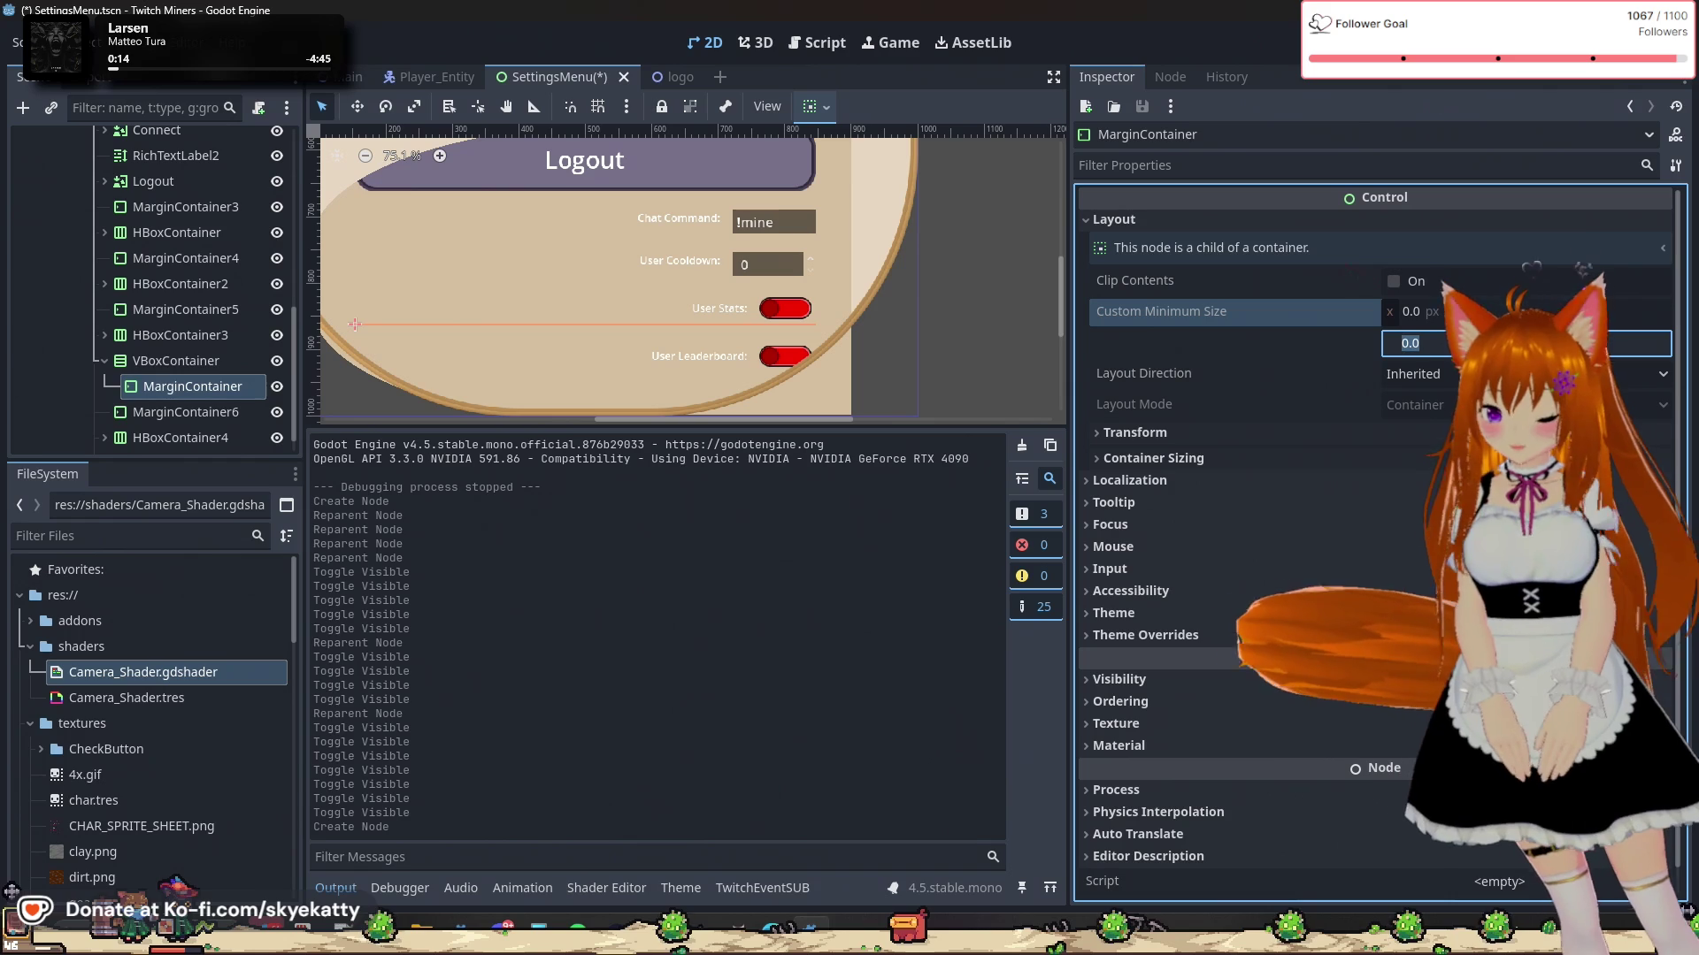
pyautogui.write('8')
pyautogui.press('Return')
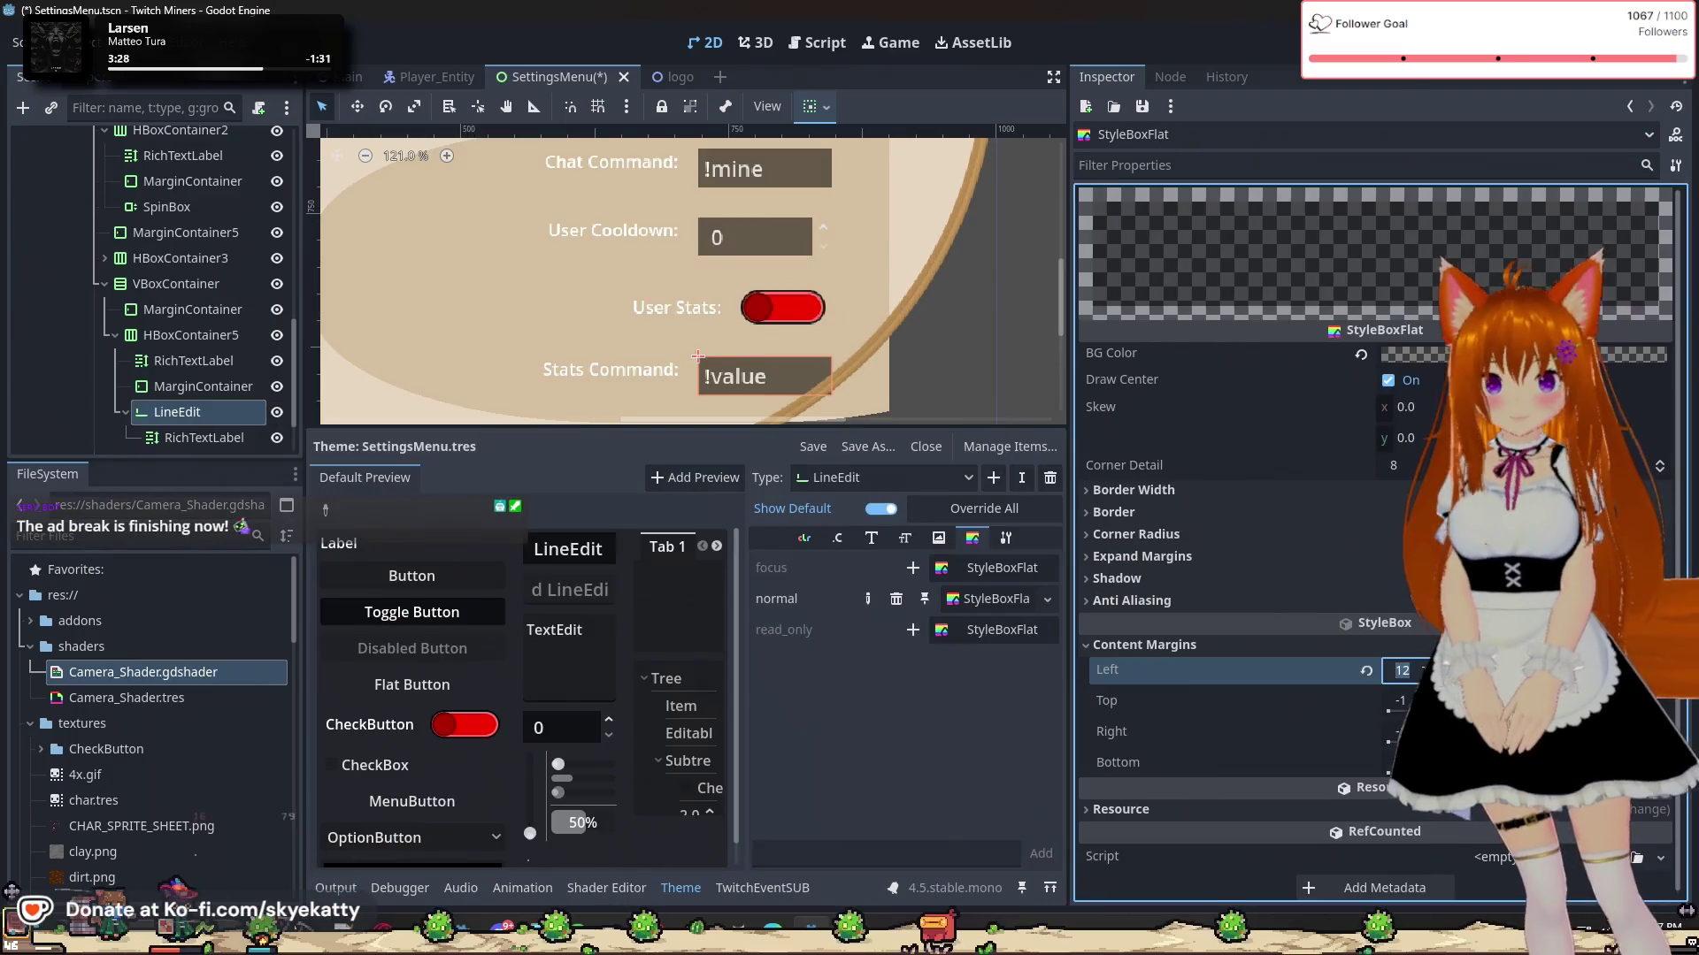
# Step: Apply a 13 px left content margin to the LineEdit normal style and review the fields
pyautogui.press('Return')
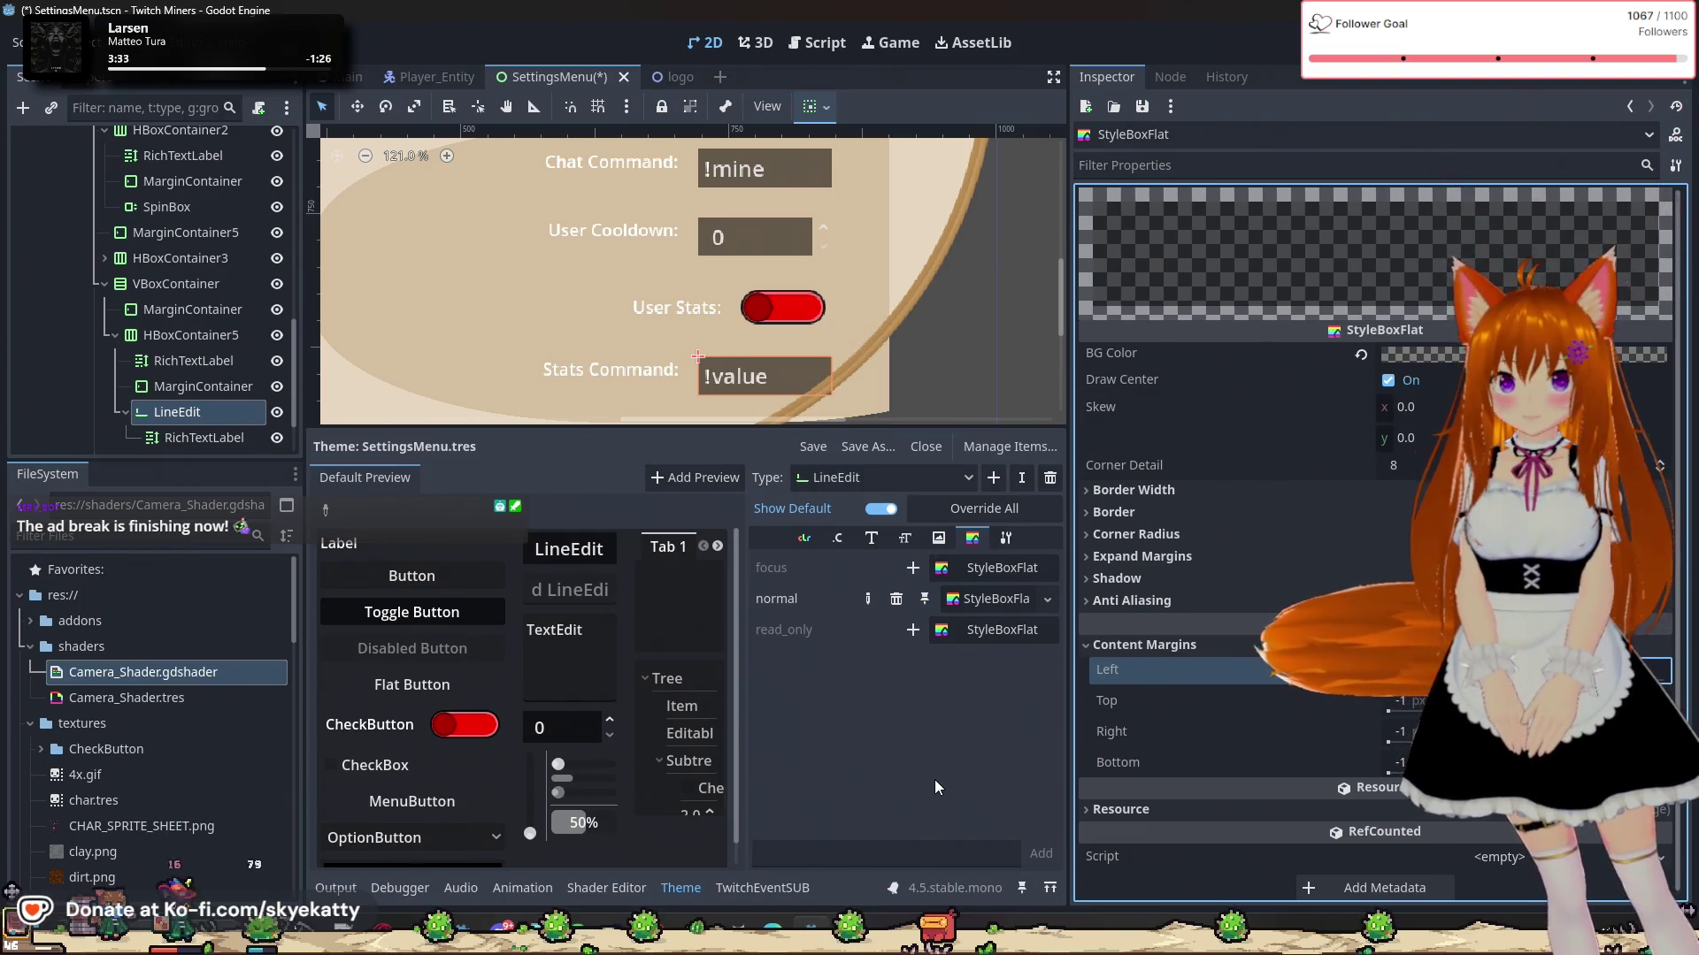
pyautogui.scroll(-2, 835, 361)
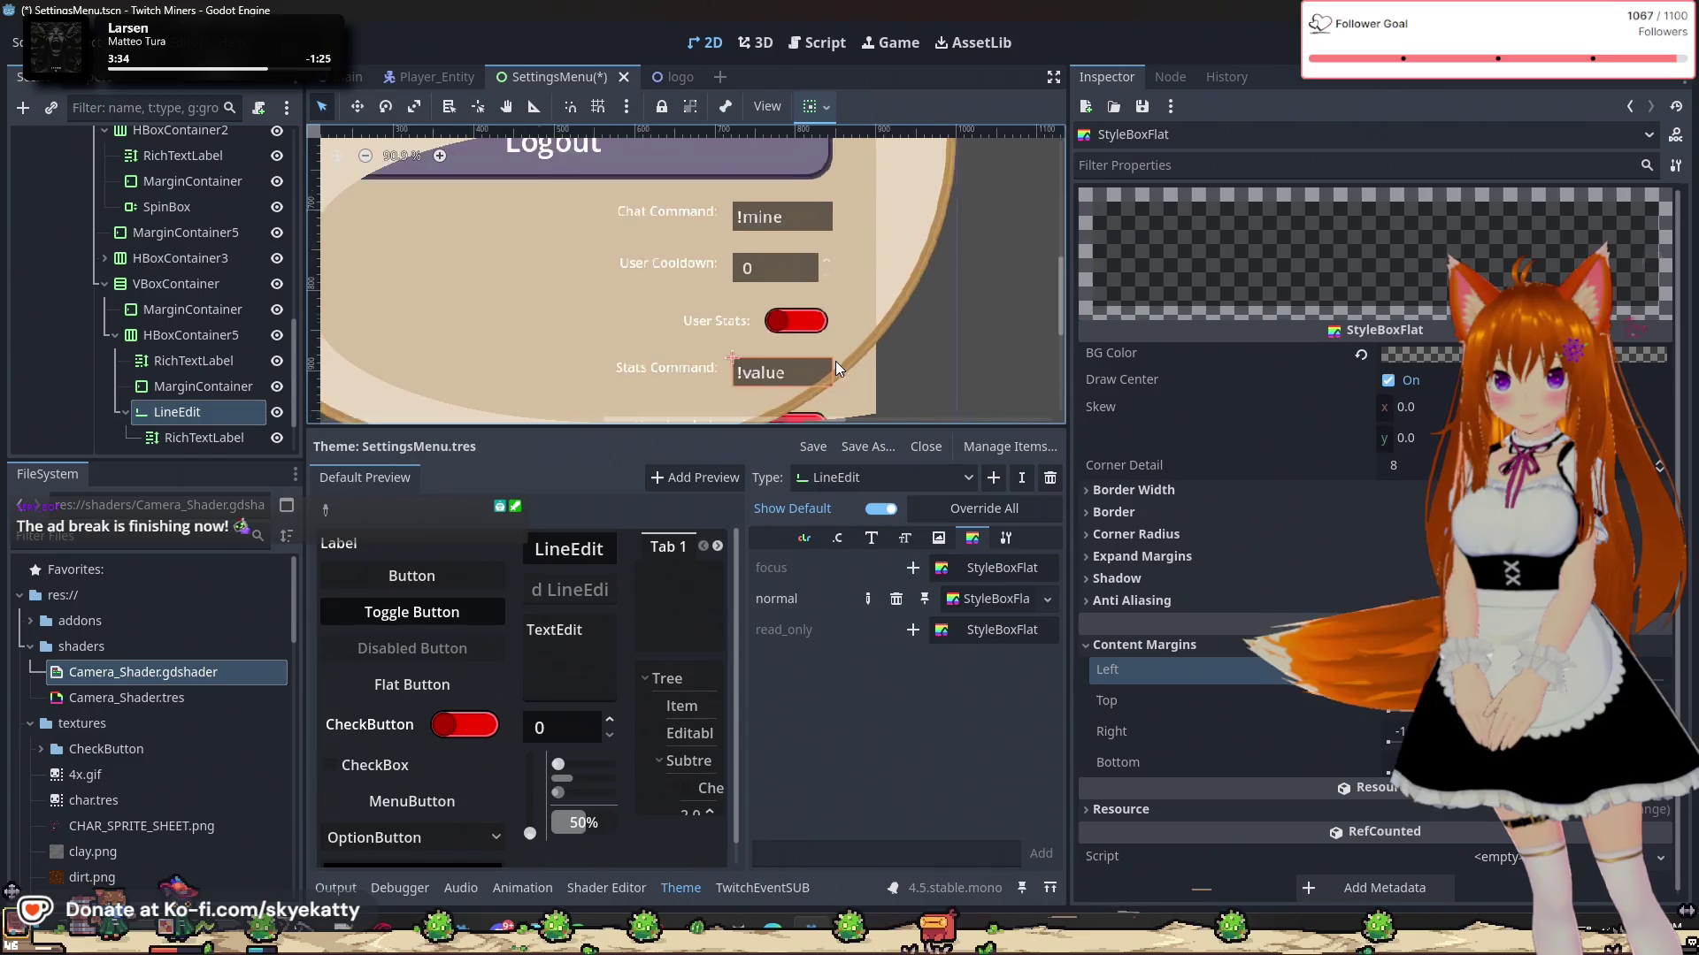
pyautogui.scroll(-1, 836, 354)
pyautogui.scroll(-1, 837, 352)
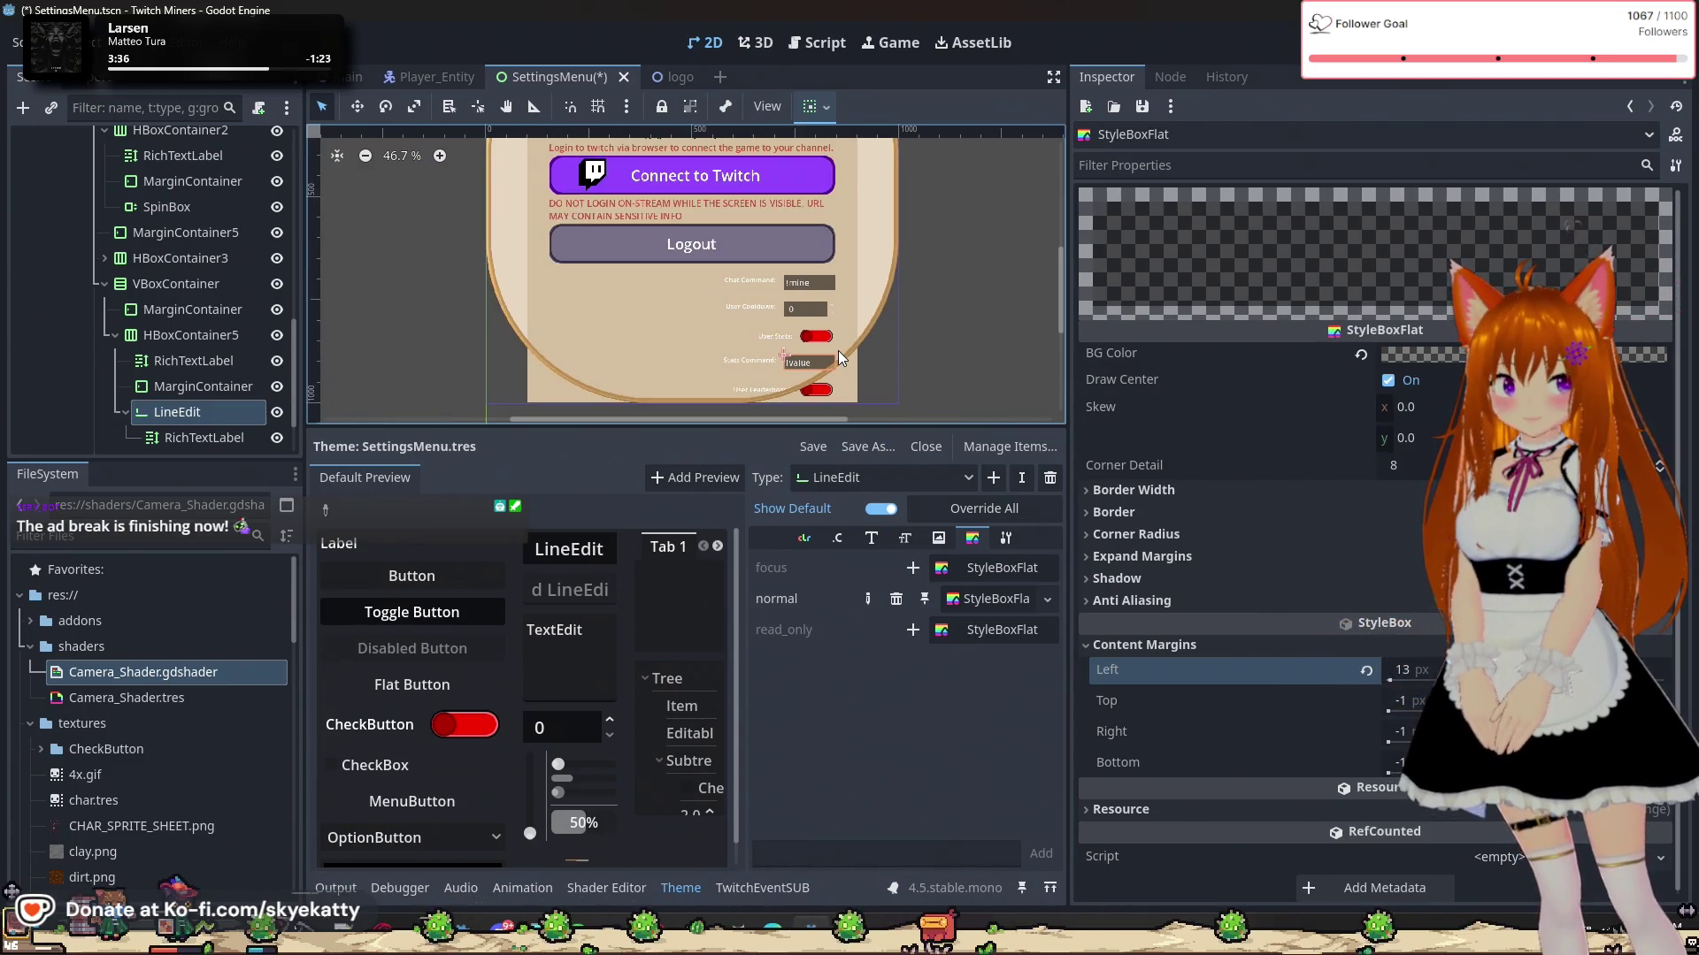
pyautogui.scroll(2, 837, 351)
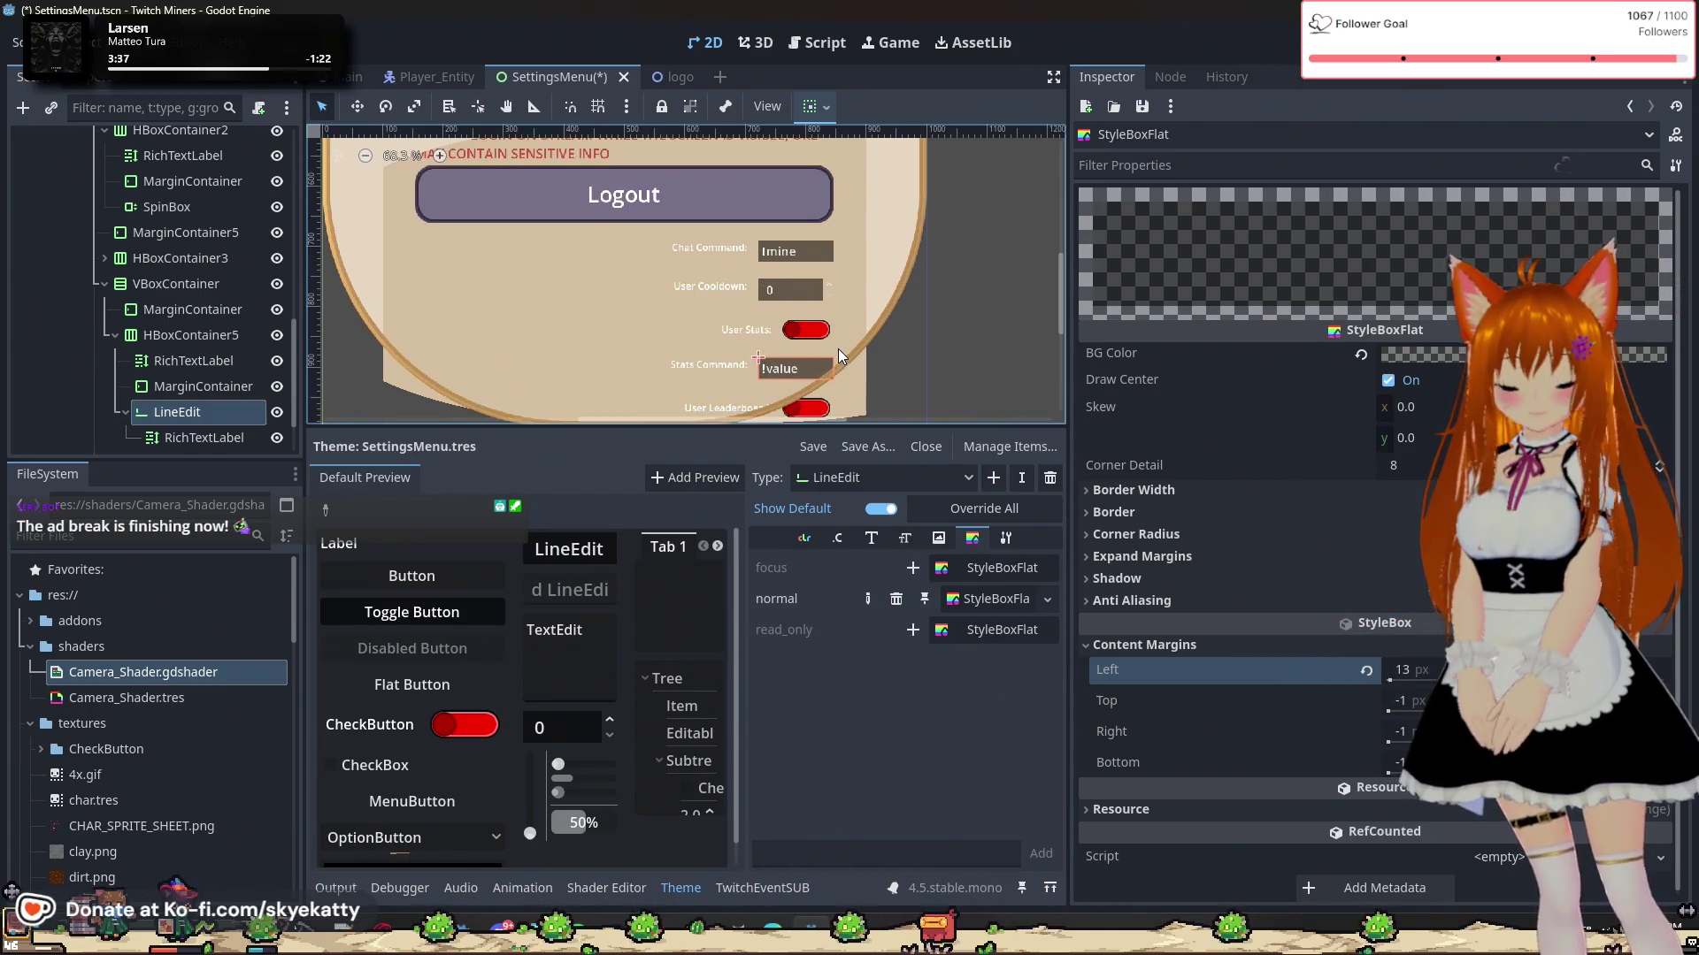
pyautogui.click(1011, 363)
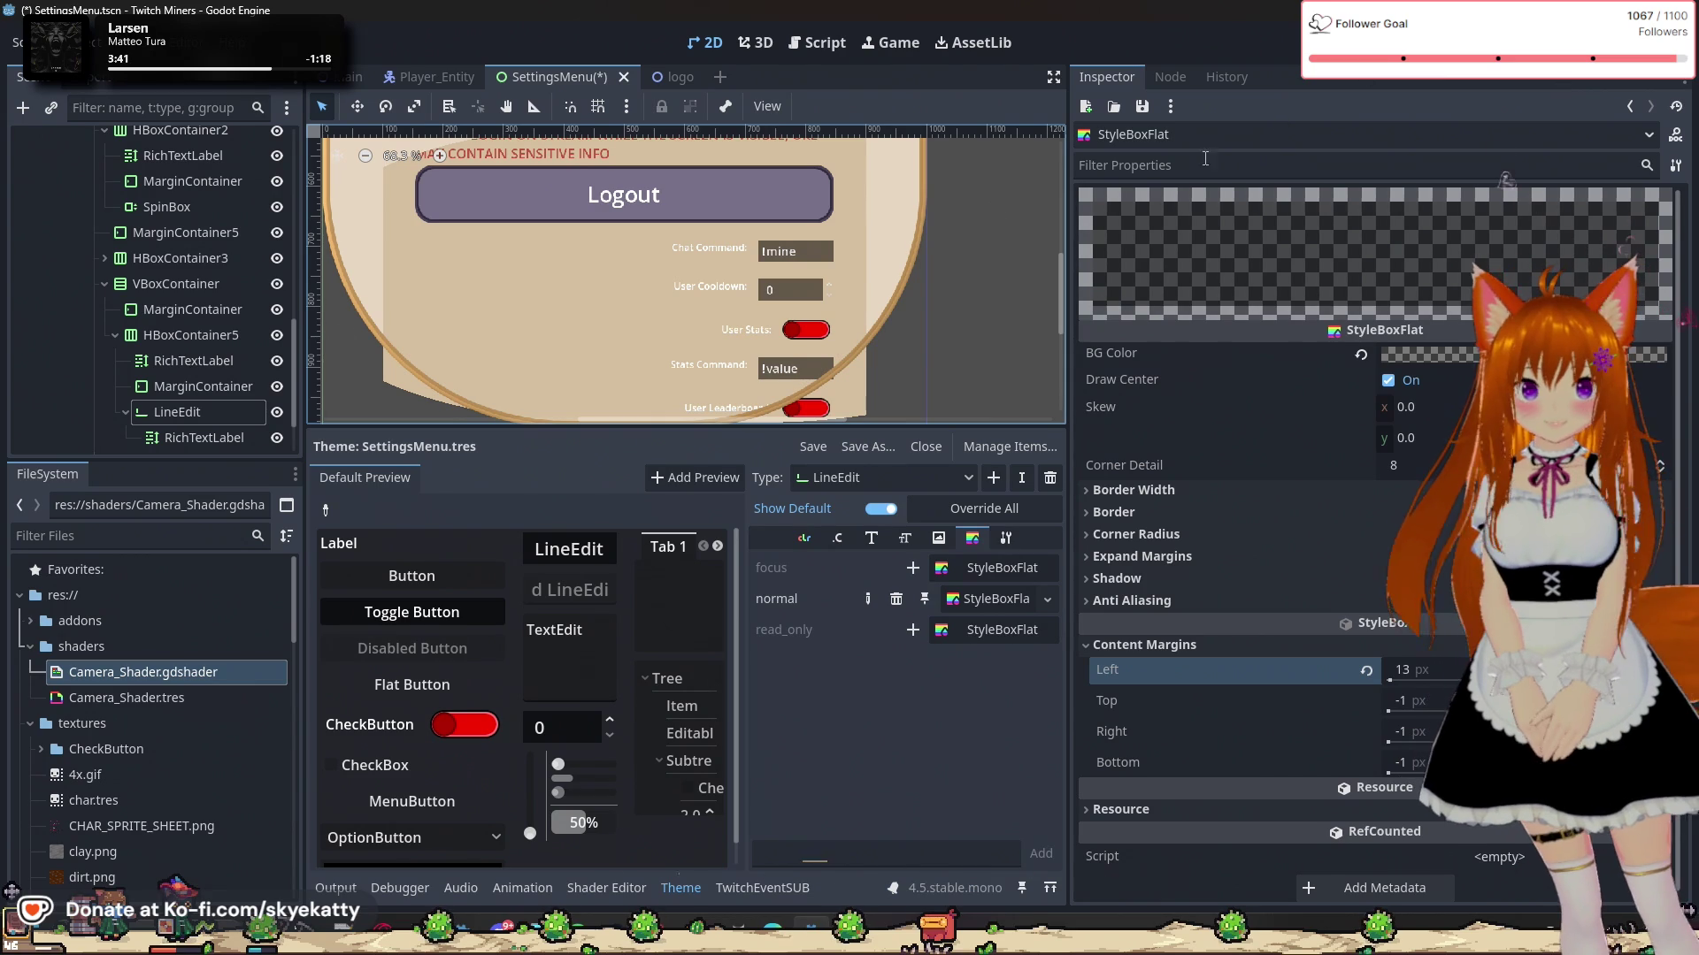
# Step: Collapse HBoxContainer5 and VBoxContainer, and hide then show the Stats Command row to compare
pyautogui.click(115, 335)
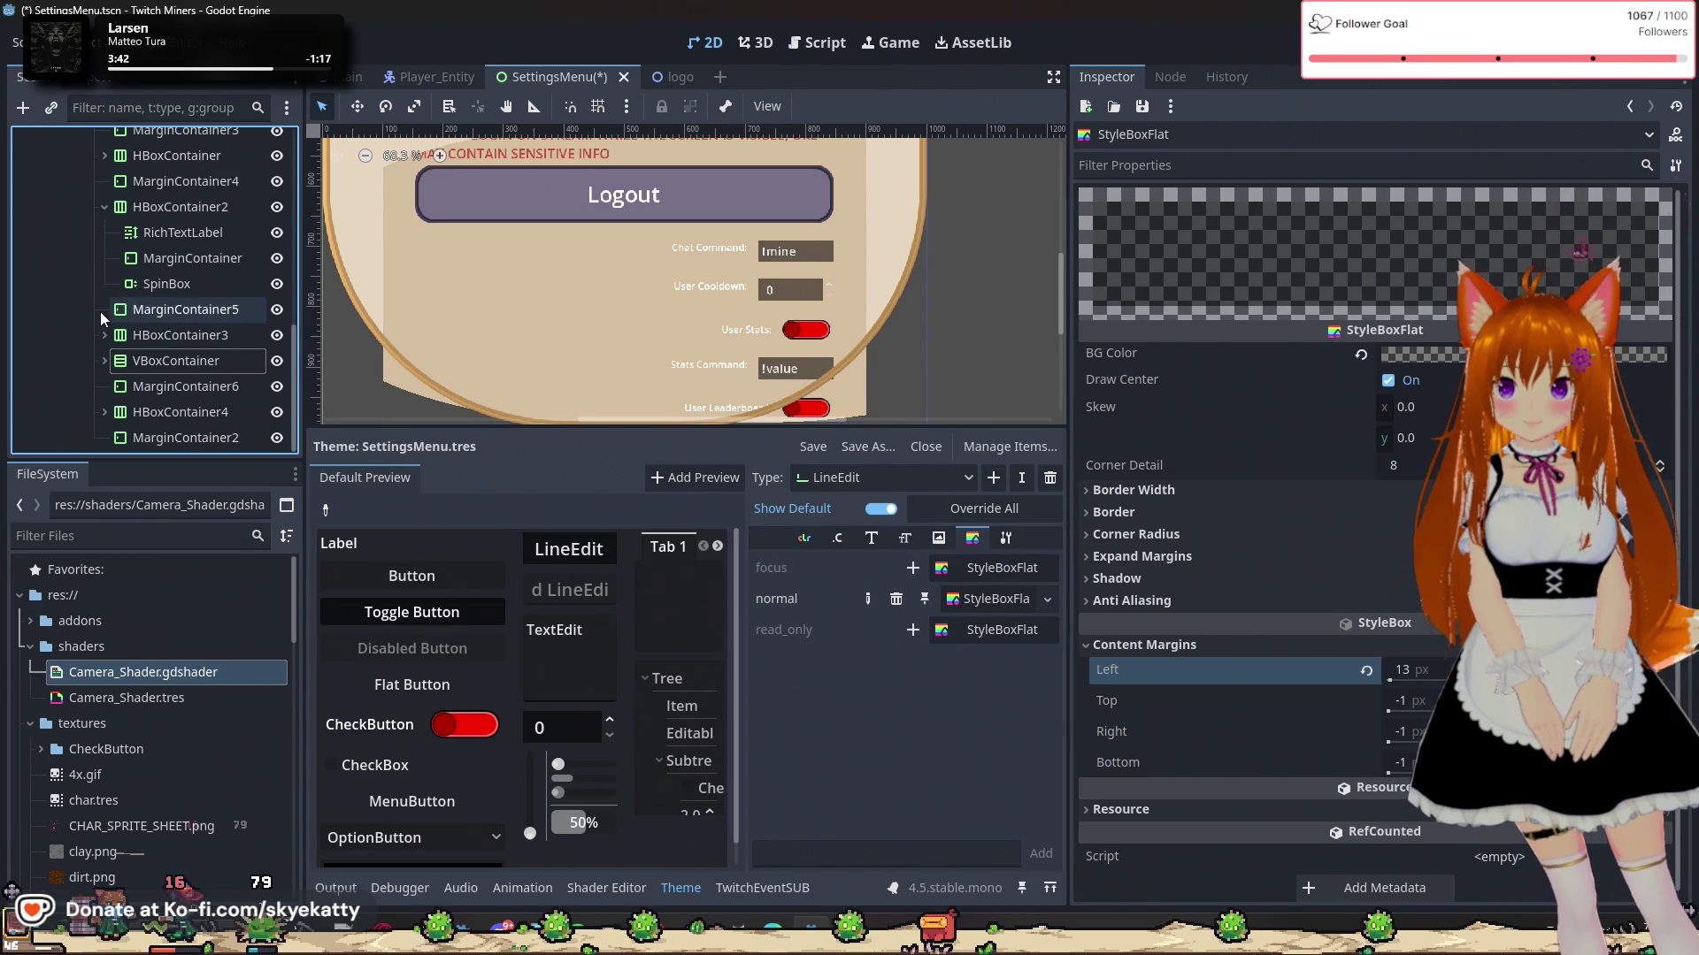
pyautogui.click(101, 310)
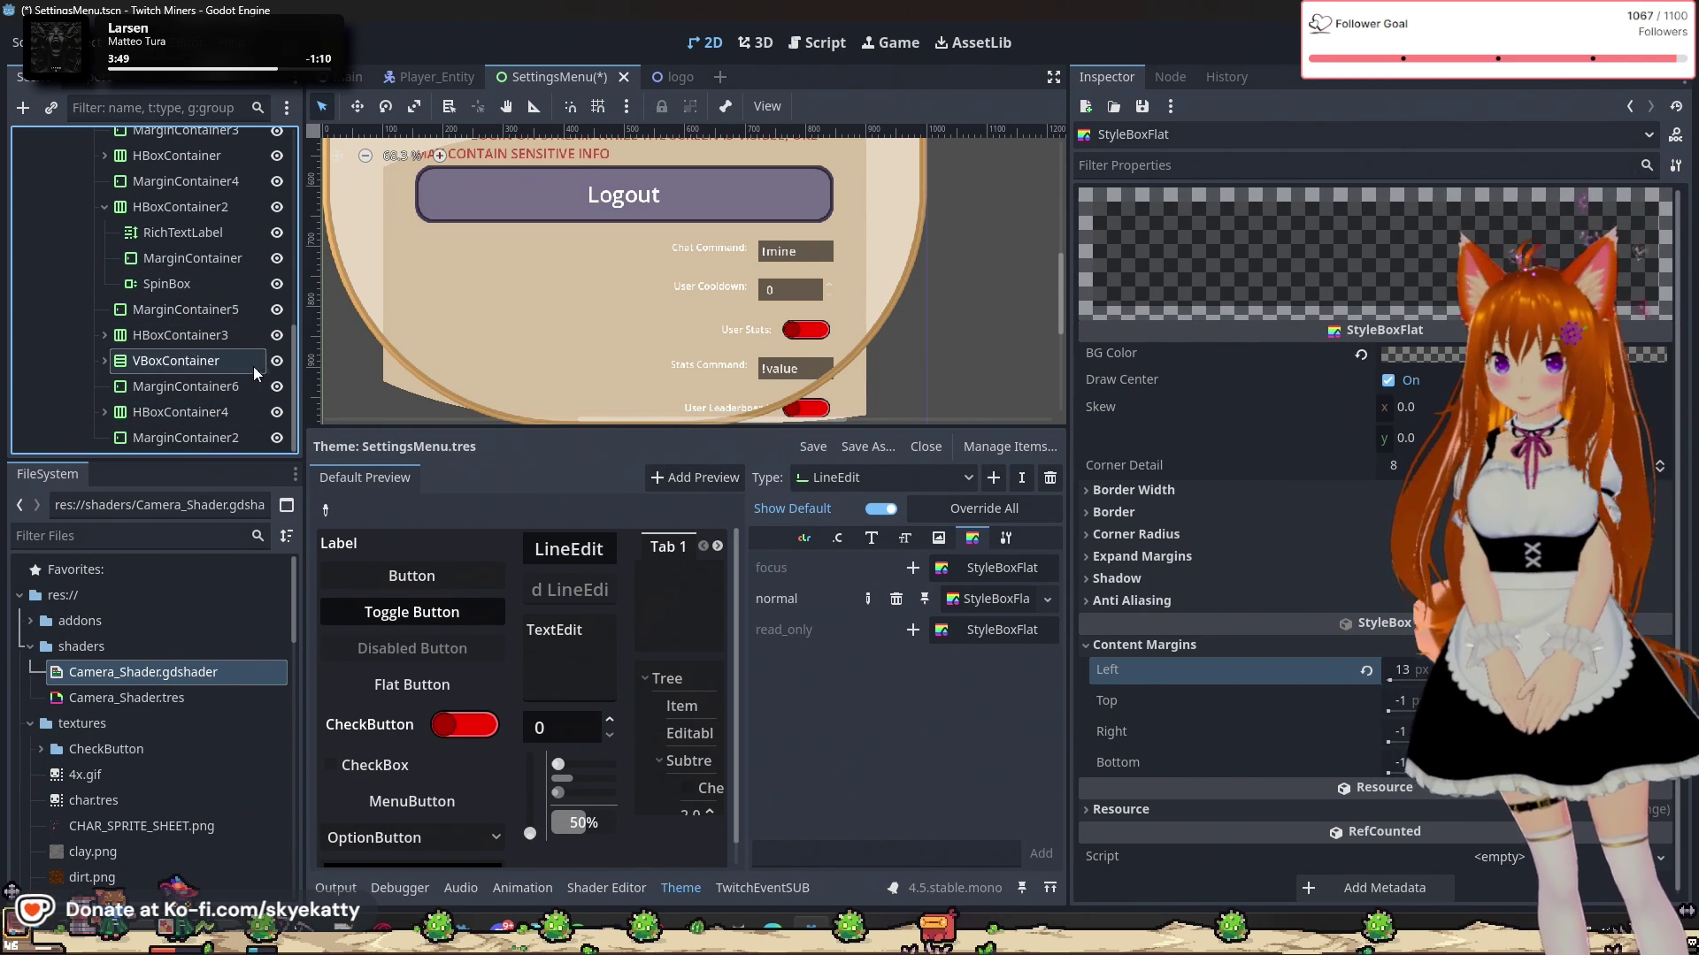
pyautogui.click(276, 363)
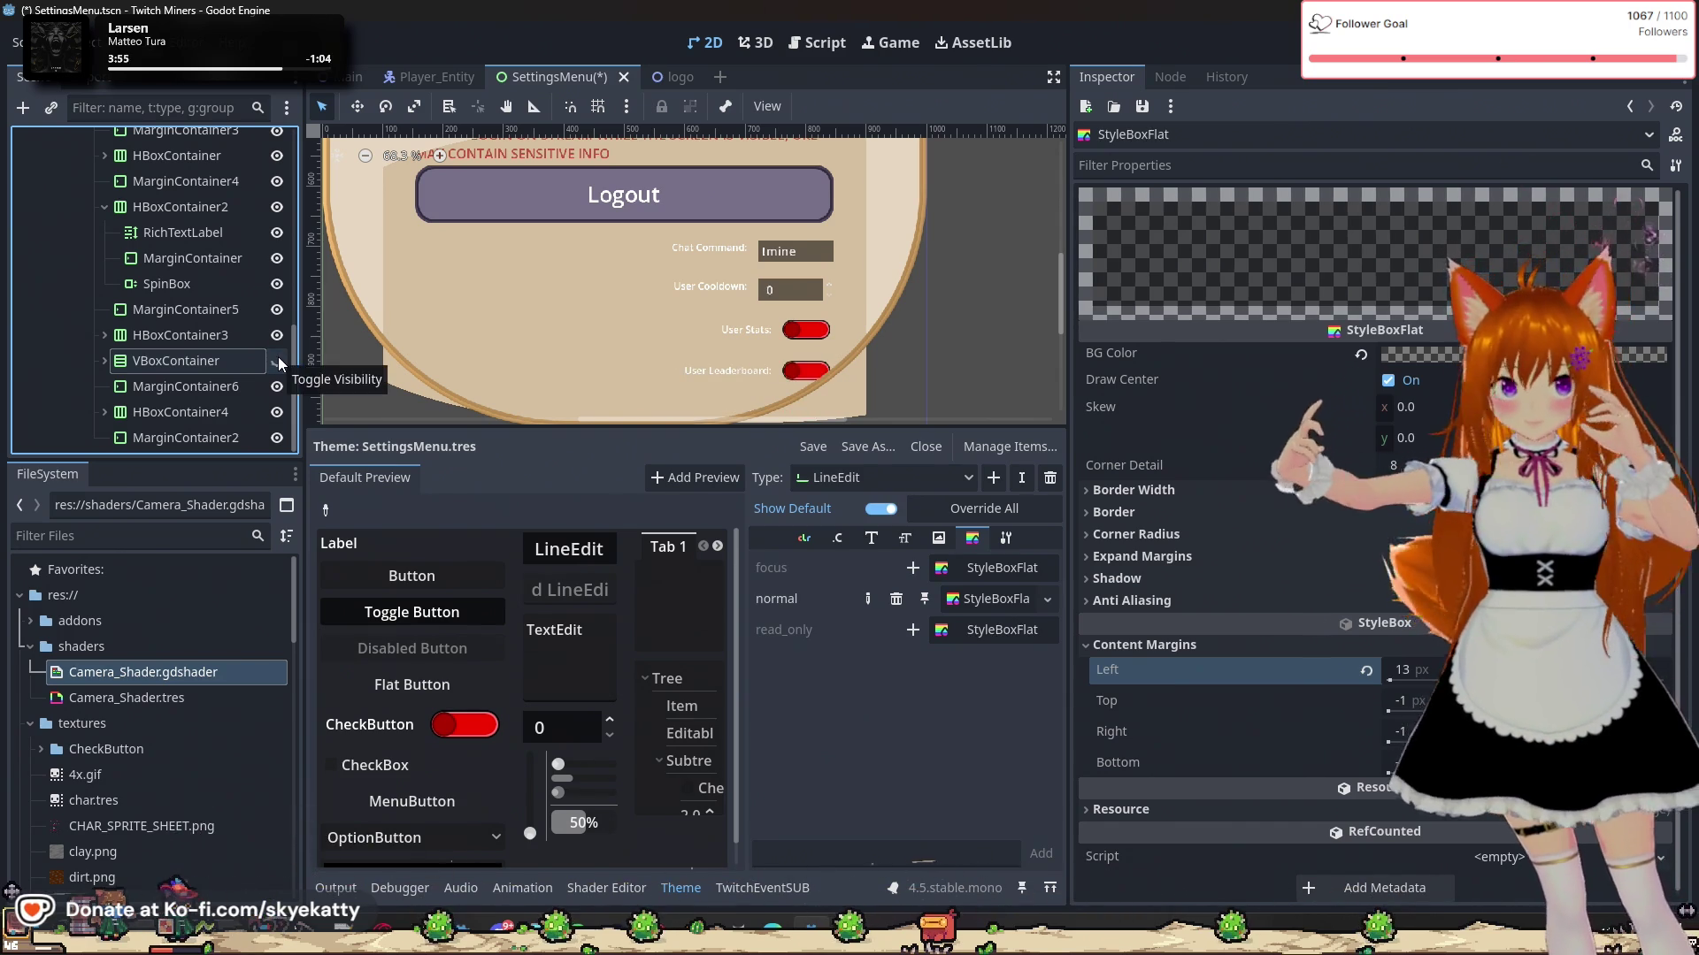
pyautogui.click(277, 363)
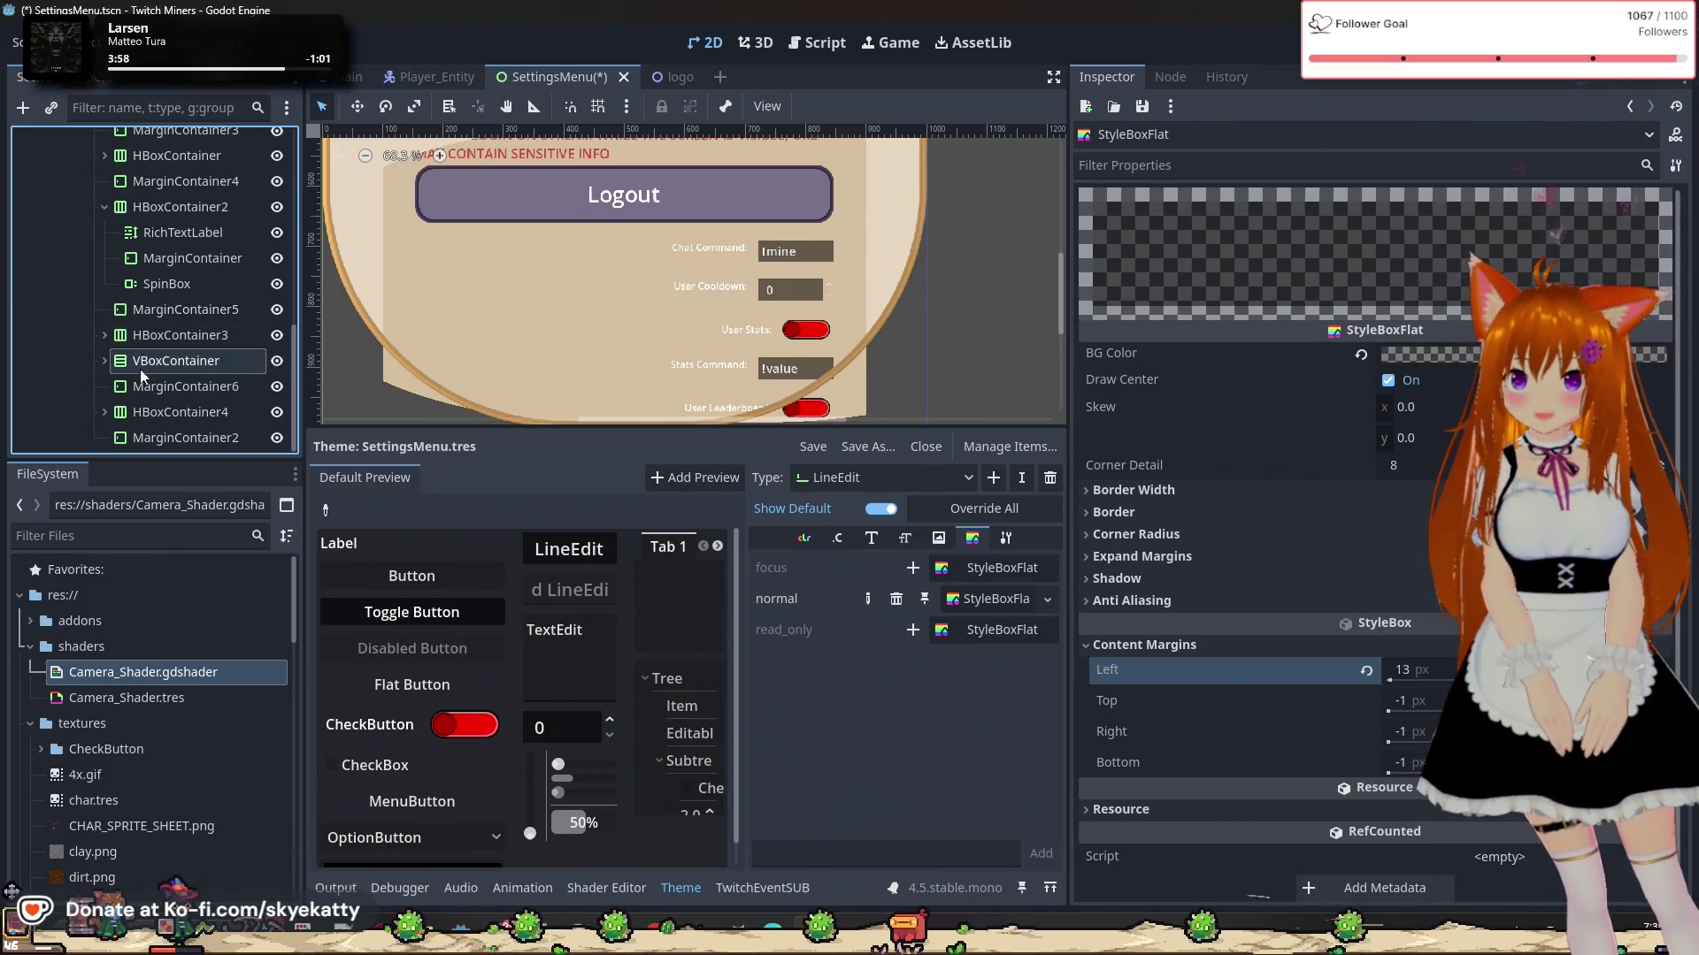
pyautogui.click(104, 361)
# Step: Select the User Cooldown row (HBoxContainer2) and duplicate it with Ctrl+D
pyautogui.click(143, 308)
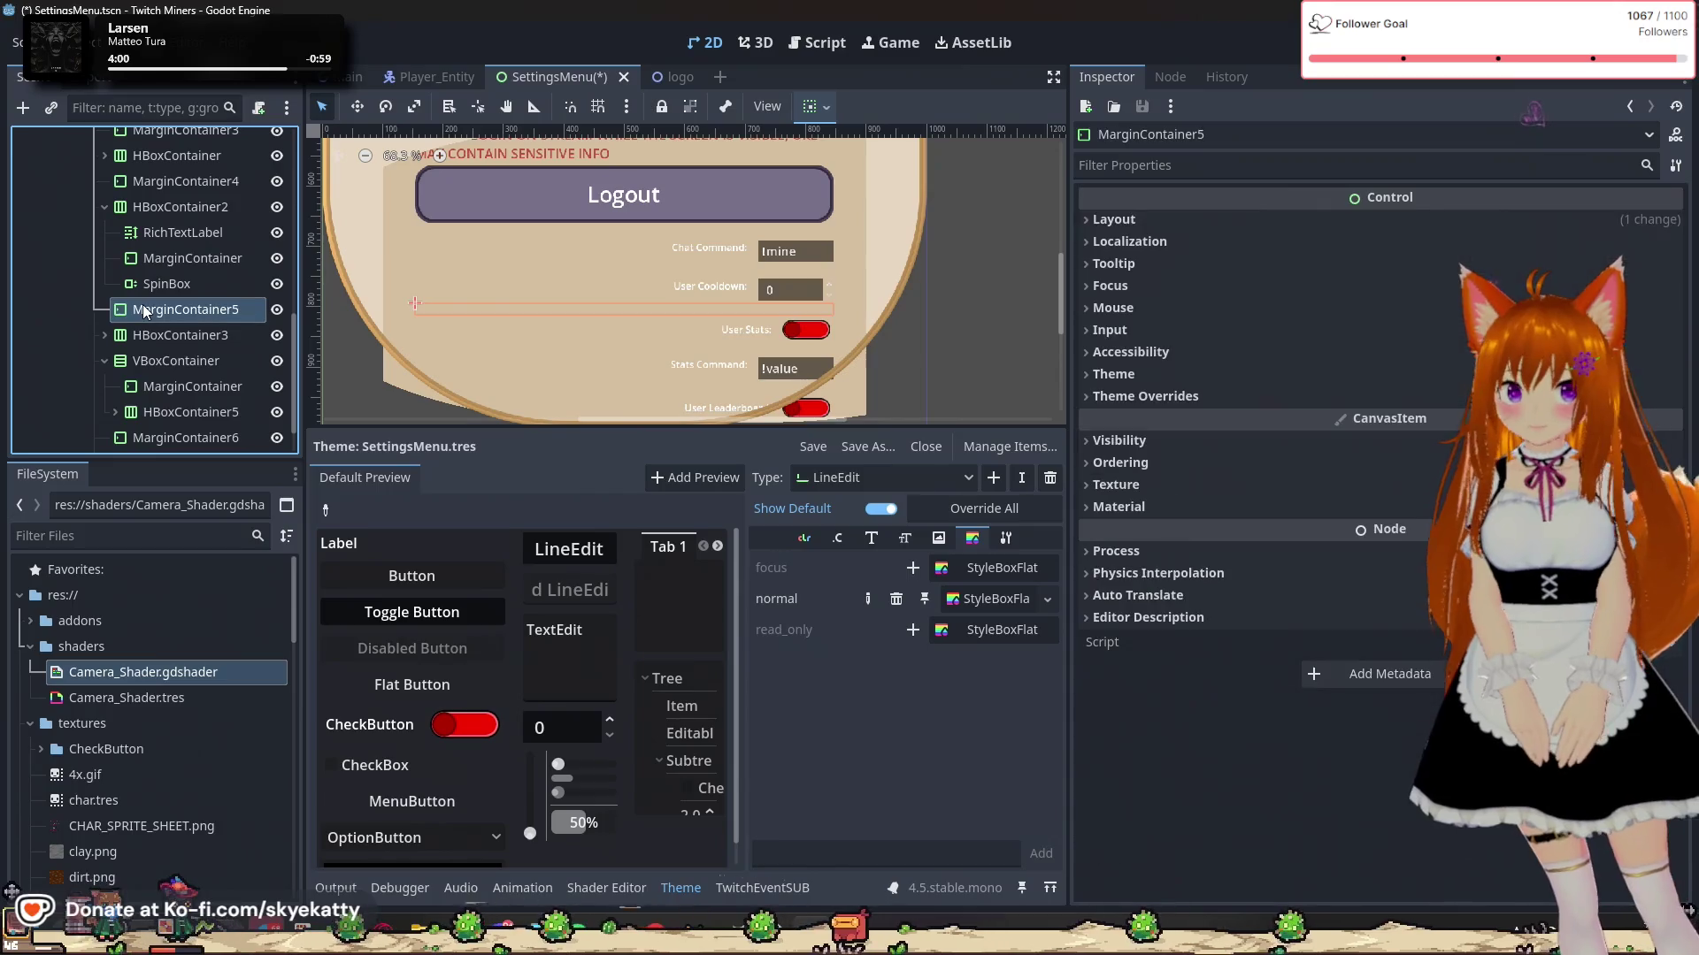
pyautogui.click(183, 207)
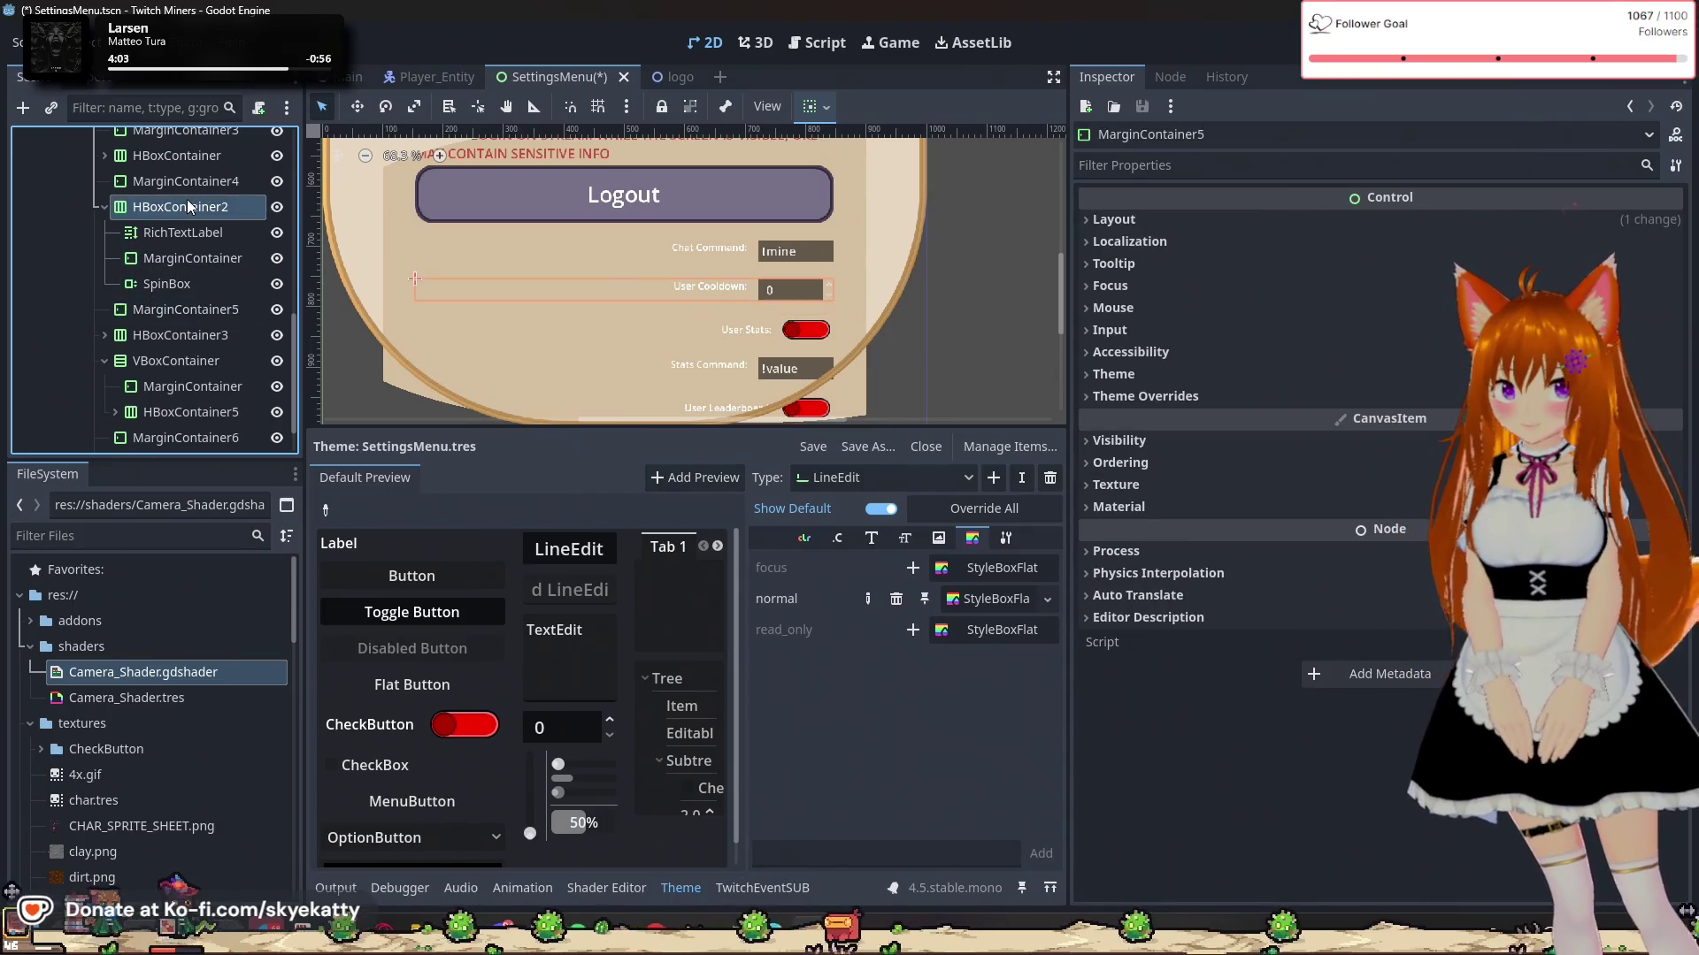
pyautogui.click(104, 207)
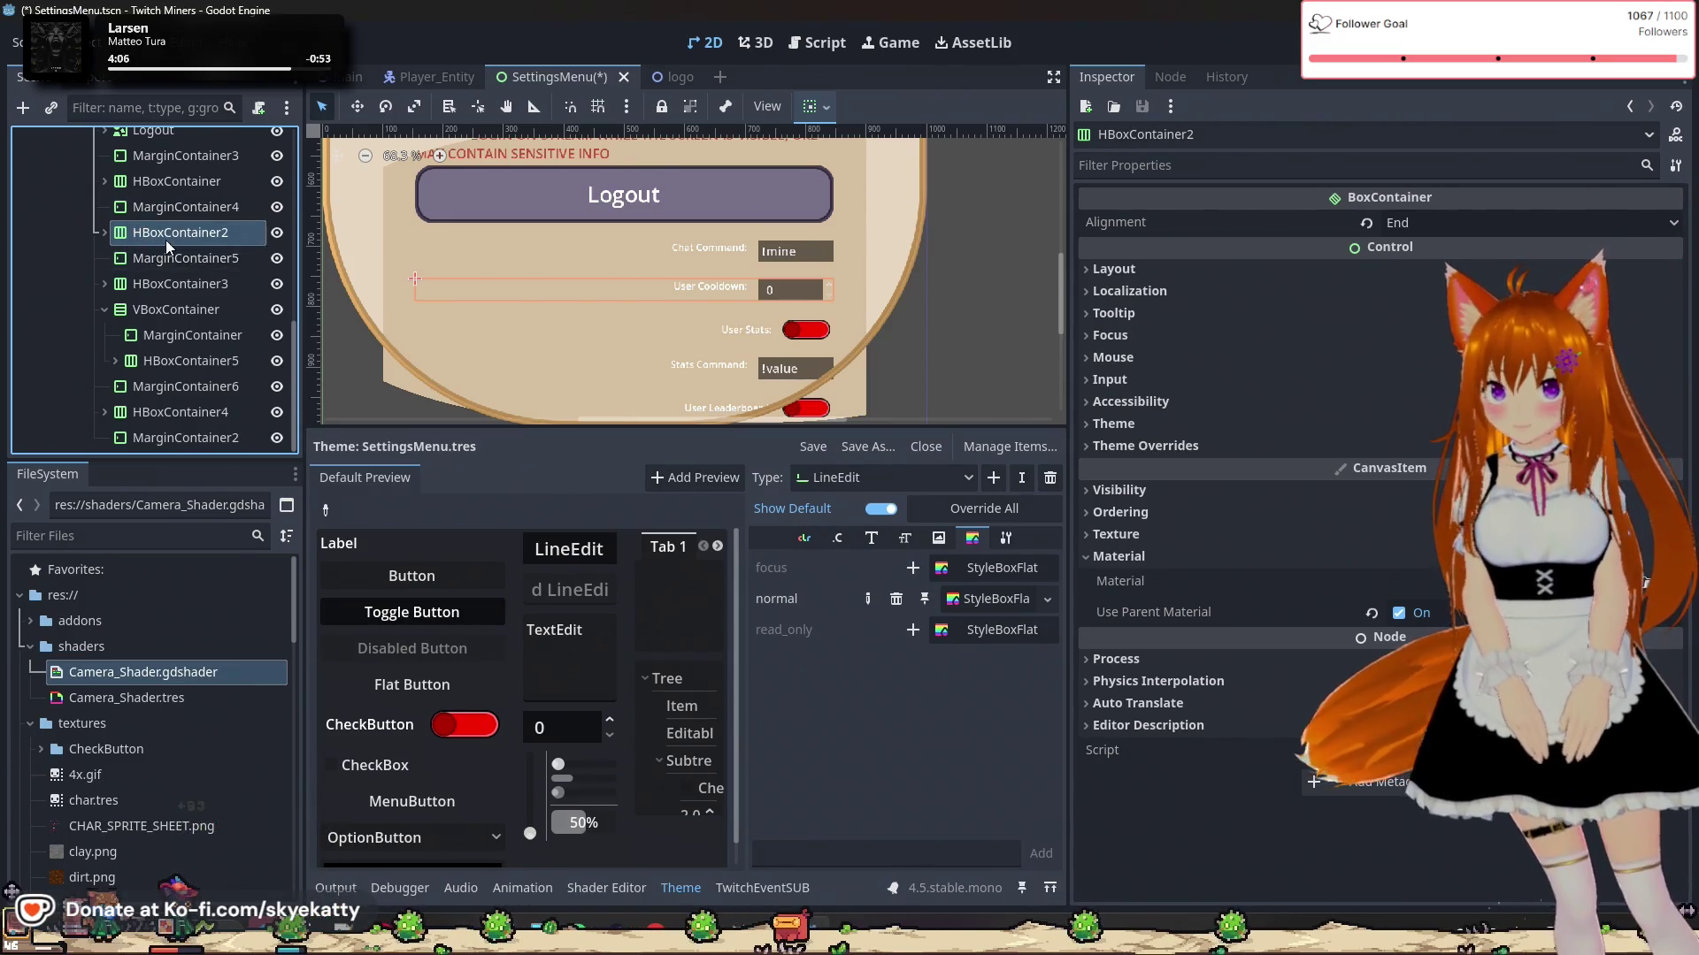
pyautogui.click(187, 281)
pyautogui.click(193, 241)
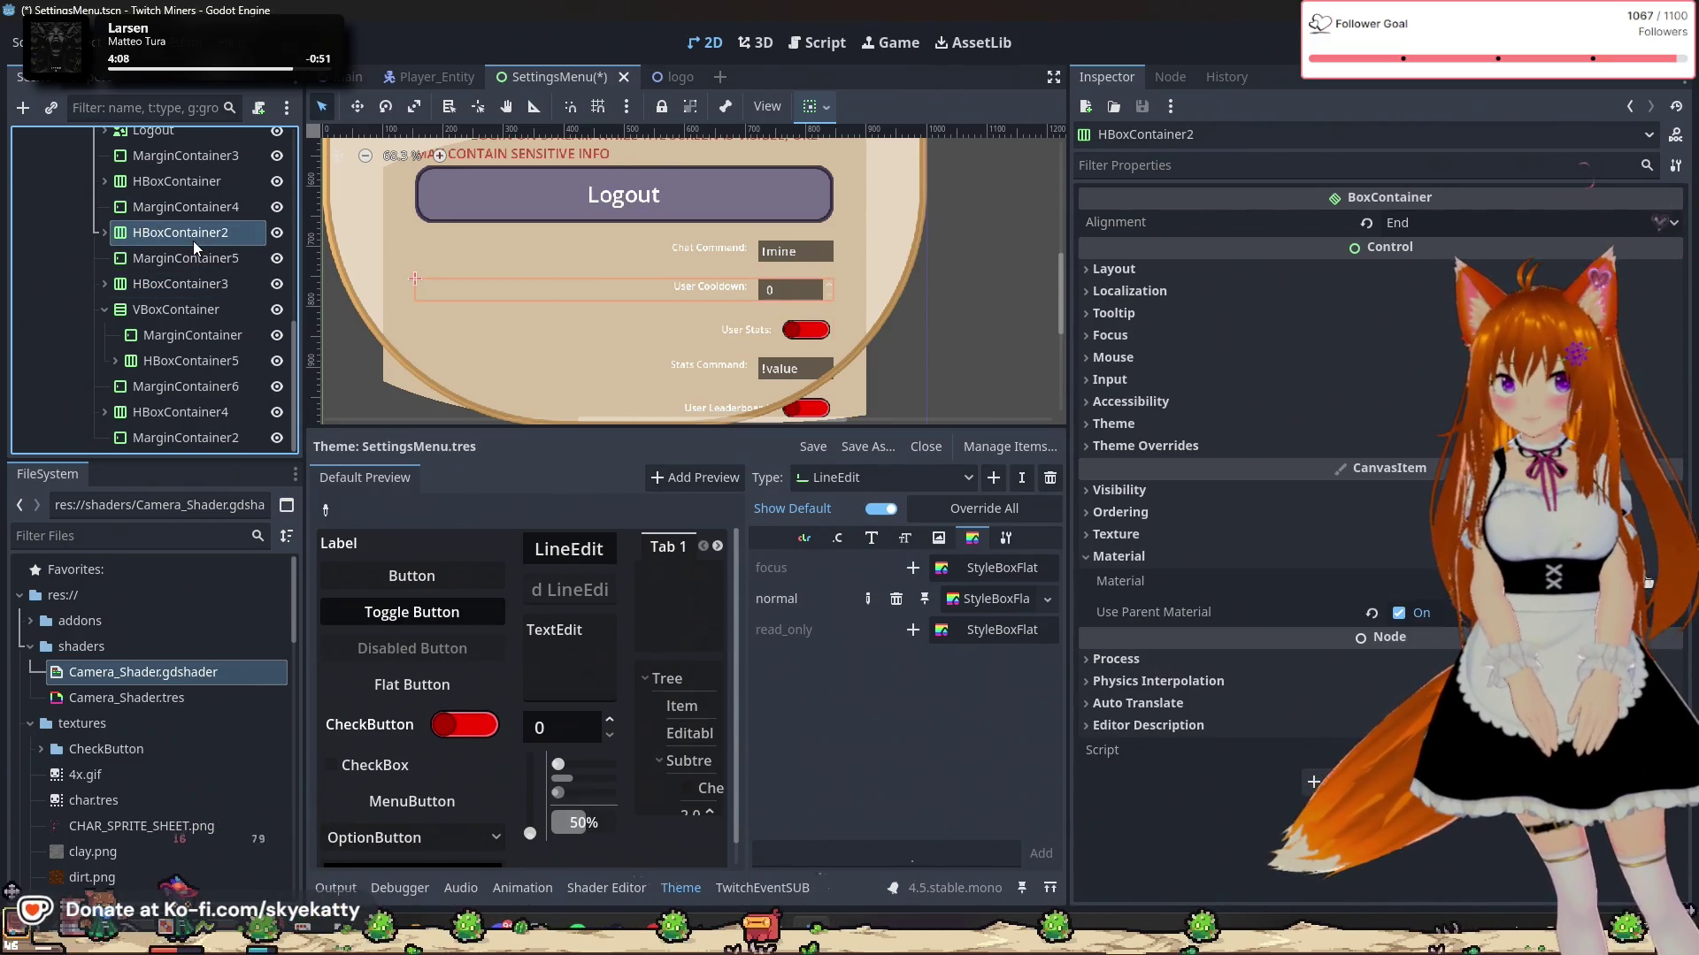
pyautogui.hotkey('ctrl', 'd')
# Step: Move the copied HBoxContainer5 row below the Stats Command row in the Scene tree
pyautogui.scroll(-2, 205, 334)
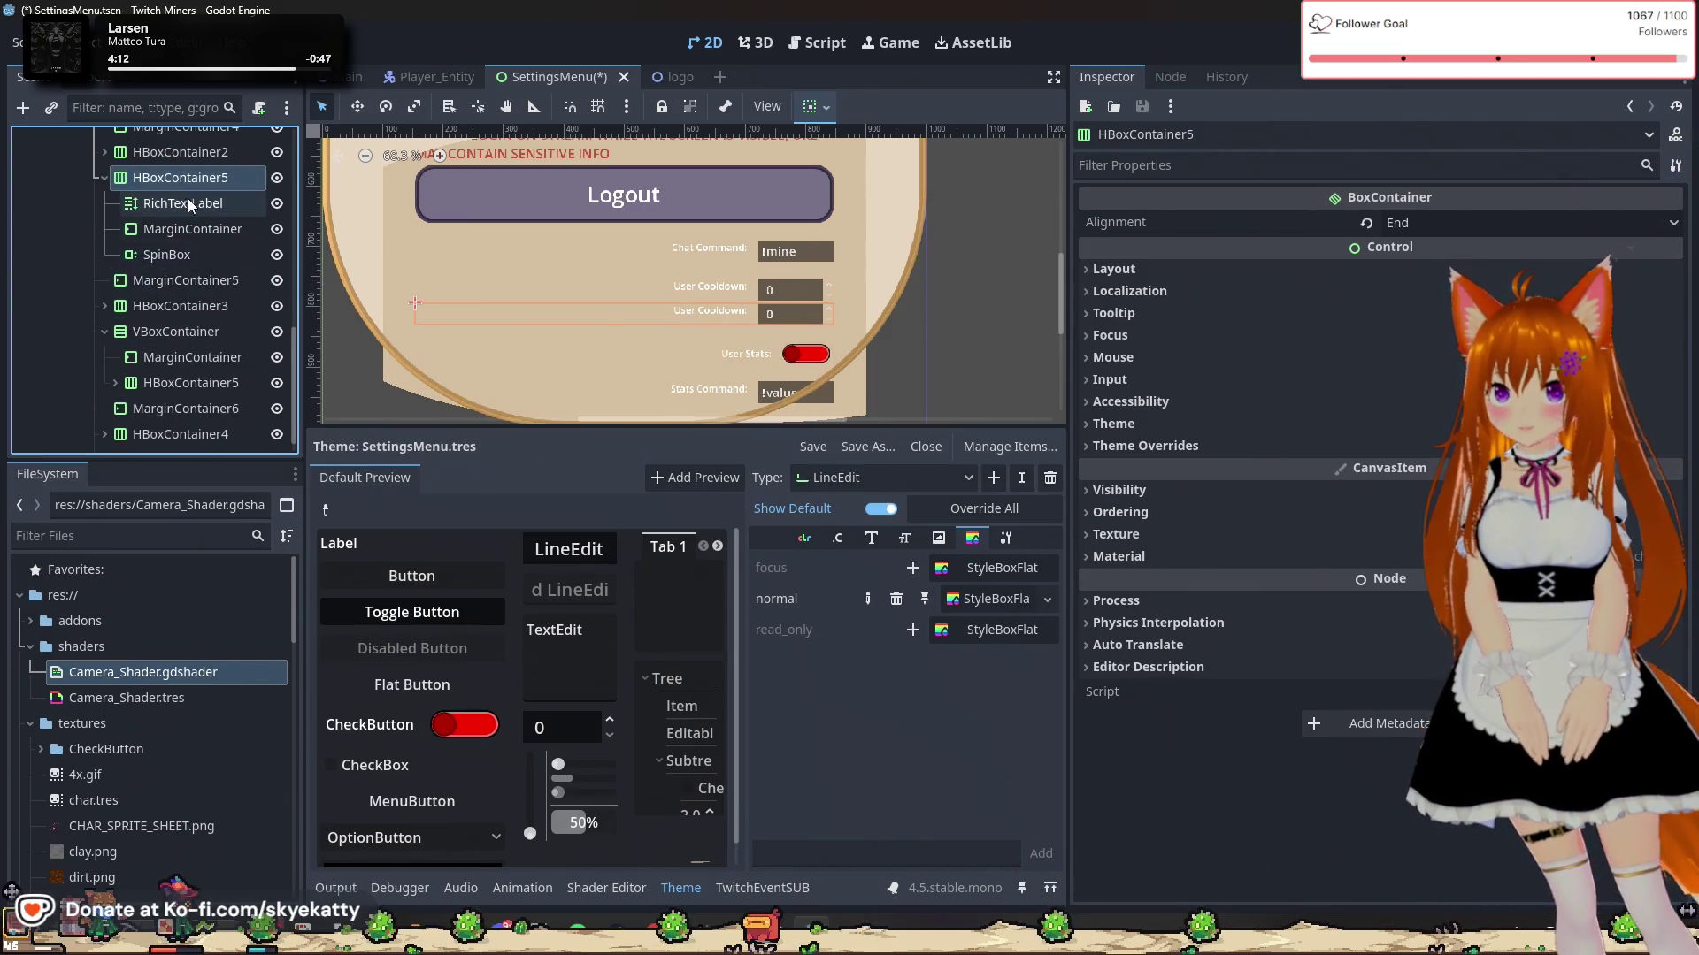
pyautogui.moveTo(195, 179); pyautogui.dragTo(184, 333)
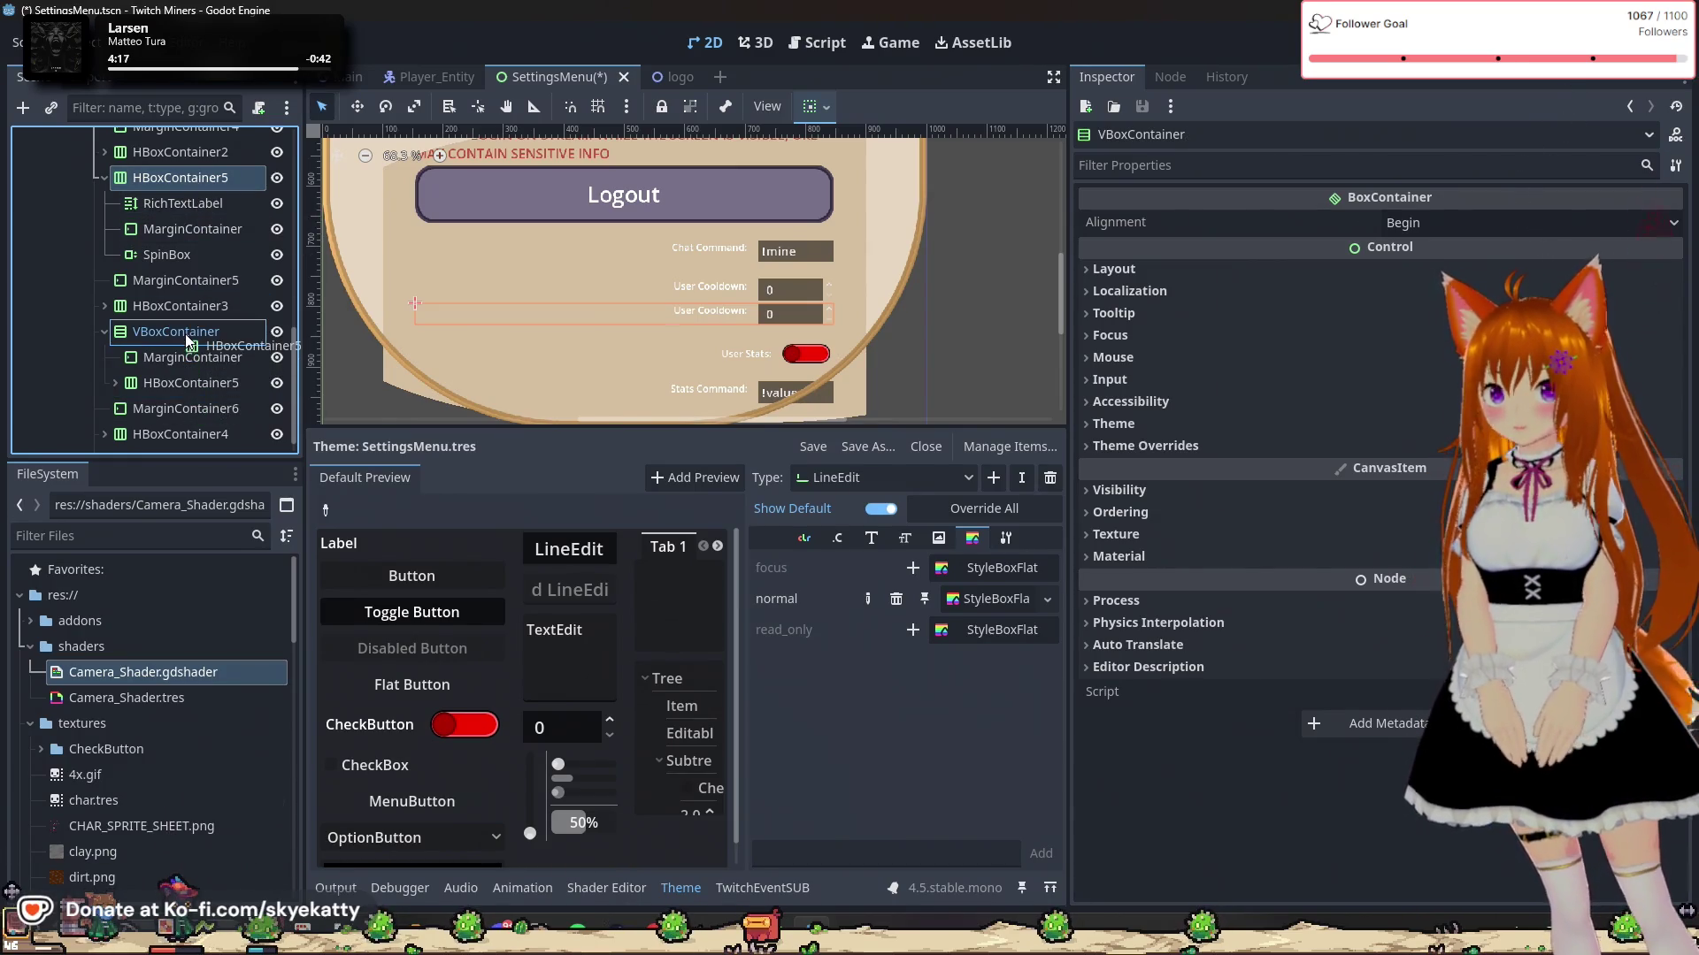
pyautogui.moveTo(186, 335); pyautogui.dragTo(189, 396)
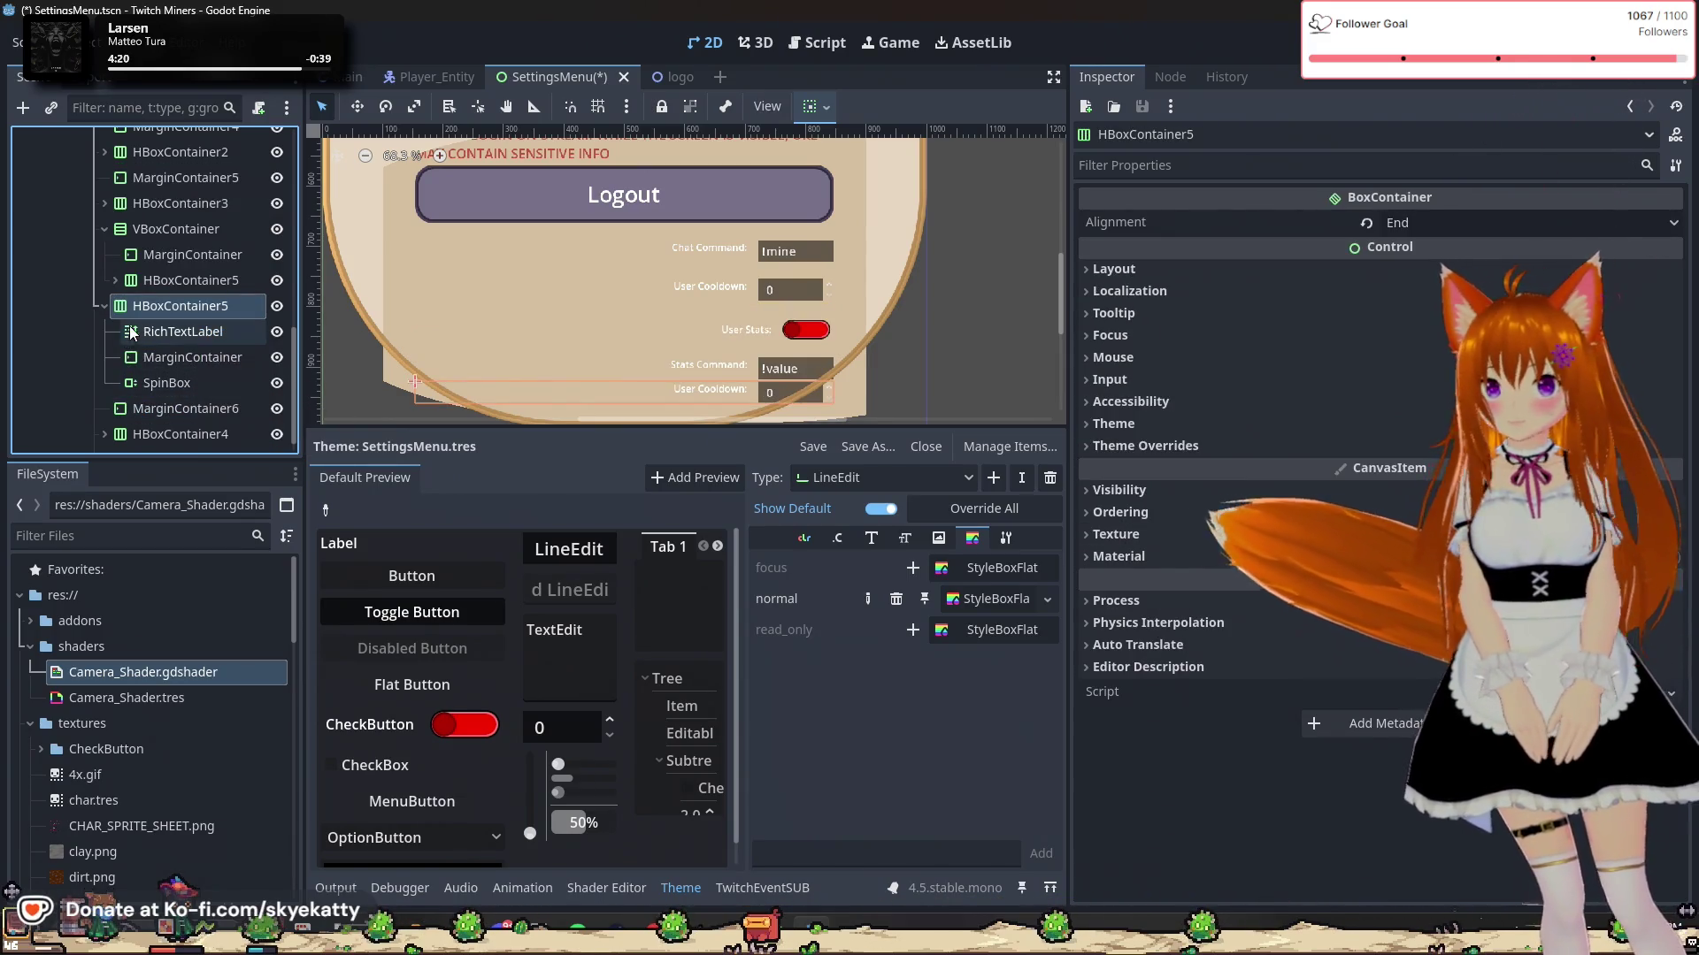
pyautogui.click(105, 305)
pyautogui.click(105, 360)
pyautogui.scroll(-2, 205, 348)
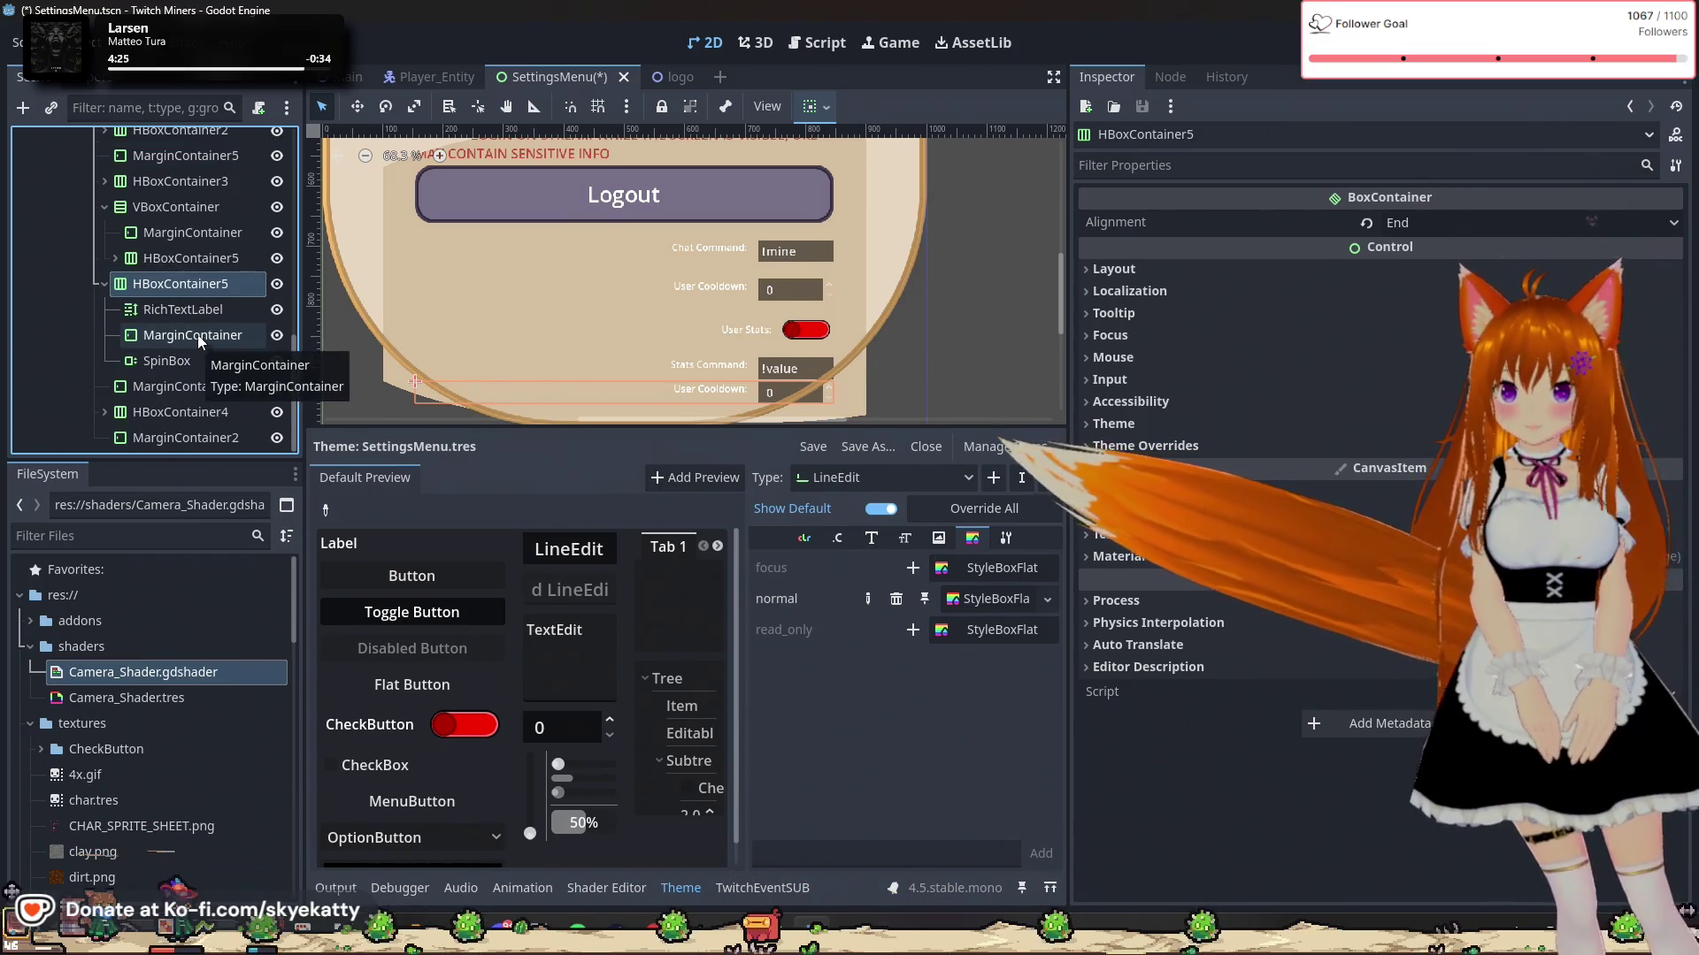
# Step: Change the copied row's label text from User to 'Stats Cooldown:'
pyautogui.click(187, 309)
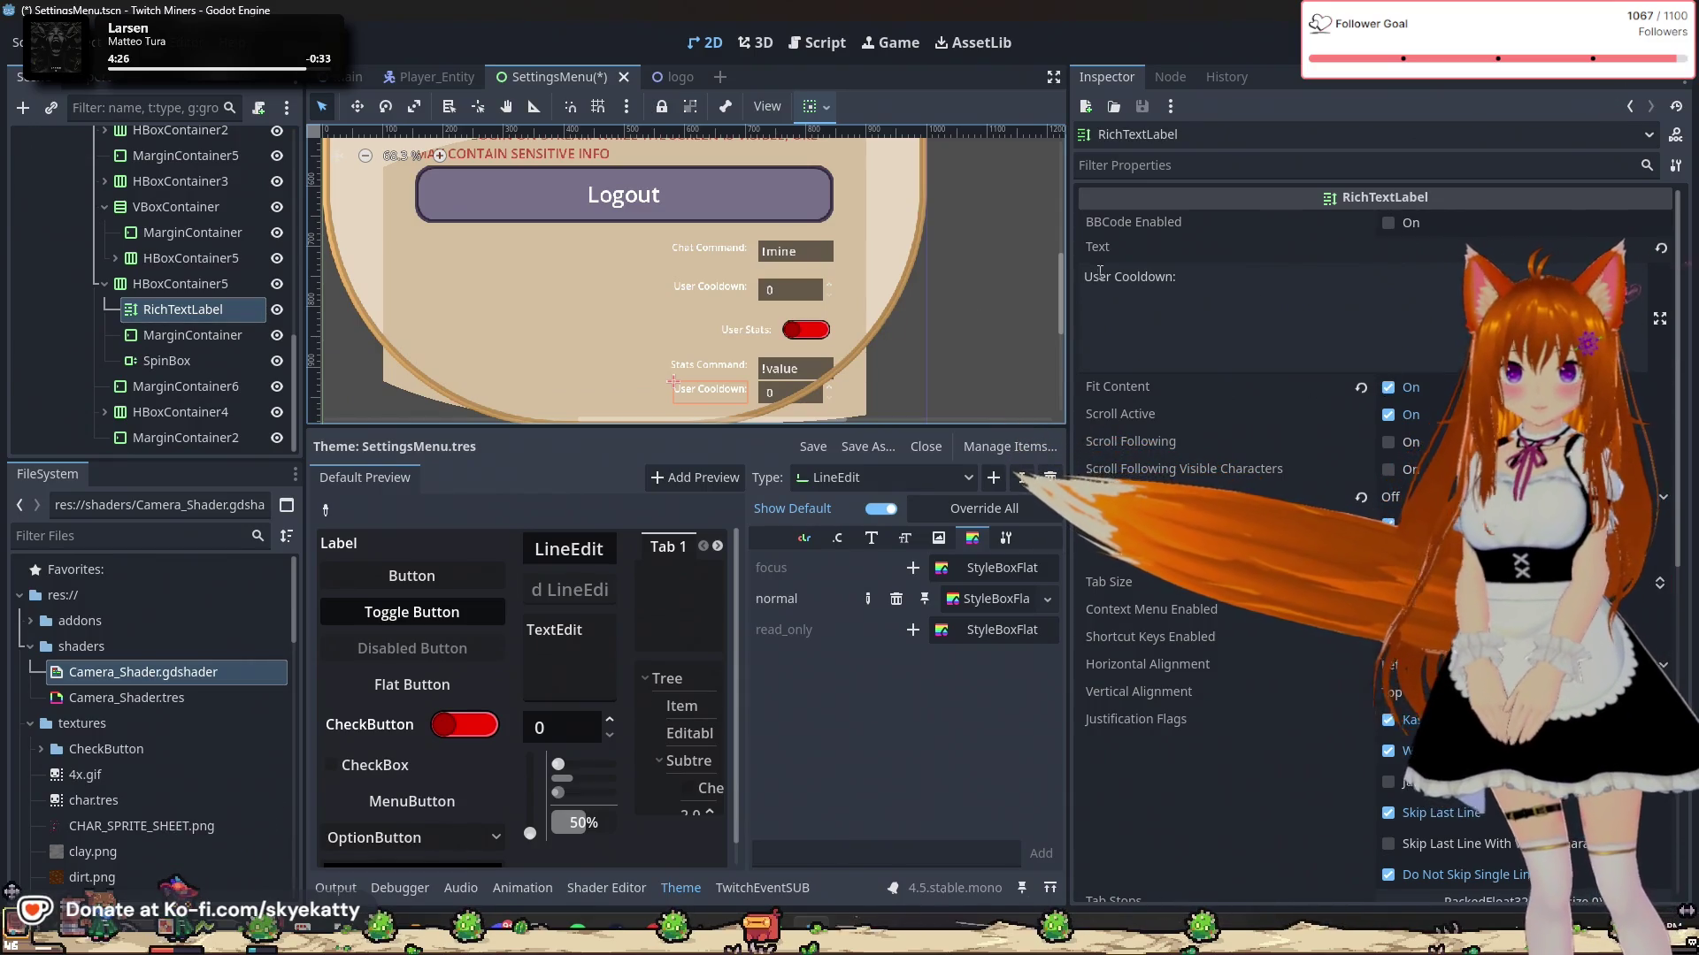
pyautogui.doubleClick(1097, 277)
pyautogui.write('Stats')
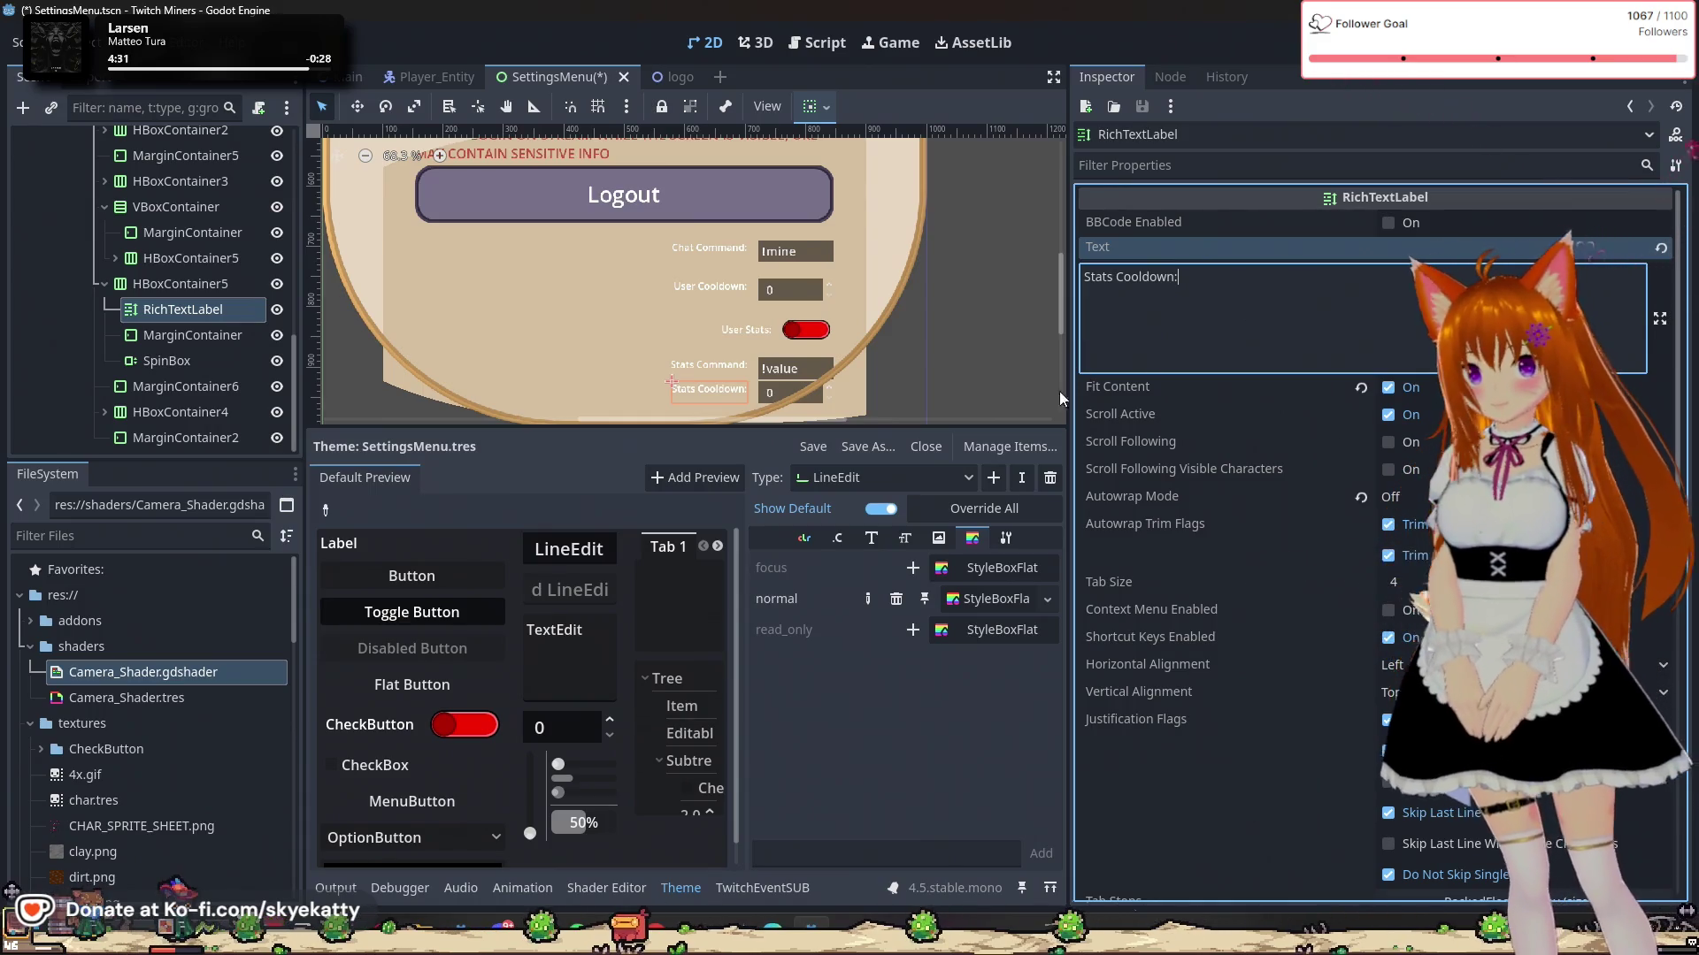
# Step: Rename the copied row's SpinBox node to StatsCooldown
pyautogui.click(784, 393)
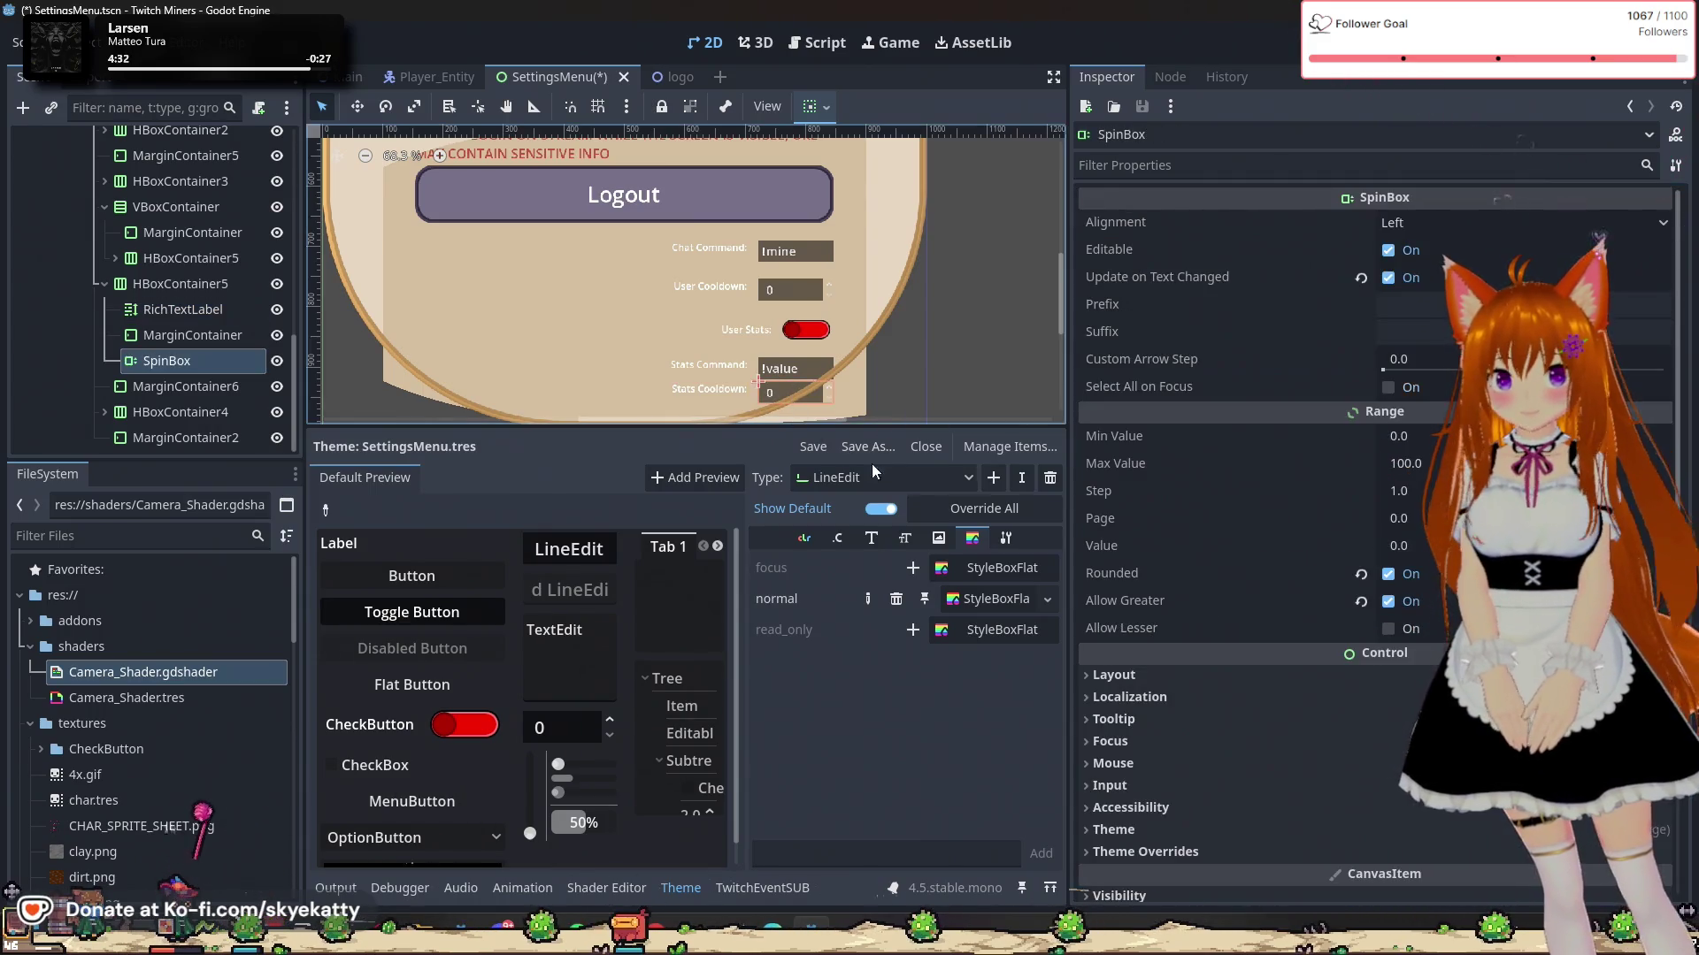
pyautogui.click(699, 393)
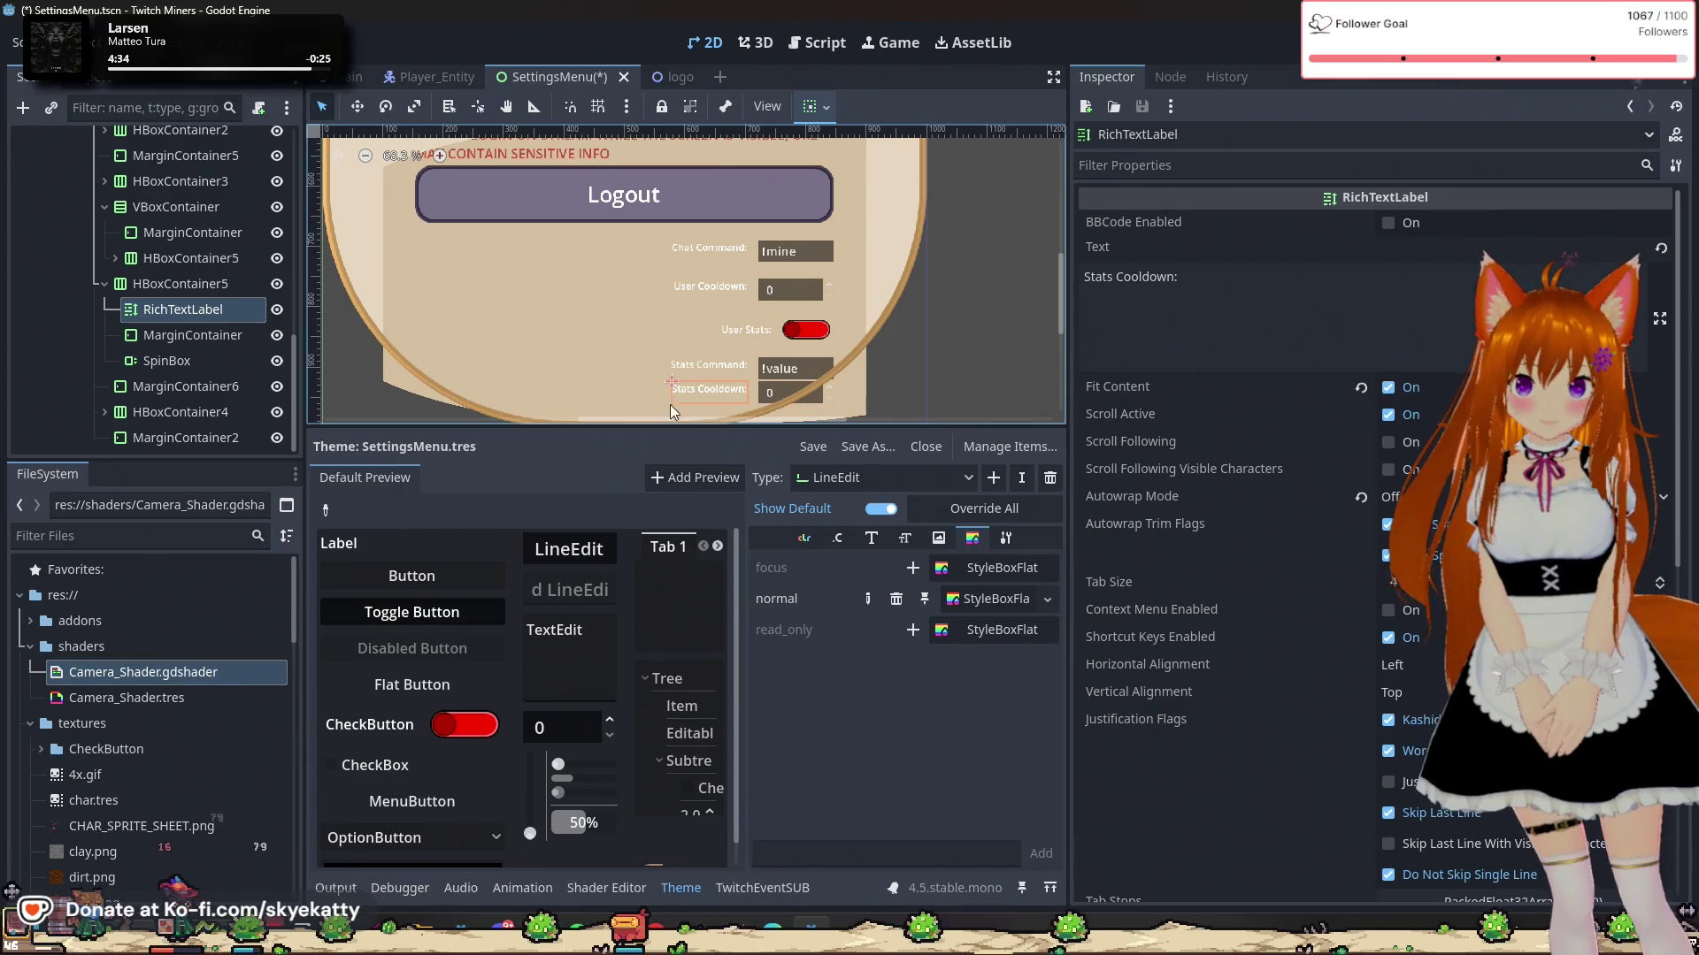
pyautogui.click(238, 366)
pyautogui.click(211, 347)
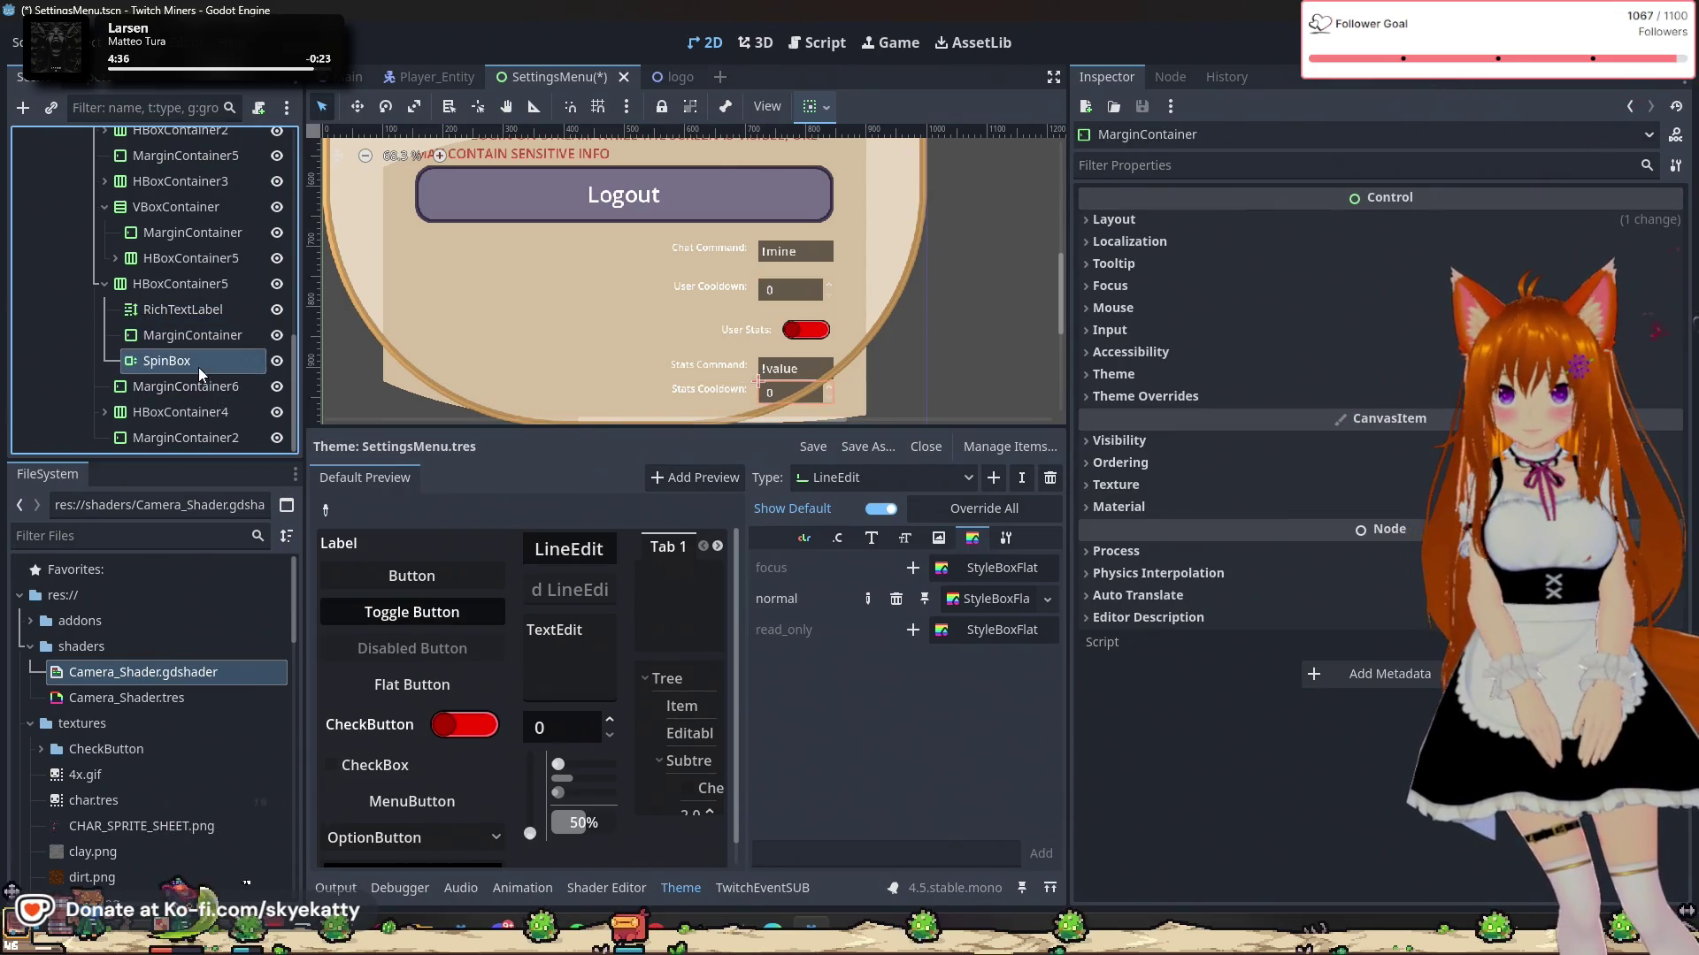
pyautogui.click(199, 368)
pyautogui.click(198, 363)
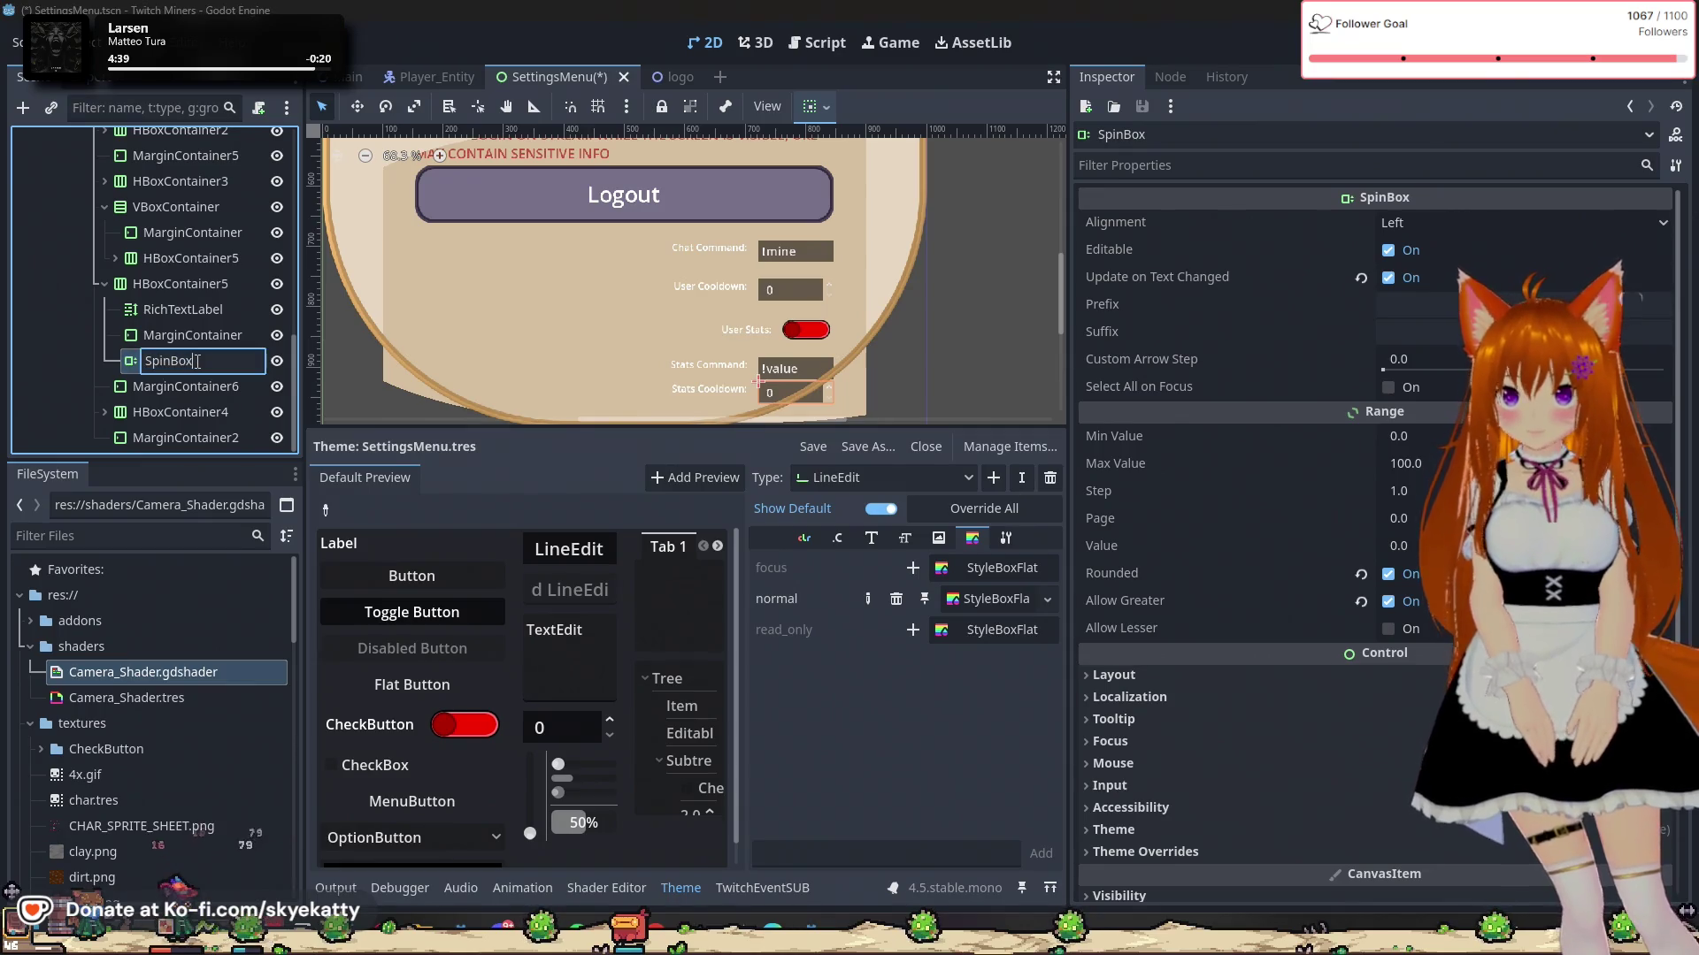
pyautogui.write('Stats')
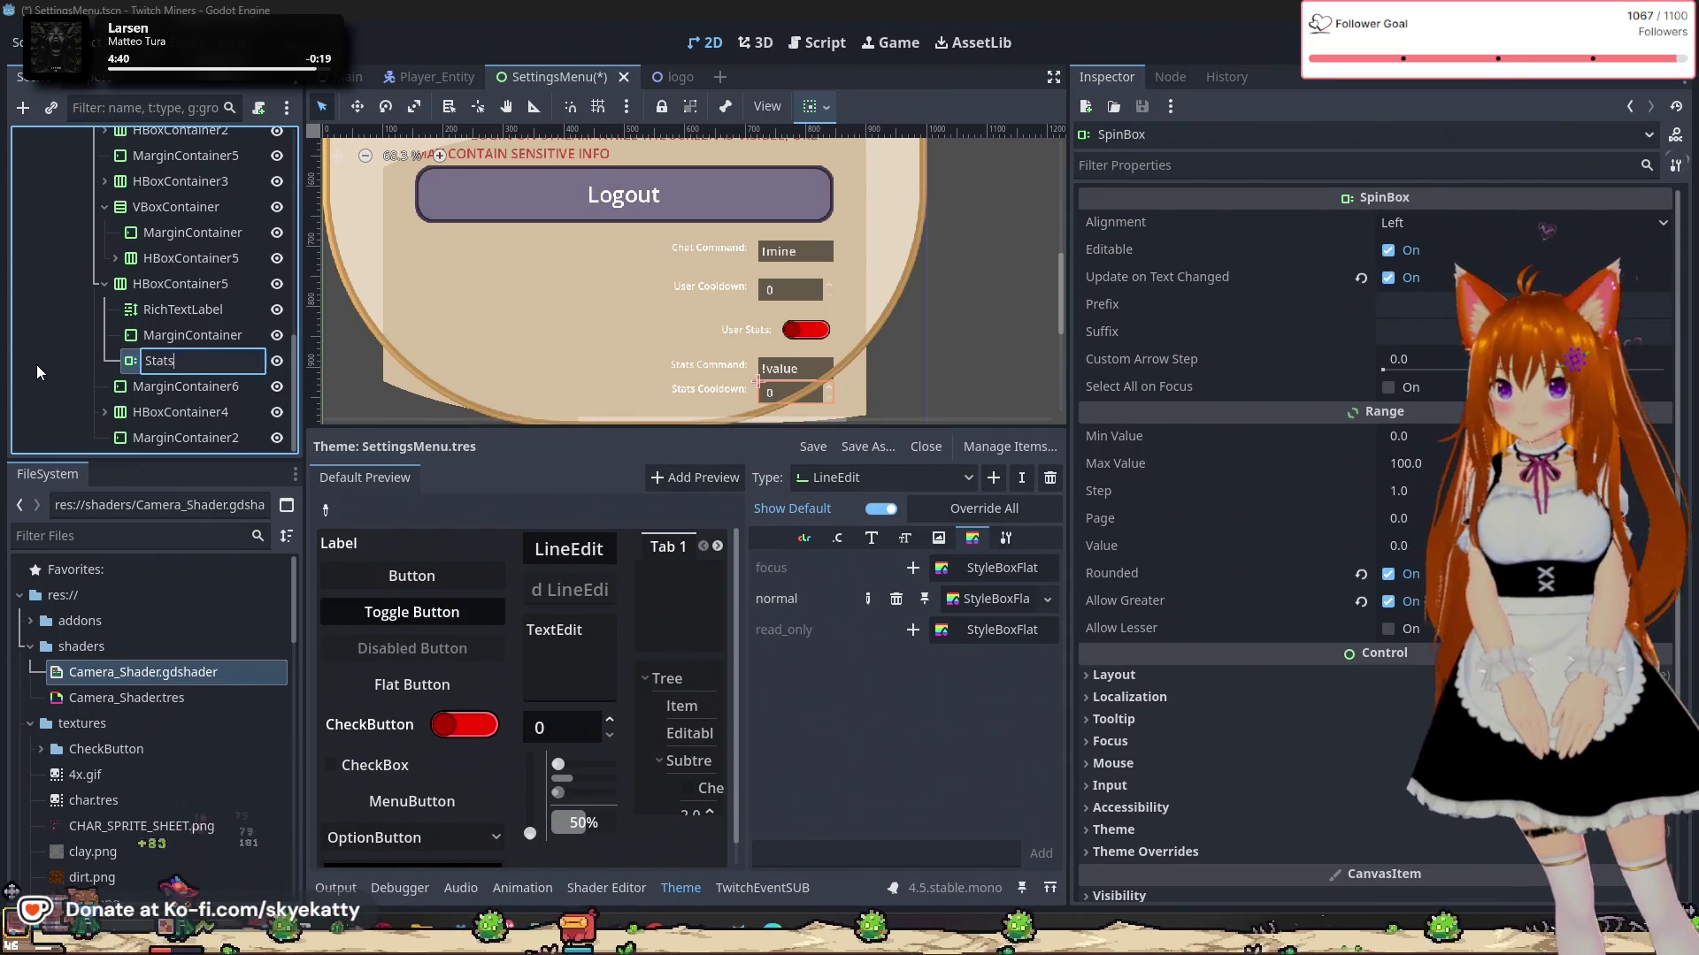
pyautogui.write('Cooldown')
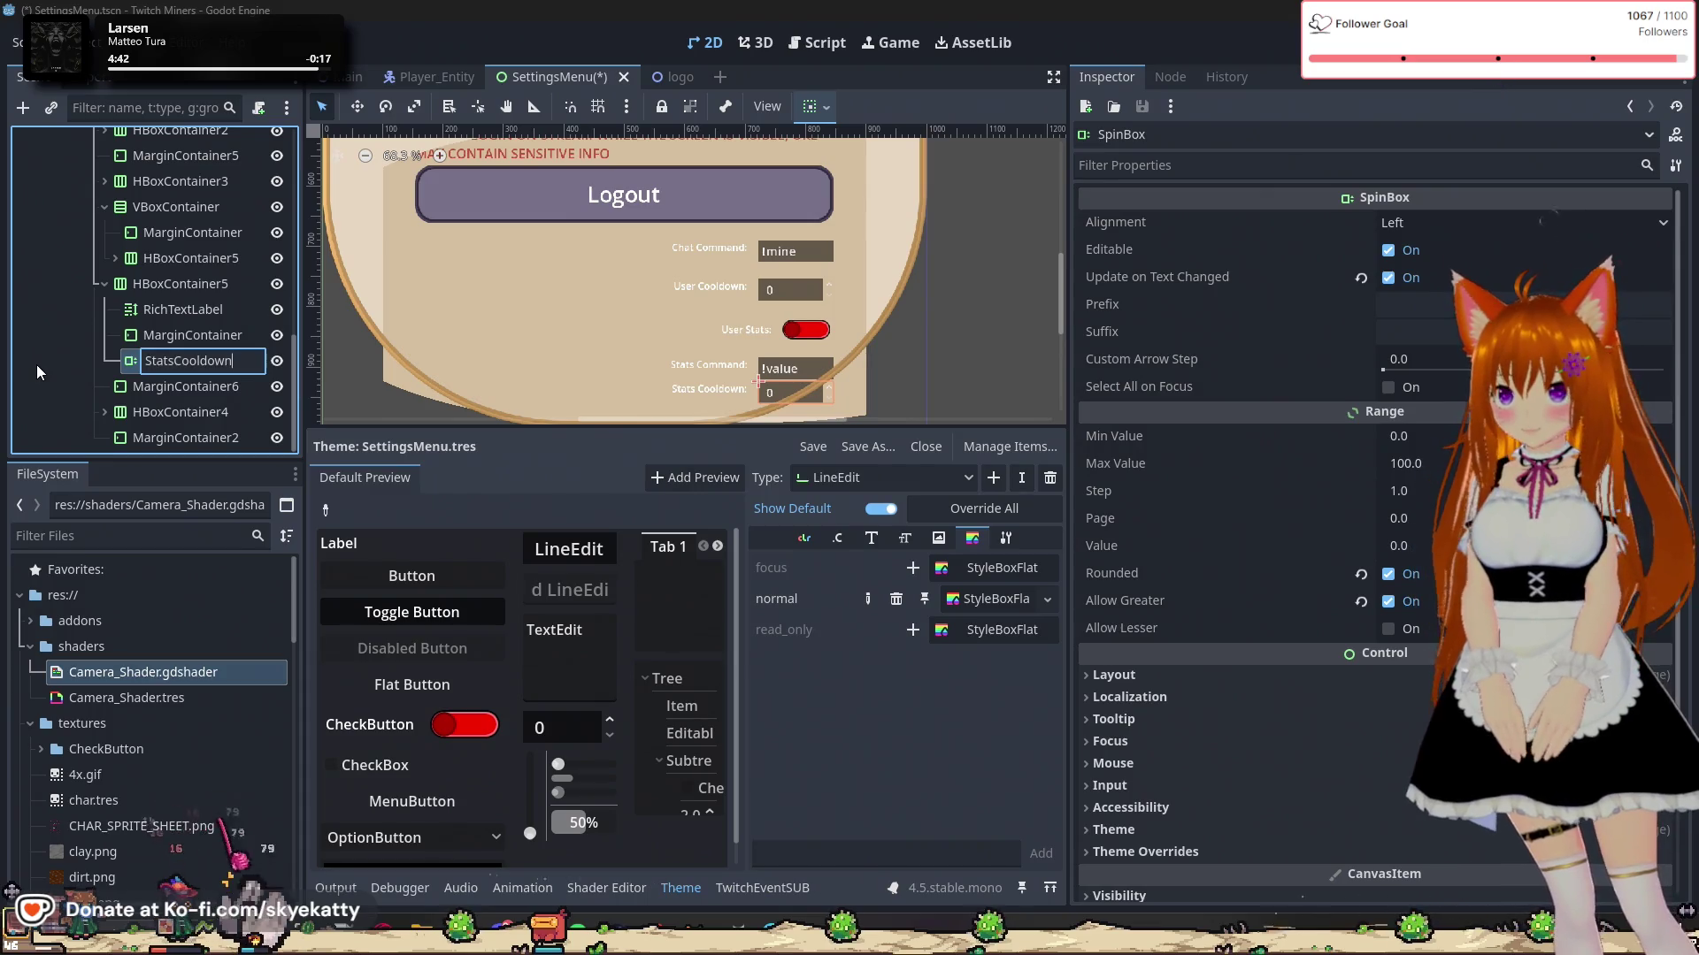
pyautogui.press('Return')
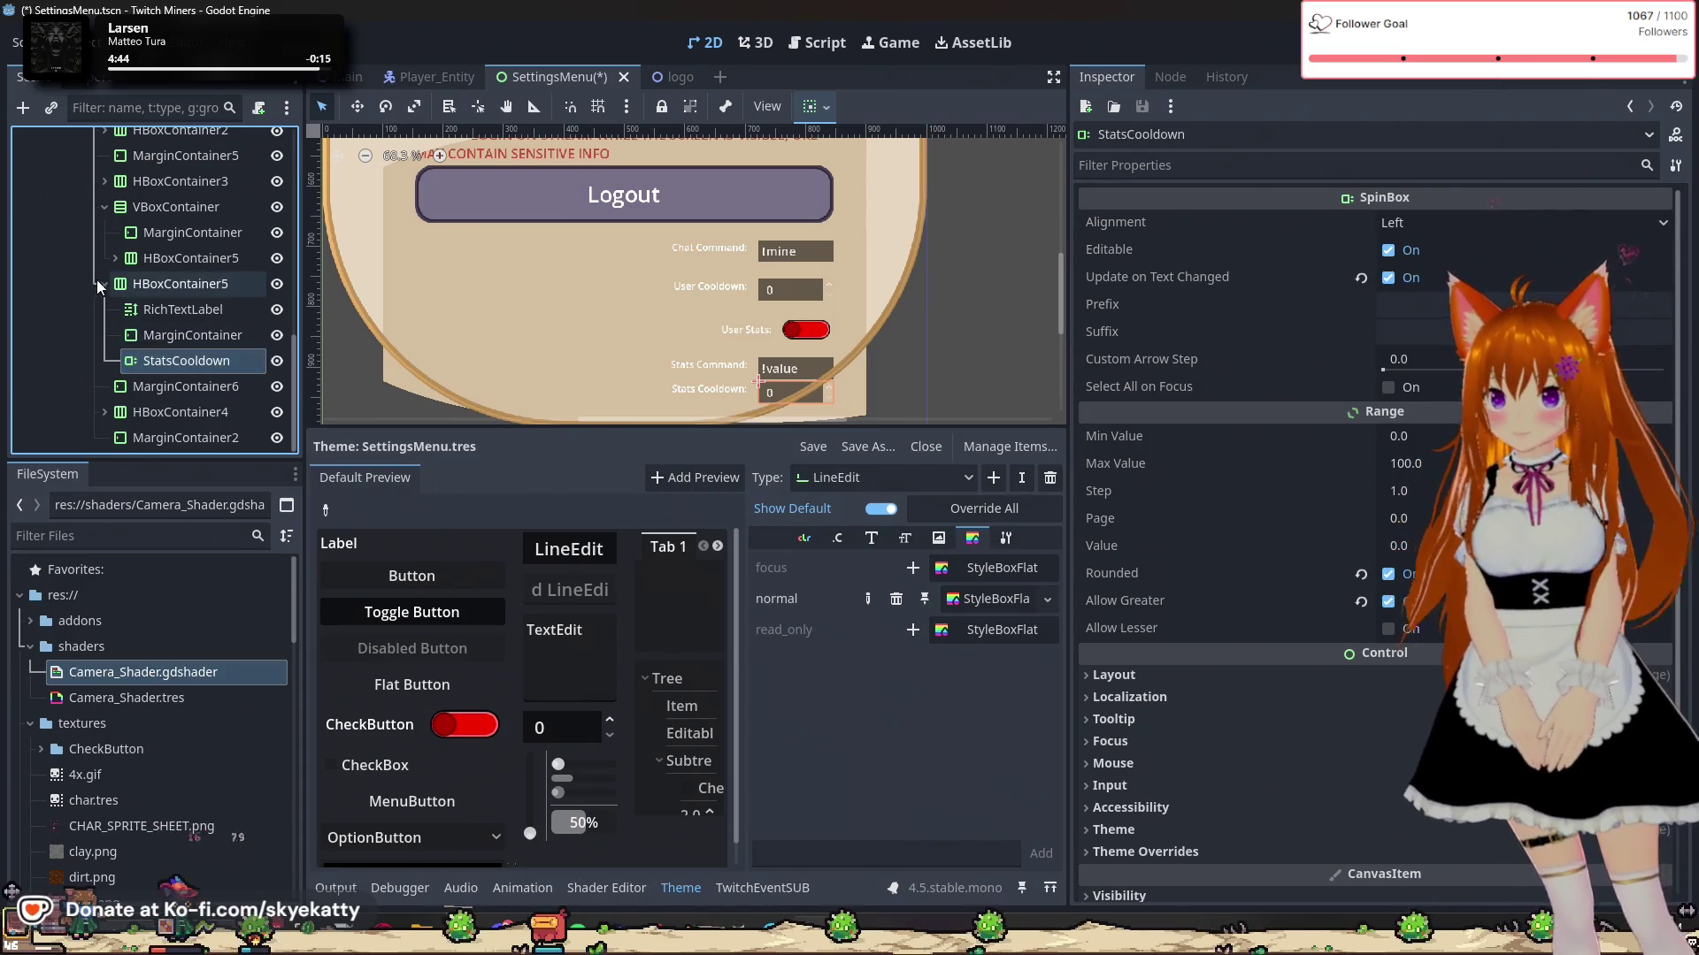
# Step: Rename the Stats Command field's LineEdit node to StatsCommand
pyautogui.click(103, 284)
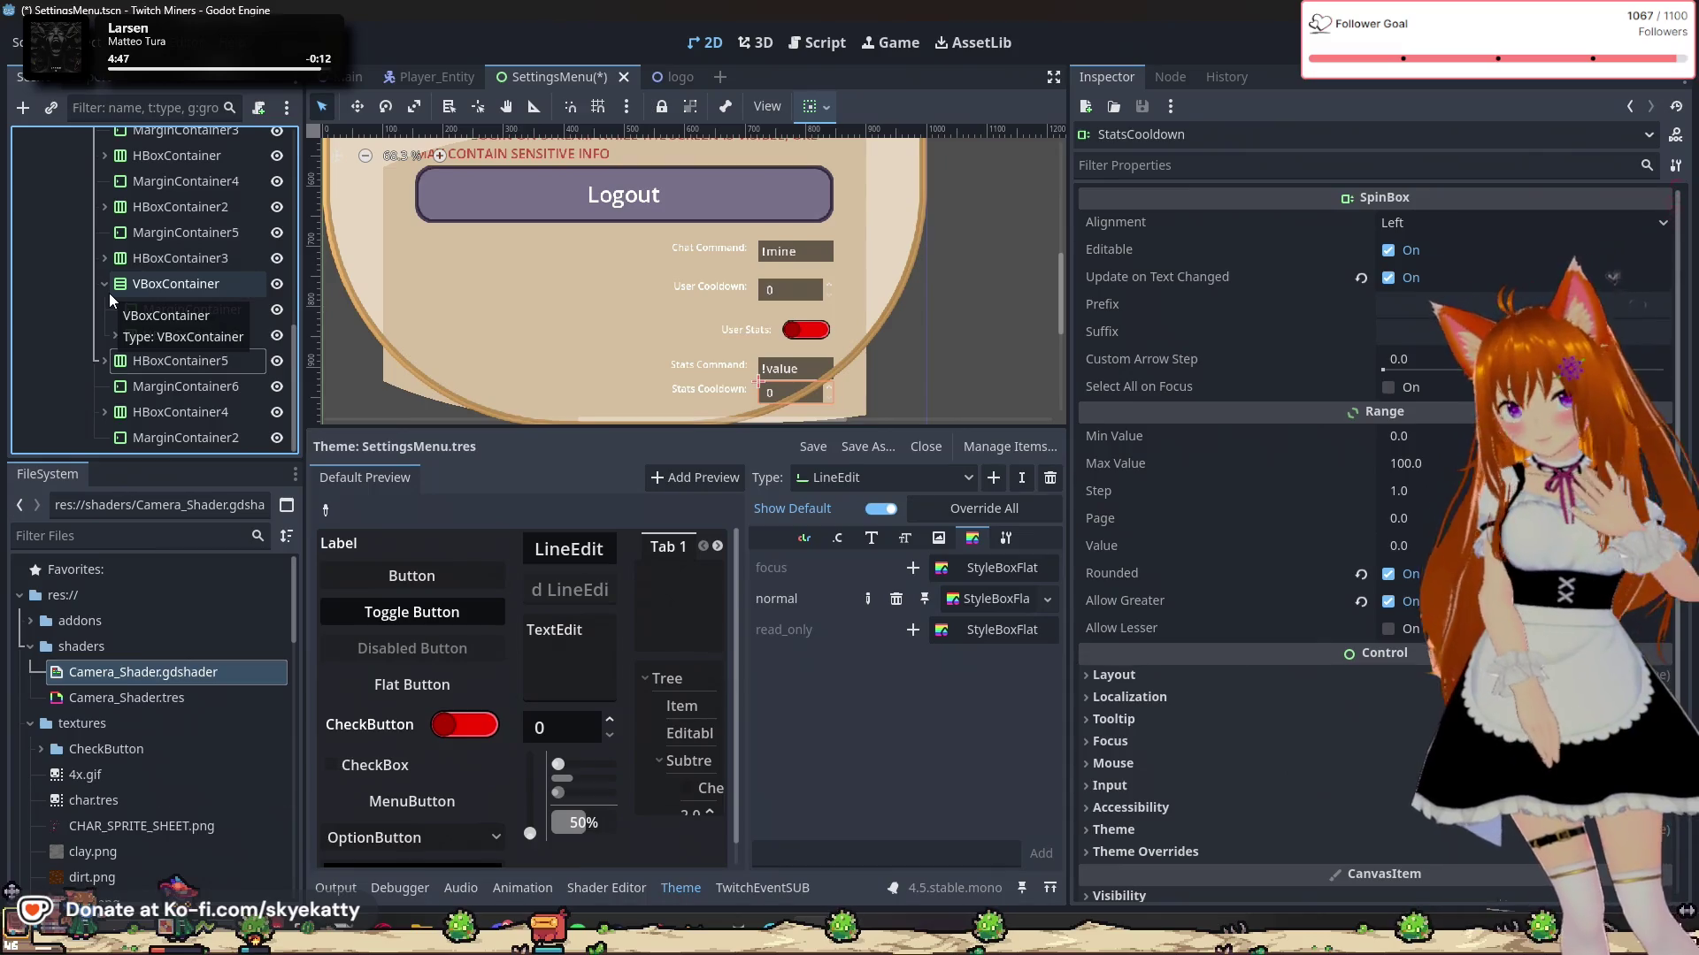
pyautogui.click(163, 314)
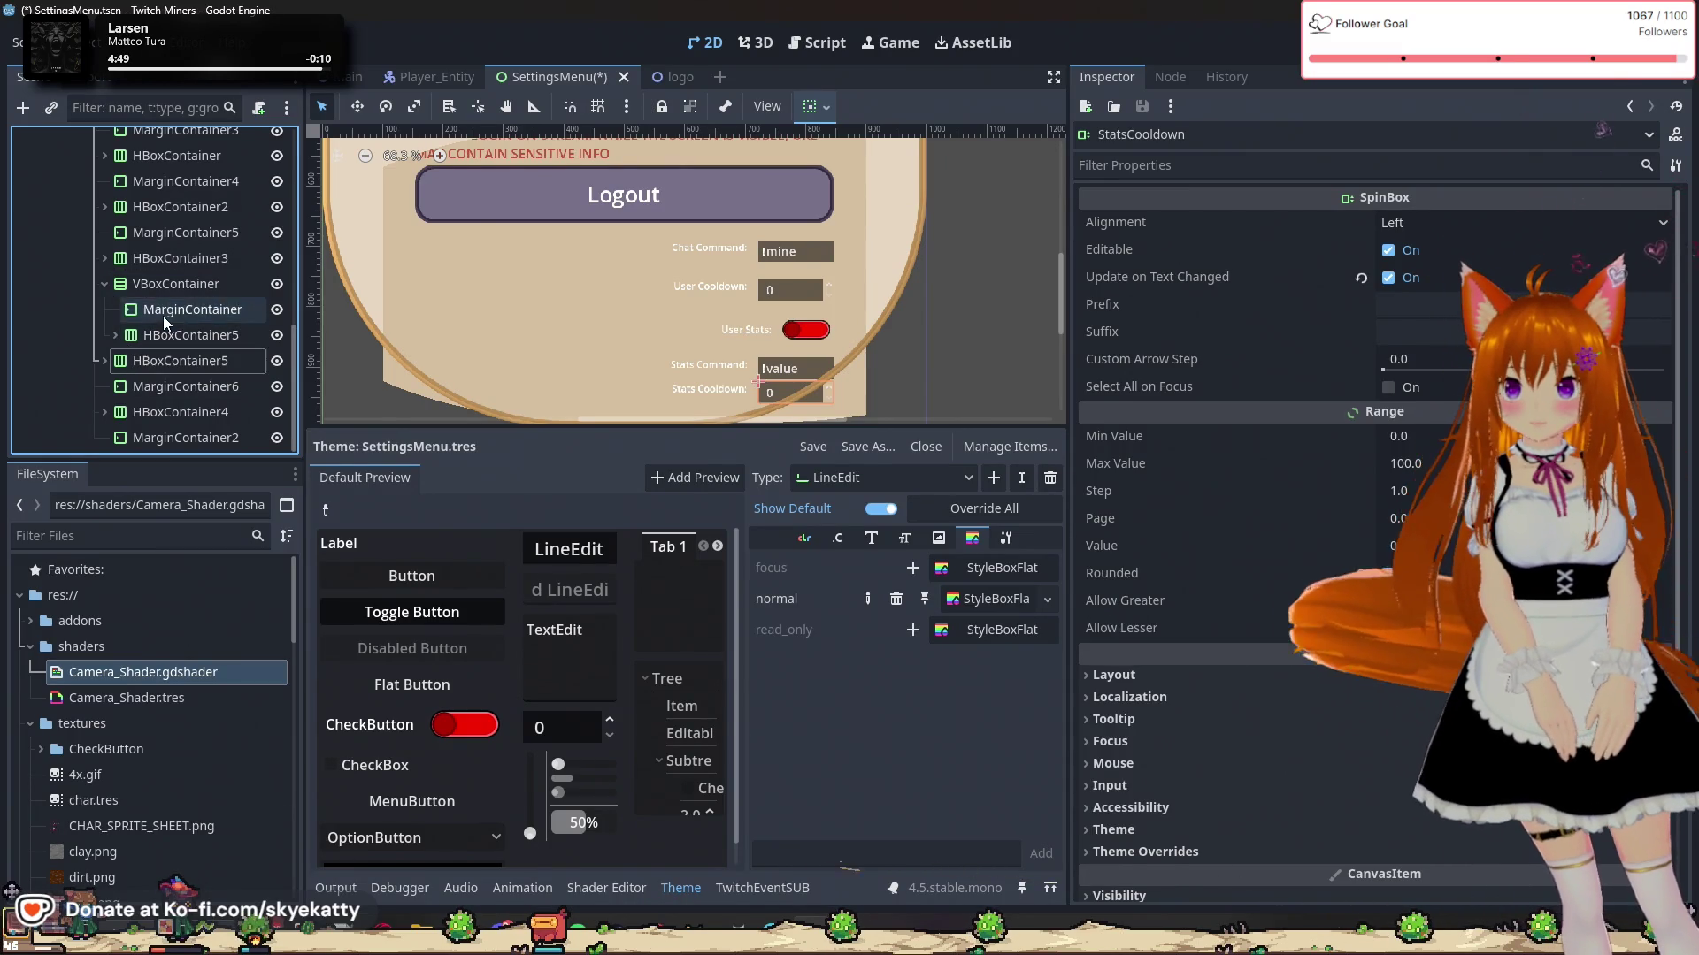
pyautogui.click(141, 334)
pyautogui.click(114, 334)
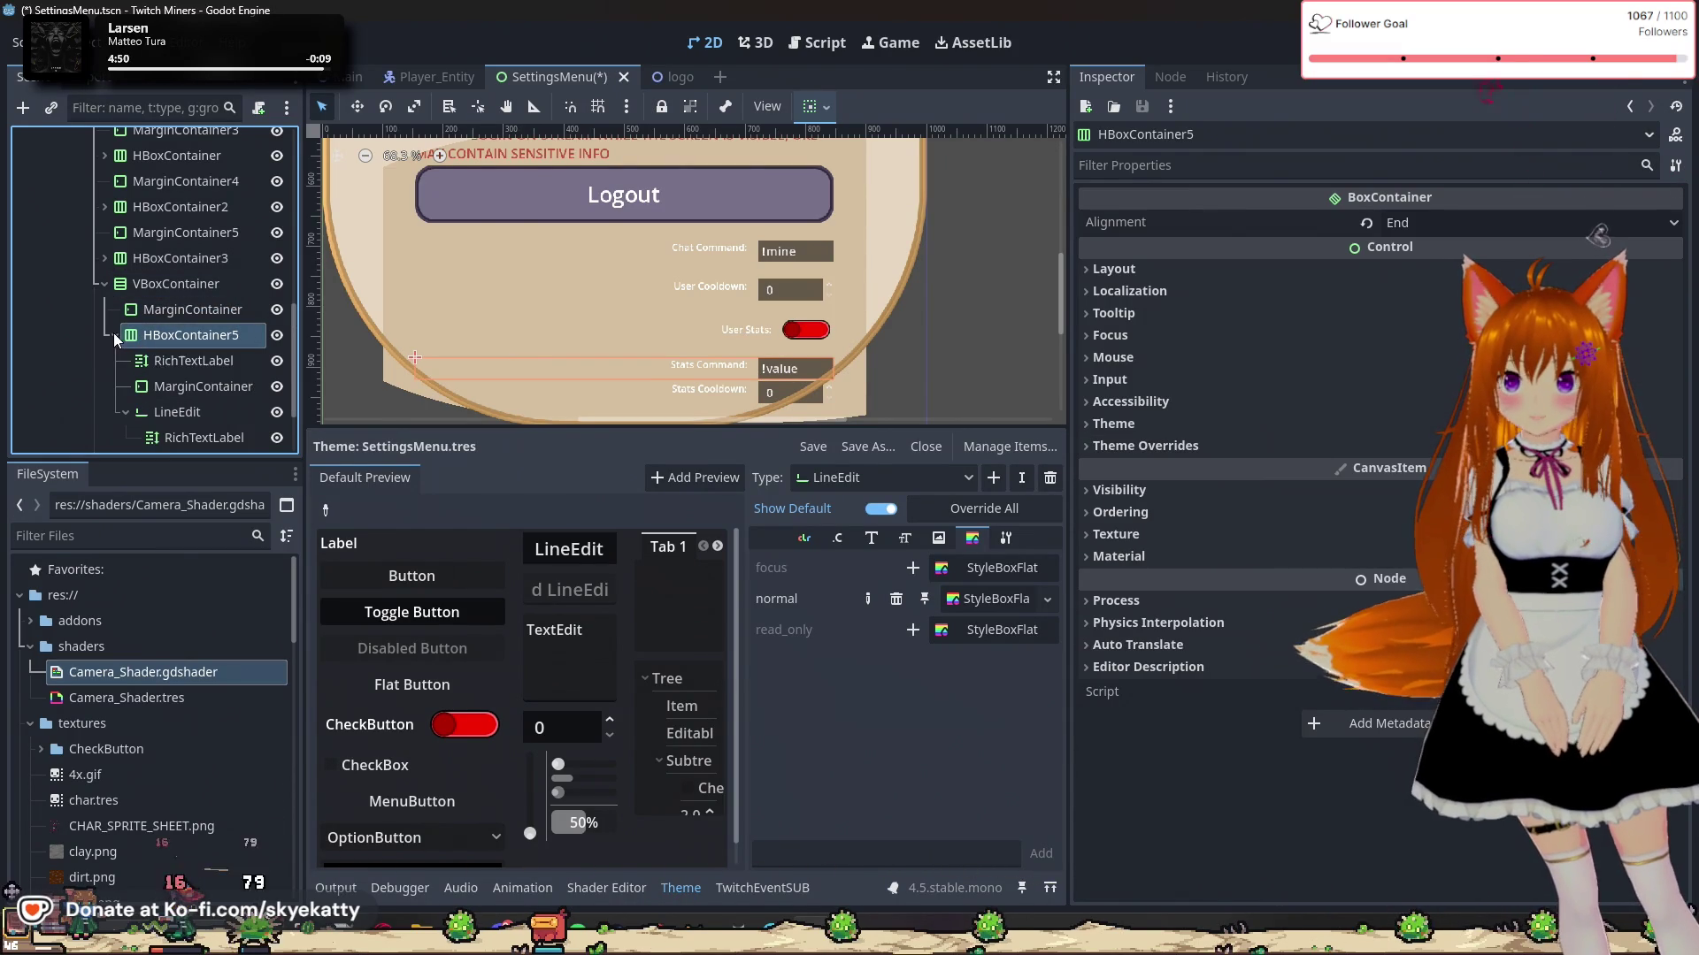
pyautogui.scroll(-1, 181, 394)
pyautogui.click(196, 375)
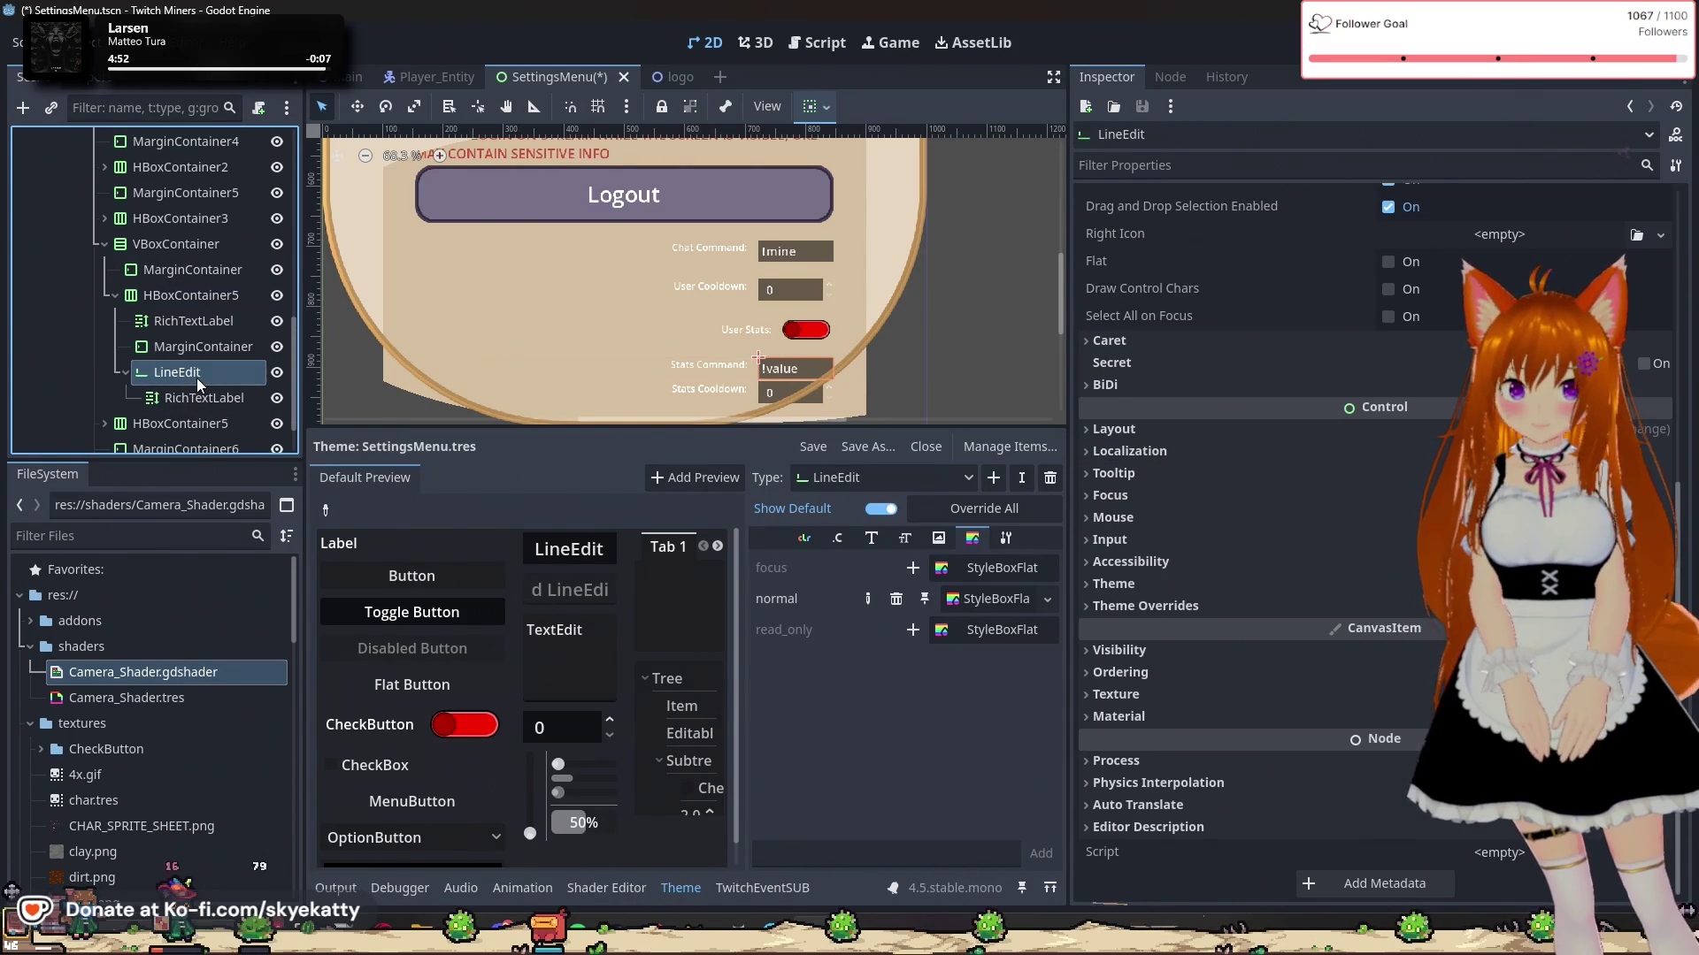
pyautogui.click(200, 374)
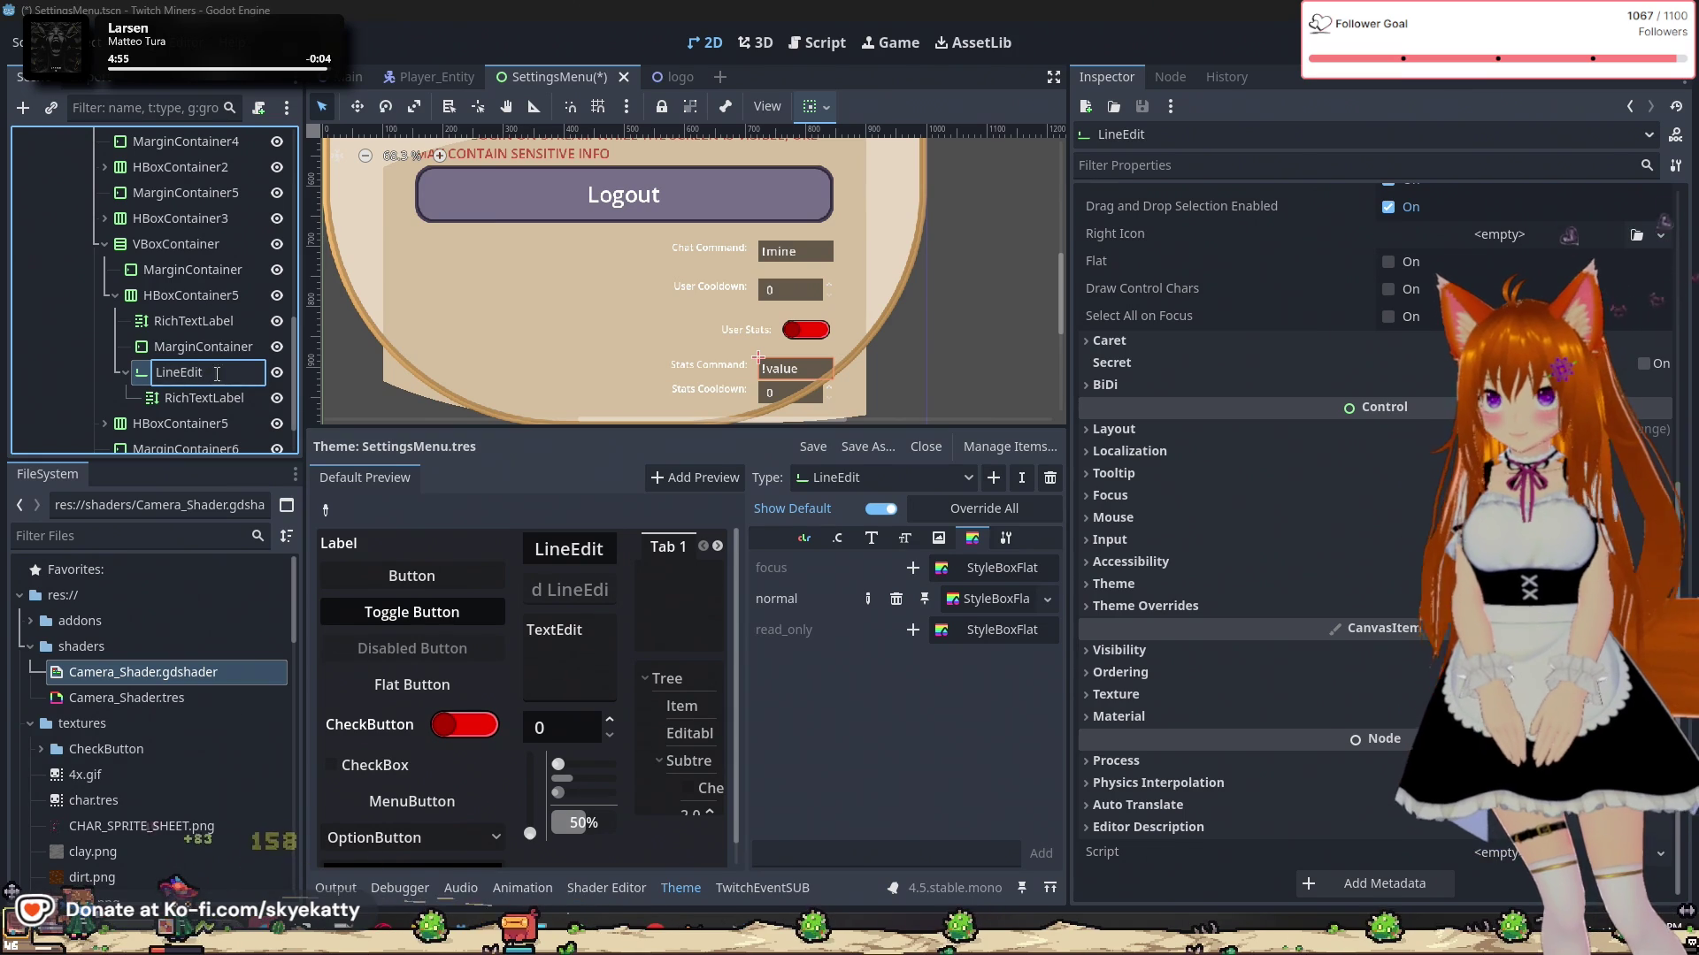
pyautogui.write('Stats')
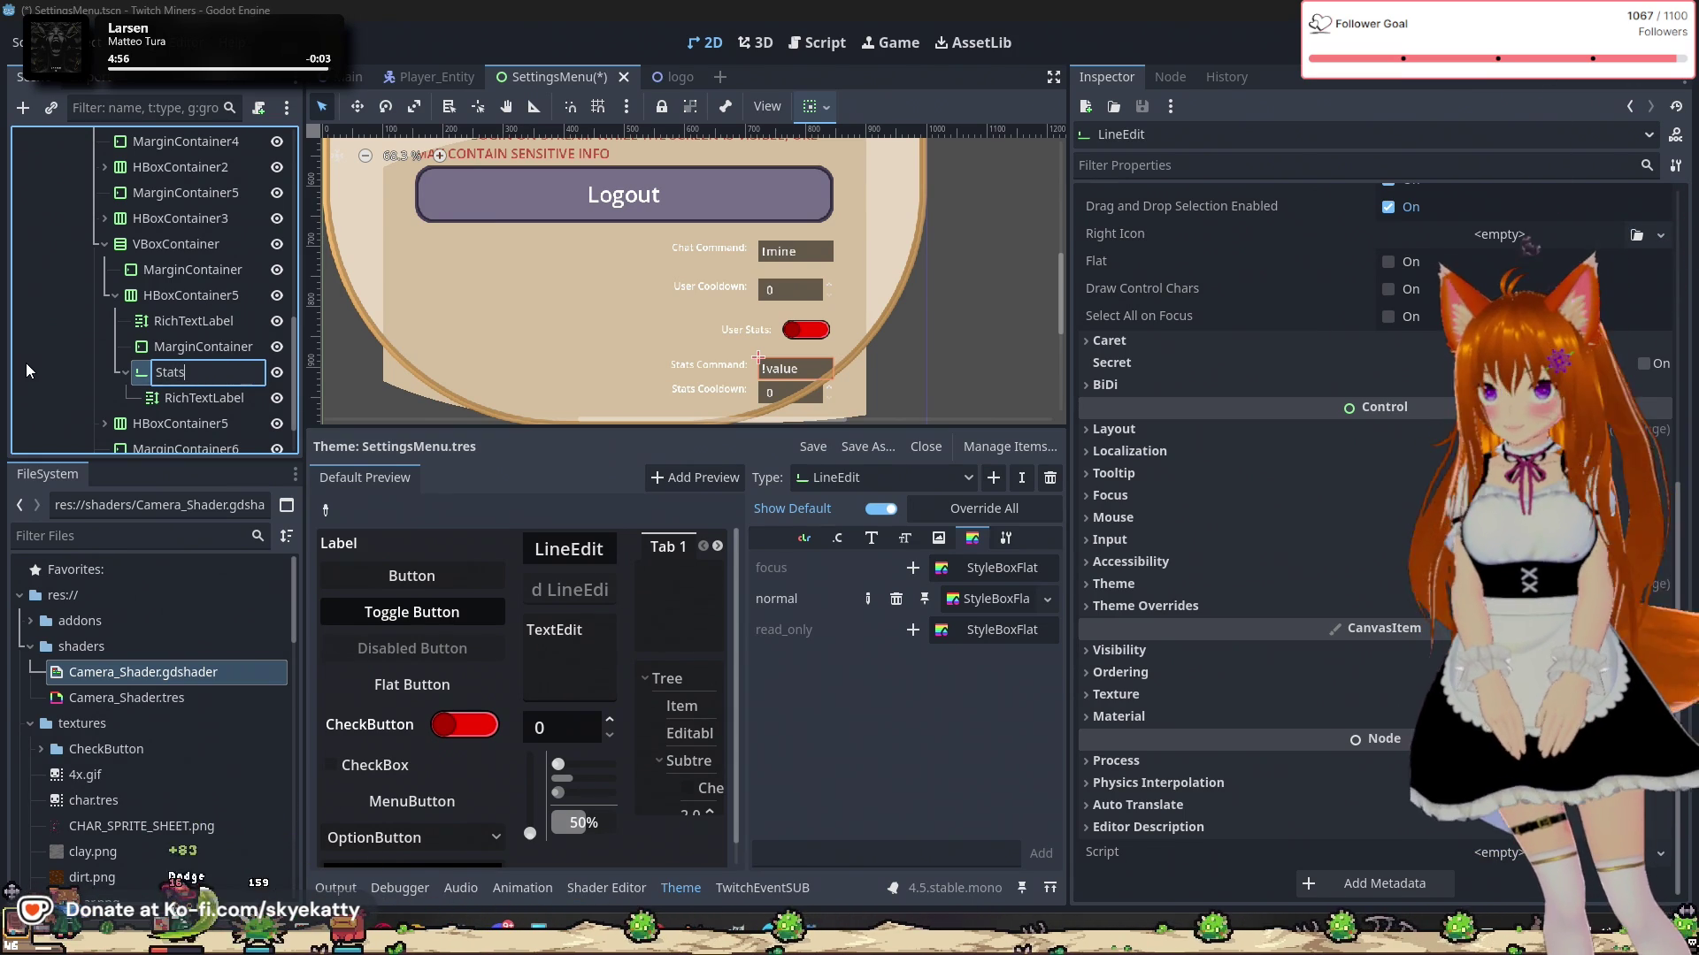
pyautogui.write('Command')
pyautogui.press('Return')
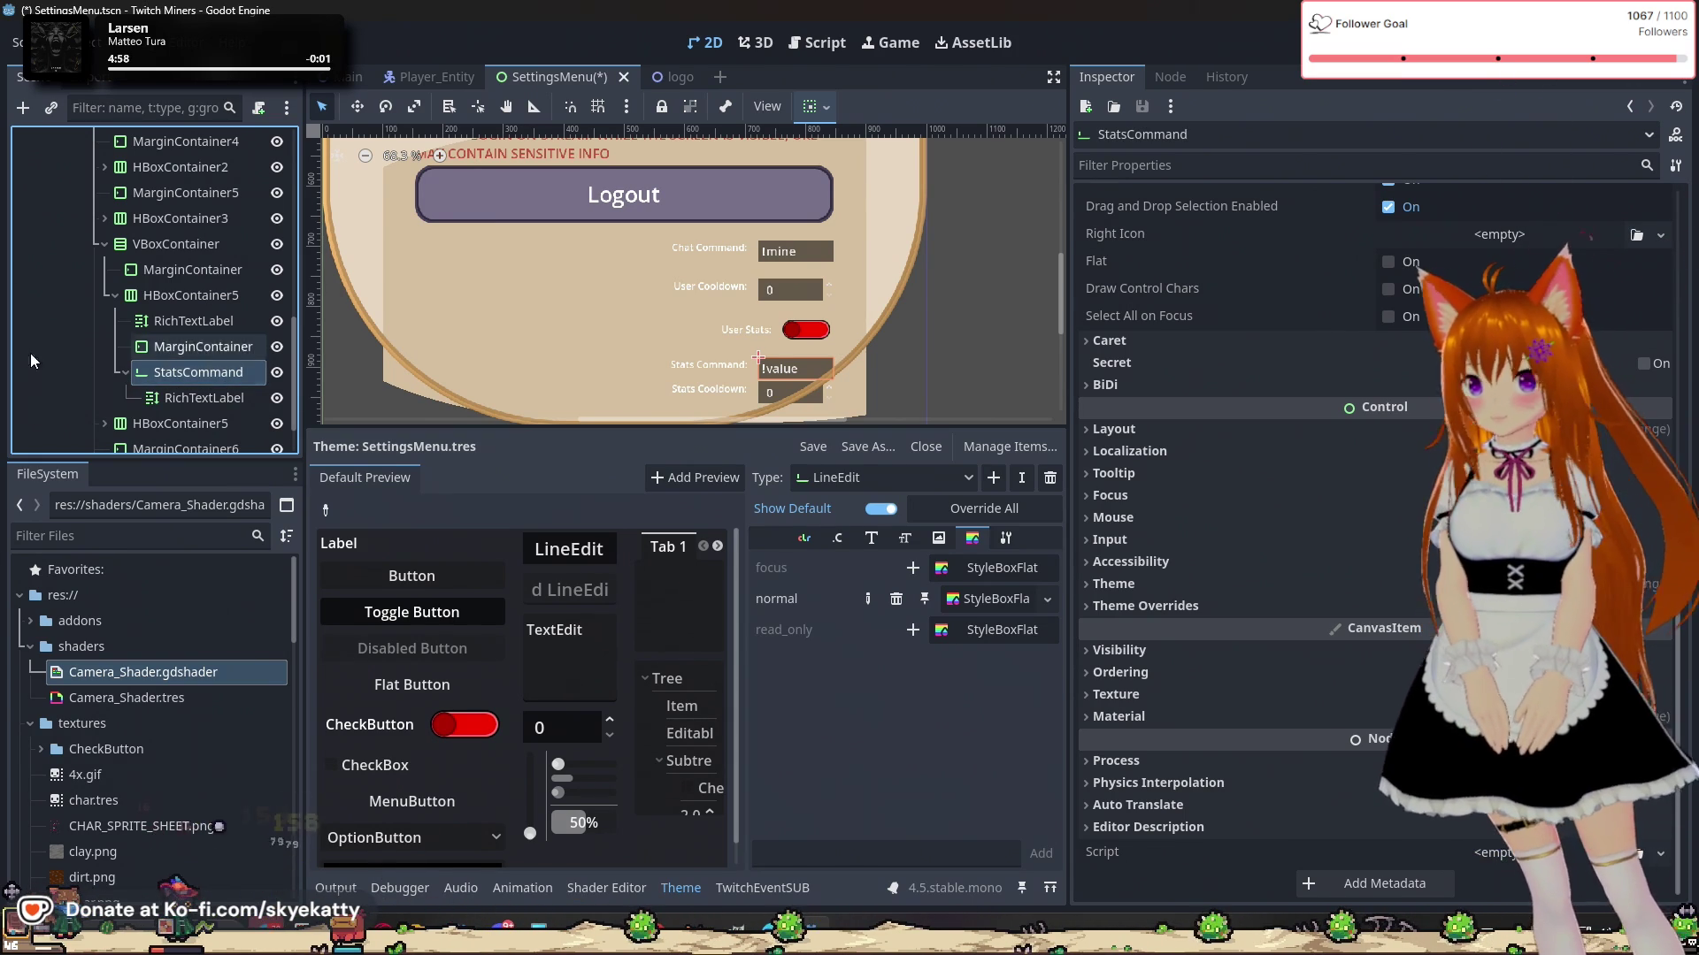
# Step: Rename the User Cooldown spinbox node to UserCooldown
pyautogui.click(115, 296)
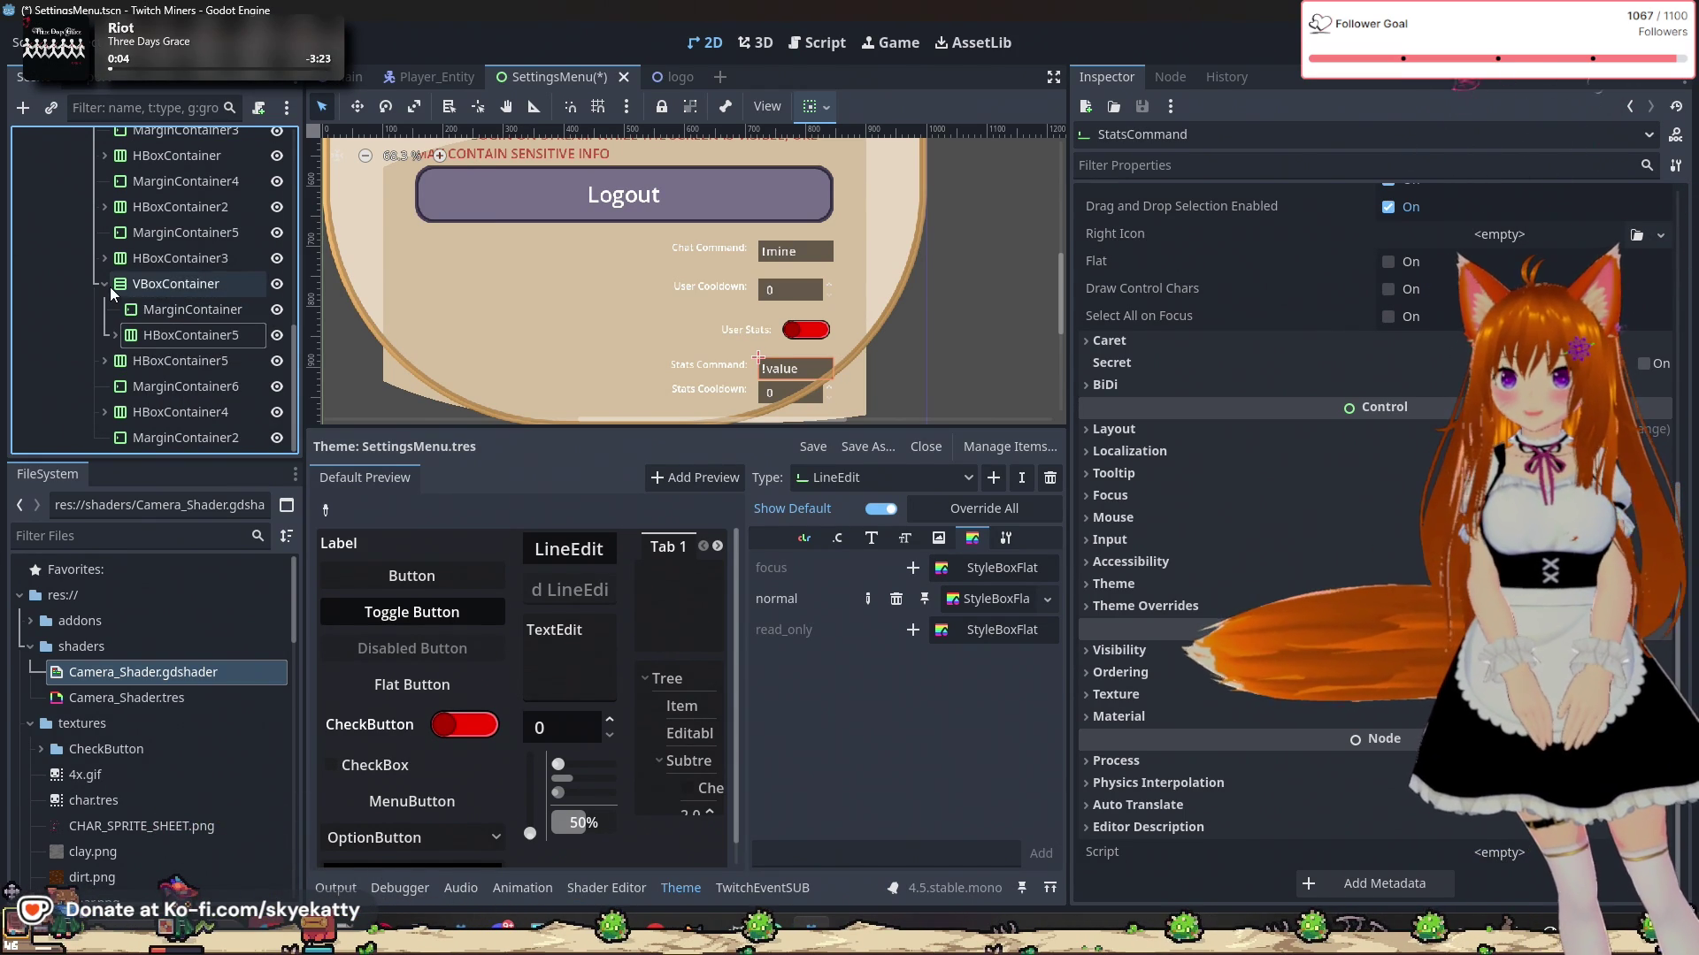
pyautogui.click(110, 286)
pyautogui.click(104, 284)
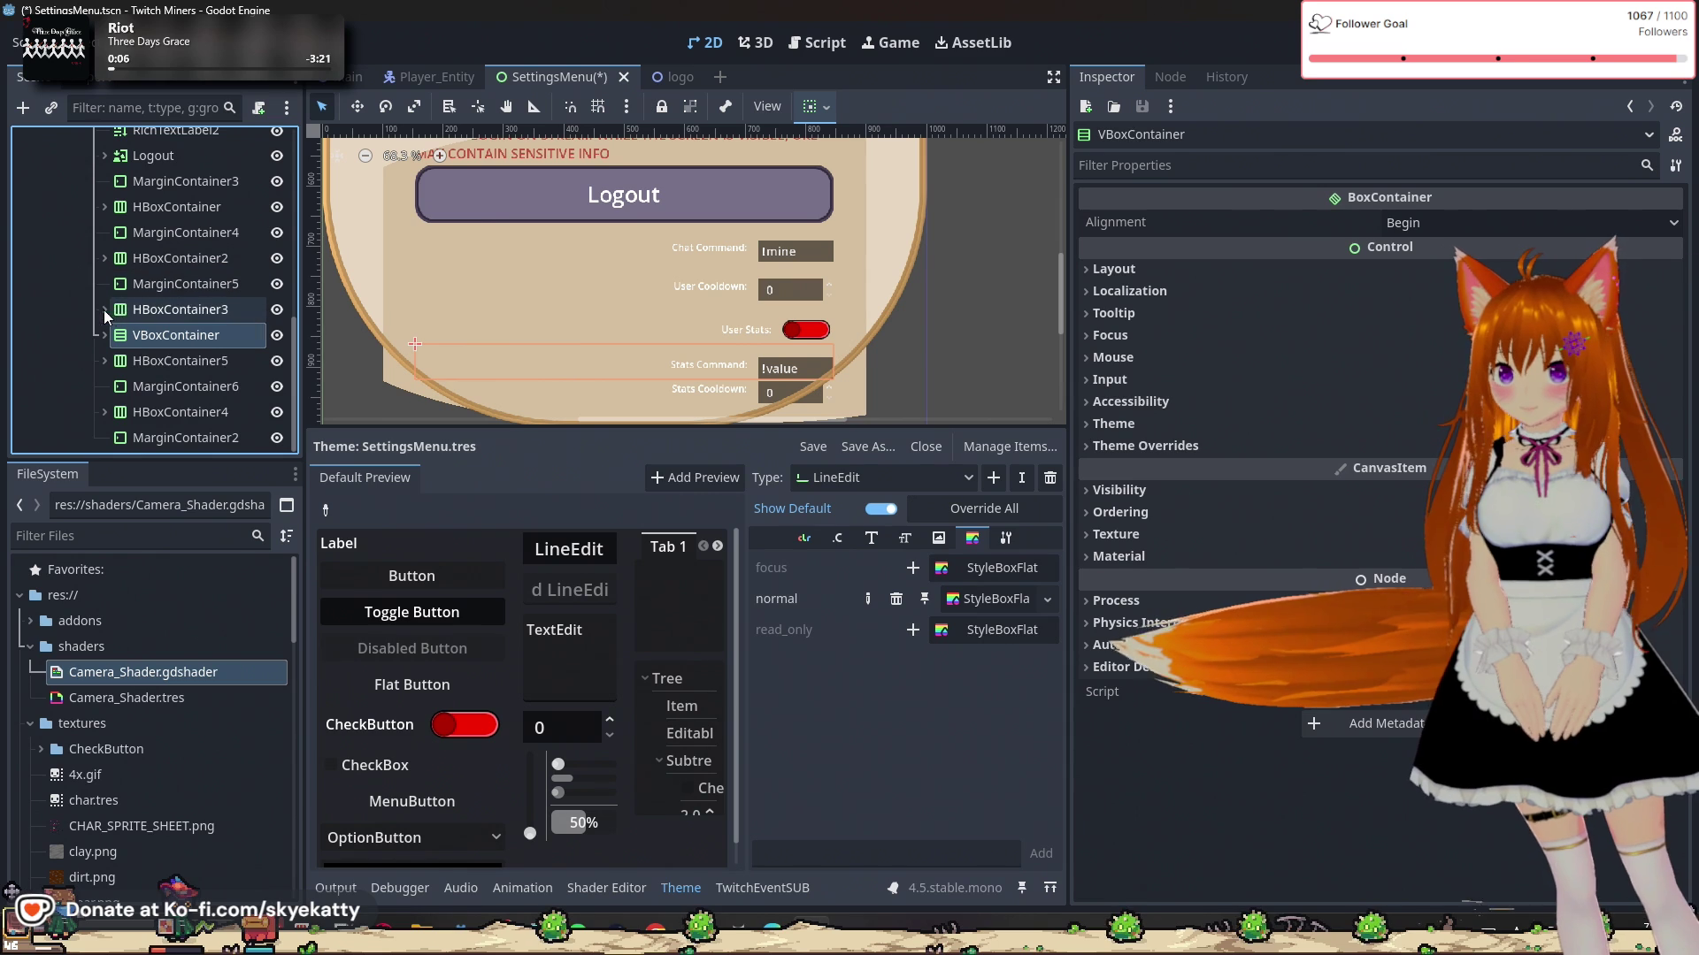
pyautogui.click(106, 309)
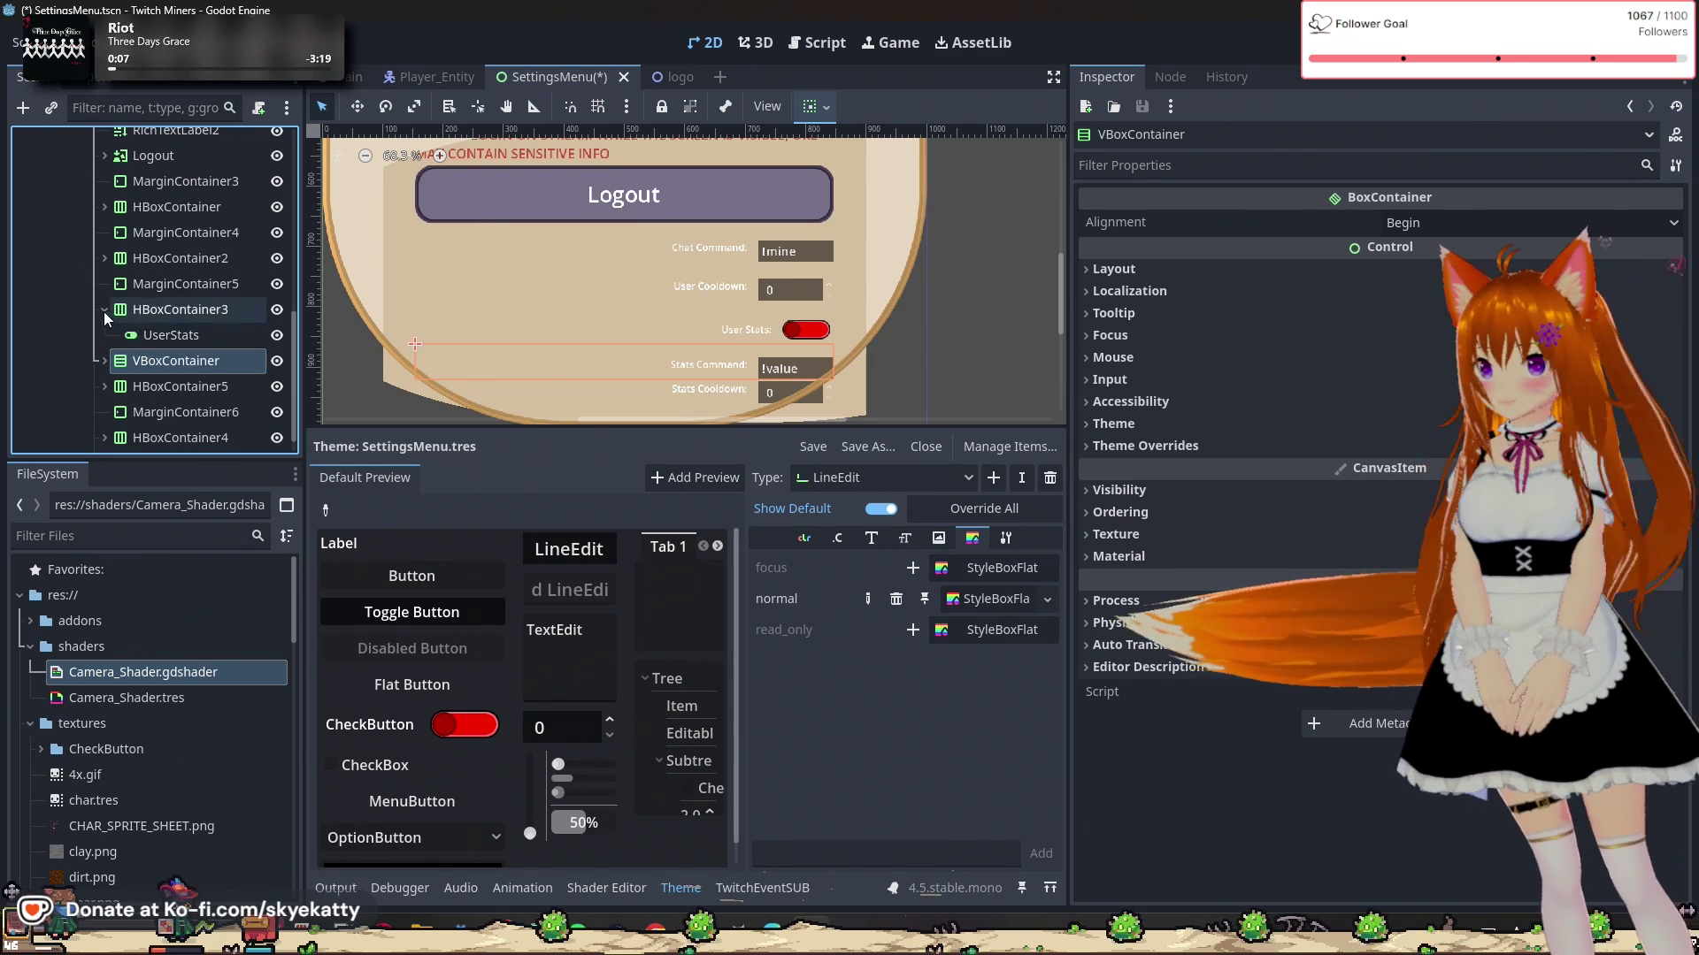
pyautogui.click(105, 309)
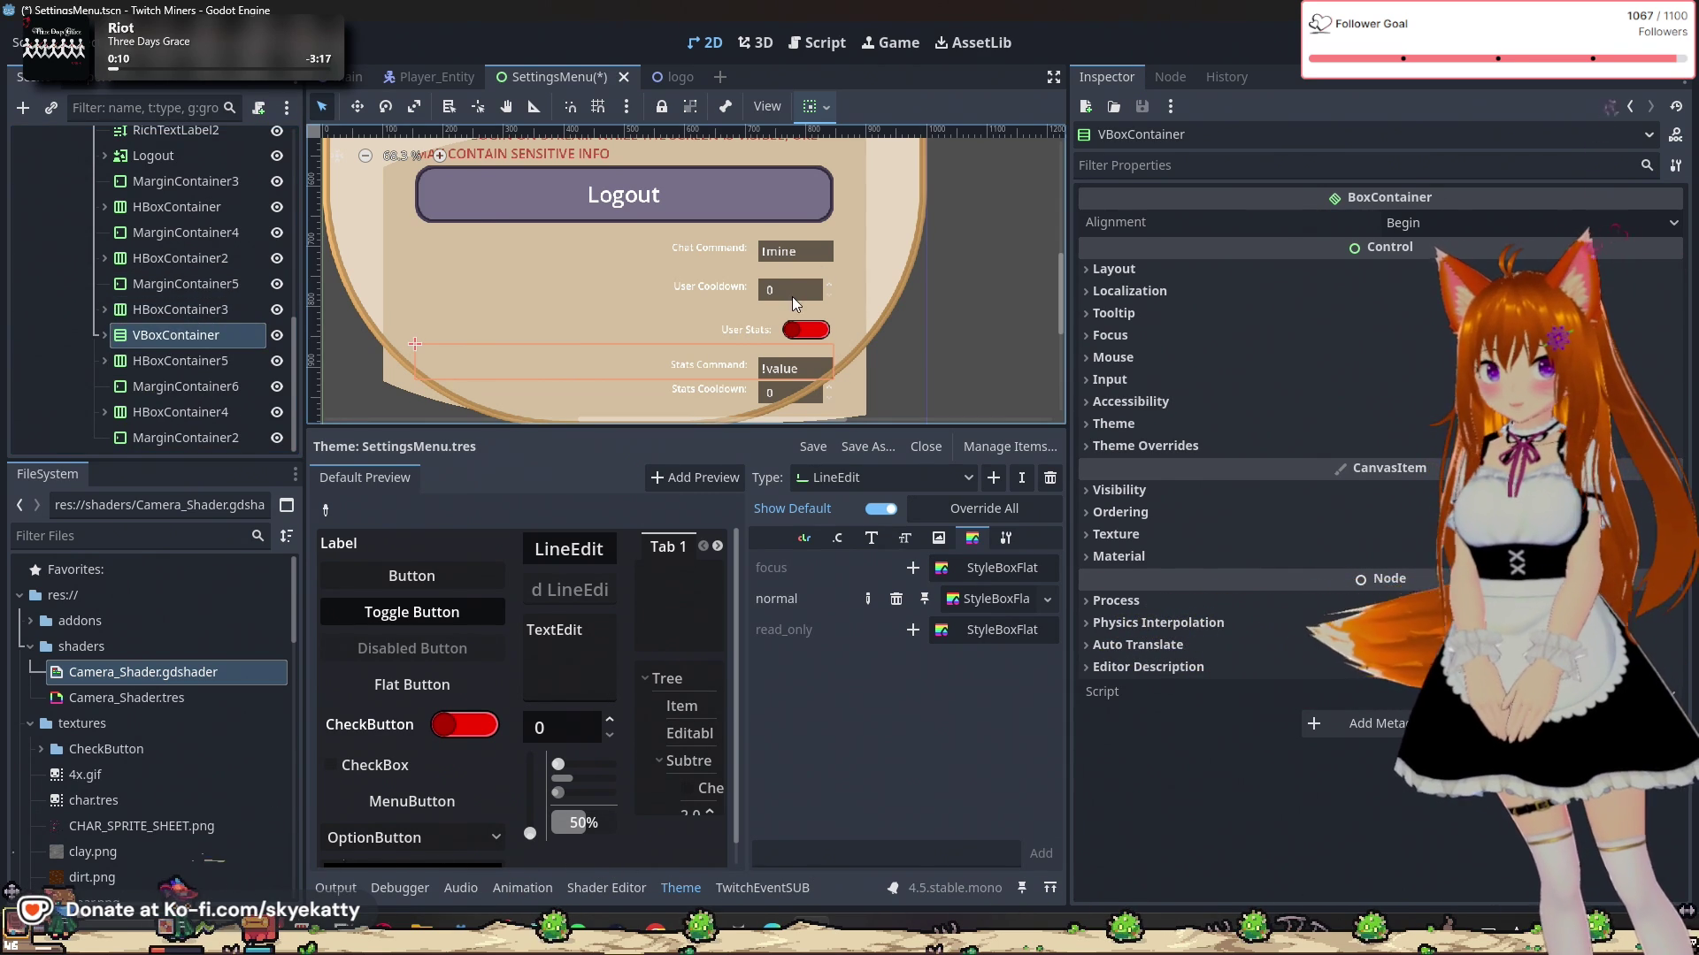
pyautogui.click(799, 299)
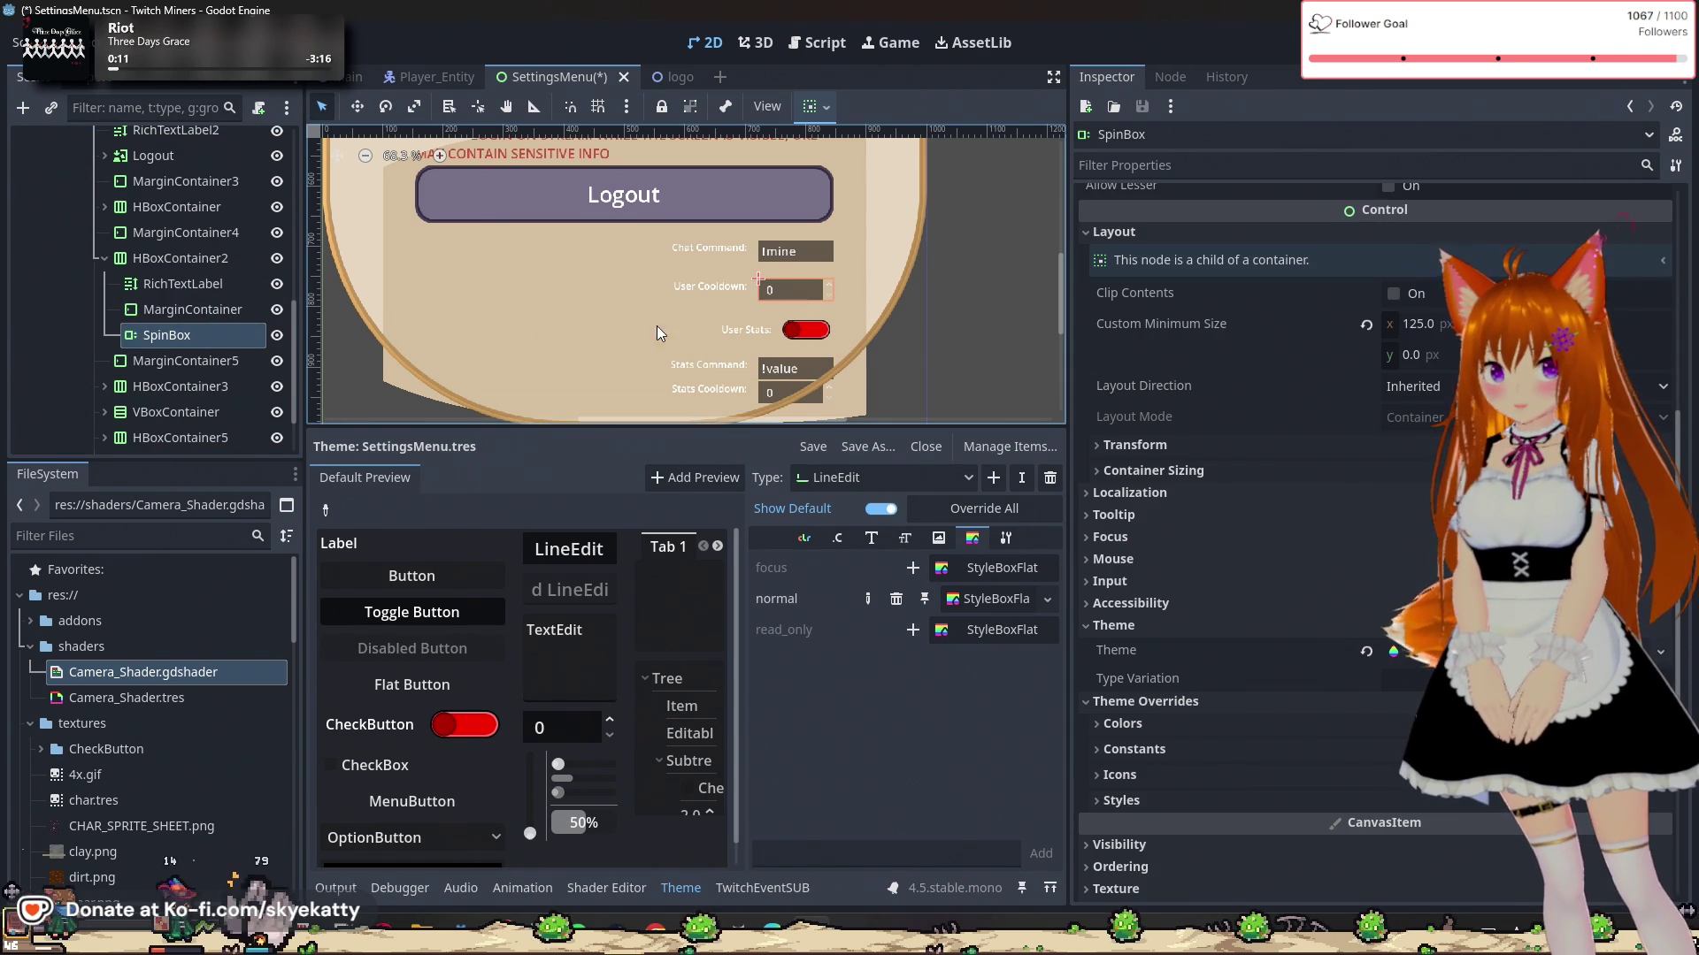
pyautogui.doubleClick(215, 329)
pyautogui.write('UserCo')
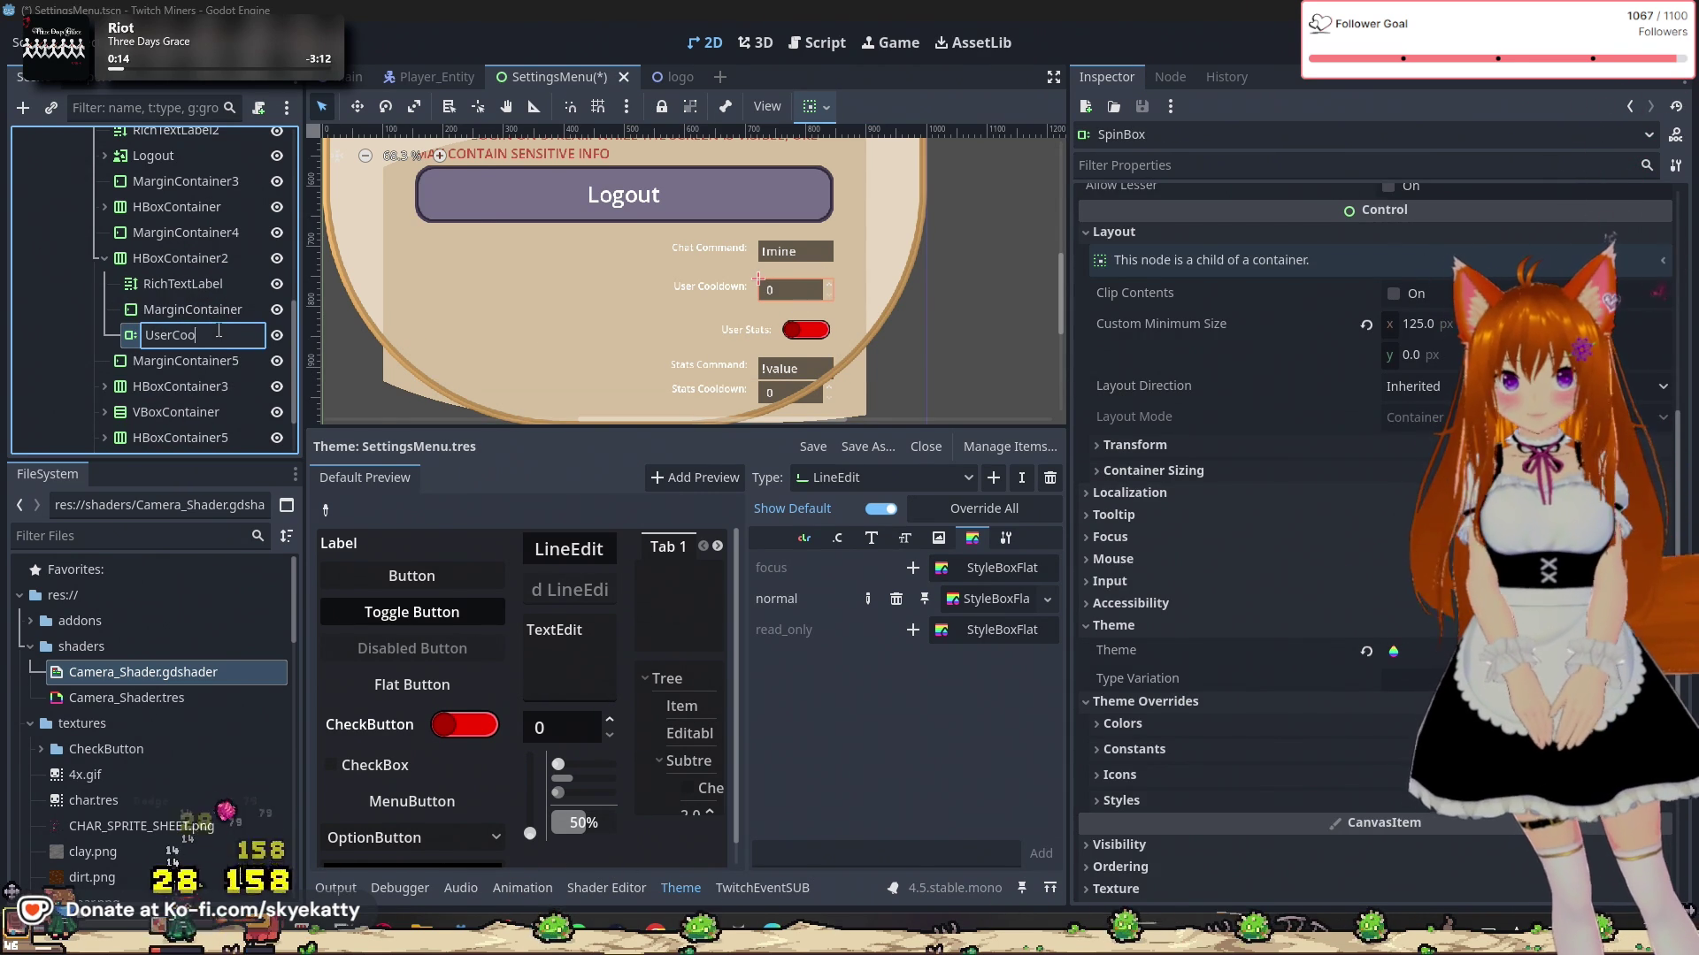
pyautogui.write('ldown')
pyautogui.press('Return')
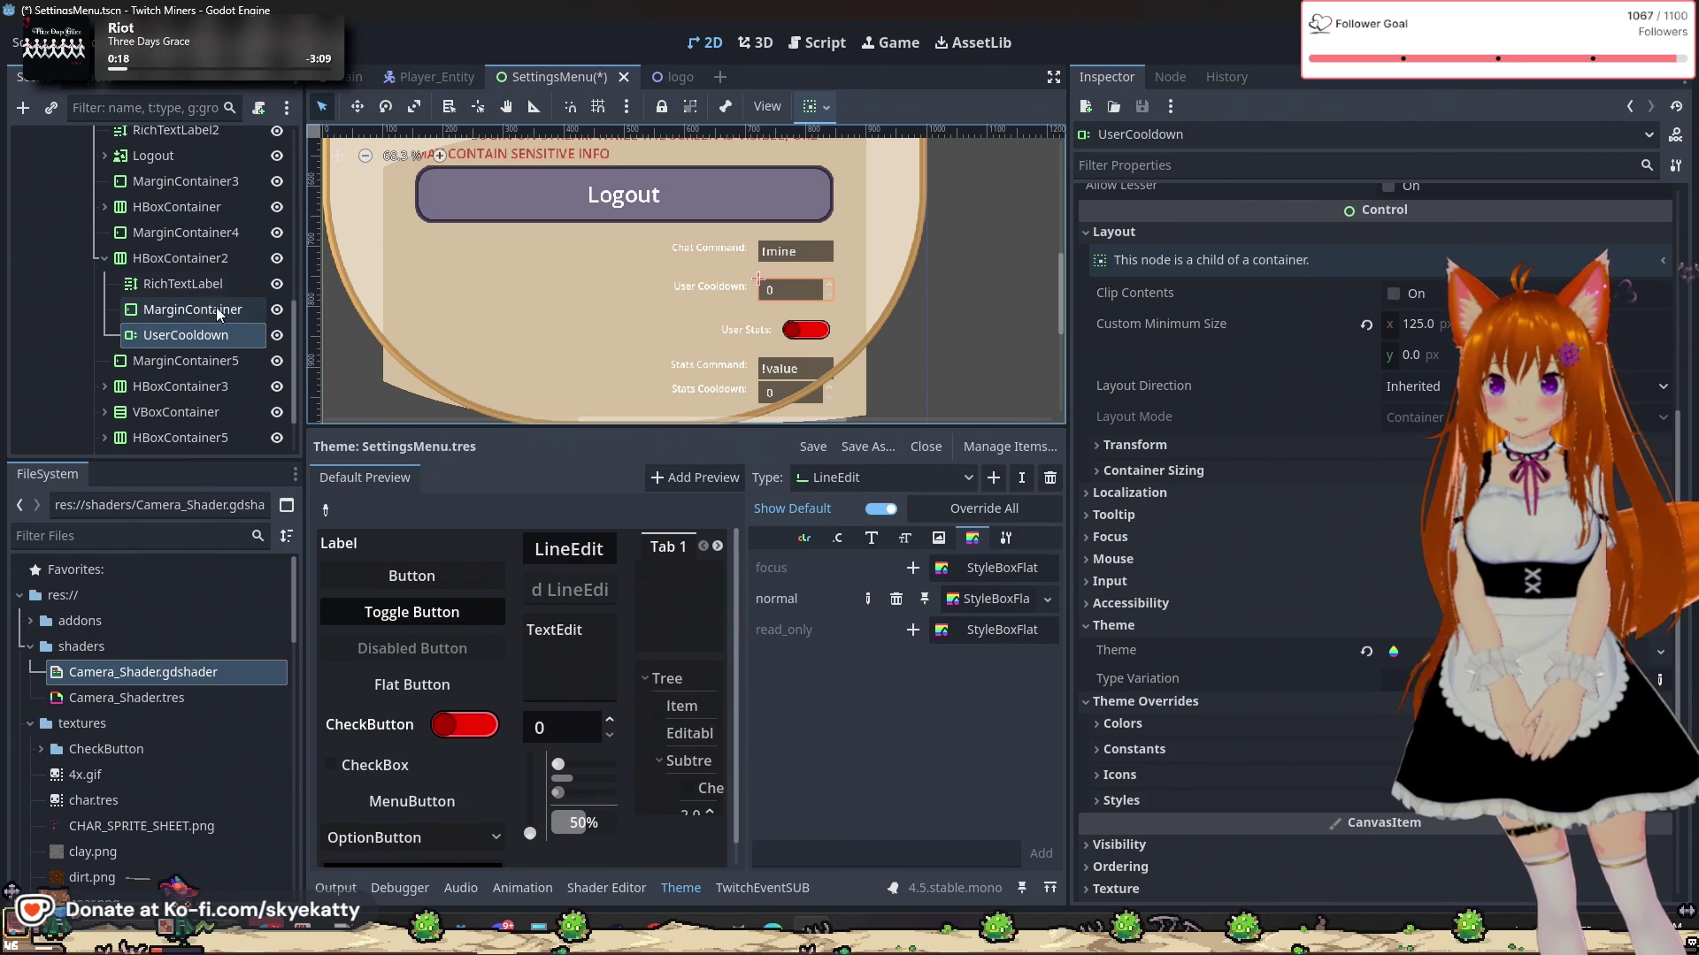
# Step: Rename the Chat Command input LineEdit node to ChatCommand
pyautogui.click(780, 257)
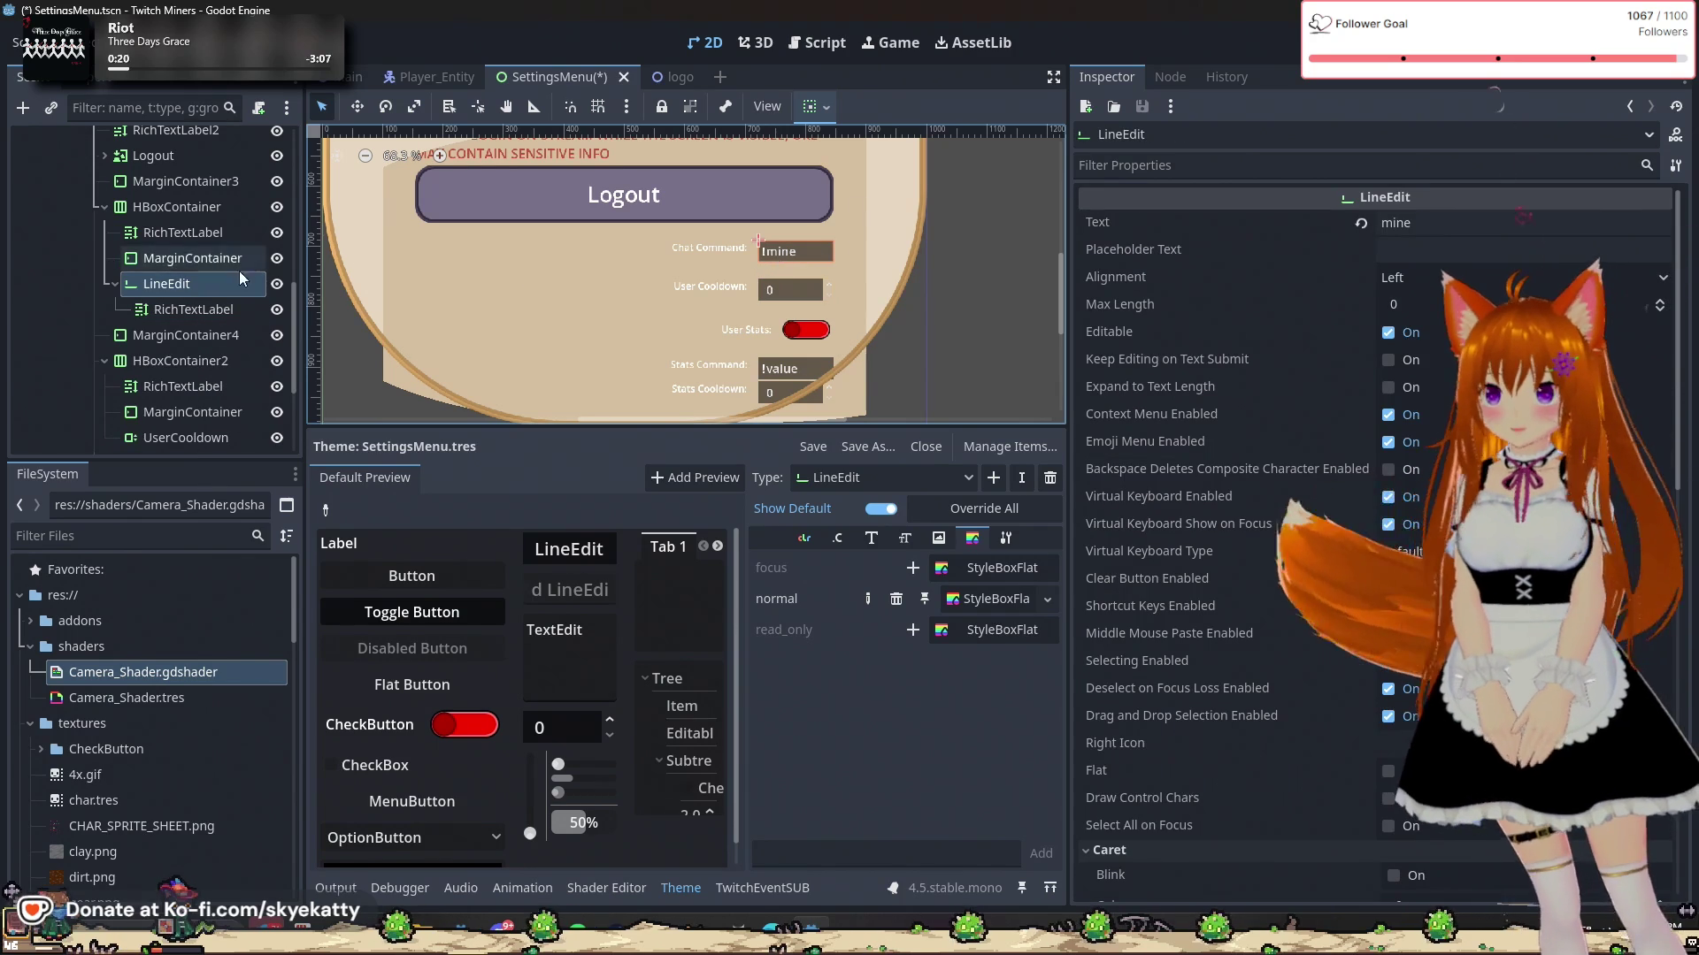
pyautogui.doubleClick(210, 281)
pyautogui.write('Cha')
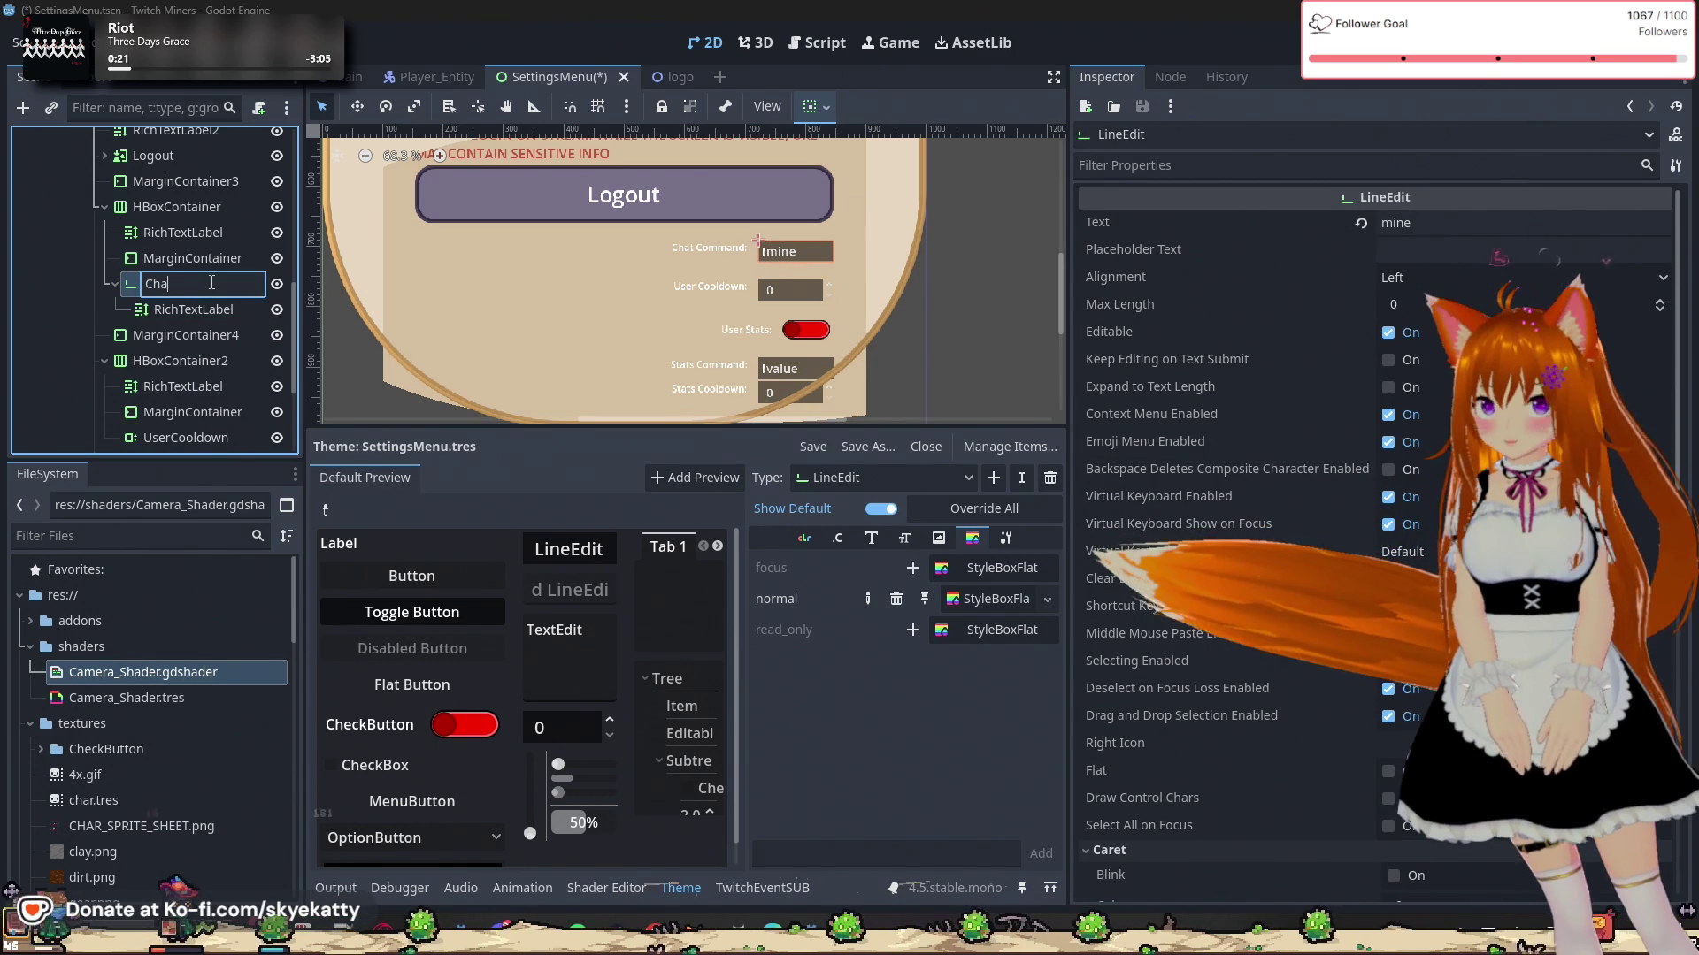
pyautogui.write('tCommand')
pyautogui.scroll(1, 740, 333)
pyautogui.scroll(-1, 744, 333)
pyautogui.scroll(-2, 743, 333)
pyautogui.scroll(1, 745, 345)
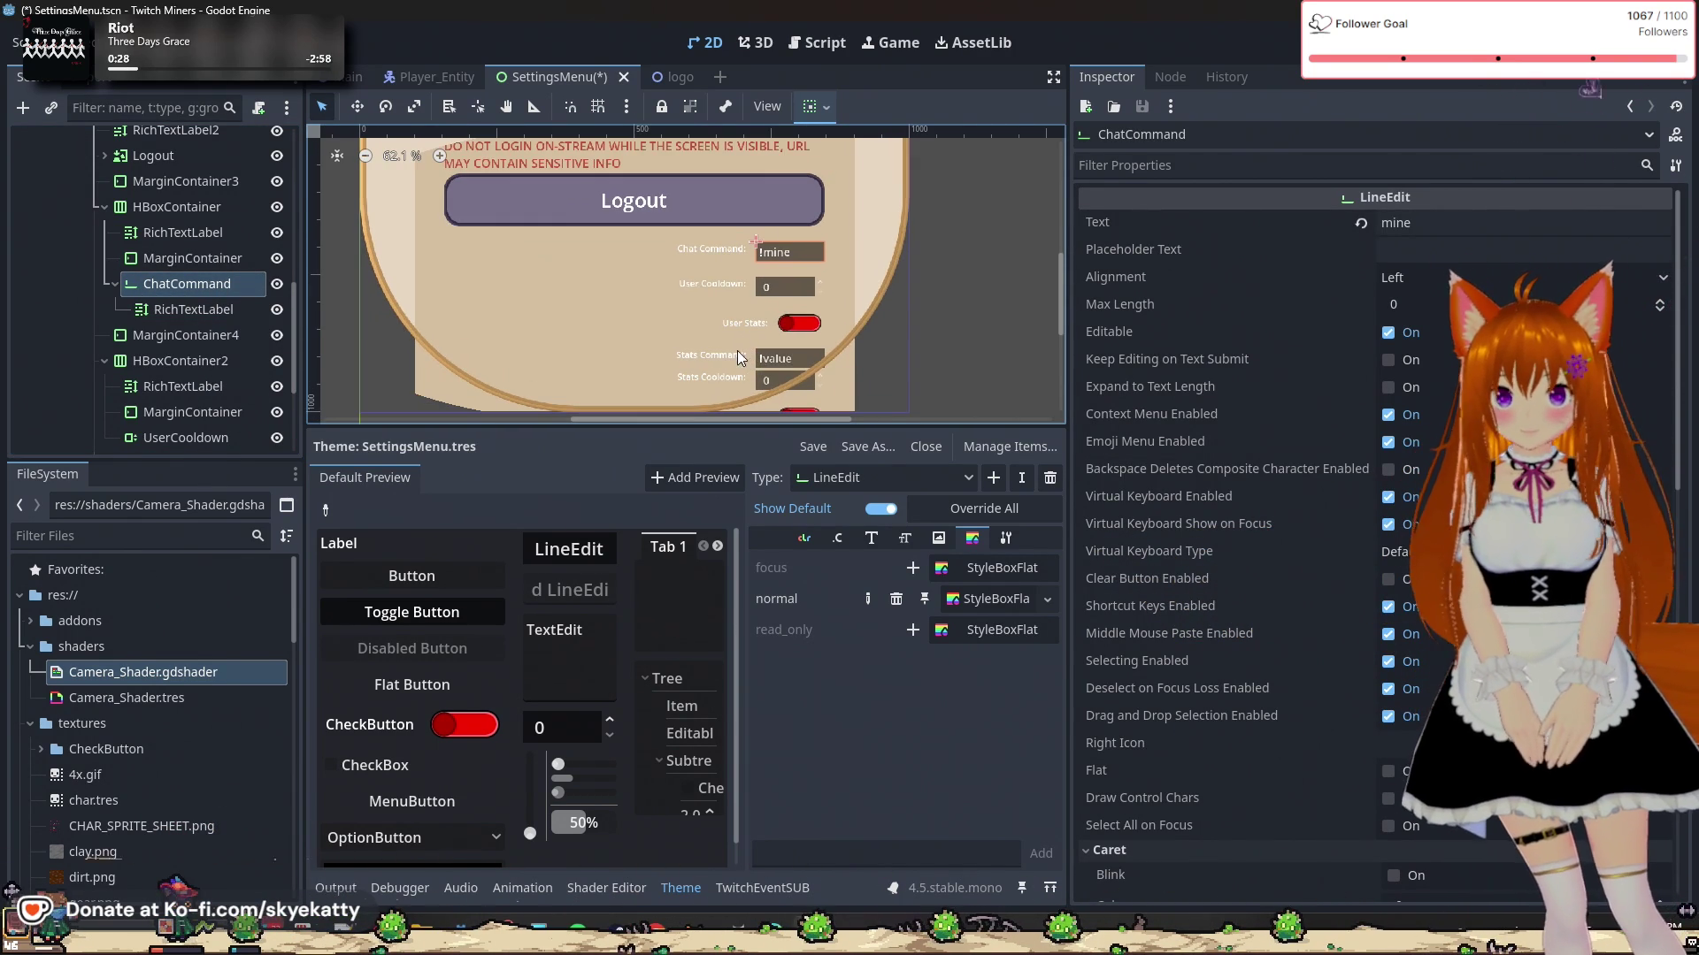
pyautogui.click(103, 208)
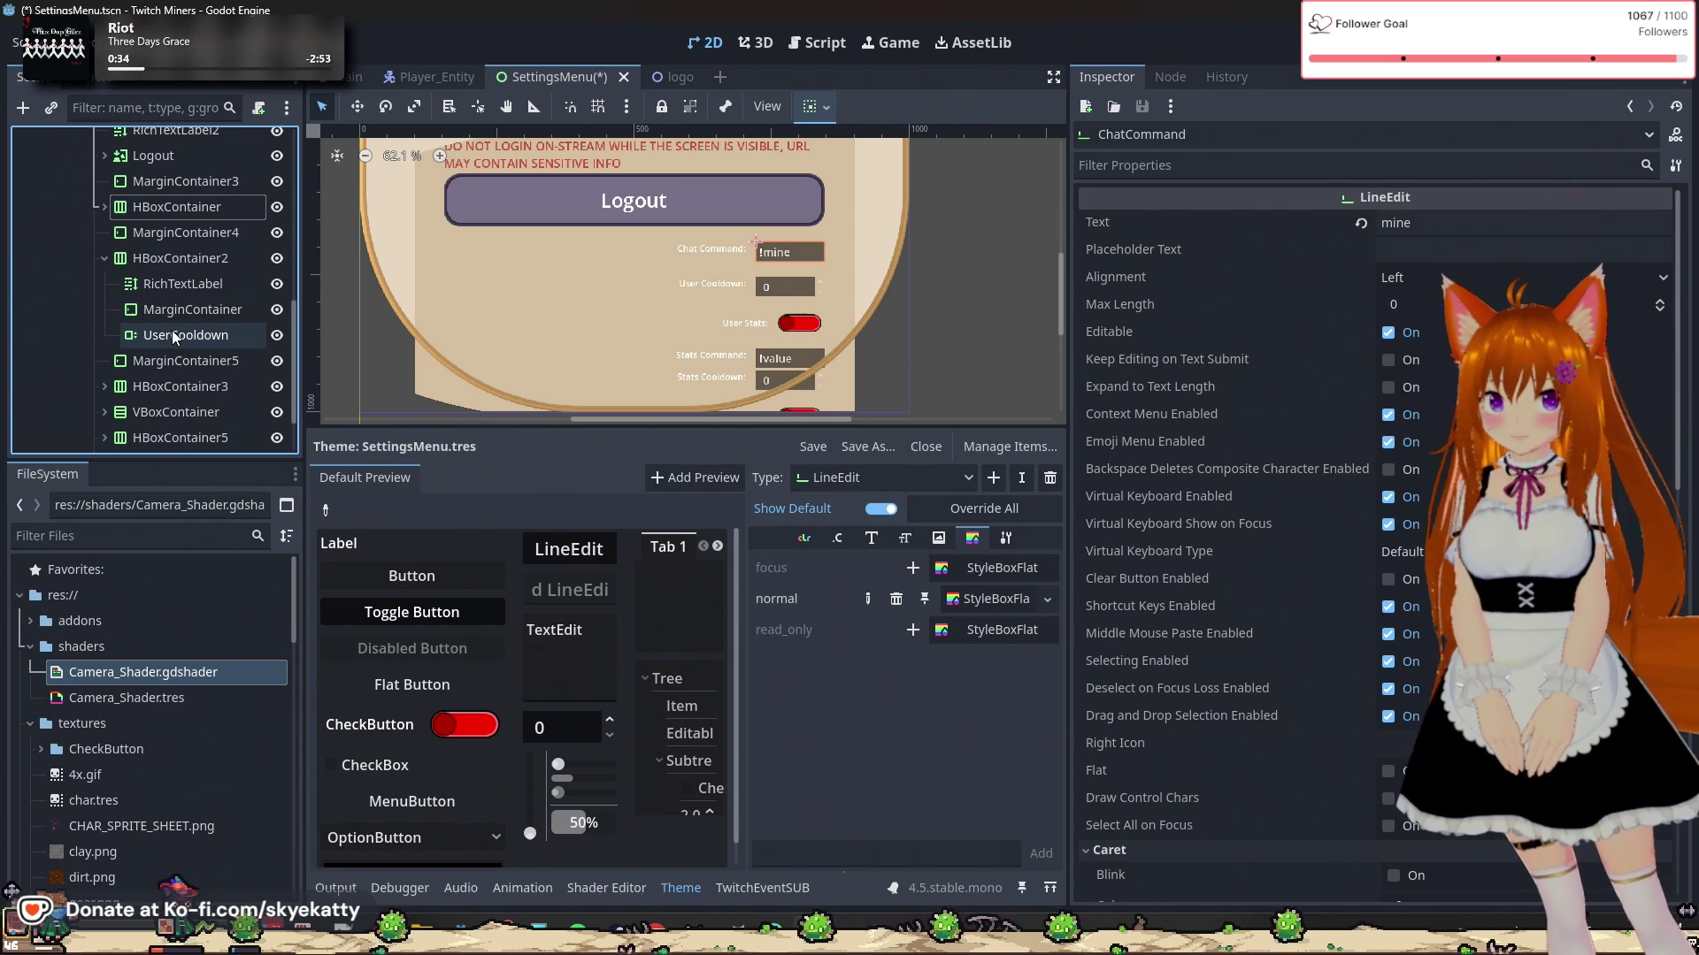
# Step: Move the Stats Cooldown HBoxContainer5 row inside the VBoxContainer
pyautogui.scroll(-3, 133, 319)
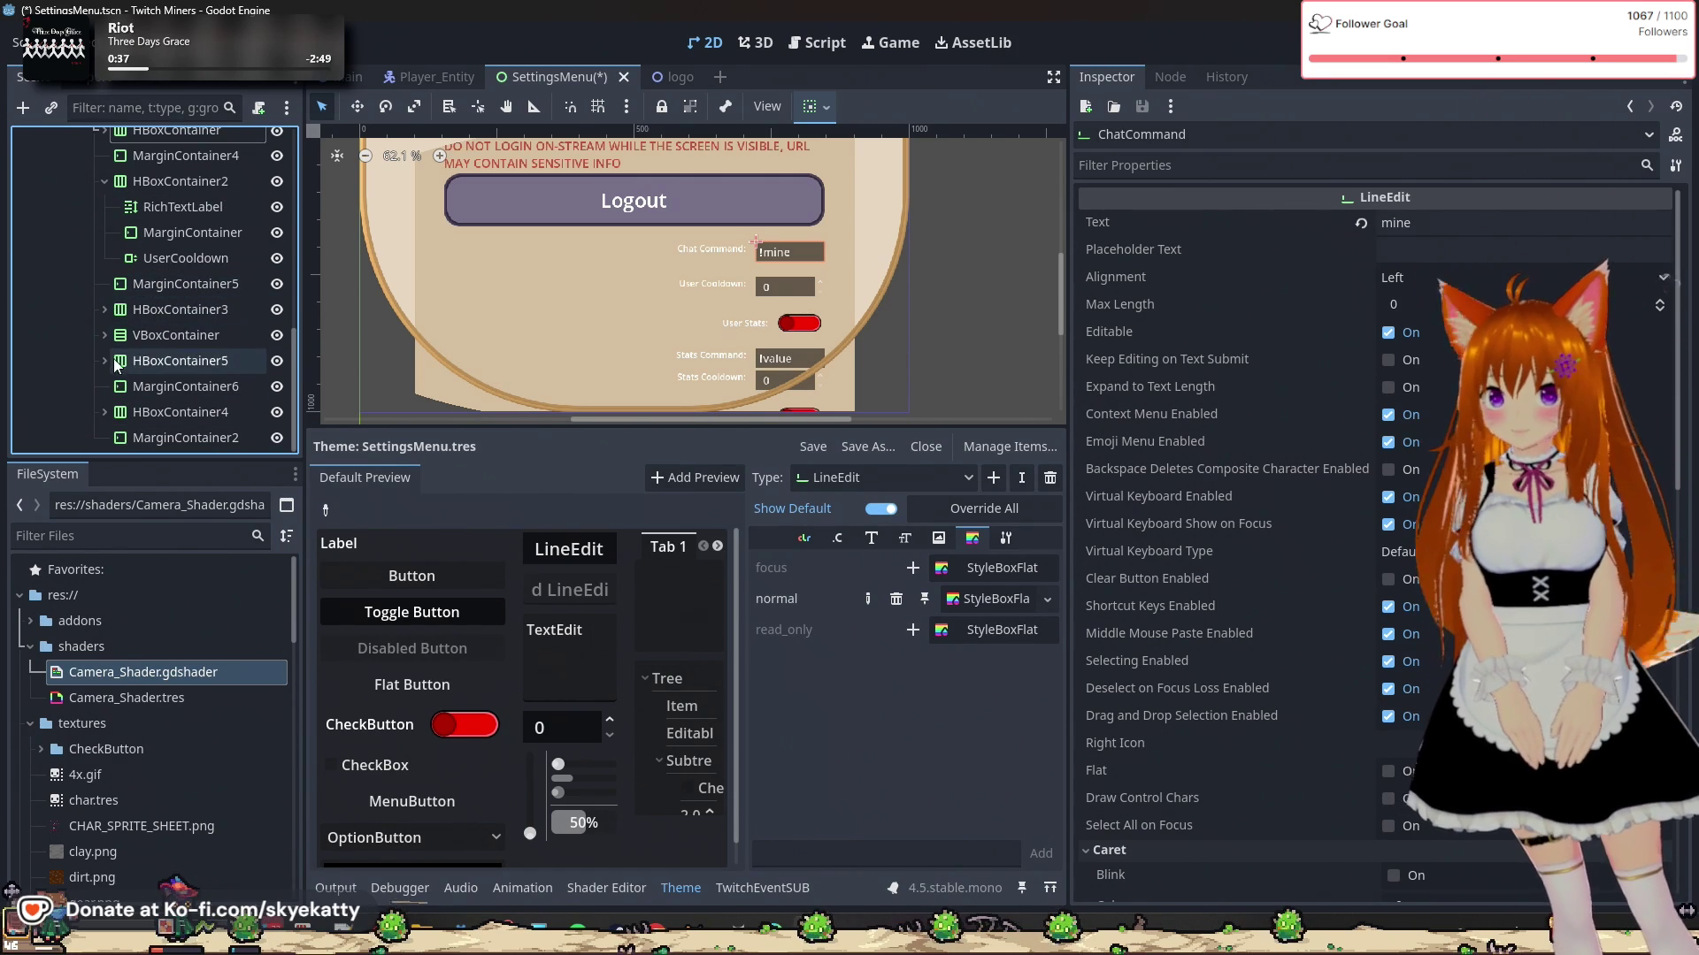
pyautogui.click(129, 336)
pyautogui.click(105, 334)
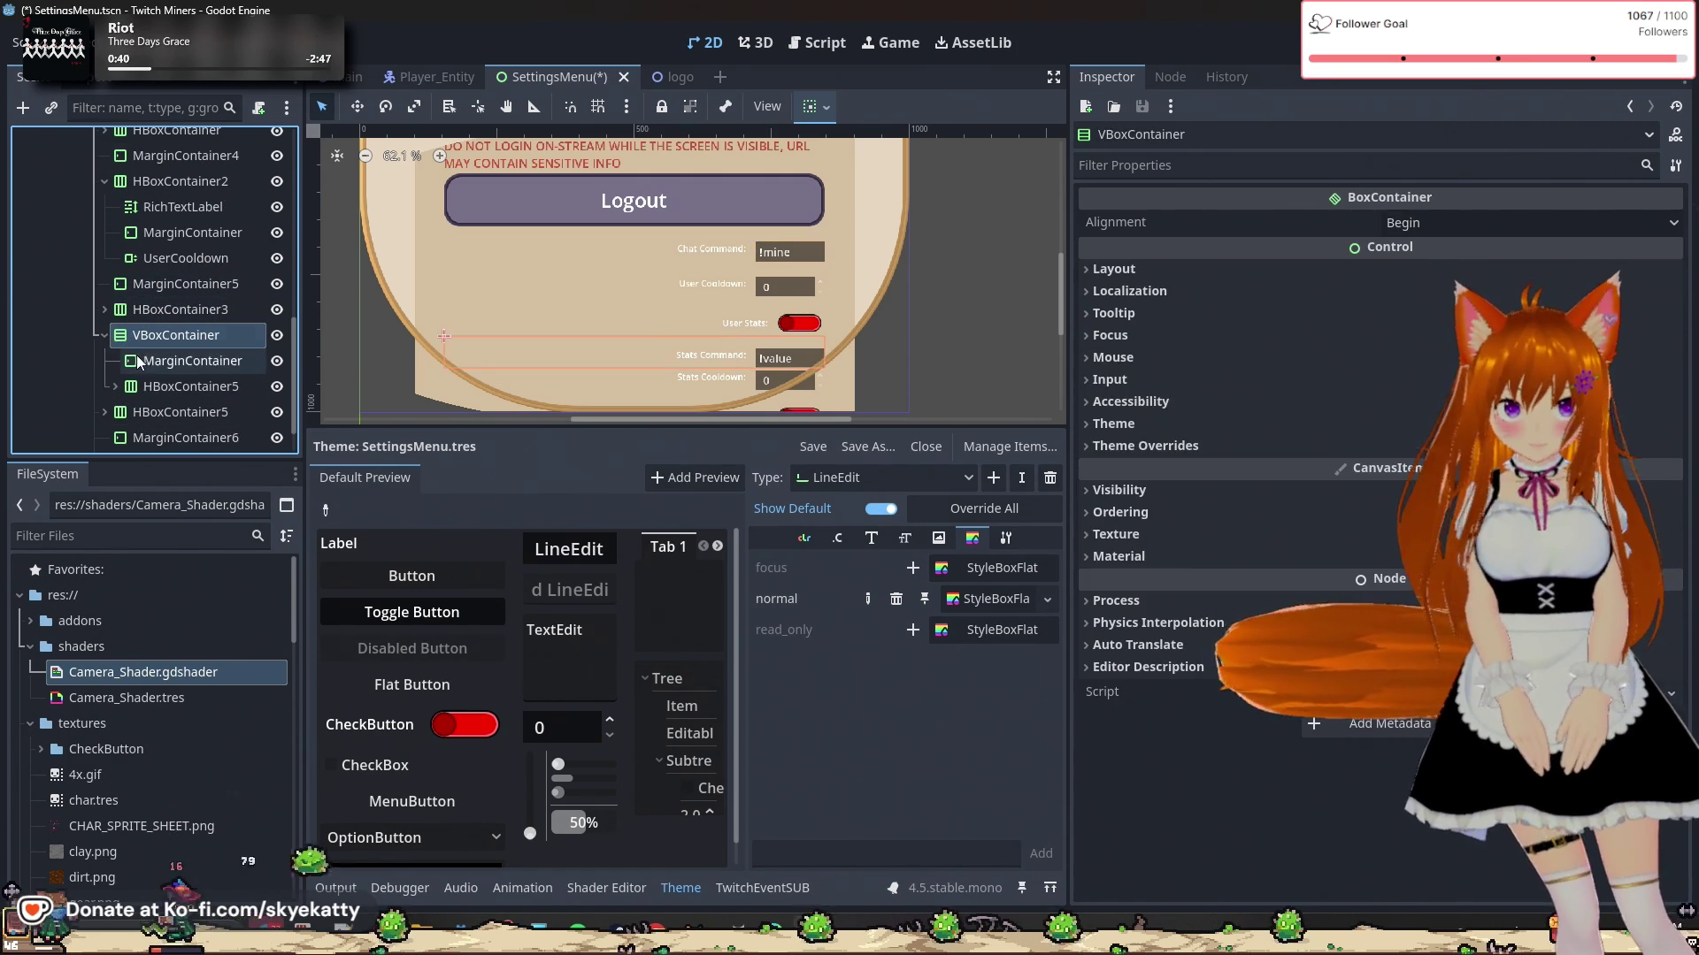
pyautogui.scroll(-2, 141, 343)
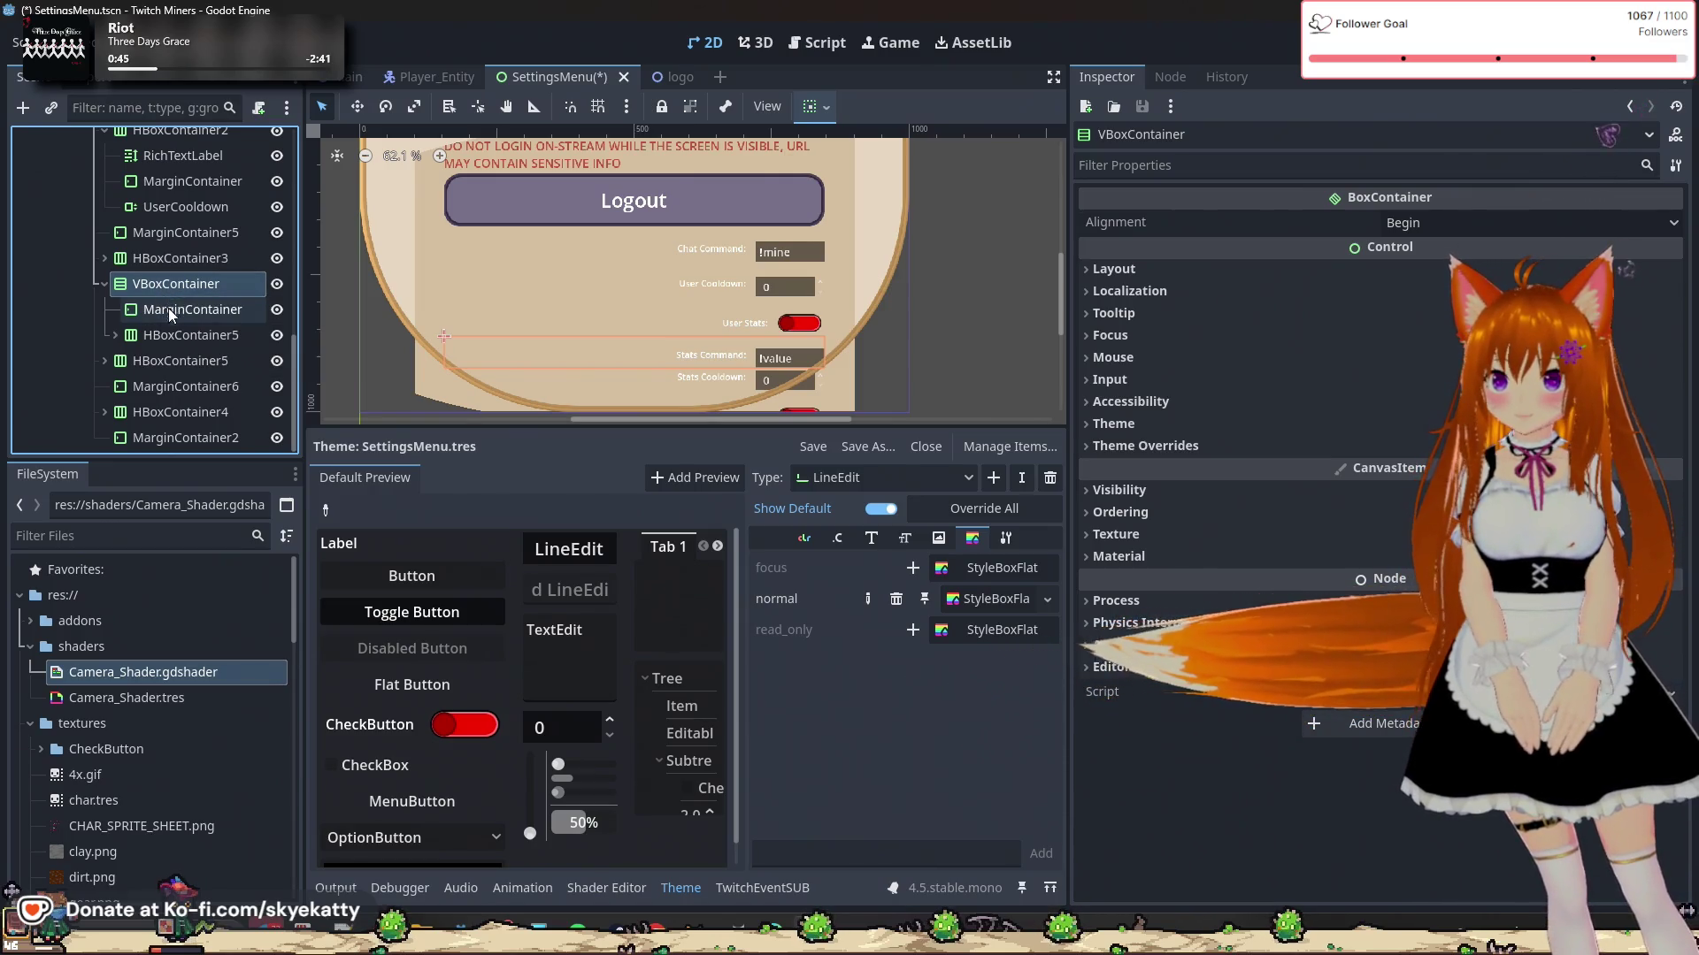
pyautogui.click(162, 336)
pyautogui.click(115, 334)
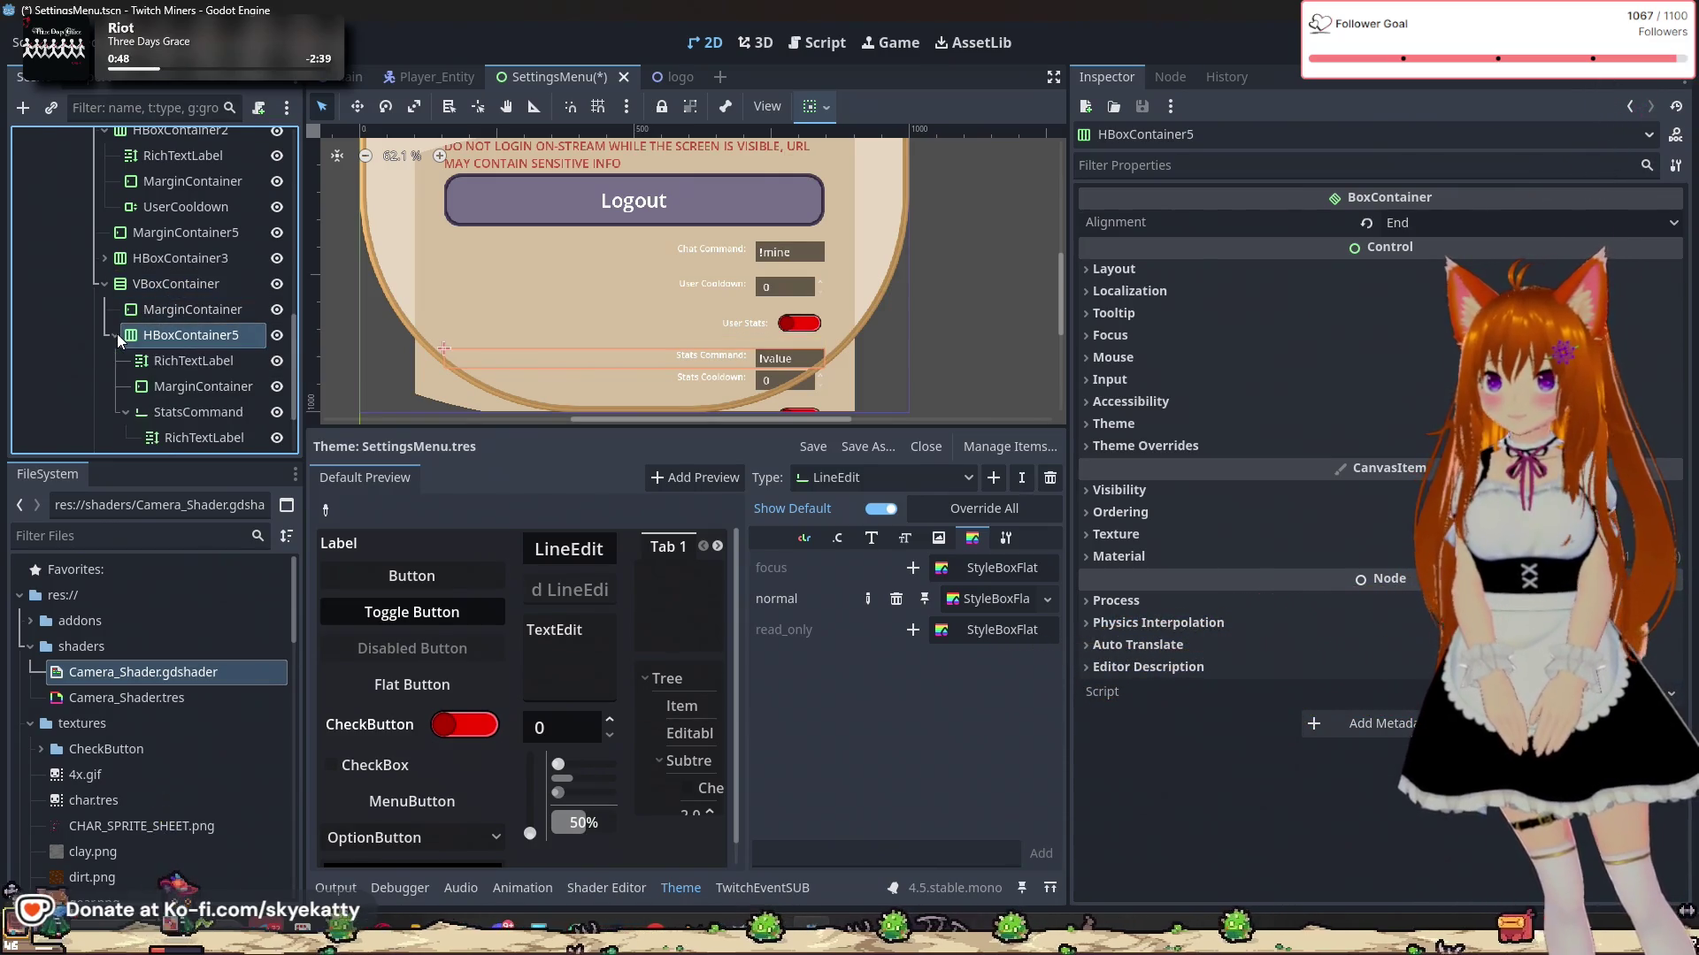
pyautogui.scroll(-2, 214, 401)
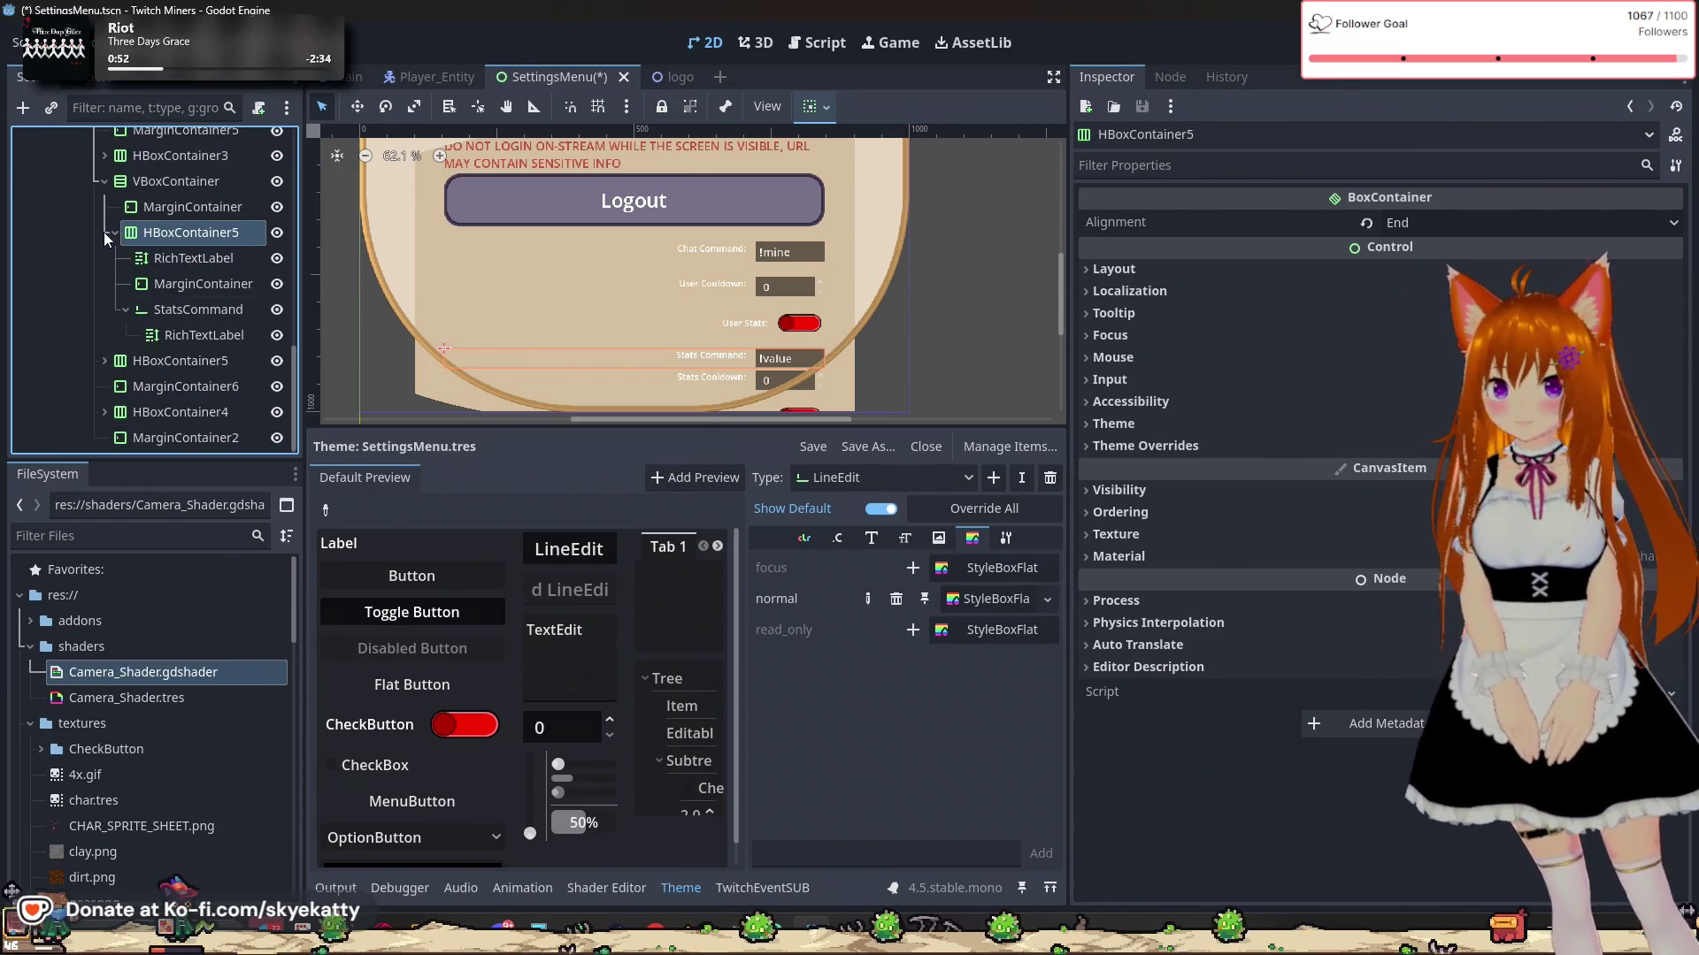
pyautogui.click(112, 232)
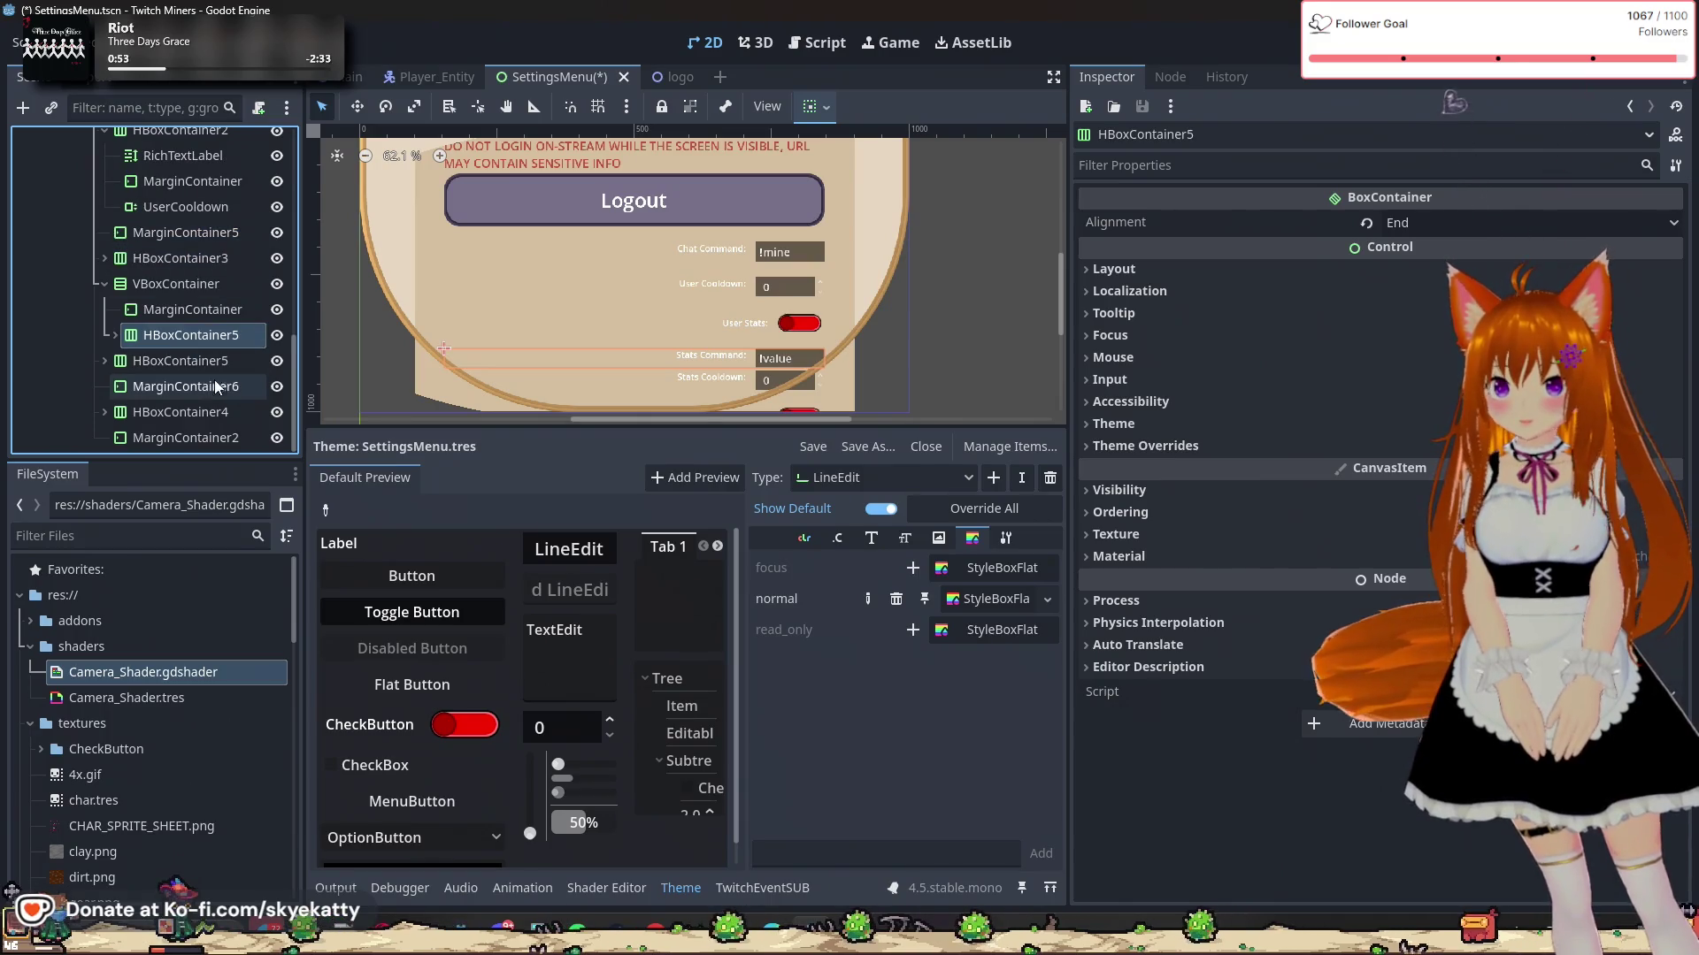
pyautogui.click(175, 361)
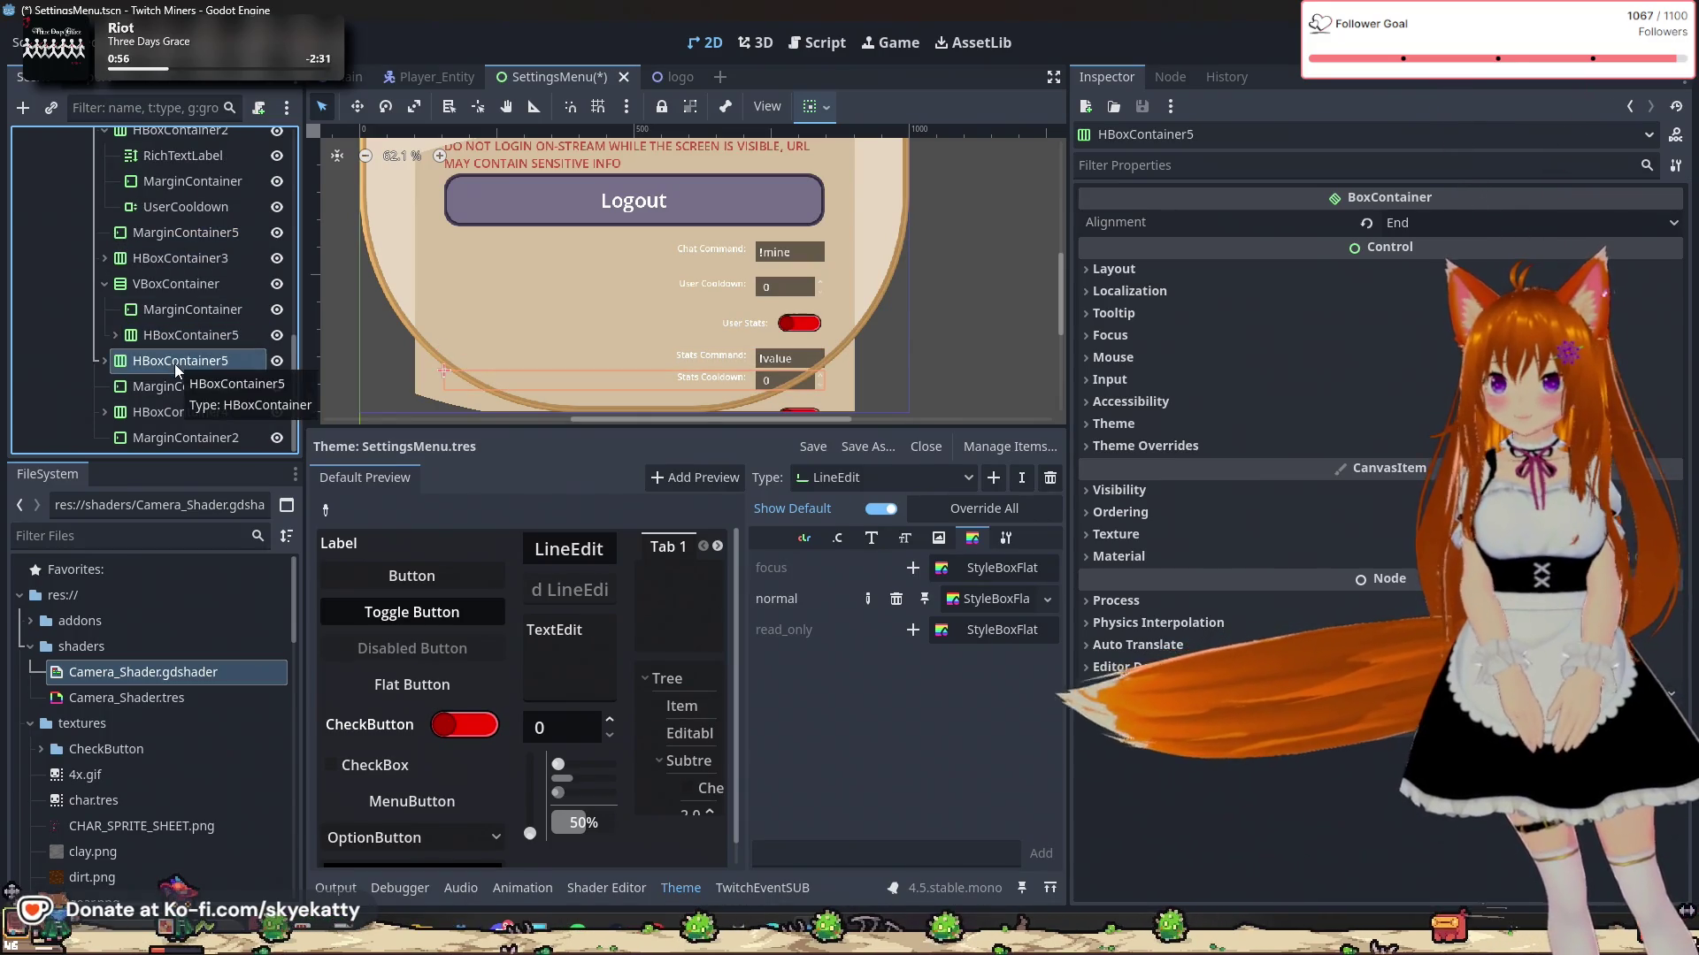
pyautogui.moveTo(173, 363); pyautogui.dragTo(202, 341)
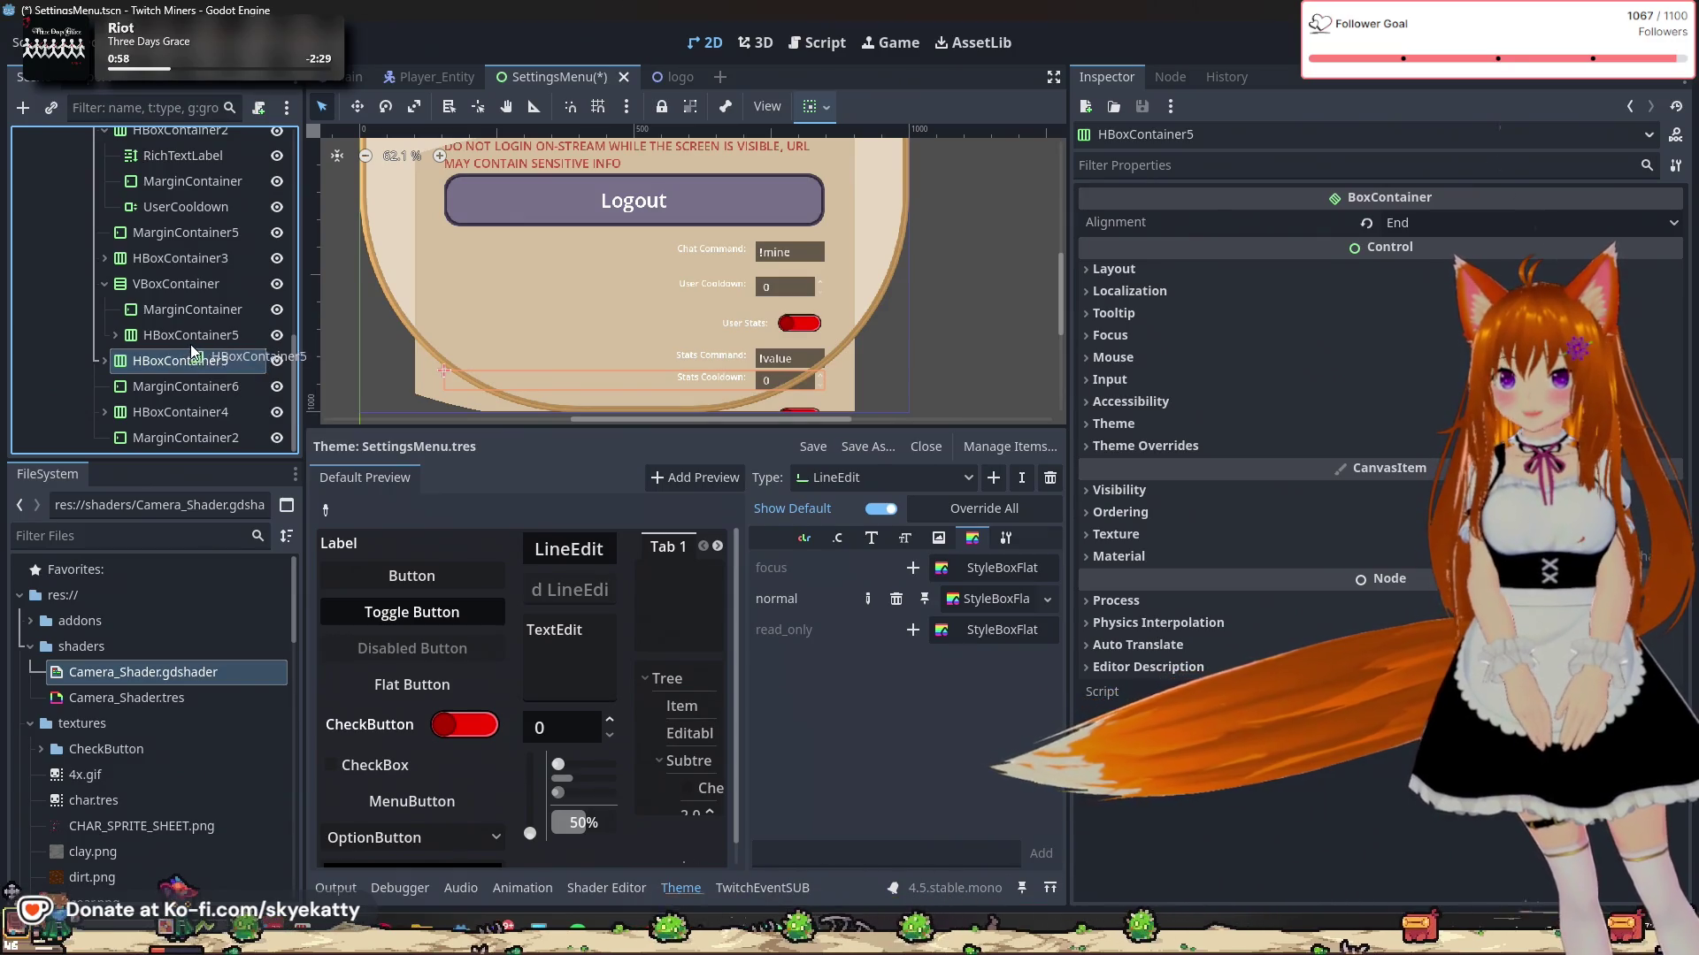
pyautogui.moveTo(203, 340); pyautogui.dragTo(236, 345)
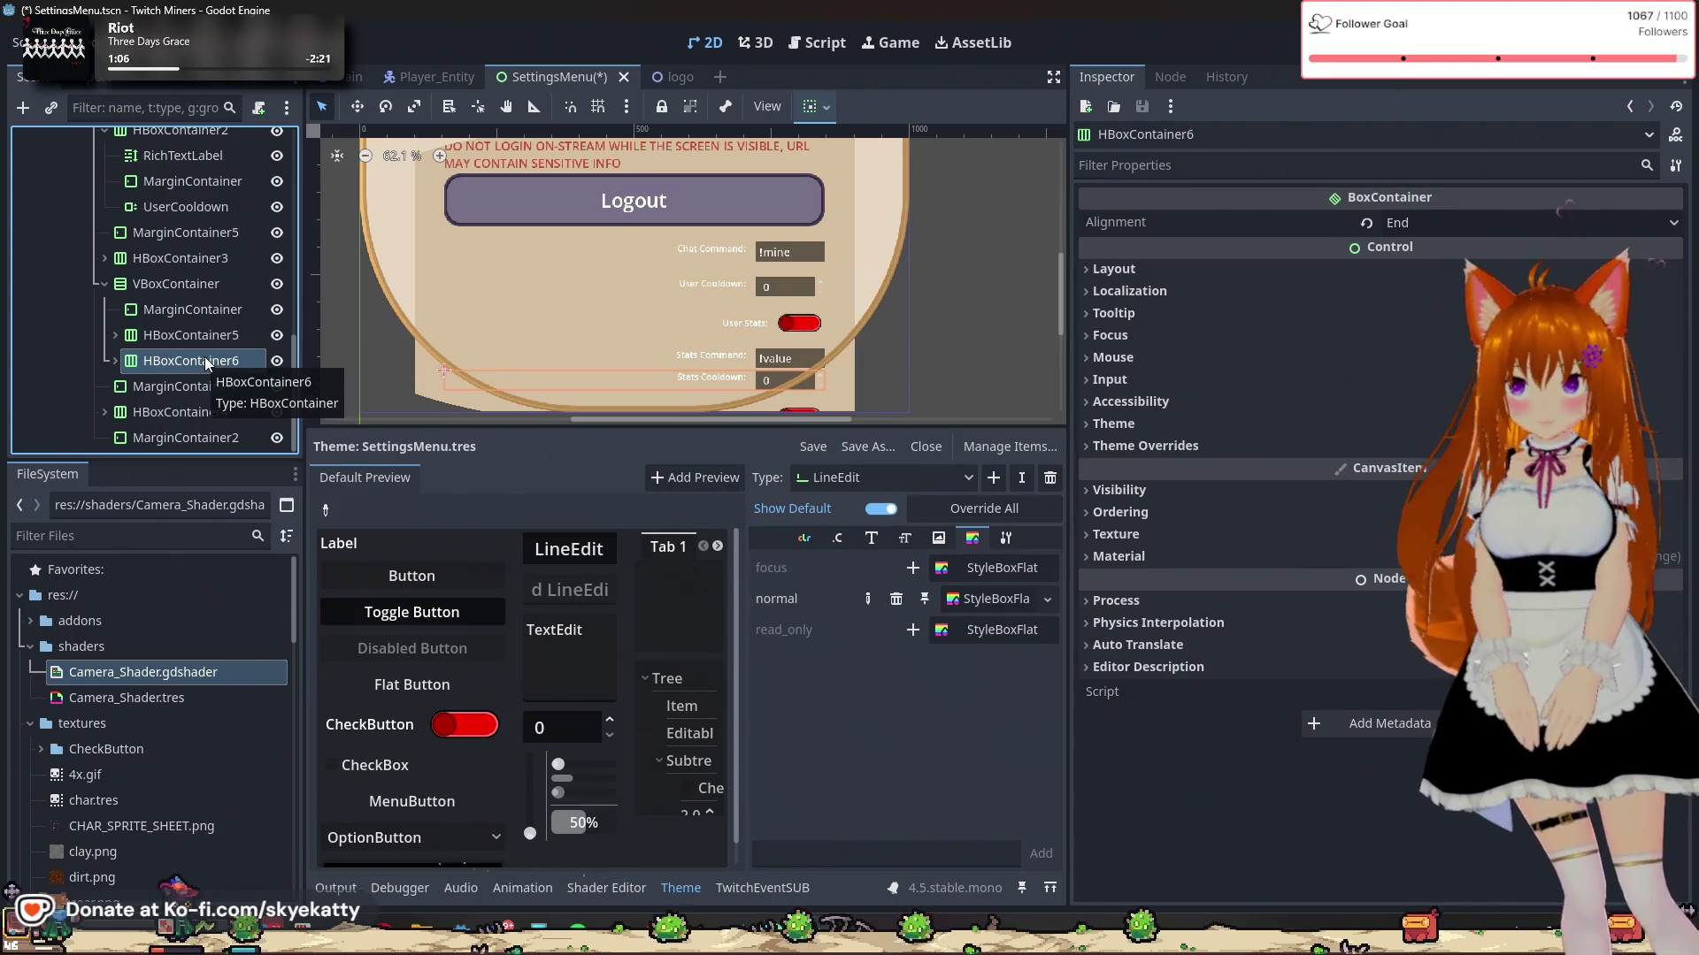
# Step: Put MarginContainer2 into the VBoxContainer after MarginContainer with a 20 px minimum height
pyautogui.click(184, 310)
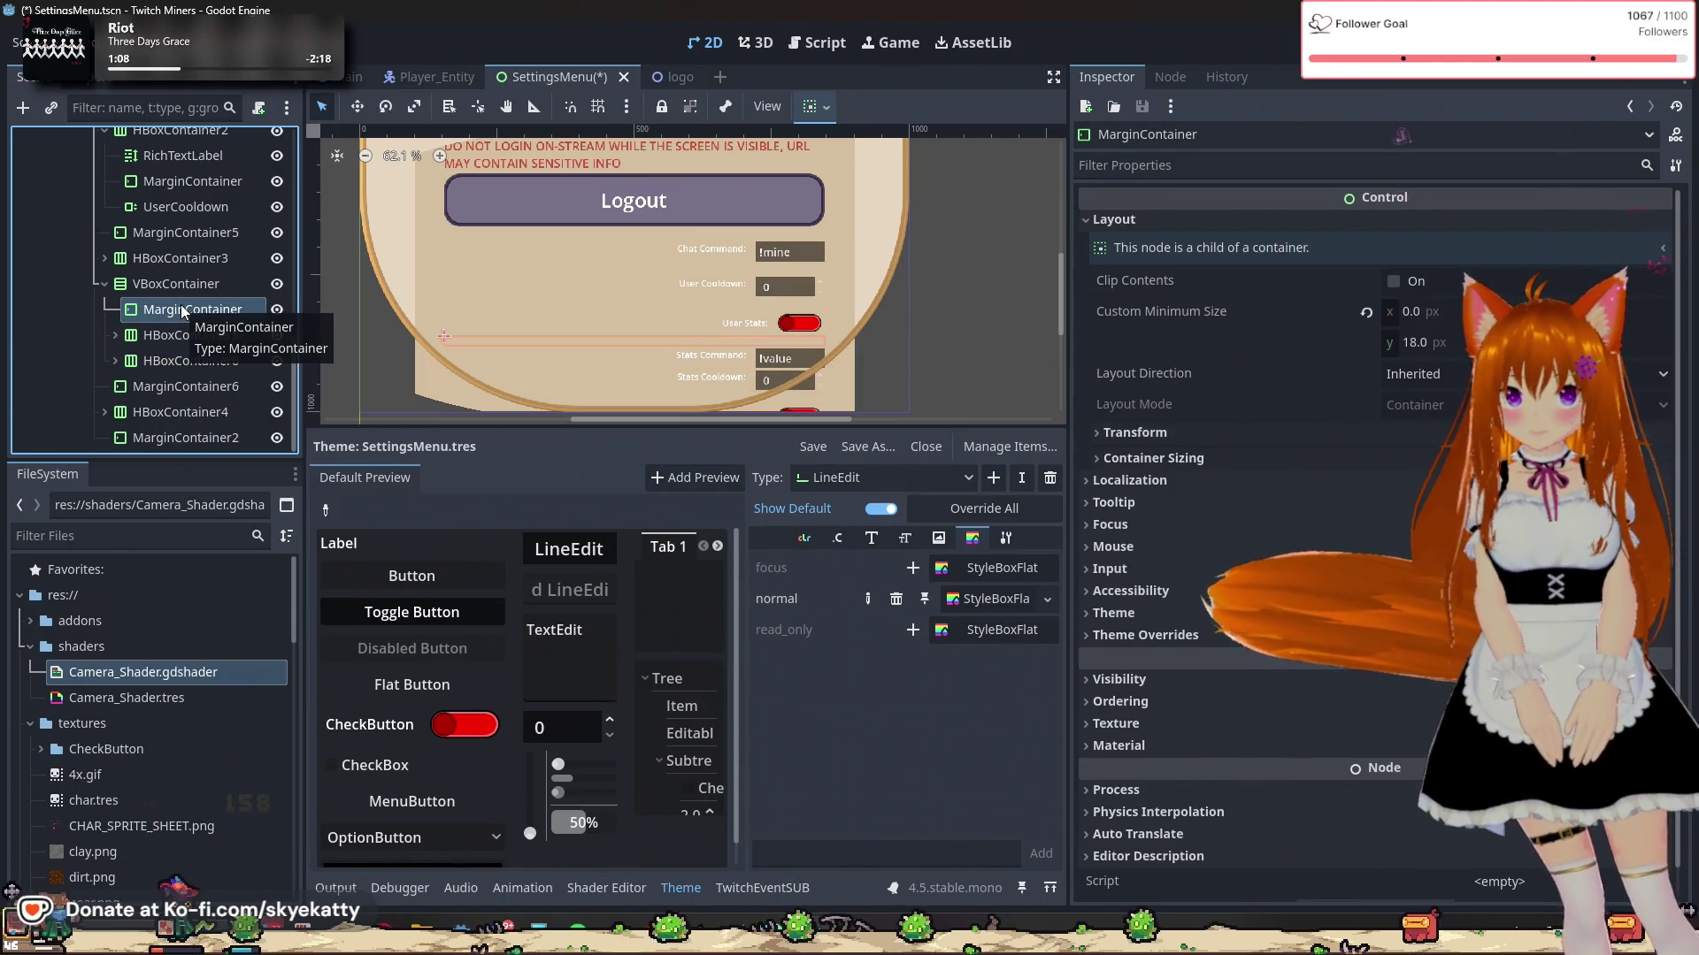
pyautogui.moveTo(186, 438)
pyautogui.mouseDown()
pyautogui.moveTo(195, 338)
pyautogui.moveTo(200, 371)
pyautogui.mouseUp()
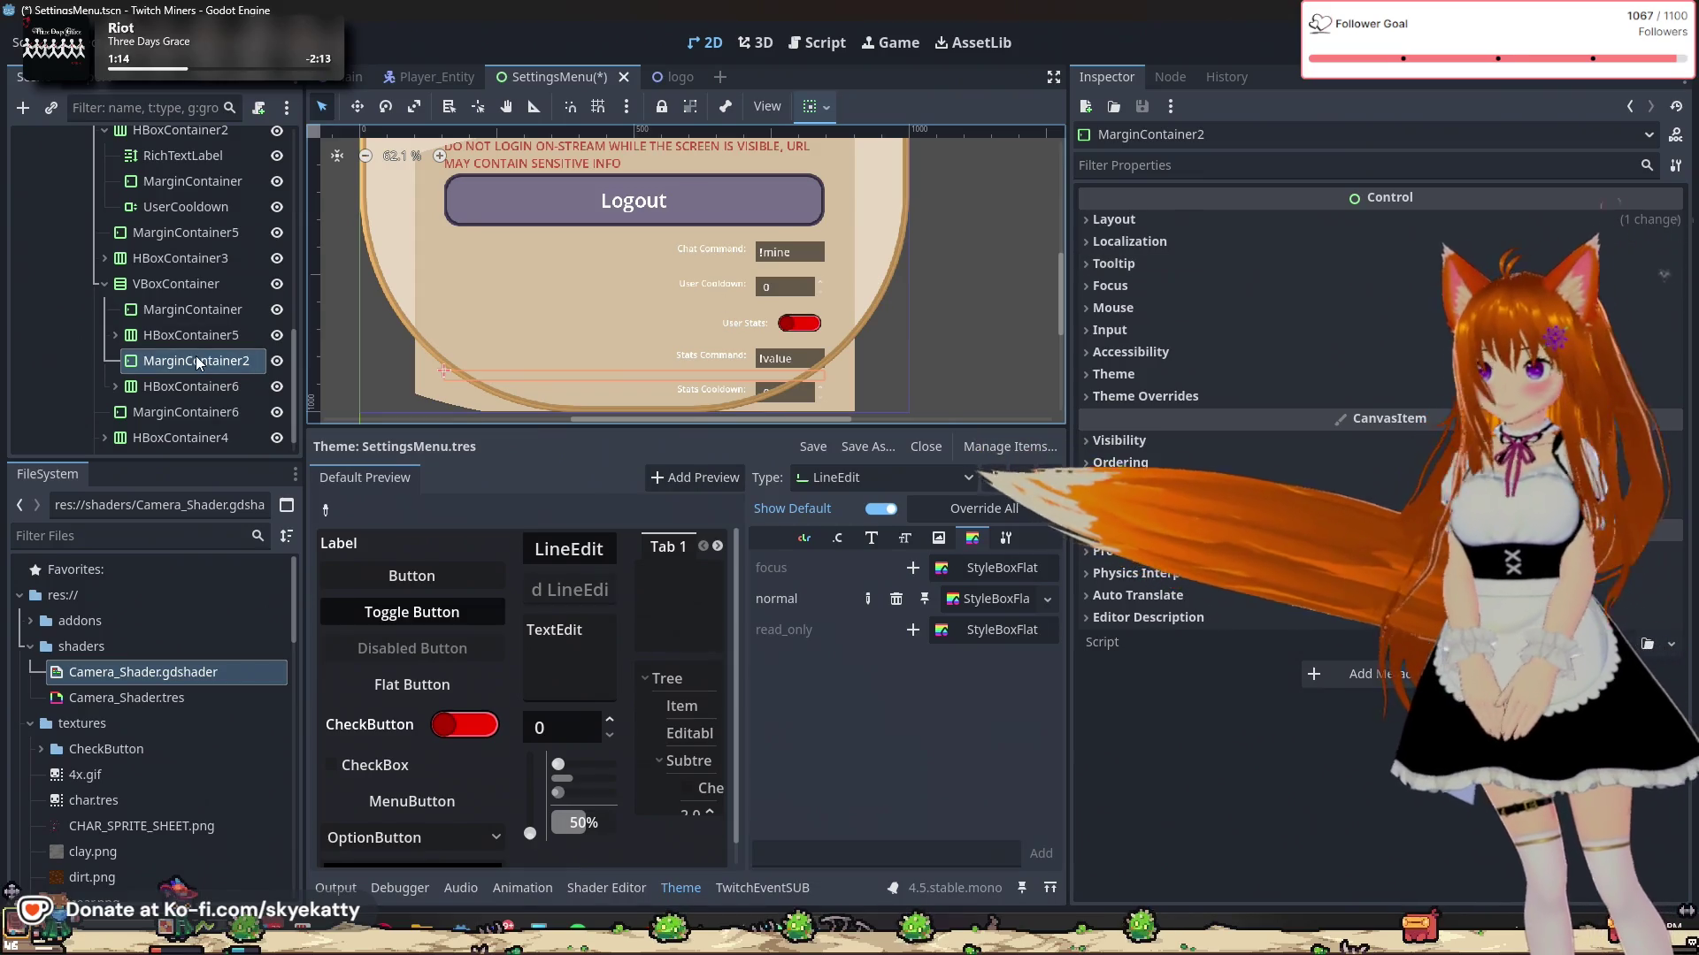
pyautogui.click(1117, 223)
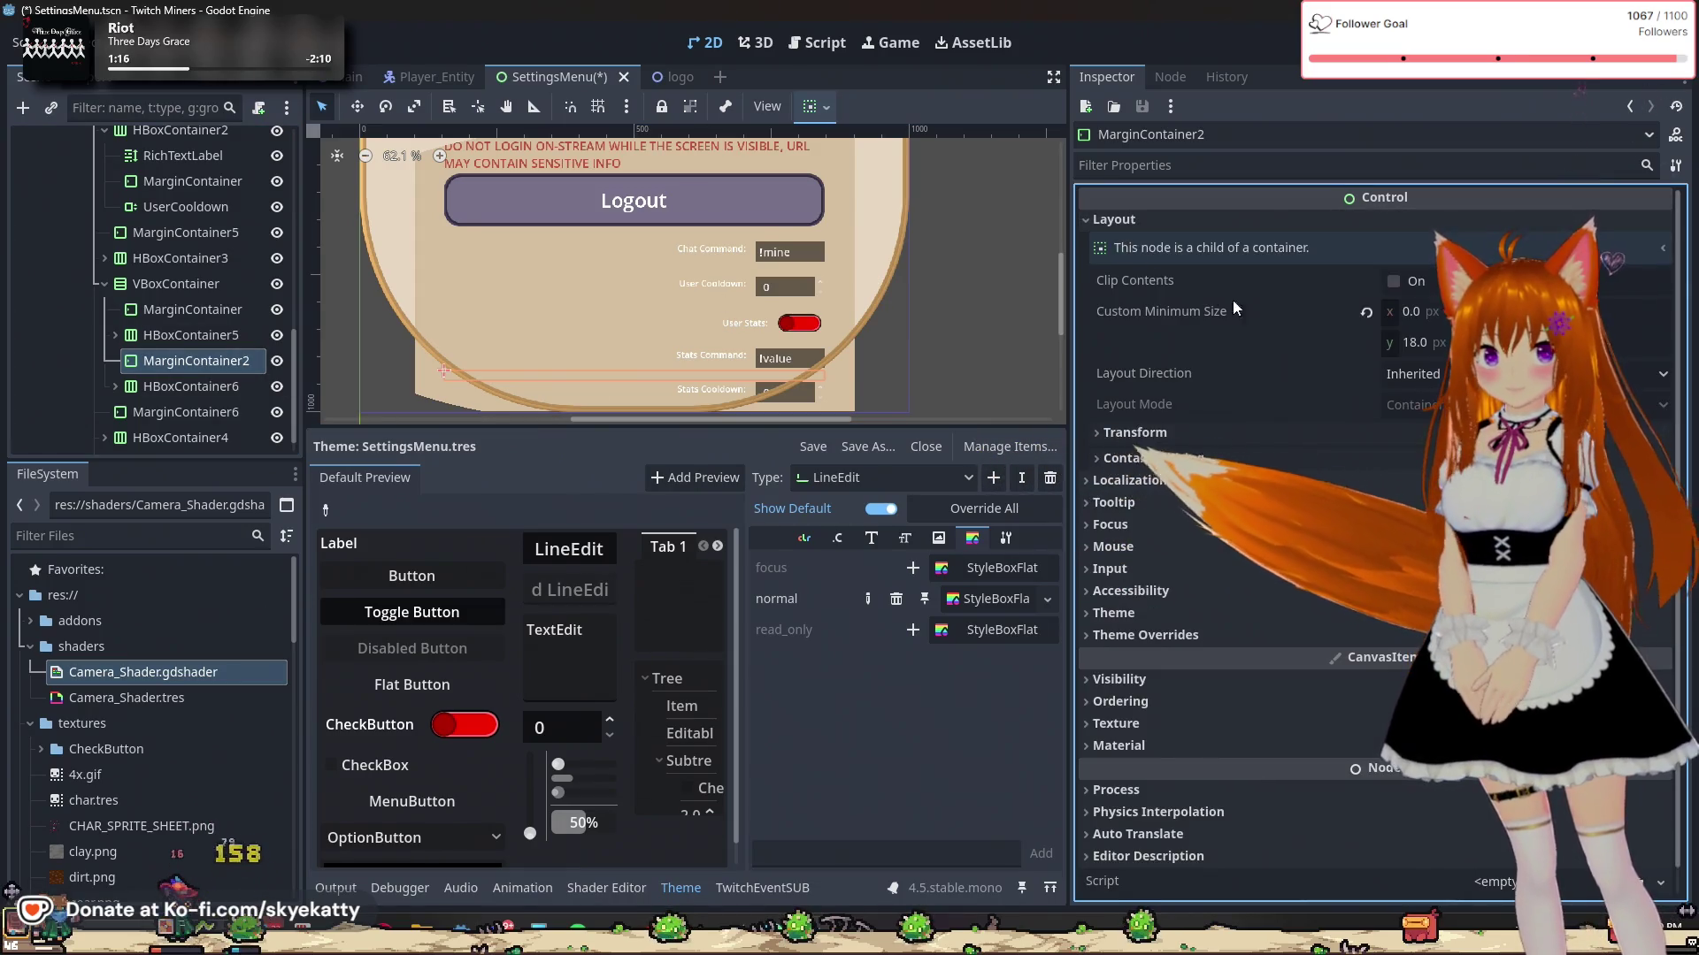
pyautogui.click(1416, 342)
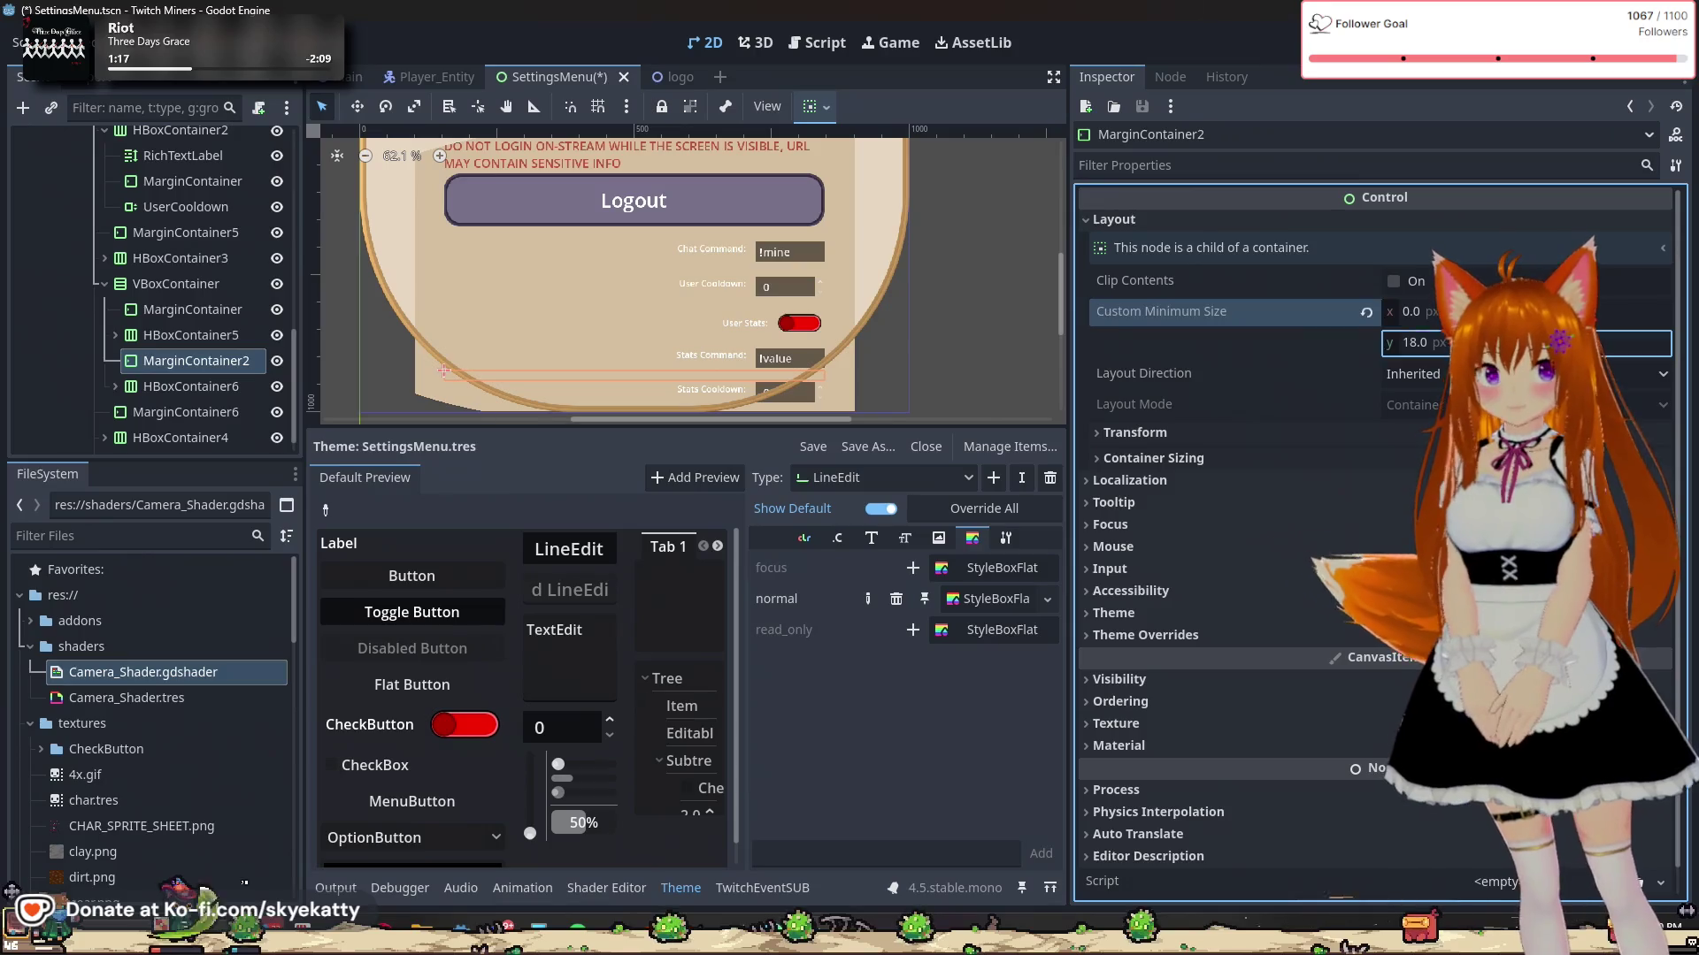
pyautogui.write('20')
pyautogui.press('Return')
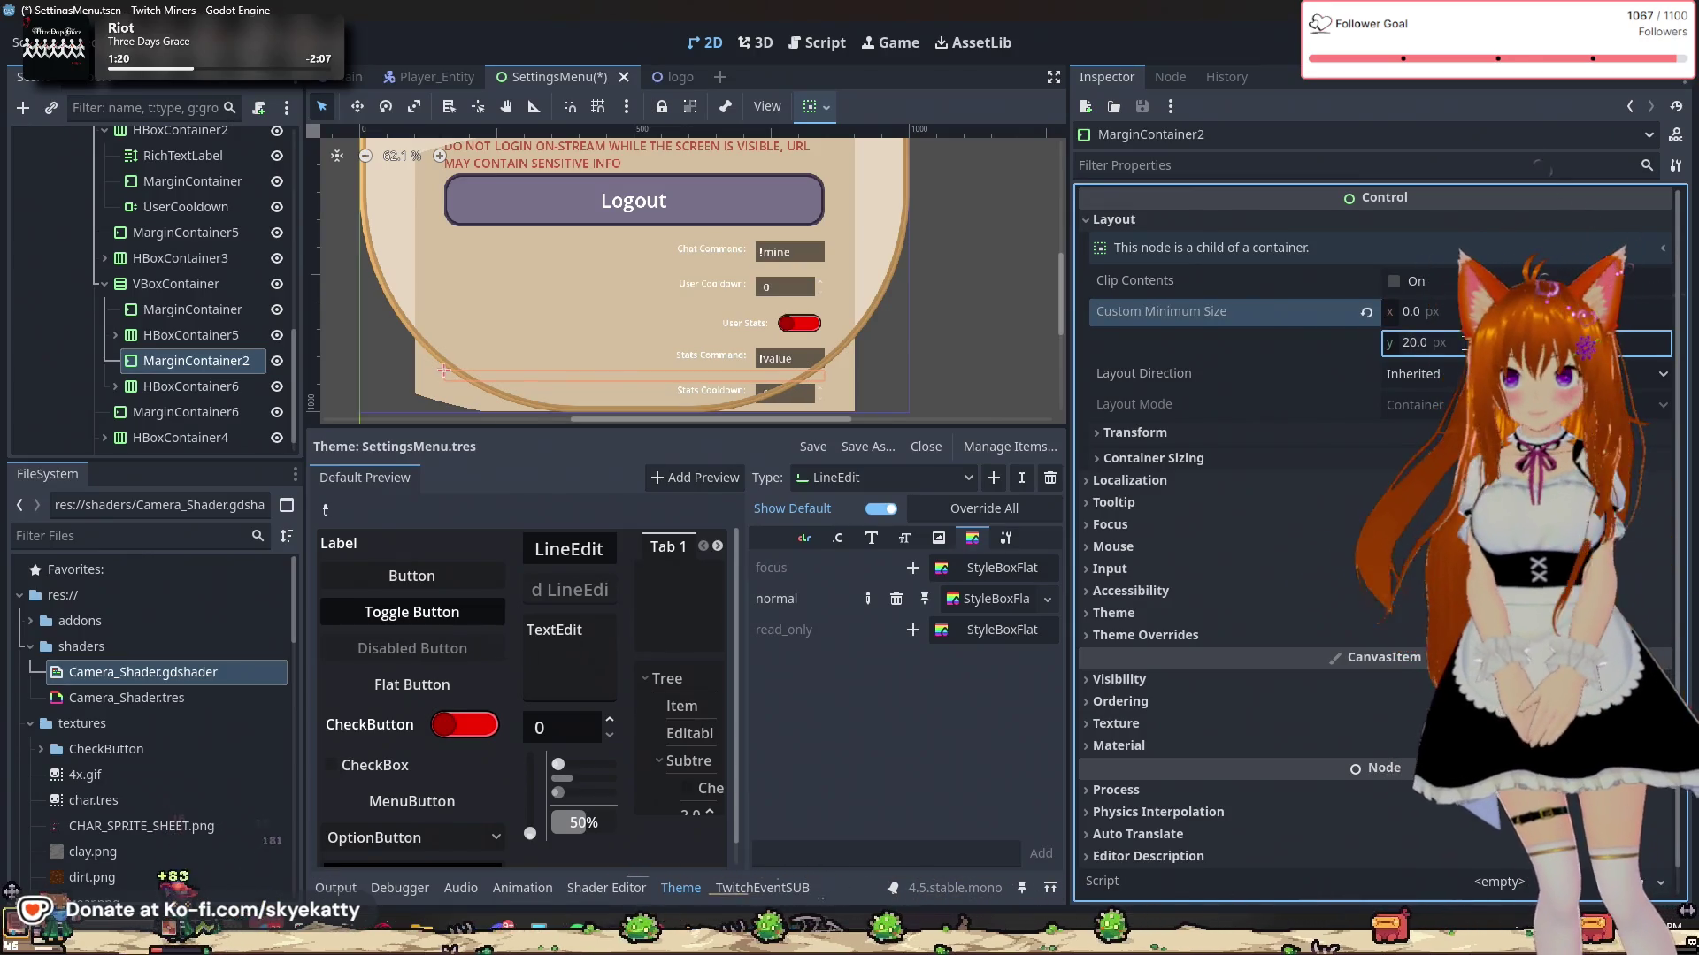
pyautogui.click(1005, 258)
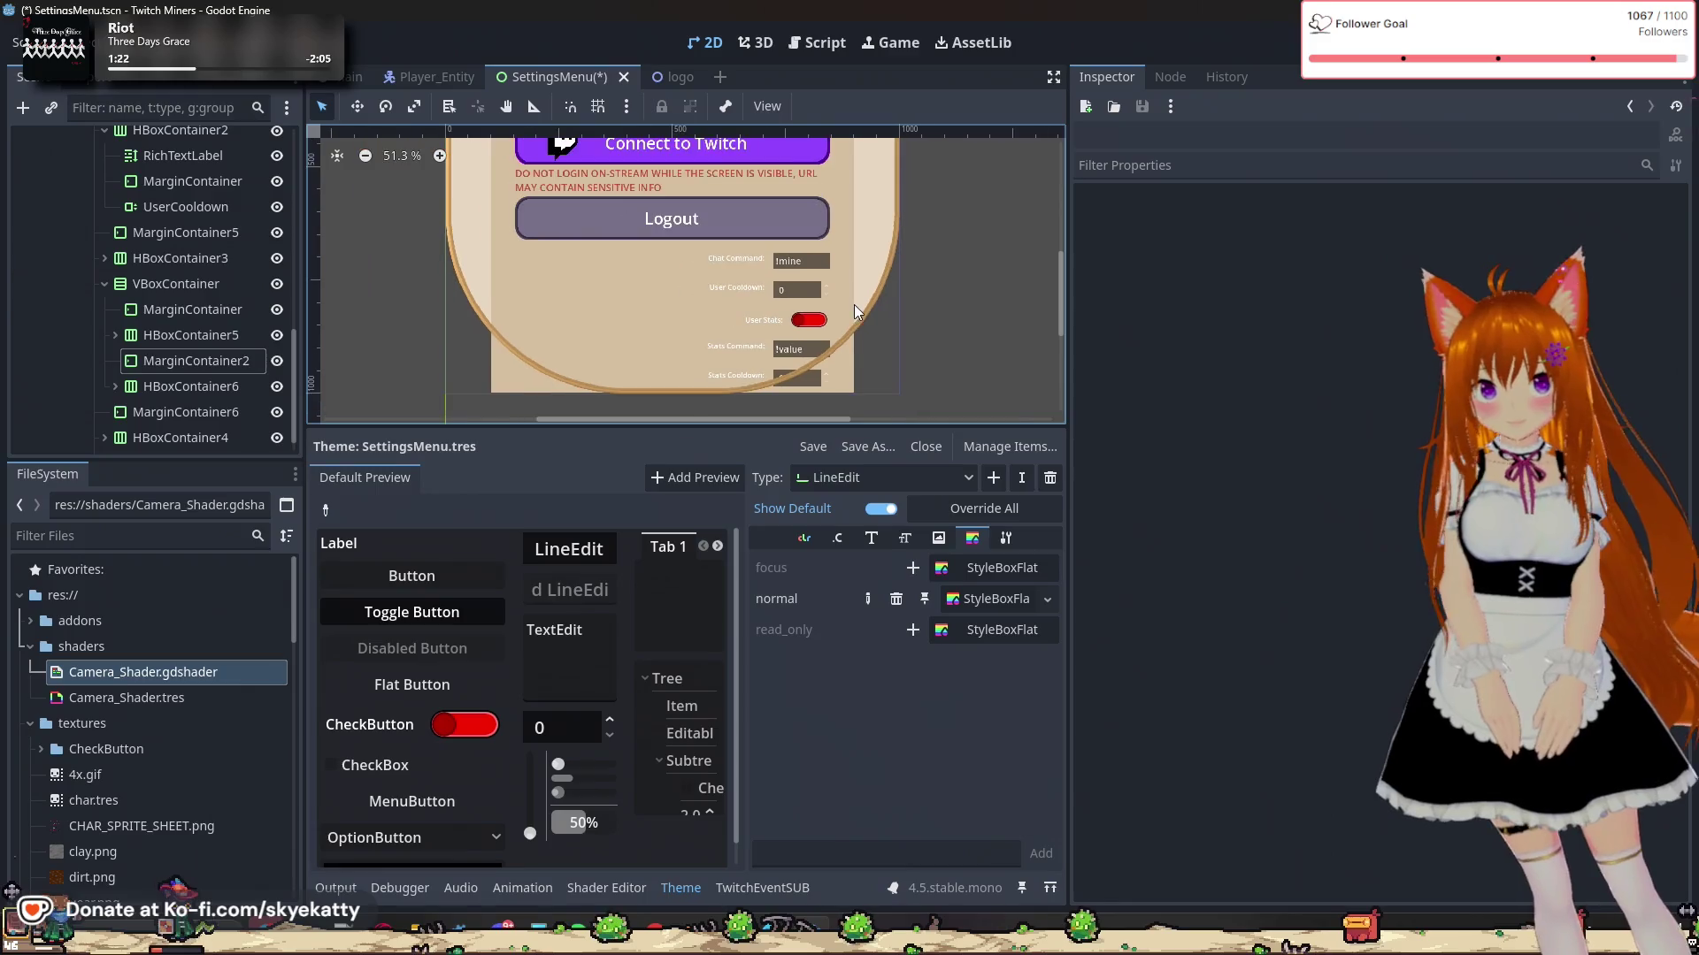
pyautogui.scroll(2, 853, 305)
pyautogui.scroll(-1, 800, 387)
pyautogui.scroll(-1, 800, 380)
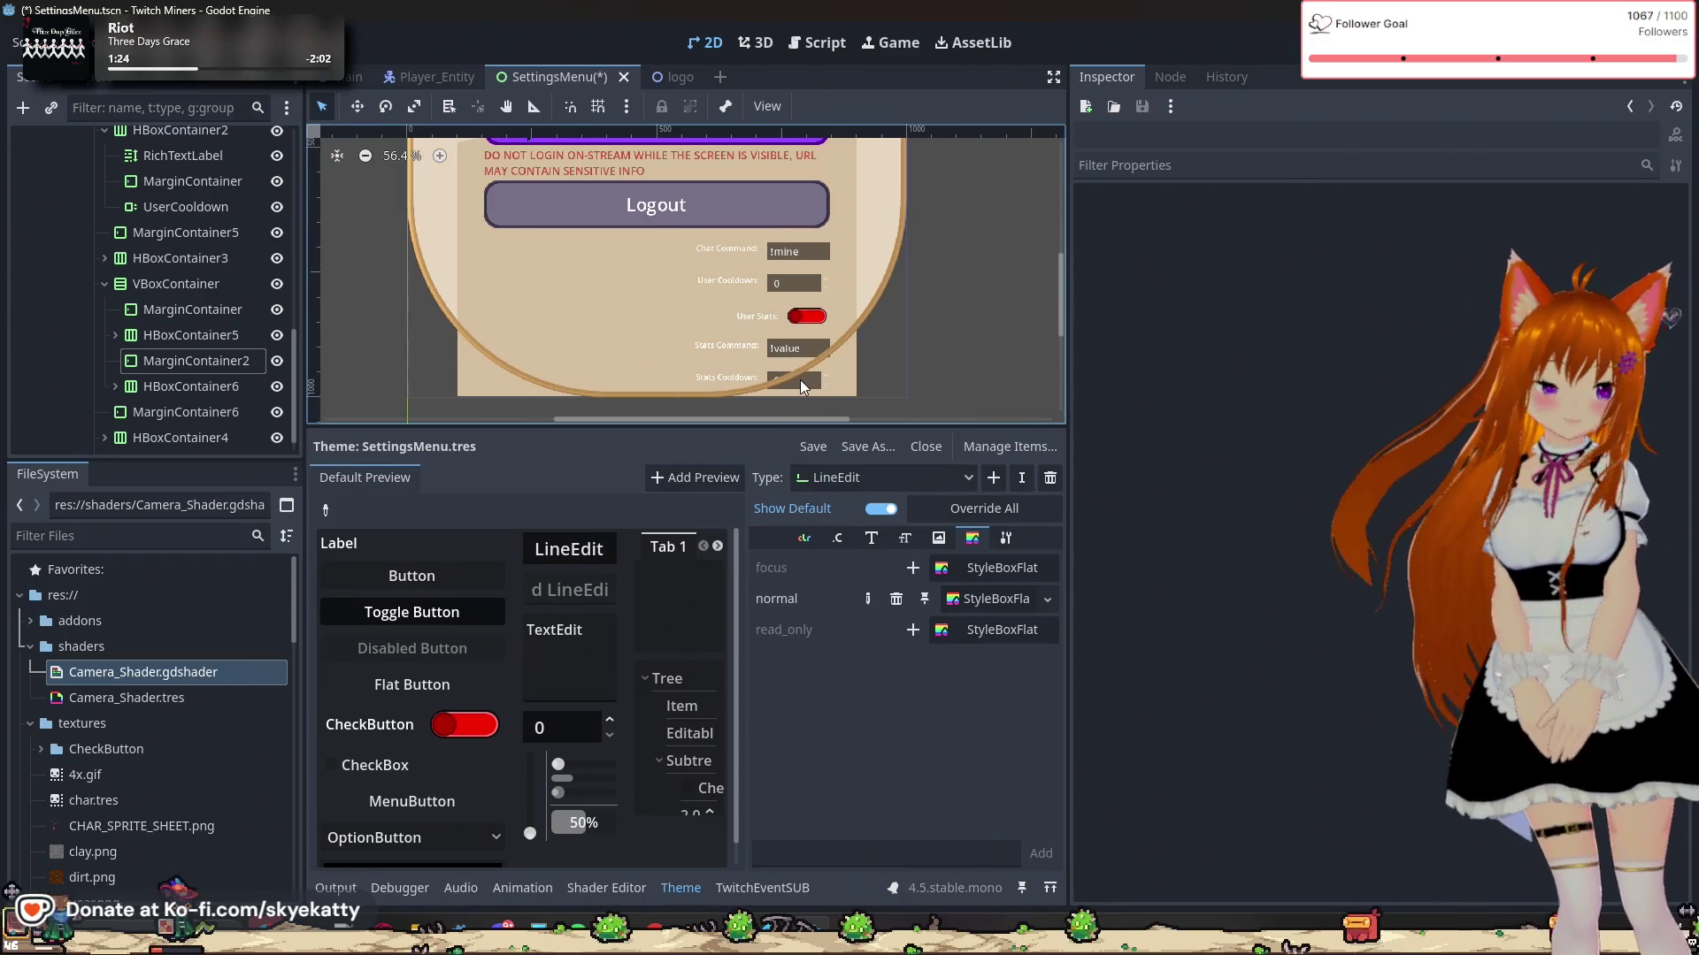
pyautogui.scroll(1, 800, 380)
pyautogui.scroll(1, 795, 379)
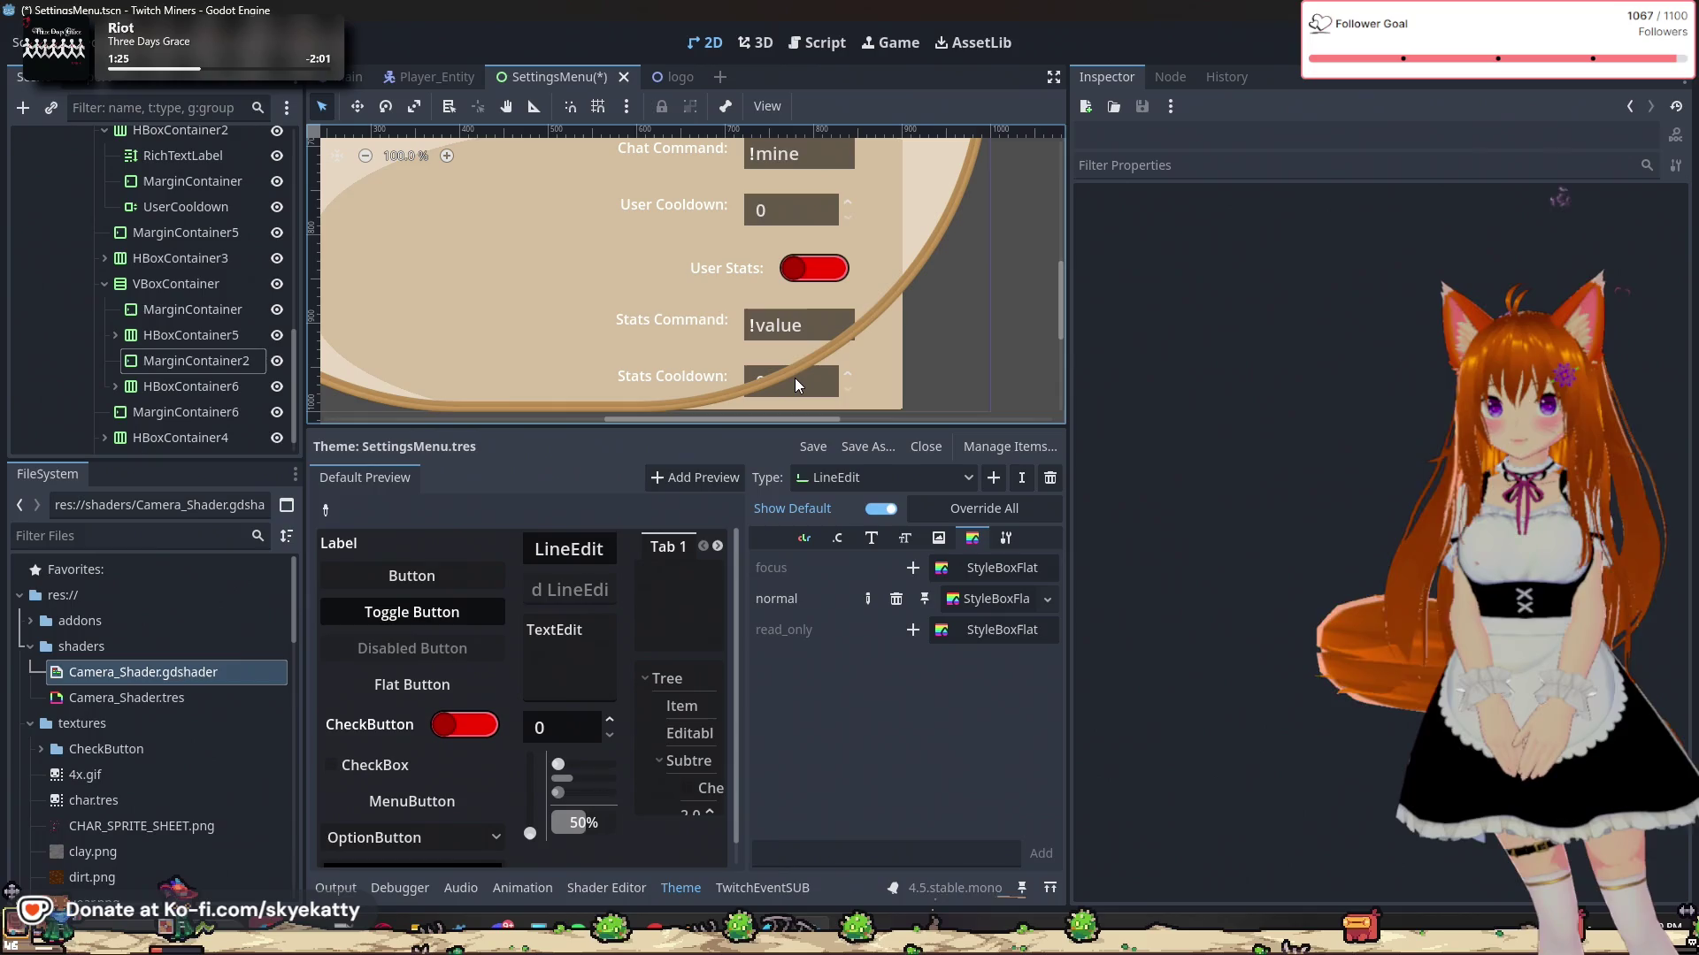
pyautogui.scroll(-1, 762, 248)
pyautogui.scroll(-2, 763, 248)
pyautogui.scroll(-1, 770, 255)
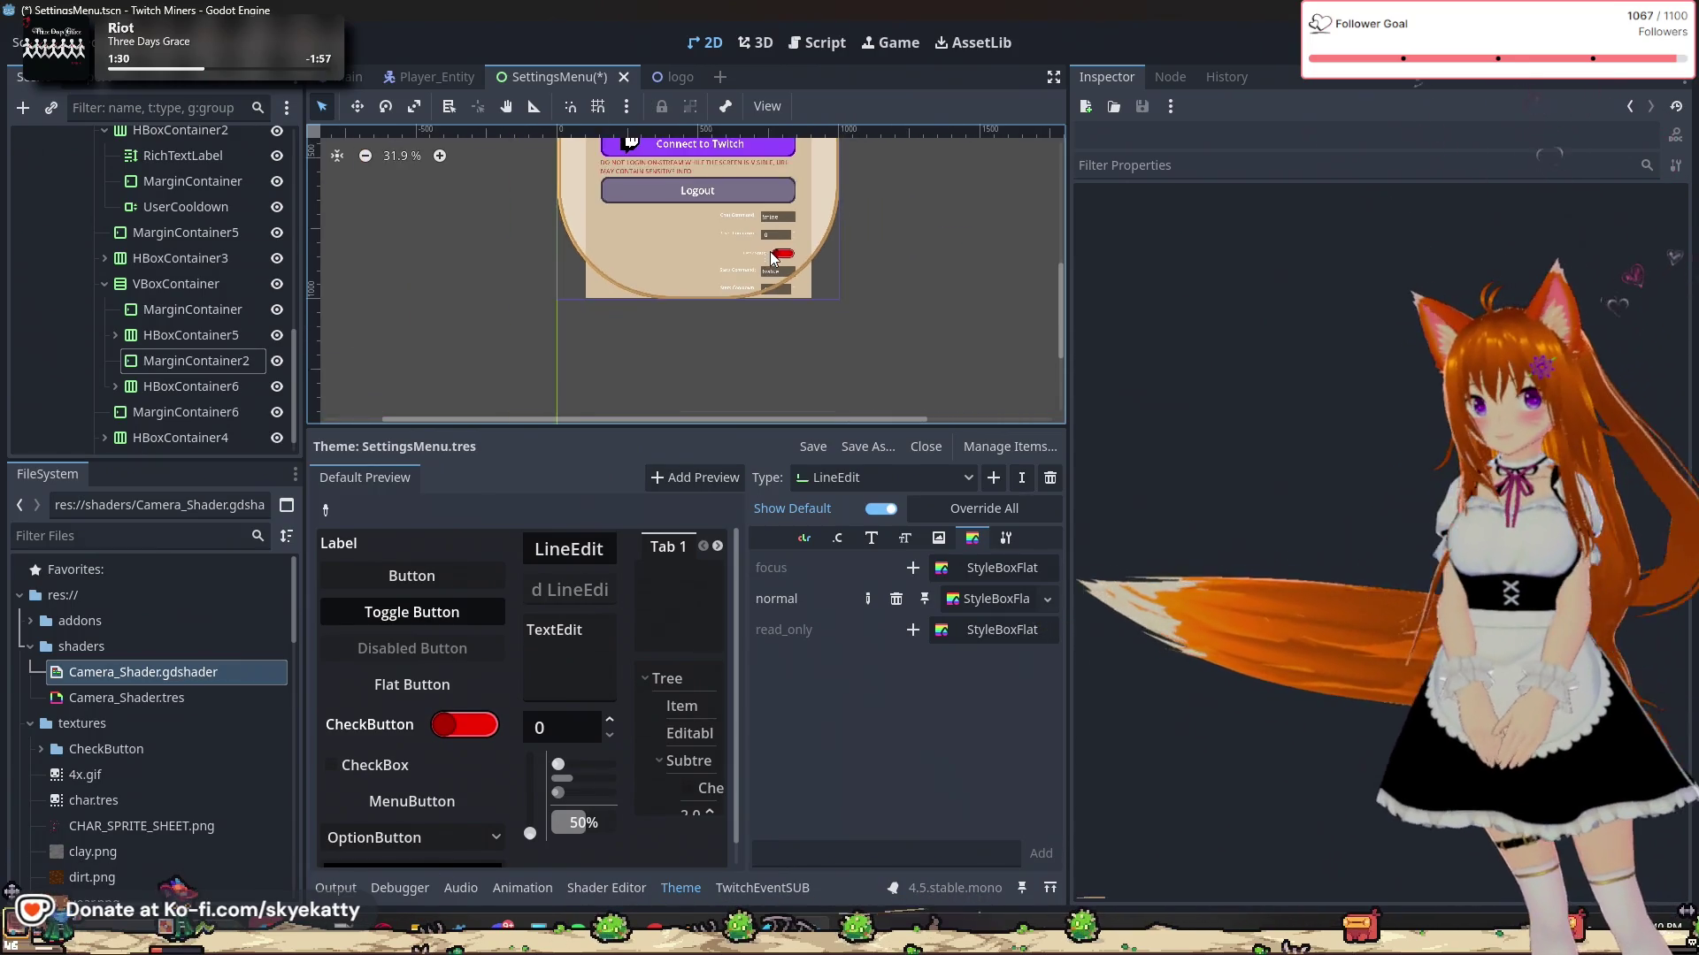
pyautogui.scroll(1, 771, 257)
pyautogui.scroll(2, 763, 248)
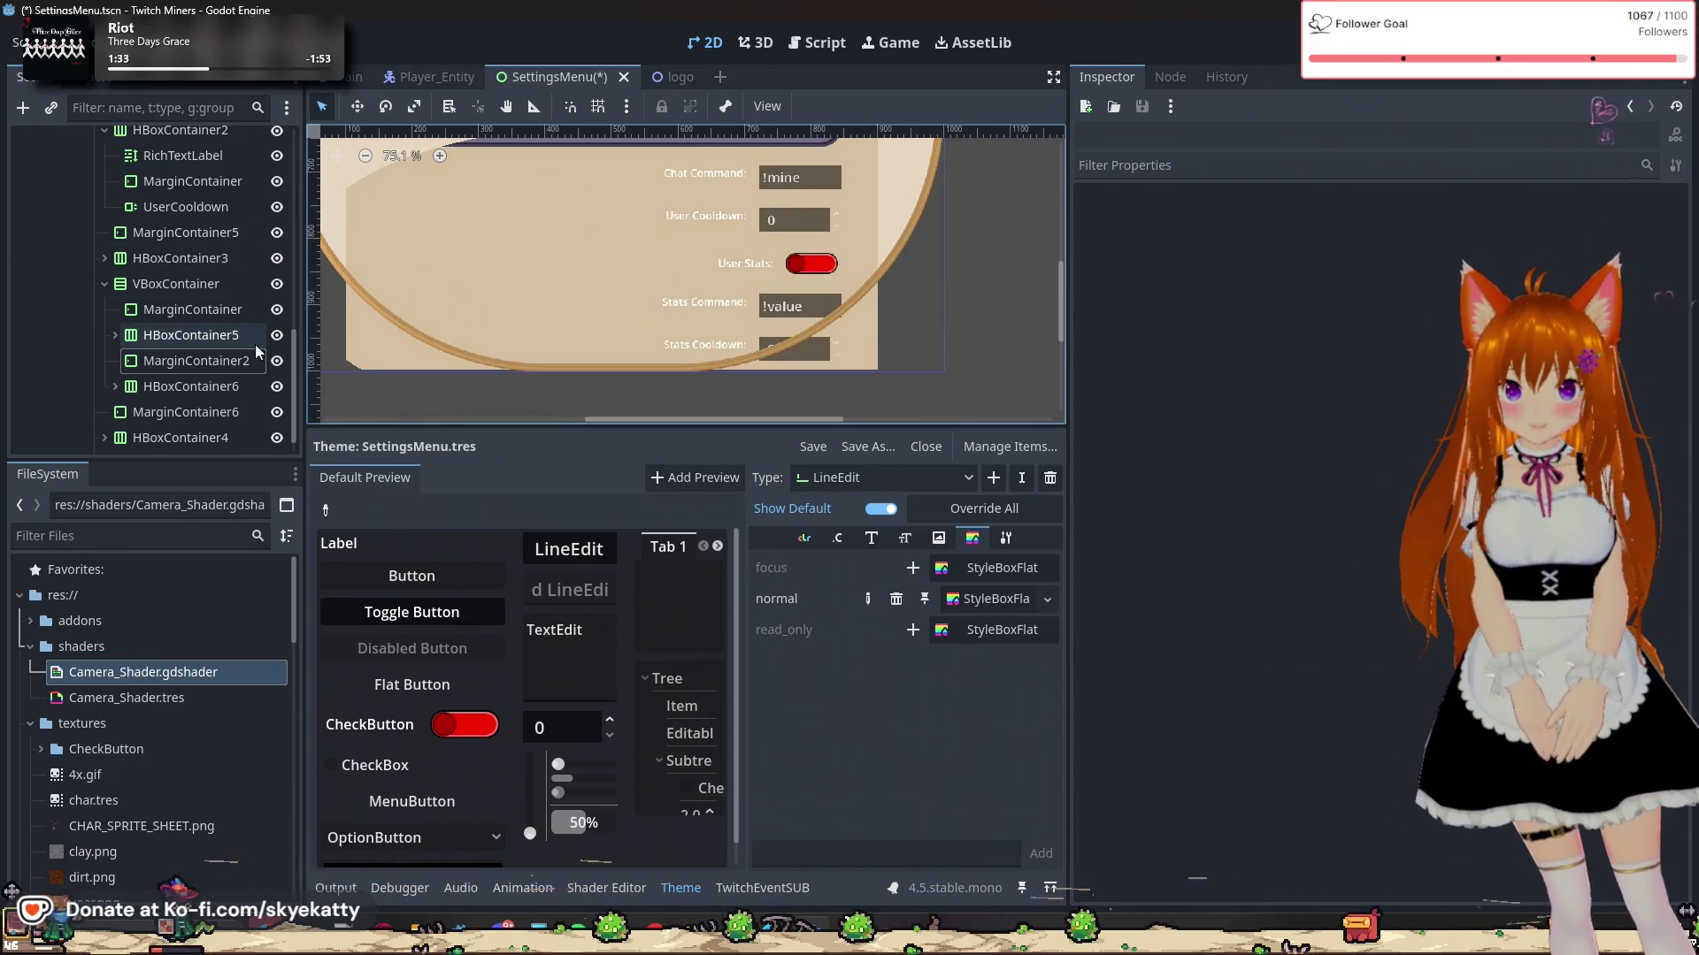
pyautogui.scroll(1, 734, 215)
pyautogui.click(103, 283)
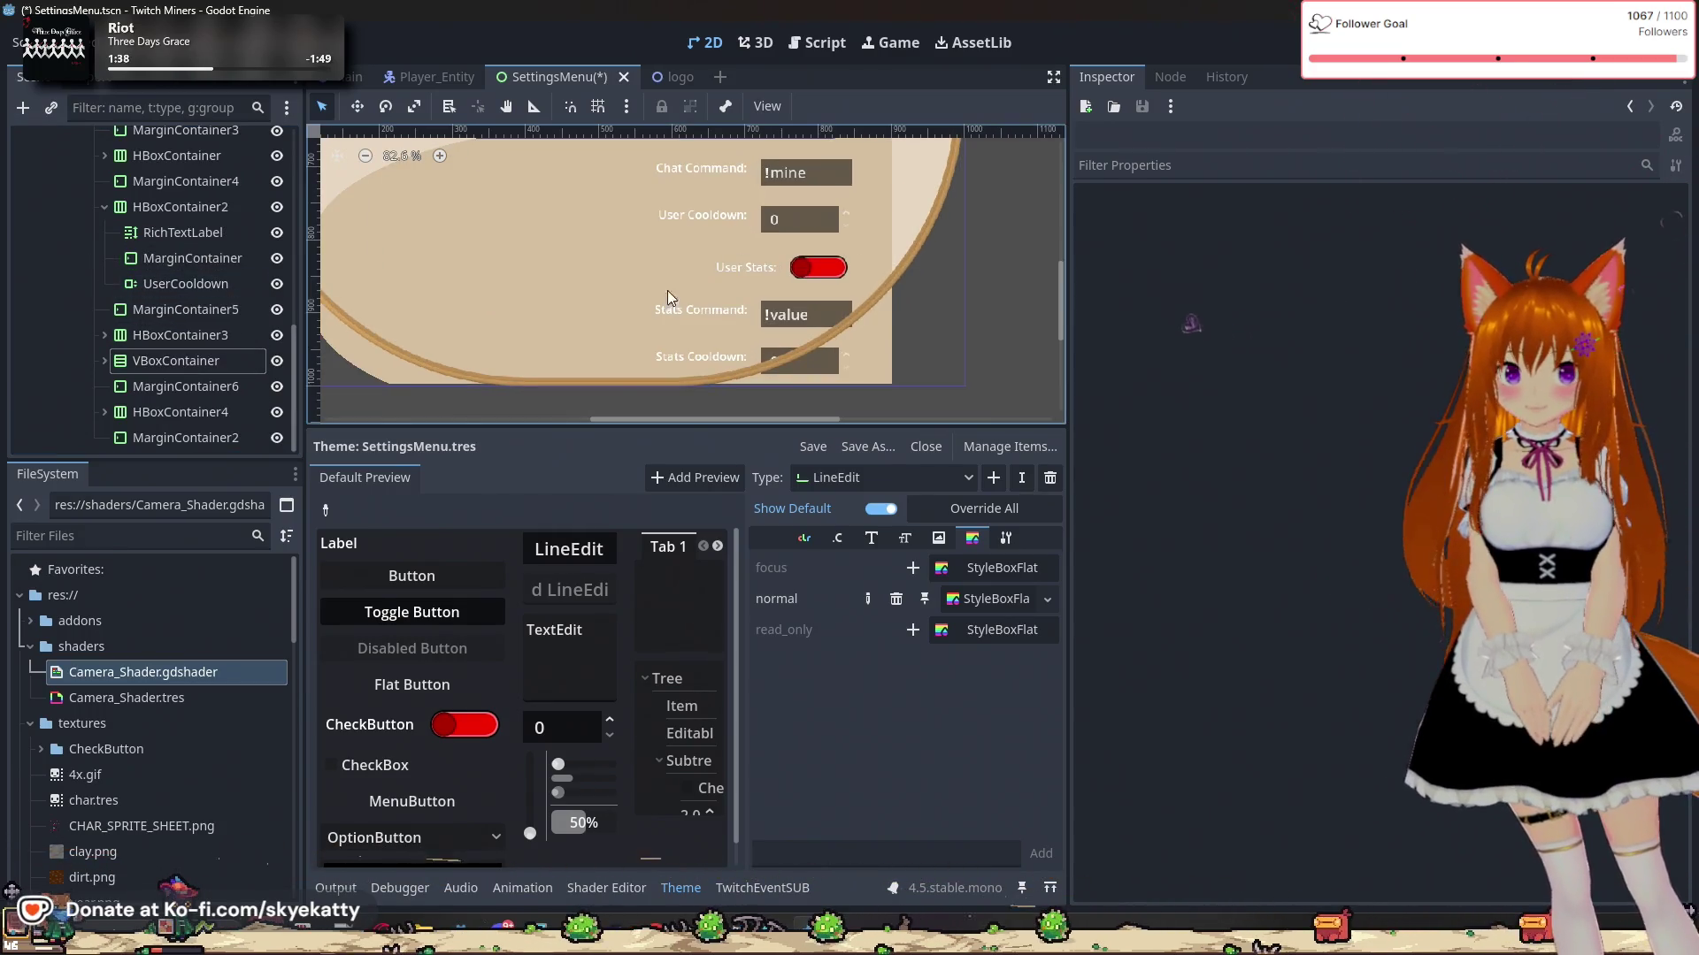
pyautogui.scroll(-10, 630, 265)
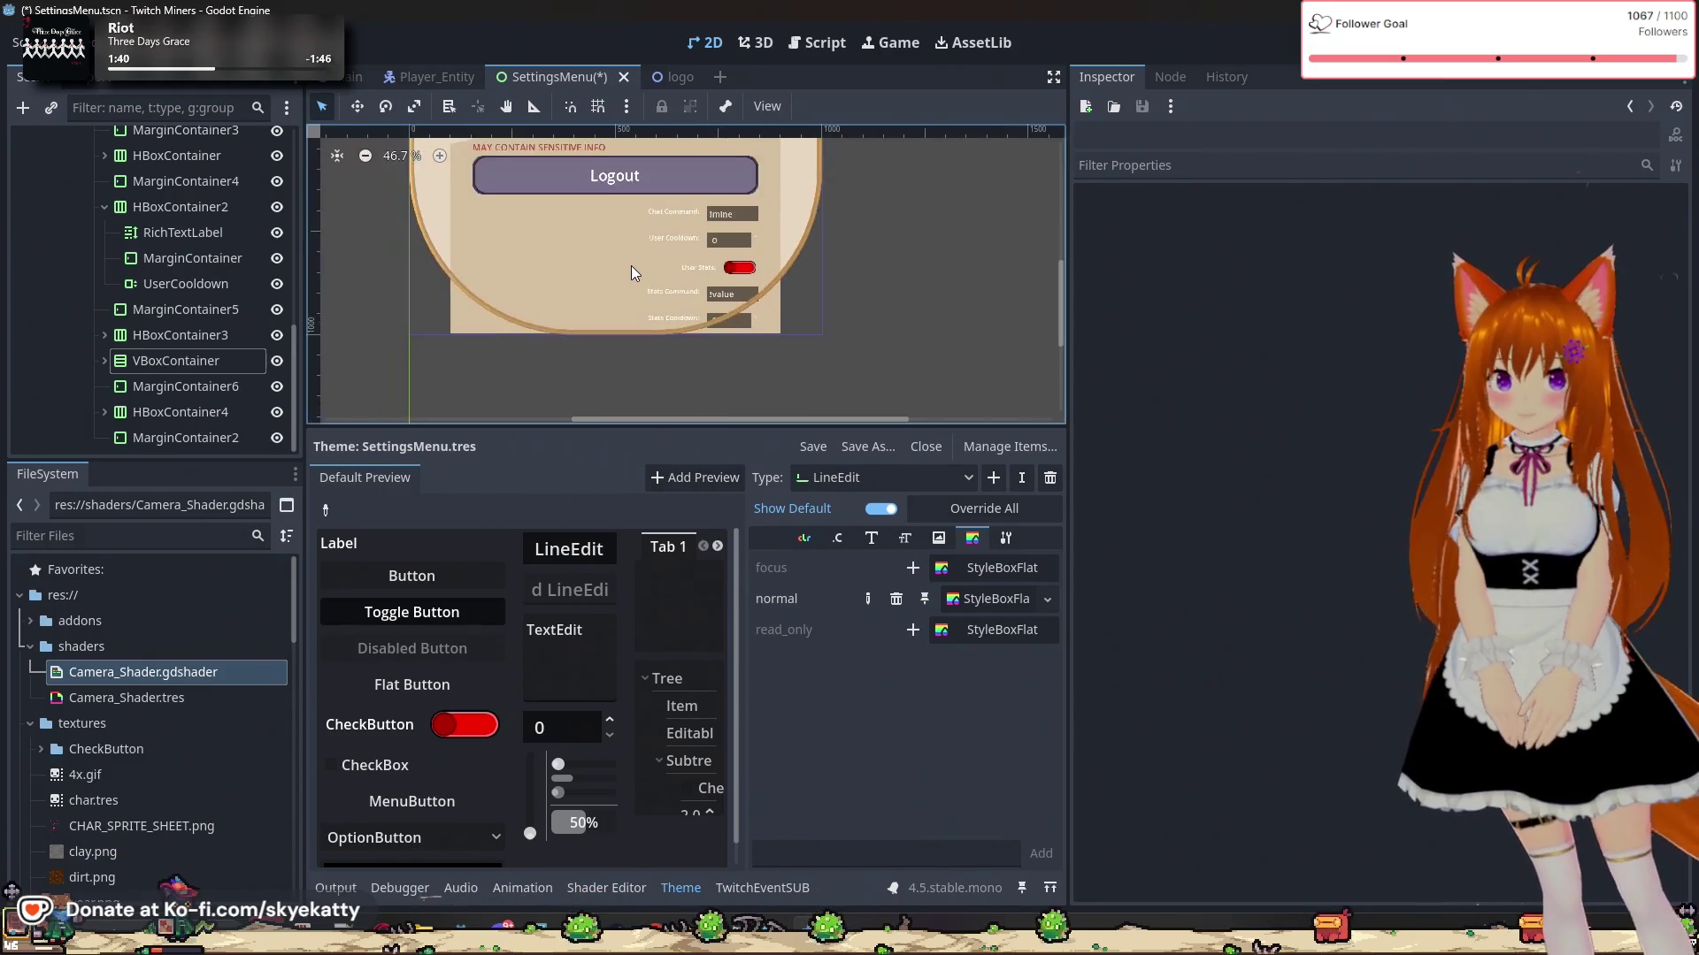
pyautogui.scroll(6, 650, 170)
pyautogui.scroll(1, 655, 295)
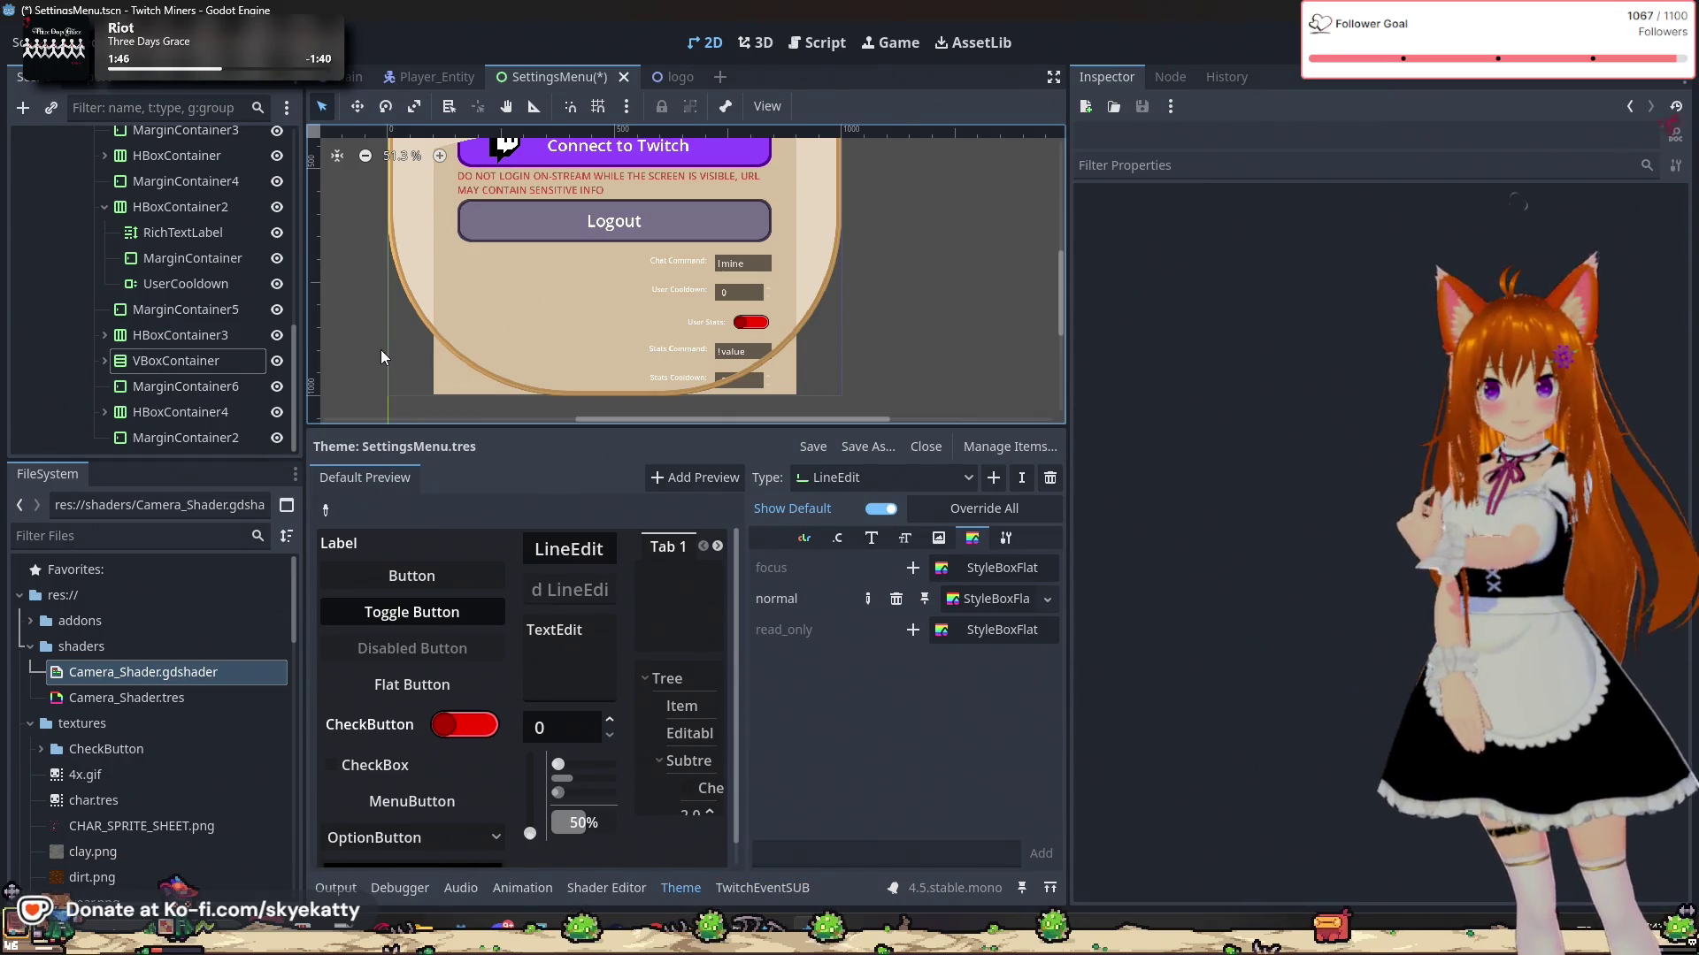
pyautogui.click(276, 363)
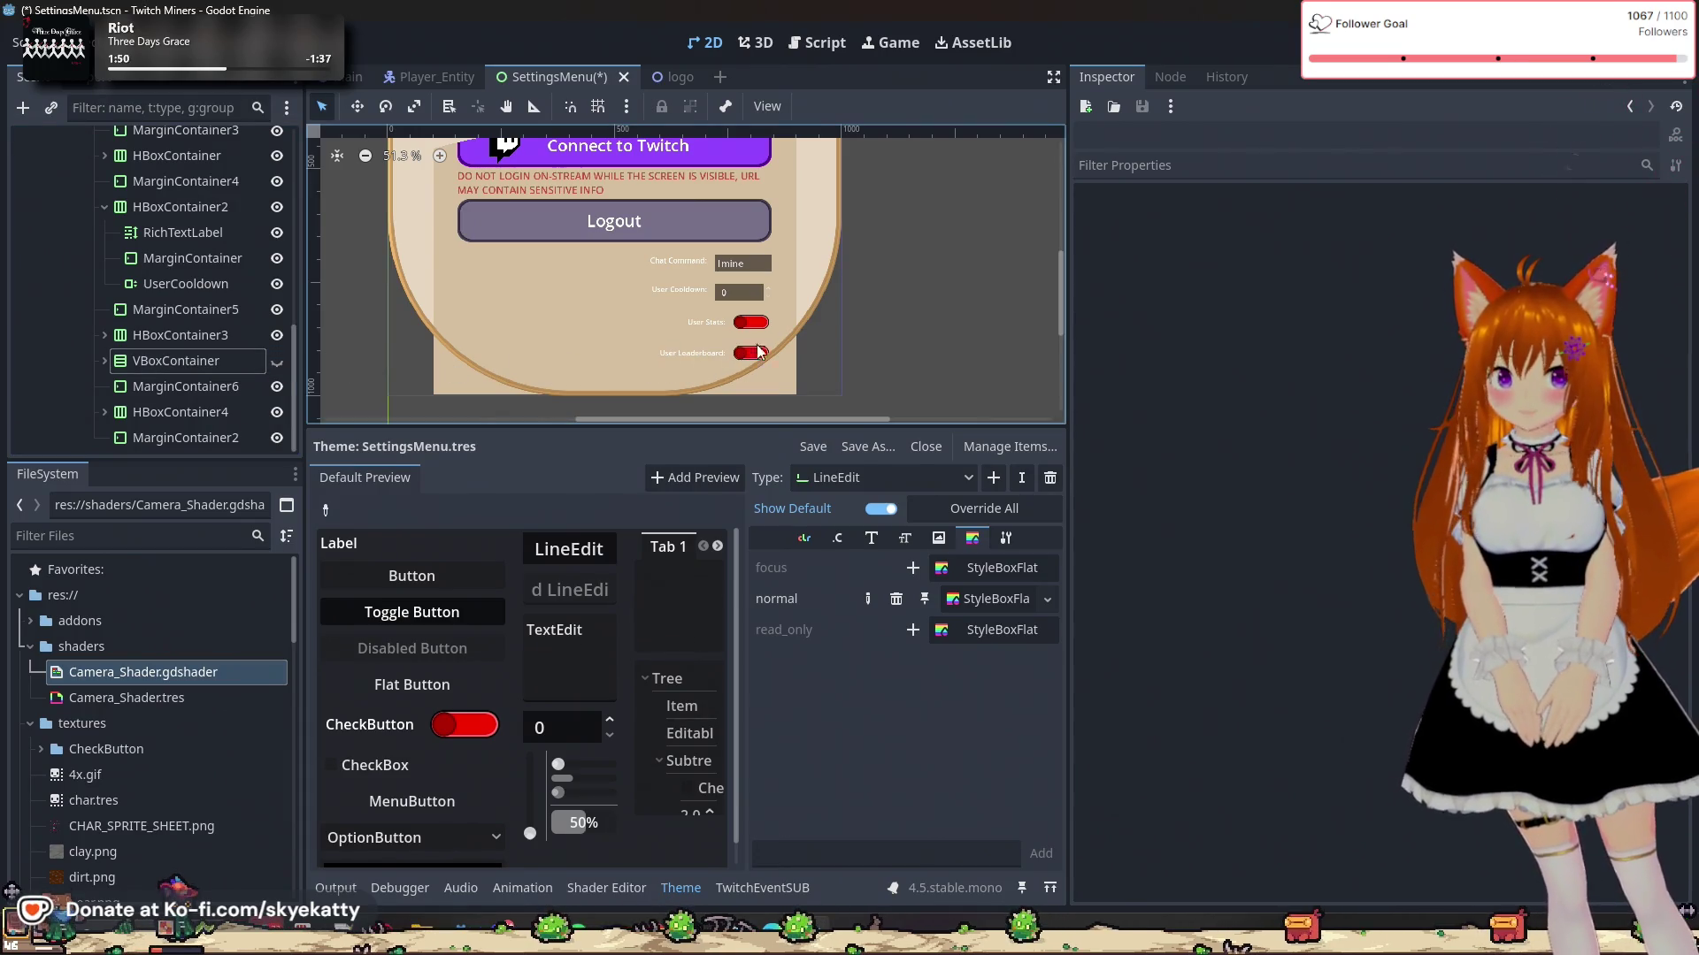
pyautogui.click(271, 366)
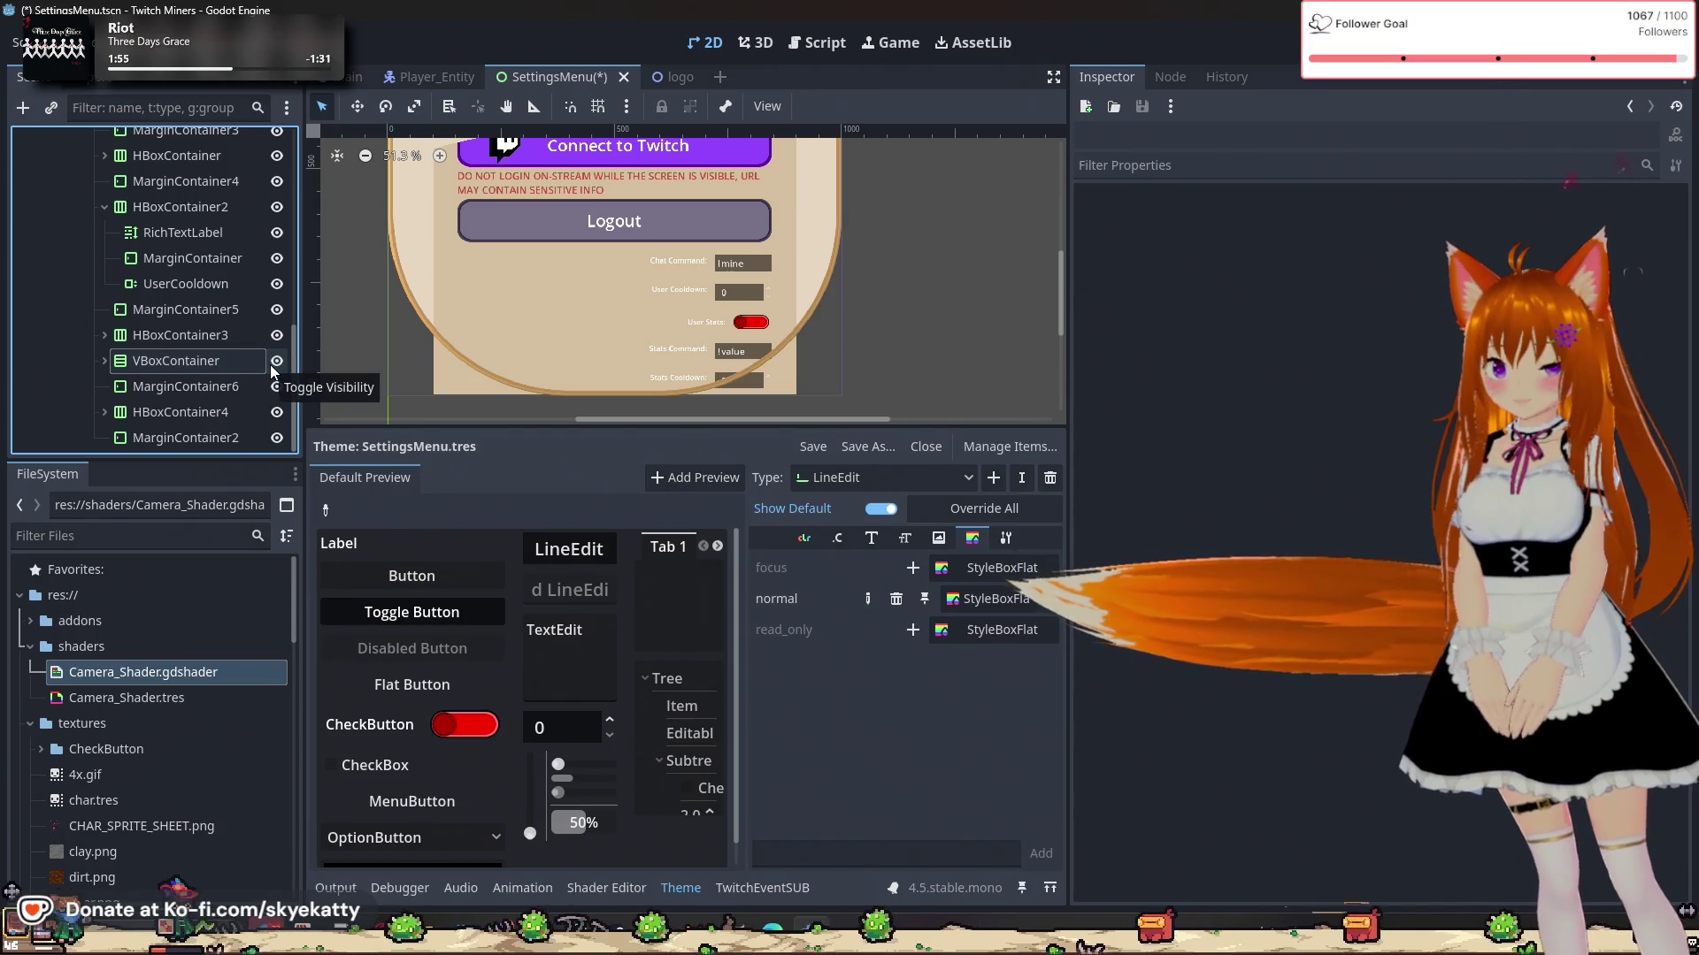
pyautogui.click(271, 366)
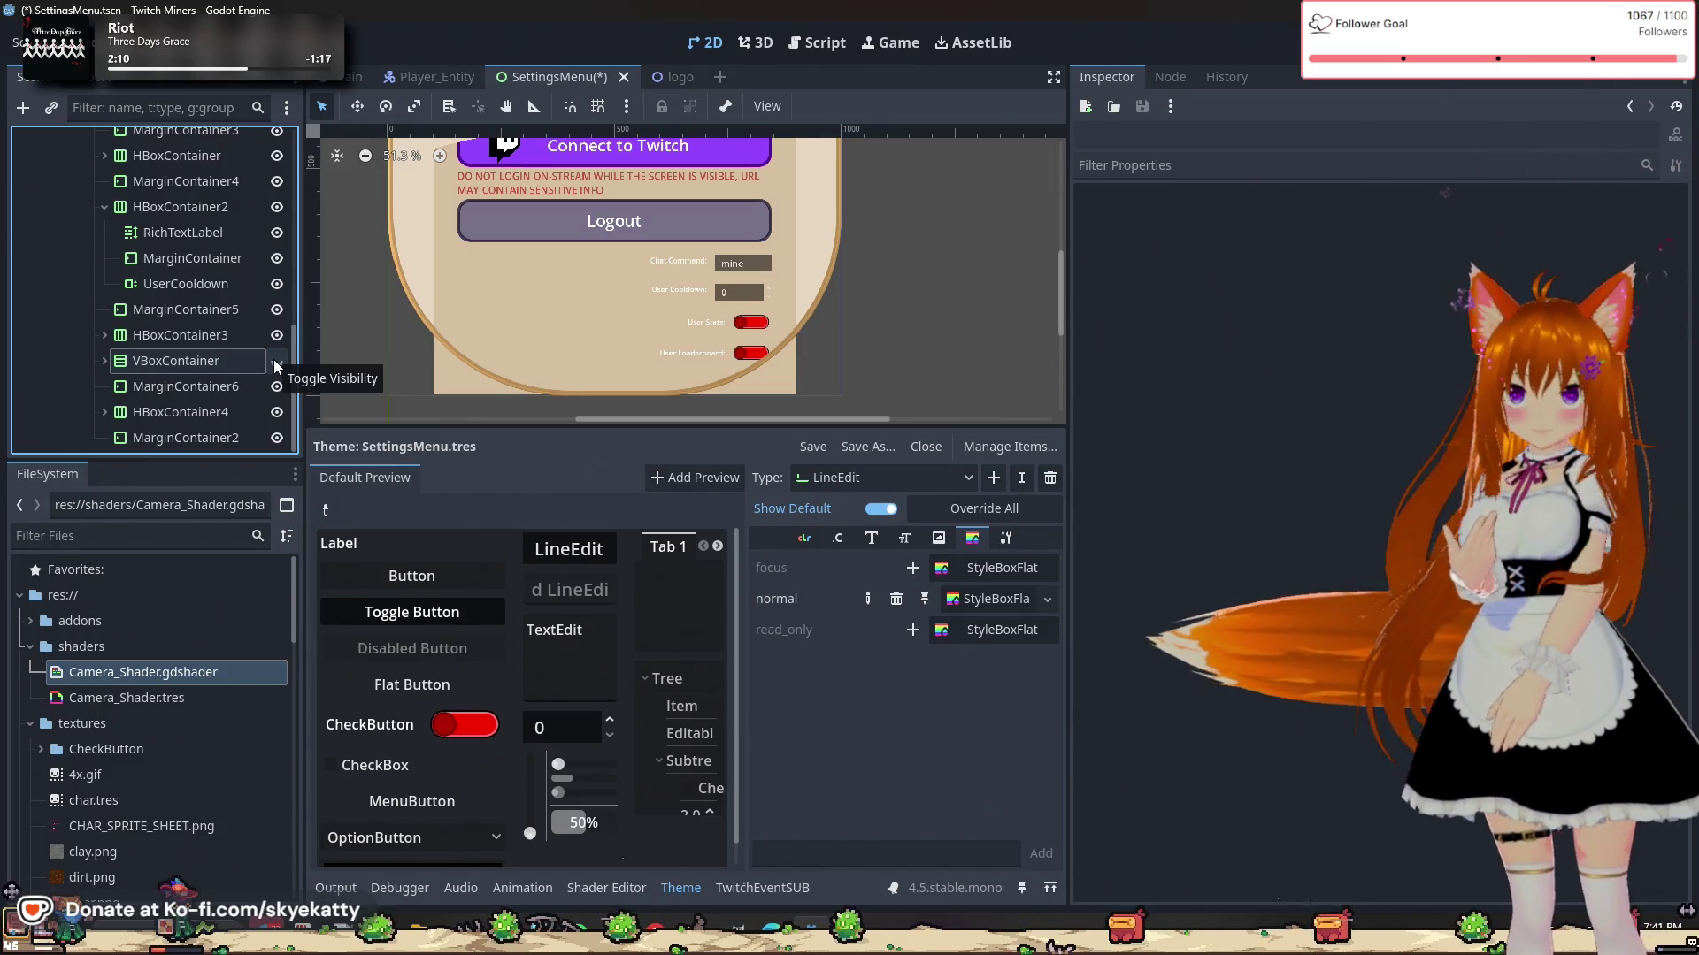
pyautogui.click(276, 361)
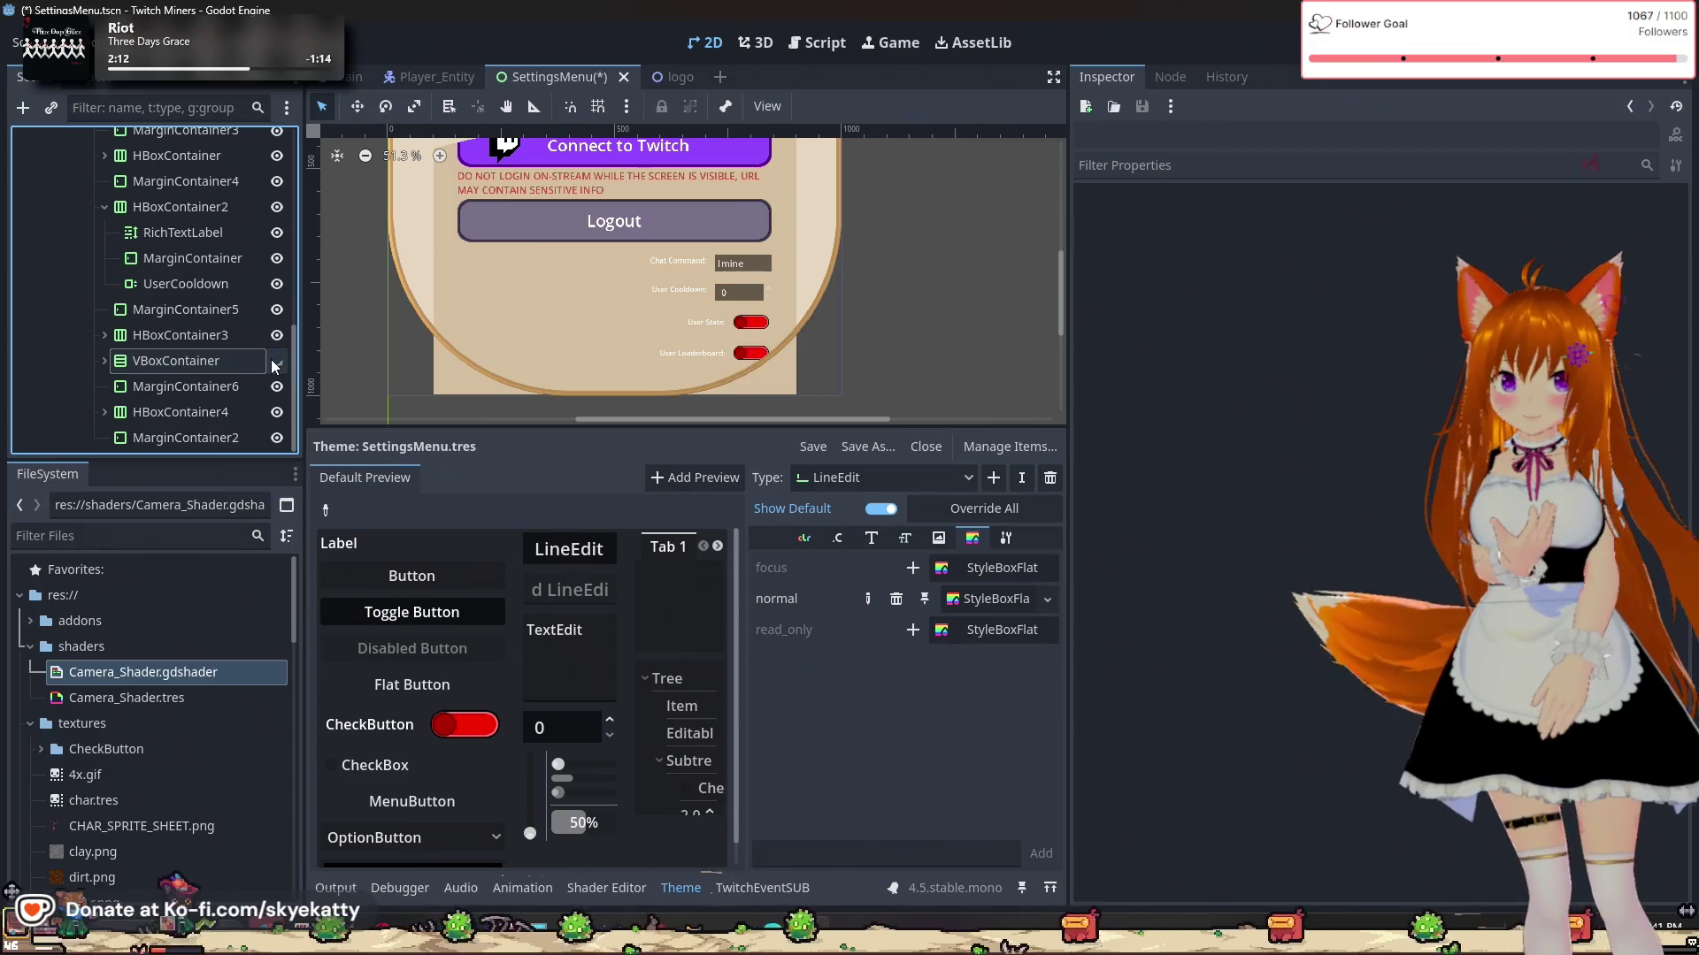
pyautogui.click(274, 363)
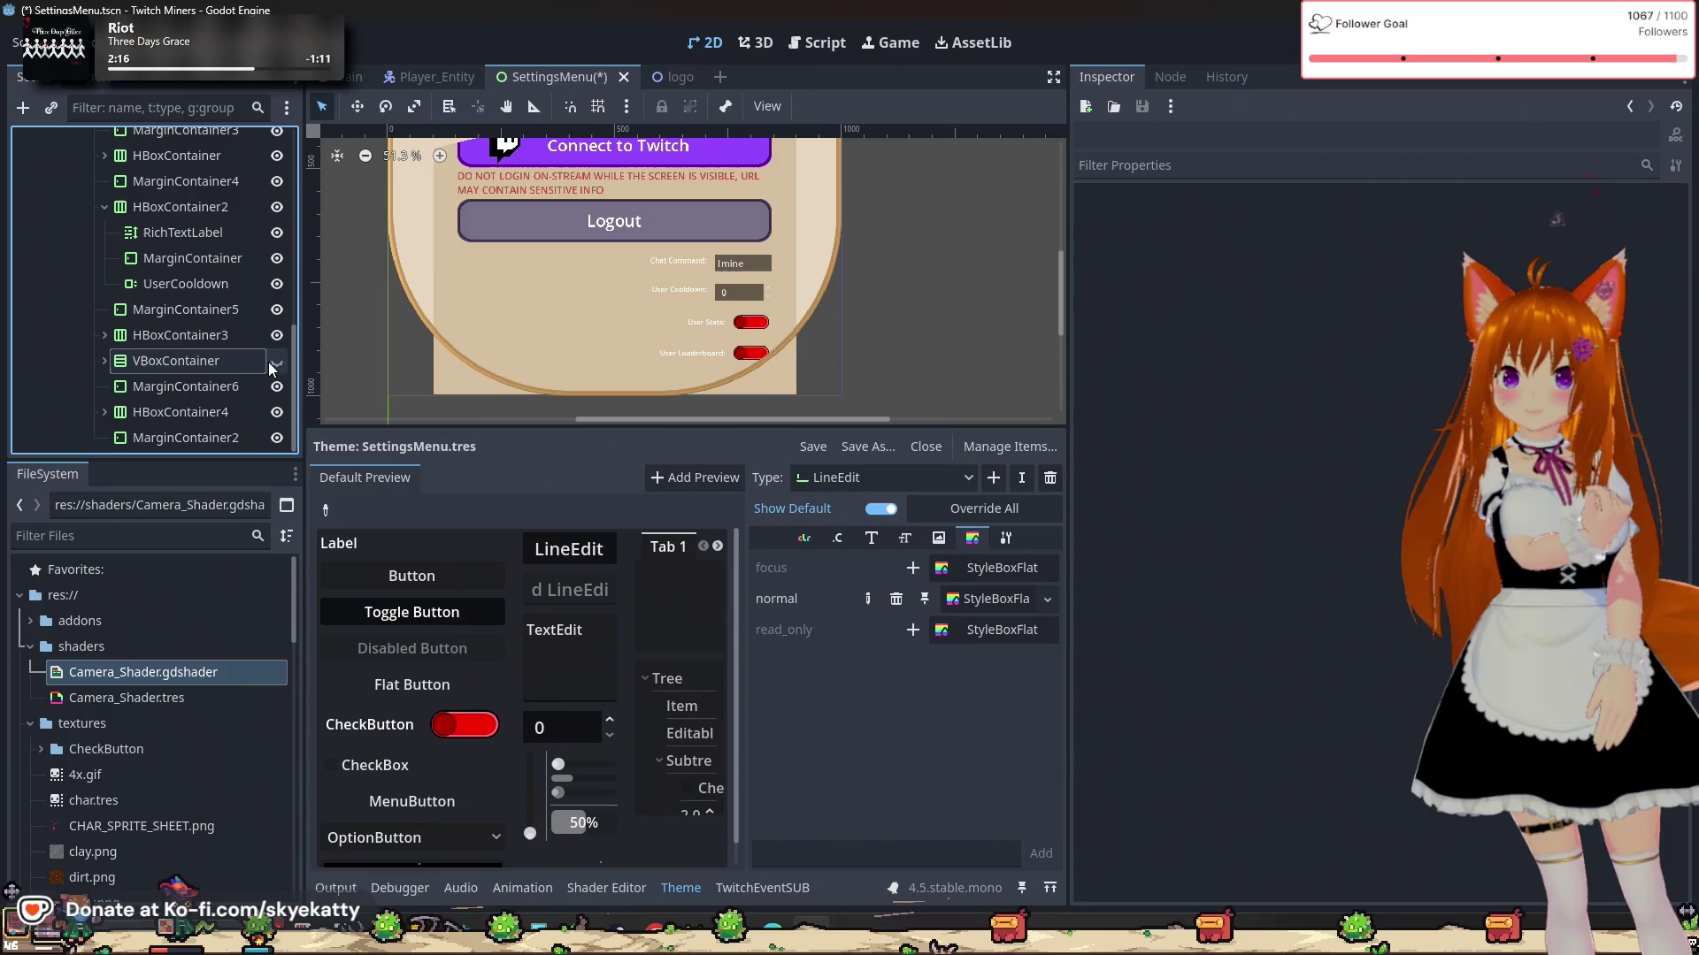
pyautogui.click(277, 363)
pyautogui.click(277, 362)
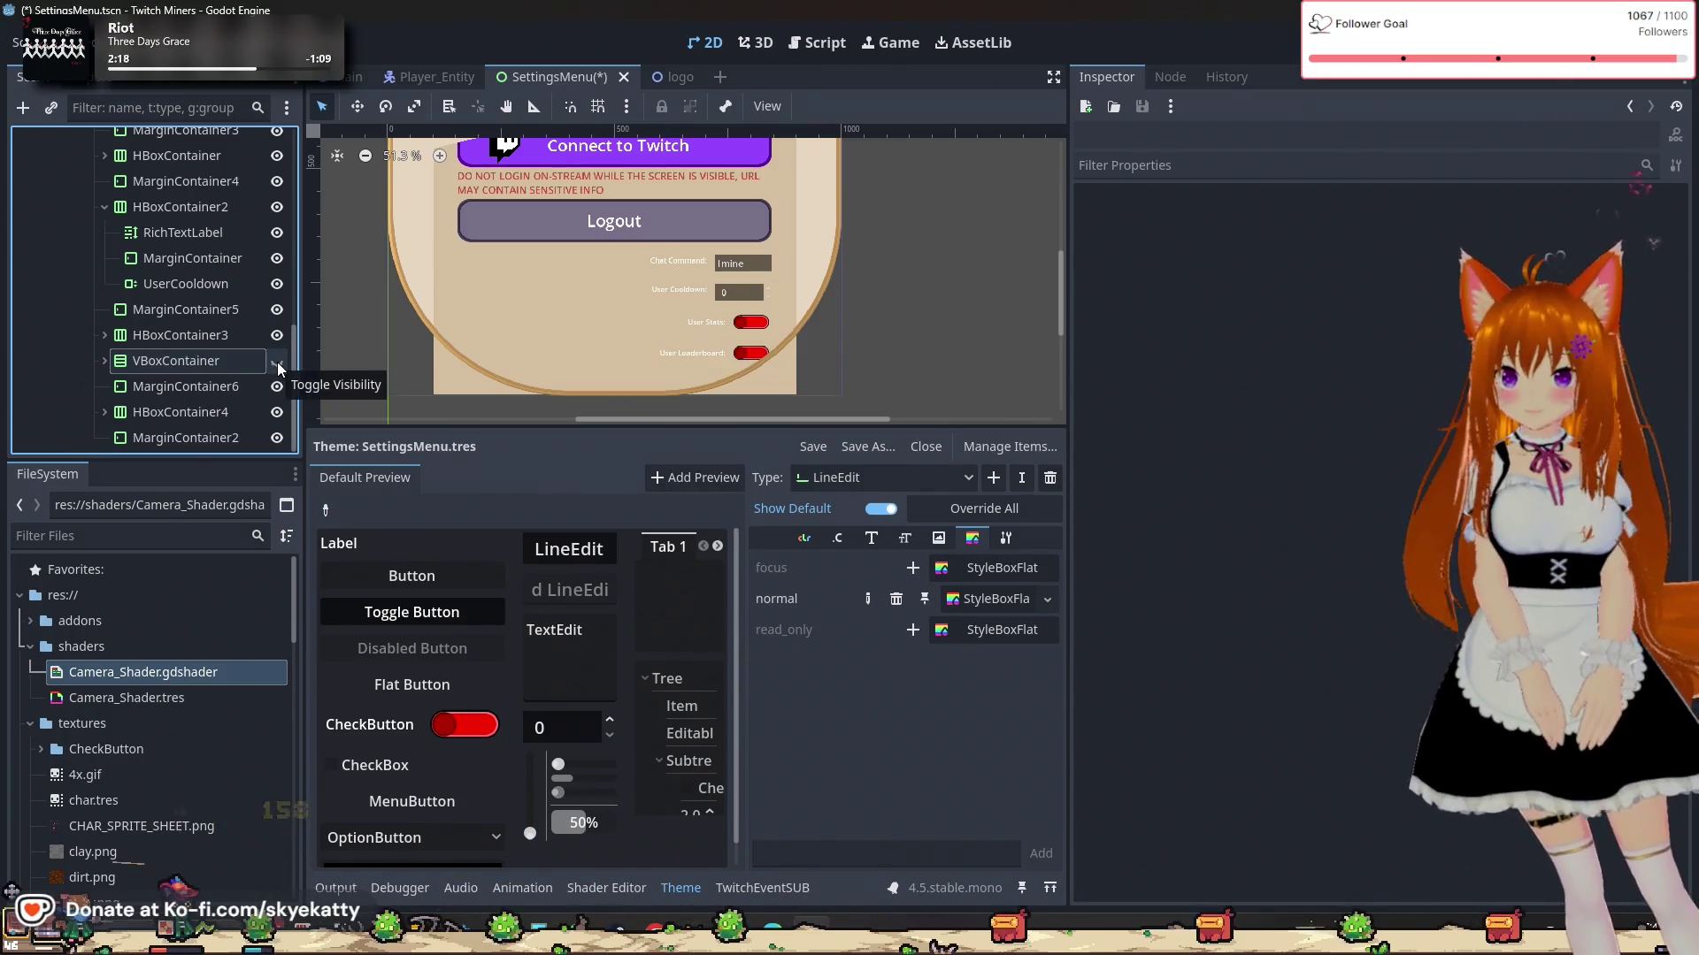
pyautogui.click(277, 363)
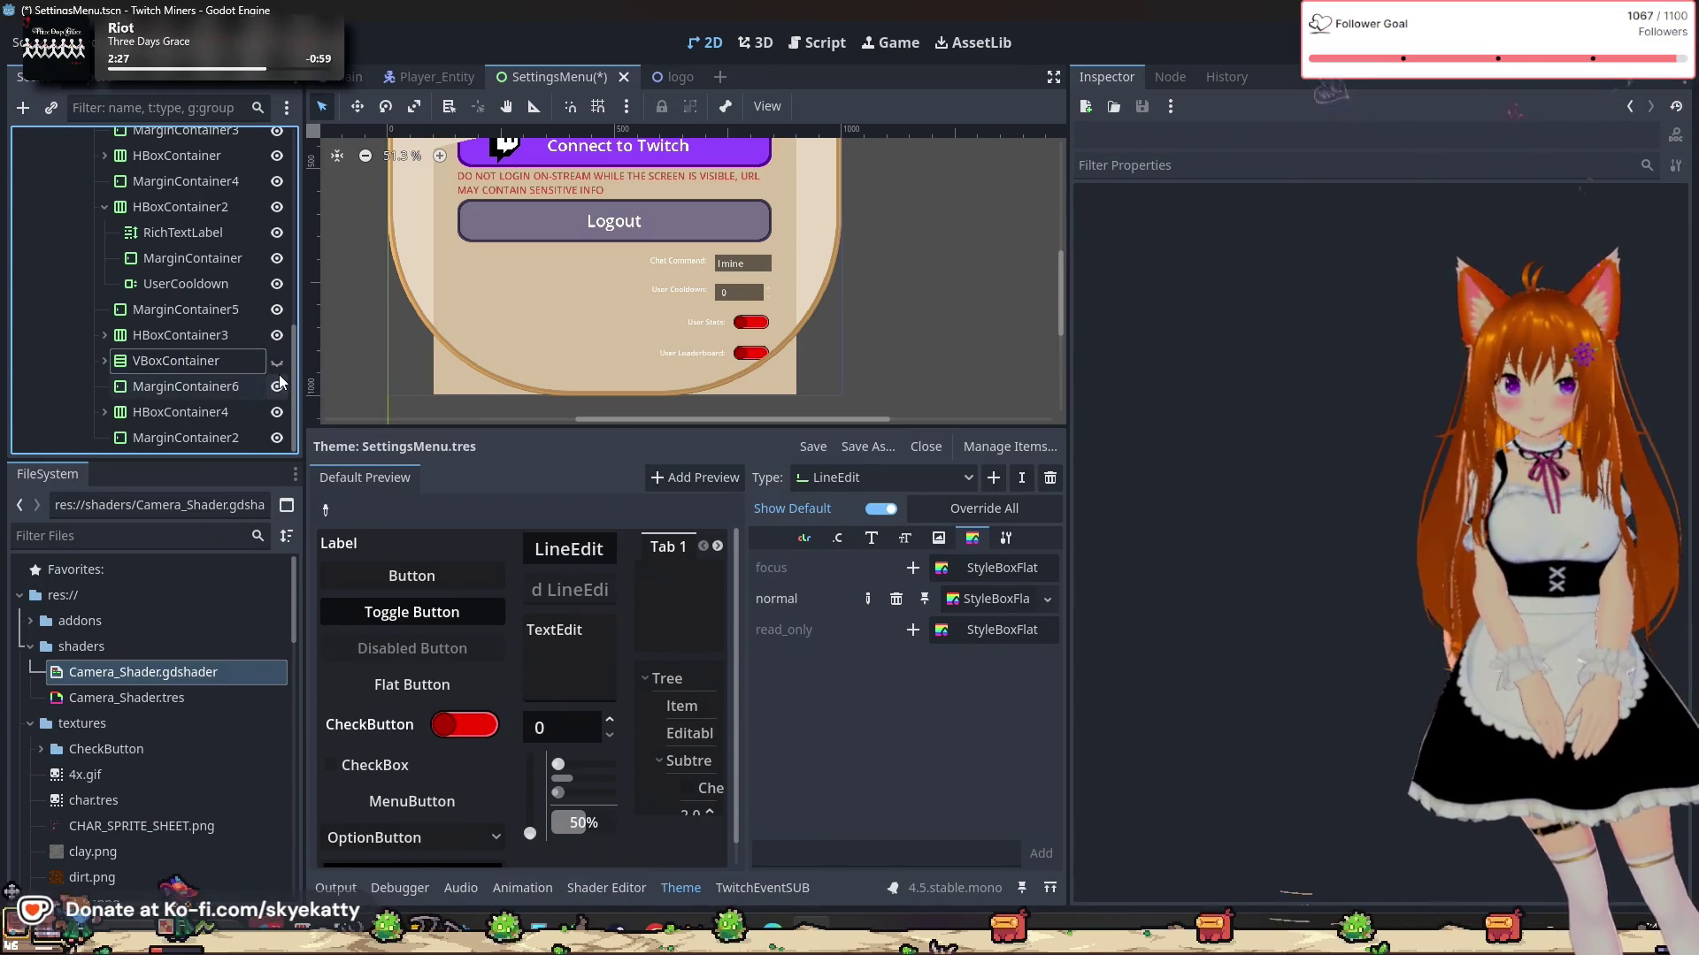
pyautogui.doubleClick(239, 361)
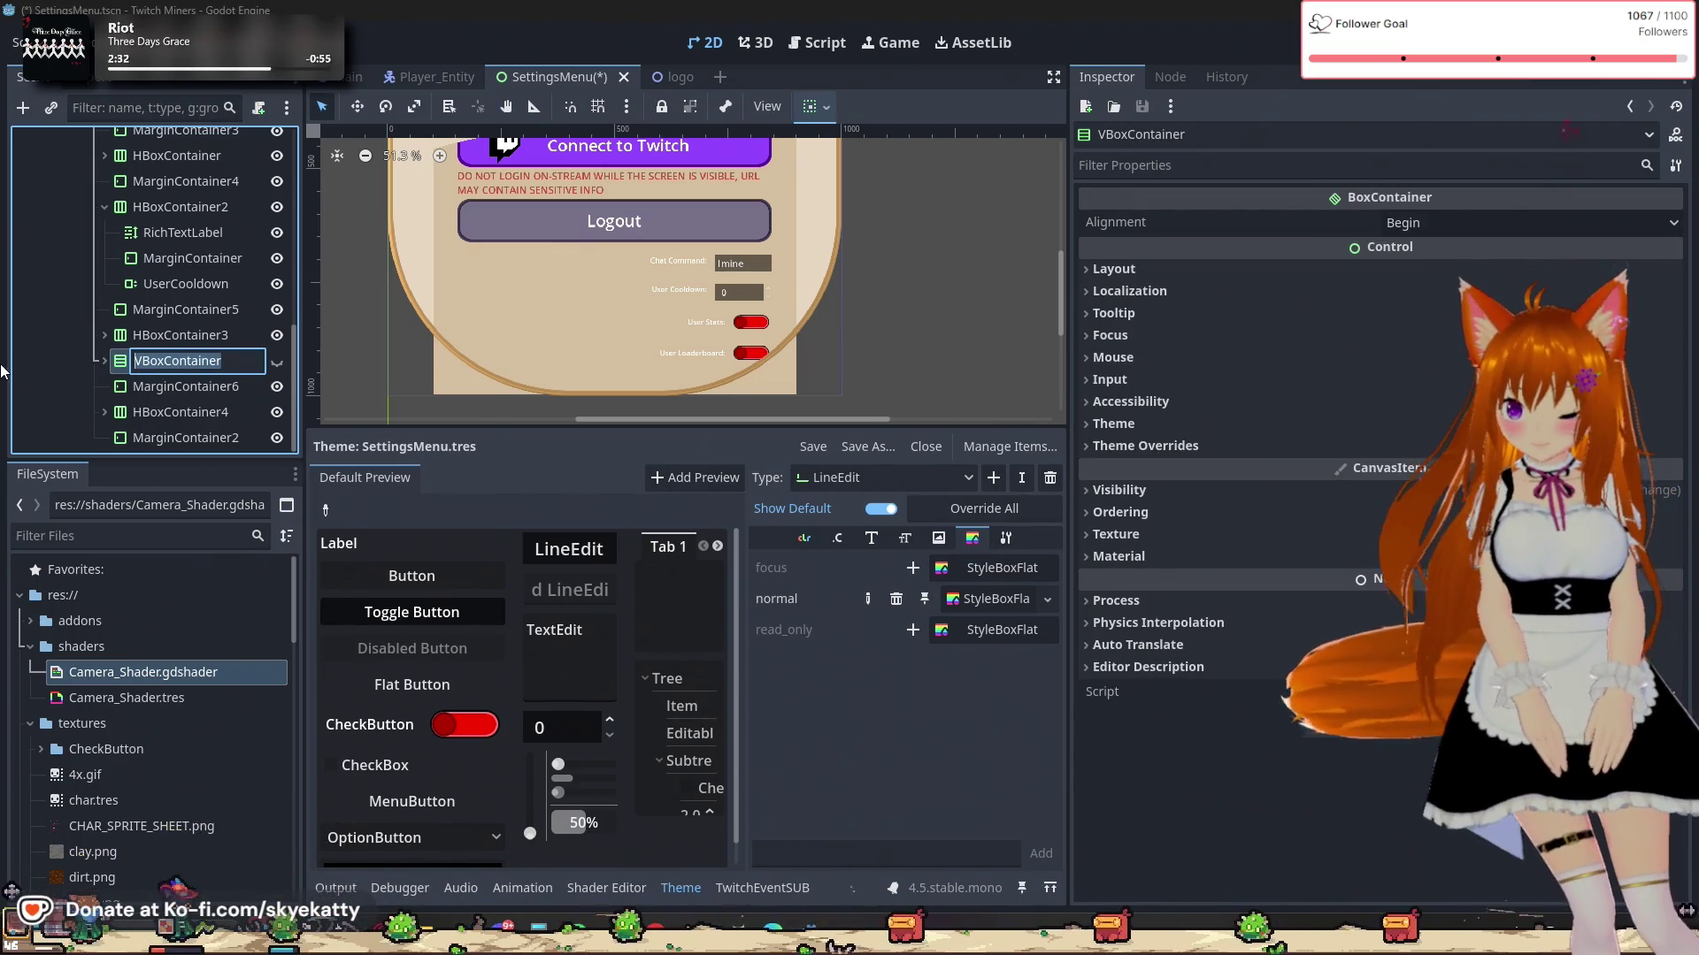
# Step: Rename the VBoxContainer to StatsMenu
pyautogui.write('V')
pyautogui.press('BackSpace')
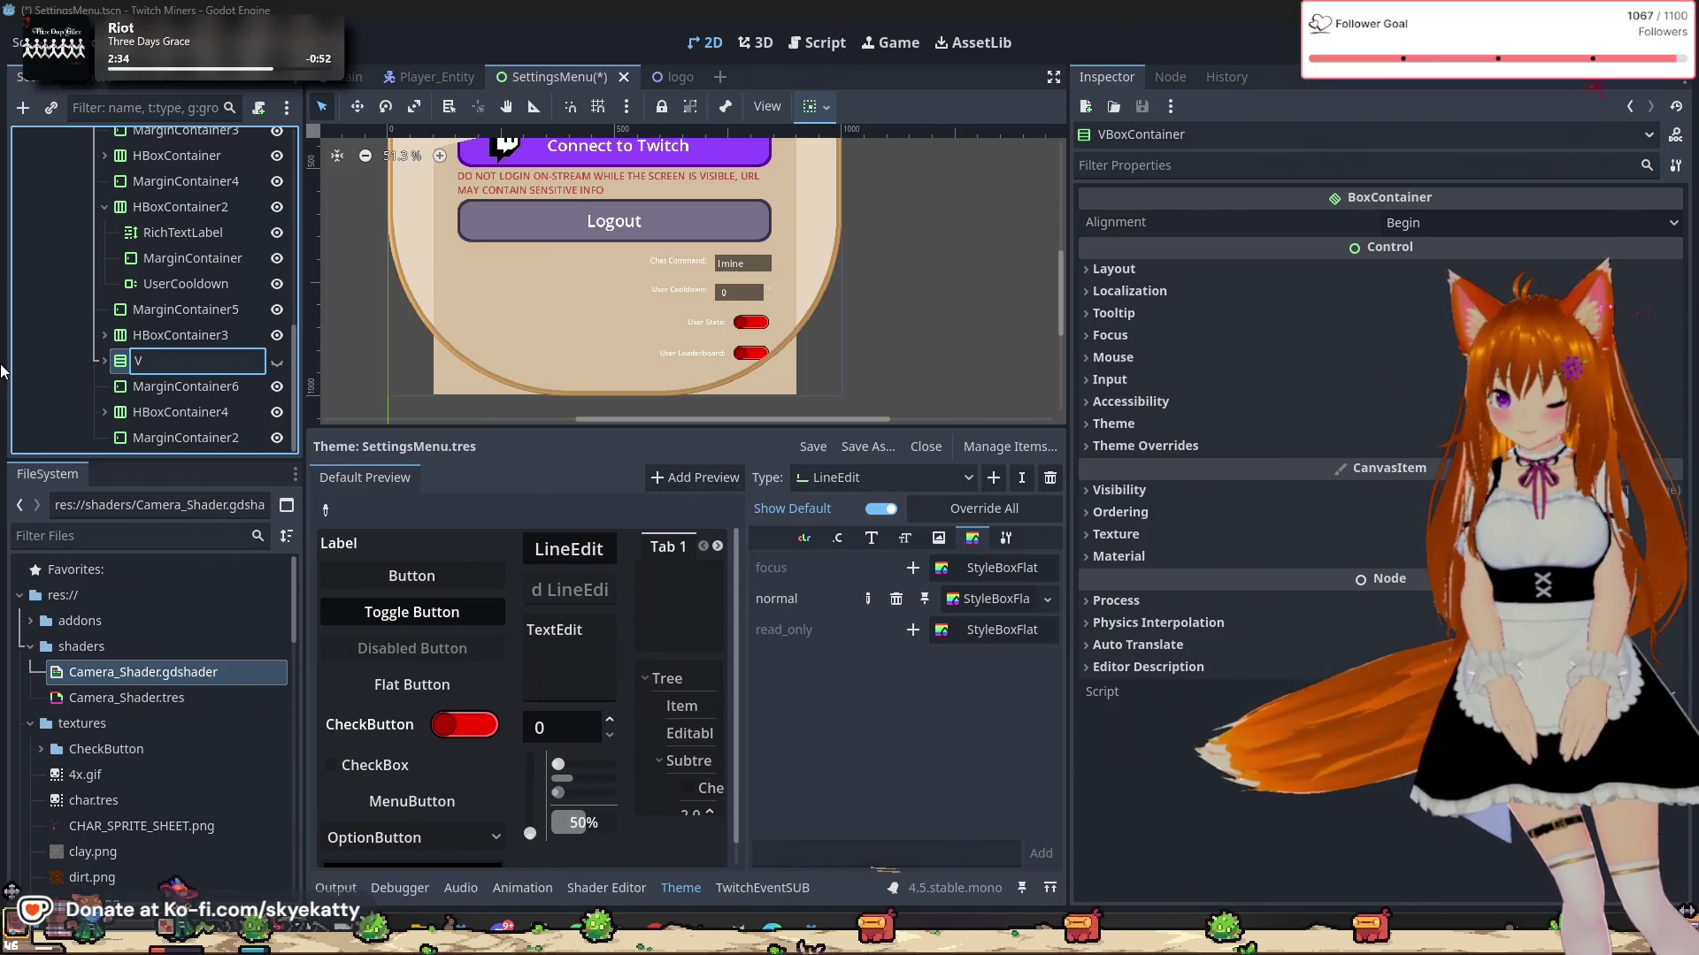
pyautogui.write('Sta')
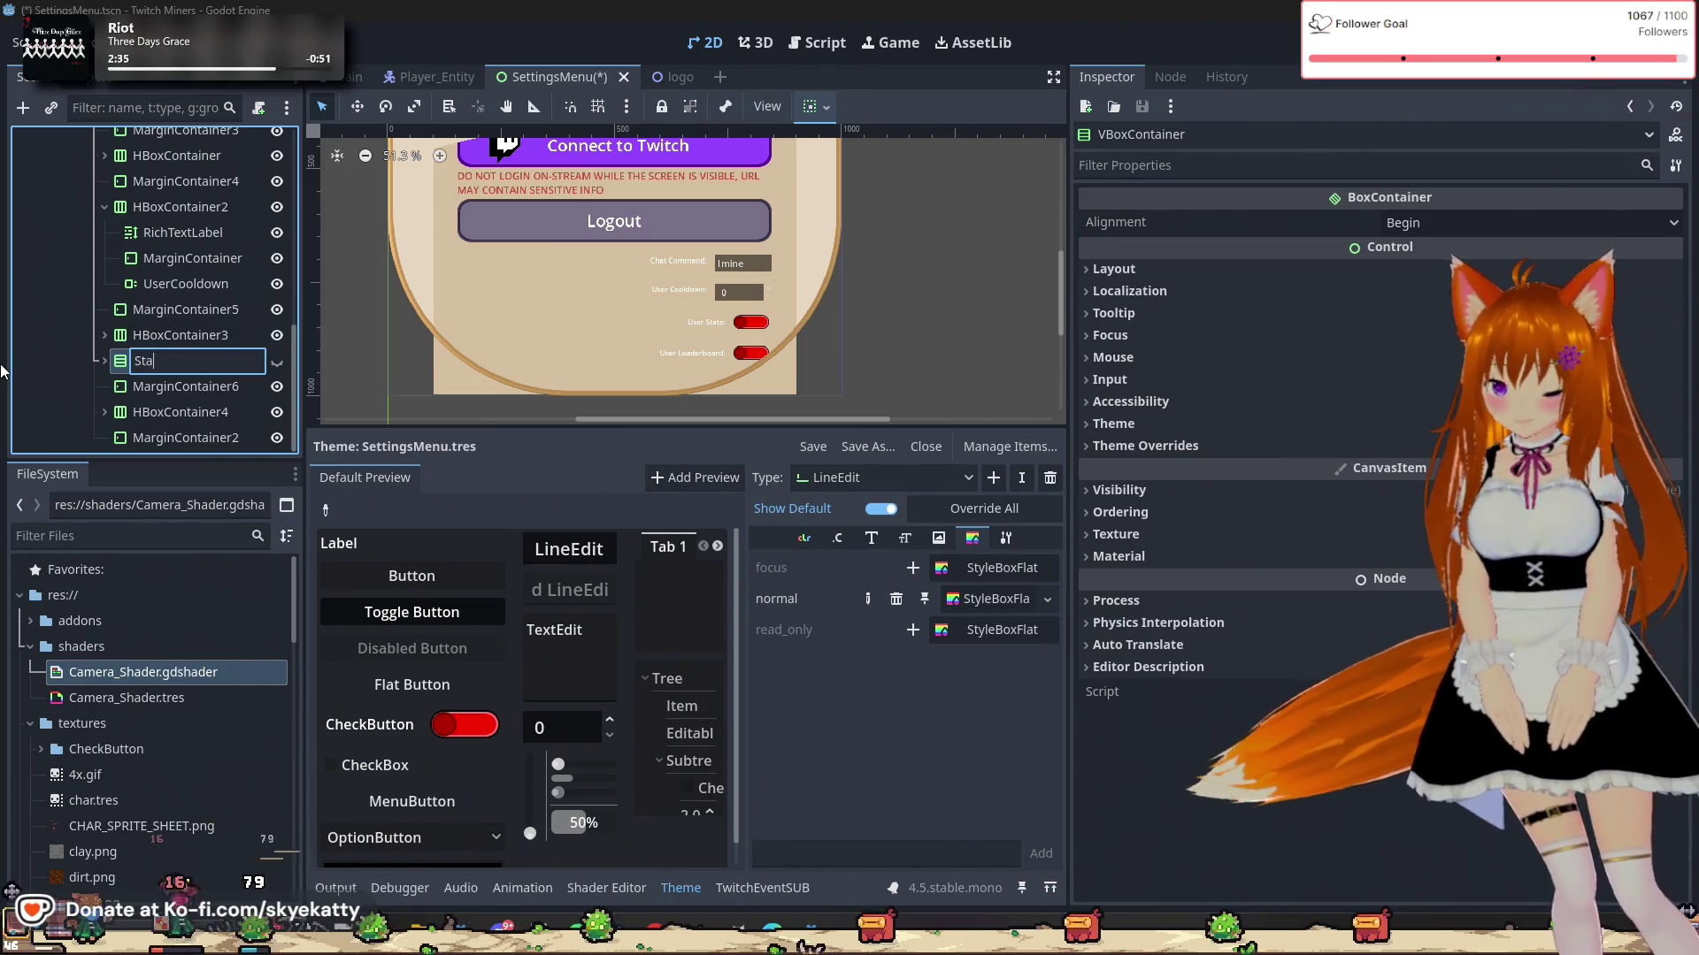
pyautogui.write('tsMenu')
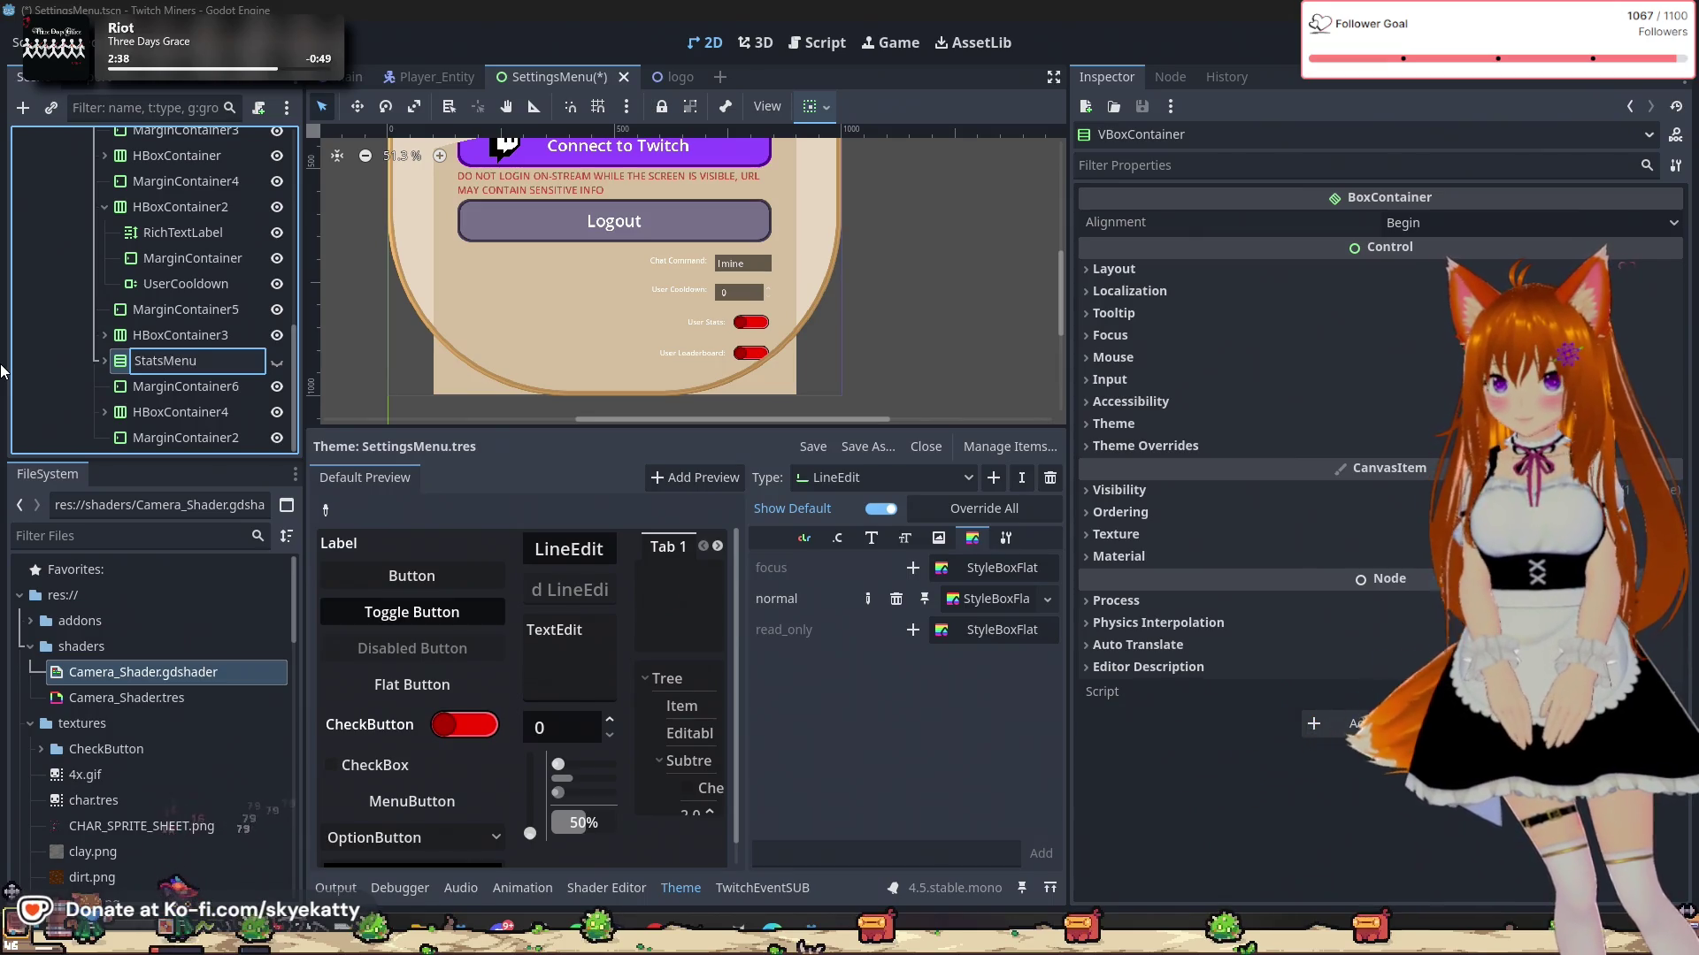
# Step: Toggle StatsMenu's visibility, leaving it hidden, and inspect MarginContainer6
pyautogui.click(276, 361)
pyautogui.click(274, 362)
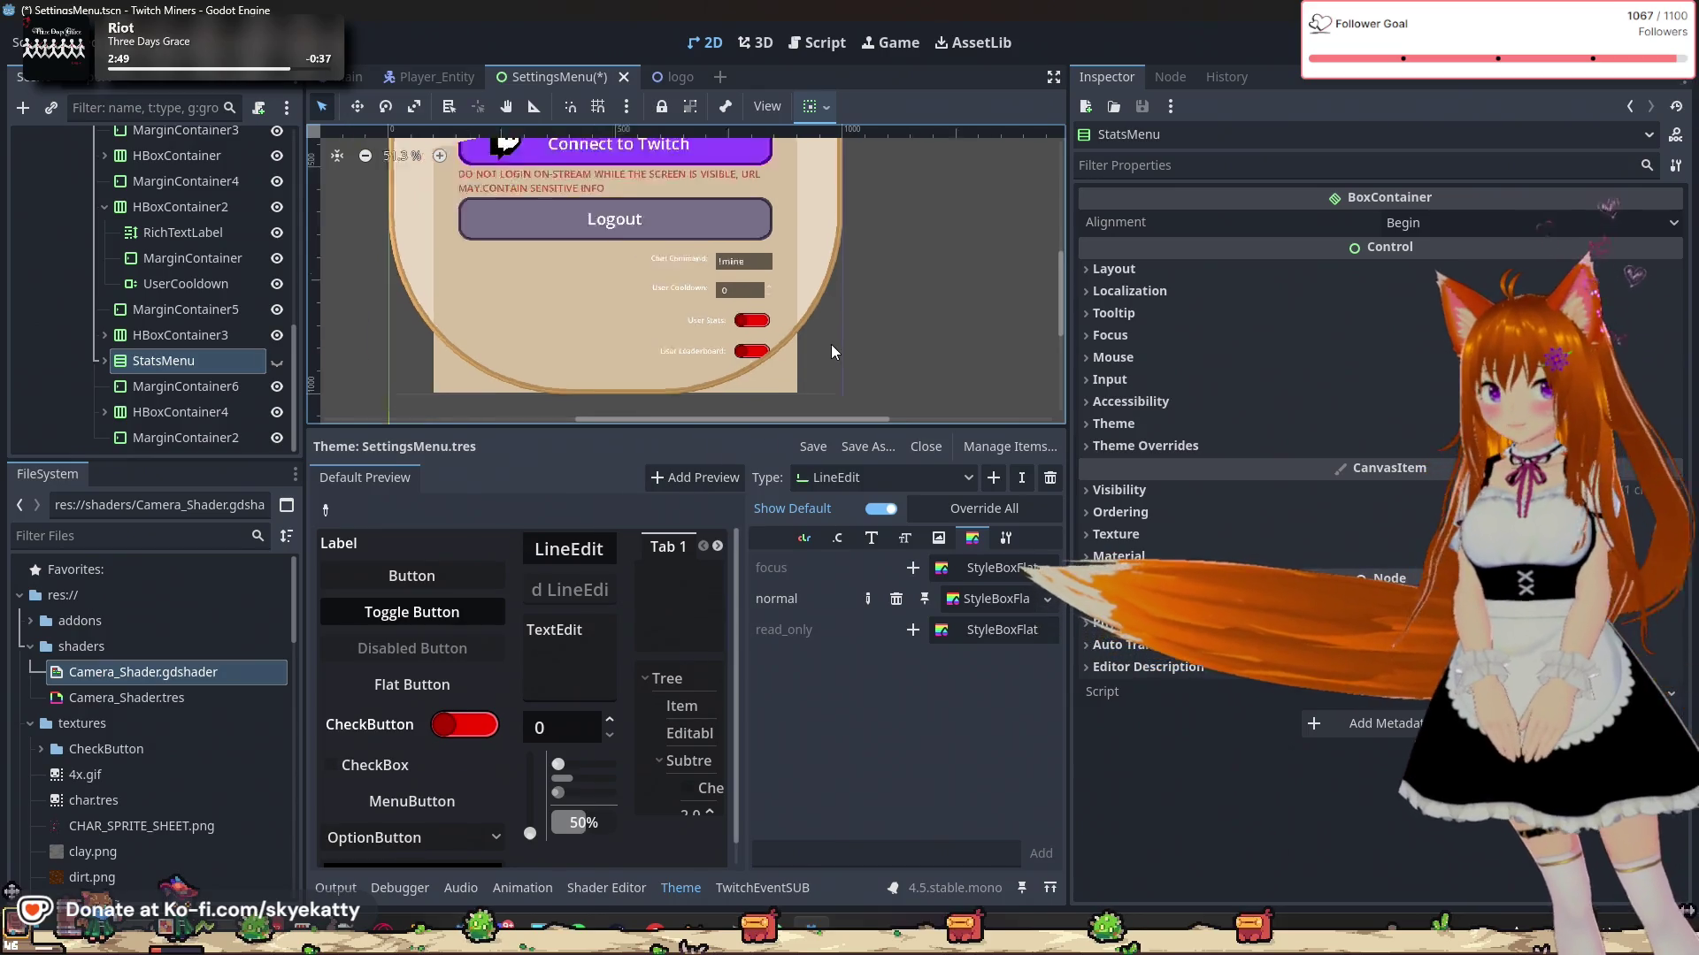
pyautogui.scroll(-2, 831, 351)
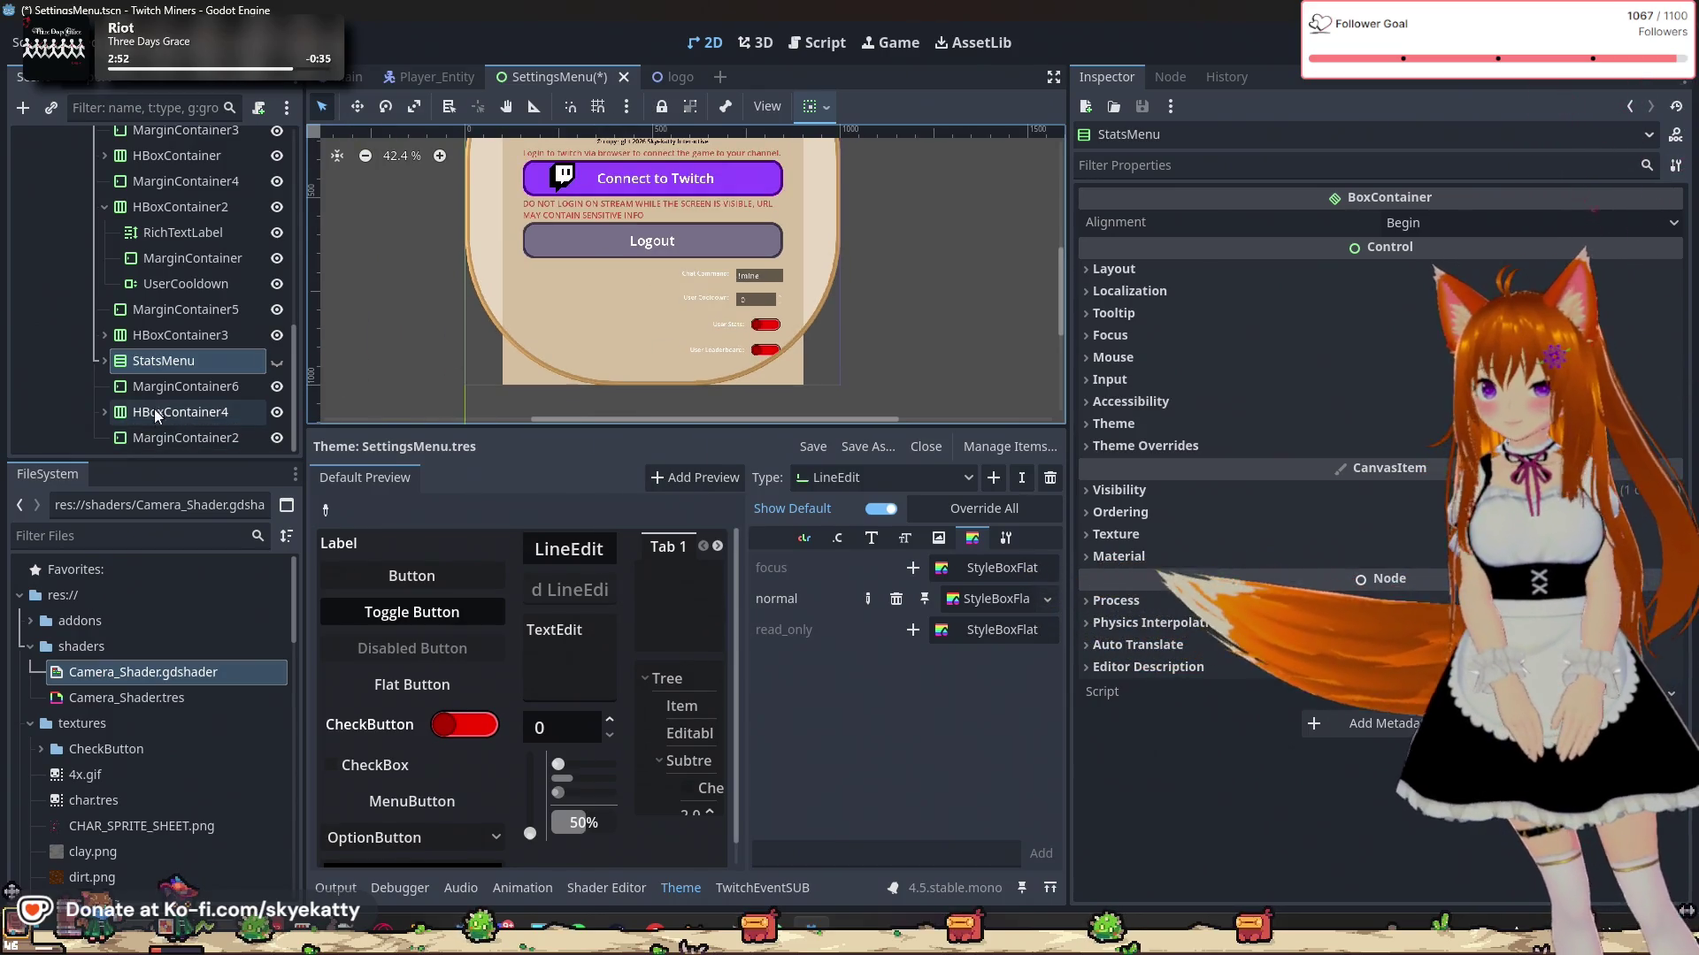
pyautogui.click(276, 367)
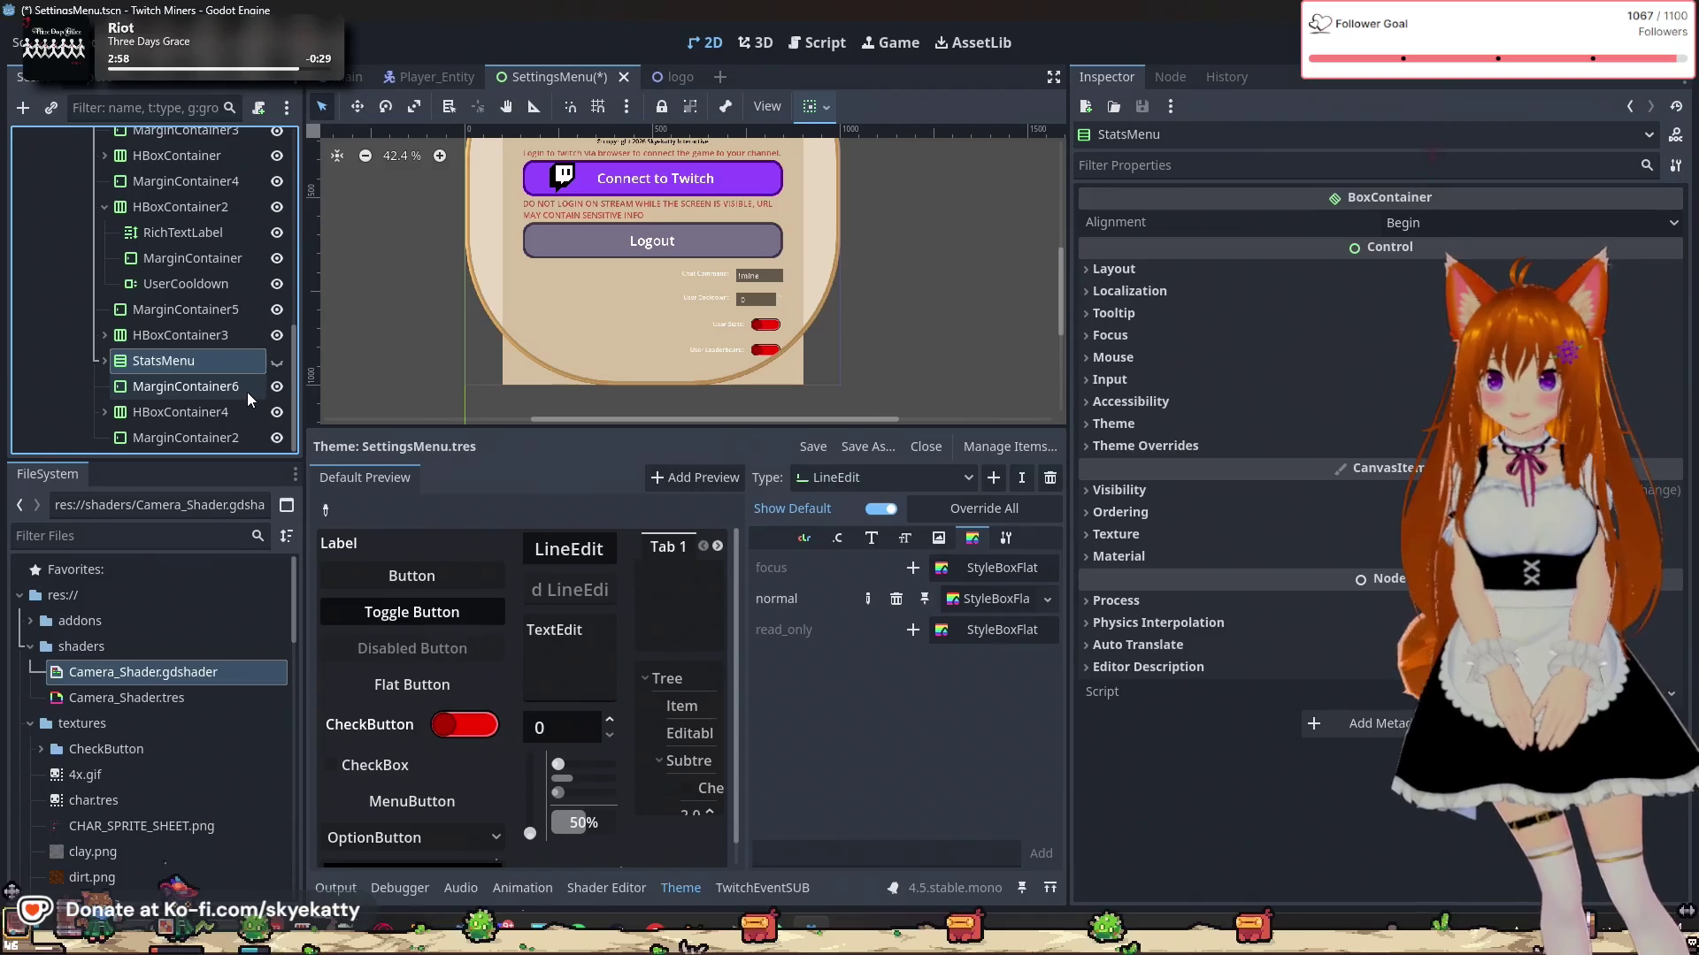
pyautogui.click(247, 391)
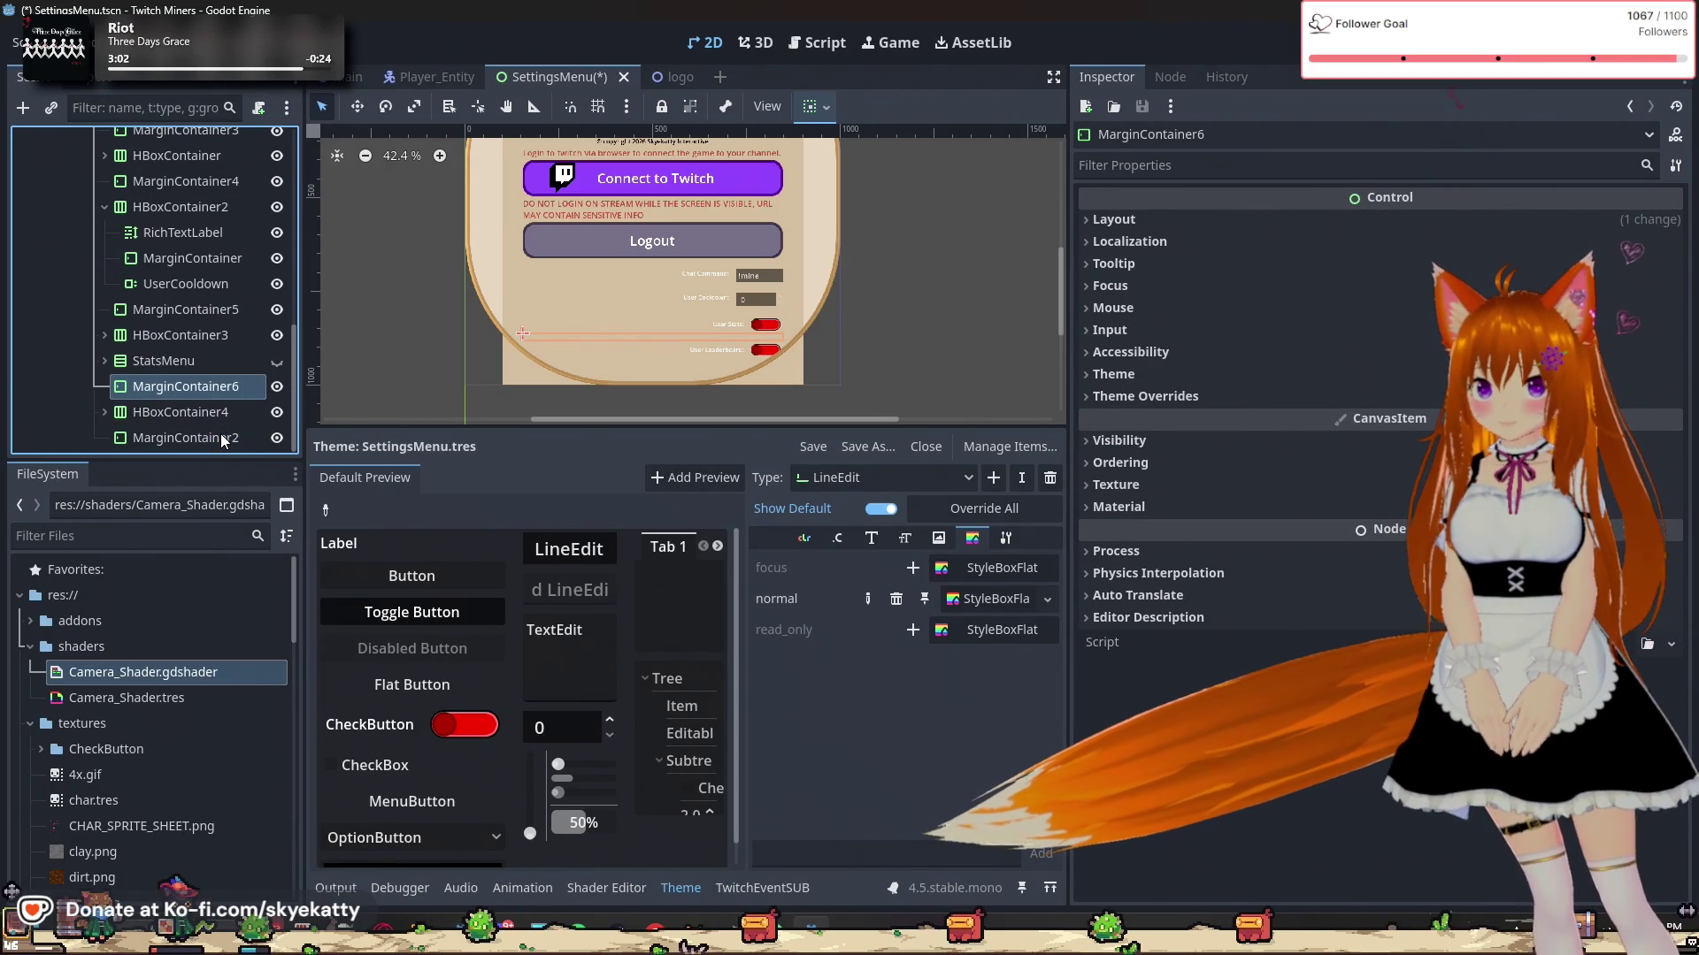
# Step: Duplicate StatsMenu as StatsMenu2, move it below HBoxContainer4, and collapse it
pyautogui.click(194, 414)
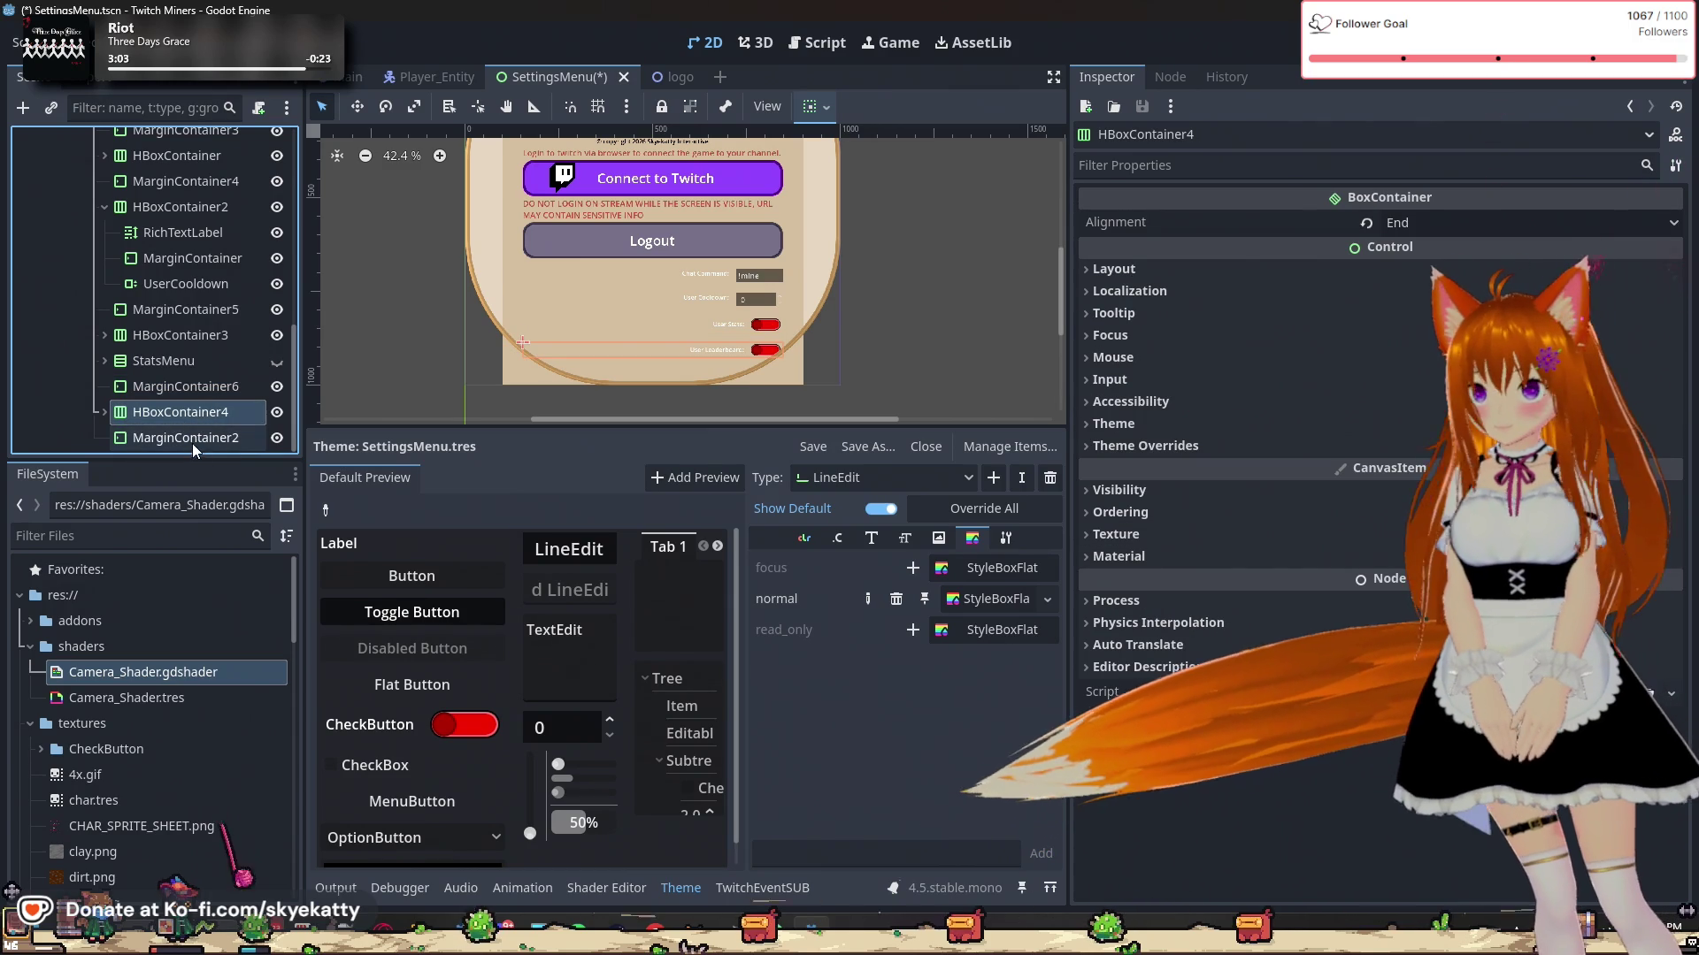
pyautogui.click(188, 363)
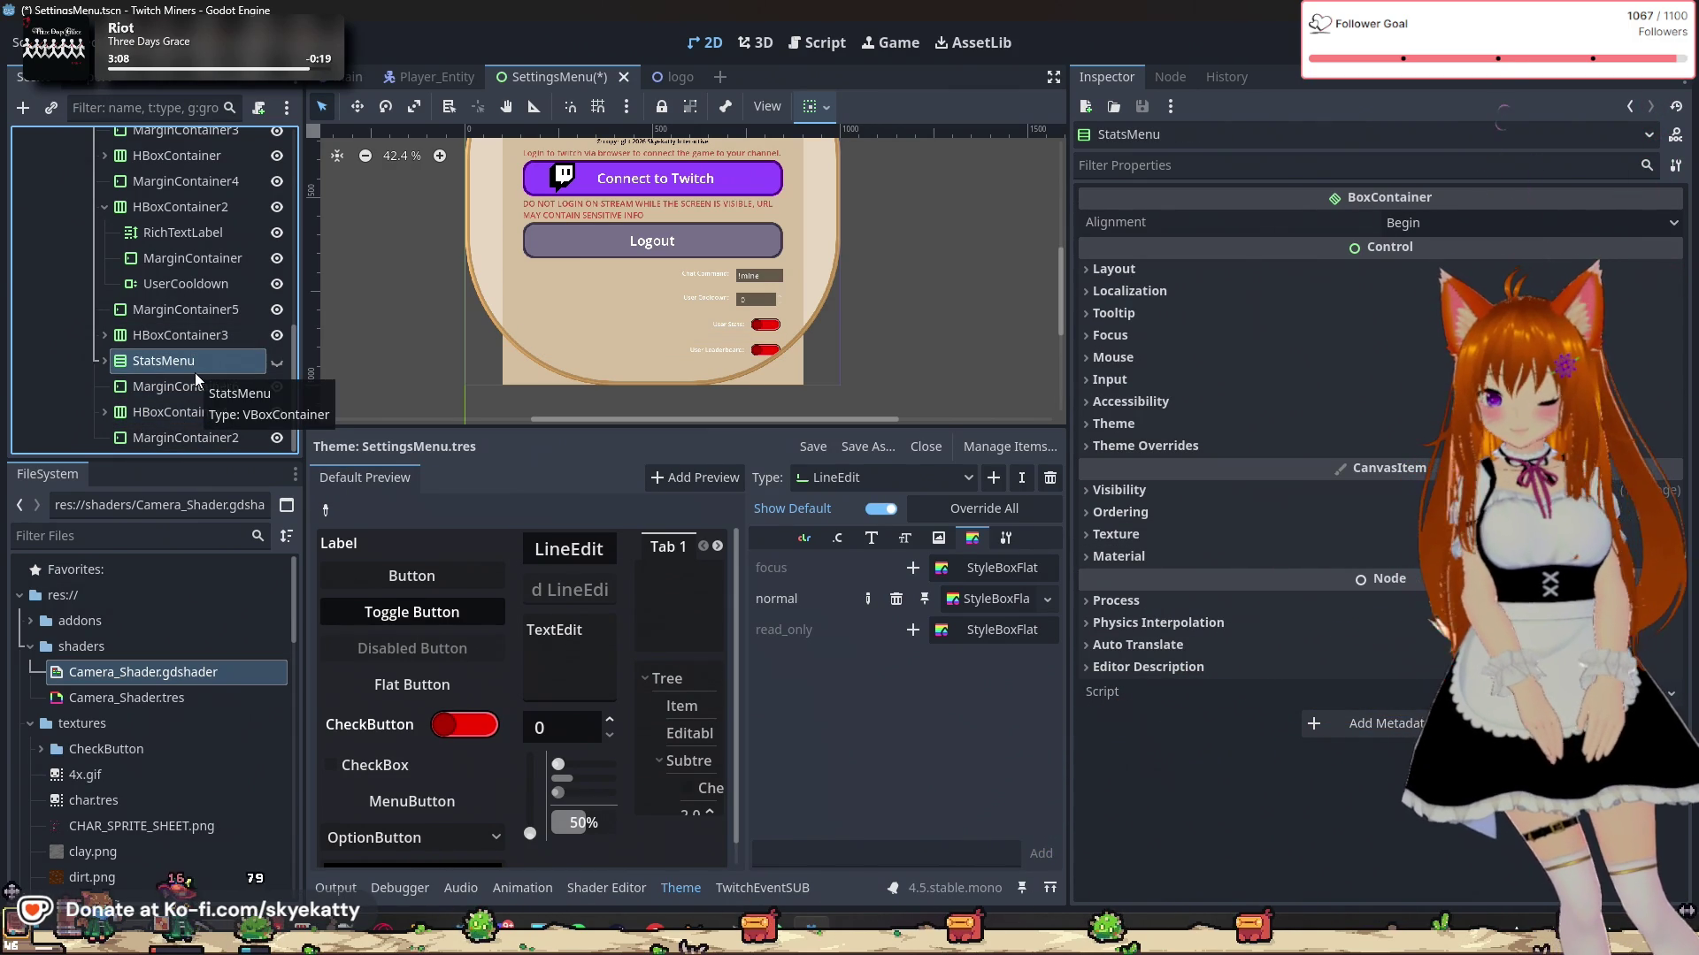
pyautogui.hotkey('ctrl', 'd')
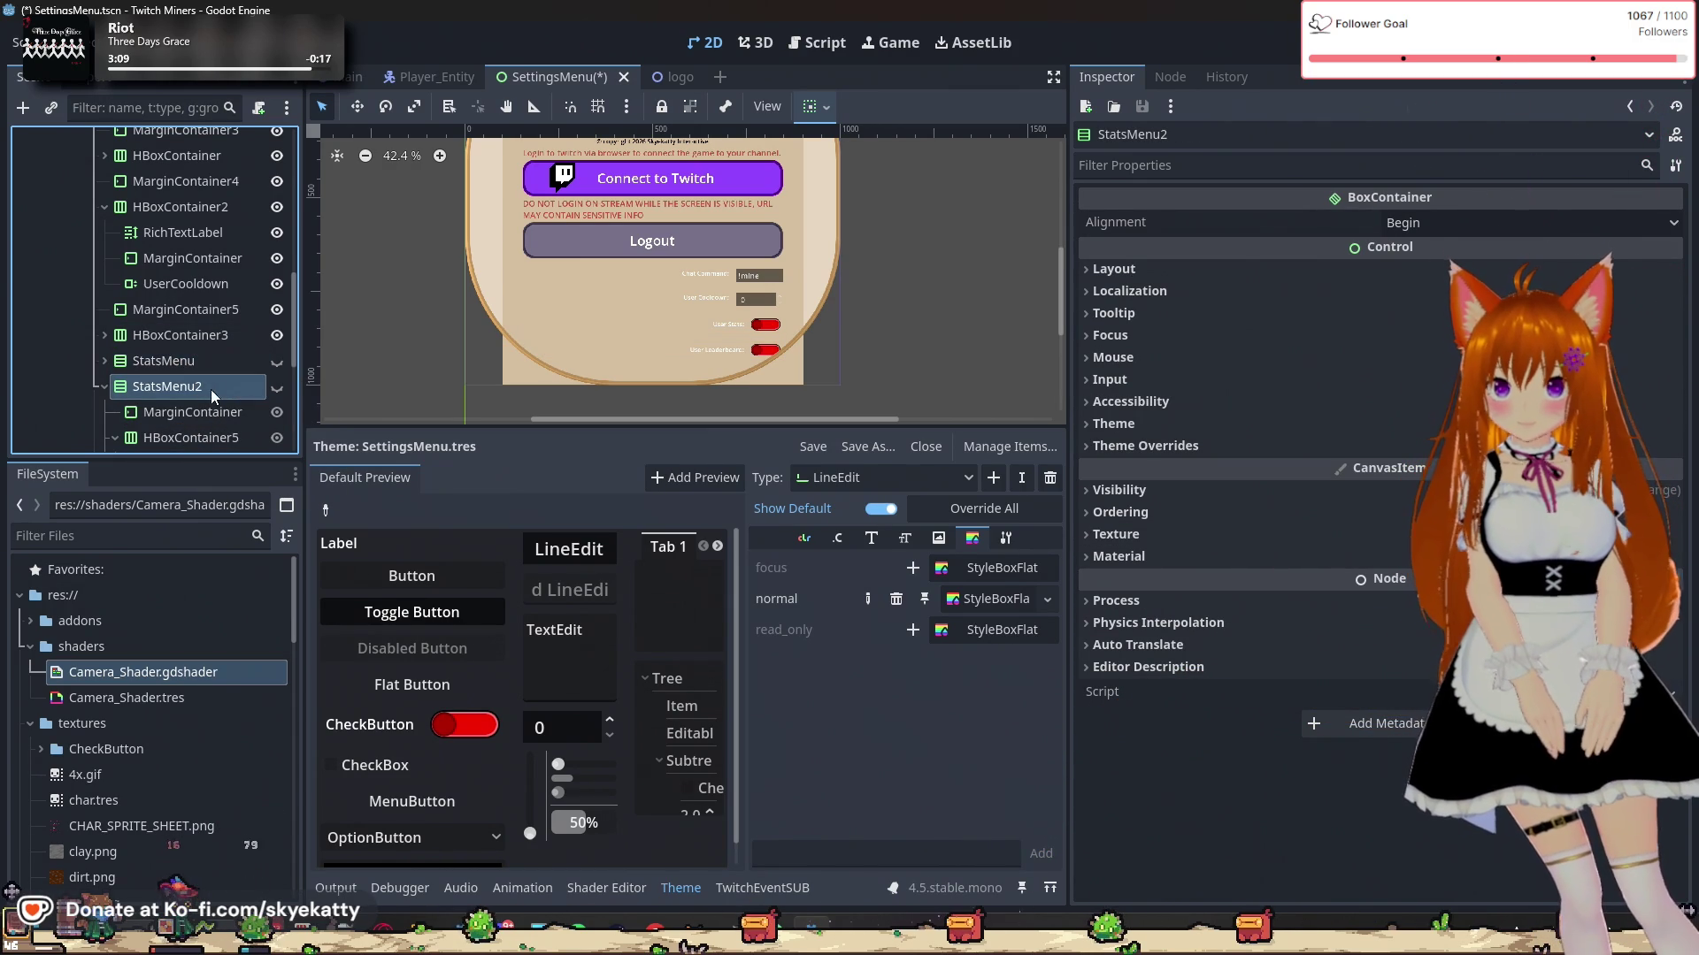
pyautogui.moveTo(240, 387)
pyautogui.mouseDown()
pyautogui.moveTo(232, 352)
pyautogui.moveTo(217, 458)
pyautogui.moveTo(212, 433)
pyautogui.mouseUp()
pyautogui.scroll(-1, 236, 422)
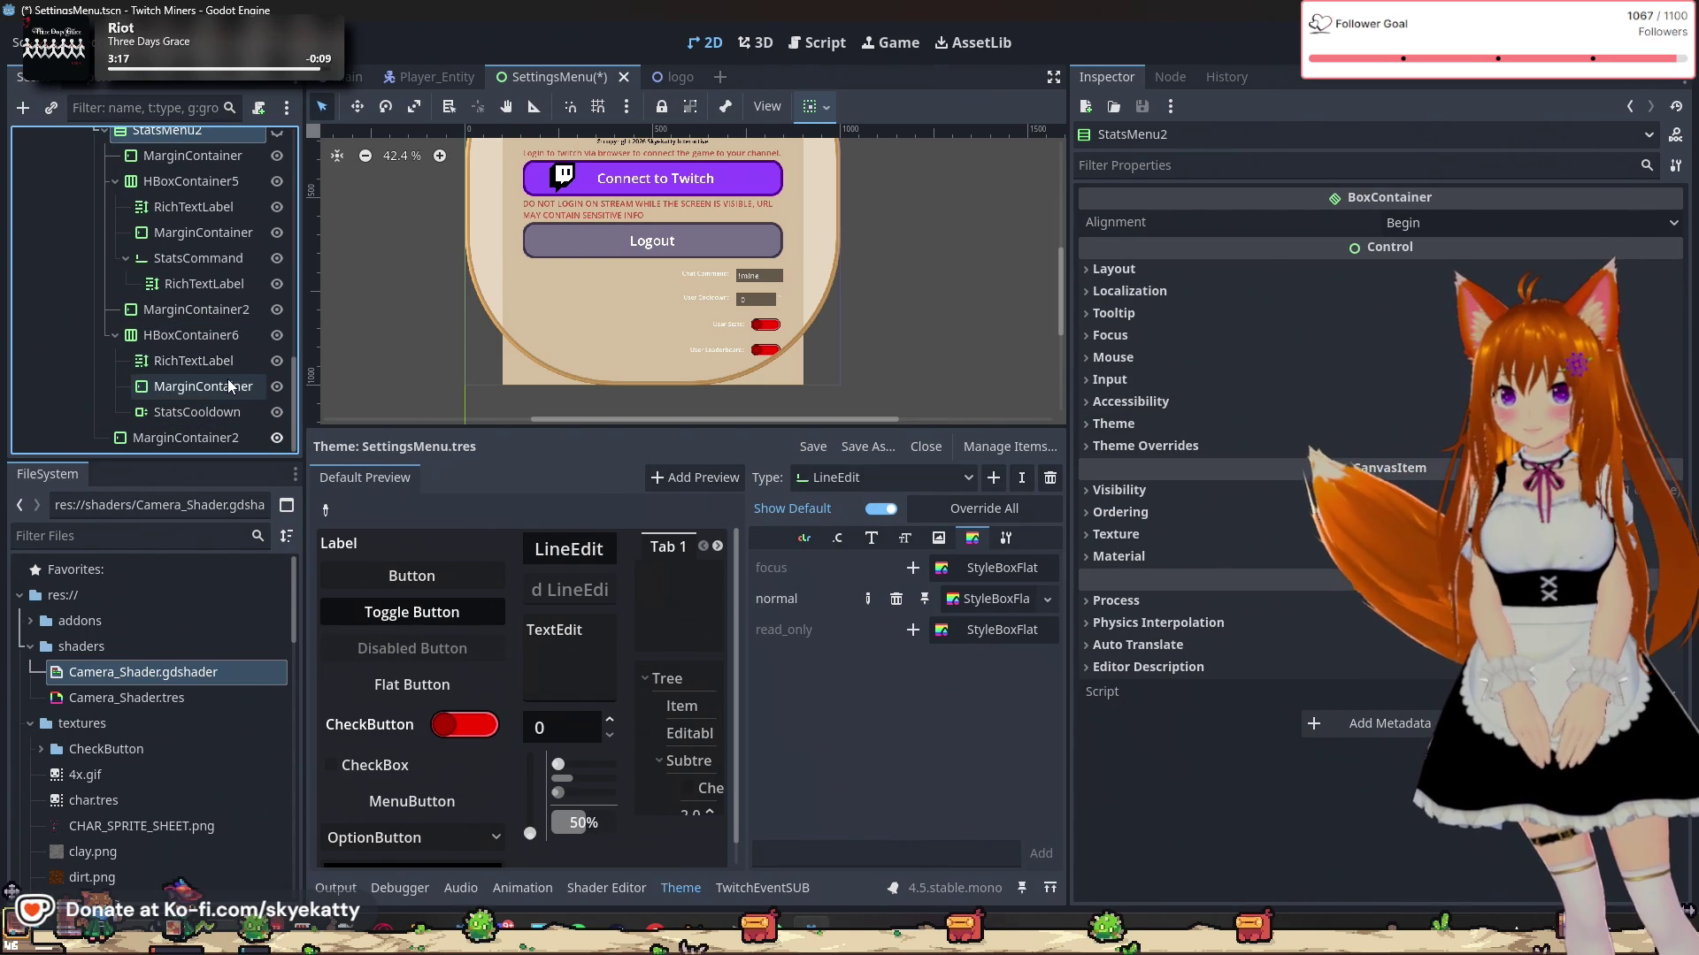
pyautogui.scroll(3, 226, 379)
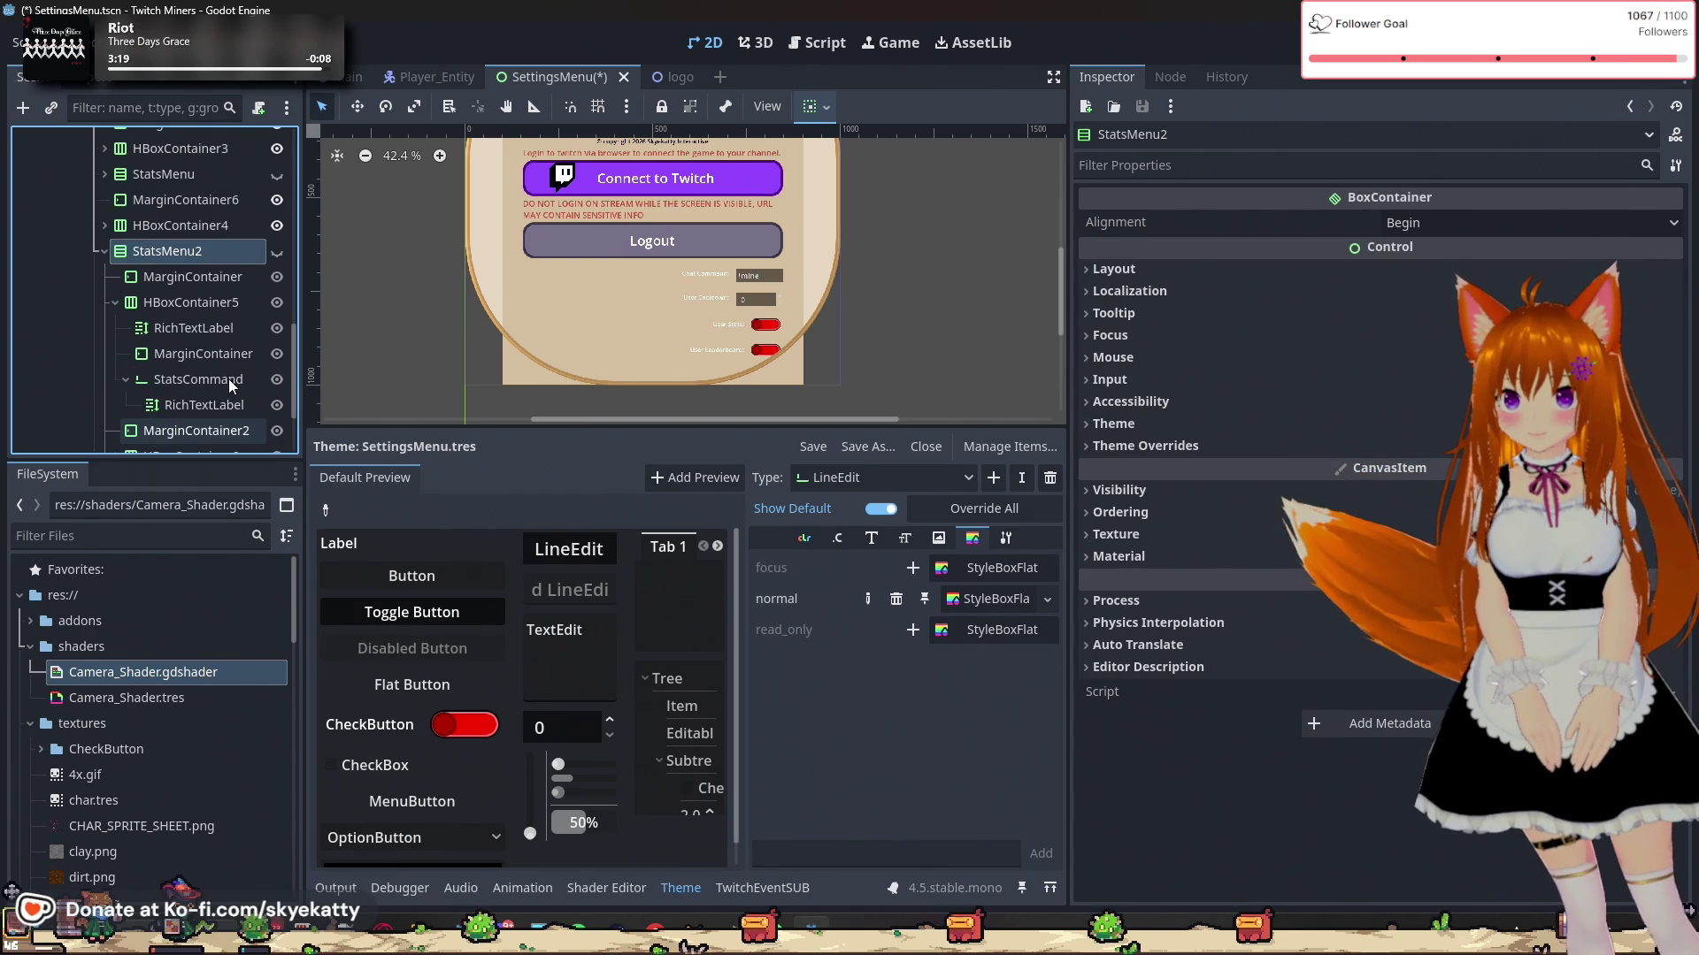
pyautogui.click(104, 250)
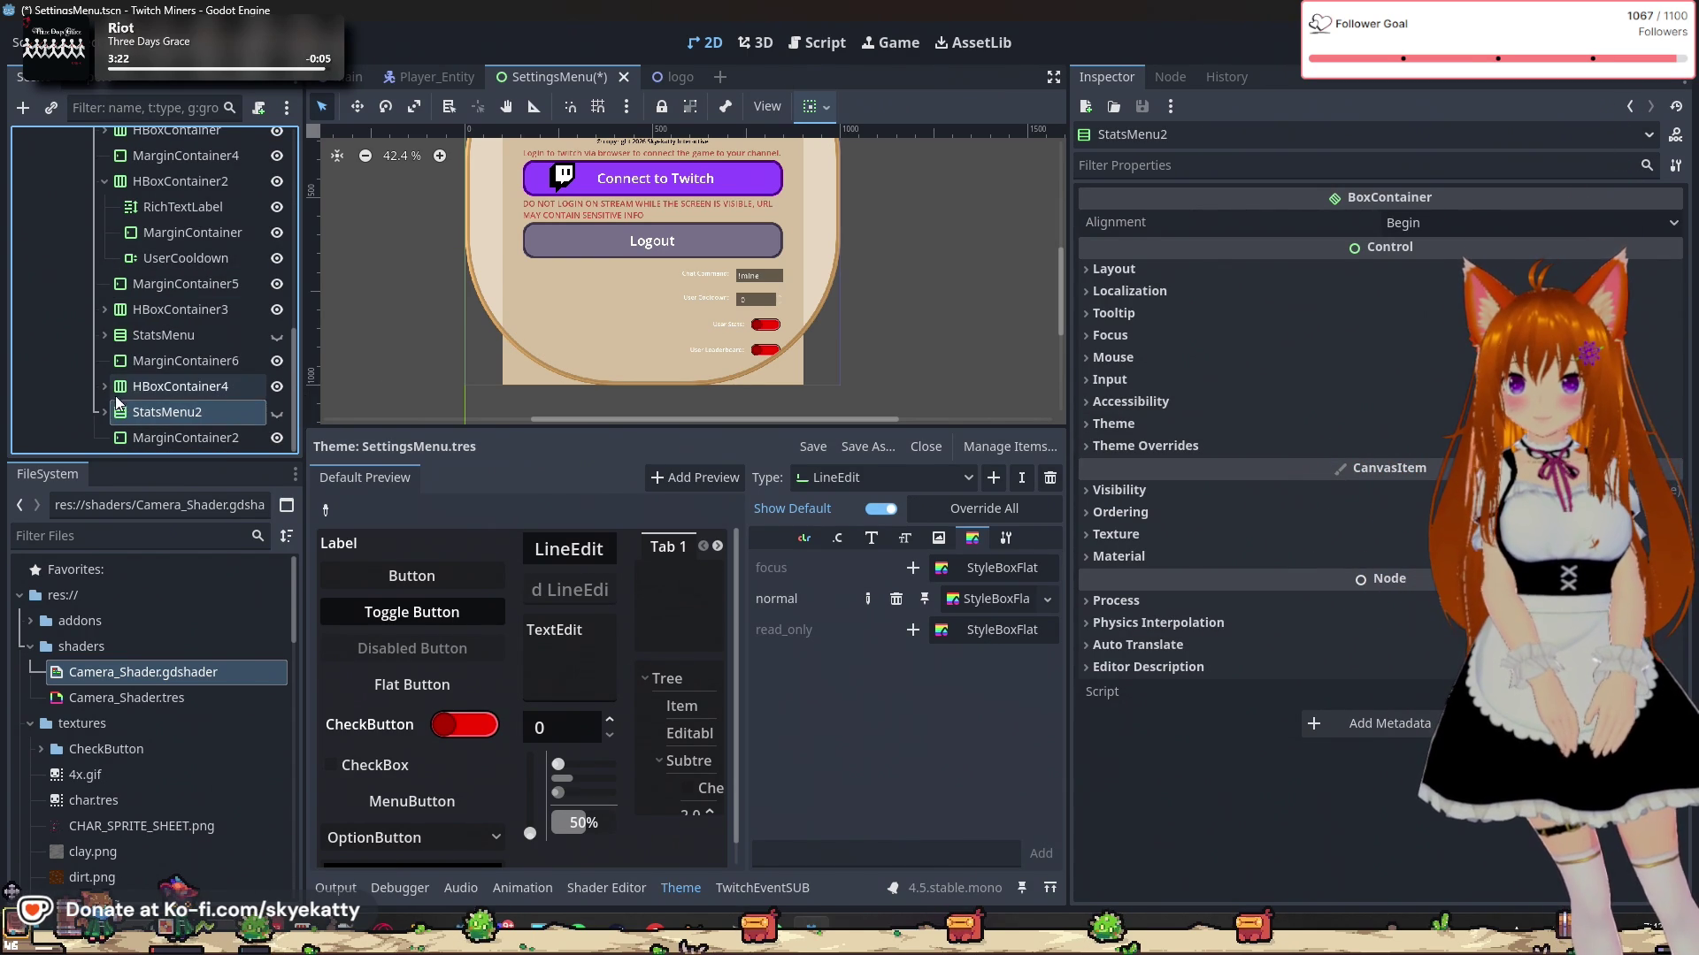
pyautogui.click(147, 388)
pyautogui.click(152, 413)
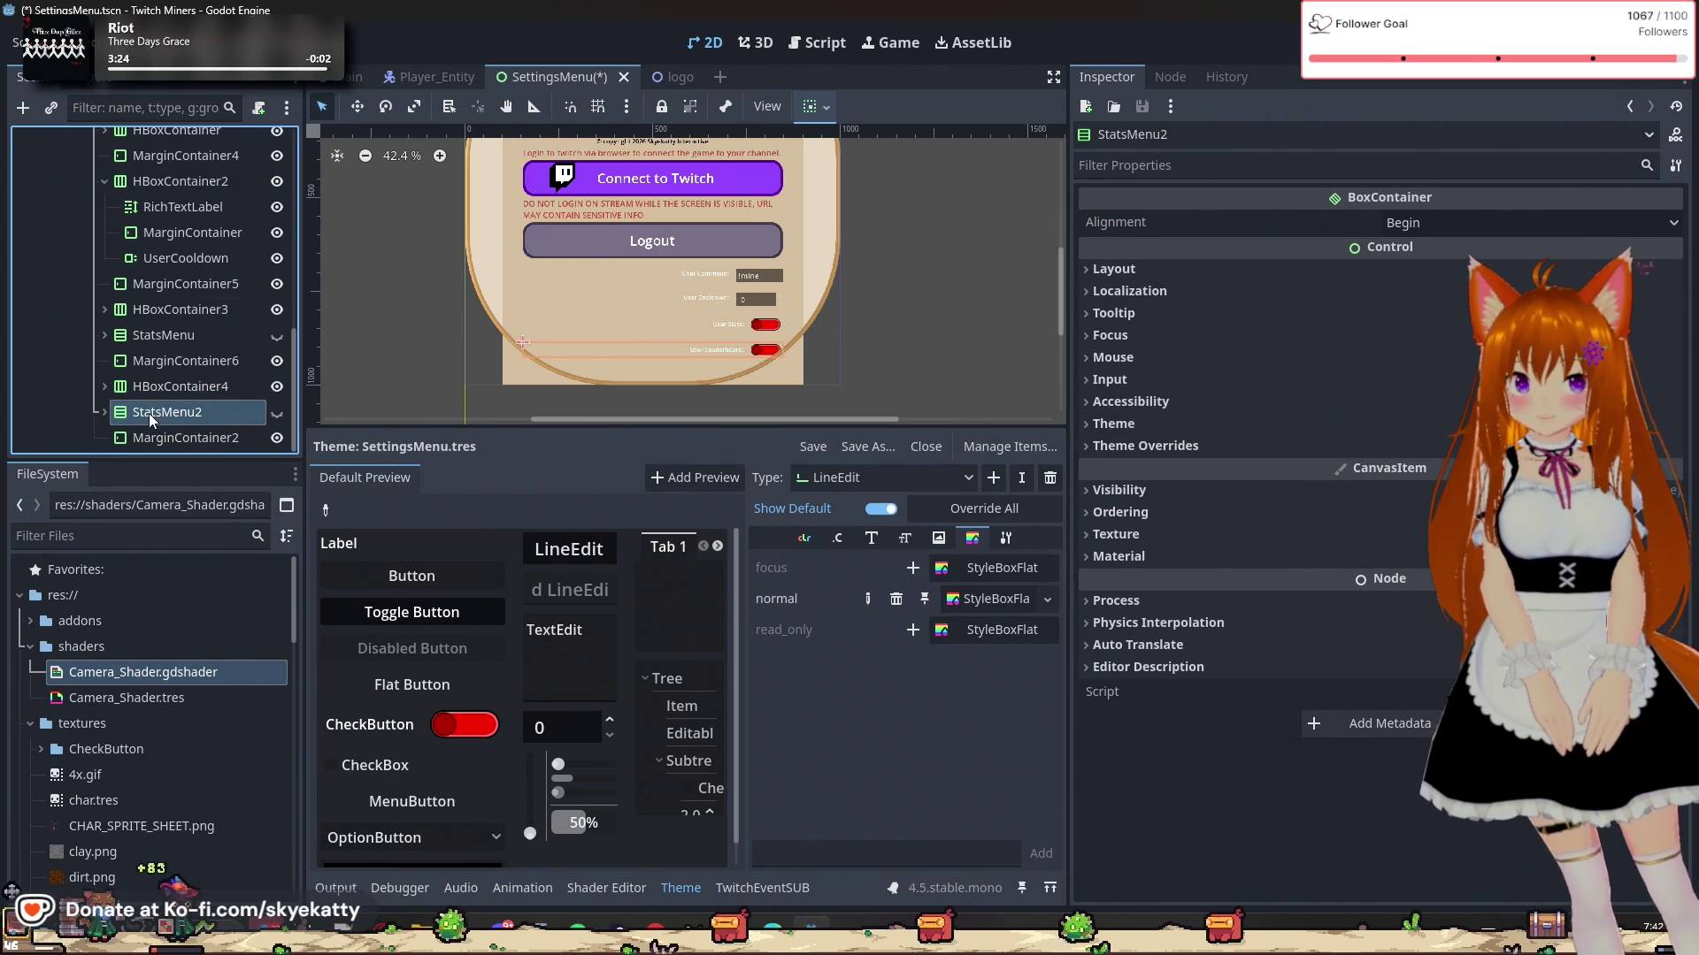
pyautogui.scroll(2, 706, 260)
pyautogui.scroll(-2, 706, 260)
# Step: Rename the StatsMenu2 node to LeaderboardMenu
pyautogui.click(177, 411)
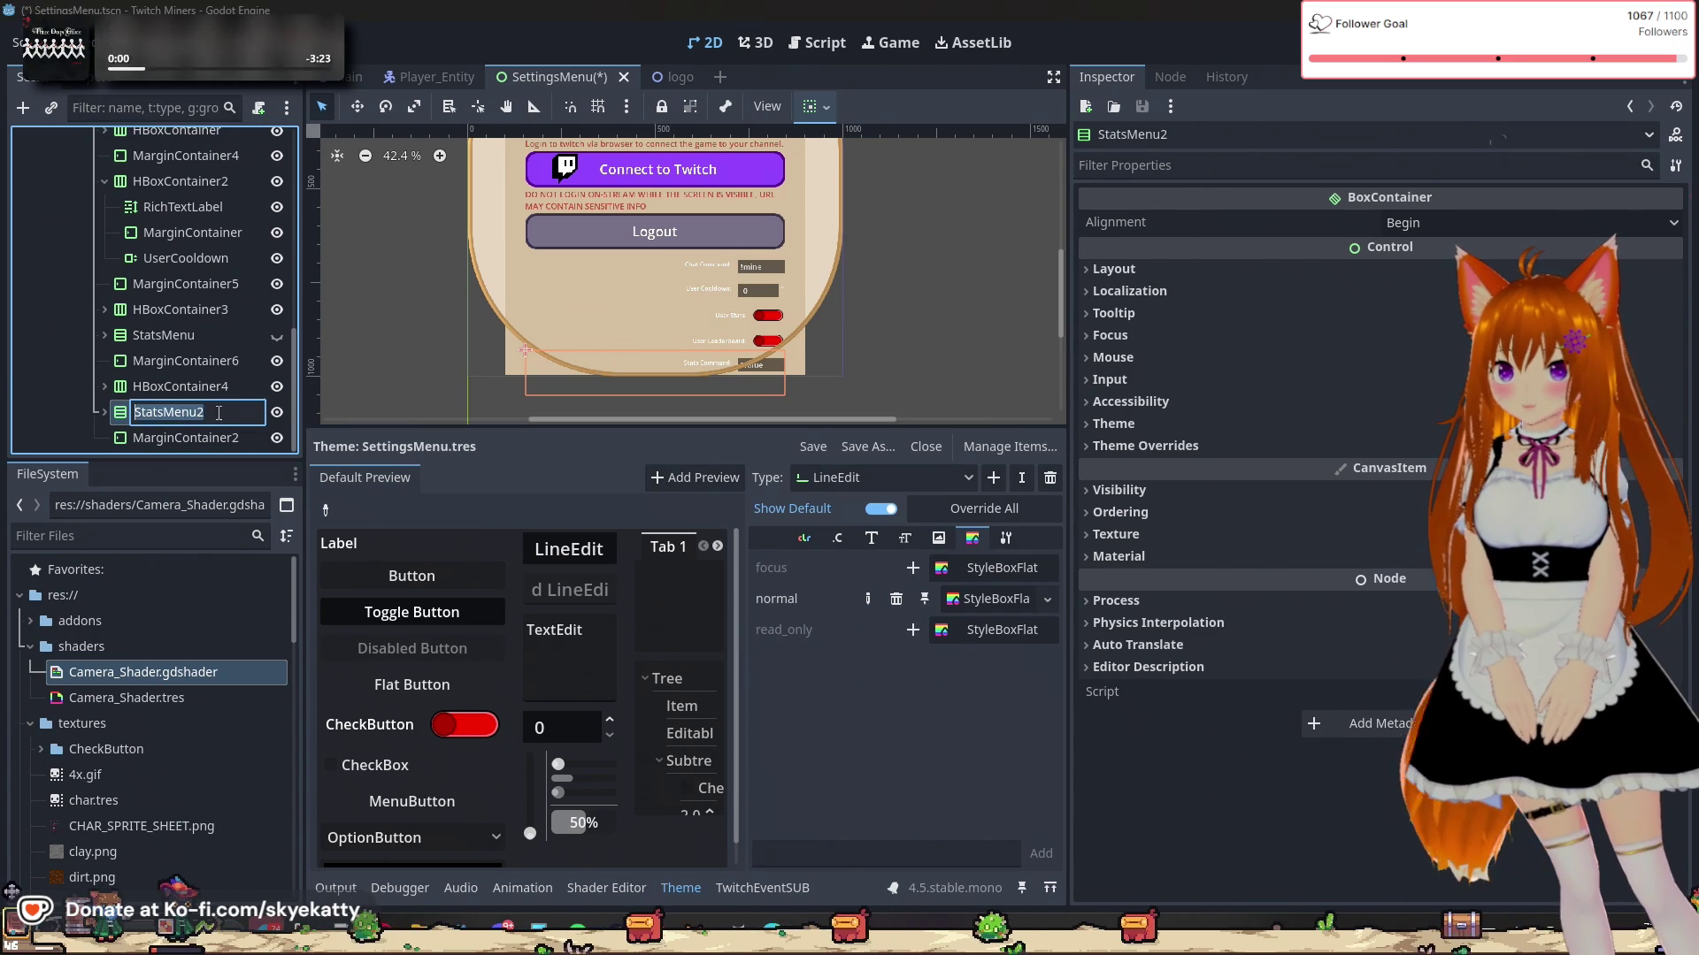
pyautogui.click(192, 414)
pyautogui.moveTo(165, 412); pyautogui.dragTo(23, 423)
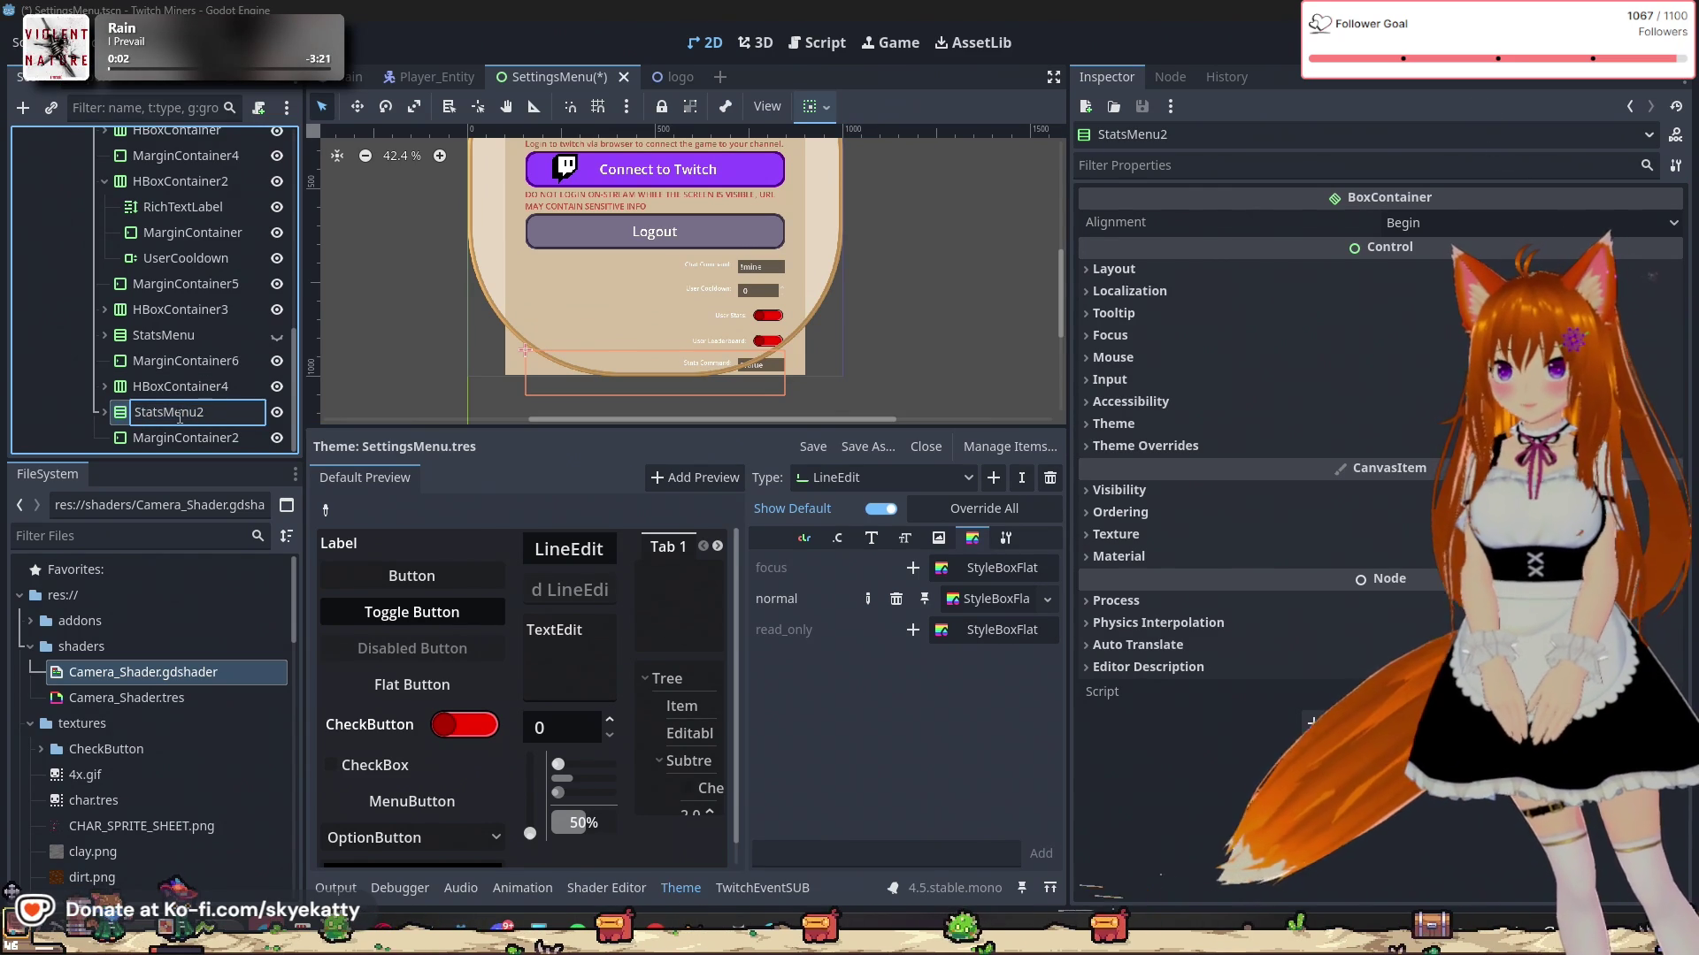
pyautogui.write('Leaderbo')
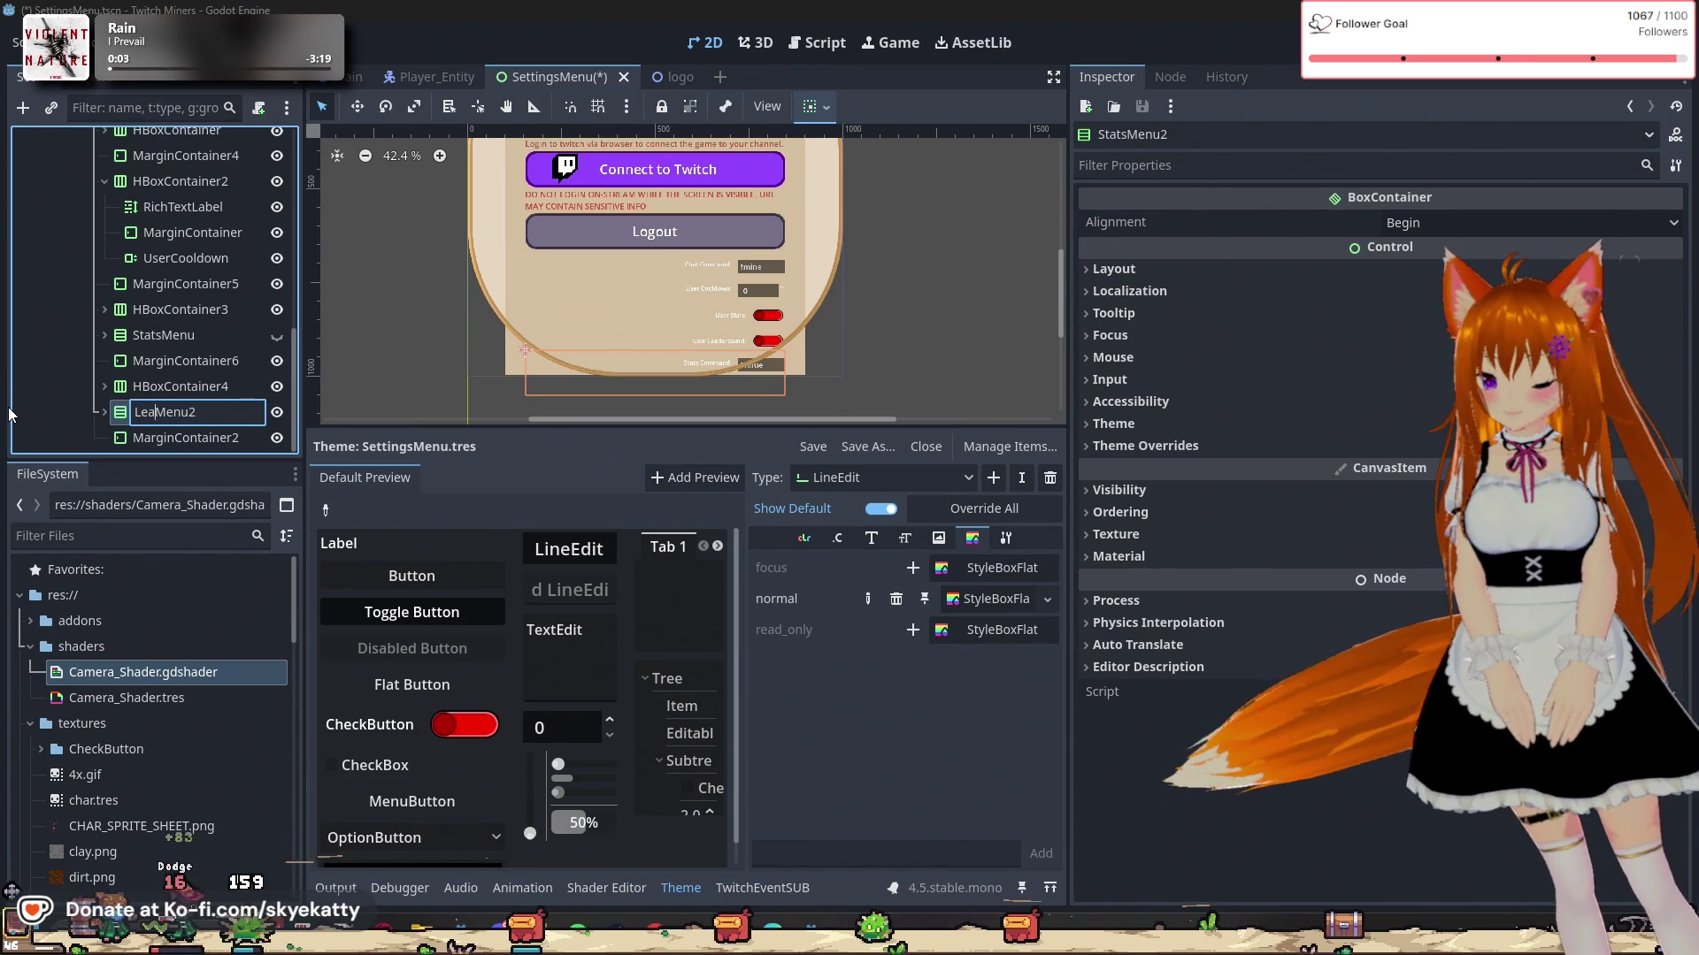
pyautogui.write('ard')
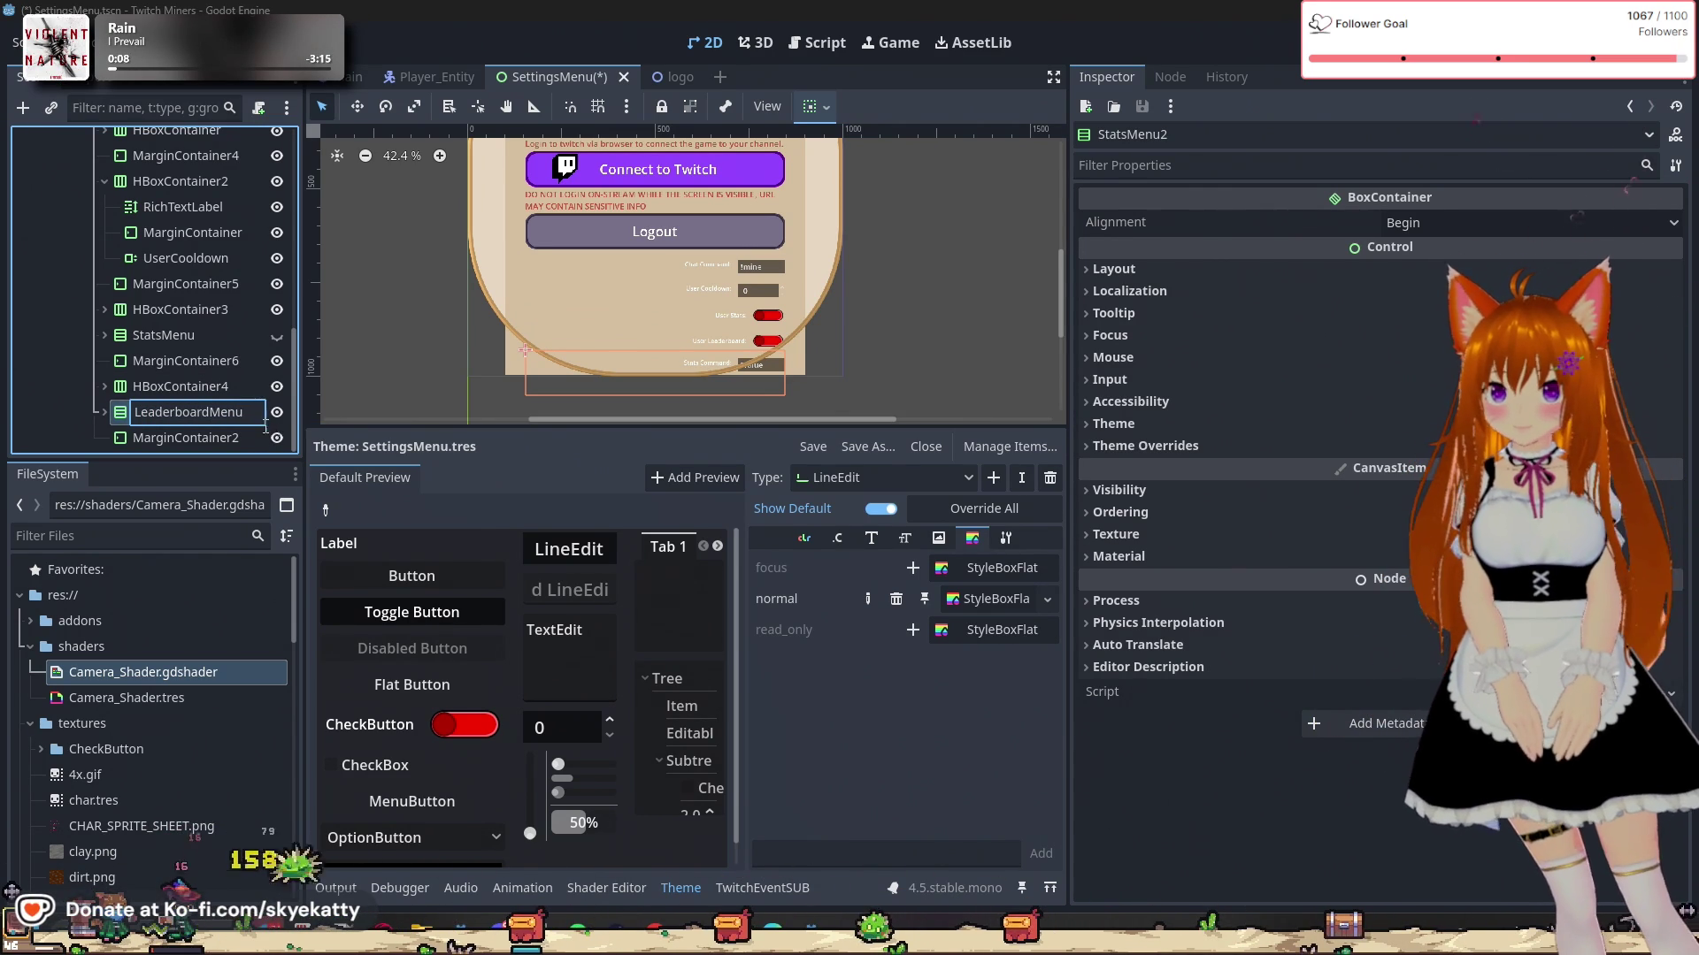
pyautogui.press('Return')
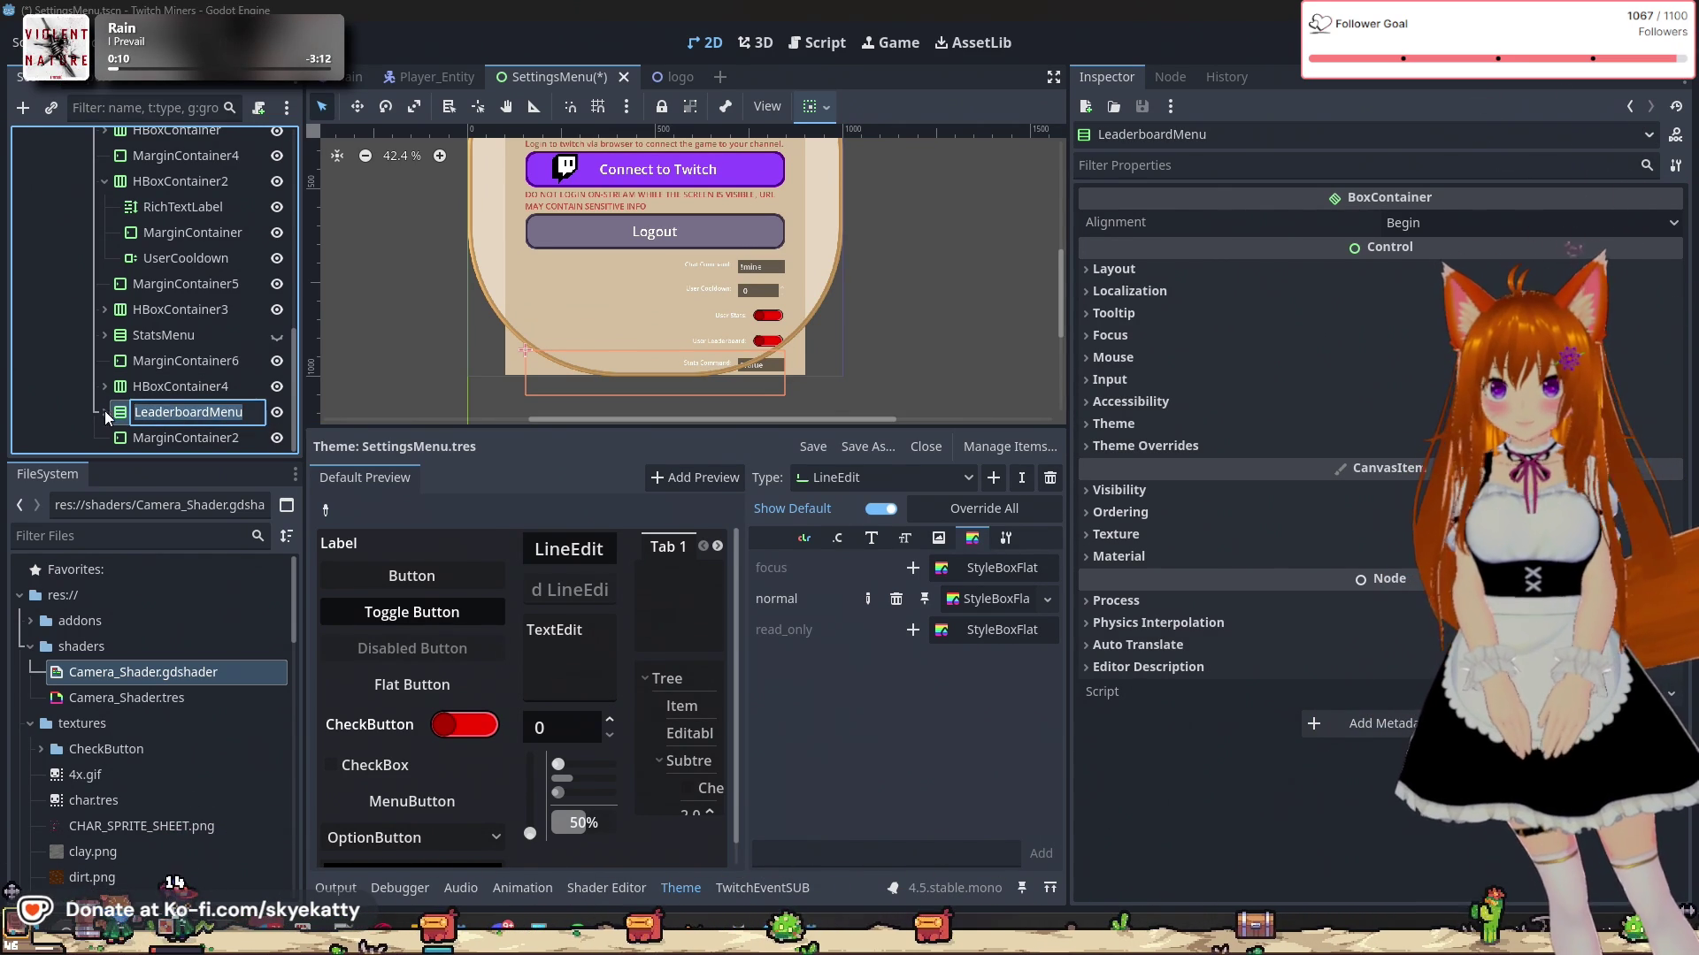
# Step: Expand LeaderboardMenu to show its children and select the ScrollContainer node
pyautogui.click(104, 411)
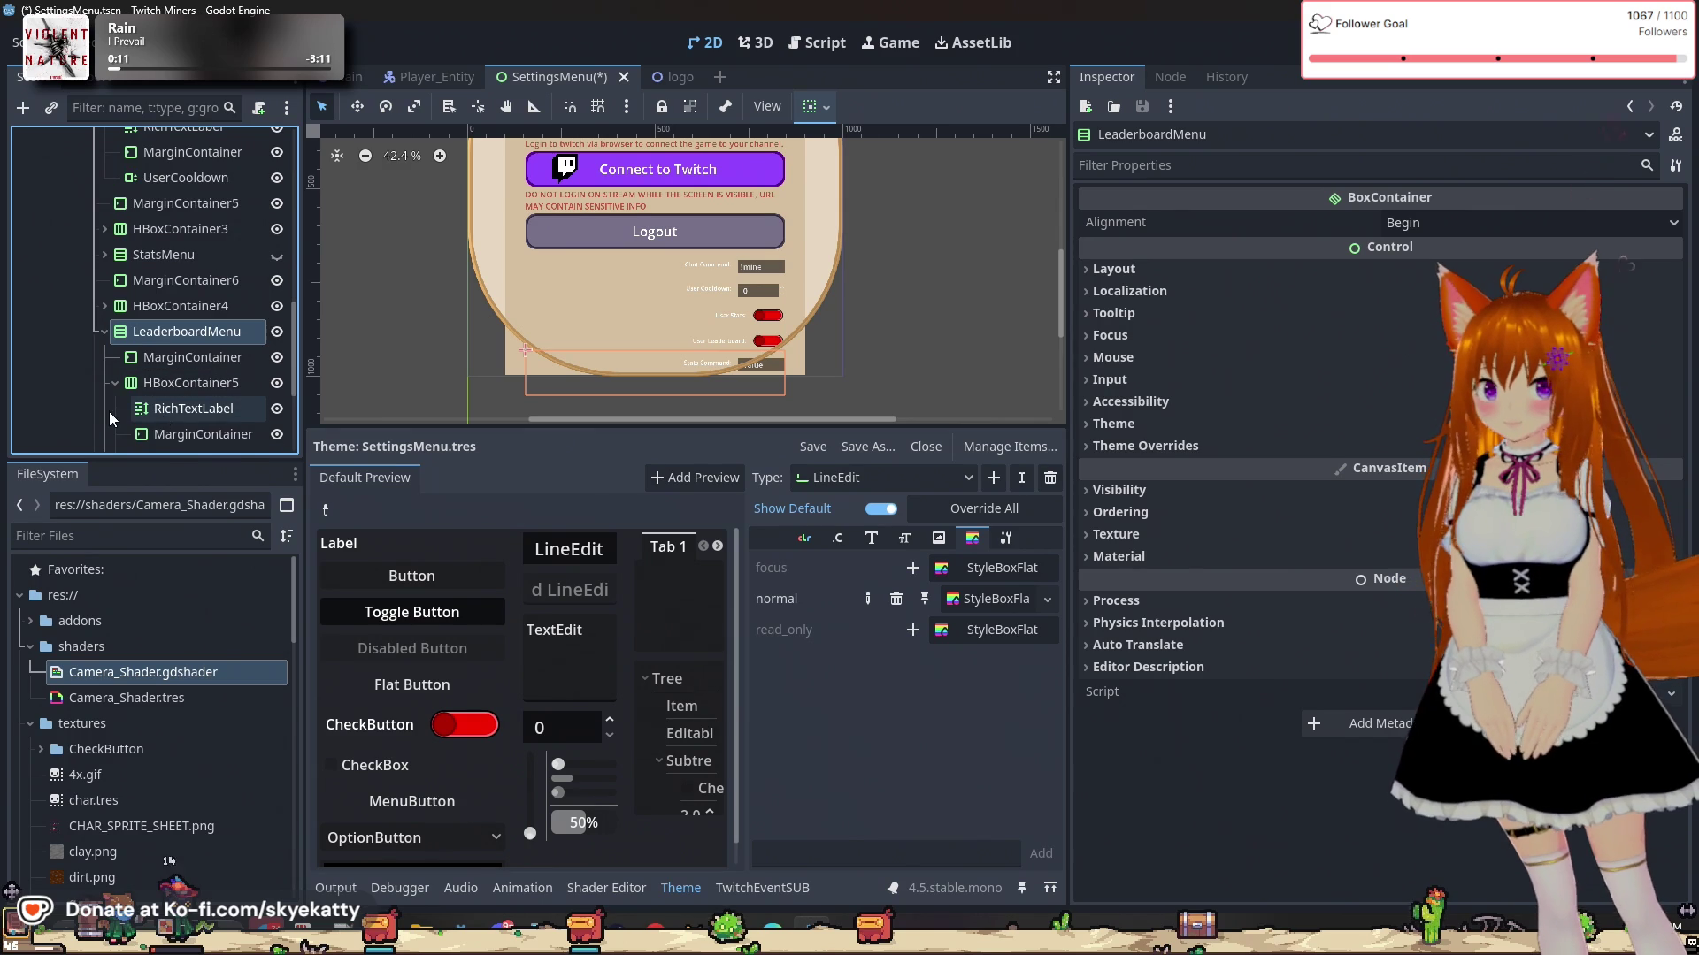
pyautogui.scroll(2, 730, 389)
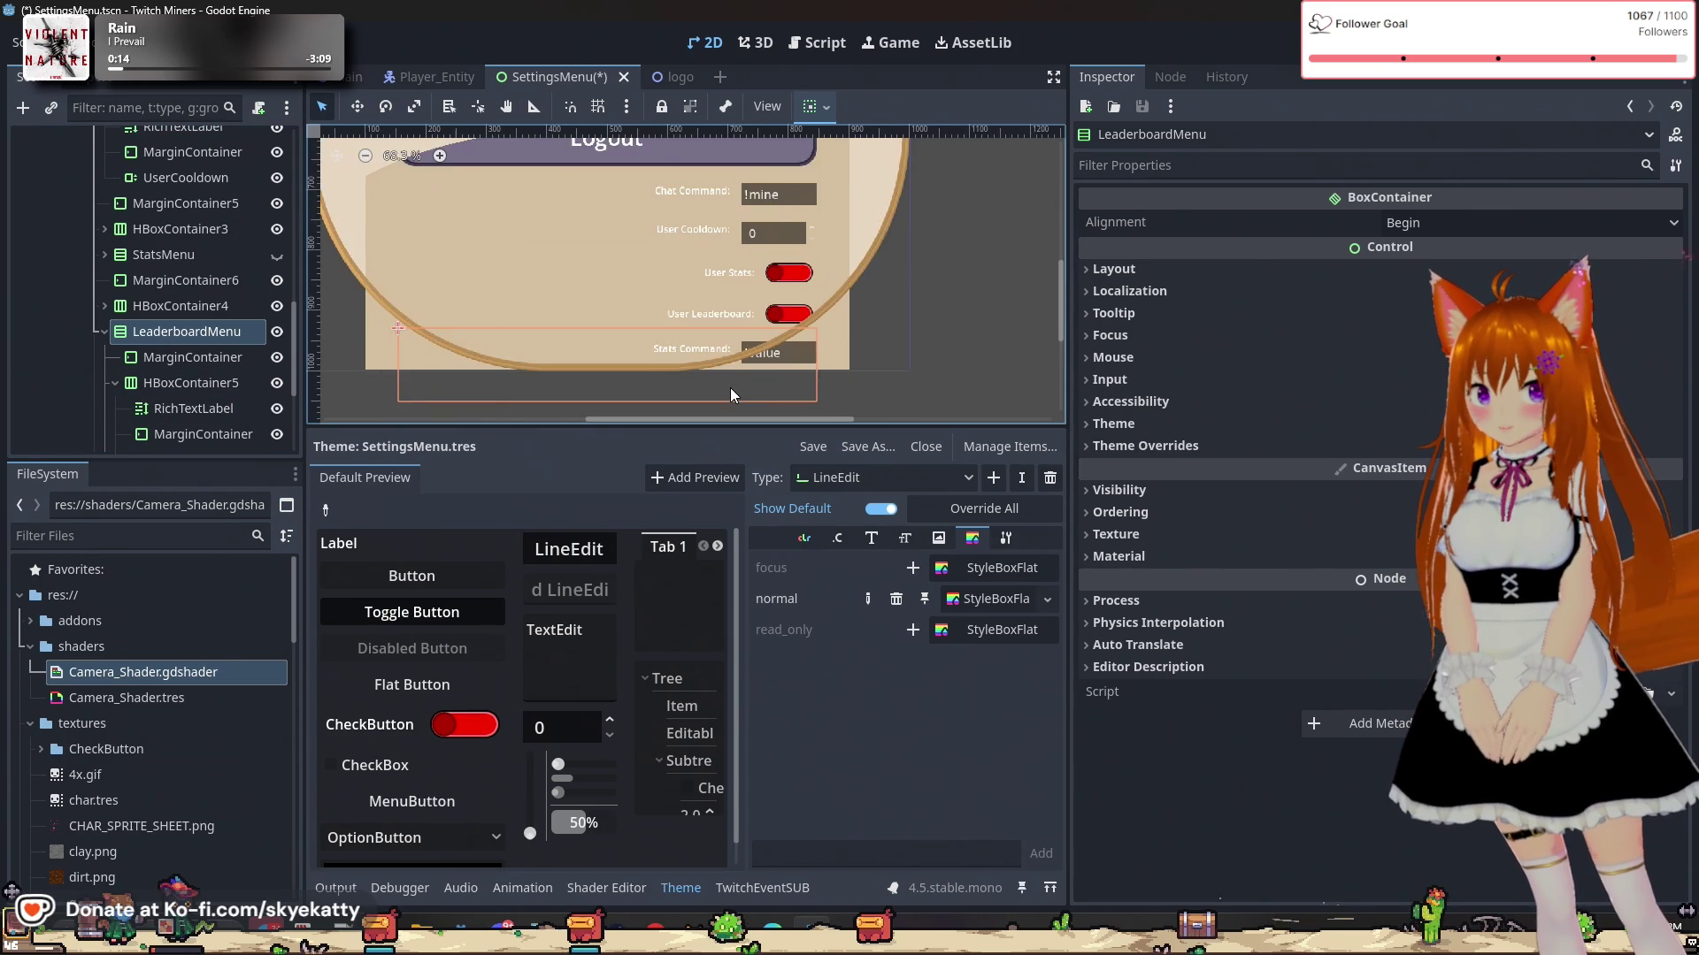
pyautogui.scroll(3, 262, 257)
pyautogui.scroll(3, 209, 257)
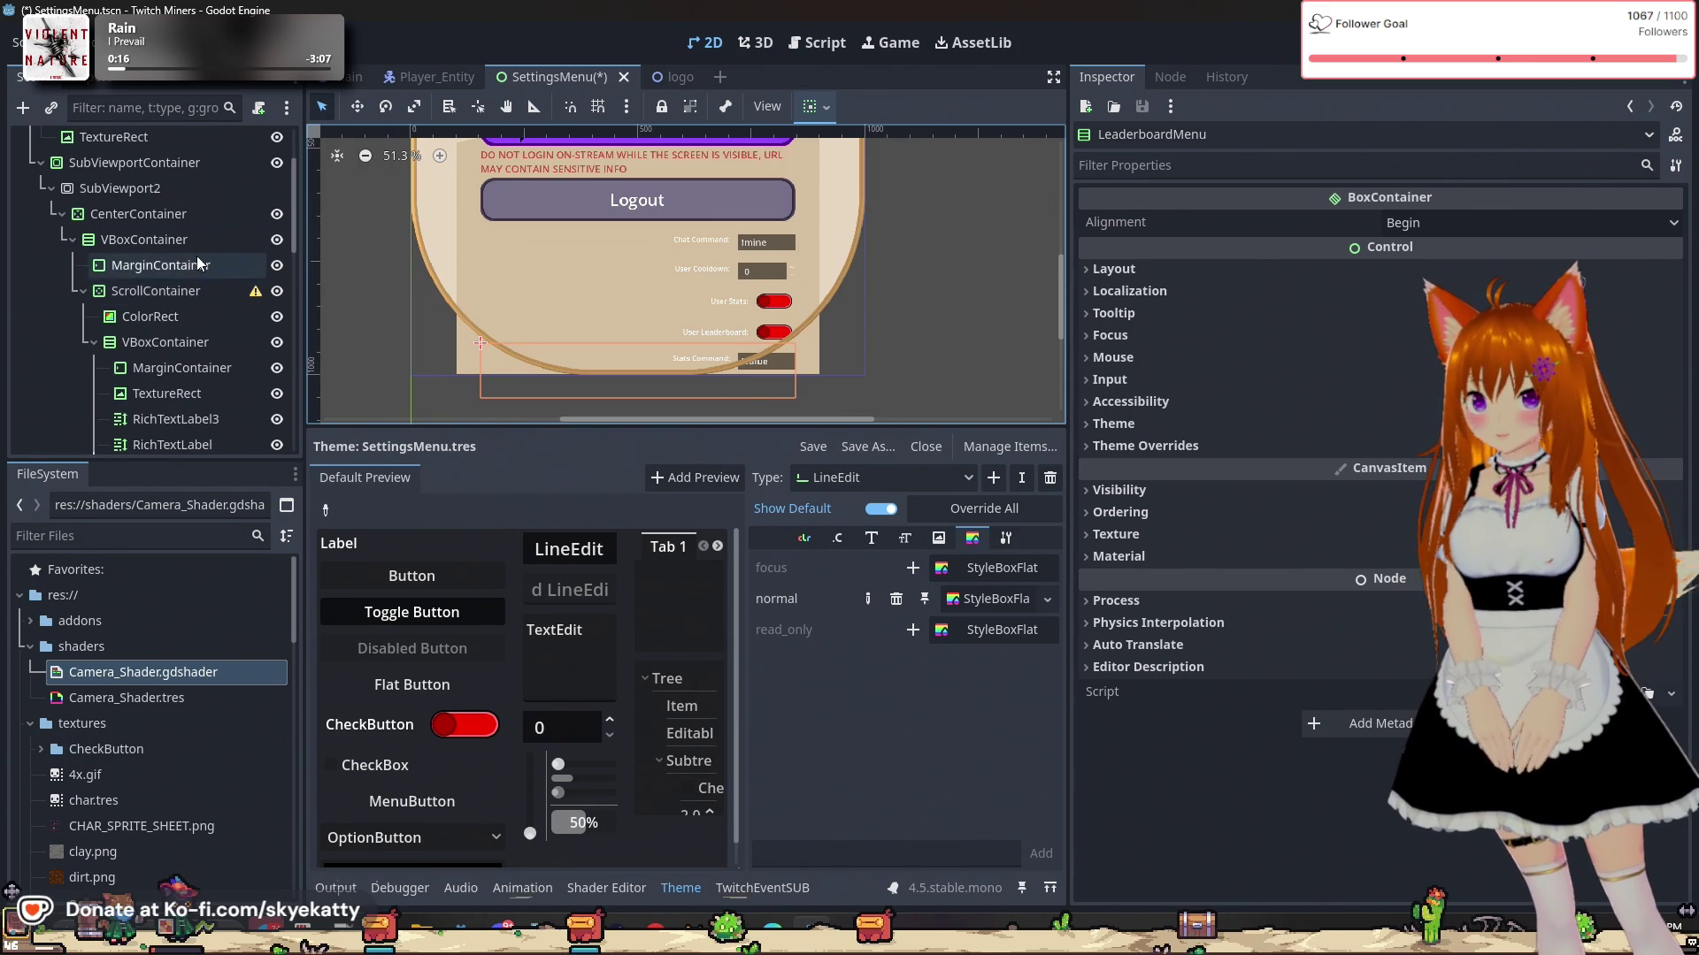
pyautogui.click(168, 293)
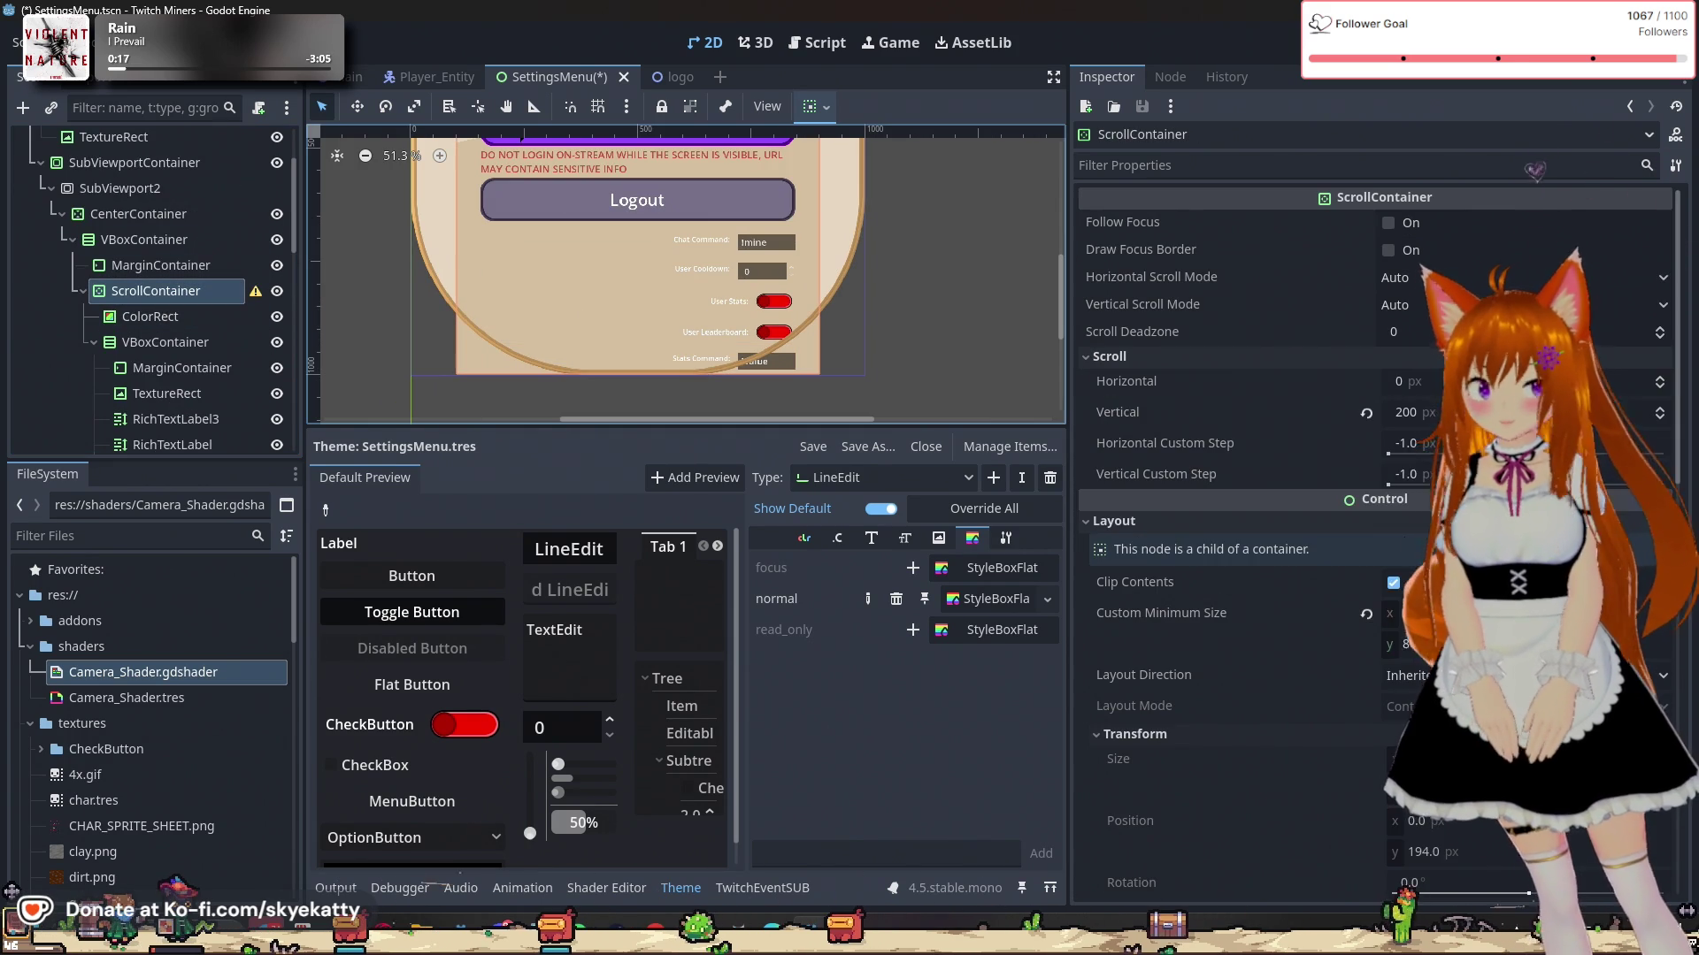
pyautogui.click(1426, 413)
pyautogui.write('400')
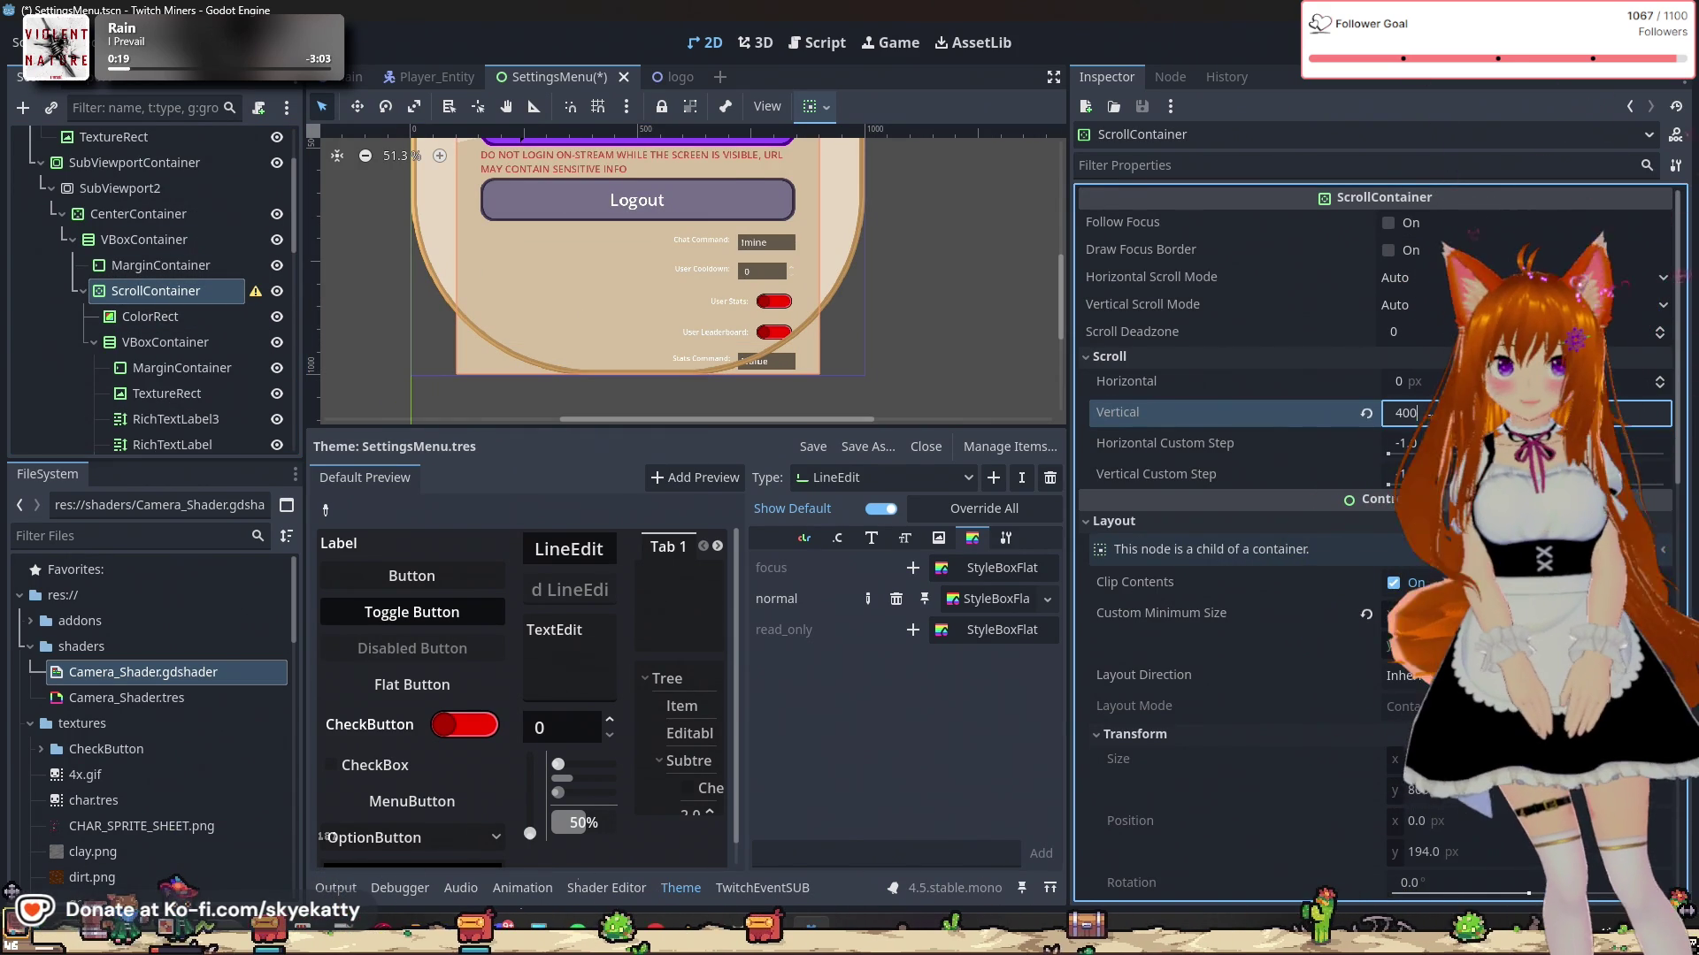
pyautogui.press('Return')
pyautogui.scroll(-2, 156, 405)
pyautogui.scroll(-3, 157, 406)
pyautogui.scroll(-3, 156, 401)
pyautogui.scroll(-3, 154, 413)
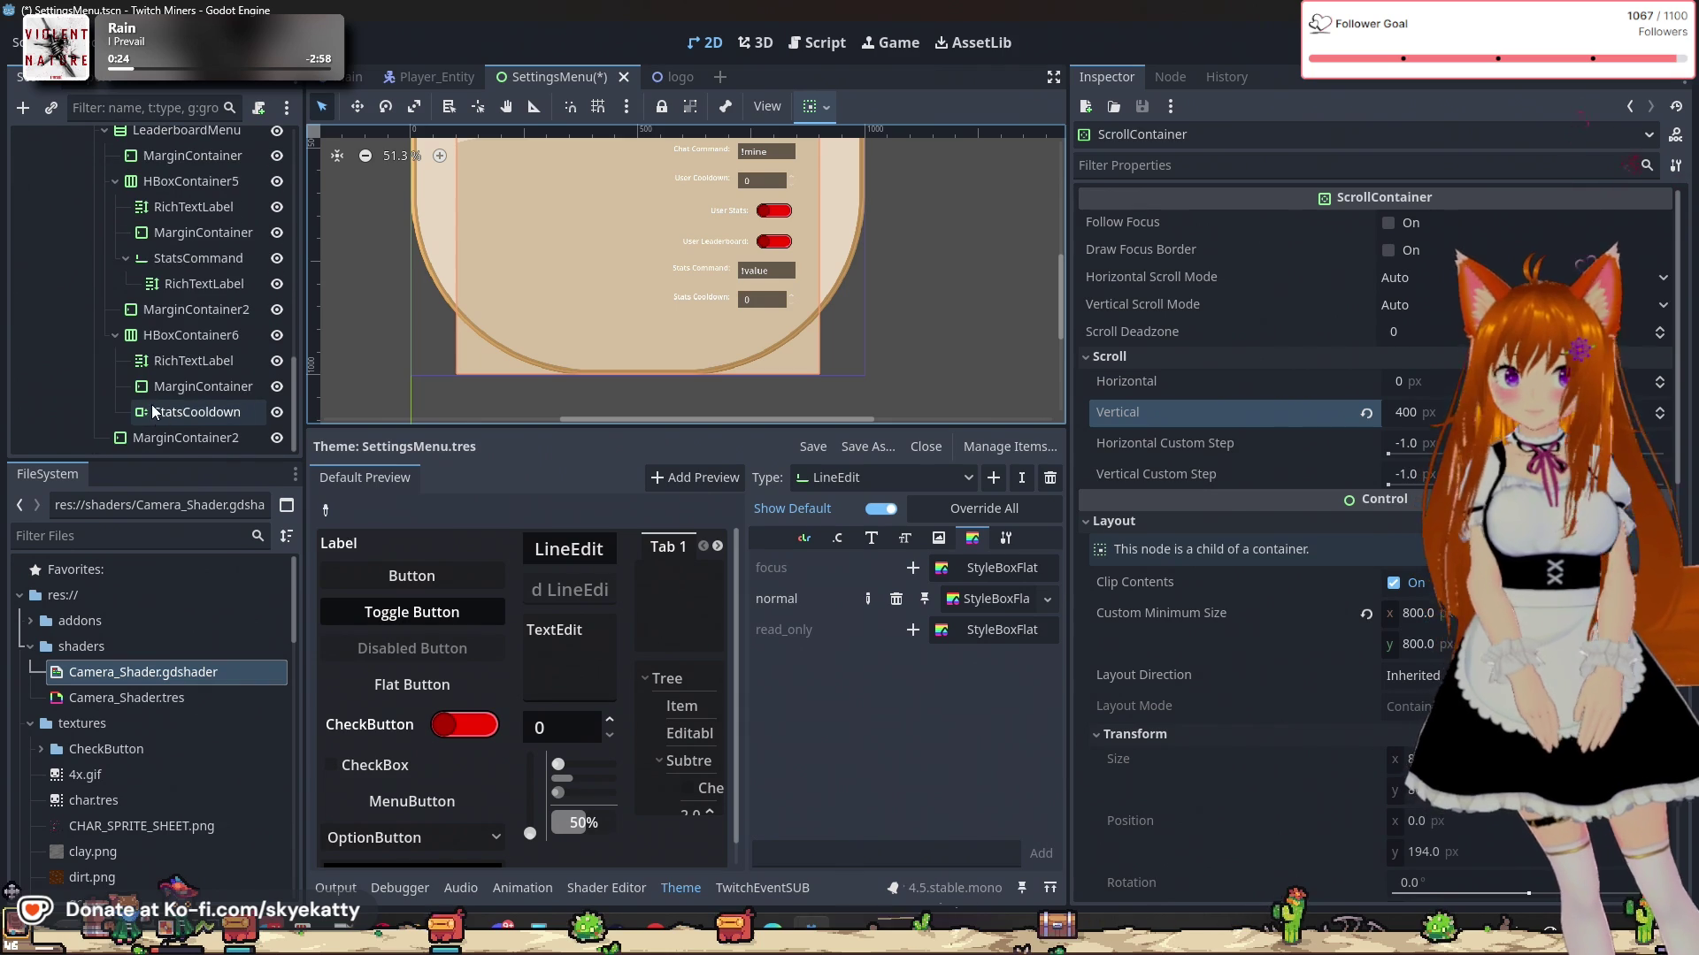
# Step: Find the HBoxContainer5 row in the Leaderboard section's nodes
pyautogui.click(184, 412)
pyautogui.click(193, 362)
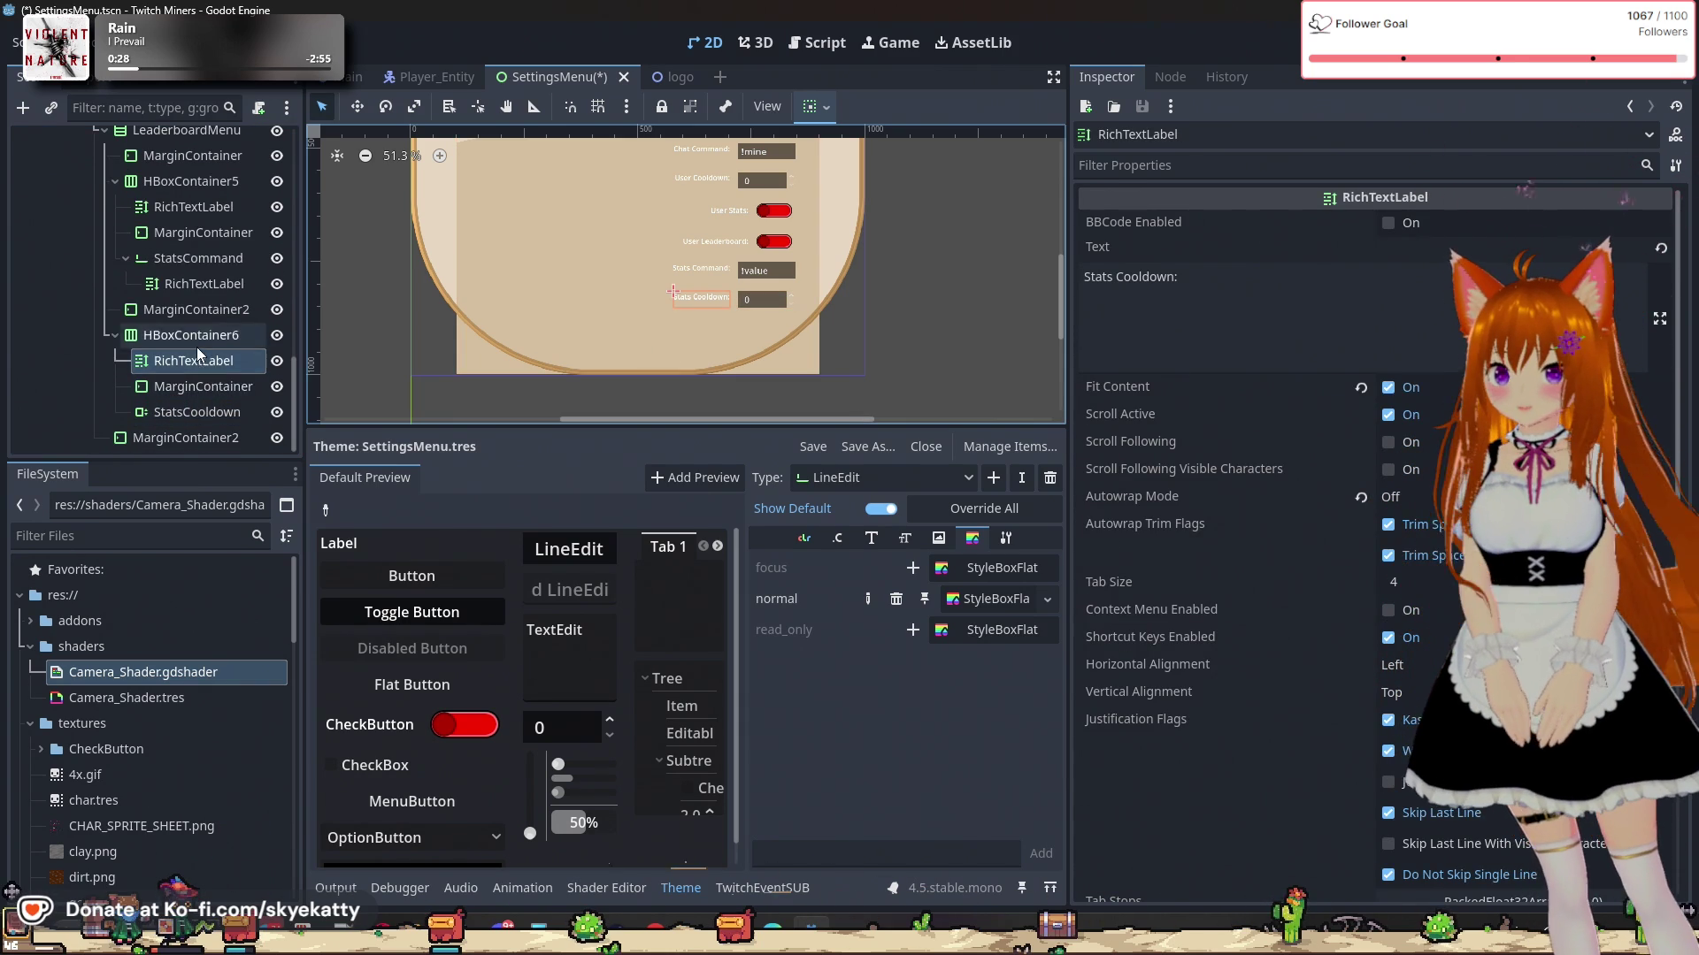
pyautogui.scroll(1, 197, 346)
pyautogui.scroll(-1, 133, 358)
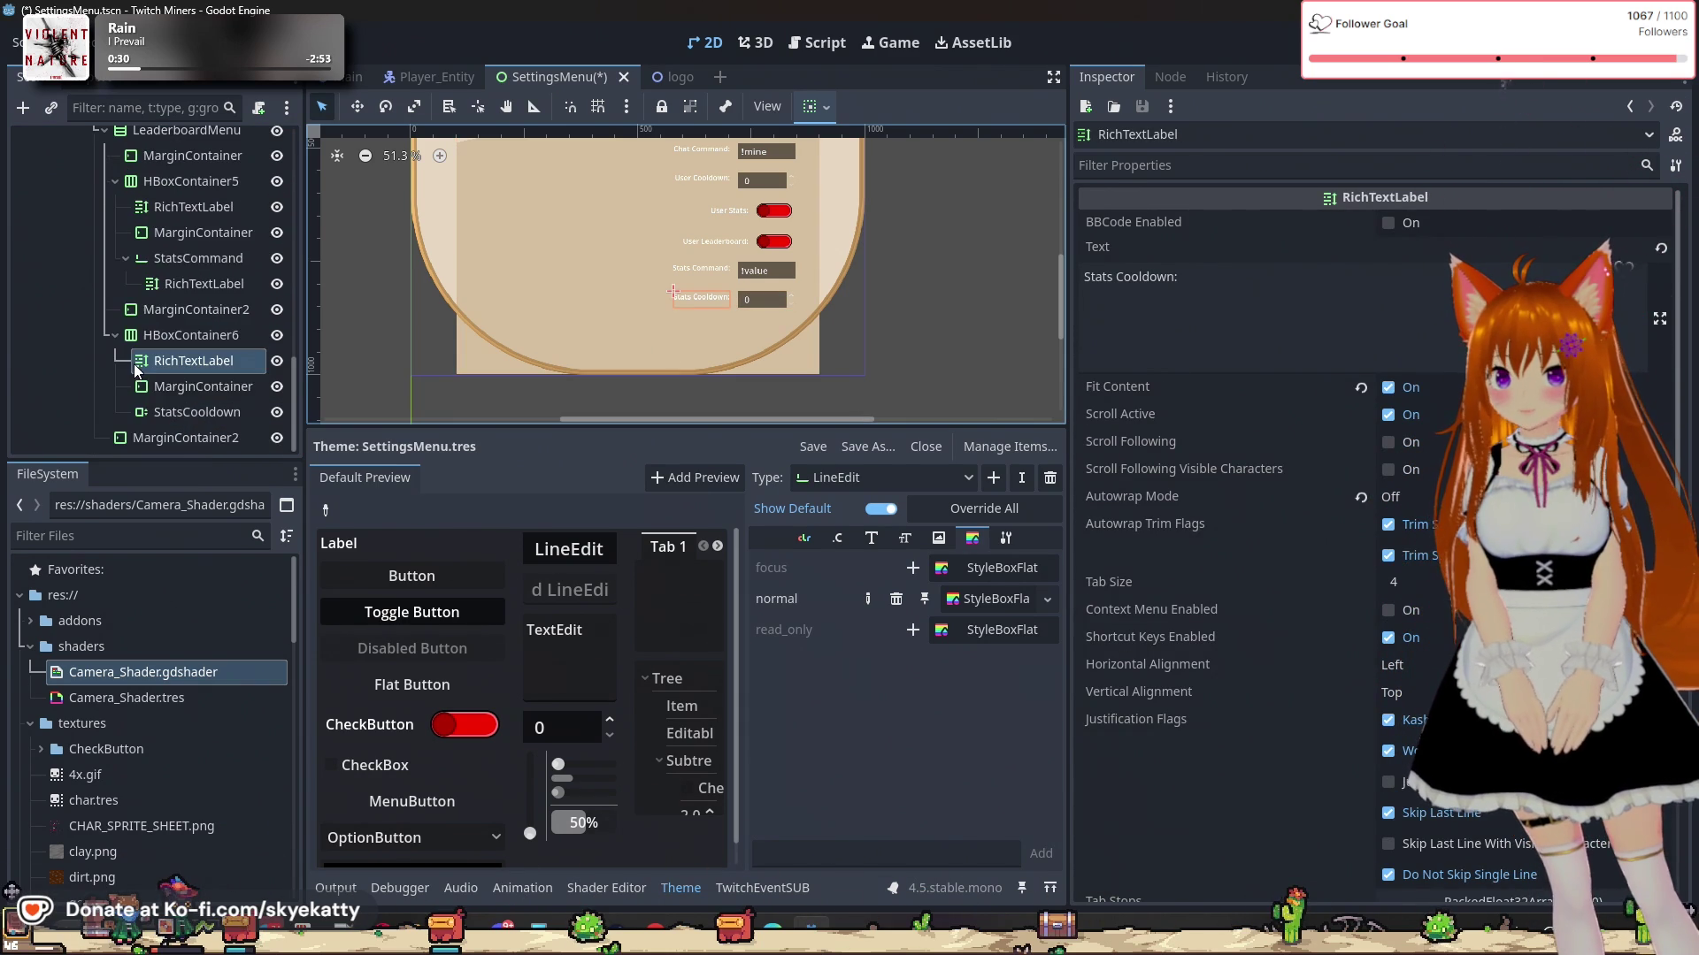
pyautogui.scroll(3, 176, 417)
pyautogui.scroll(3, 176, 404)
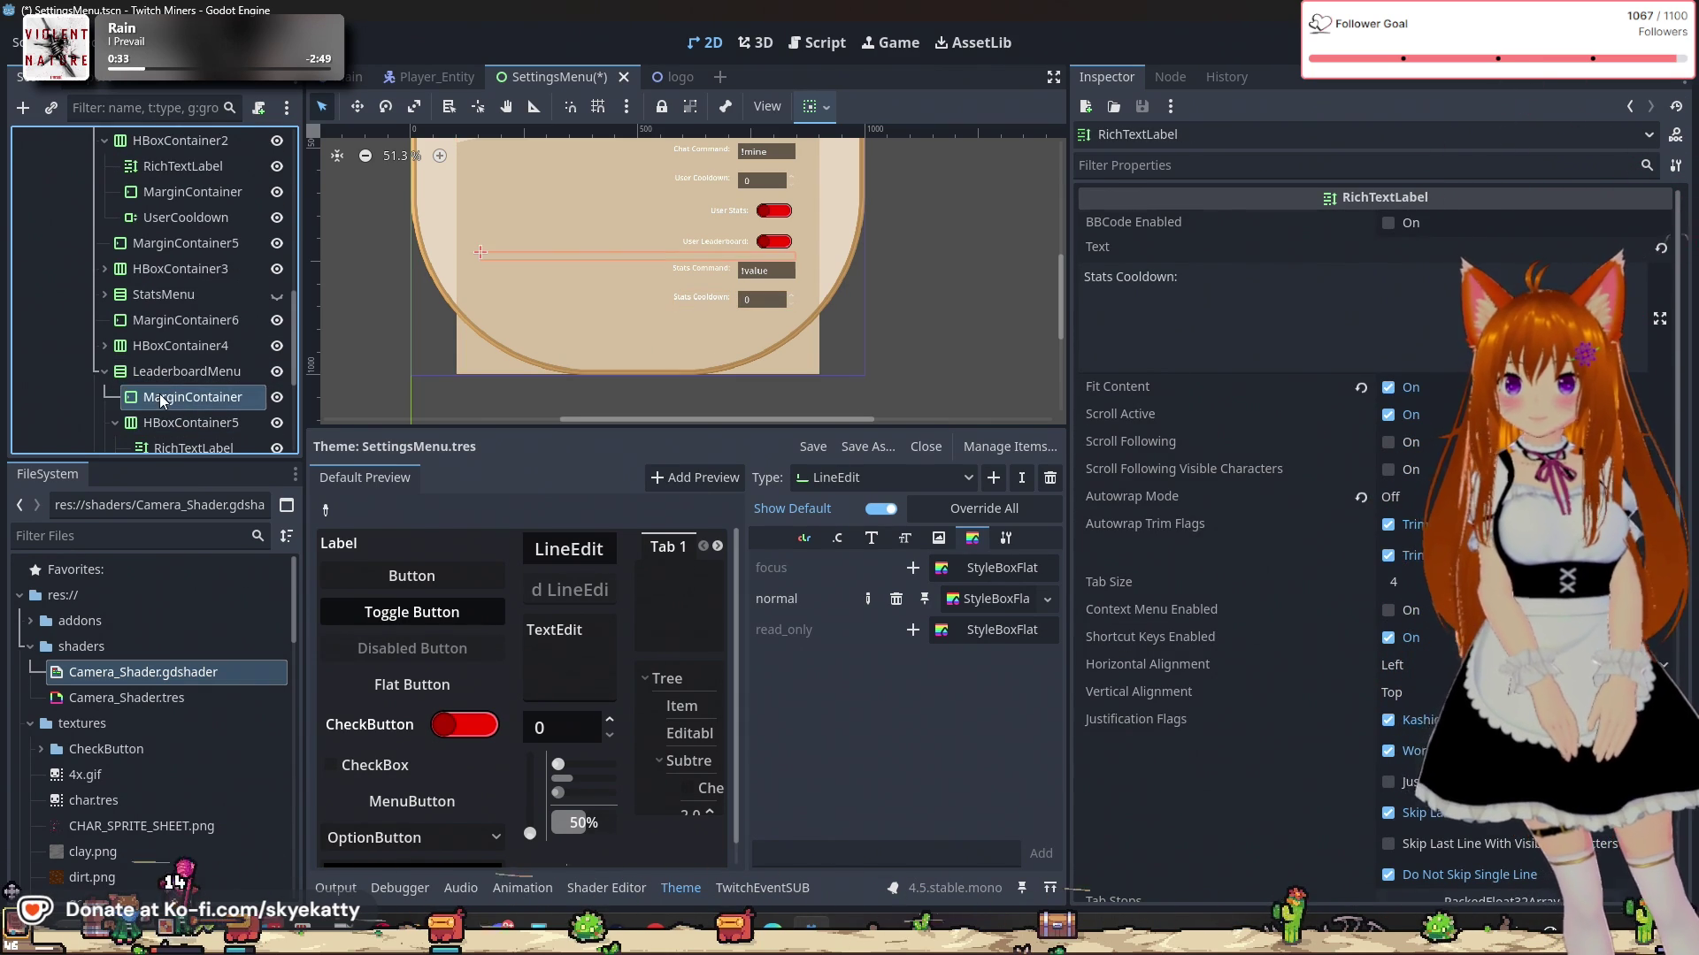
pyautogui.click(165, 397)
pyautogui.click(172, 424)
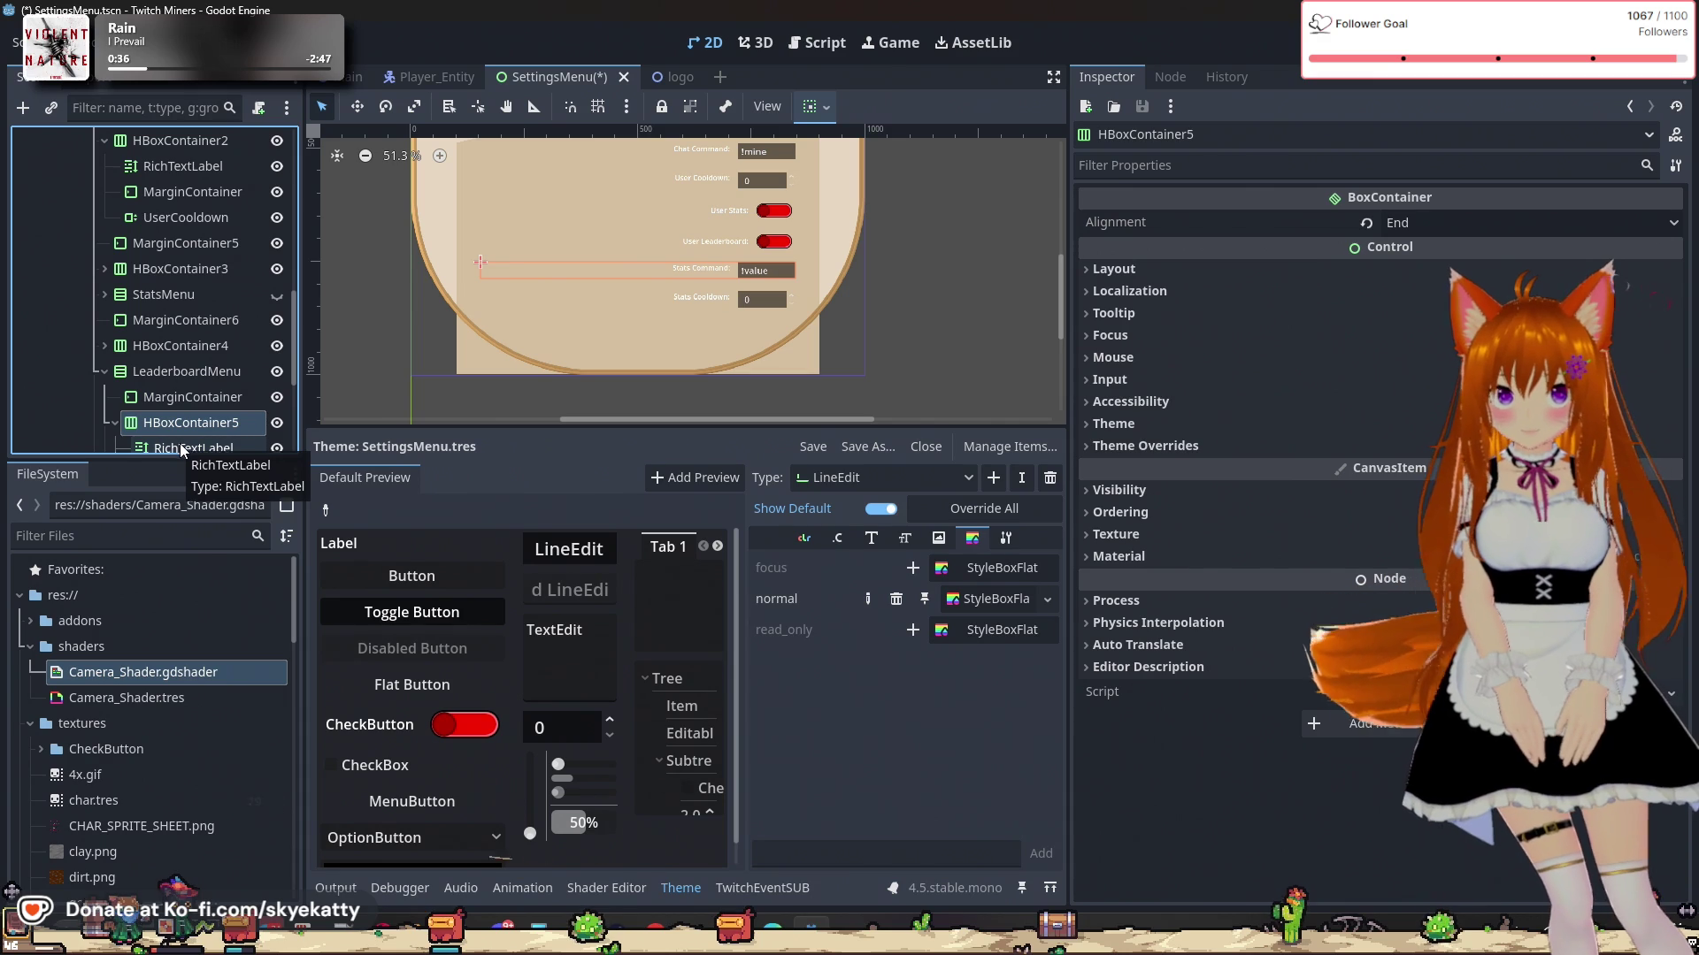
pyautogui.scroll(-1, 187, 413)
# Step: Change the row's RichTextLabel text from 'Stats Command:' to 'Leaderboard Command:'
pyautogui.click(188, 410)
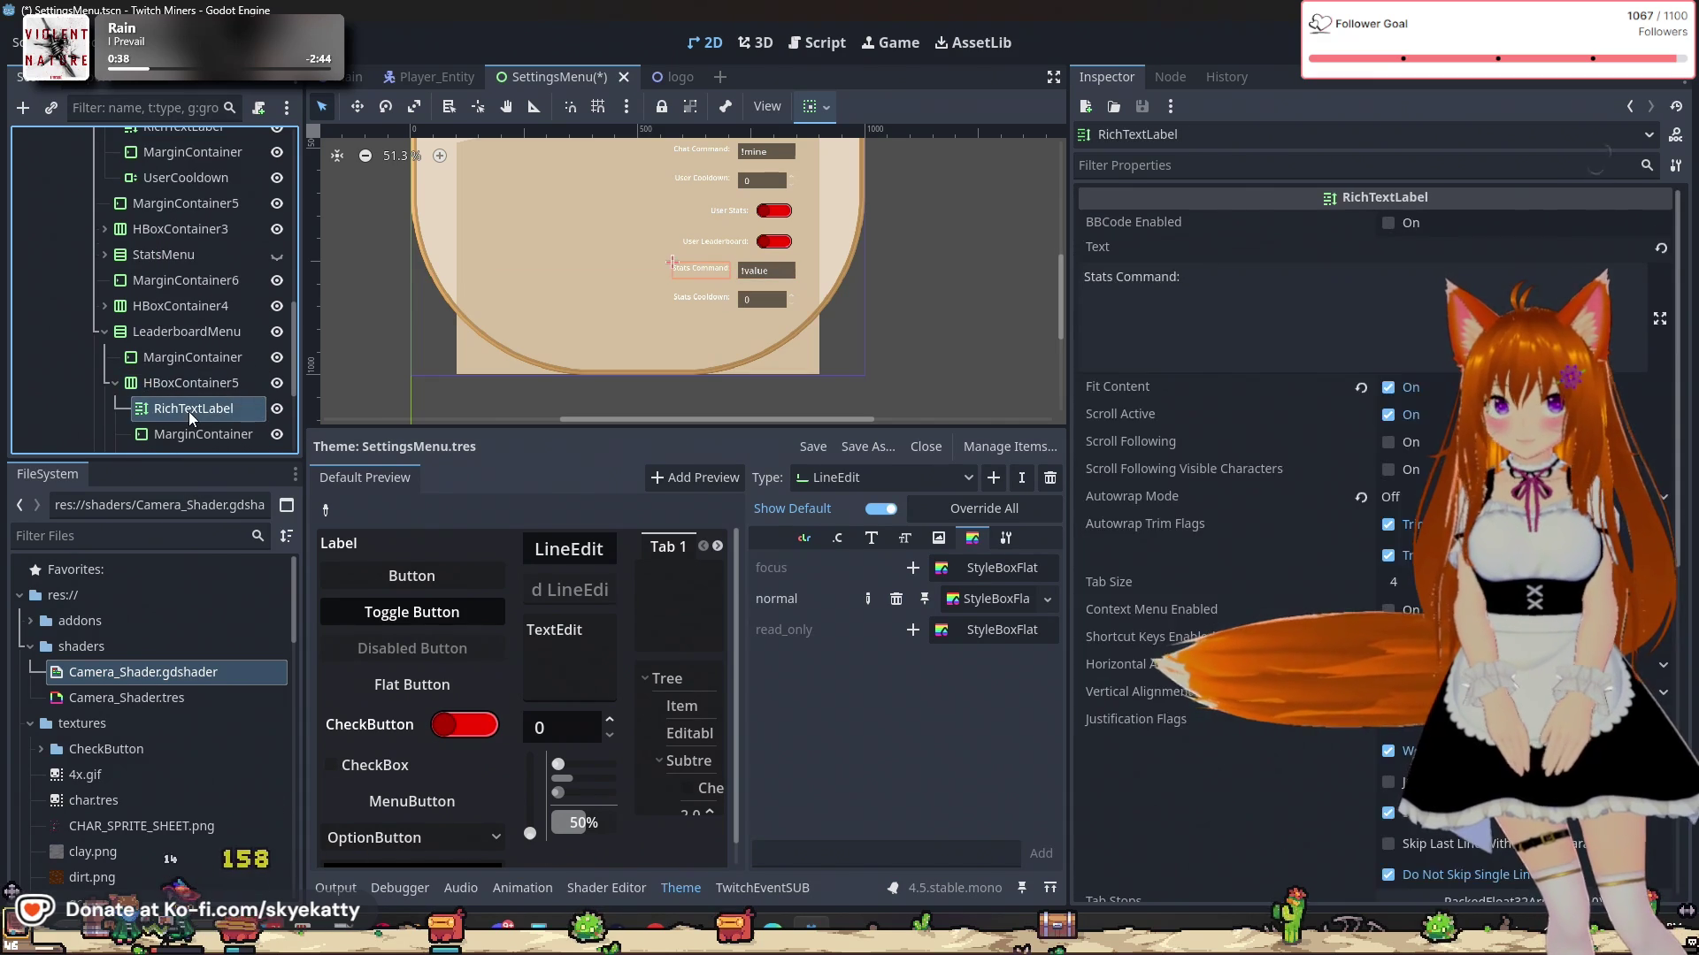
pyautogui.click(1113, 277)
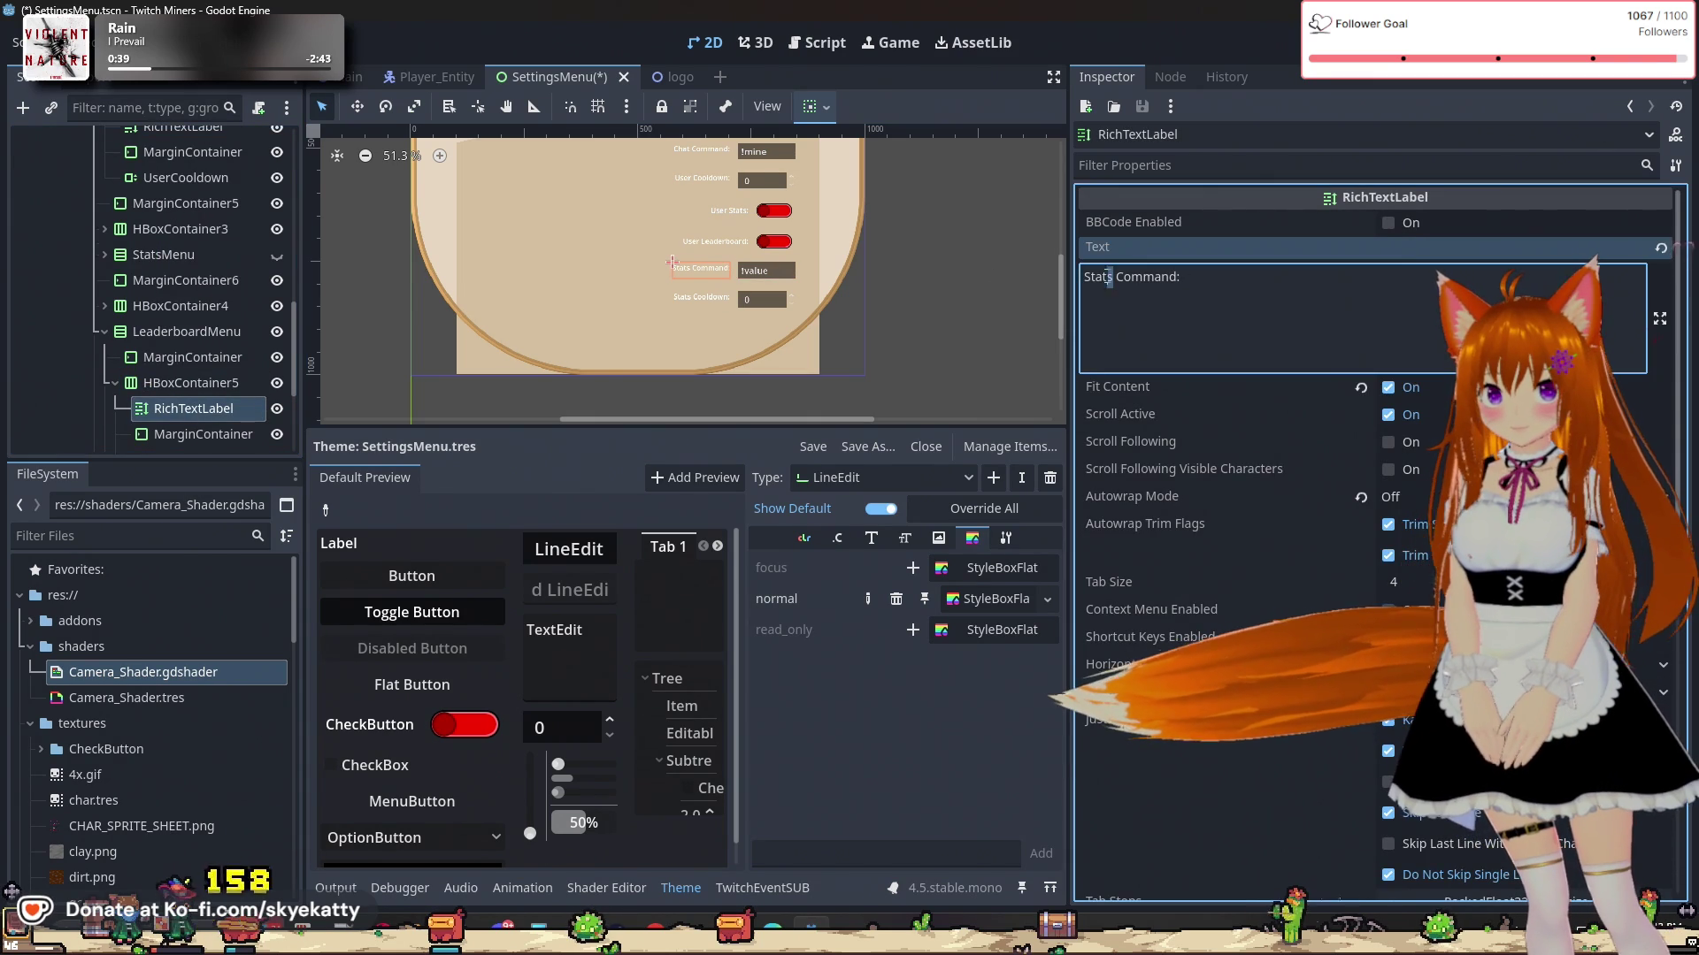
pyautogui.press('BackSpace')
pyautogui.press('BackSpace')
pyautogui.press('BackSpace')
pyautogui.write('Leader')
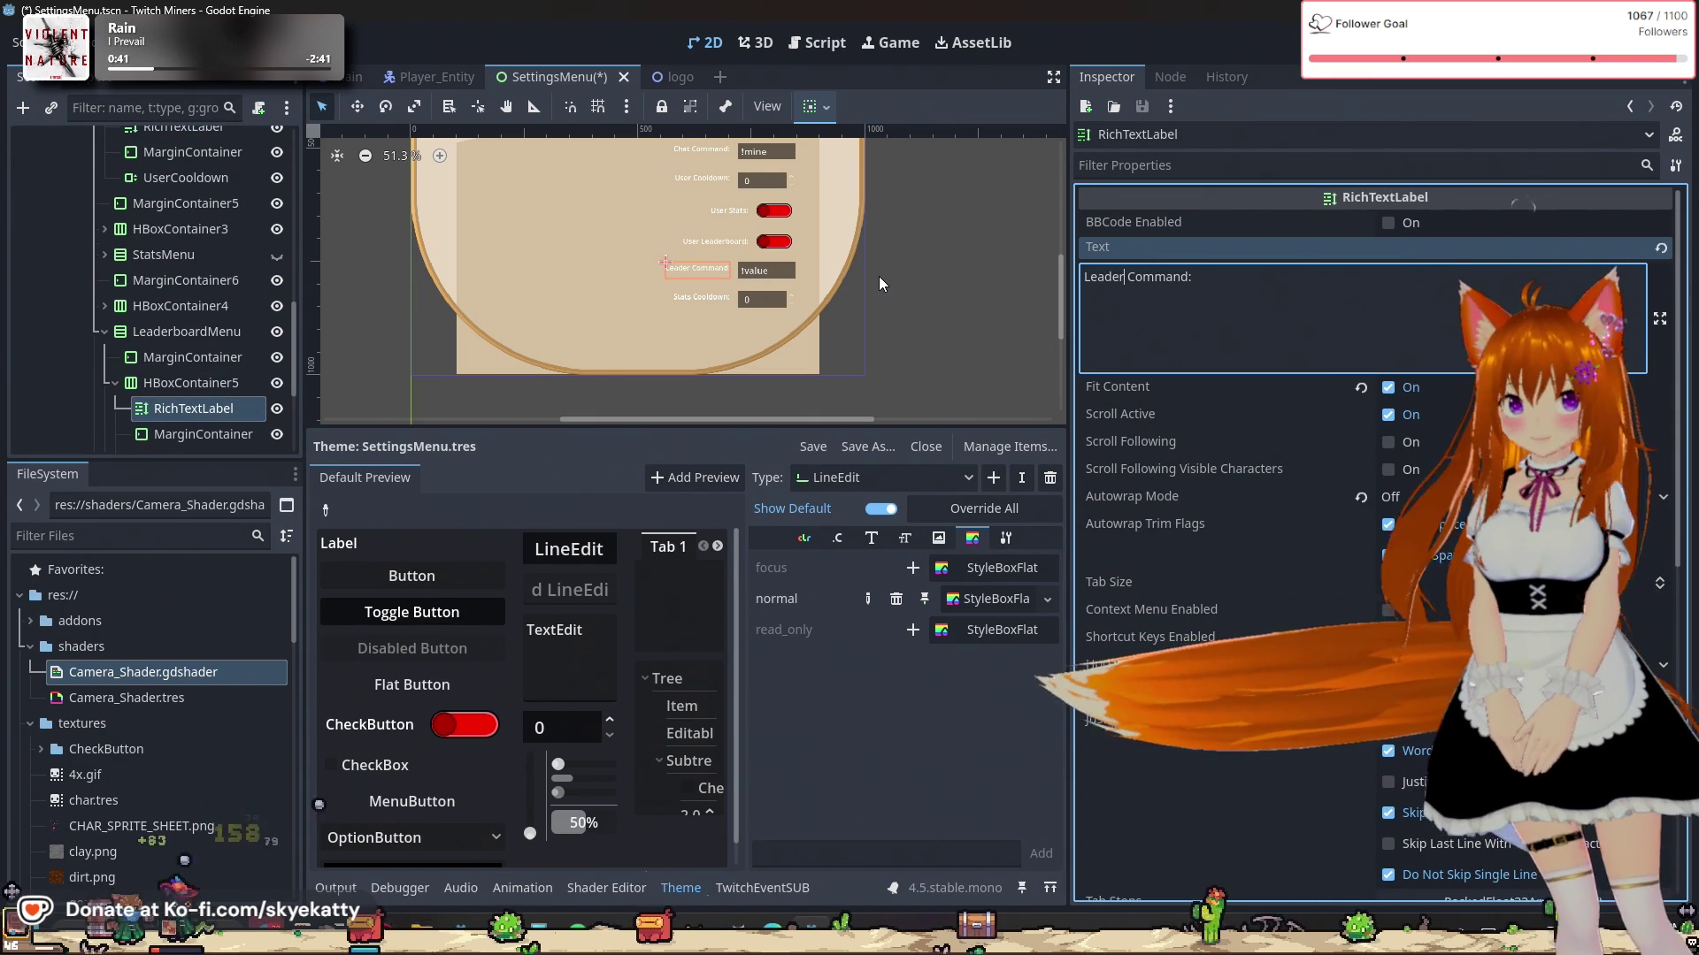
pyautogui.write('board')
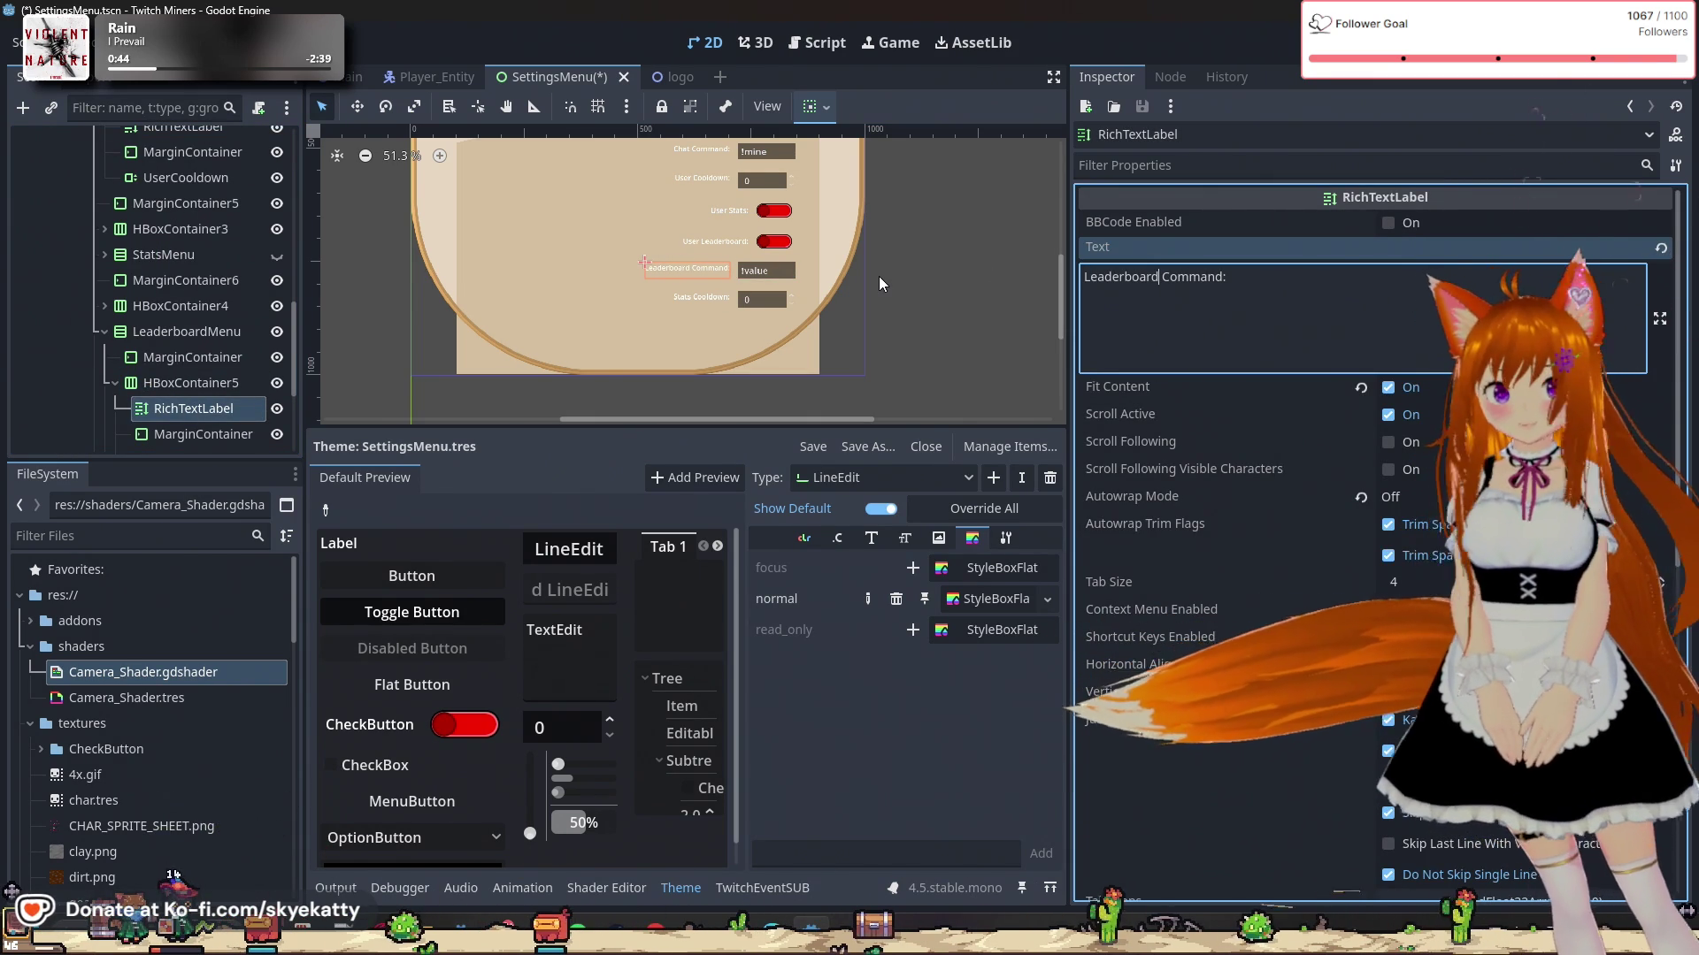
pyautogui.click(788, 272)
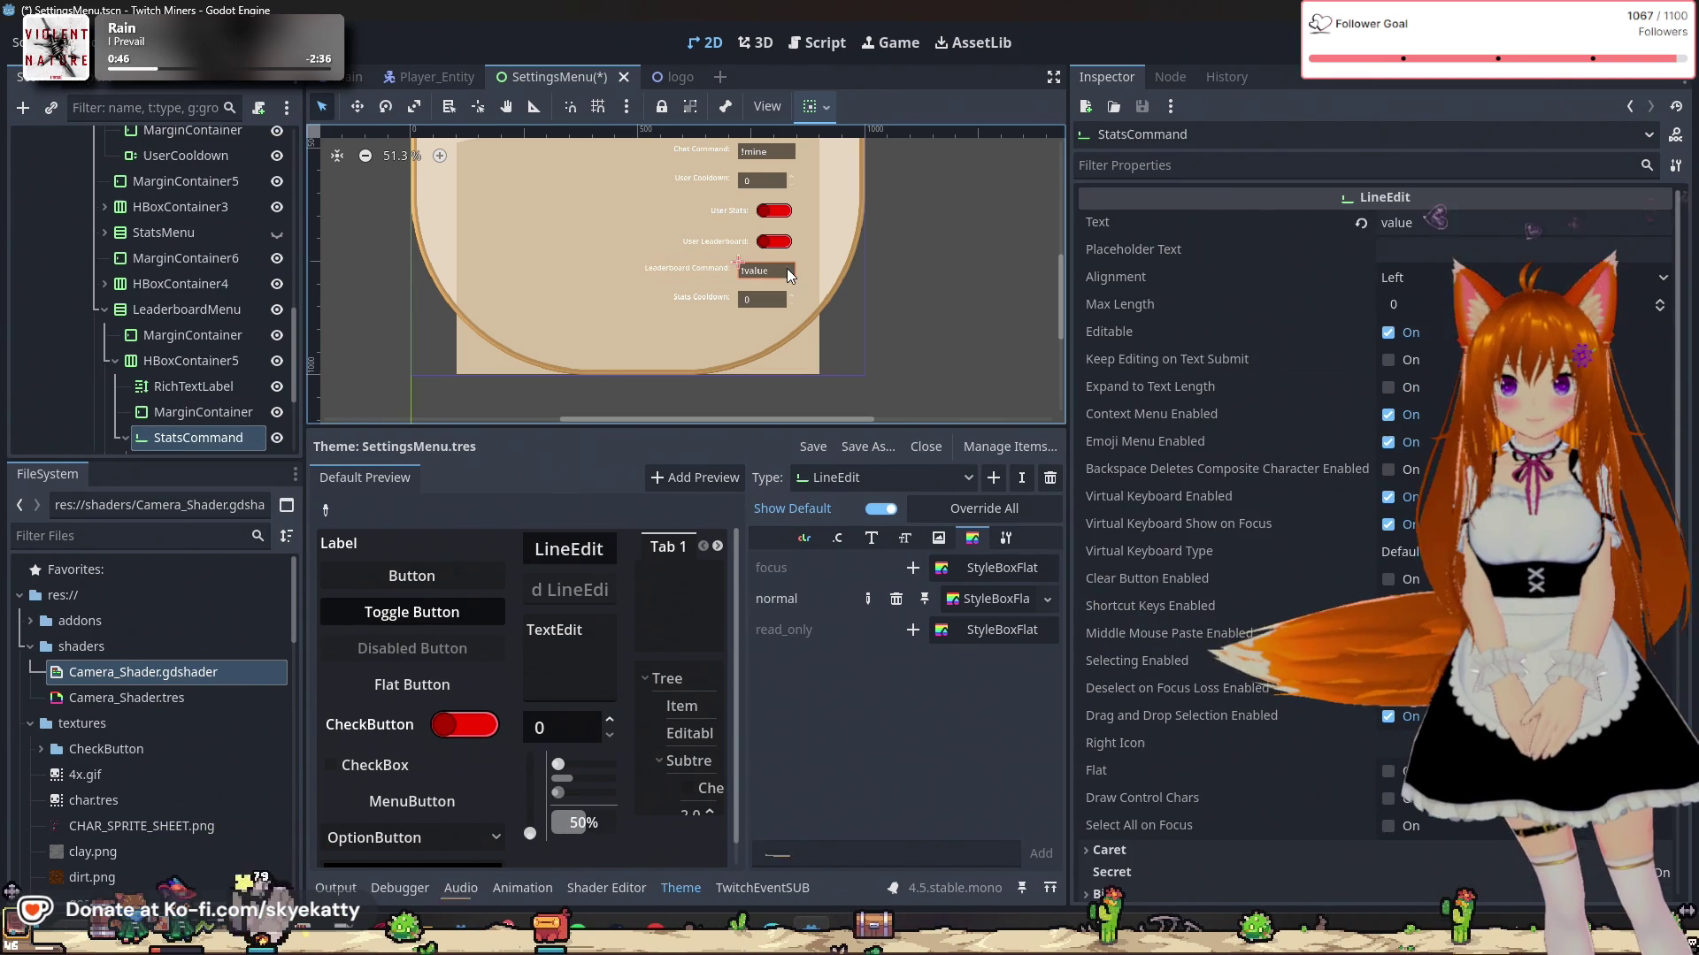
# Step: Rename the StatsCommand LineEdit node to LeaderboardCommand
pyautogui.scroll(-2, 250, 421)
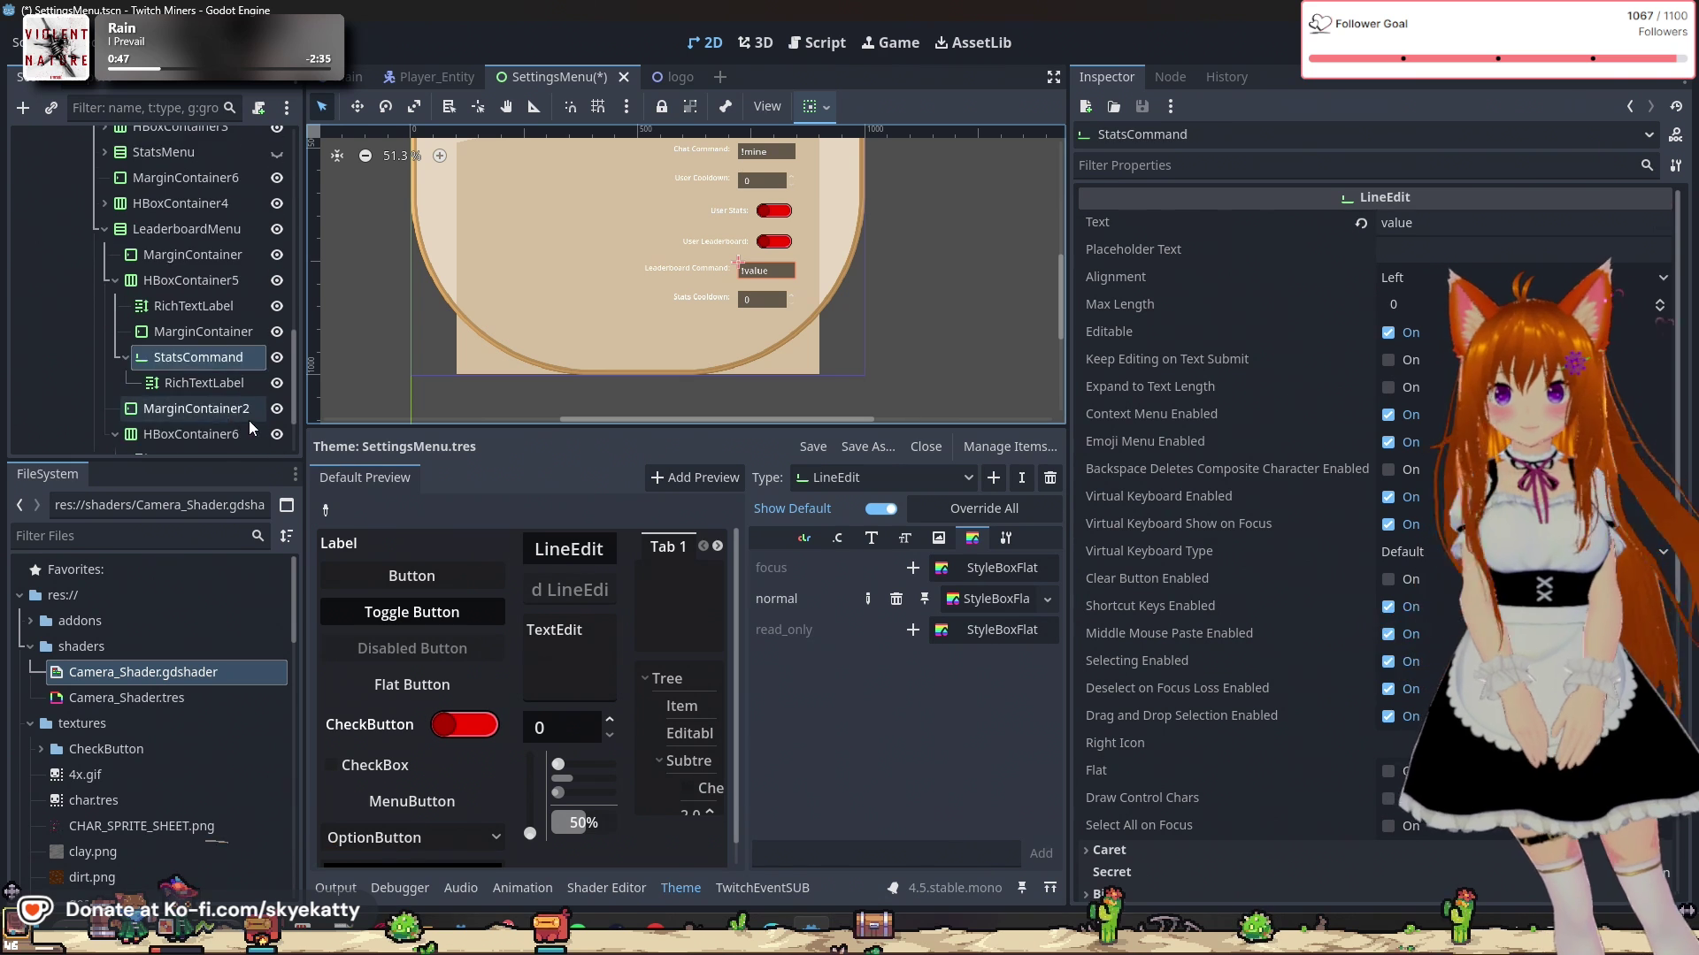
pyautogui.doubleClick(184, 363)
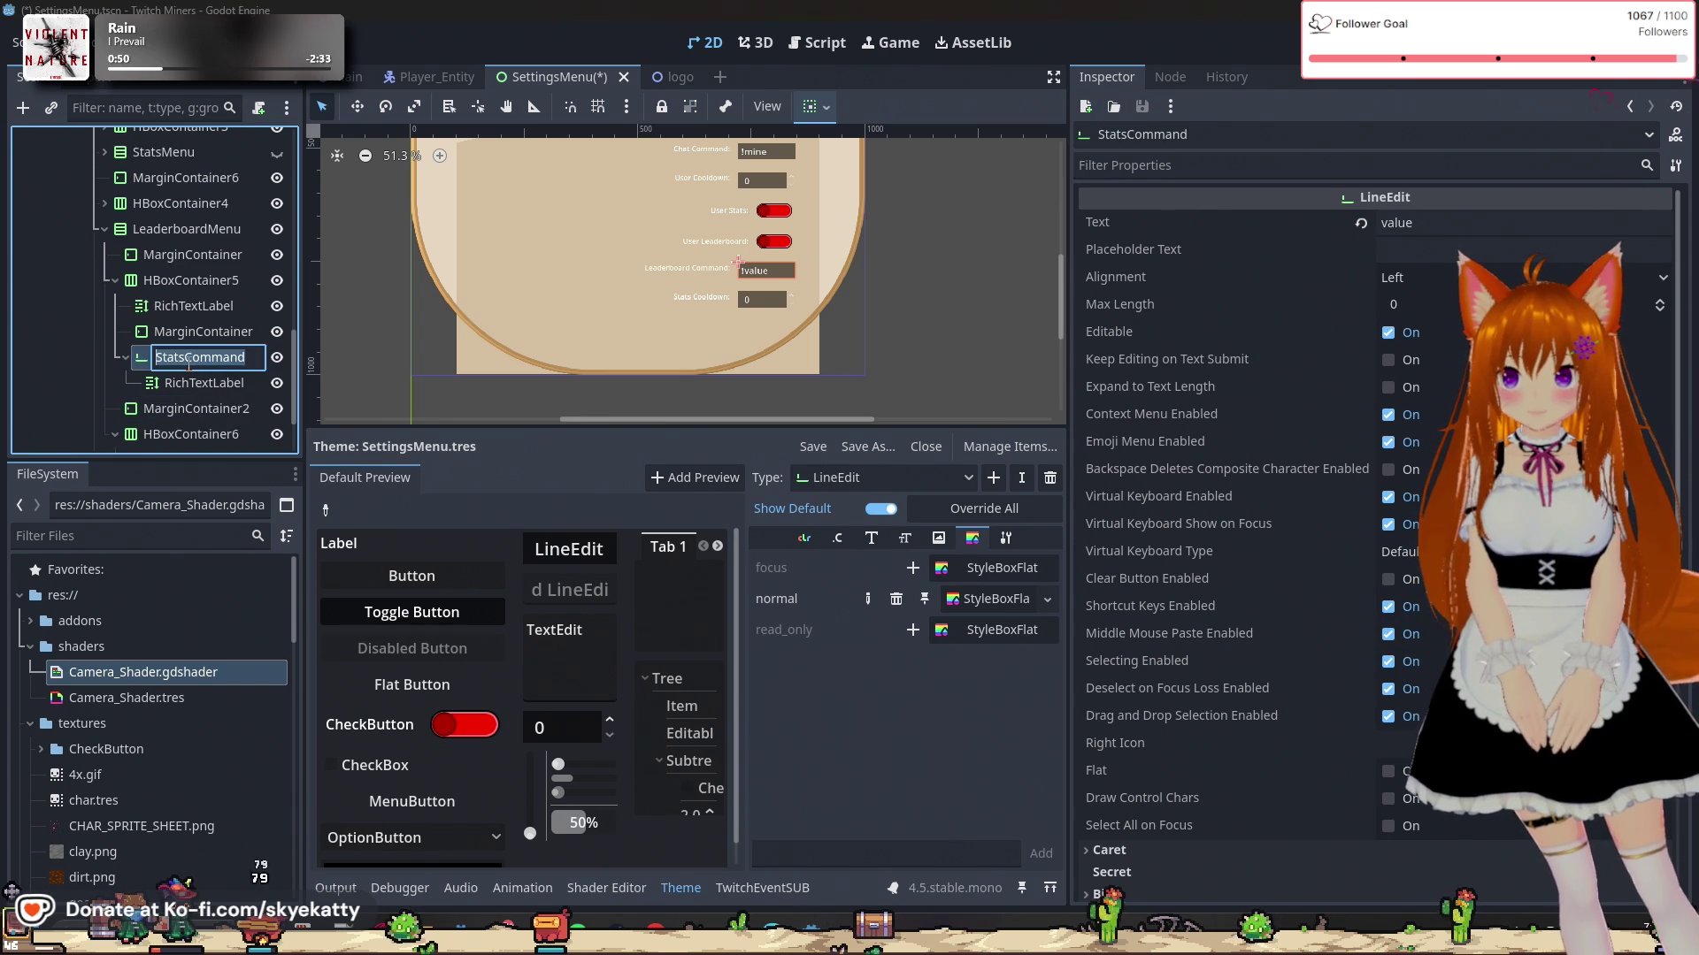
pyautogui.write('LeaderboardCom')
pyautogui.press('Return')
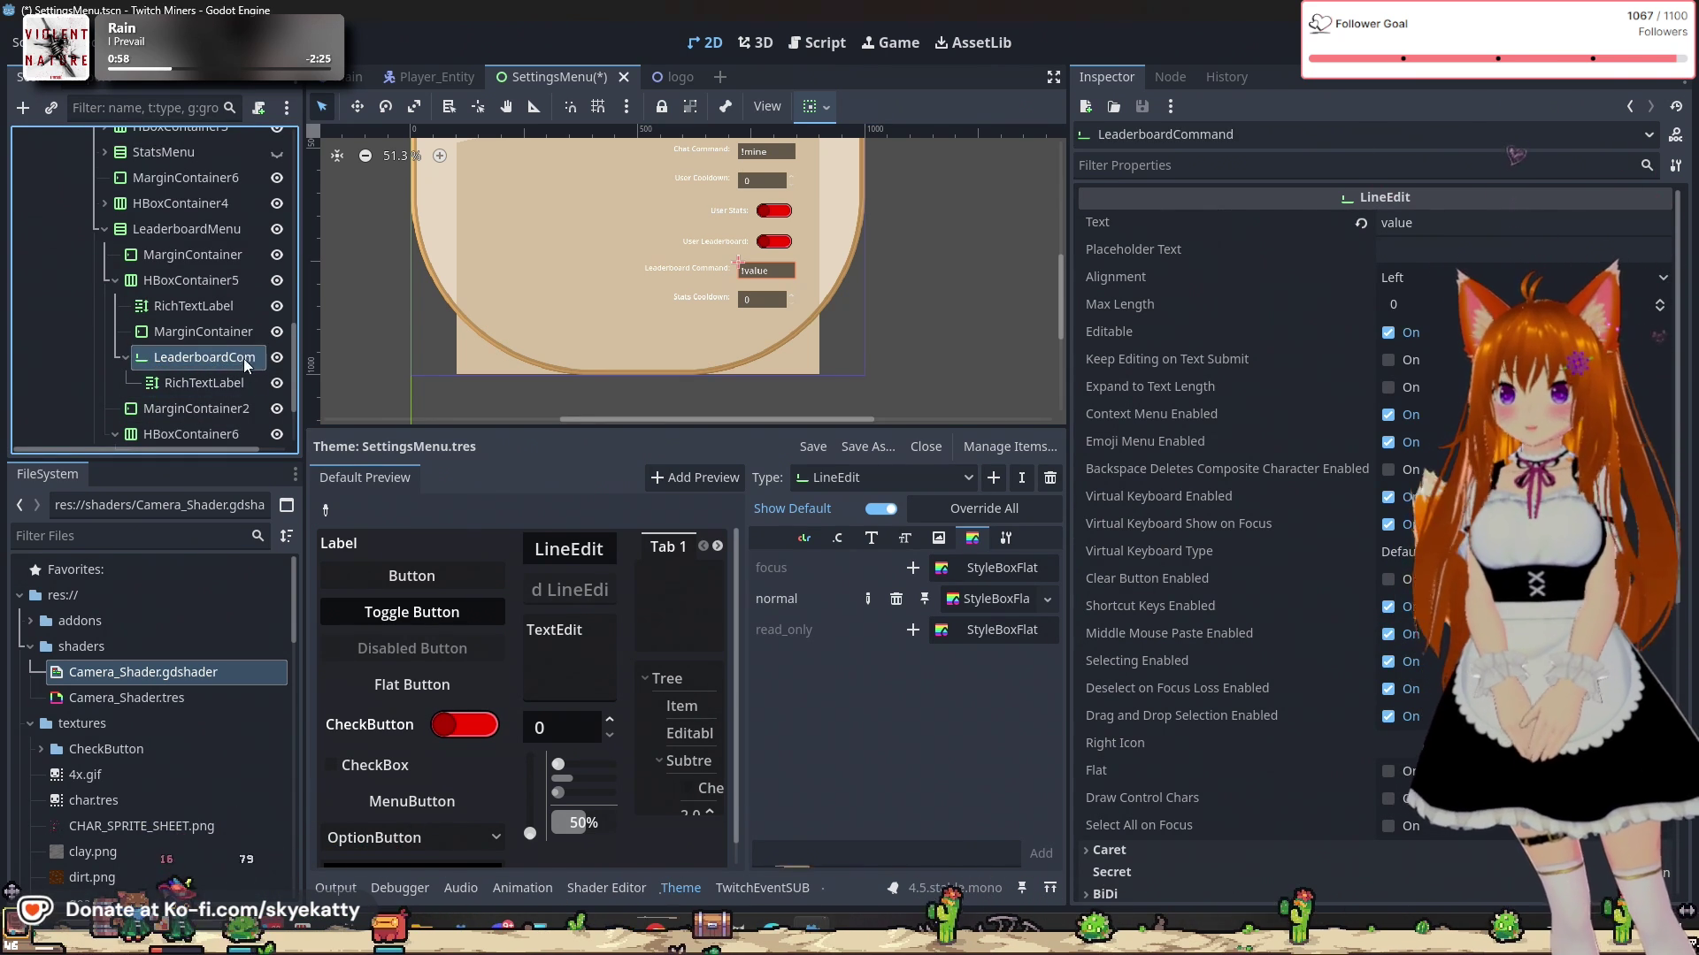
# Step: Set the LeaderboardCommand input's Text property to '!leaderboard'
pyautogui.click(186, 382)
pyautogui.click(190, 358)
pyautogui.click(1116, 226)
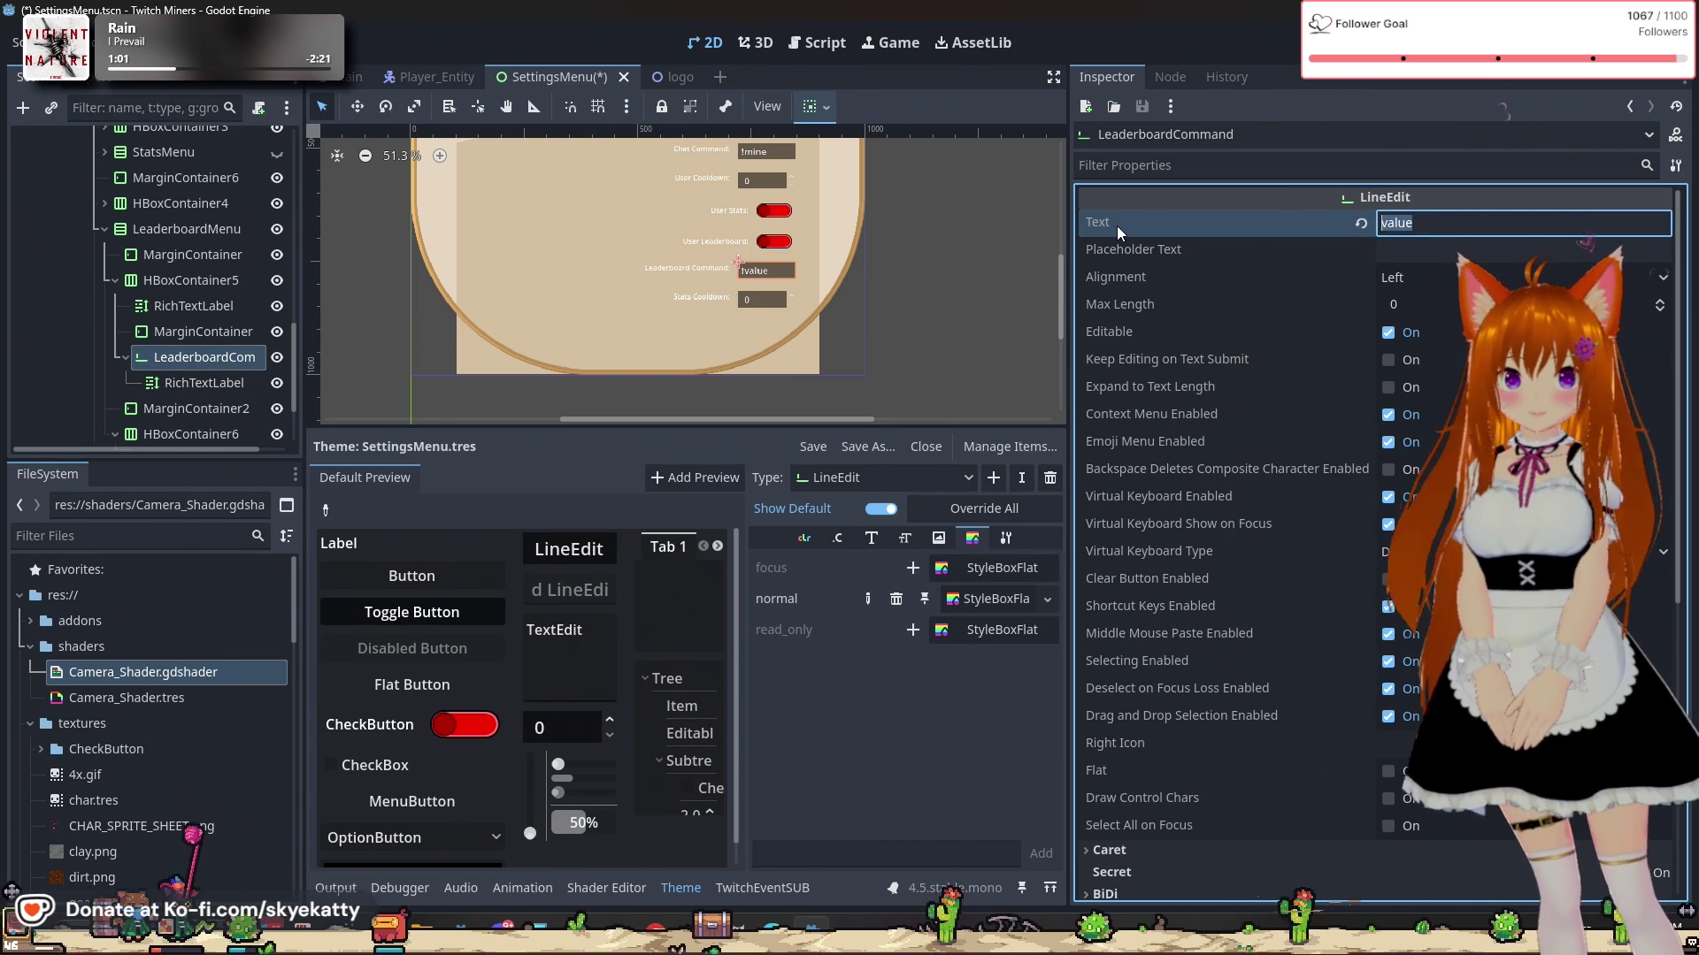
pyautogui.write('!')
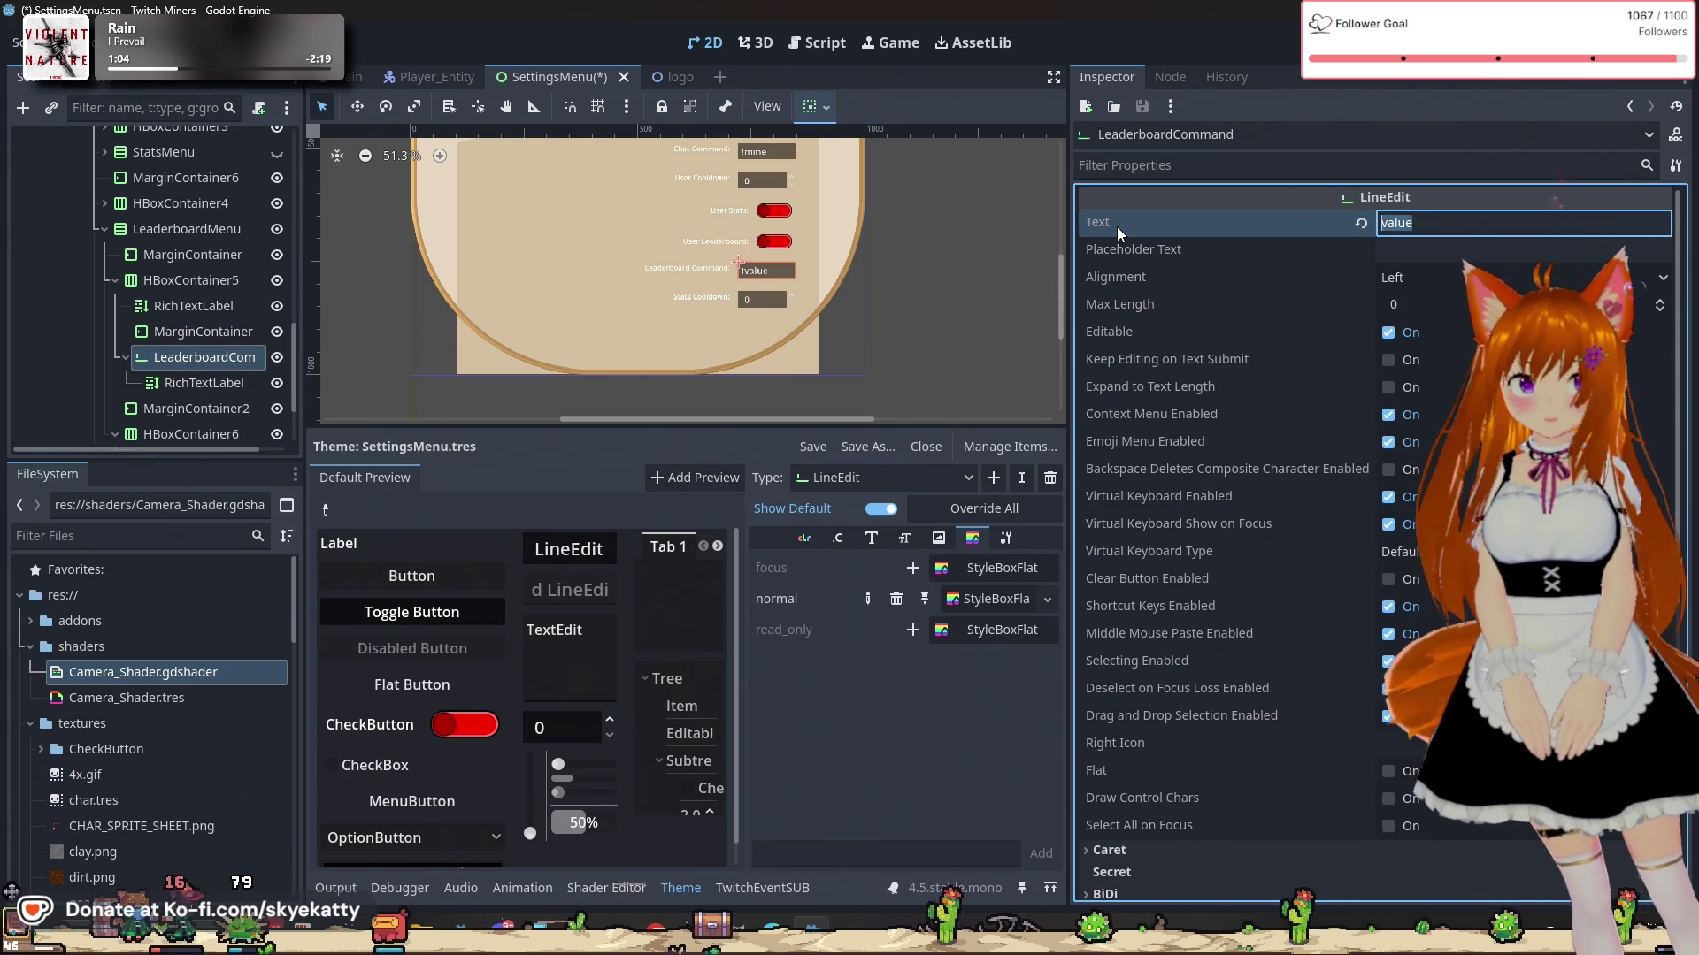
pyautogui.write('leaderboad')
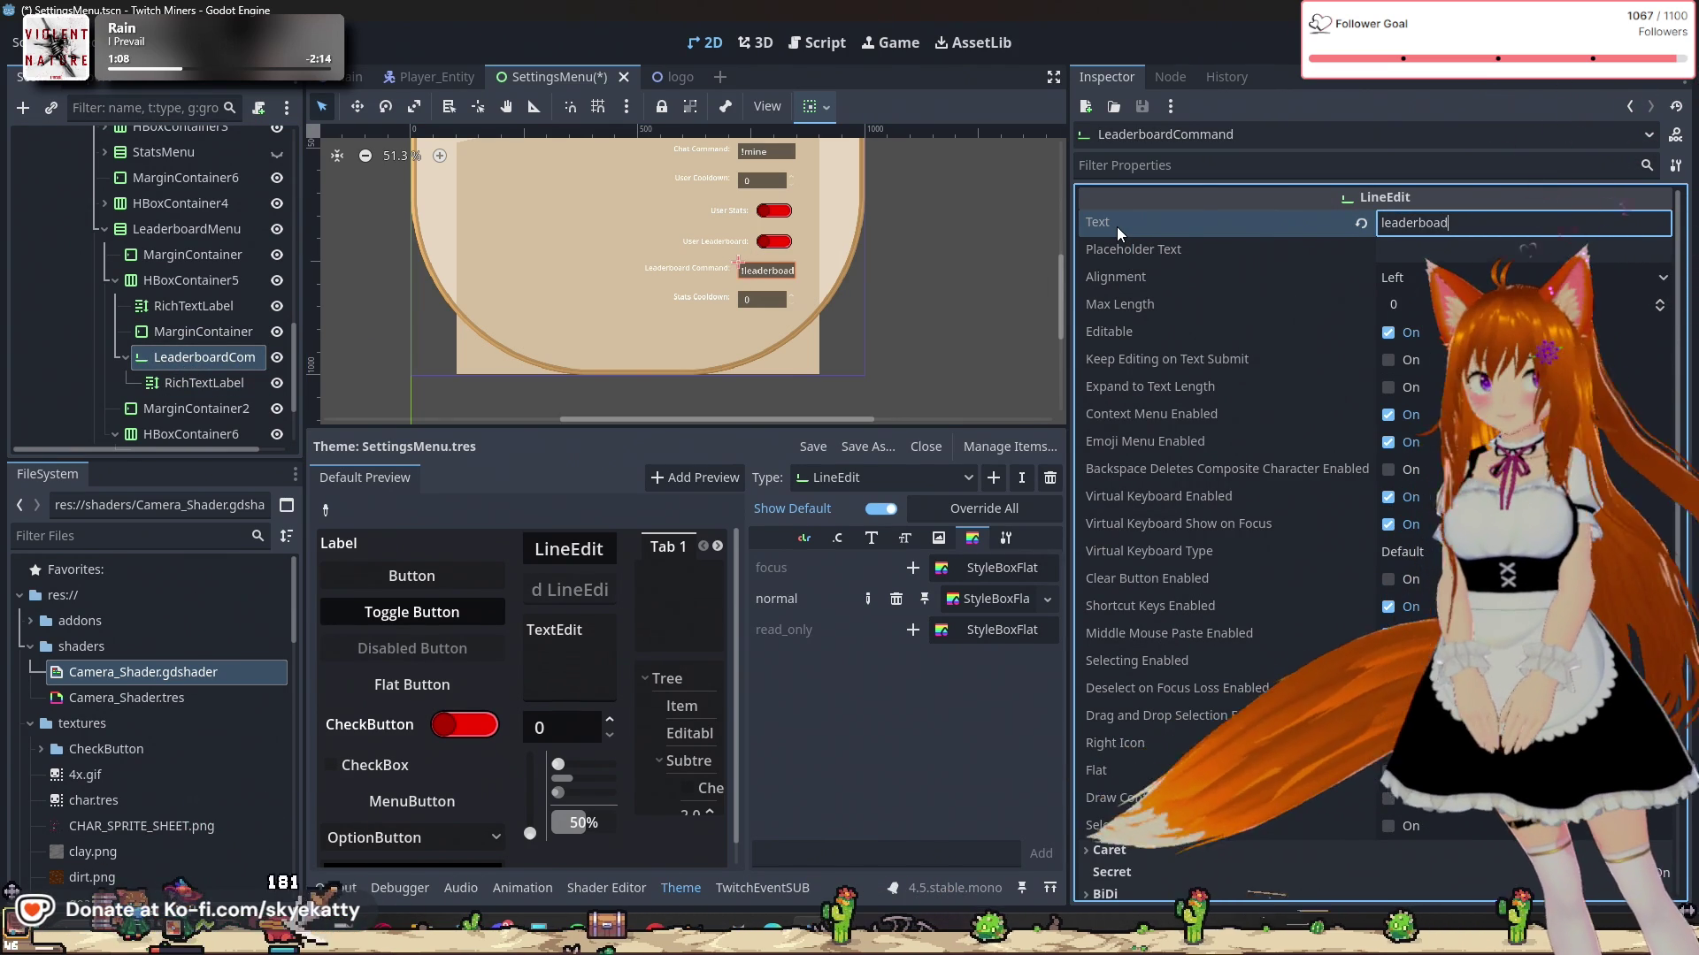
pyautogui.press('BackSpace')
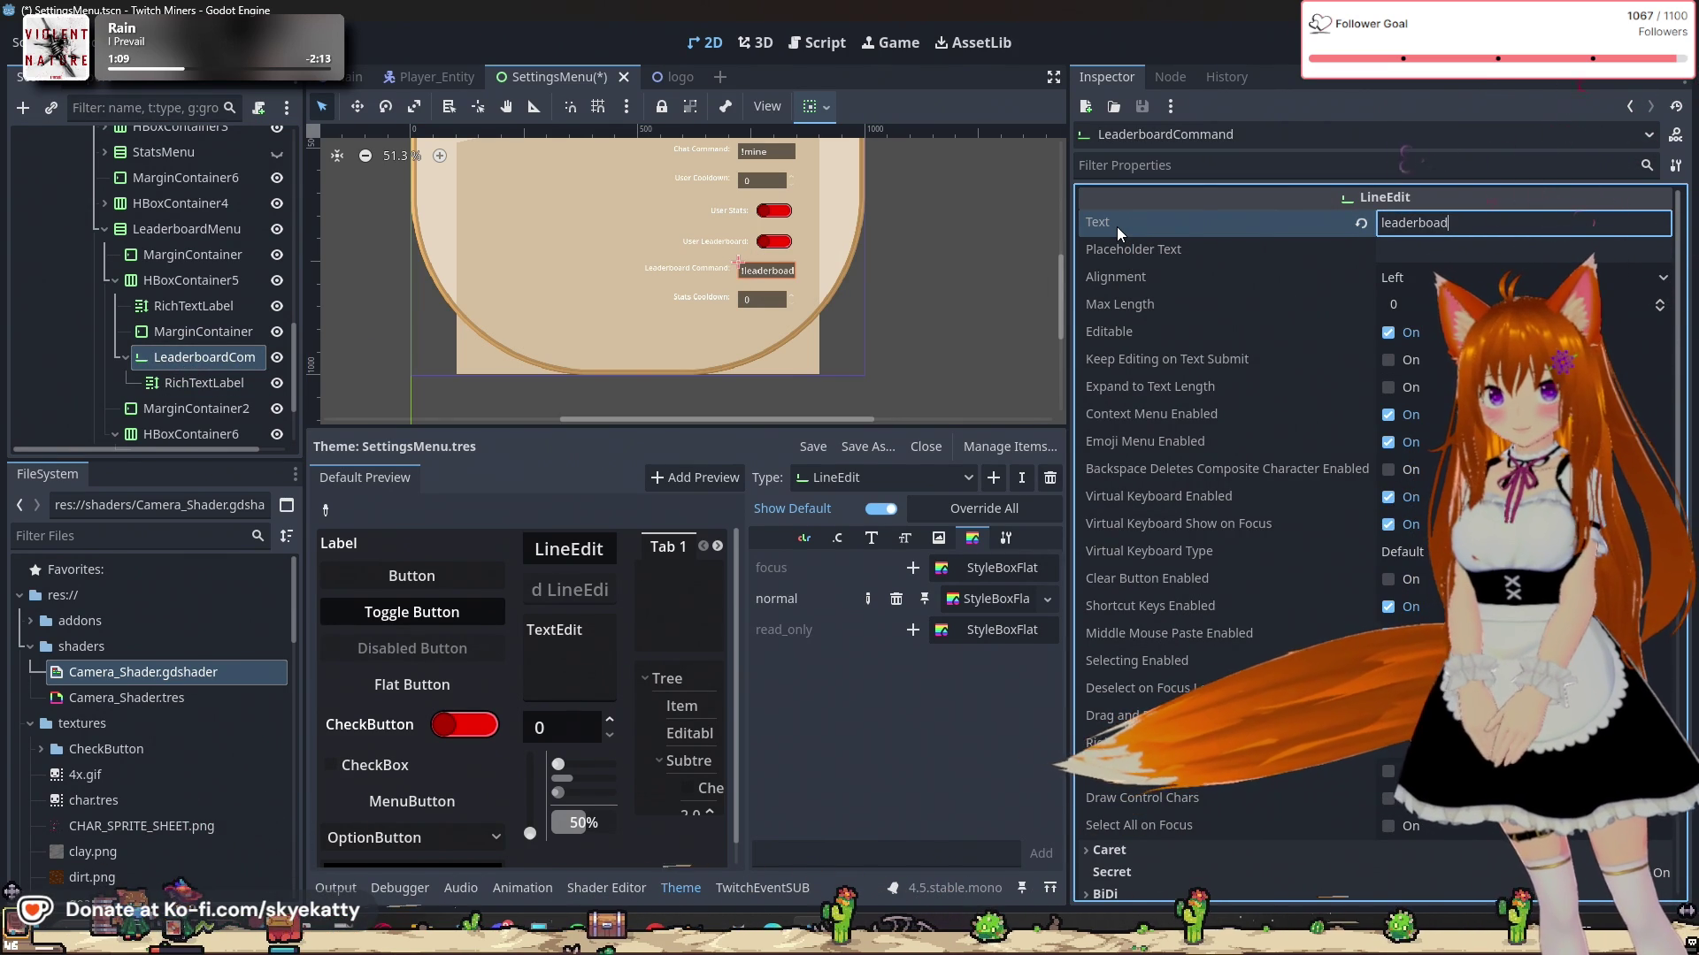
pyautogui.write('rd')
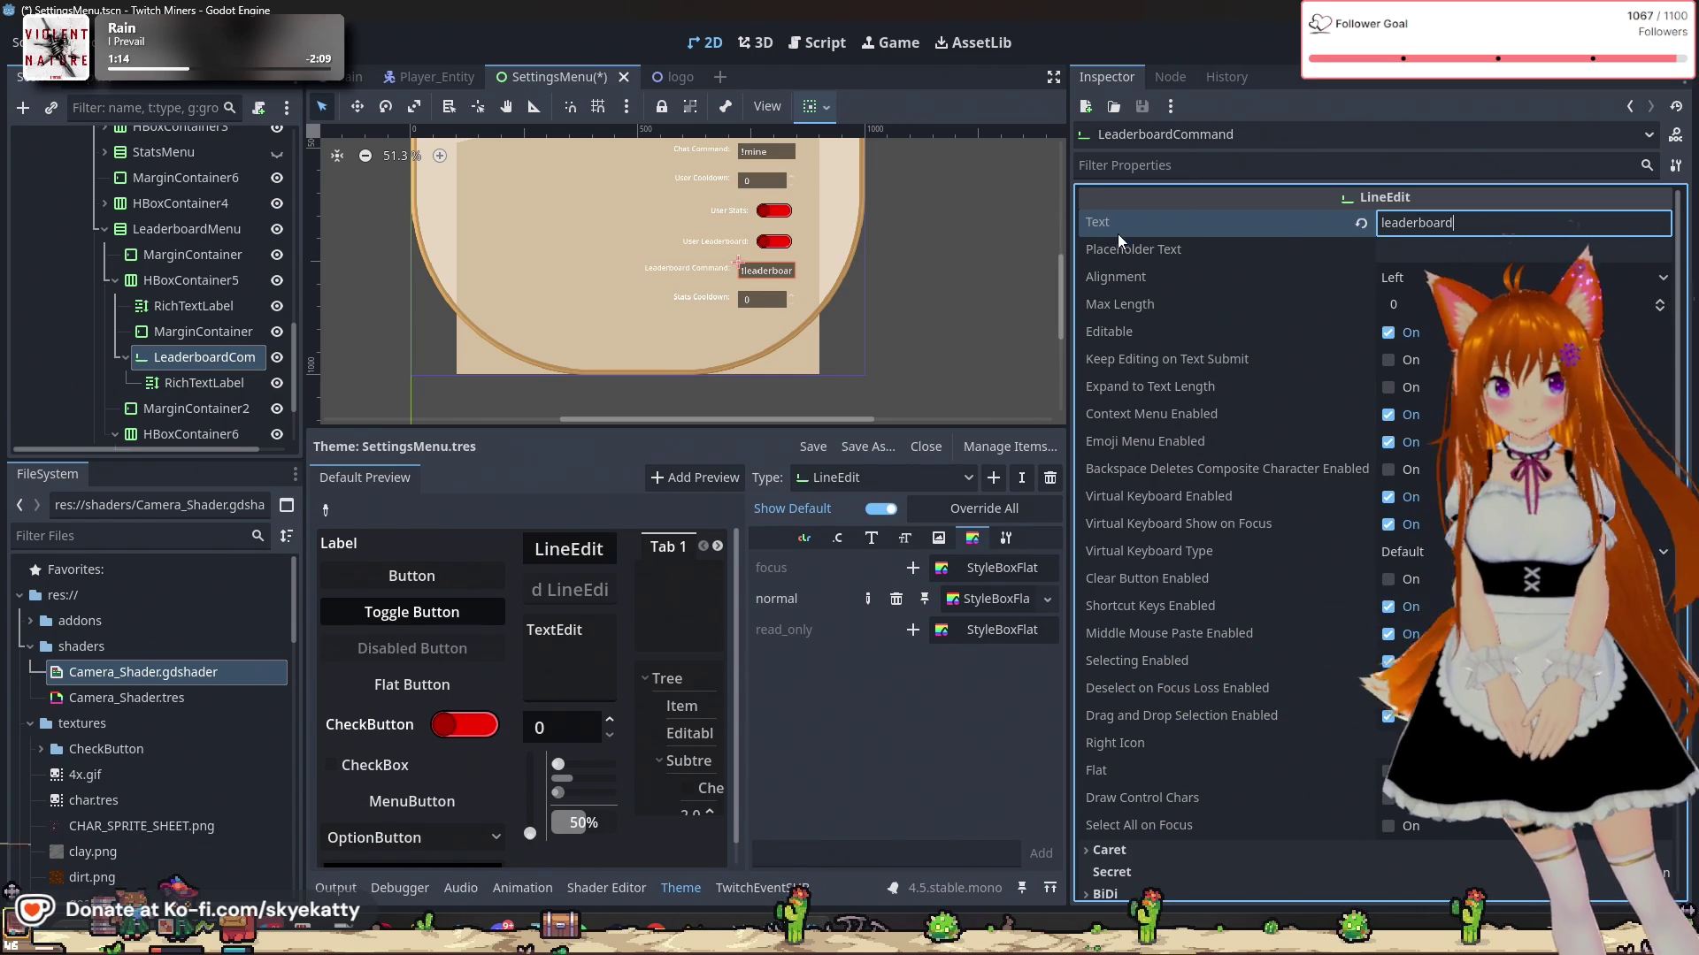
pyautogui.click(220, 386)
# Step: Select the StatsCooldown spinbox in the HBoxContainer6 cooldown row
pyautogui.click(208, 409)
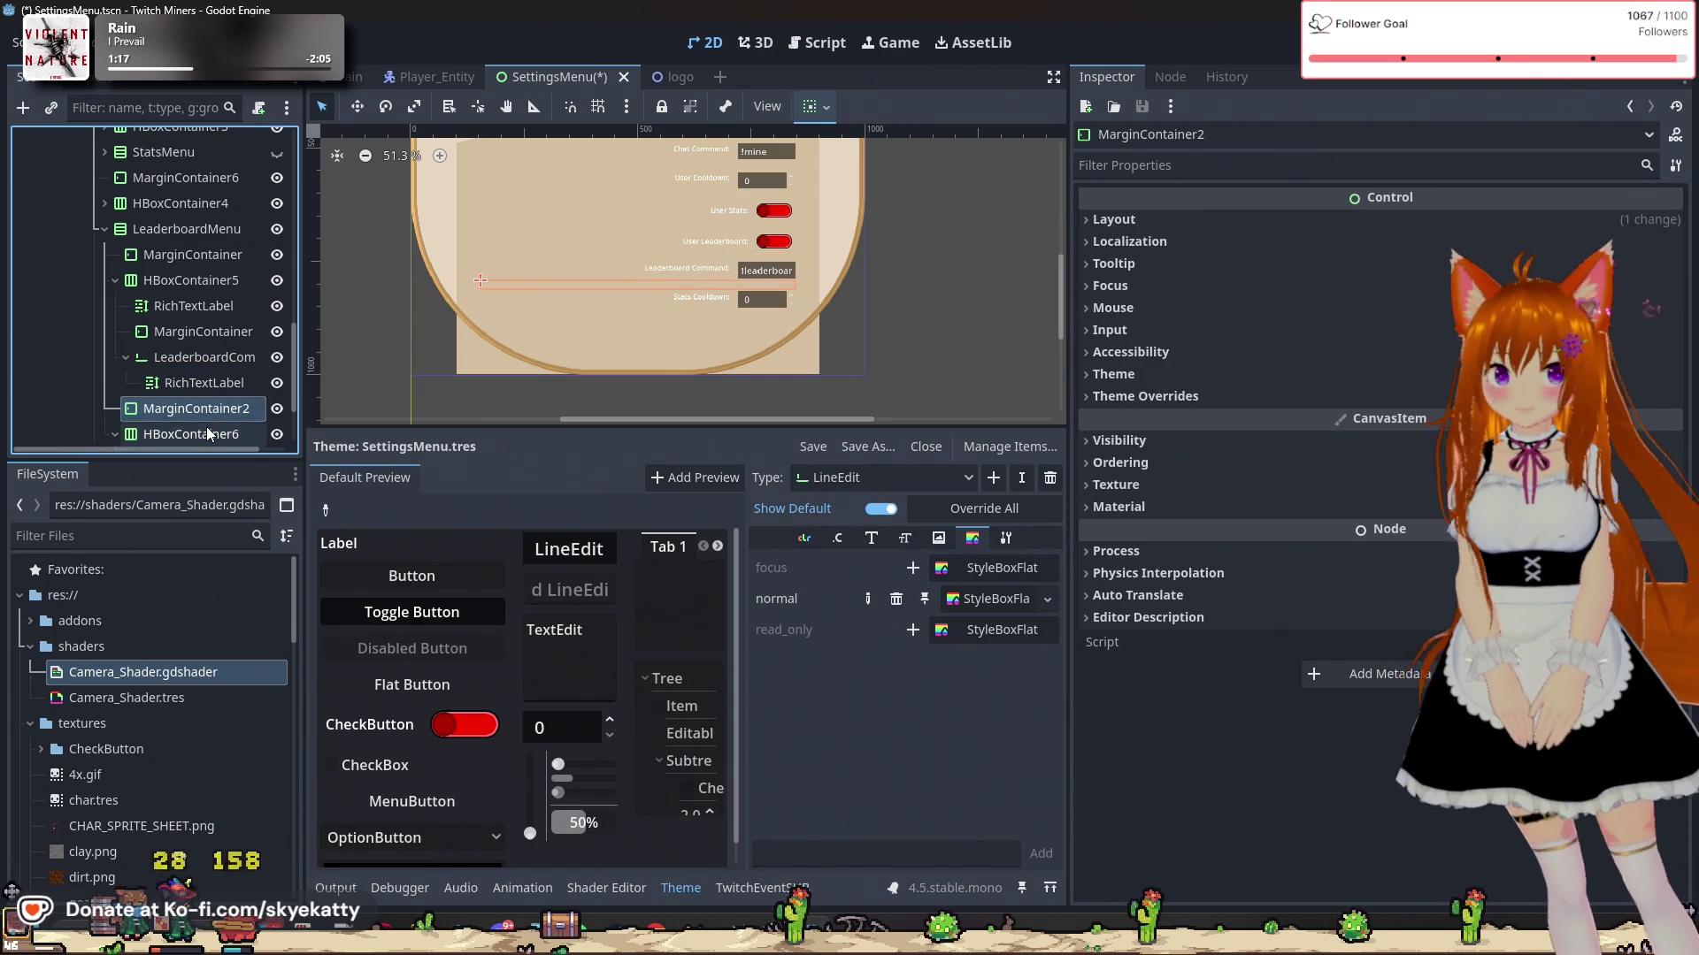
pyautogui.click(209, 432)
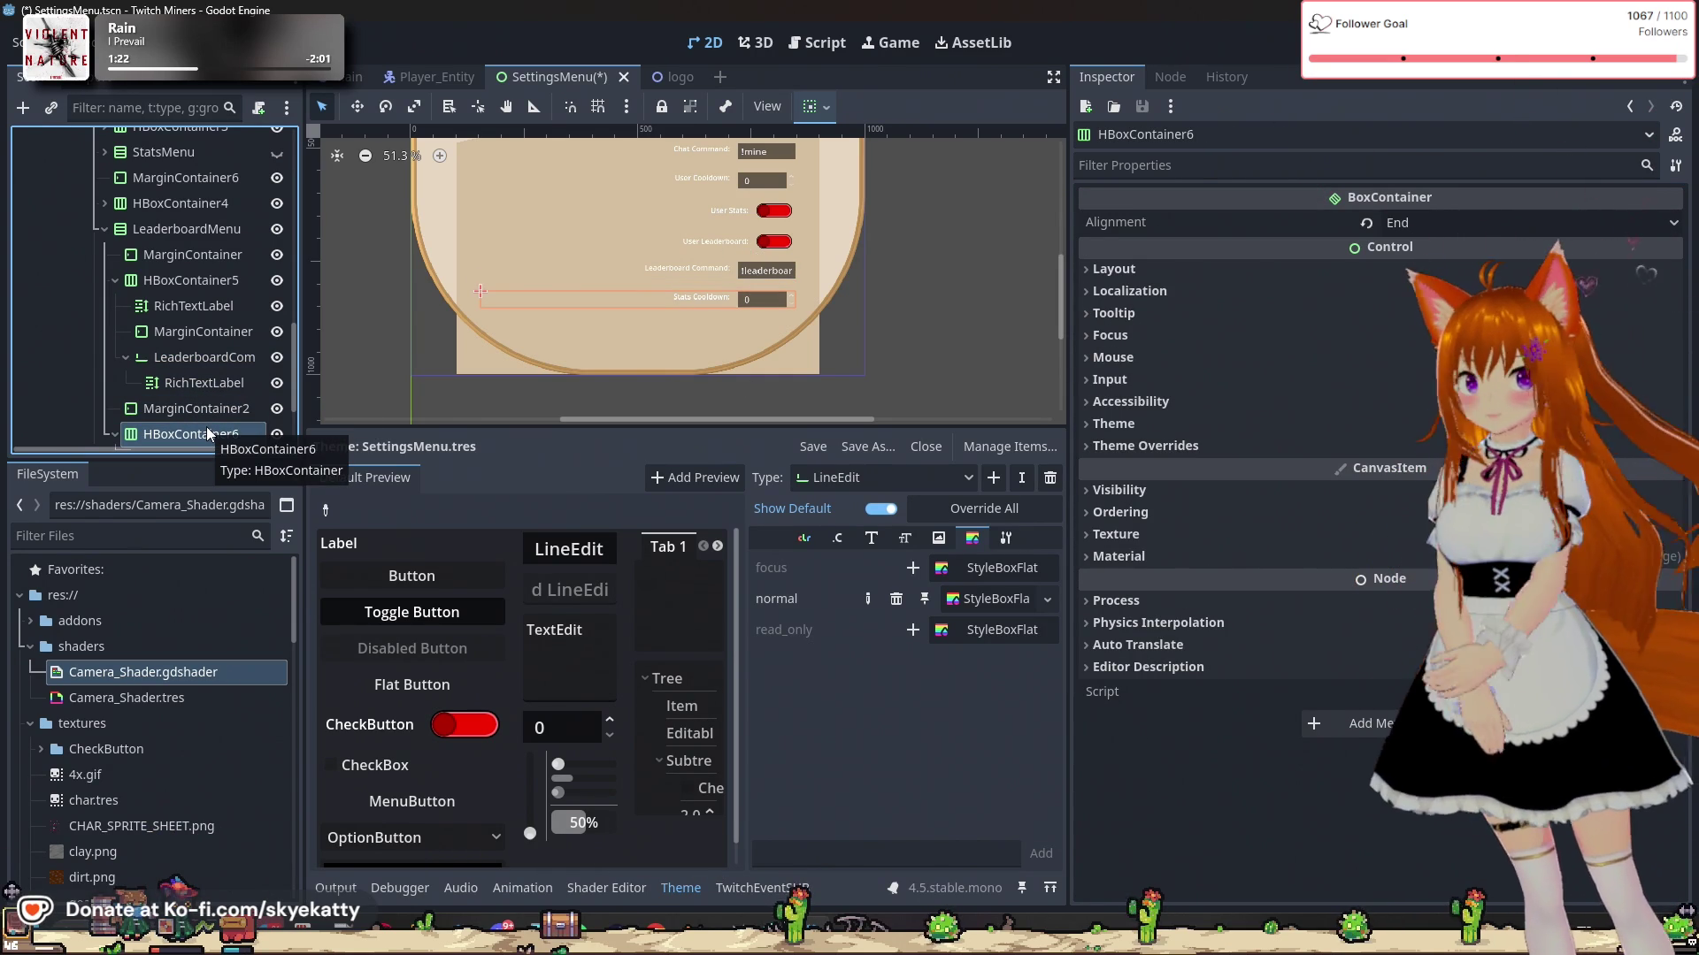
pyautogui.scroll(-1, 210, 409)
pyautogui.scroll(-1, 210, 409)
pyautogui.scroll(-1, 208, 412)
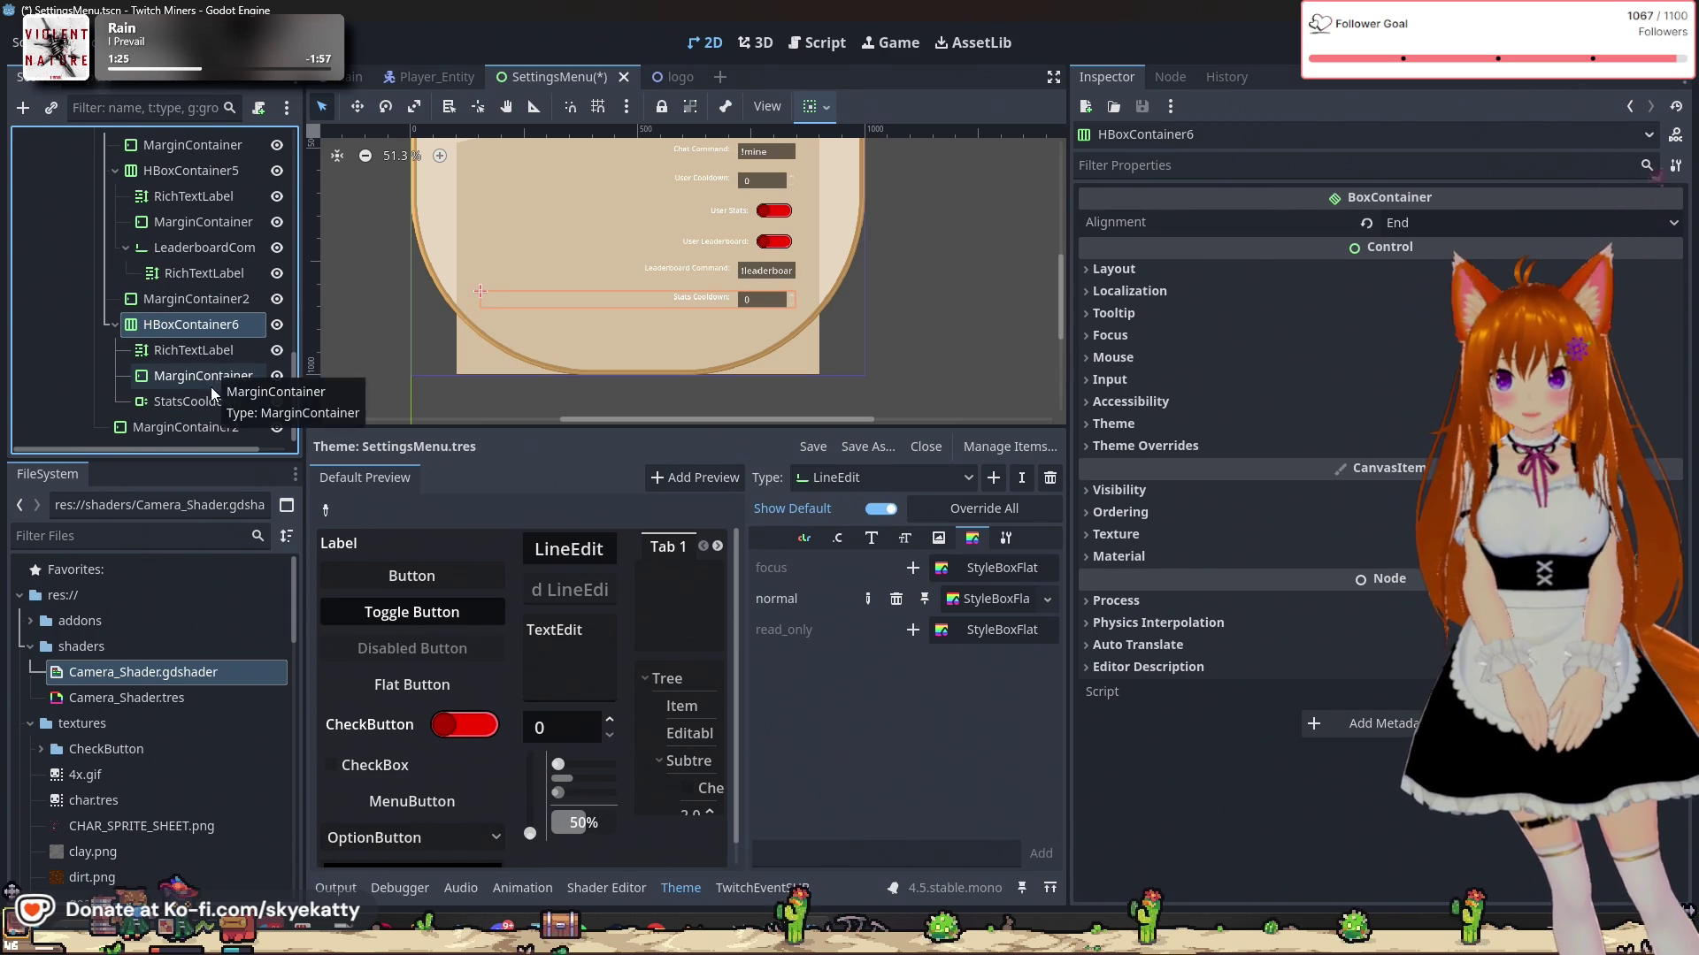
pyautogui.click(208, 403)
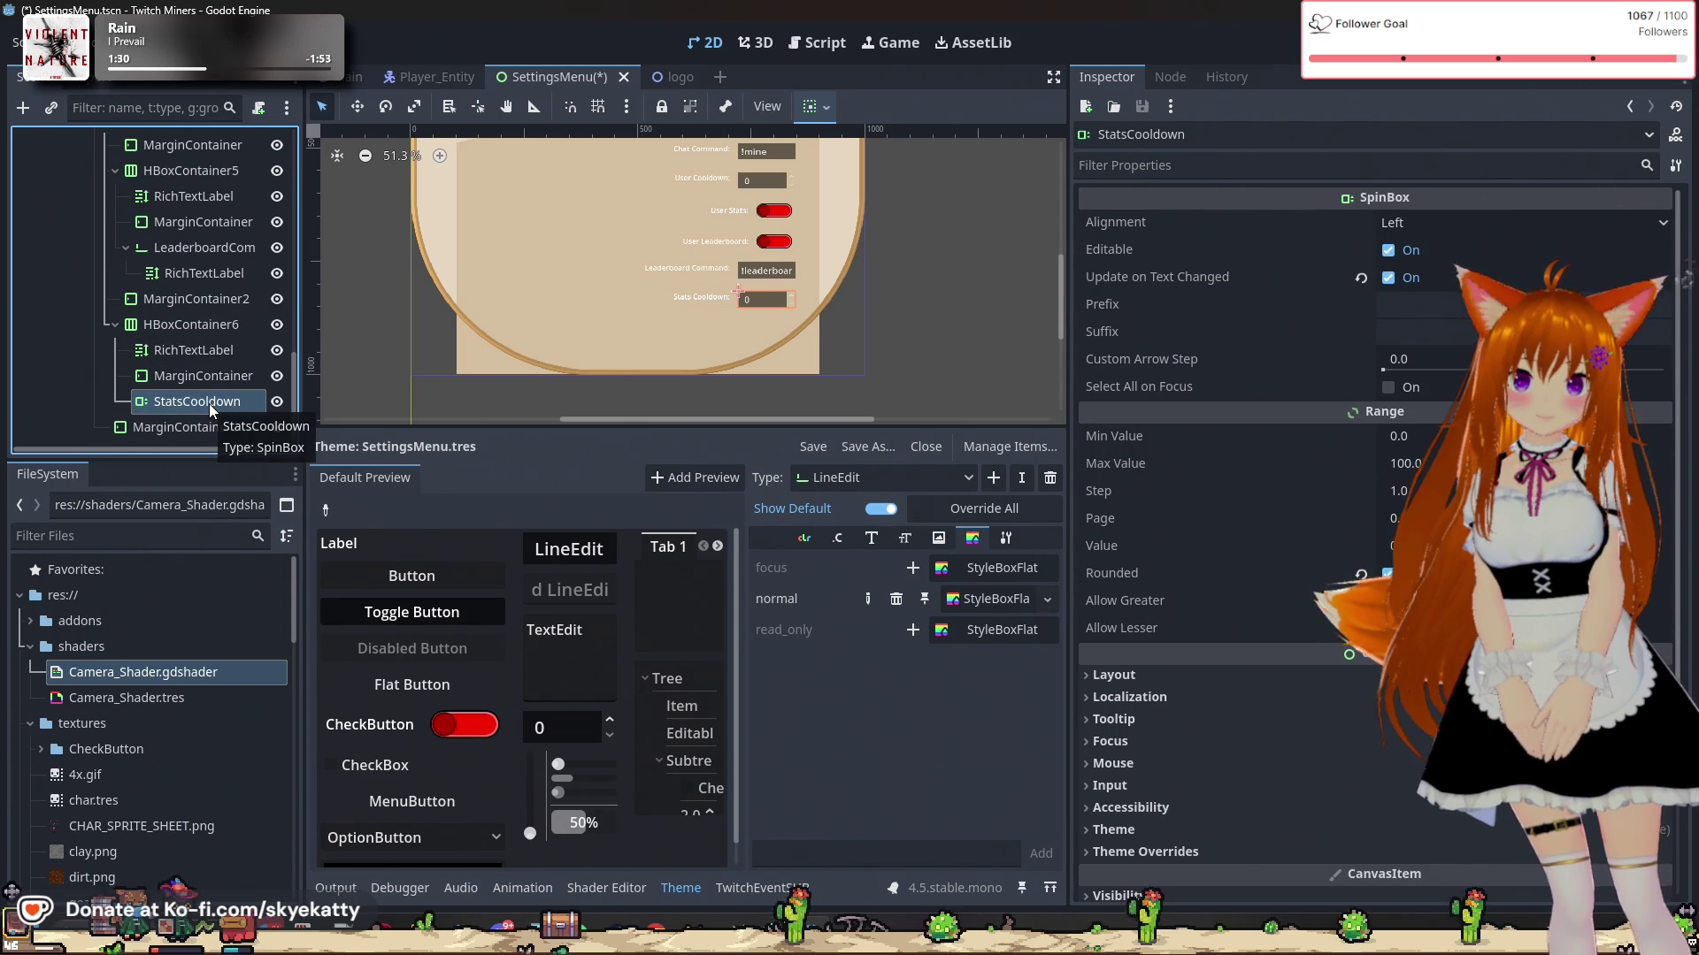
# Step: Leave the spinbox's Prefix empty and set its Suffix to 's'
pyautogui.click(1413, 305)
pyautogui.write('sdsd')
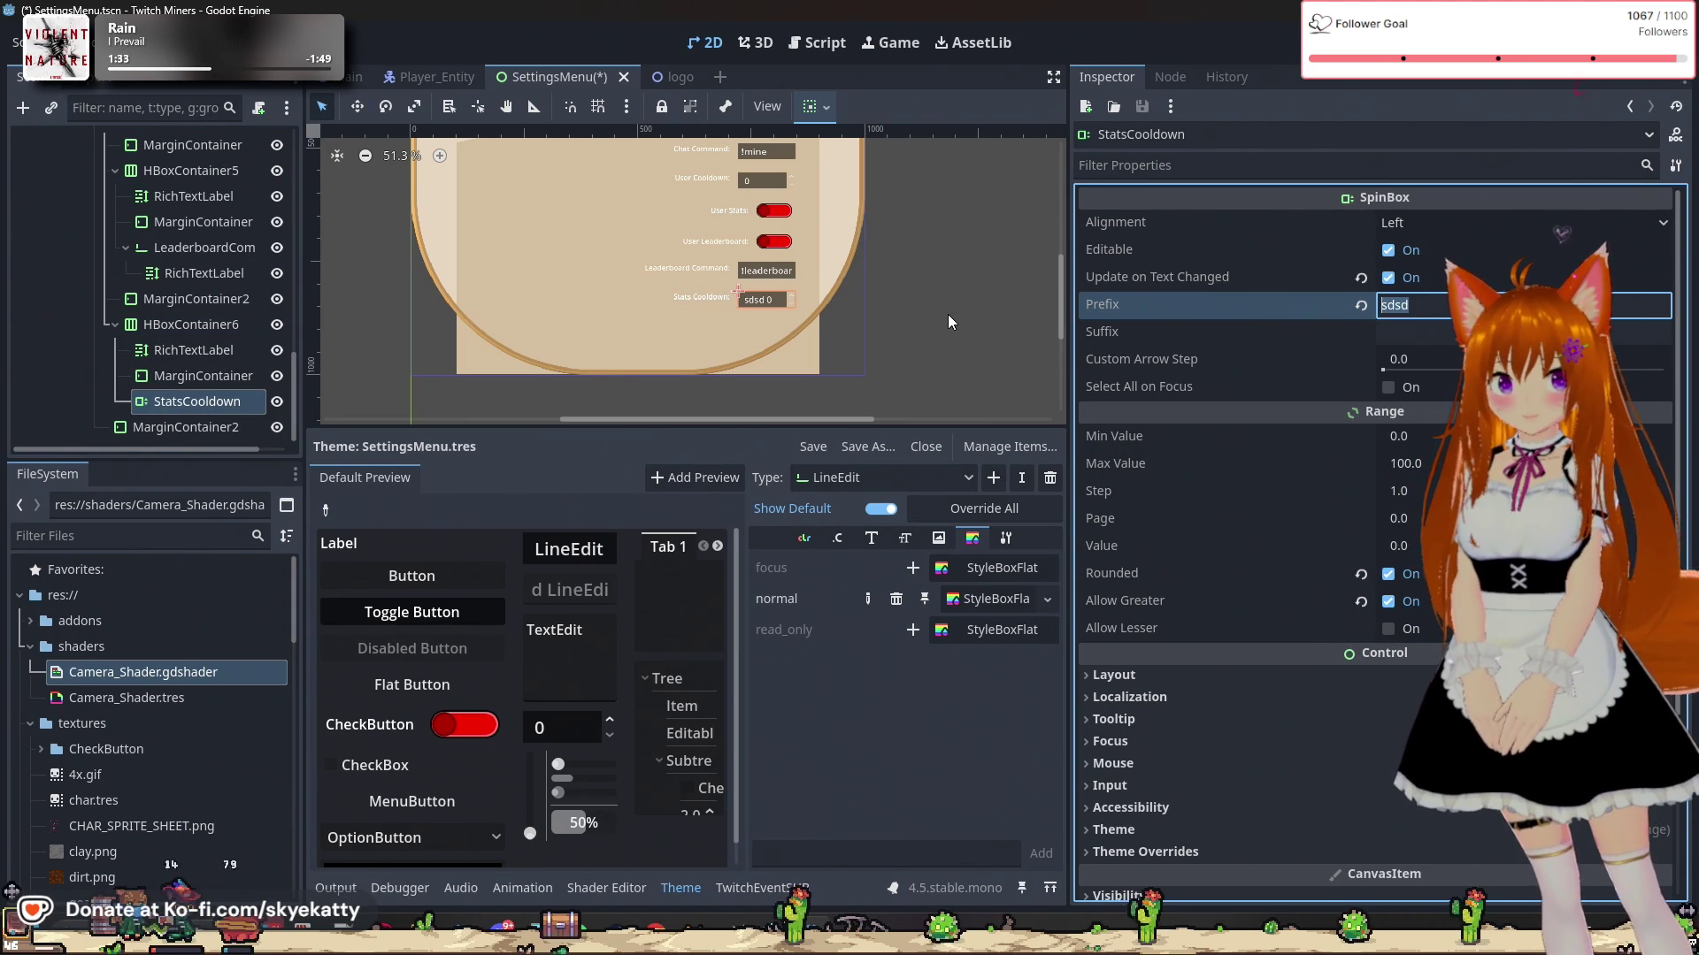
pyautogui.press('BackSpace')
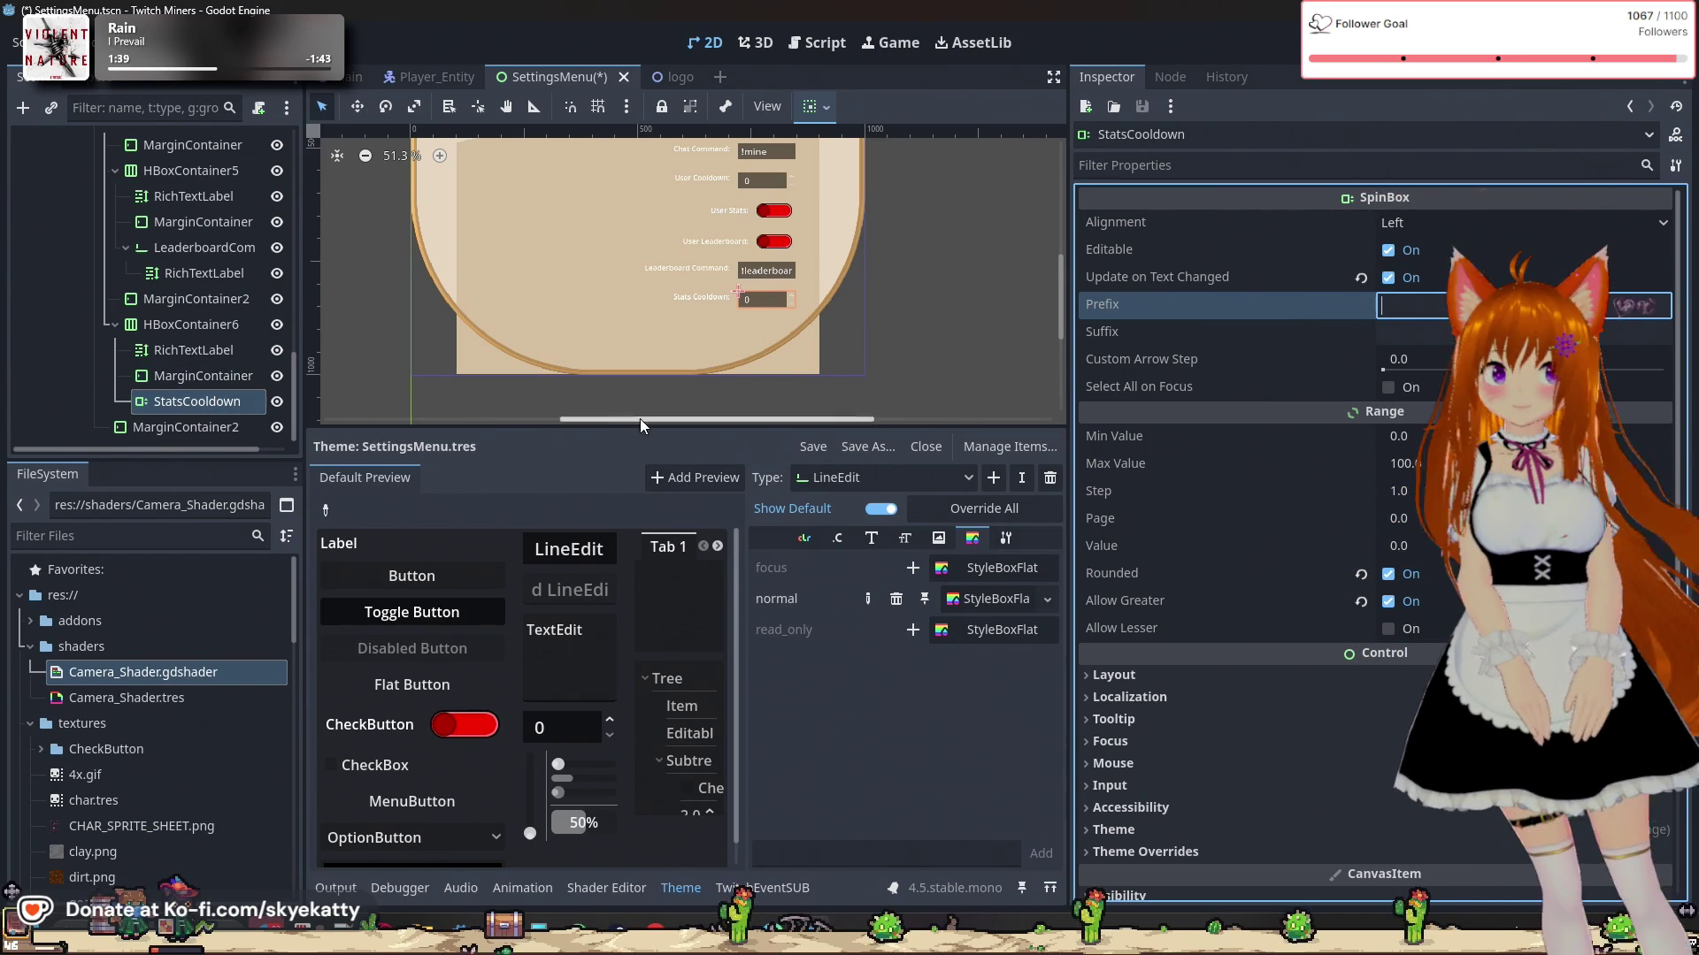
pyautogui.click(1397, 338)
pyautogui.write('s')
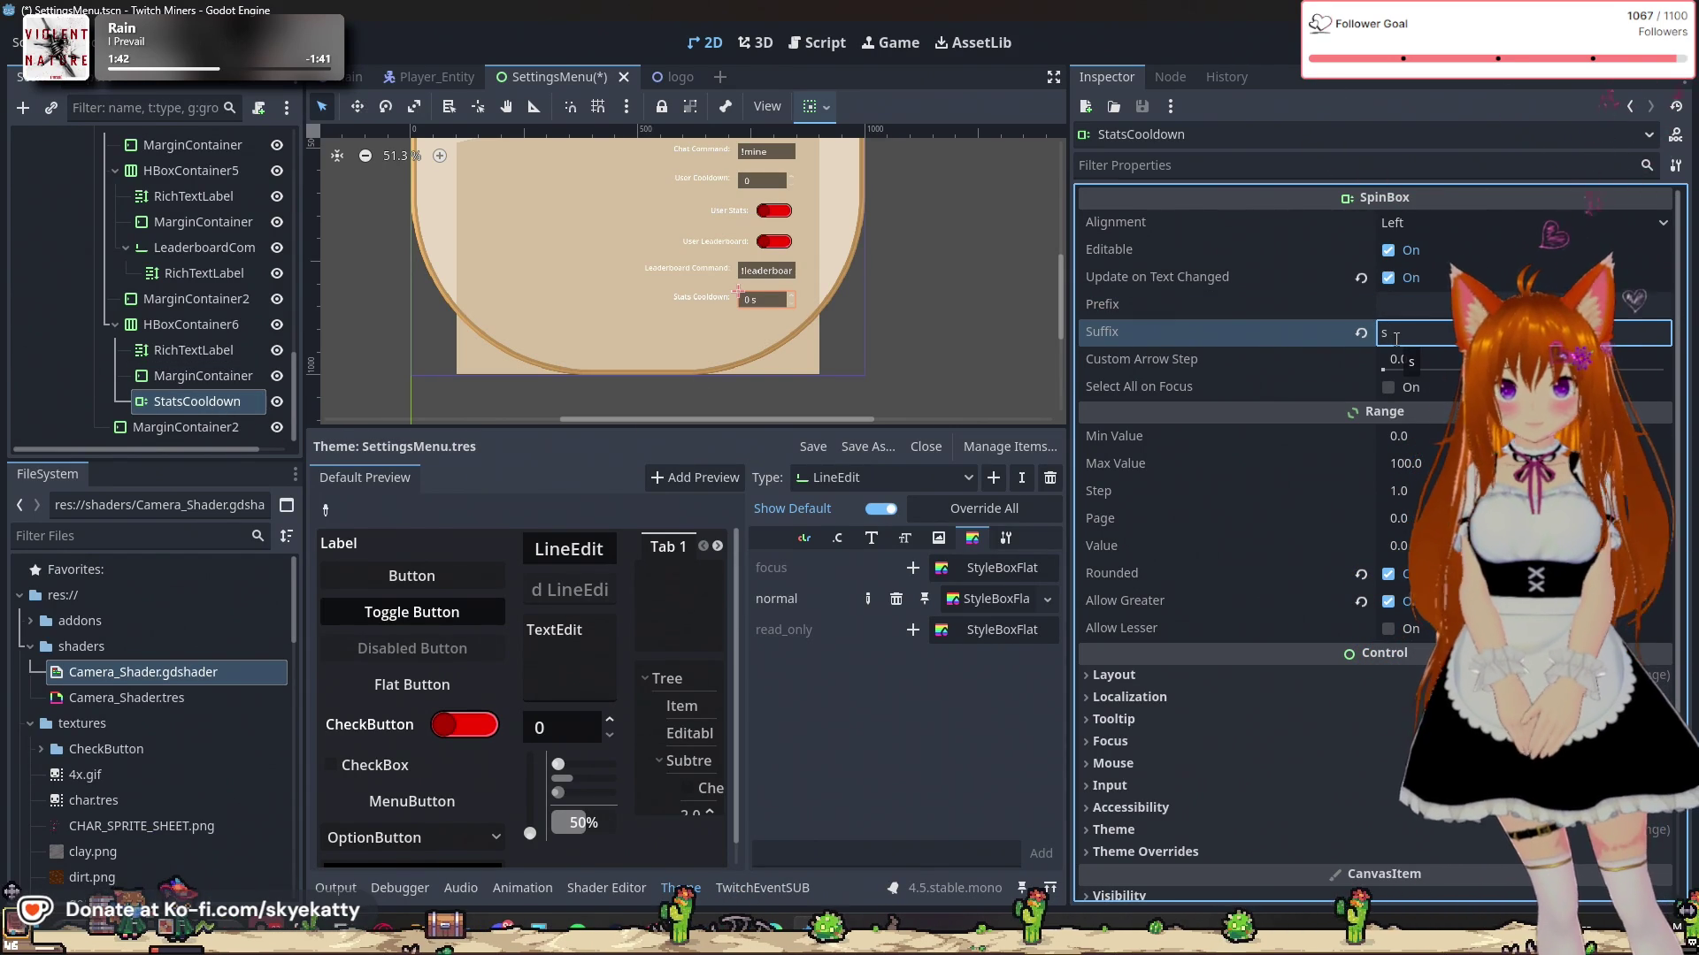
pyautogui.click(774, 180)
pyautogui.scroll(-1, 1370, 406)
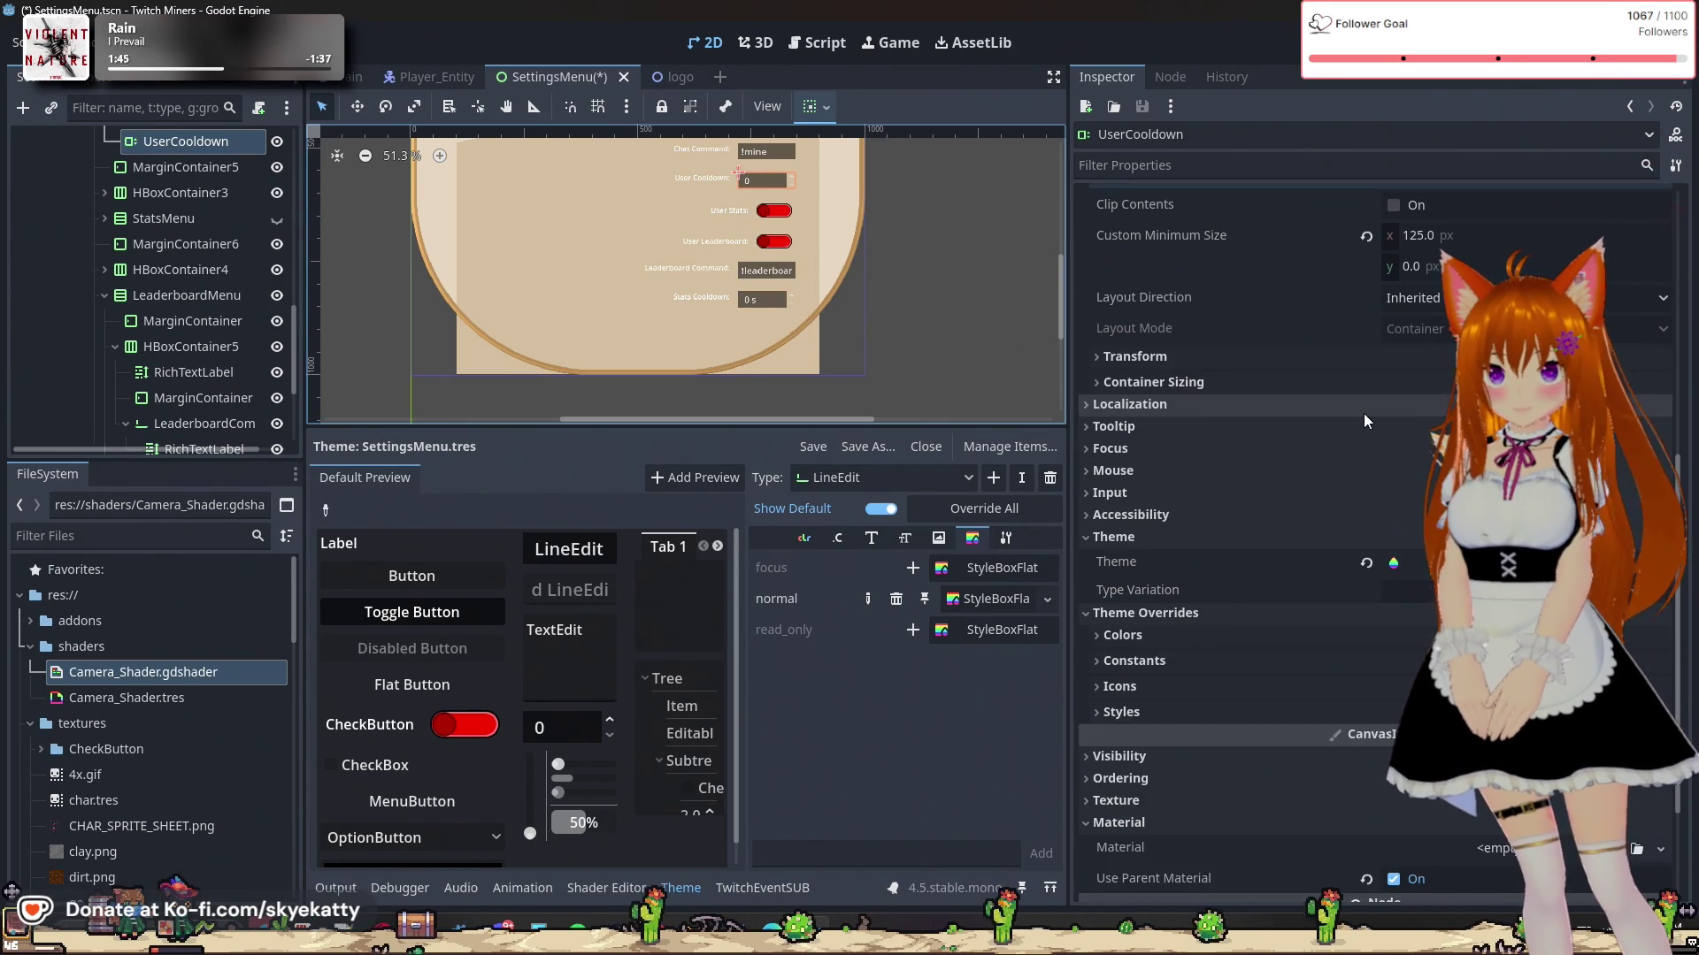